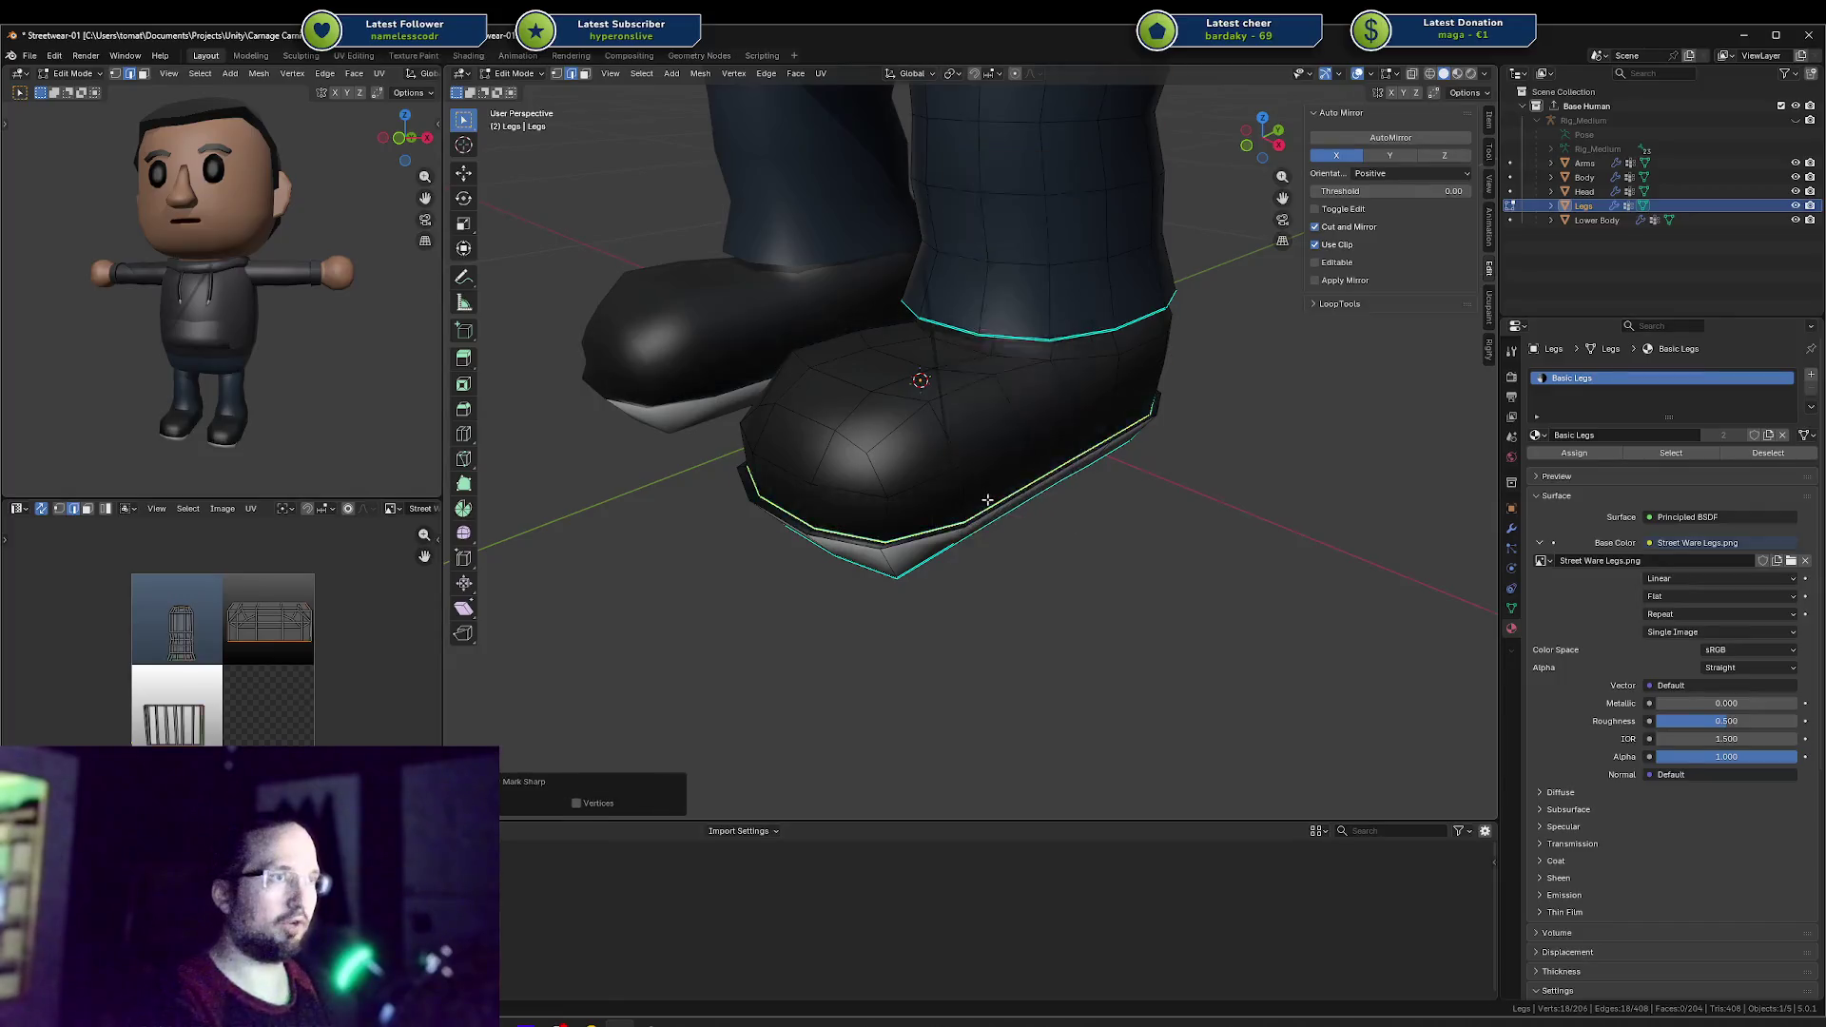
Step: Mark the sole's outline edge loops as sharp
left_click(971, 523, "alt")
key("ctrl+e")
left_click(972, 525)
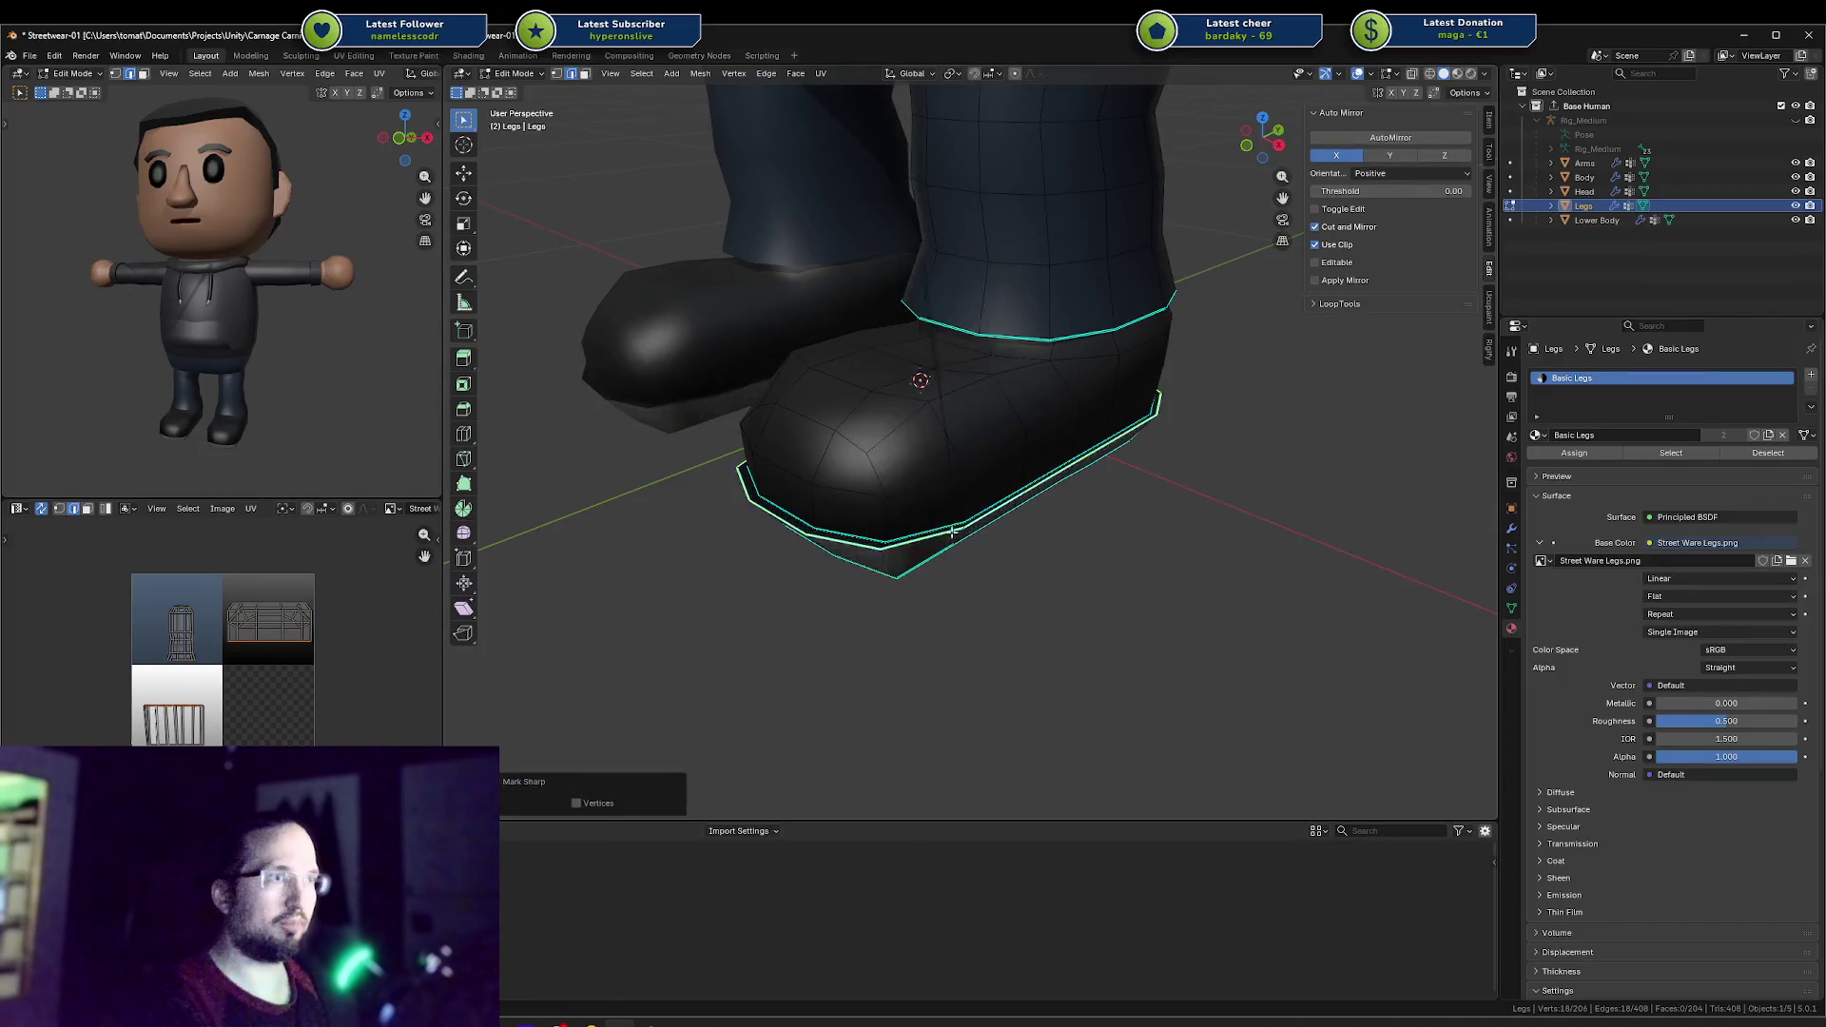
key("alt+a")
Step: Circle-select the sole's bottom faces and grow the selection to include the surrounding rim ring
left_click(964, 523, "alt")
mouse_move(964, 523)
middle_mouse_down()
mouse_move(982, 505)
mouse_move(914, 396)
mouse_move(843, 396)
middle_mouse_up()
key("alt+a")
key("c")
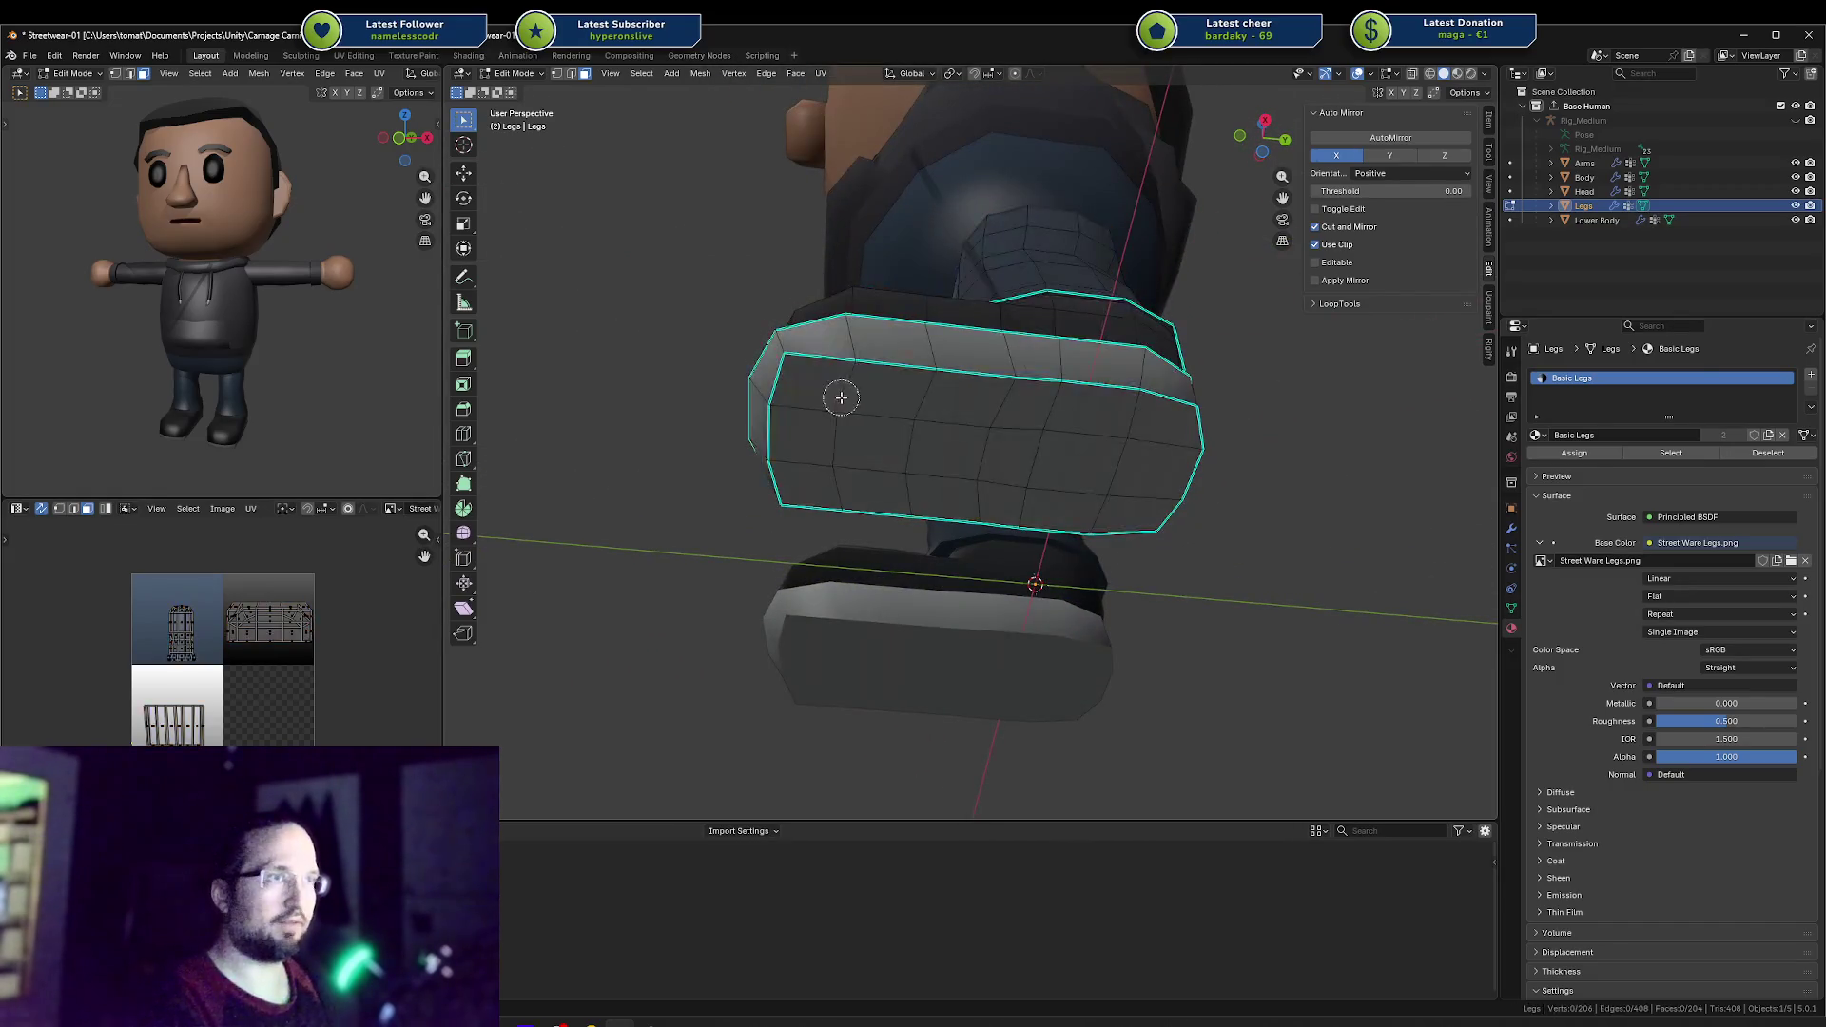
mouse_move(836, 395)
left_mouse_down()
mouse_move(979, 461)
mouse_move(1245, 480)
mouse_move(1103, 426)
mouse_move(856, 428)
mouse_move(818, 398)
mouse_move(1044, 499)
mouse_move(1110, 497)
left_mouse_up()
key("alt+a")
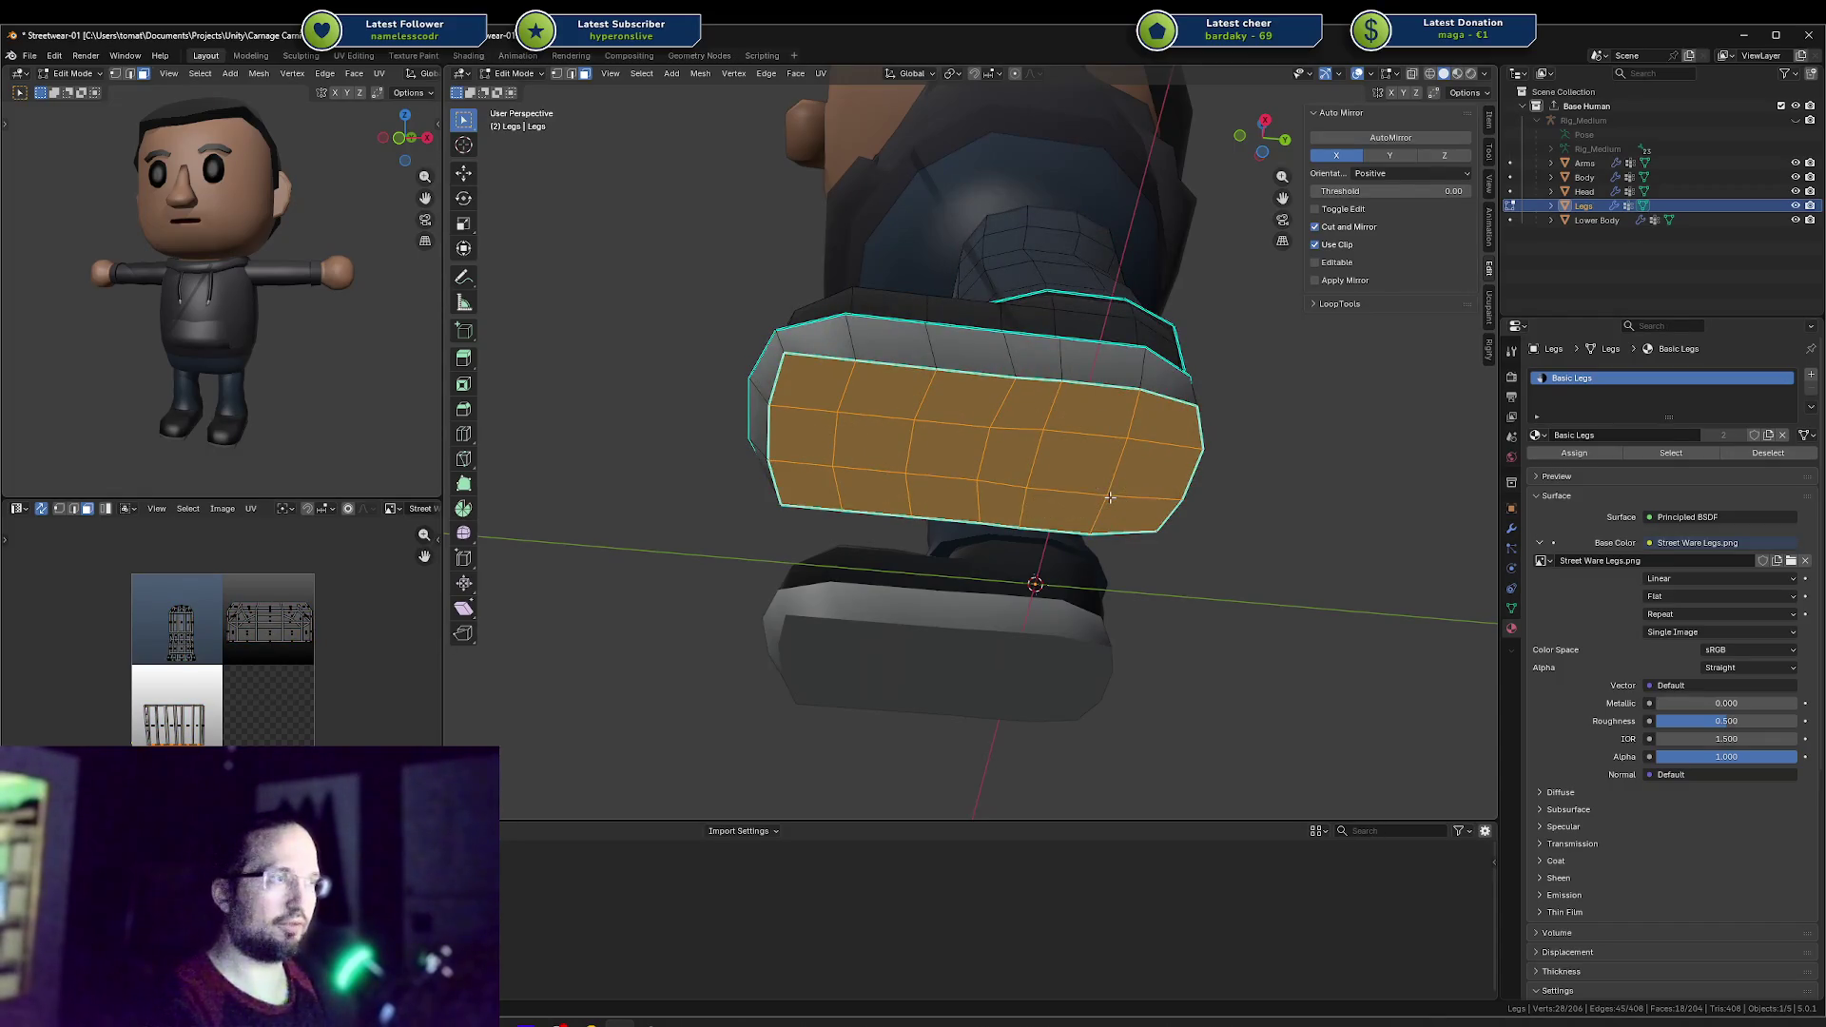
key("ctrl+KP_Add")
middle_click_drag(1110, 497, 1135, 535)
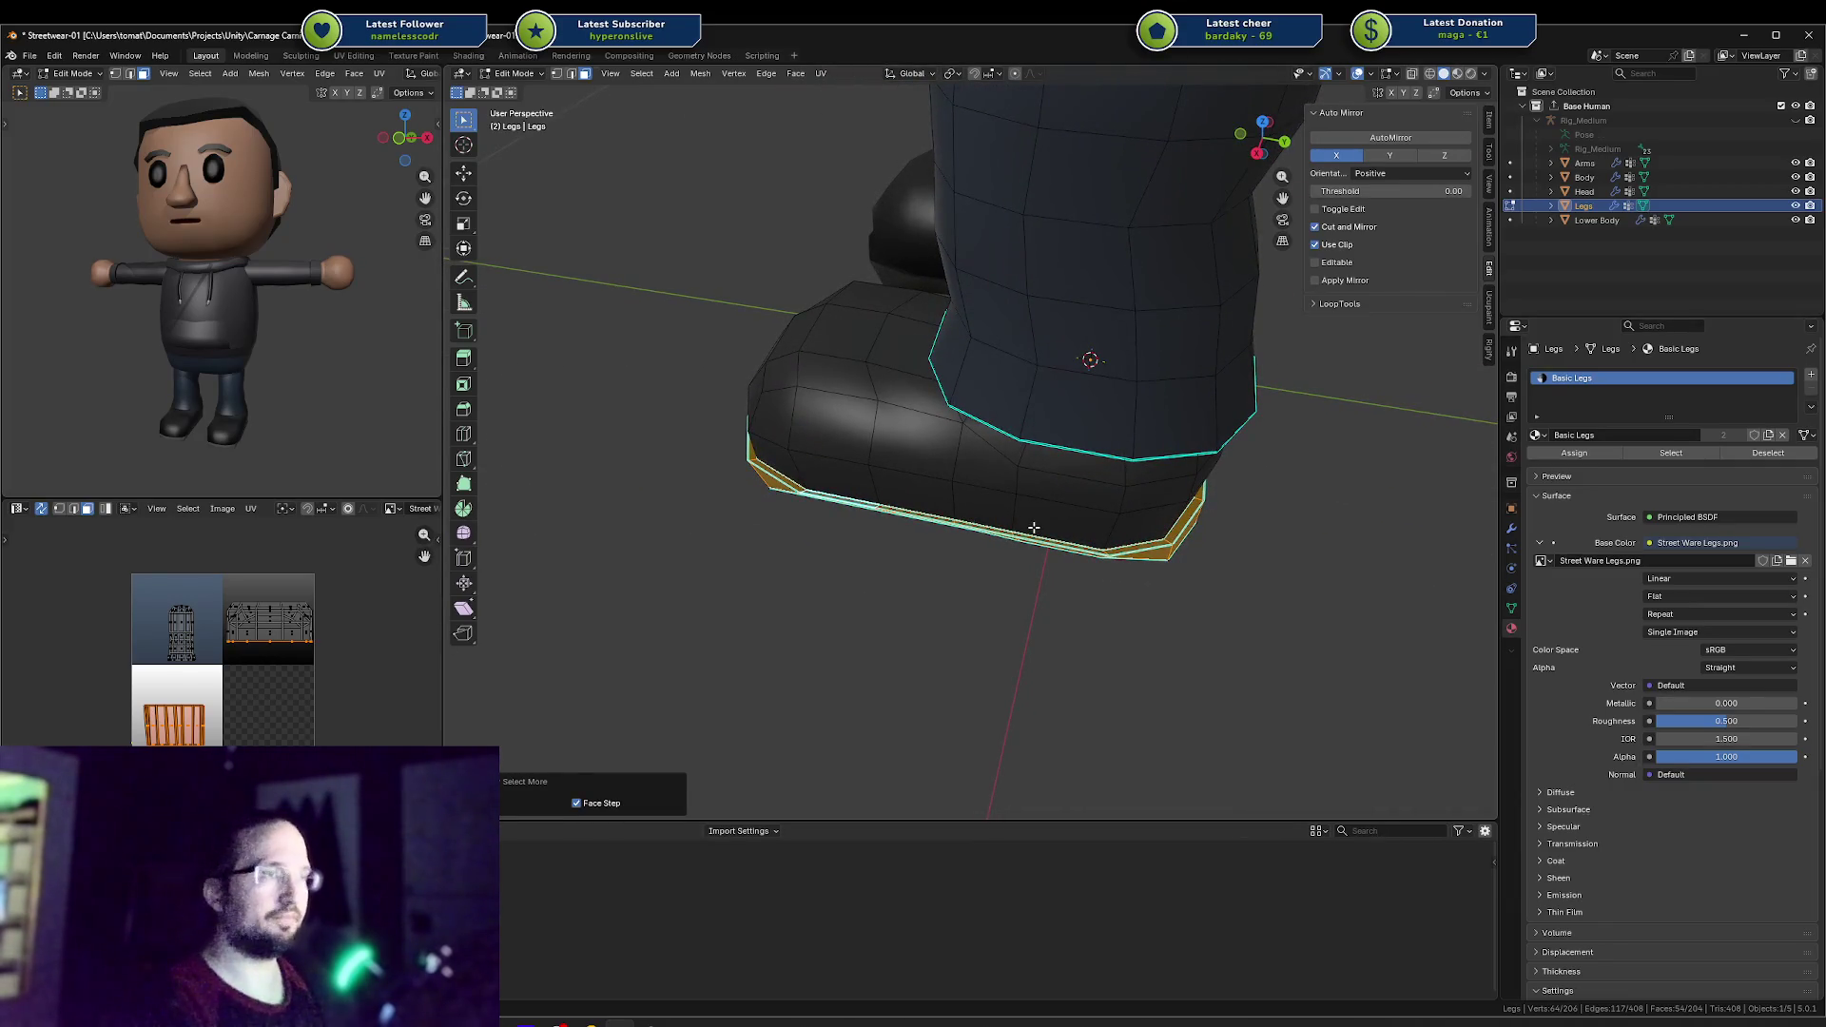
Step: In right ortho view, project the sole UVs from view and scale the strip wider
key("KP_3")
key("i")
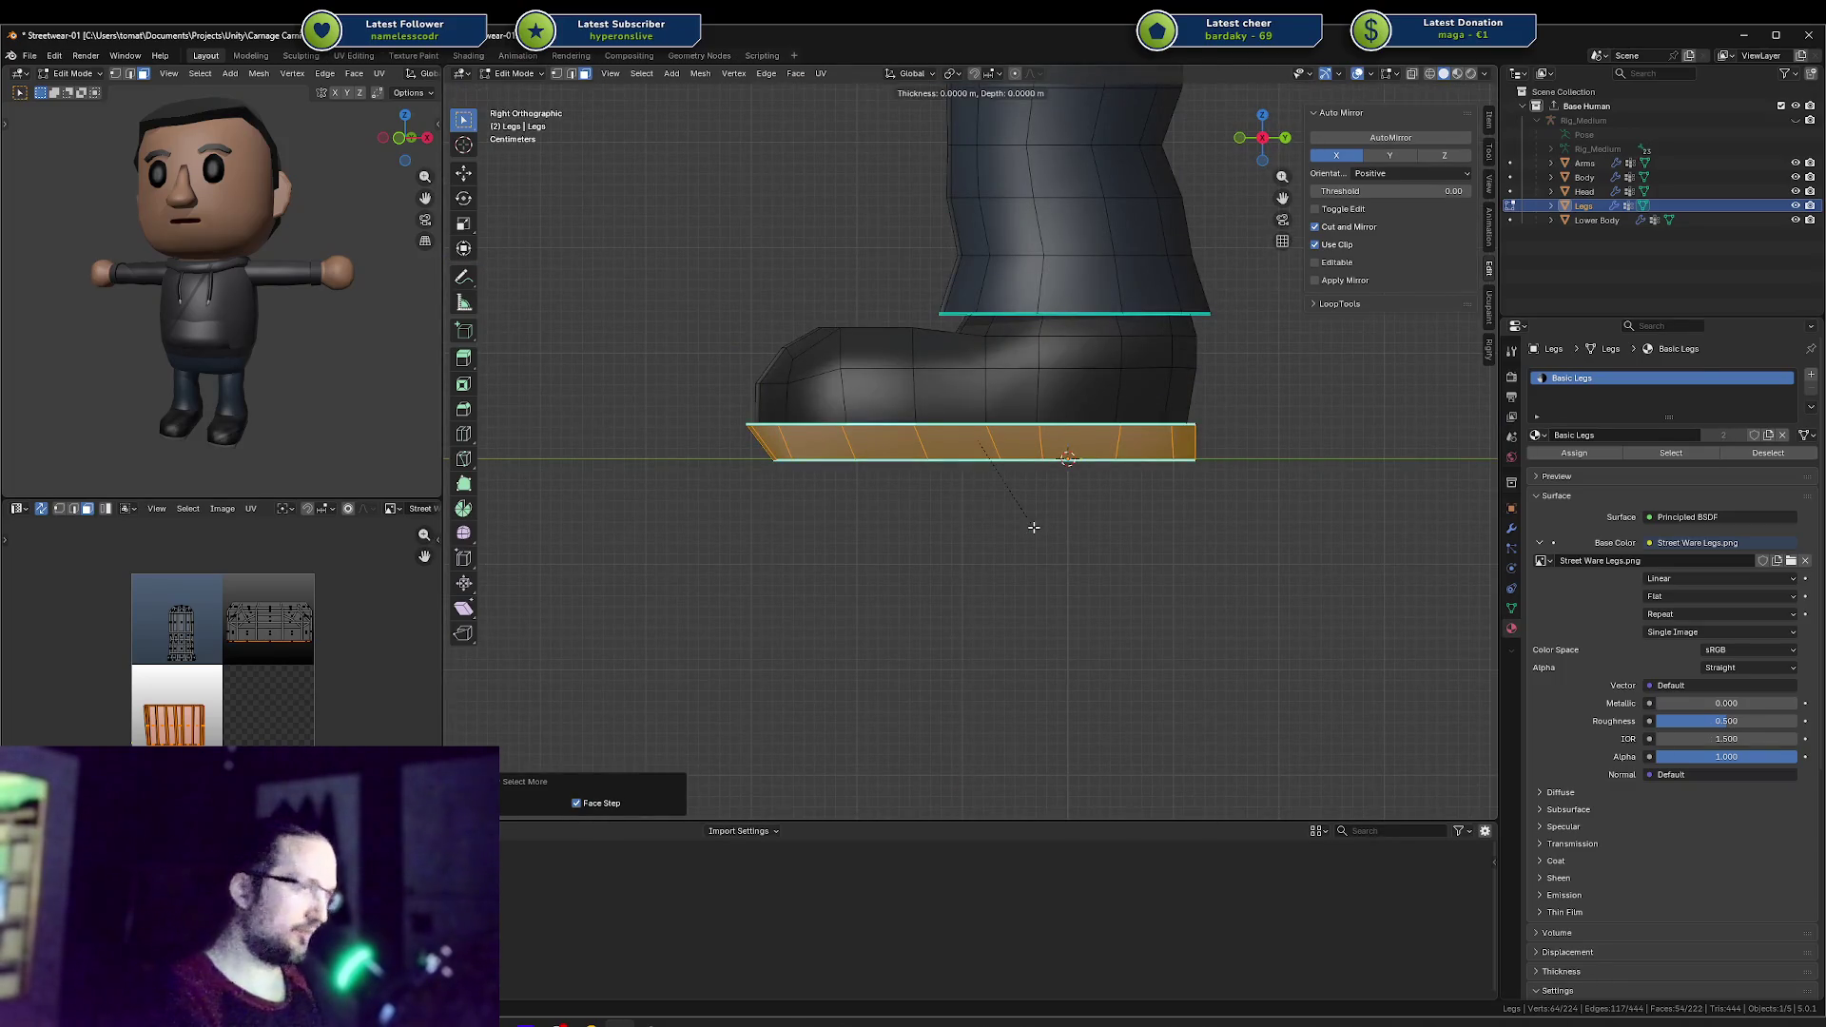
key("Escape")
key("u")
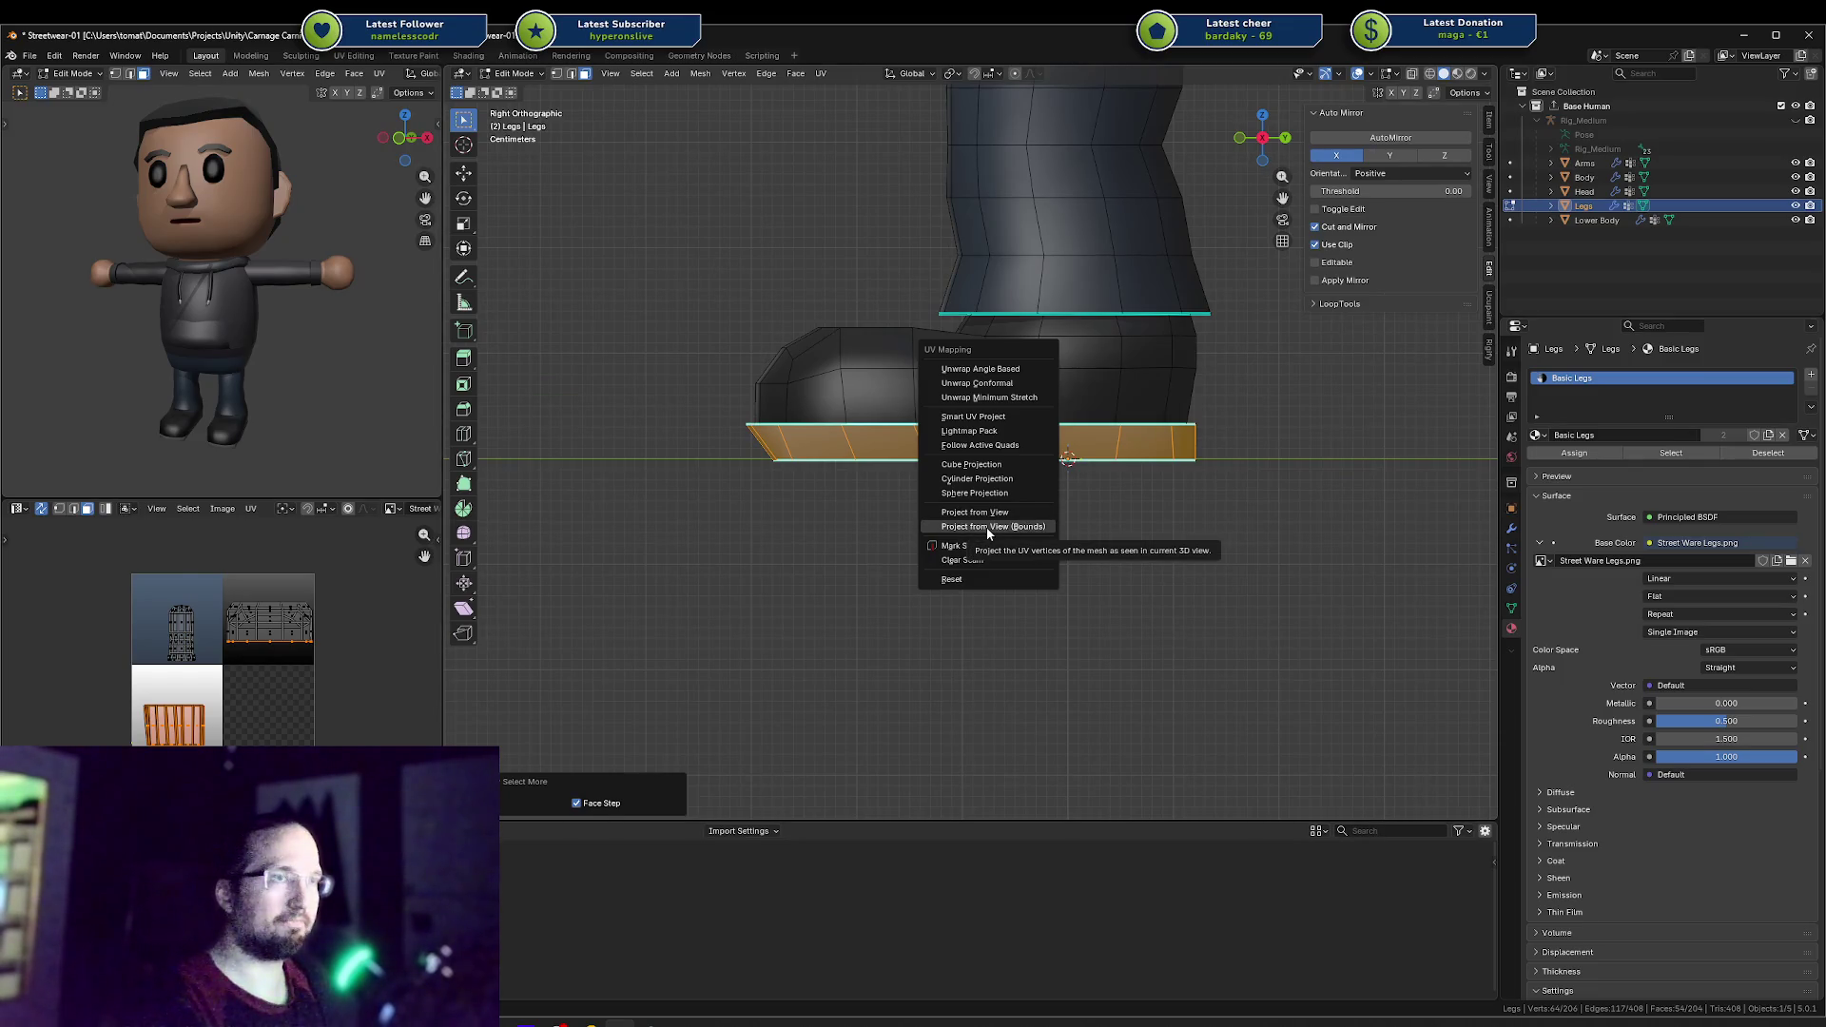
left_click(985, 527)
key("u")
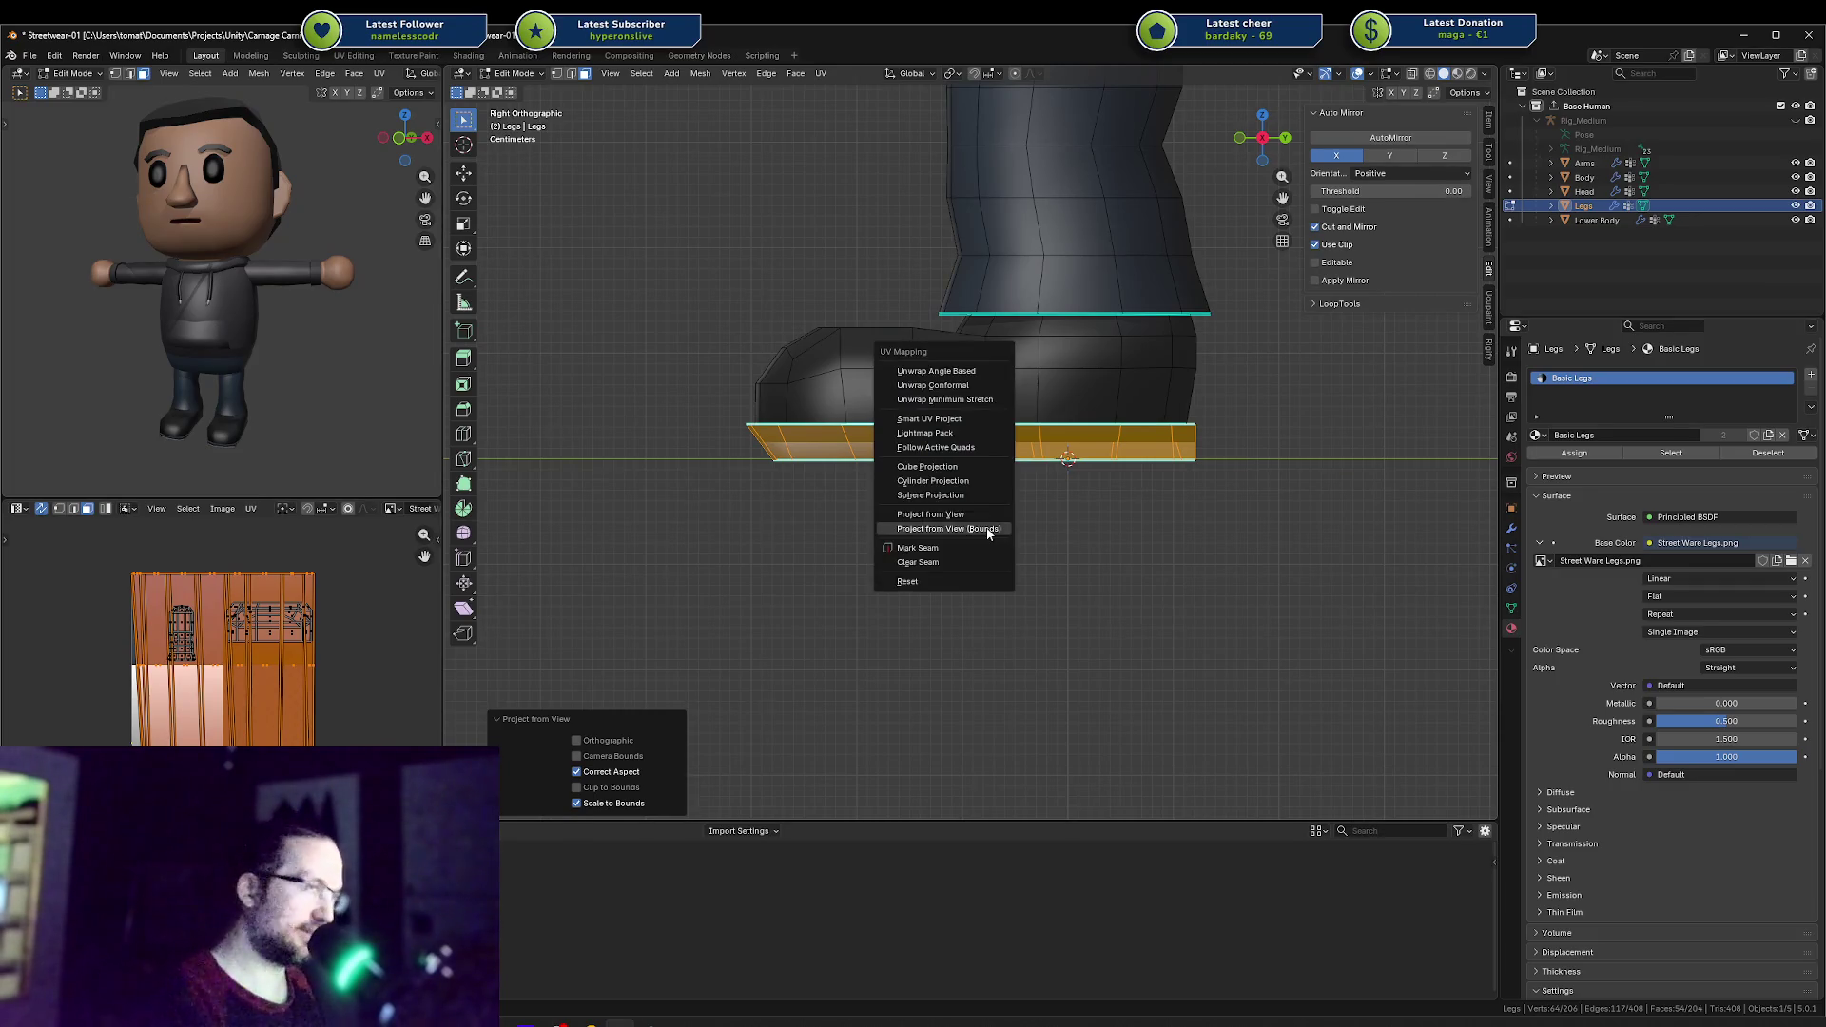
left_click(986, 509)
key("s")
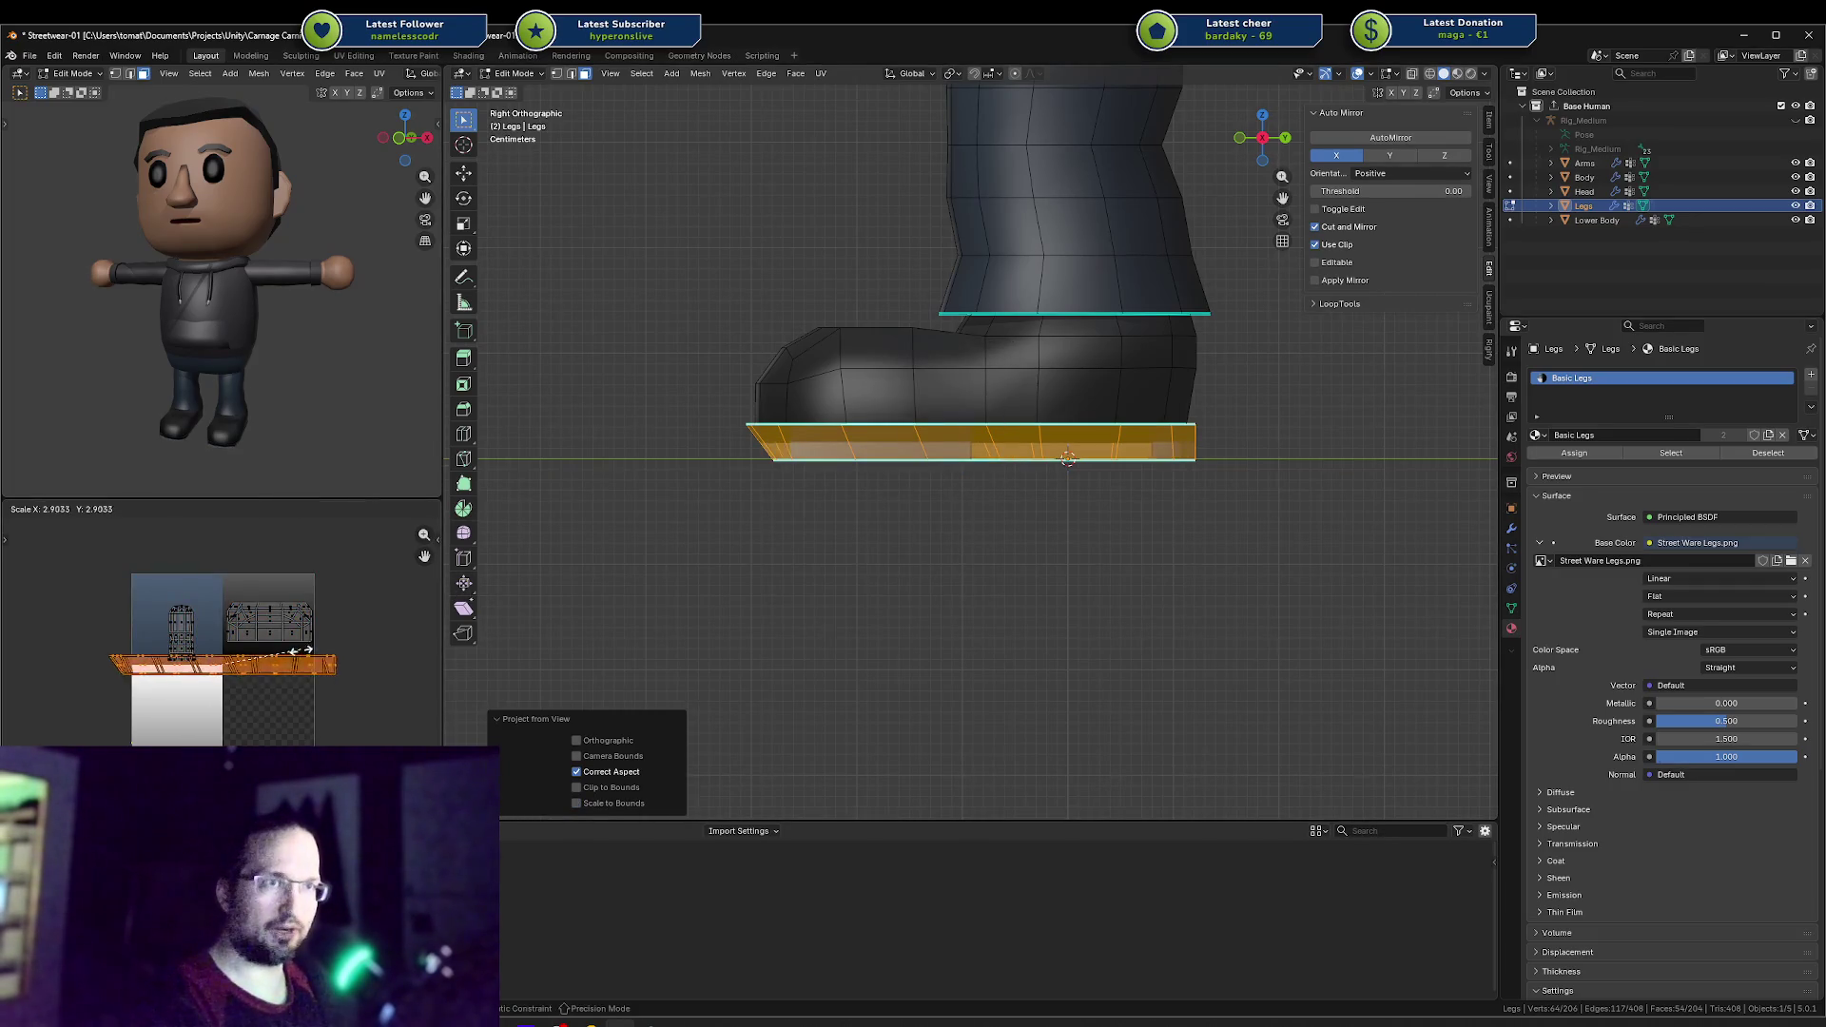
left_click(249, 699)
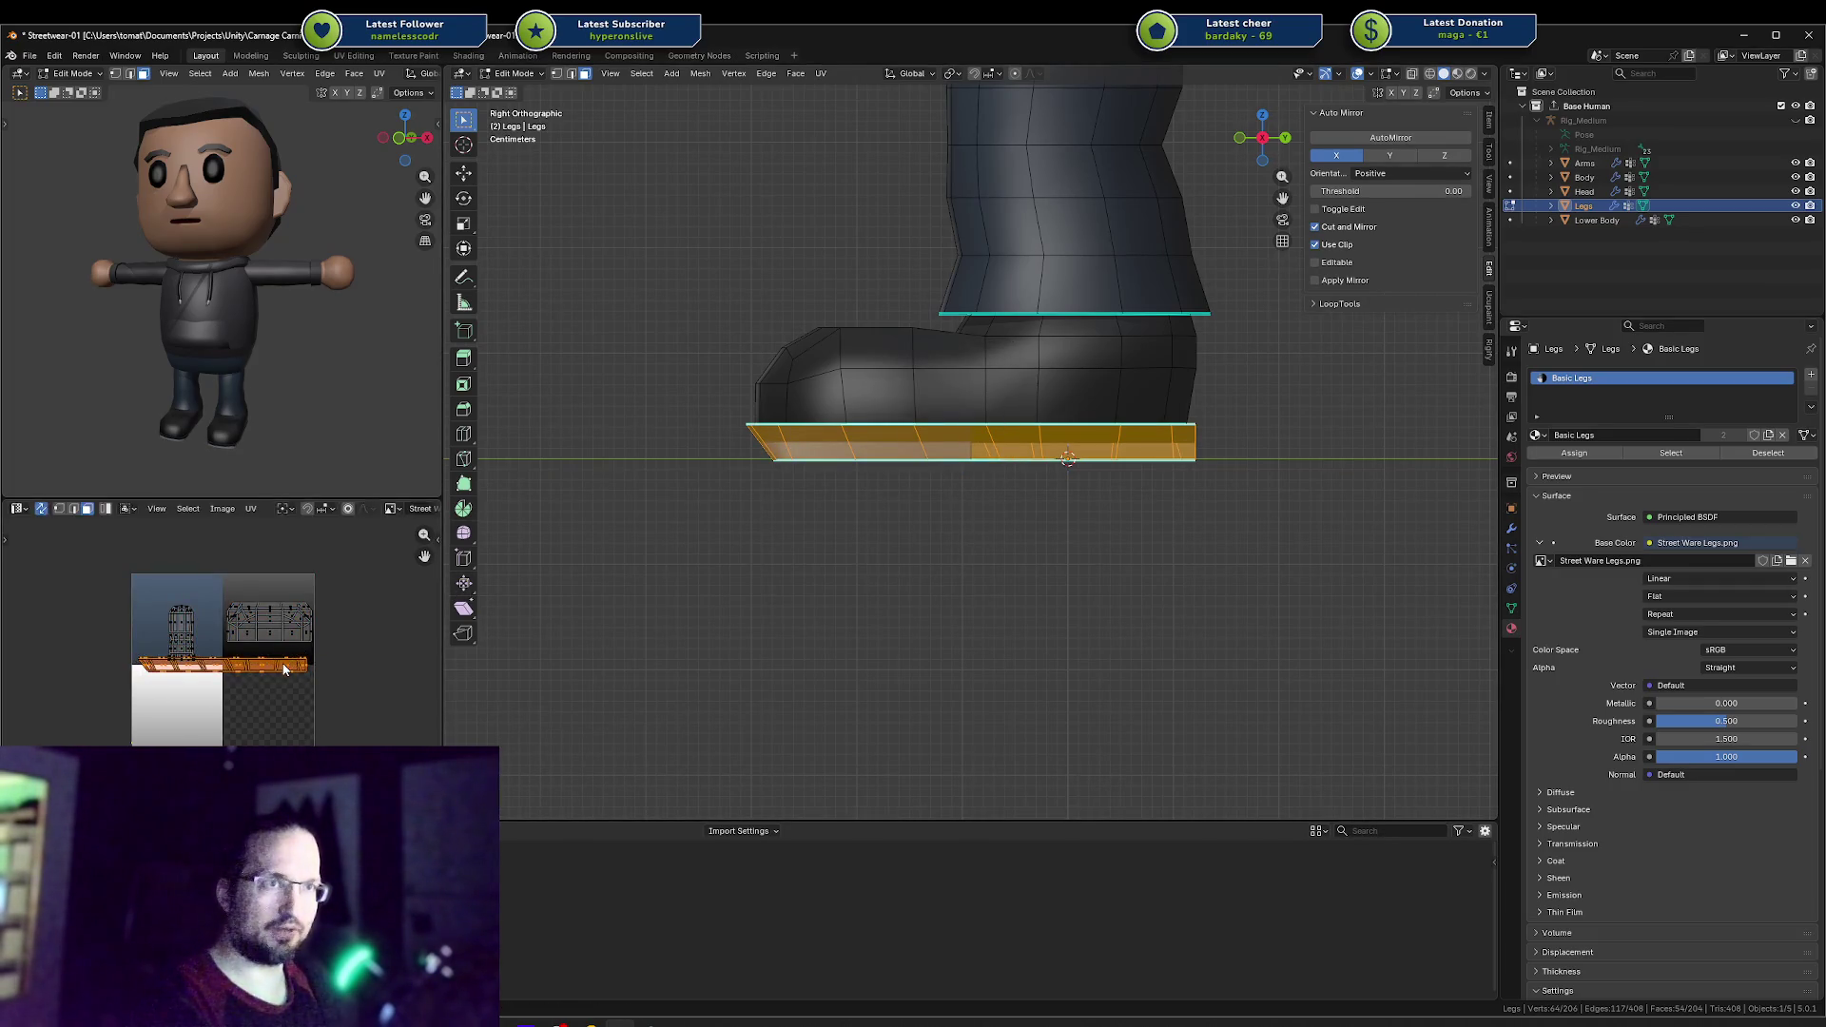
Step: Re-project the sole UVs fitted to bounds and shrink them into the white stripe area
key("u")
left_click(1239, 596)
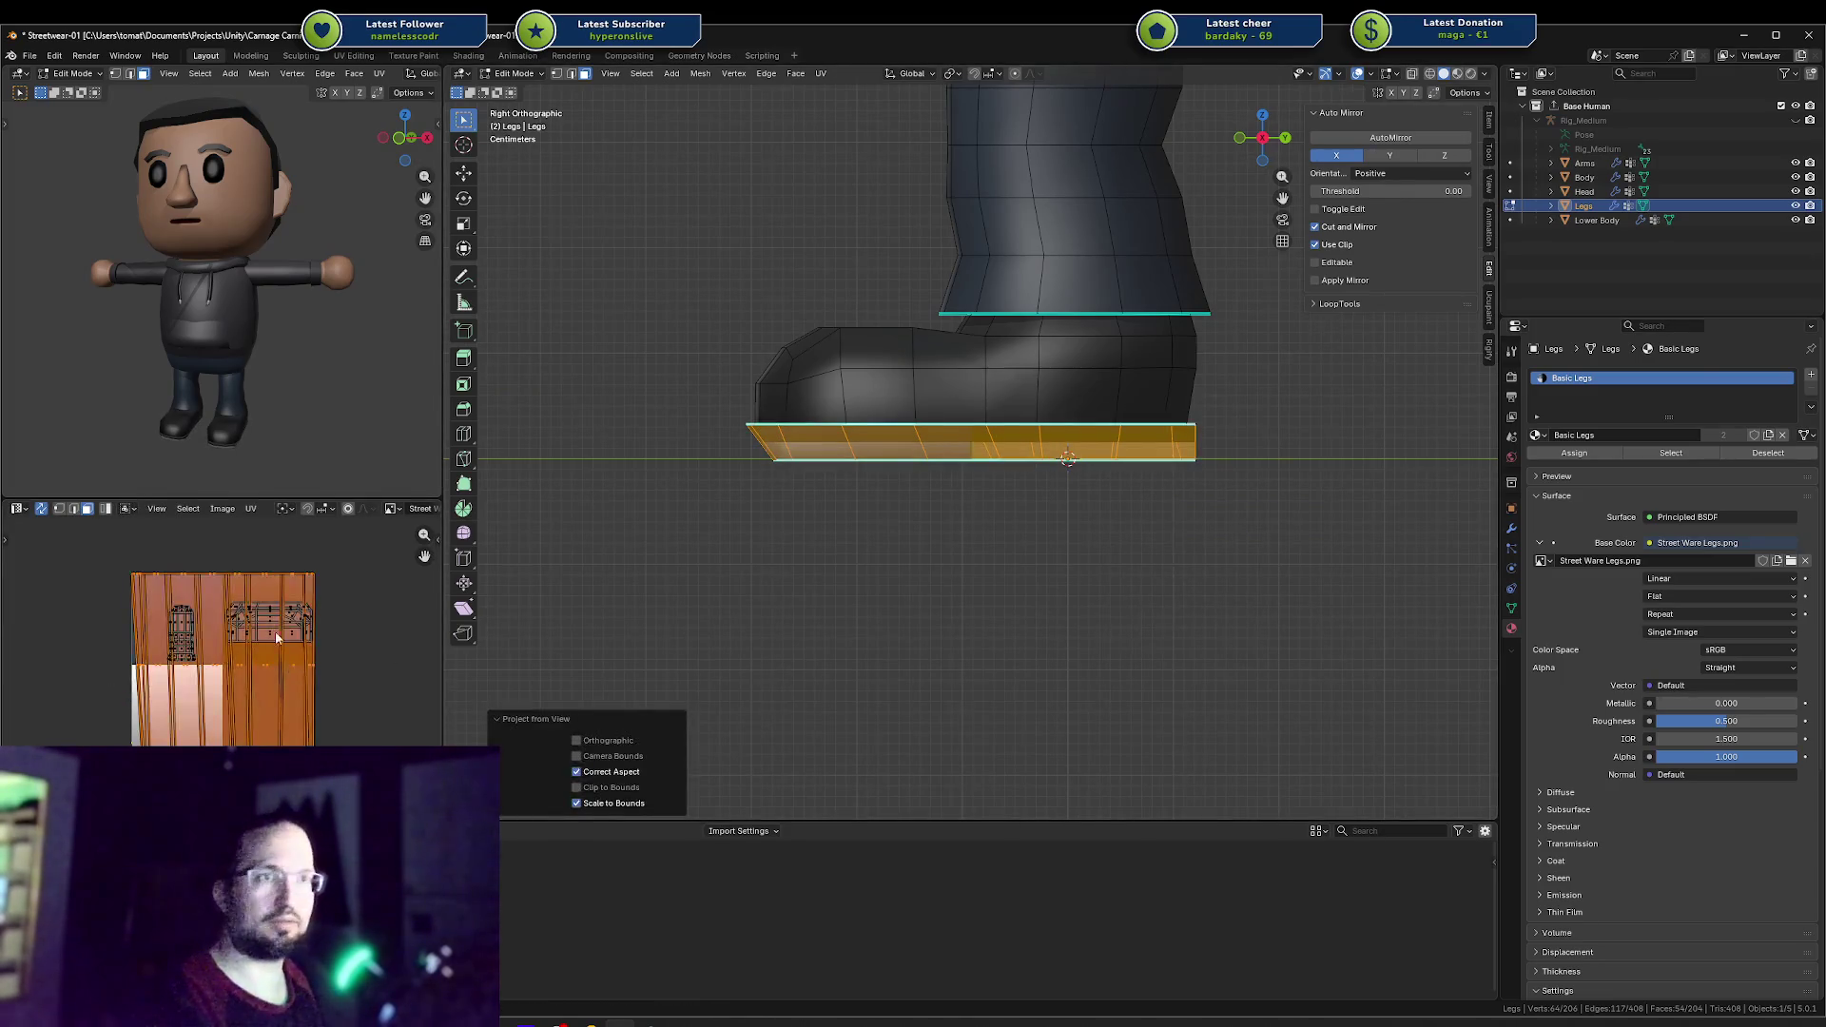
key("s")
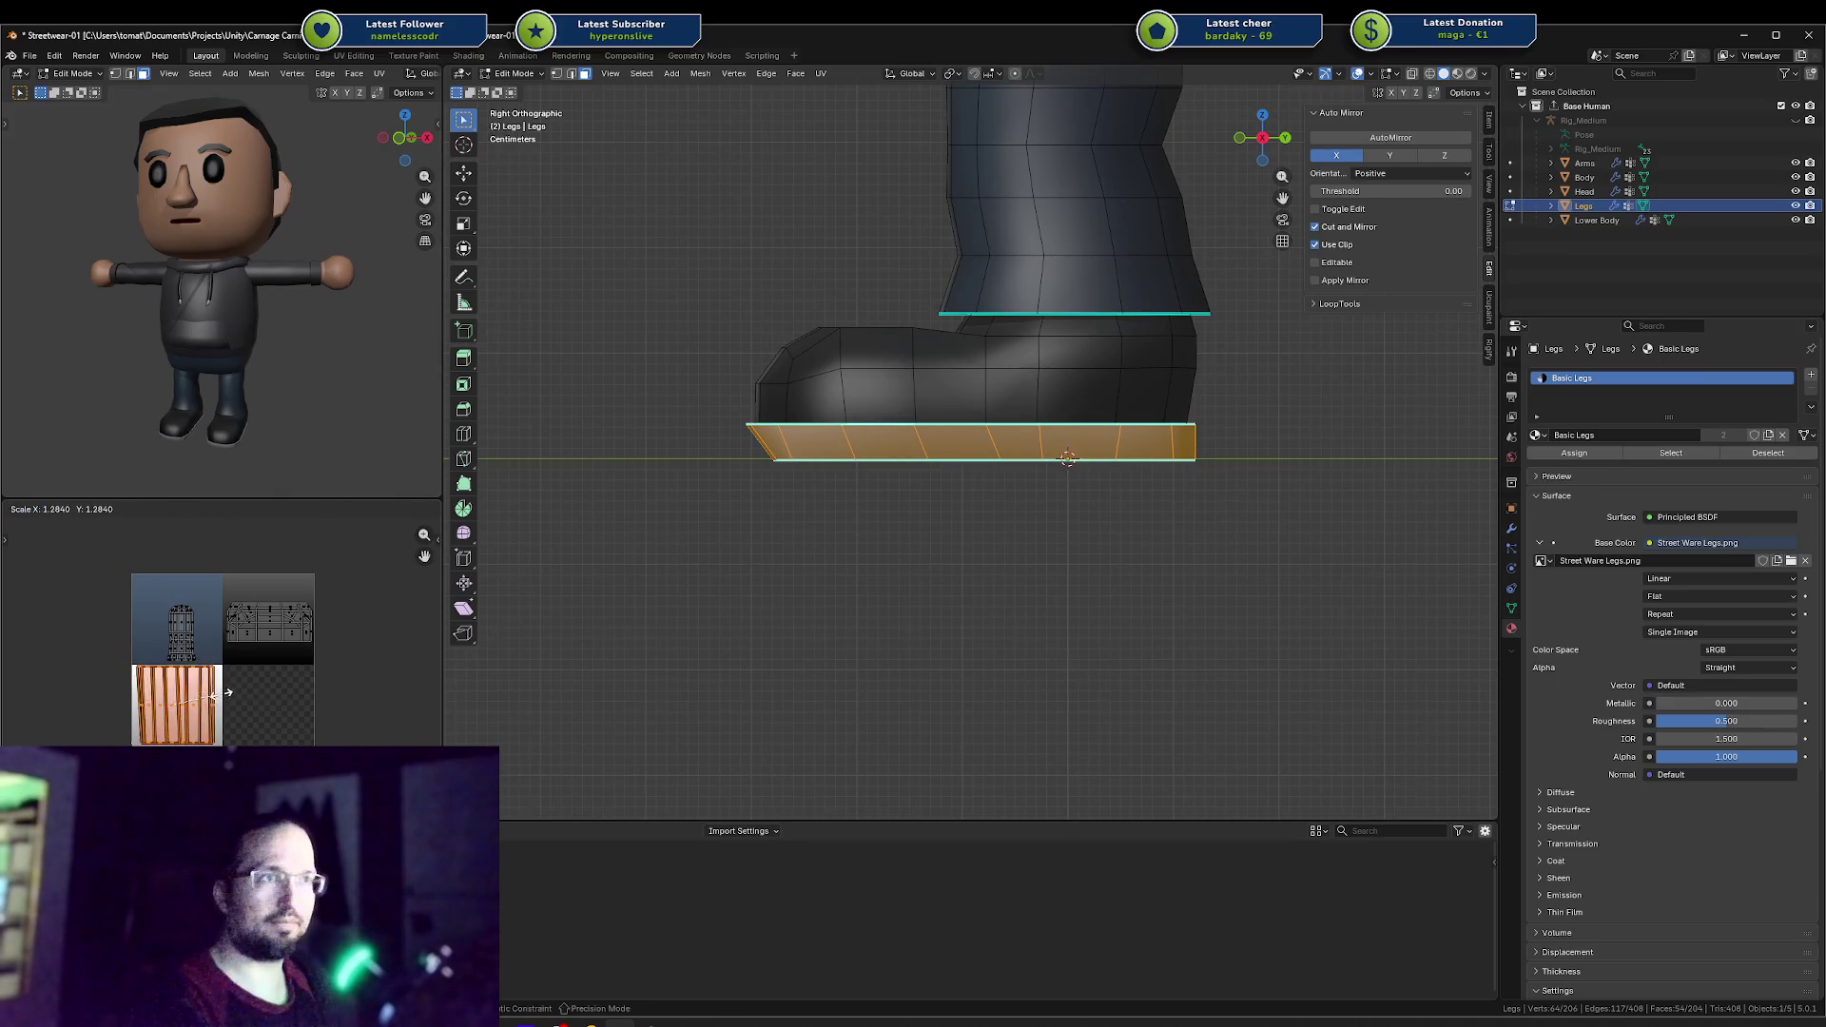
left_click(228, 696)
key("Tab")
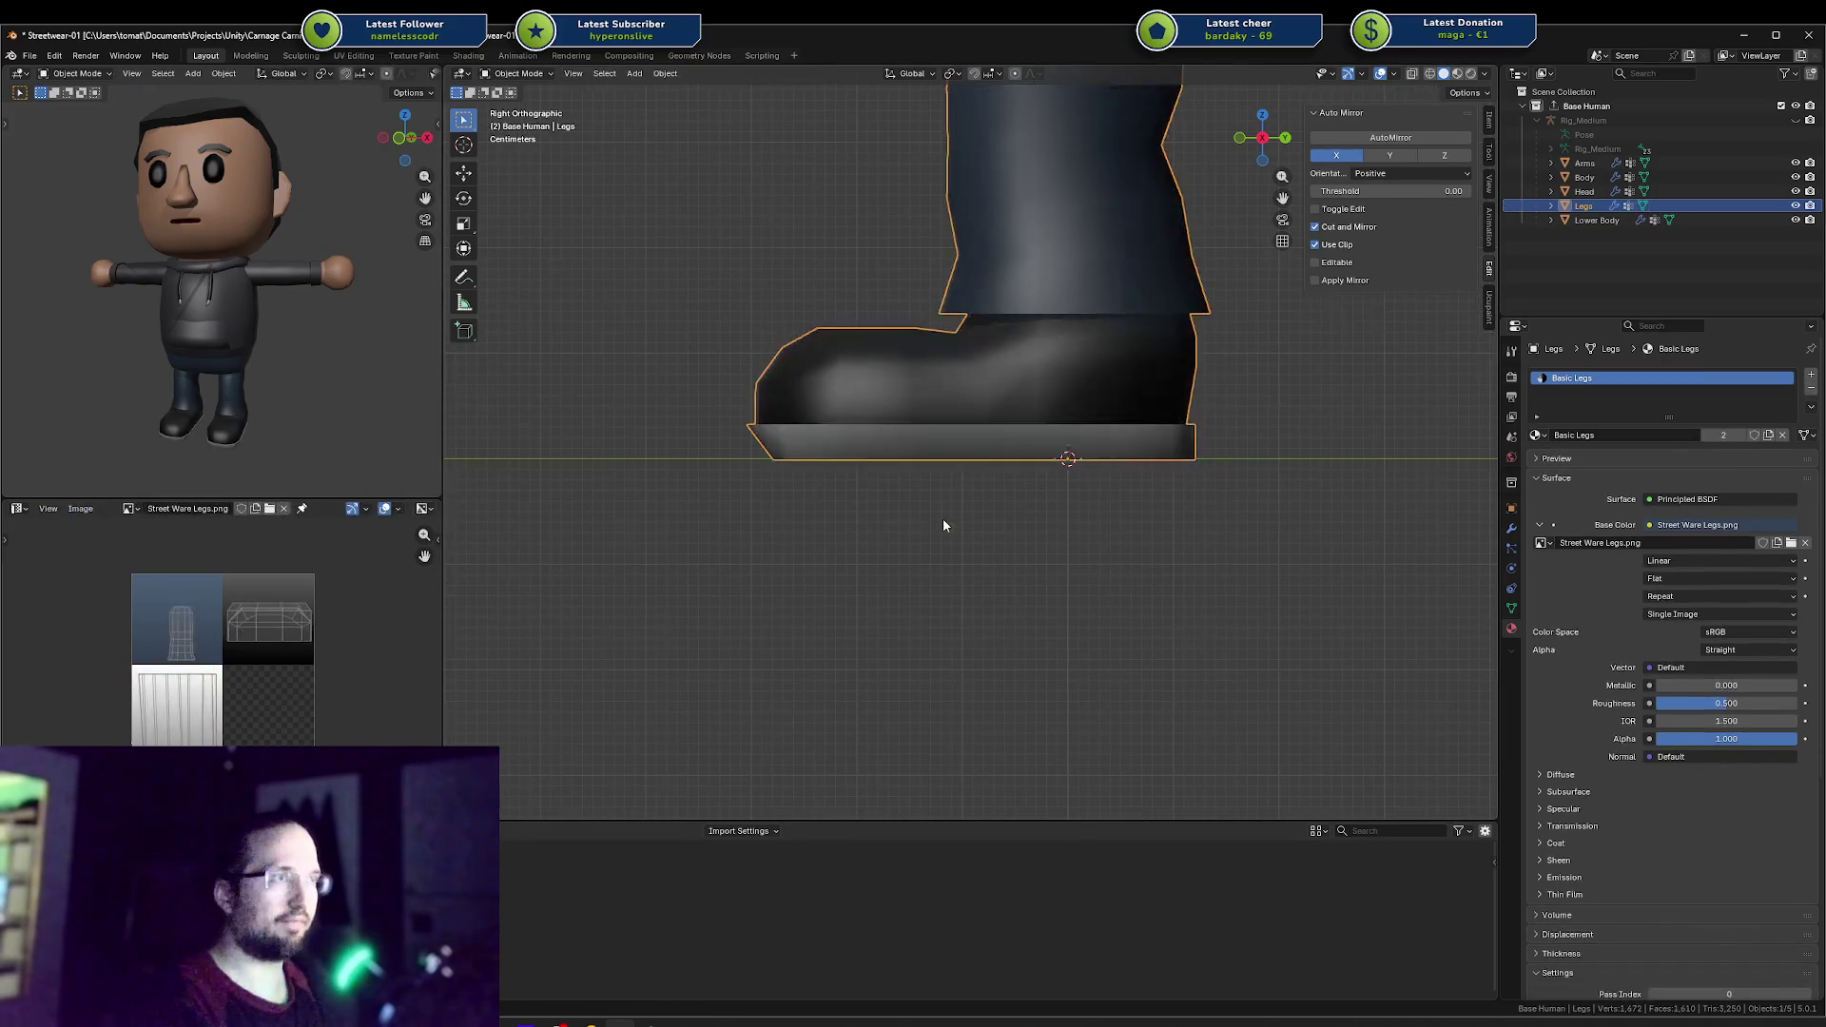
mouse_move(943, 525)
middle_mouse_down()
mouse_move(865, 412)
mouse_move(762, 494)
mouse_move(789, 548)
mouse_move(929, 599)
mouse_move(977, 582)
mouse_move(925, 534)
middle_mouse_up()
Step: Scale the selected sole edge loops up by about 1.021 and check the wider rim in Object Mode
key("Tab")
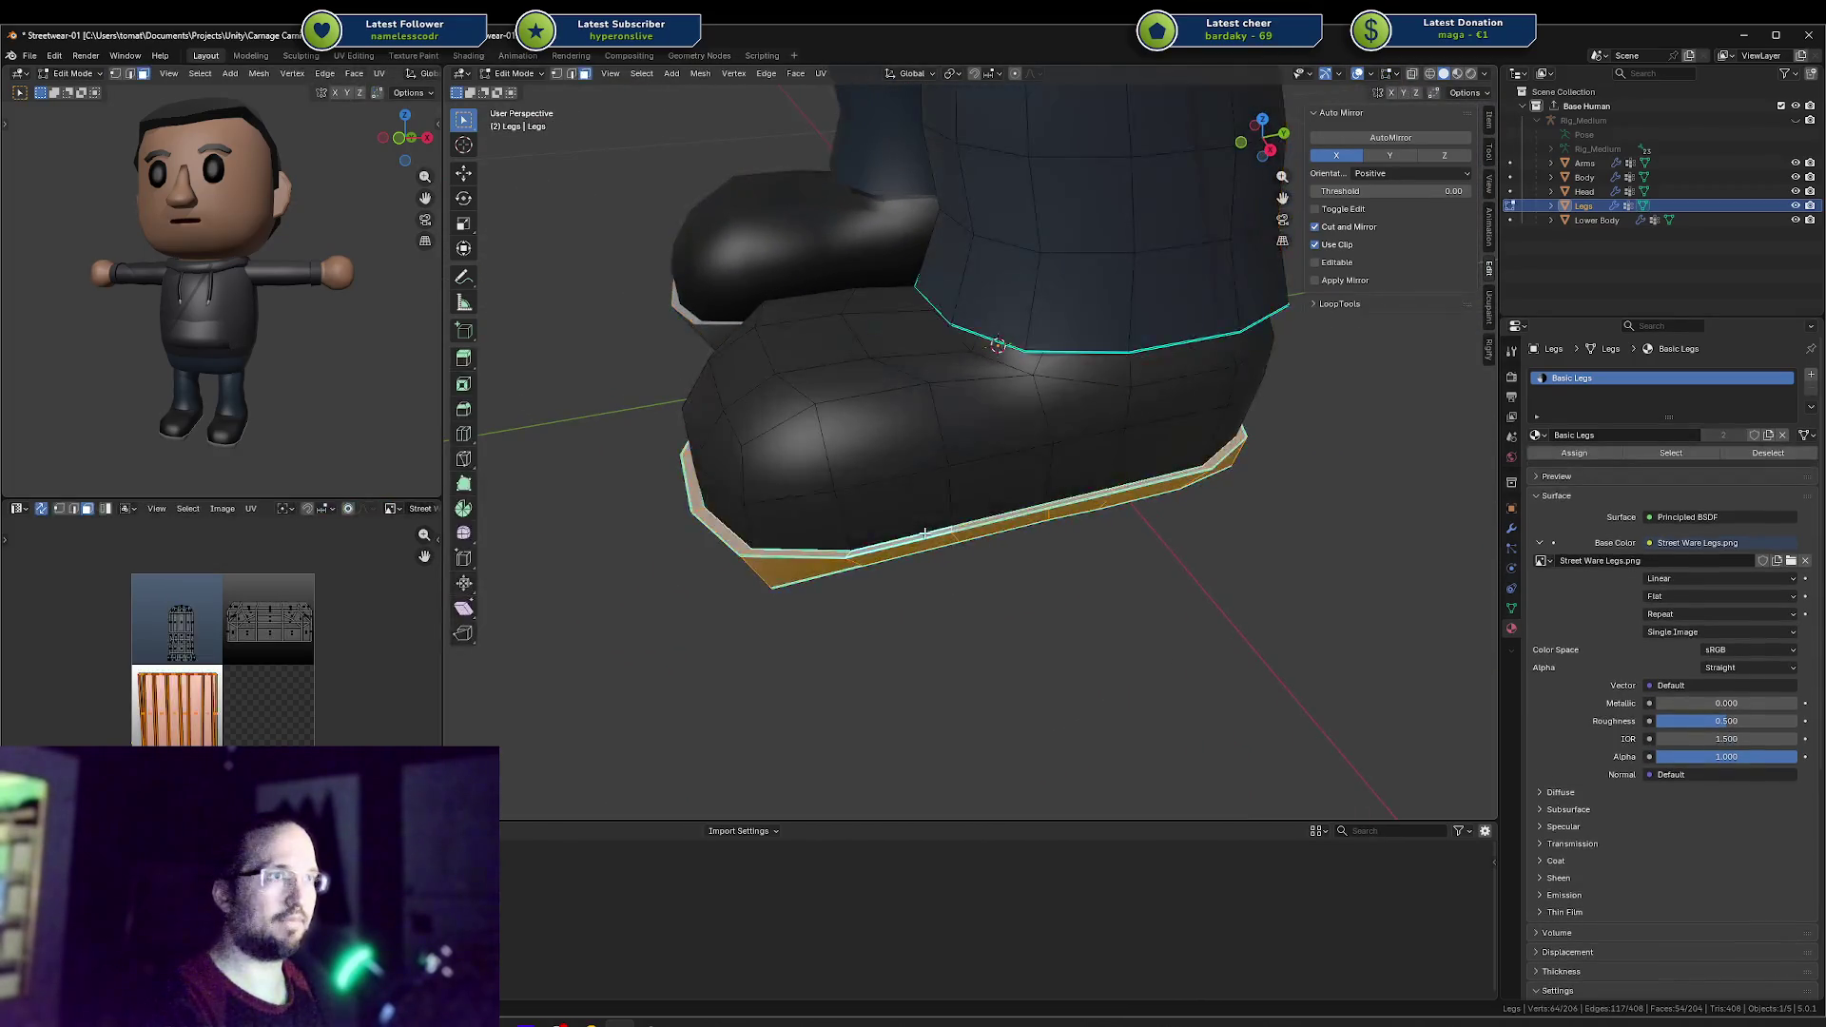
key("2")
key("alt+a")
key("s")
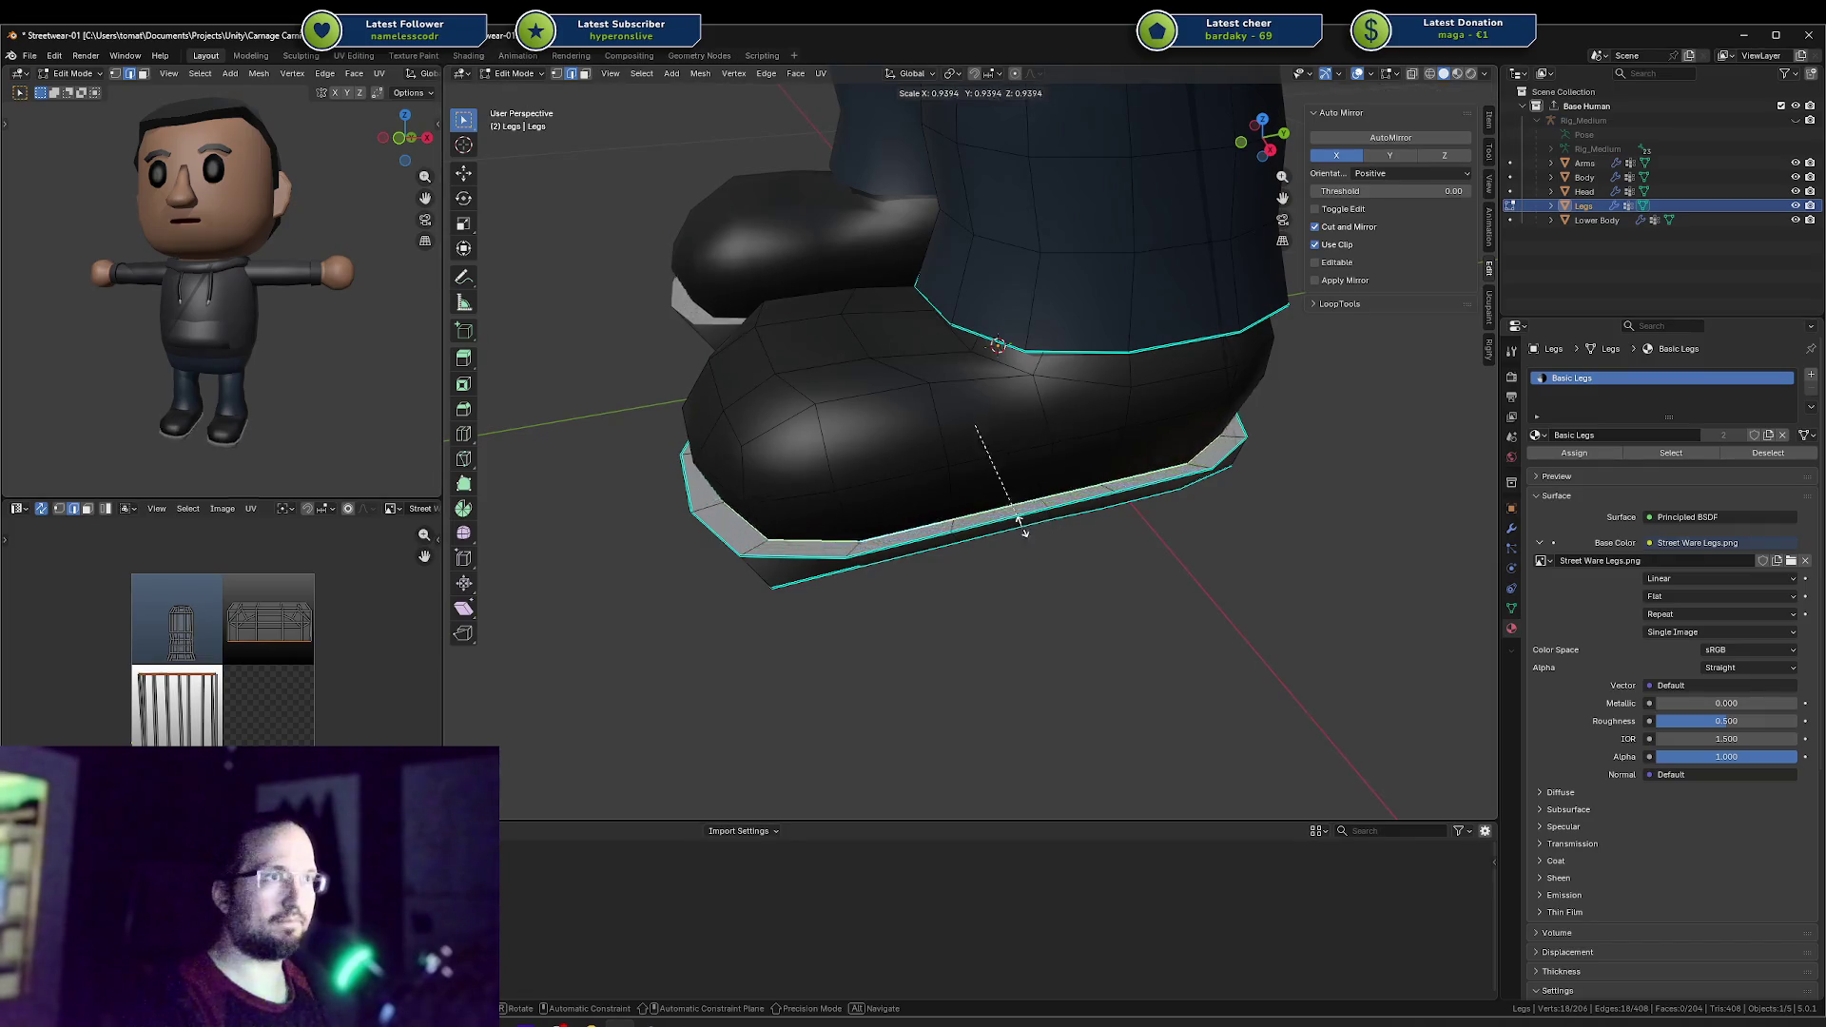
key("Escape")
key("s")
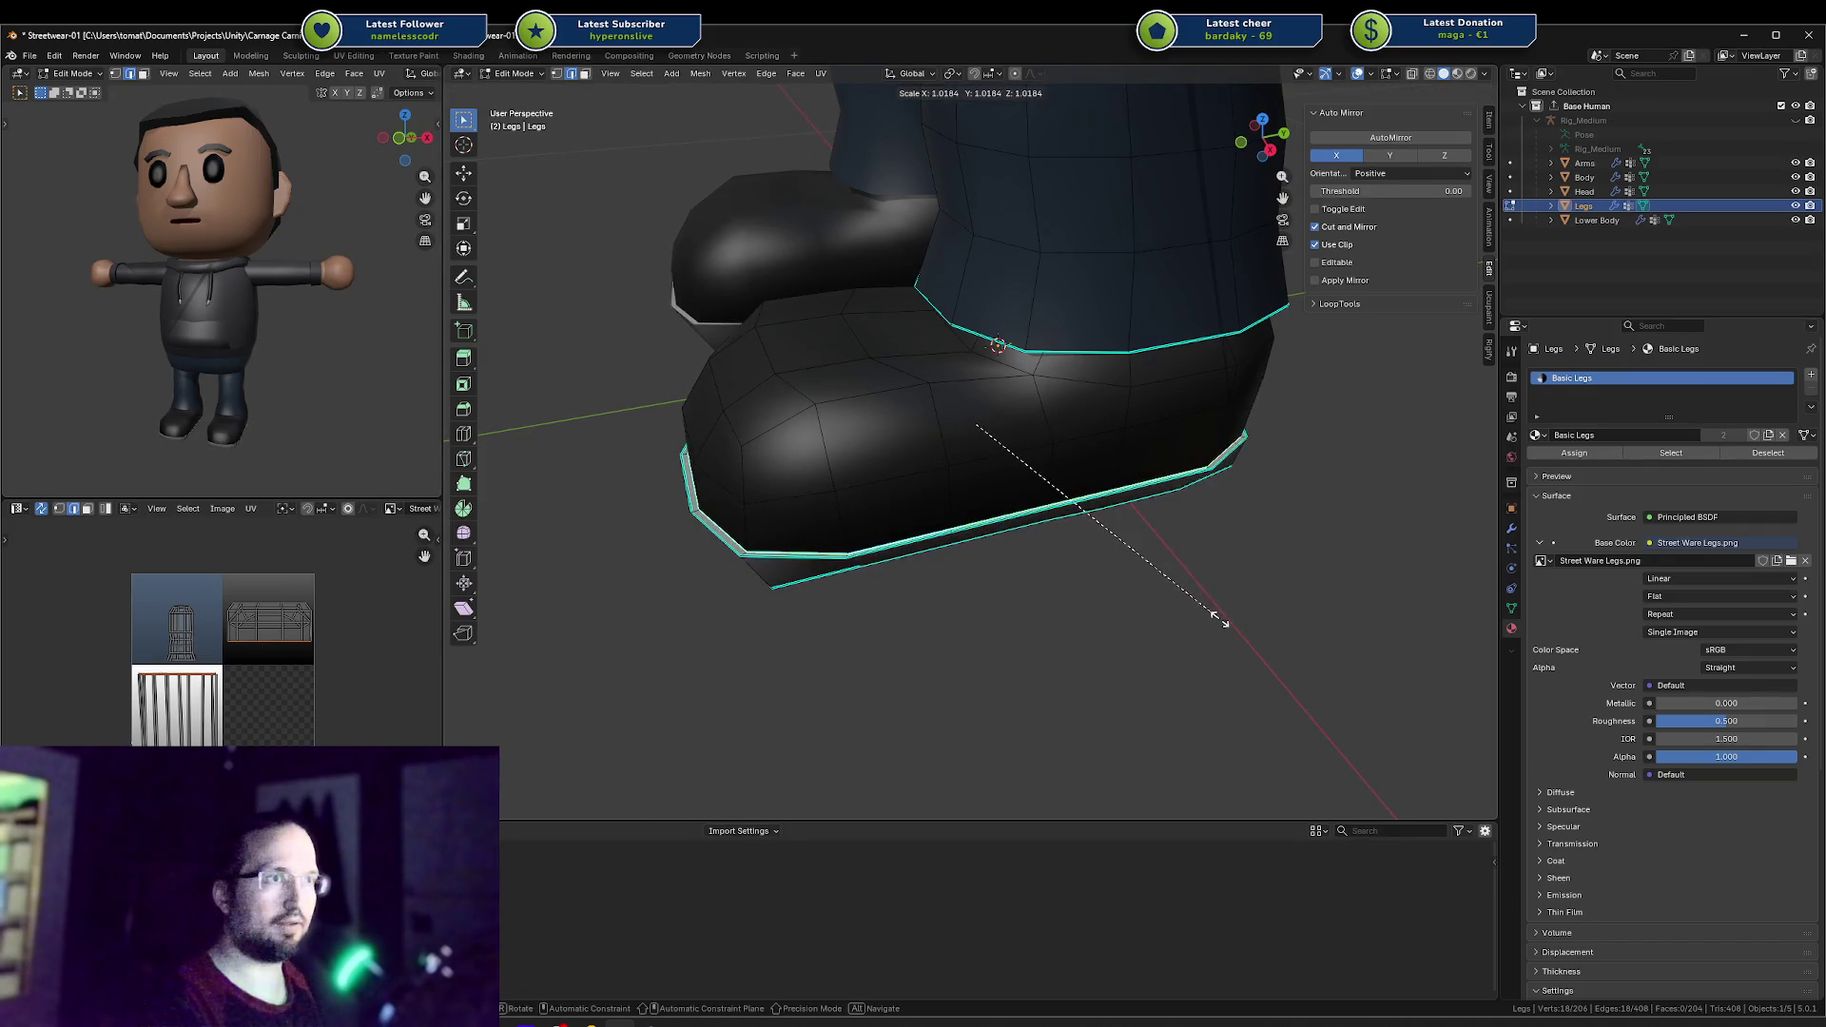
left_click(1220, 616)
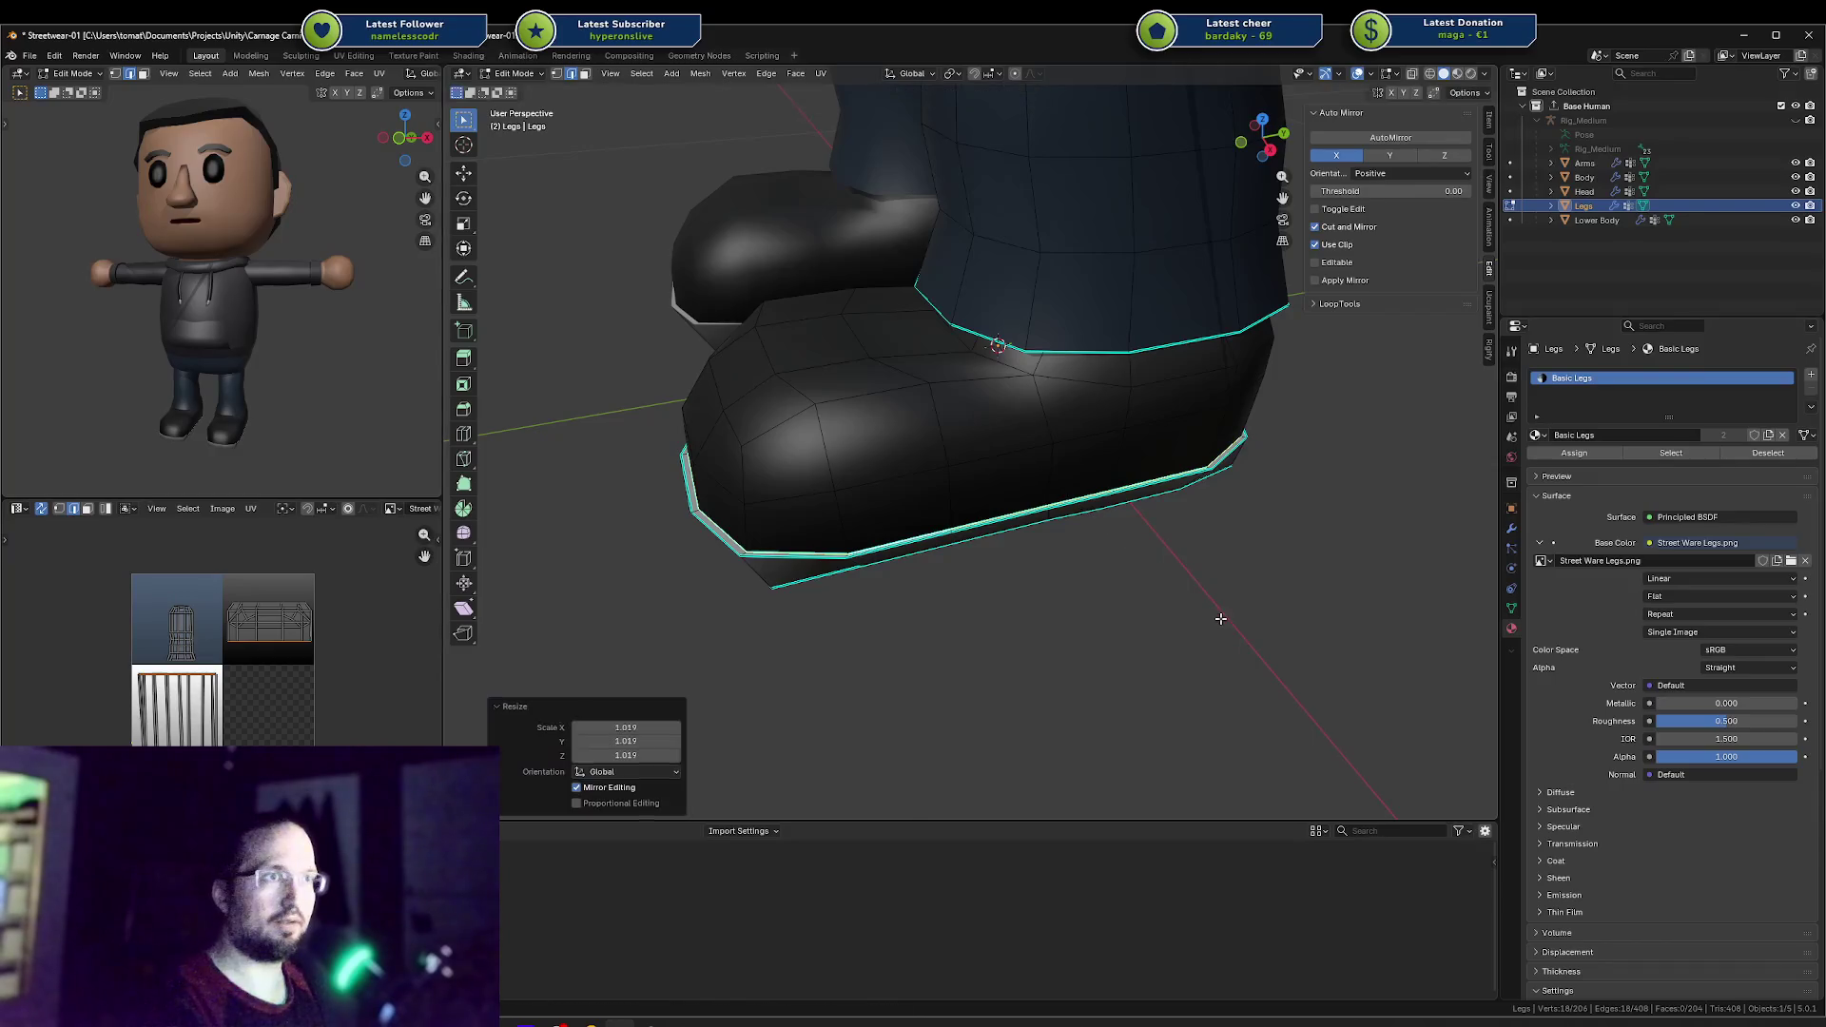
key("Tab")
mouse_move(351, 443)
middle_mouse_down()
mouse_move(270, 447)
mouse_move(187, 398)
middle_mouse_up()
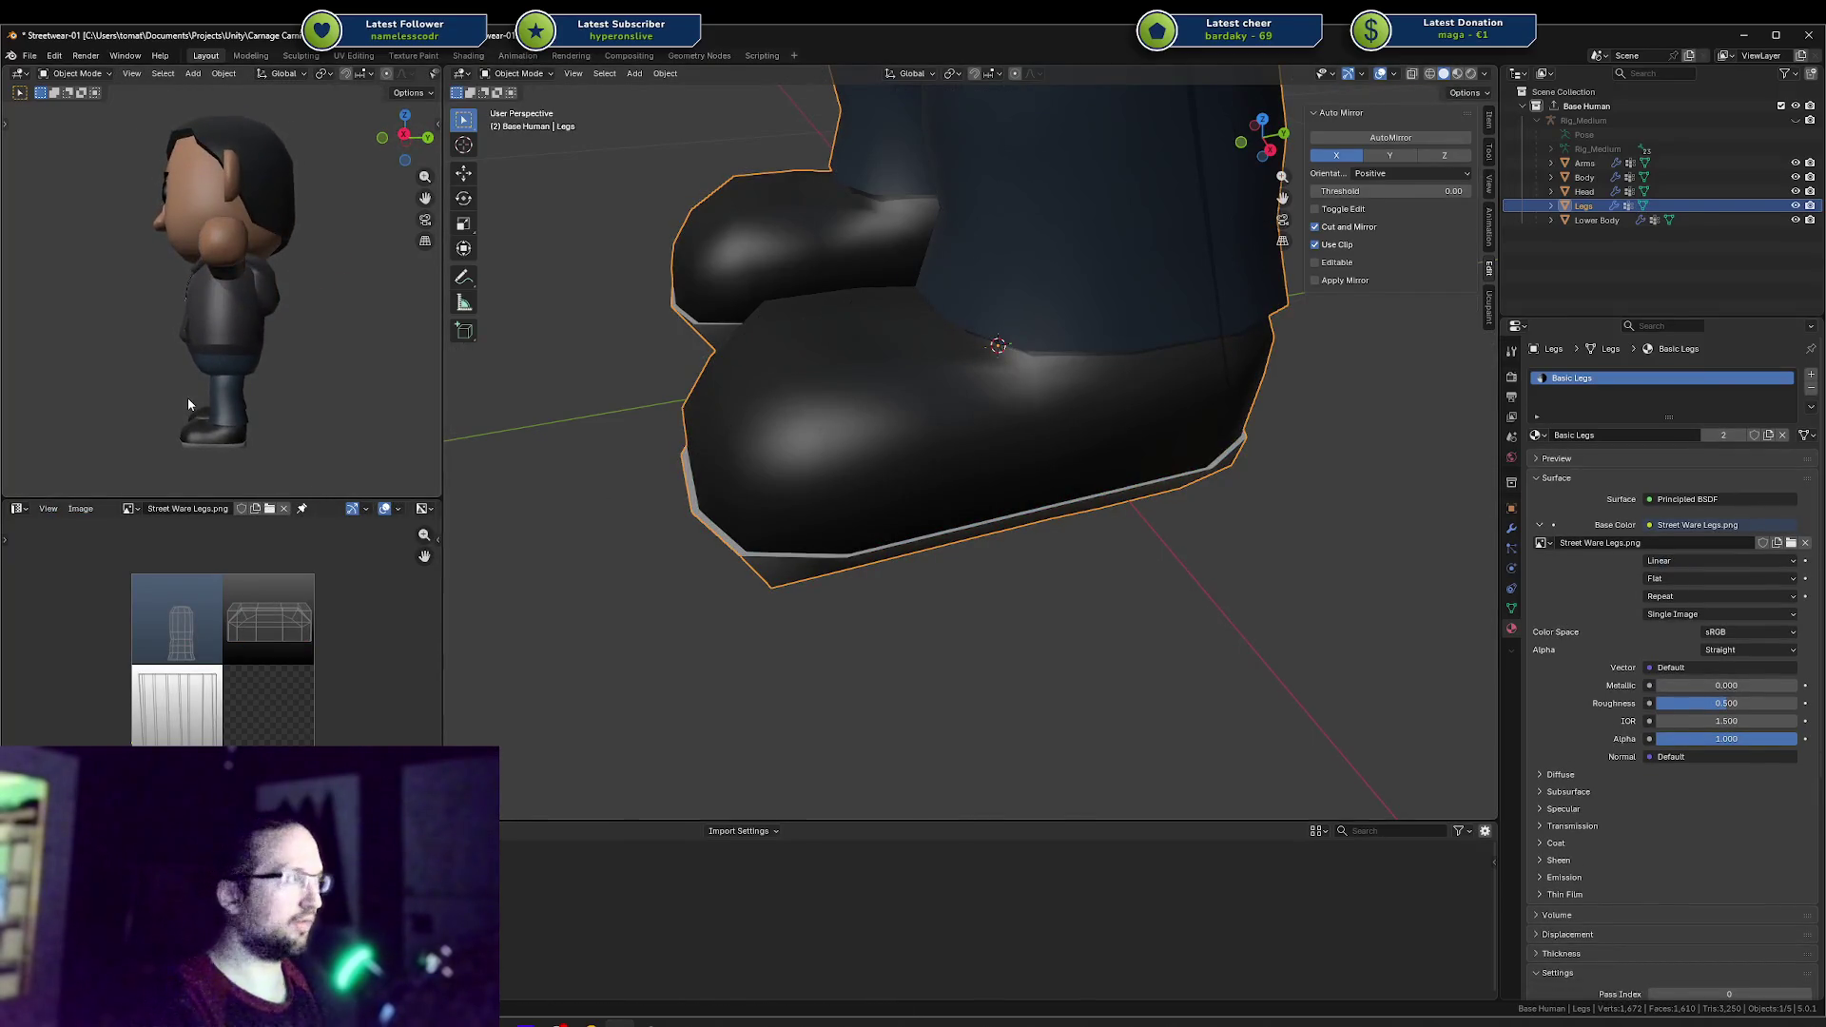
scroll(951, 403, "down", 5)
mouse_move(951, 404)
middle_mouse_down()
mouse_move(949, 424)
mouse_move(1055, 364)
mouse_move(1008, 383)
middle_mouse_up()
key("Tab")
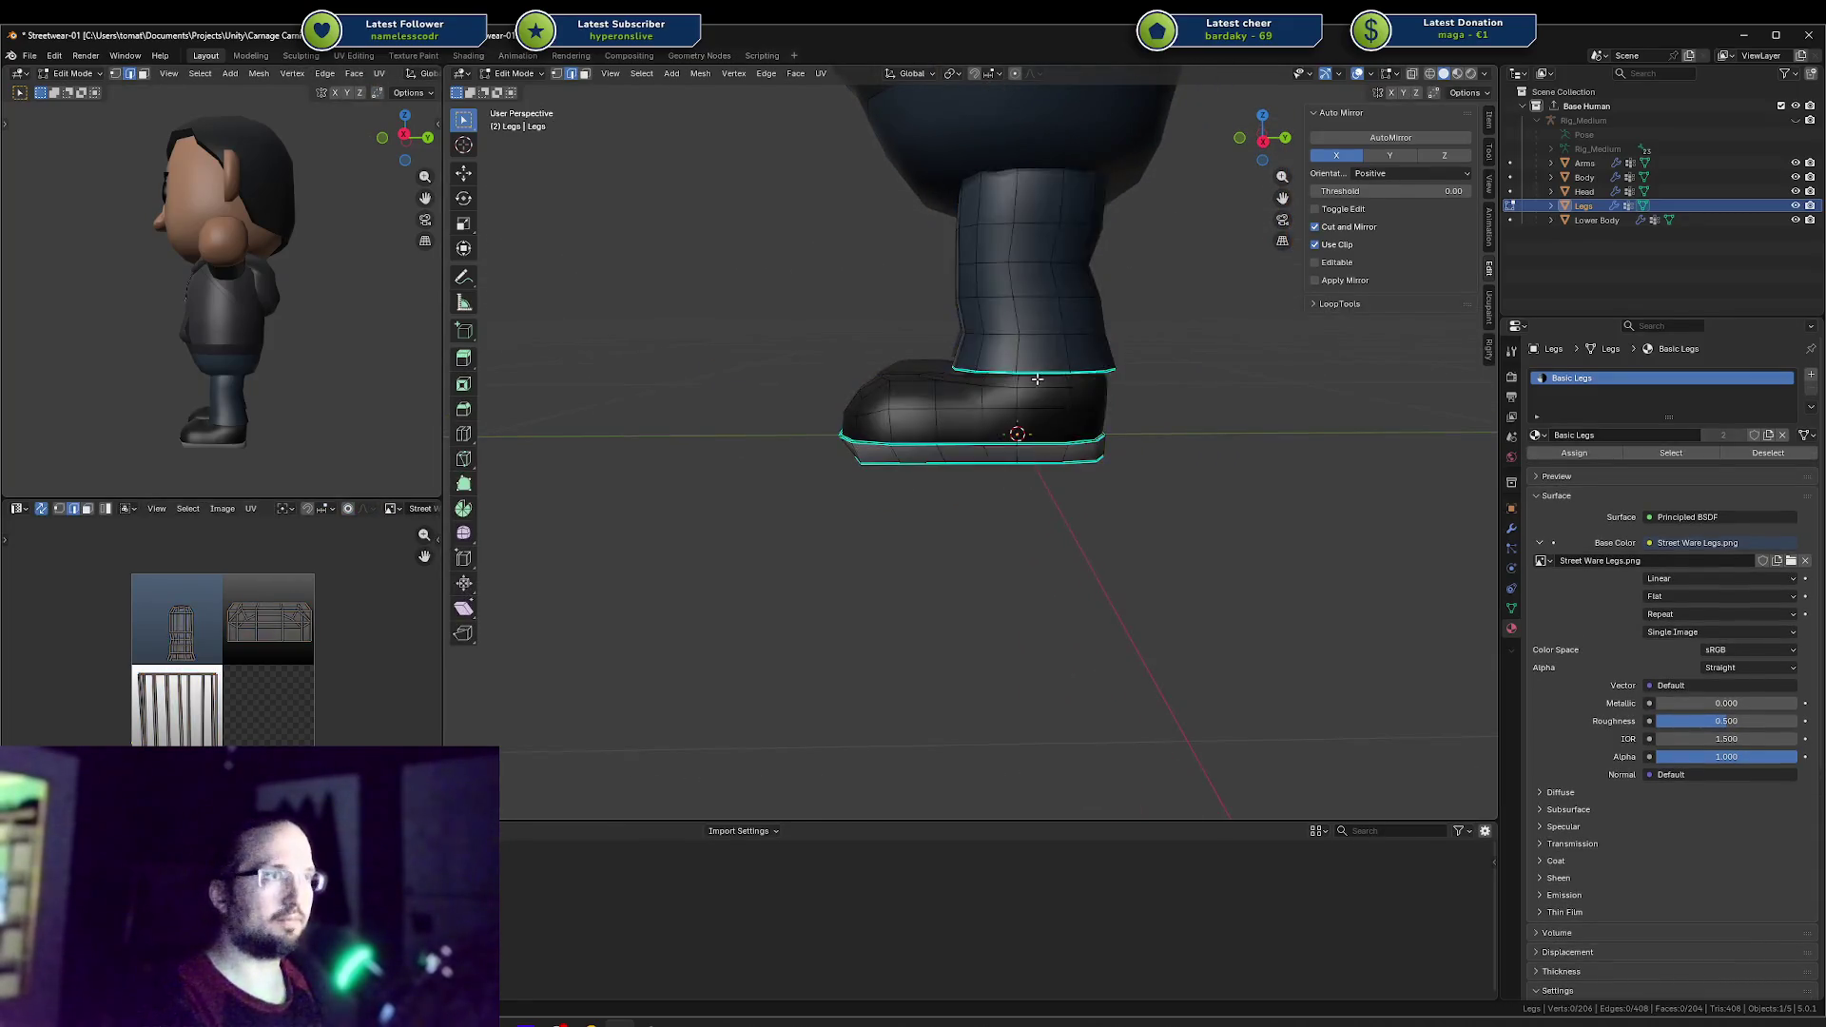
Step: Select the face band just below the trouser hem and shrink it
key("a")
key("alt+a")
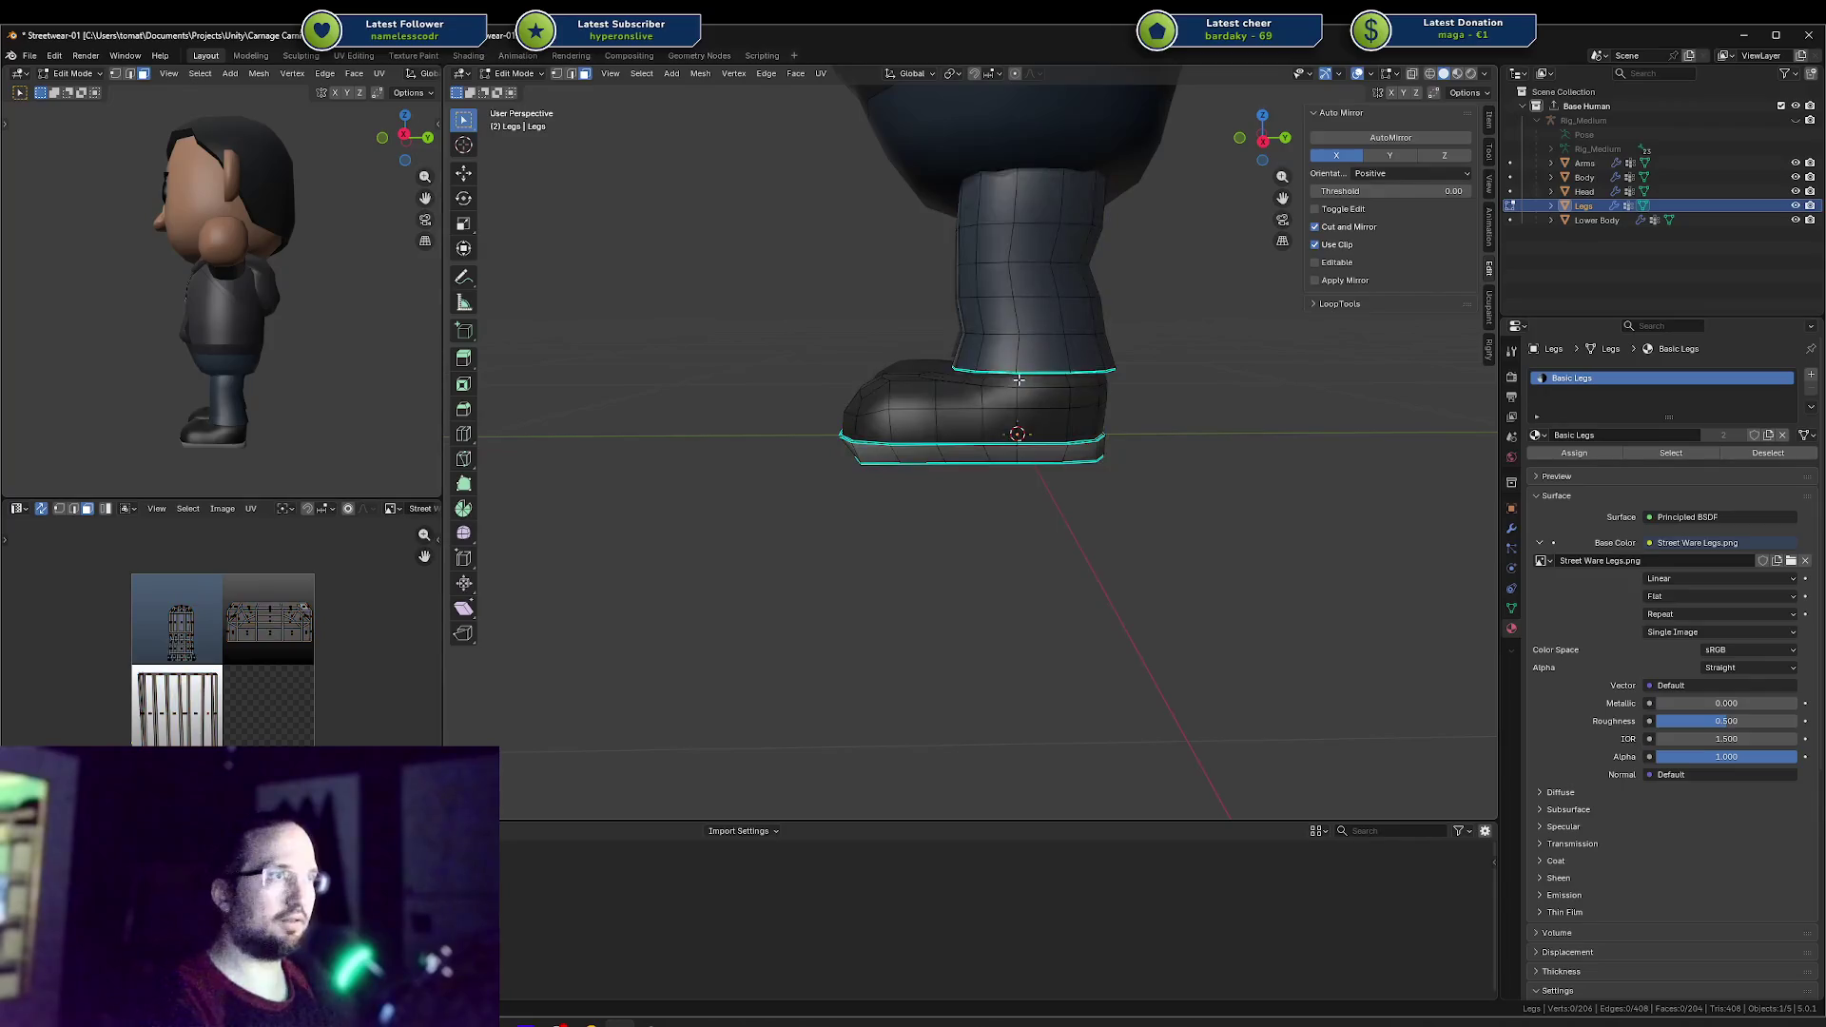
left_click(1019, 380, "alt")
scroll(1024, 399, "up", 4)
middle_click_drag(1024, 399, 1116, 403)
key("s")
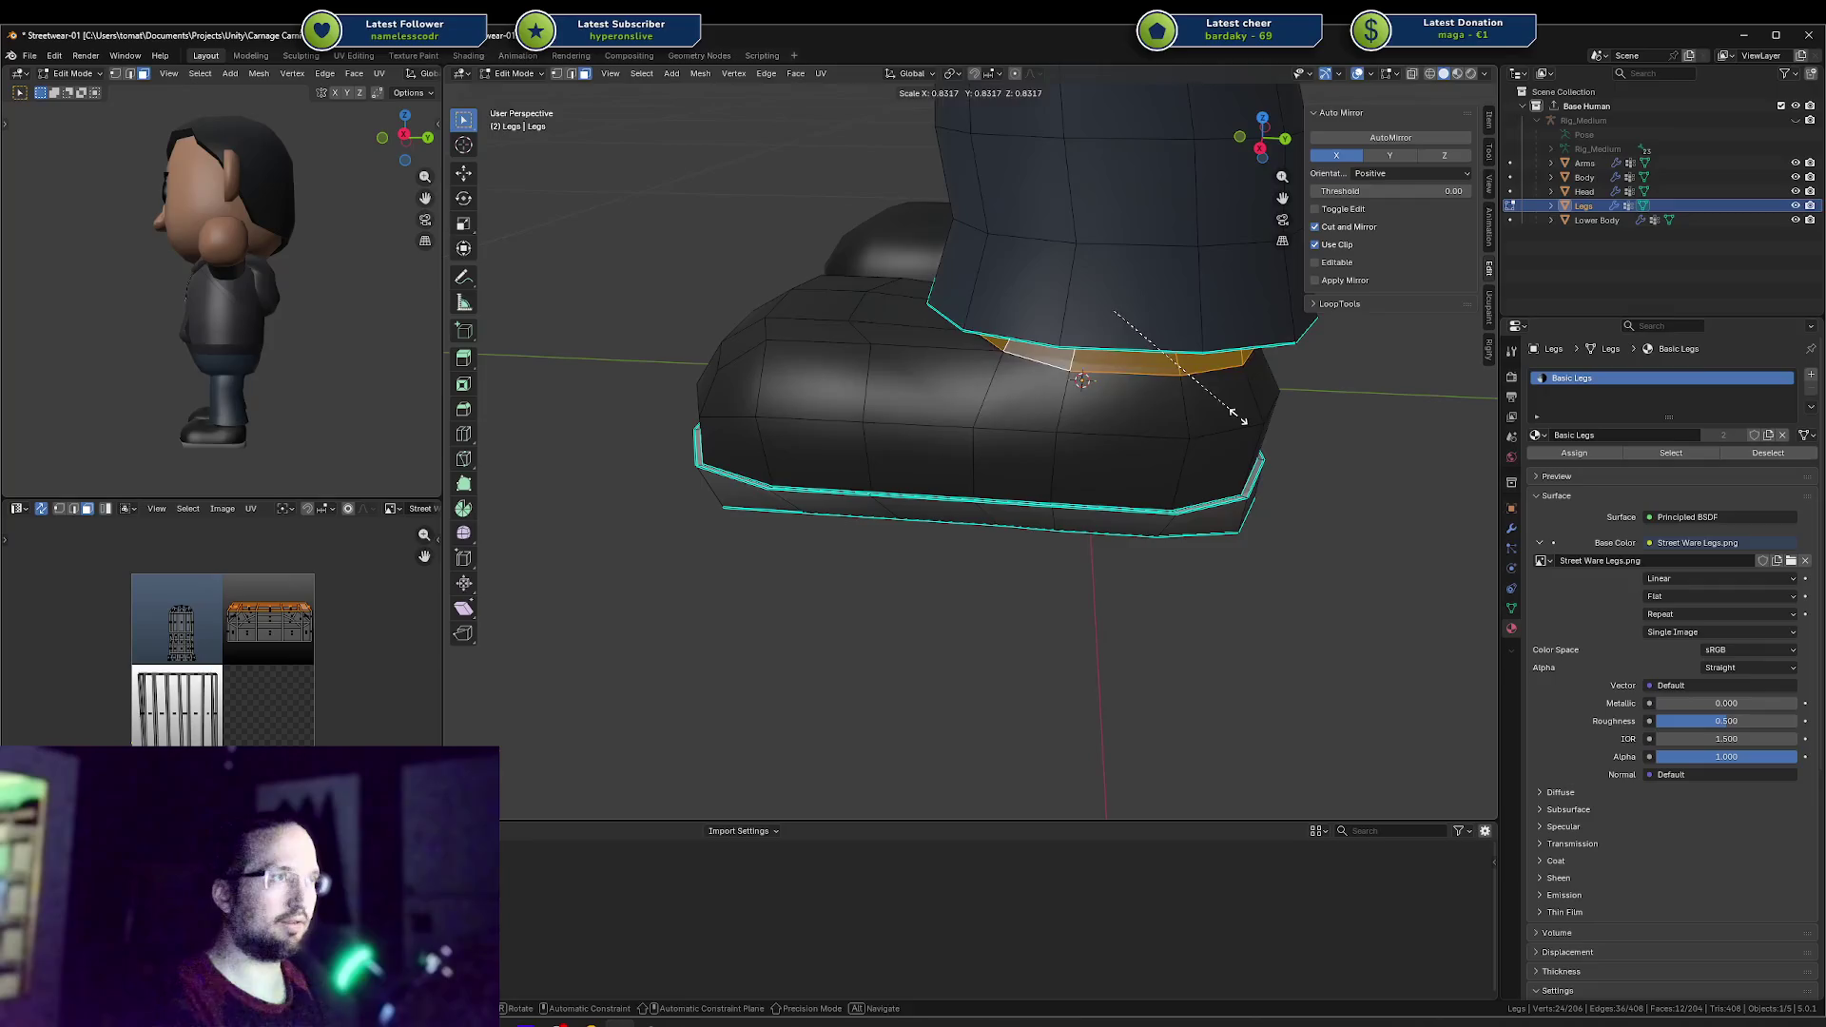
left_click(1141, 385)
key("alt+a")
Step: Cut a new loop below the hem, scale it to 0.791, and mark it sharp
key("ctrl+r")
left_click(1054, 379)
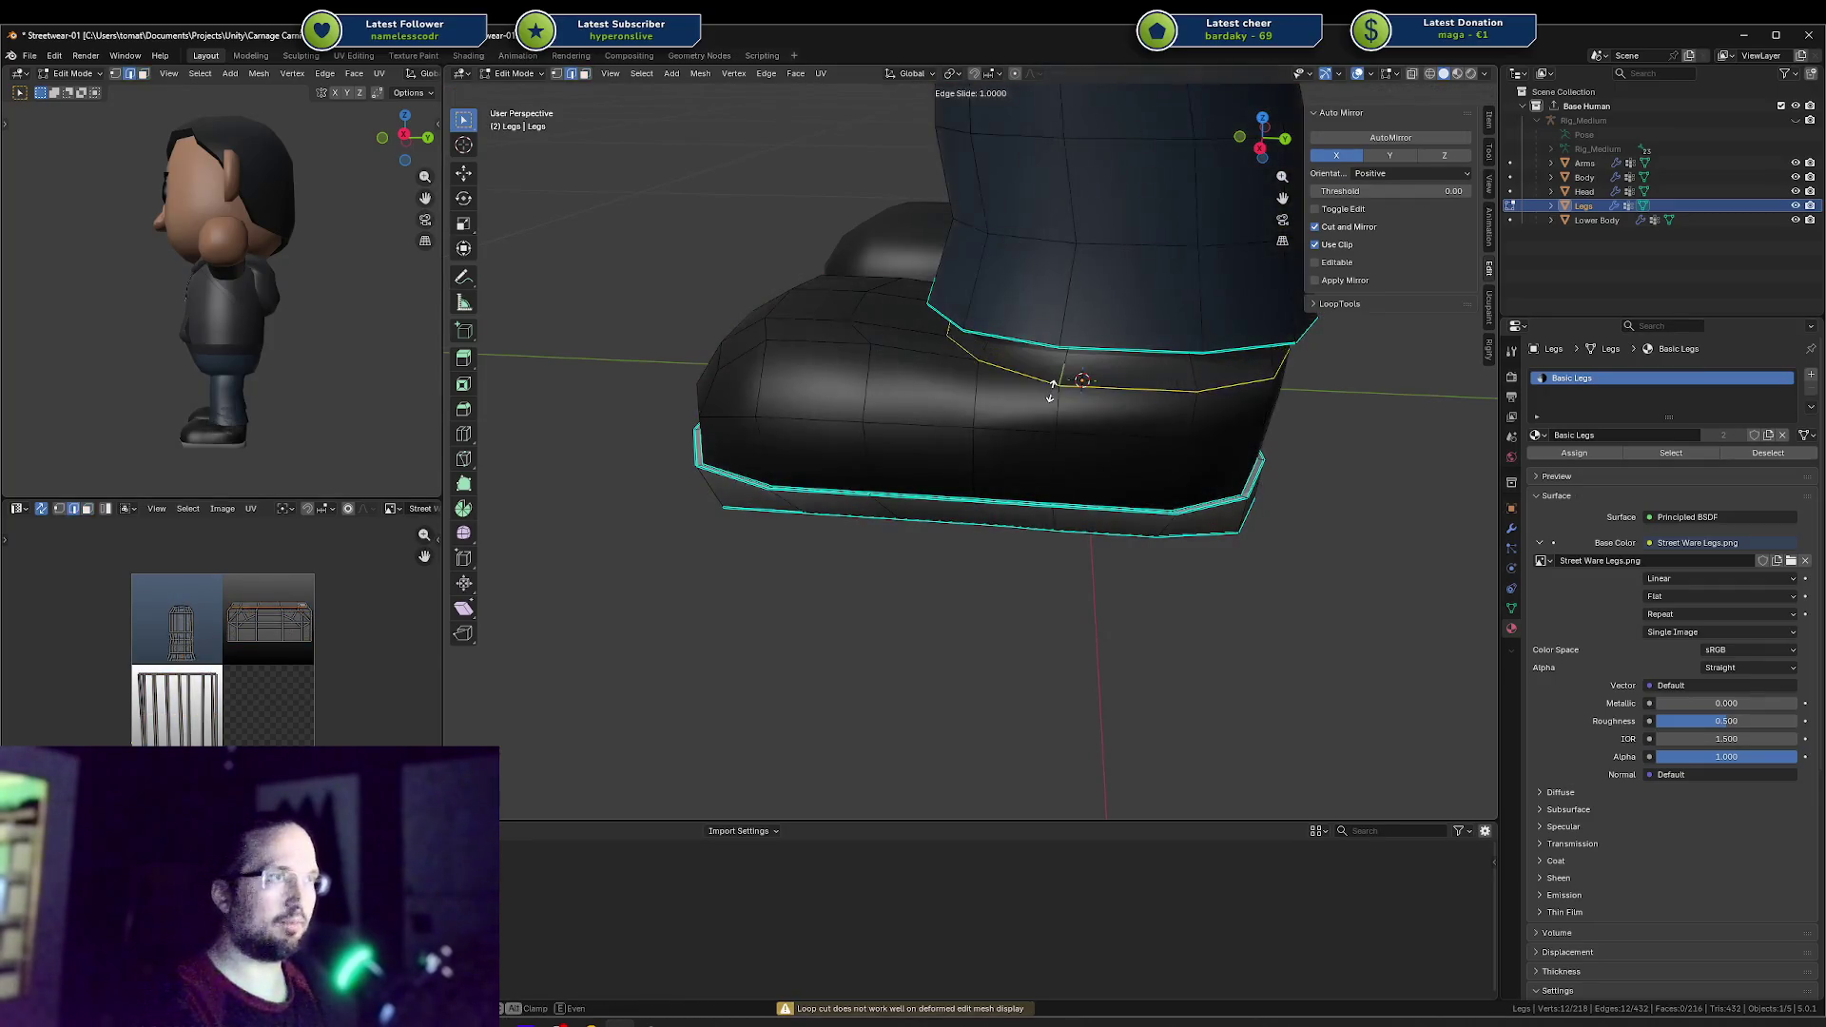
left_click(1051, 385)
key("s")
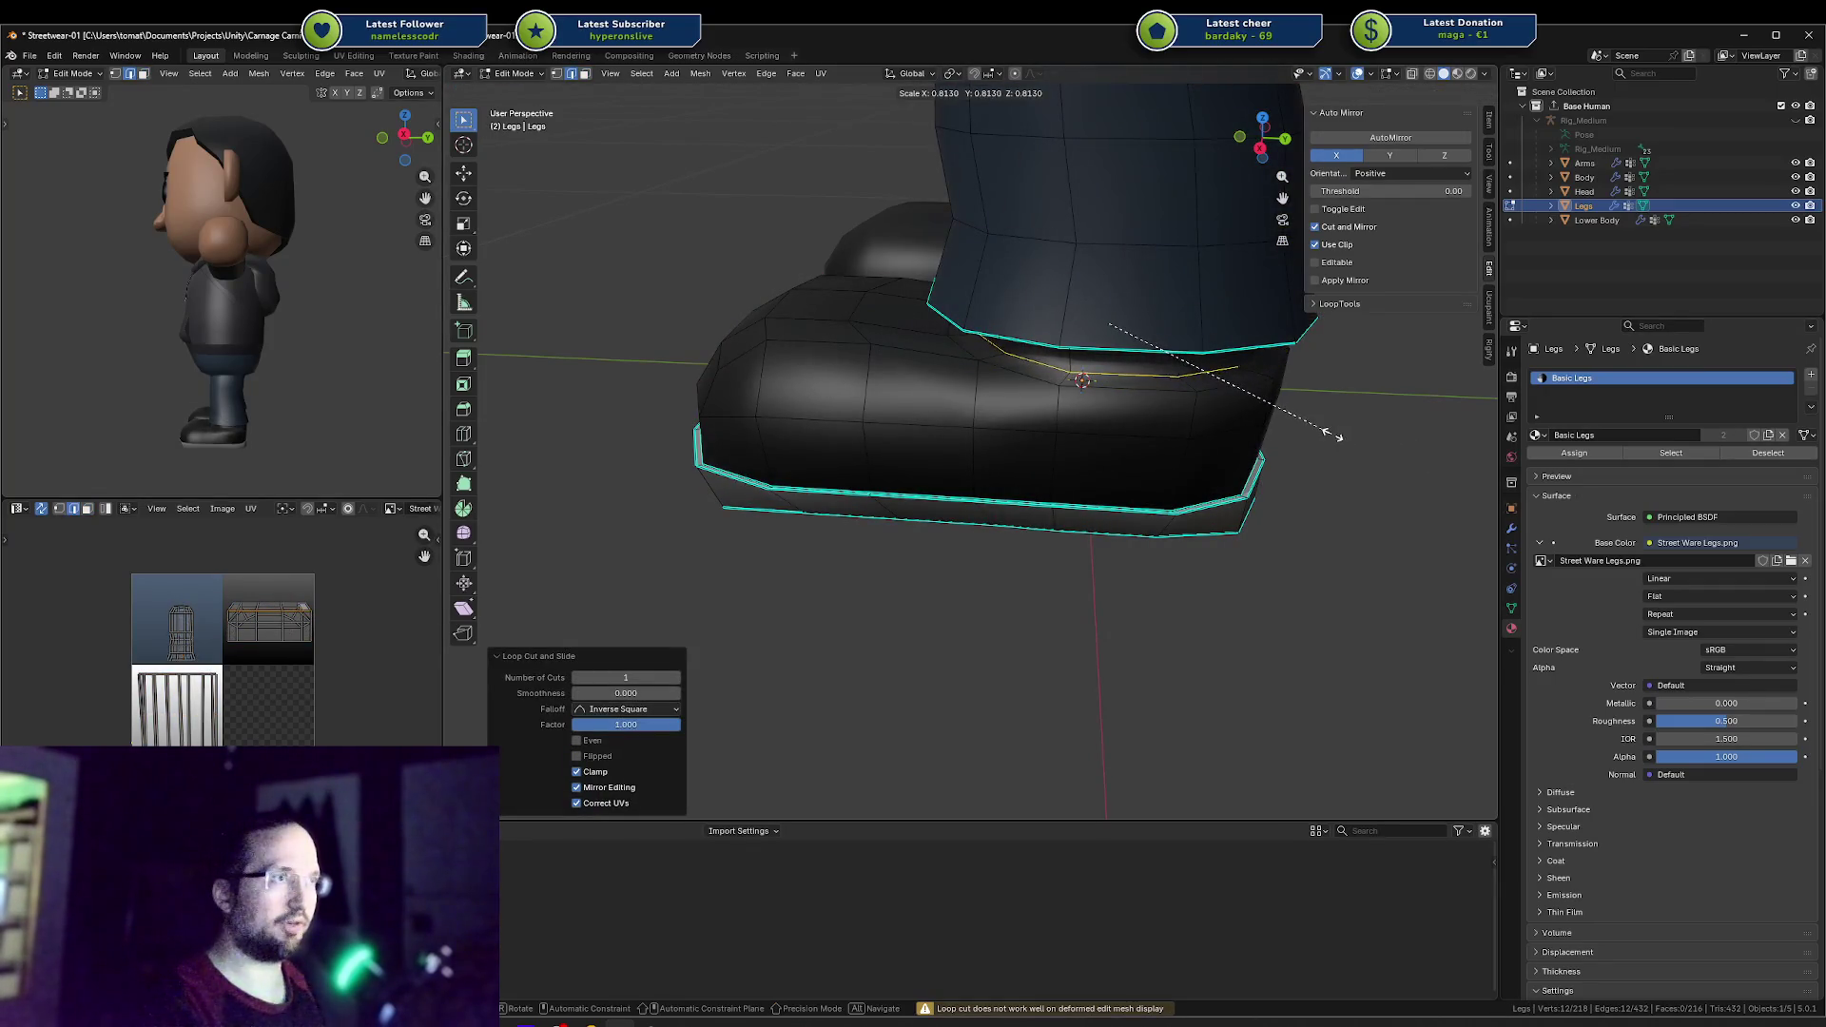
left_click(1322, 433)
right_click(1310, 431)
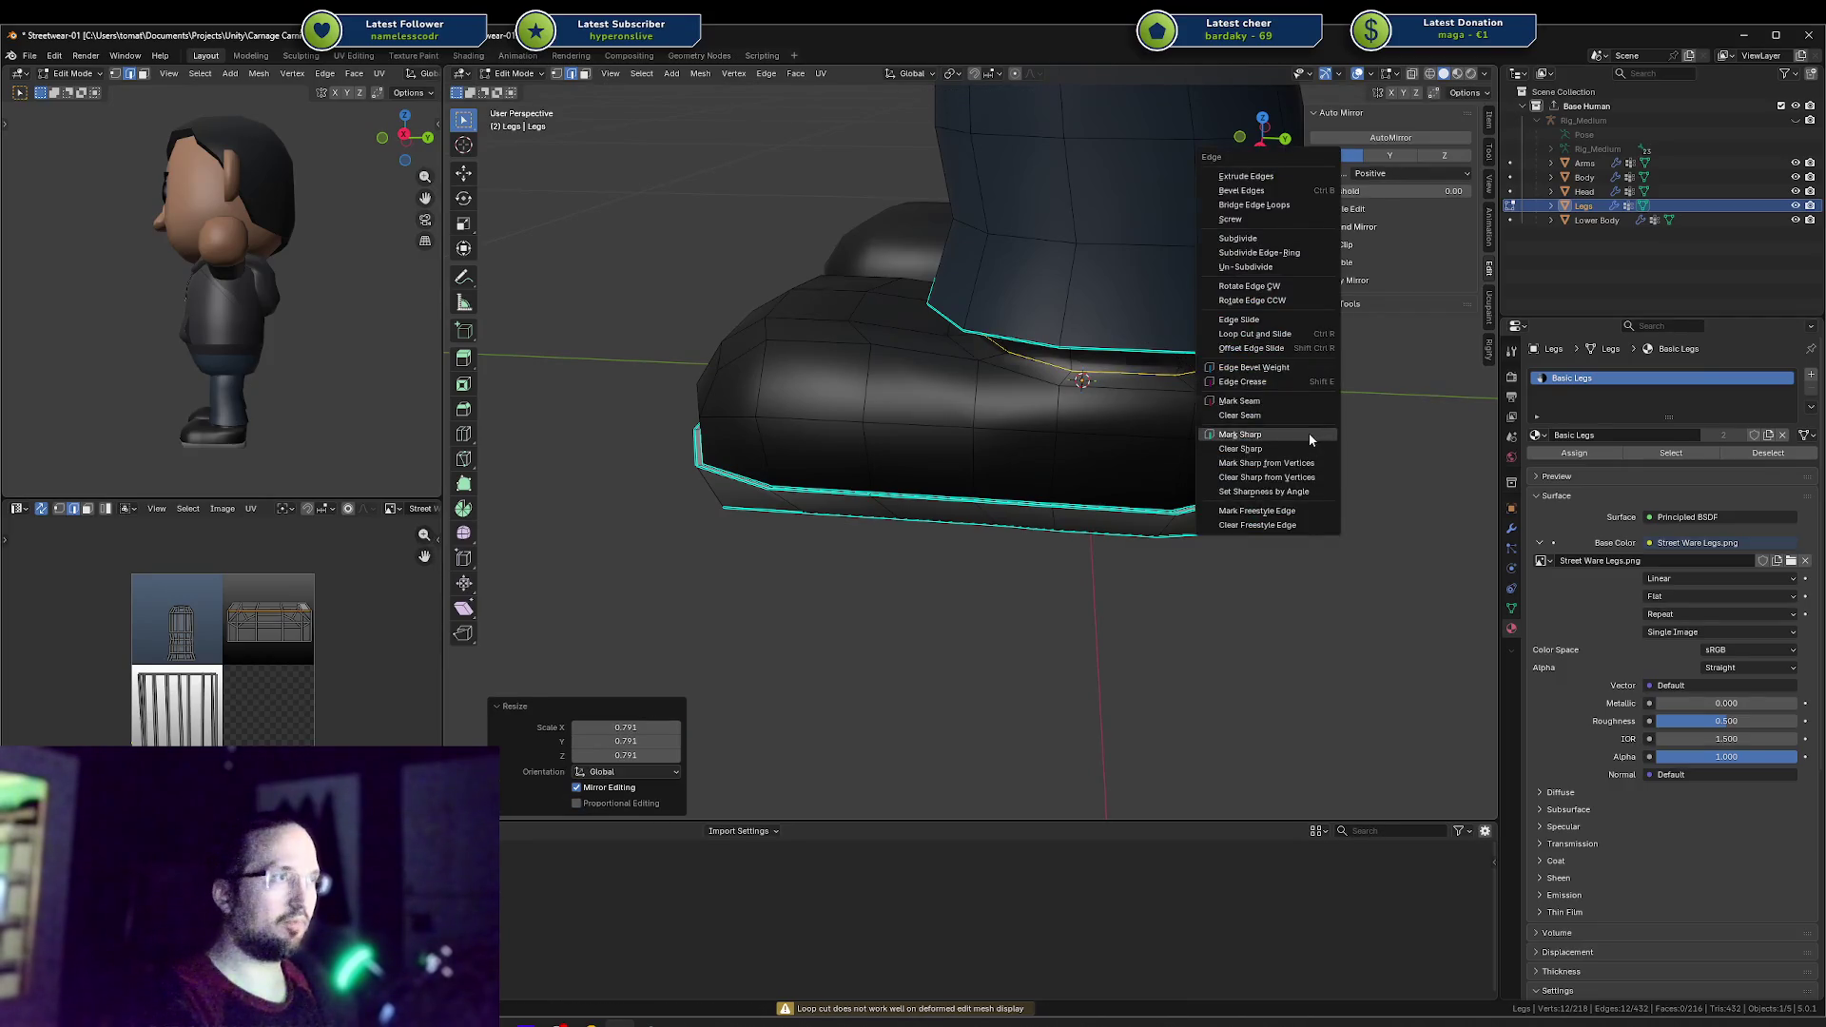
left_click(1309, 431)
middle_click_drag(1309, 432, 1265, 394)
Step: Enlarge the collar loops to 1.167 scale and raise them slightly along Z
key("s")
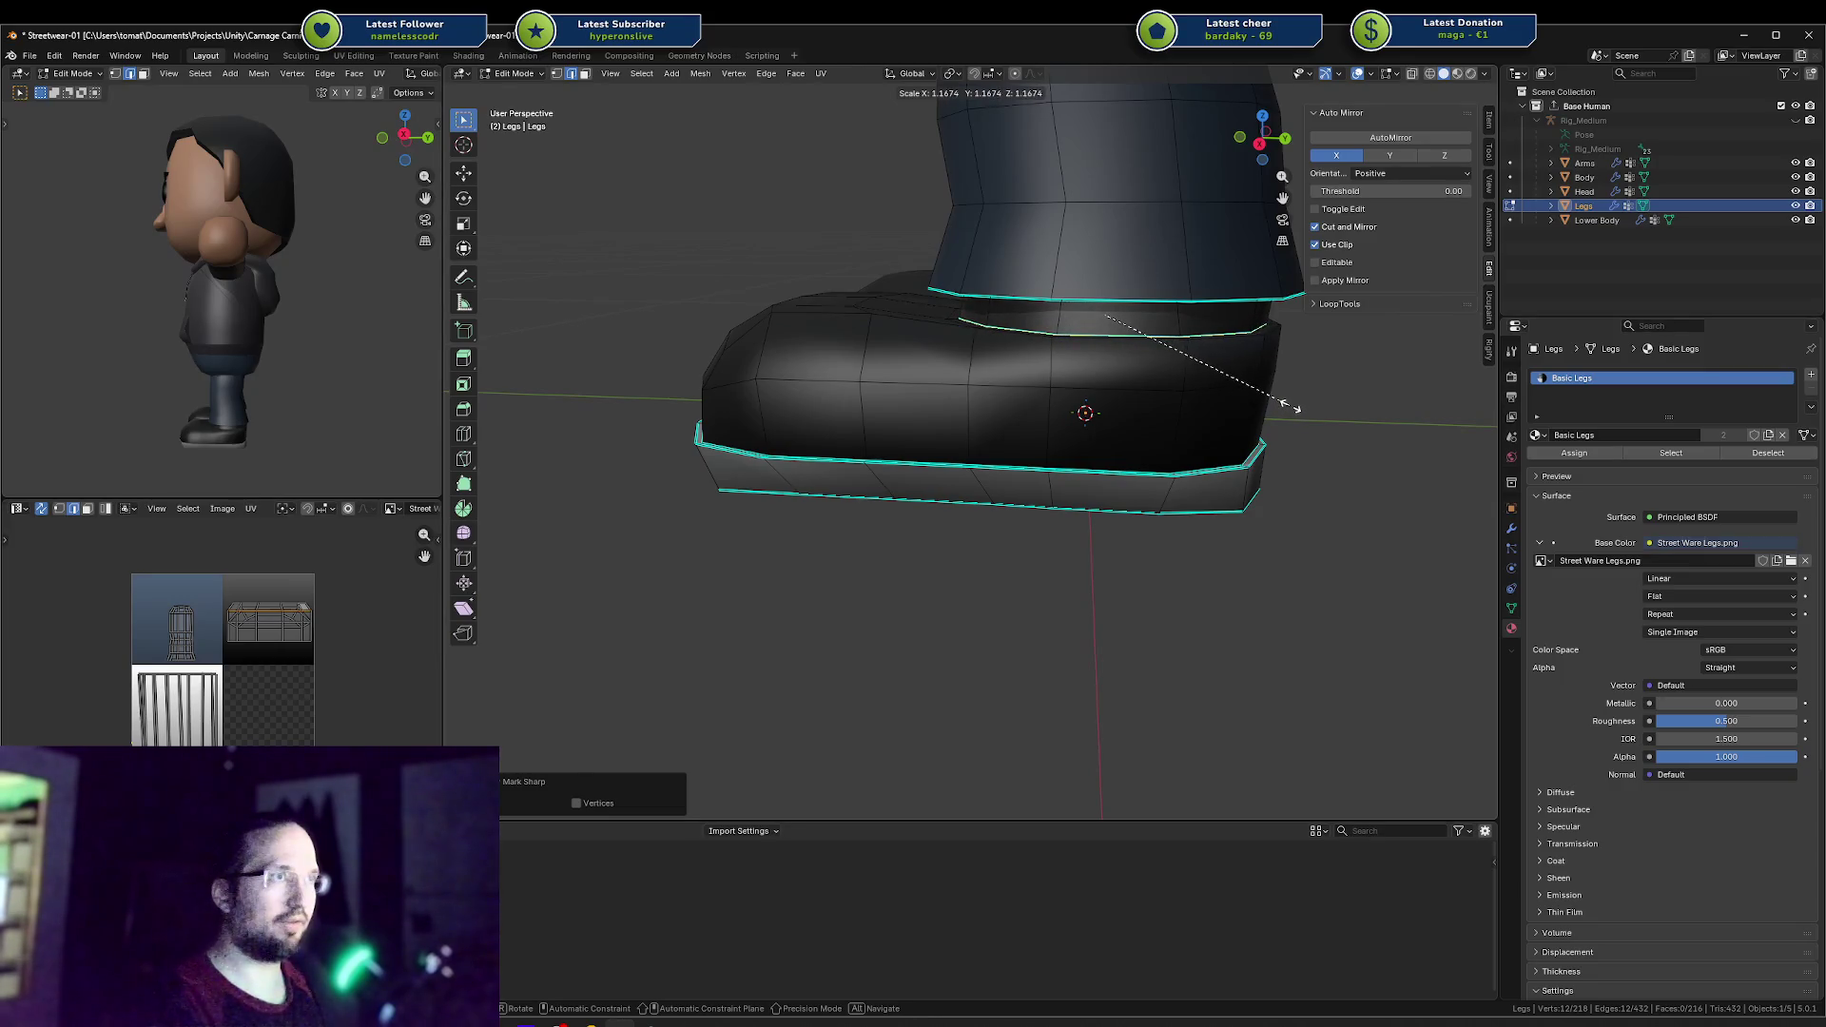
left_click(1291, 409)
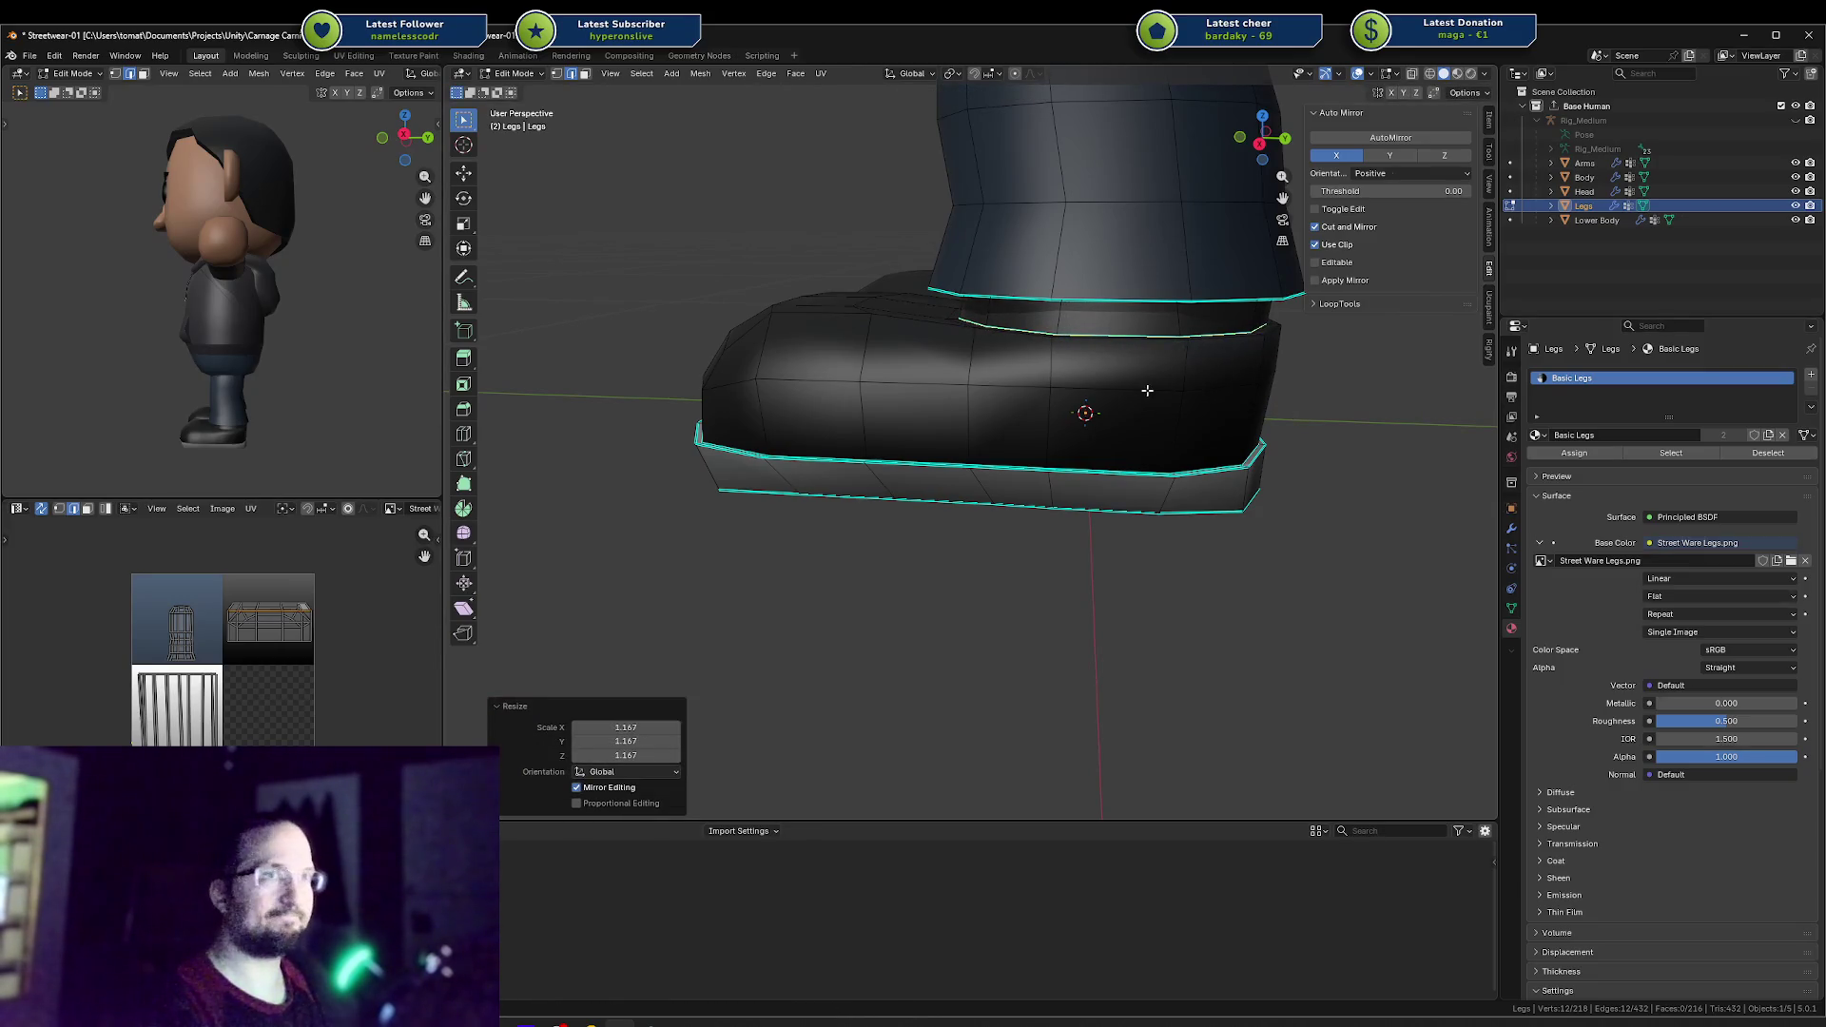
middle_click_drag(1142, 379, 1168, 397)
key("g")
key("z")
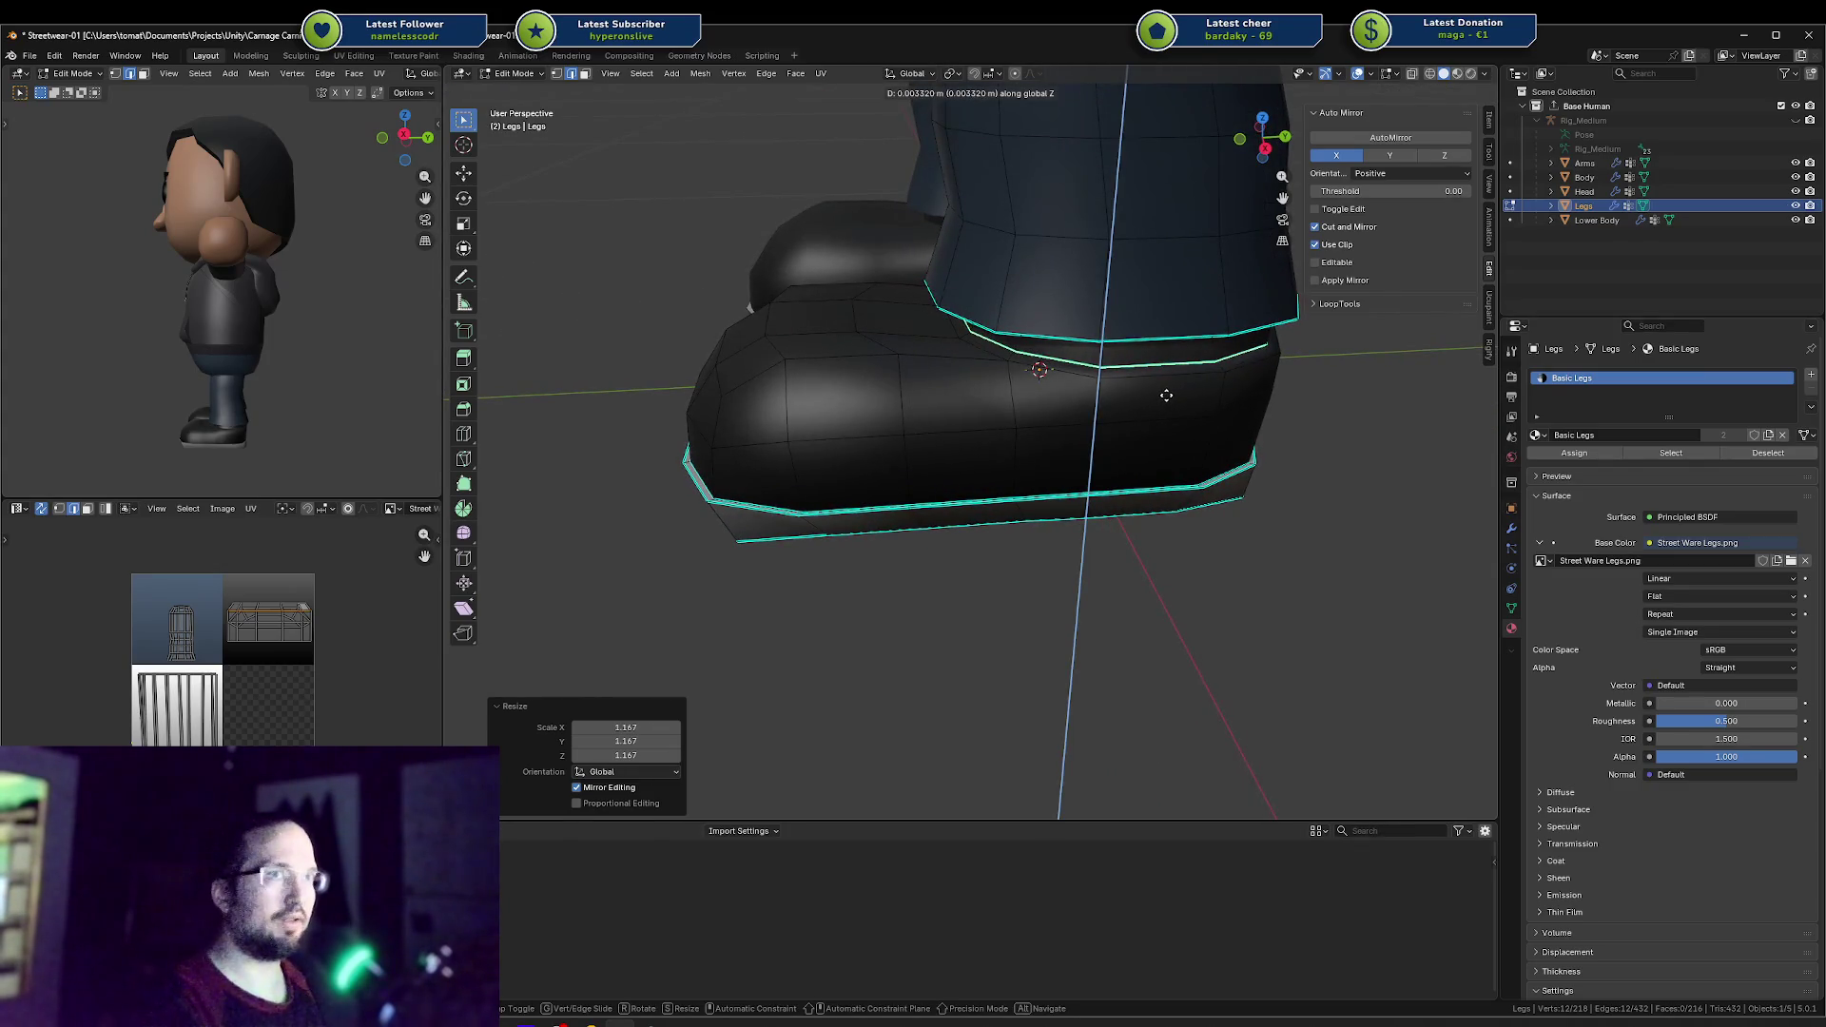
left_click(1165, 395)
mouse_move(1165, 394)
middle_mouse_down()
mouse_move(1158, 371)
mouse_move(1120, 373)
middle_mouse_up()
Step: Lower one ankle band face about 0.0077 m along Z, comparing against the sneaker reference photo
left_click(1128, 355)
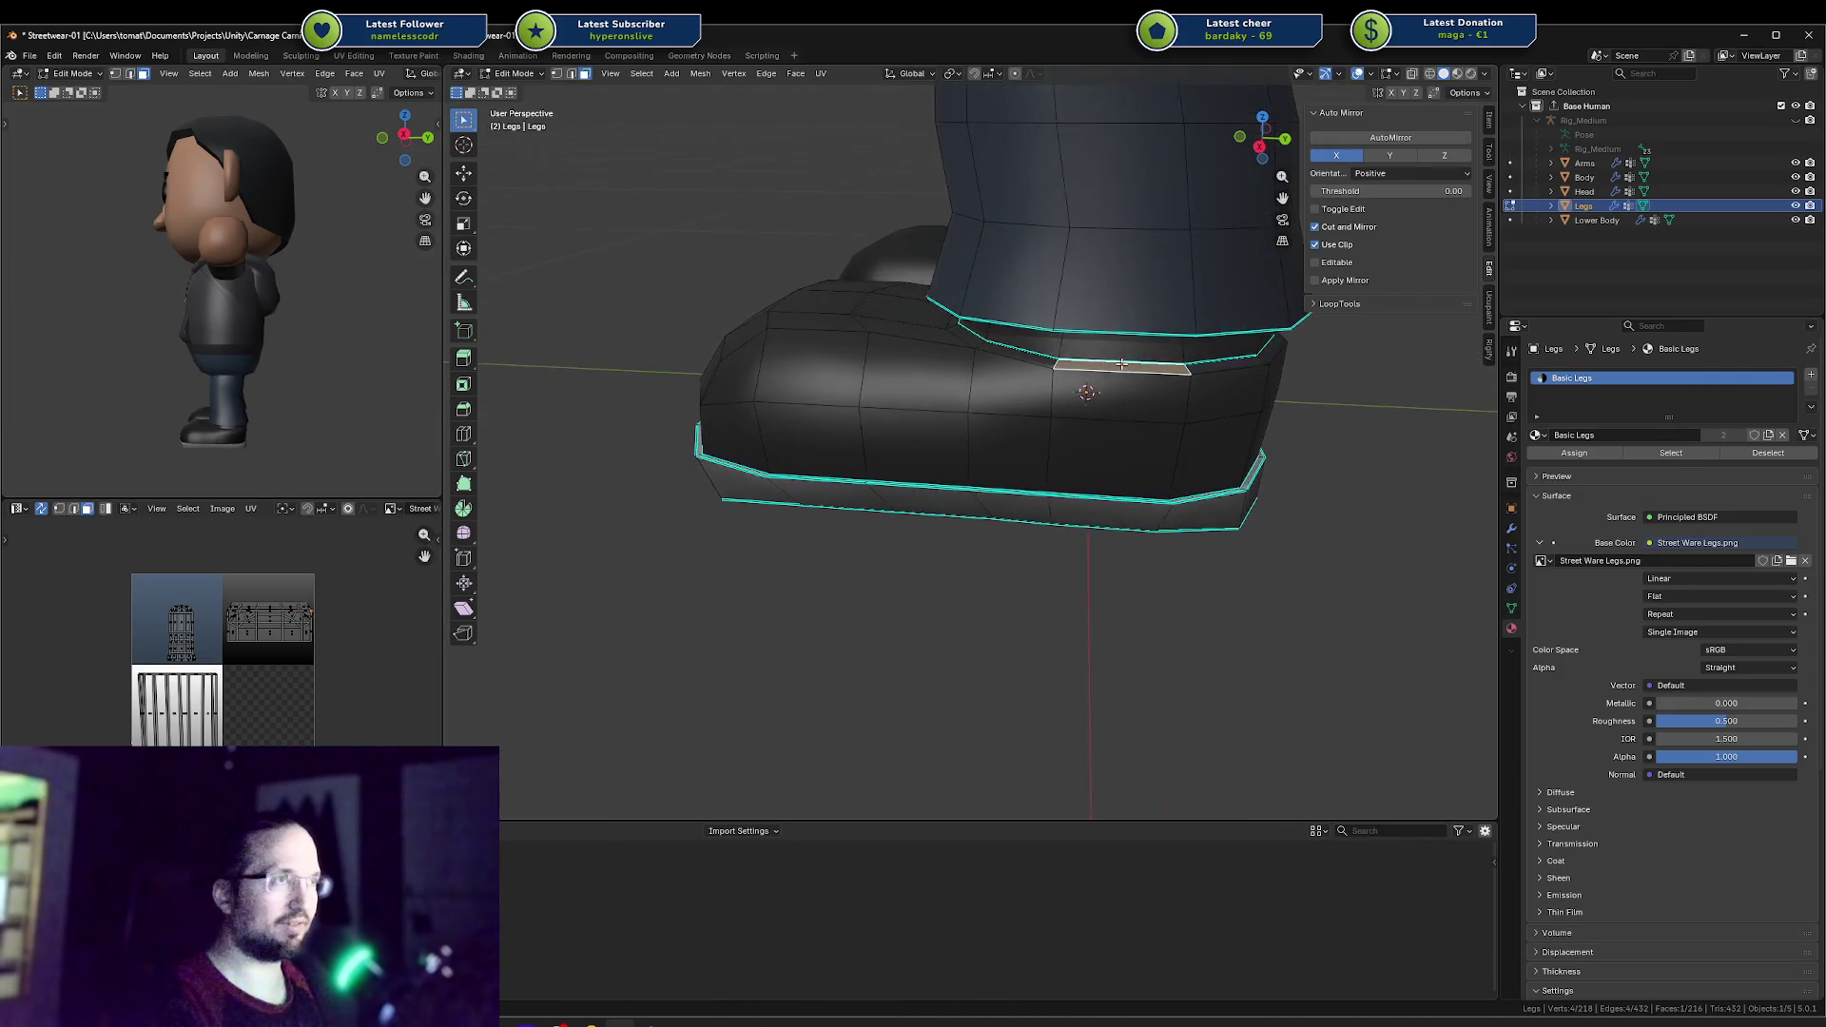
key("g")
key("z")
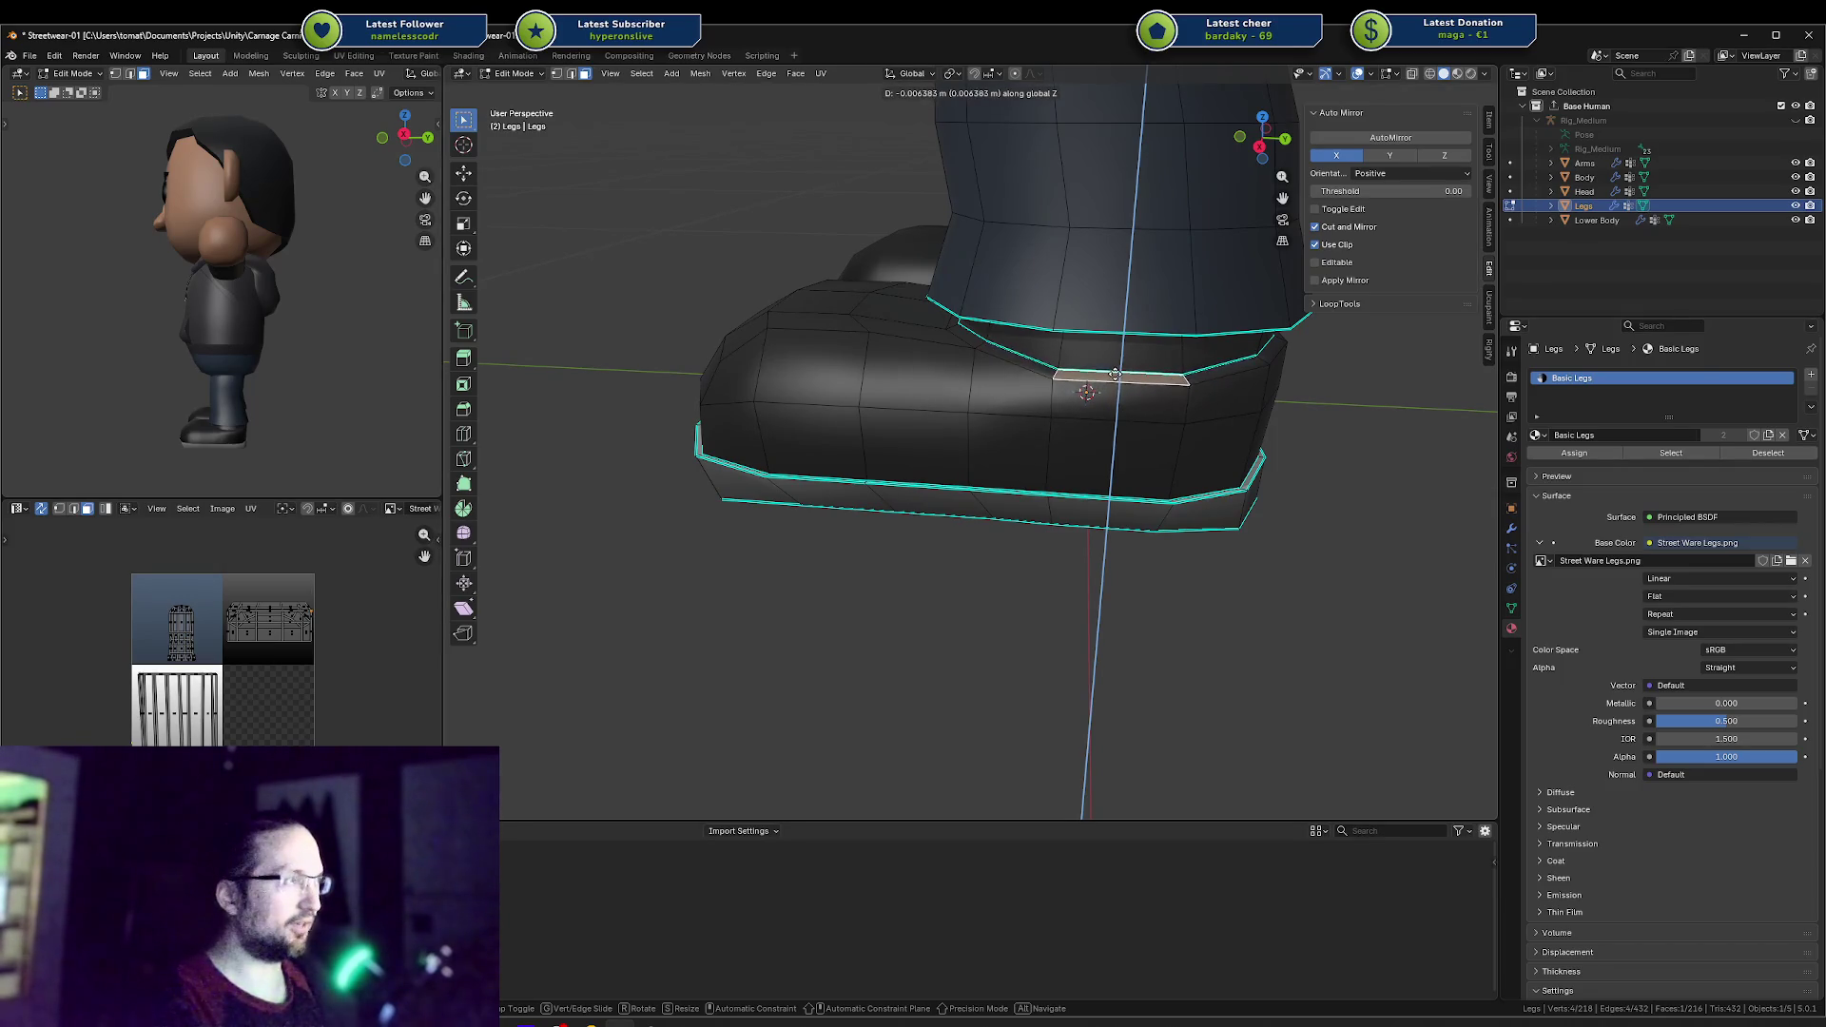
left_click(1115, 376)
middle_click_drag(1115, 377, 1114, 357)
key("alt+Tab")
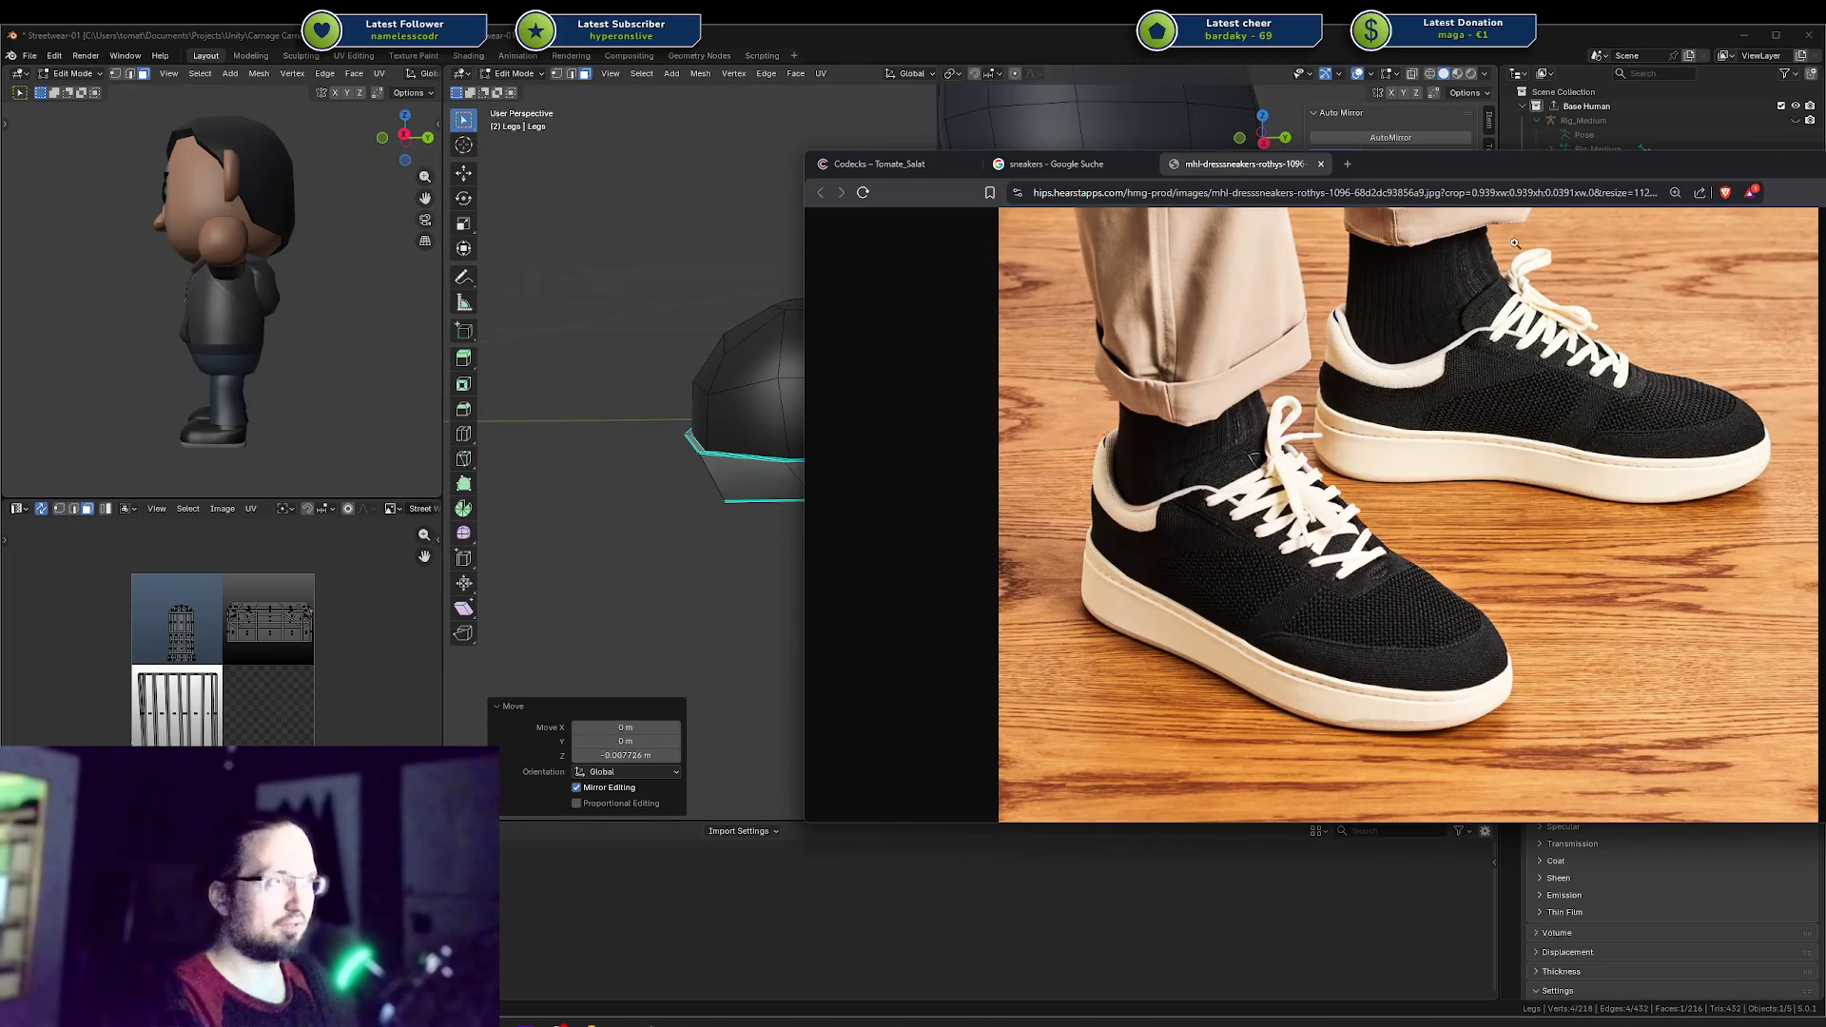
key("alt+Tab")
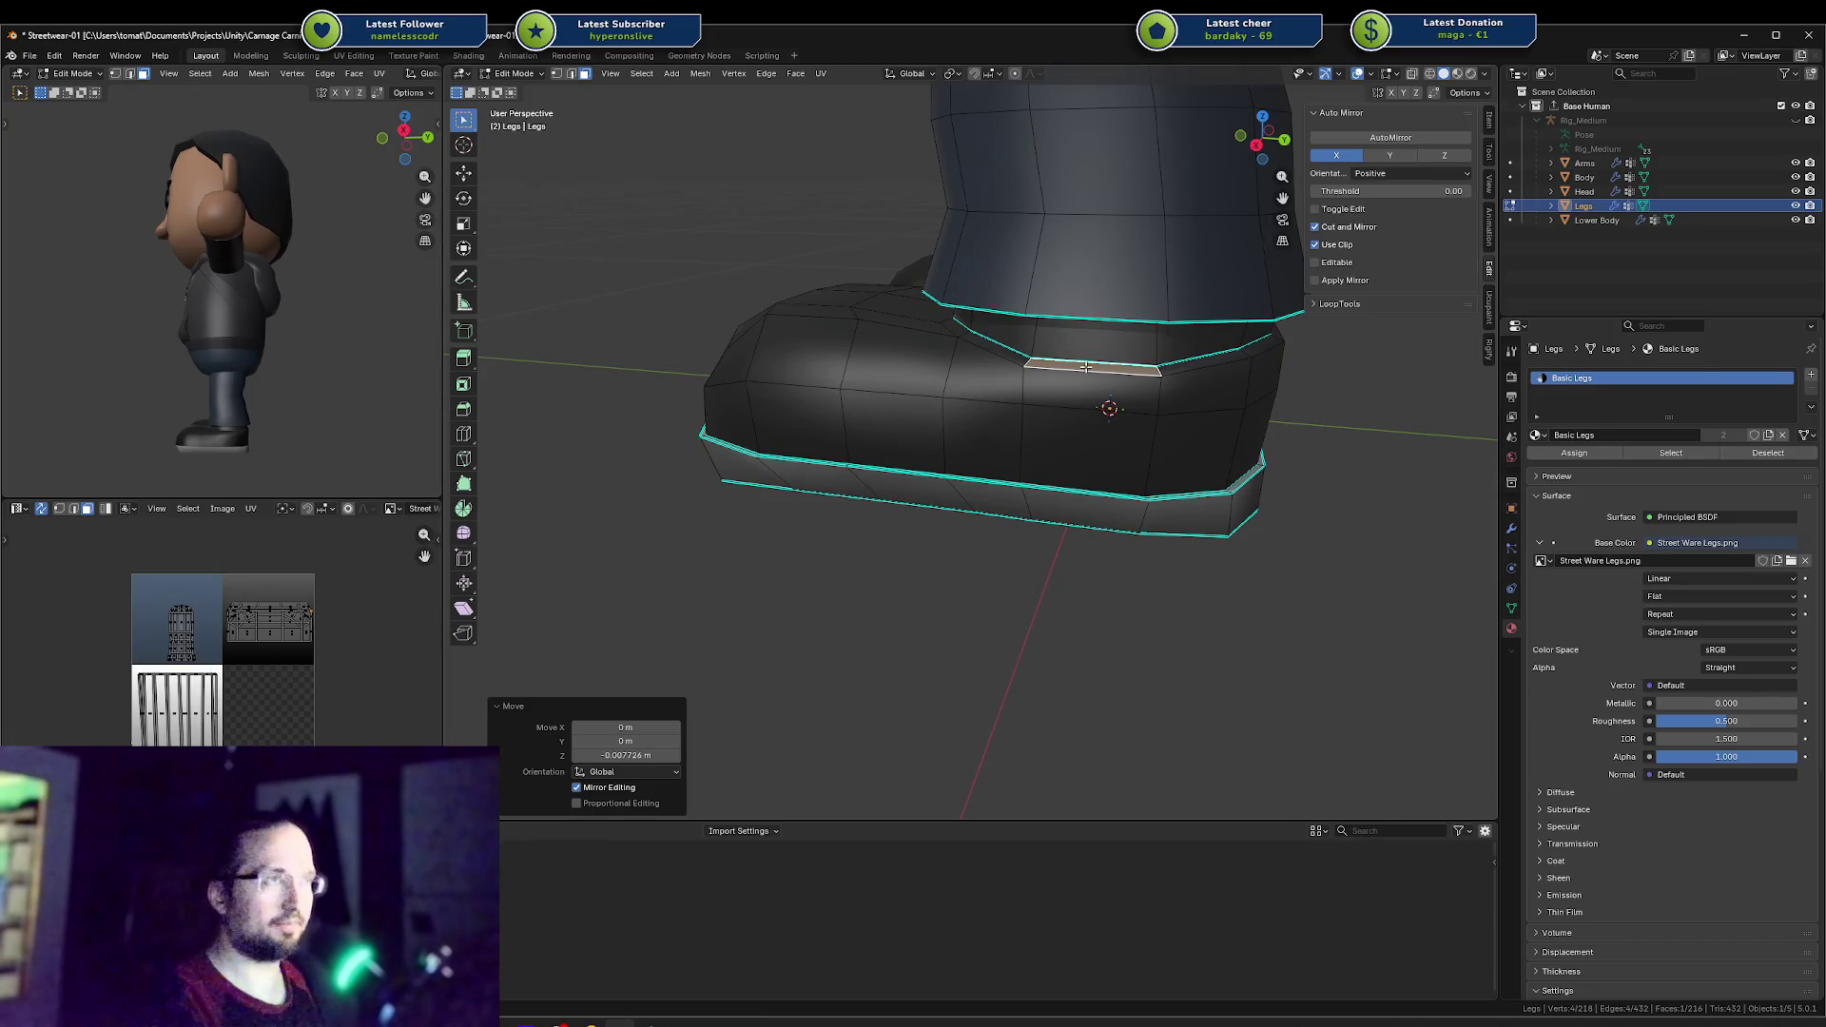
Step: Save Streetwear-01, then project the ankle band's UVs from the front view with Bounds
key("ctrl+s")
middle_click_drag(1057, 343, 1038, 344)
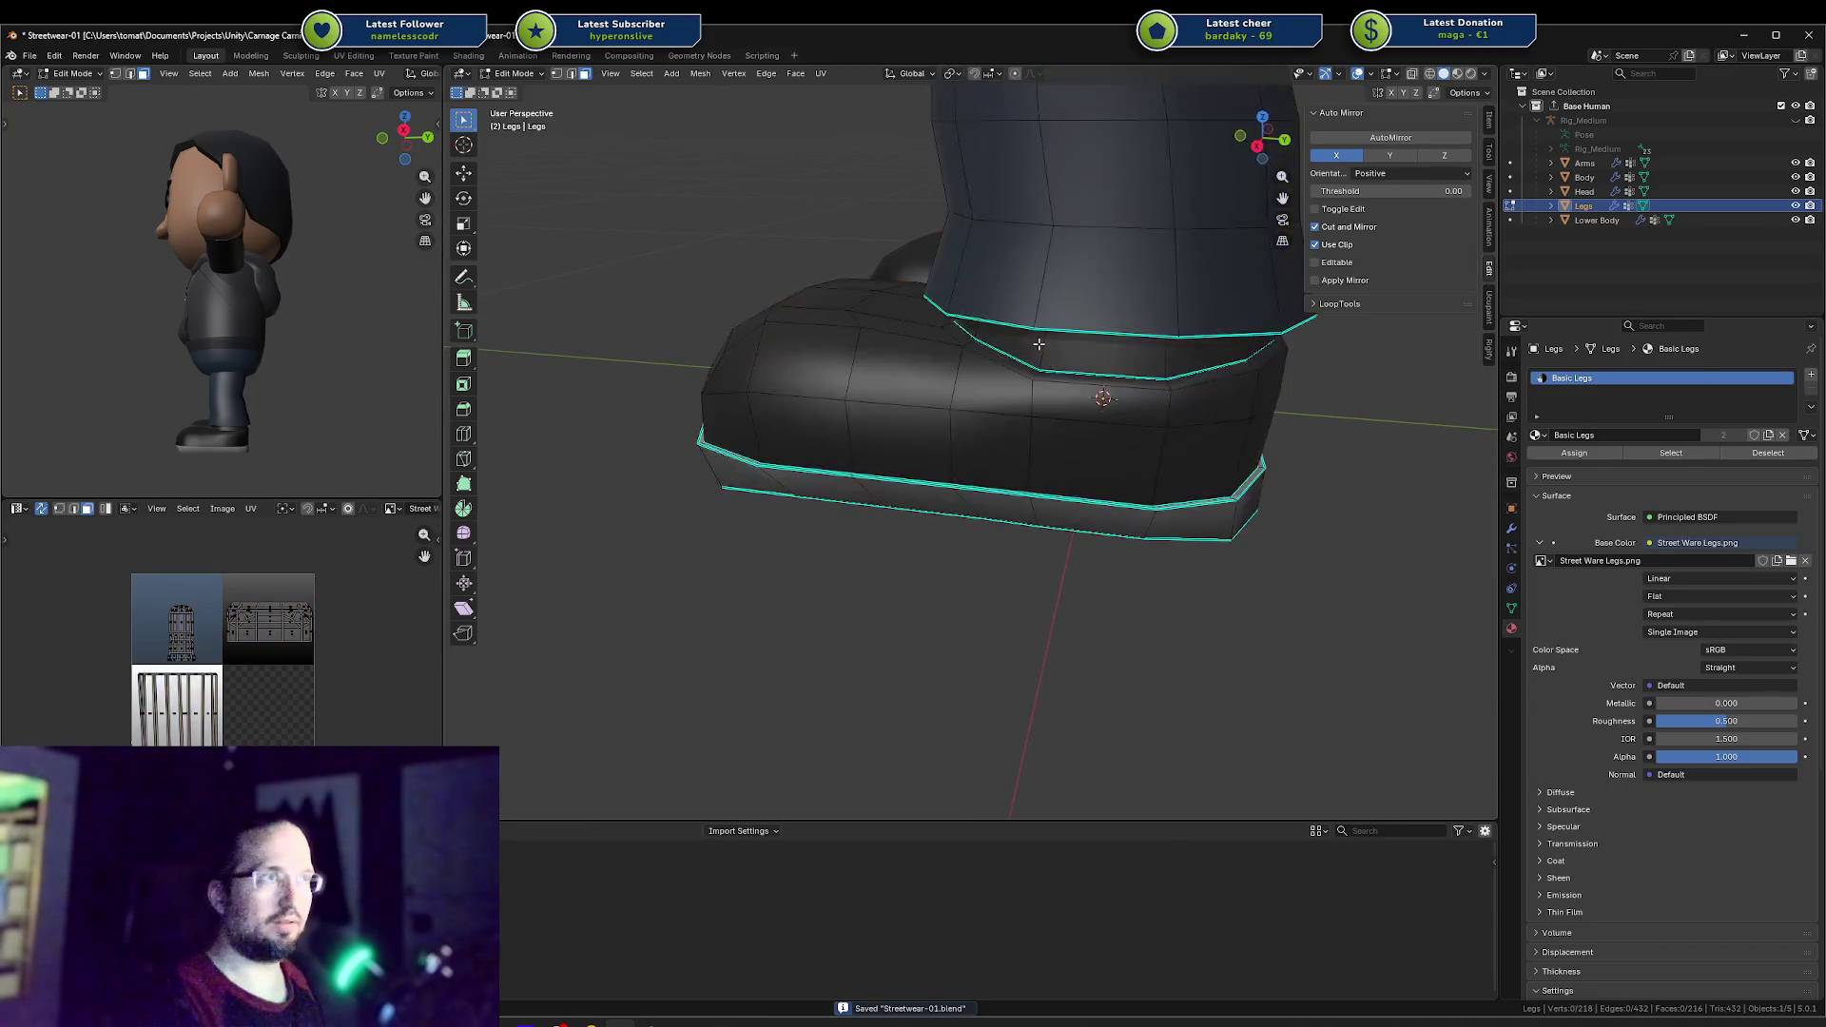
left_click(1049, 343, "alt")
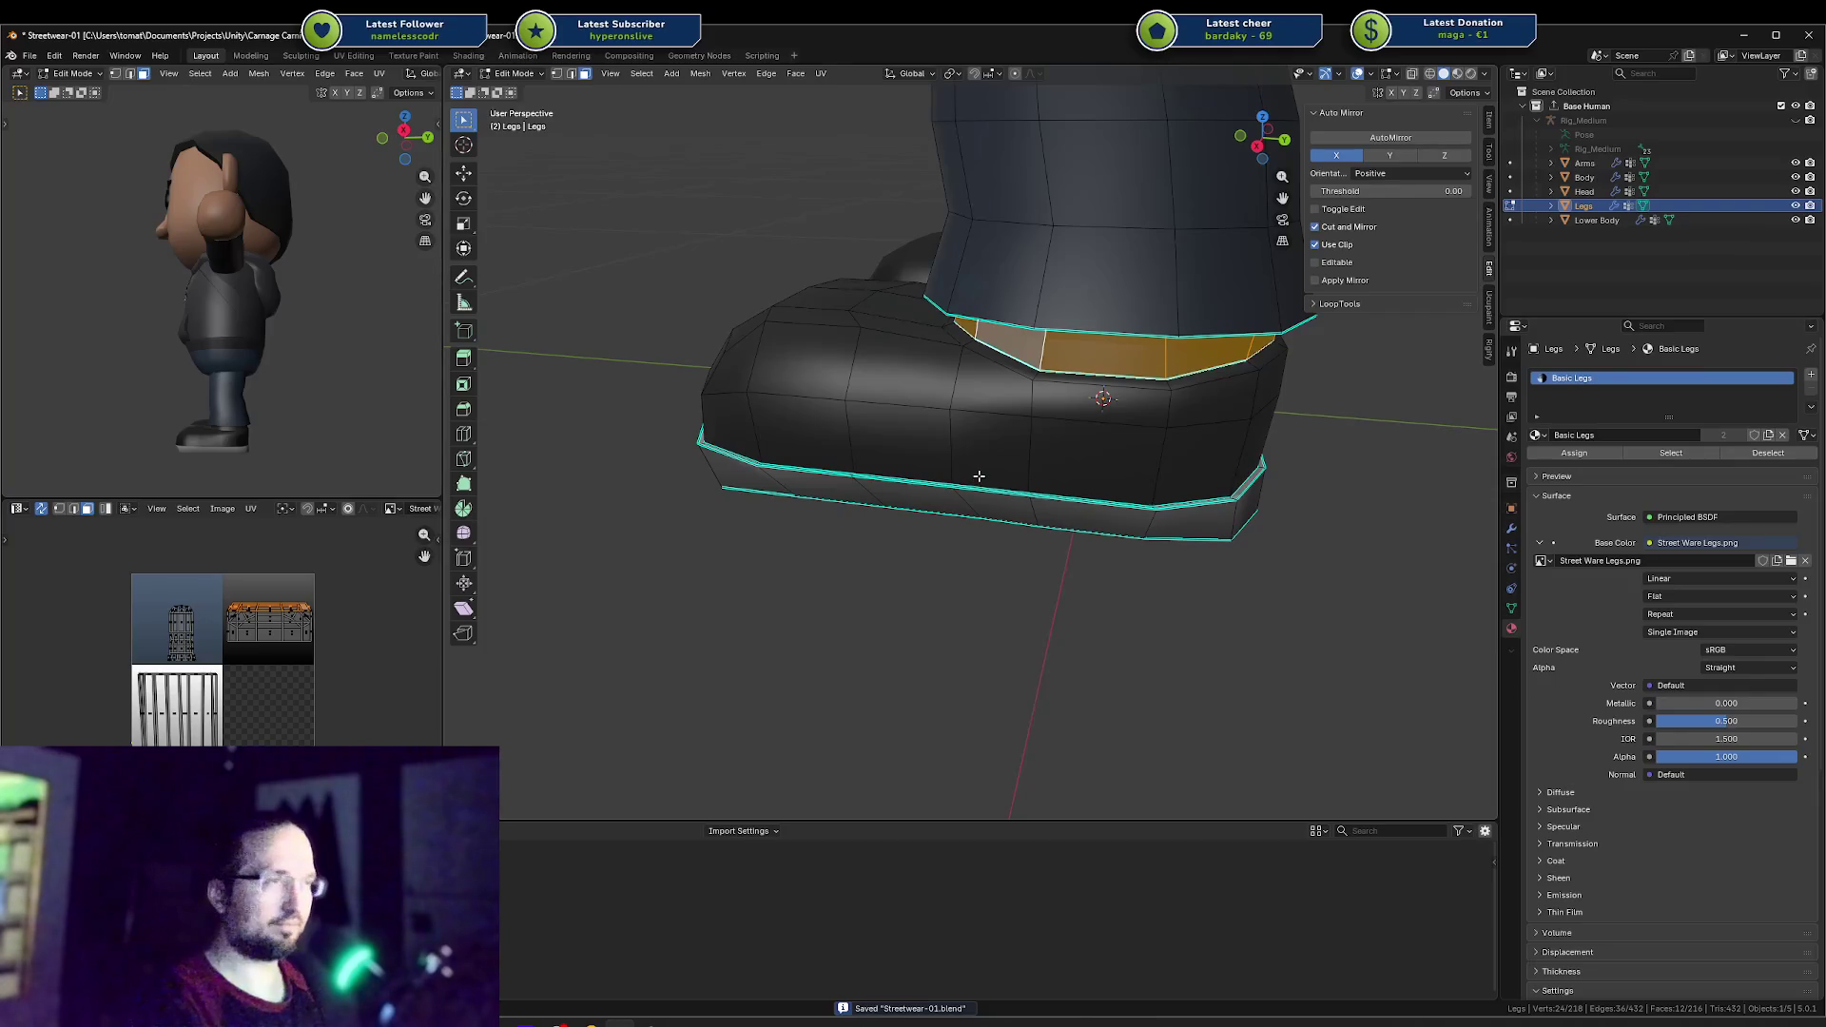
middle_click_drag(978, 475, 990, 459)
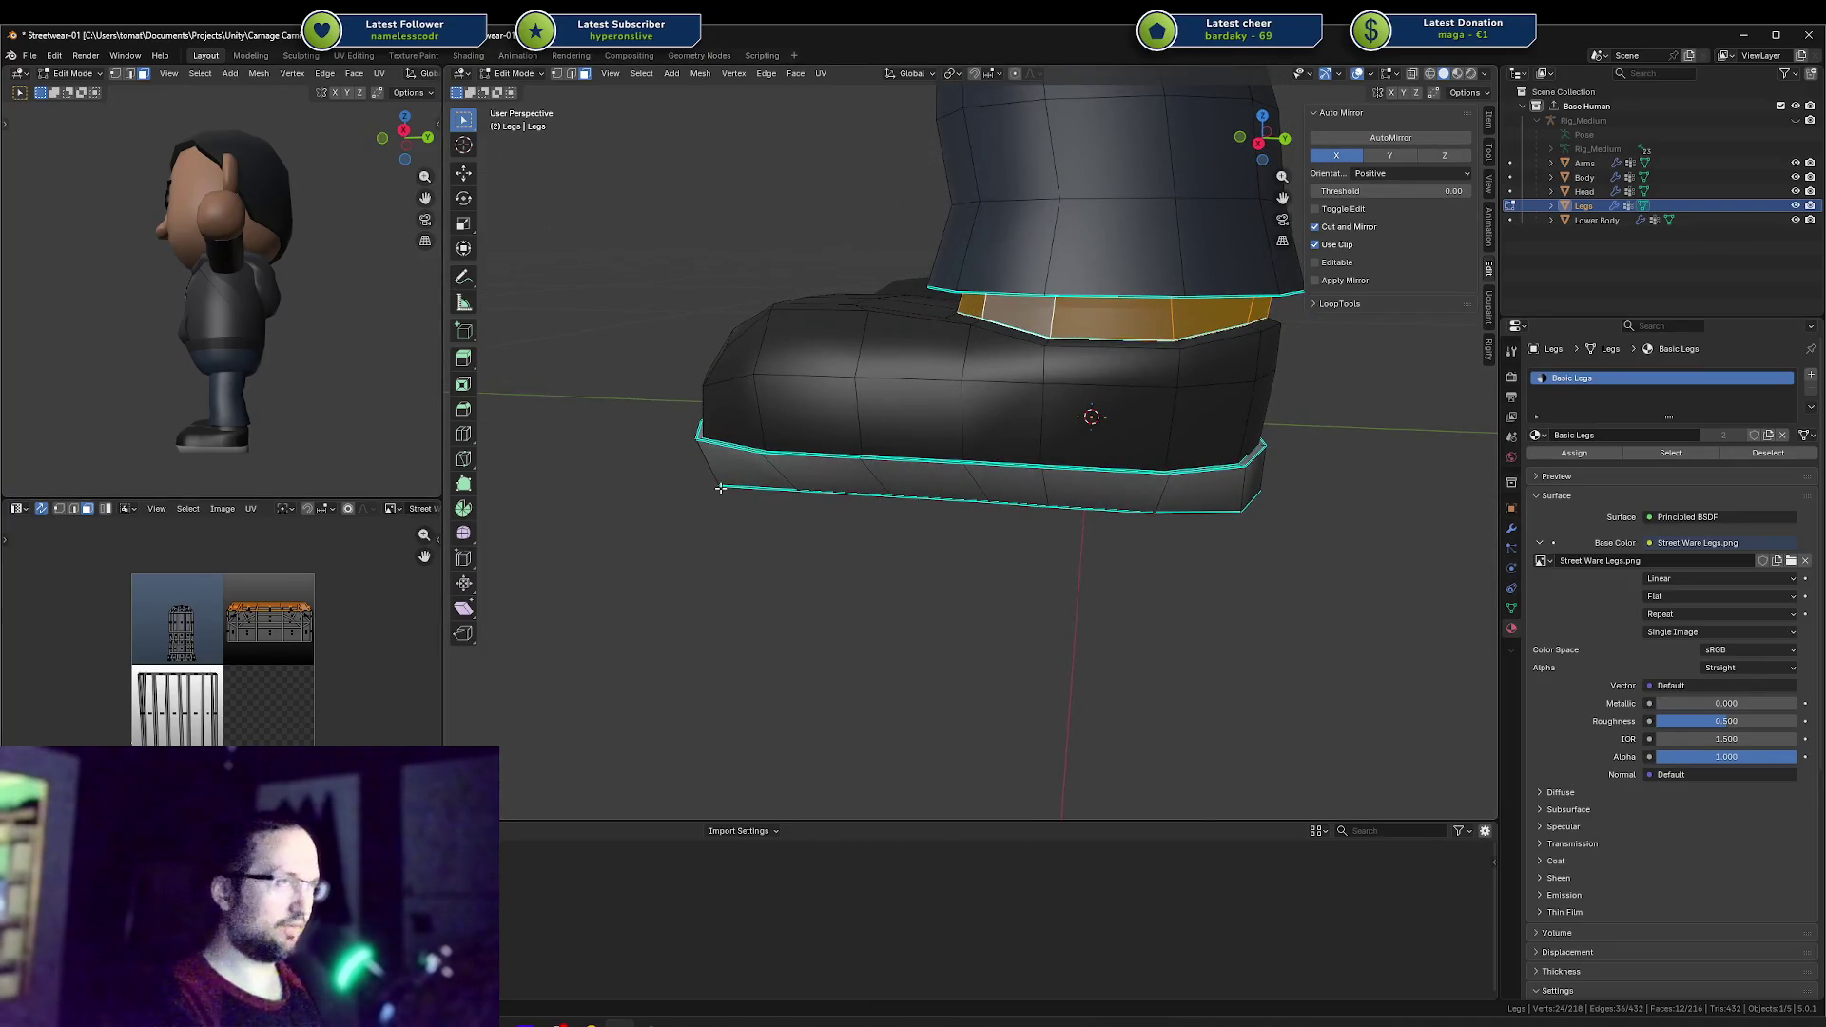
key("KP_1")
key("u")
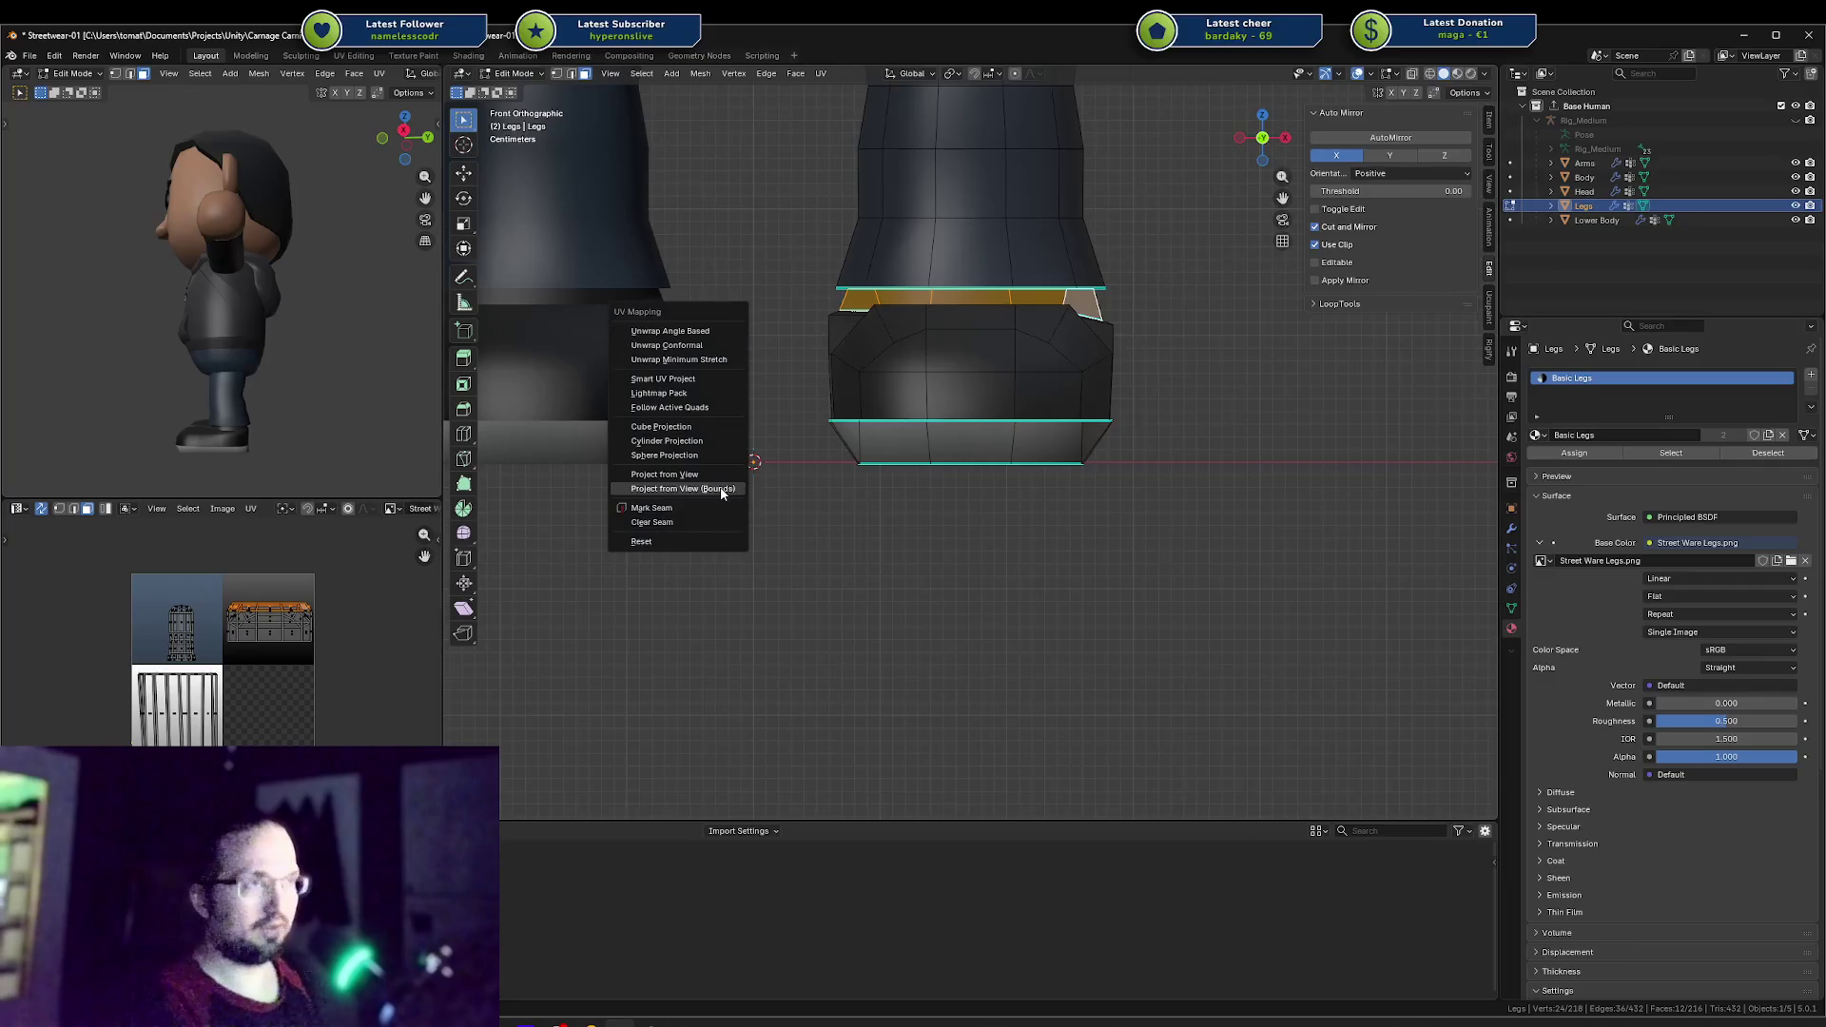
left_click(714, 491)
key("g")
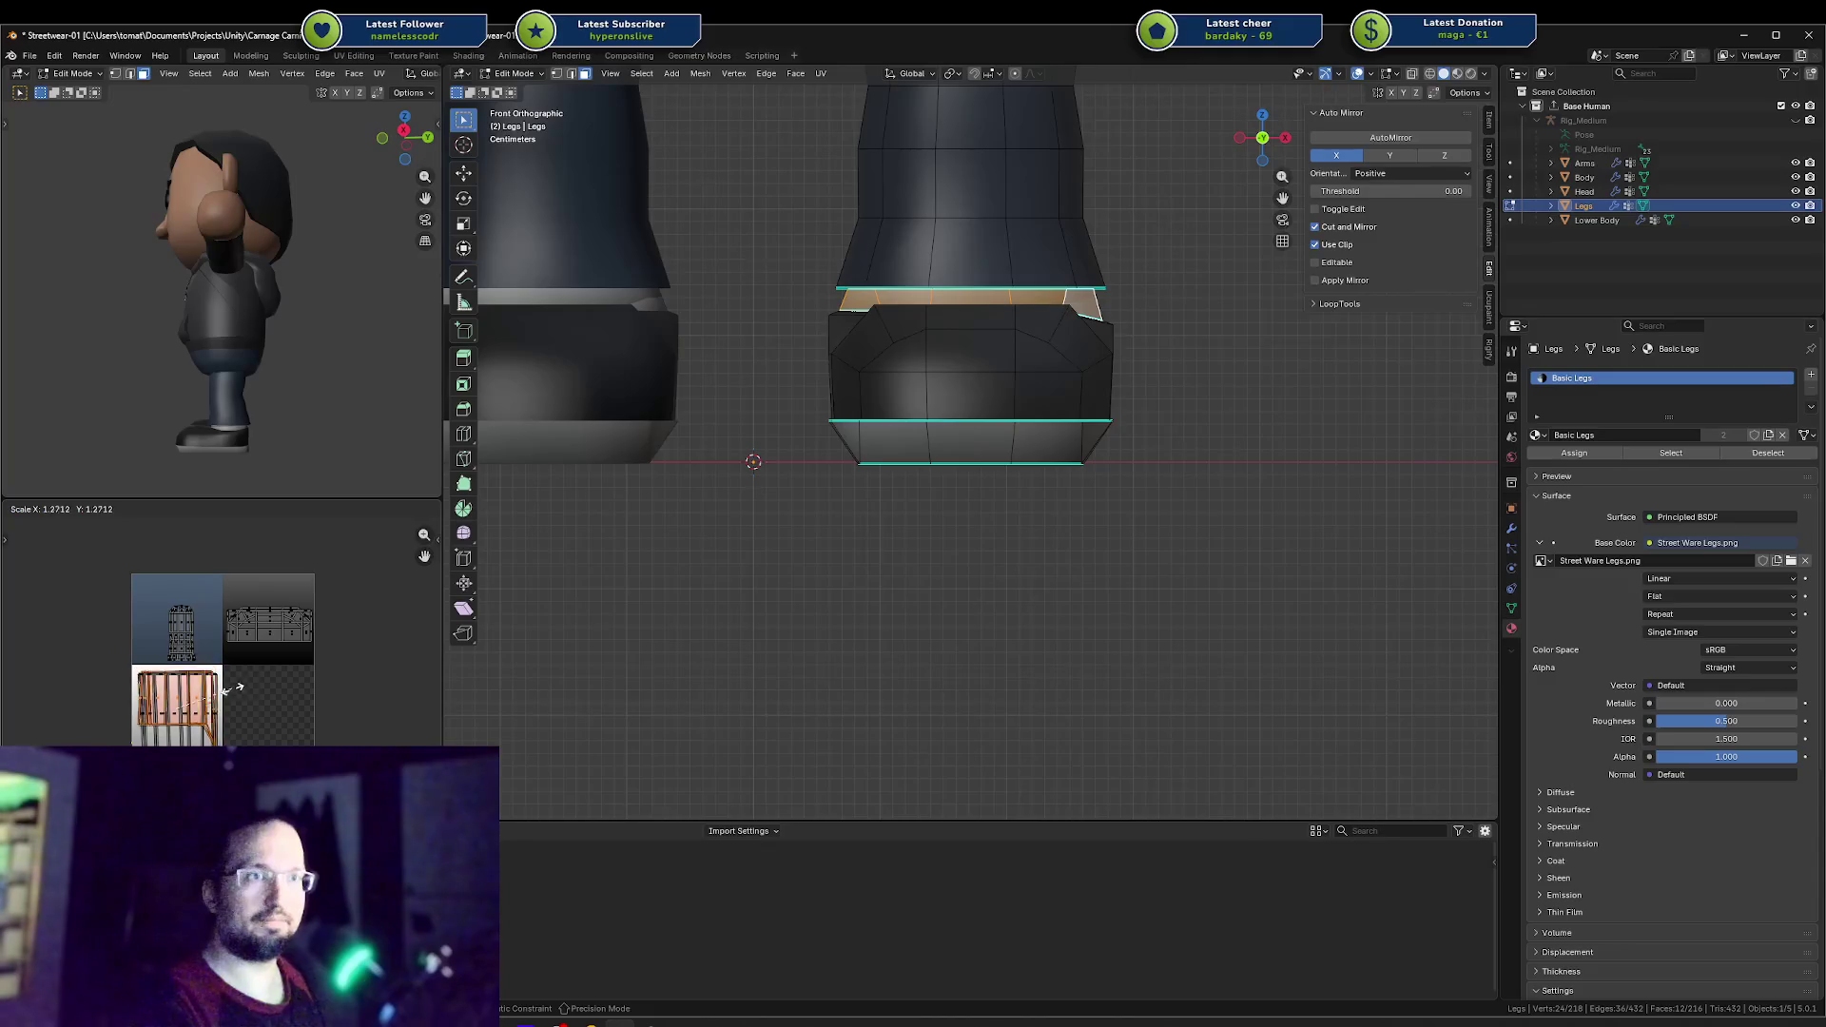
left_click(273, 675)
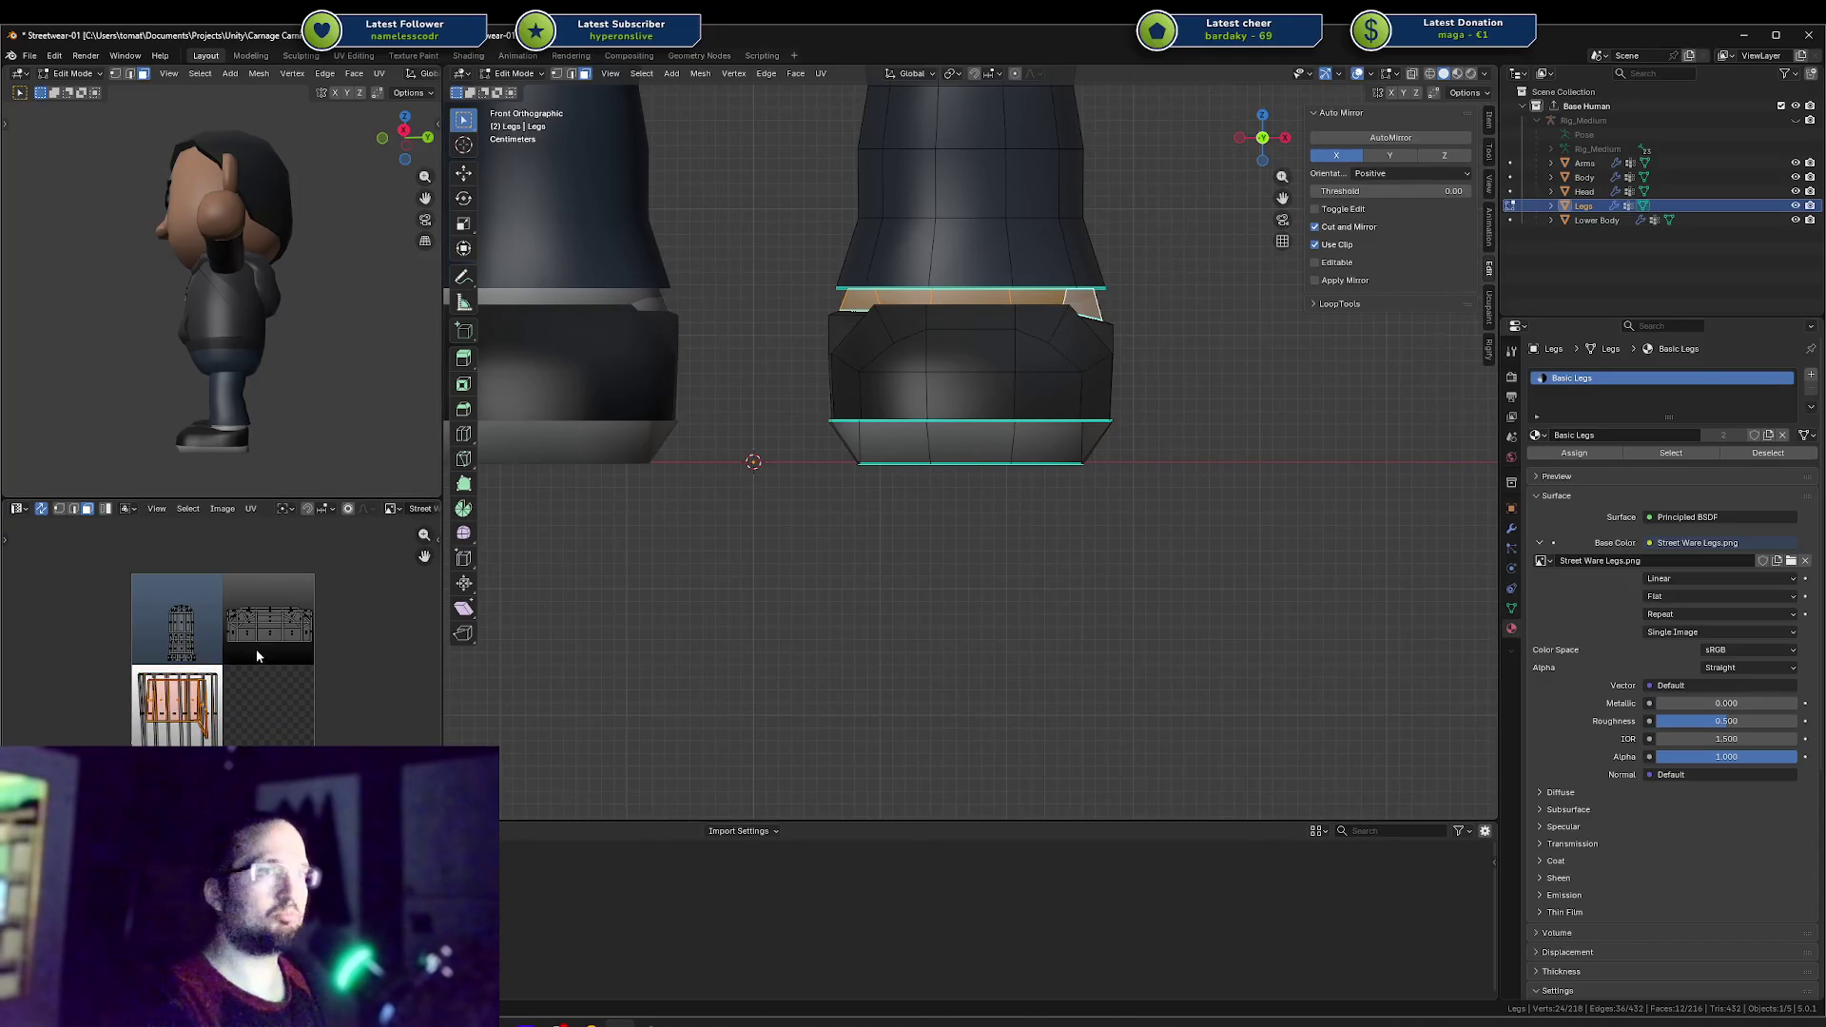
Step: Move and enlarge the ankle UV island onto the texture's brown area, then return to Object Mode
key("a")
left_click(257, 656)
key("g")
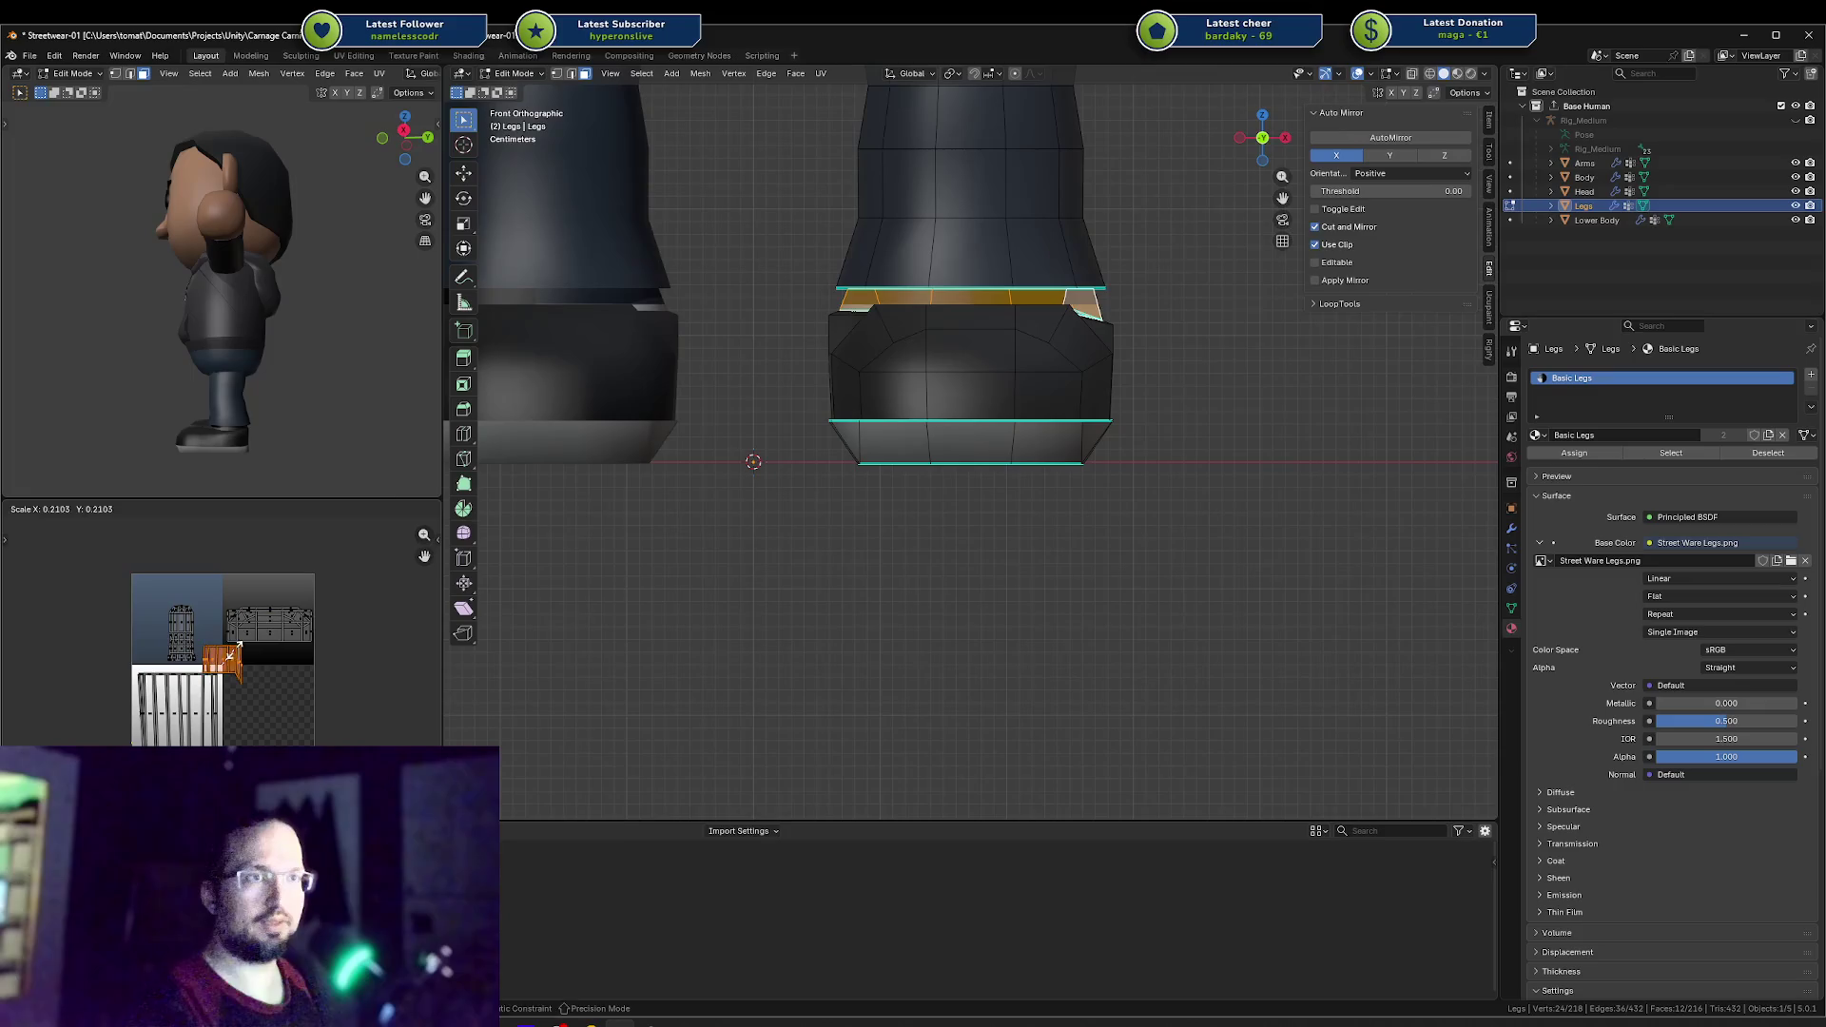
key("s")
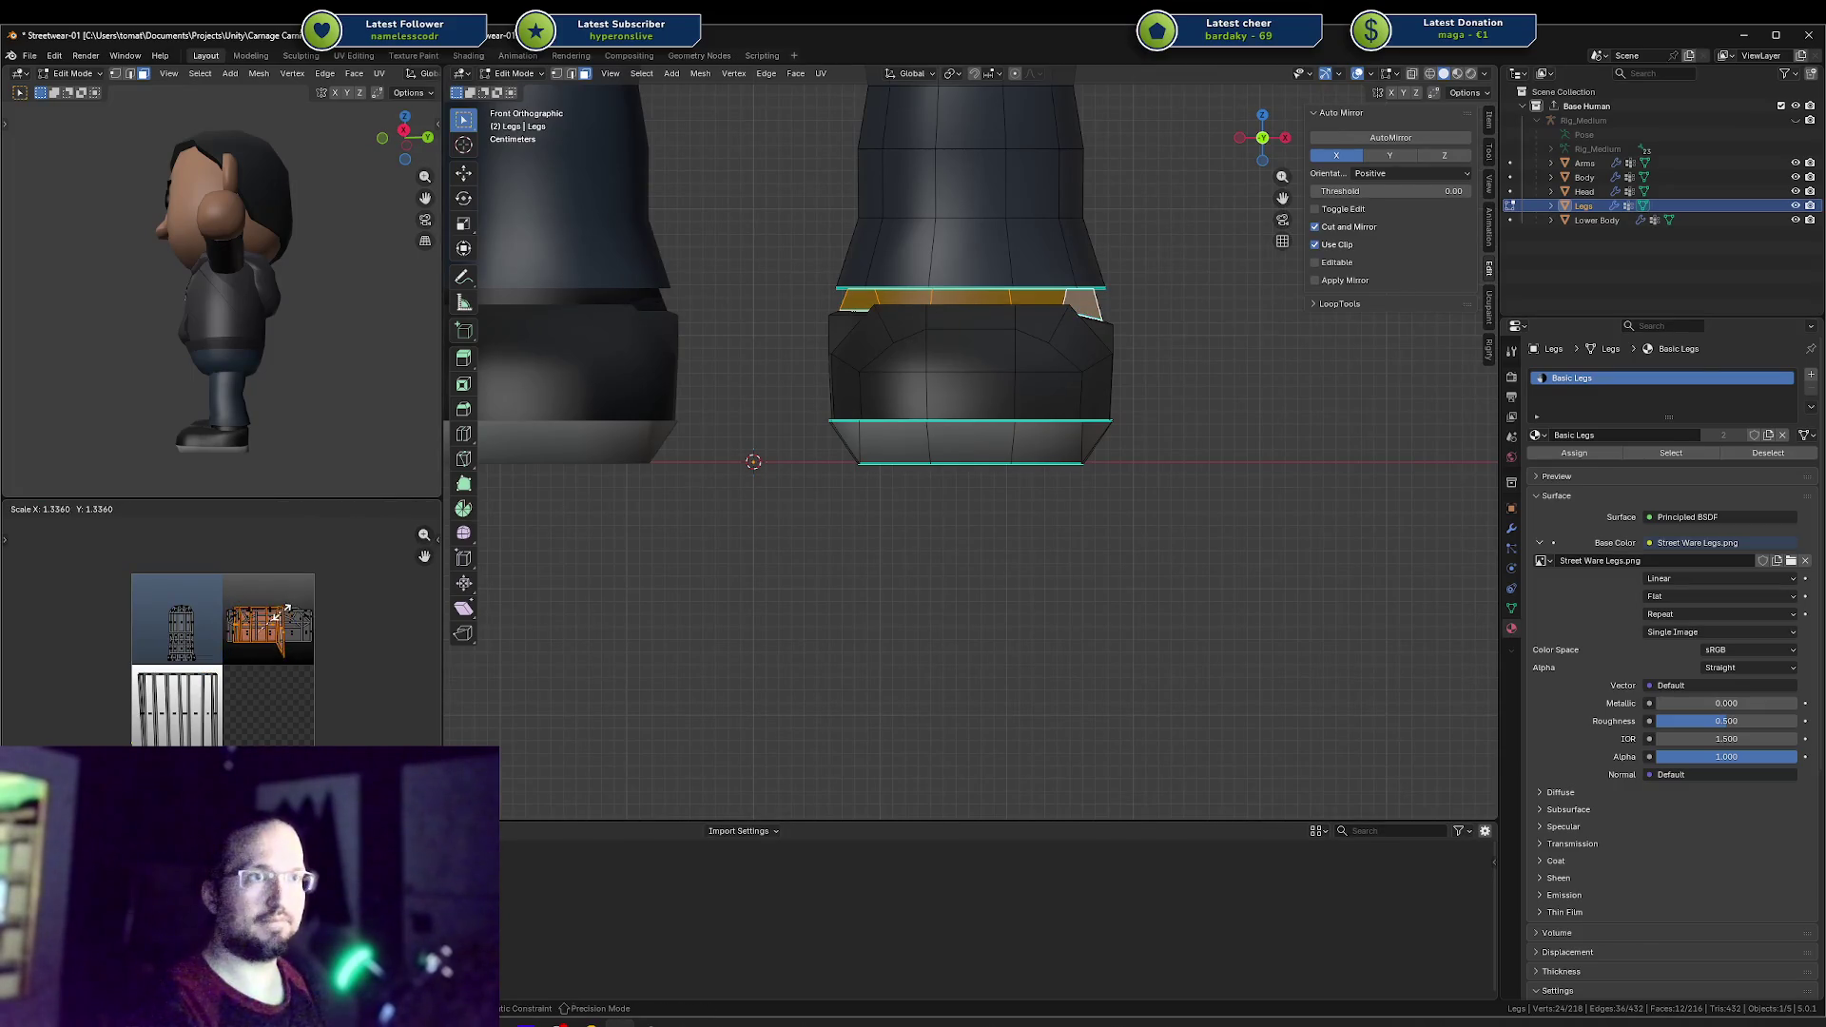
key("g")
left_click(483, 542)
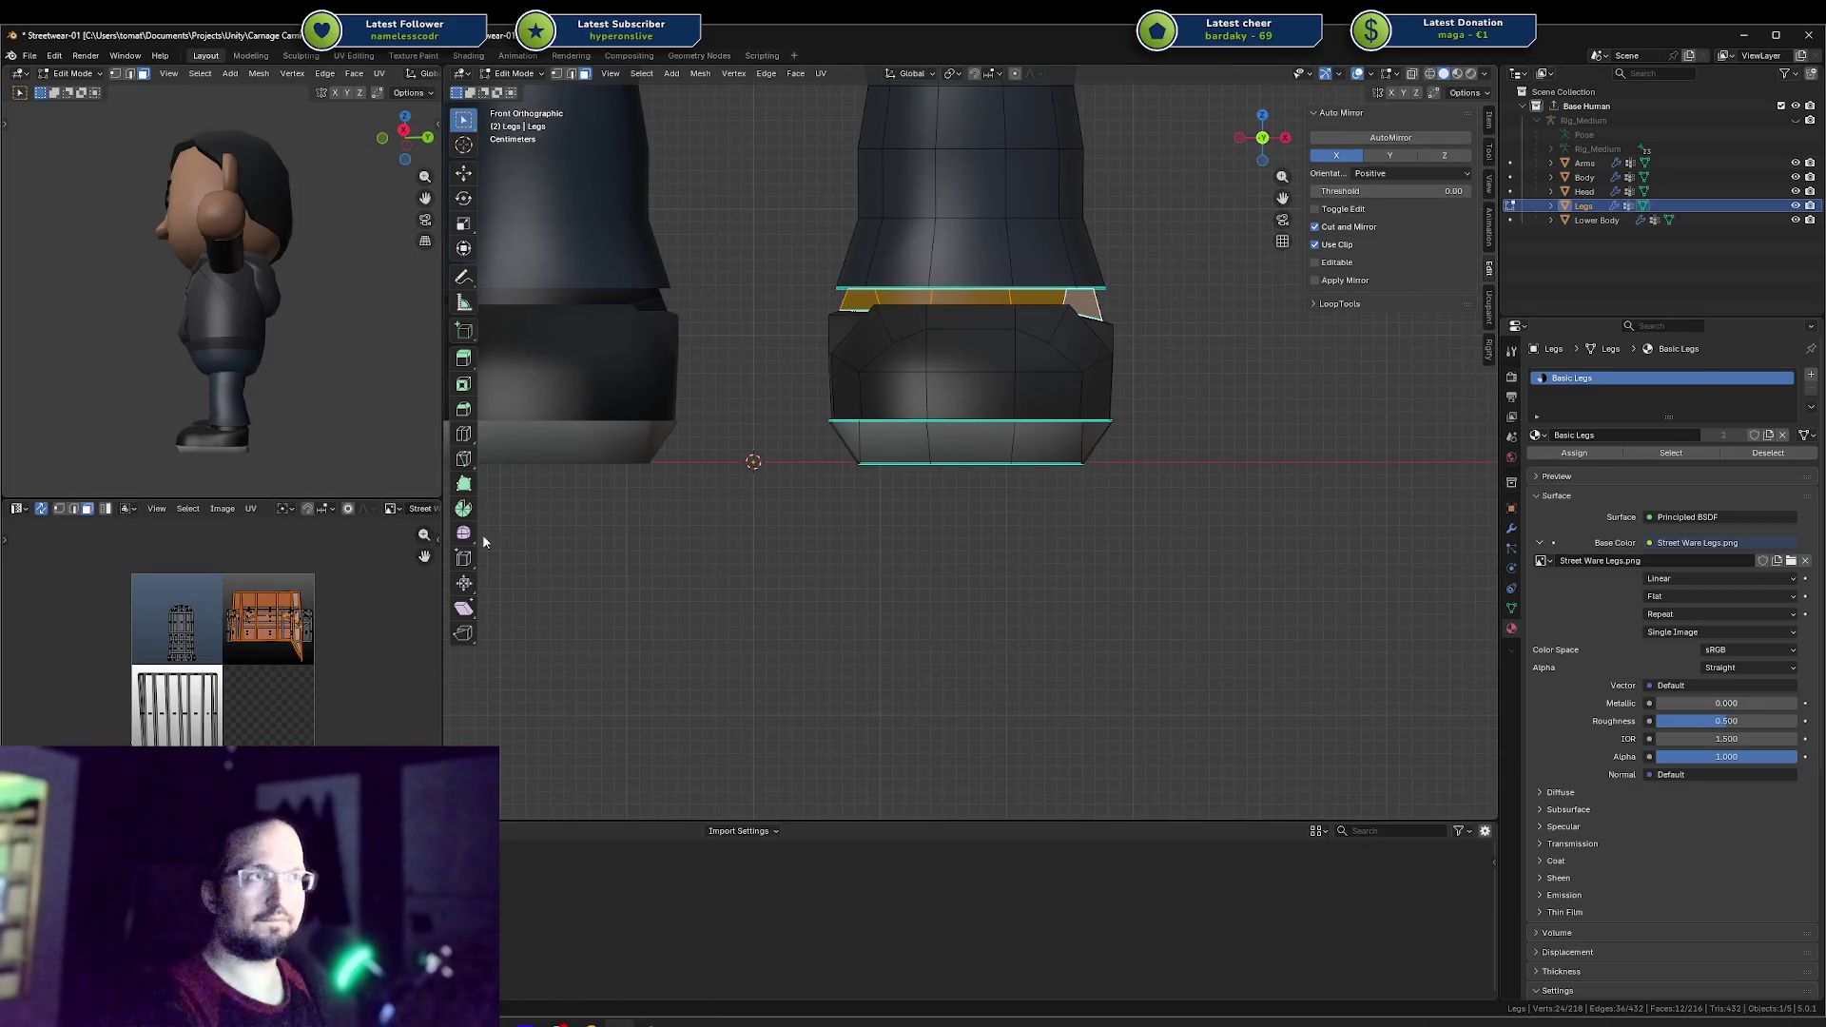
mouse_move(298, 346)
middle_mouse_down()
mouse_move(266, 375)
mouse_move(312, 363)
middle_mouse_up()
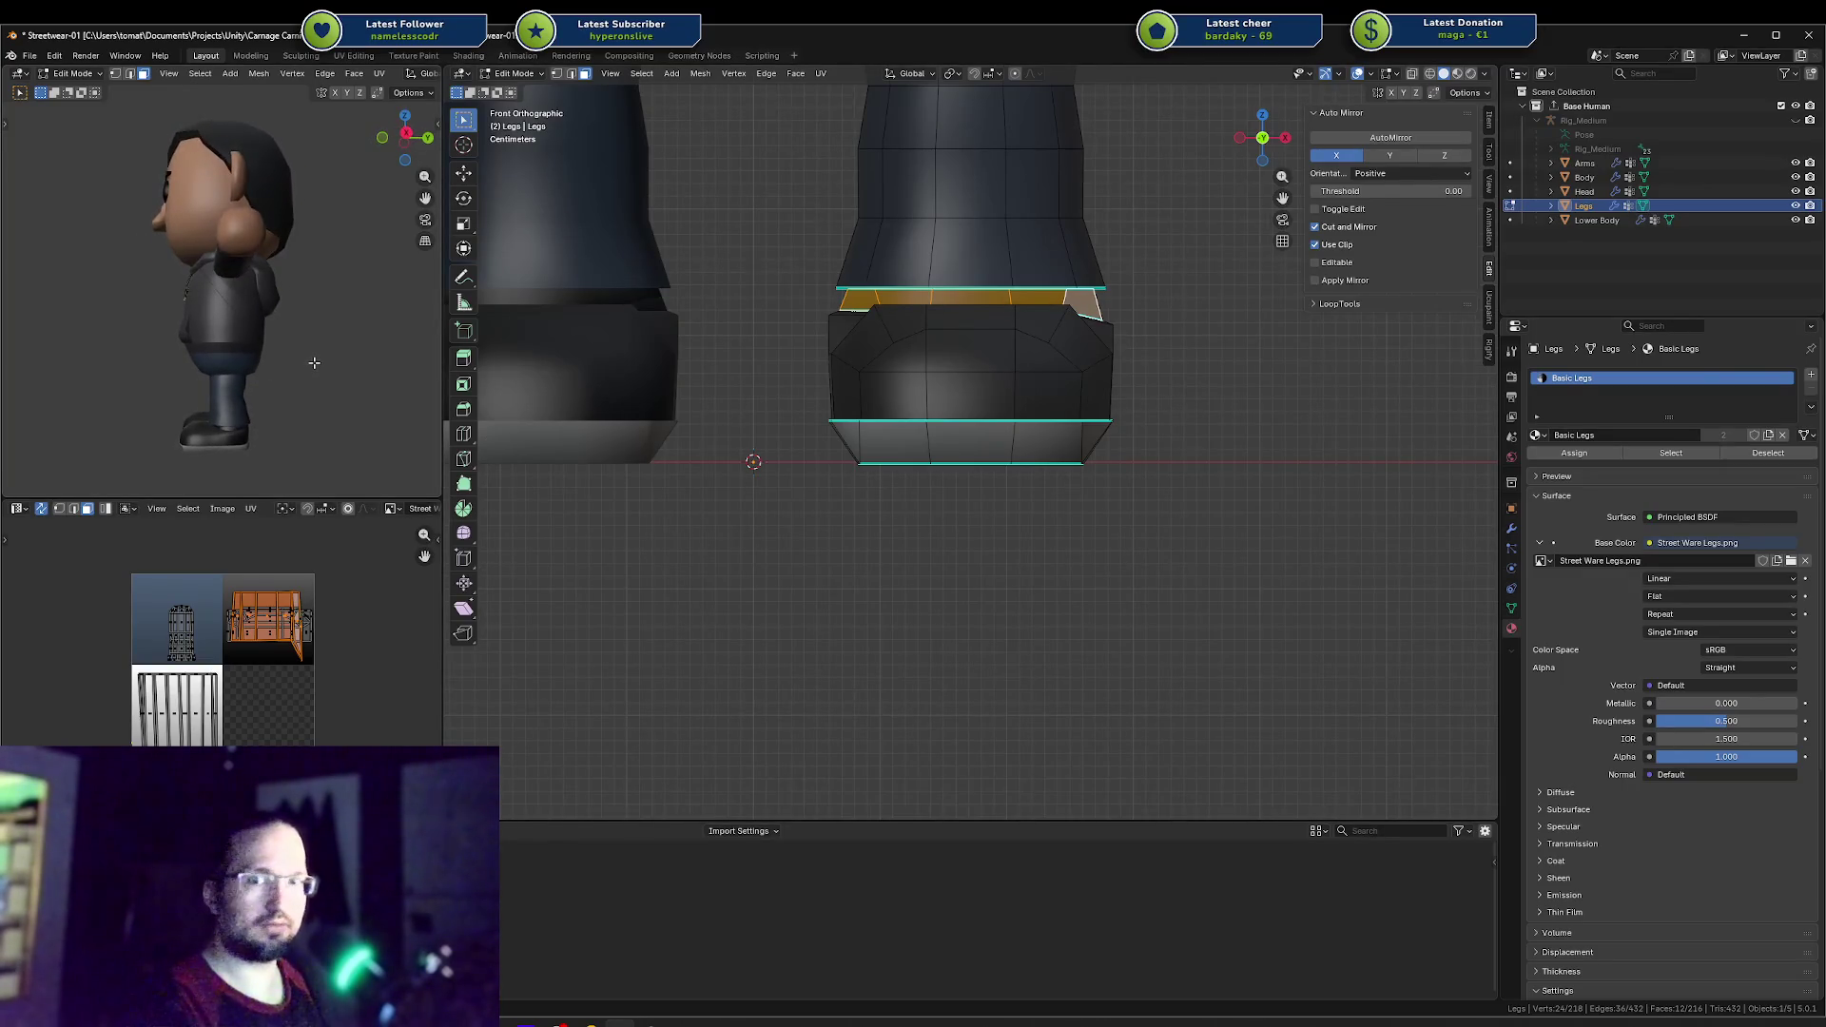
key("Tab")
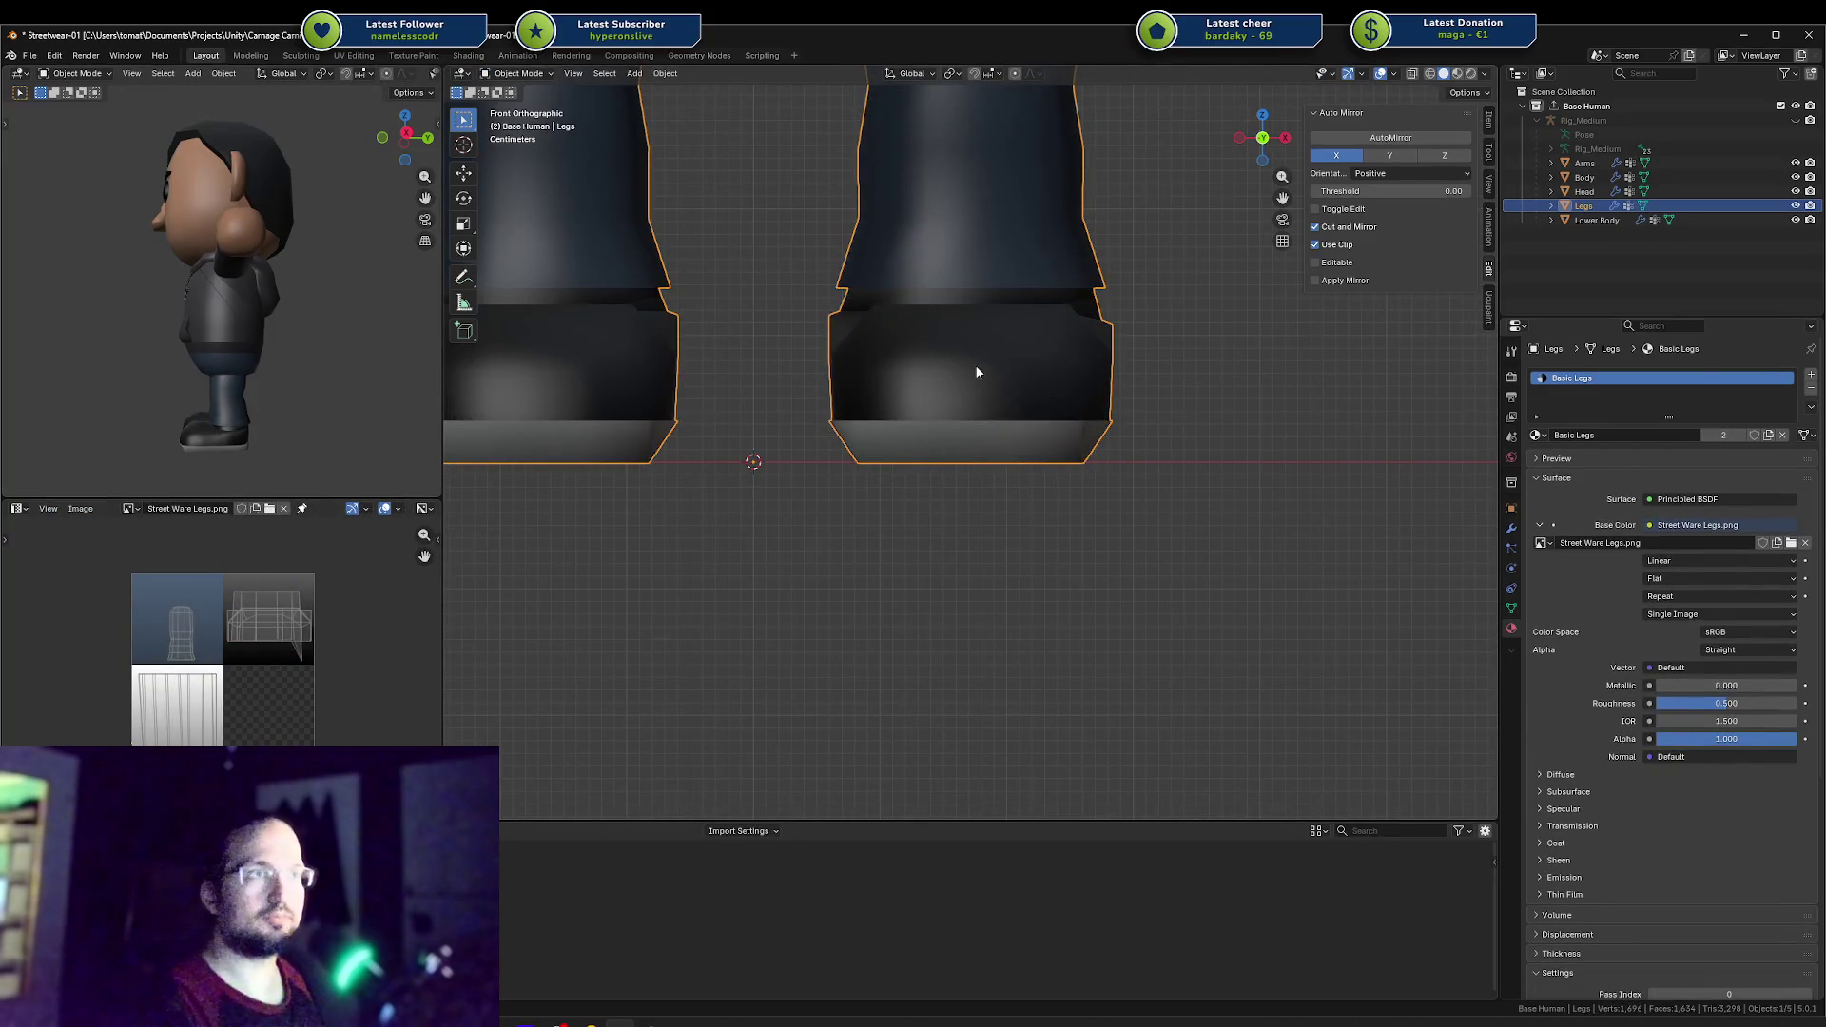
Step: In Edit Mode, select the strip of faces around the ankle, including the thin seam face
mouse_move(825, 438)
middle_mouse_down()
mouse_move(717, 481)
mouse_move(641, 457)
mouse_move(684, 453)
mouse_move(373, 584)
middle_mouse_up()
key("Tab")
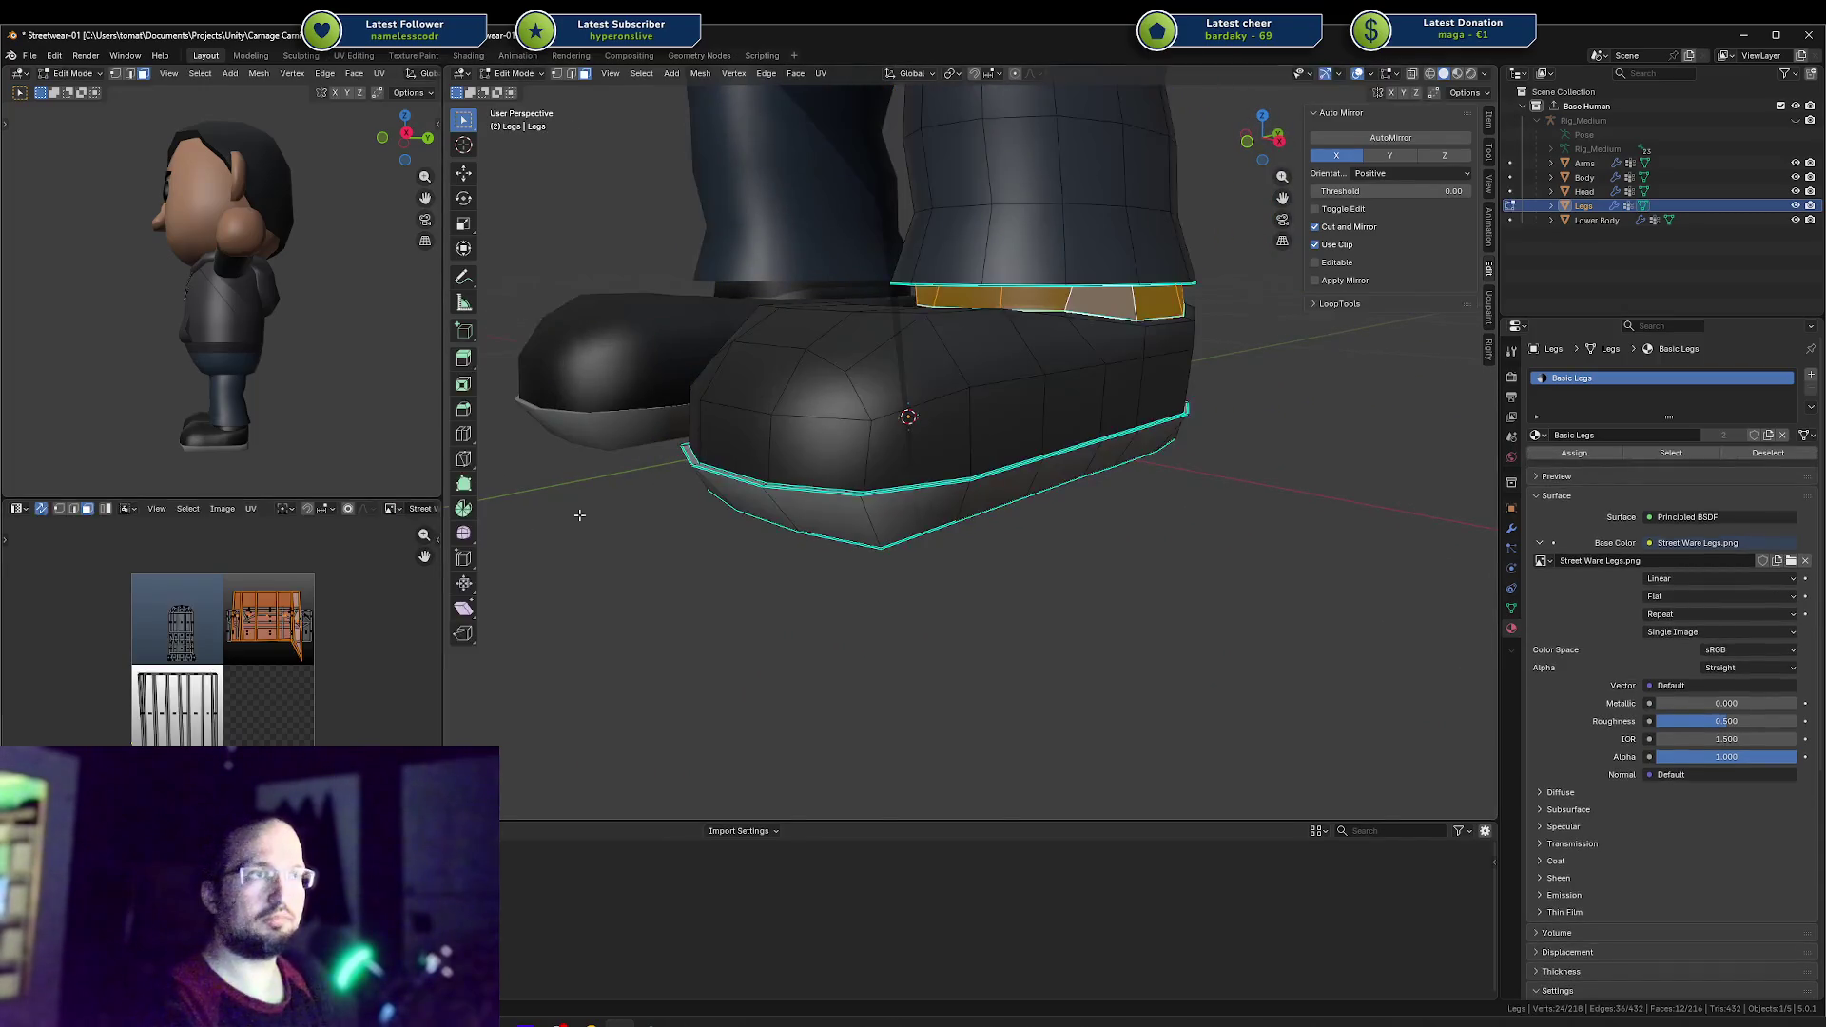
key("Tab")
key("Tab")
left_click(861, 368)
middle_click_drag(862, 368, 903, 382)
key("alt+a")
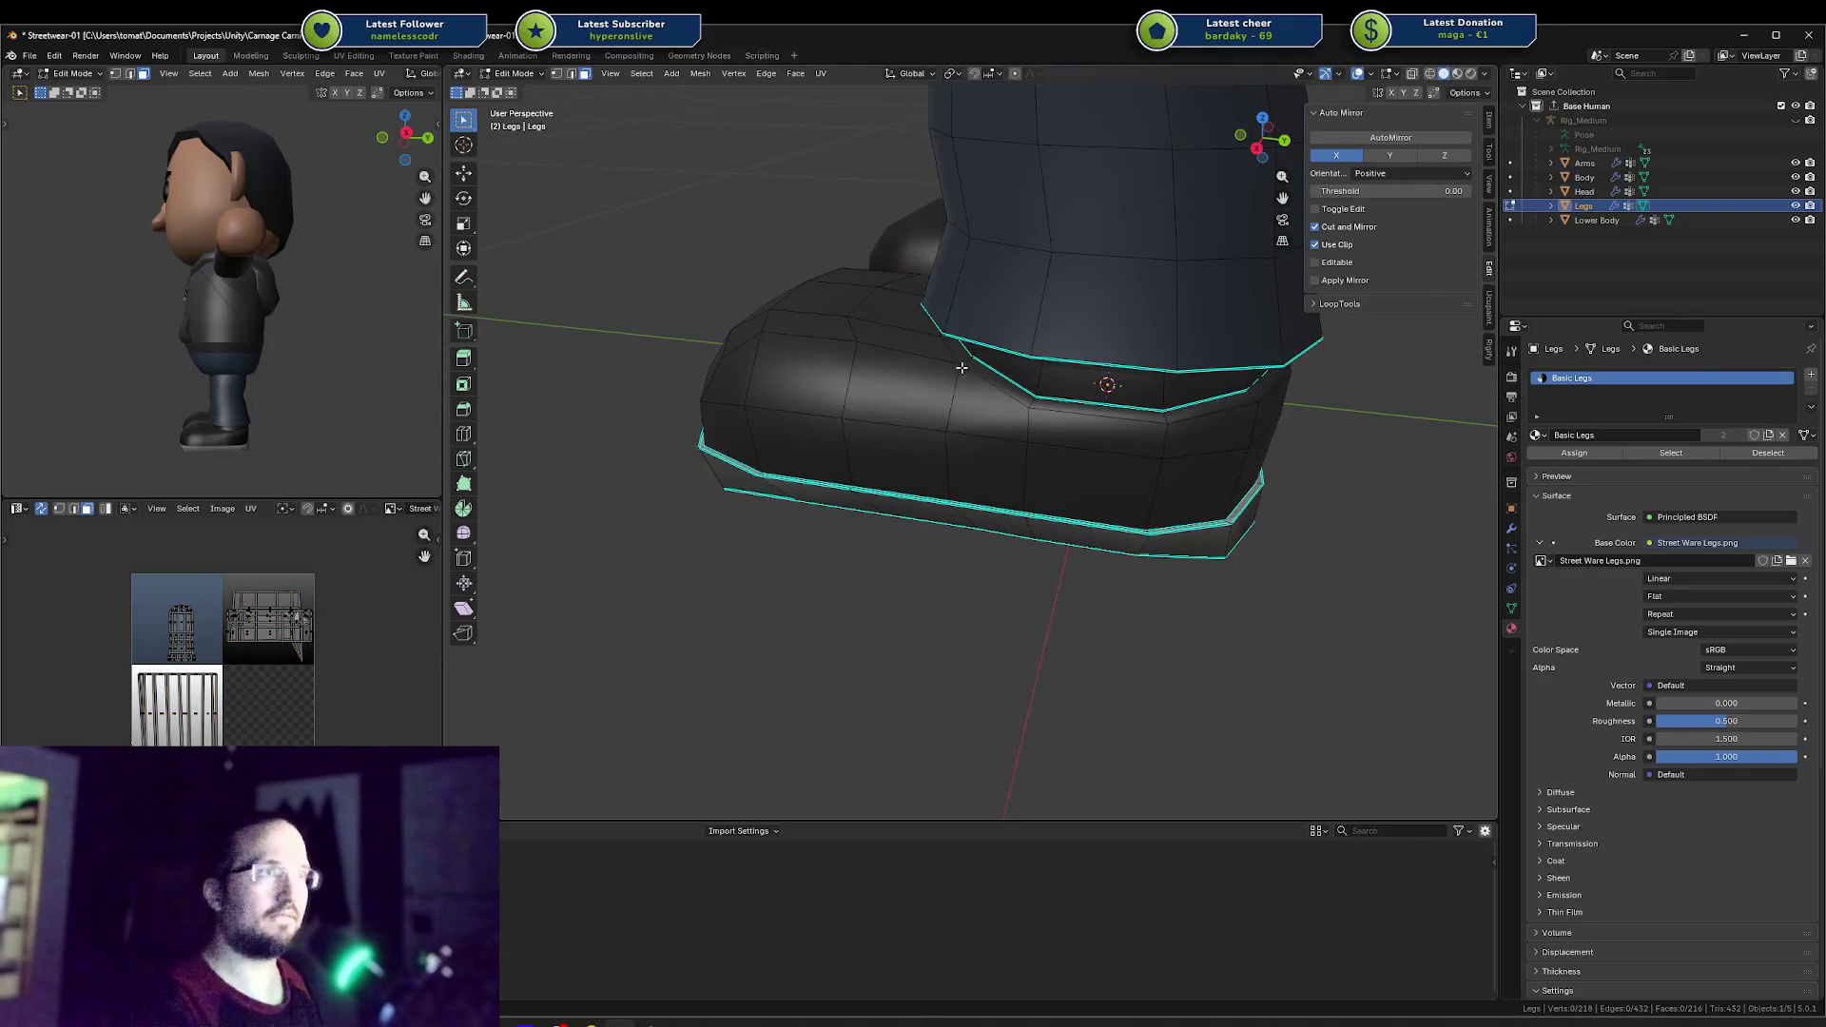
left_click(1018, 425)
middle_click_drag(1017, 425, 952, 419)
left_click(1000, 425, "ctrl")
left_click(913, 388, "shift")
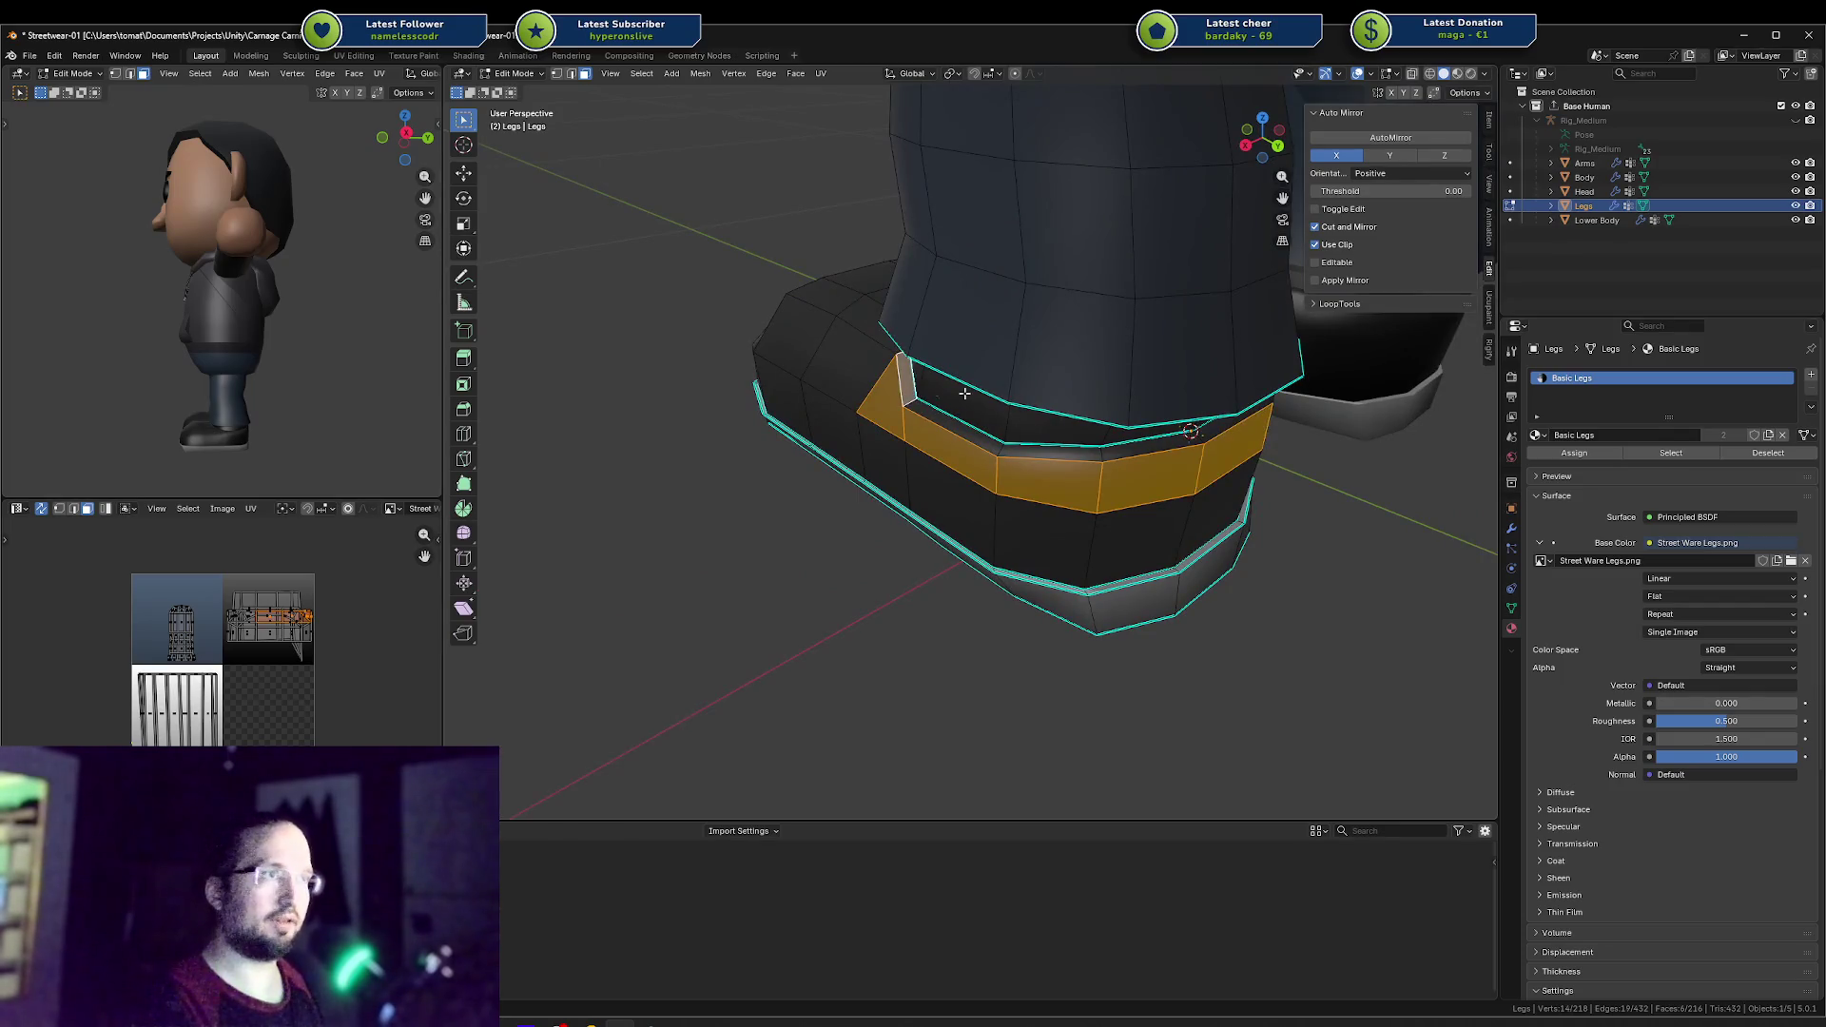
left_click(1200, 430, "ctrl")
mouse_move(1200, 429)
middle_mouse_down()
mouse_move(1151, 390)
mouse_move(1046, 366)
middle_mouse_up()
Step: Reselect the full ring of faces around the ankle, checking it from the top view
key("g")
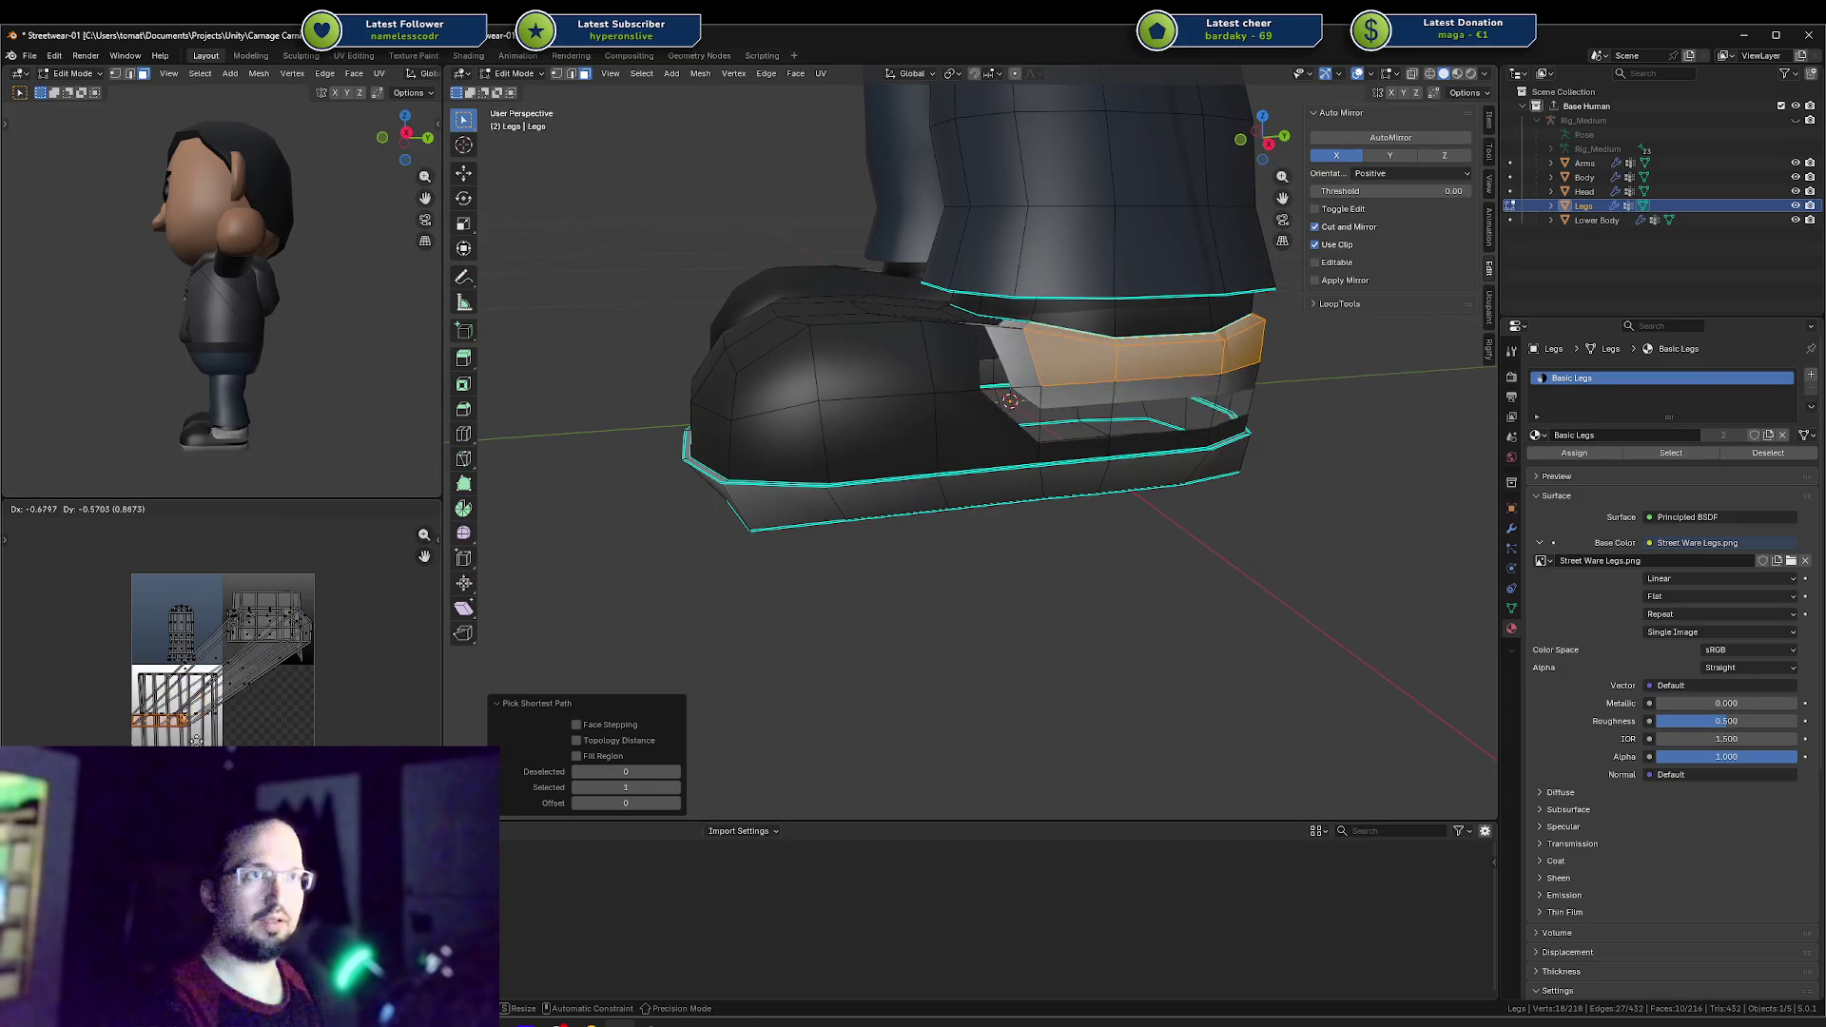
right_click(215, 720)
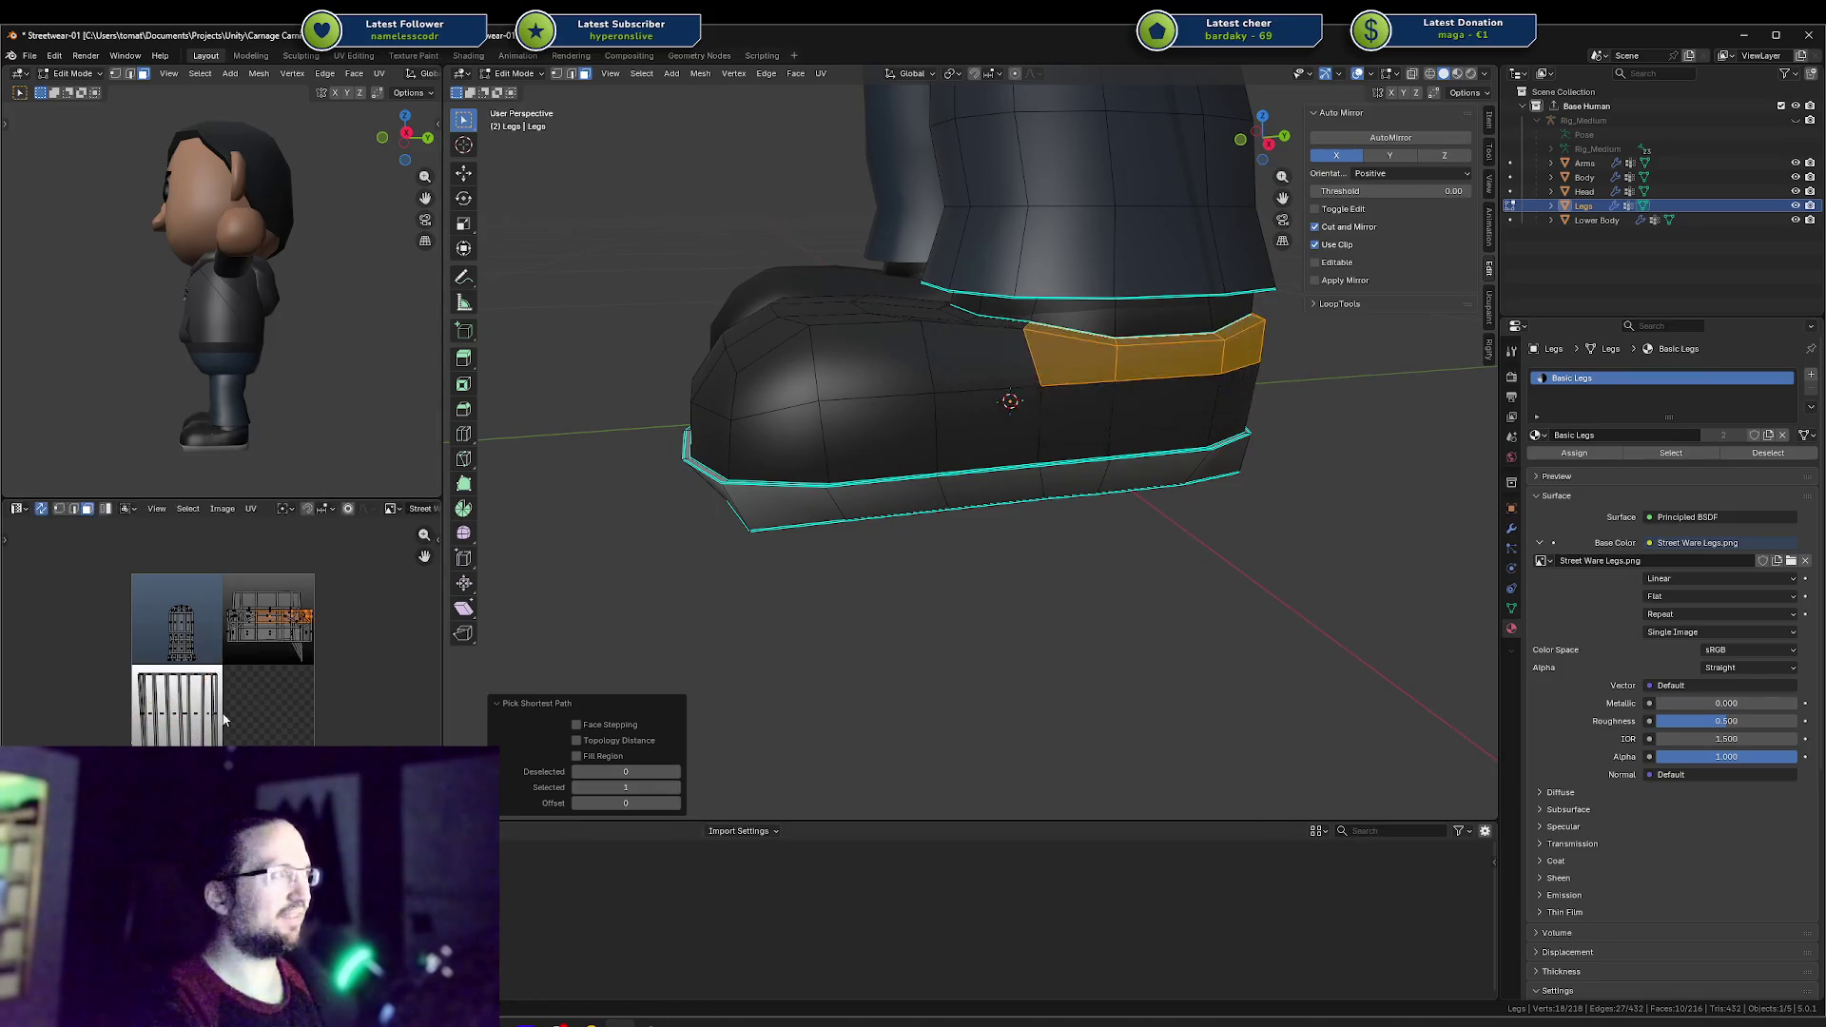
middle_click_drag(1033, 348, 1084, 359)
left_click(1084, 360)
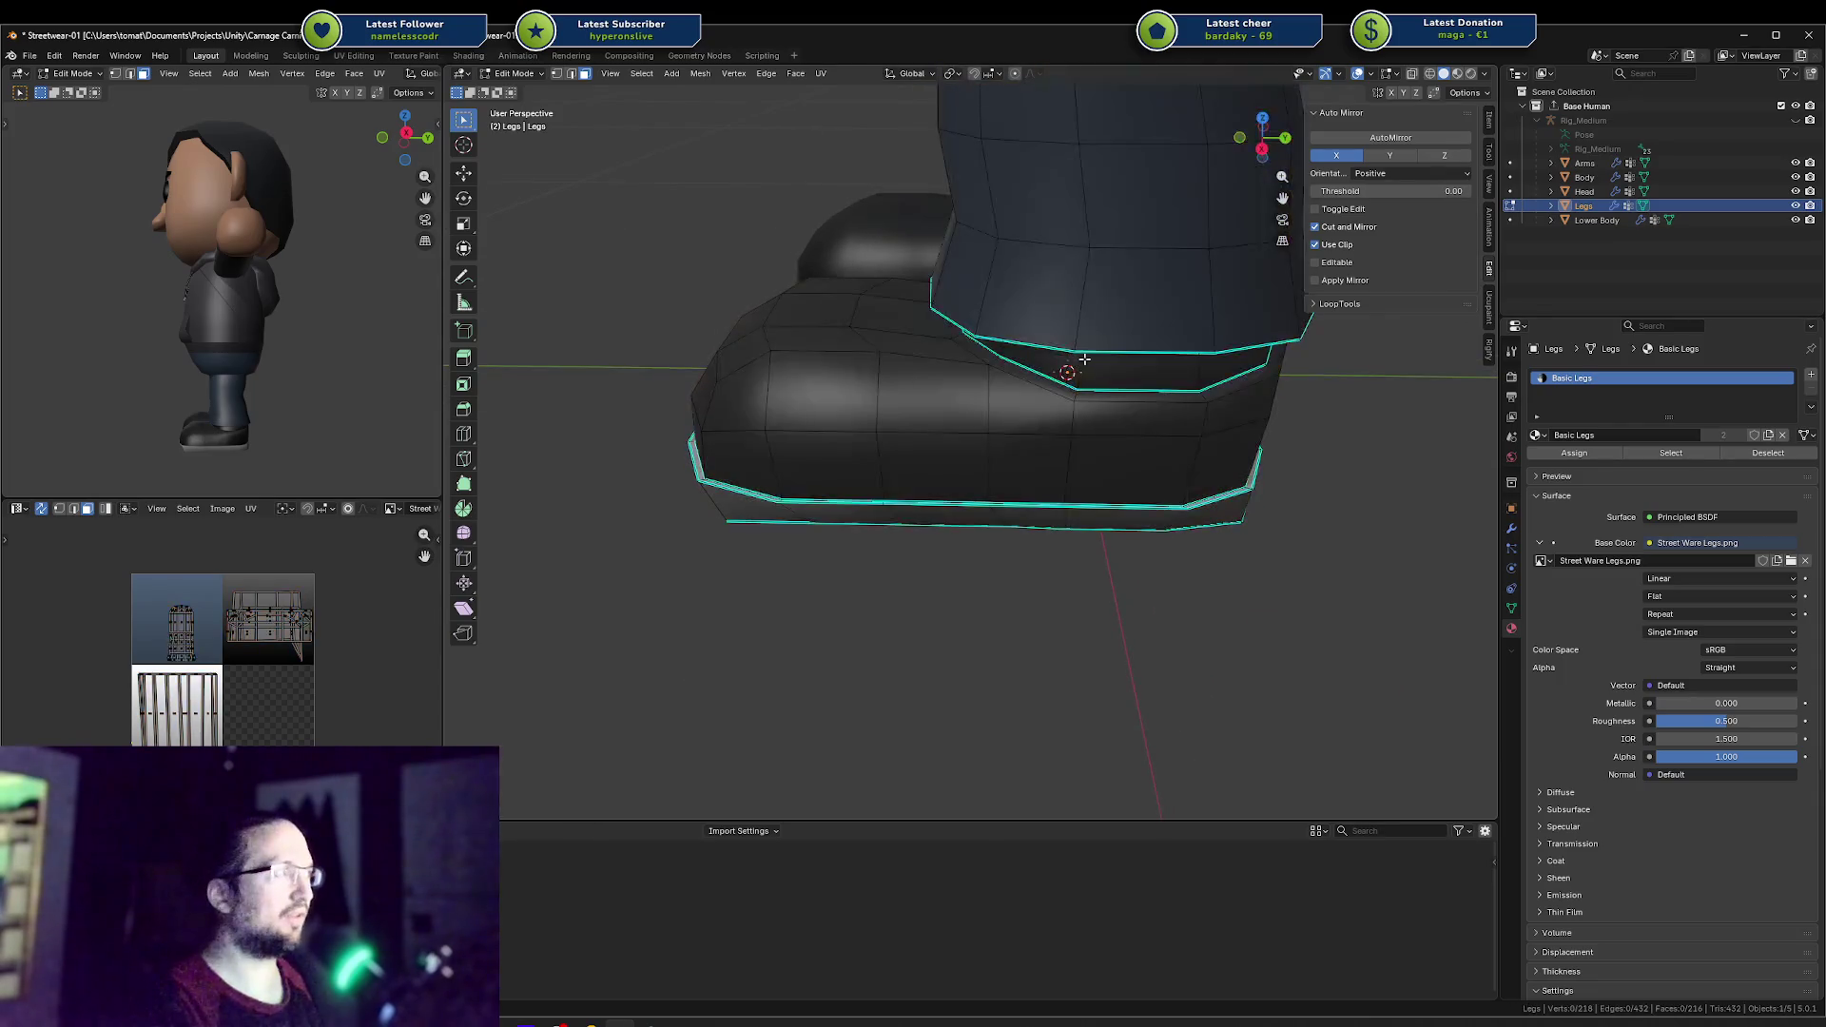
left_click(1076, 390, "alt")
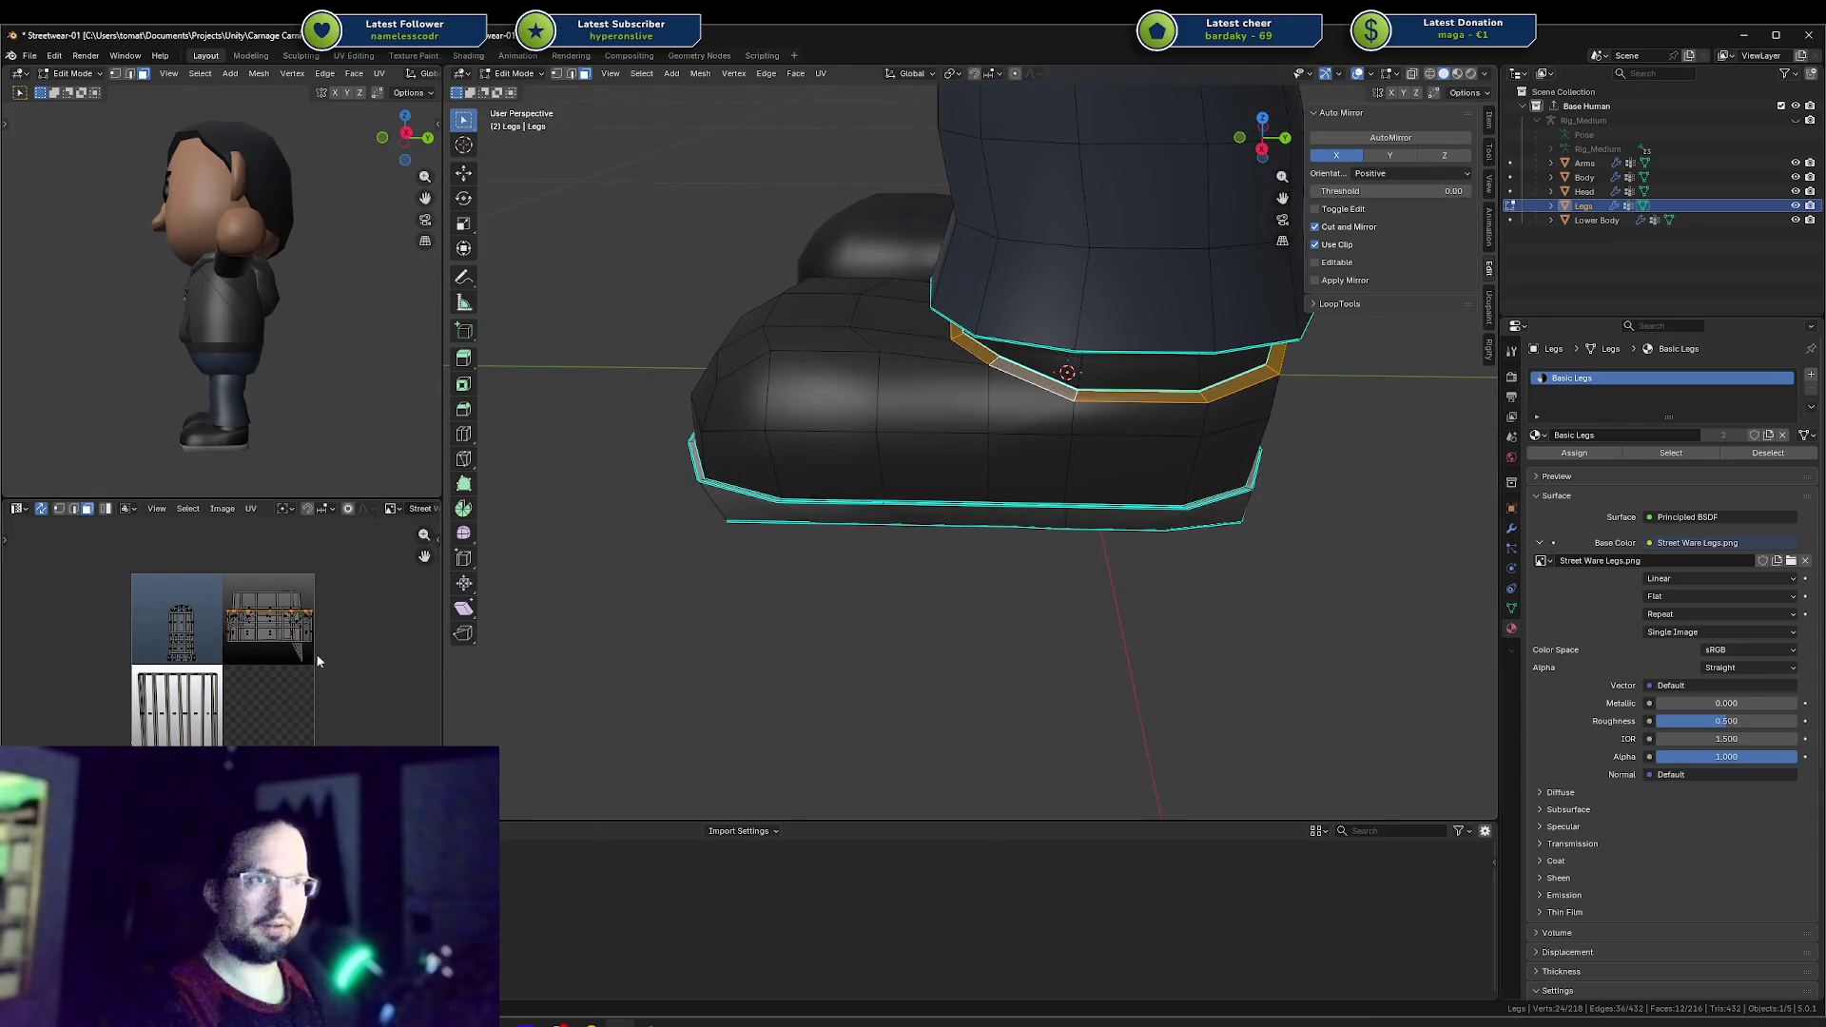
key("g")
key("Escape")
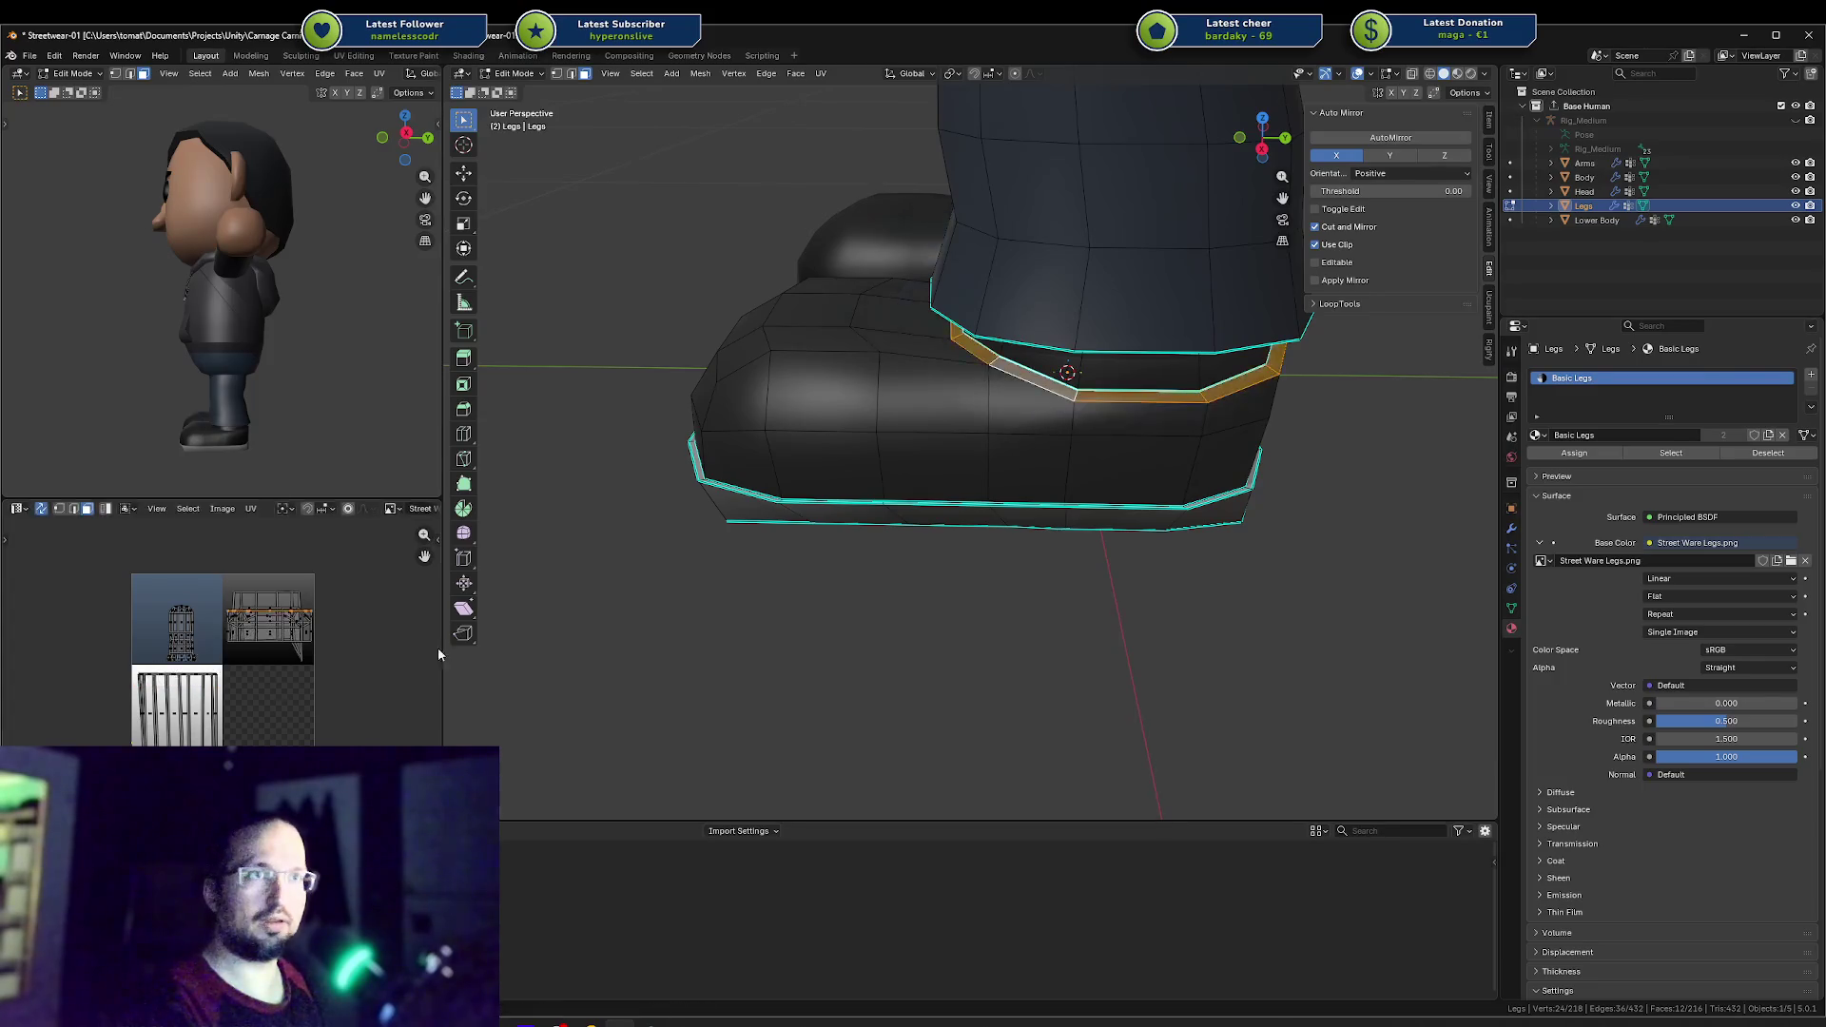
middle_click_drag(990, 645, 1000, 642)
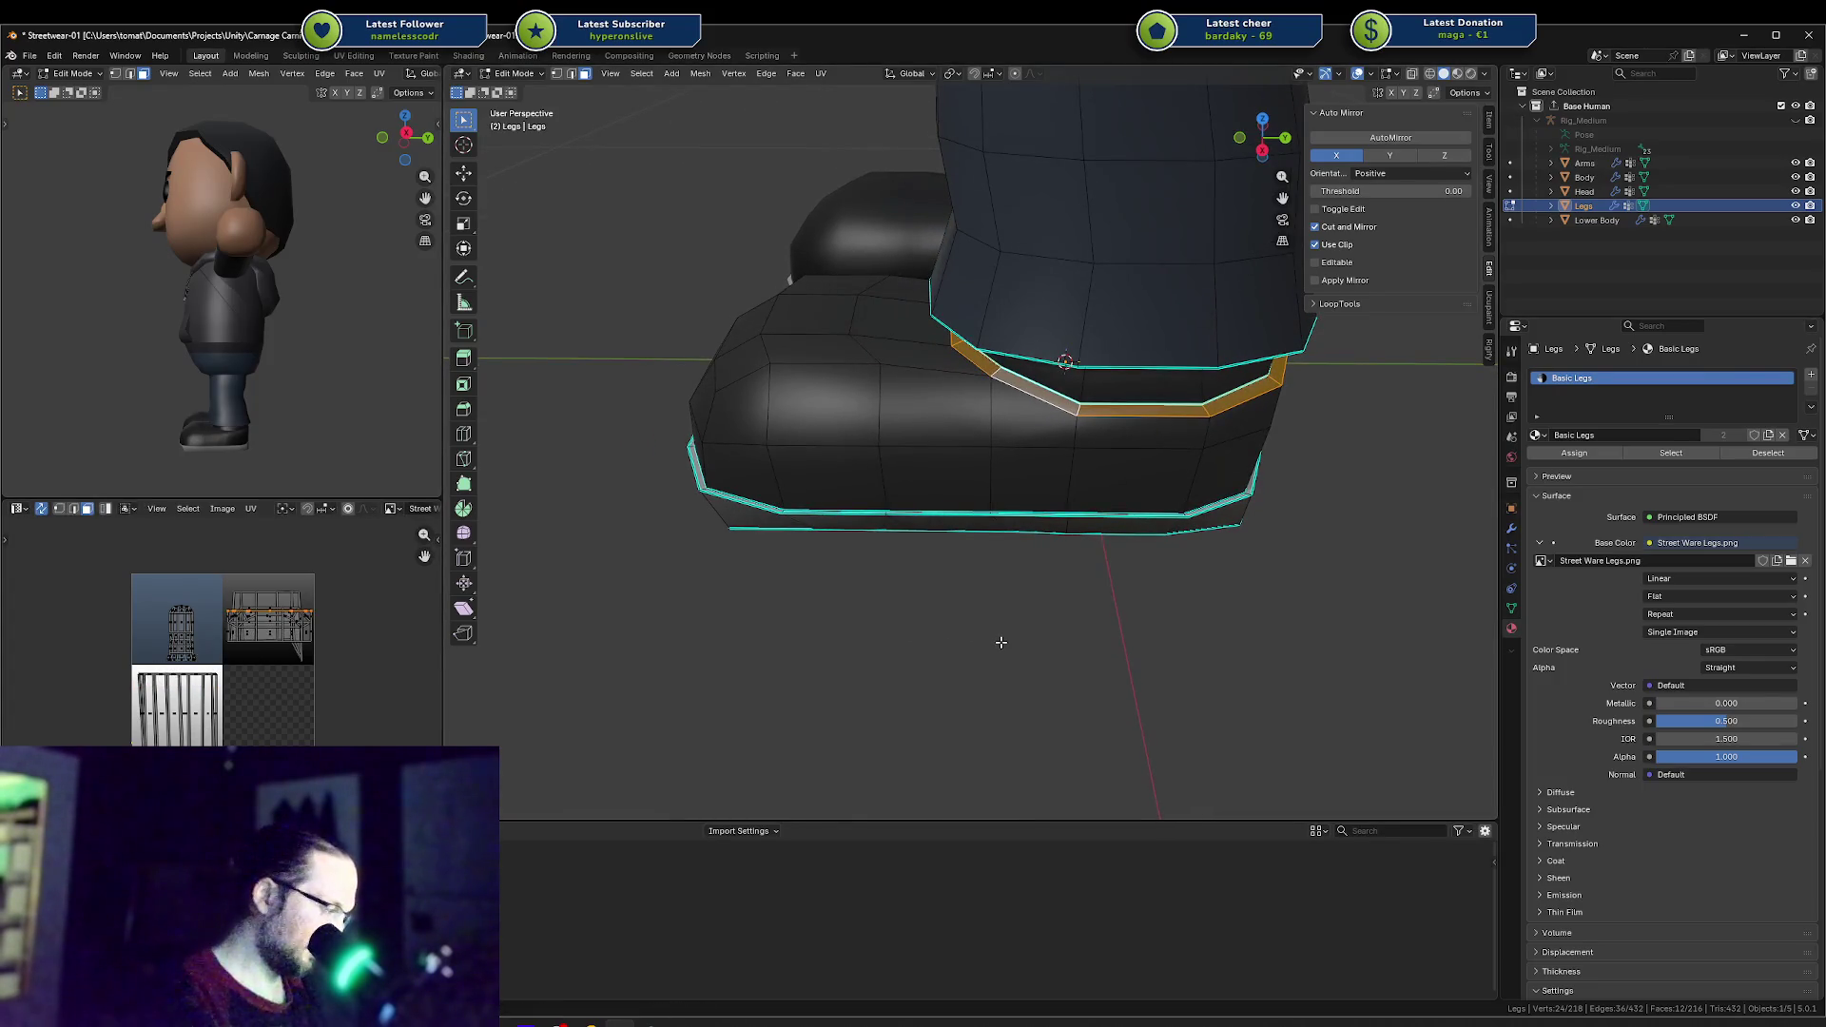
key("KP_7")
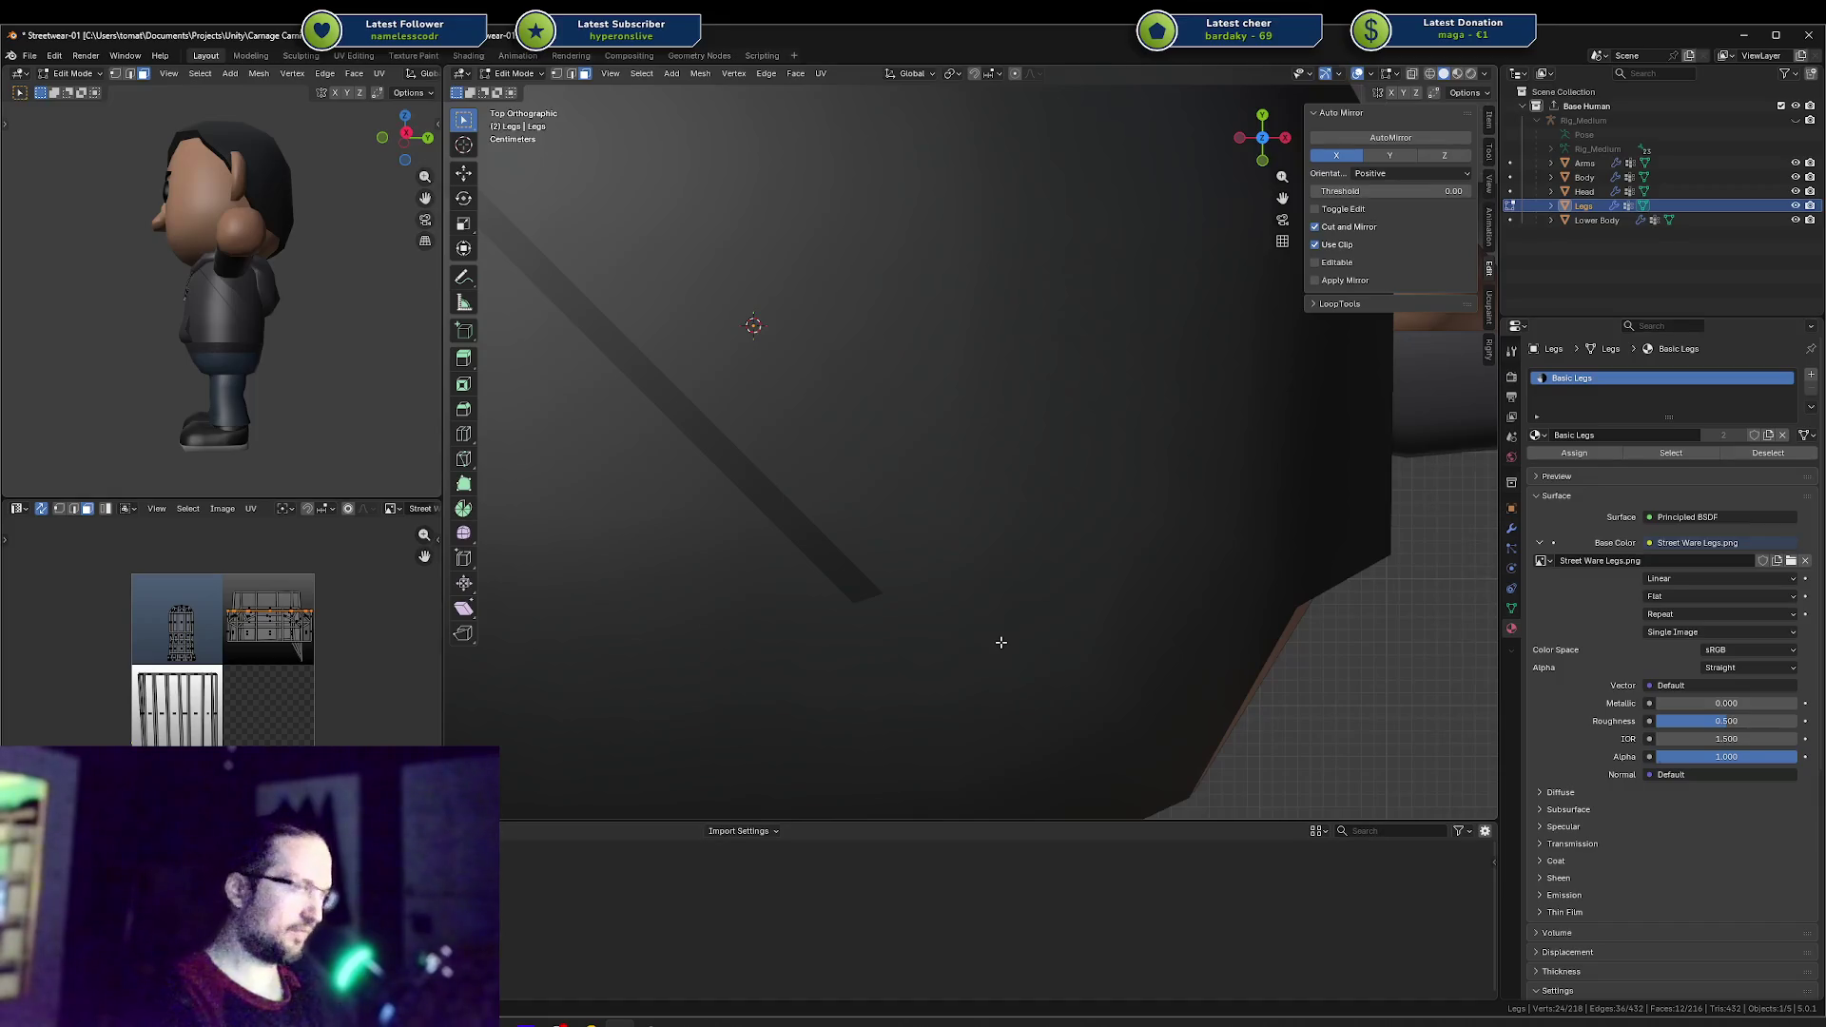
middle_click_drag(1001, 641, 948, 528)
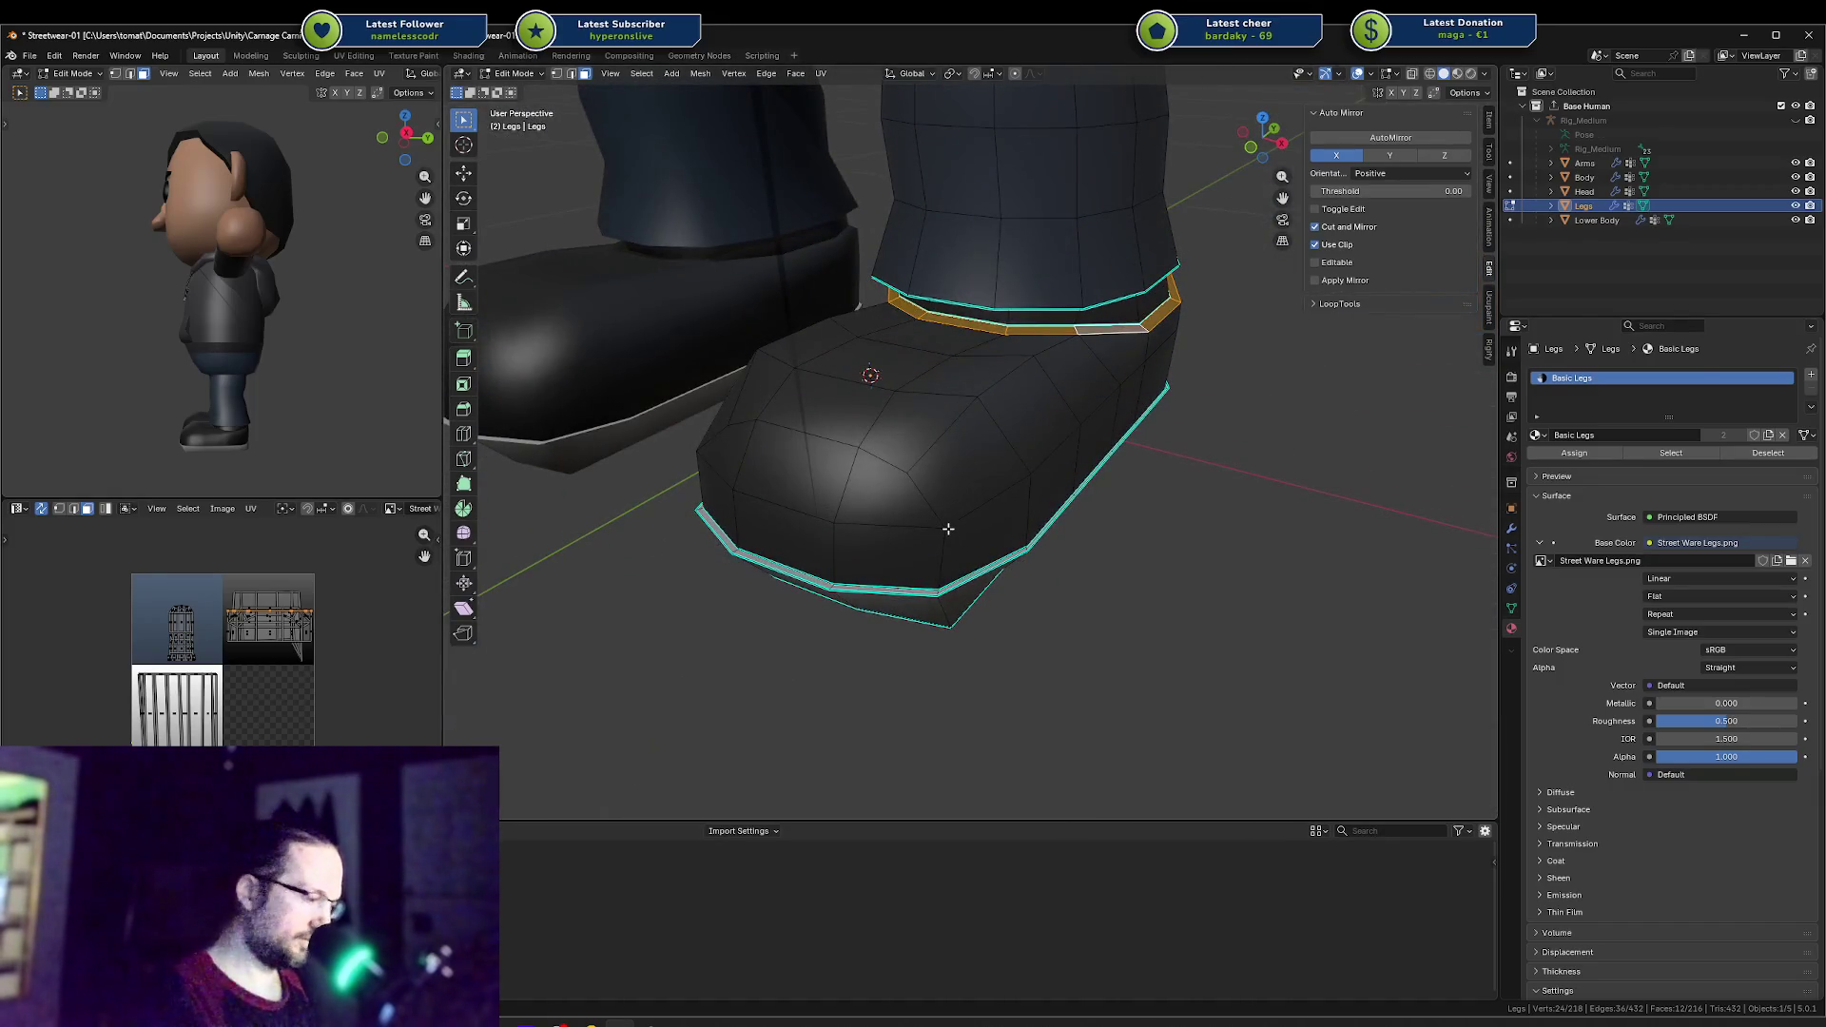
Step: Cube-project the ankle ring's UVs, then move and scale them onto the striped tile
key("u")
left_click(940, 466)
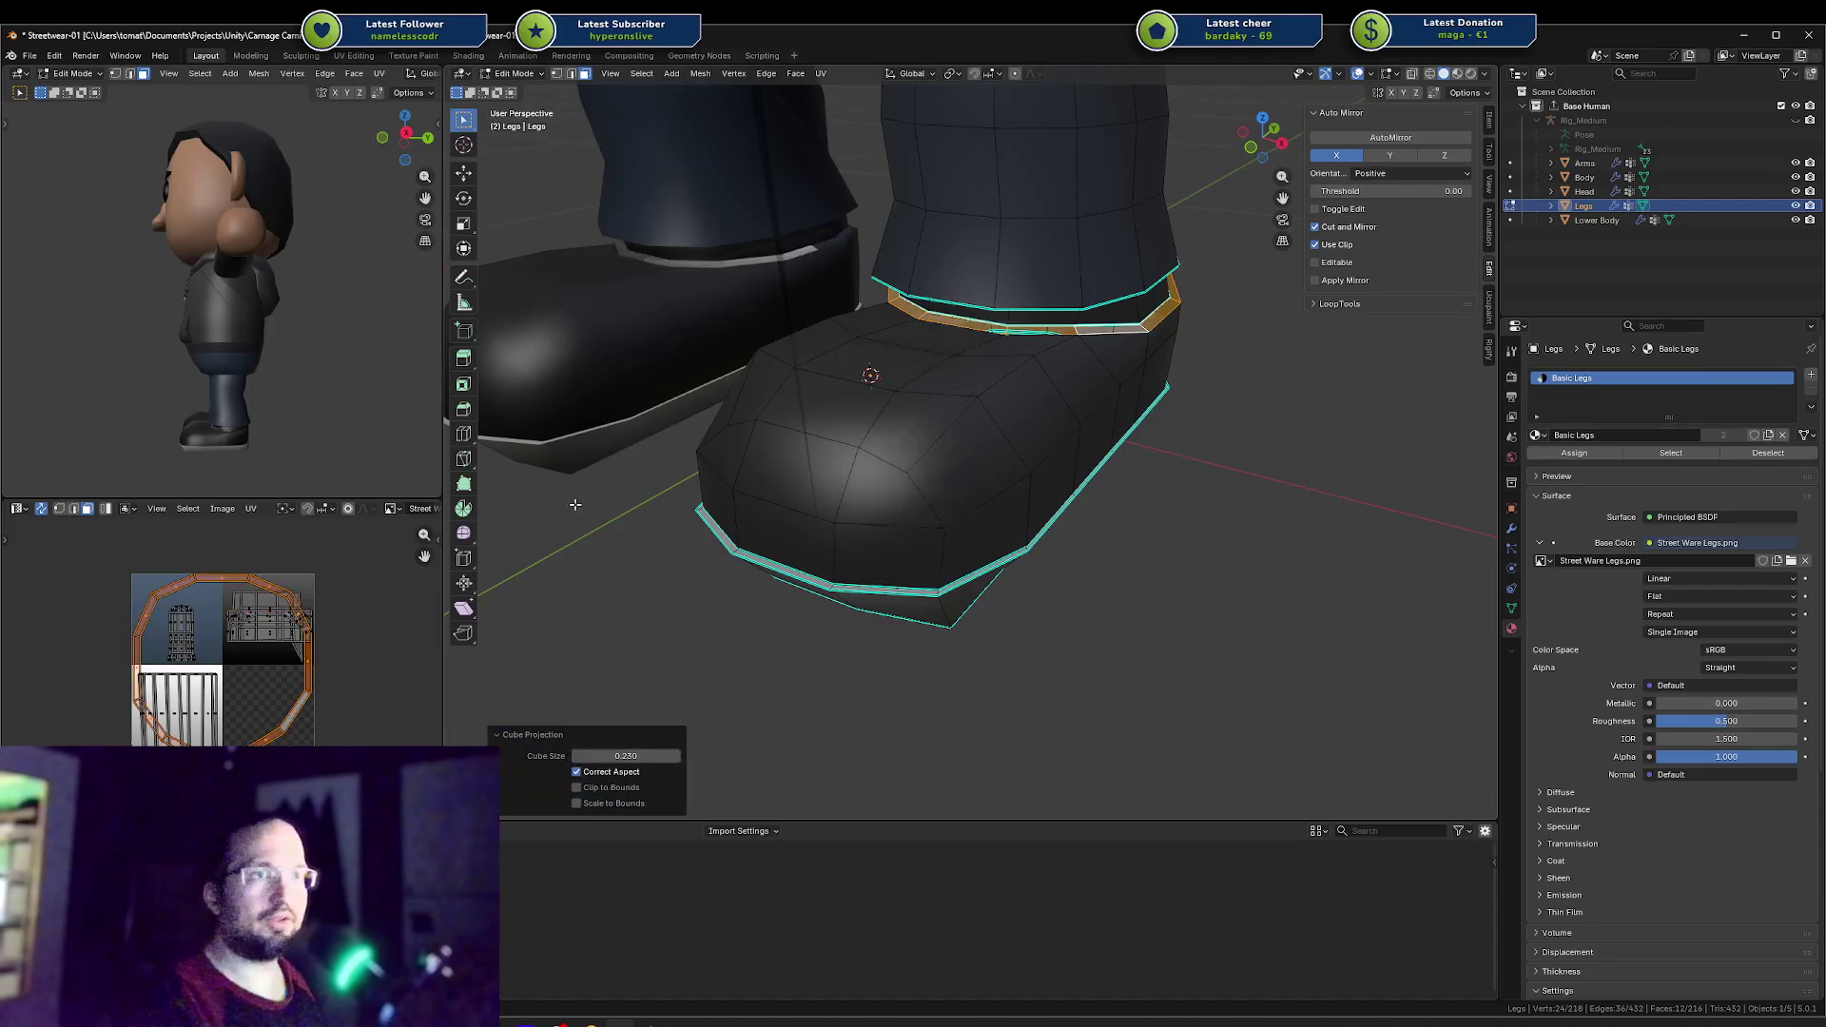
key("s")
key("Return")
key("g")
key("Return")
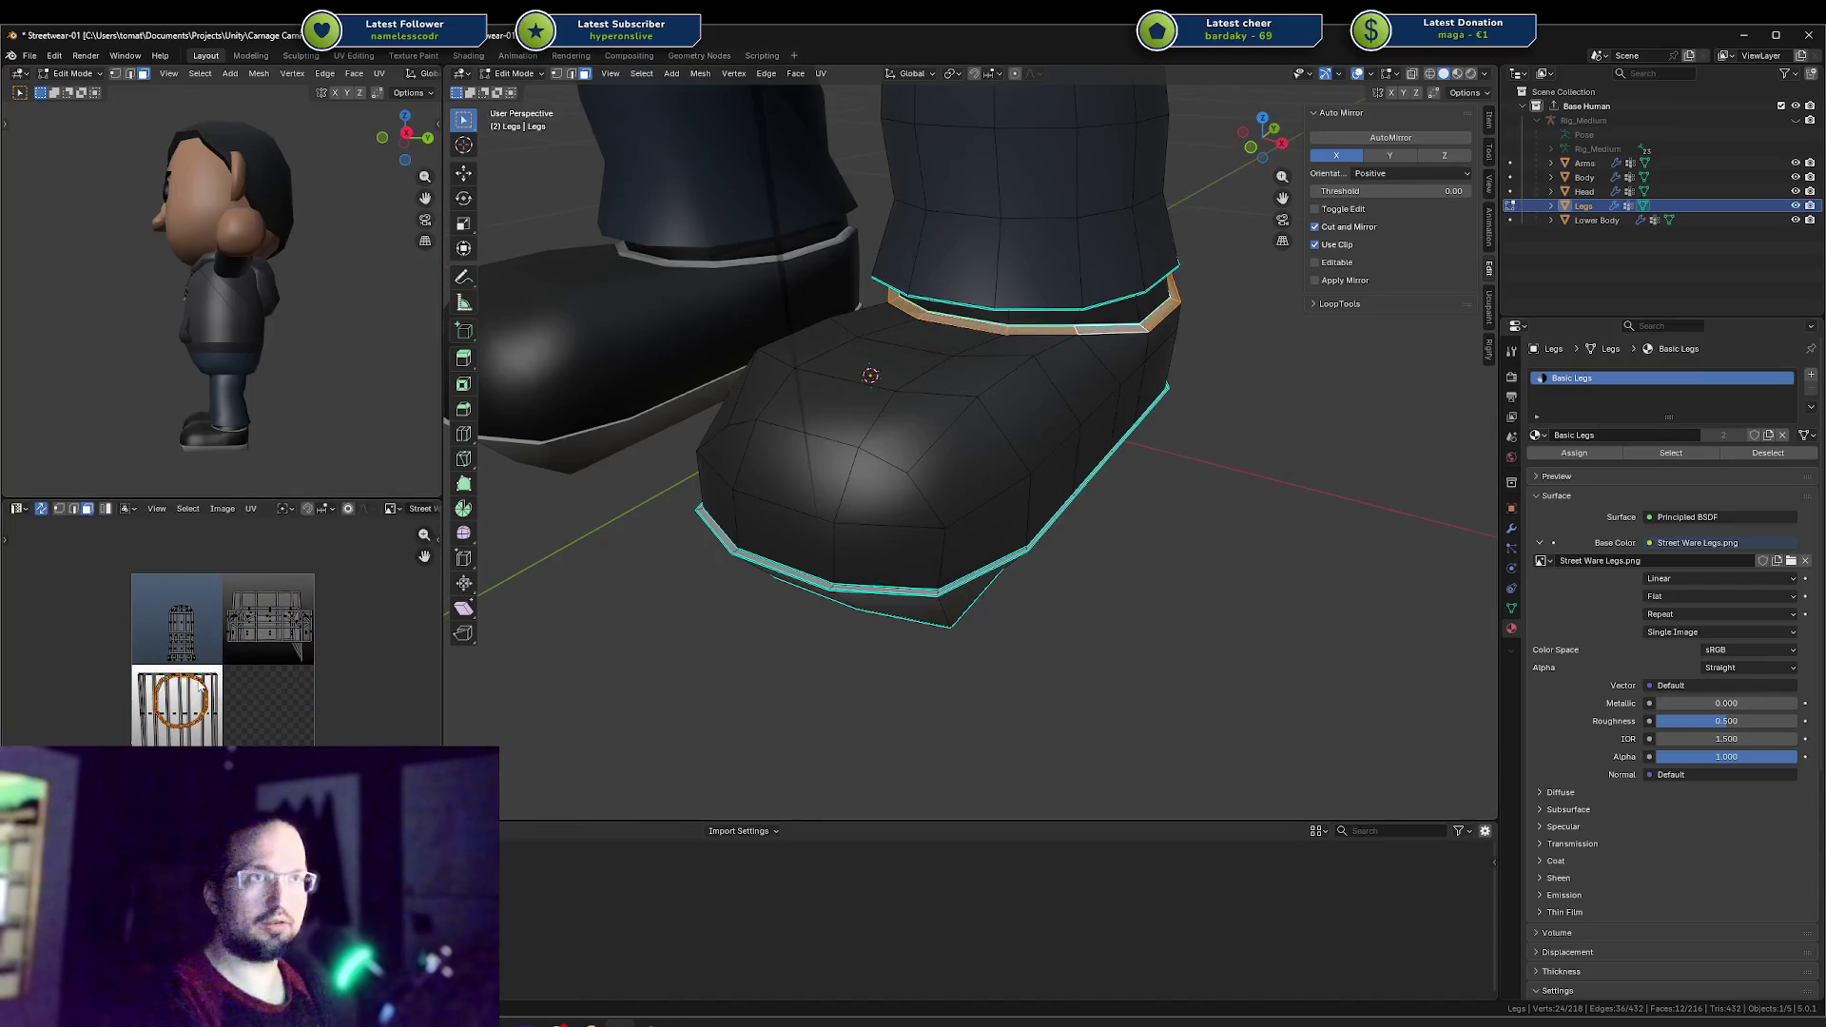
key("s")
key("Return")
mouse_move(281, 457)
middle_mouse_down()
mouse_move(314, 456)
mouse_move(259, 458)
middle_mouse_up()
scroll(285, 408, "up", 6)
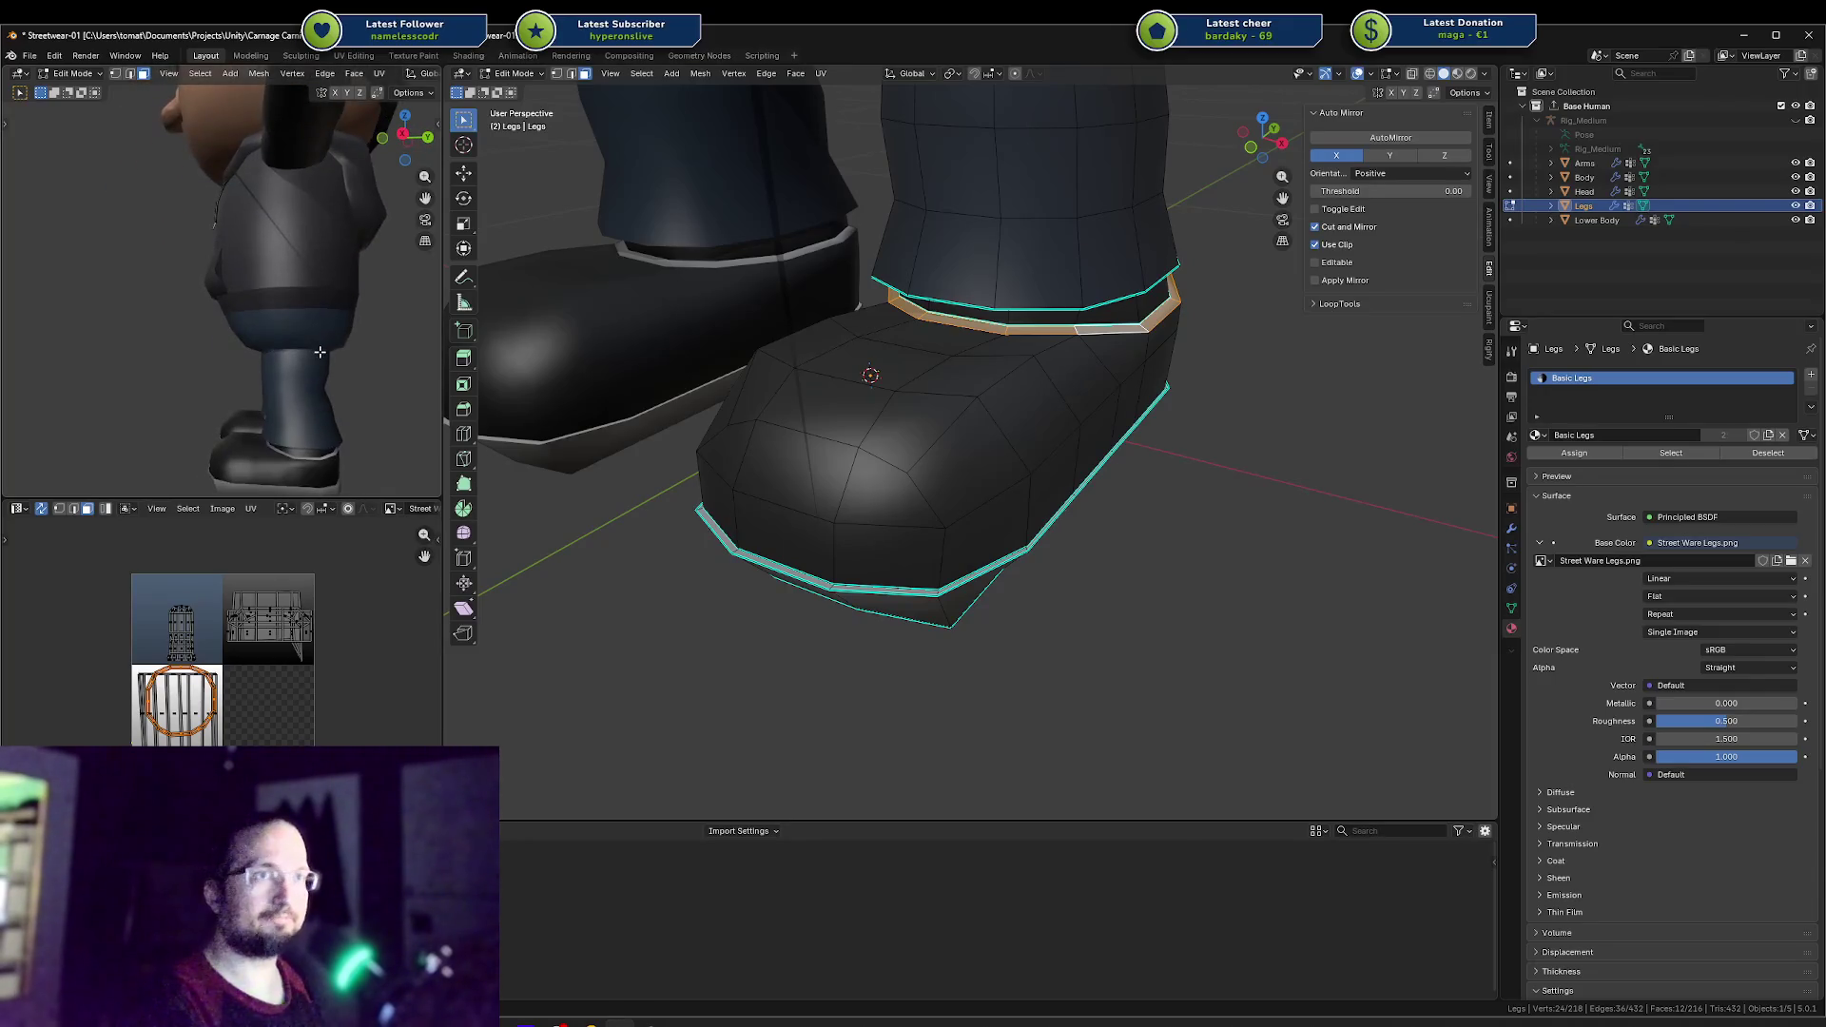
Step: Sink the top toe face and its neighbouring face slightly downward along Z
scroll(225, 409, "down", 5)
left_click(873, 369)
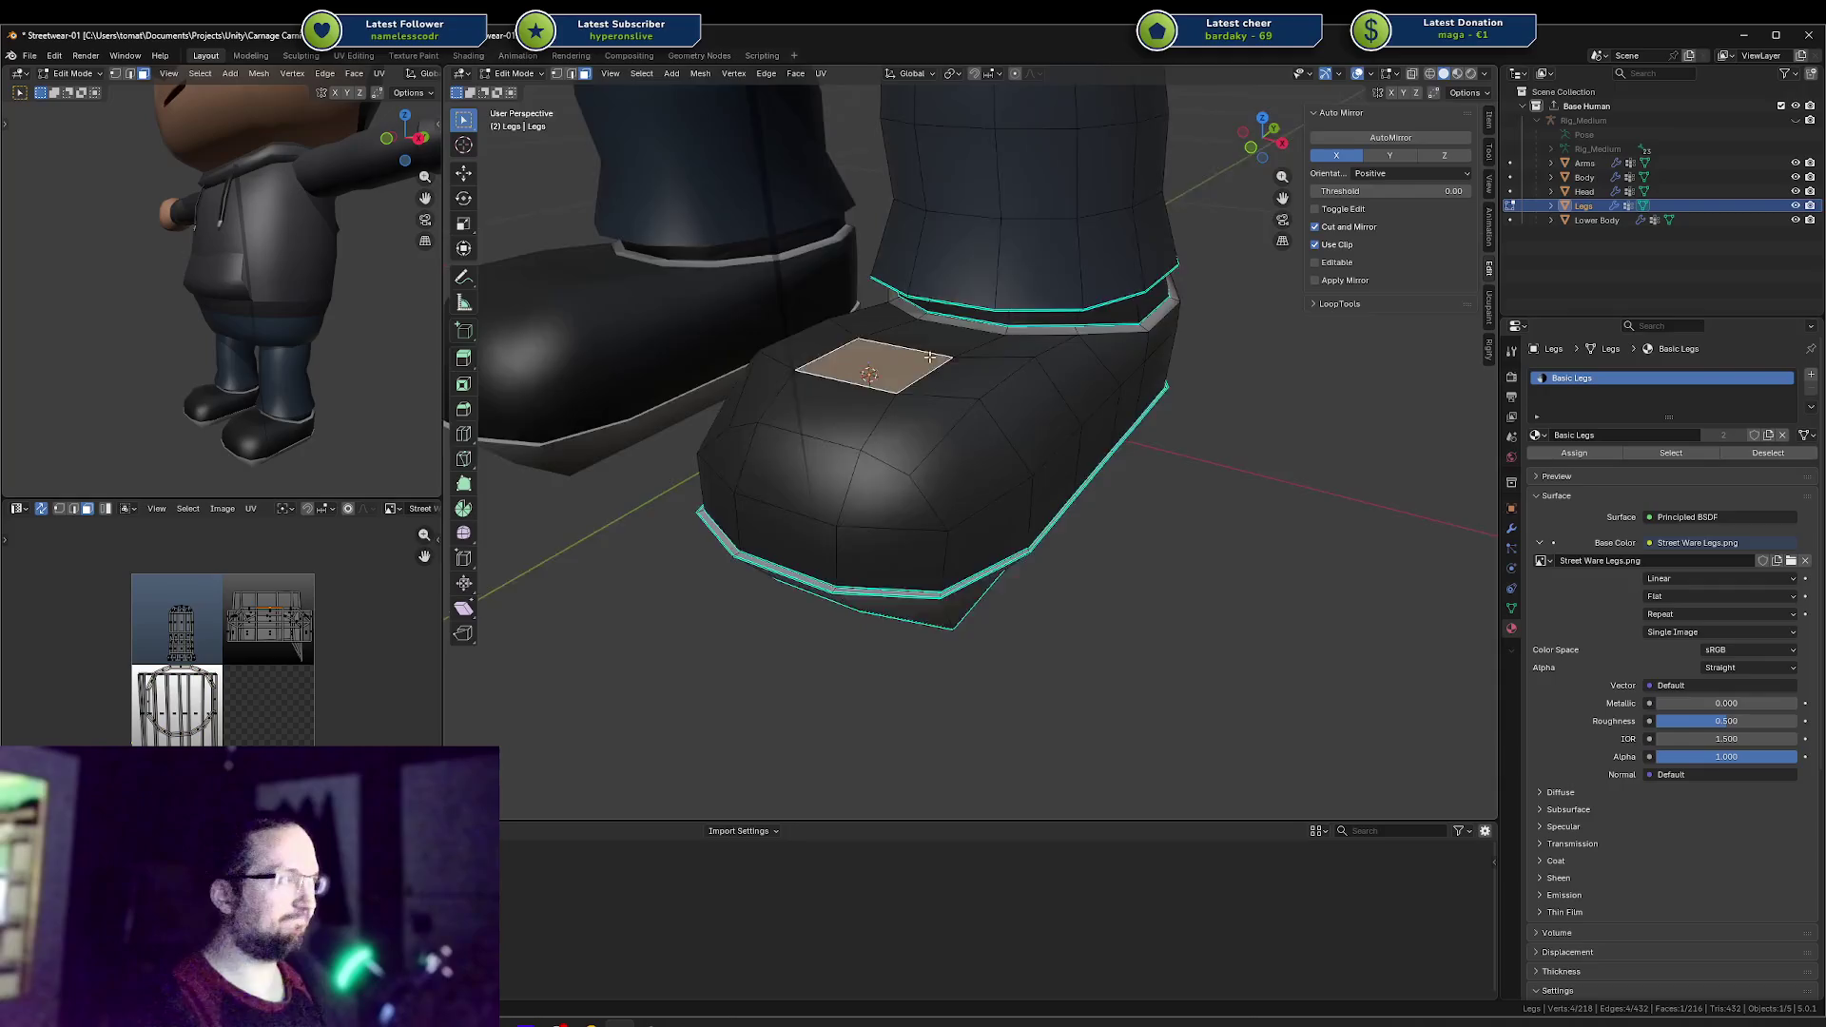
mouse_move(873, 368)
middle_mouse_down()
mouse_move(978, 403)
mouse_move(966, 419)
middle_mouse_up()
left_click(966, 419)
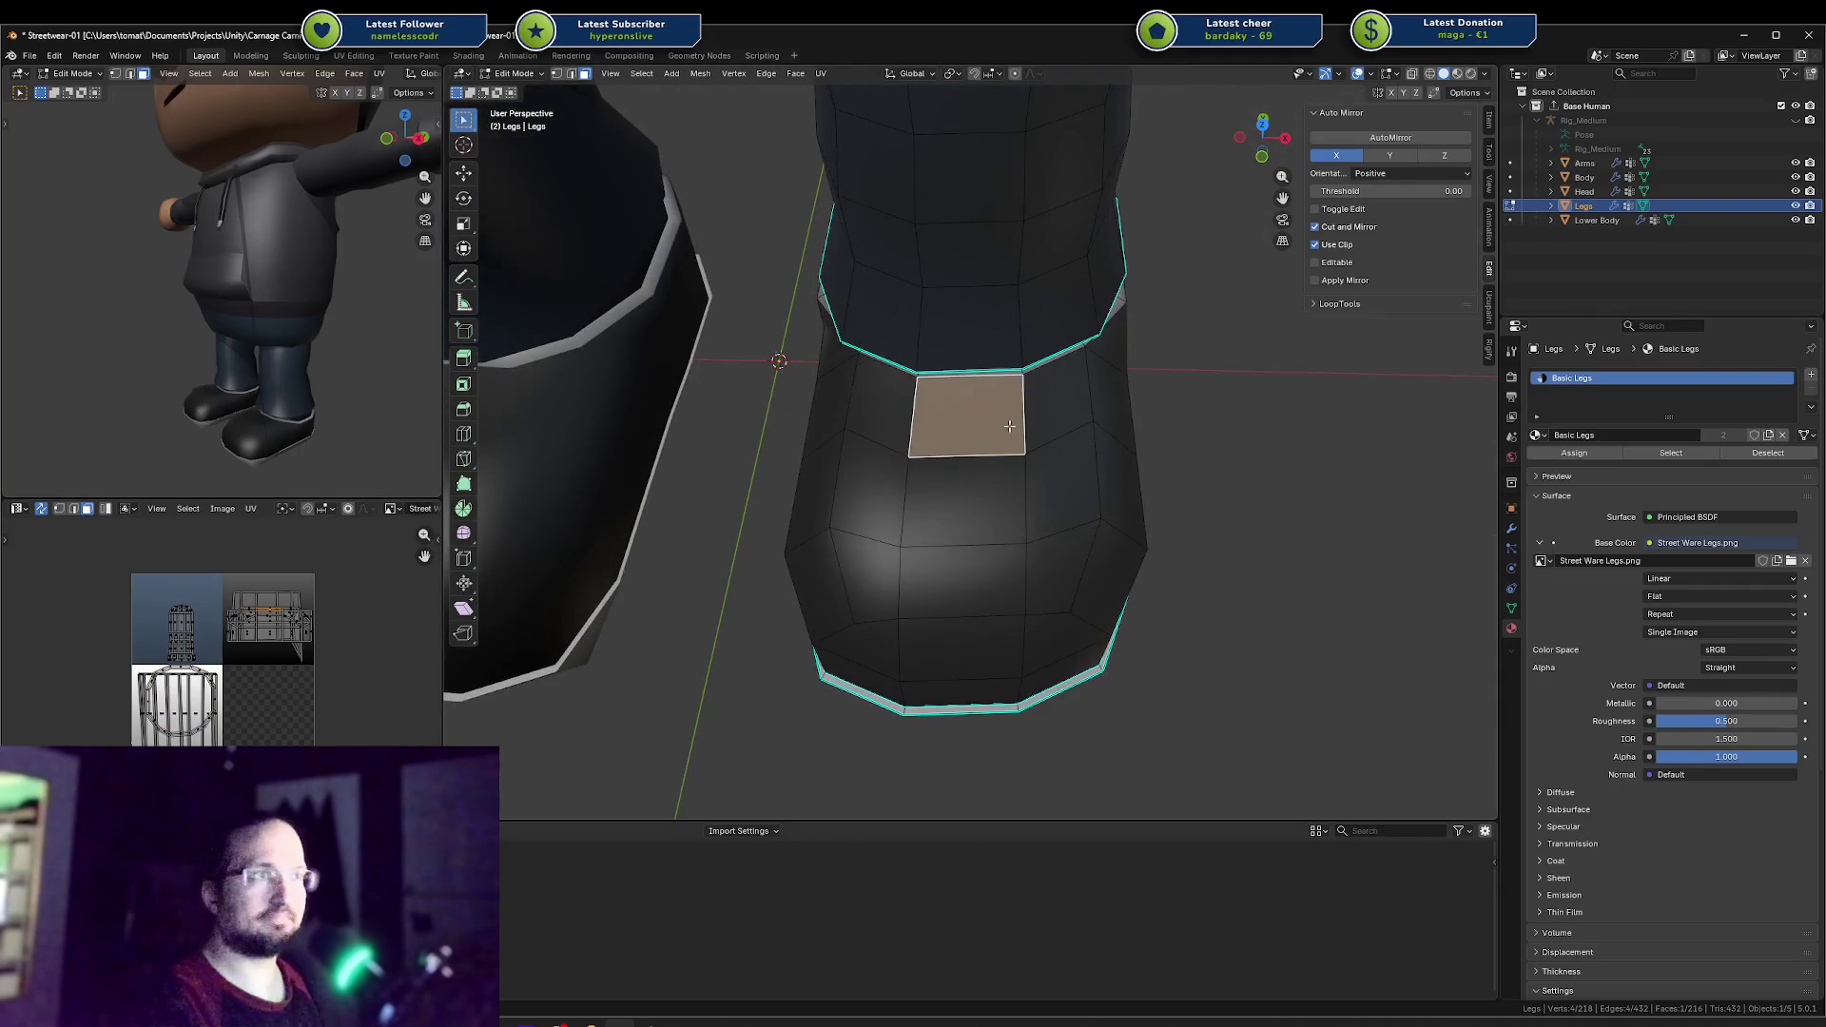
mouse_move(909, 434)
middle_mouse_down()
mouse_move(849, 349)
mouse_move(737, 366)
middle_mouse_up()
key("g")
key("z")
key("Escape")
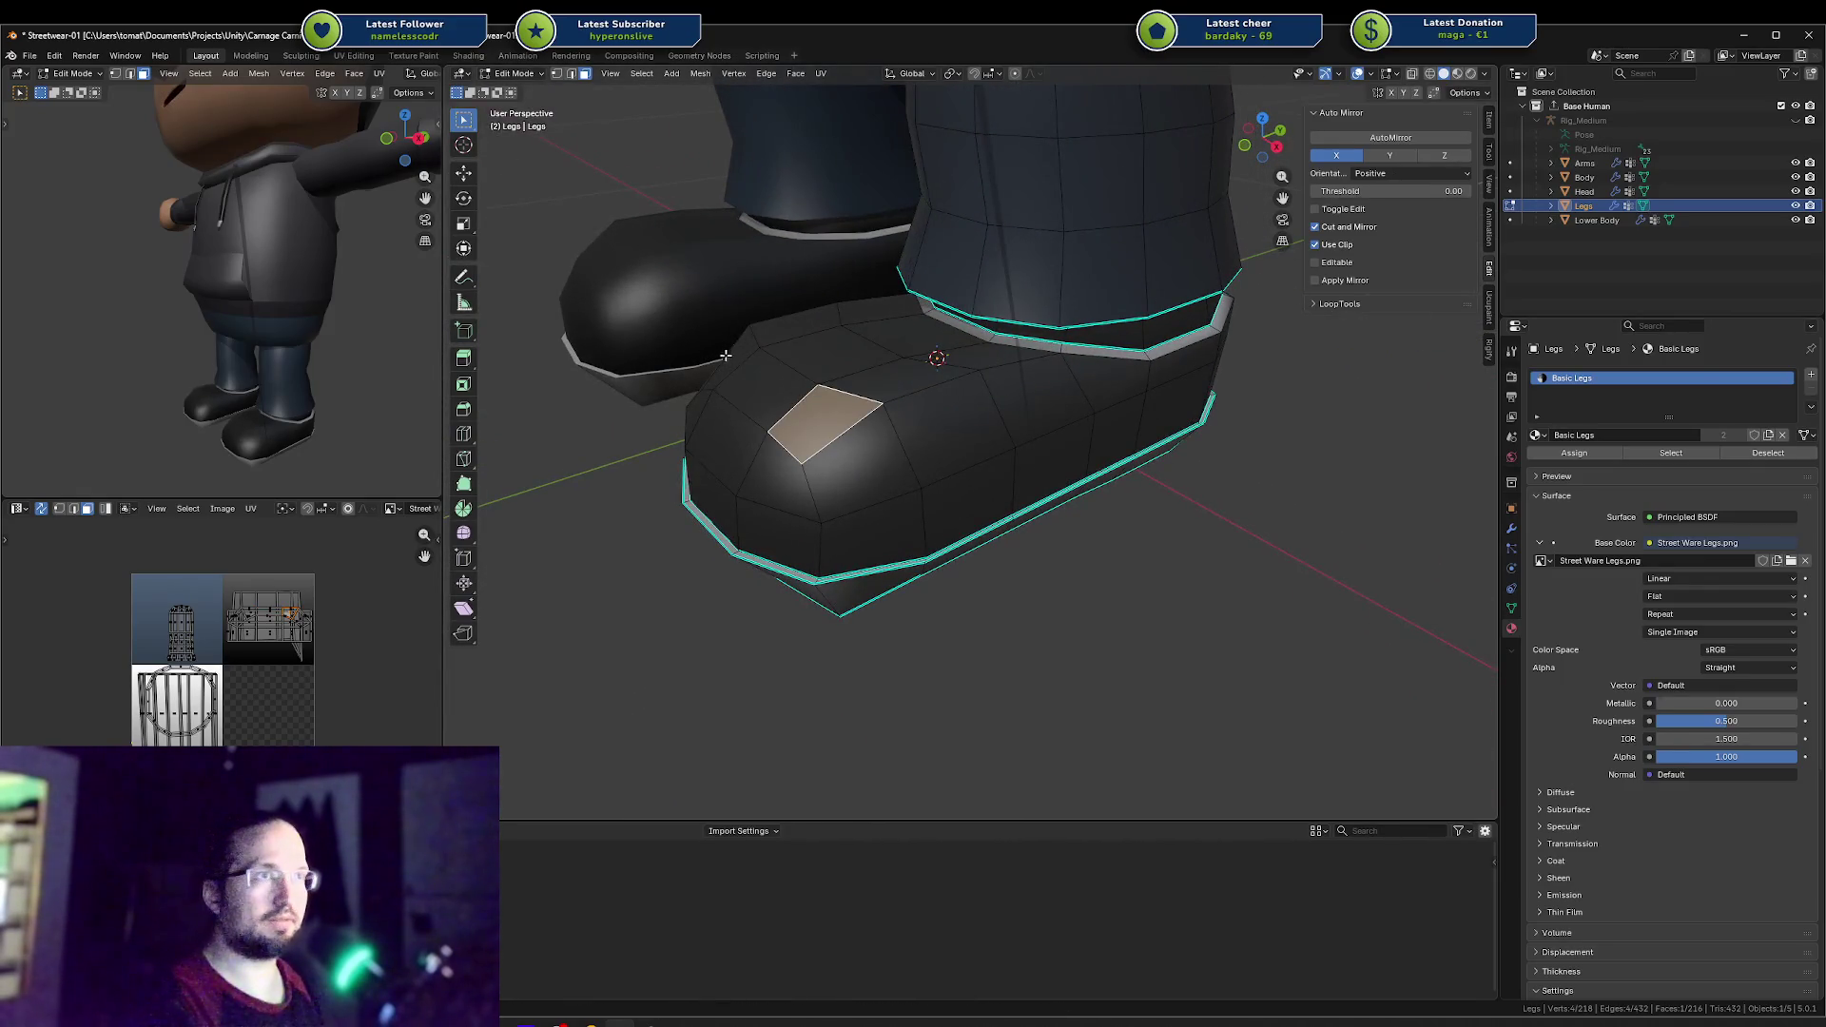
left_click(747, 385, "shift")
key("g")
key("z")
left_click(792, 392)
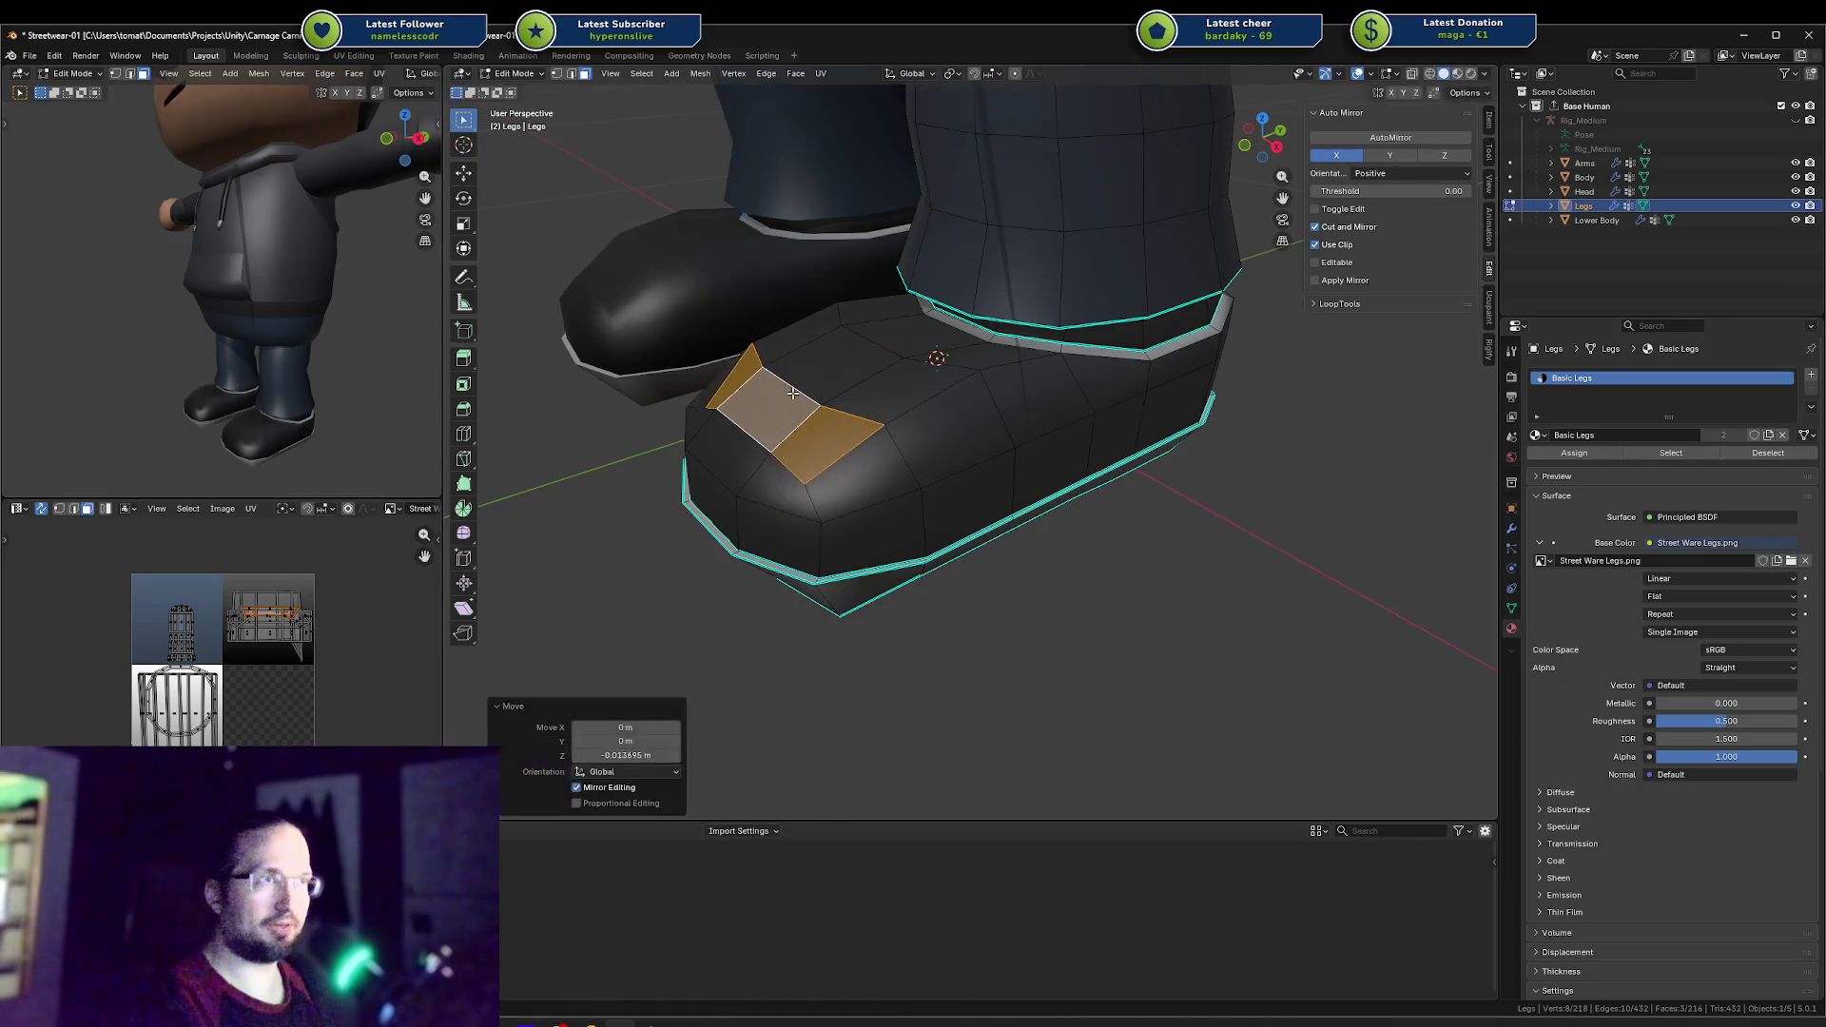
Step: Add three more toe faces and lower the toe panel slightly along Z
left_click(882, 386, "shift")
left_click(830, 366, "shift")
left_click(796, 340, "shift")
key("g")
key("z")
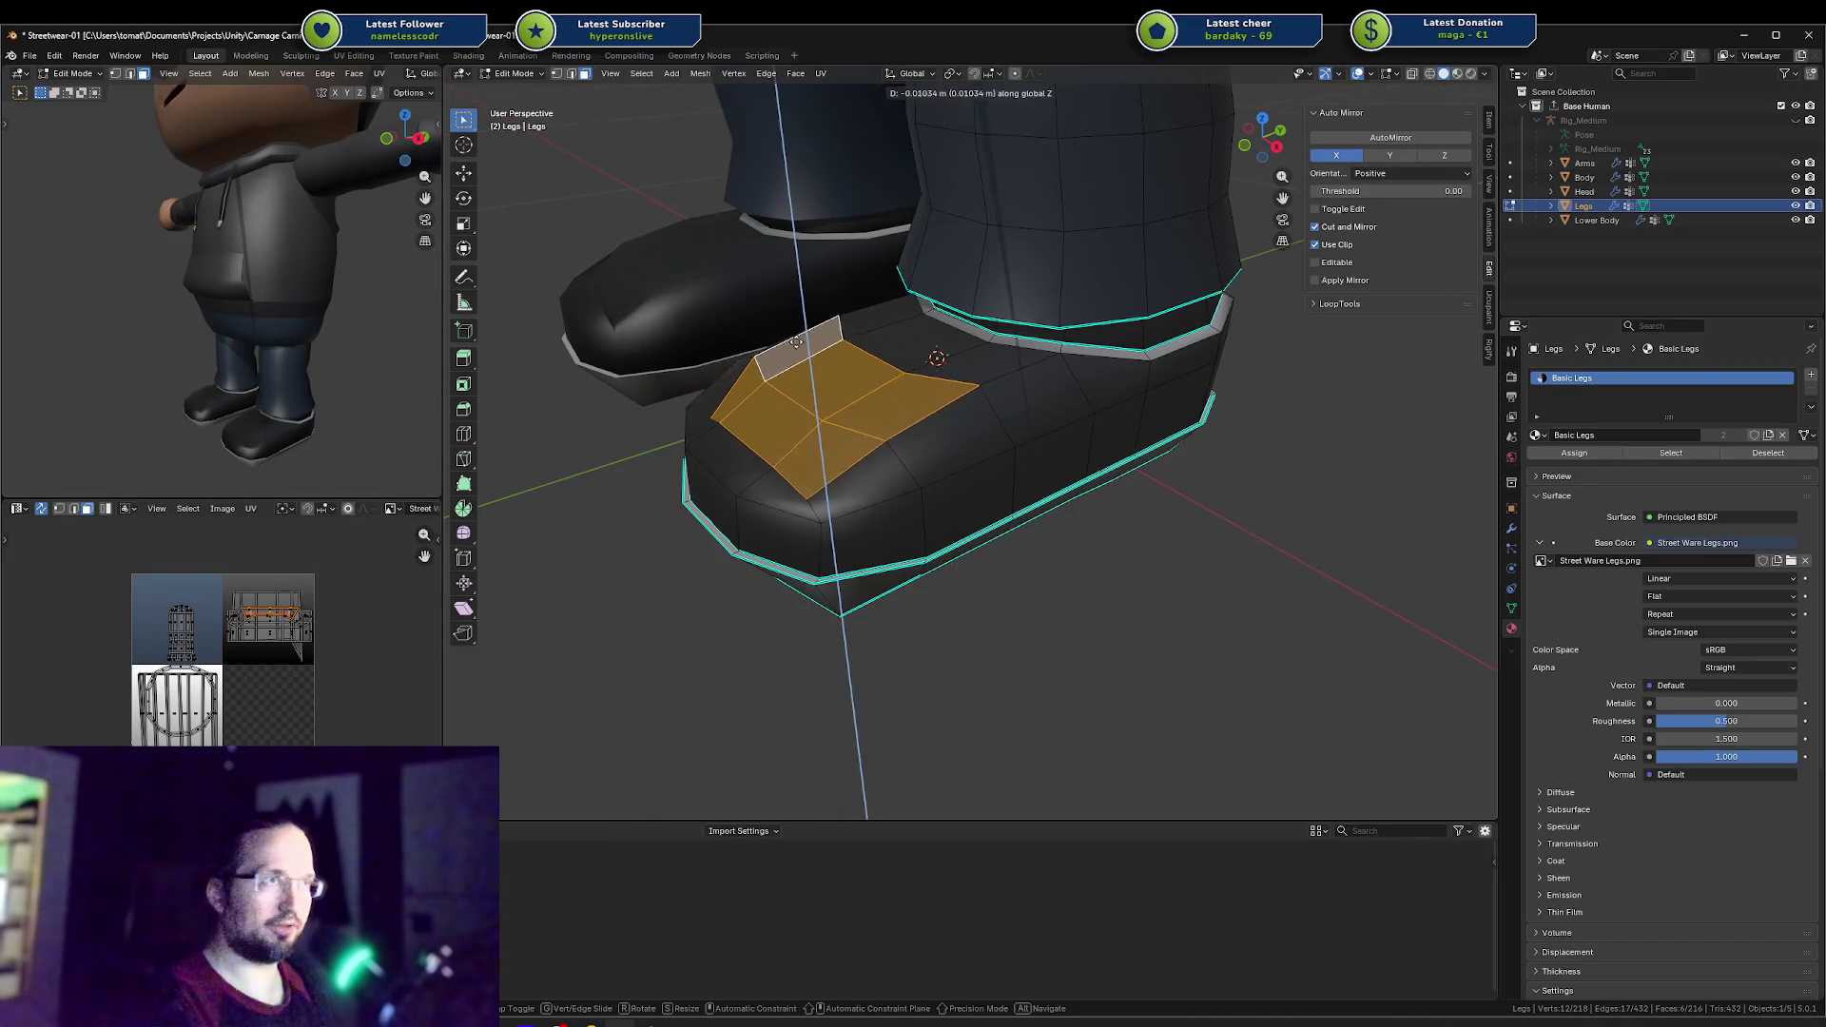
left_click(795, 343)
mouse_move(796, 345)
middle_mouse_down()
mouse_move(761, 314)
mouse_move(797, 349)
middle_mouse_up()
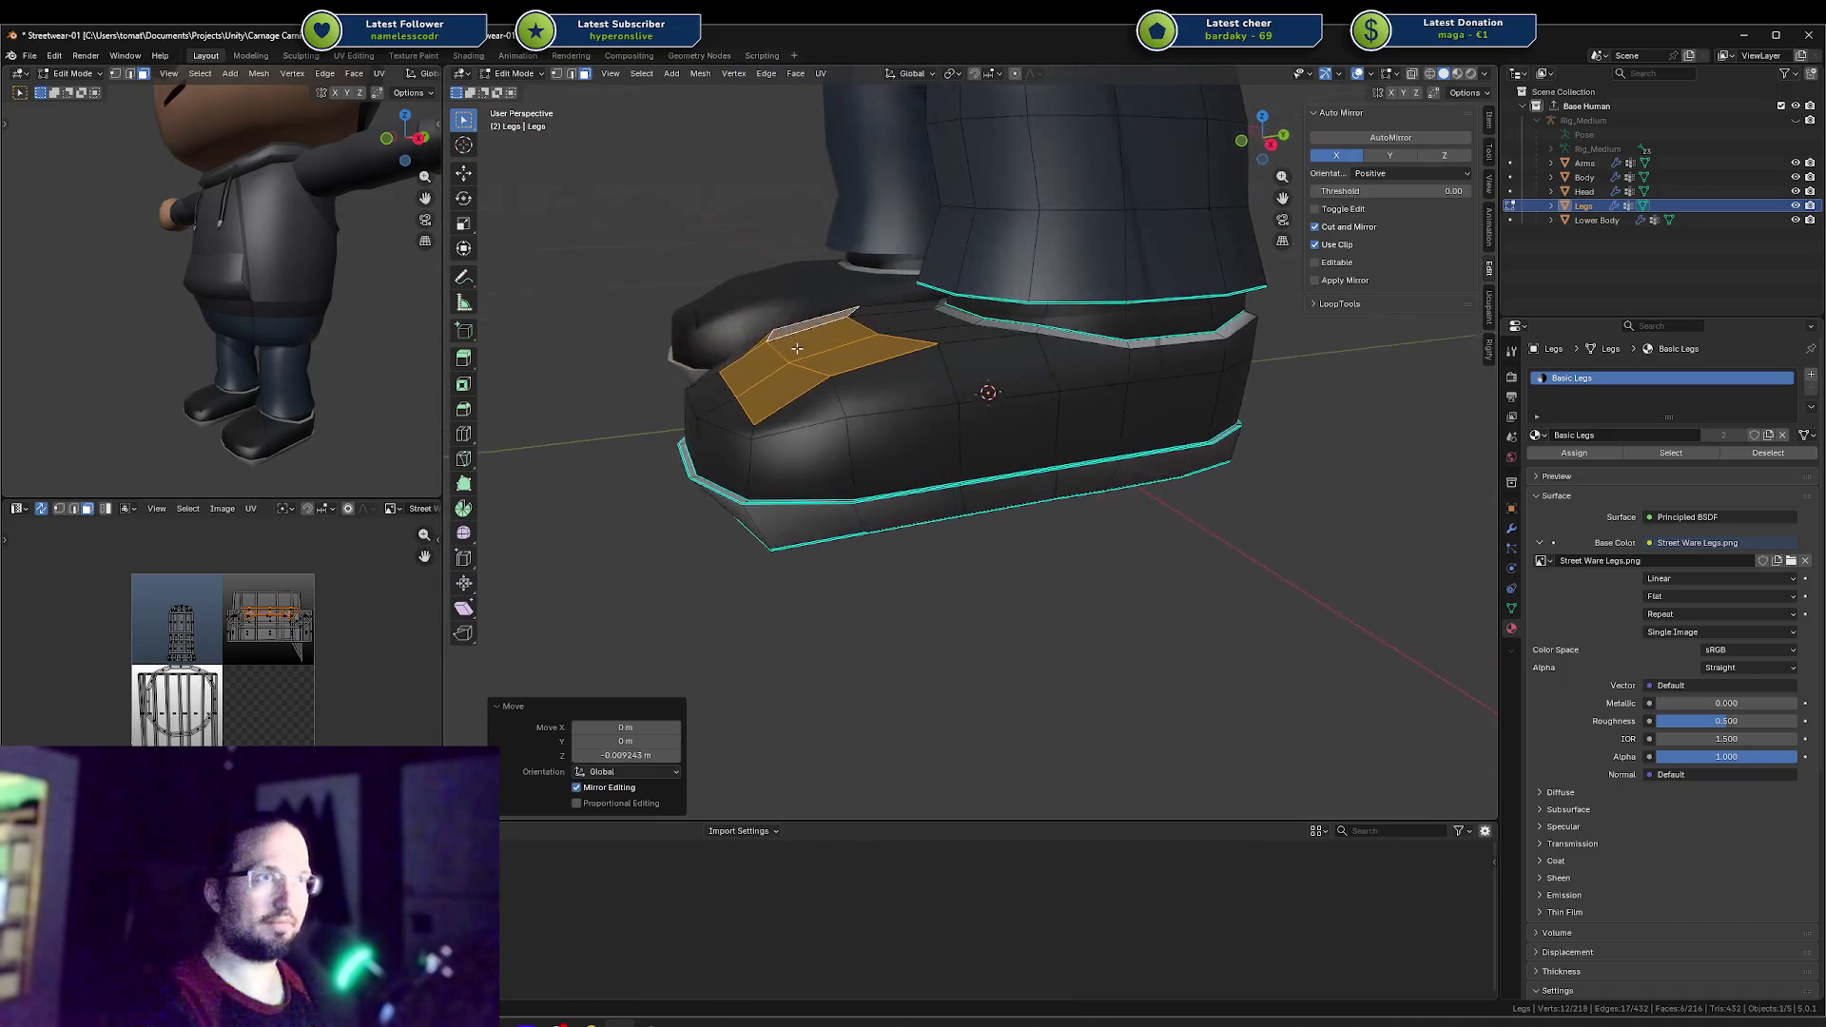
Step: Move three front toe faces into their new position, then clear the selection
left_click(711, 407)
left_click(717, 417, "shift")
mouse_move(717, 417)
middle_mouse_down()
mouse_move(741, 447)
mouse_move(722, 420)
mouse_move(742, 388)
mouse_move(784, 440)
mouse_move(846, 430)
mouse_move(963, 460)
mouse_move(1043, 518)
middle_mouse_up()
left_click(742, 447, "shift")
key("g")
left_click(728, 419)
key("alt+a")
Step: Slide a toe vertex along its edge and raise it slightly along Z
middle_click_drag(1075, 601, 1121, 603)
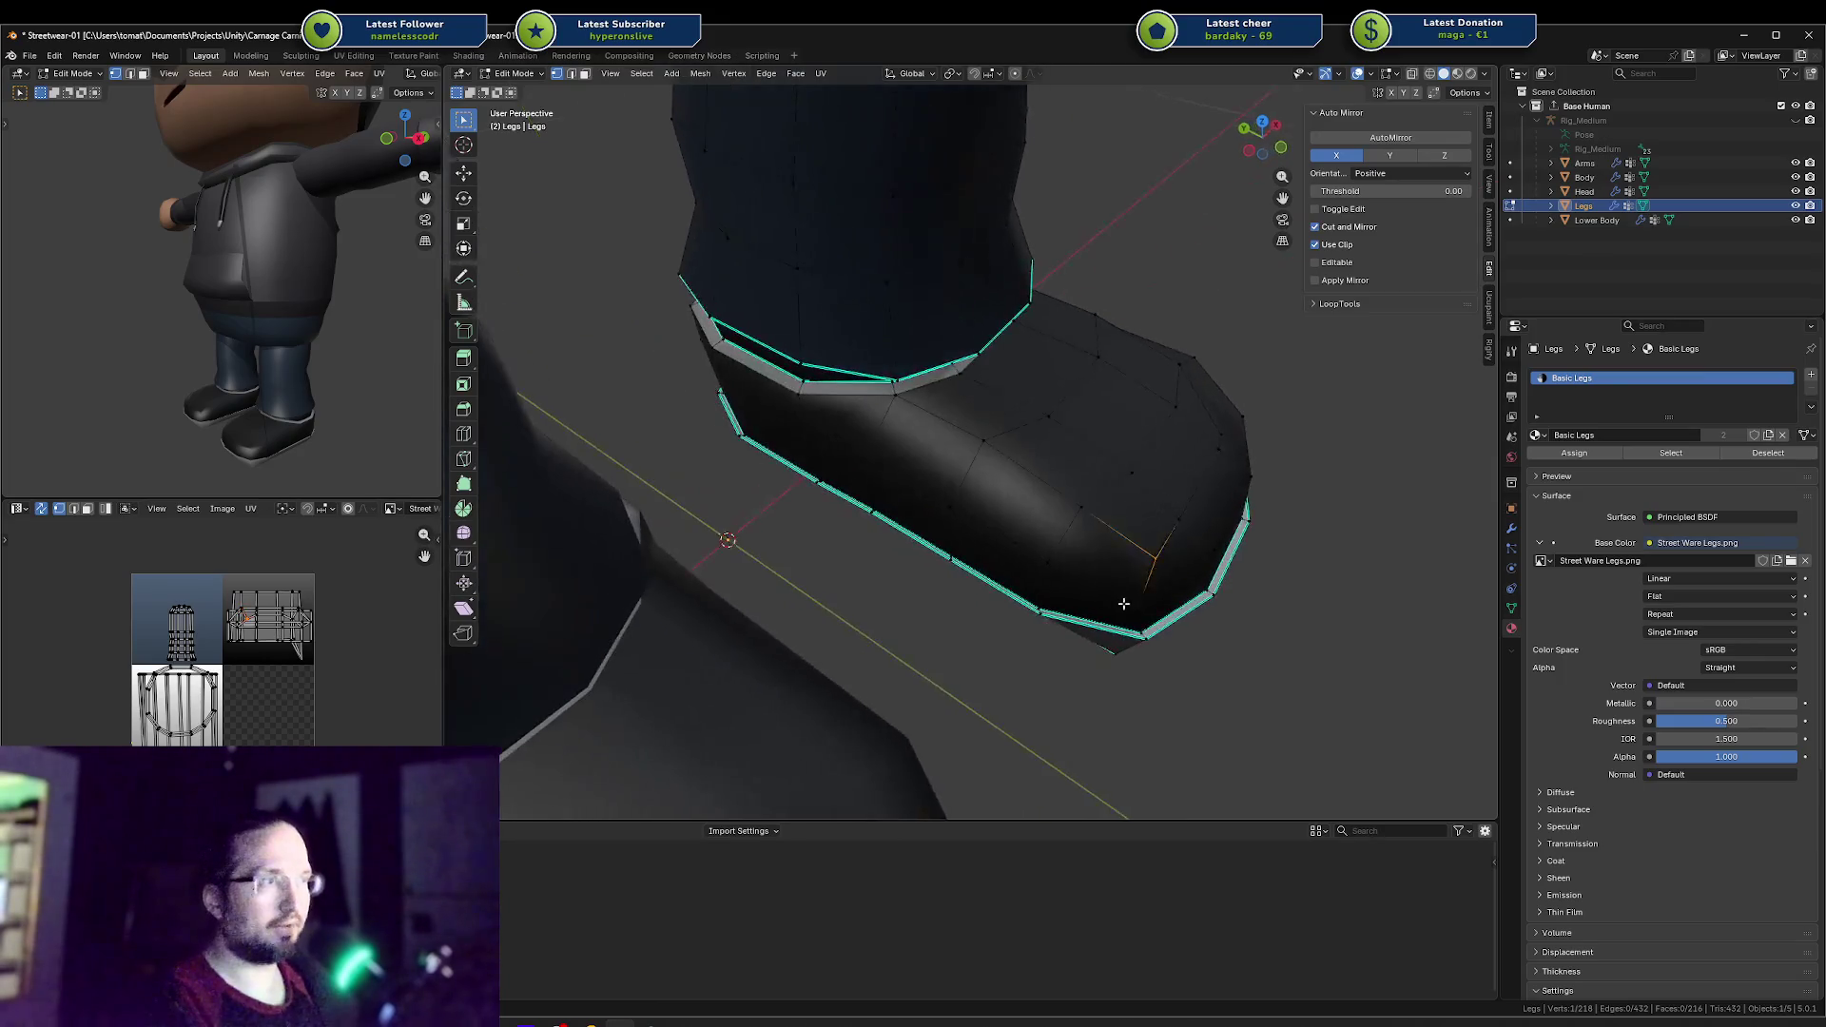
key("shift+v")
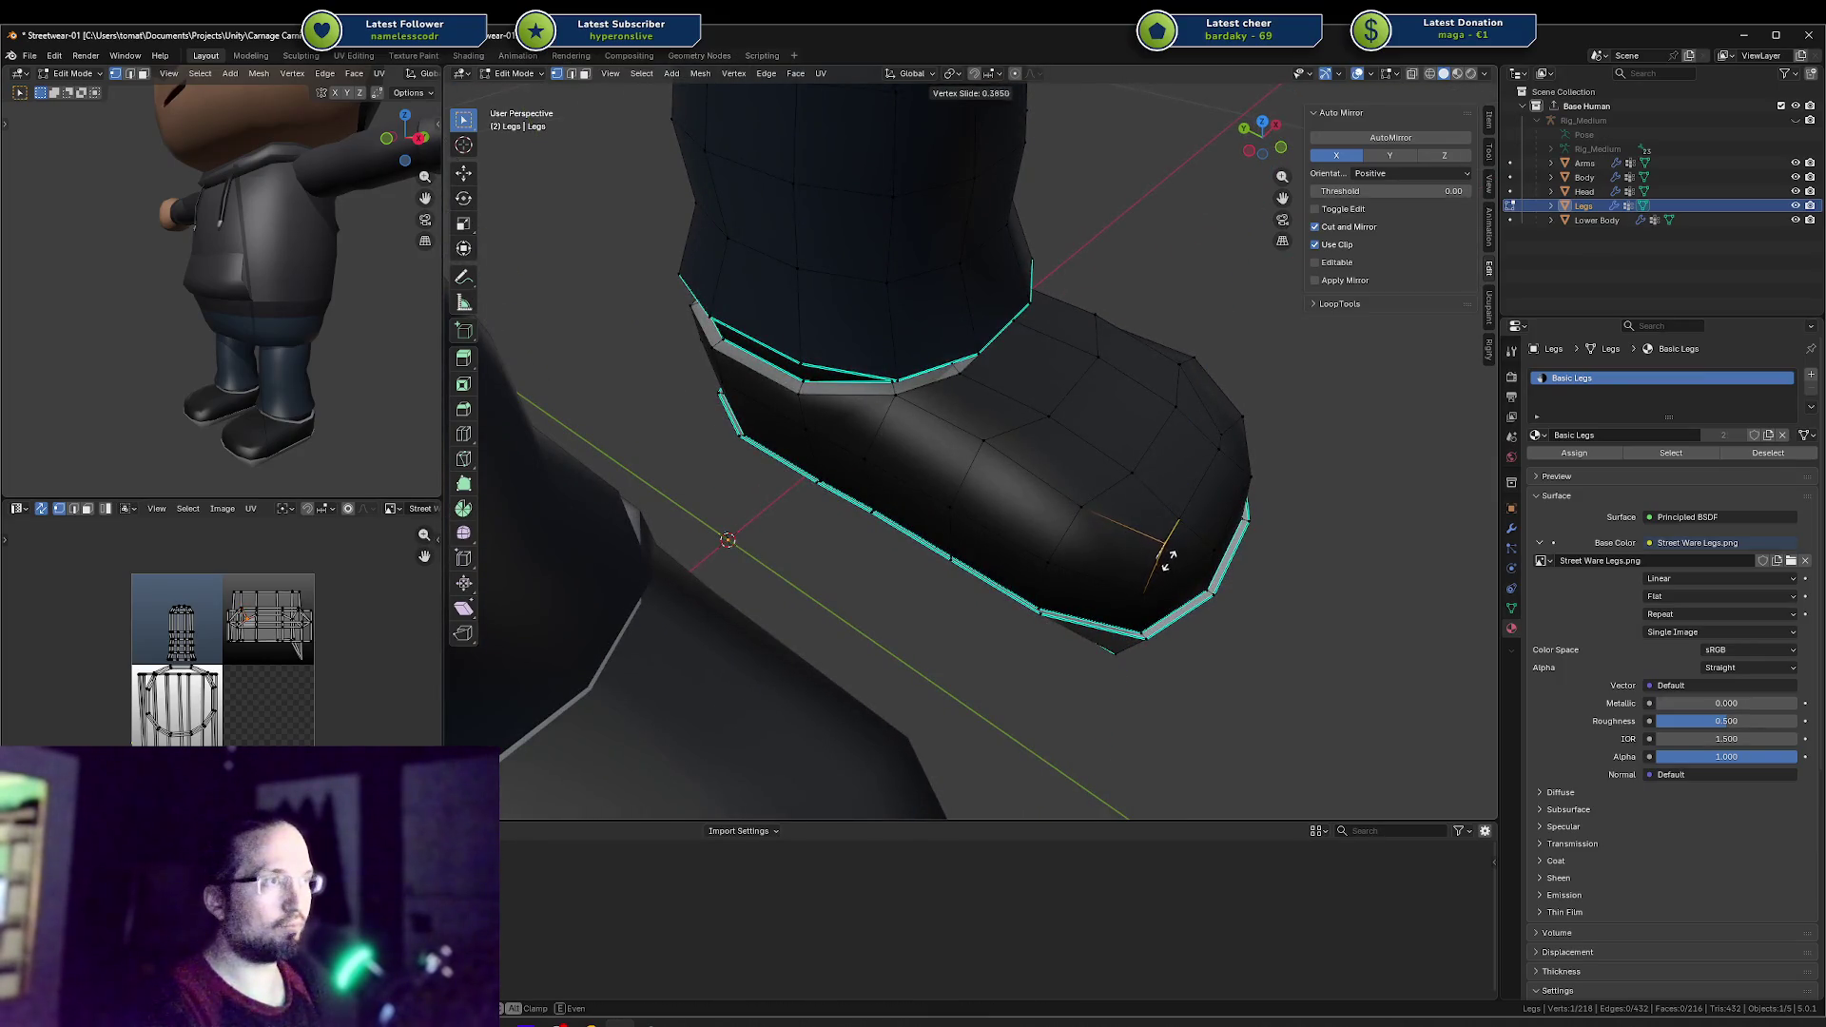
left_click(1141, 570)
mouse_move(1141, 570)
middle_mouse_down()
mouse_move(1213, 518)
mouse_move(1089, 460)
mouse_move(945, 438)
middle_mouse_up()
key("g")
key("z")
left_click(1214, 524)
Step: Raise the edge across the toe top and shift it slightly backward
left_click(946, 438, "shift")
key("g")
key("z")
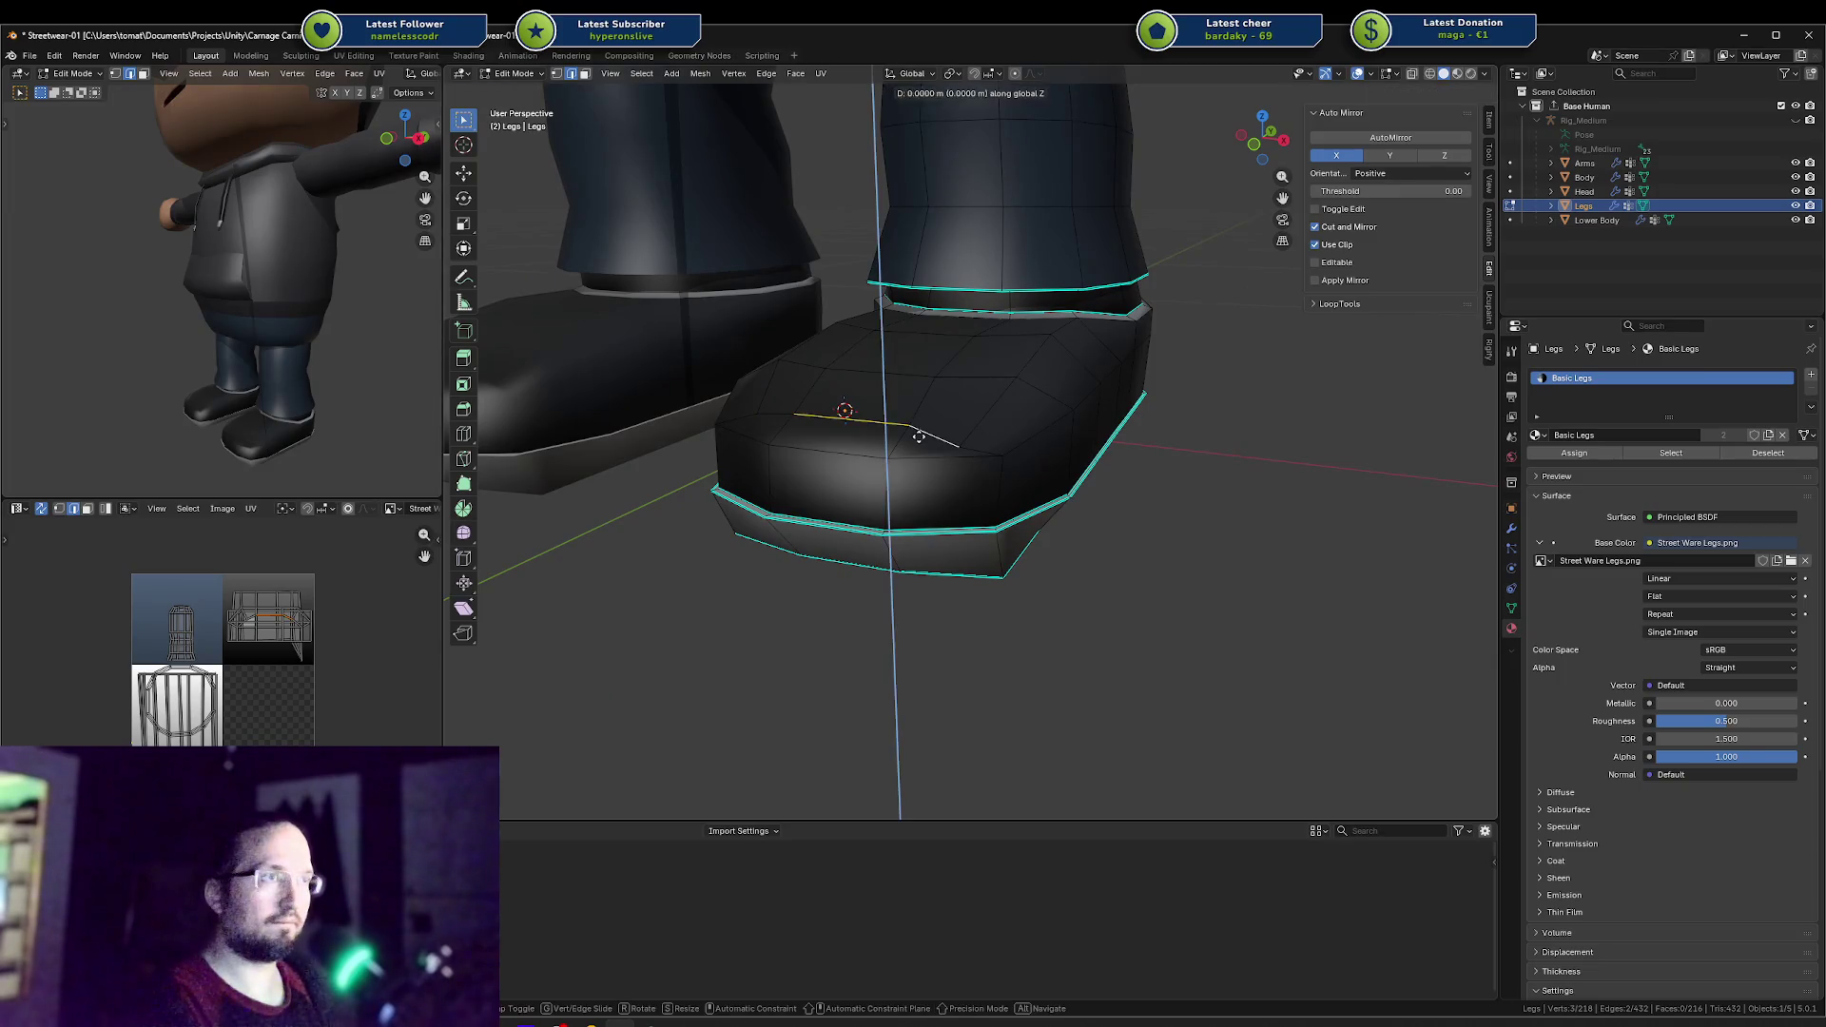
left_click(914, 422)
mouse_move(914, 423)
middle_mouse_down()
mouse_move(852, 424)
mouse_move(850, 442)
middle_mouse_up()
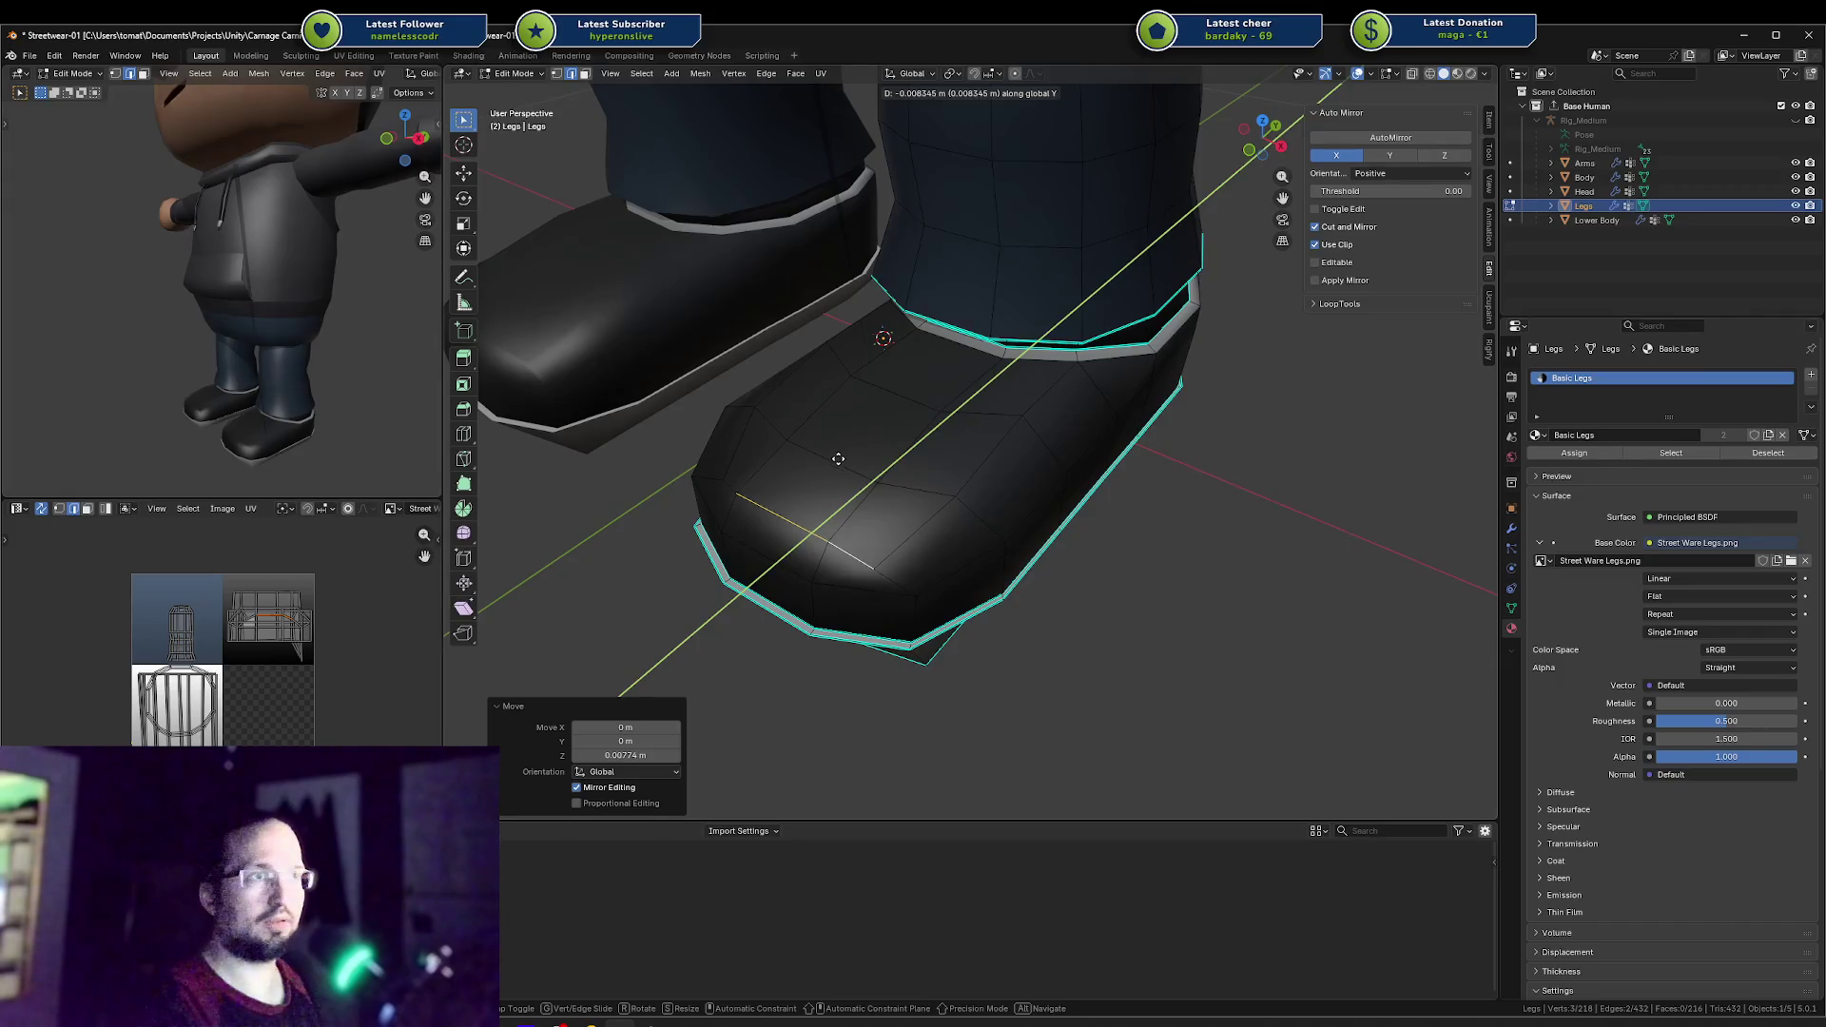
left_click(841, 455)
middle_click_drag(851, 450, 803, 335)
Step: In vertex mode, slide a single toe vertex along its edge
left_click(803, 336)
key("1")
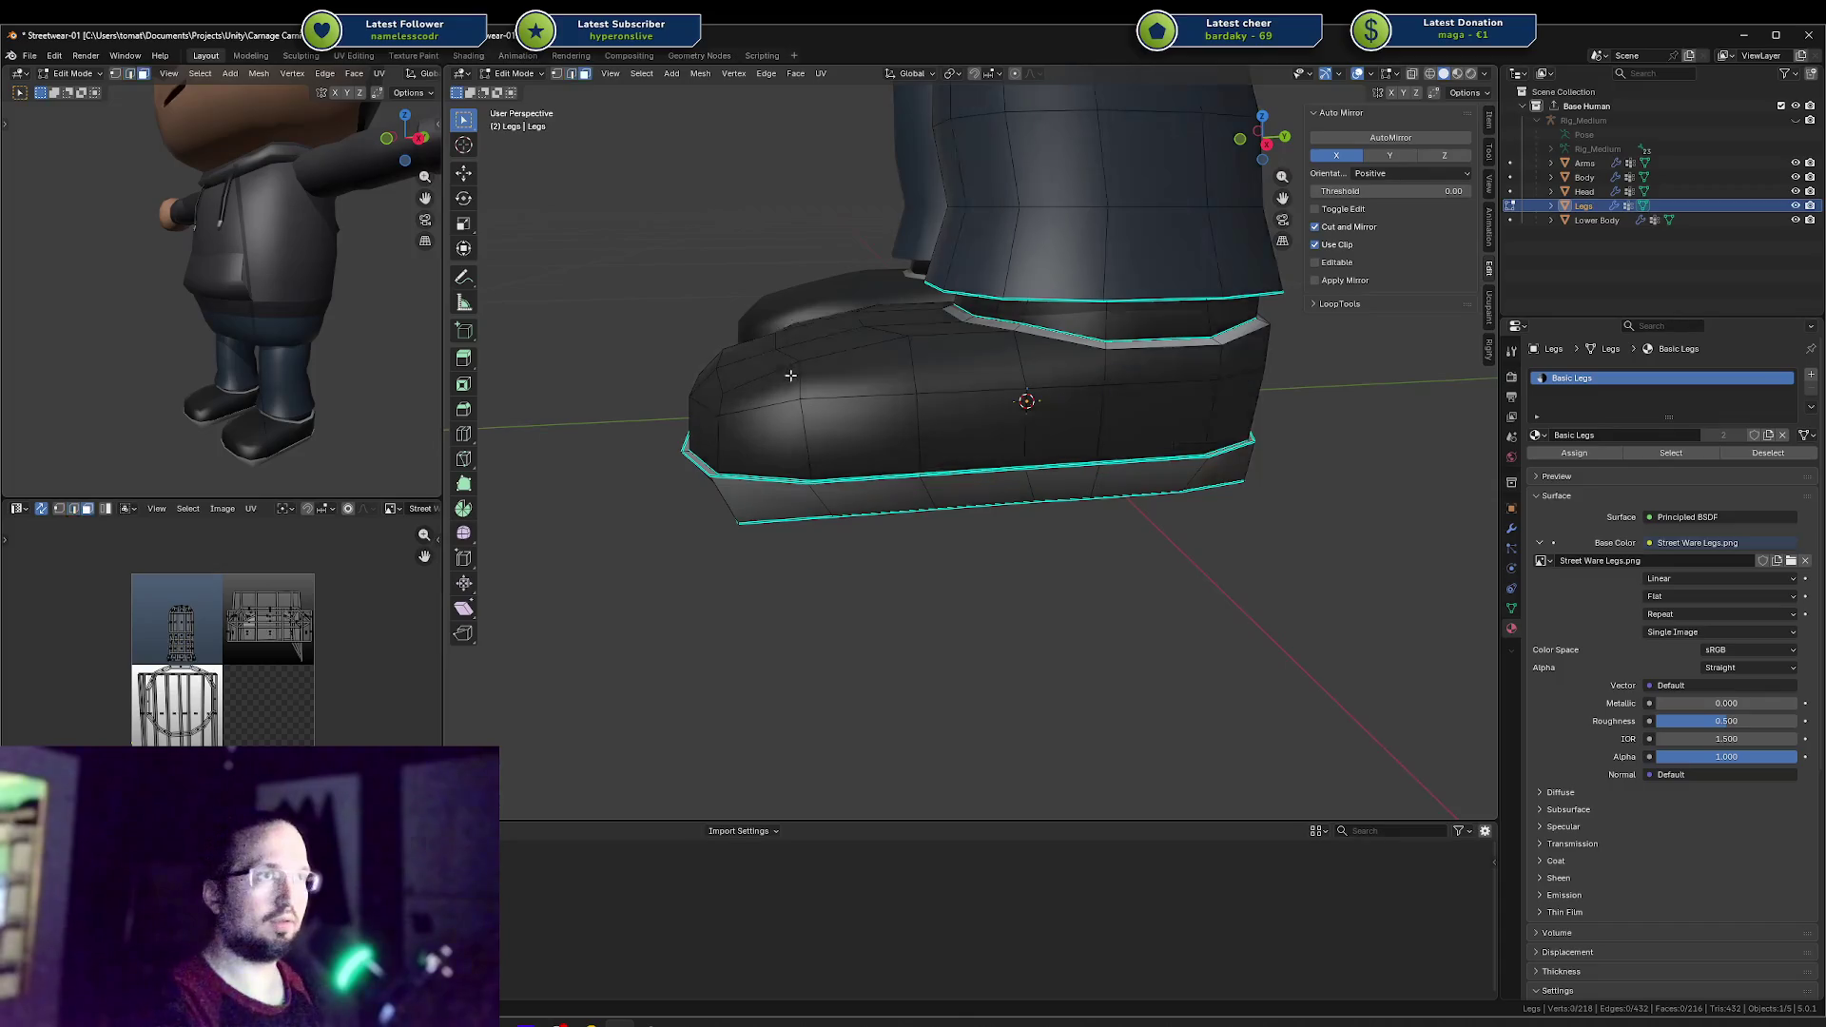
left_click(799, 366)
left_click(842, 371)
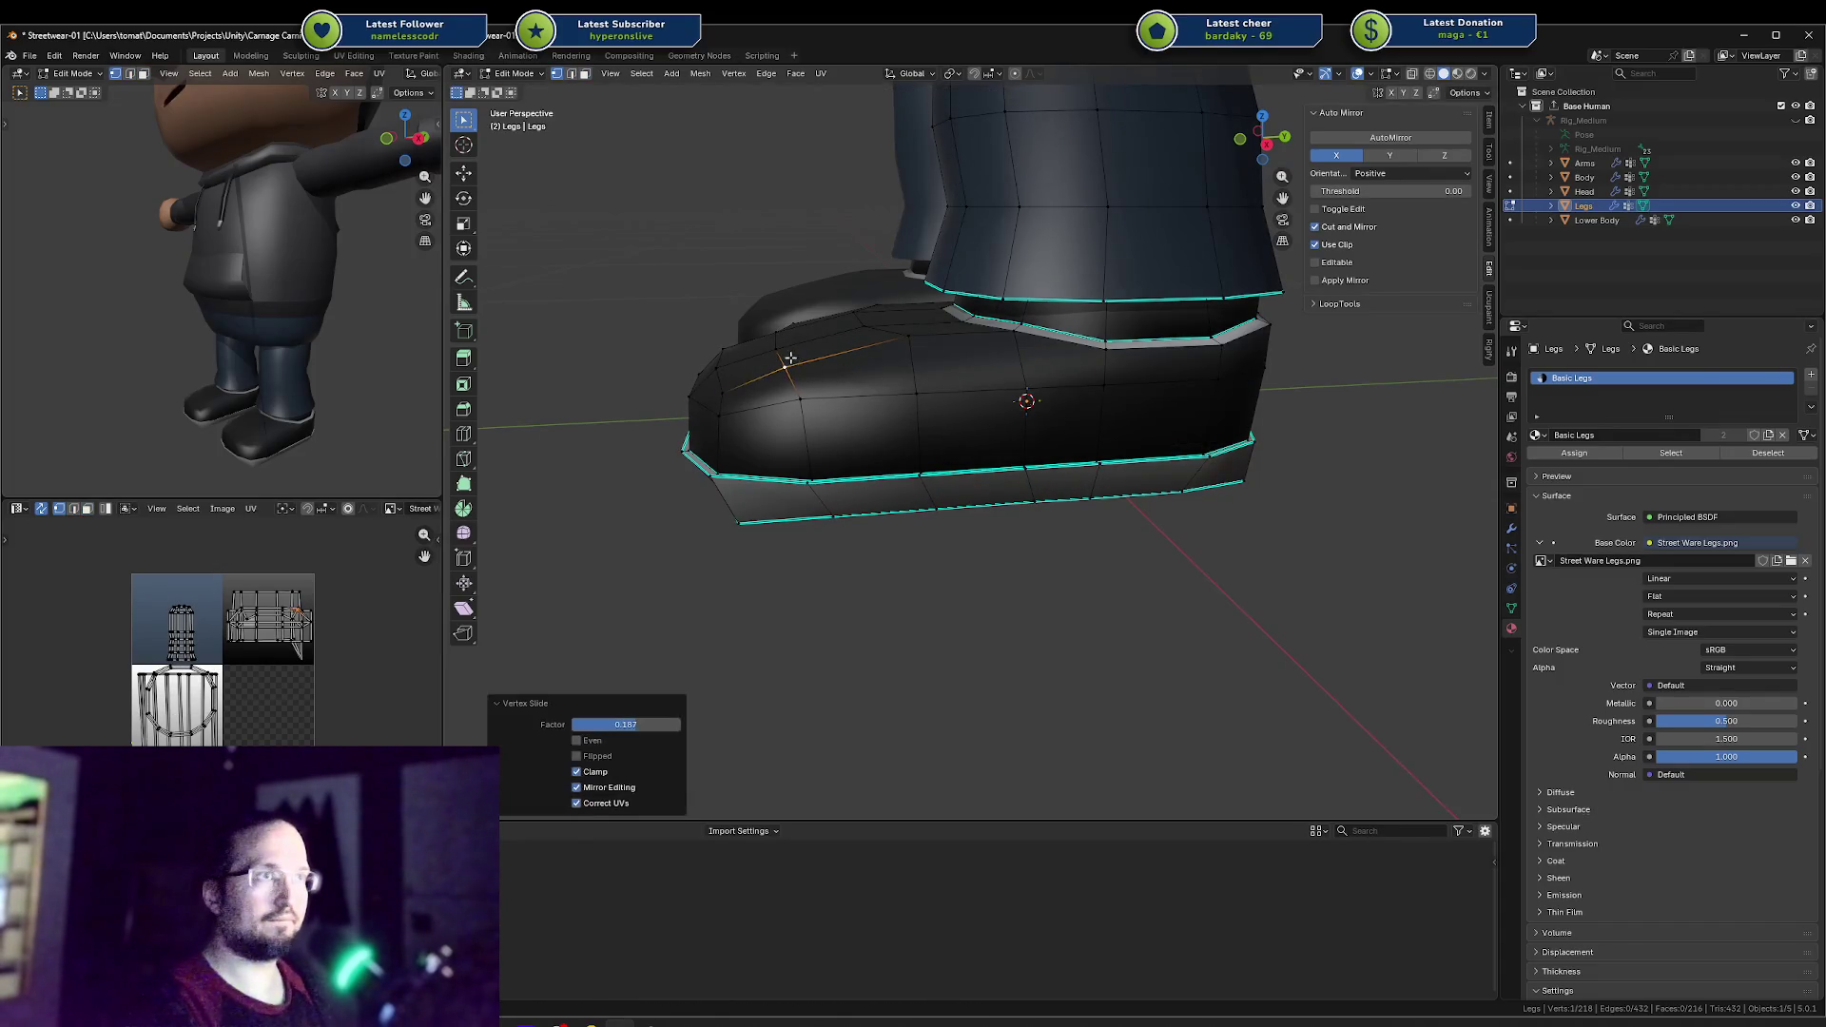
middle_click_drag(842, 371, 999, 430)
key("g")
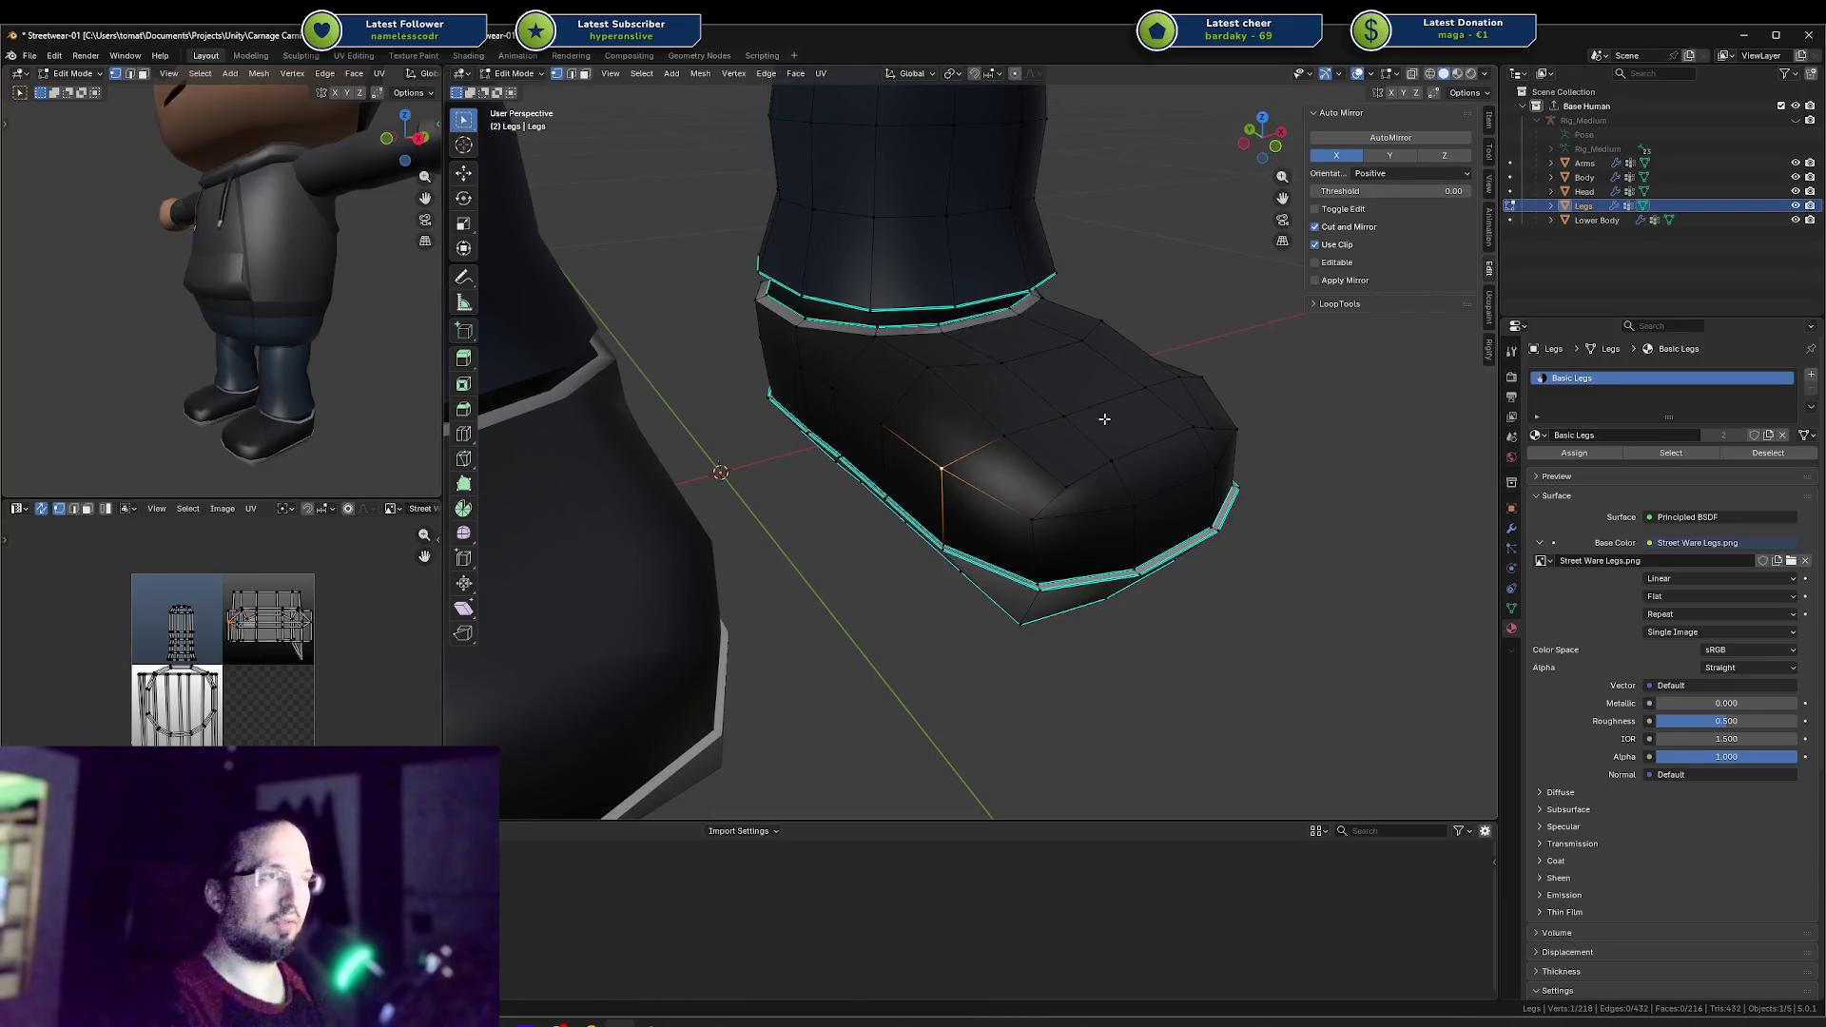
Step: Temporarily show the character's rig to check bone placement around the shoes
left_click(1795, 121)
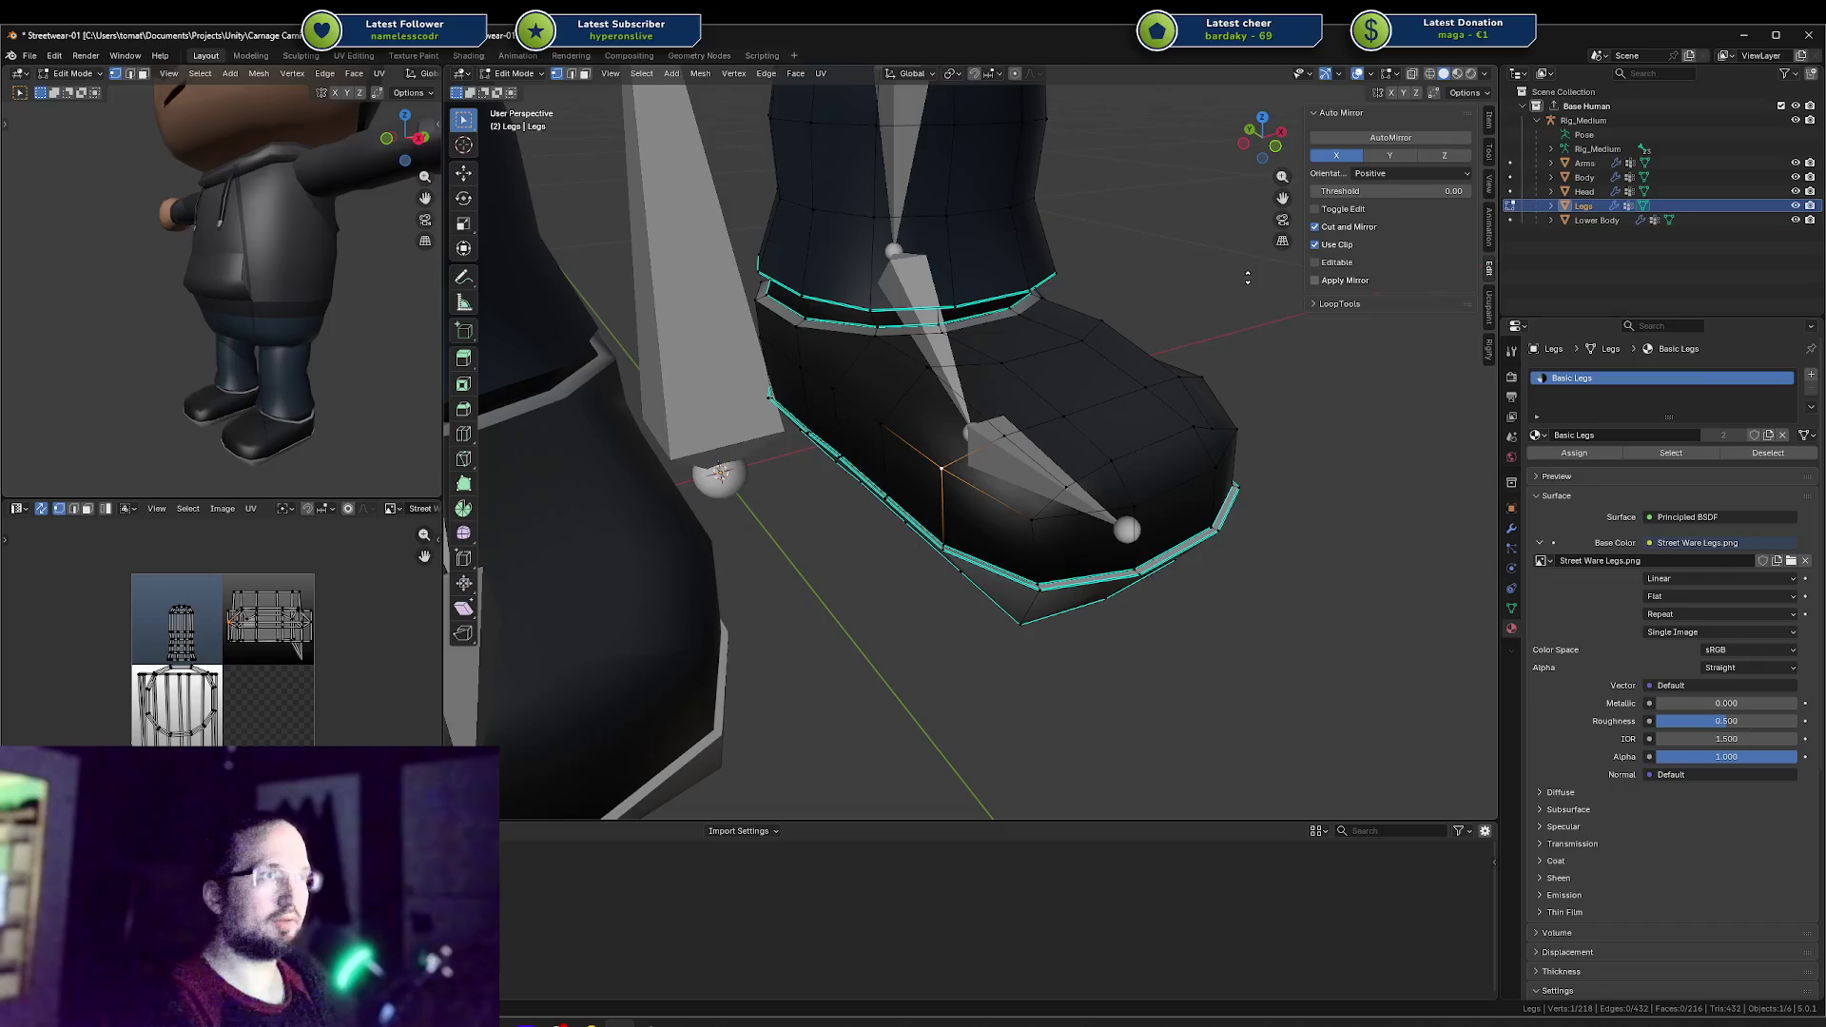
middle_click_drag(1124, 260, 1005, 268)
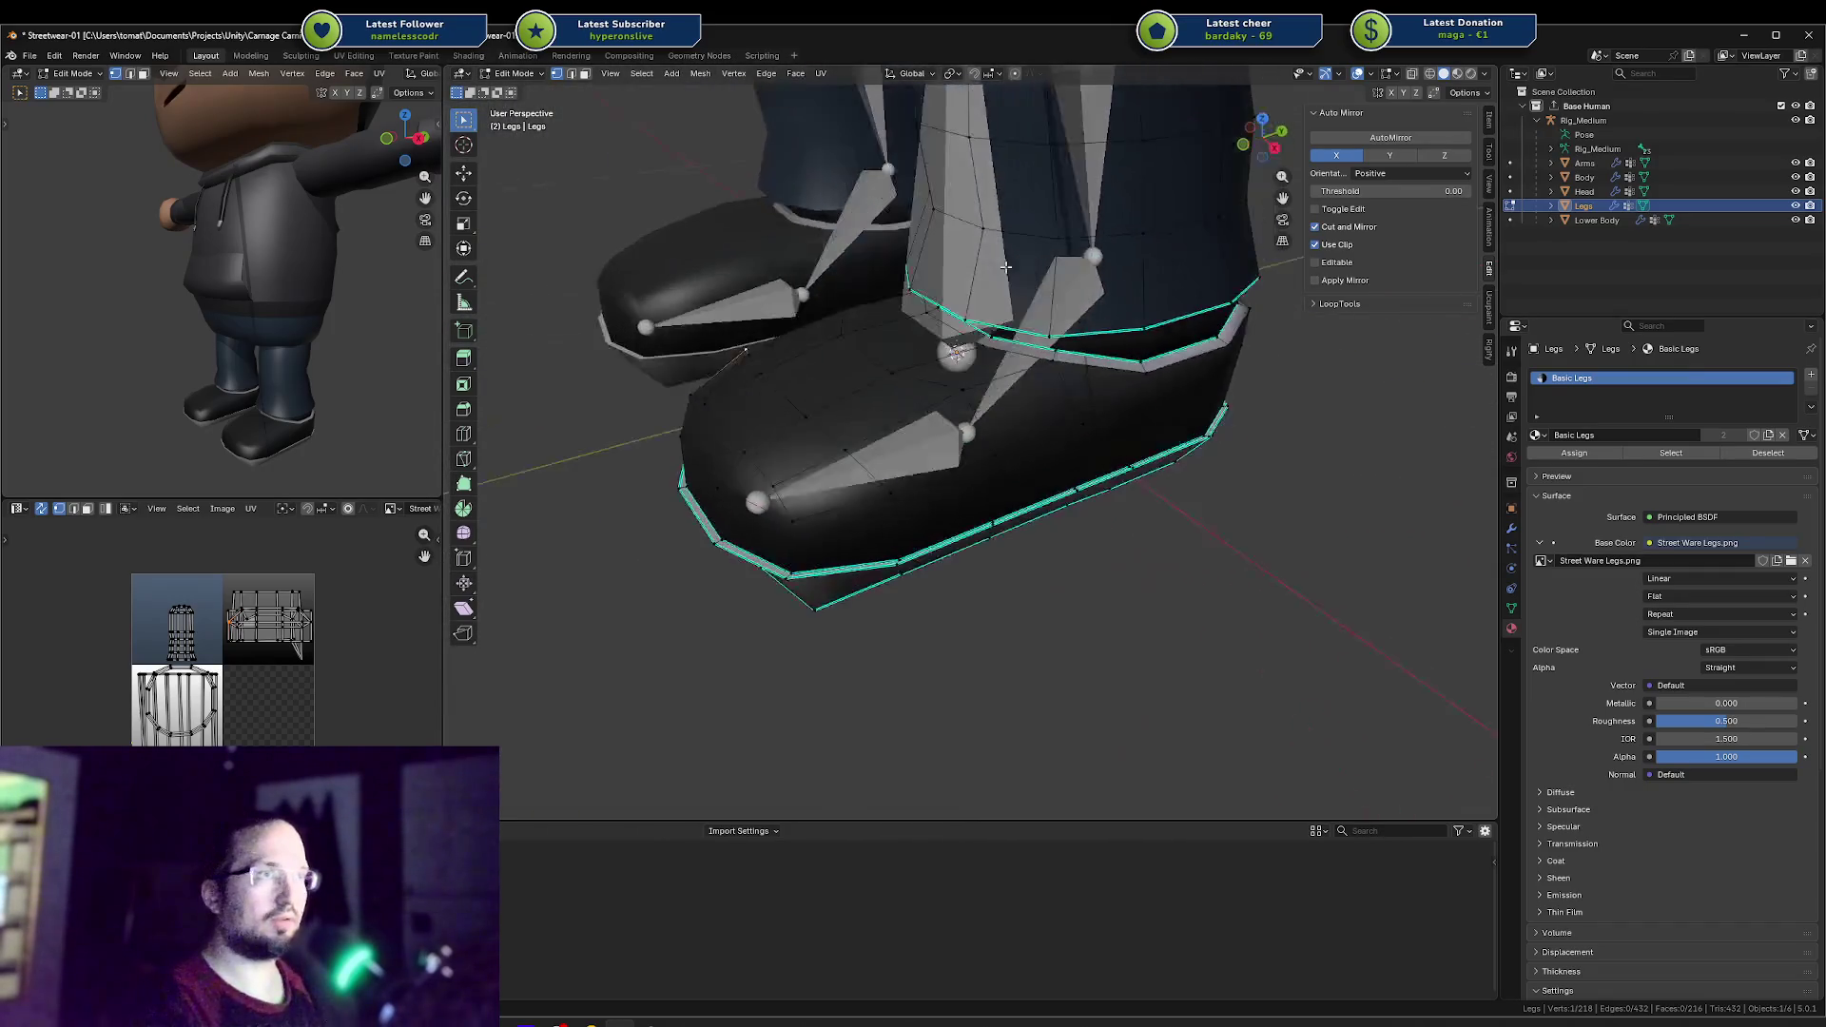
left_click(1795, 121)
mouse_move(1046, 332)
middle_mouse_down()
mouse_move(856, 369)
mouse_move(984, 340)
middle_mouse_up()
Step: Slide a toe edge and then a toe vertex along the toe surface
left_click(847, 368)
left_click(862, 369)
key("1")
left_click(980, 485)
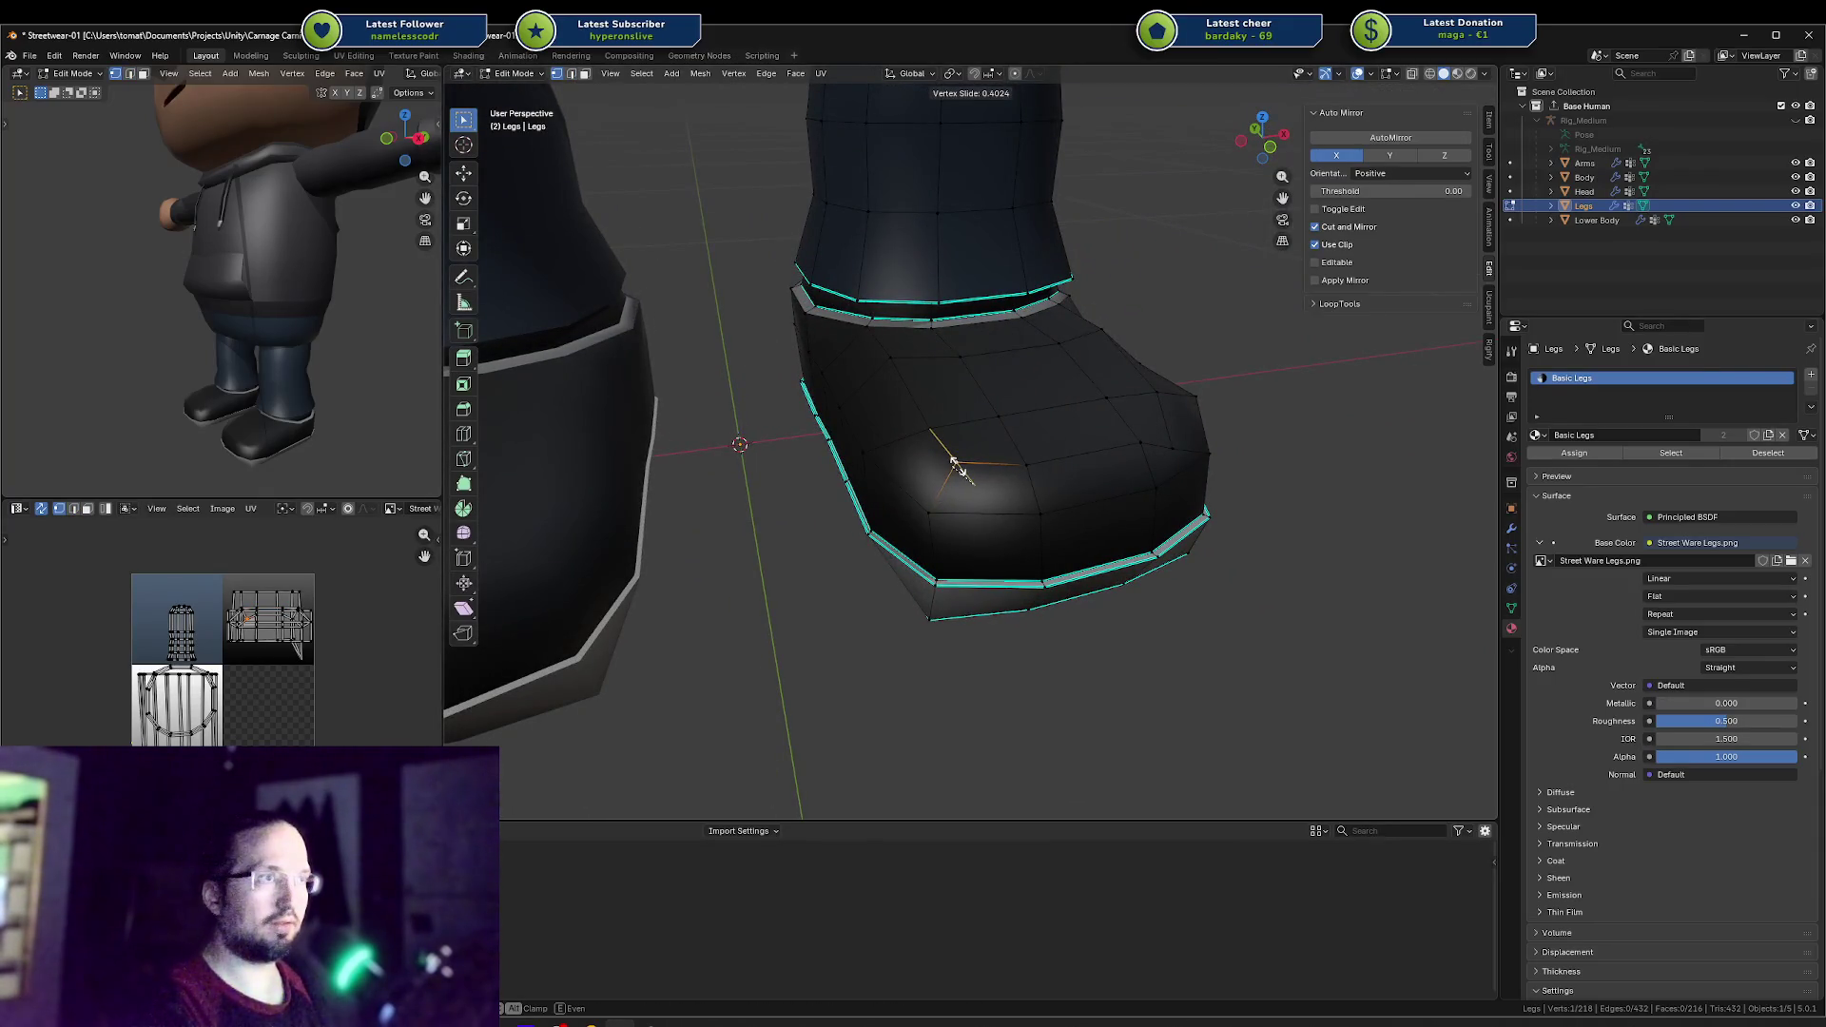
left_click(955, 466)
Step: Tuck the toe's front corner vertex inward by moving it along X
mouse_move(997, 497)
middle_mouse_down()
mouse_move(1008, 464)
mouse_move(833, 398)
middle_mouse_up()
left_click(833, 397)
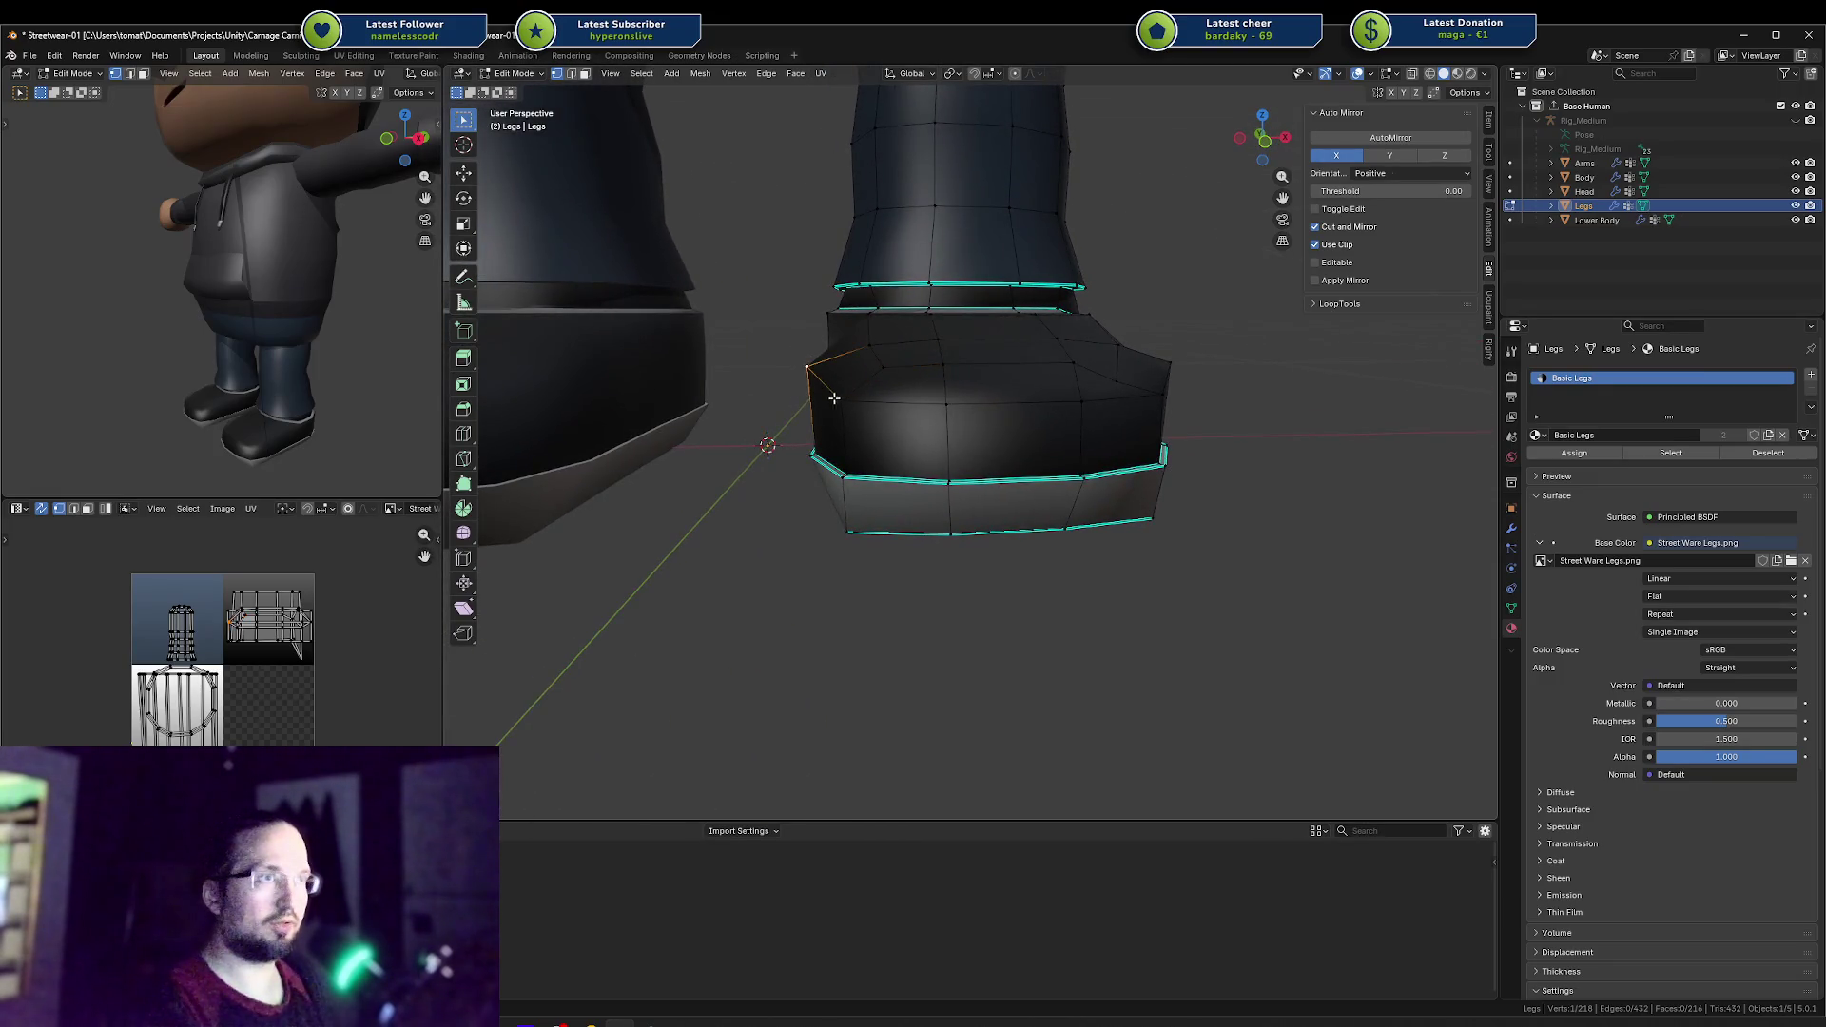
key("g")
key("x")
left_click(898, 392)
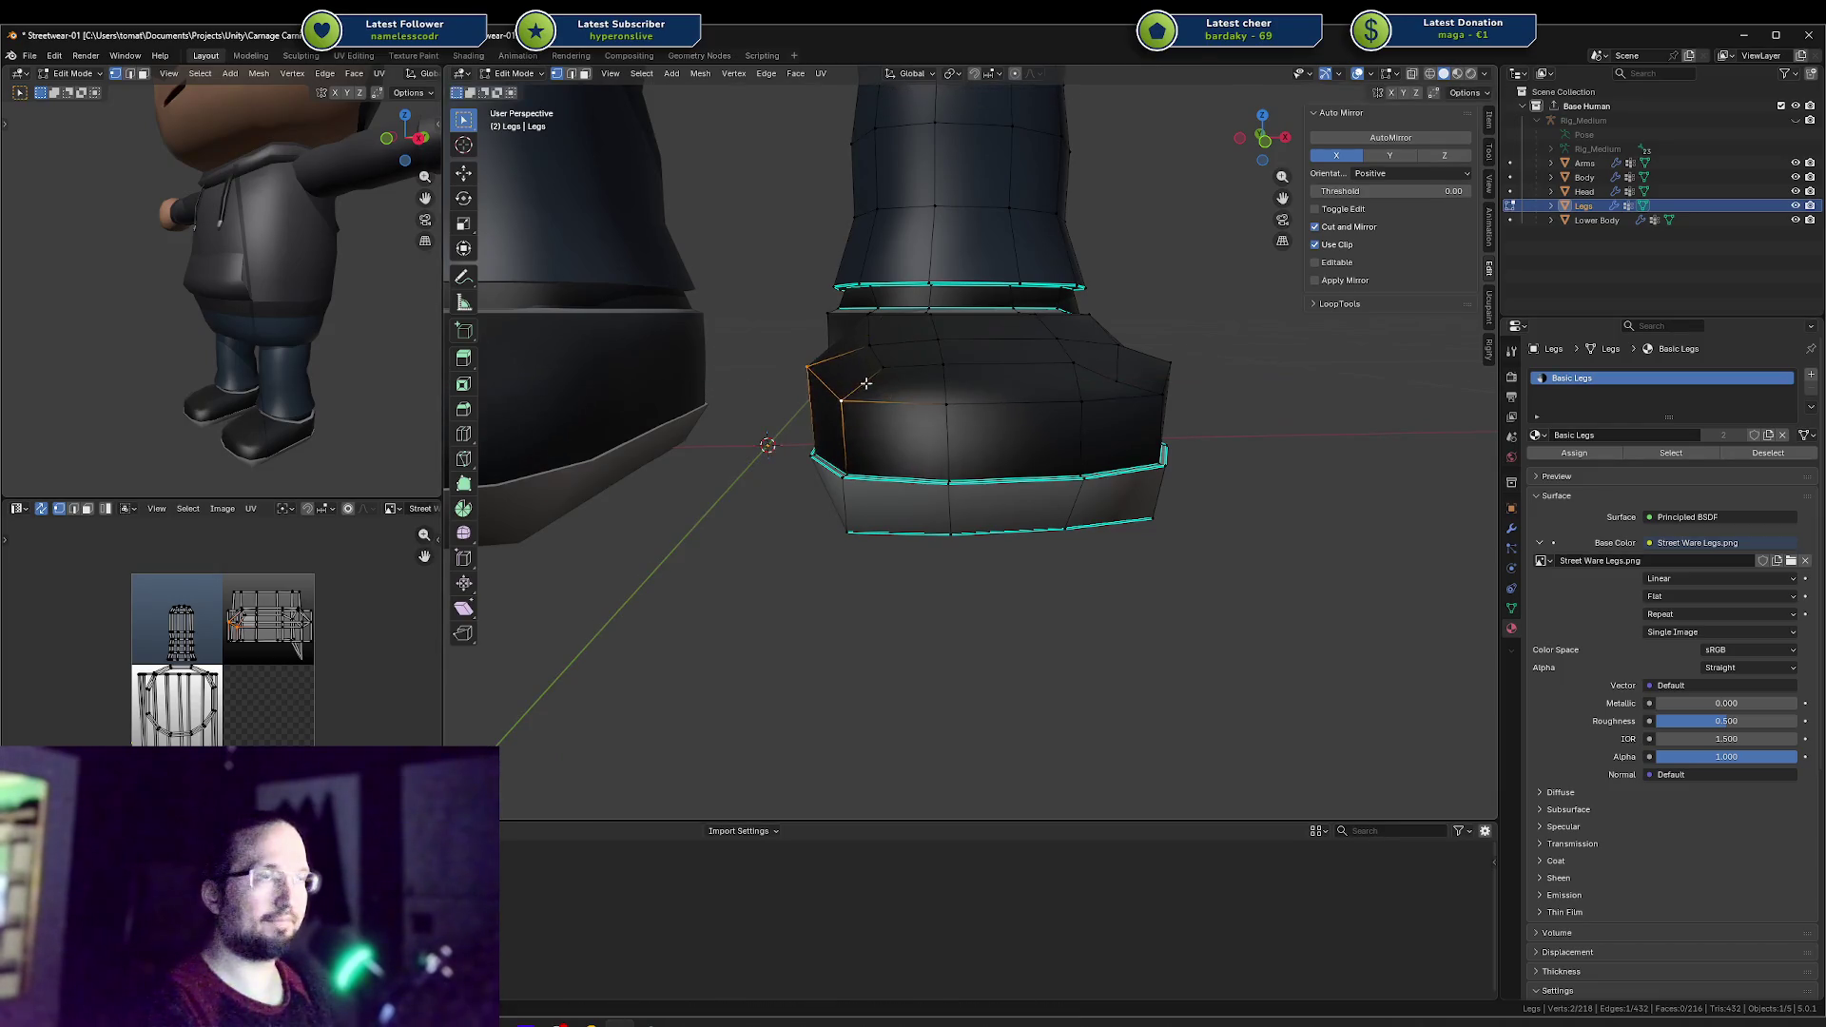
mouse_move(898, 392)
middle_mouse_down()
mouse_move(944, 394)
mouse_move(942, 508)
mouse_move(966, 449)
mouse_move(849, 416)
middle_mouse_up()
Step: Return to Object Mode, orbit around both shoes, and compare them with the sneaker reference photo
key("Tab")
scroll(978, 504, "down", 4)
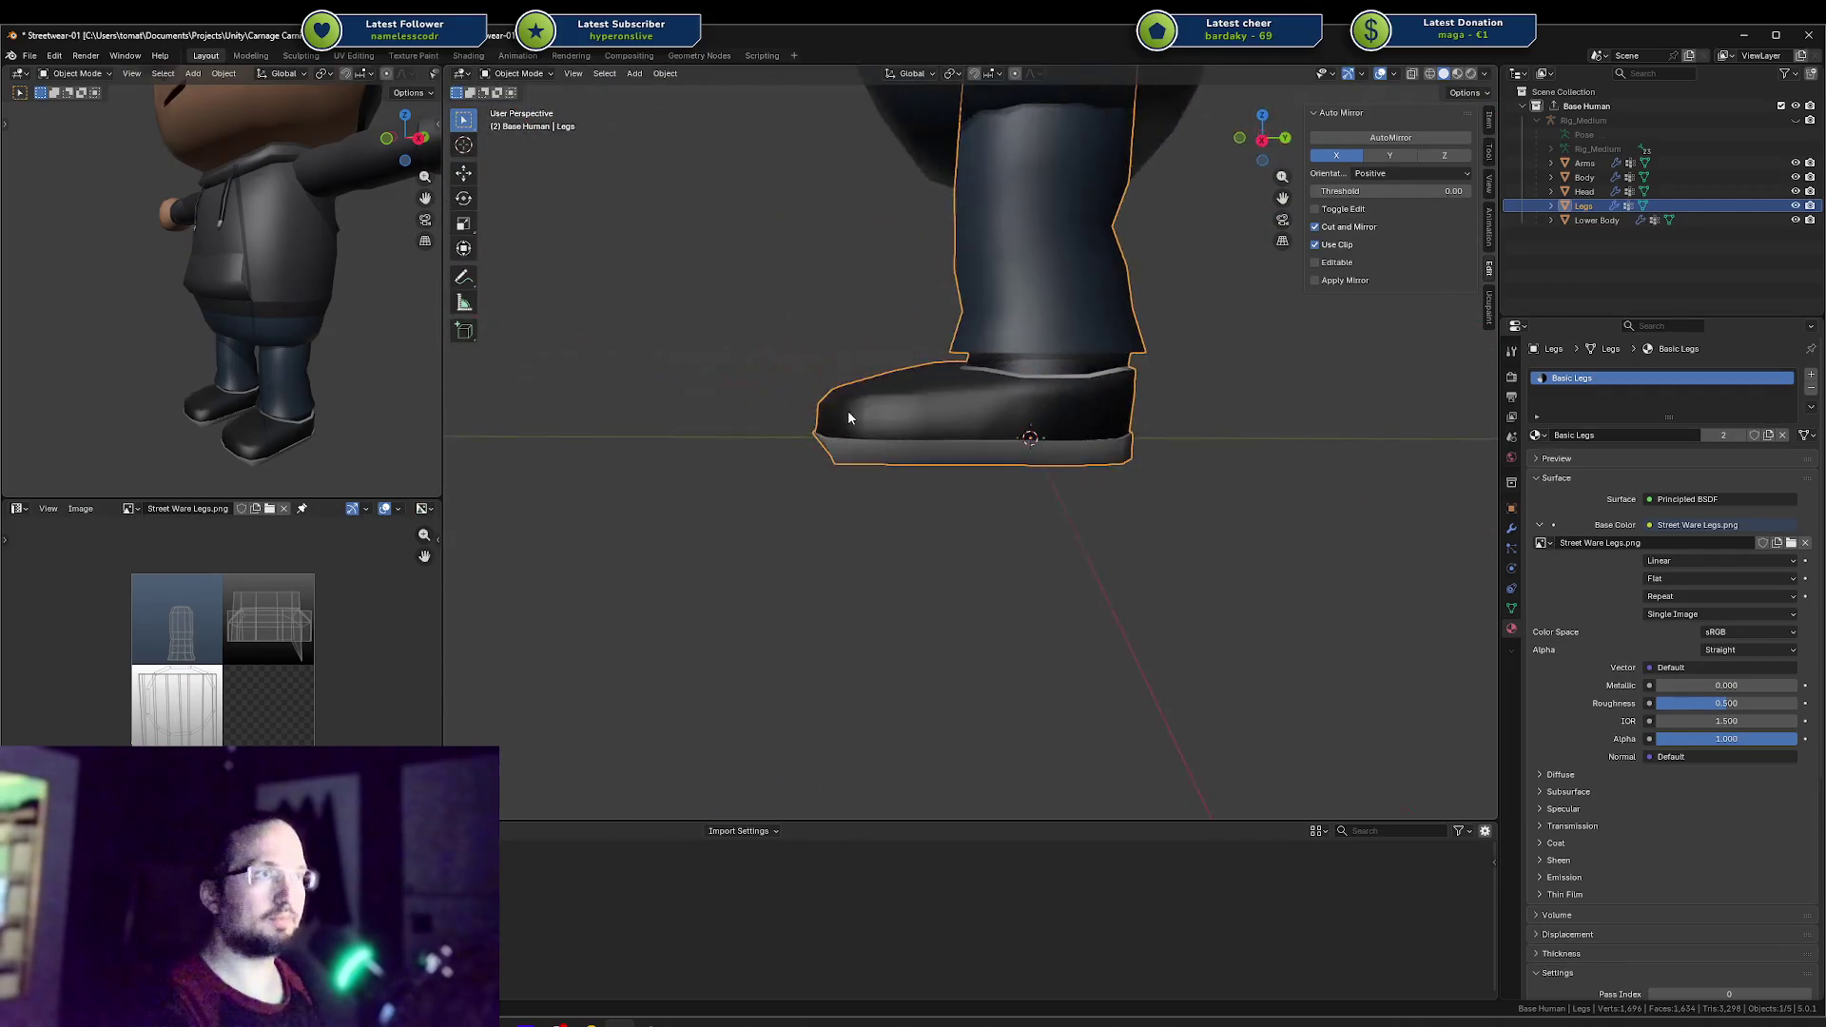
mouse_move(361, 401)
middle_mouse_down()
mouse_move(253, 357)
mouse_move(265, 367)
middle_mouse_up()
scroll(257, 362, "up", 3)
scroll(258, 367, "up", 1)
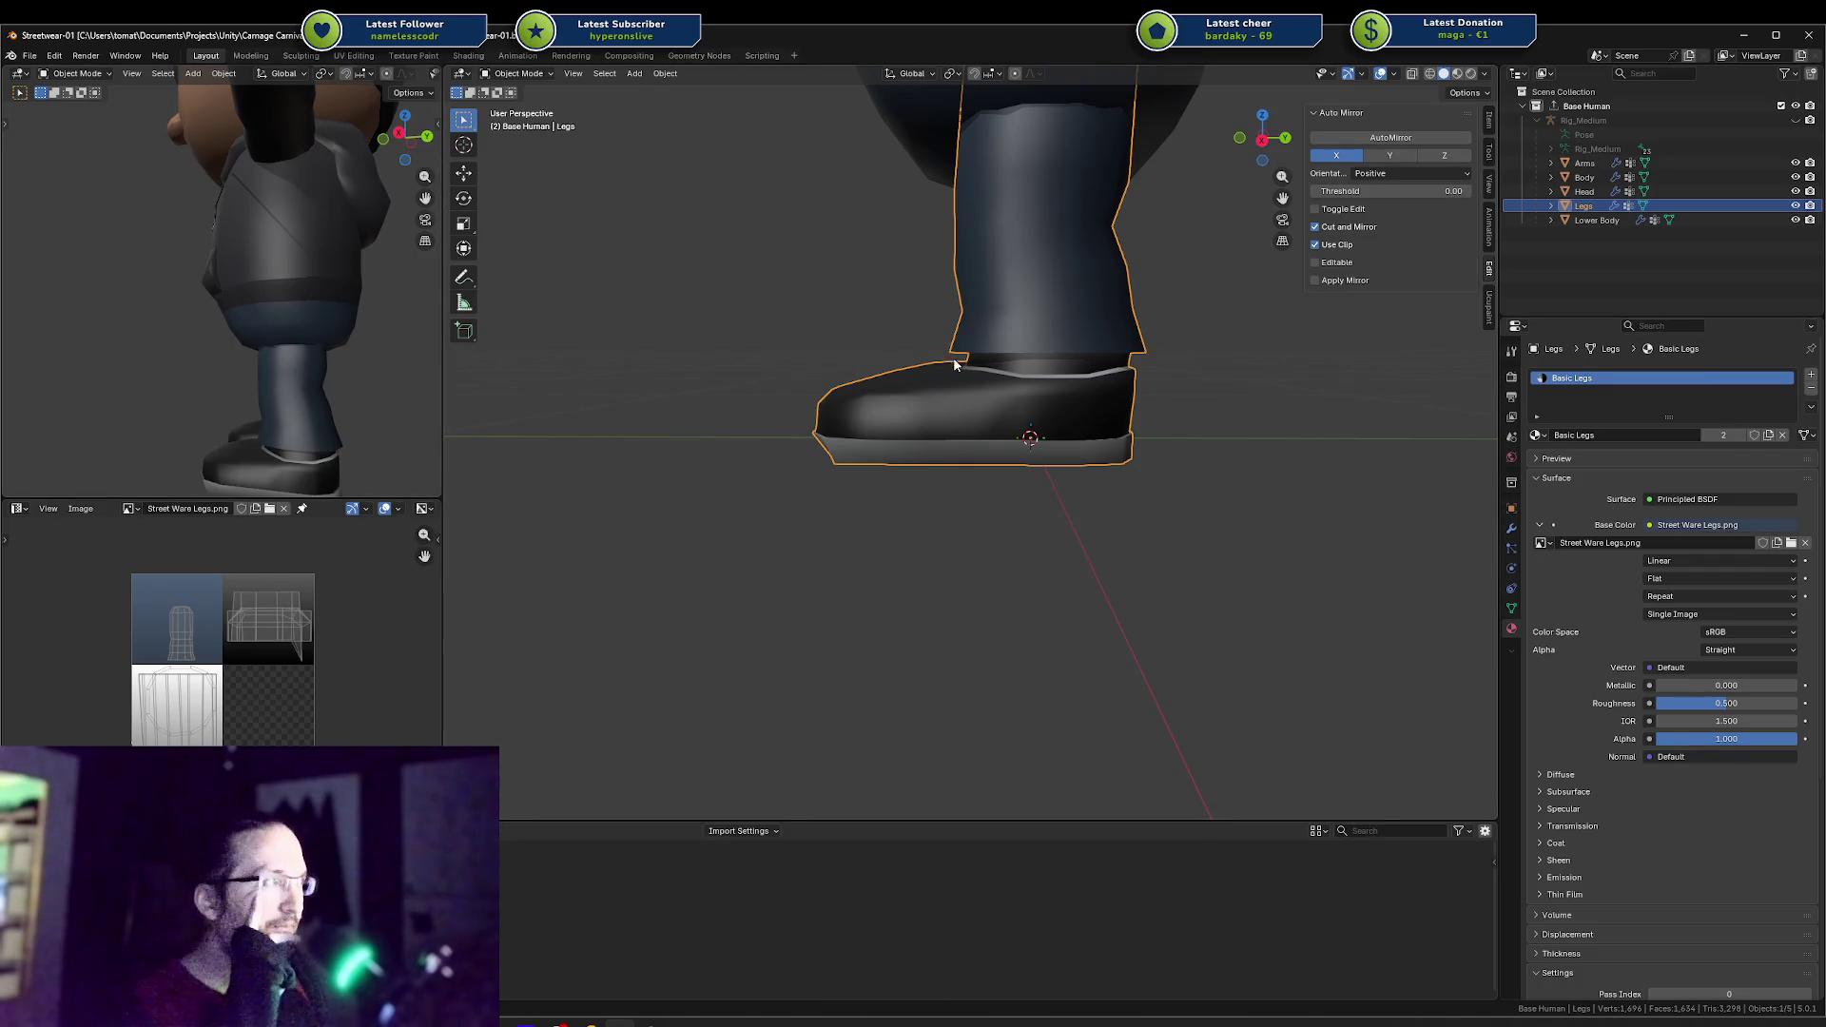
mouse_move(954, 364)
middle_mouse_down()
mouse_move(990, 407)
mouse_move(1031, 409)
mouse_move(1012, 431)
middle_mouse_up()
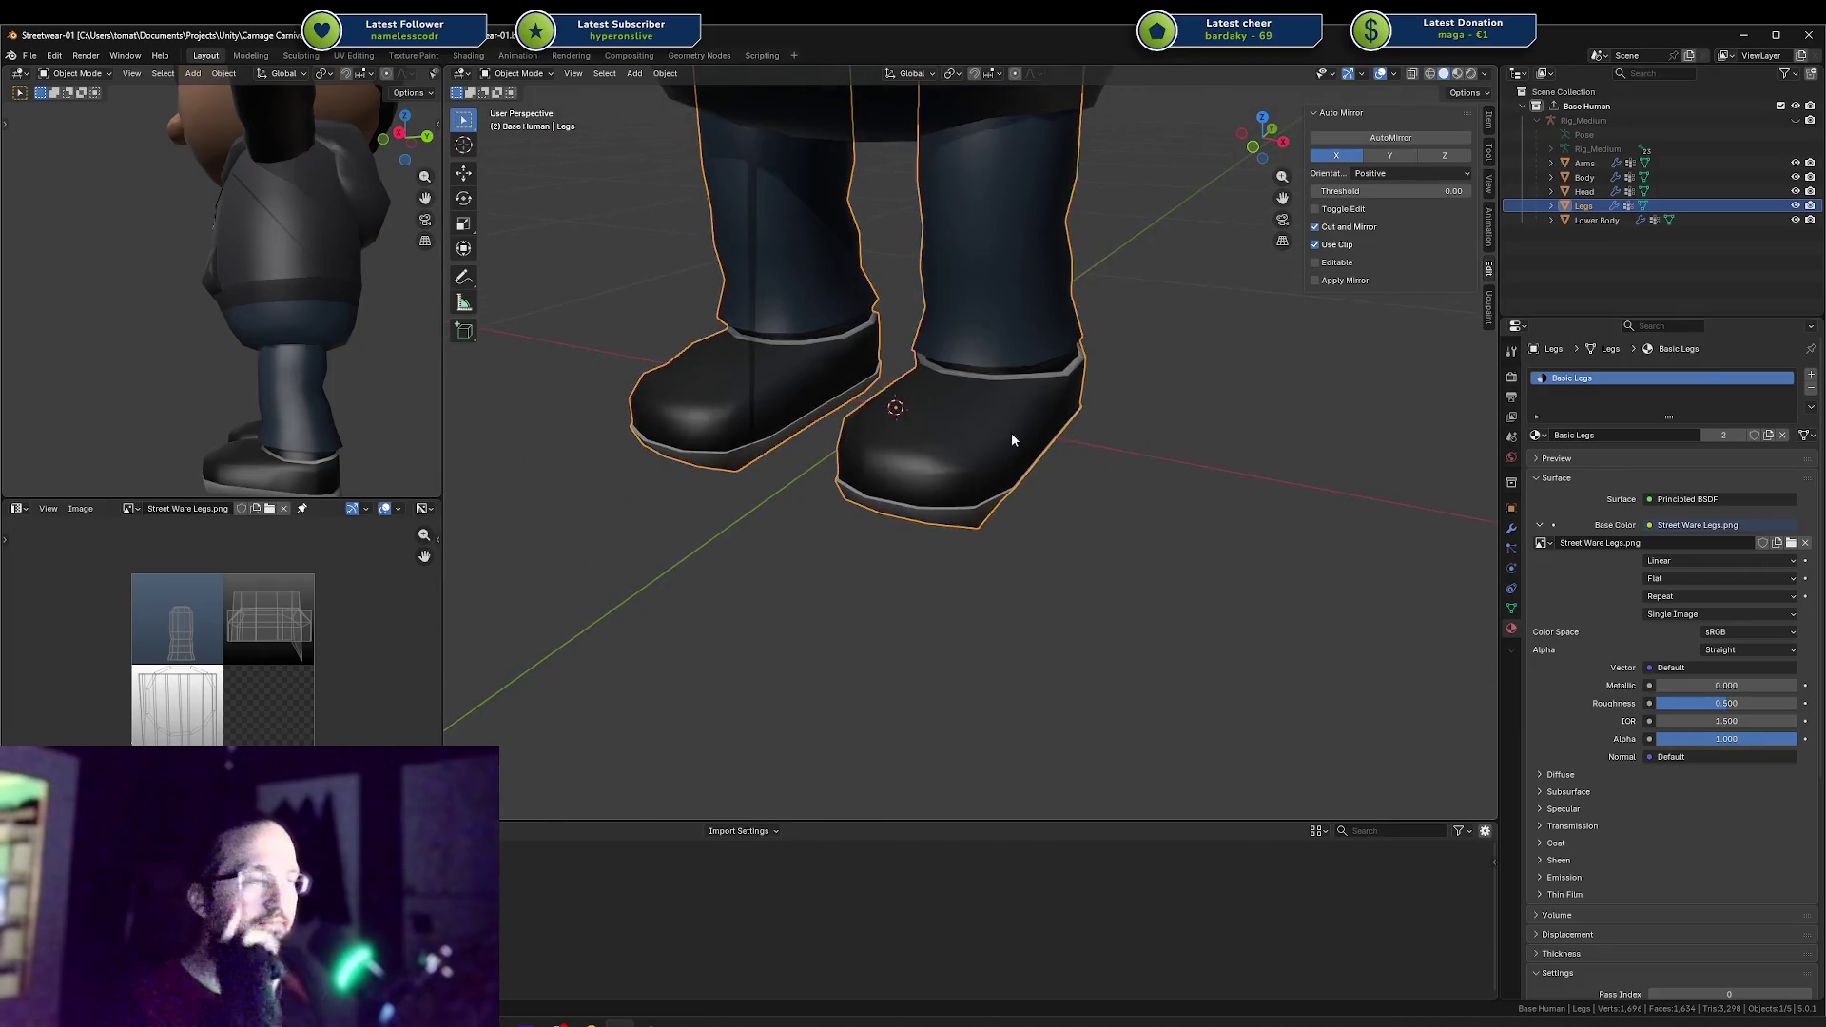
scroll(1011, 434, "up", 5)
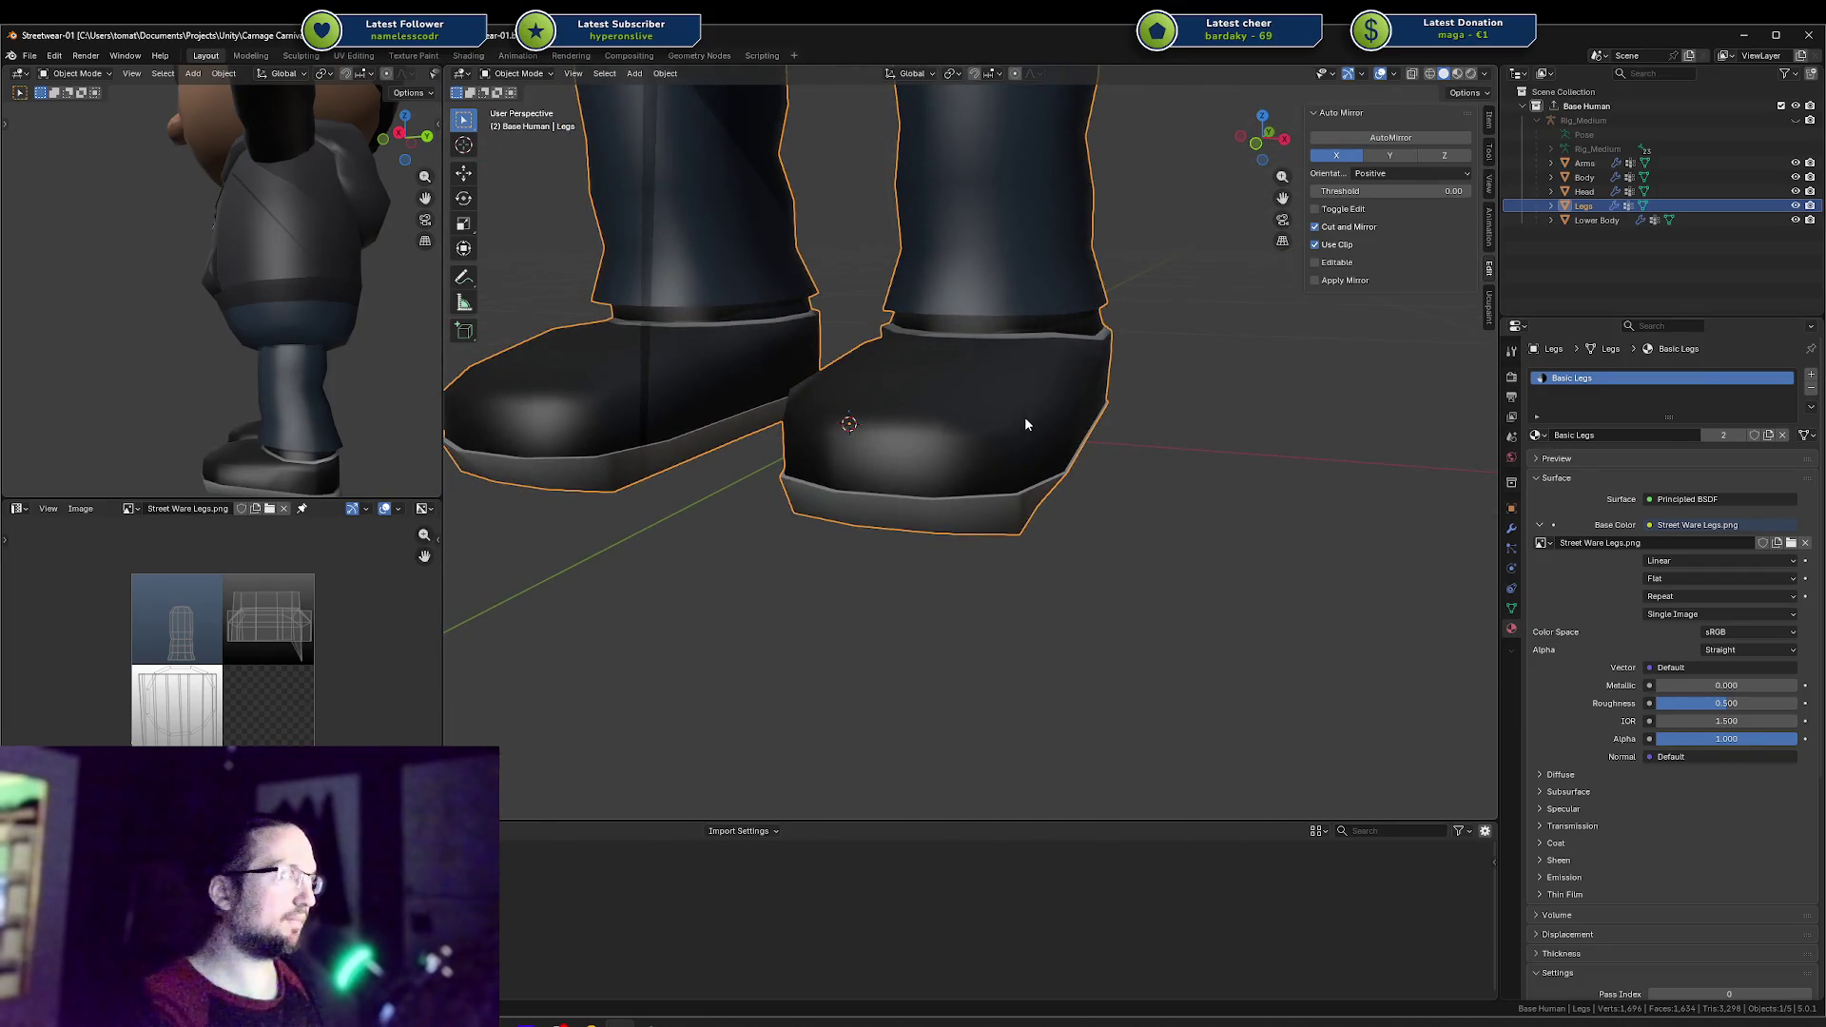
middle_click_drag(1025, 424, 907, 423)
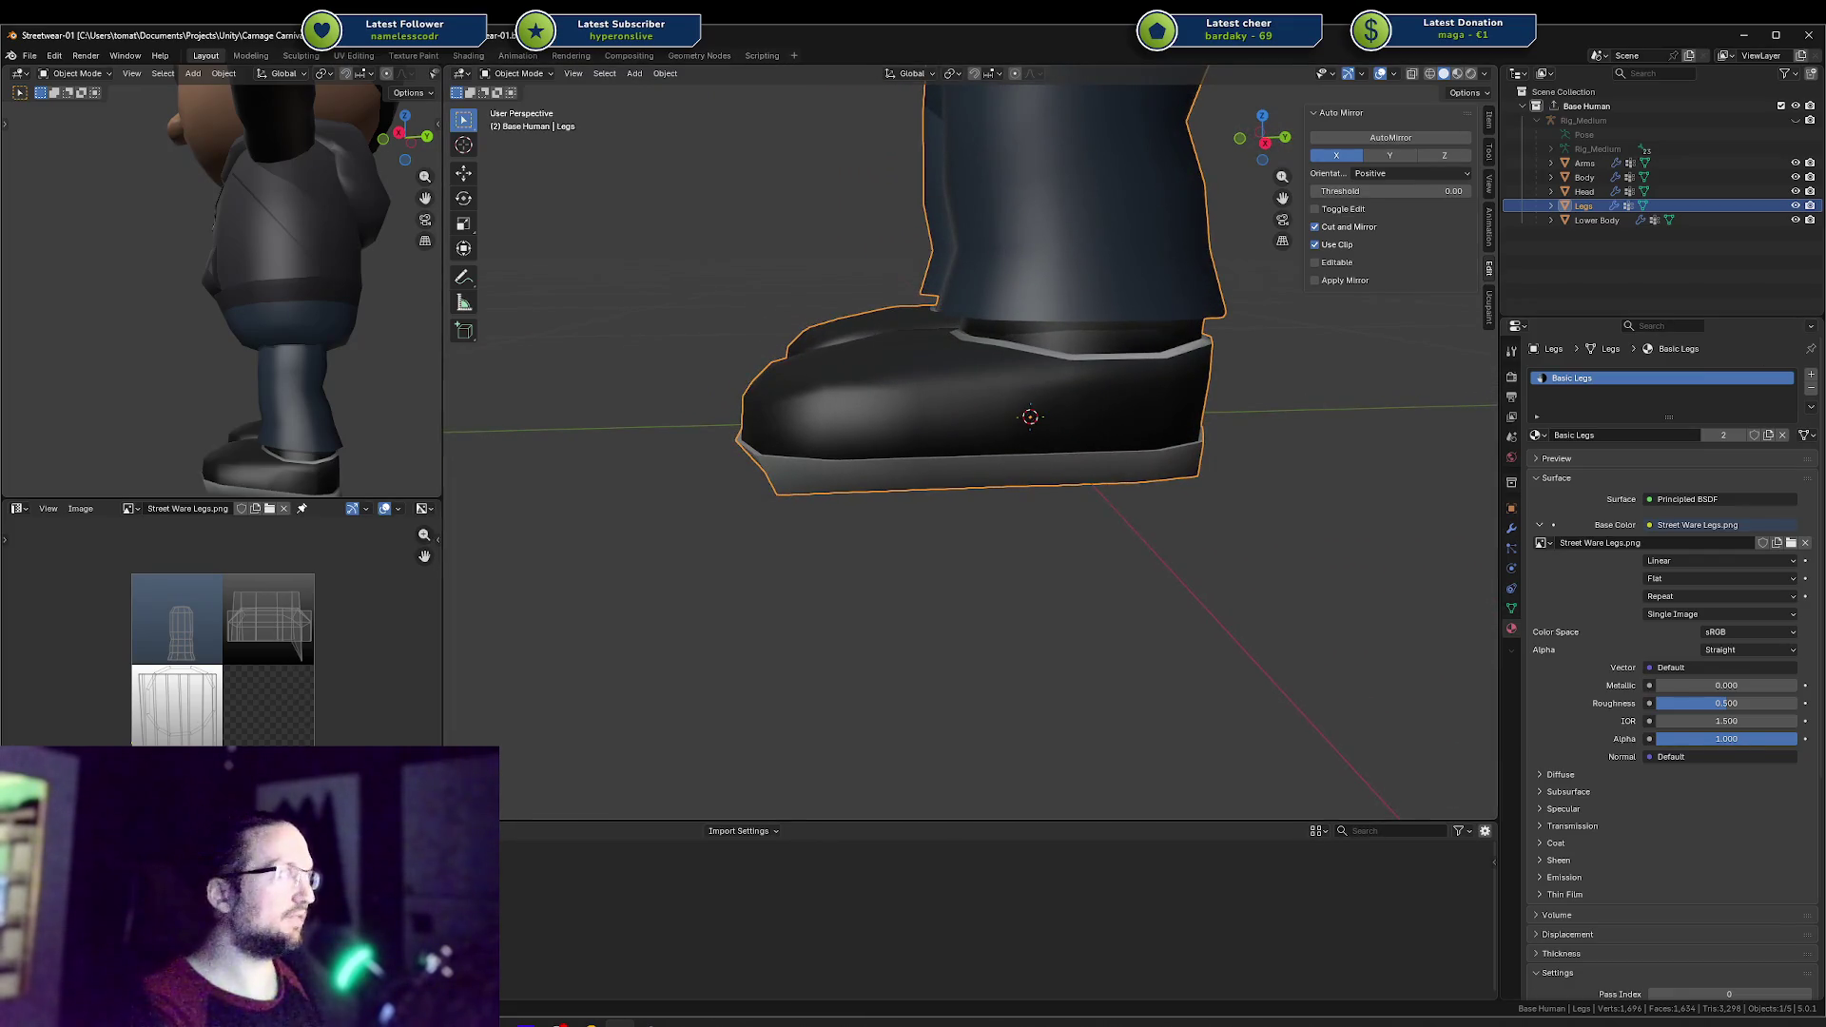
key("alt+Tab")
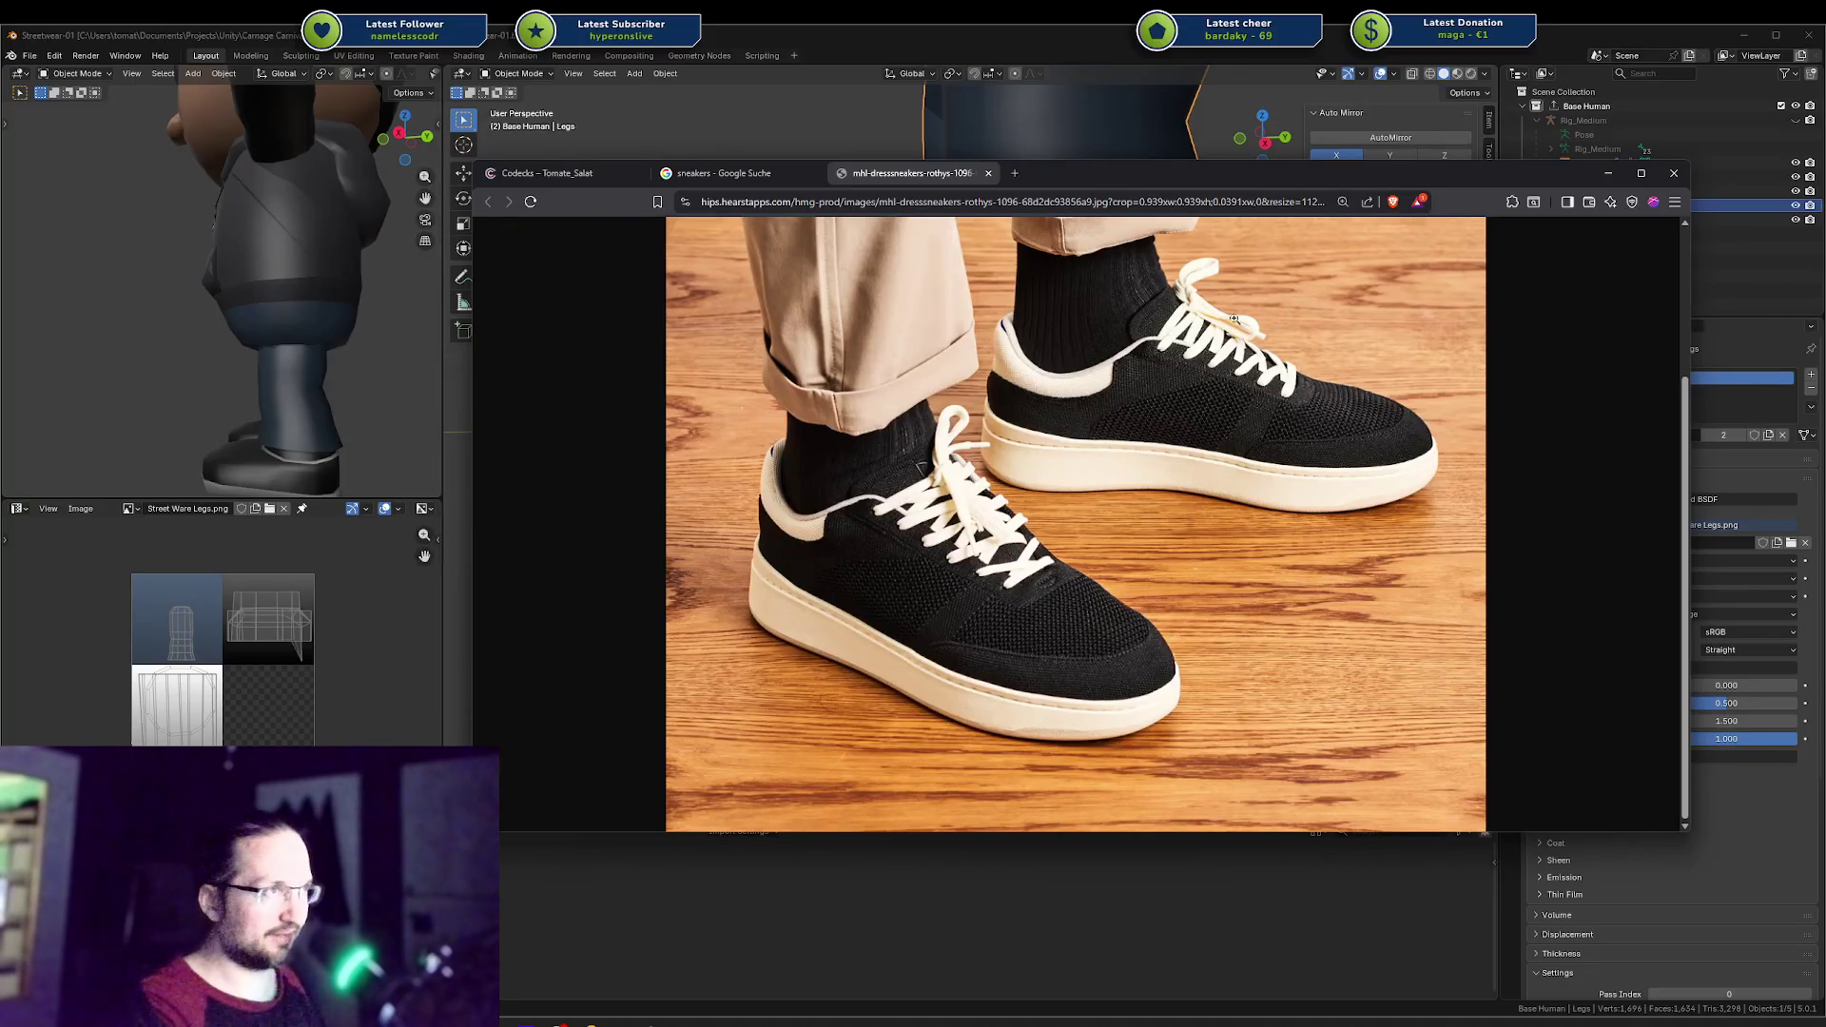
left_click(1233, 160)
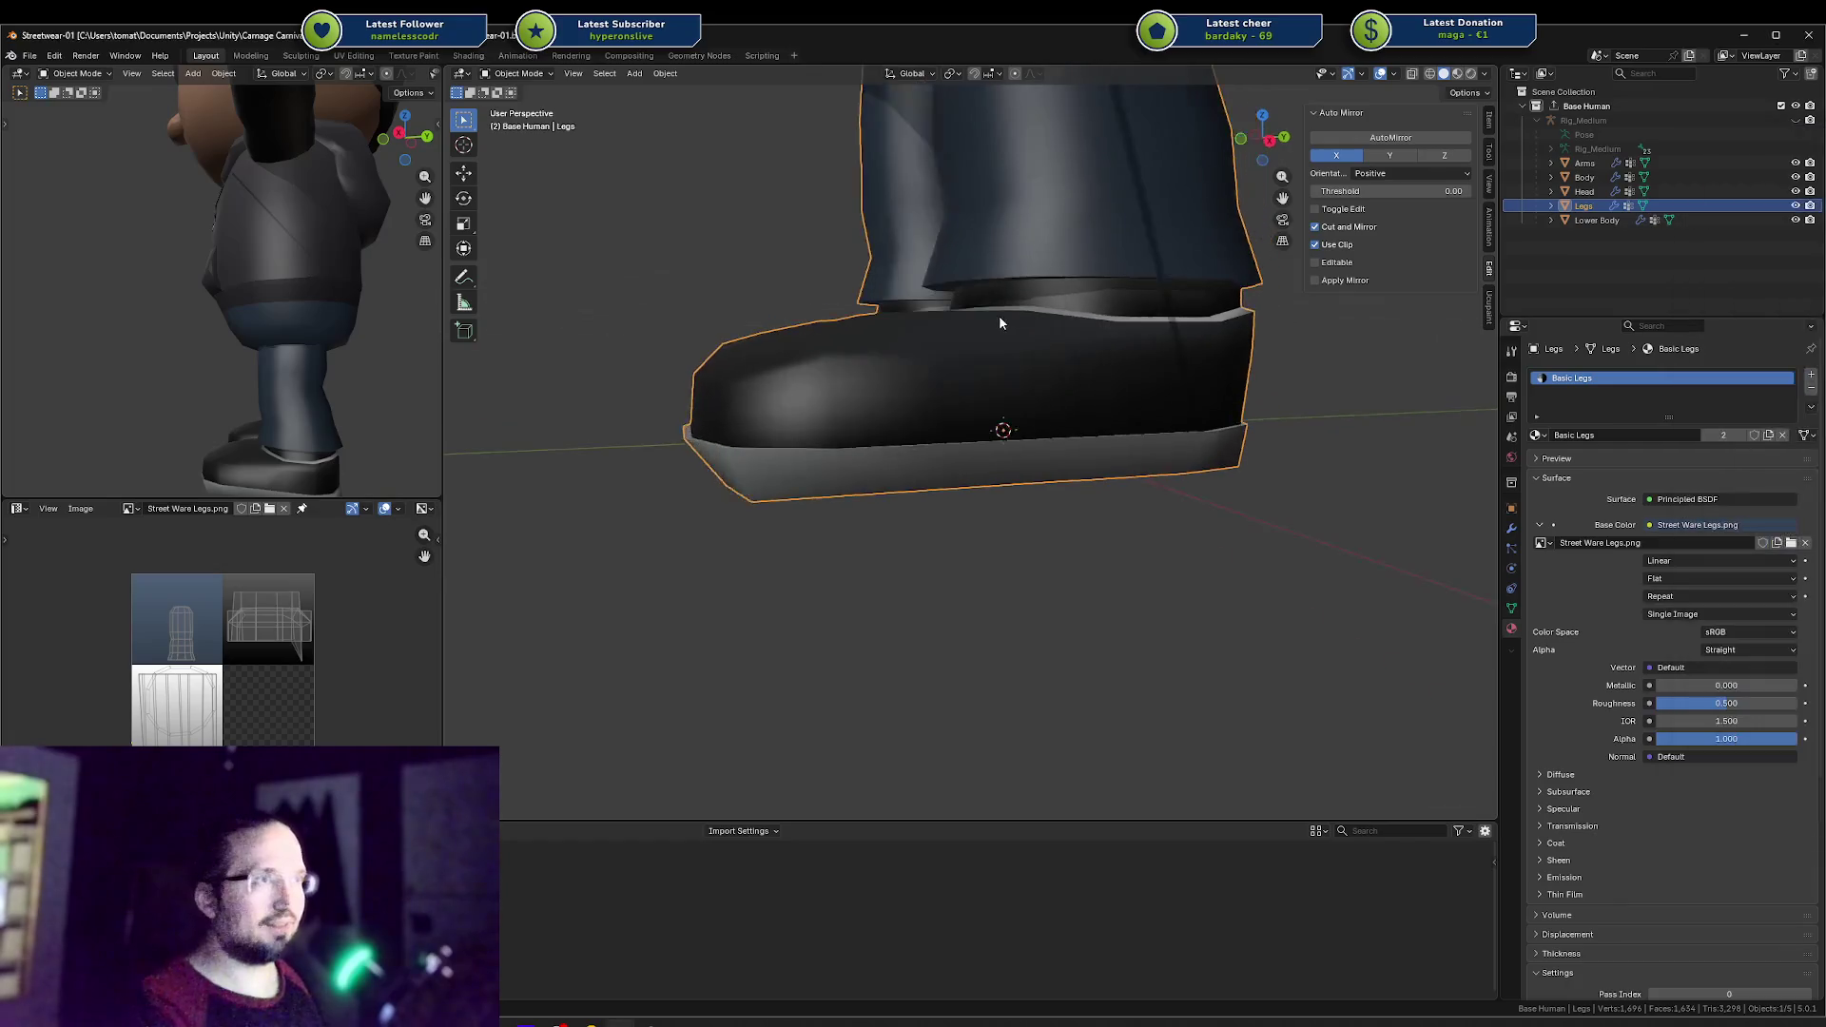
Step: In Edit Mode, lower the toe cap faces slightly along Z and clear the selection
middle_click_drag(880, 327, 856, 379)
key("Tab")
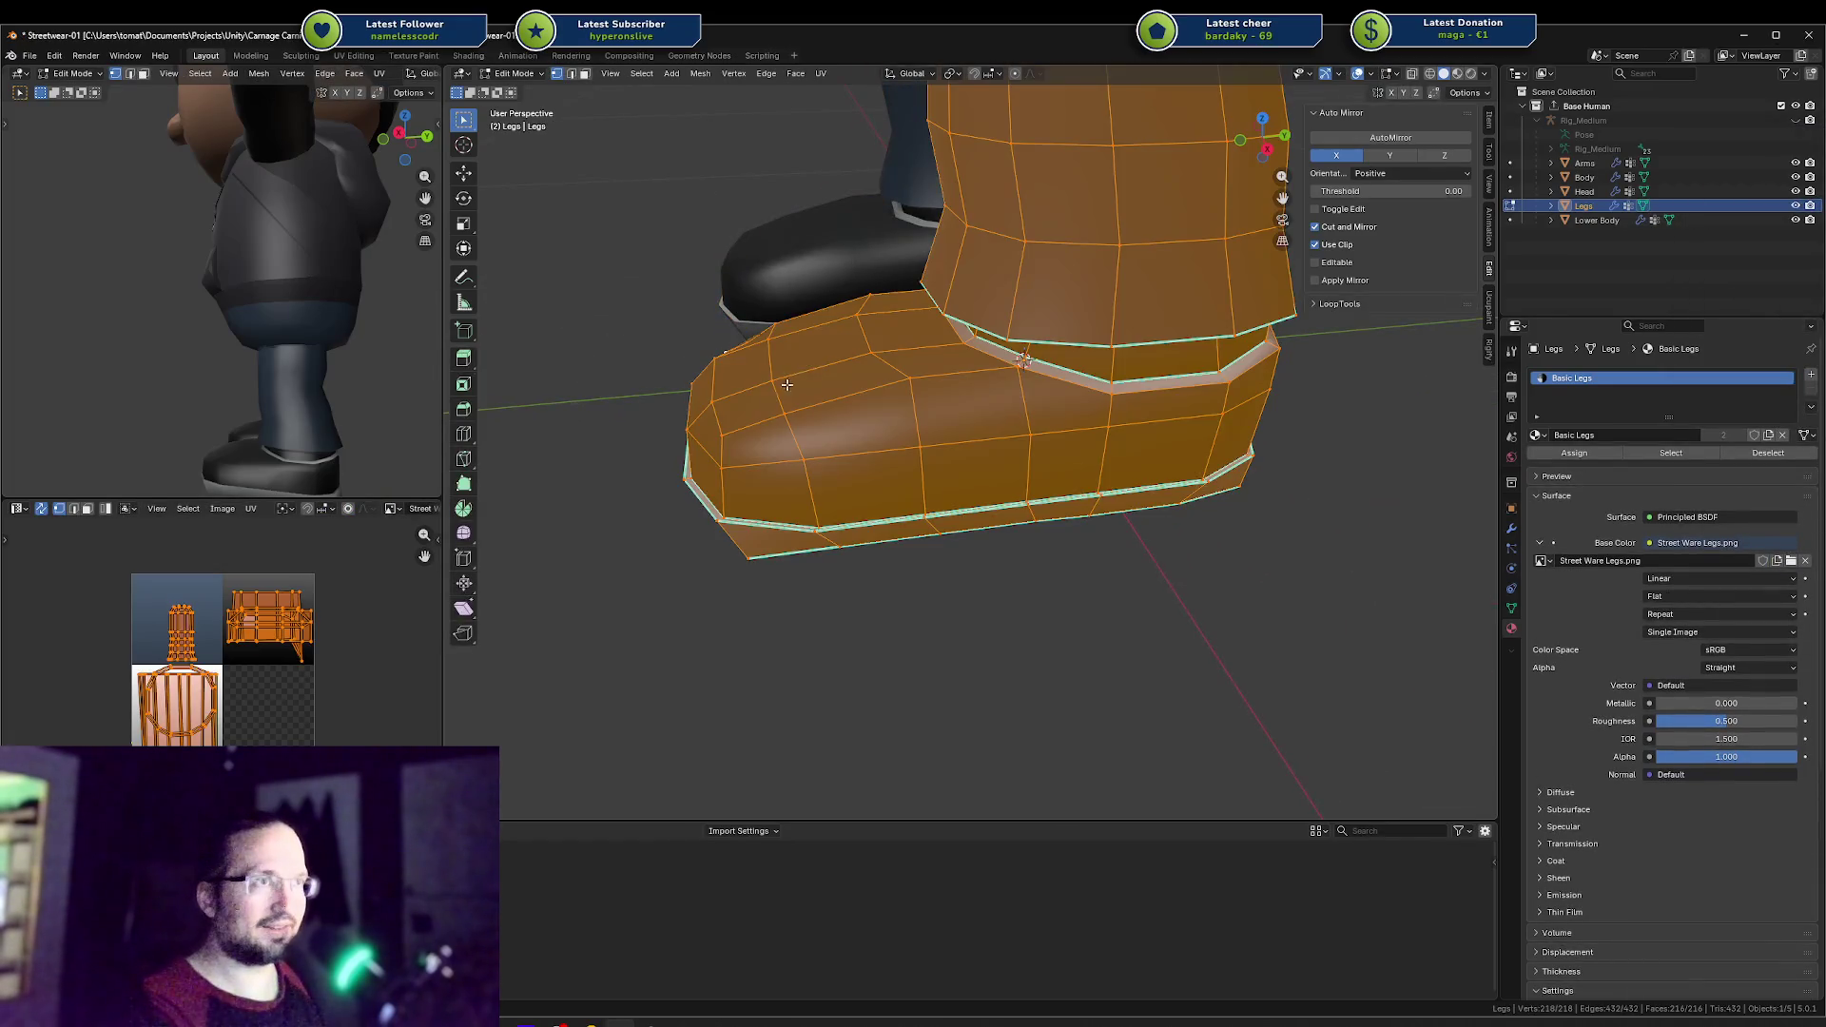
left_click(743, 407)
middle_click_drag(744, 407, 874, 420)
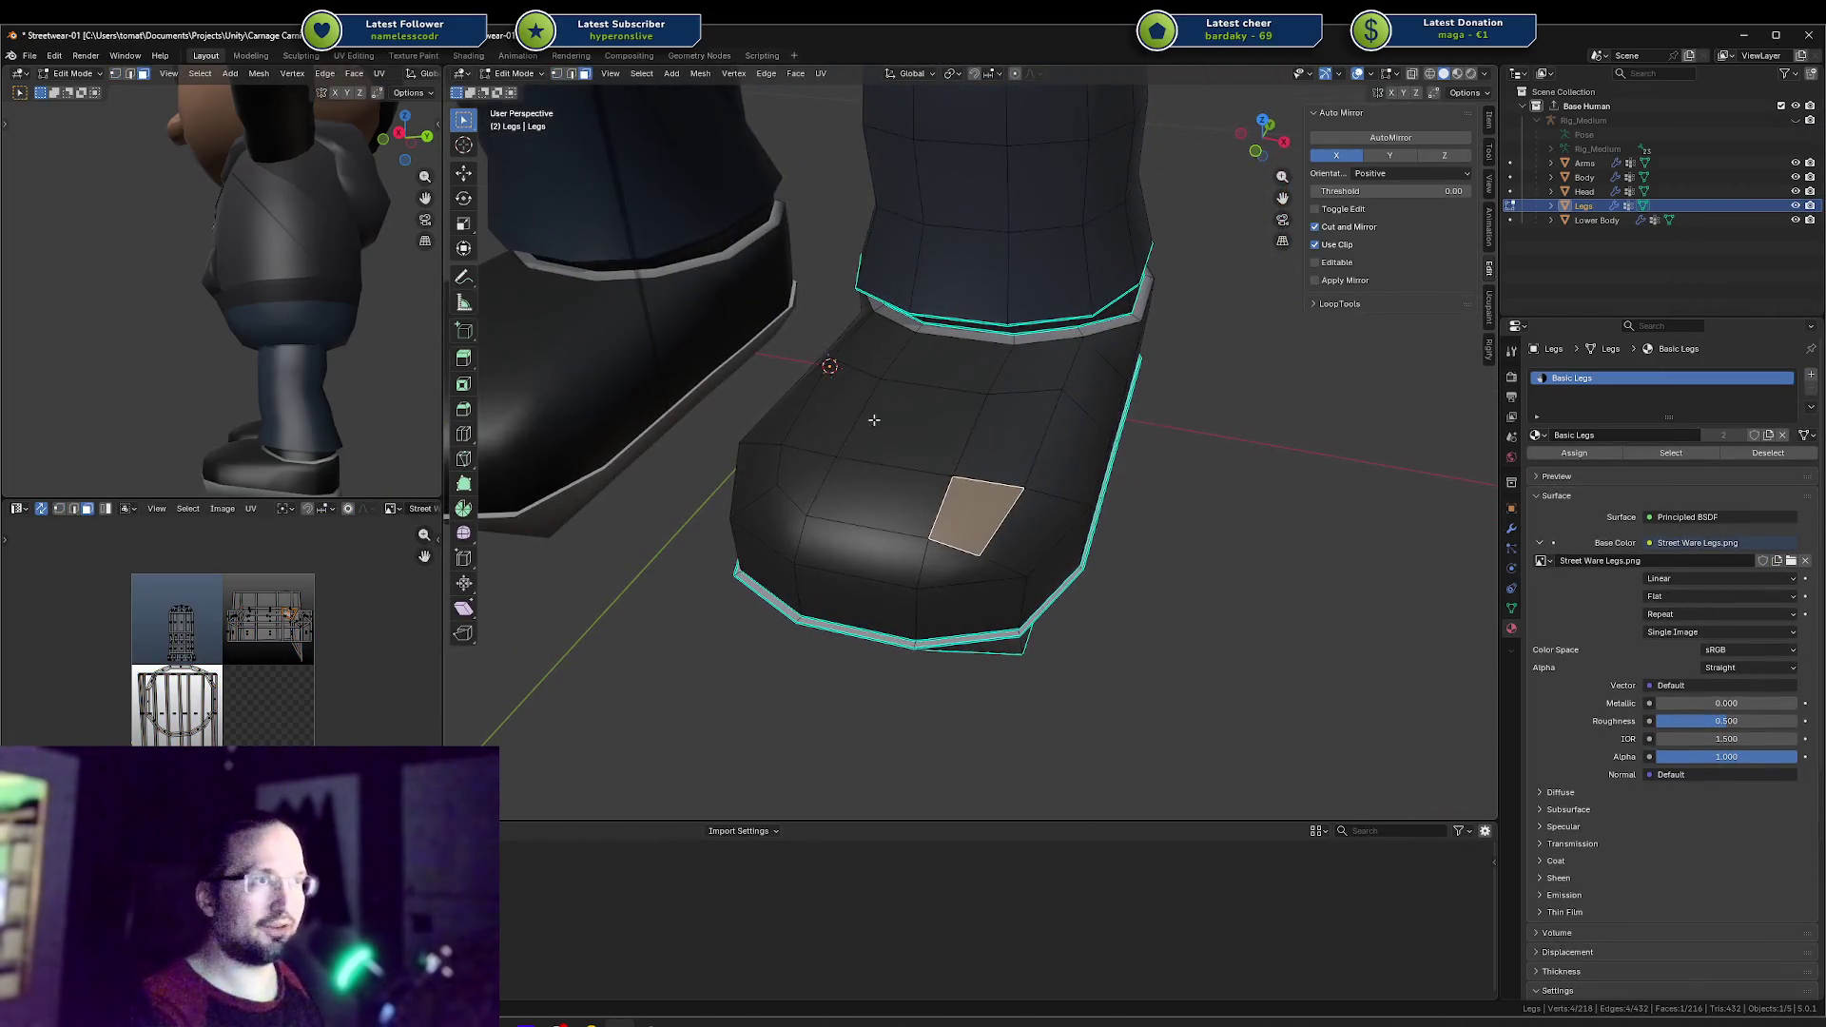
left_click(776, 473)
left_click(877, 508, "shift")
left_click(989, 527, "shift")
mouse_move(989, 528)
middle_mouse_down()
mouse_move(876, 455)
mouse_move(850, 466)
middle_mouse_up()
key("g")
key("z")
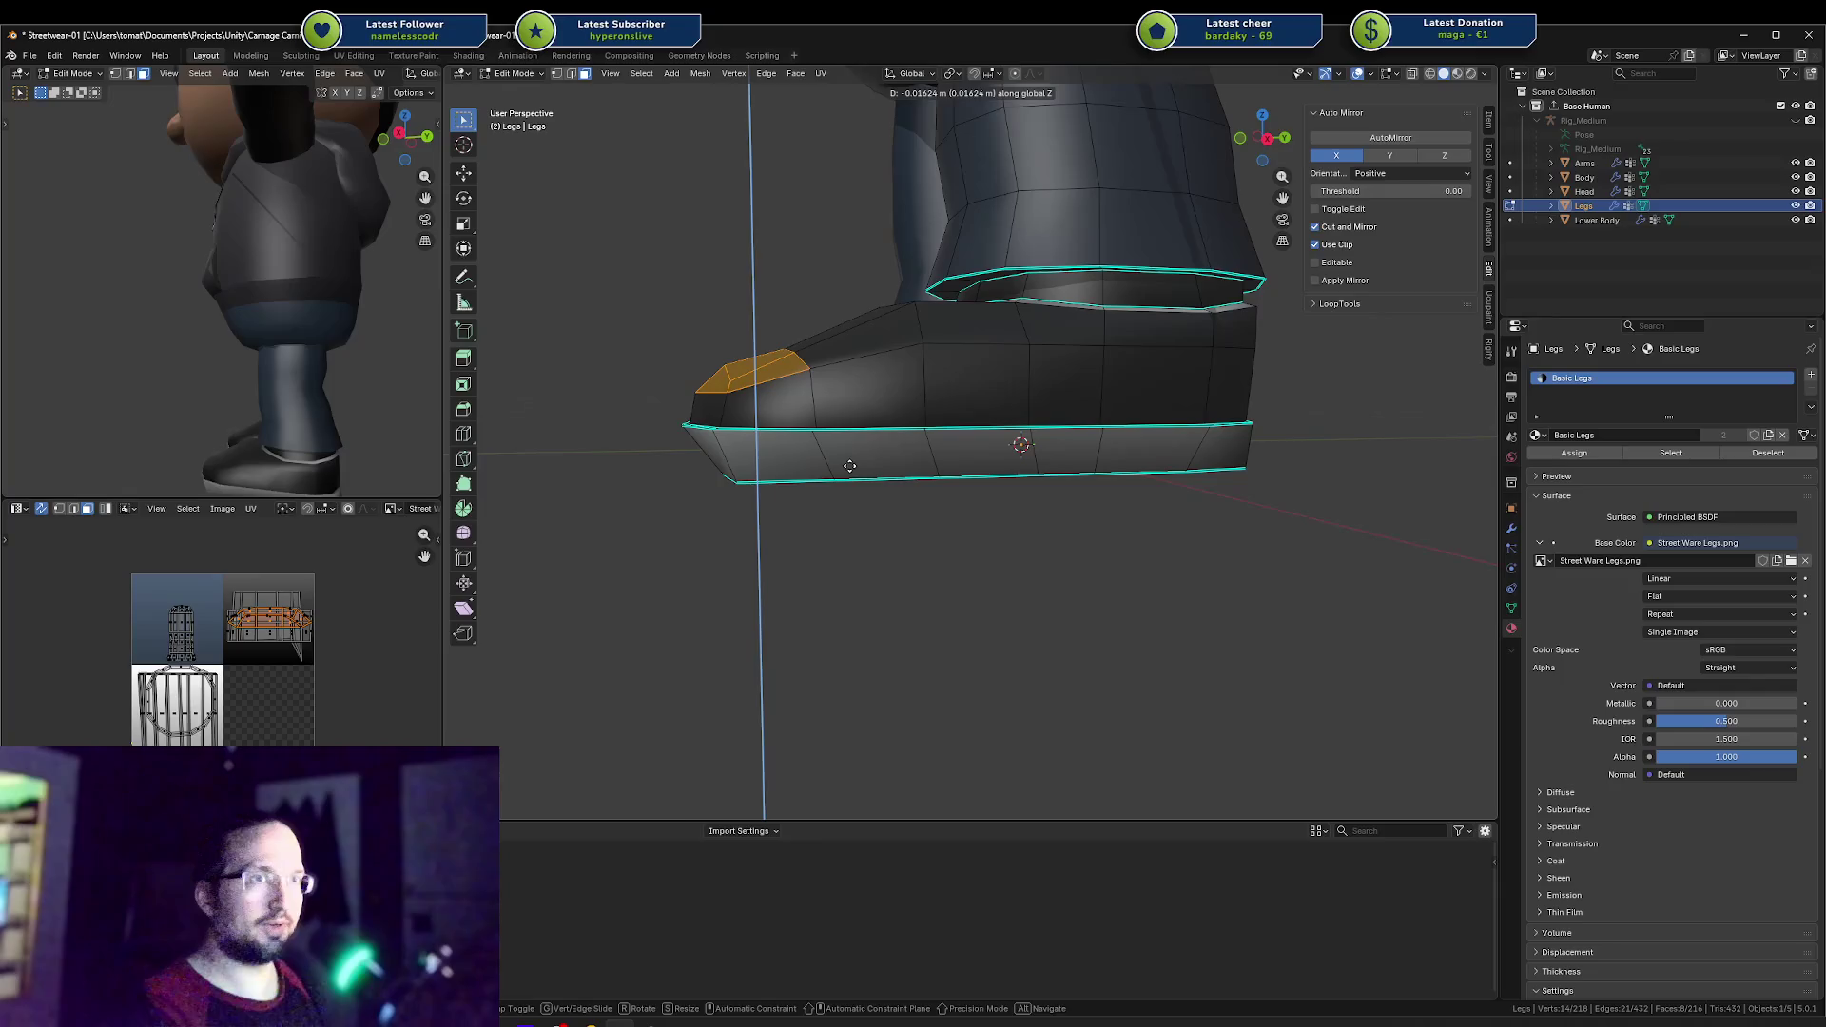
left_click(849, 466)
mouse_move(850, 371)
middle_mouse_down()
mouse_move(870, 343)
mouse_move(874, 366)
mouse_move(860, 333)
mouse_move(856, 354)
middle_mouse_up()
key("alt+a")
Step: Lower an edge path along the shoe top vertically to a new height
left_click(880, 369, "ctrl")
key("g")
key("z")
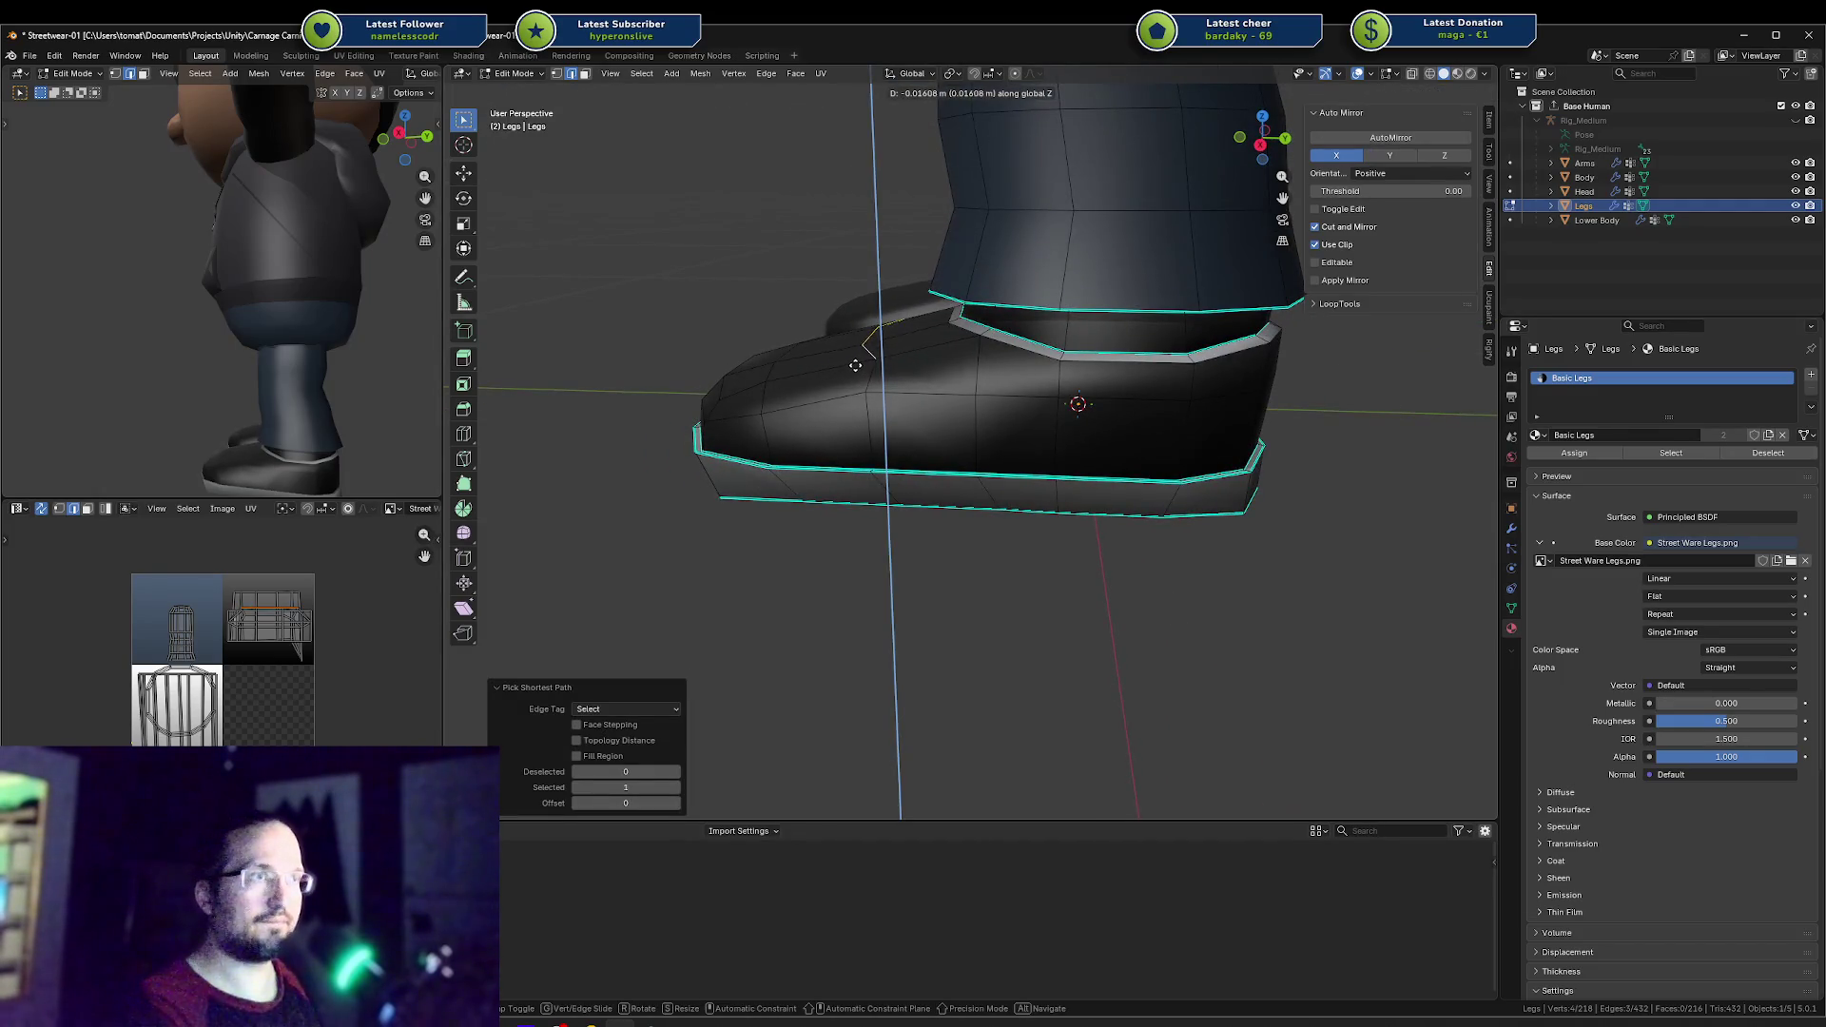
left_click(854, 365)
middle_click_drag(433, 423, 403, 419)
key("g")
key("z")
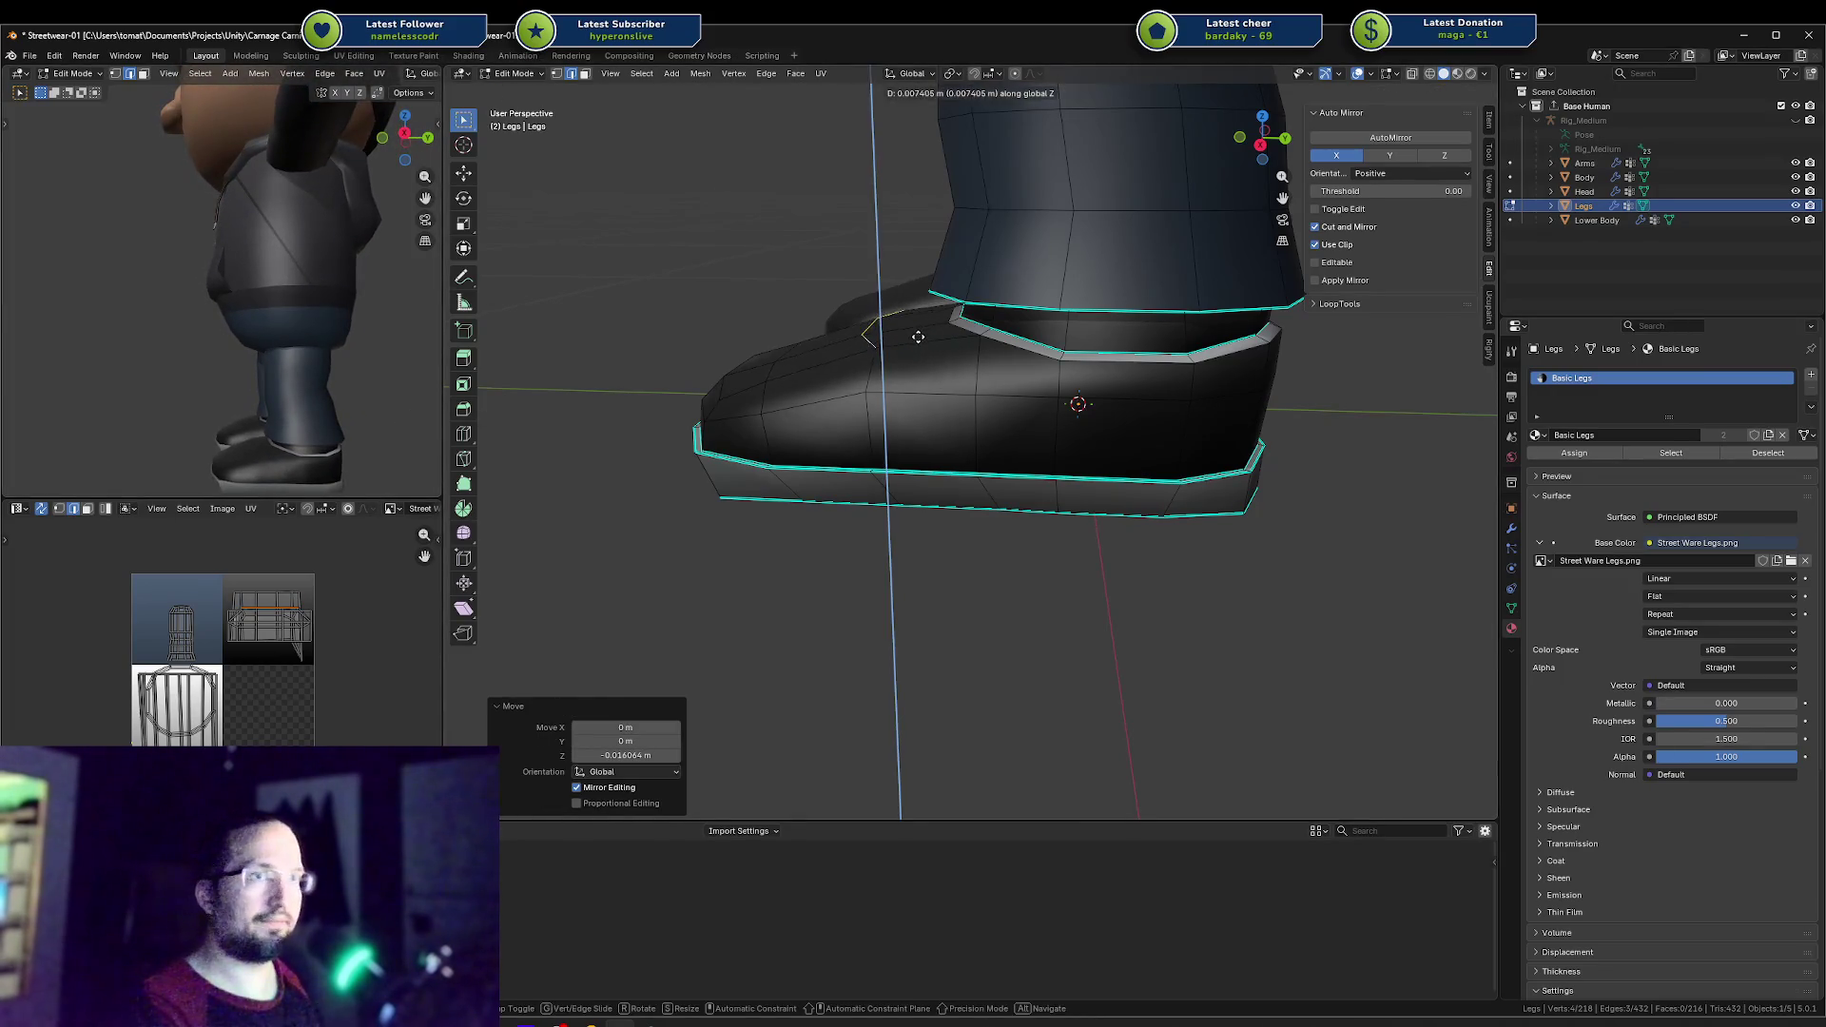
right_click(917, 341)
key("g")
key("z")
left_click(918, 332)
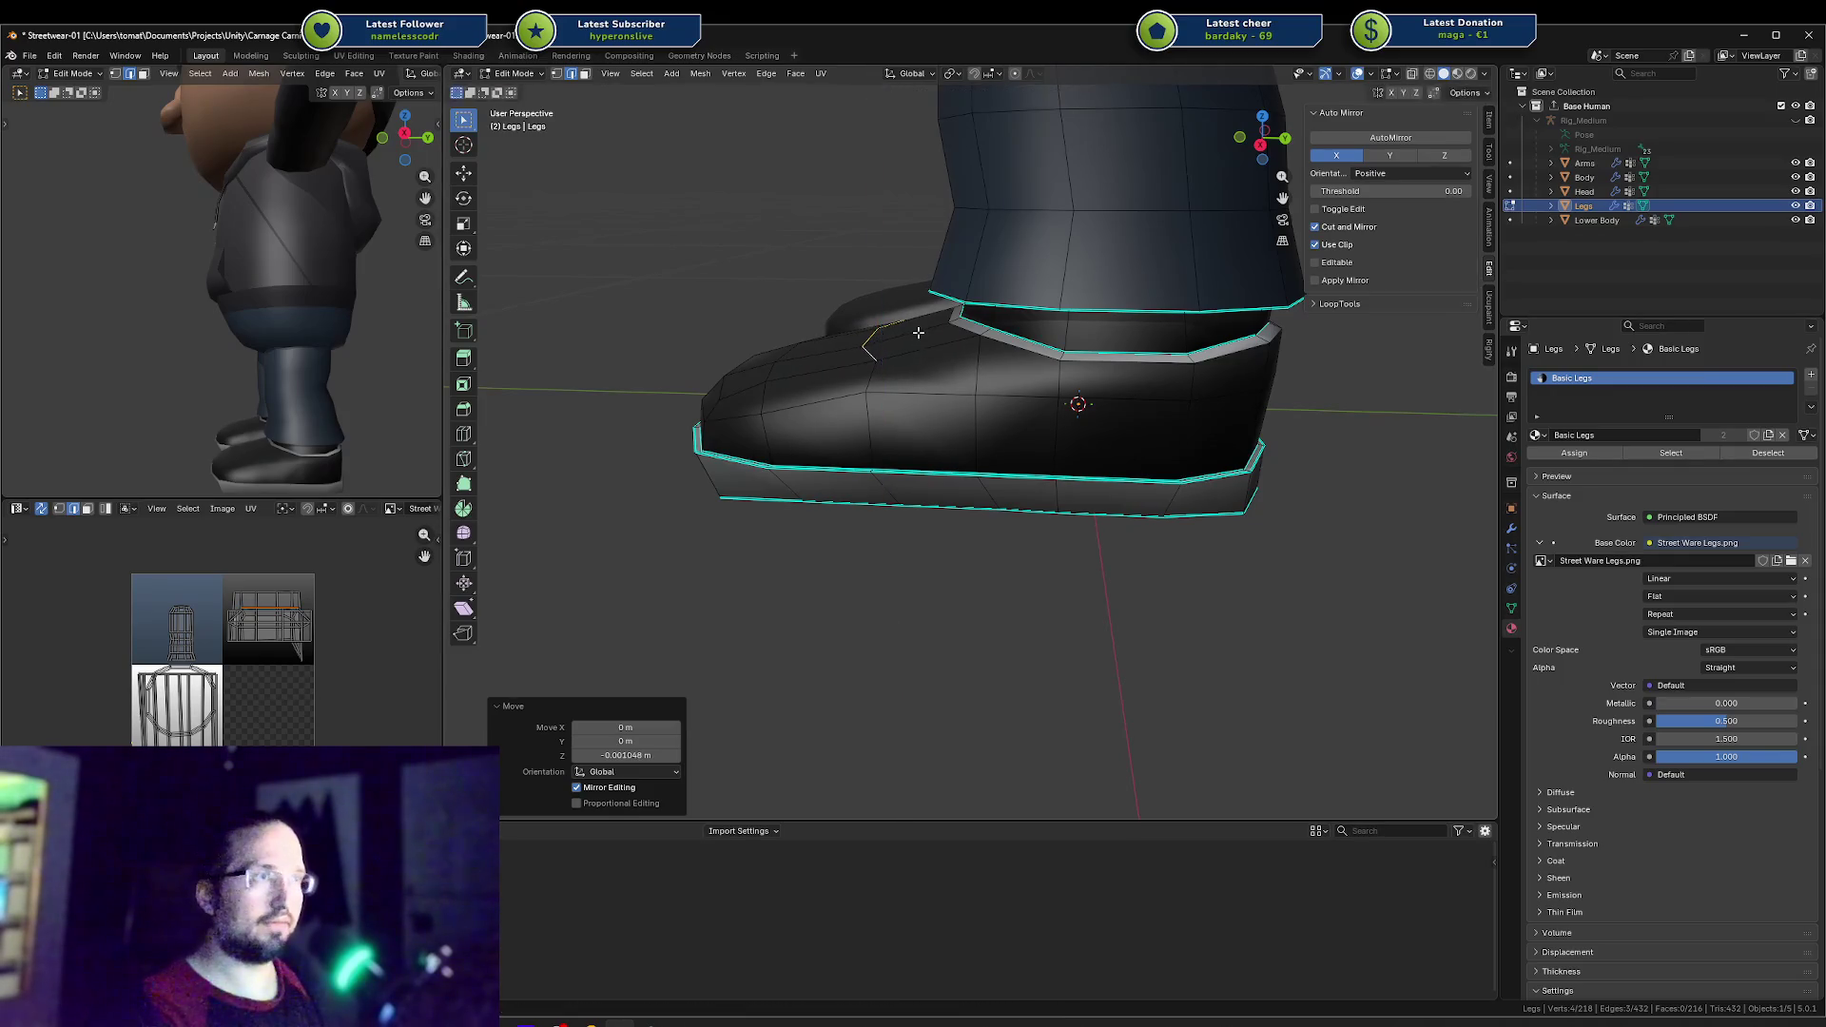
middle_click_drag(933, 326, 1017, 336)
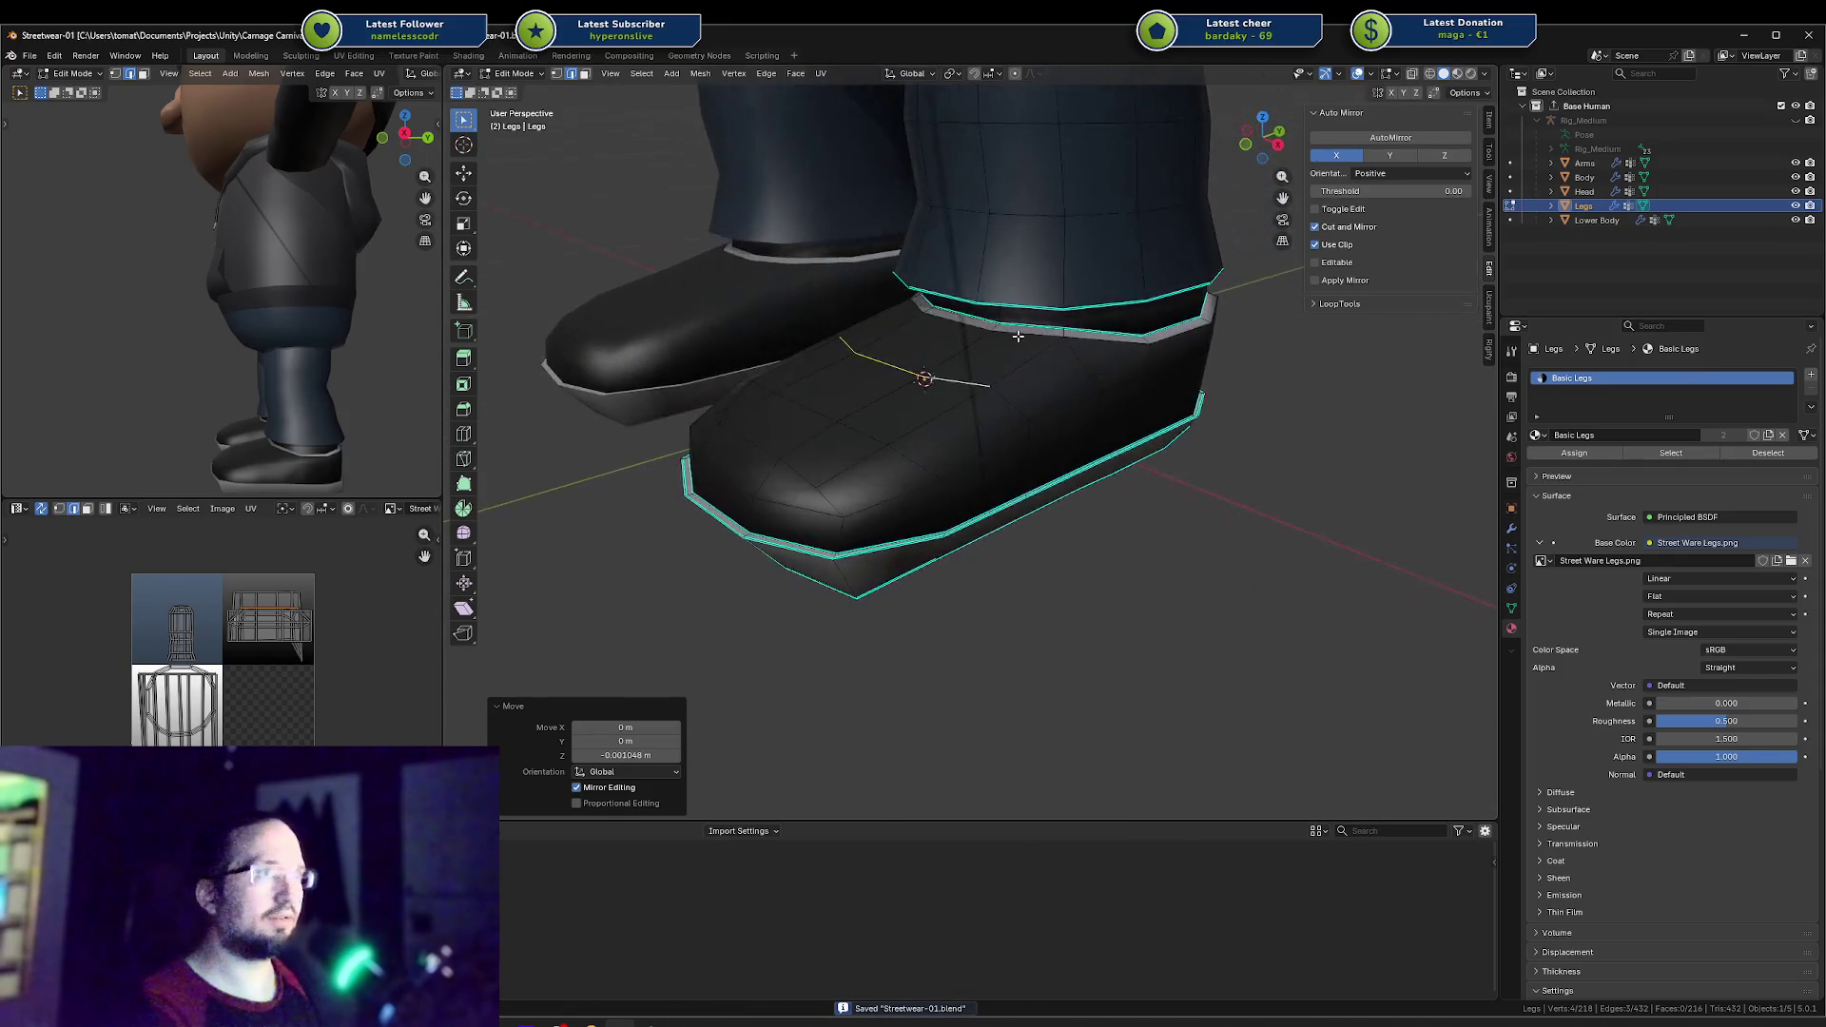
Step: Shift a row of faces on the shoe's side sideways into position
key("Tab")
key("Tab")
key("Tab")
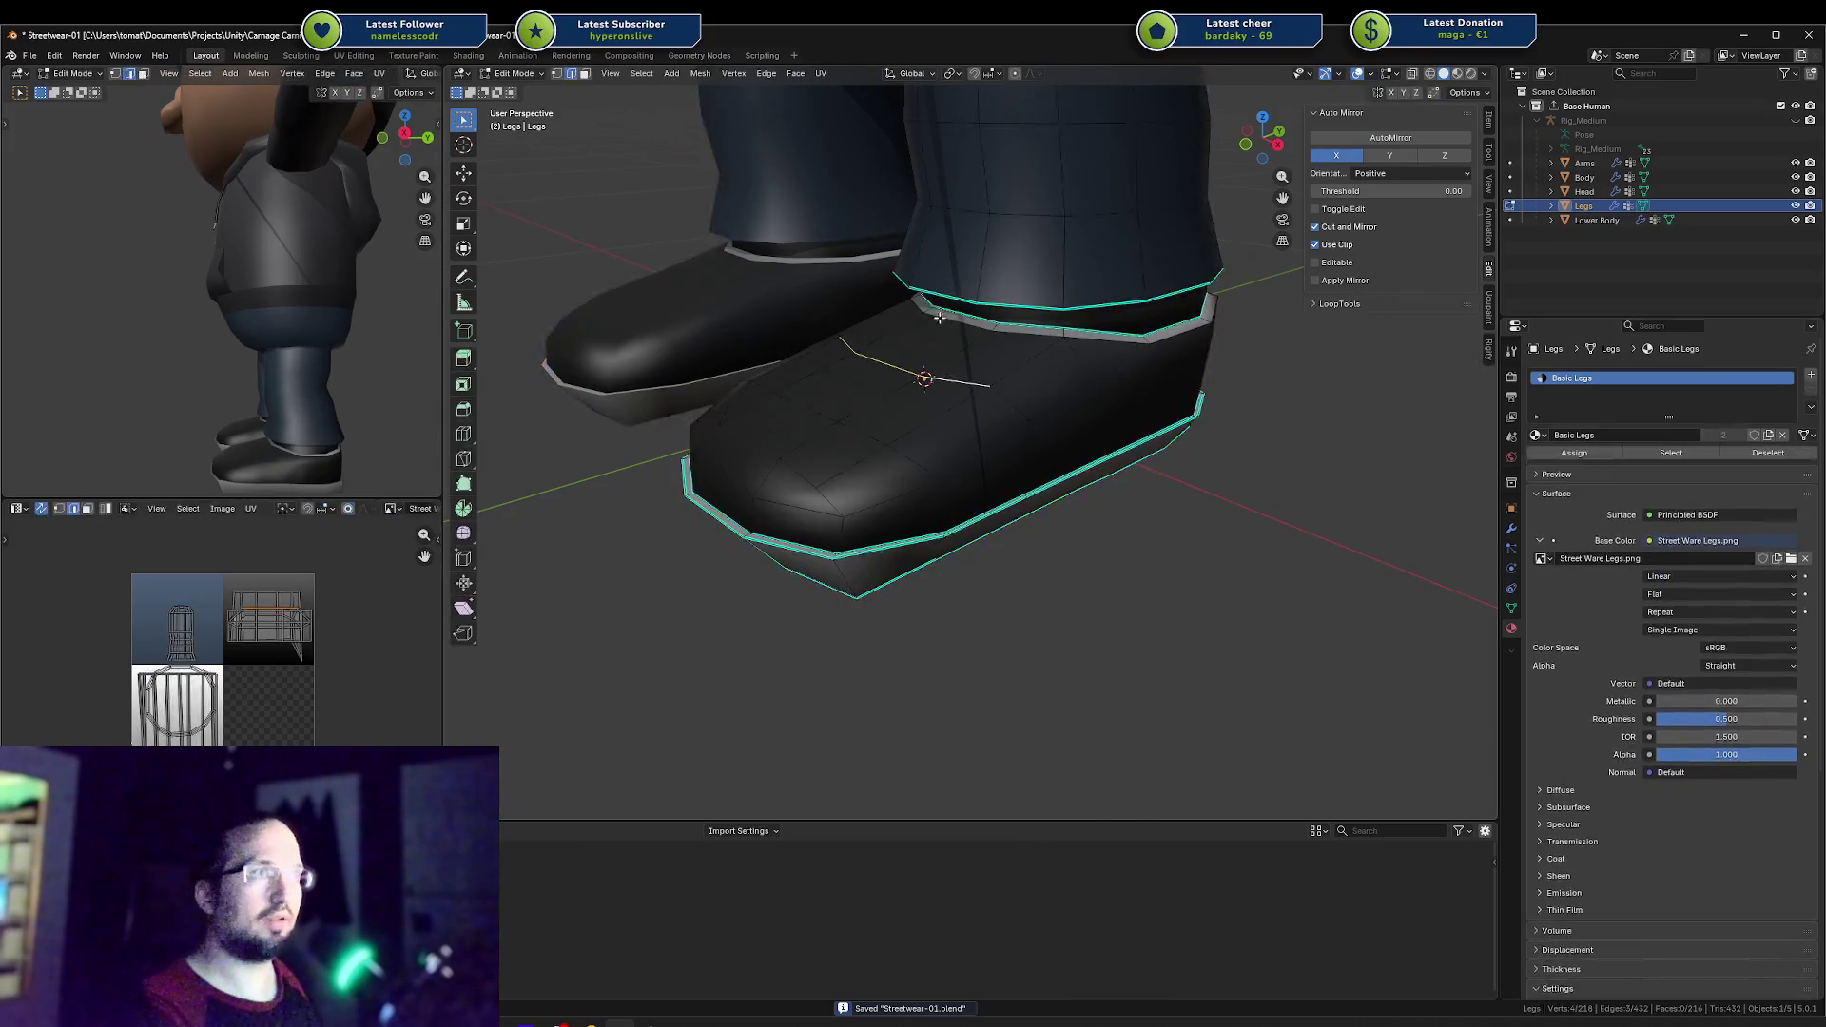
middle_click_drag(968, 334, 921, 376)
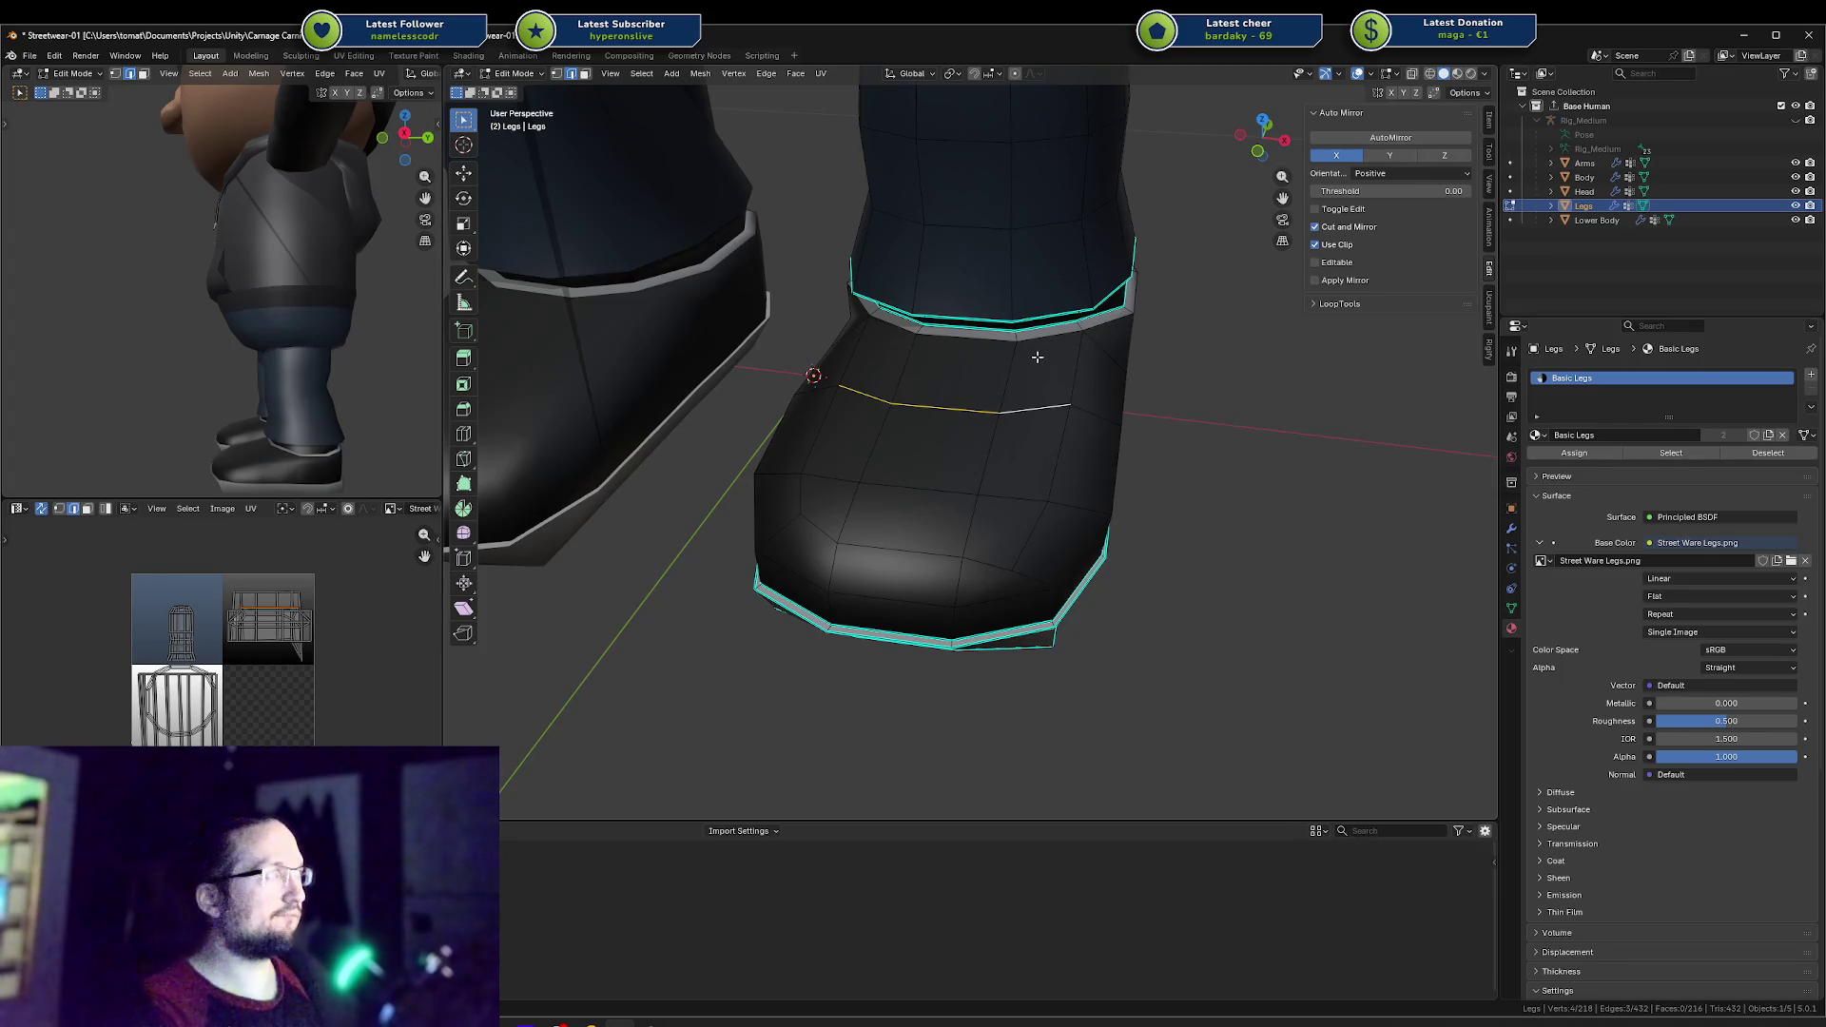
mouse_move(171, 408)
middle_mouse_down()
mouse_move(236, 419)
mouse_move(207, 408)
middle_mouse_up()
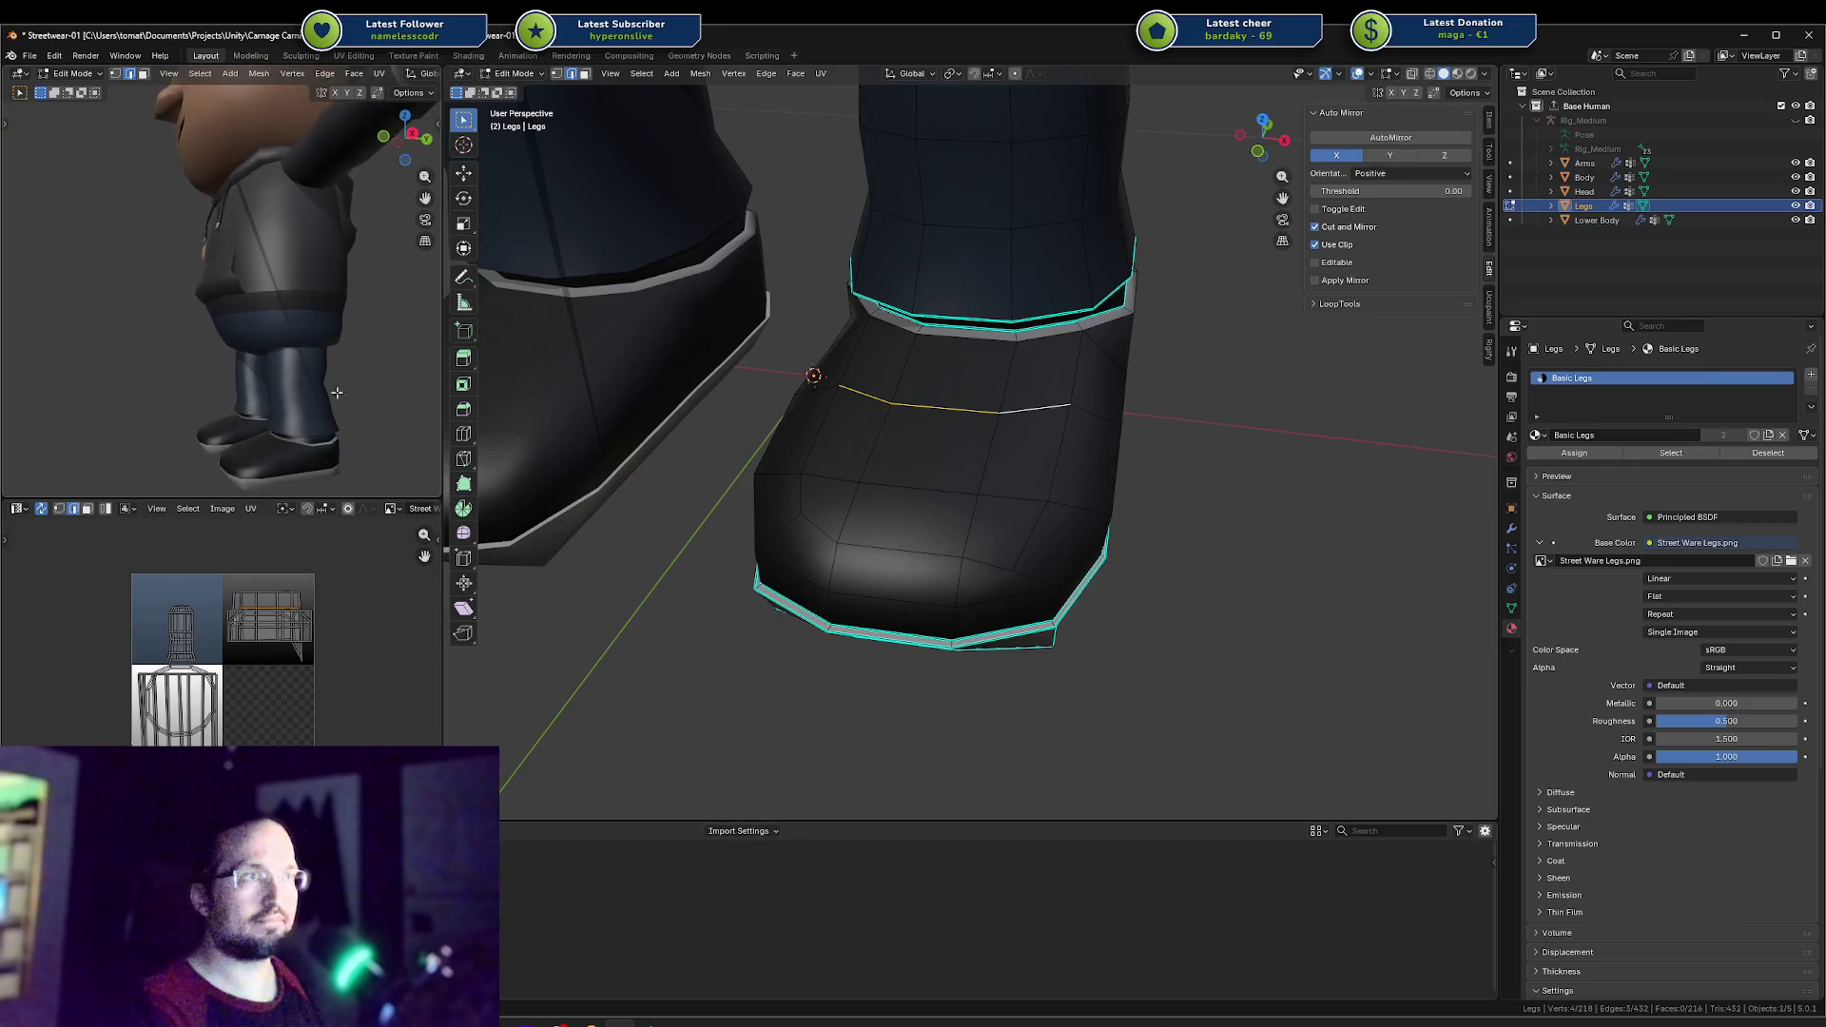
middle_click_drag(410, 447, 276, 465)
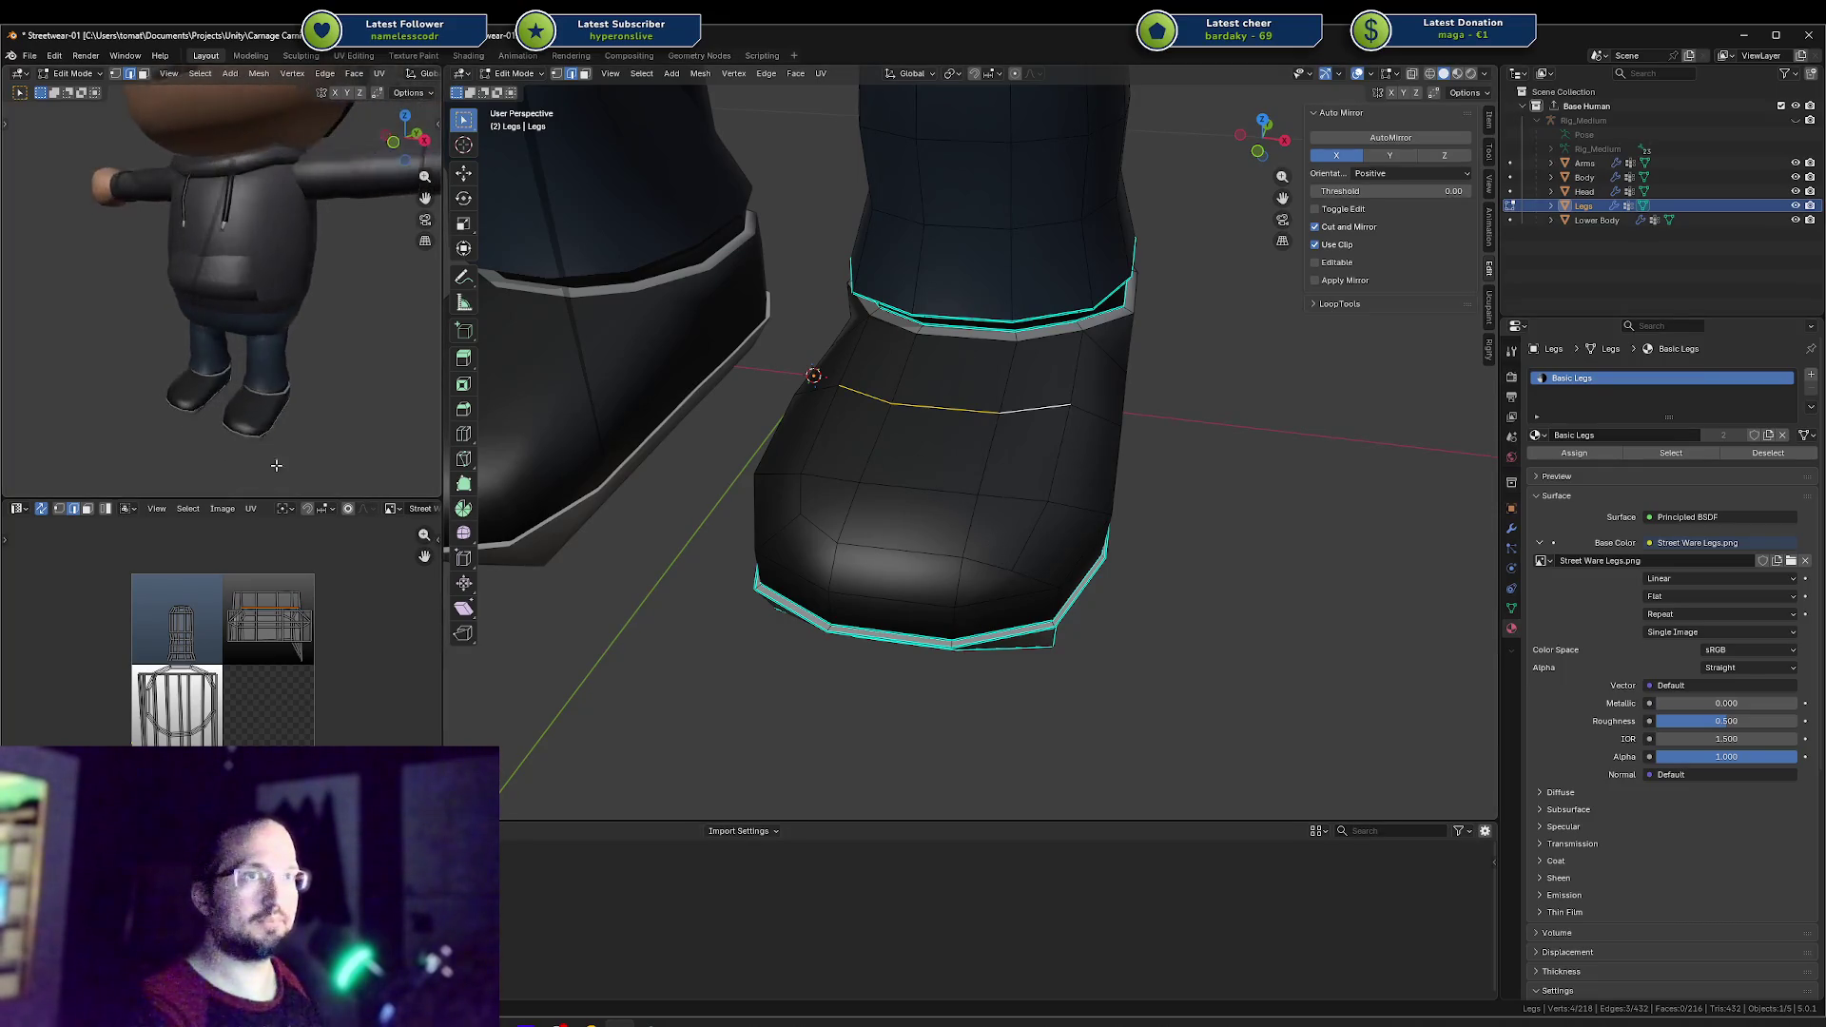
mouse_move(899, 427)
middle_mouse_down()
mouse_move(951, 409)
mouse_move(994, 432)
mouse_move(954, 519)
mouse_move(925, 423)
middle_mouse_up()
left_click(921, 494)
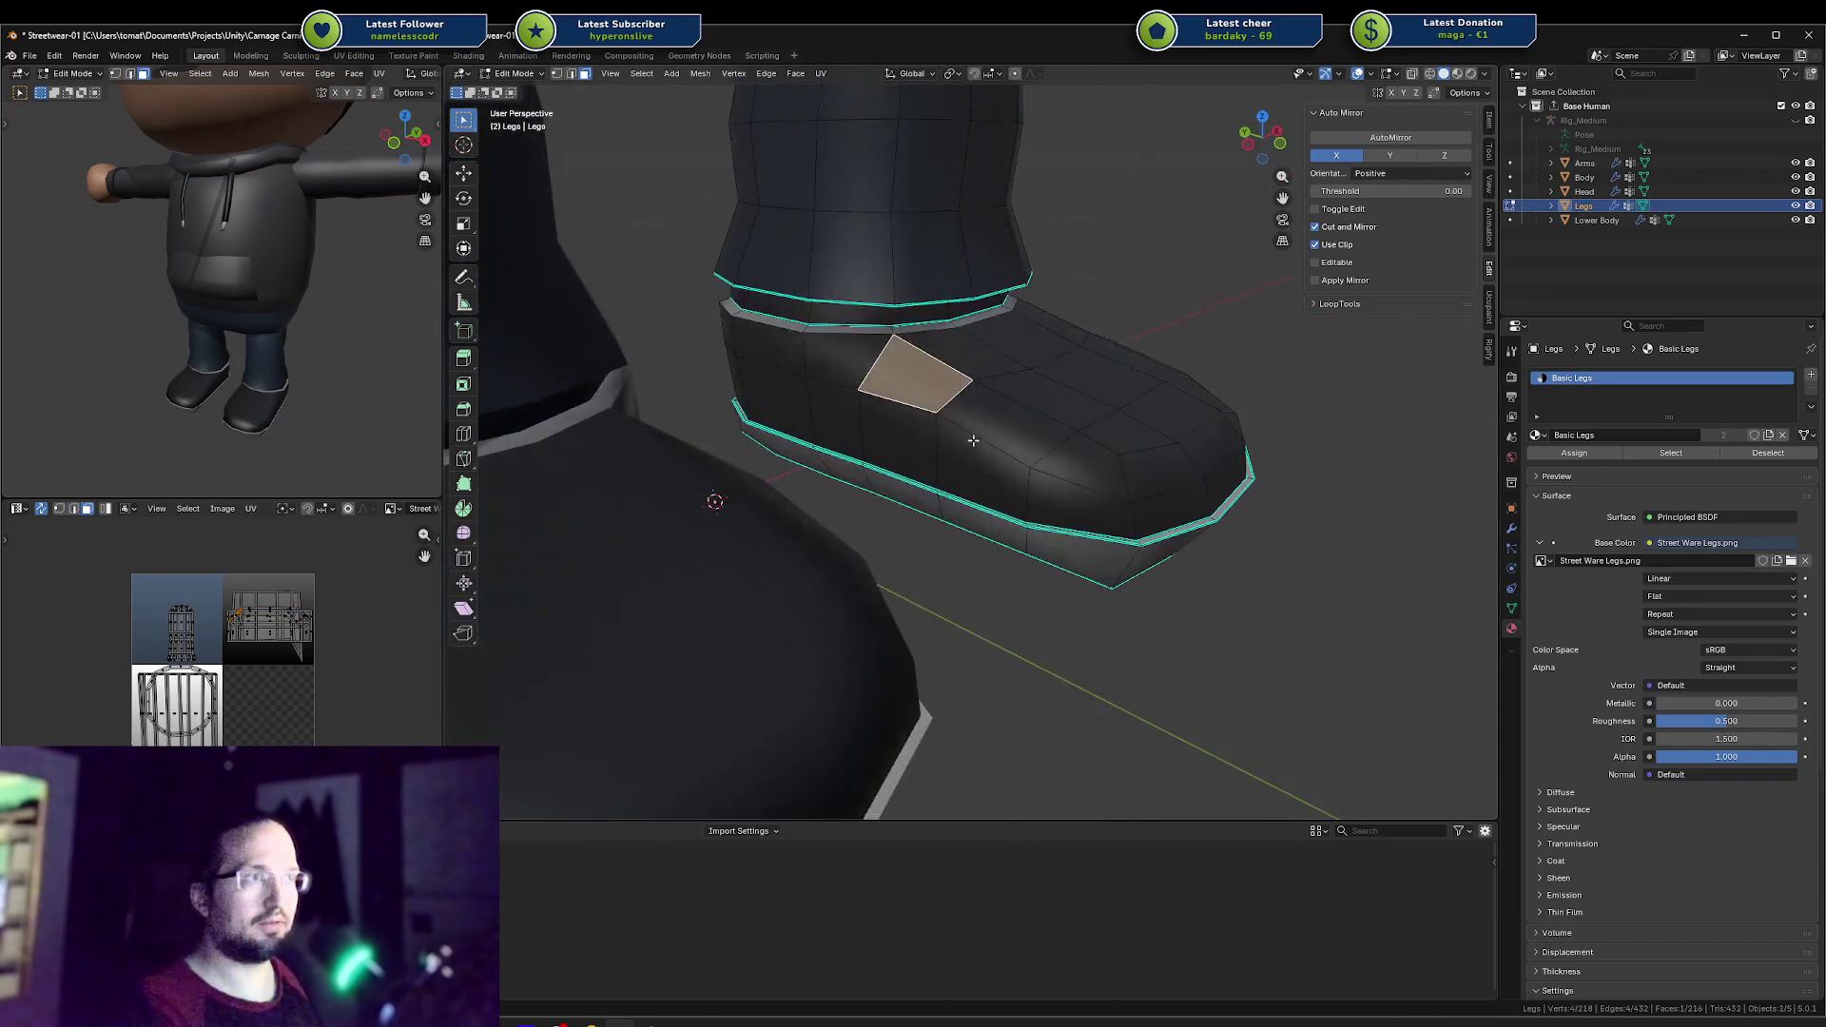
left_click(973, 523, "ctrl")
middle_click_drag(973, 523, 919, 447)
key("g")
key("y")
key("x")
left_click(971, 513)
Step: Nudge four more side faces slightly into place
left_click(921, 404)
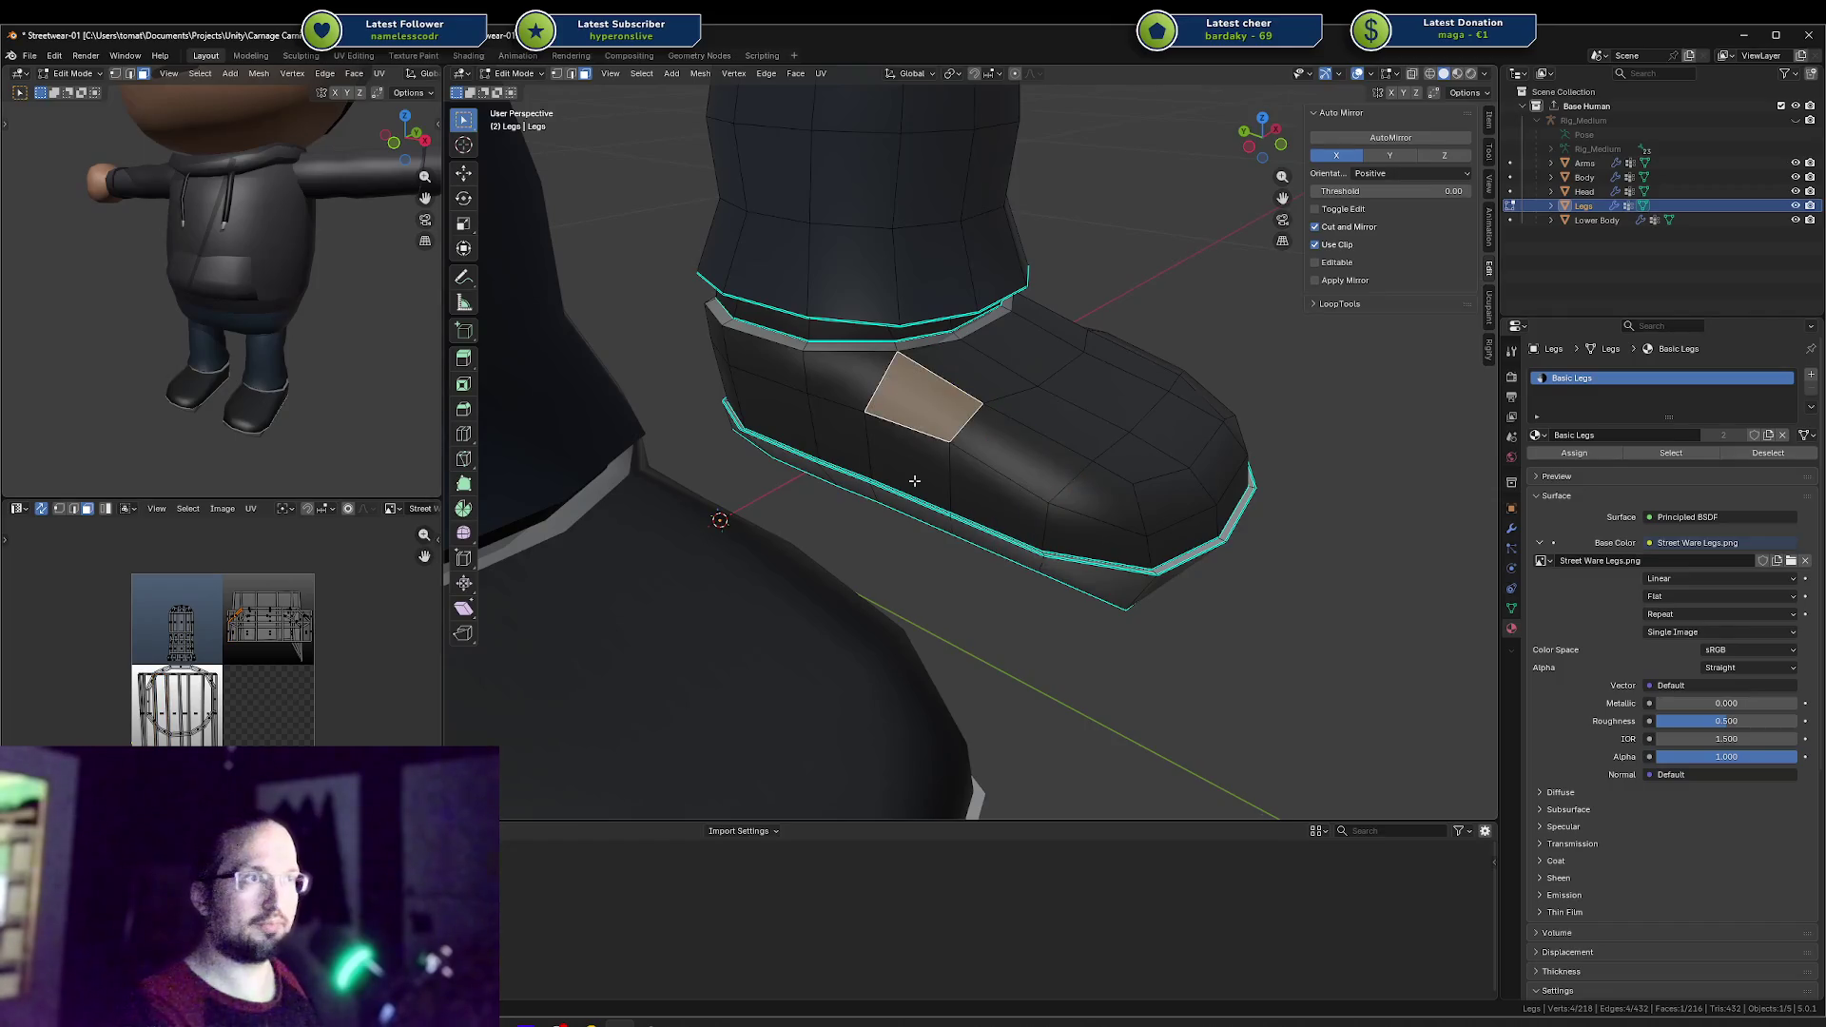
left_click(905, 508, "ctrl")
middle_click_drag(905, 508, 906, 512)
key("g")
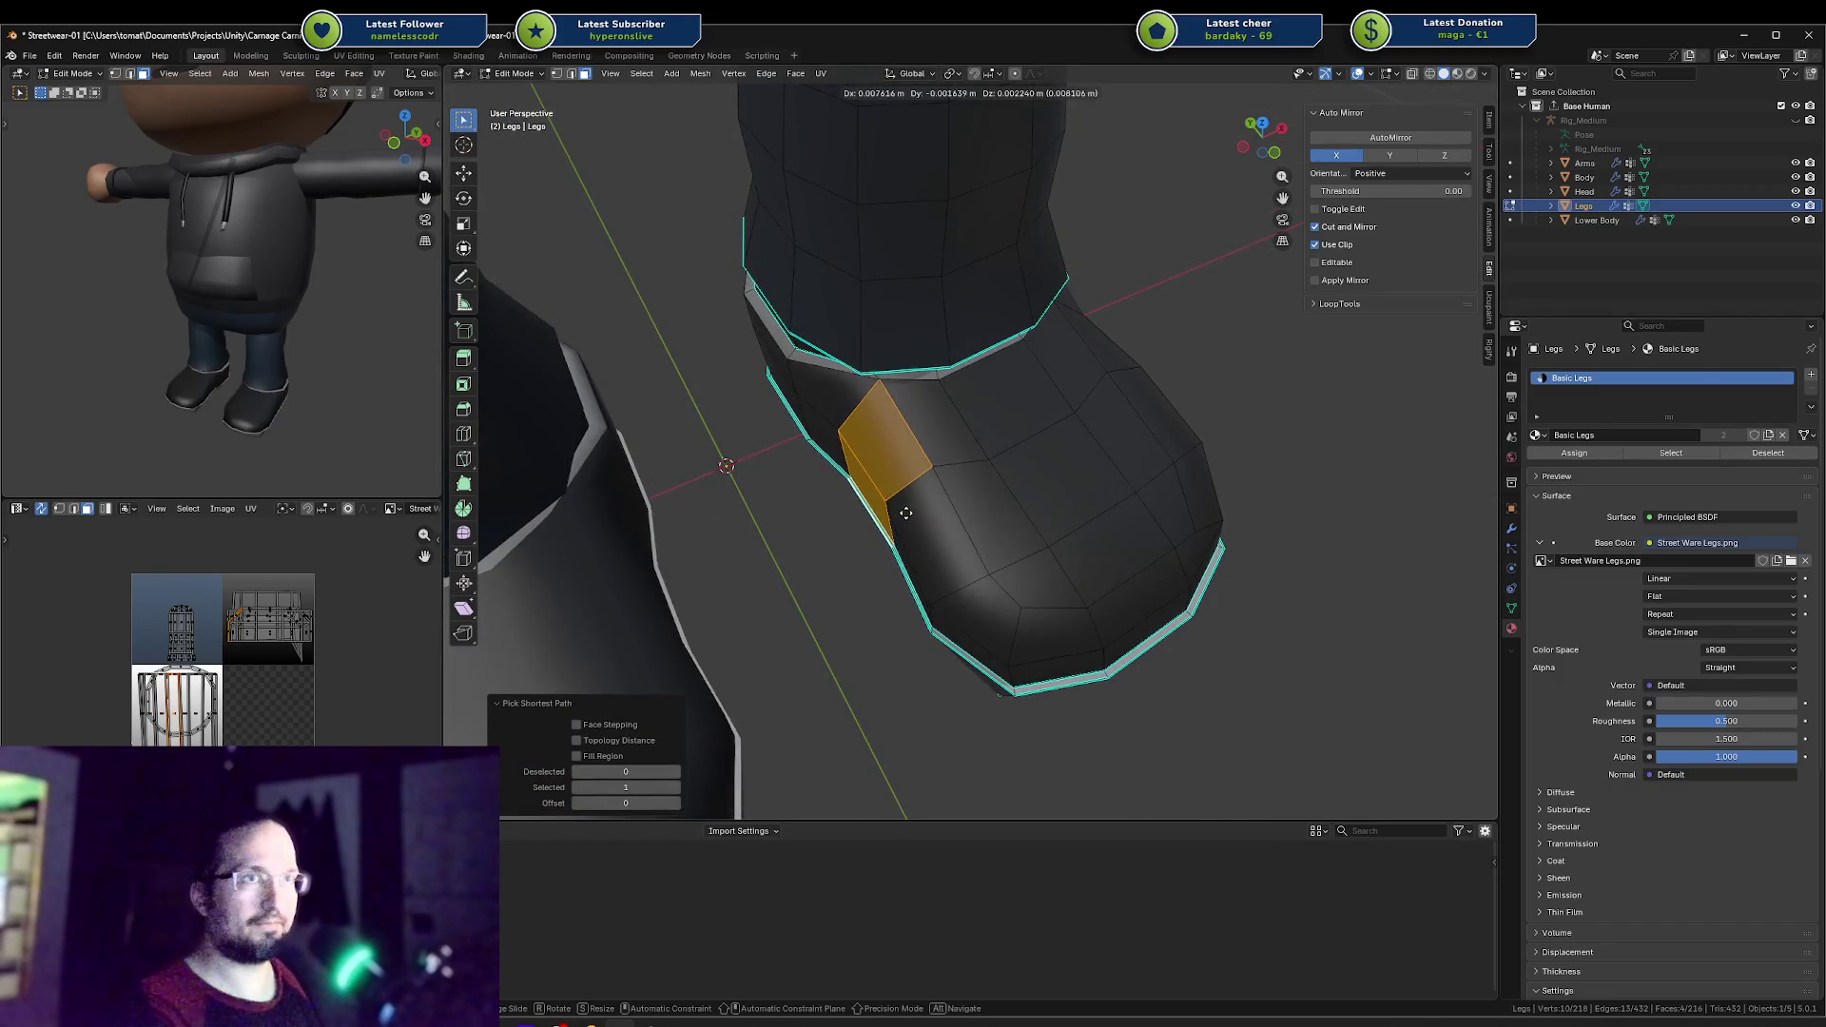
left_click(905, 513)
Step: Return to Object Mode and save Streetwear-01.blend
key("Tab")
key("ctrl+s")
mouse_move(346, 432)
middle_mouse_down()
mouse_move(236, 392)
mouse_move(375, 371)
mouse_move(334, 376)
mouse_move(202, 276)
mouse_move(161, 285)
mouse_move(165, 304)
middle_mouse_up()
scroll(236, 392, "down", 5)
scroll(375, 371, "up", 4)
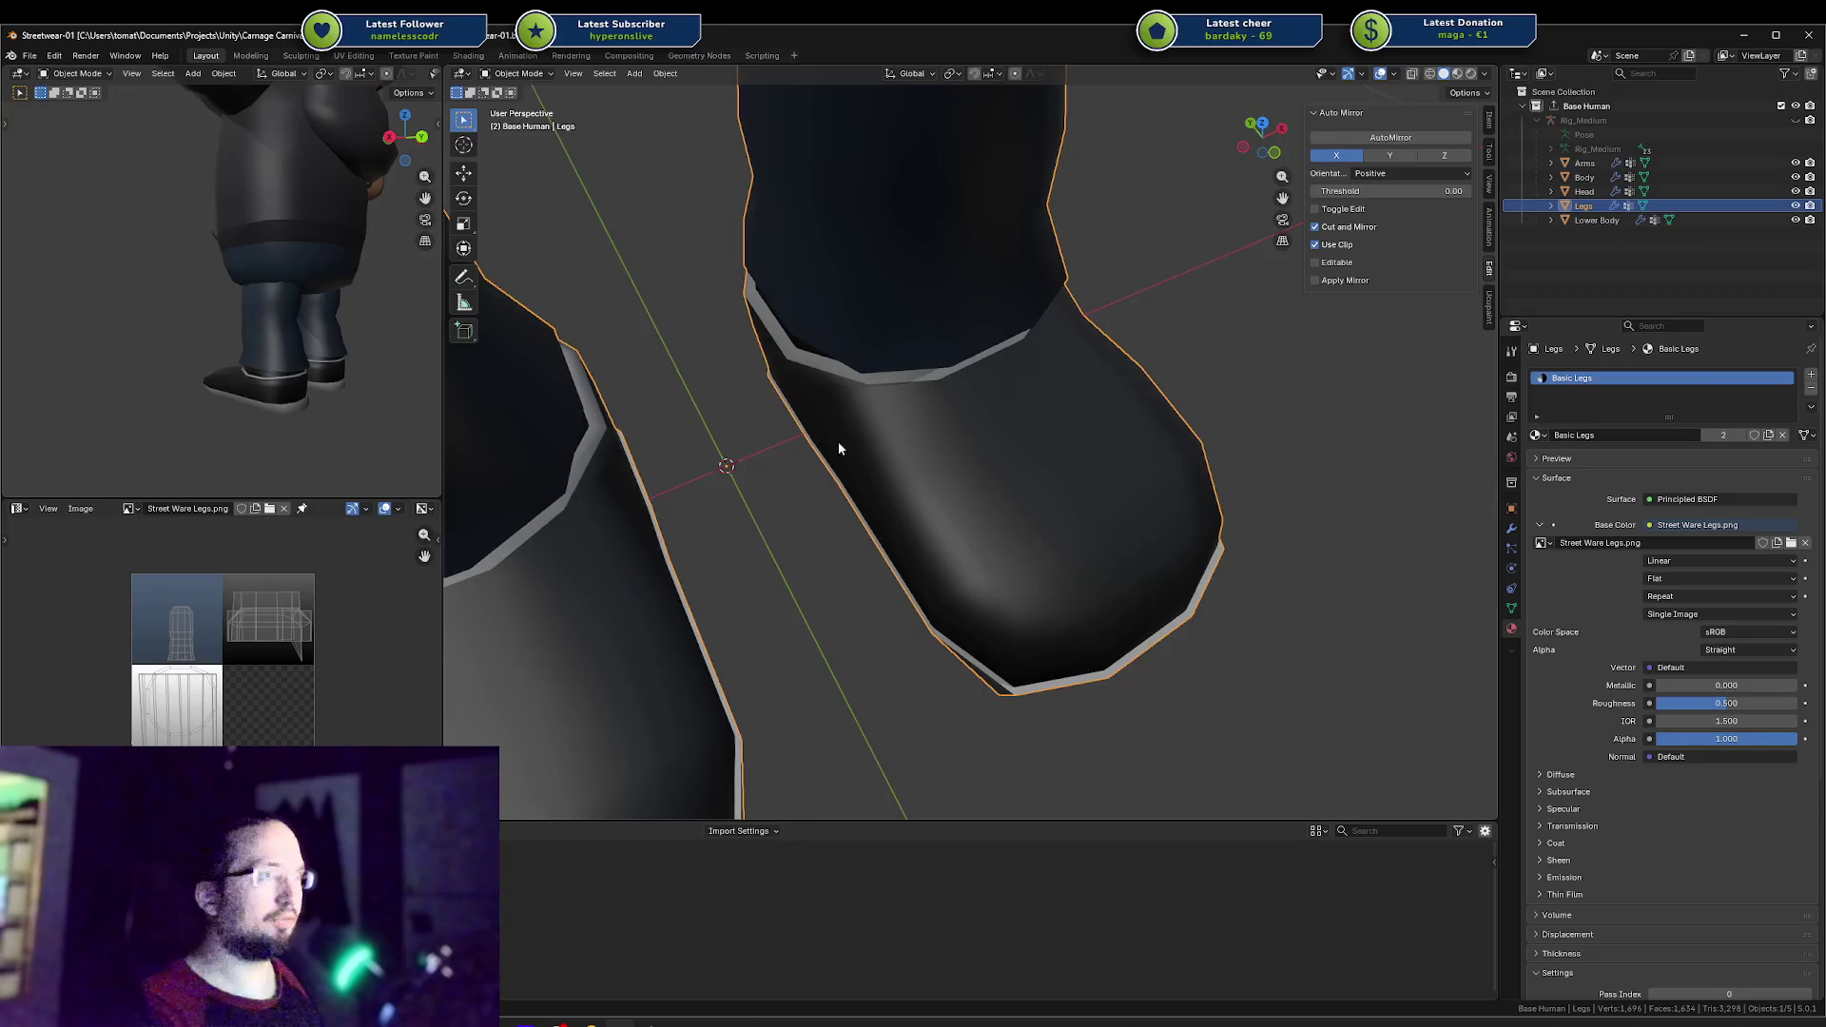
Step: Widen the band of faces above the boot with two horizontal scales excluding Z
mouse_move(837, 441)
middle_mouse_down()
mouse_move(978, 387)
mouse_move(937, 371)
mouse_move(941, 290)
middle_mouse_up()
key("Tab")
left_click(934, 292, "alt")
key("s")
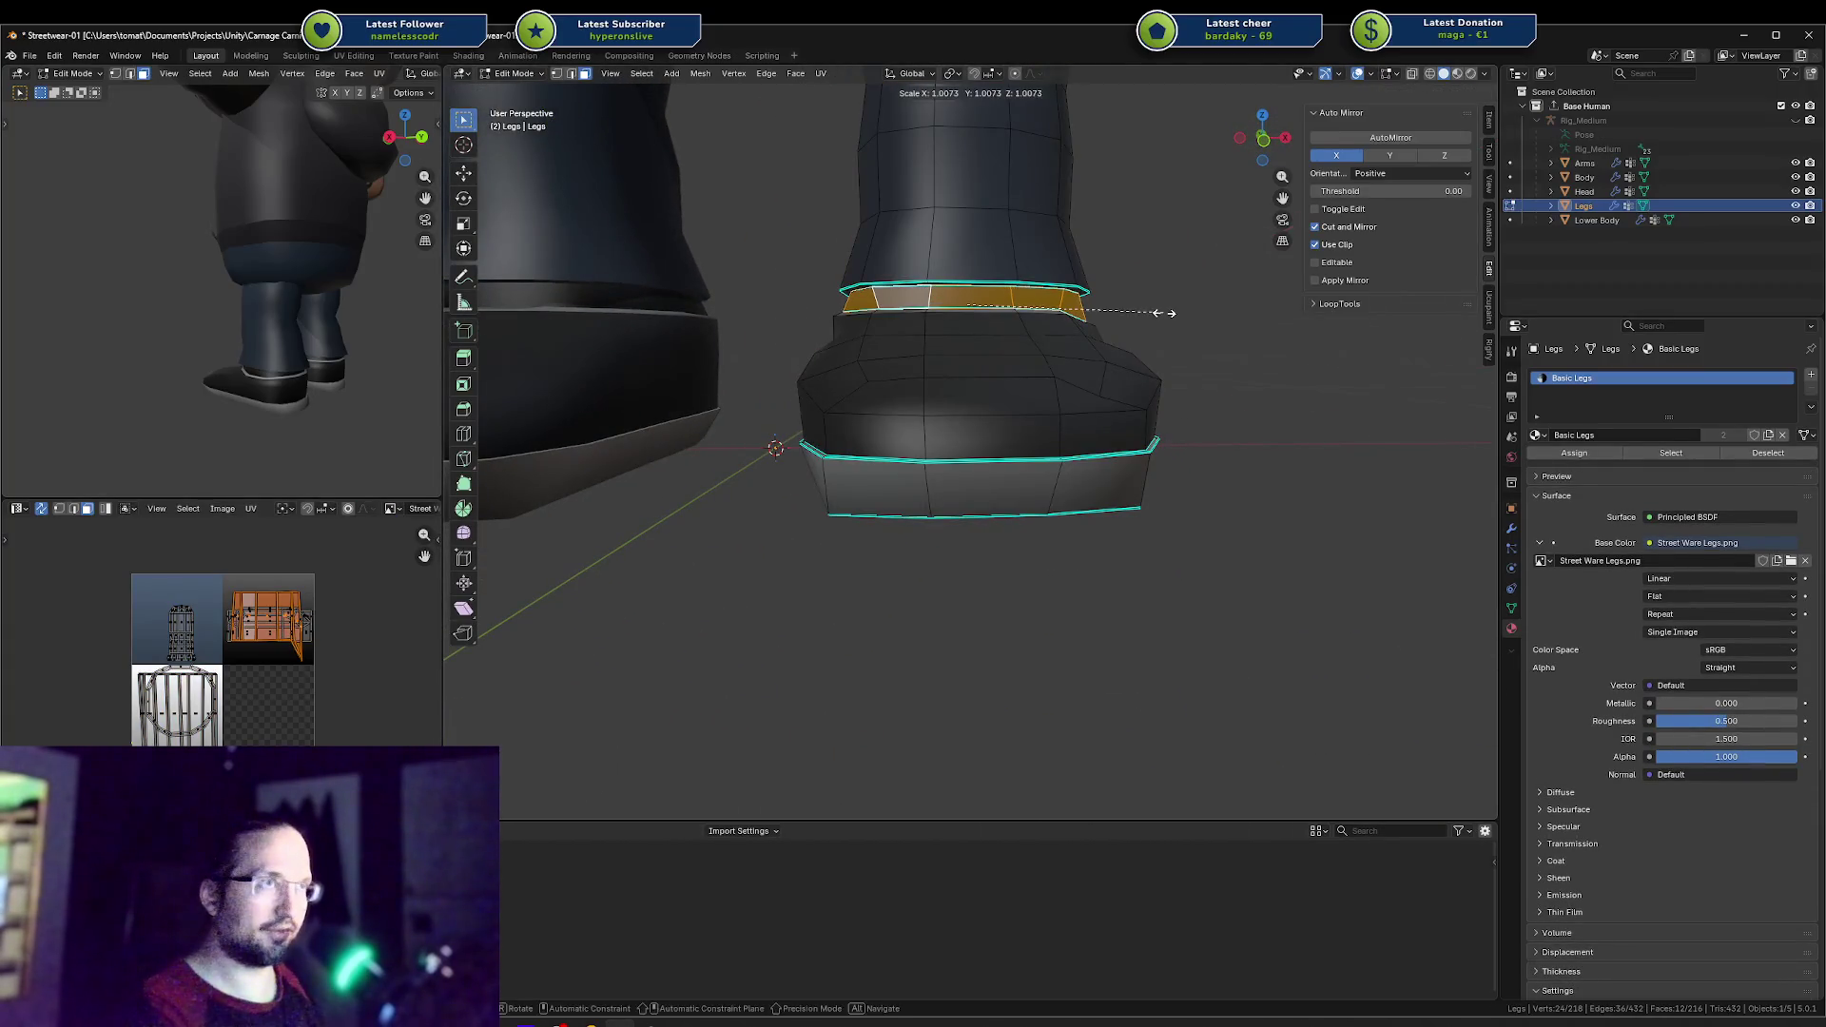
key("shift+z")
left_click(1111, 323)
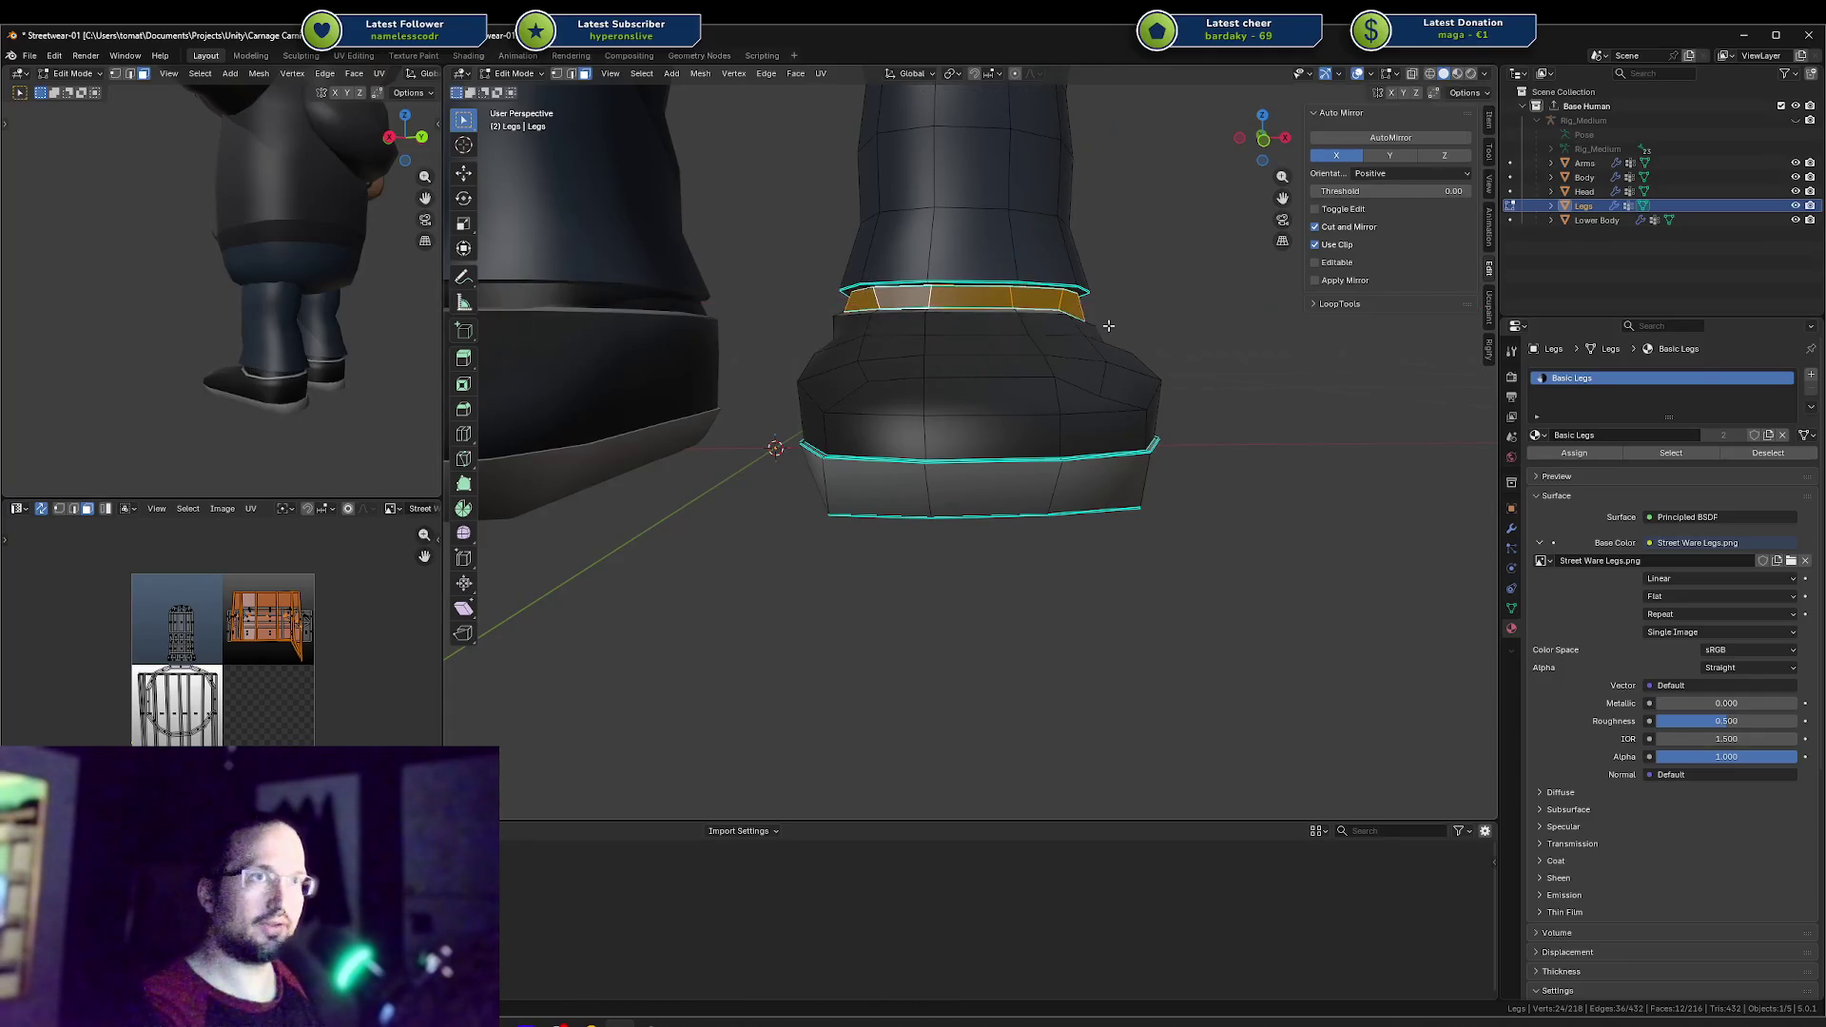
middle_click_drag(214, 368, 253, 334)
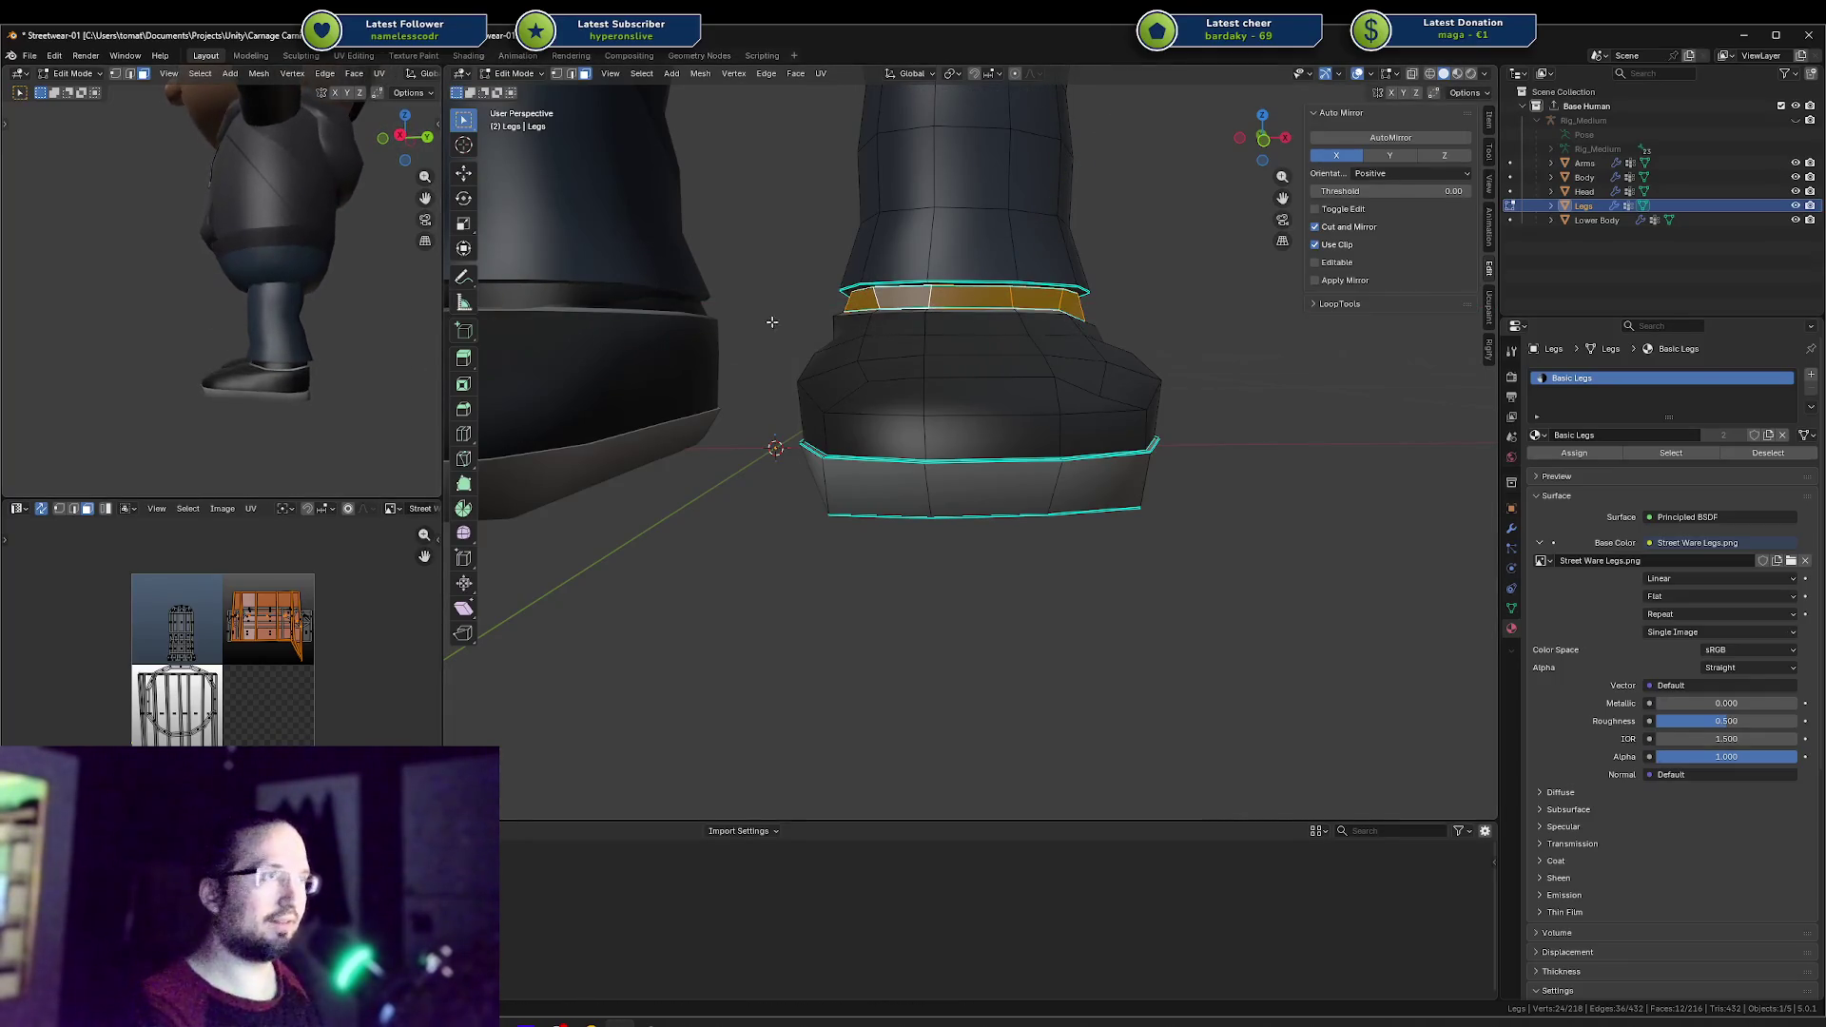
middle_click_drag(1364, 352, 1253, 353)
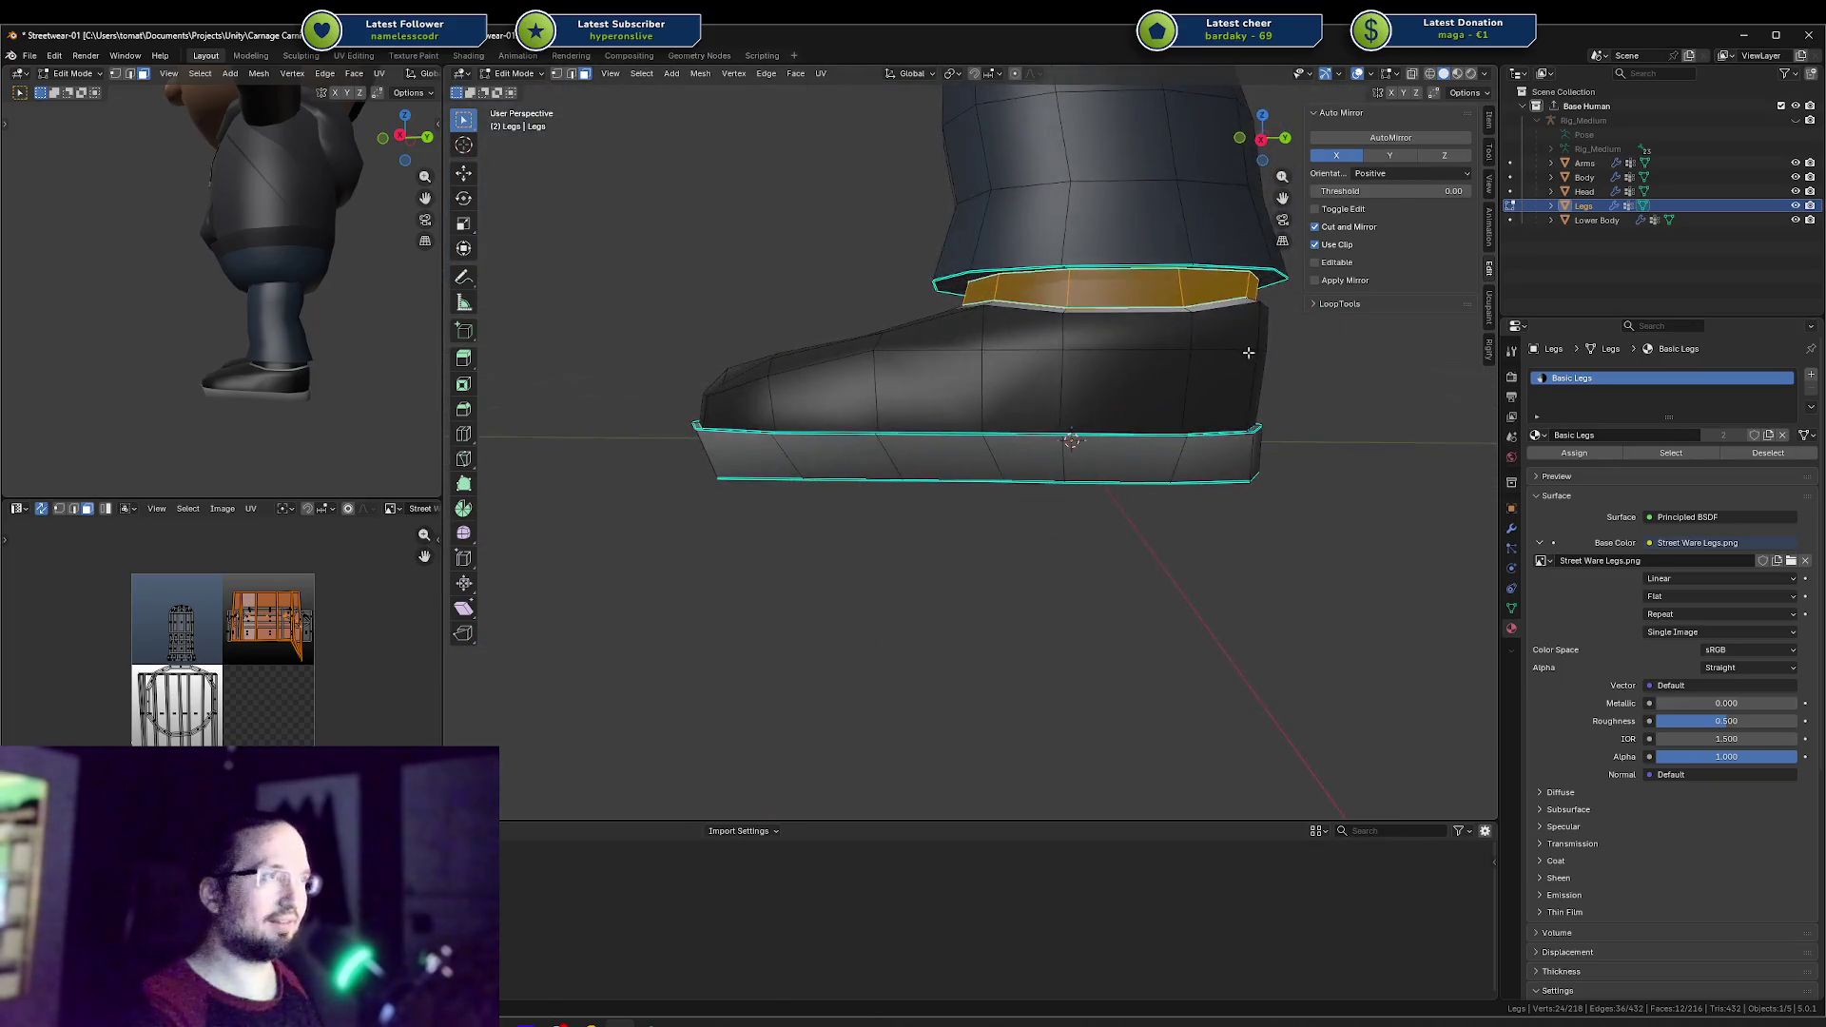
key("s")
key("shift+z")
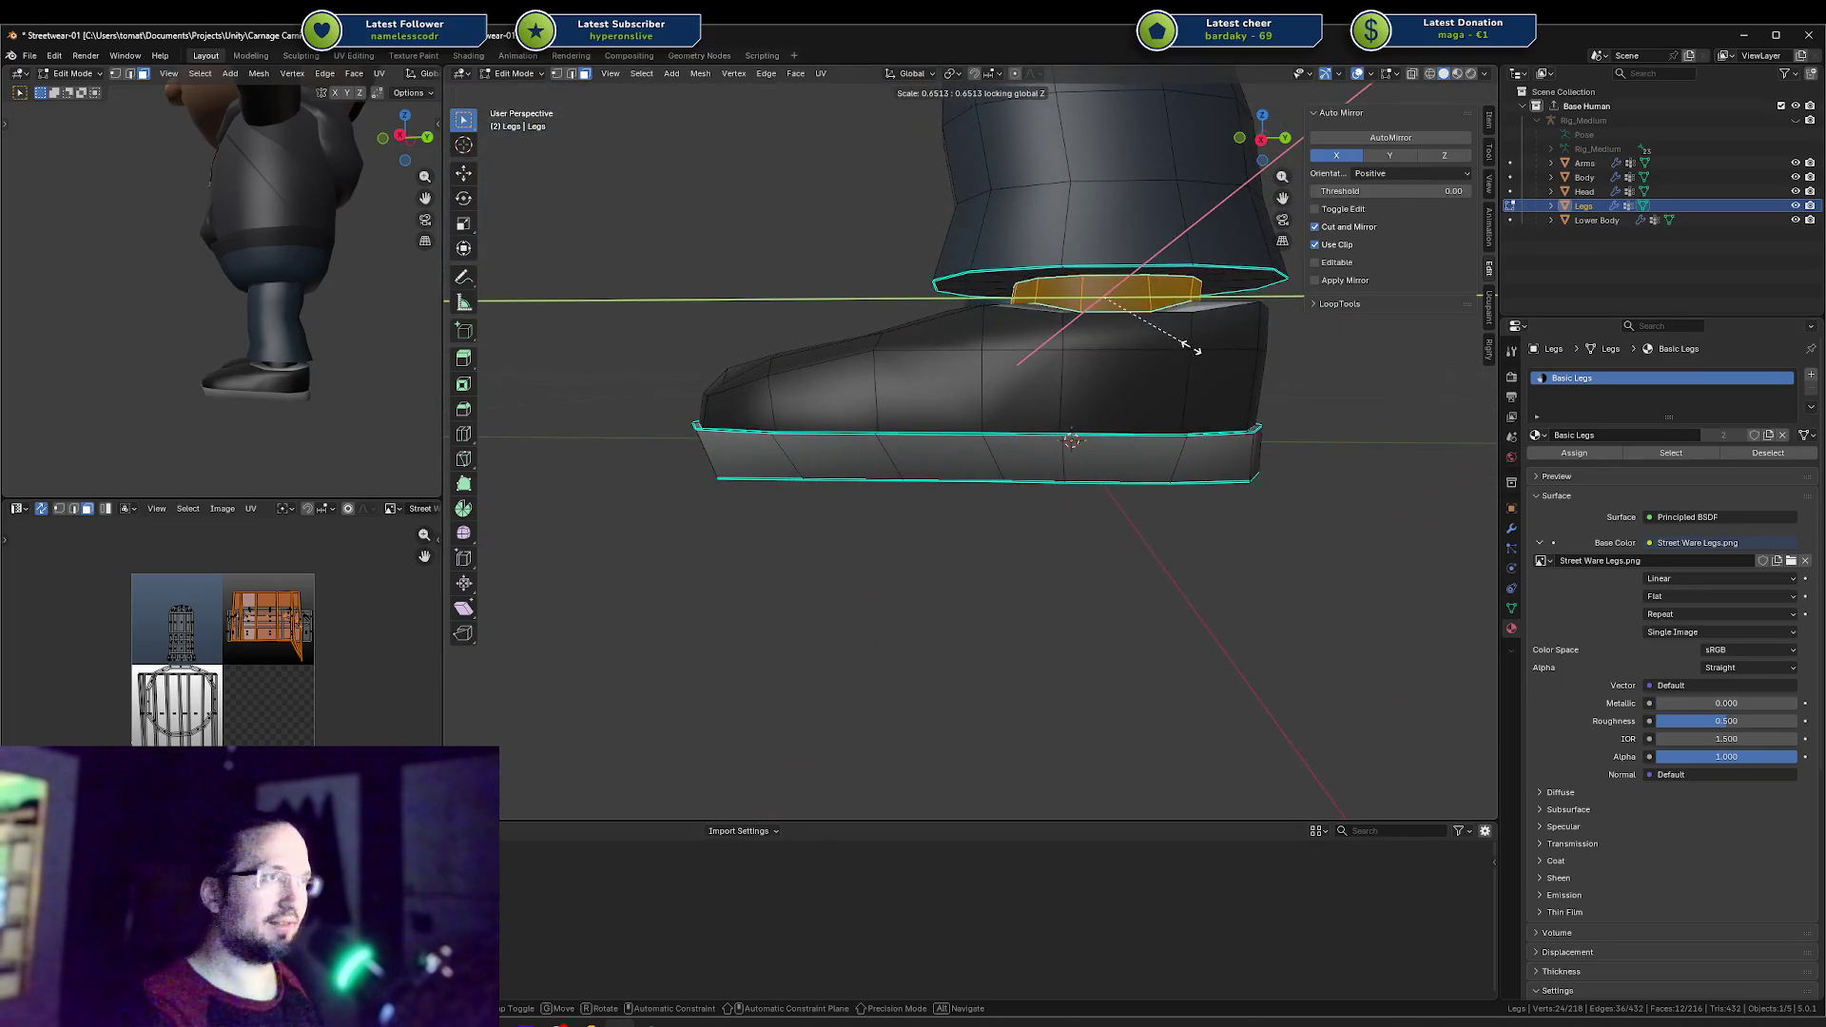
left_click(1196, 350)
middle_click_drag(1190, 346, 1179, 340)
Step: Shrink the ankle ring to 0.72 in X and Y, then clear the selection
key("a")
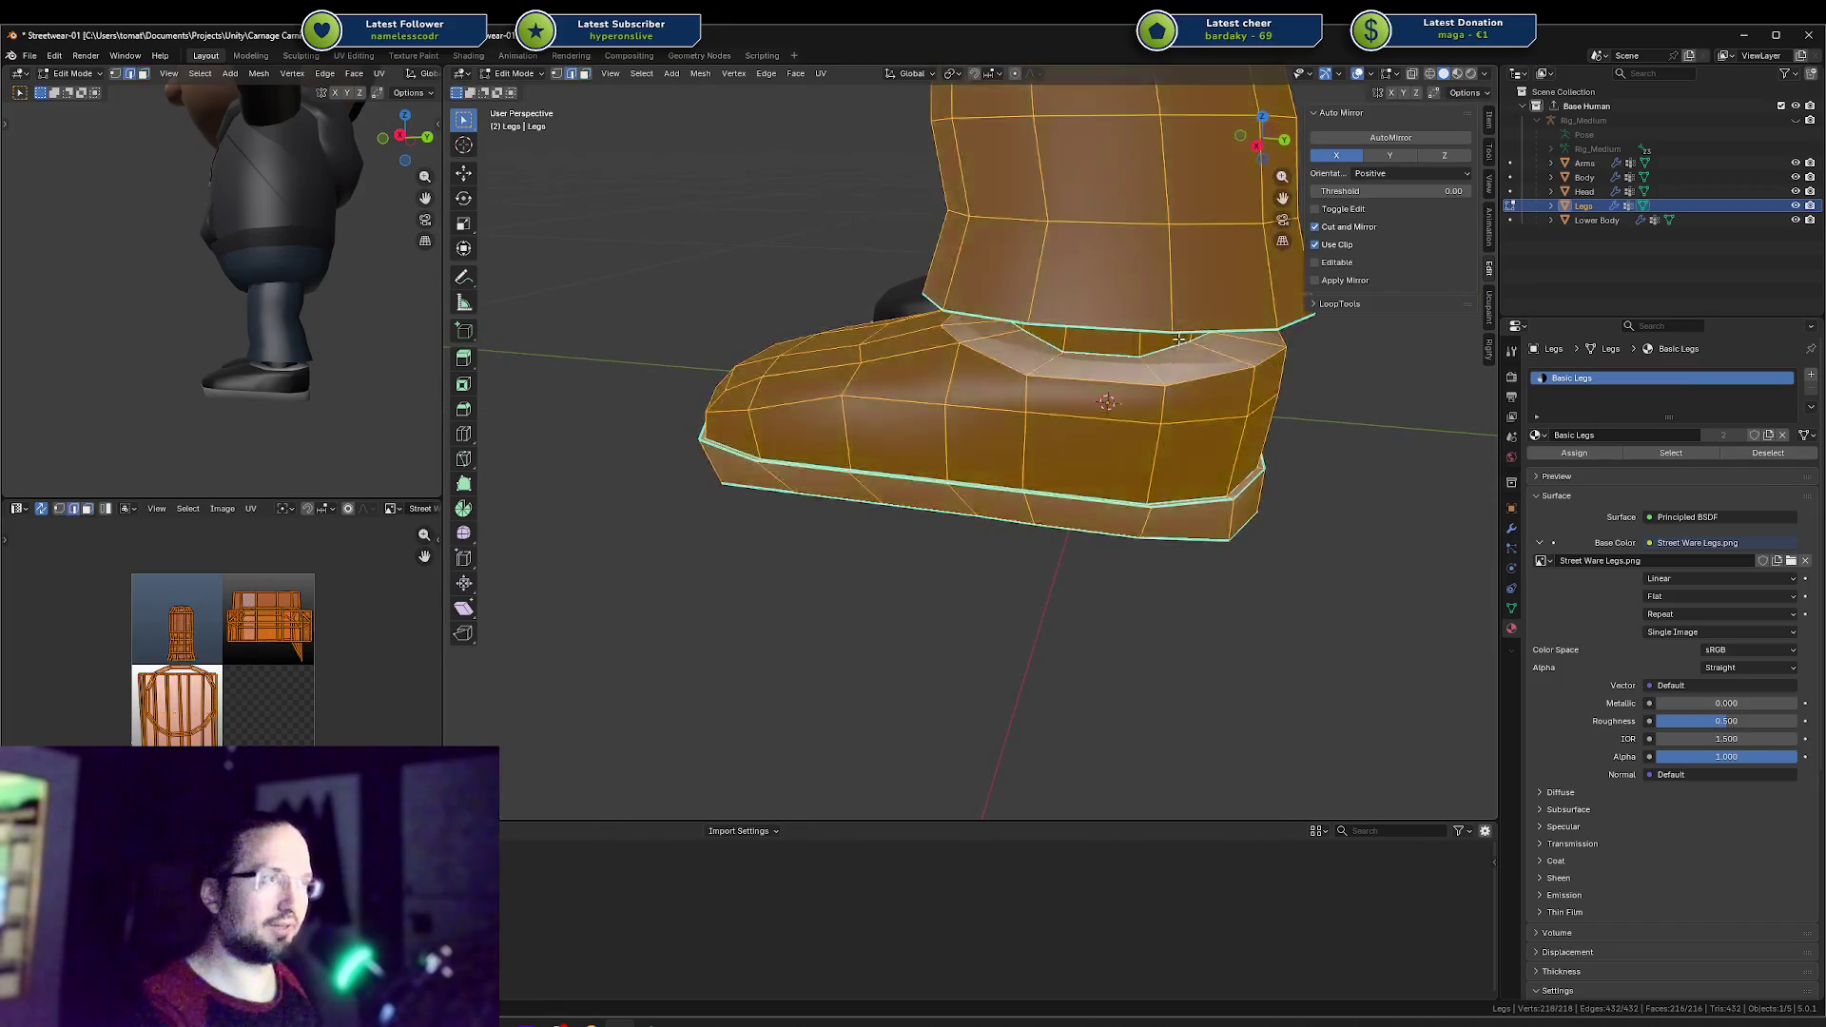
key("alt+a")
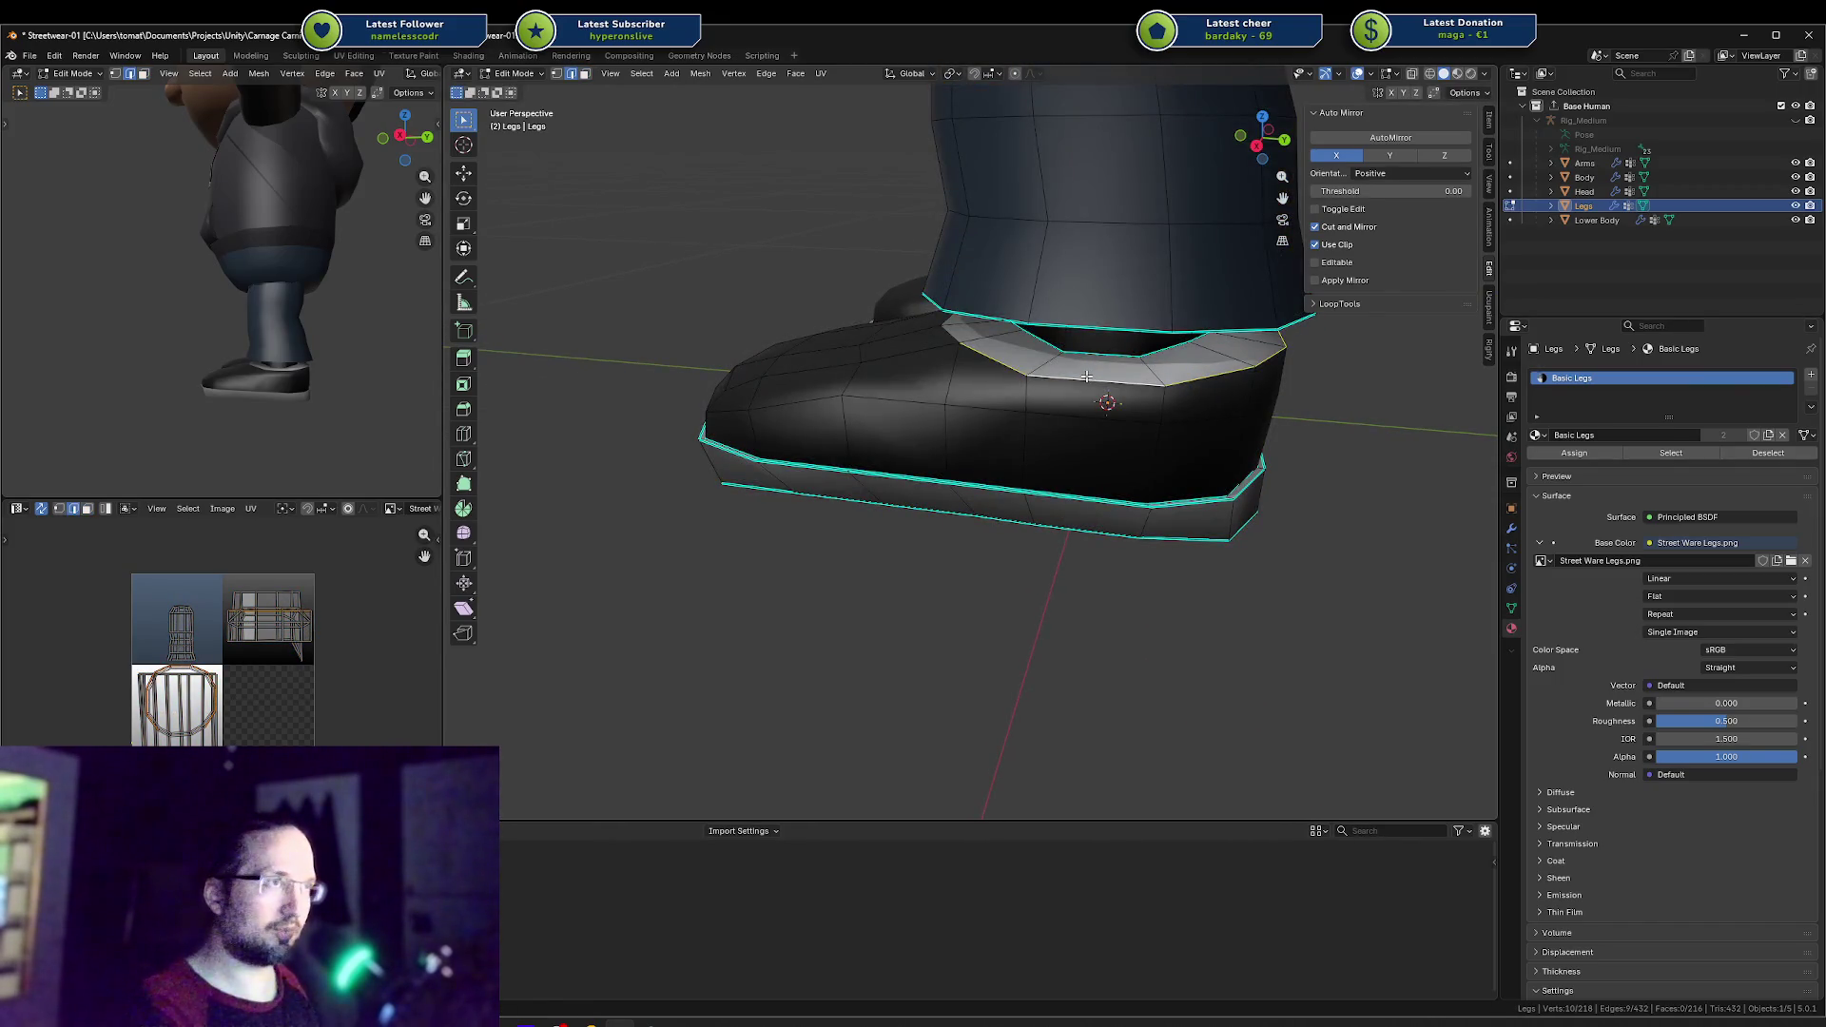
mouse_move(1086, 377)
middle_mouse_down()
mouse_move(1033, 348)
mouse_move(1236, 337)
middle_mouse_up()
key("s")
key("shift+z")
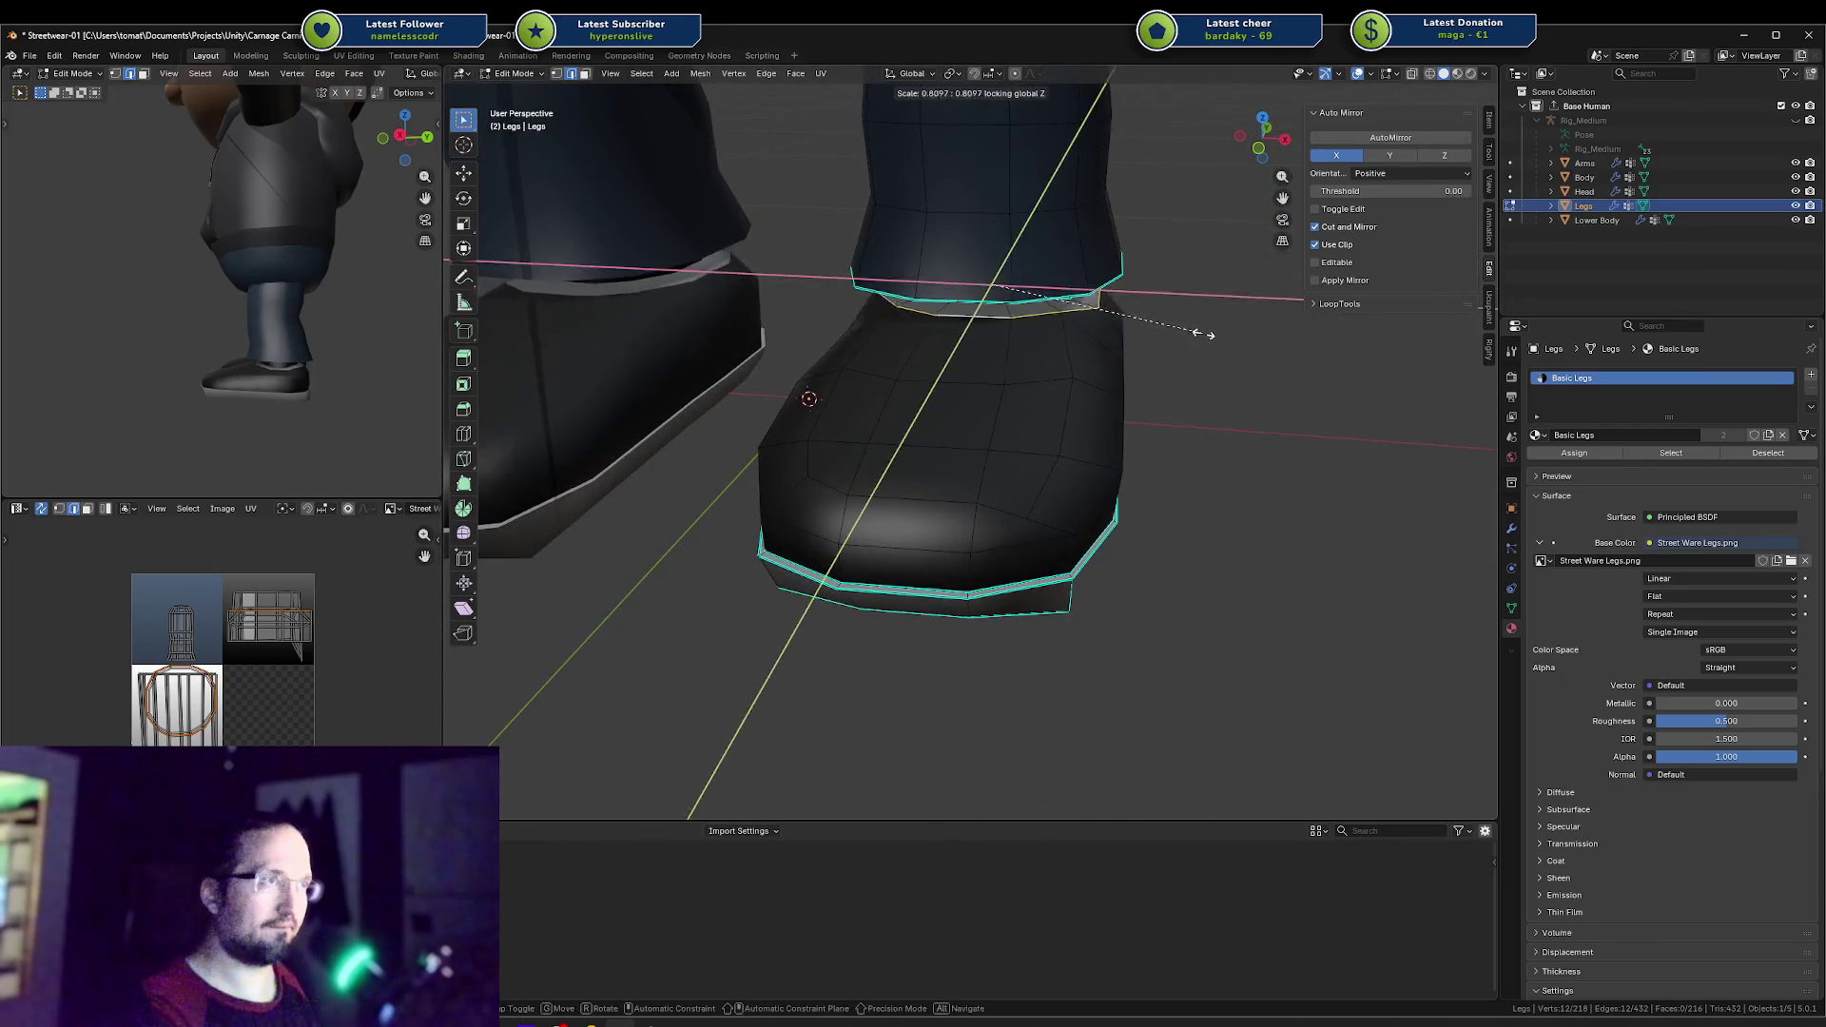
left_click(1198, 334)
mouse_move(1199, 334)
middle_mouse_down()
mouse_move(858, 301)
mouse_move(937, 362)
mouse_move(770, 392)
mouse_move(884, 466)
middle_mouse_up()
key("alt+a")
Step: Circle-select the lower side faces of the boot
key("c")
left_click_drag(760, 496, 1152, 469)
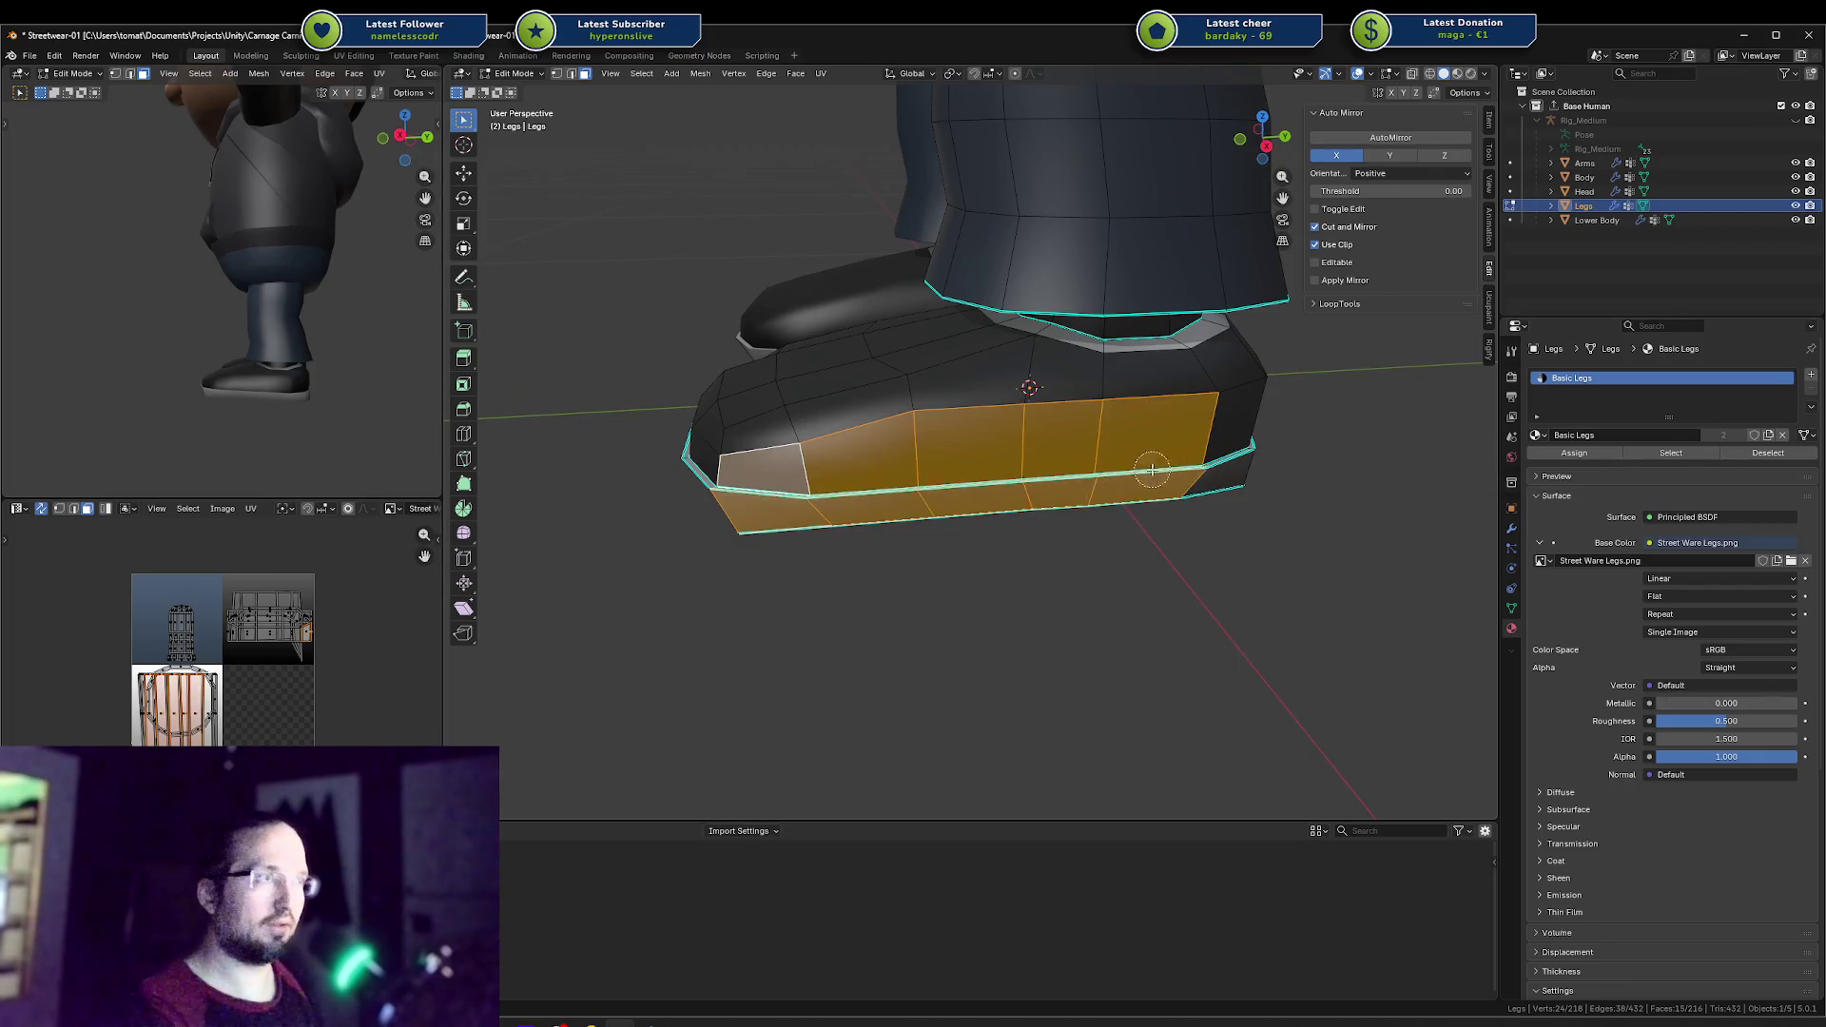
right_click(1199, 462)
mouse_move(1199, 462)
middle_mouse_down()
mouse_move(1027, 459)
mouse_move(1044, 428)
middle_mouse_up()
key("g")
key("x")
right_click(1027, 459)
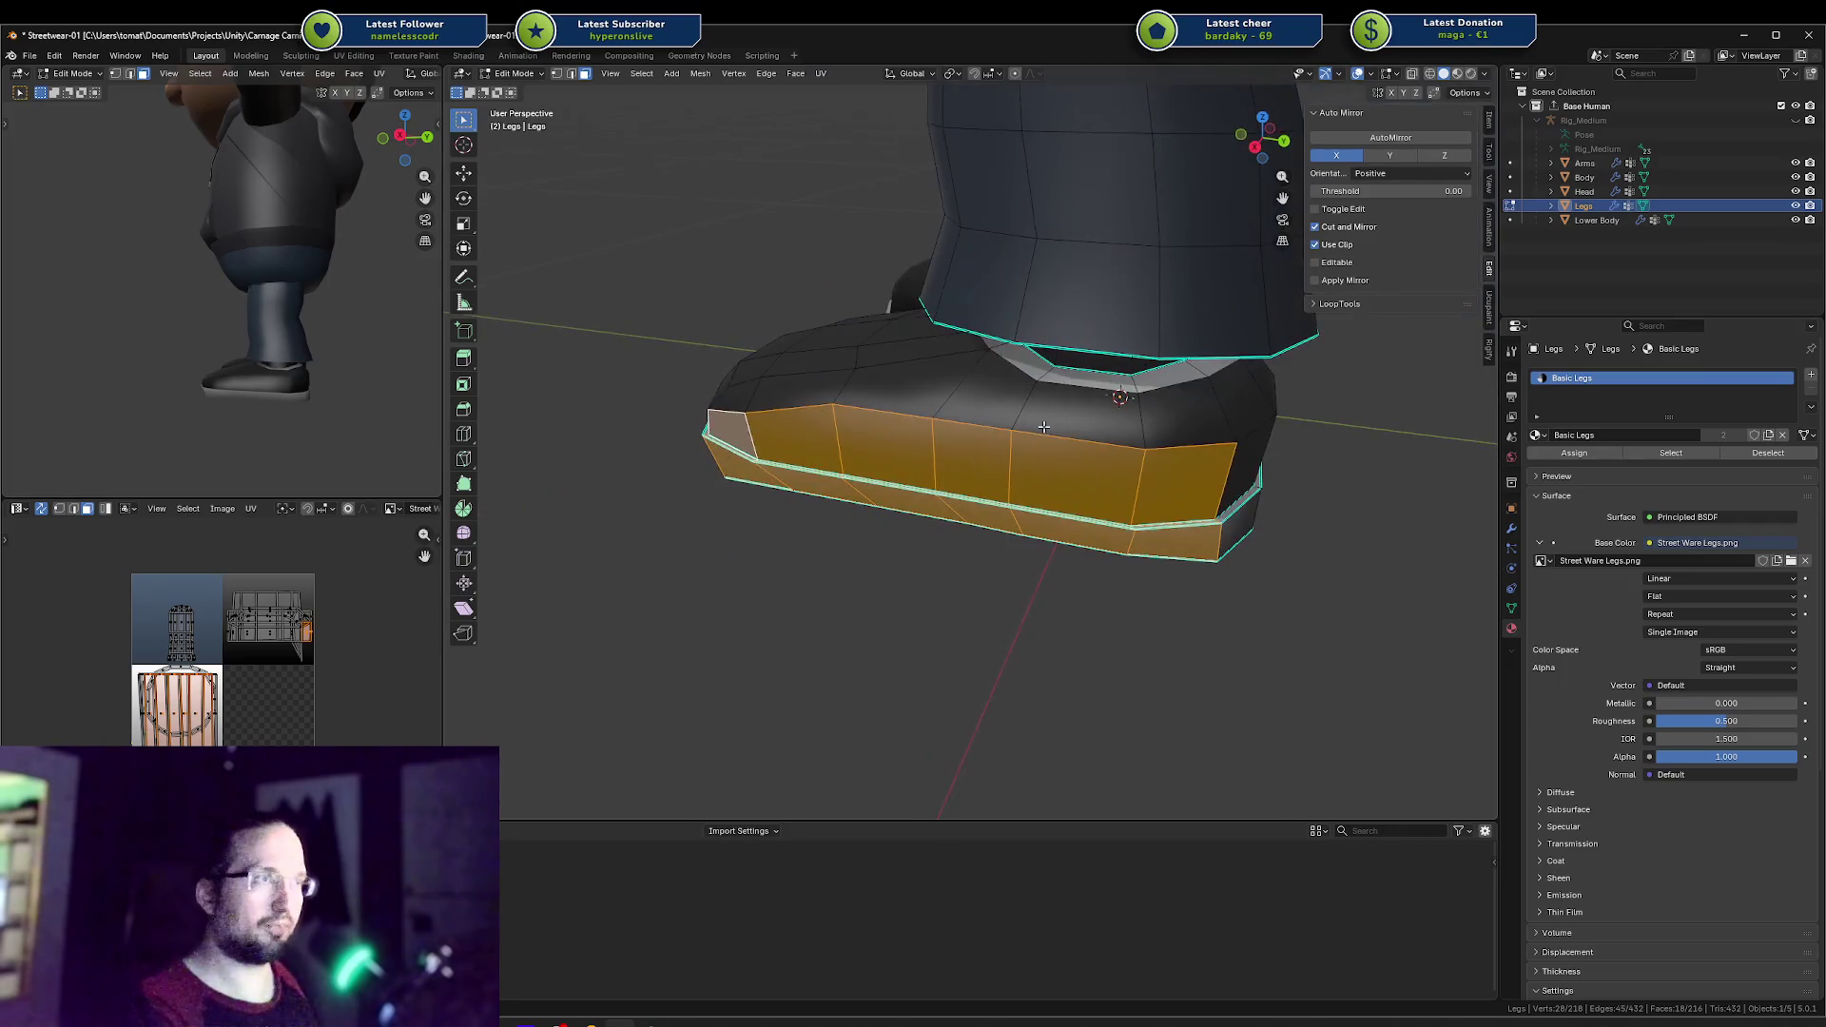
Step: Add the upper boot faces to the panel selection and shift them sideways along X
left_click(1182, 421, "shift")
left_click_drag(1142, 435, 839, 421)
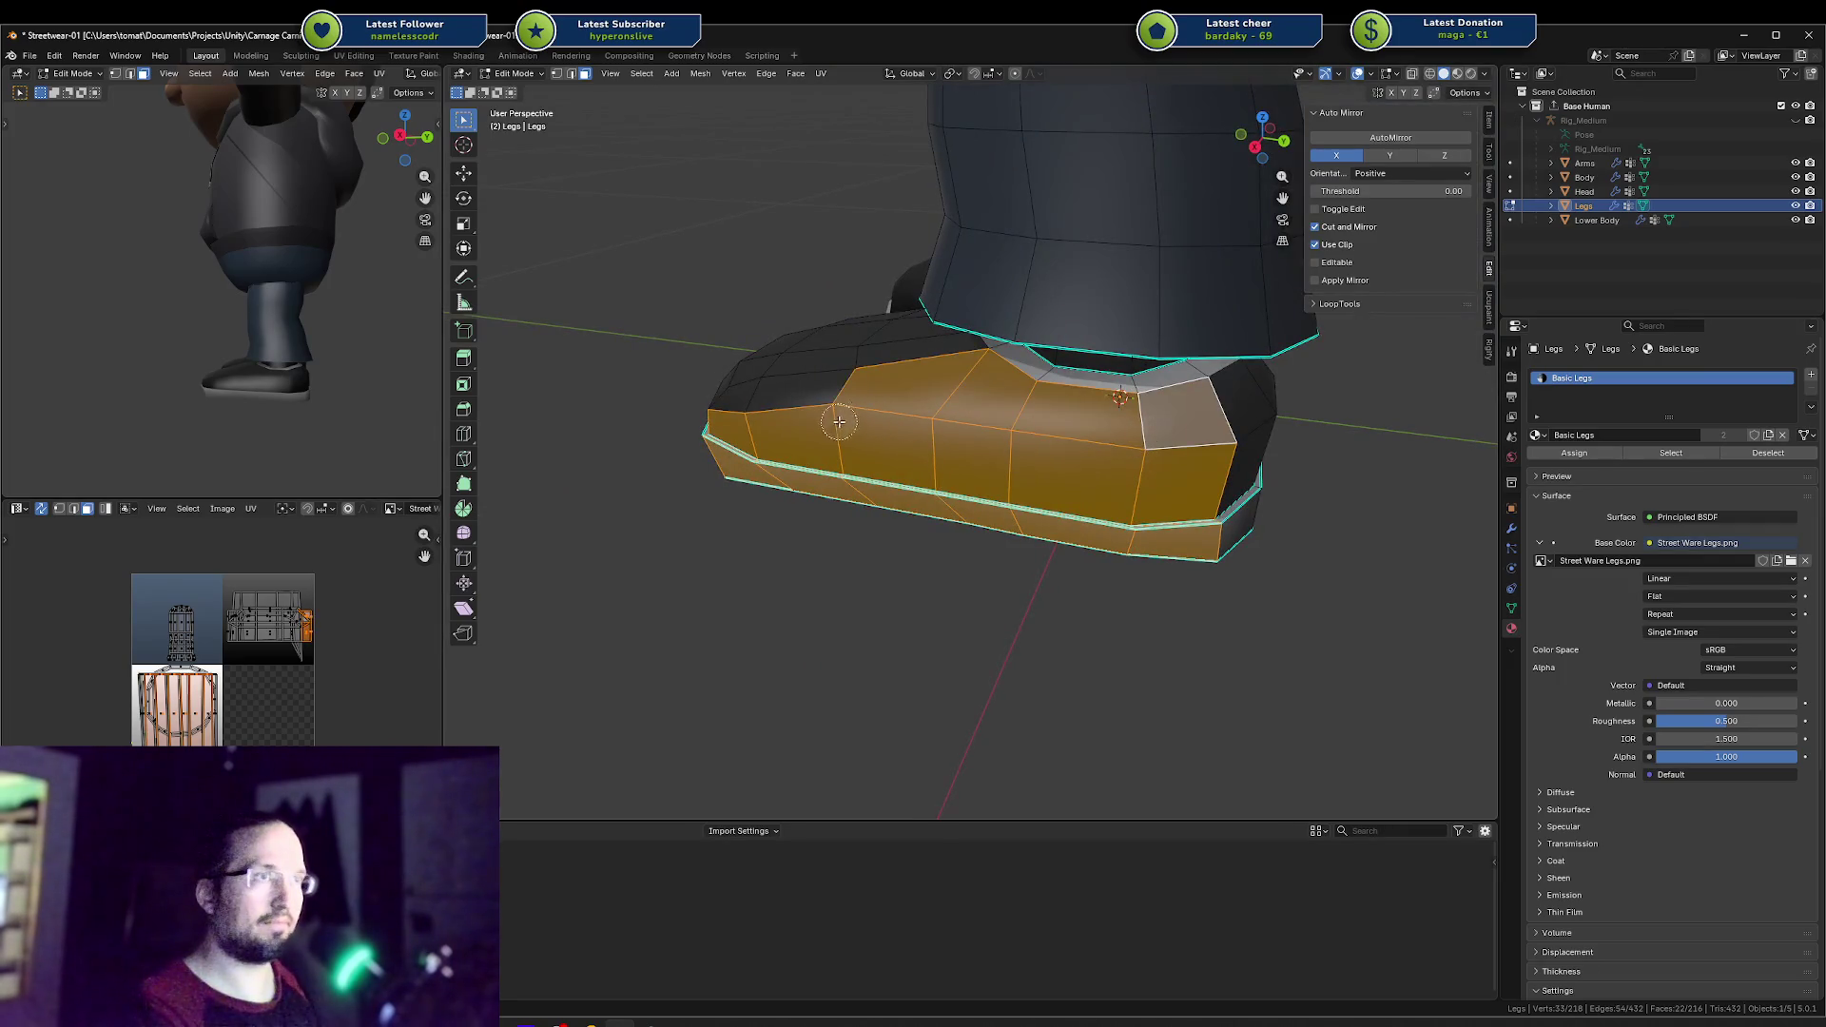
left_click(761, 421)
middle_click_drag(762, 421, 1217, 433)
key("g")
key("y")
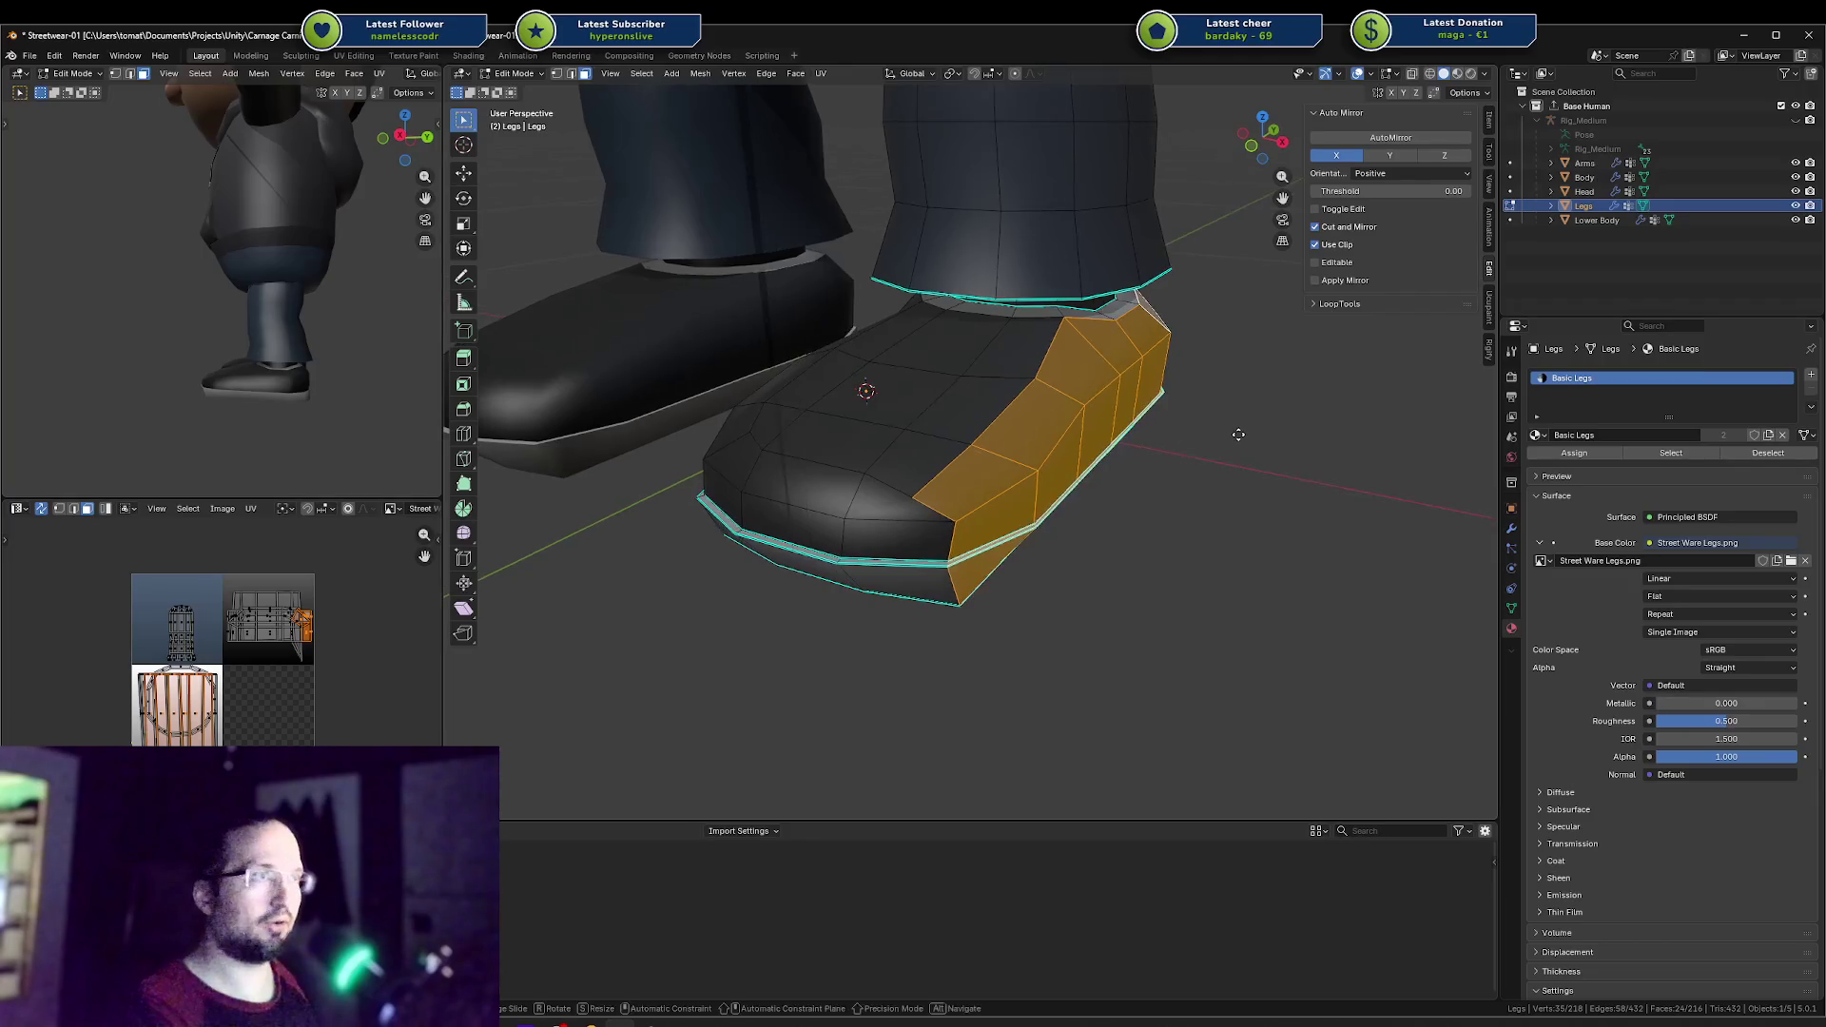
key("x")
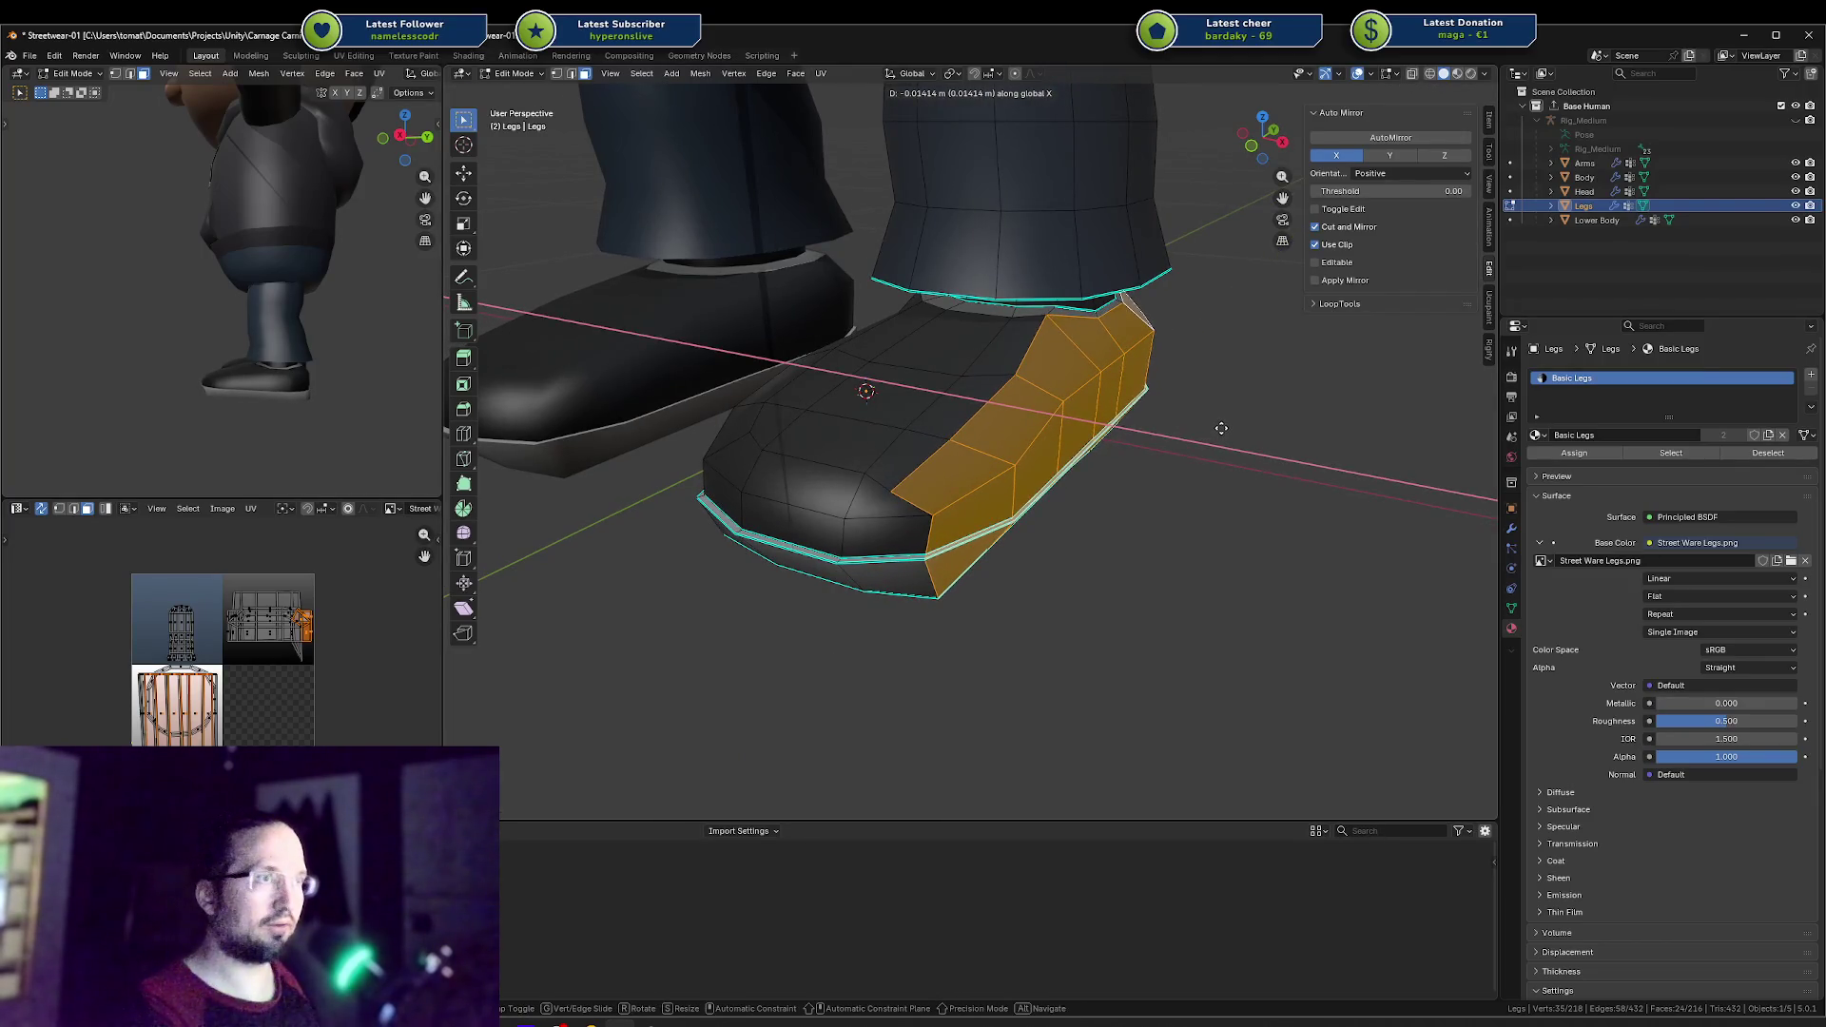
left_click(1221, 429)
Step: Slide a vertex on the toe panel edge along its edge, then deselect it
key("1")
left_click(894, 489)
key("shift+v")
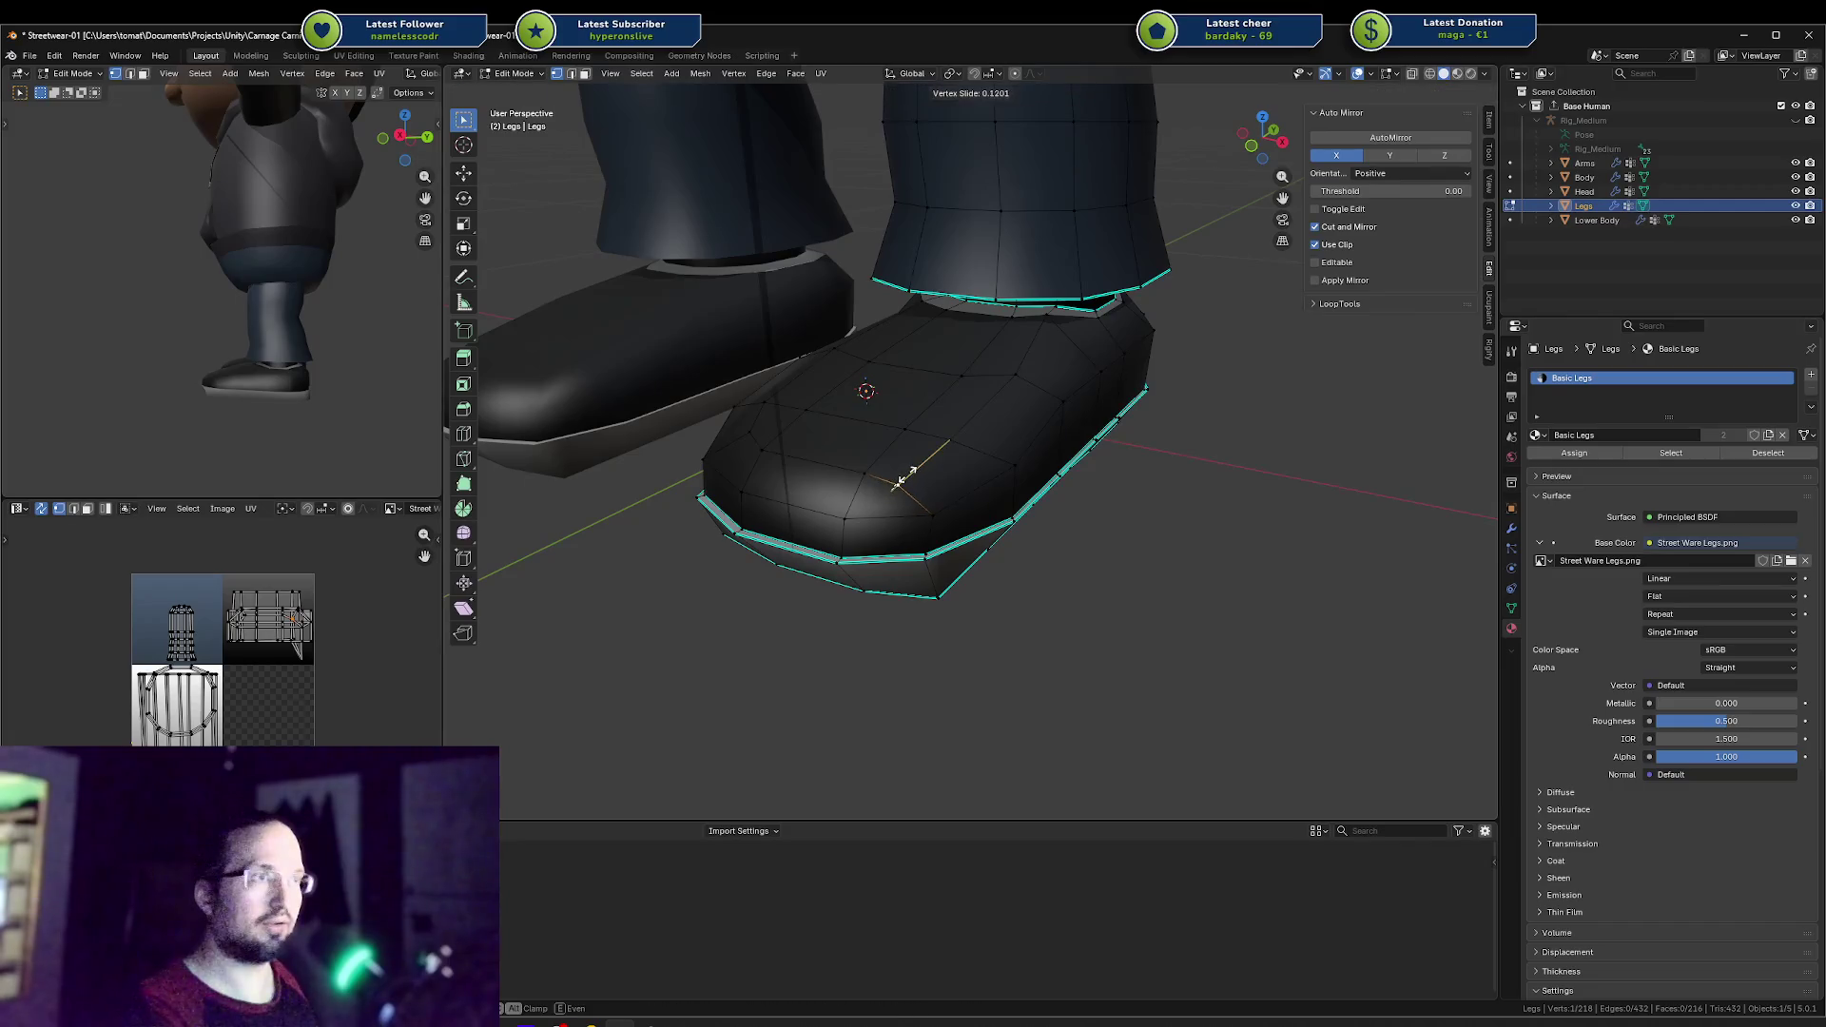
left_click(904, 480)
scroll(289, 371, "down", 2)
middle_click_drag(289, 371, 361, 380)
scroll(286, 361, "up", 2)
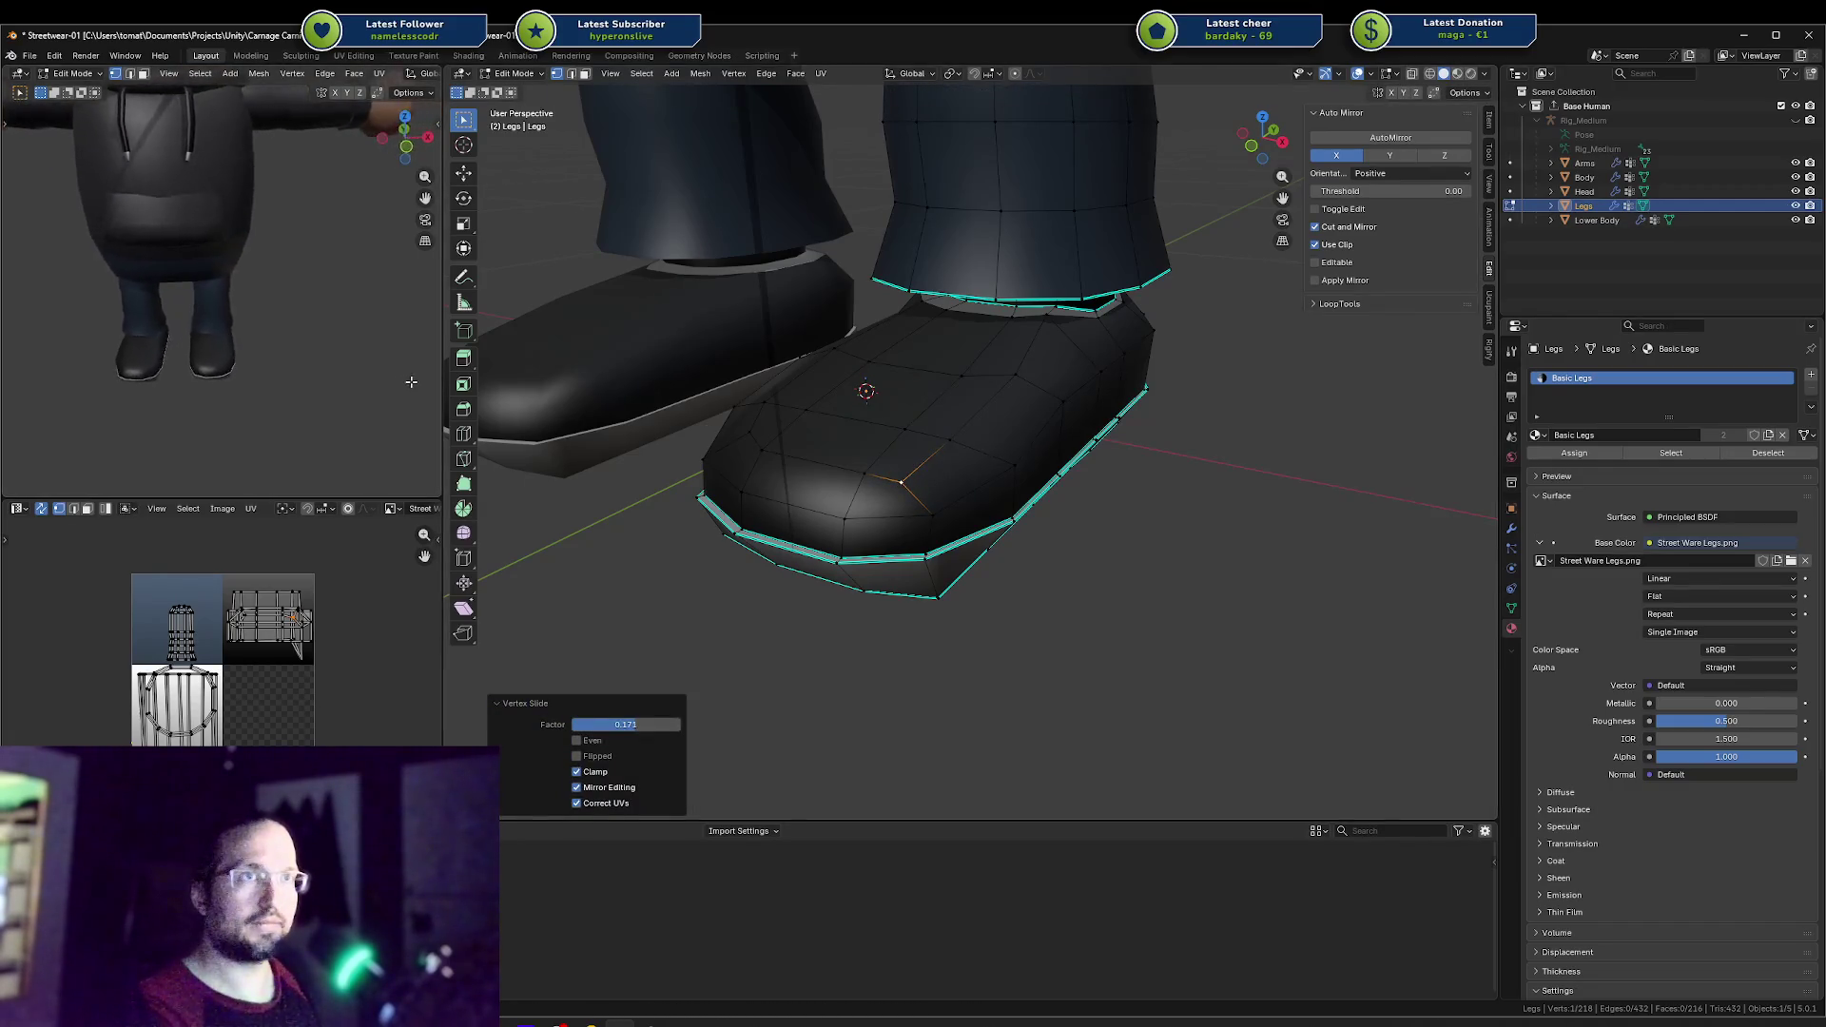
mouse_move(856, 381)
middle_mouse_down()
mouse_move(948, 372)
mouse_move(814, 391)
middle_mouse_up()
left_click(815, 392)
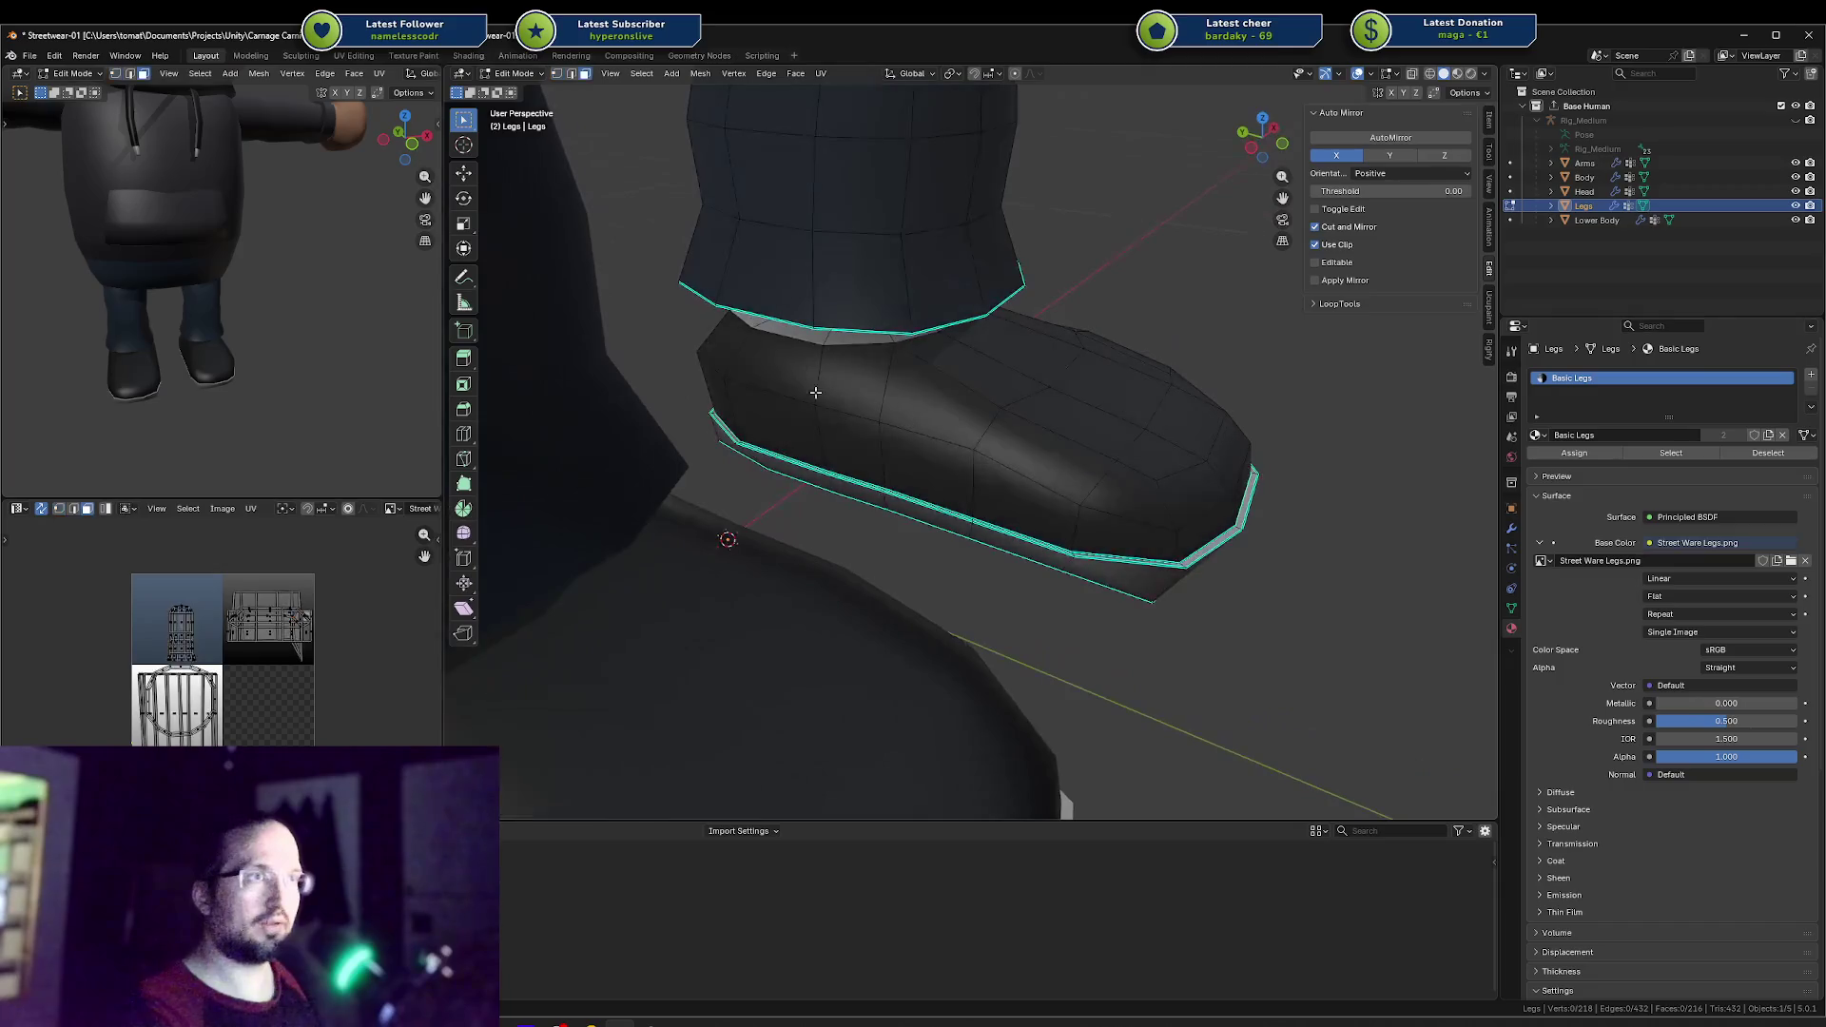
Step: Select the heel face loop along the sole and push it outward along X
left_click(731, 415, "alt")
left_click_drag(832, 461, 1086, 513)
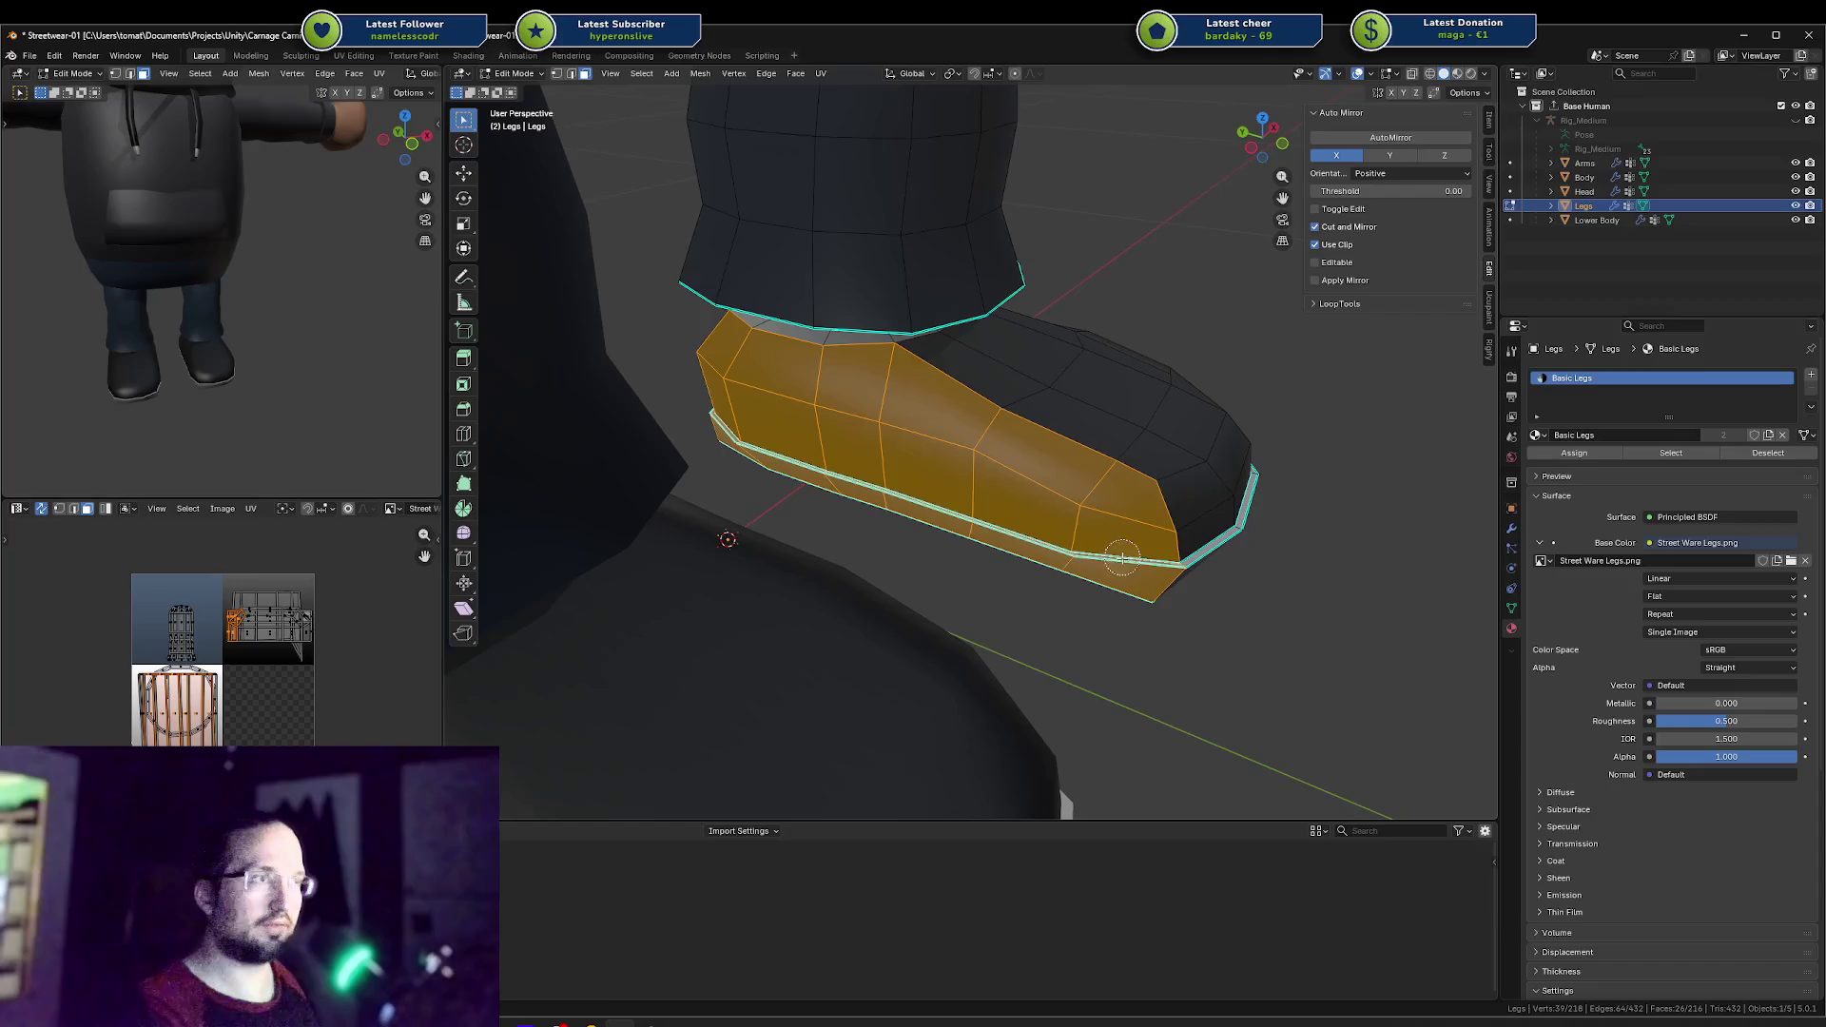
right_click(816, 388)
middle_click_drag(816, 388, 899, 378)
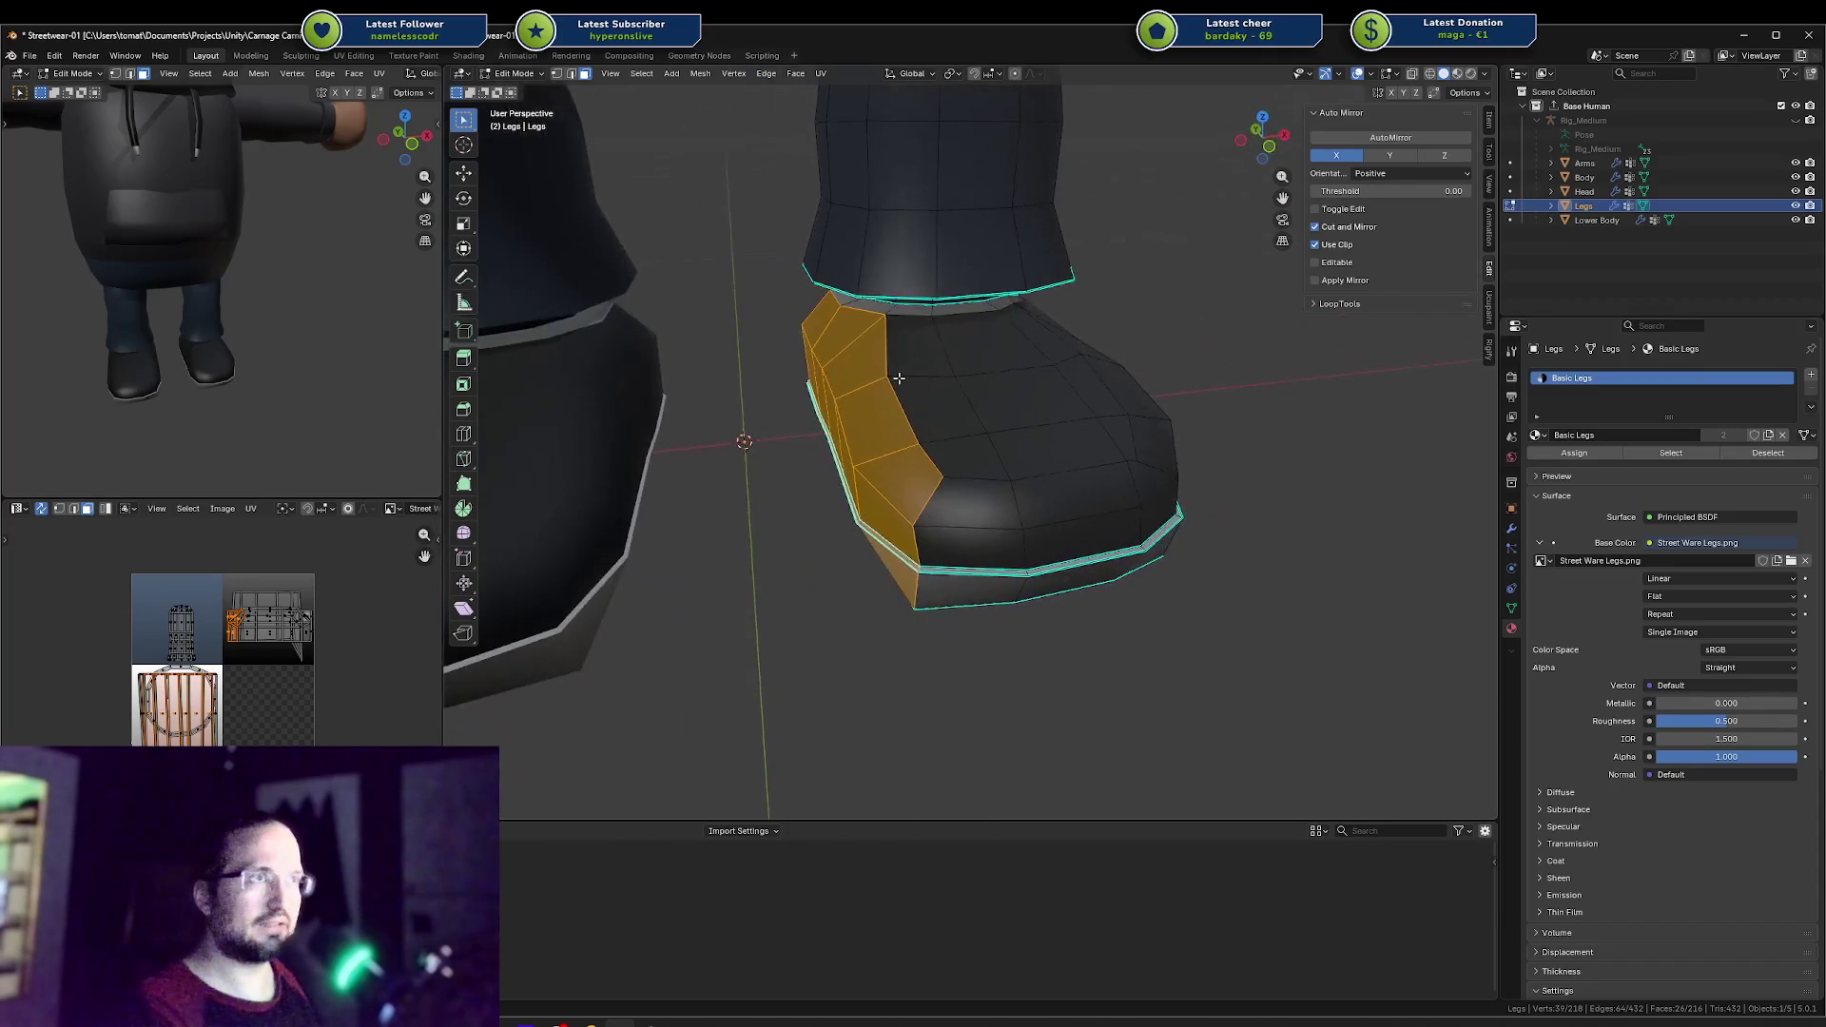
key("g")
key("y")
key("x")
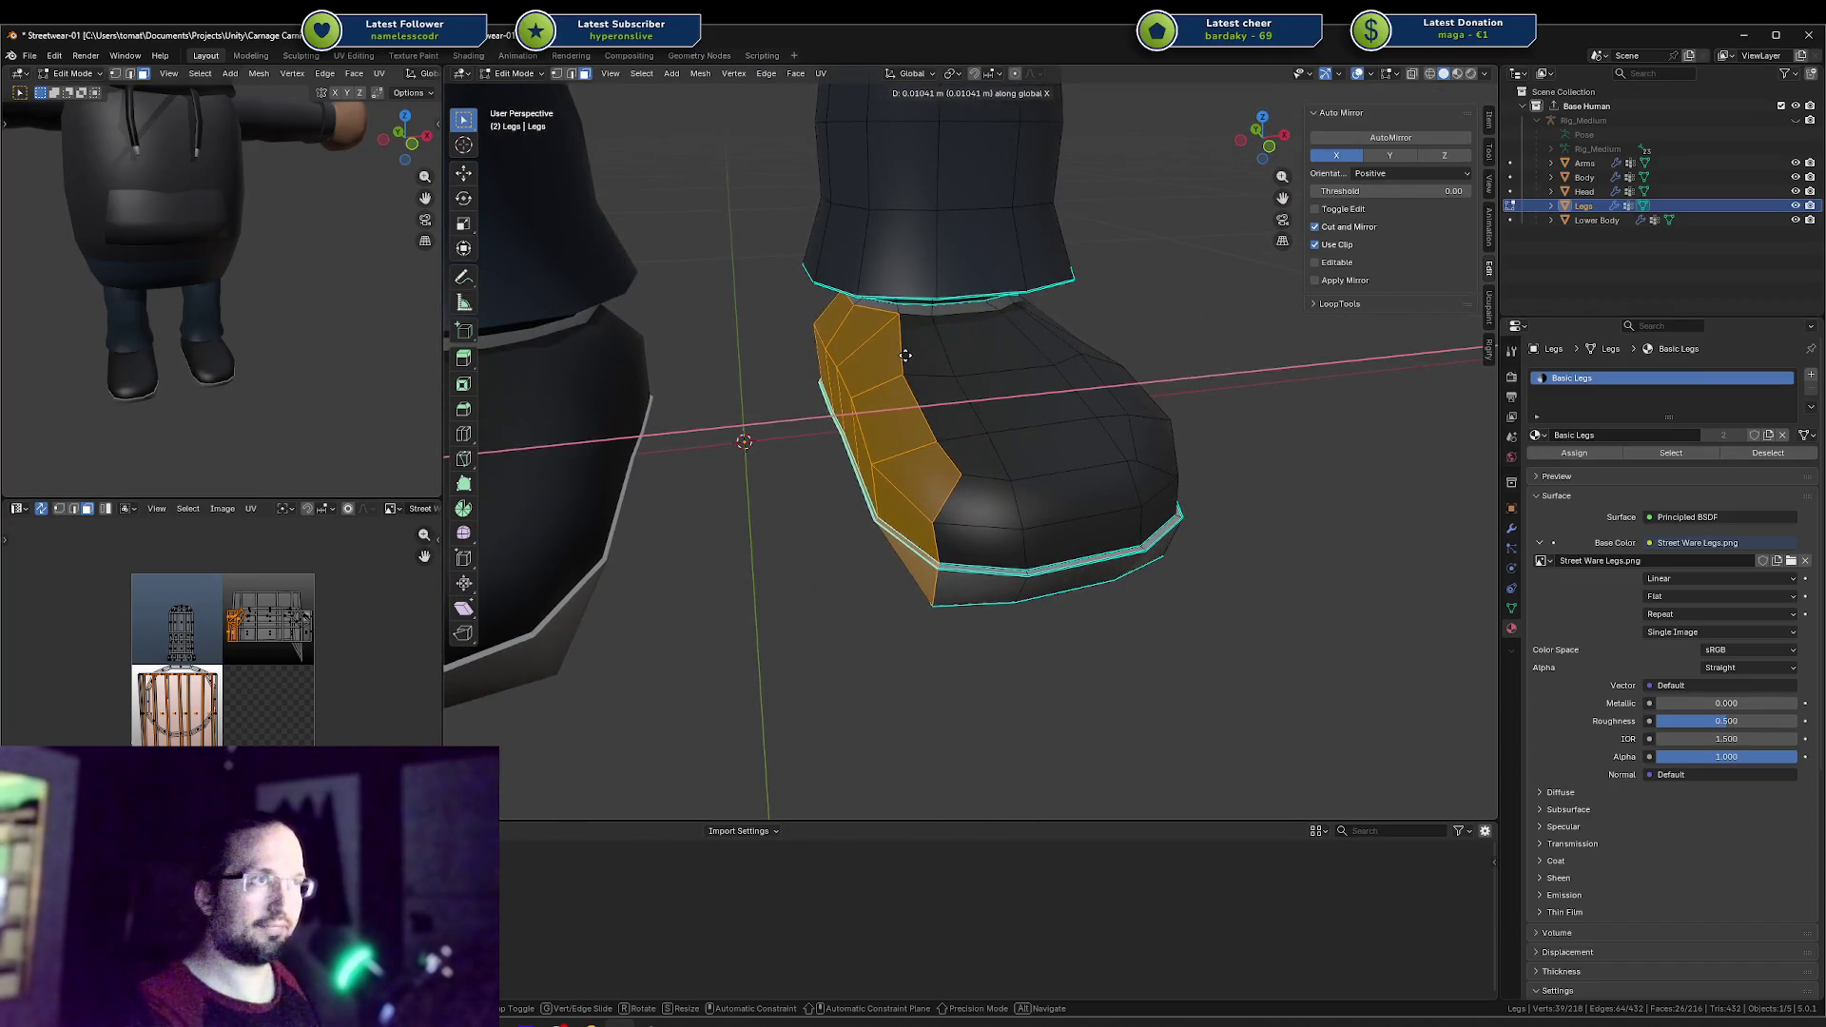
left_click(908, 348)
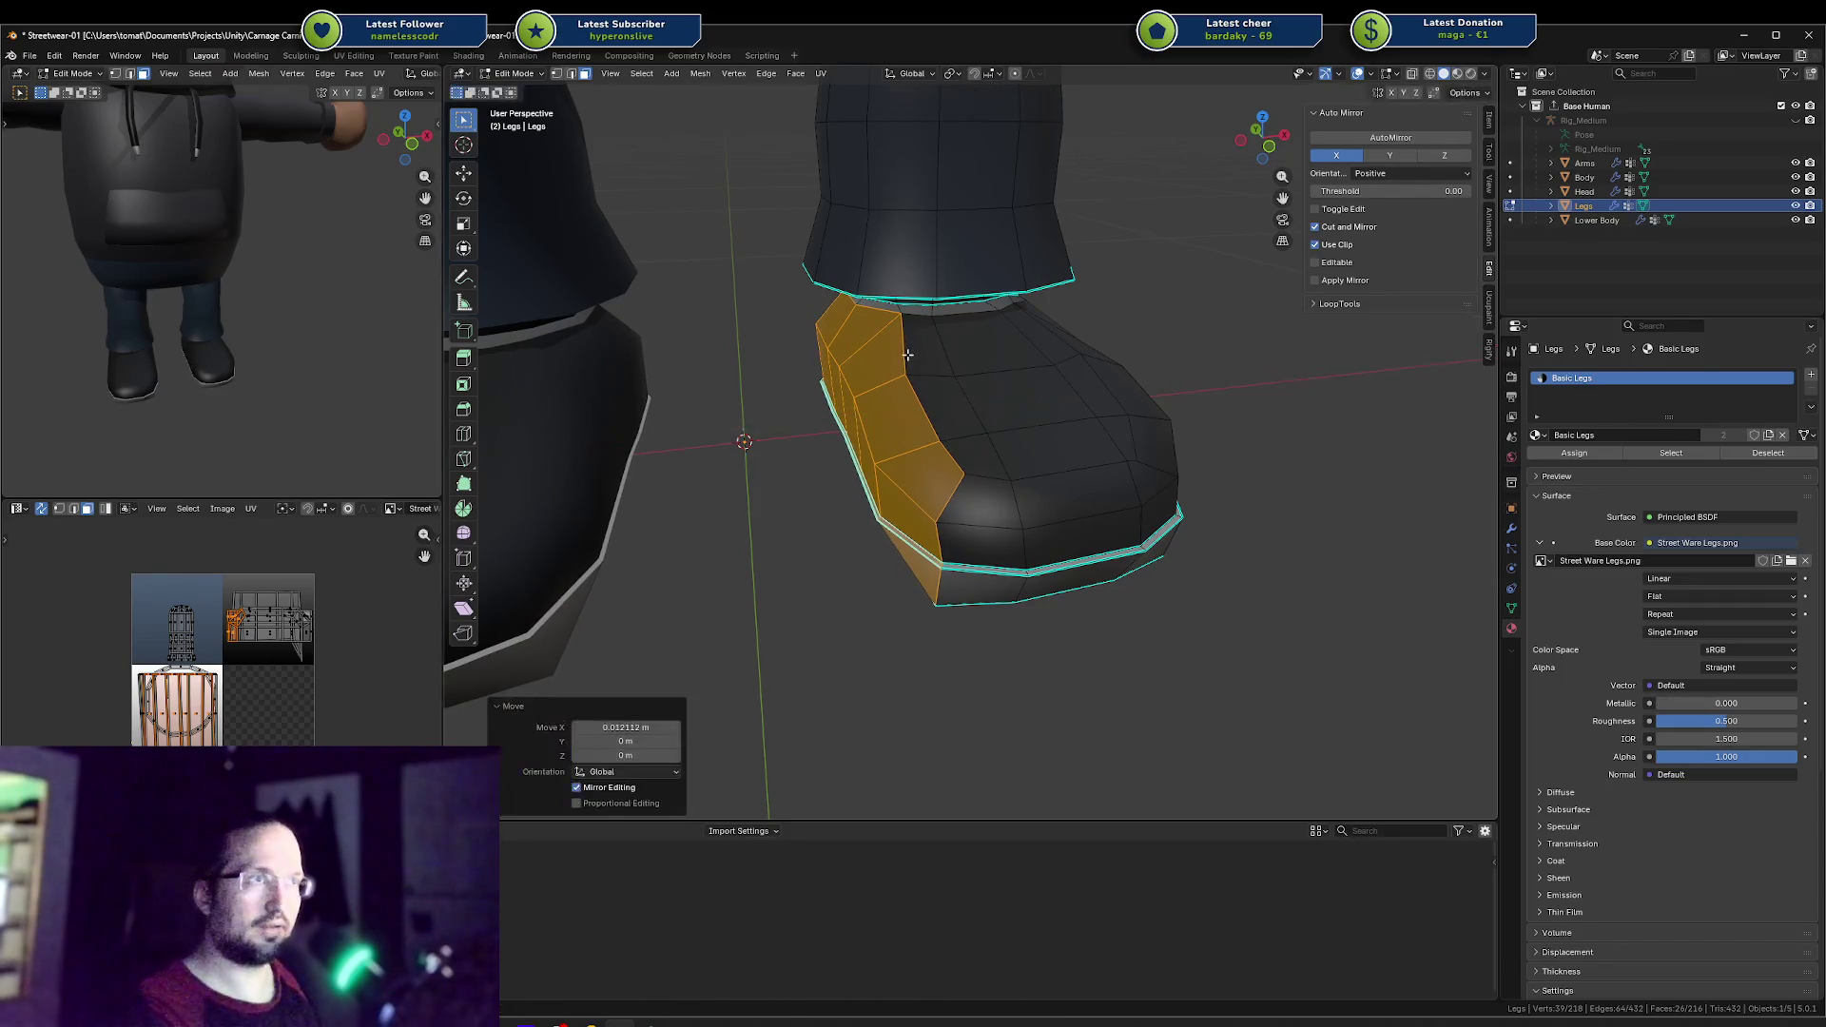
mouse_move(908, 348)
middle_mouse_down()
mouse_move(972, 424)
mouse_move(852, 400)
mouse_move(880, 432)
mouse_move(950, 363)
mouse_move(1072, 352)
mouse_move(929, 403)
mouse_move(1039, 419)
mouse_move(1080, 354)
mouse_move(1025, 432)
mouse_move(1221, 455)
mouse_move(856, 461)
mouse_move(918, 434)
mouse_move(900, 432)
mouse_move(913, 452)
mouse_move(799, 412)
mouse_move(758, 465)
middle_mouse_up()
key("g")
key("x")
key("Escape")
Step: Switch to Object Mode and clear the selection
key("Tab")
Step: Select the panel-border edge path, shift it along X twice, and return to Edit Mode
key("Tab")
key("a")
key("alt+a")
key("g")
key("x")
right_click(1036, 433)
left_click(1141, 442, "ctrl")
key("g")
key("x")
right_click(1249, 459)
left_click(843, 462)
left_click(941, 438, "ctrl")
key("g")
key("x")
left_click(889, 433)
key("g")
key("x")
left_click(910, 450)
key("Tab")
Step: Enter Edit Mode on the Legs mesh and shrink the shoe-top edge loop
middle_click_drag(698, 403, 673, 394)
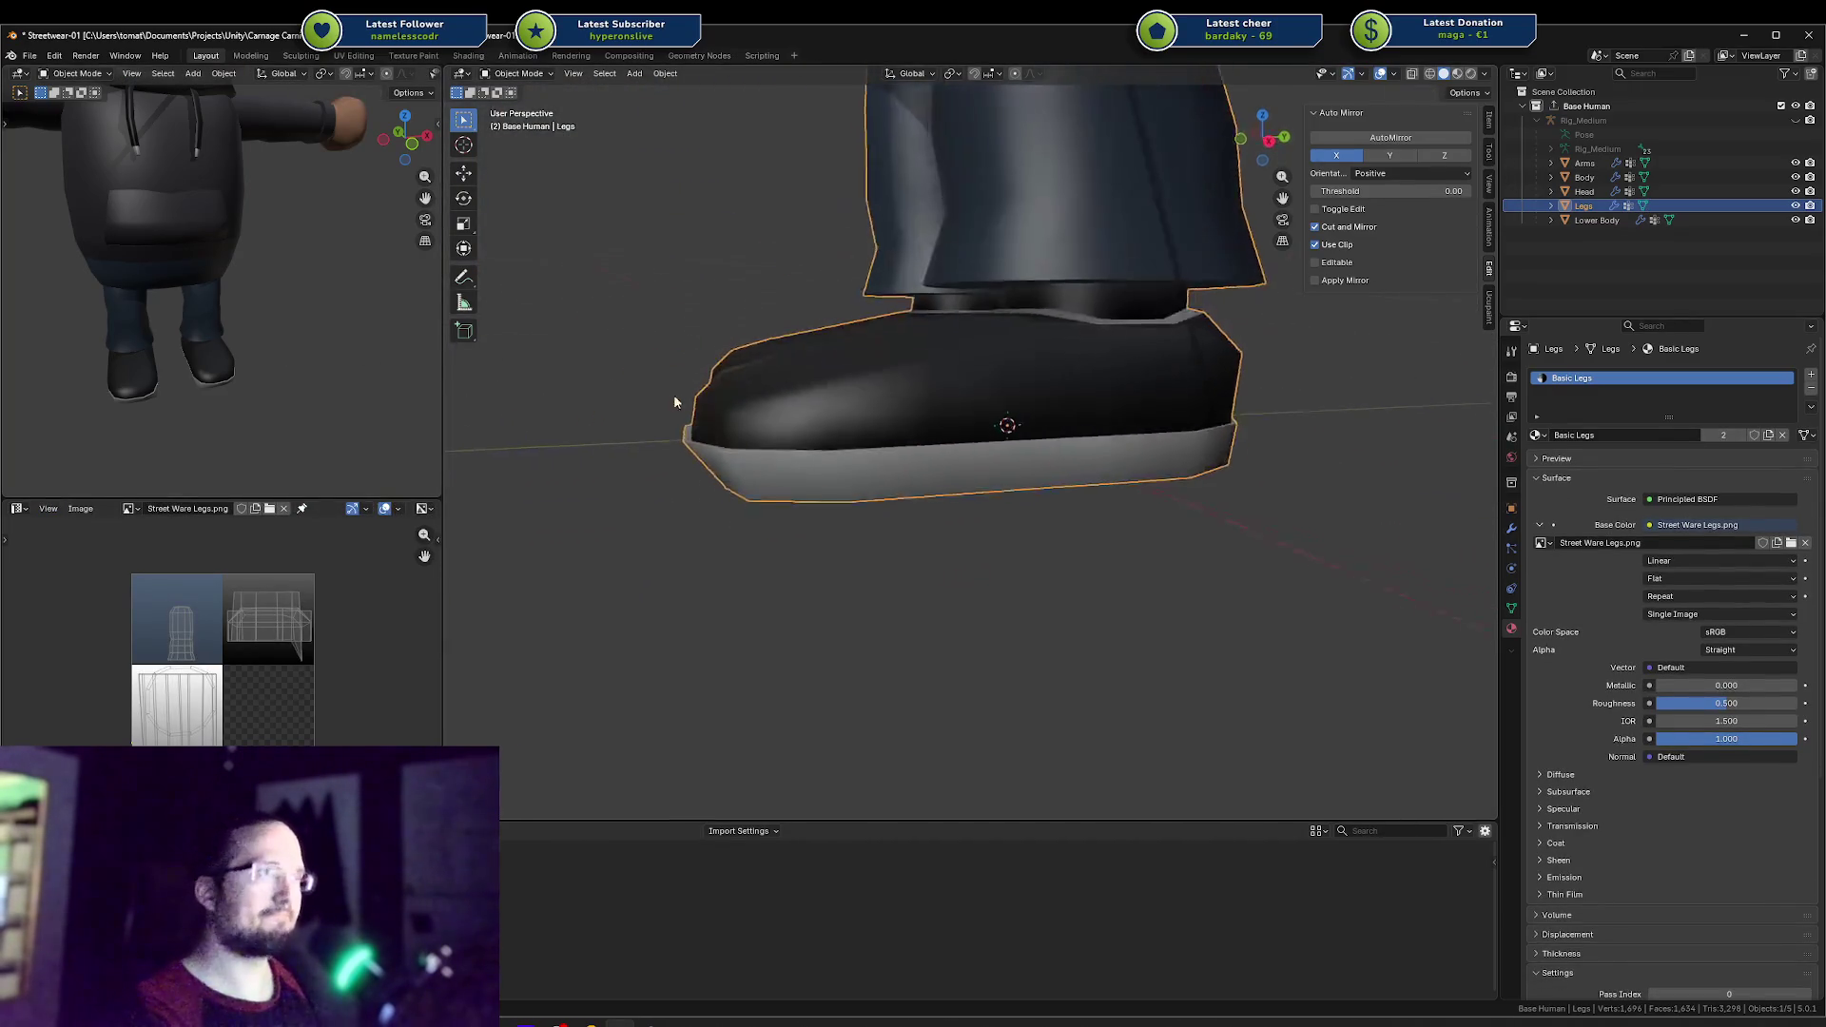
mouse_move(381, 333)
middle_mouse_down()
mouse_move(116, 276)
mouse_move(84, 335)
mouse_move(72, 260)
middle_mouse_up()
key("Tab")
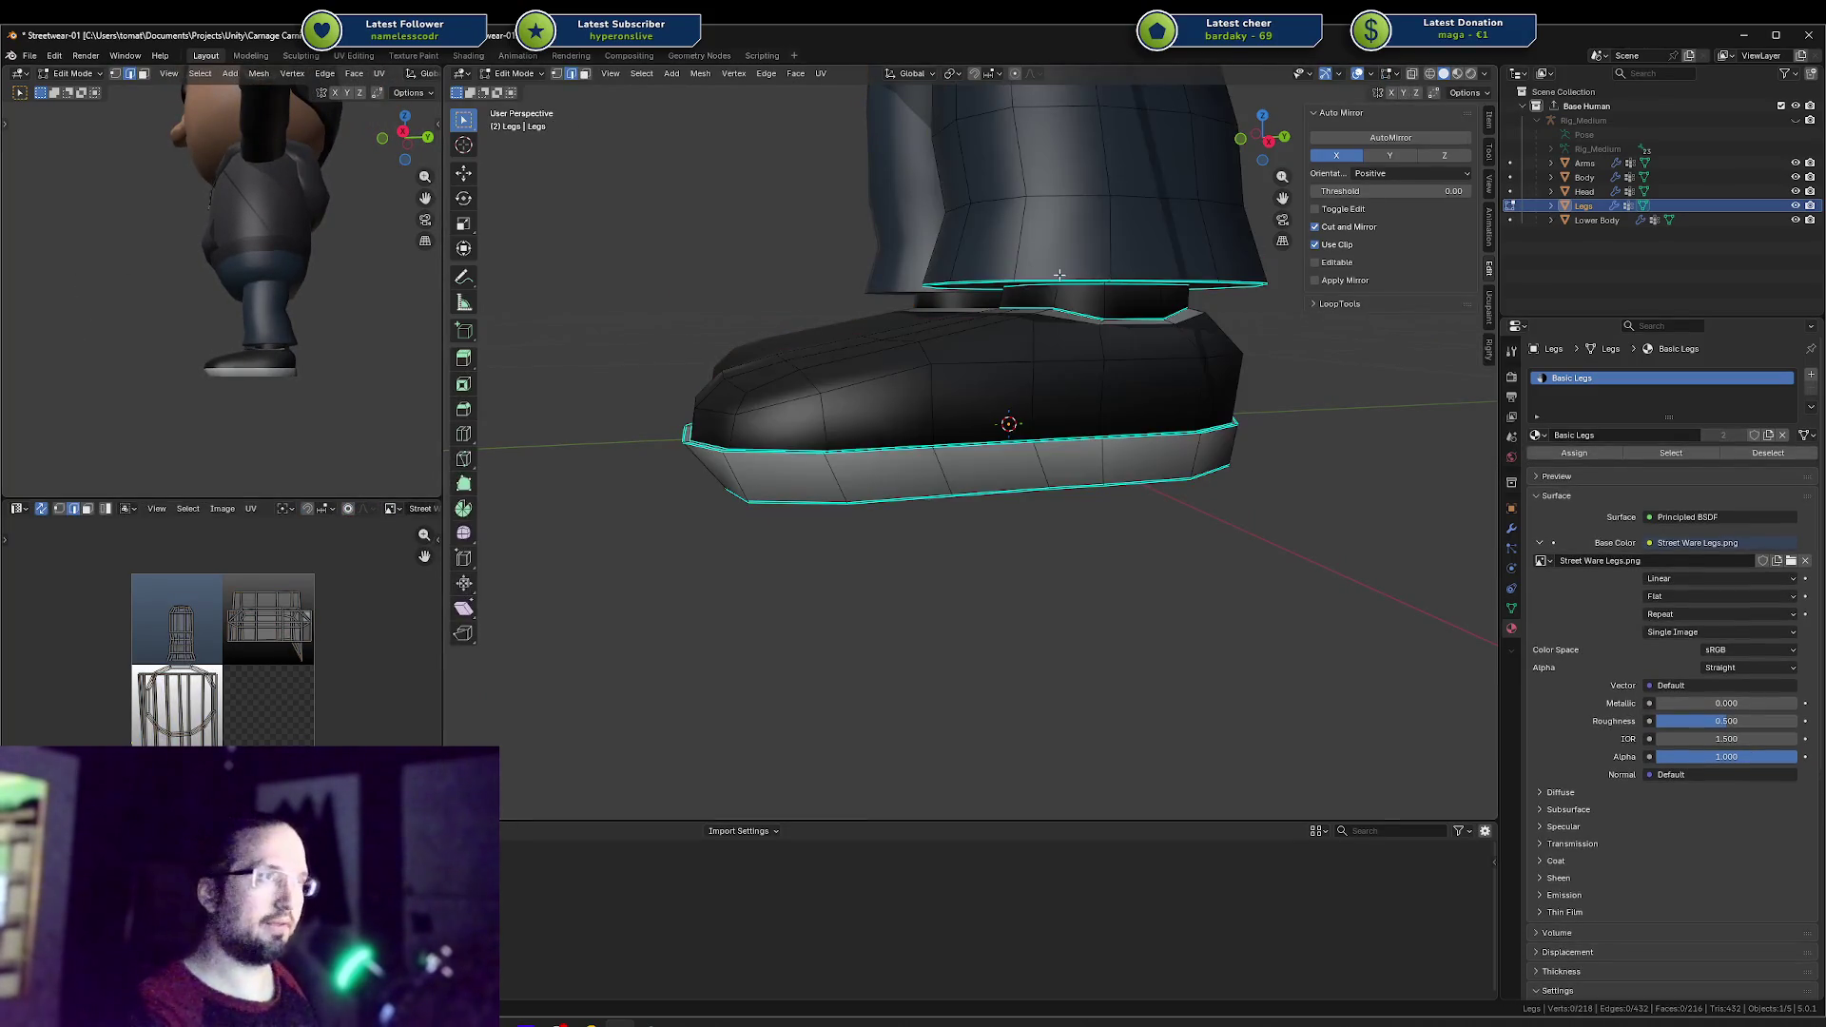
middle_click_drag(1059, 275, 1122, 285)
key("s")
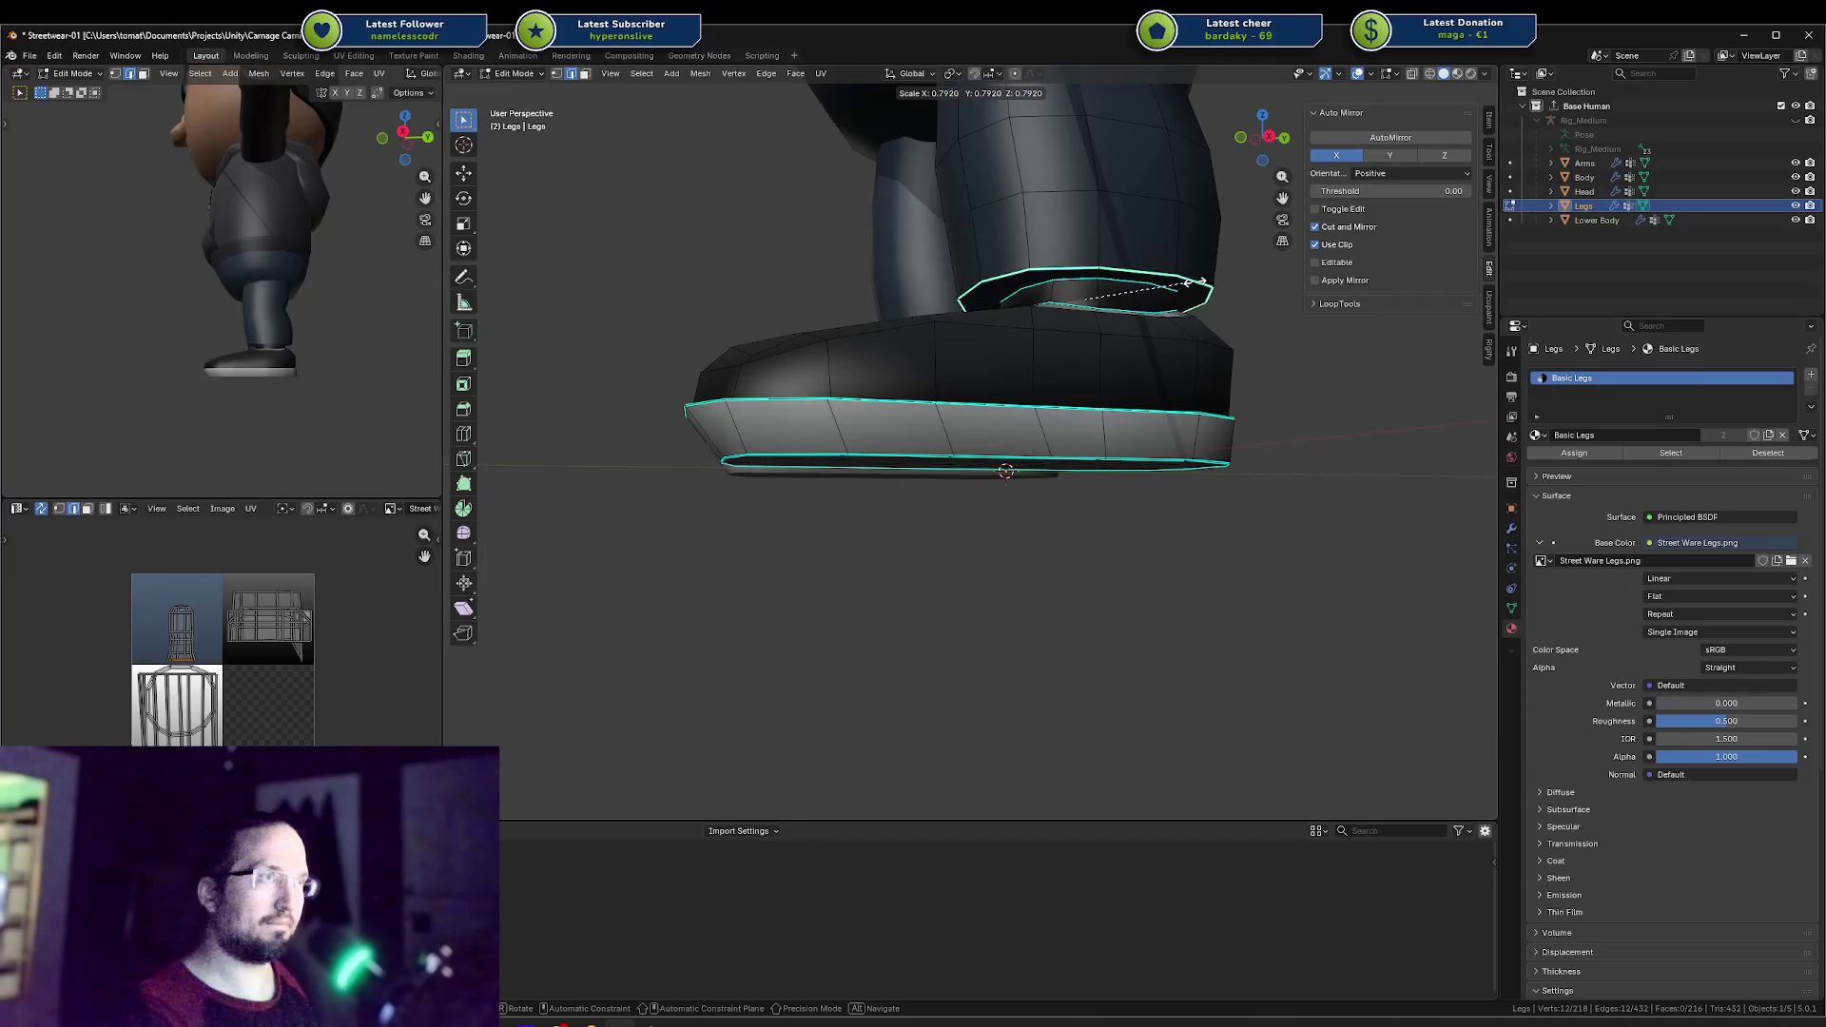
left_click(1198, 283)
Step: Rescale the ankle ring, ending with it enlarged by 1.179
middle_click_drag(292, 273, 285, 285)
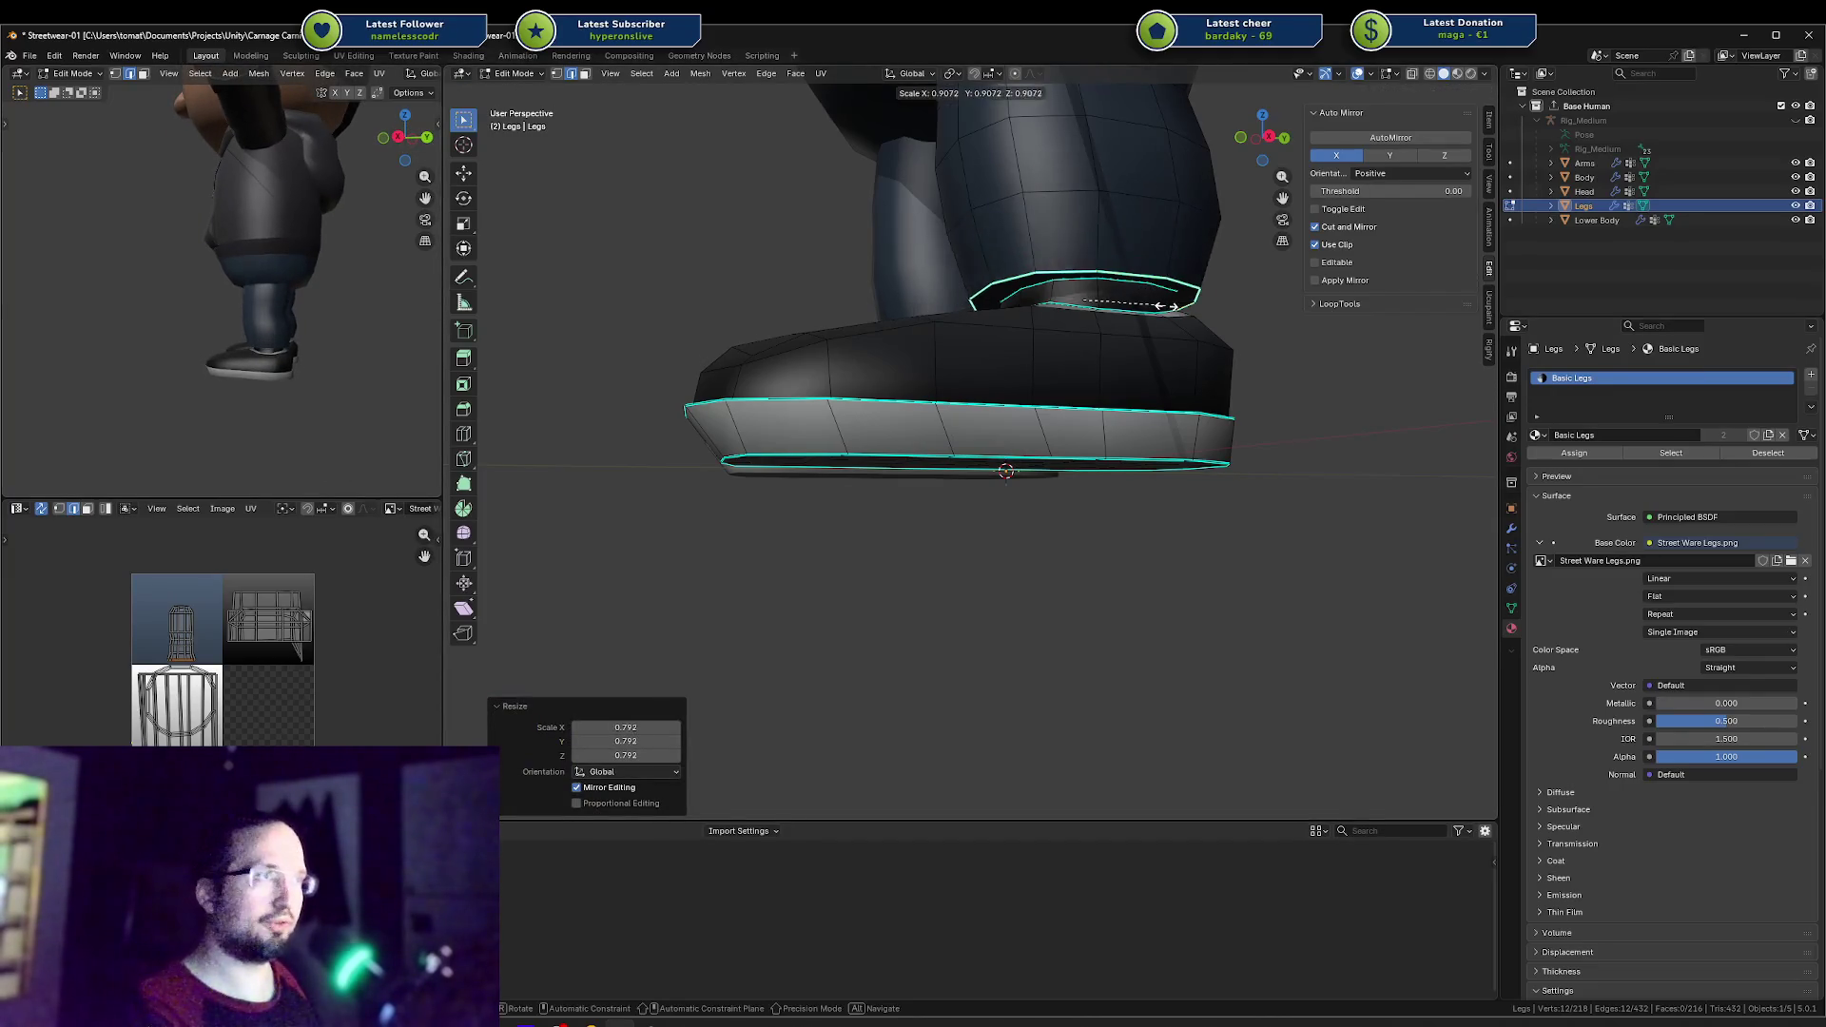
key("s")
left_click(684, 306)
scroll(1209, 240, "down", 4)
middle_click_drag(1162, 253, 1154, 285)
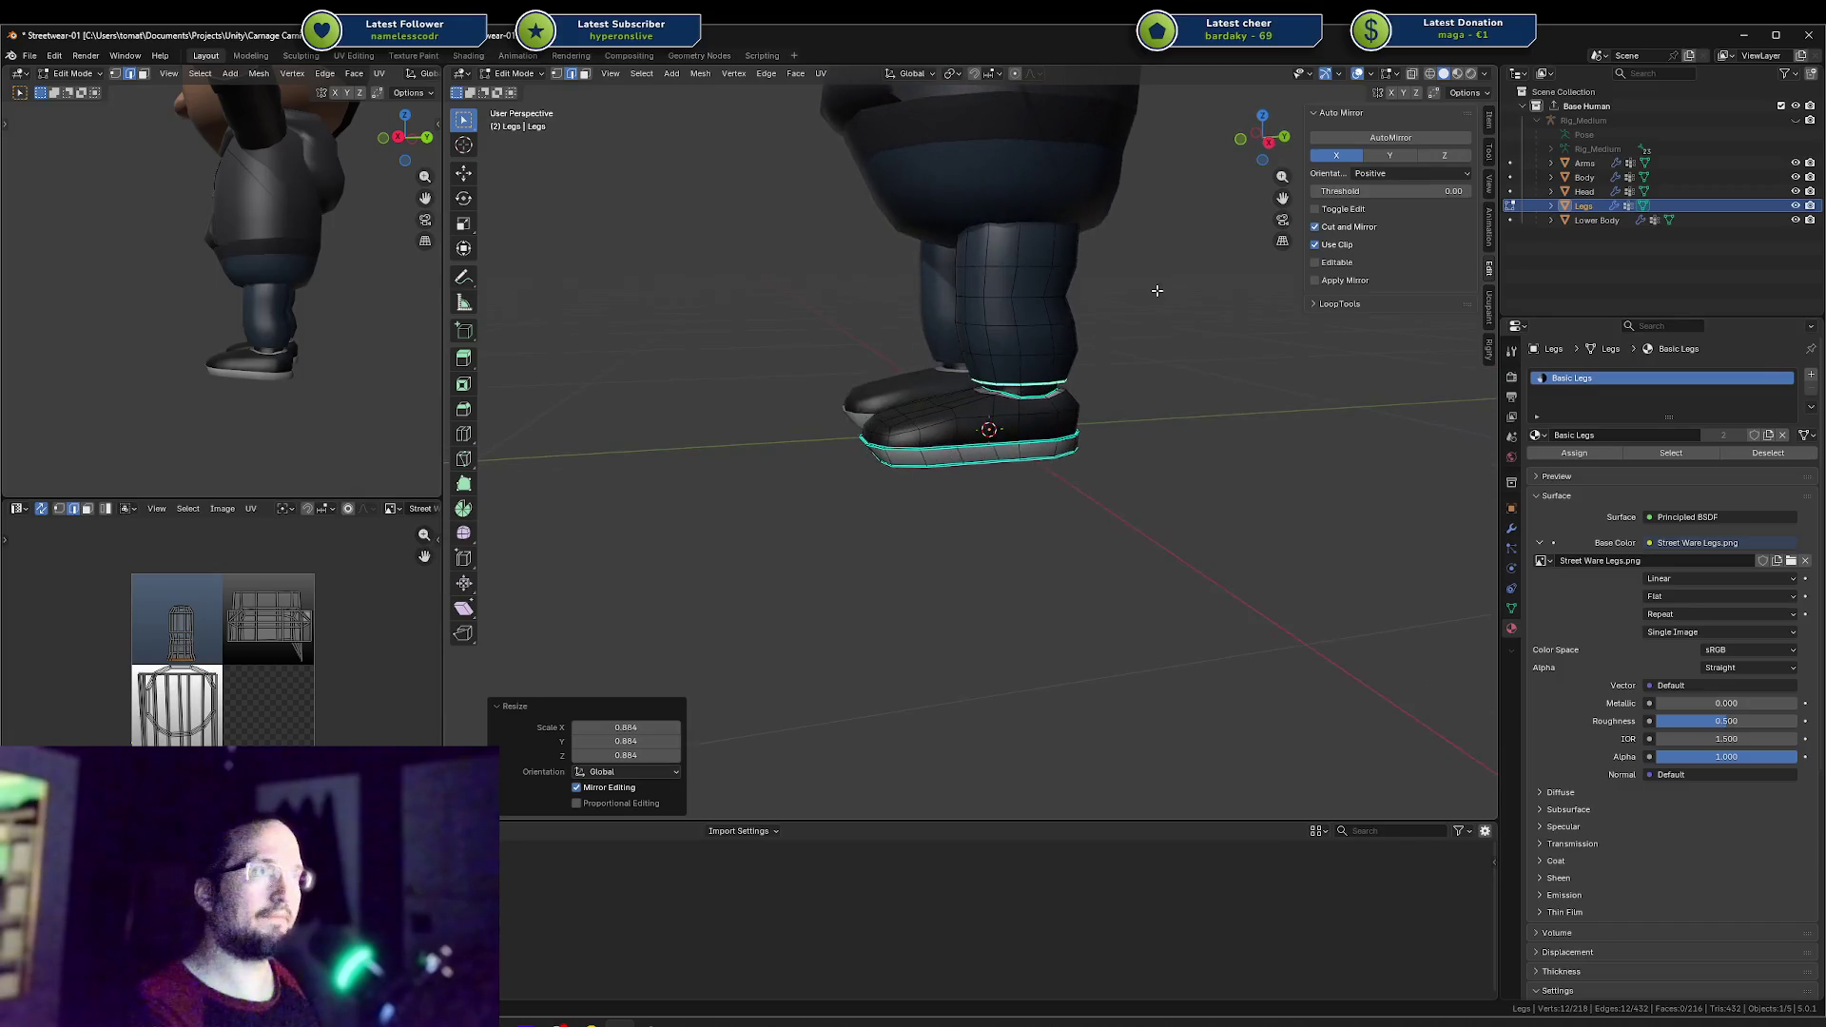
key("s")
left_click(1153, 313)
scroll(400, 354, "down", 3)
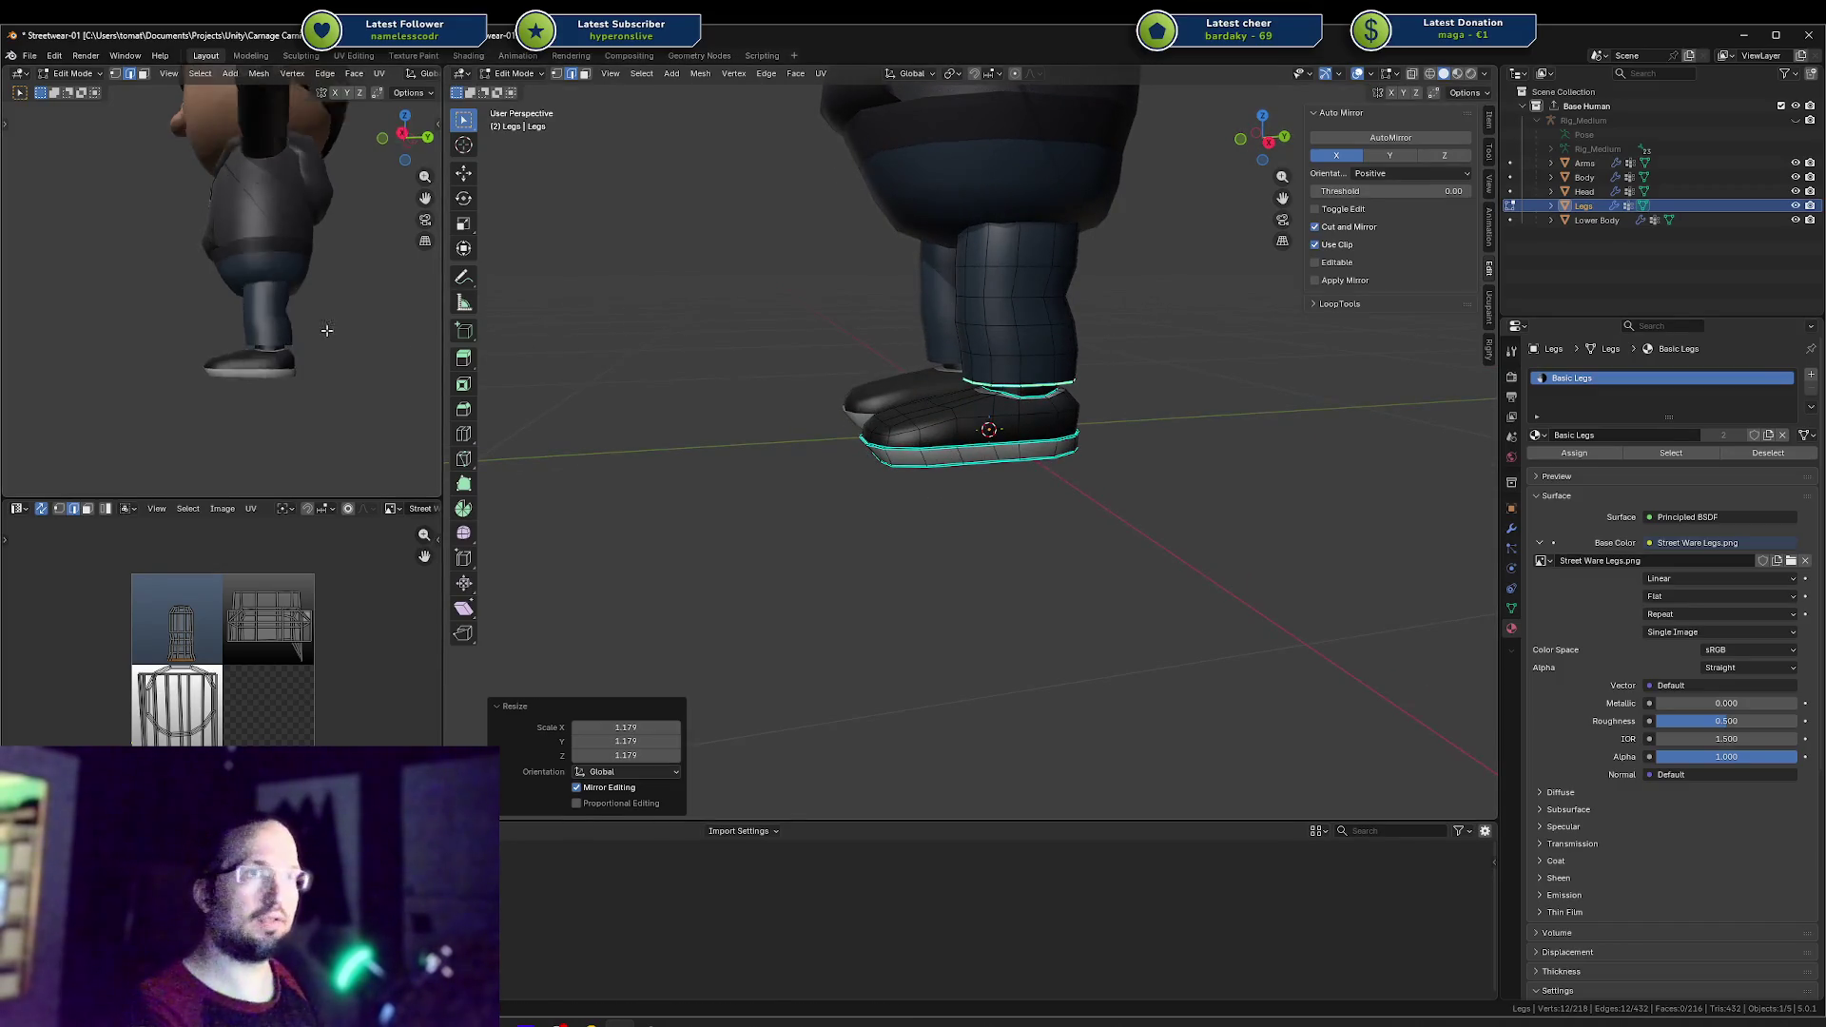
mouse_move(399, 353)
middle_mouse_down()
mouse_move(357, 310)
mouse_move(418, 325)
mouse_move(387, 387)
mouse_move(305, 342)
mouse_move(301, 296)
mouse_move(192, 252)
middle_mouse_up()
scroll(387, 387, "up", 3)
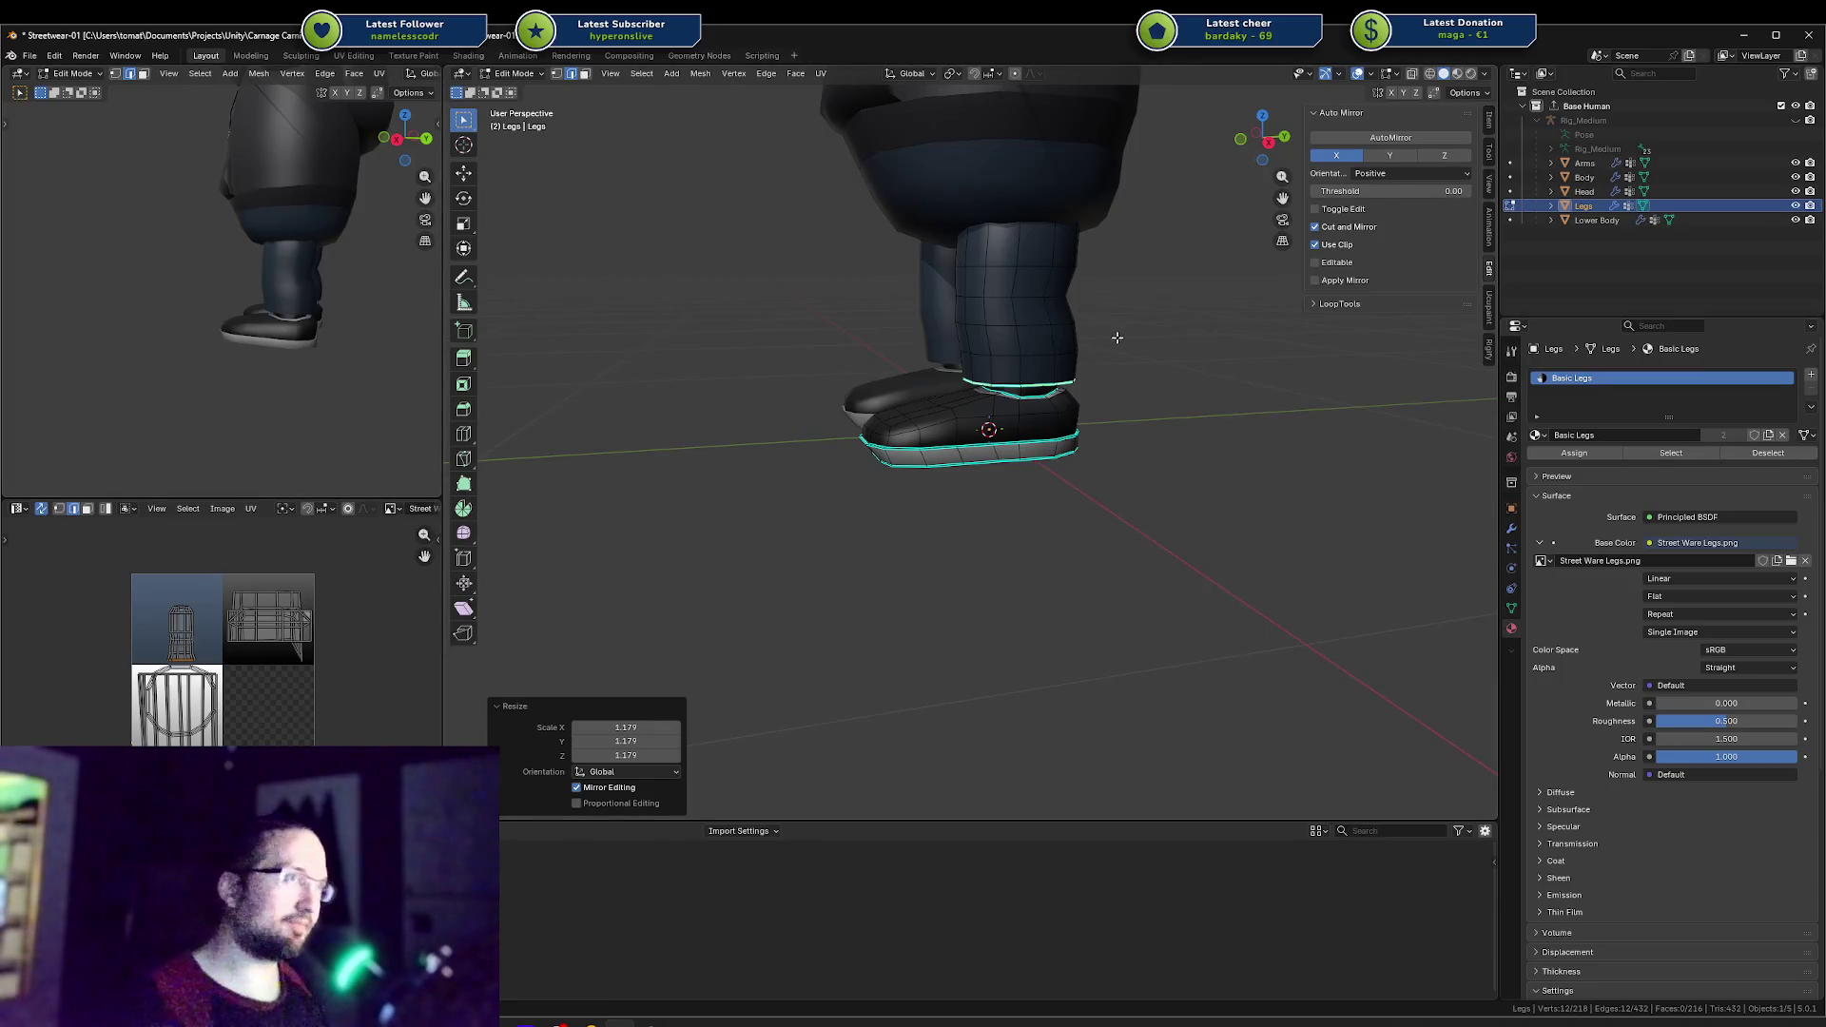
Step: Deselect the ankle loop and select the shoe's top faces inside the seams with Ctrl+L
middle_click_drag(303, 301, 343, 256)
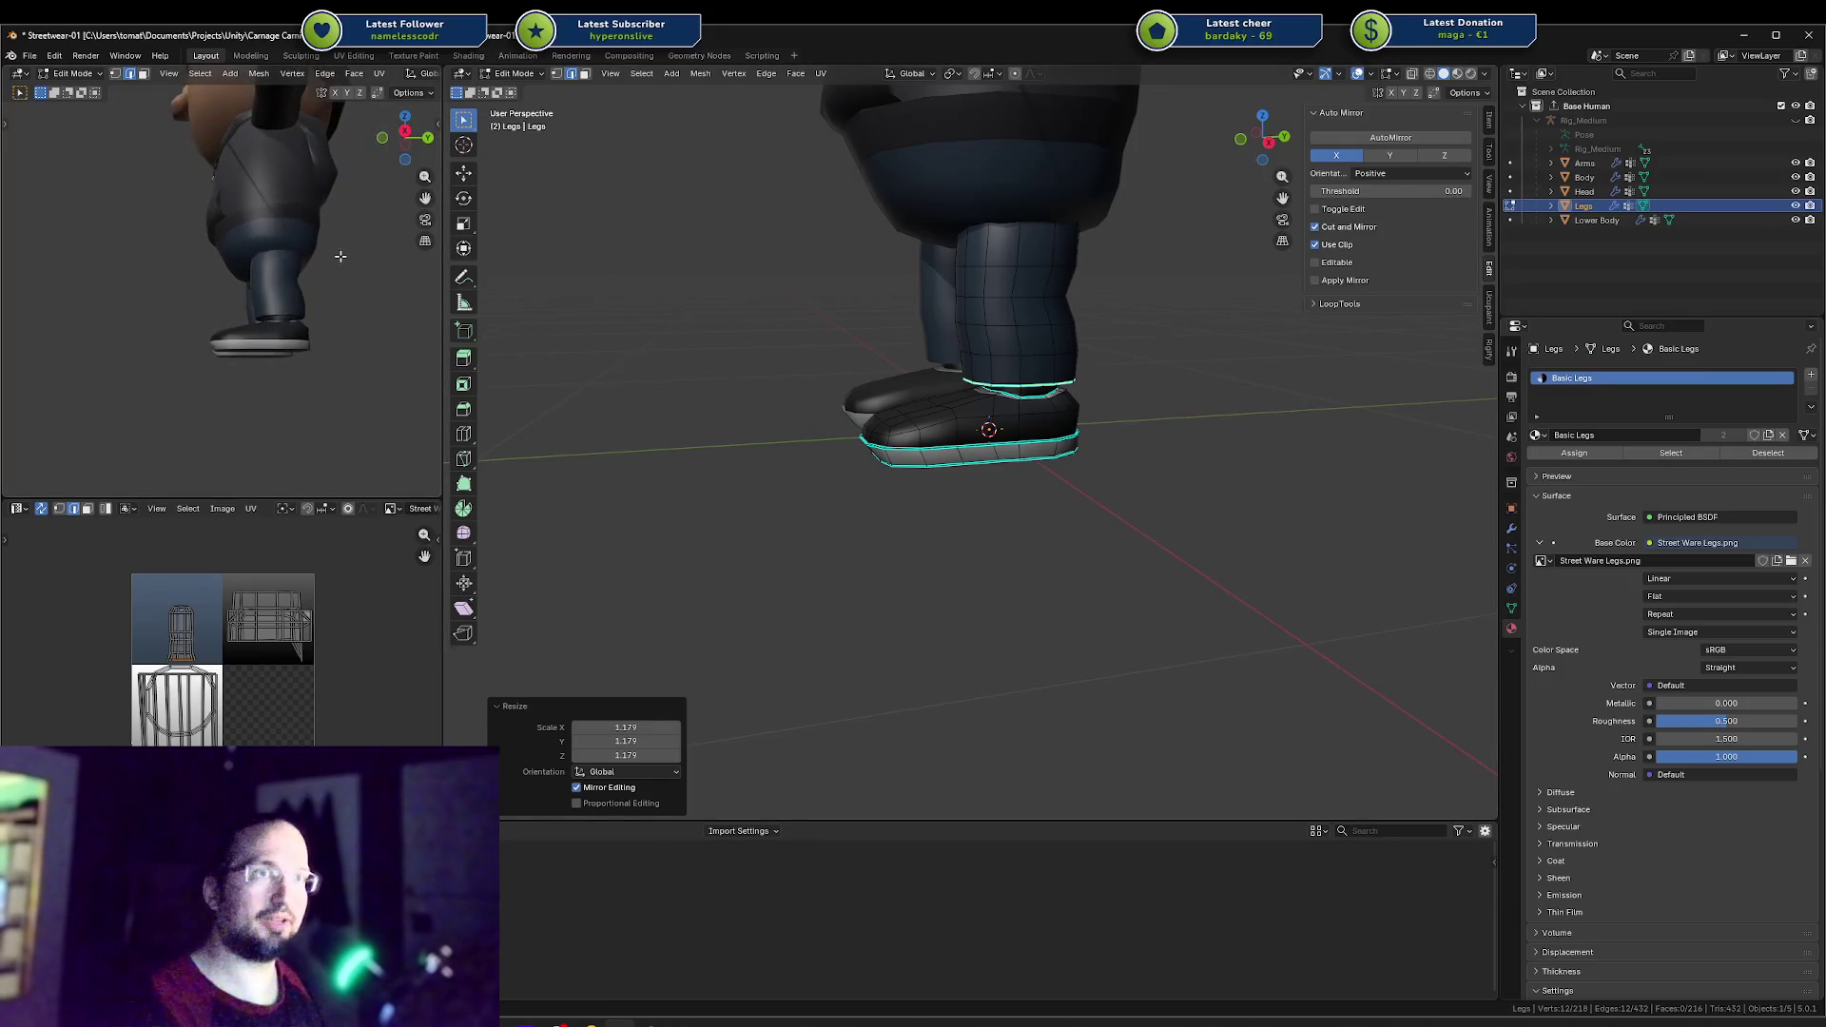
left_click(1211, 433)
key("Tab")
key("Tab")
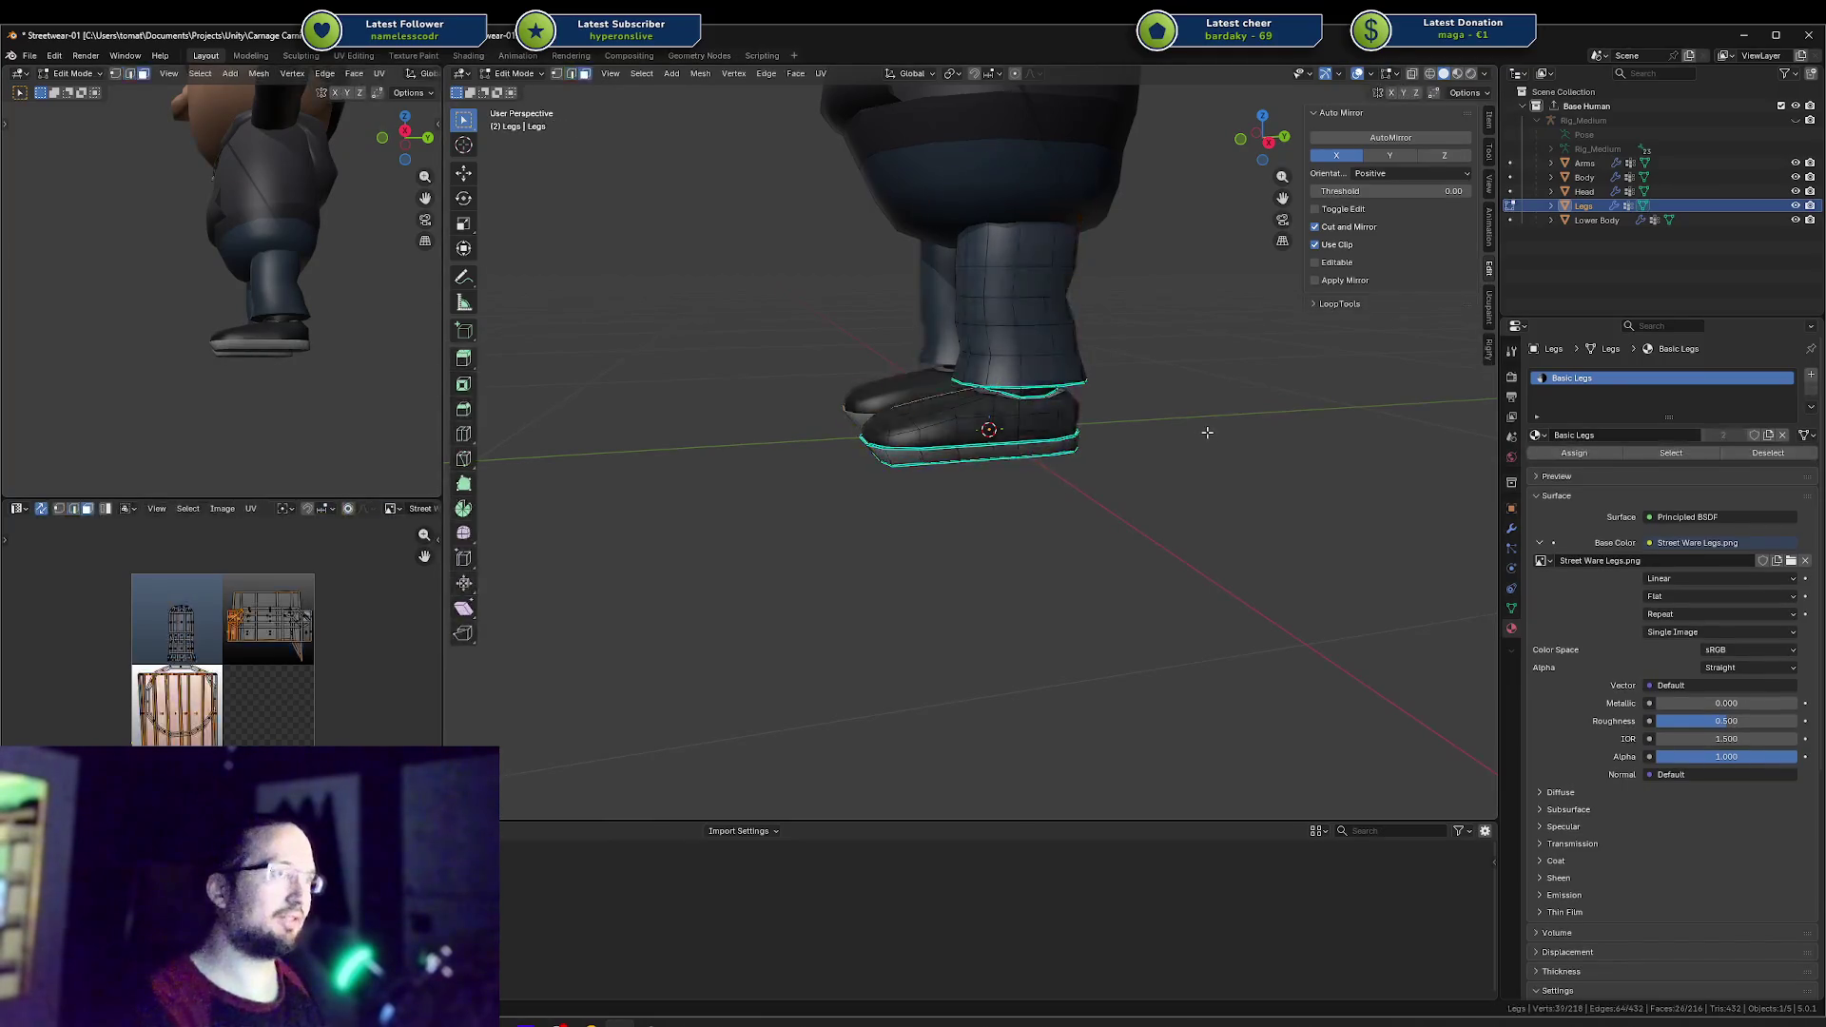
key("ctrl+l")
Step: Select faces along the shoe's side, then clear the selection
left_click(1204, 432)
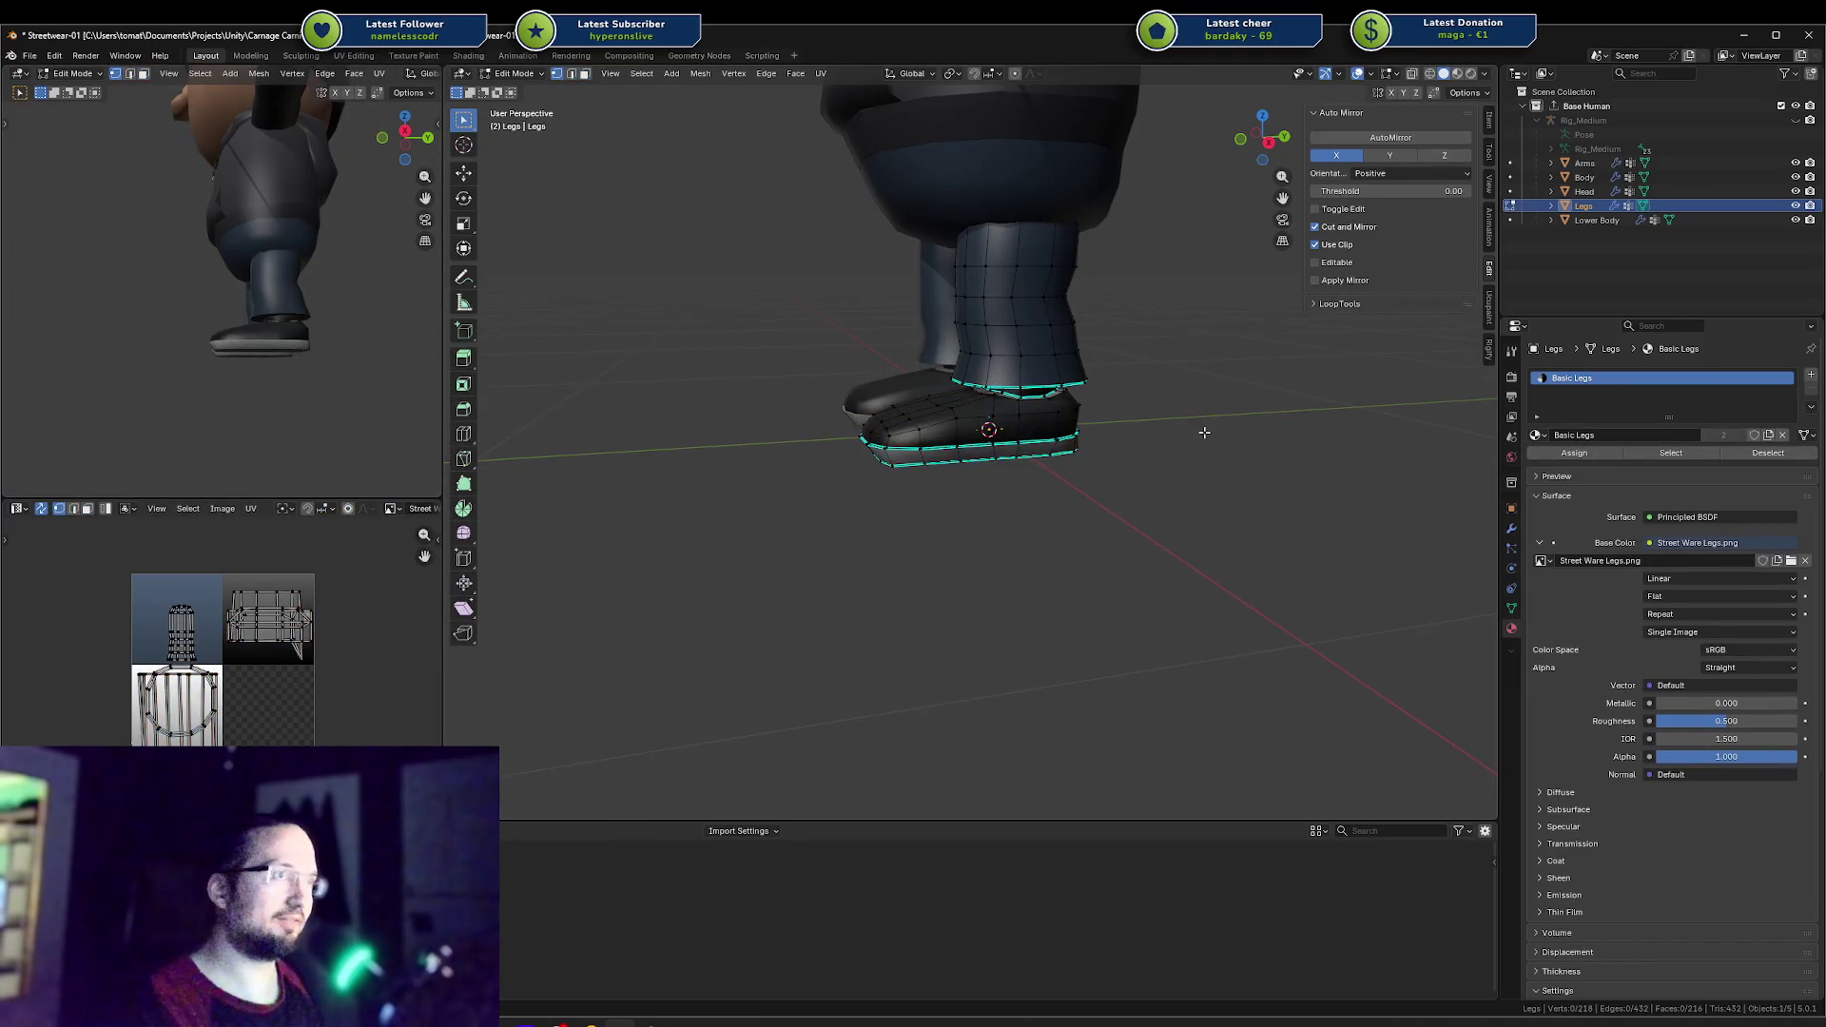
scroll(1189, 431, "up", 5)
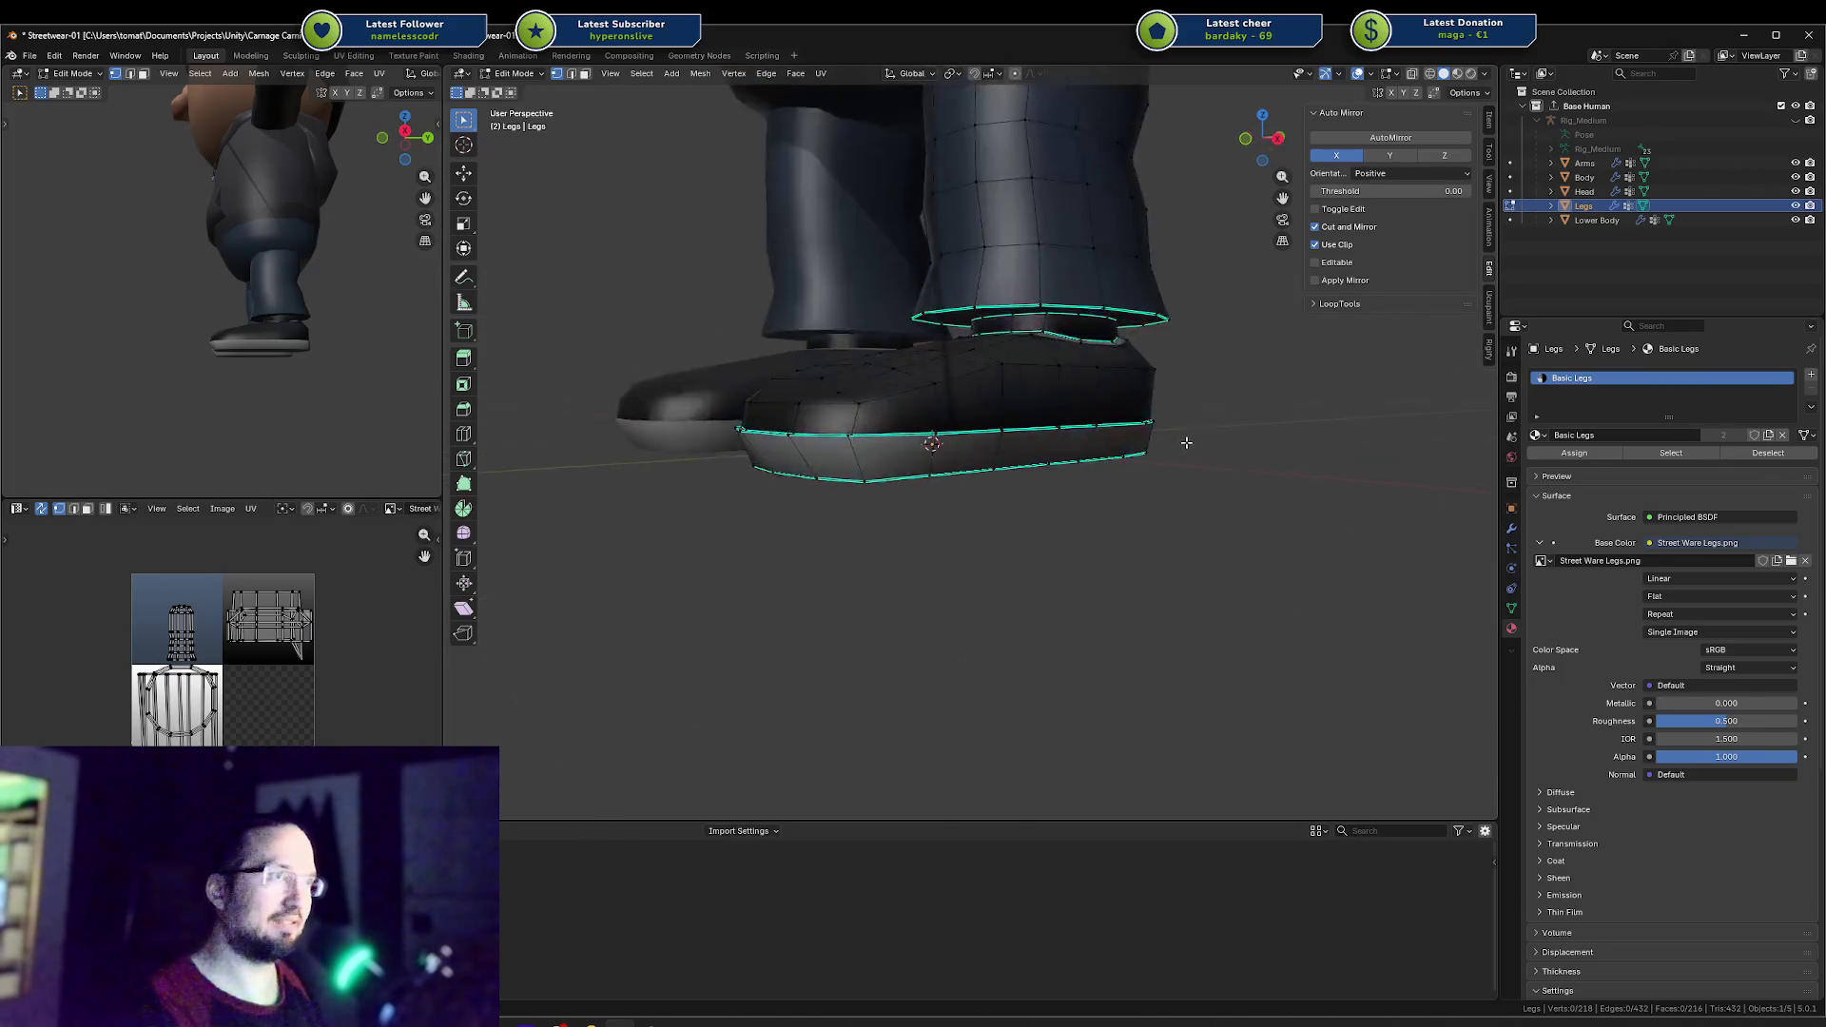
mouse_move(798, 443)
left_mouse_down()
mouse_move(989, 404)
mouse_move(1027, 421)
mouse_move(1122, 409)
mouse_move(1154, 430)
left_mouse_up()
mouse_move(1173, 434)
middle_mouse_down()
mouse_move(1056, 390)
mouse_move(1084, 518)
middle_mouse_up()
key("alt+a")
Step: In edge mode, select the shortest edge path down the shoe side and shift it along X
key("2")
left_click(1053, 386)
left_click(1056, 522, "ctrl")
key("g")
key("x")
right_click(1080, 520)
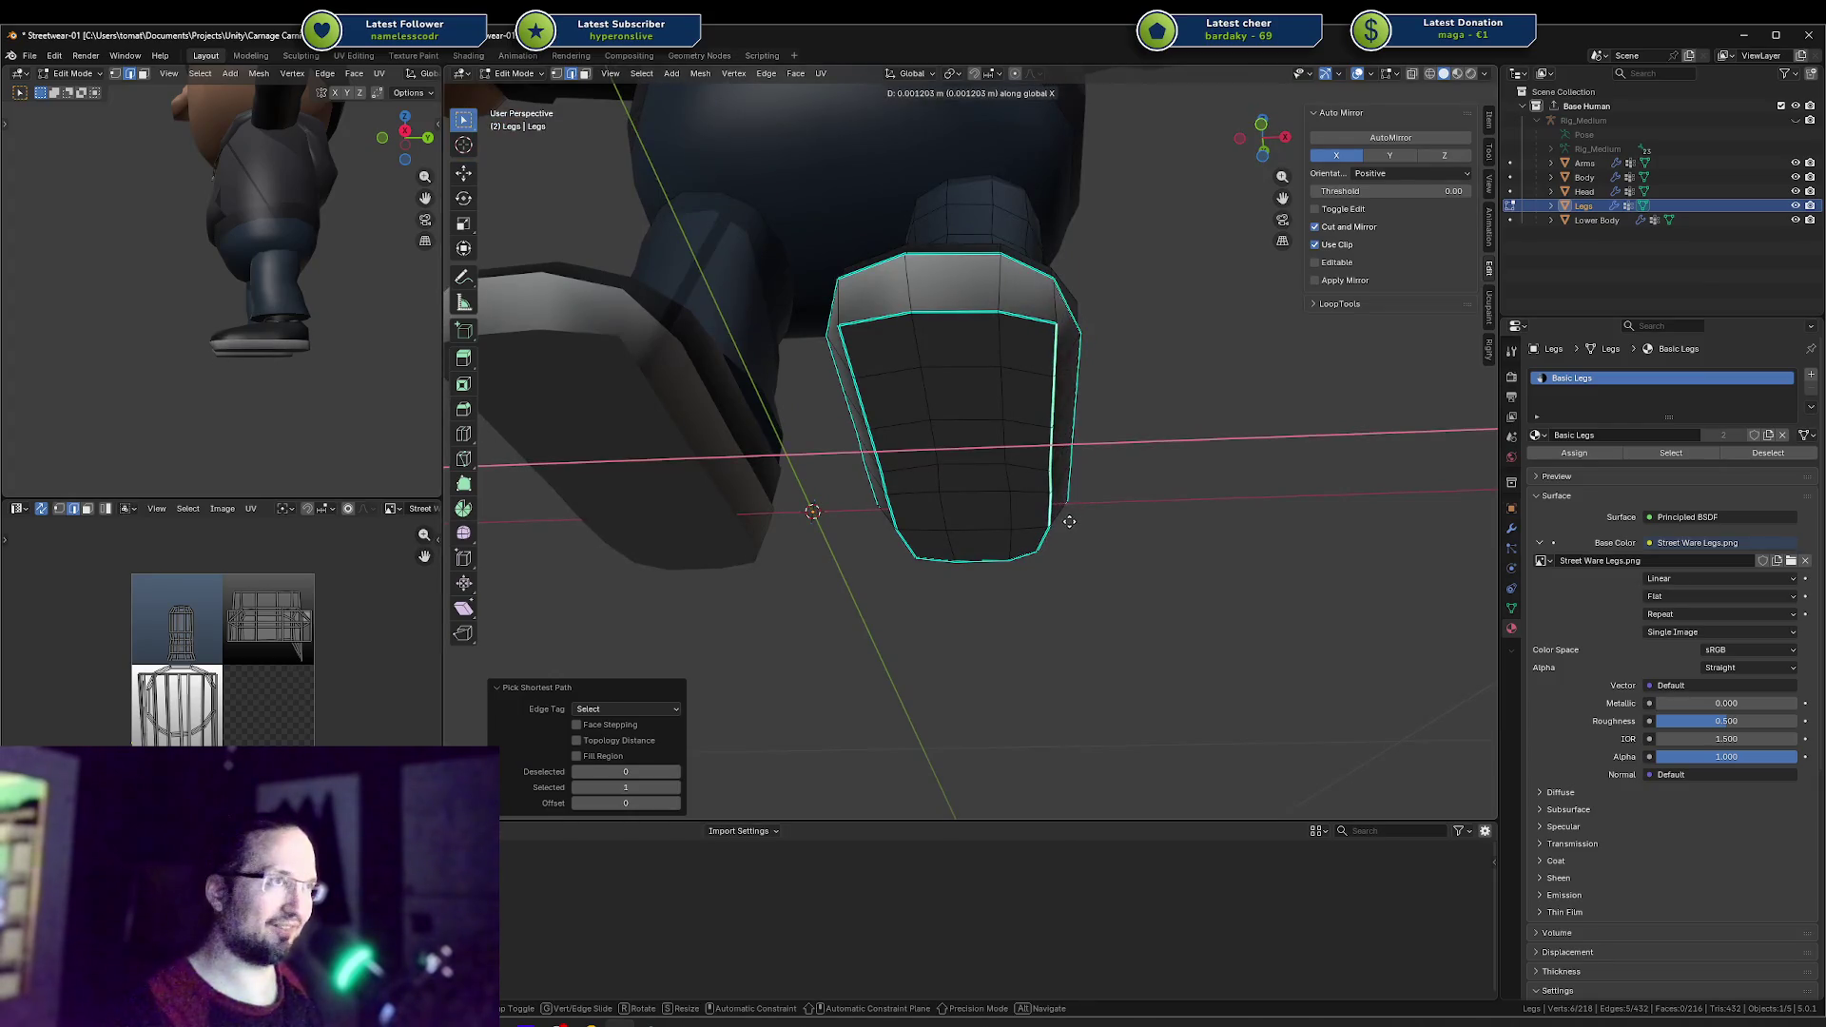
left_click(1054, 411)
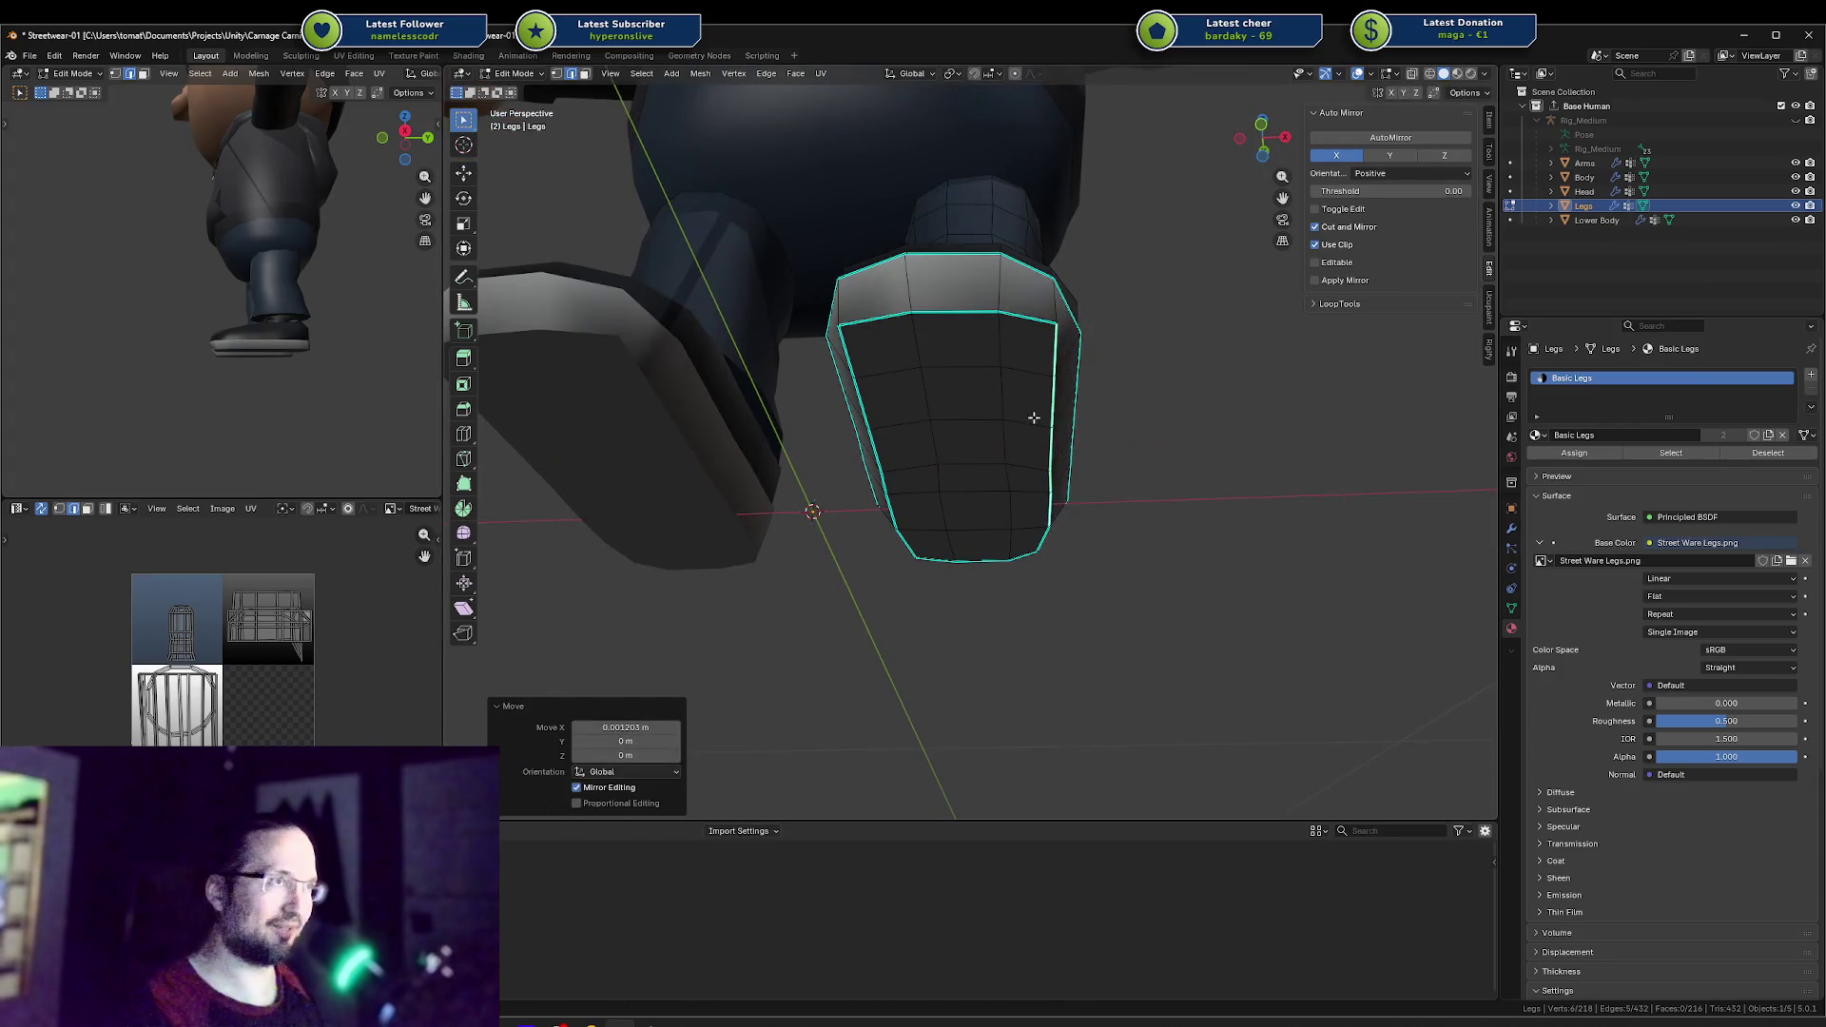
left_click(1048, 501, "ctrl")
key("g")
key("x")
left_click(1074, 491)
Step: Select the edge path around the shoe and move it along X
mouse_move(1073, 493)
middle_mouse_down()
mouse_move(999, 506)
mouse_move(966, 546)
mouse_move(856, 556)
mouse_move(713, 523)
mouse_move(986, 424)
middle_mouse_up()
left_click(1101, 473, "ctrl")
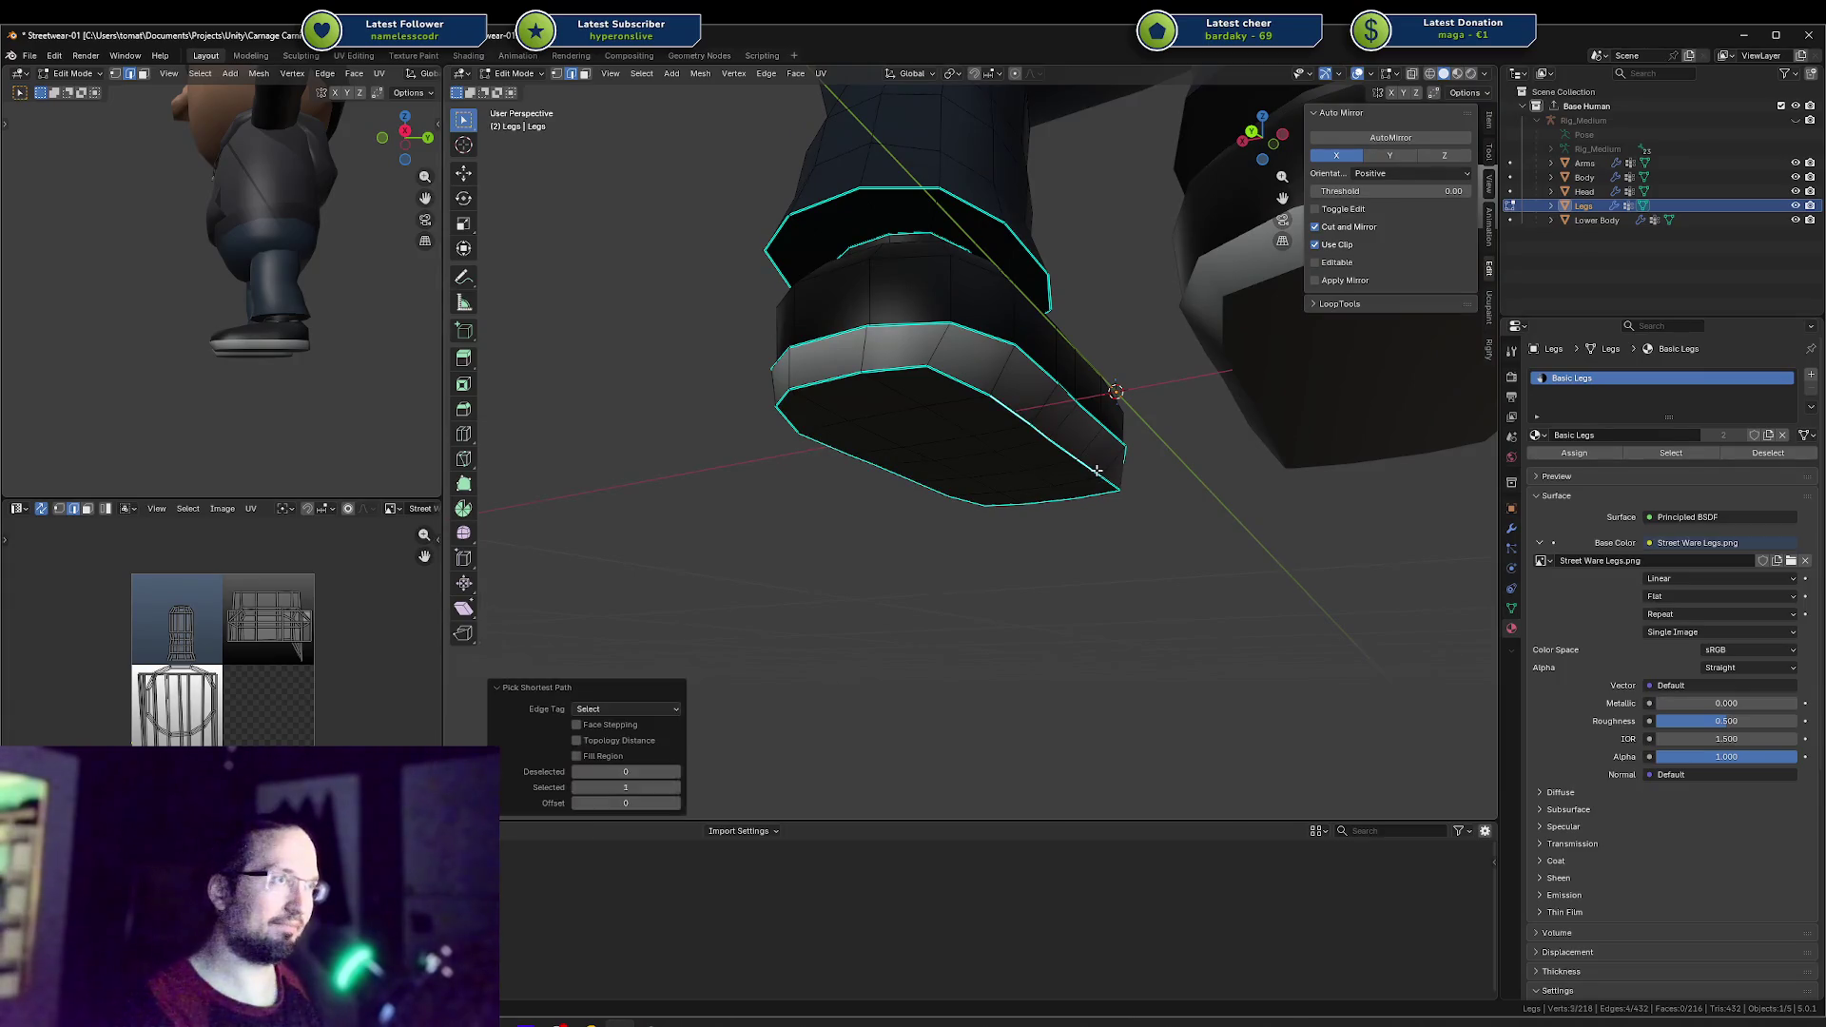
mouse_move(1103, 461)
middle_mouse_down()
mouse_move(1132, 476)
mouse_move(1012, 472)
mouse_move(1006, 509)
mouse_move(1035, 473)
middle_mouse_up()
key("g")
key("x")
left_click(1153, 481)
Step: Slide three shoe vertices along their edges to lay out the panel line
left_click(994, 520)
key("shift+v")
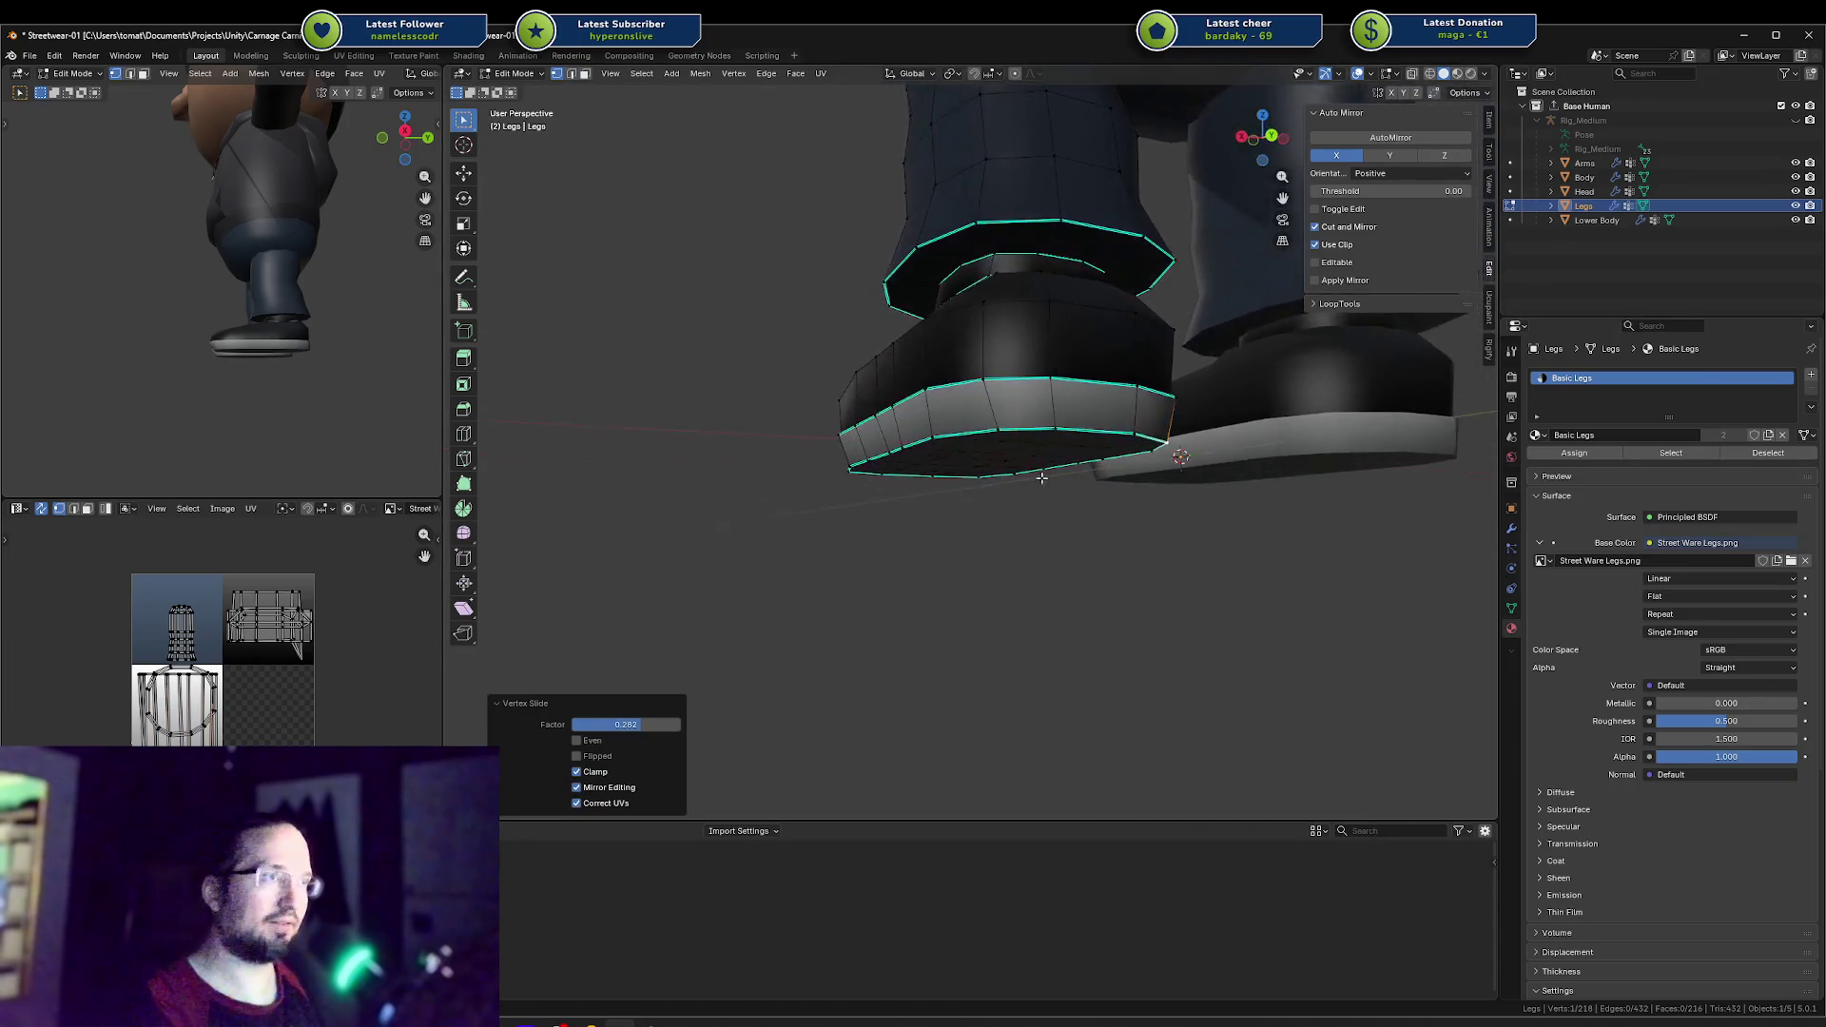
left_click(1004, 429)
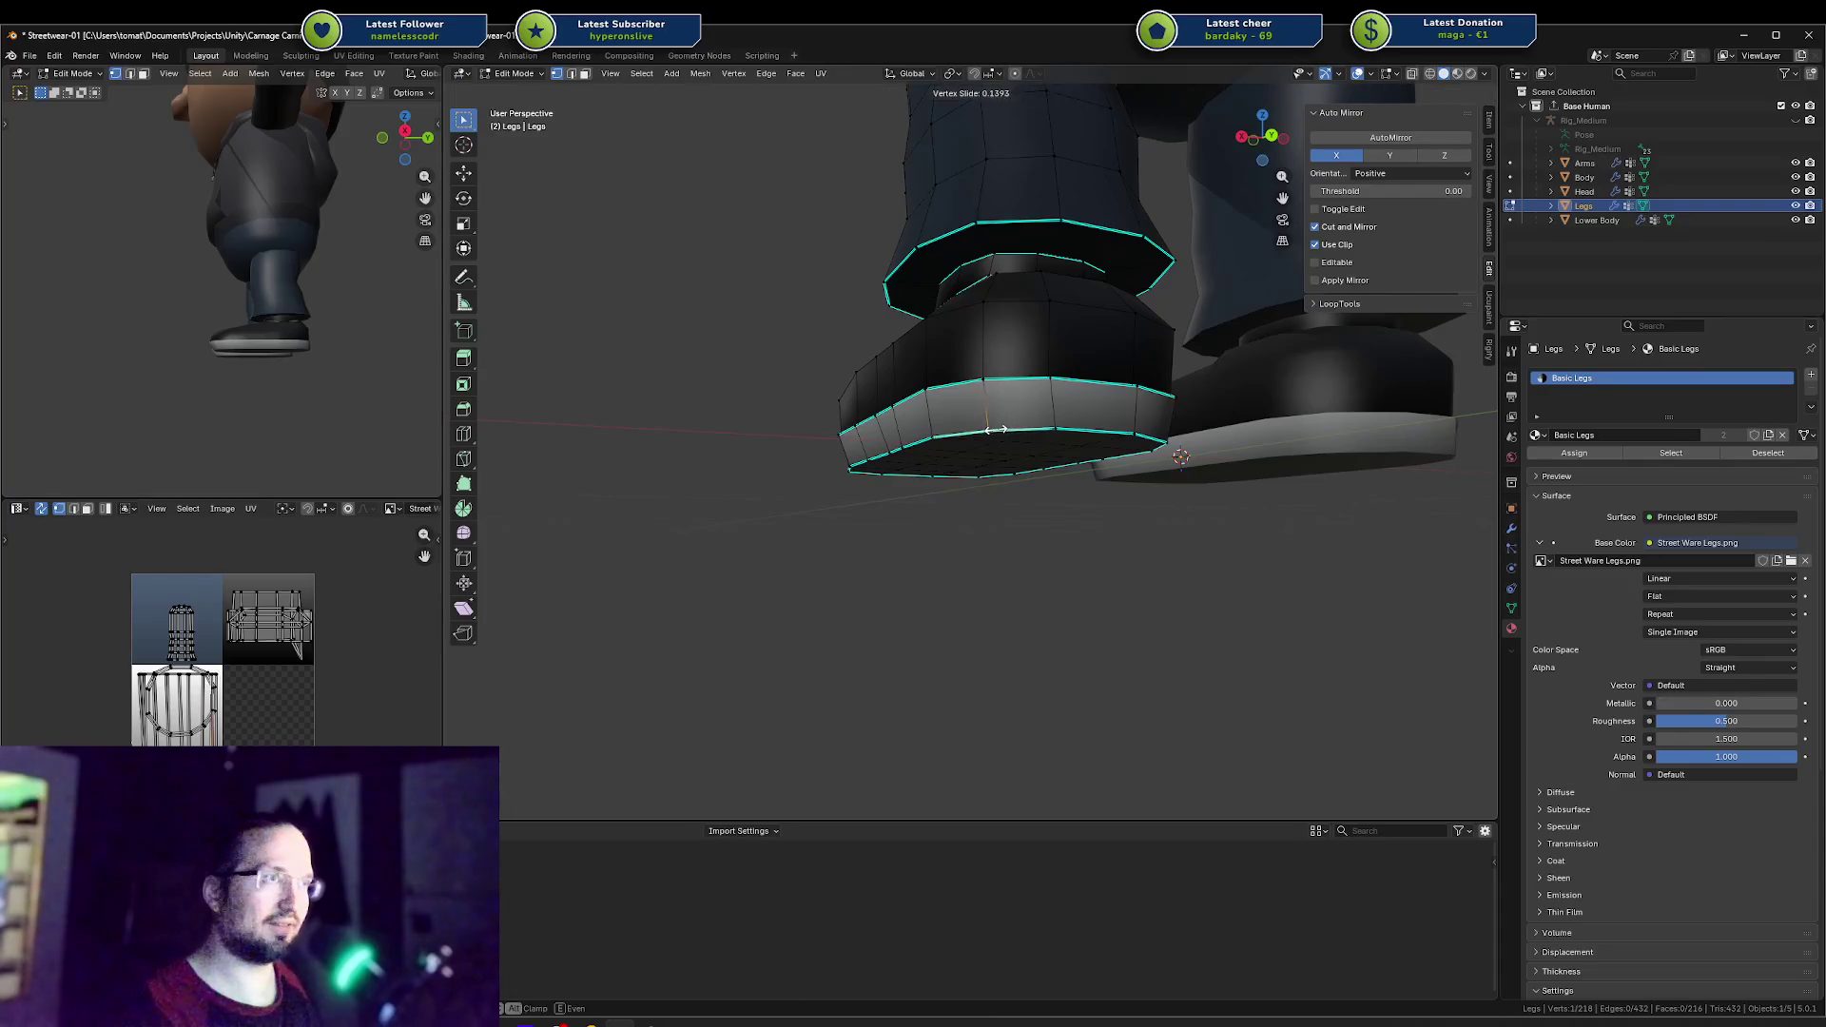
mouse_move(1004, 429)
middle_mouse_down()
mouse_move(1040, 486)
mouse_move(1008, 433)
mouse_move(1022, 380)
middle_mouse_up()
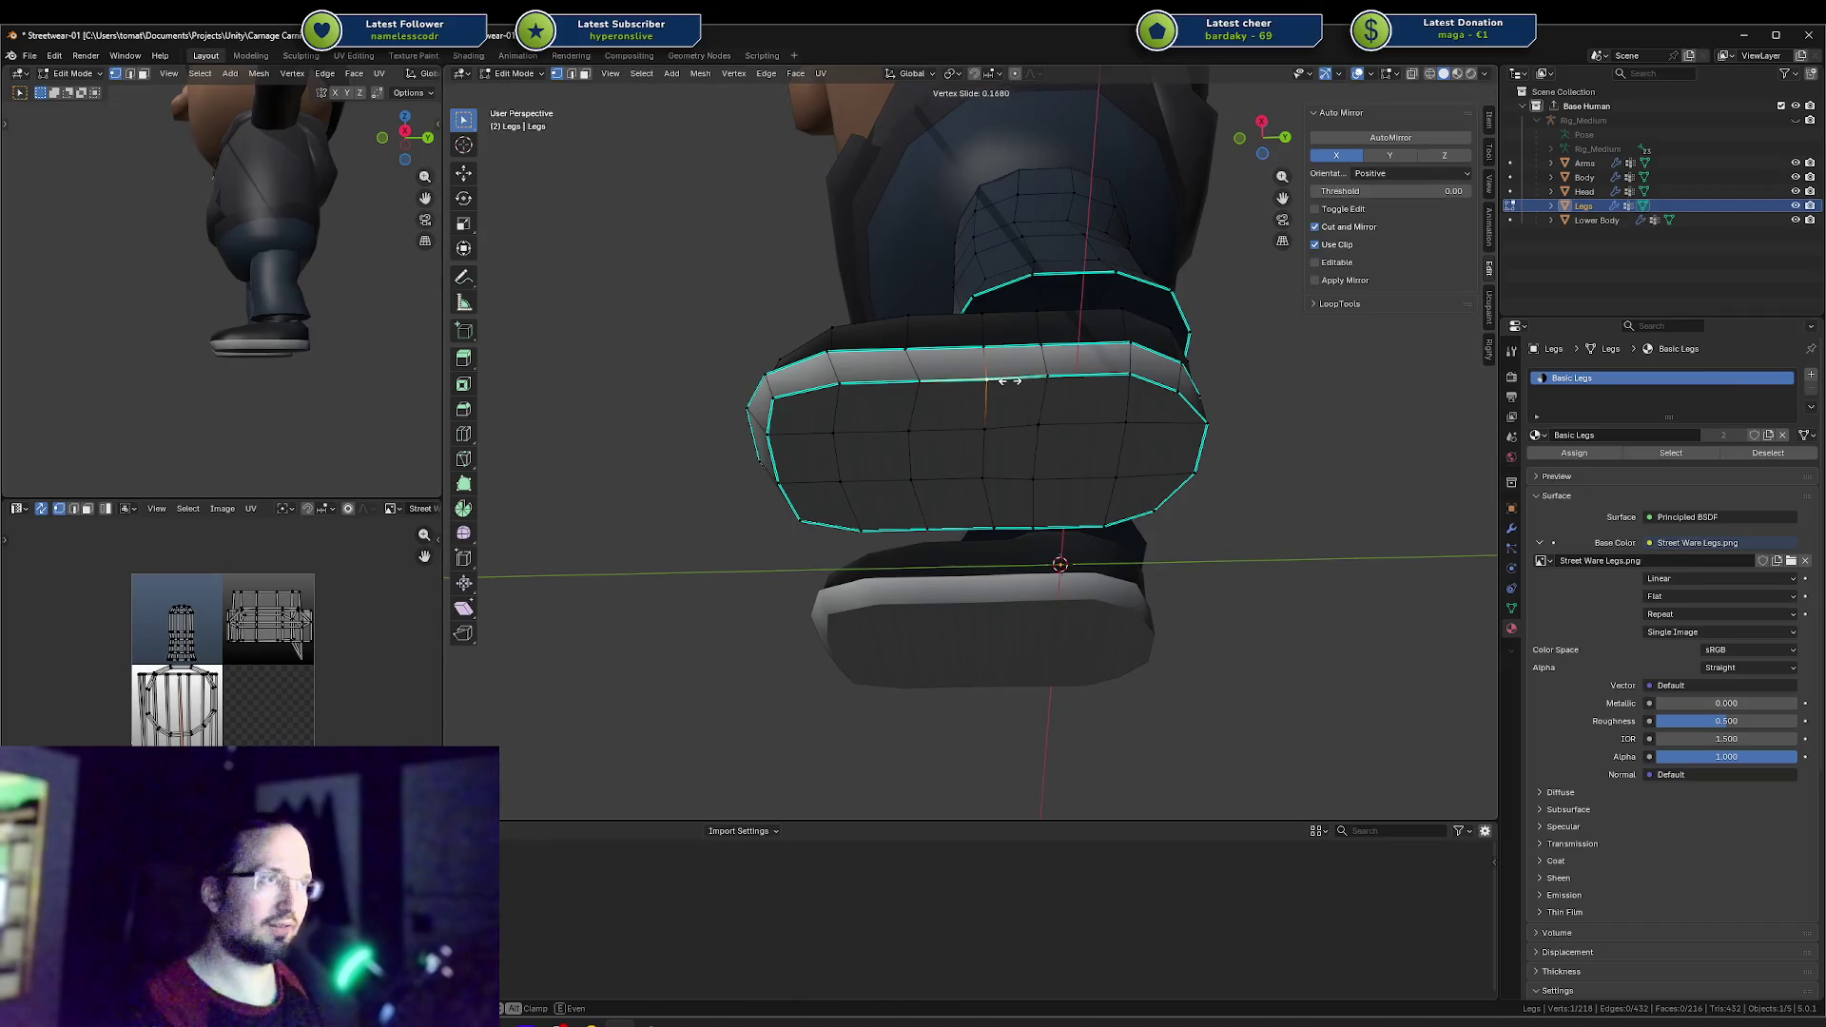
left_click(1007, 380)
key("shift+v")
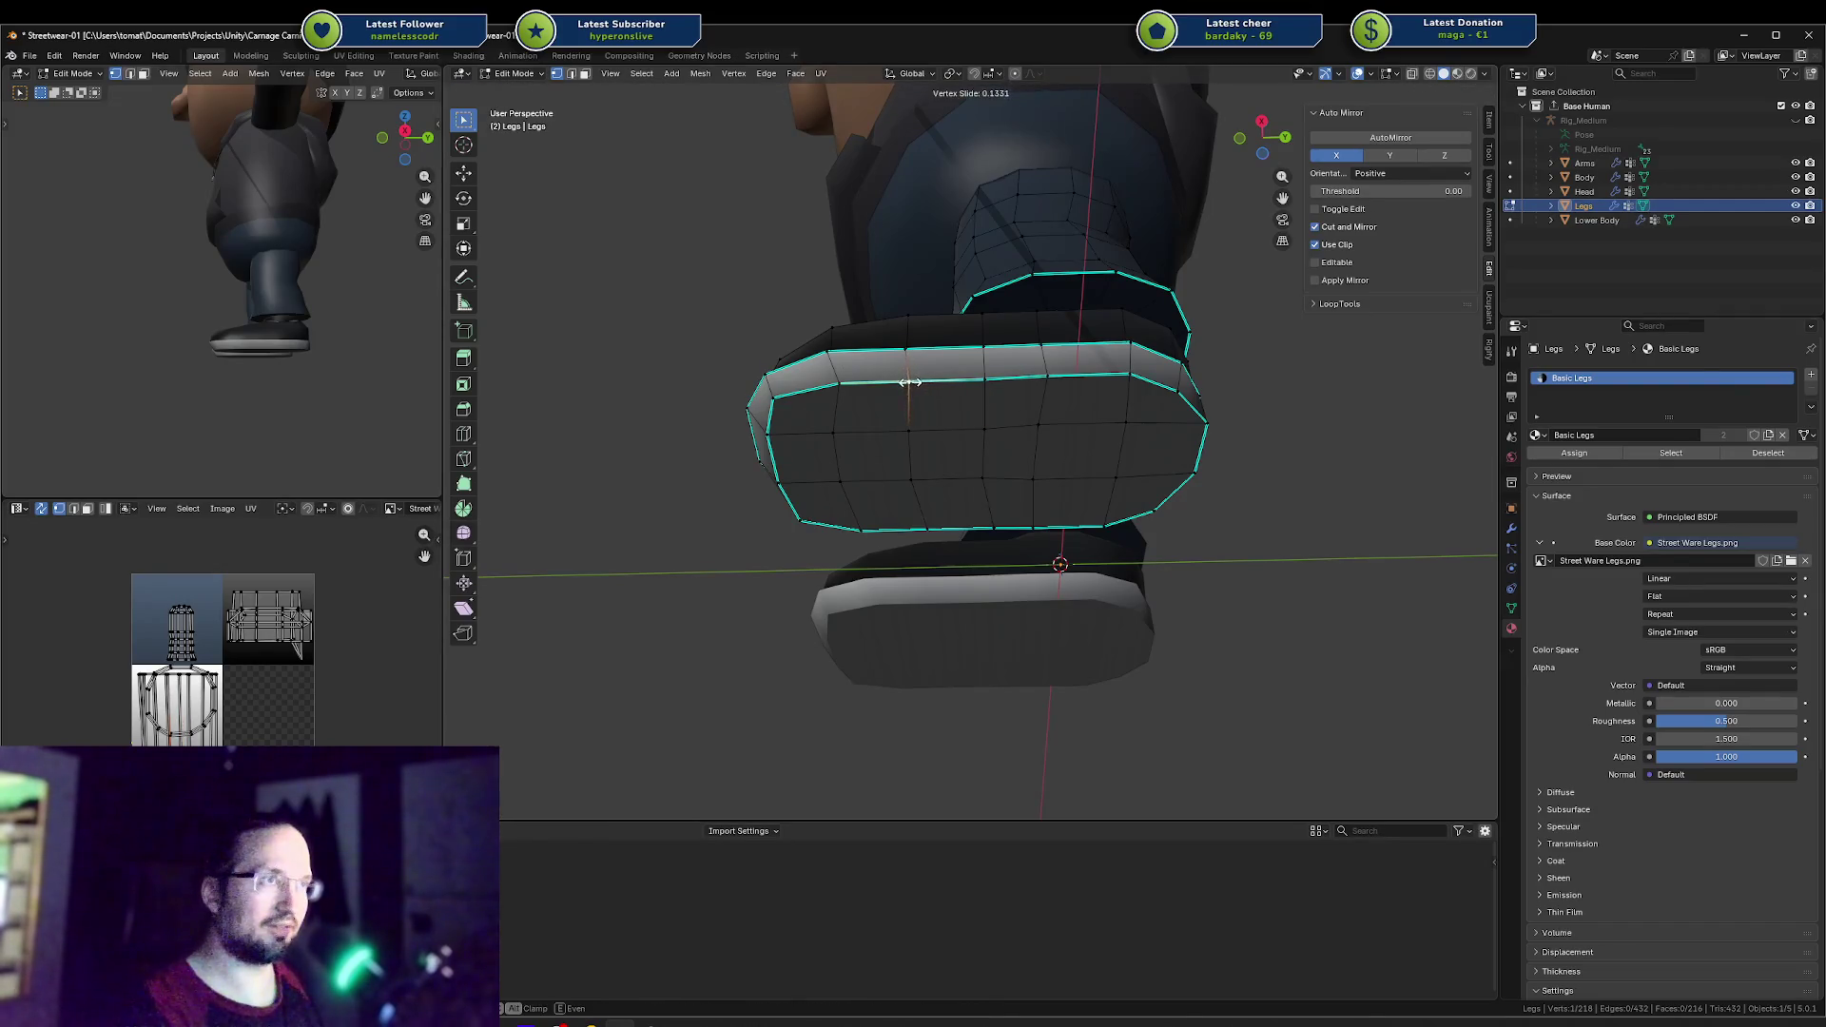
left_click(907, 383)
key("shift+v")
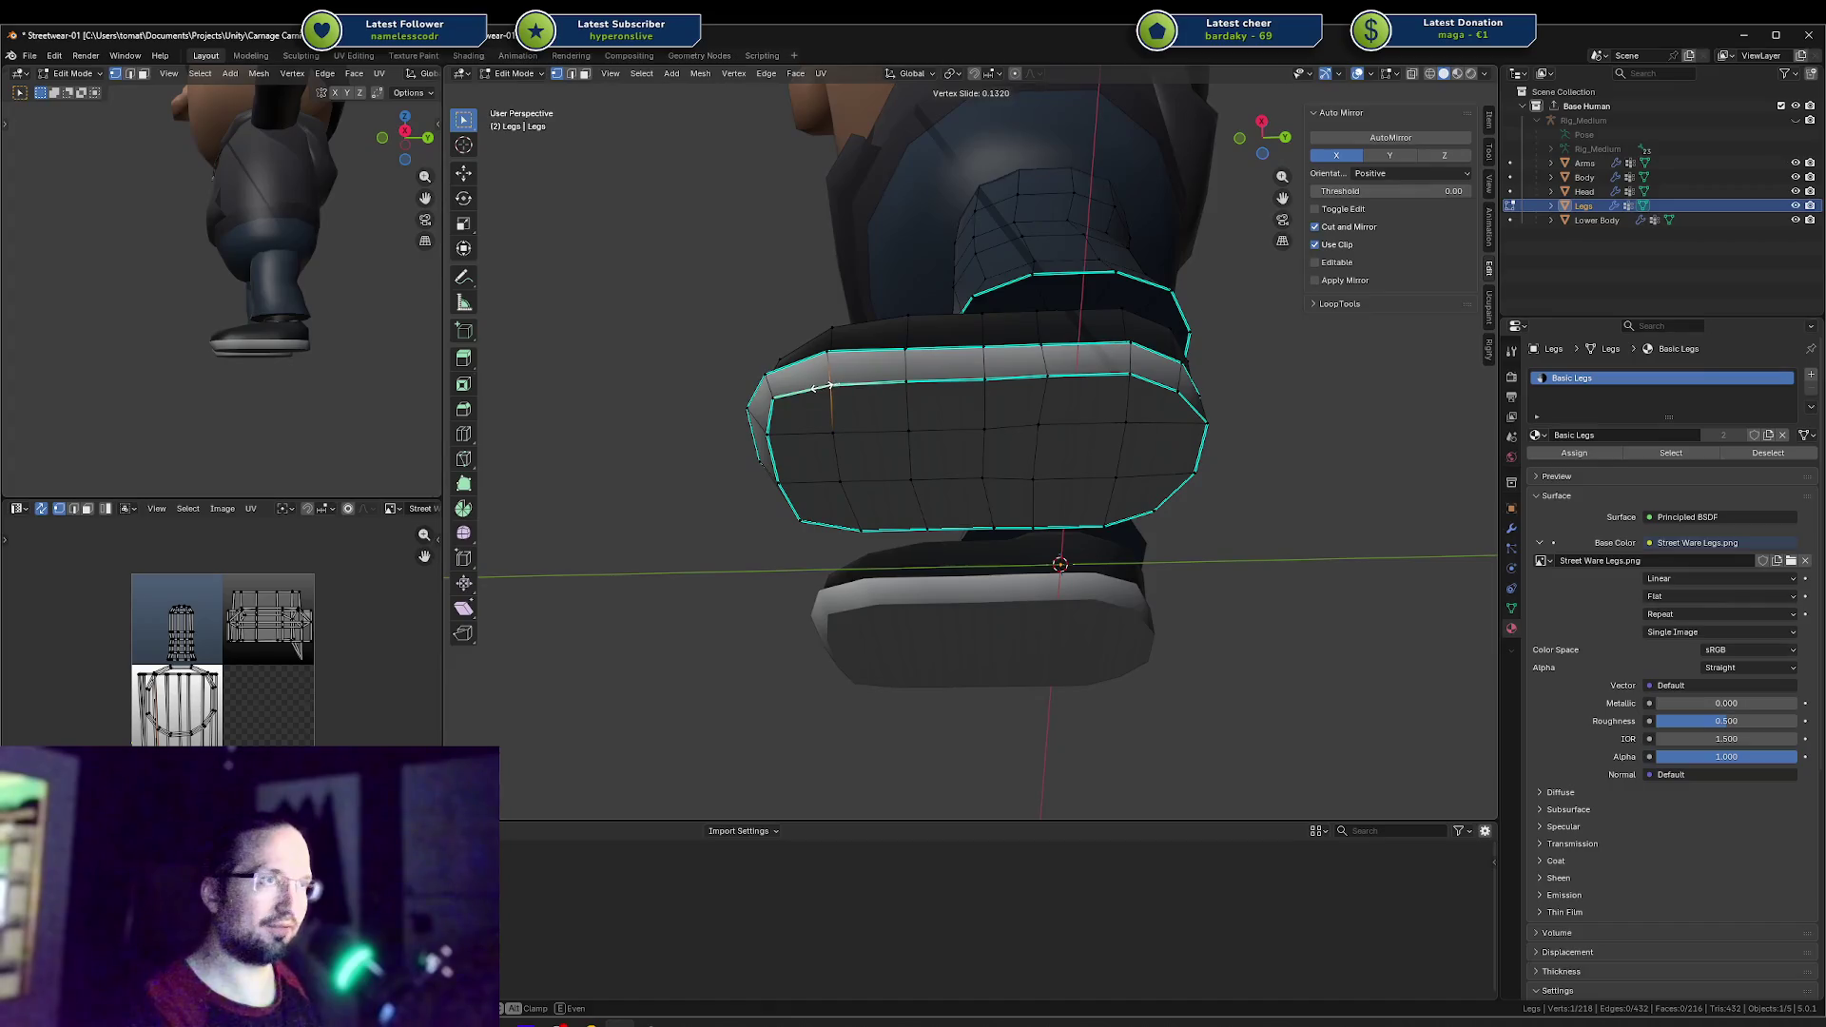
left_click(827, 387)
mouse_move(827, 387)
middle_mouse_down()
mouse_move(938, 528)
mouse_move(1011, 420)
mouse_move(1120, 411)
middle_mouse_up()
Step: Slide three more side and toe vertices along their edges, the last by -0.259
key("Tab")
key("Tab")
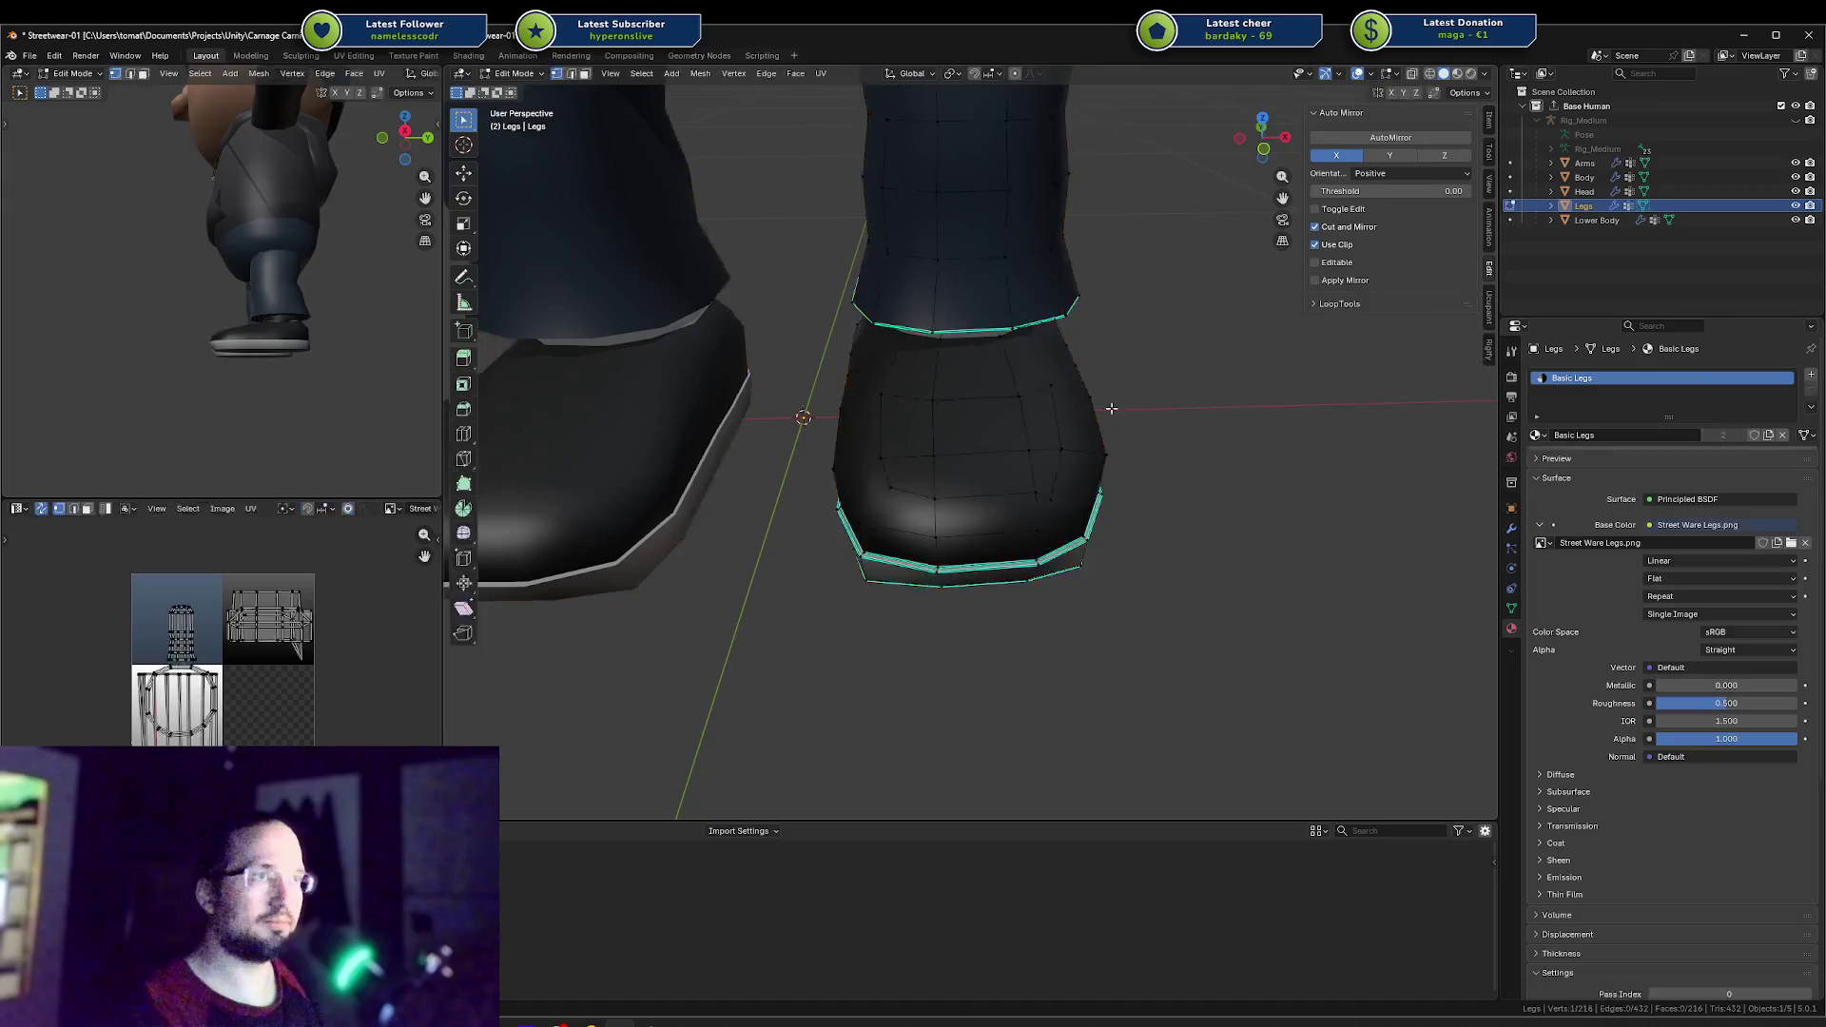
left_click(1055, 500)
key("shift+v")
left_click(1105, 475)
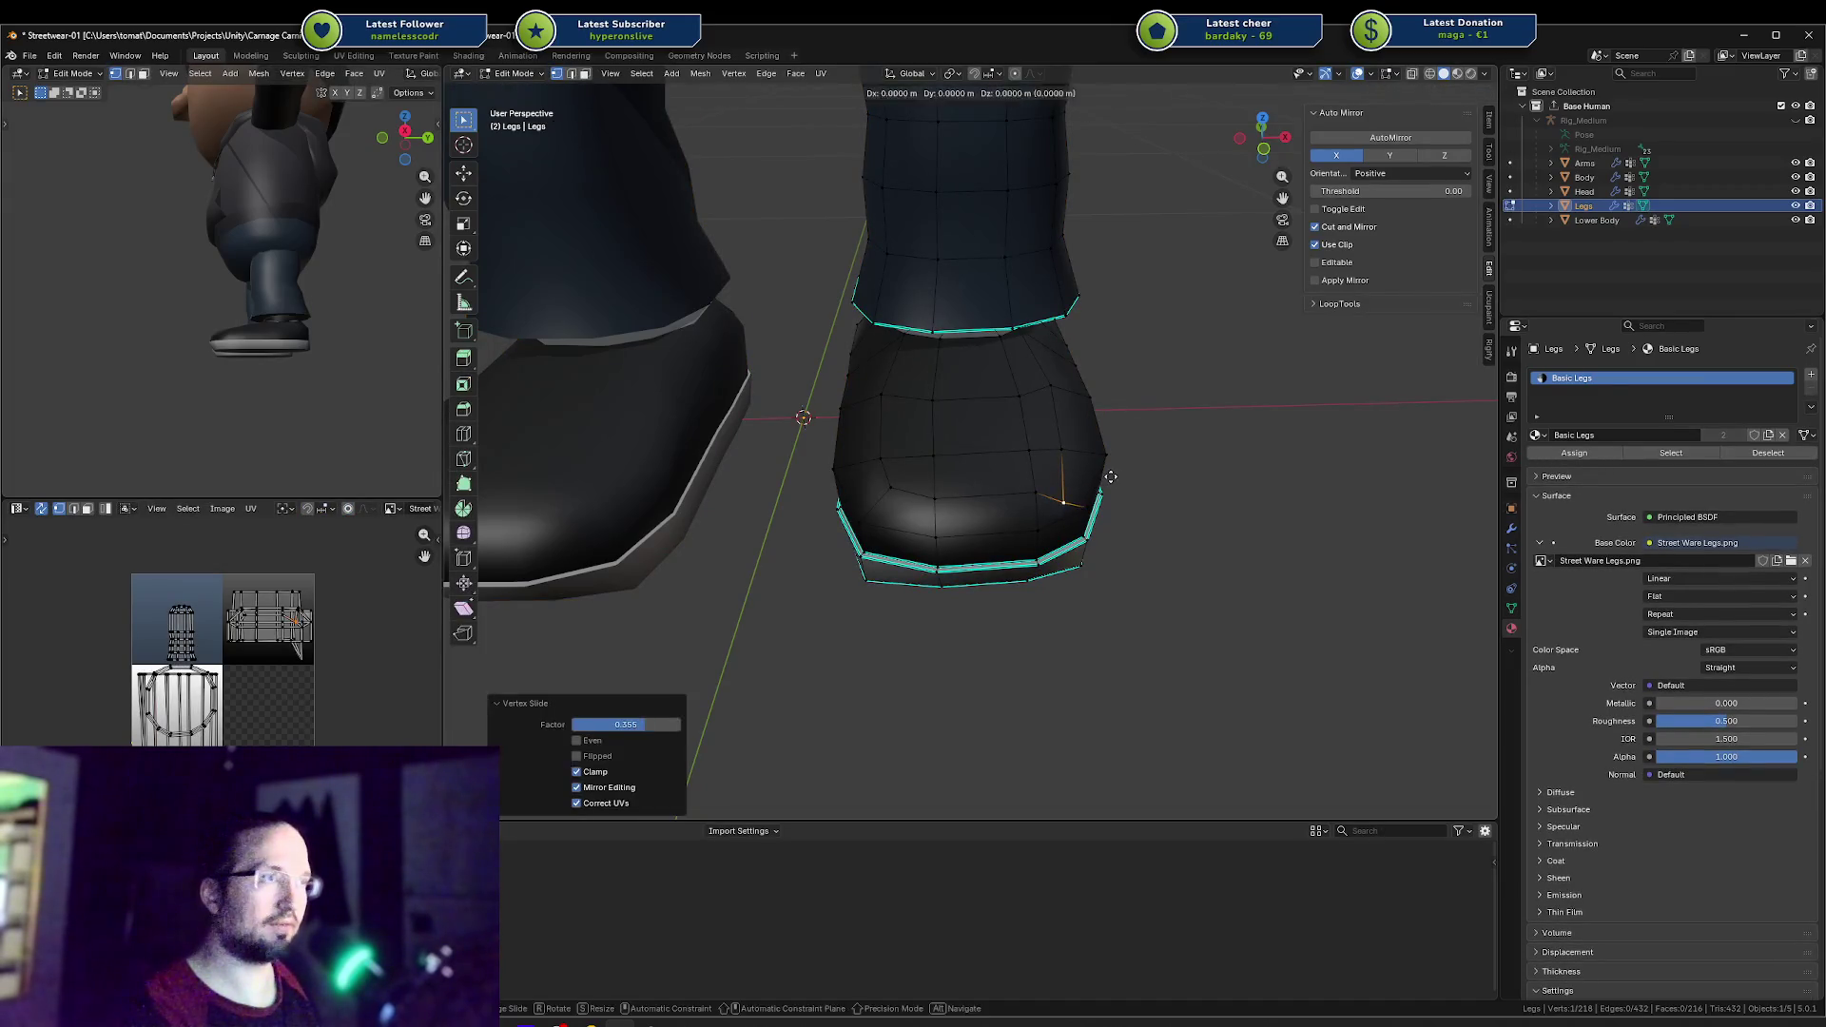
key("shift+v")
left_click(1113, 463)
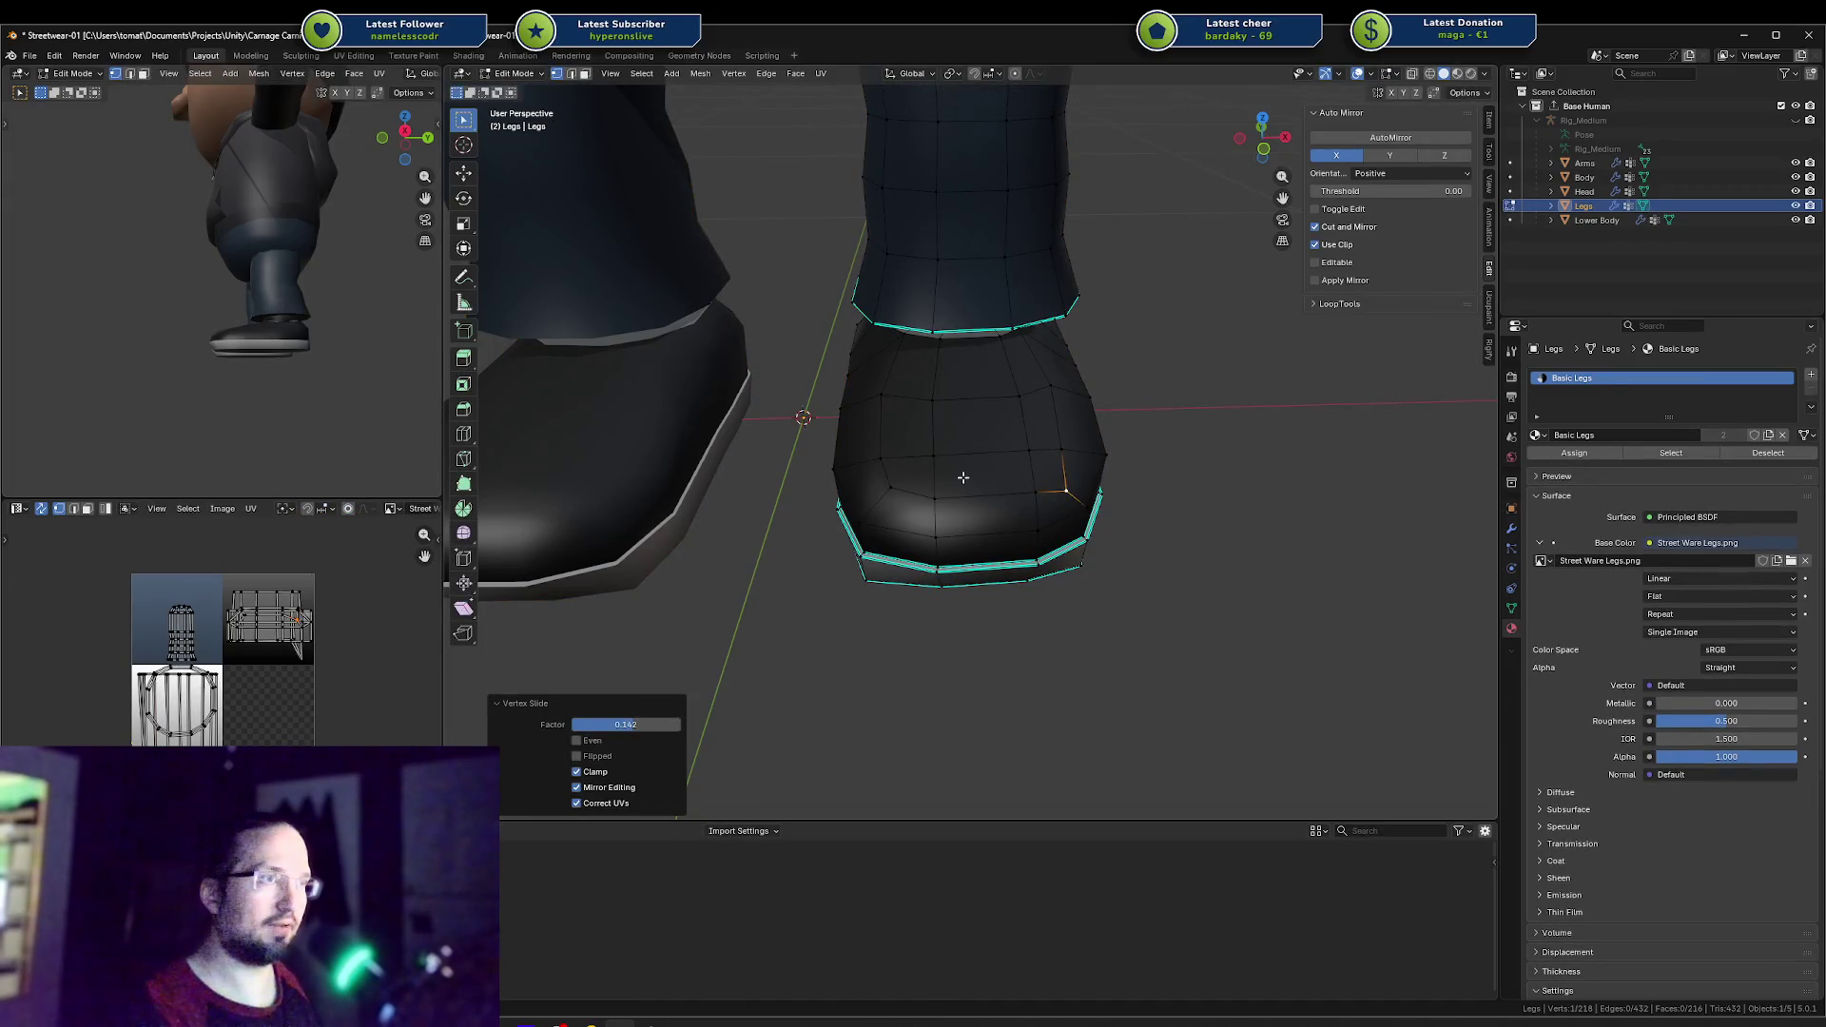
key("shift+v")
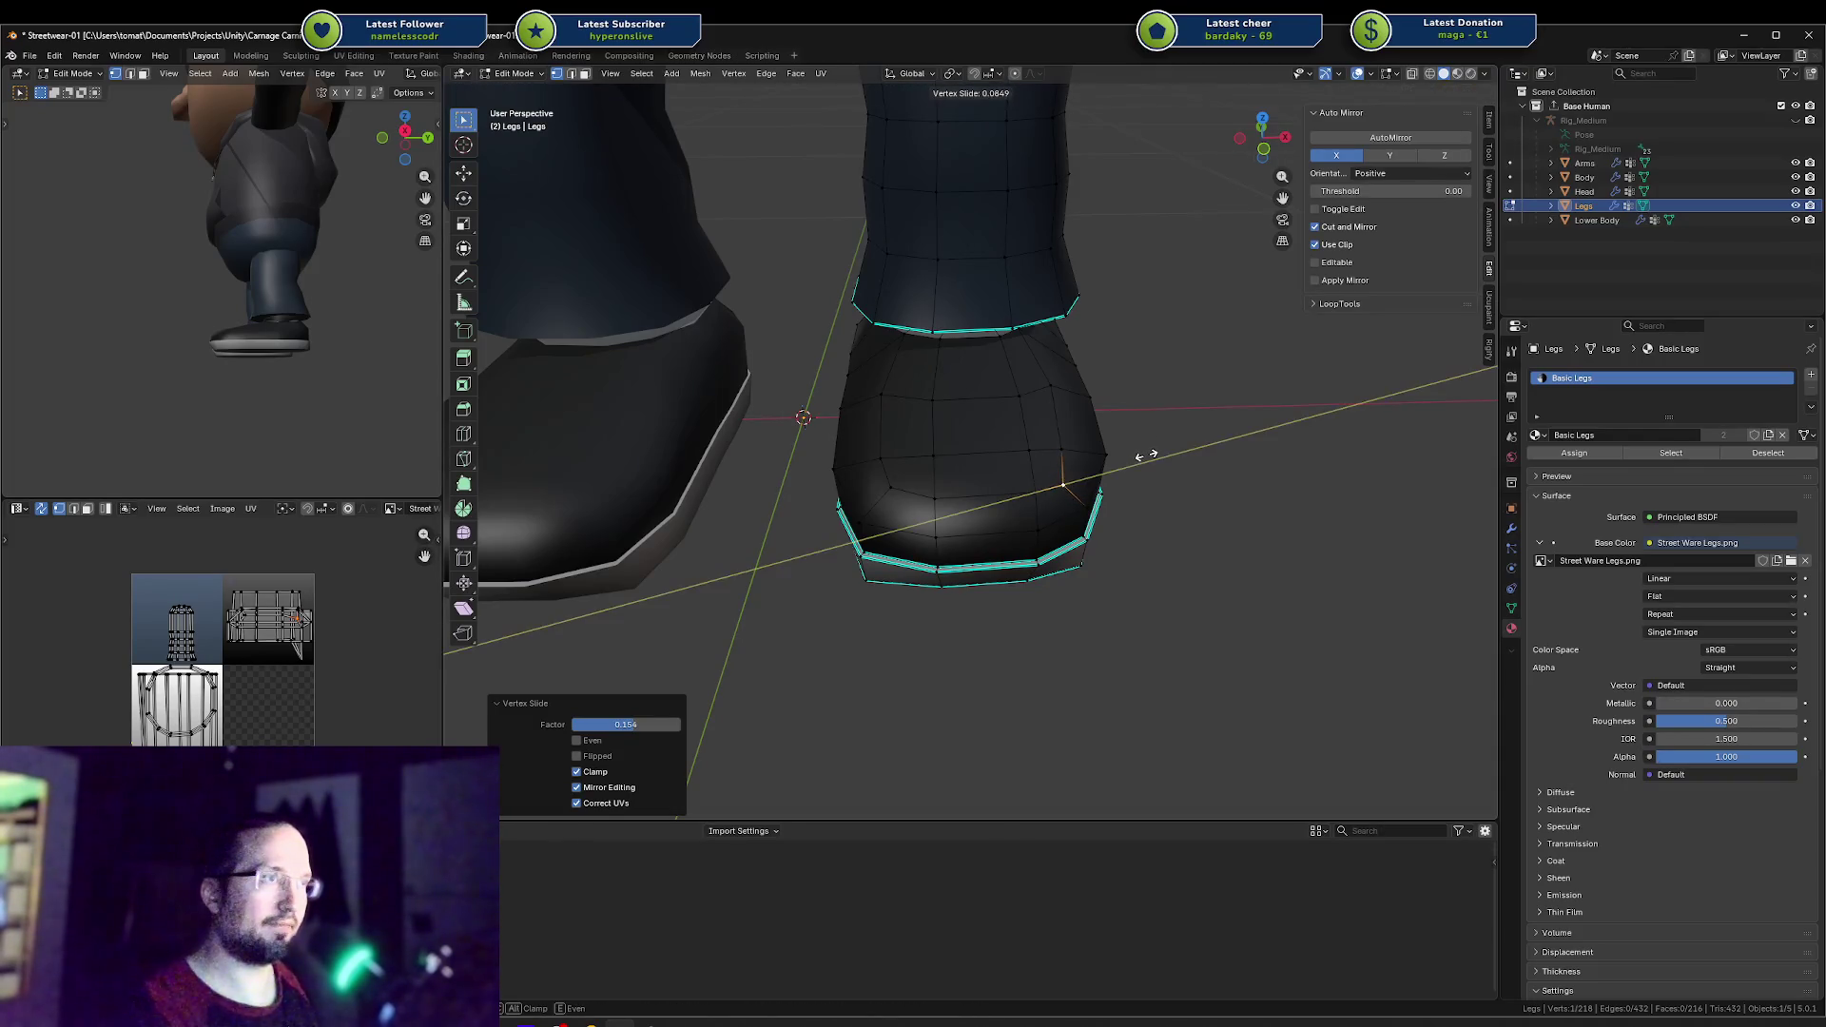
left_click(1158, 452)
middle_click_drag(1158, 453, 929, 453)
key("g")
key("g")
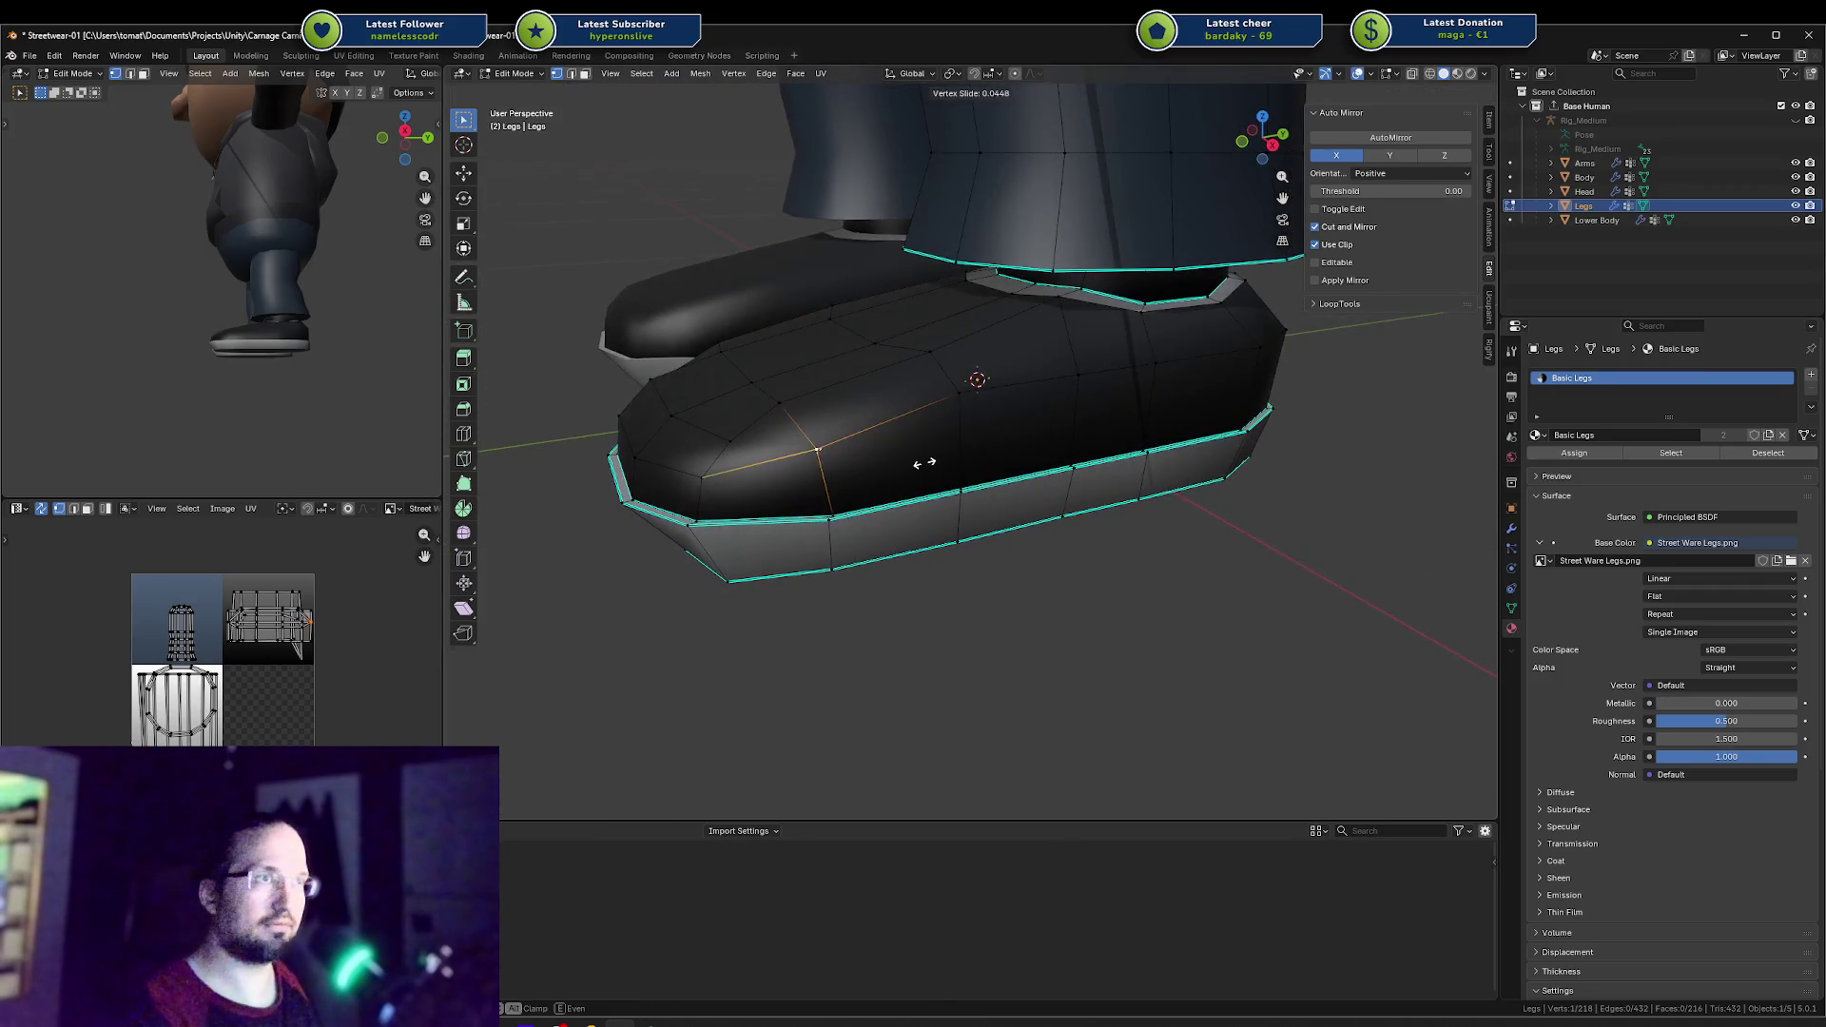
Step: Finish the previous vertex tweak and orbit out to view the whole shoe
left_click(942, 463)
key("Tab")
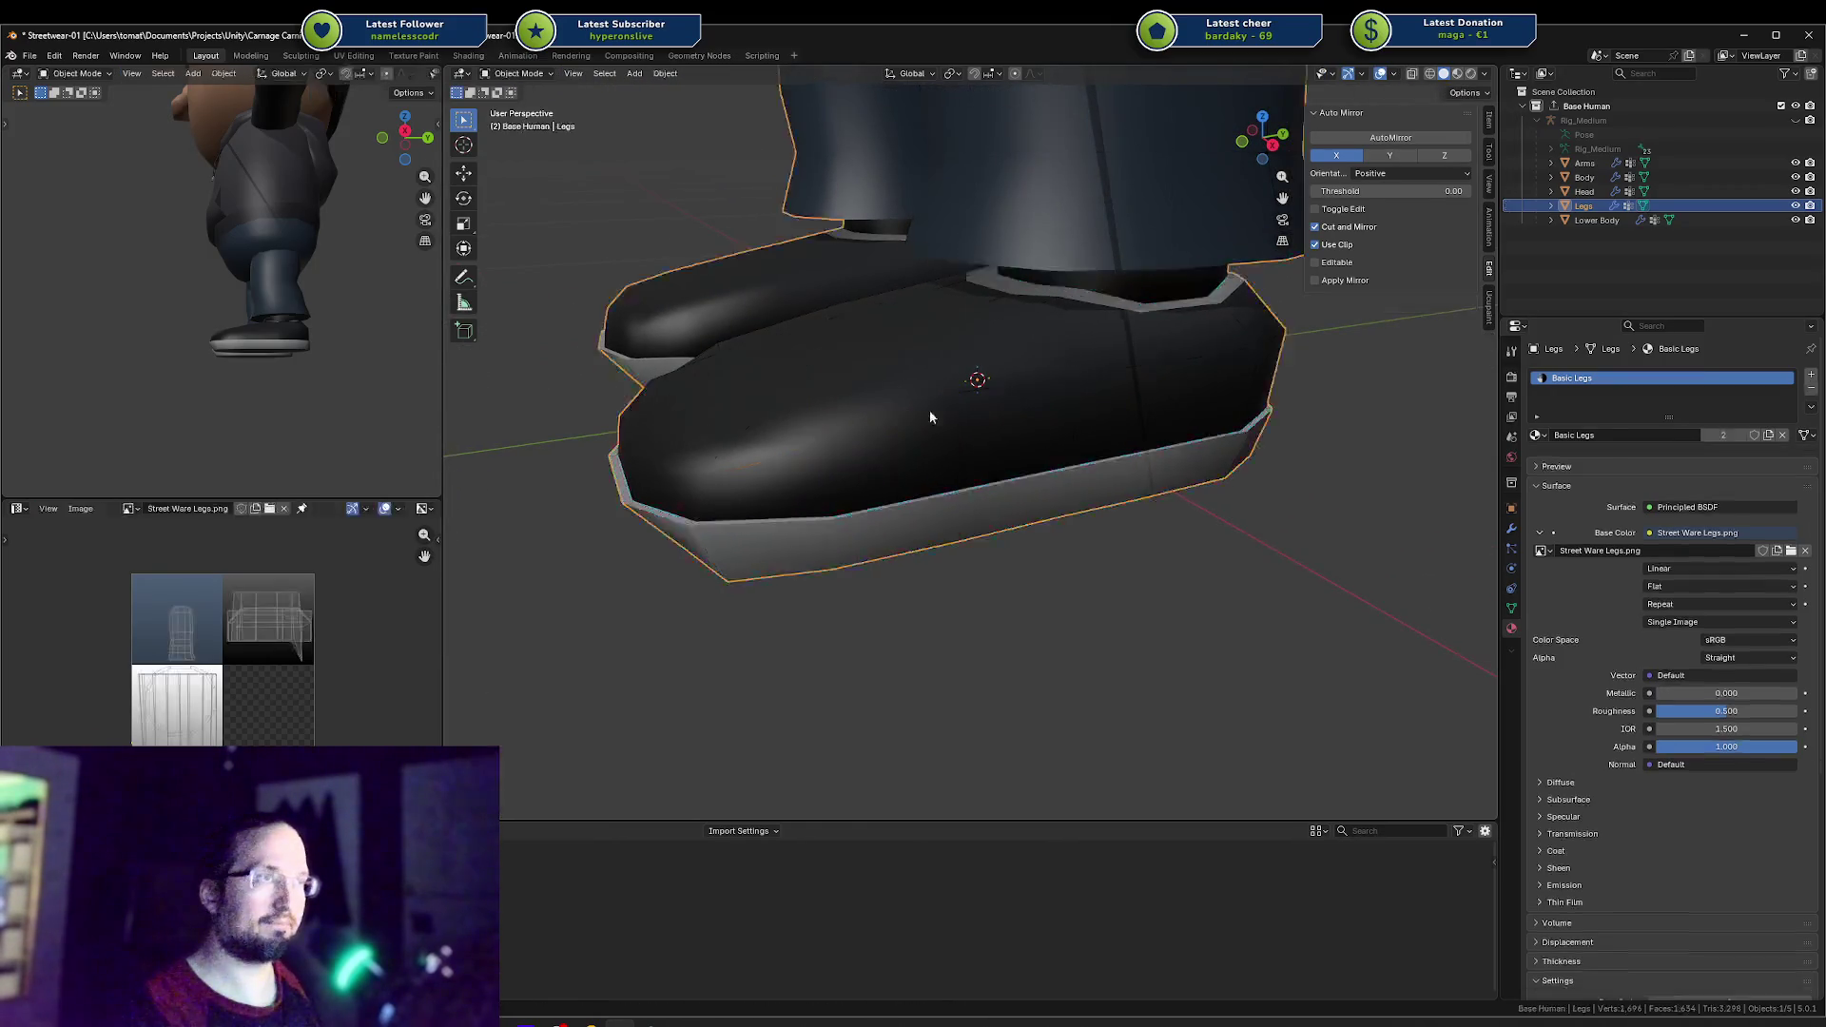
scroll(932, 407, "down", 3)
scroll(282, 314, "down", 4)
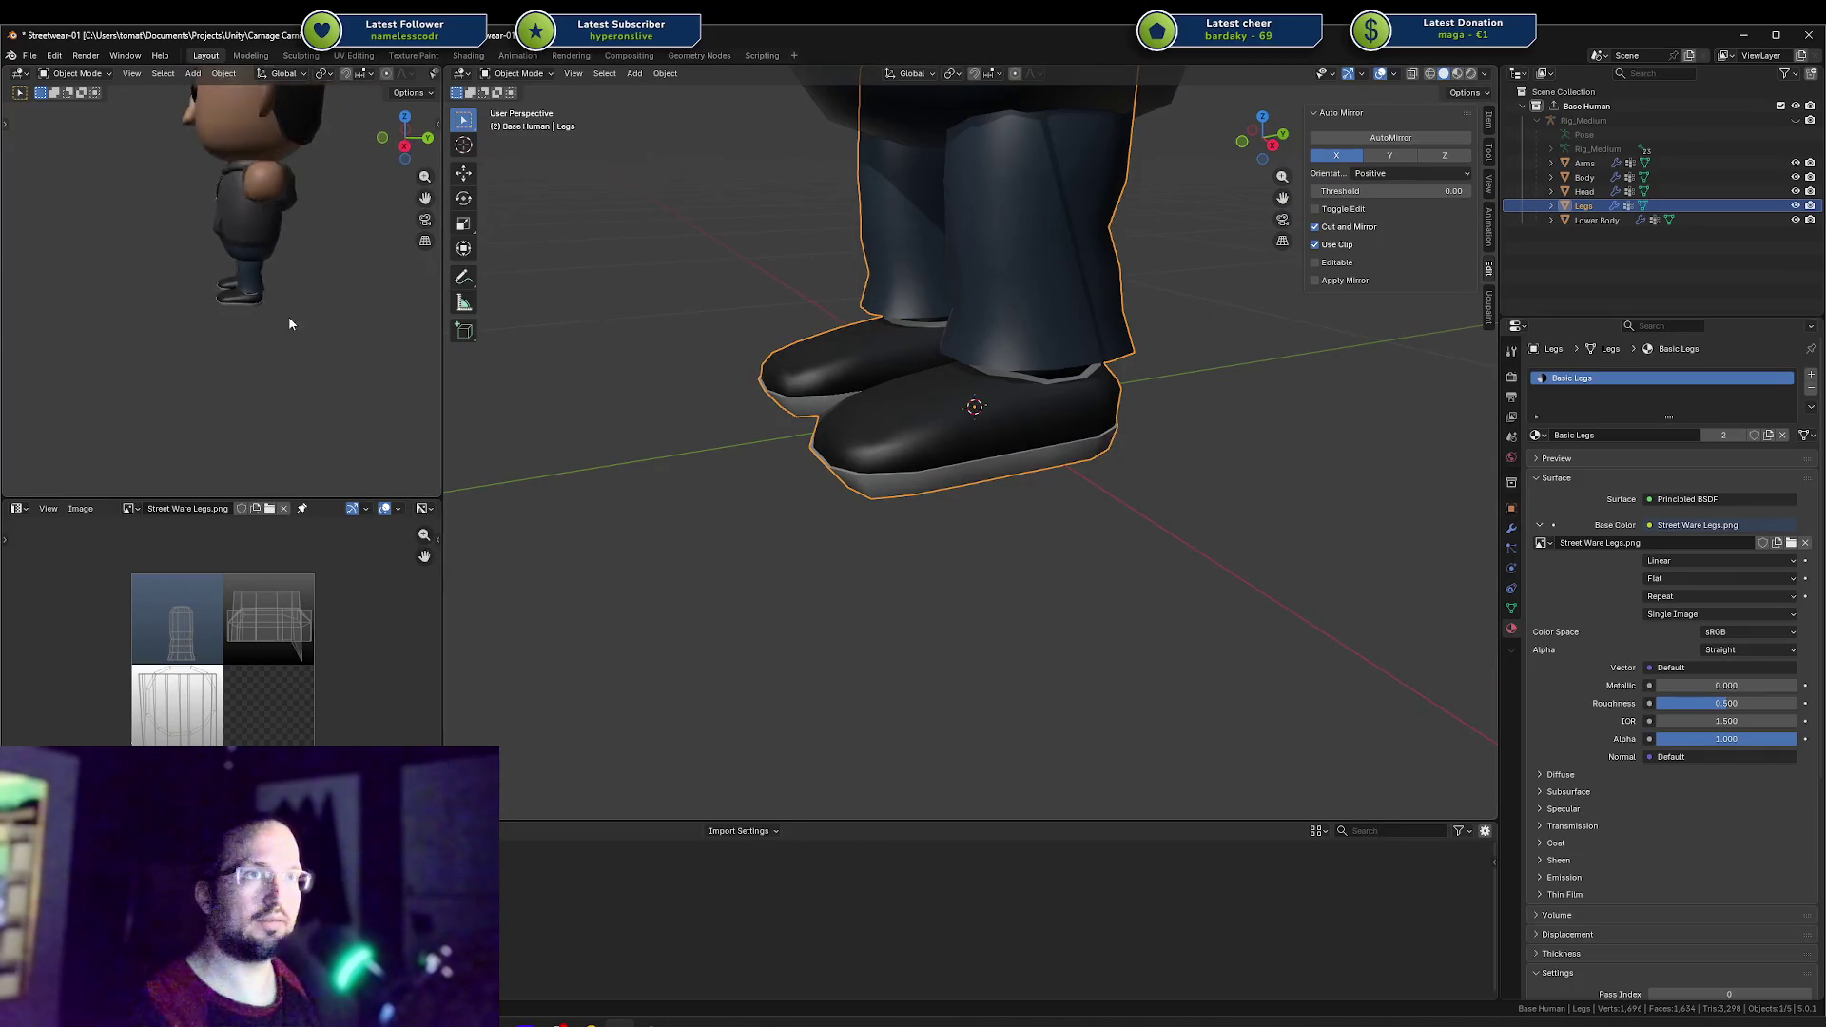
mouse_move(288, 315)
middle_mouse_down()
mouse_move(398, 286)
mouse_move(49, 323)
middle_mouse_up()
scroll(305, 326, "up", 5)
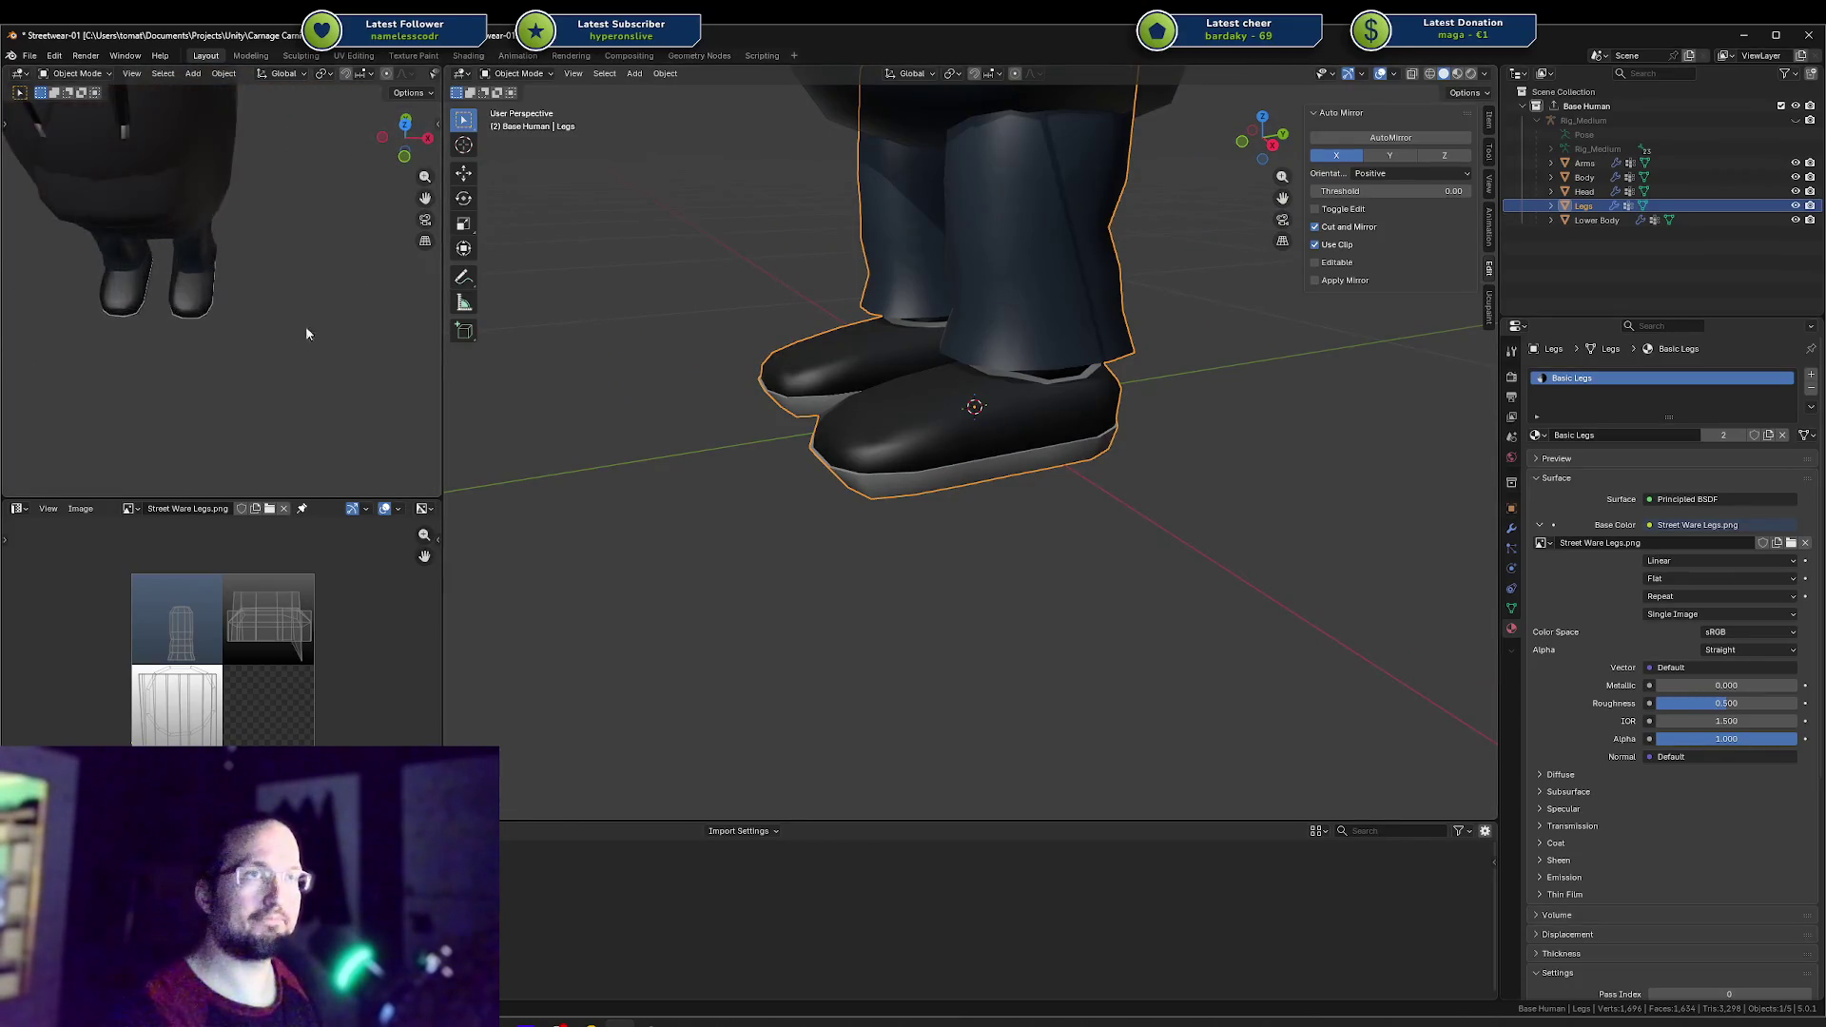
mouse_move(294, 338)
middle_mouse_down()
mouse_move(251, 270)
mouse_move(195, 235)
mouse_move(219, 252)
middle_mouse_up()
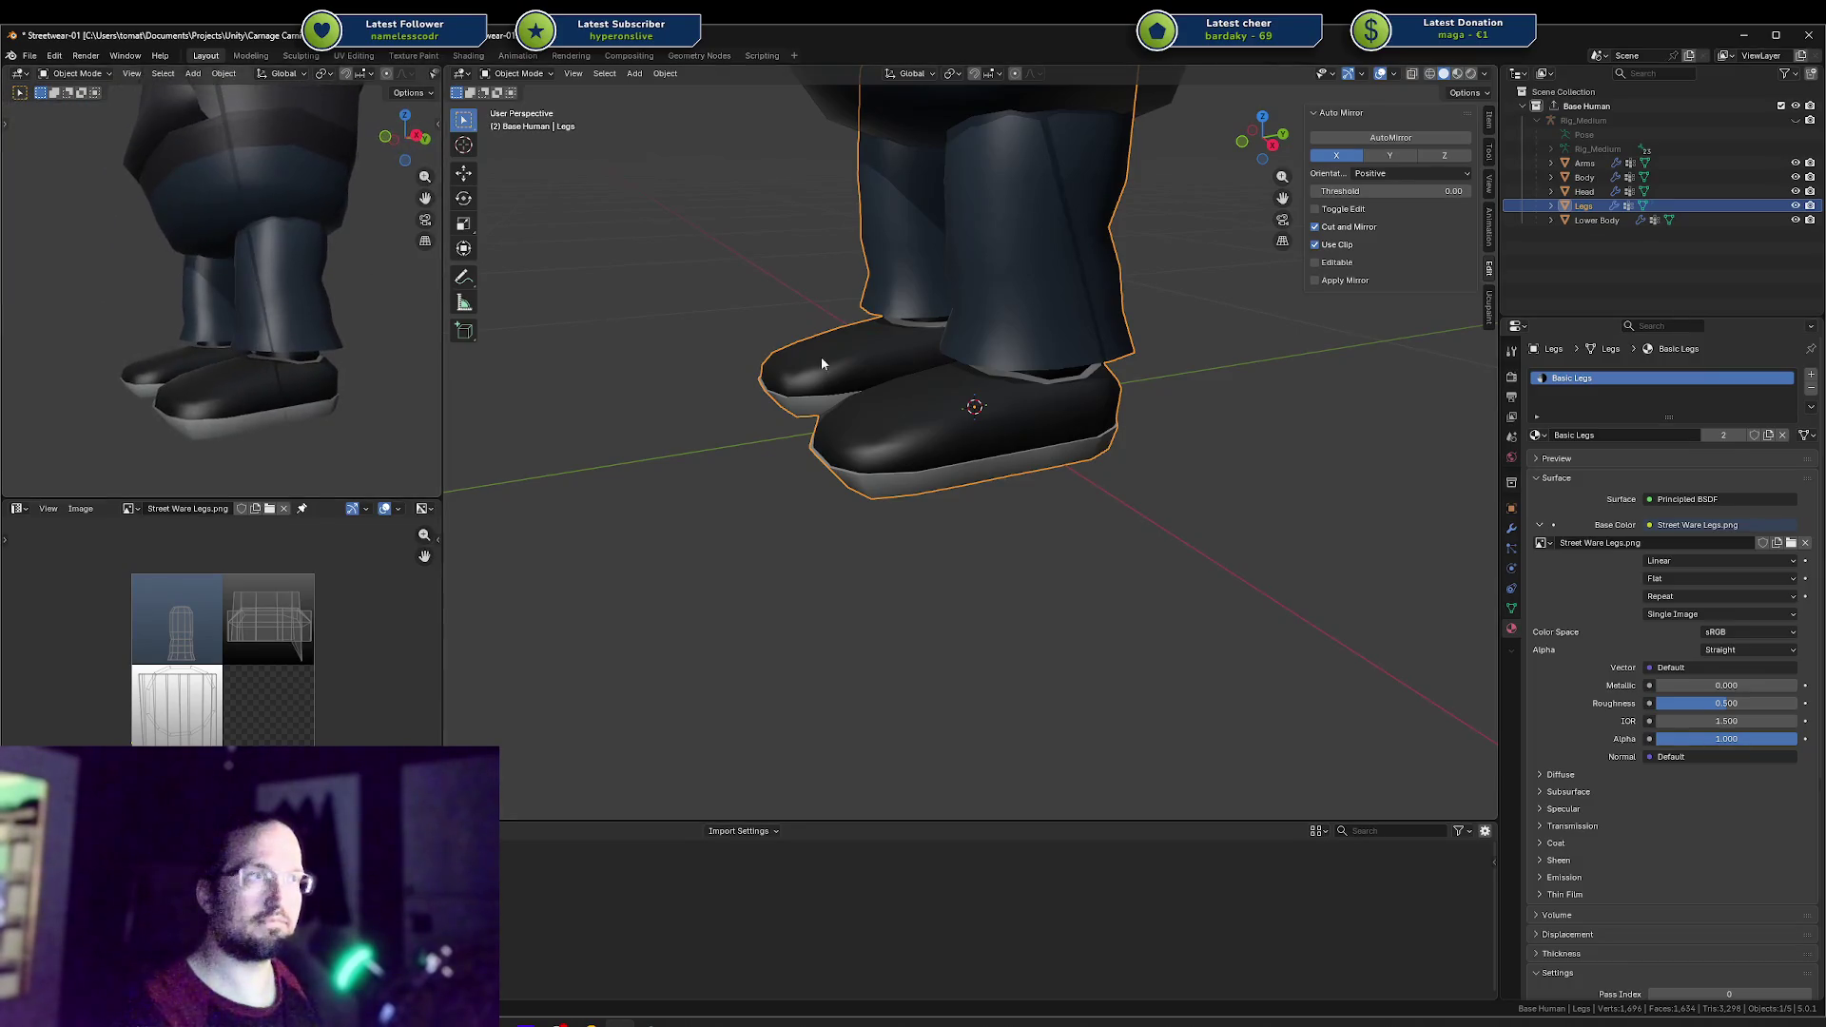
Step: Select the ankle face ring on the leg mesh and scale it up
key("Tab")
middle_click_drag(820, 357, 1087, 326)
key("alt+a")
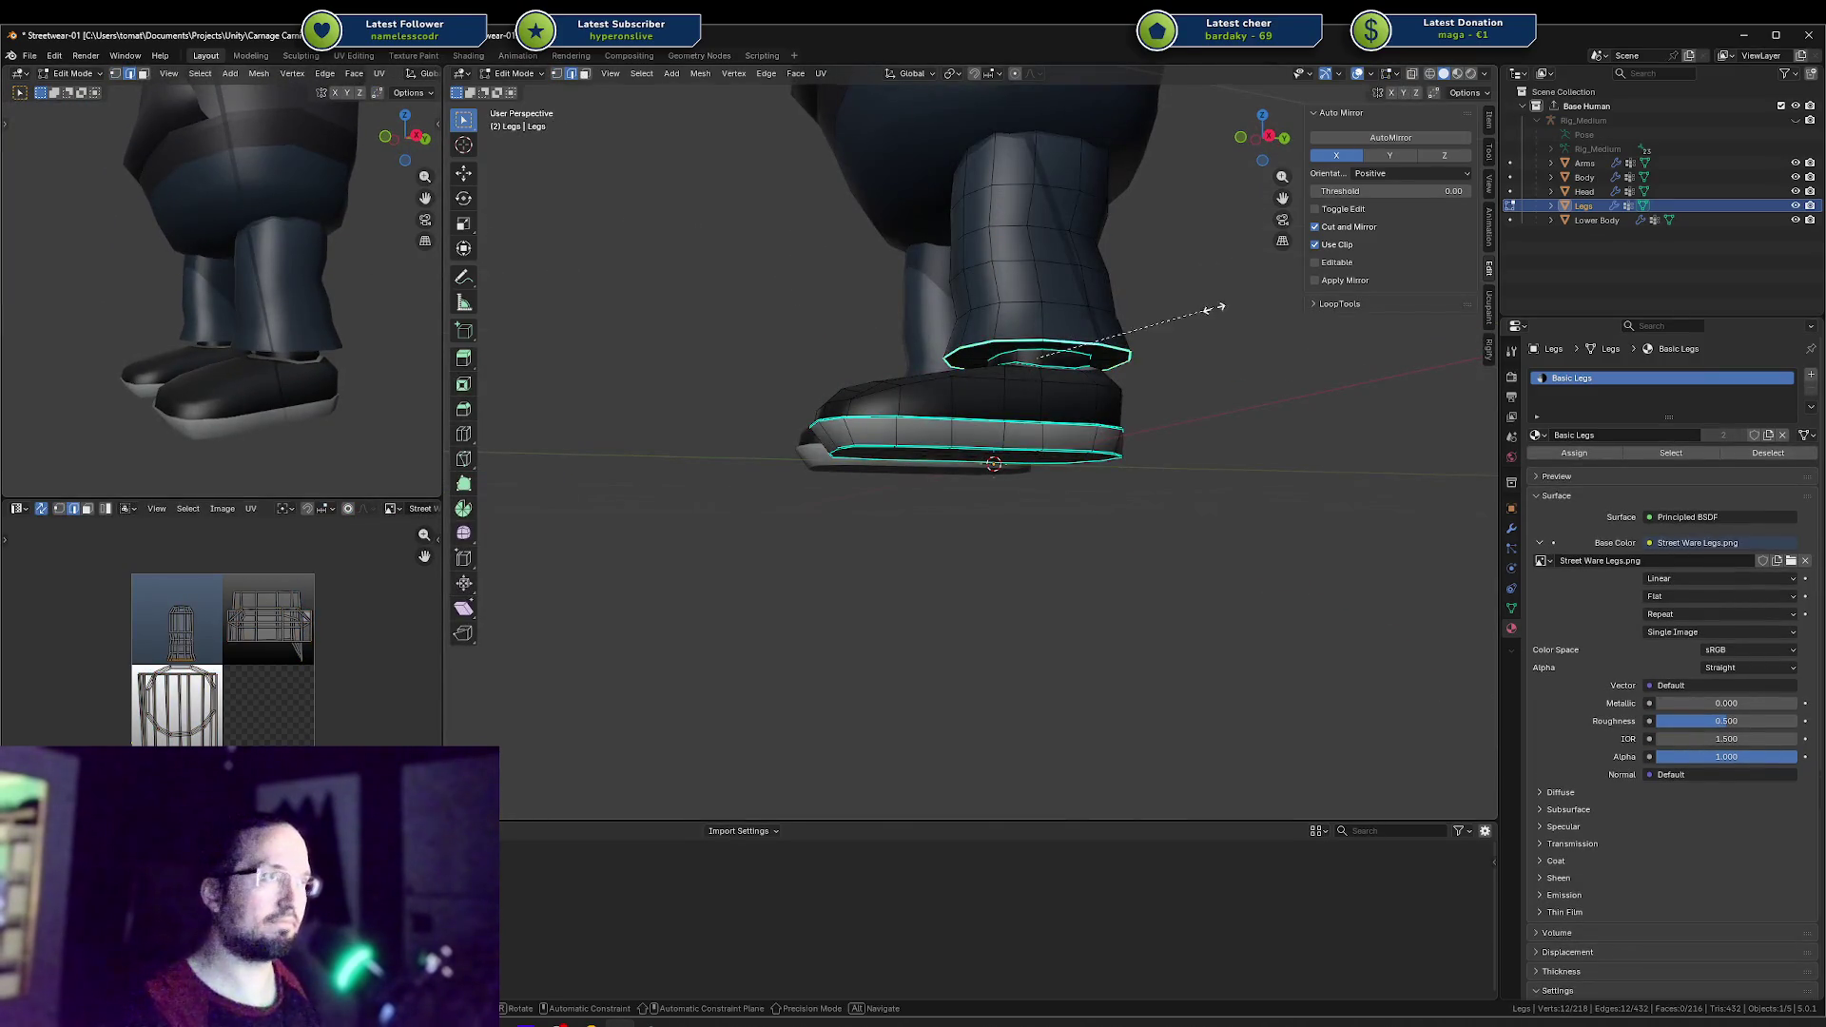
left_click(1188, 323)
key("a")
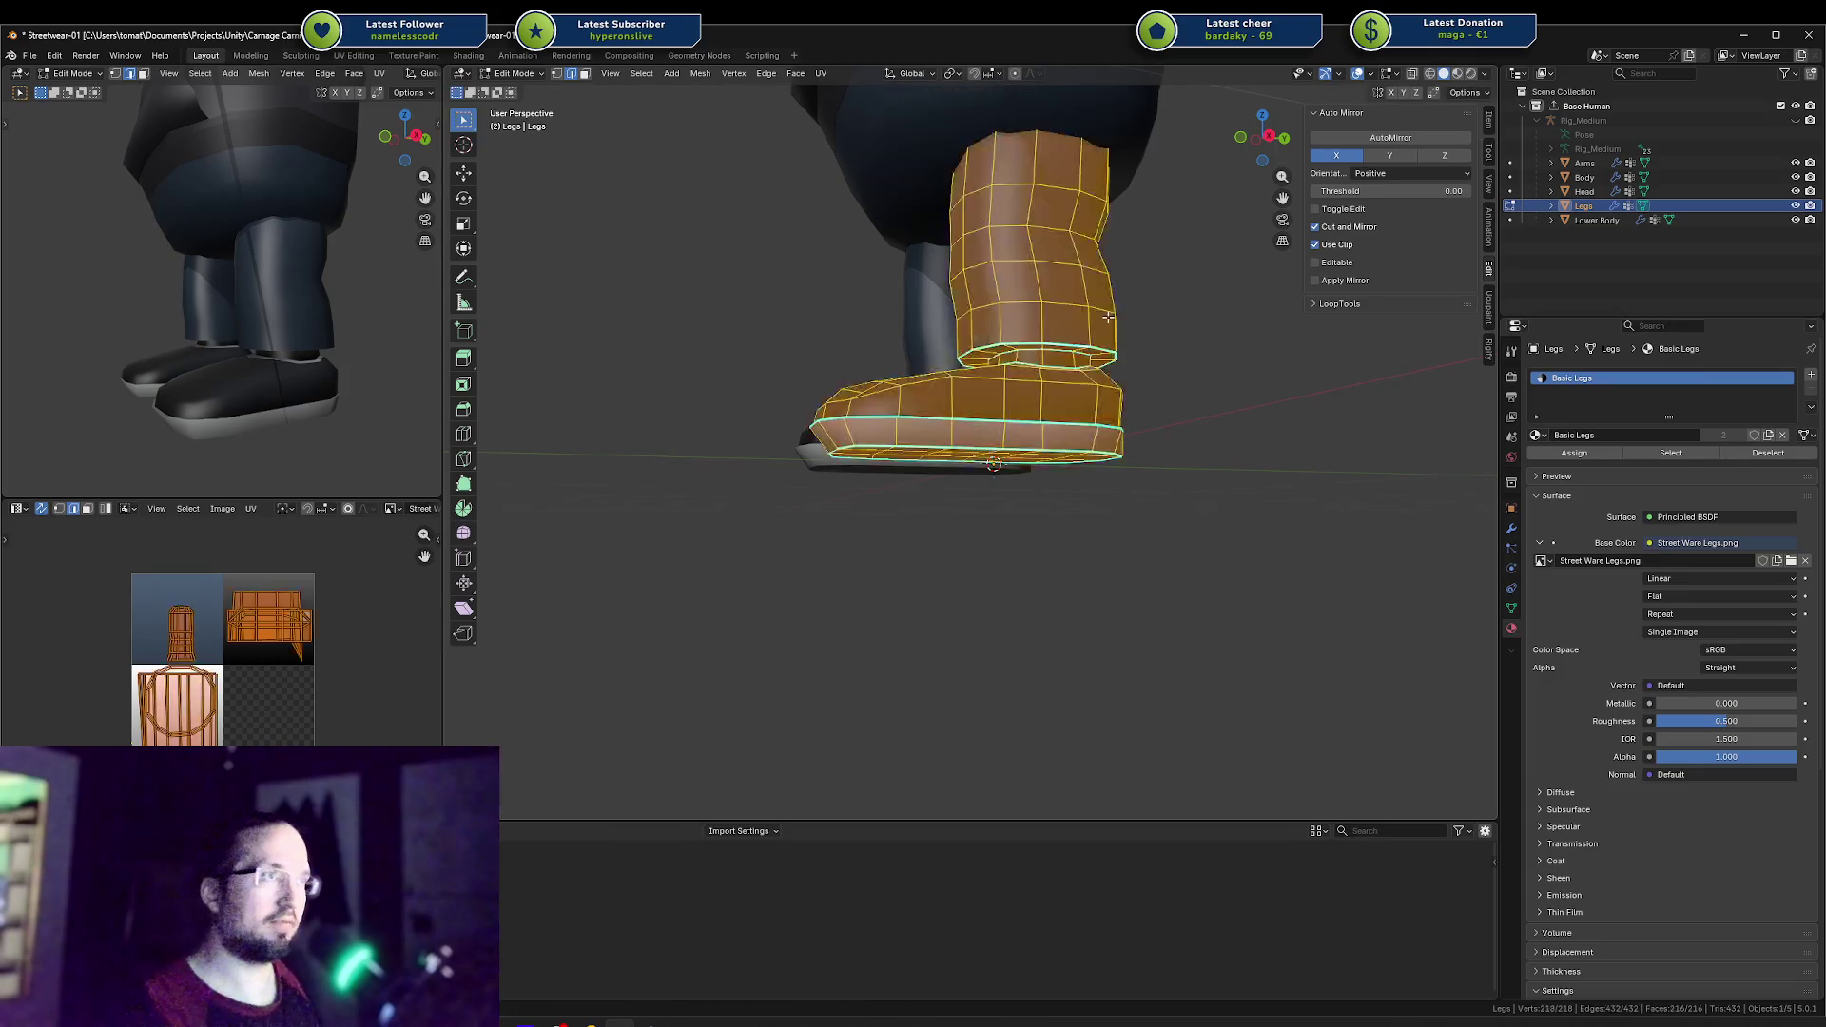
key("alt+a")
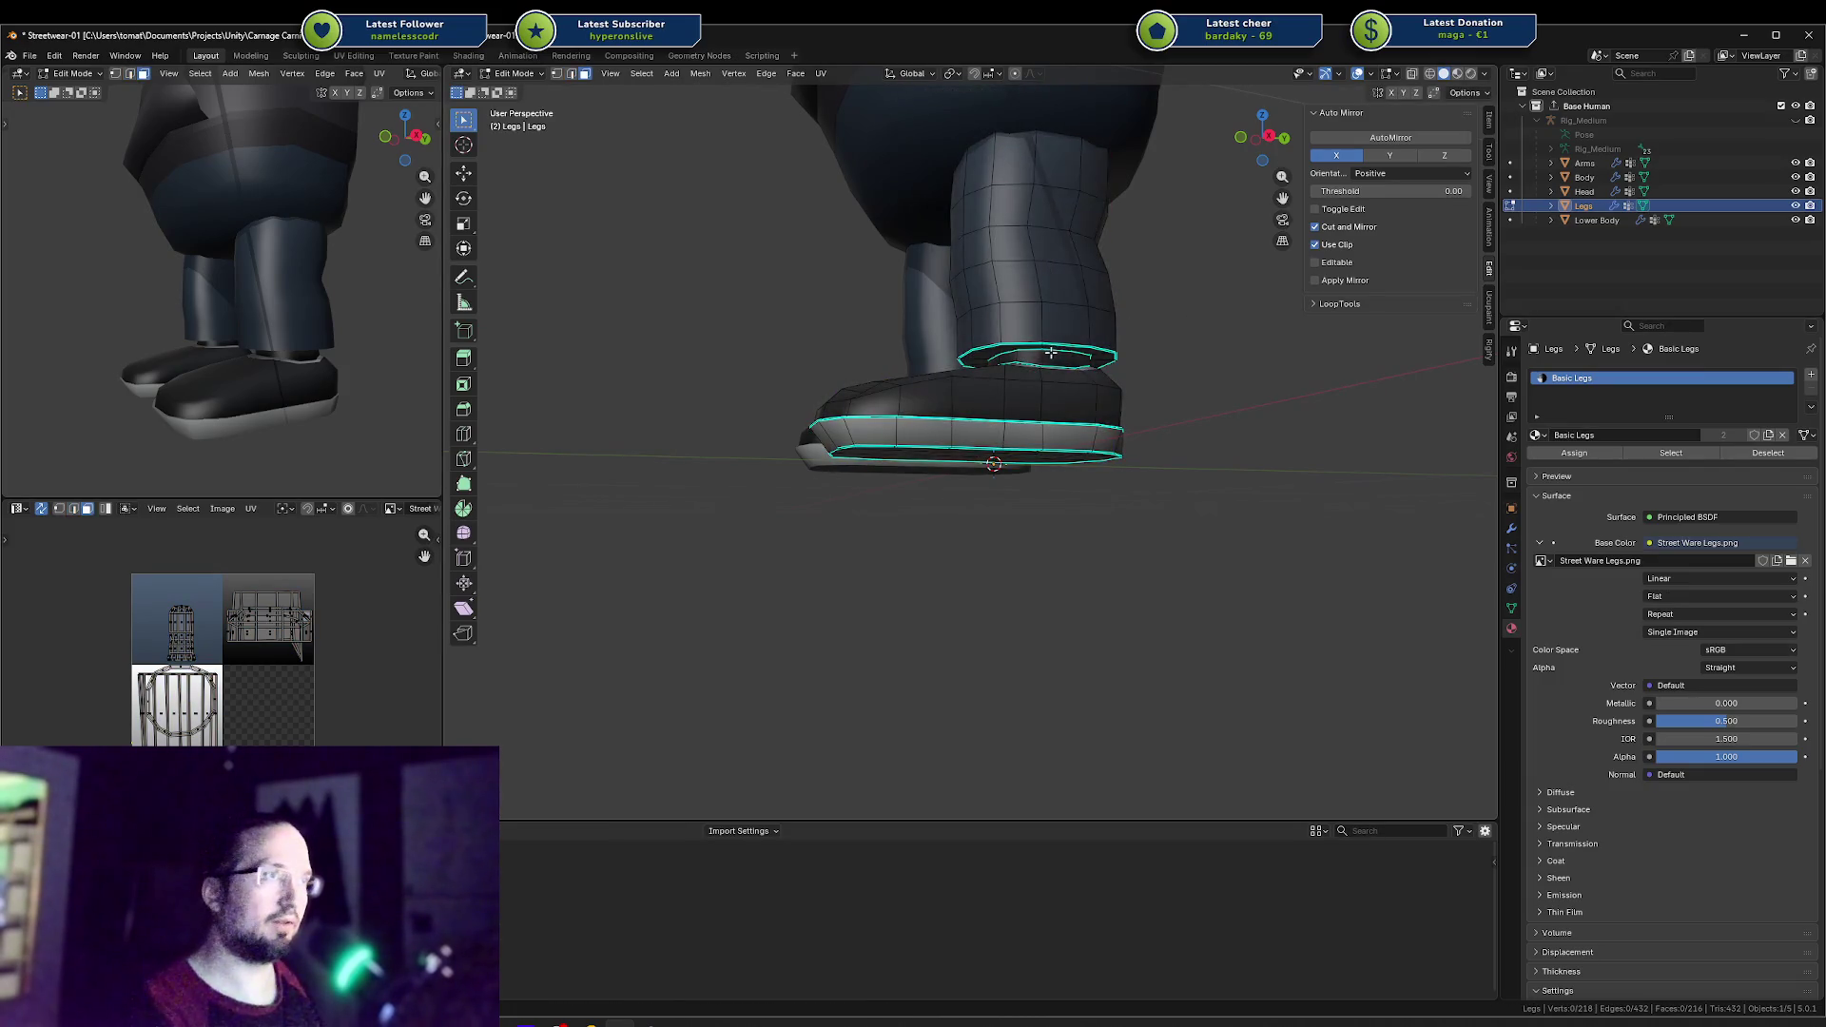
left_click(1057, 354, "alt")
middle_click_drag(1057, 354, 1094, 359)
key("s")
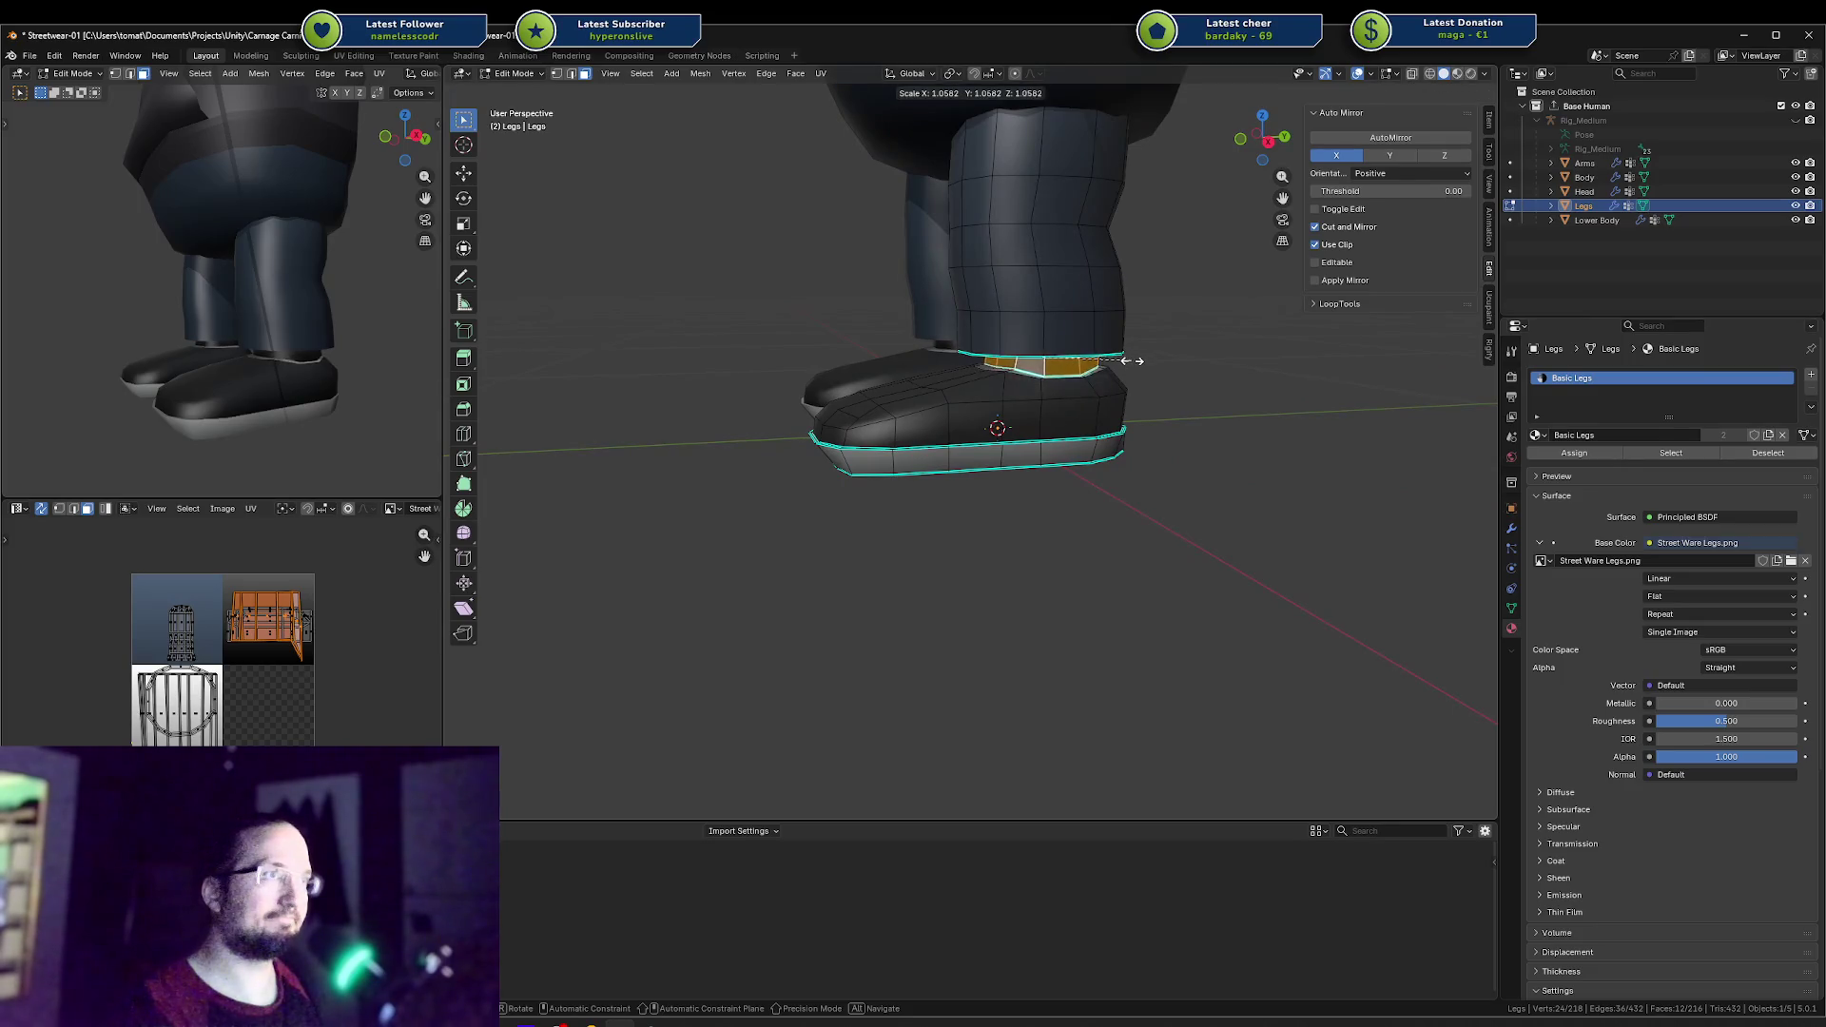
left_click(1132, 360)
scroll(1145, 360, "up", 4)
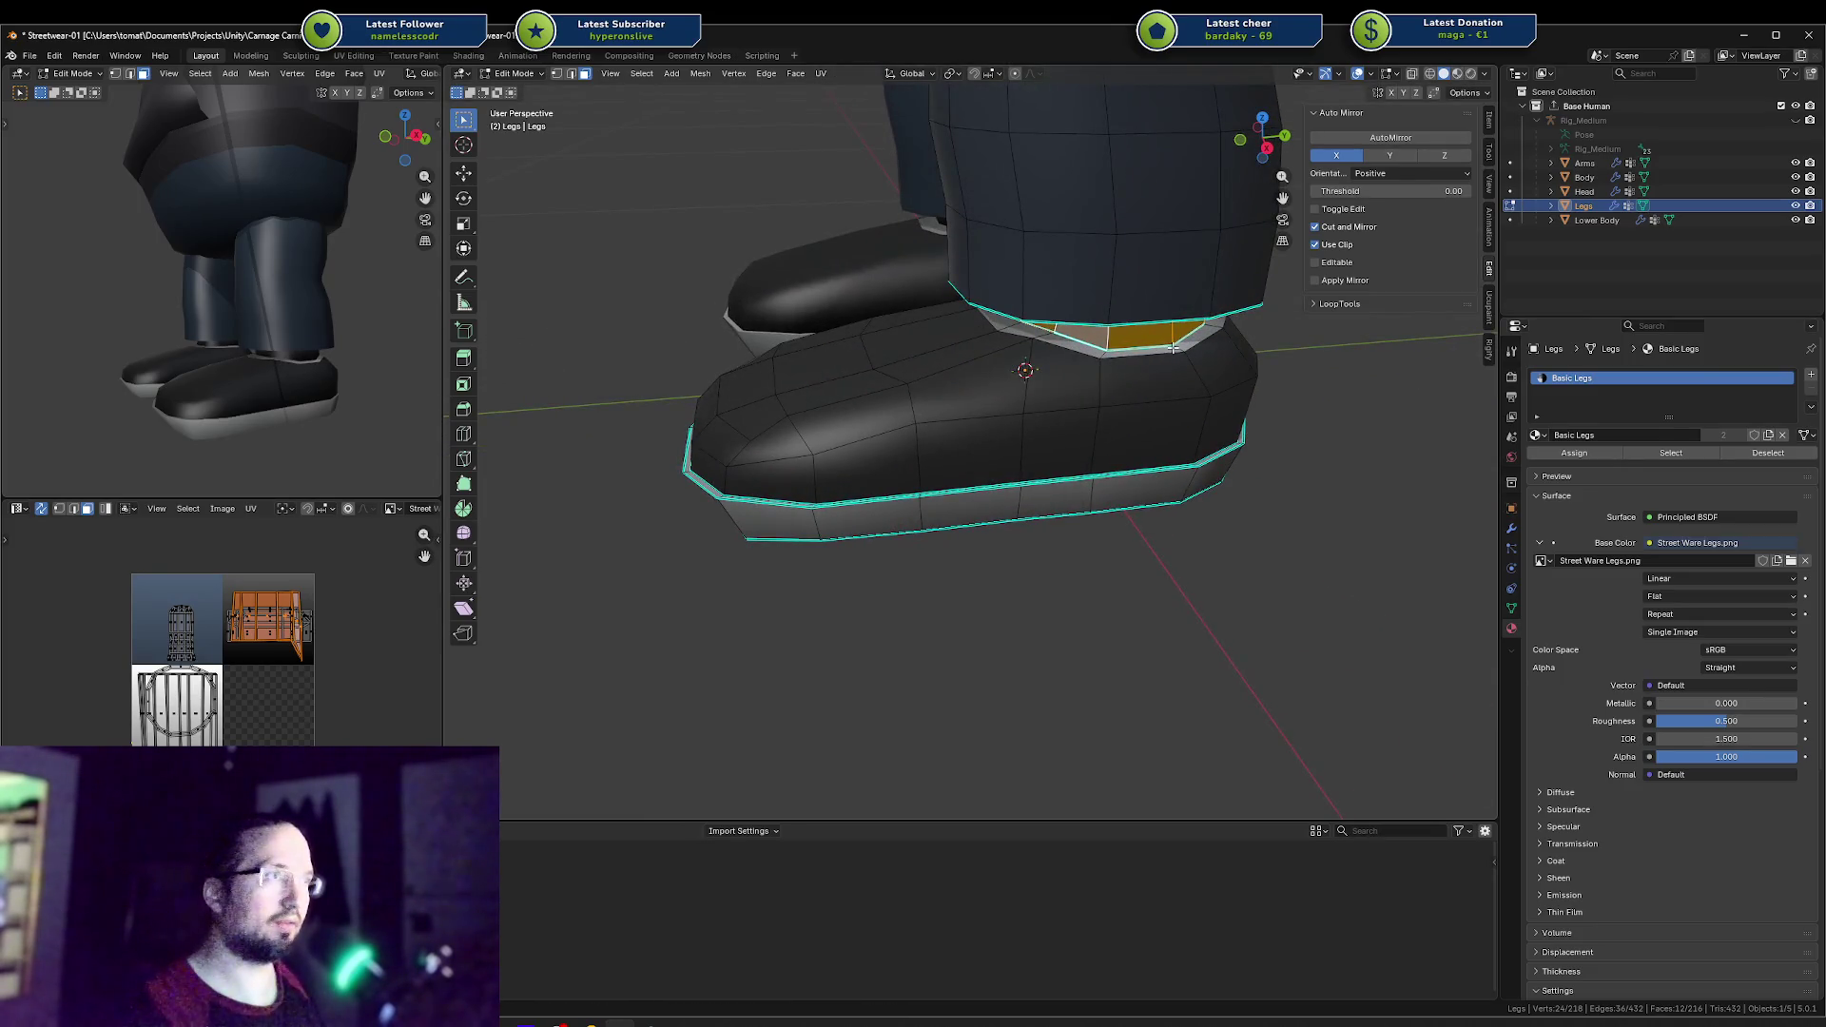
Step: Add the next ankle ring and scale both to 1.12 in X and Y only
left_click(1173, 348, "alt+shift")
middle_click_drag(1173, 348, 1200, 339)
key("s")
key("shift+z")
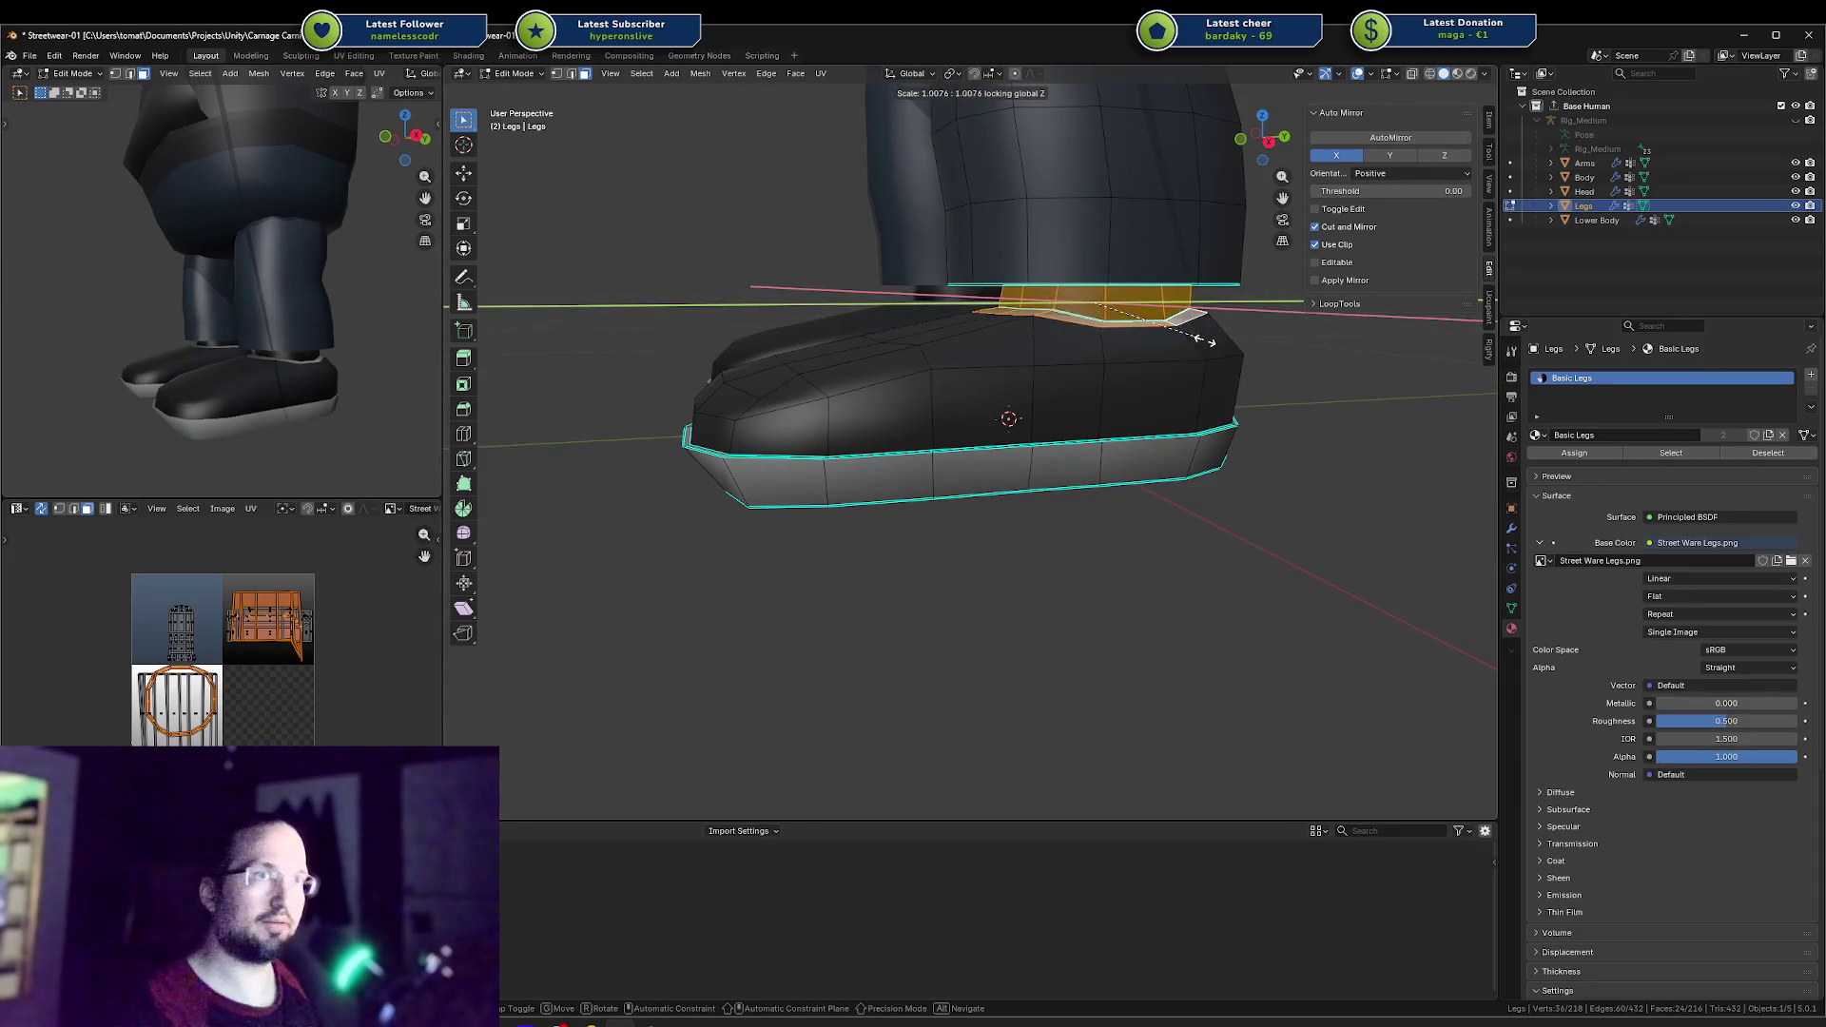
left_click(1212, 333)
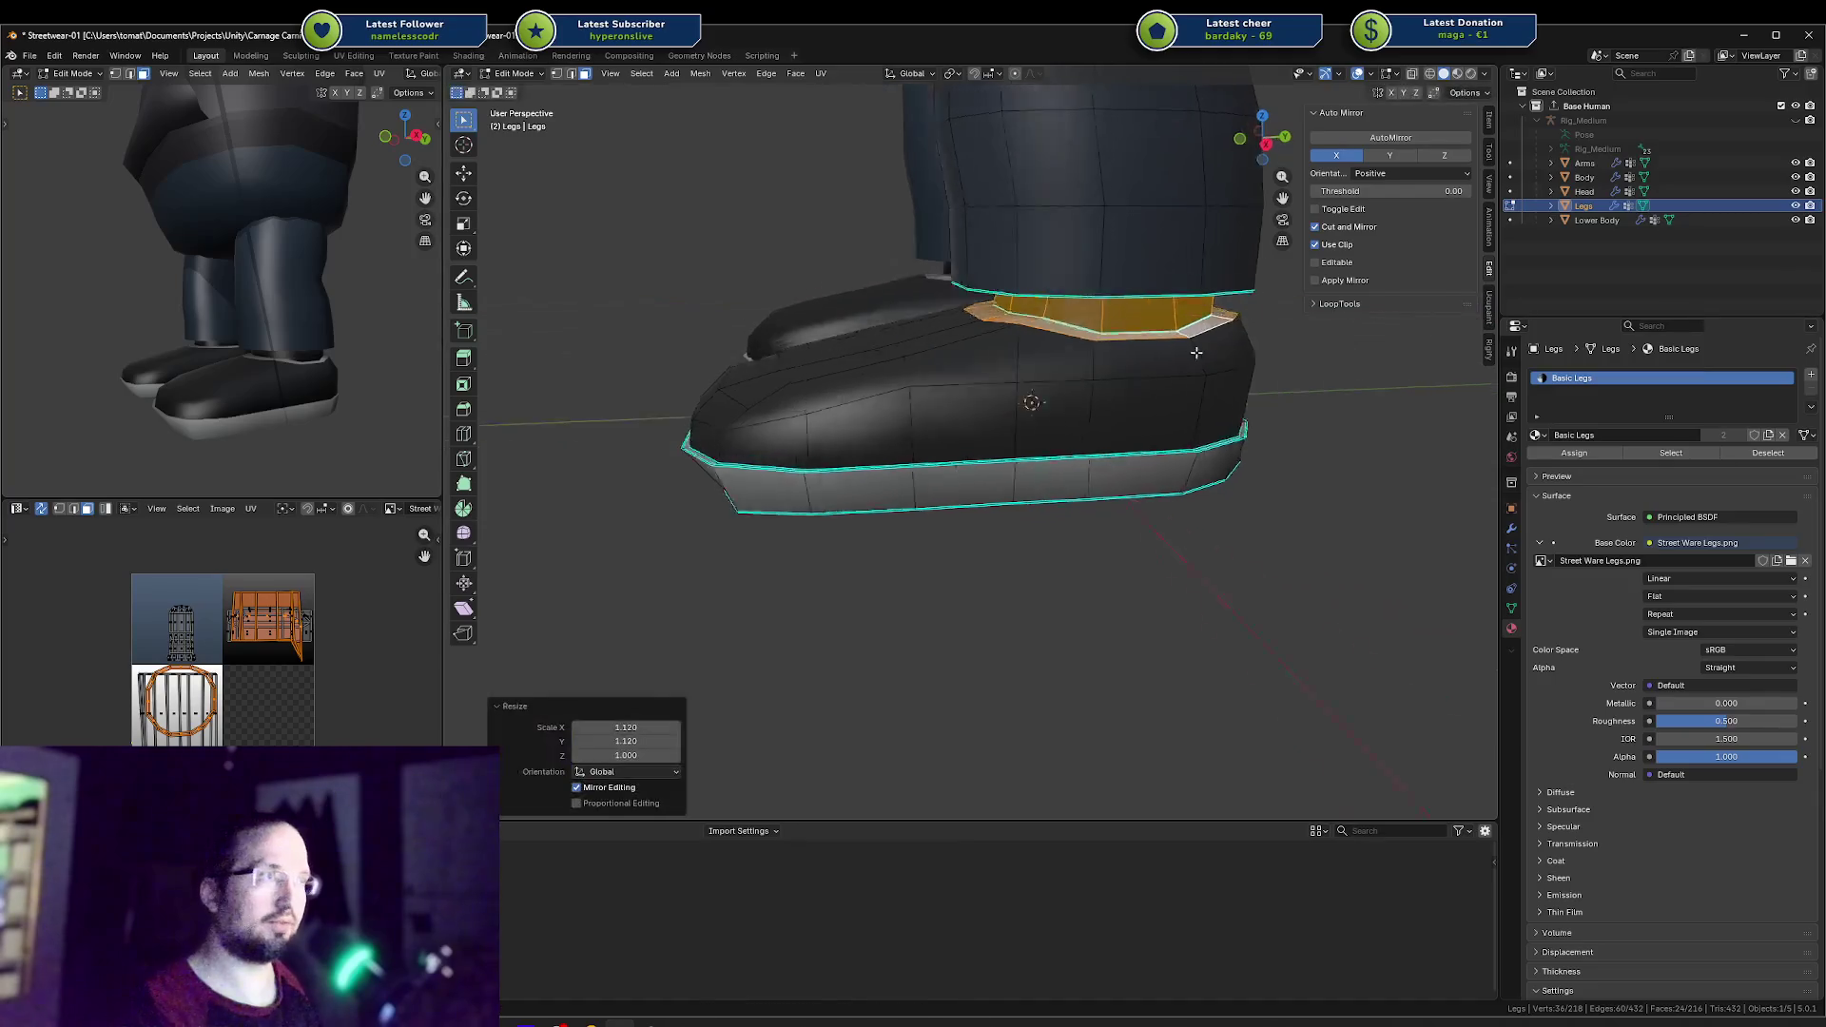
middle_click_drag(1212, 333, 1094, 314)
key("alt+a")
scroll(1094, 314, "up", 3)
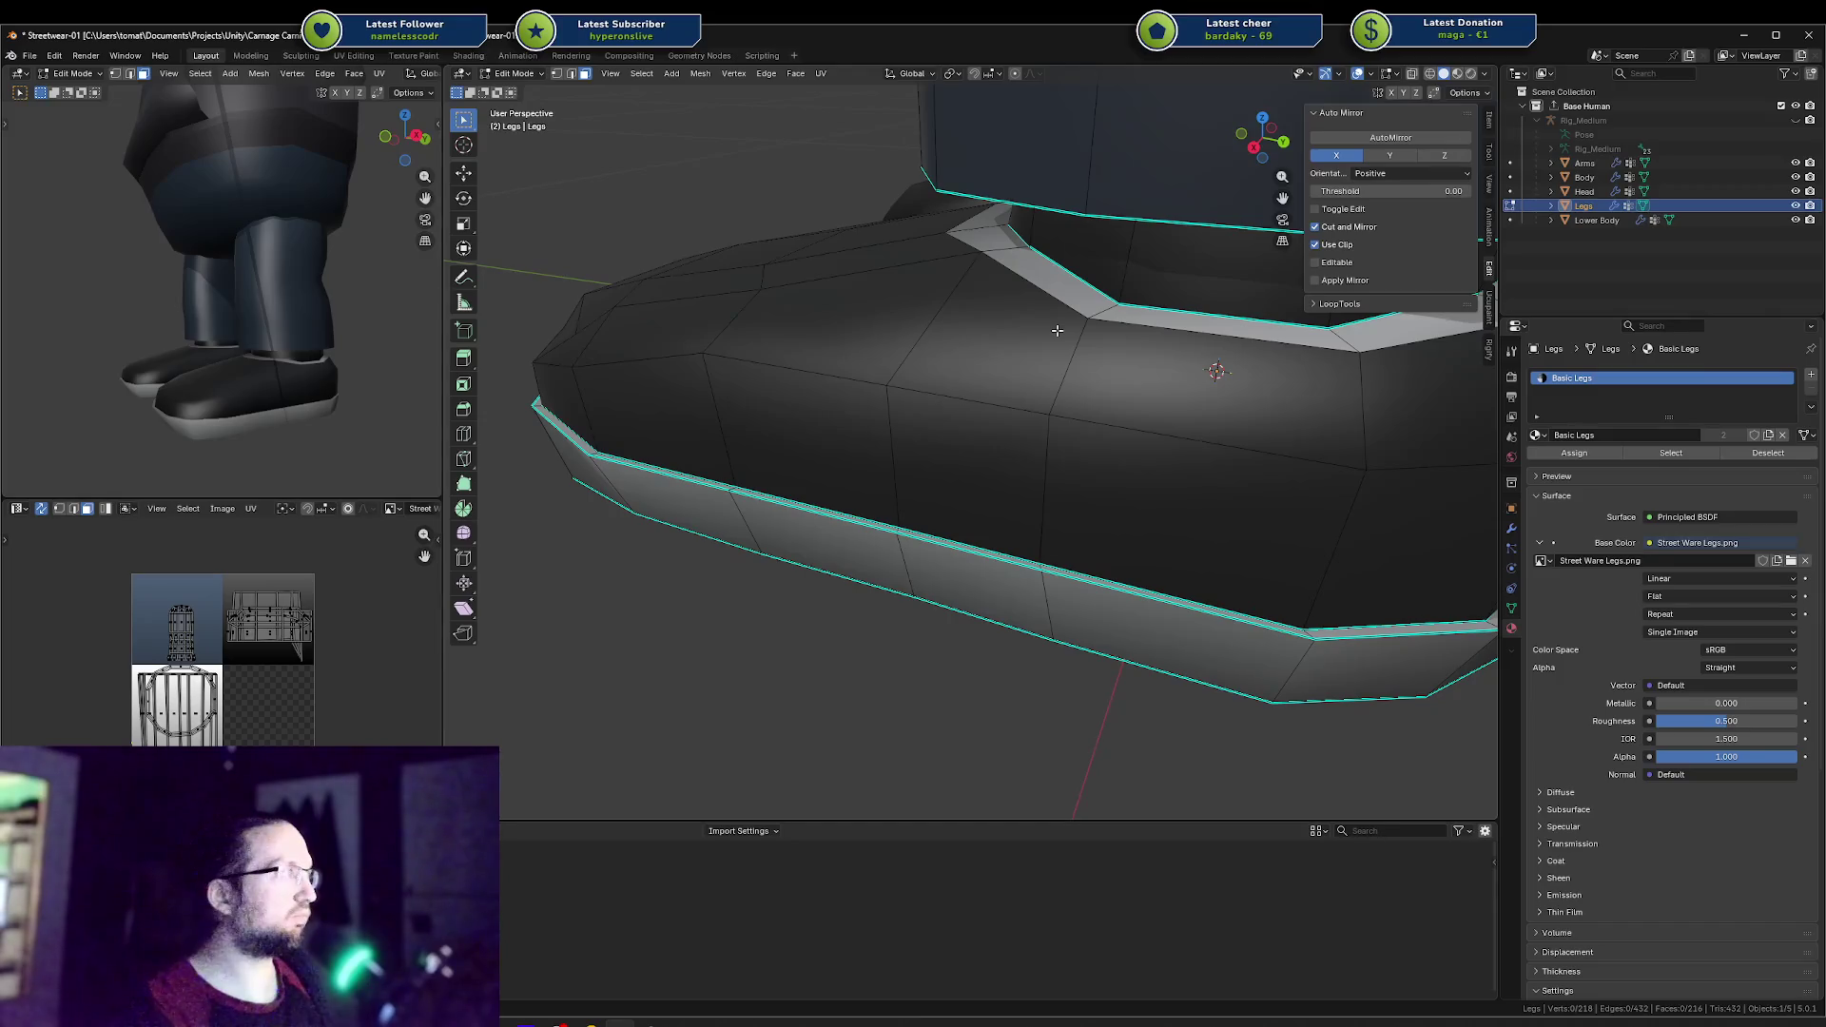
Step: Select the band of faces around the back of the ankle and heel
scroll(1138, 347, "down", 4)
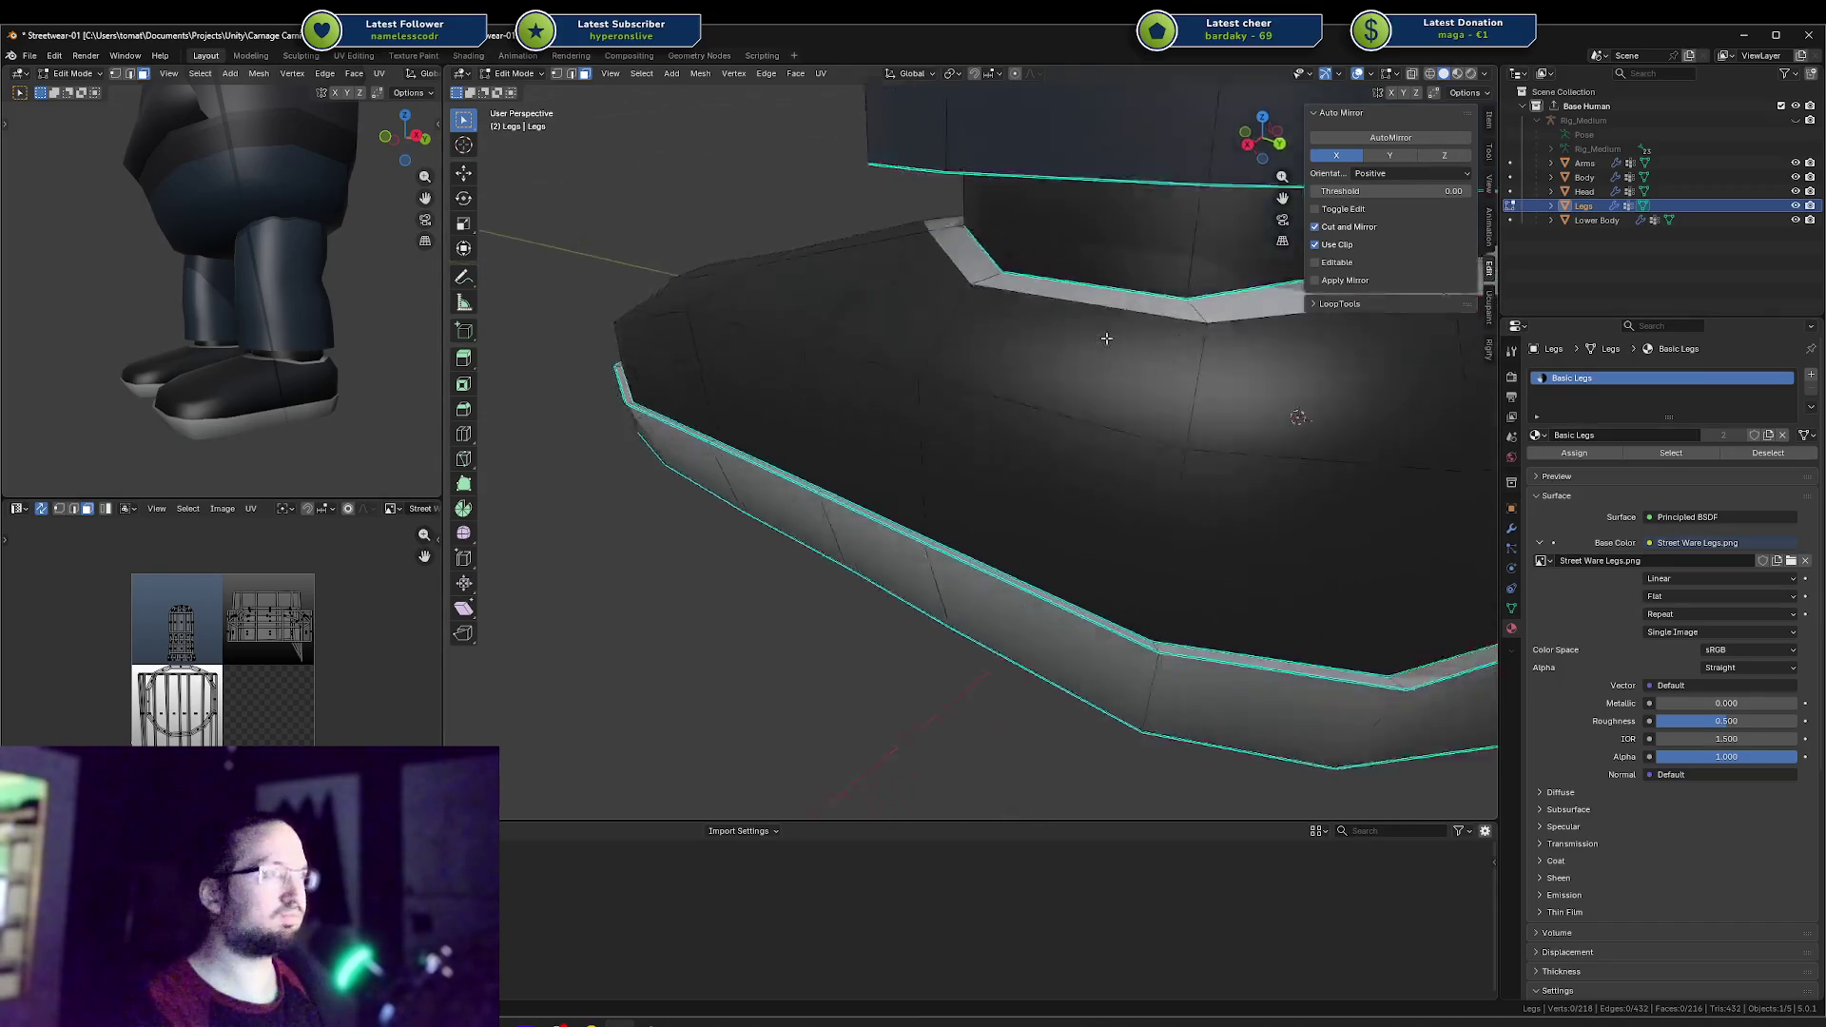
left_click(977, 389)
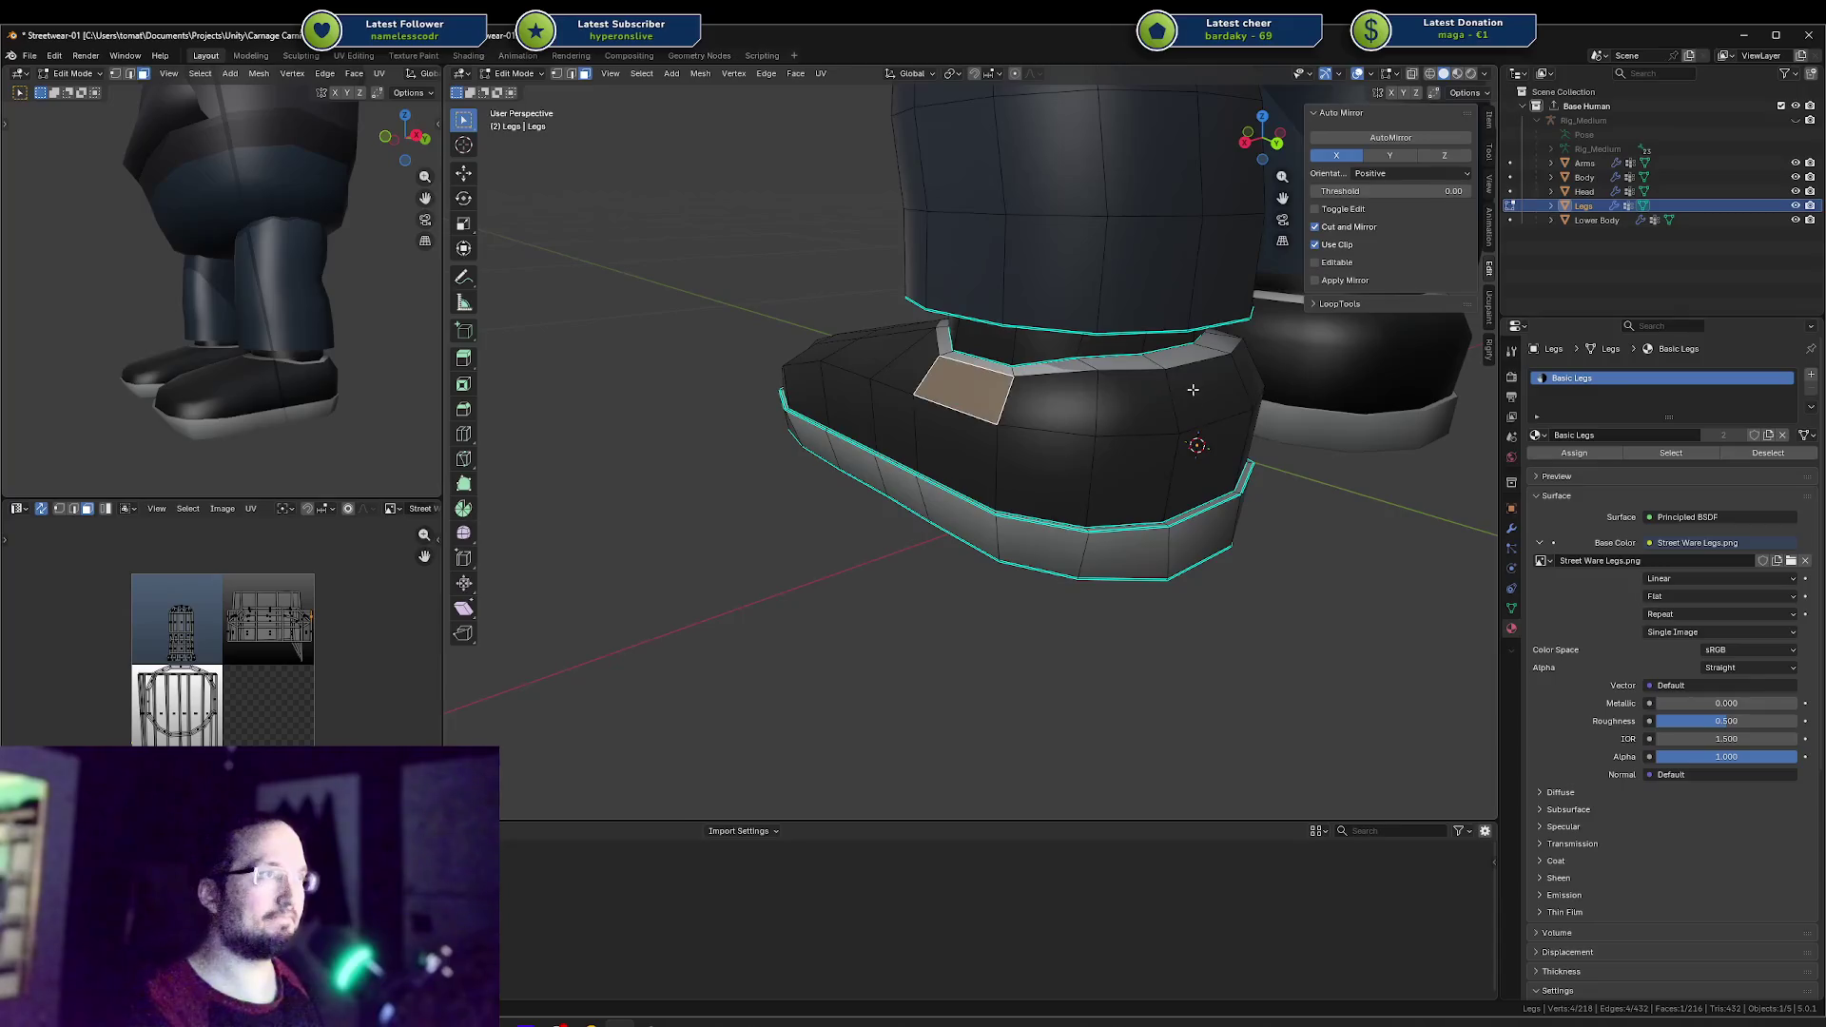
left_click(1203, 390, "ctrl")
middle_click_drag(1046, 504, 929, 510)
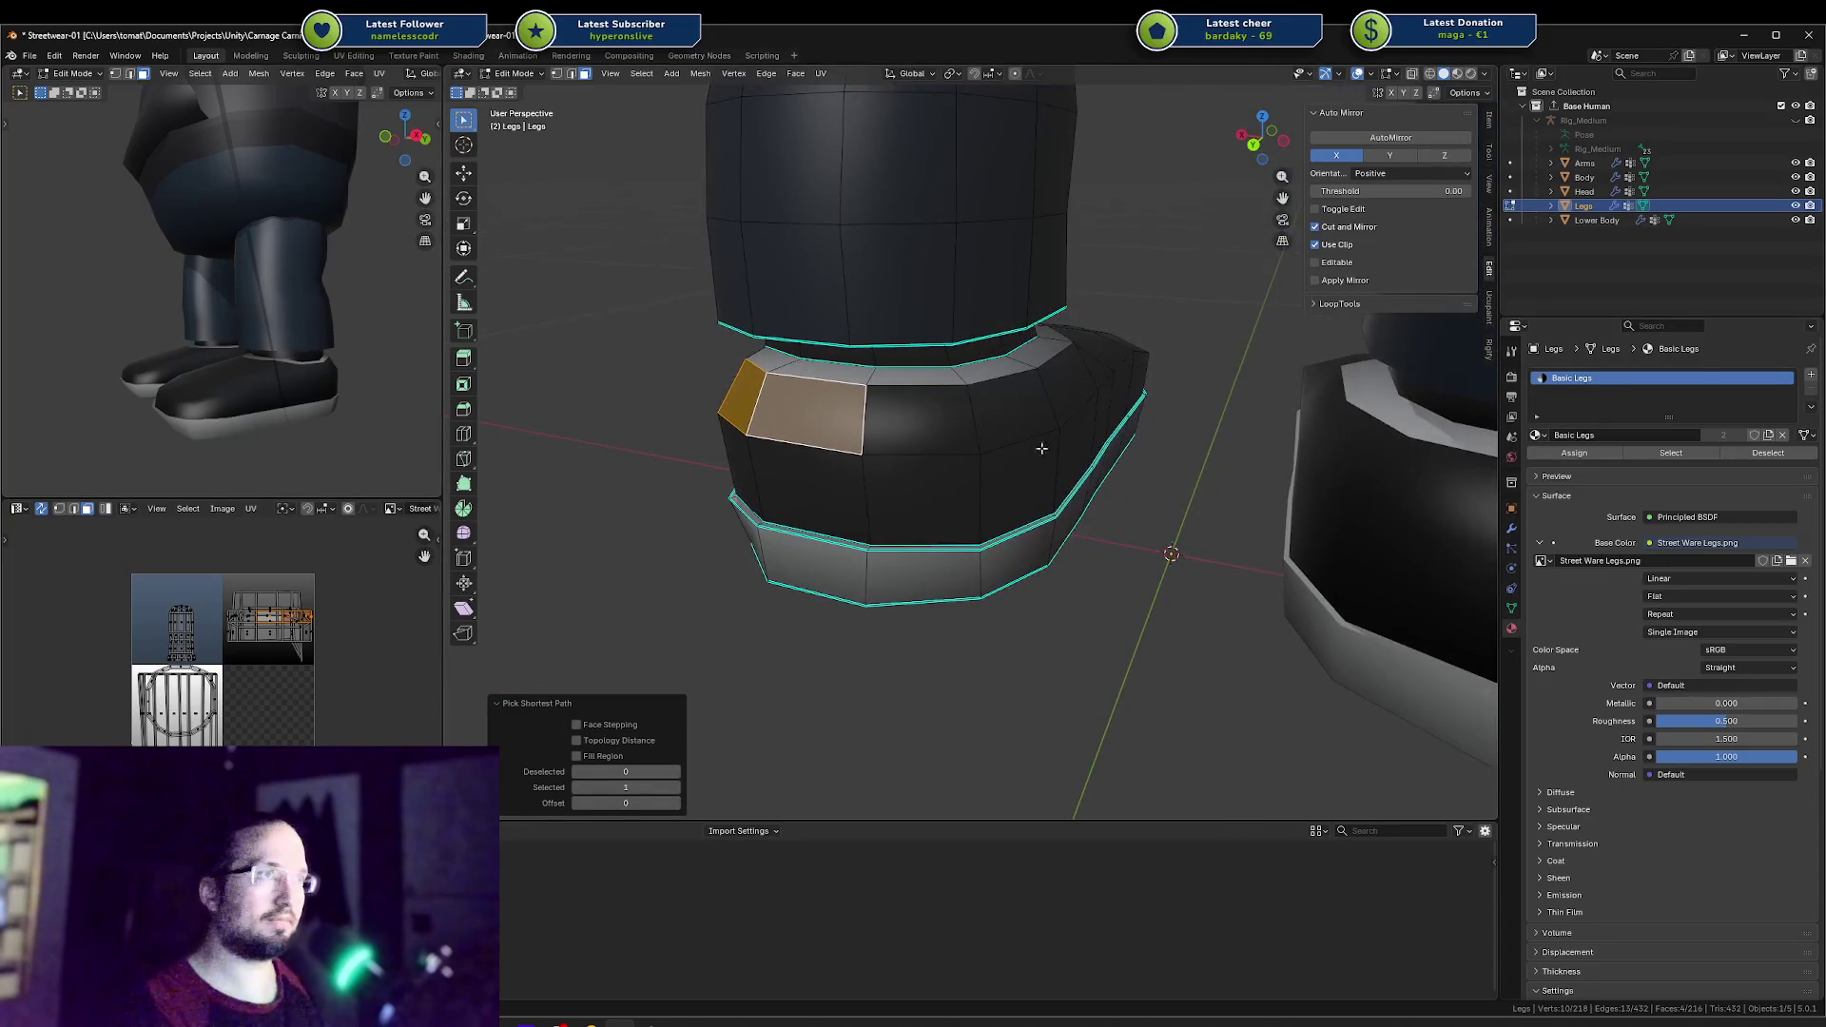
left_click(1046, 399, "ctrl")
scroll(949, 408, "up", 5)
scroll(949, 408, "down", 5)
left_click(789, 351, "ctrl")
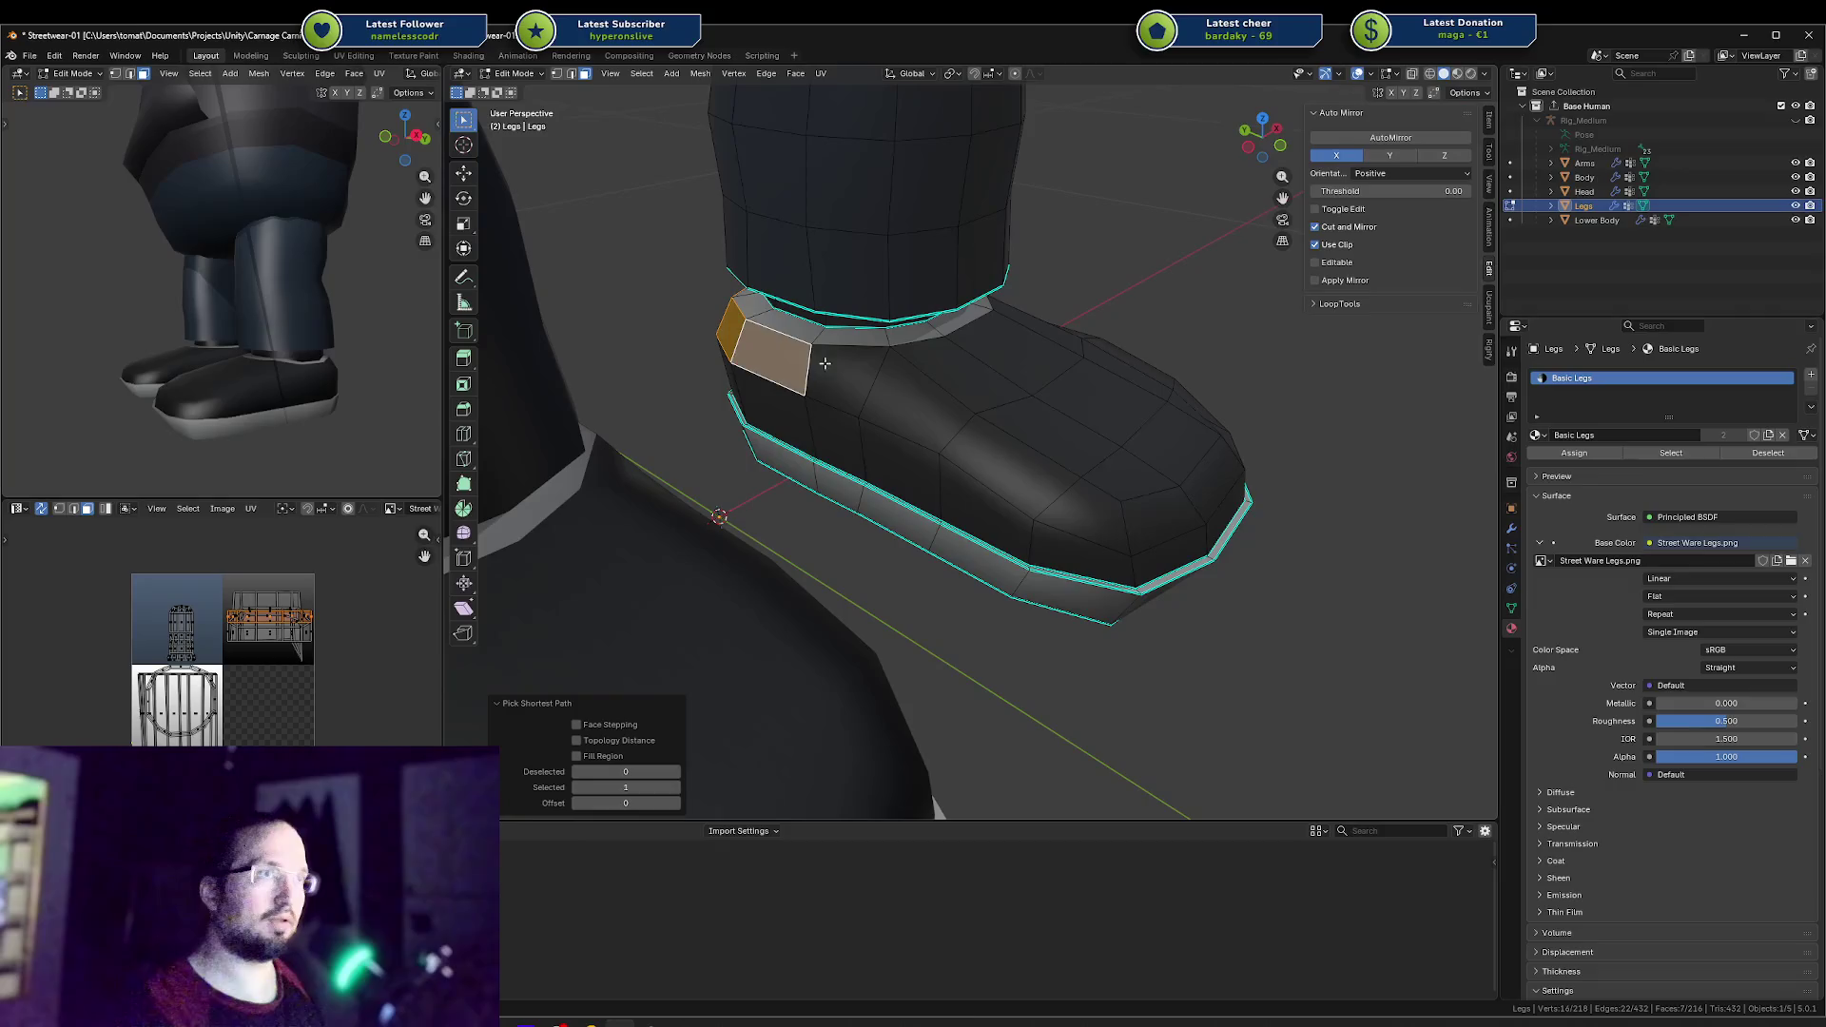
left_click(856, 373, "ctrl")
mouse_move(899, 378)
middle_mouse_down()
mouse_move(771, 381)
mouse_move(856, 380)
mouse_move(860, 407)
middle_mouse_up()
scroll(901, 382, "up", 4)
left_click(900, 382, "shift")
scroll(900, 382, "down", 4)
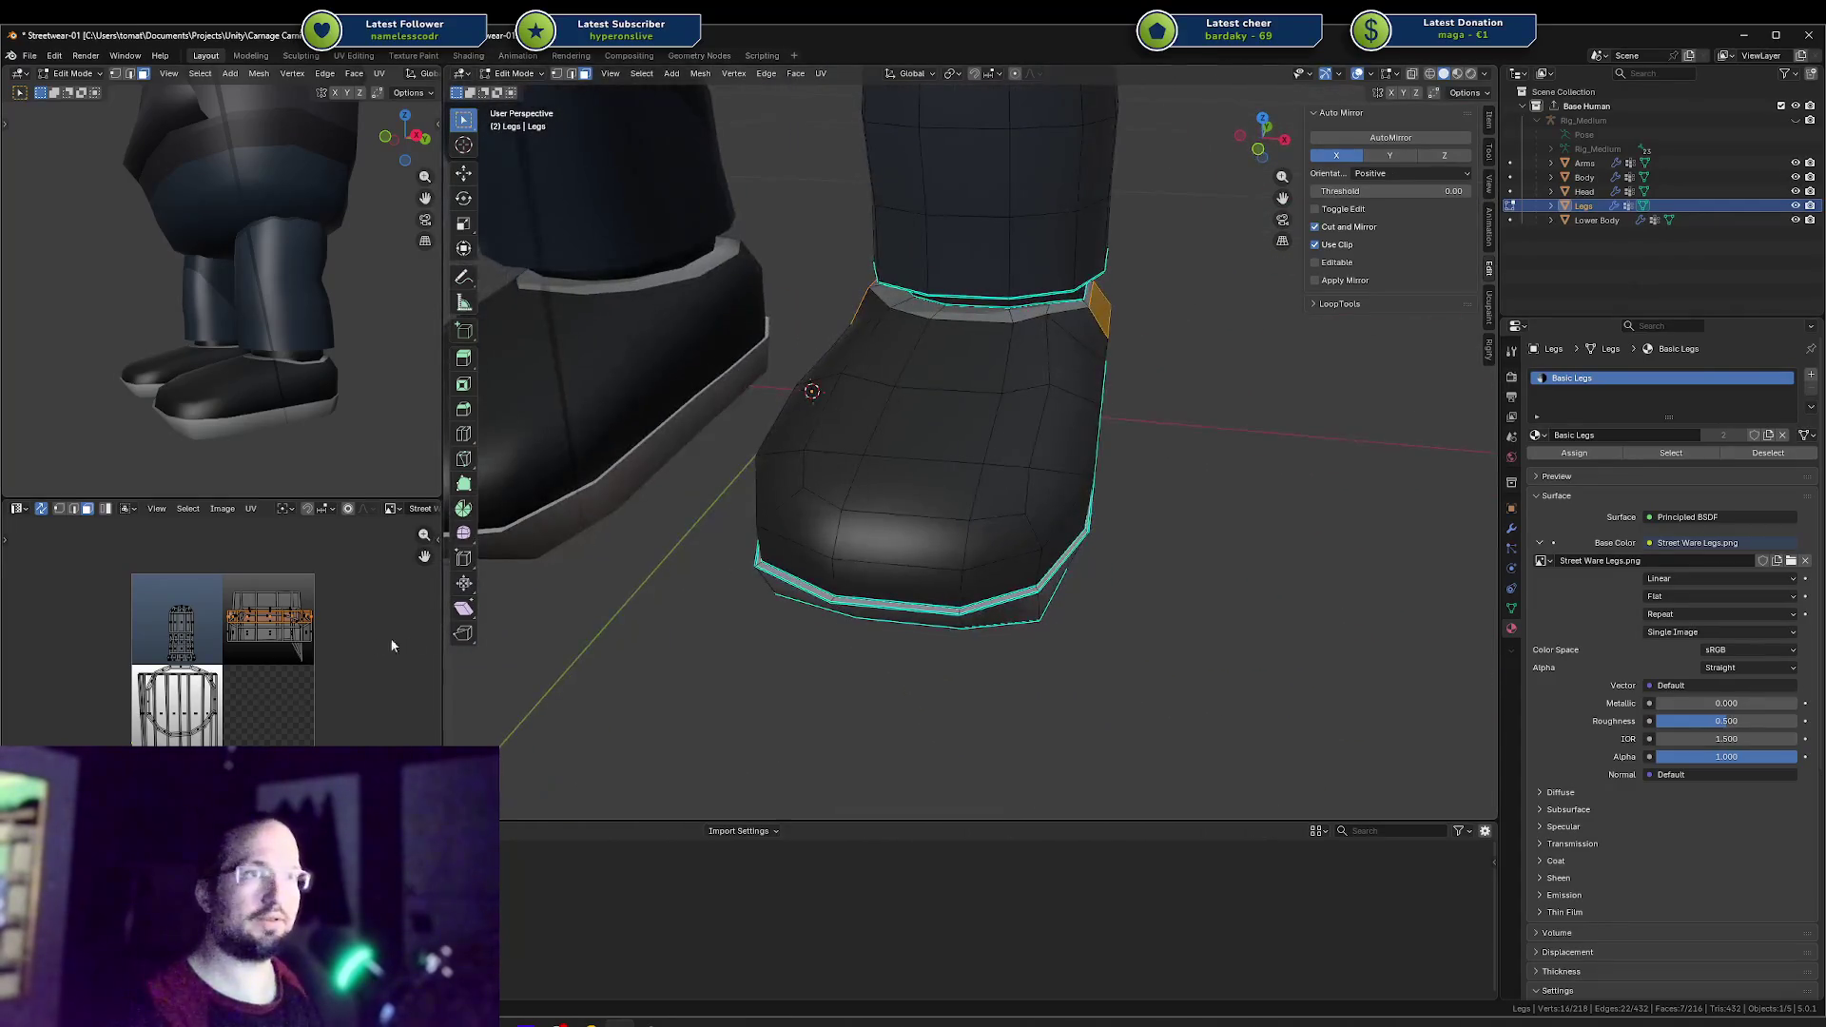
middle_click_drag(1108, 401, 1042, 399)
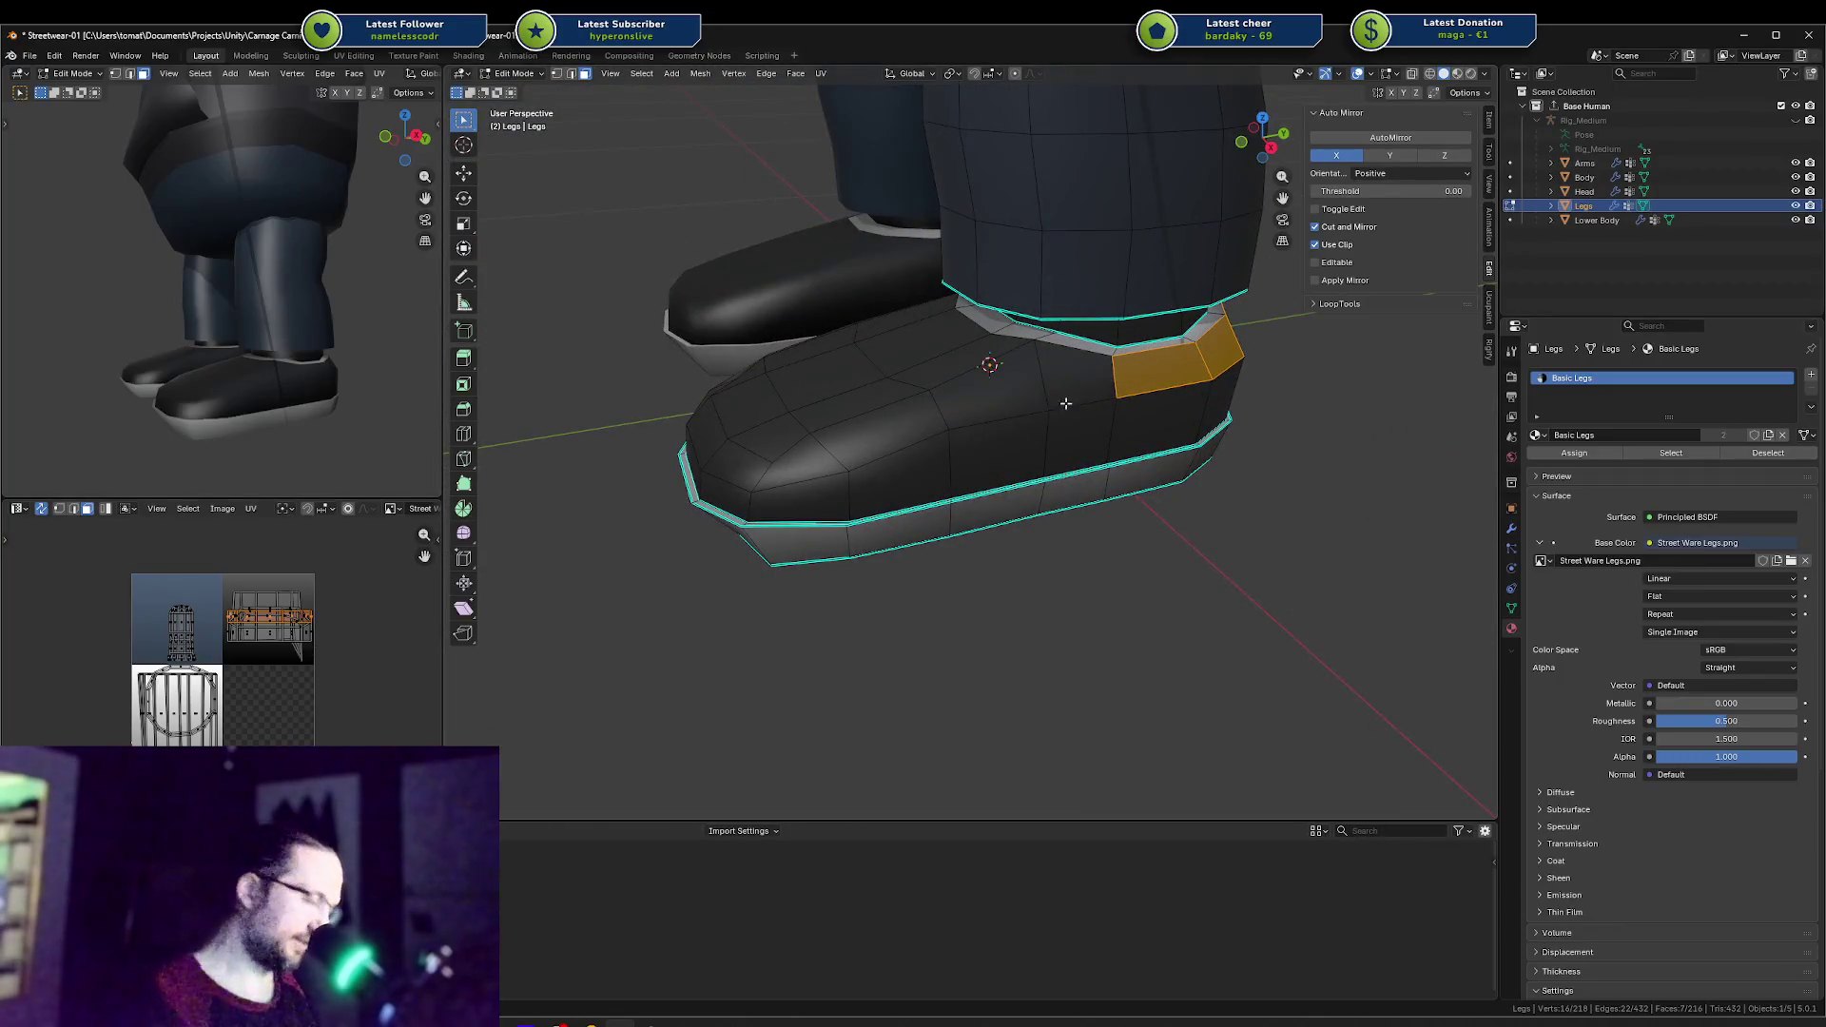
Step: Unwrap the heel faces with cube projection and shrink their UV island
key("u")
left_click(1073, 406)
key("s")
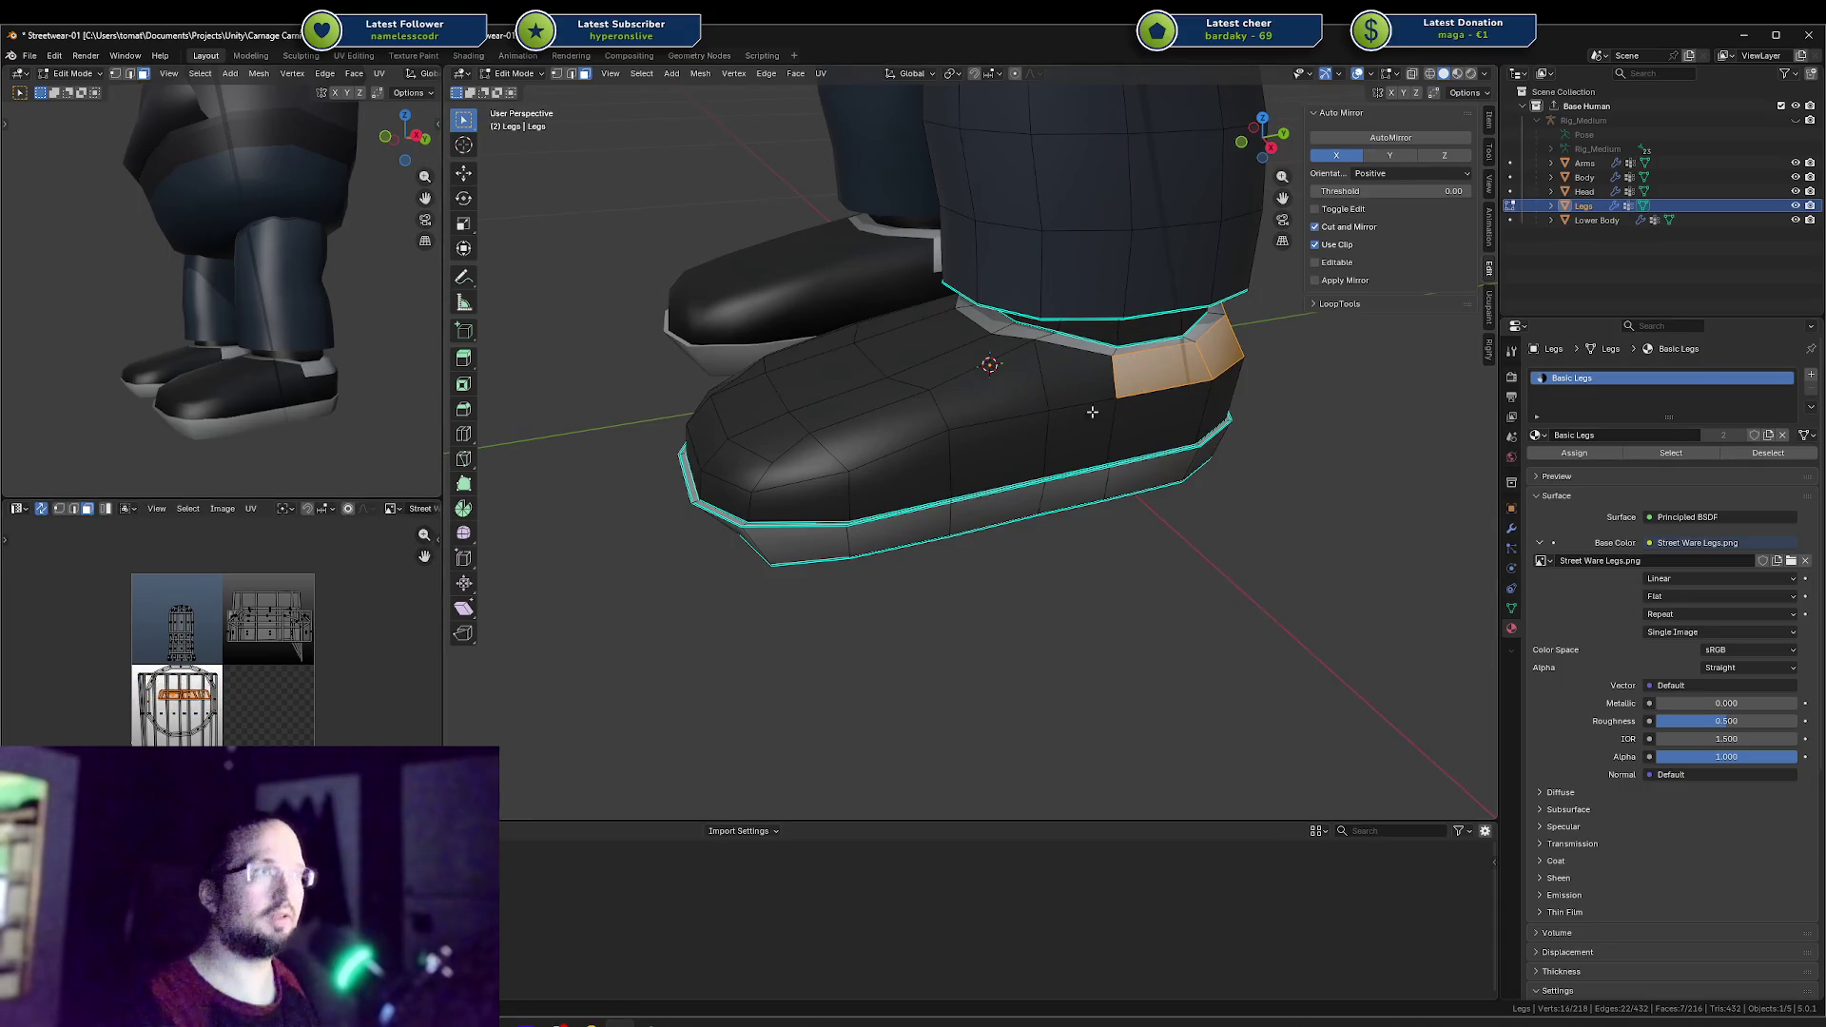
Step: Slide a vertex near the heel along its edge
key("Tab")
key("Tab")
key("1")
left_click(1122, 395)
key("shift+v")
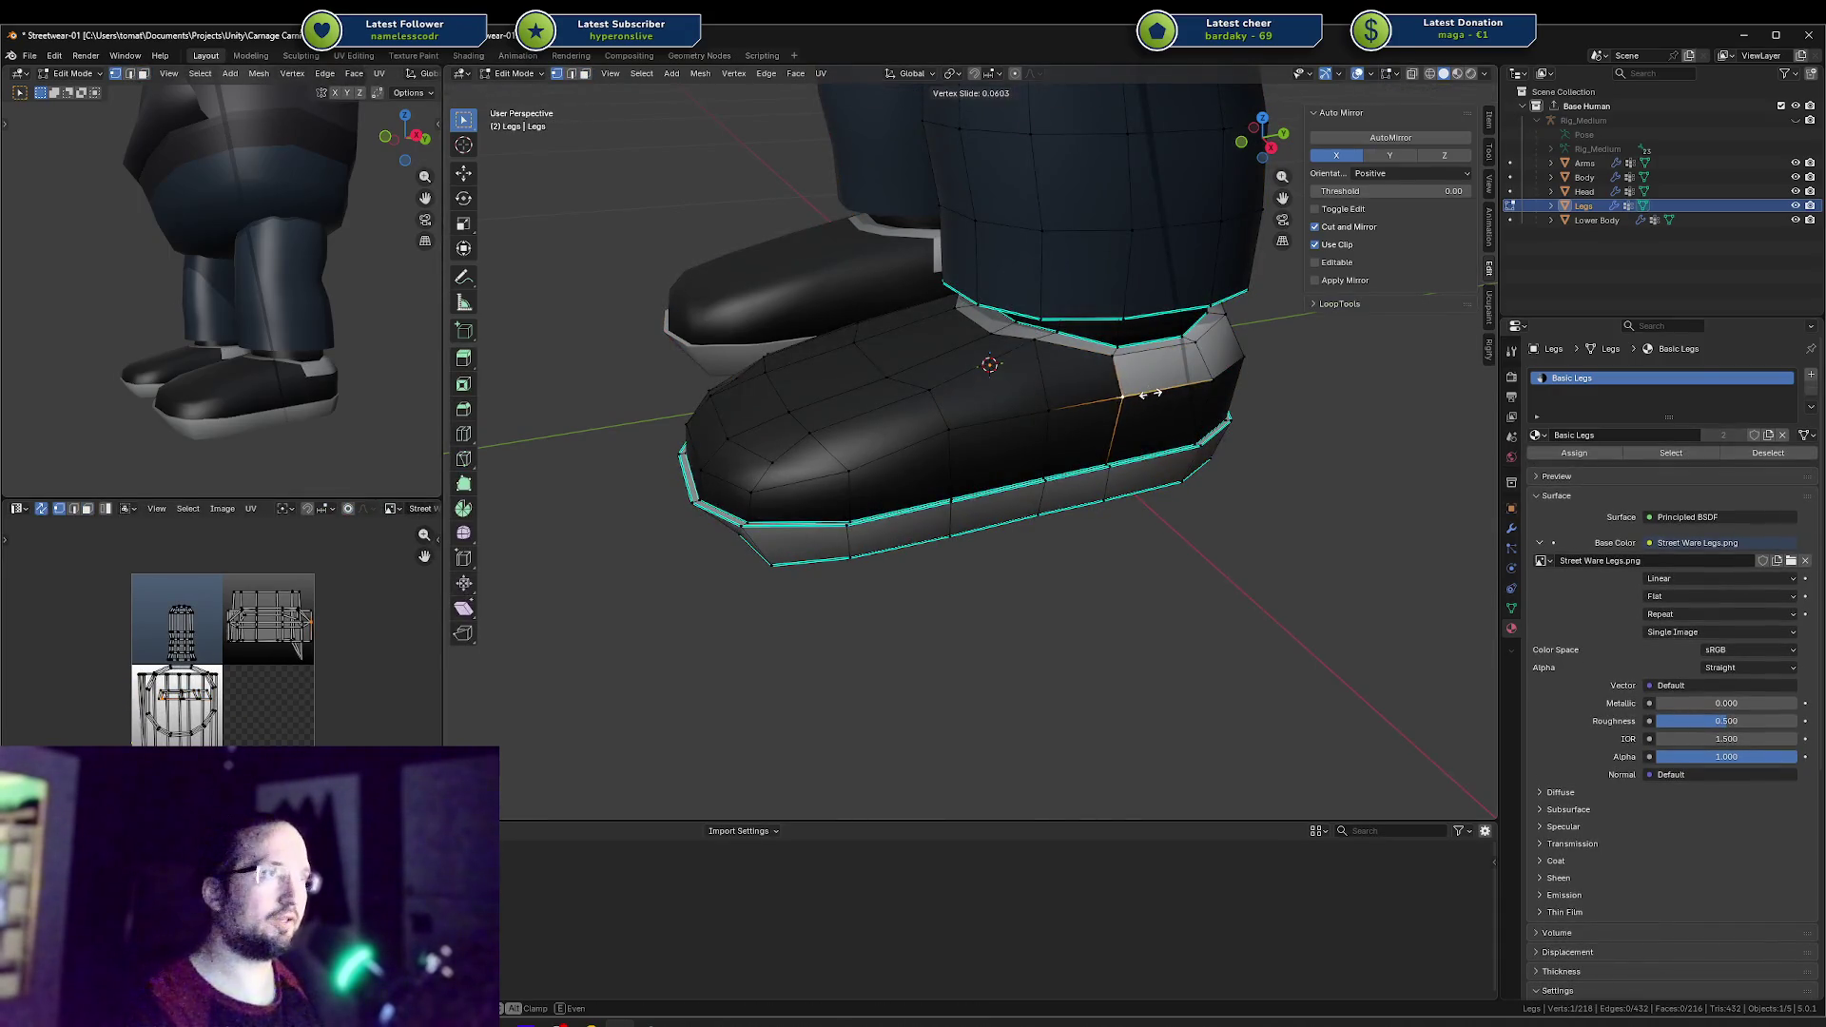
left_click(1179, 392)
key("Tab")
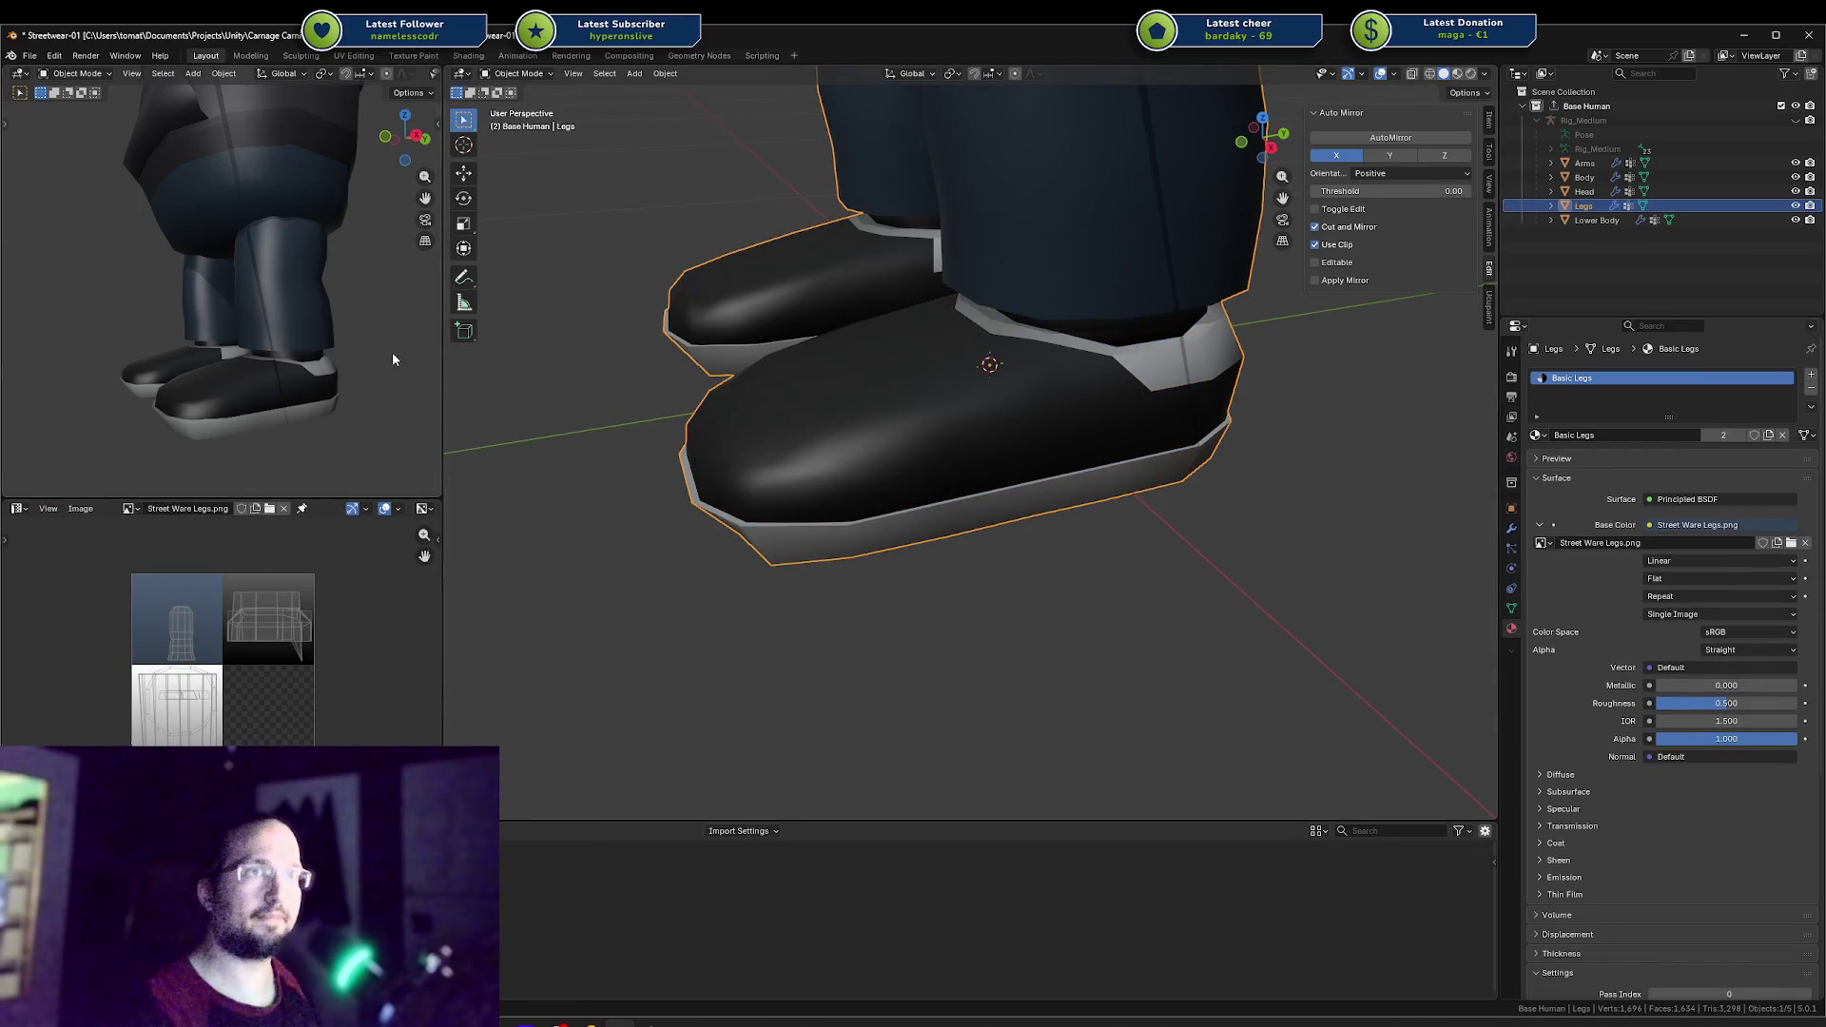
Step: In face mode on the Legs mesh, select the heel tab faces at the collar's top edge
mouse_move(392, 359)
middle_mouse_down()
mouse_move(212, 355)
mouse_move(363, 348)
mouse_move(251, 364)
mouse_move(437, 371)
middle_mouse_up()
scroll(436, 371, "down", 3)
key("Tab")
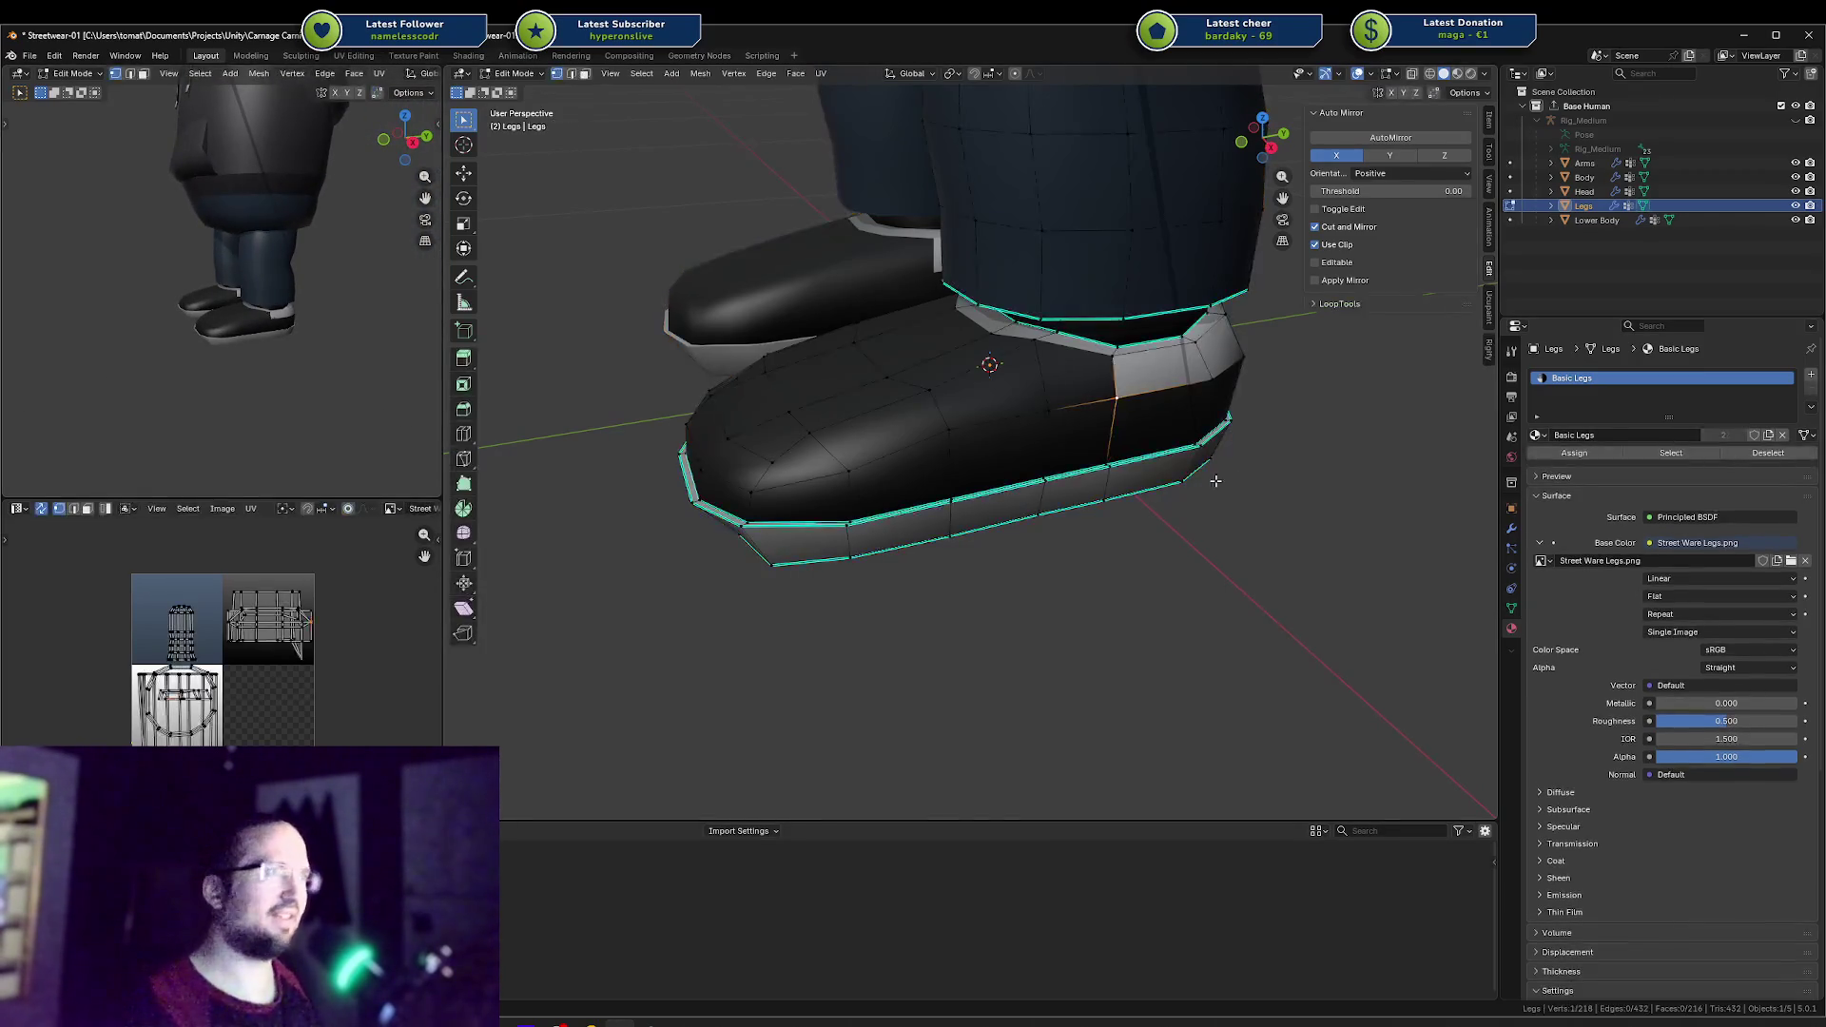
key("3")
key("Tab")
key("Tab")
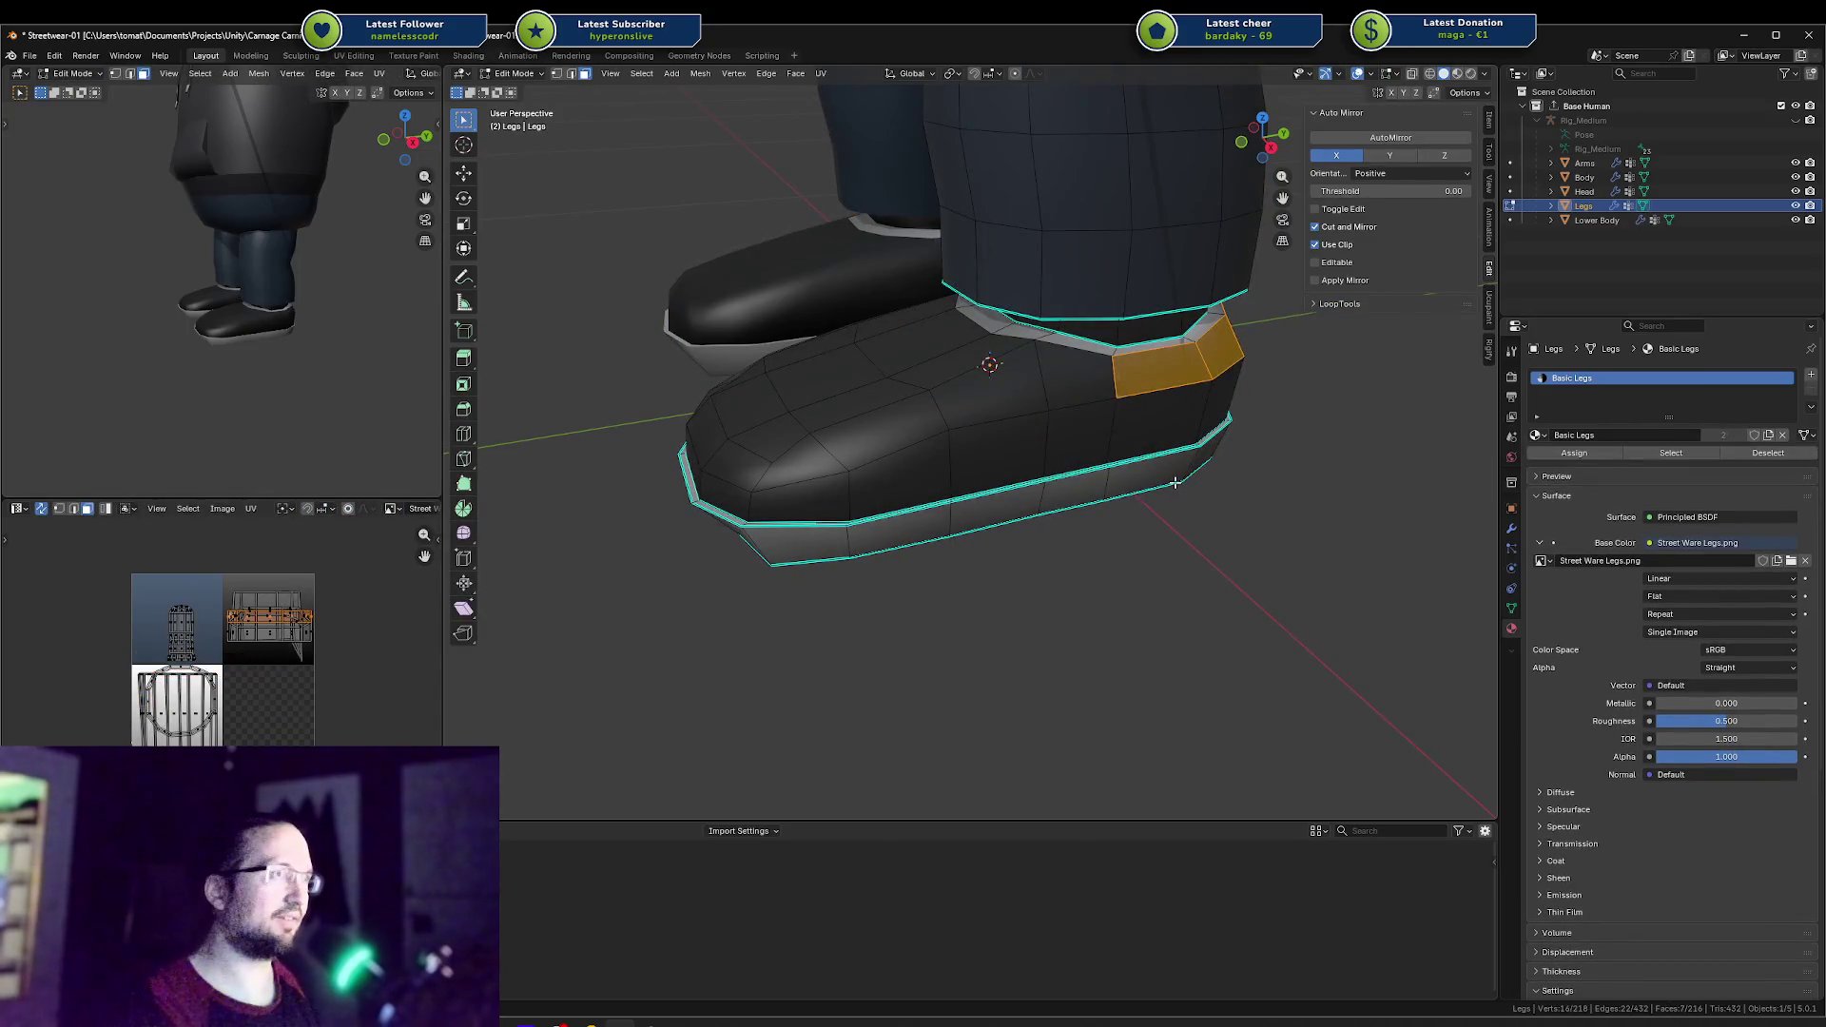
key("Tab")
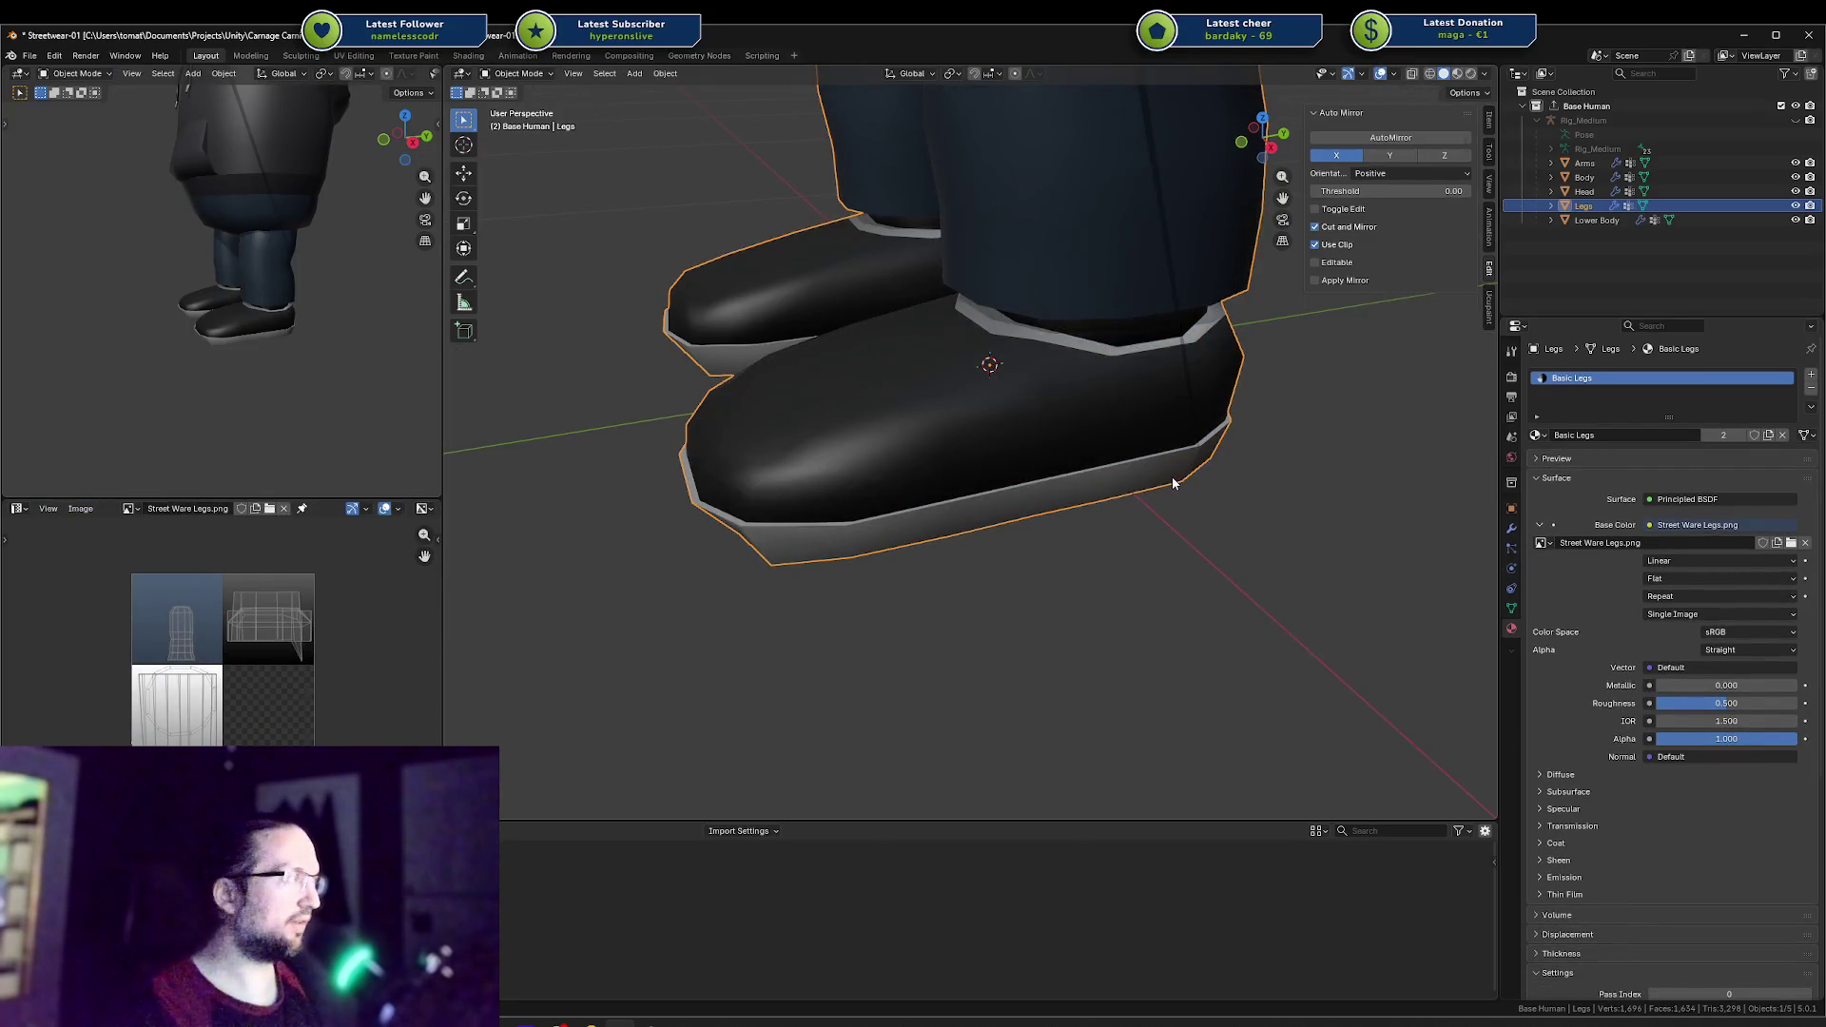
mouse_move(1189, 409)
middle_mouse_down()
mouse_move(1043, 383)
mouse_move(1028, 351)
mouse_move(1123, 387)
middle_mouse_up()
key("Tab")
left_click(1095, 347)
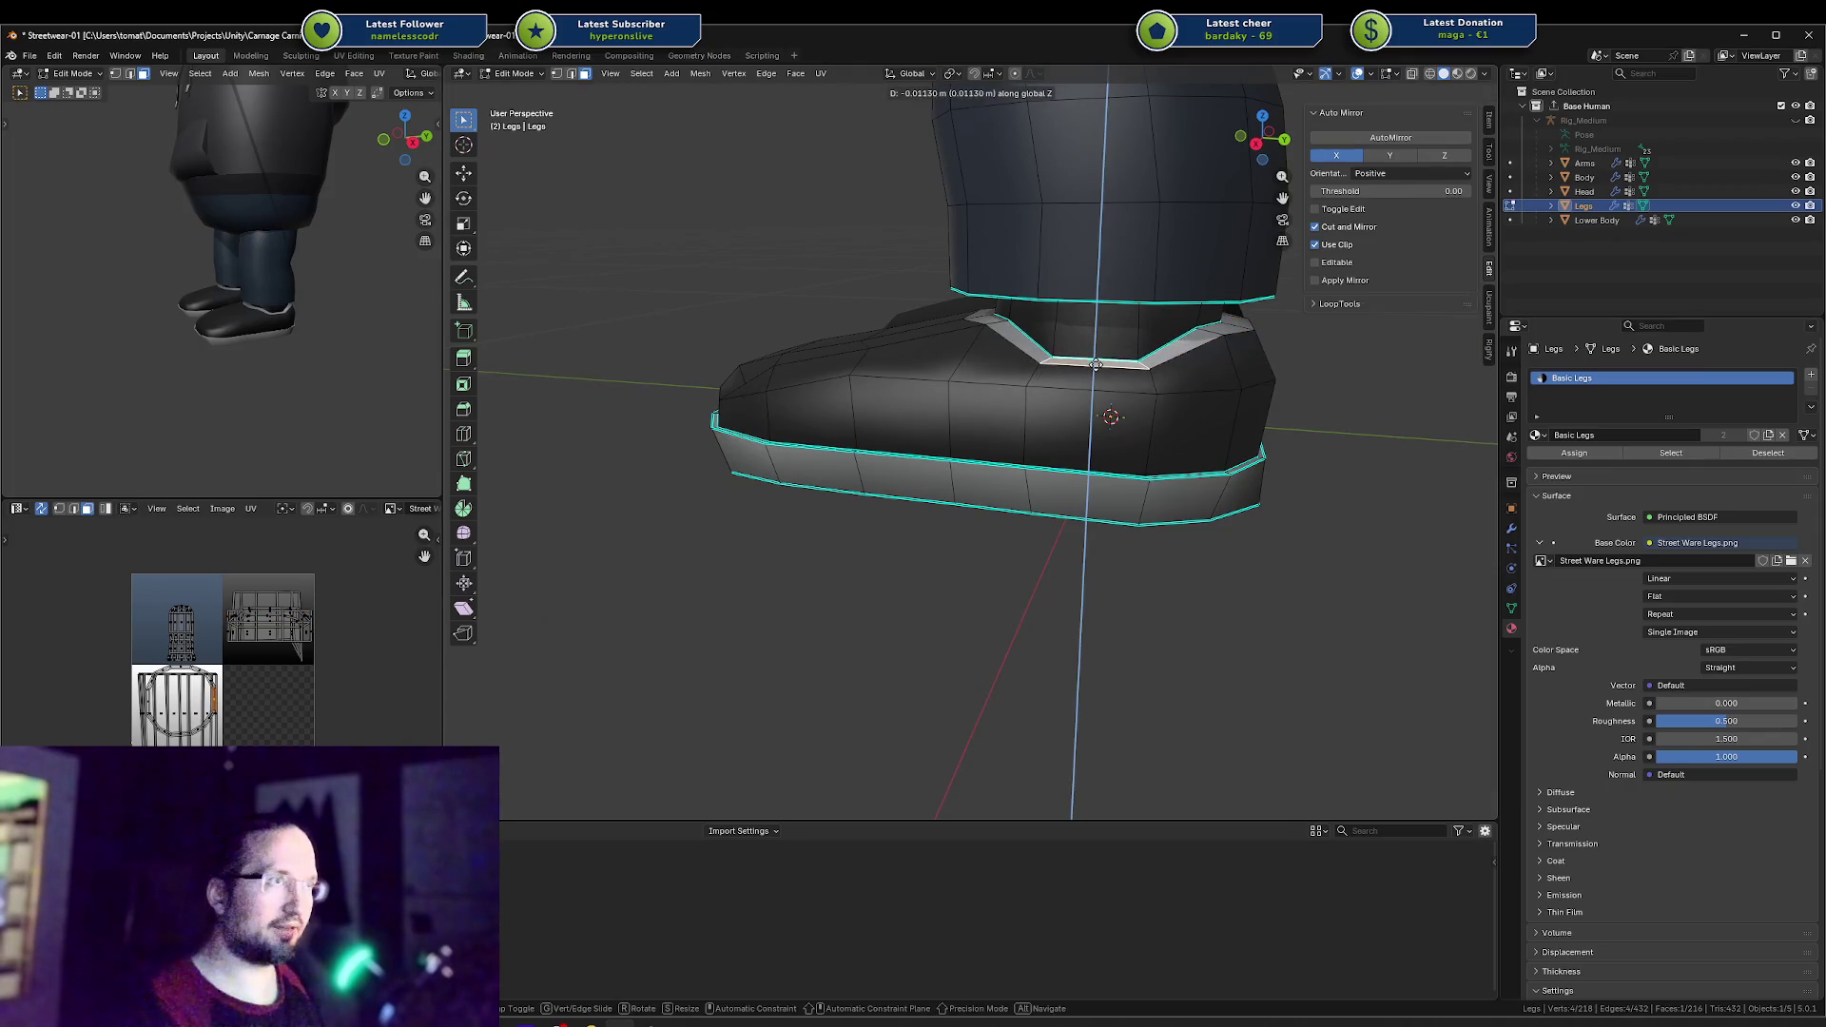
left_click(1084, 376)
middle_click_drag(1084, 376, 1164, 342)
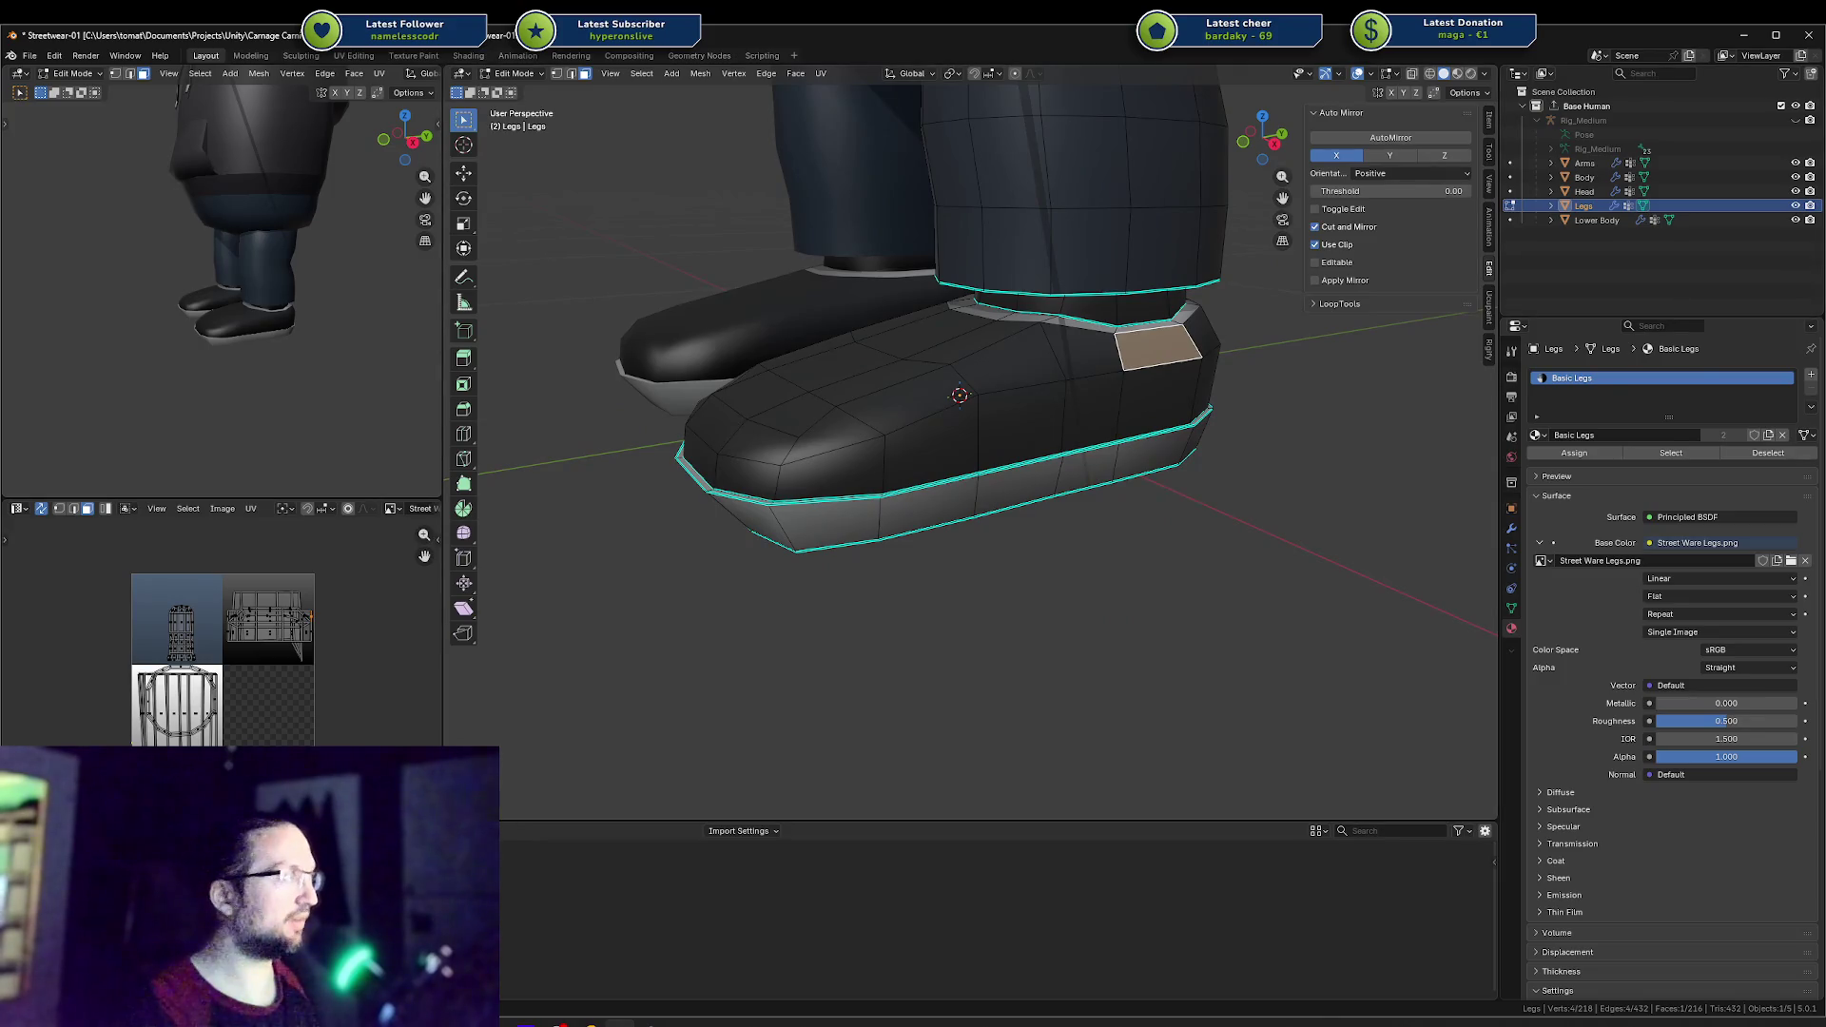
Step: Compare against the sneaker reference photo and slide a toe vertex along its edge
key("alt+Tab")
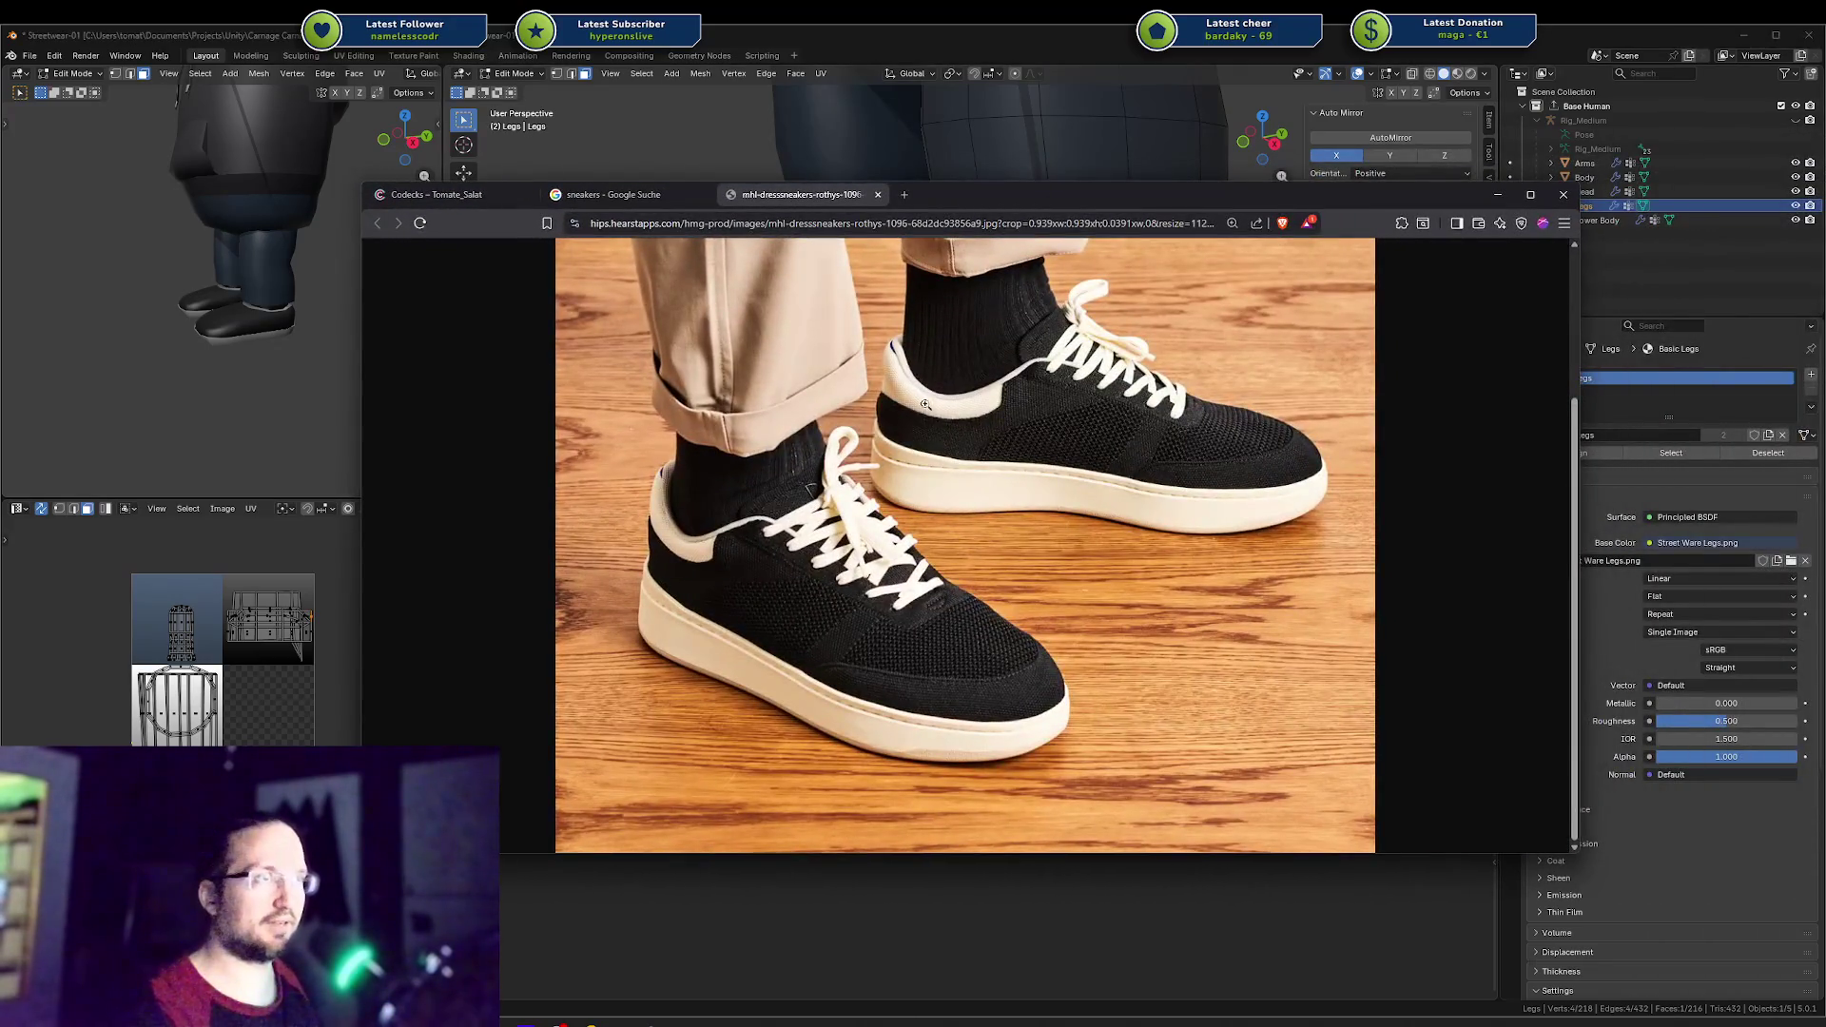
key("alt+Tab")
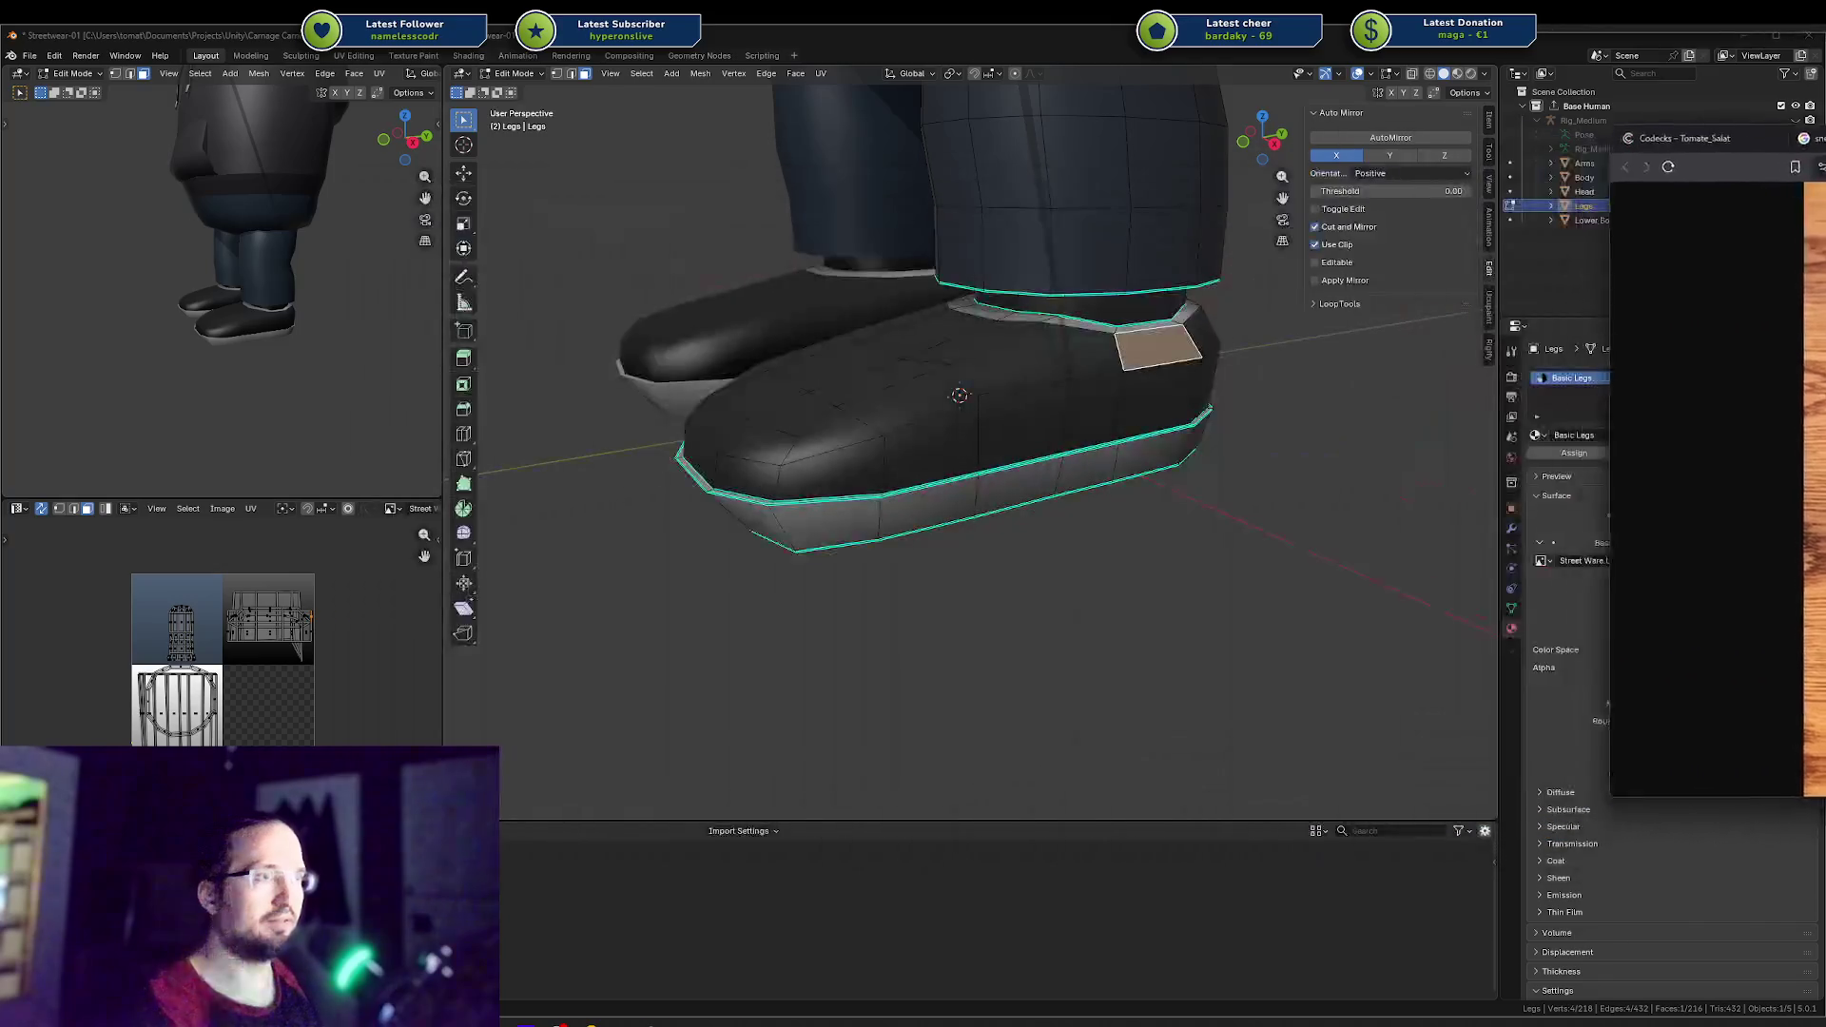
middle_click_drag(1150, 286, 940, 375)
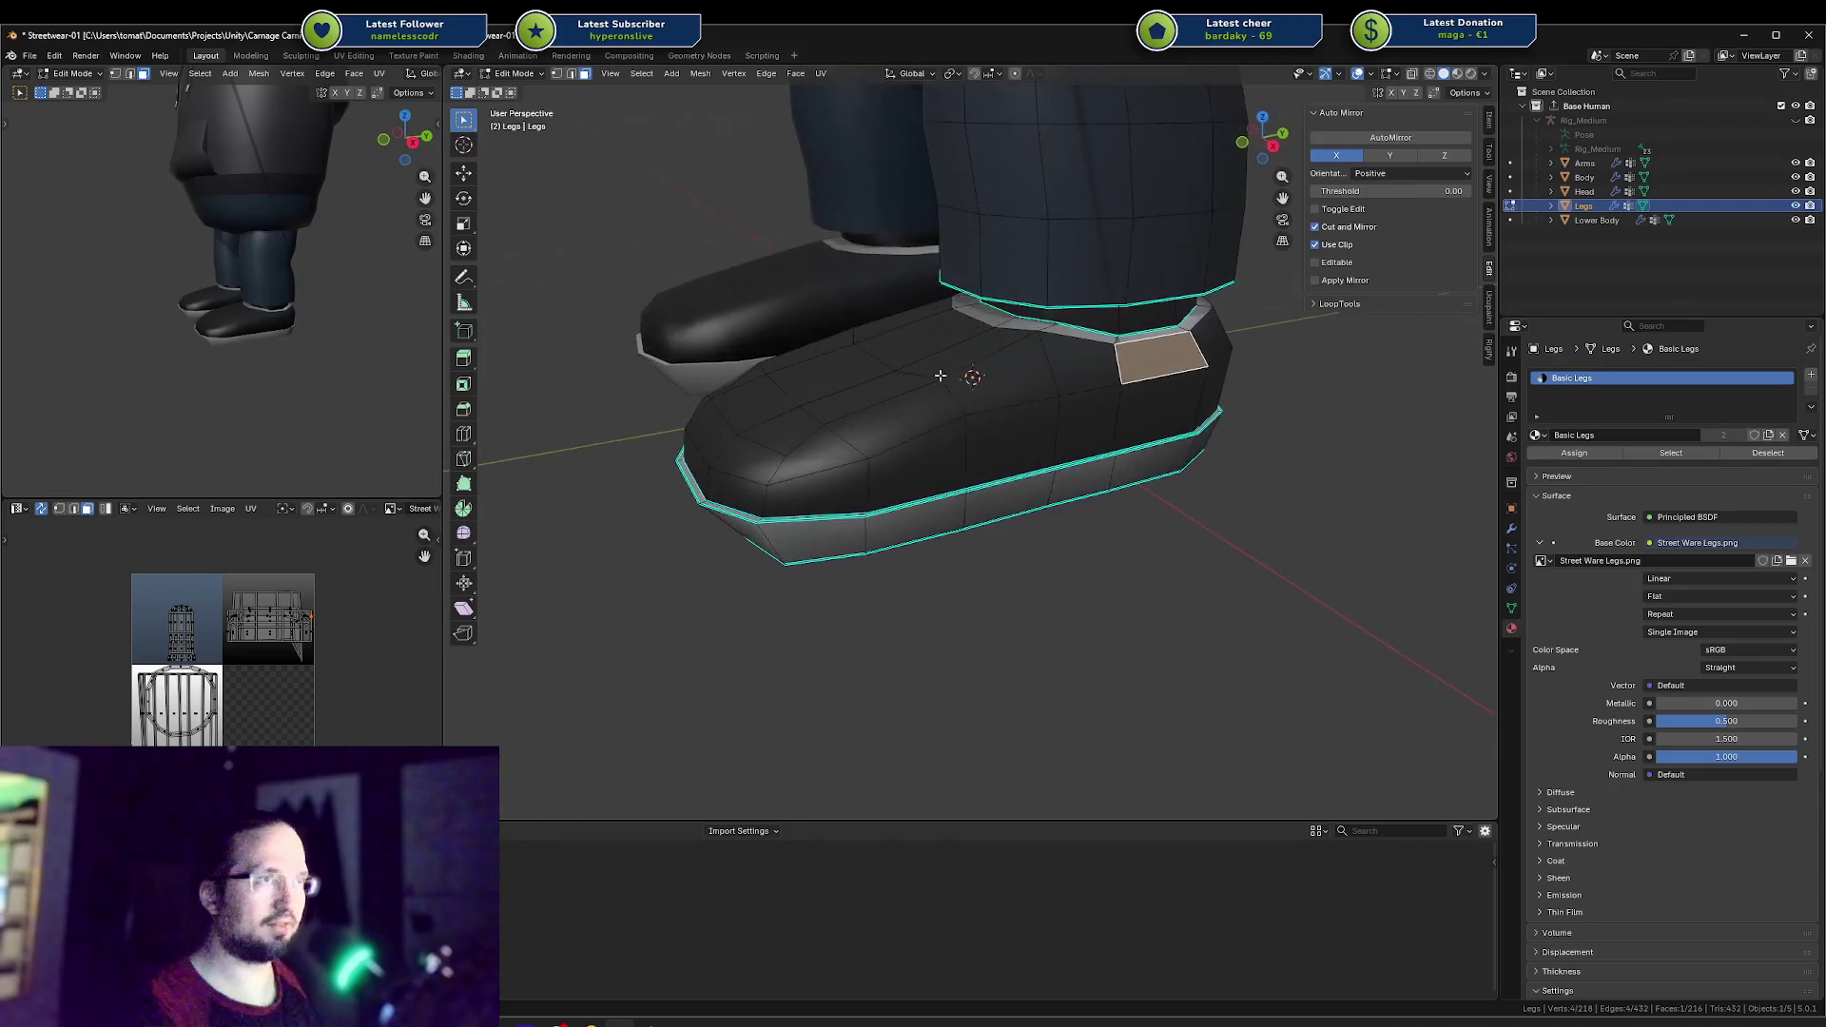
key("1")
left_click(851, 422)
mouse_move(852, 421)
middle_mouse_down()
mouse_move(870, 400)
mouse_move(821, 438)
mouse_move(793, 387)
mouse_move(826, 376)
mouse_move(839, 328)
middle_mouse_up()
key("shift+v")
left_click(883, 405)
key("alt+a")
Step: Select four faces across the toe and lower them along Z
left_click(754, 388, "ctrl")
key("g")
left_click(825, 379)
left_click(838, 328)
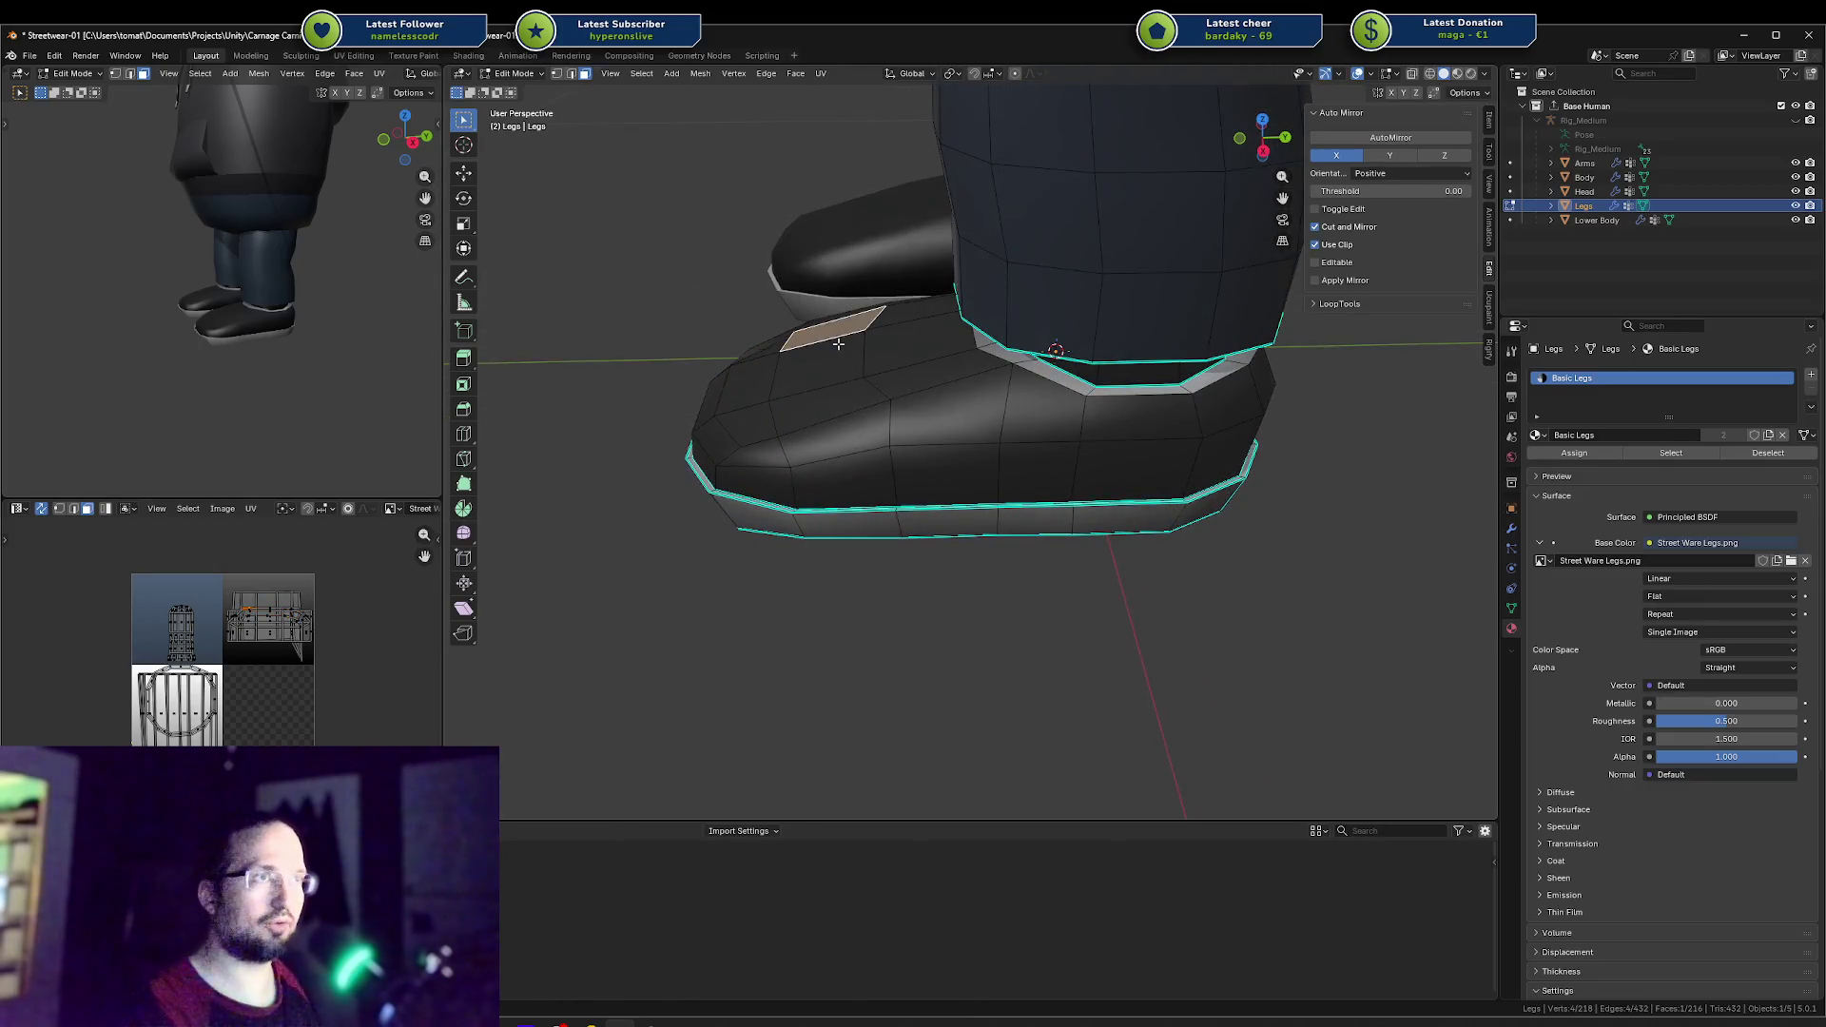
left_click(847, 399, "ctrl")
middle_click_drag(848, 400, 827, 385)
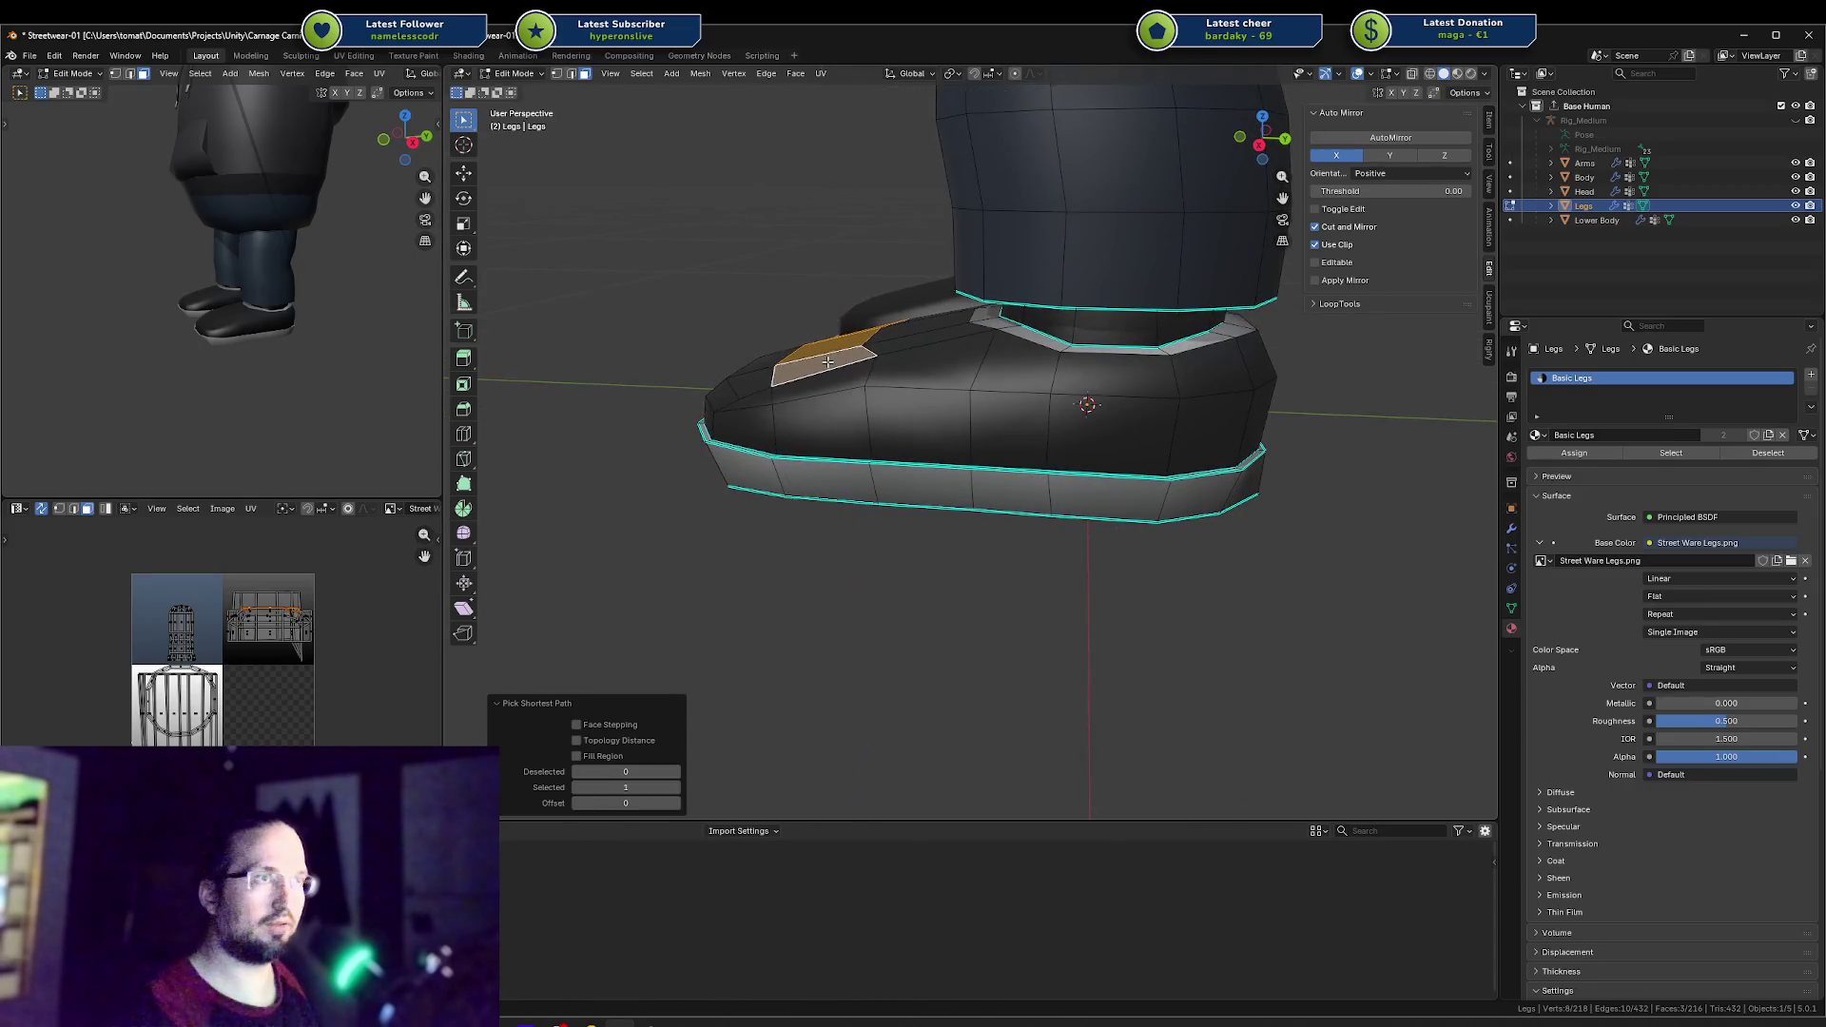
left_click(827, 385, "shift")
key("g")
key("z")
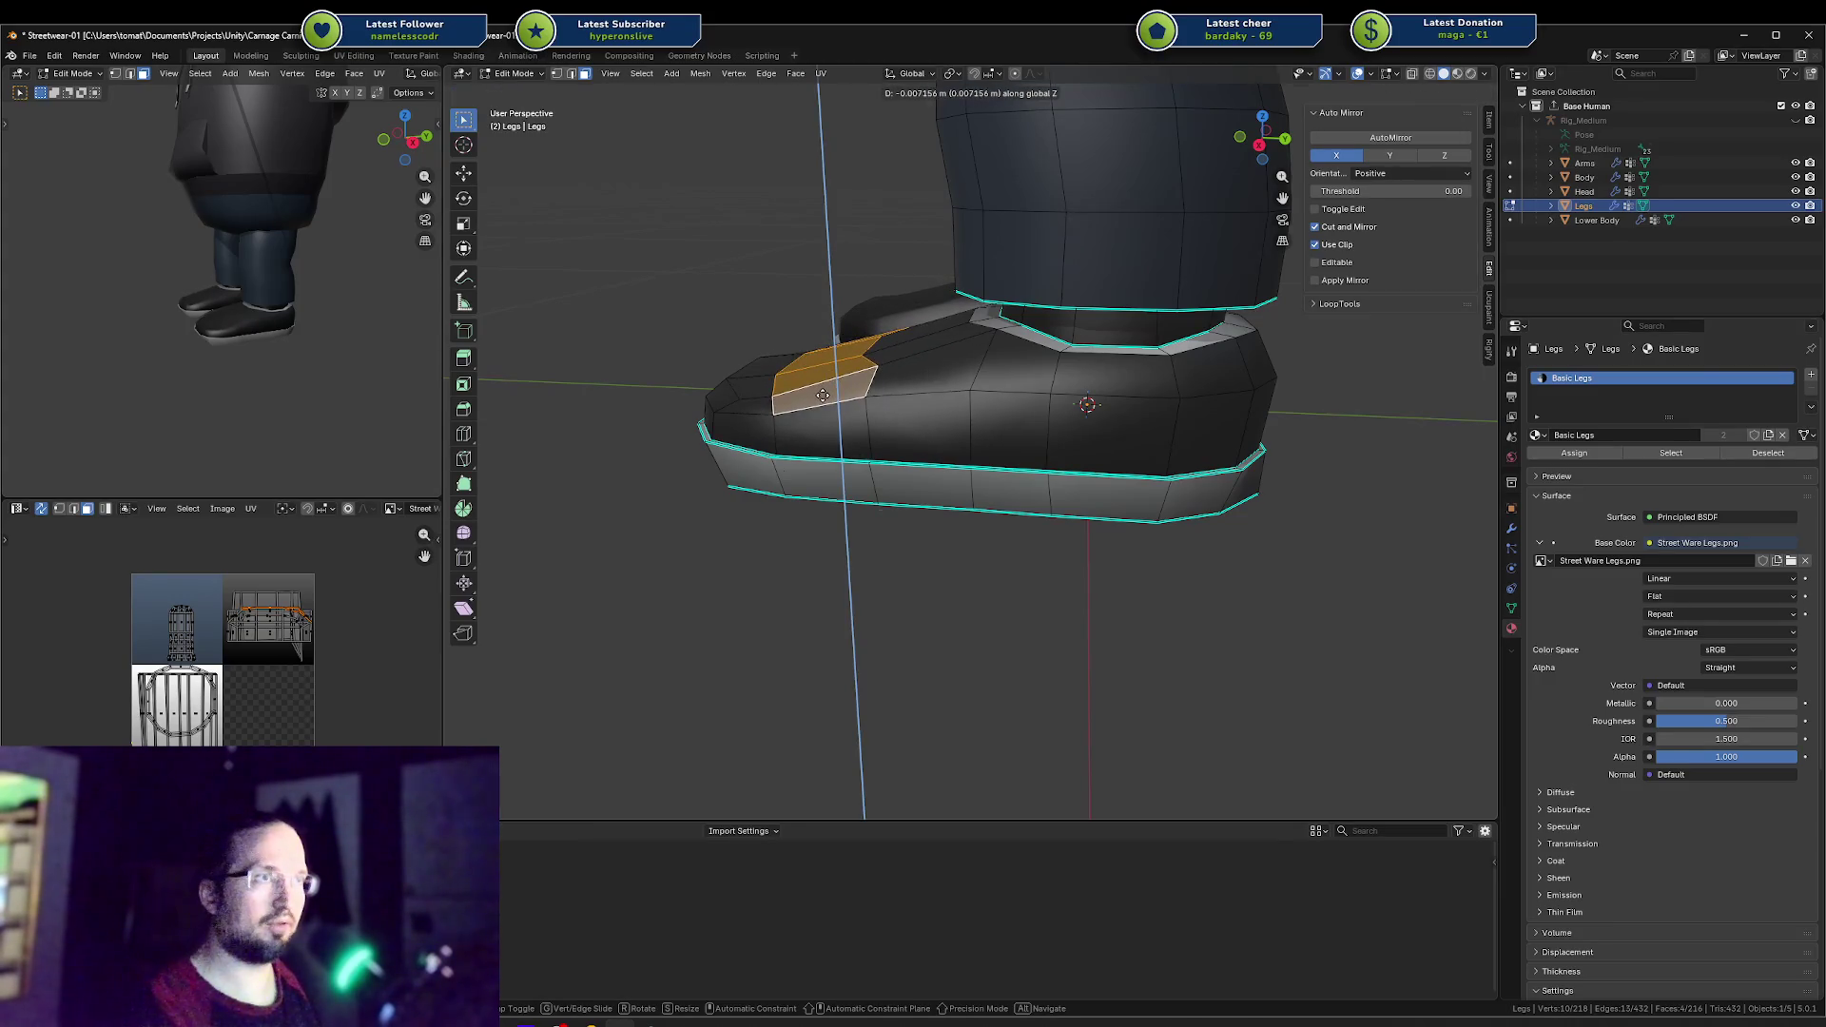
left_click(823, 396)
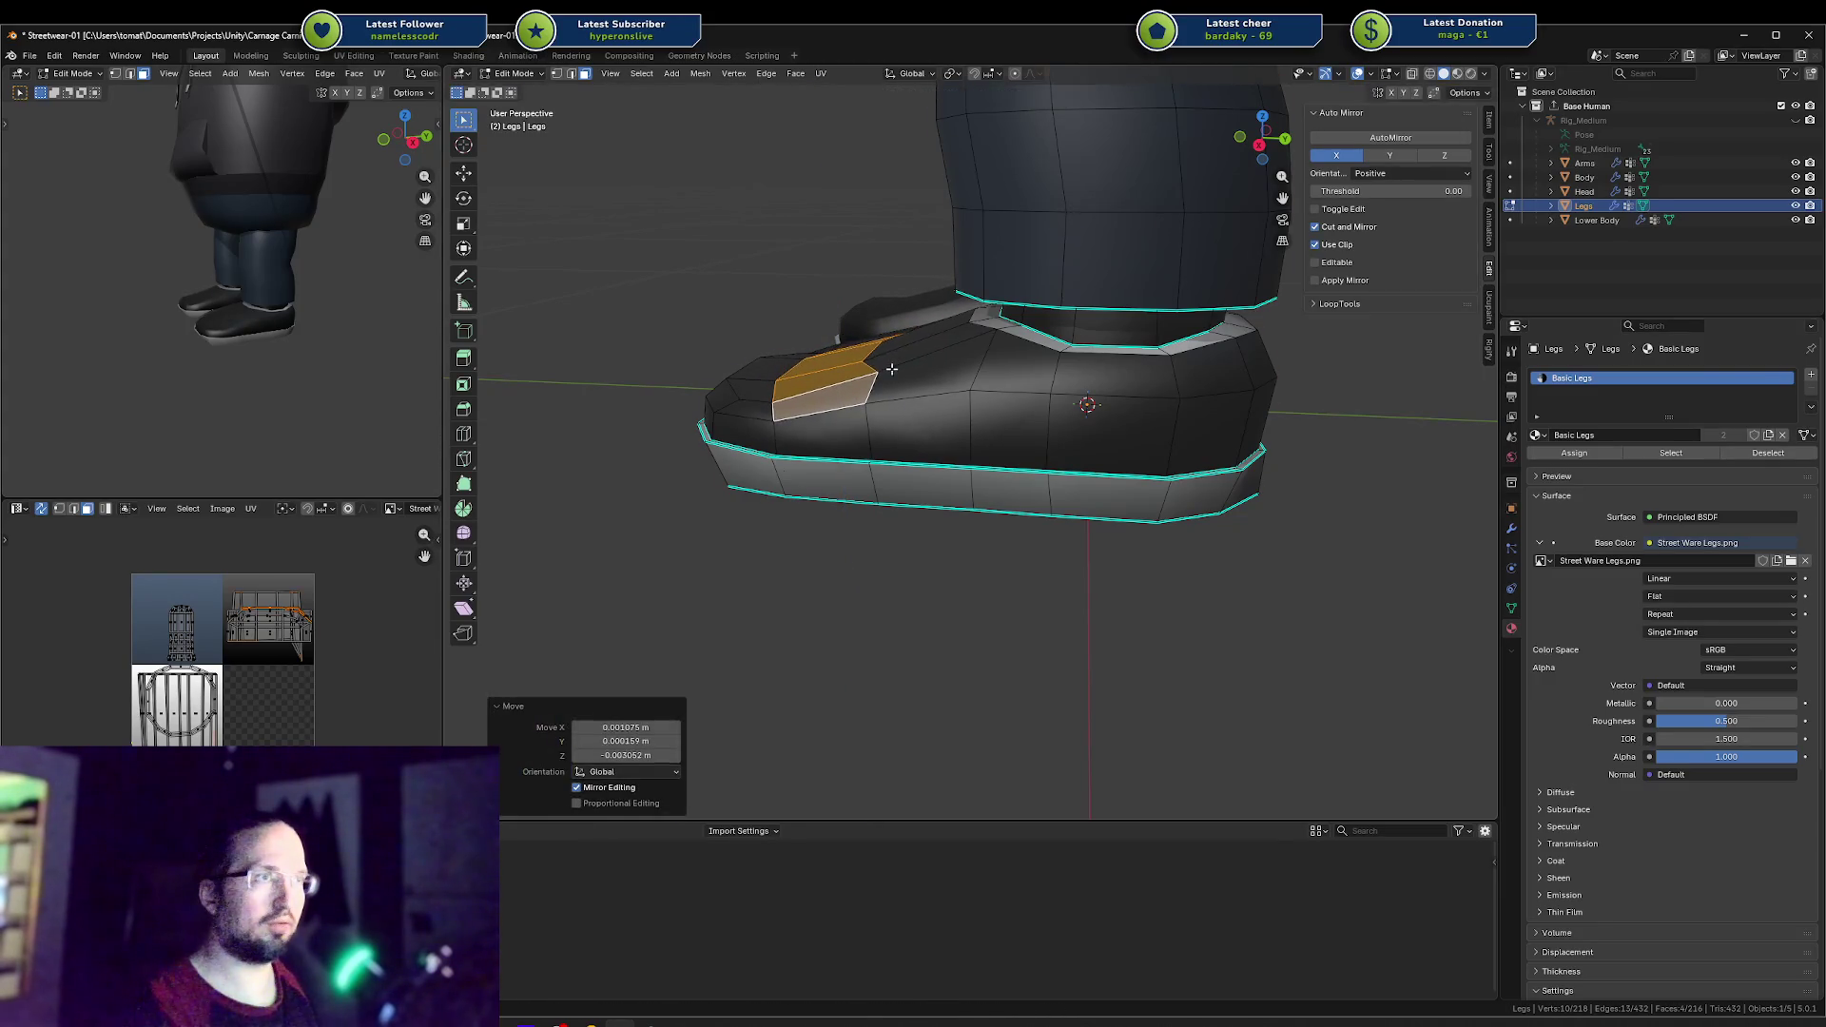
key("alt+a")
Step: Try a centred loop cut across the shoe, then undo it
key("ctrl+r")
left_click(924, 346)
right_click(924, 345)
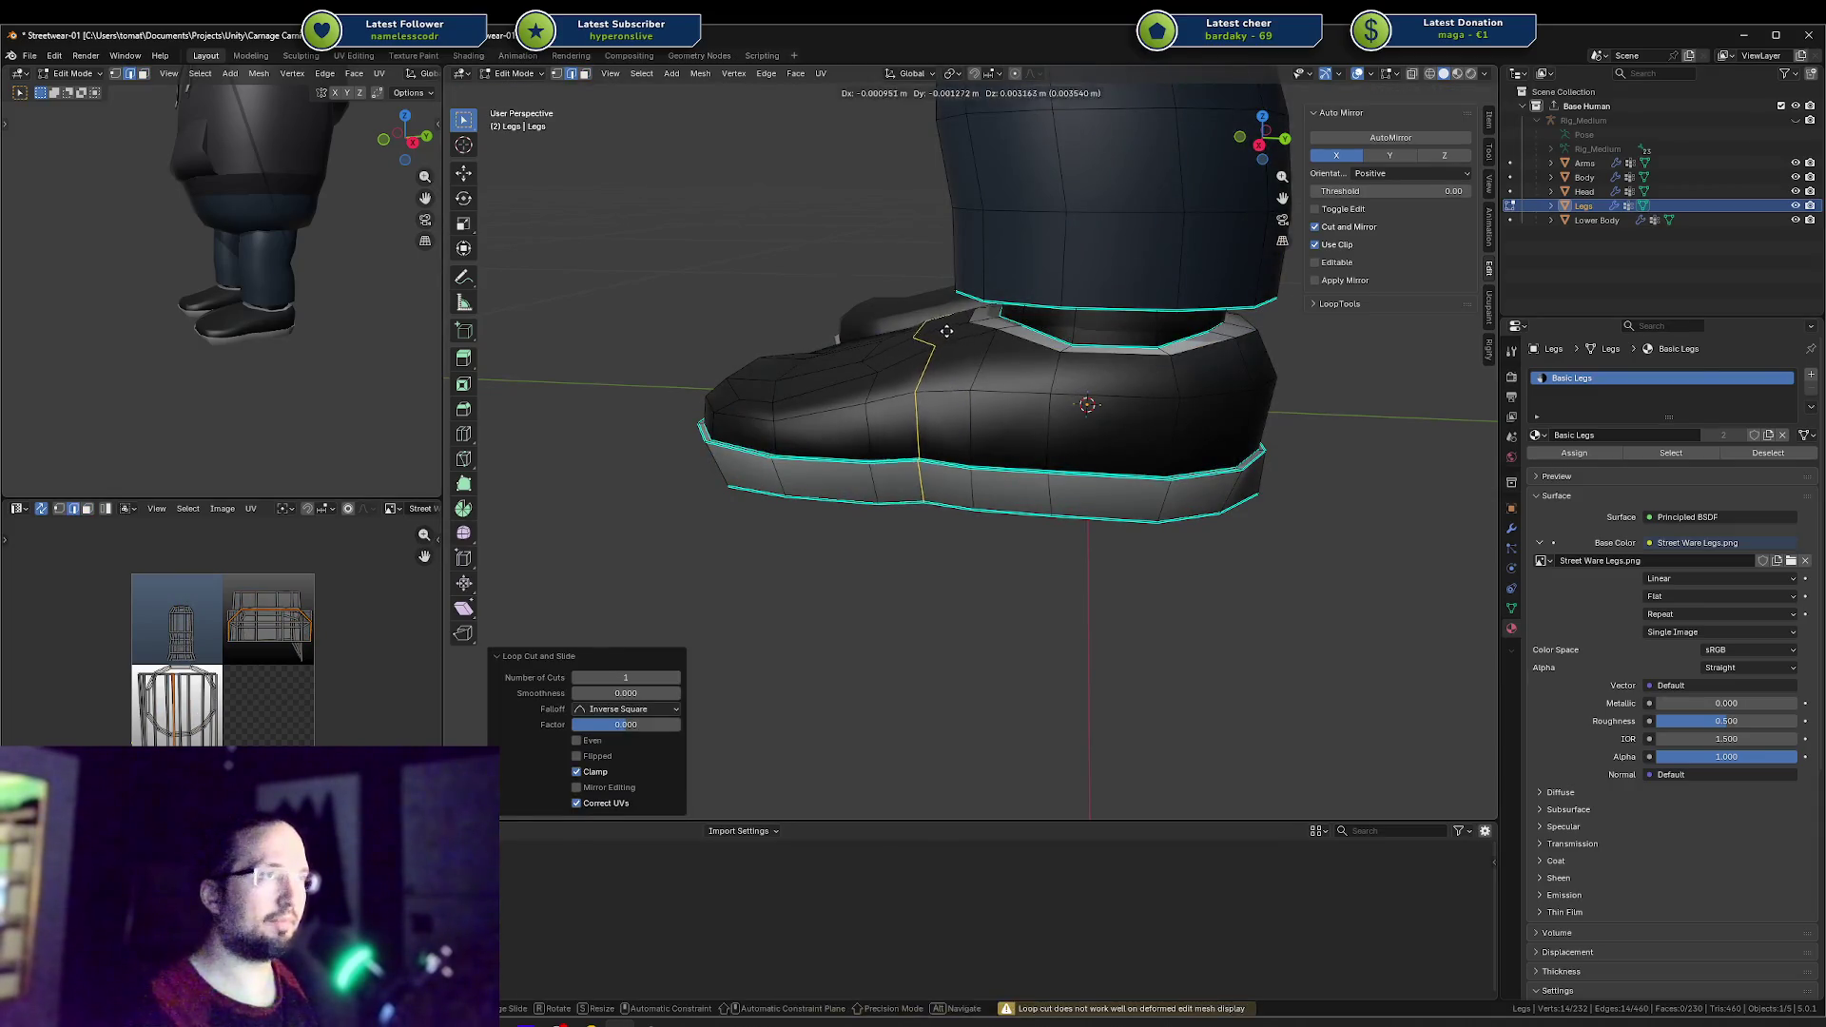
key("alt+a")
mouse_move(946, 331)
middle_mouse_down()
mouse_move(985, 377)
mouse_move(934, 366)
mouse_move(953, 422)
mouse_move(995, 348)
mouse_move(847, 399)
mouse_move(927, 414)
mouse_move(866, 475)
middle_mouse_up()
key("ctrl+z")
key("ctrl+z")
left_click(953, 422)
key("alt+a")
Step: Select a 2x2 block of faces on top of the toe and smooth them
mouse_move(884, 392)
left_mouse_down()
mouse_move(837, 475)
mouse_move(960, 419)
left_mouse_up()
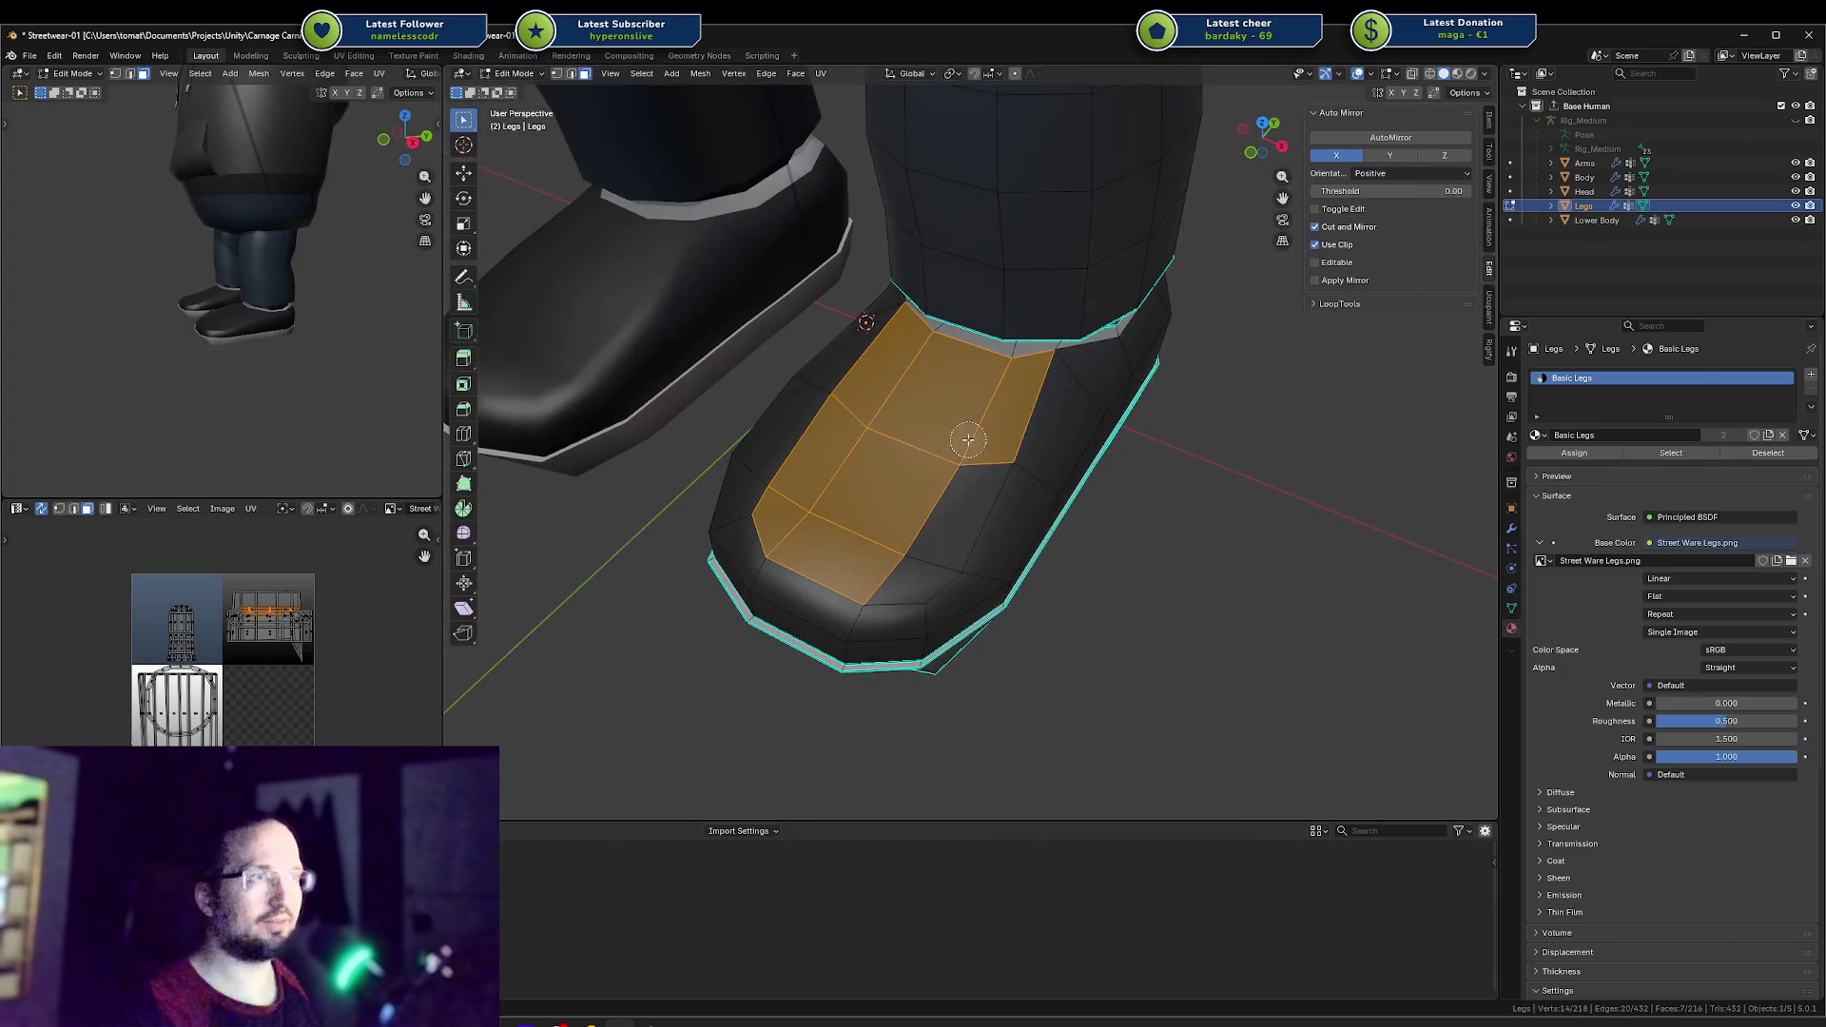
mouse_move(837, 428)
left_mouse_down()
mouse_move(843, 521)
mouse_move(919, 544)
left_mouse_up()
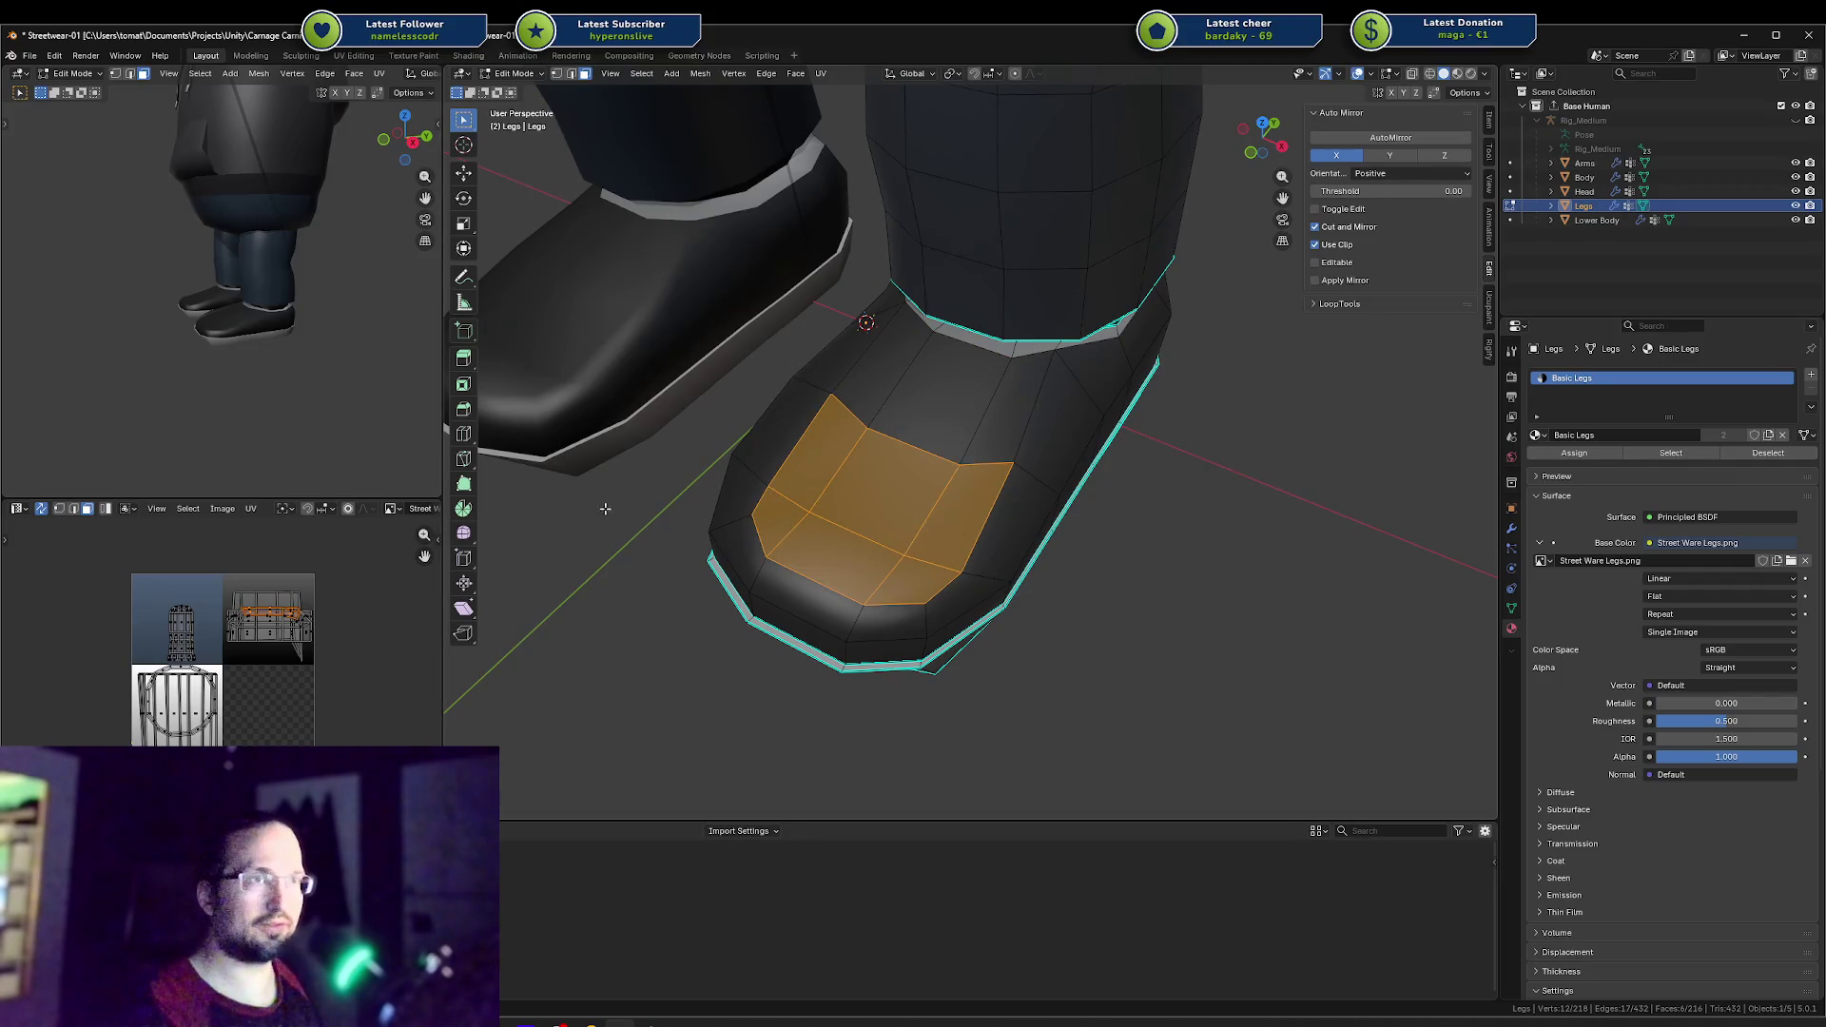
left_click(464, 532)
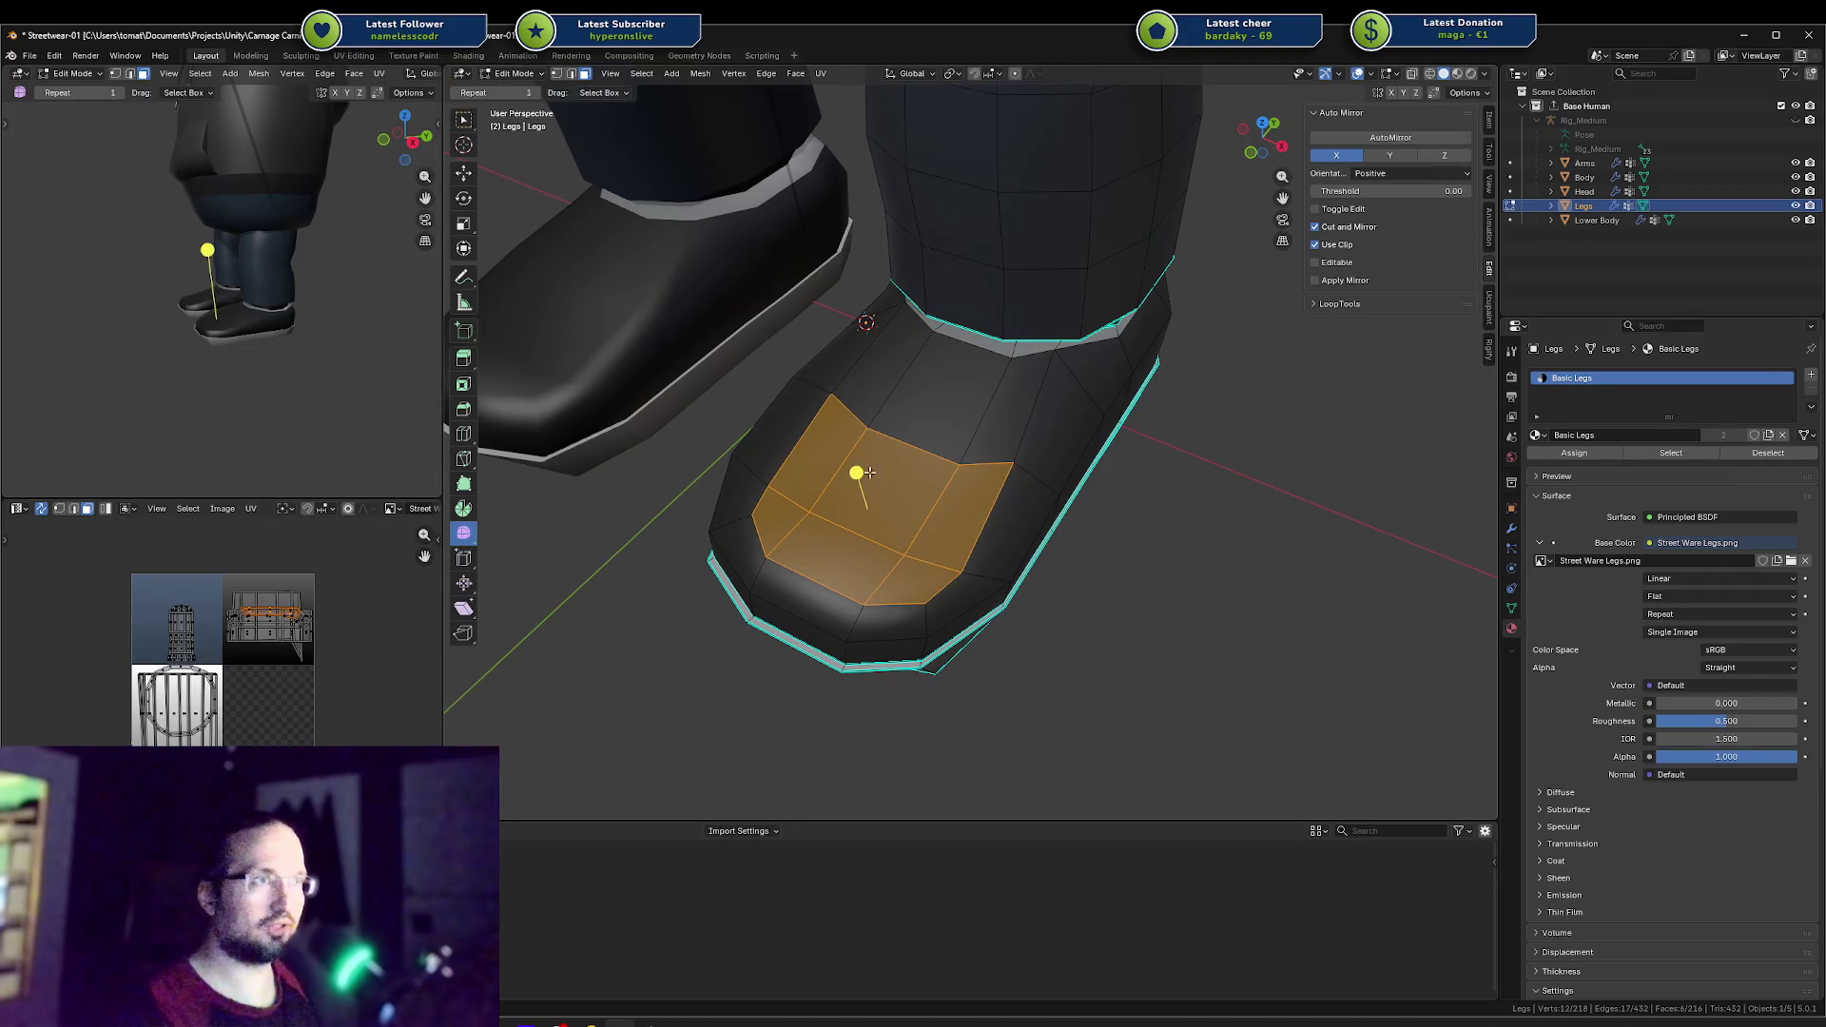
mouse_move(856, 473)
left_mouse_down()
mouse_move(867, 445)
mouse_move(1069, 404)
left_mouse_up()
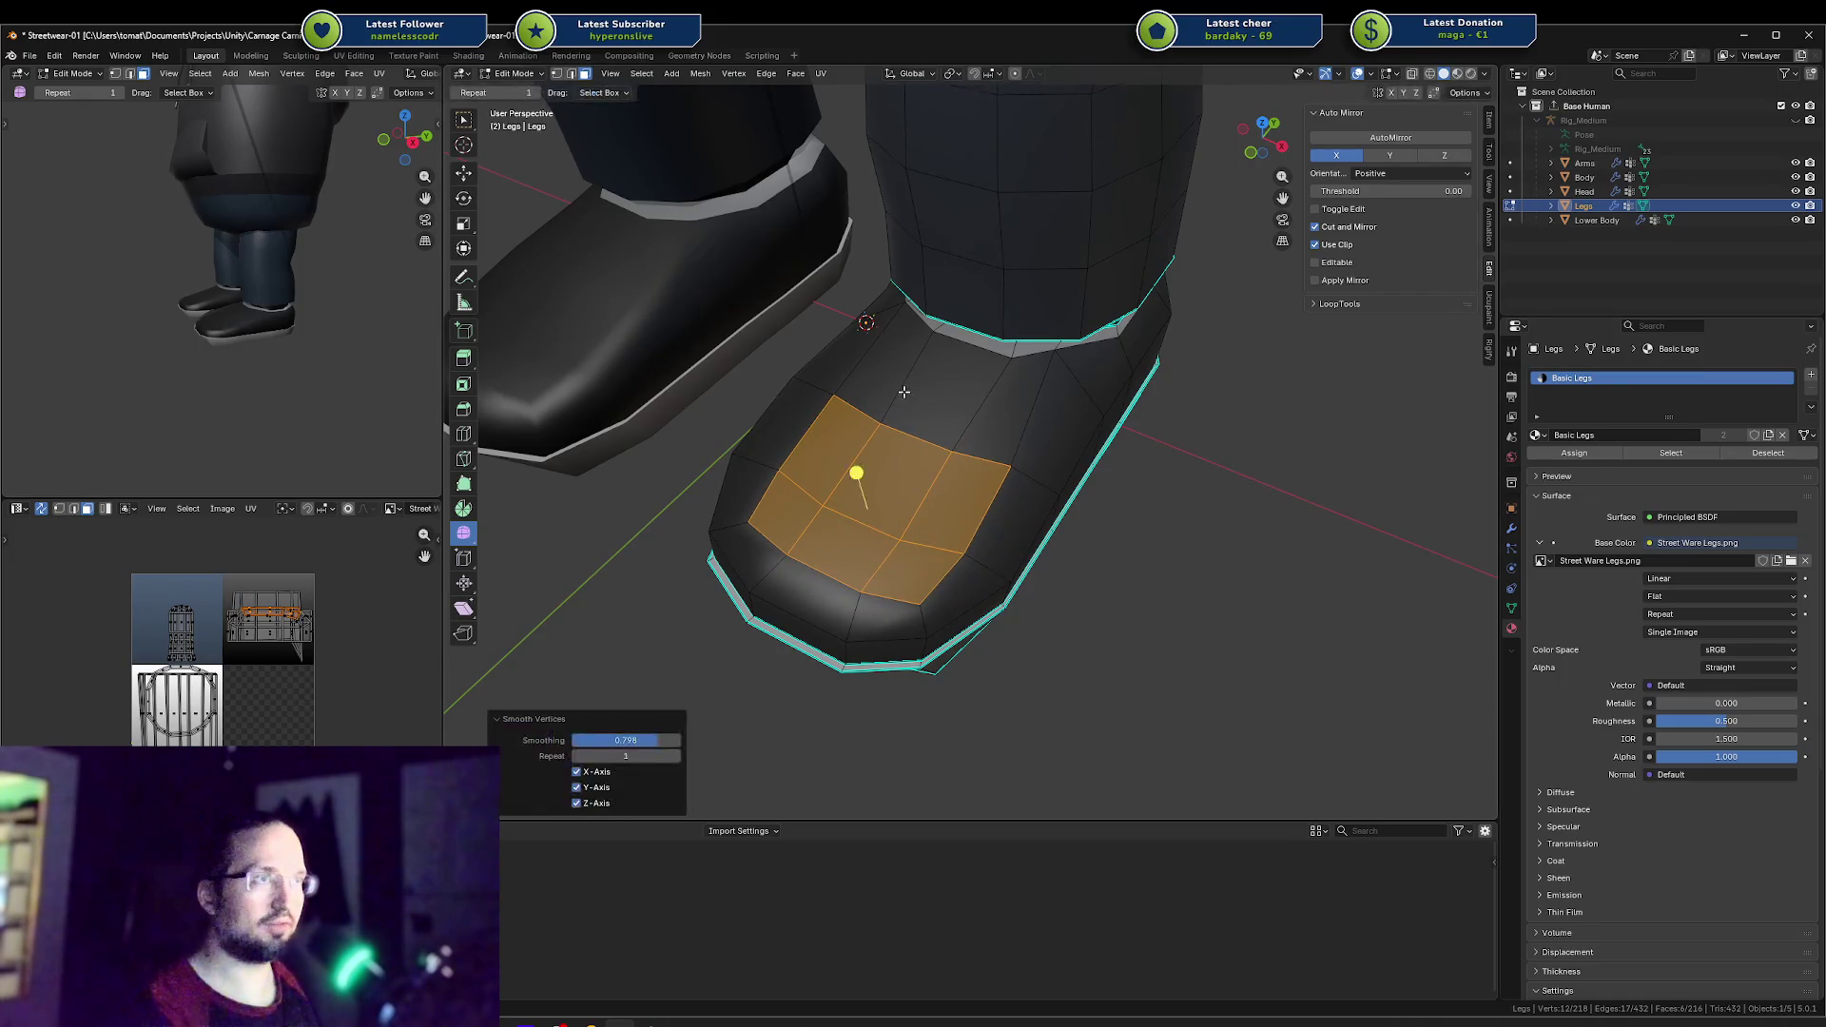
Step: Select six toe faces and raise them along Z
left_click(911, 385)
mouse_move(911, 385)
middle_mouse_down()
mouse_move(1045, 512)
mouse_move(1008, 447)
mouse_move(1043, 436)
mouse_move(846, 382)
middle_mouse_up()
key("g")
key("z")
key("Escape")
key("ctrl+z")
key("g")
key("z")
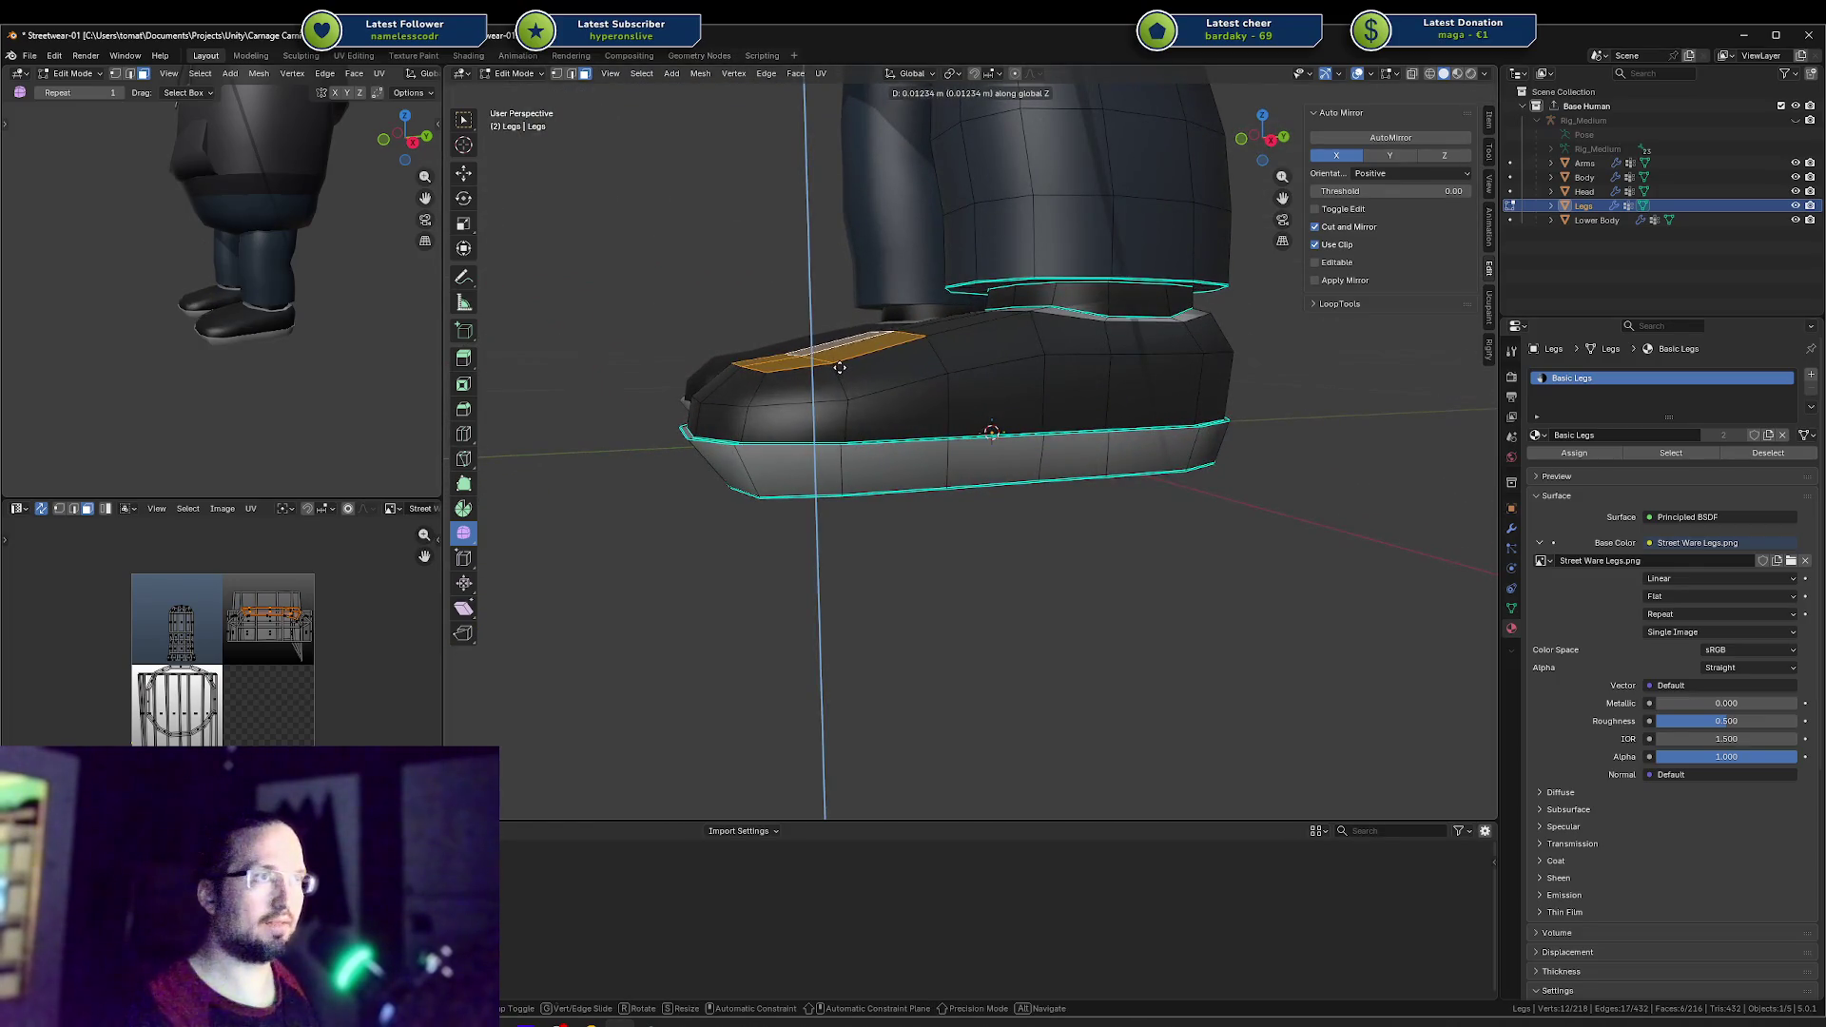
left_click(836, 372)
Step: Tilt the toe faces about 2.07° around X and lower them roughly 0.0046 m
left_click(1004, 325)
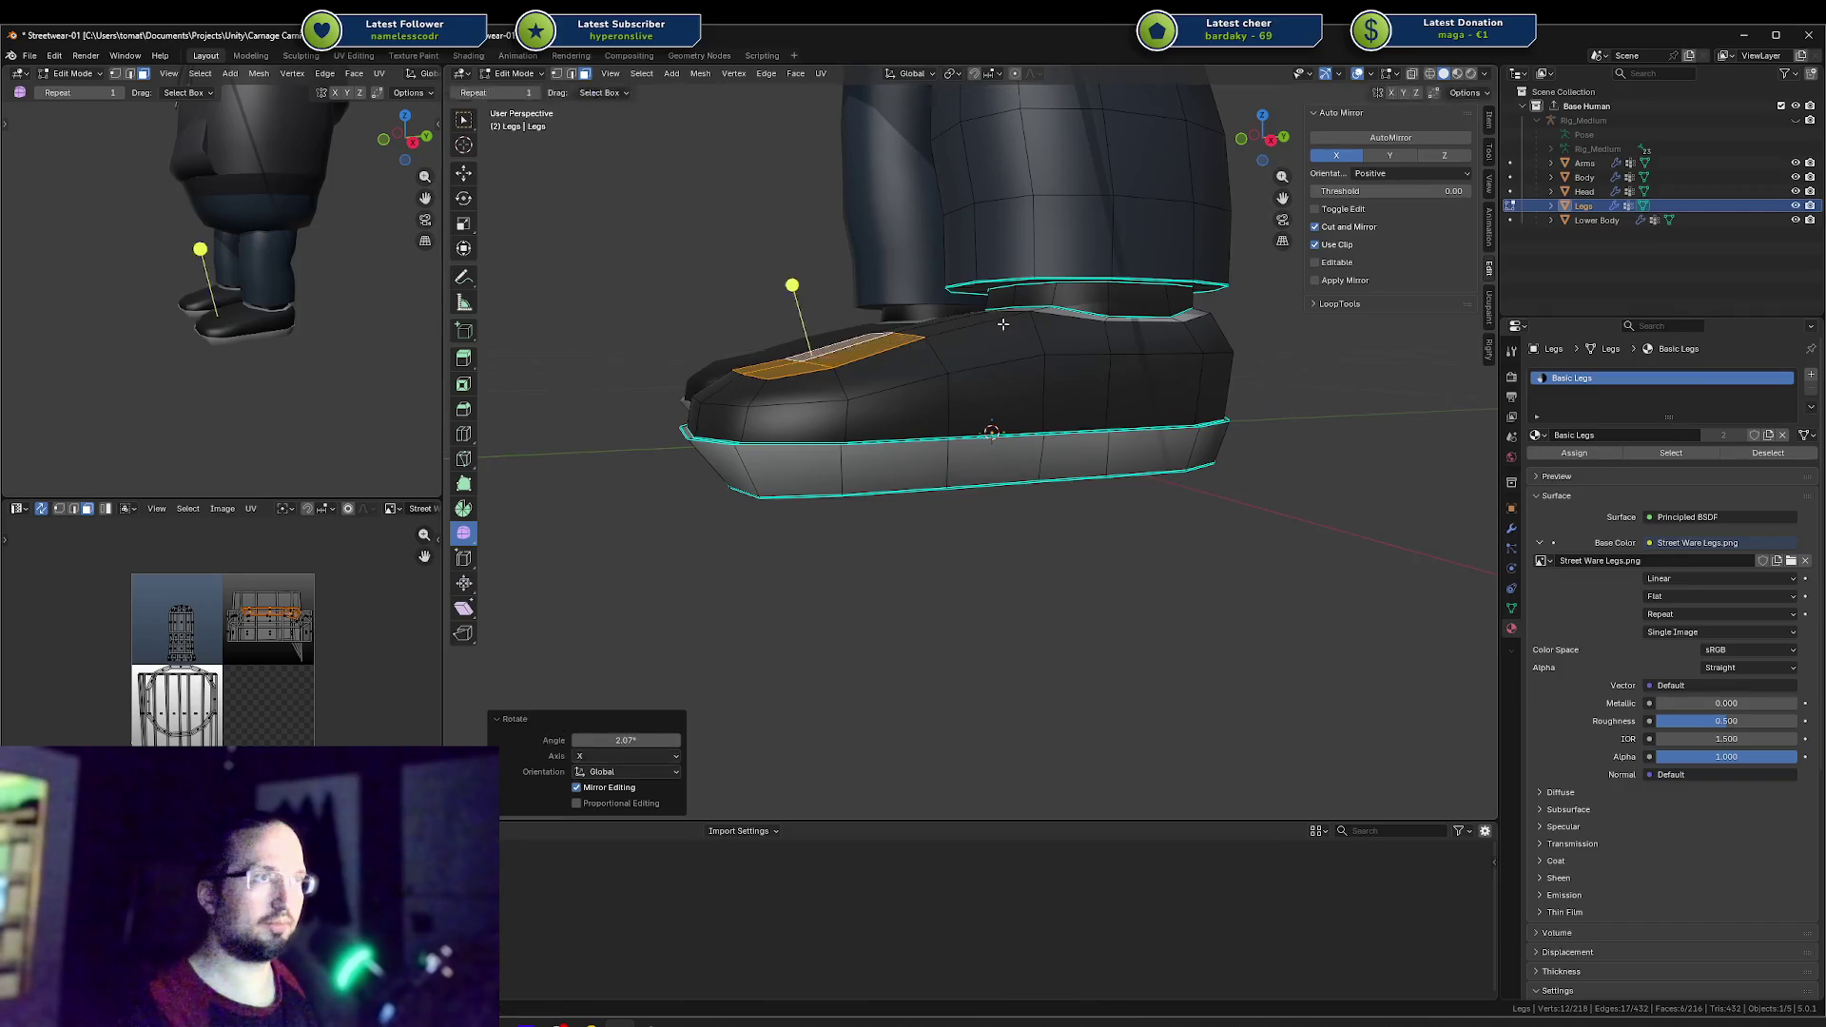
key("g")
key("z")
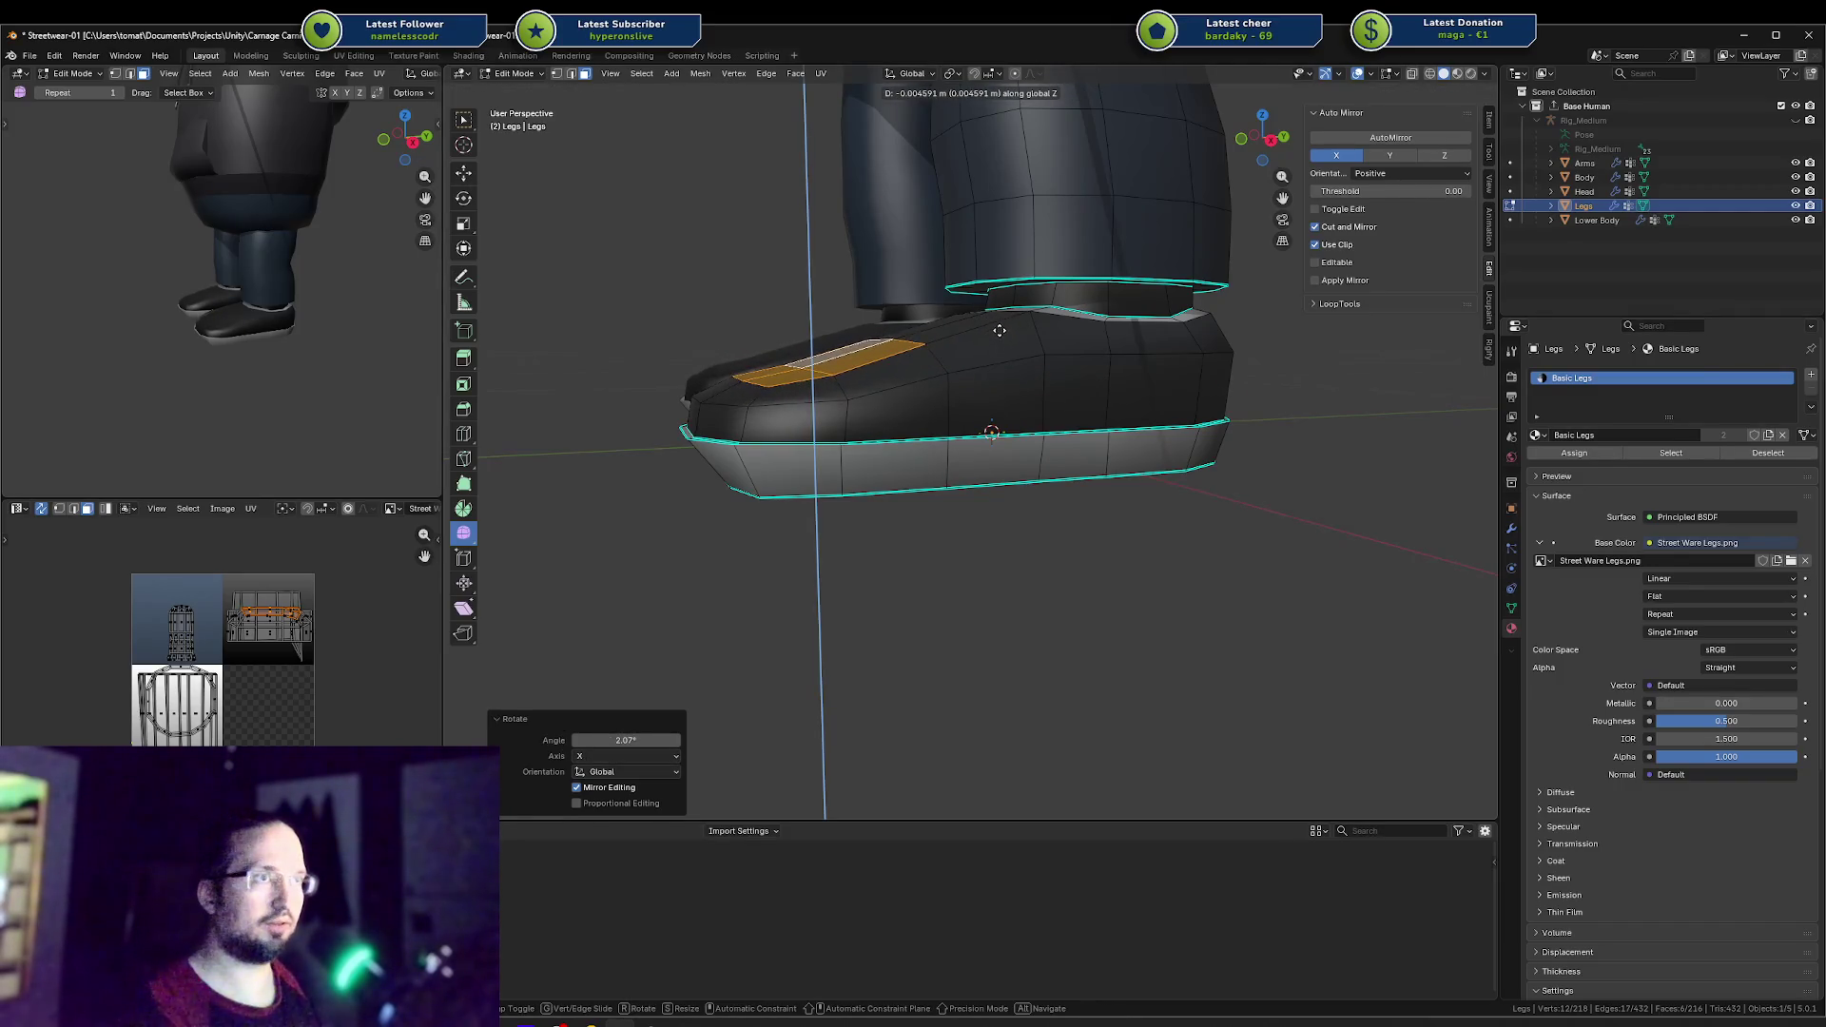
left_click(999, 333)
middle_click_drag(998, 332, 835, 369)
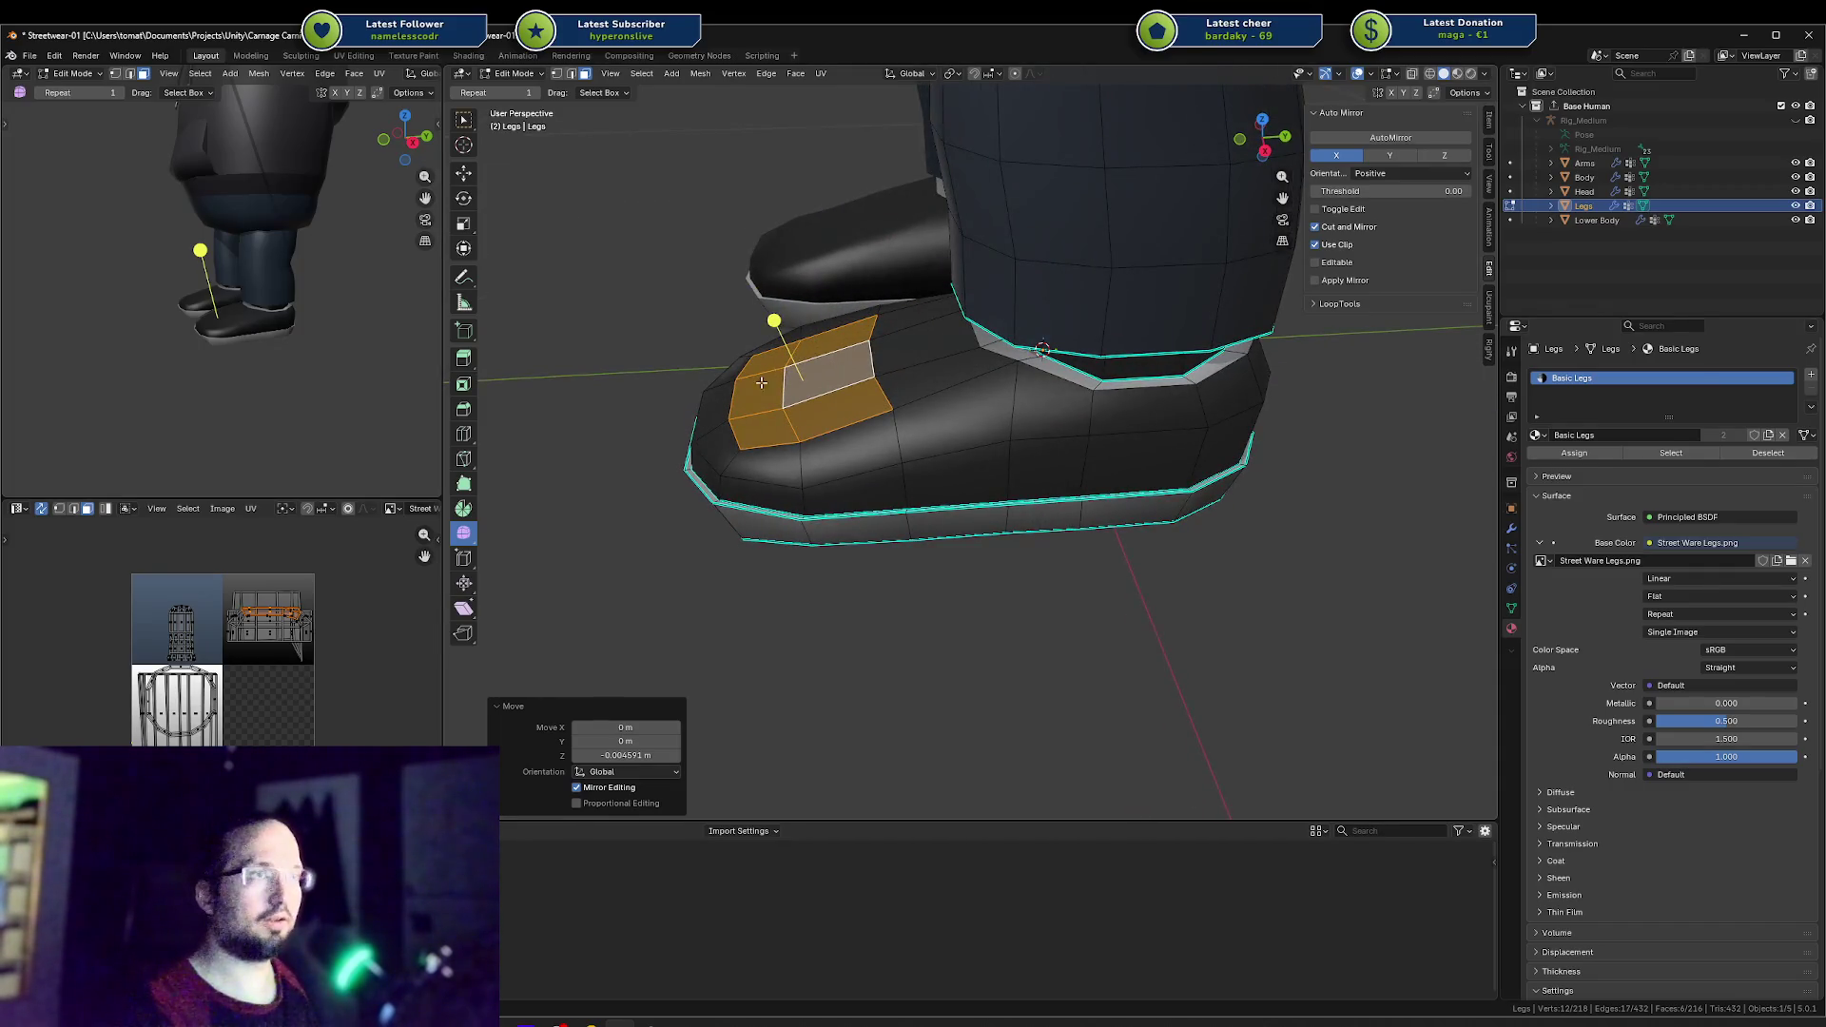
left_click(725, 398)
Step: Select the edge loop across the toe and shift it along Y
key("2")
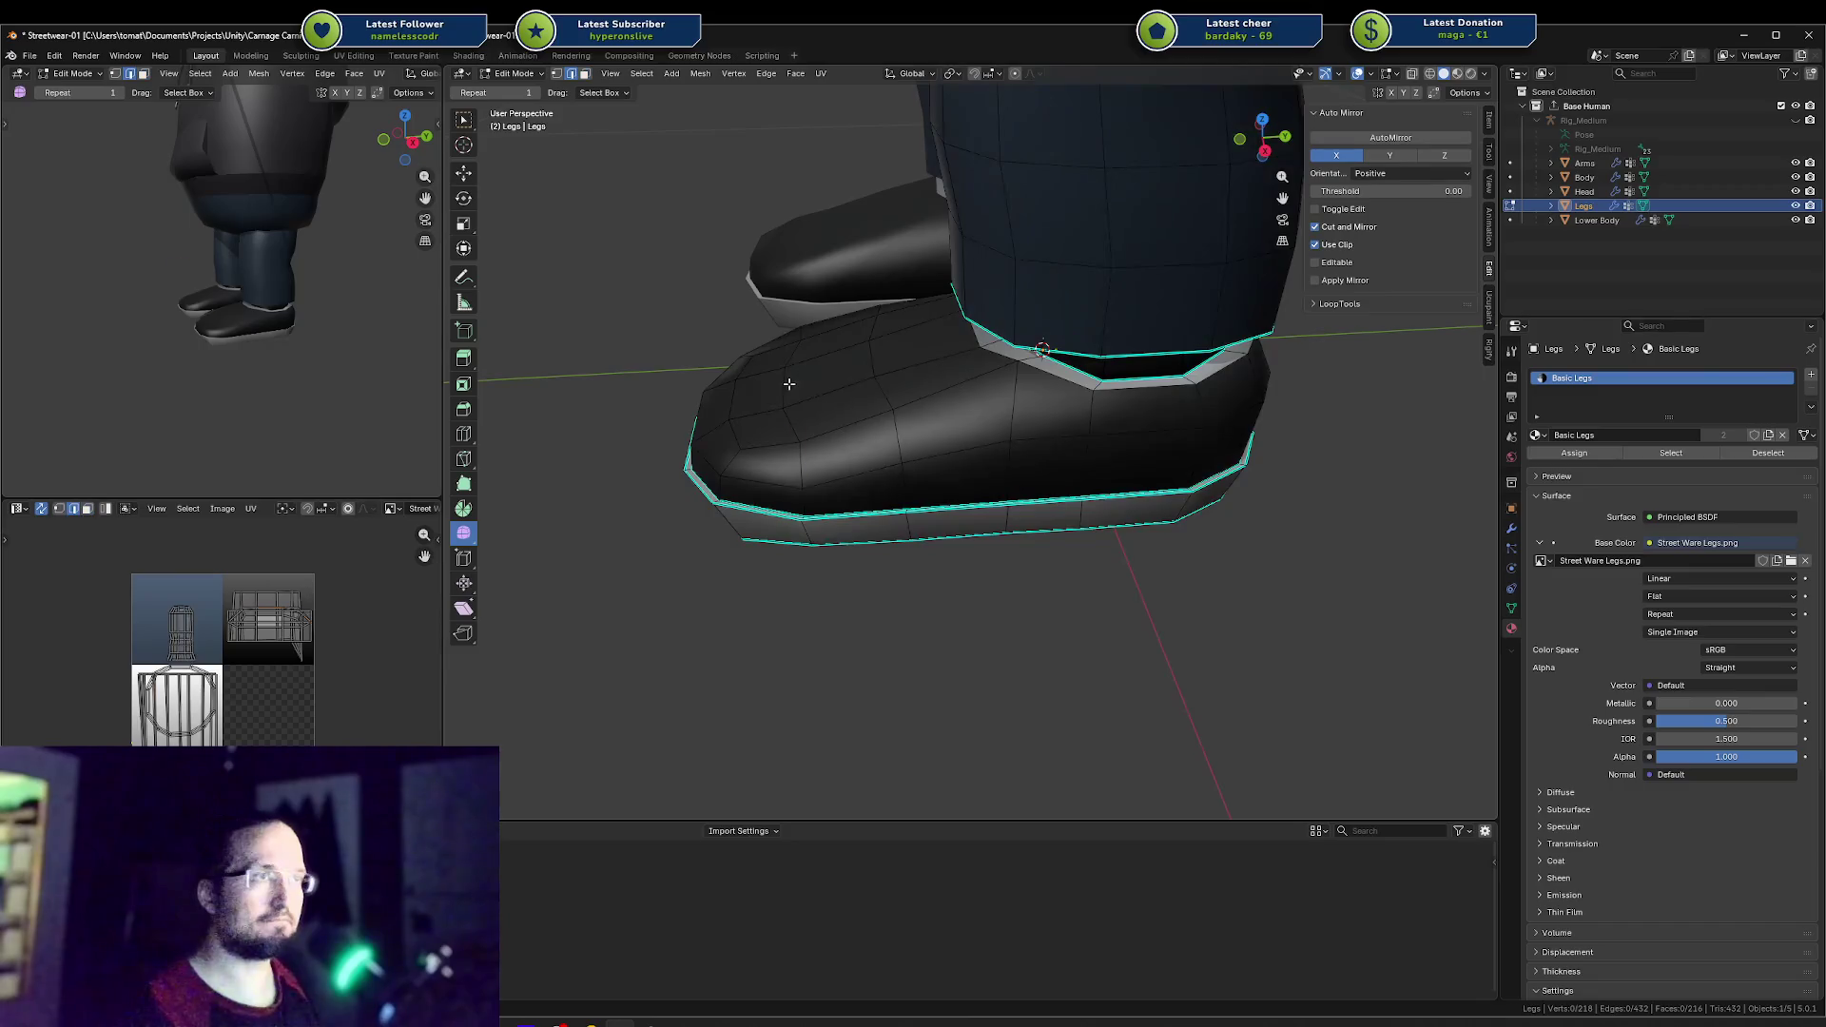
left_click(787, 384, "alt")
key("g")
key("x")
key("g")
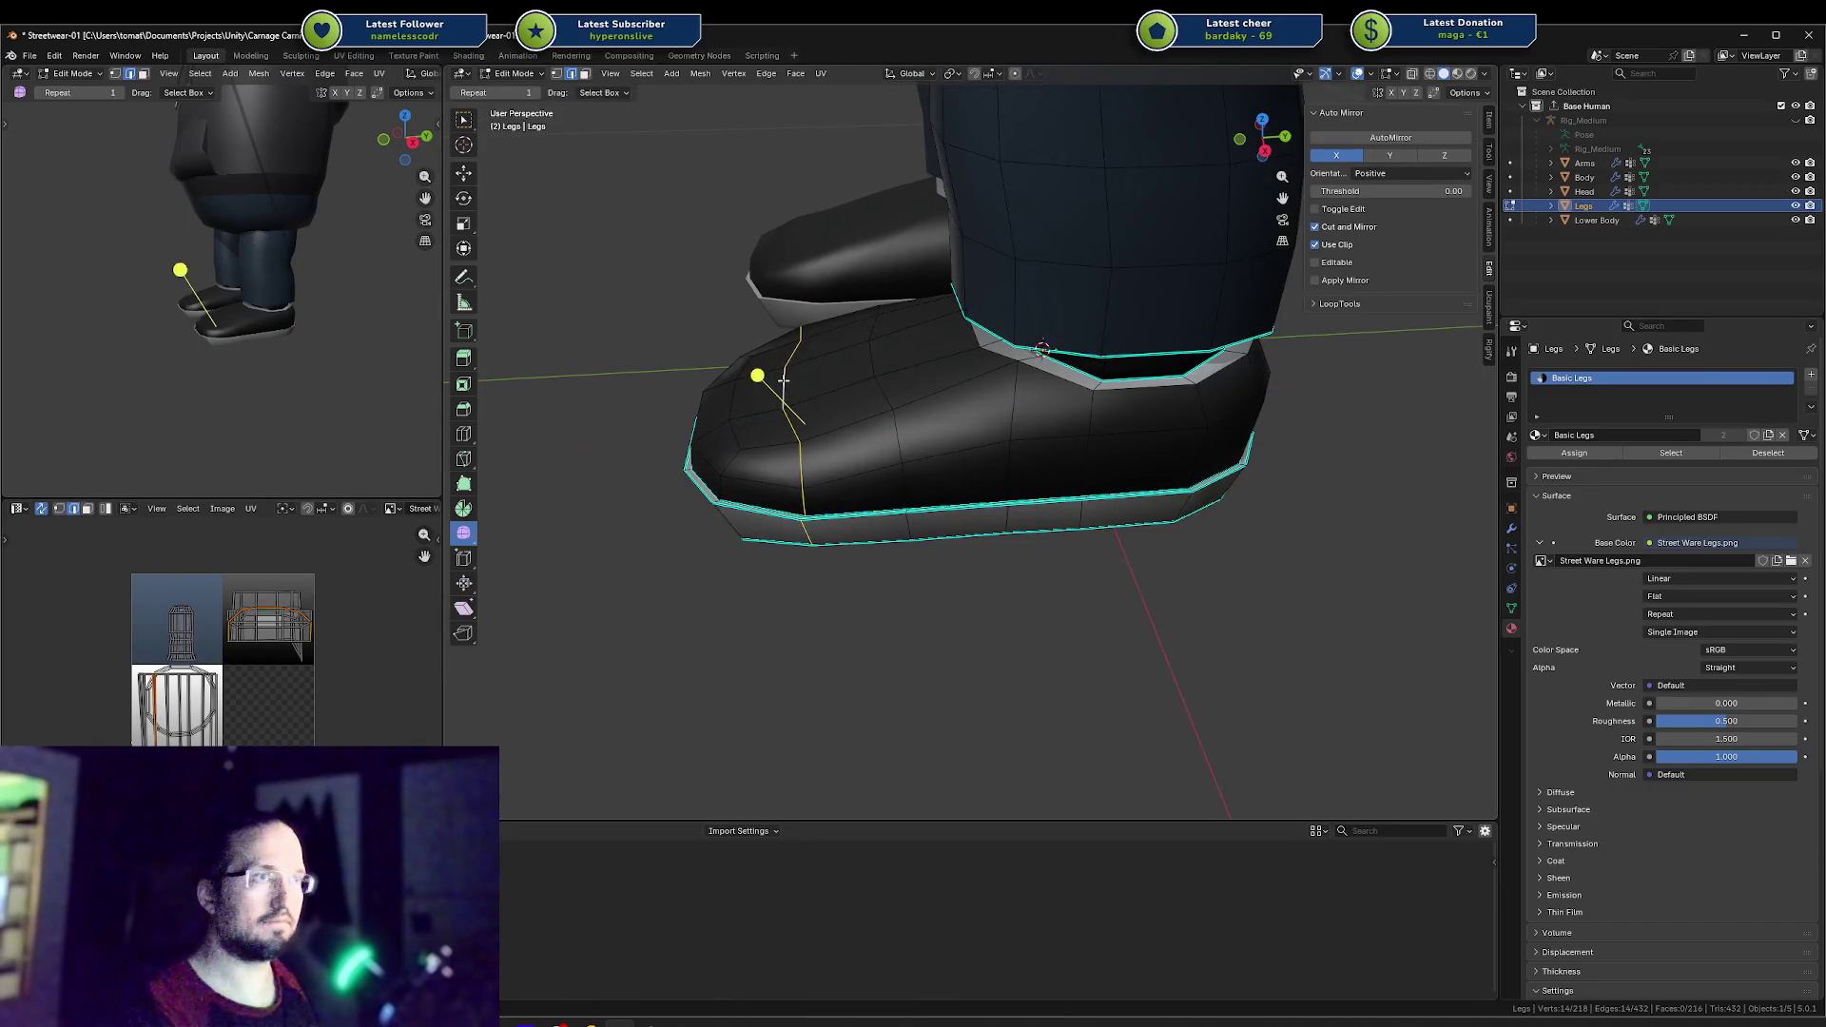
key("g")
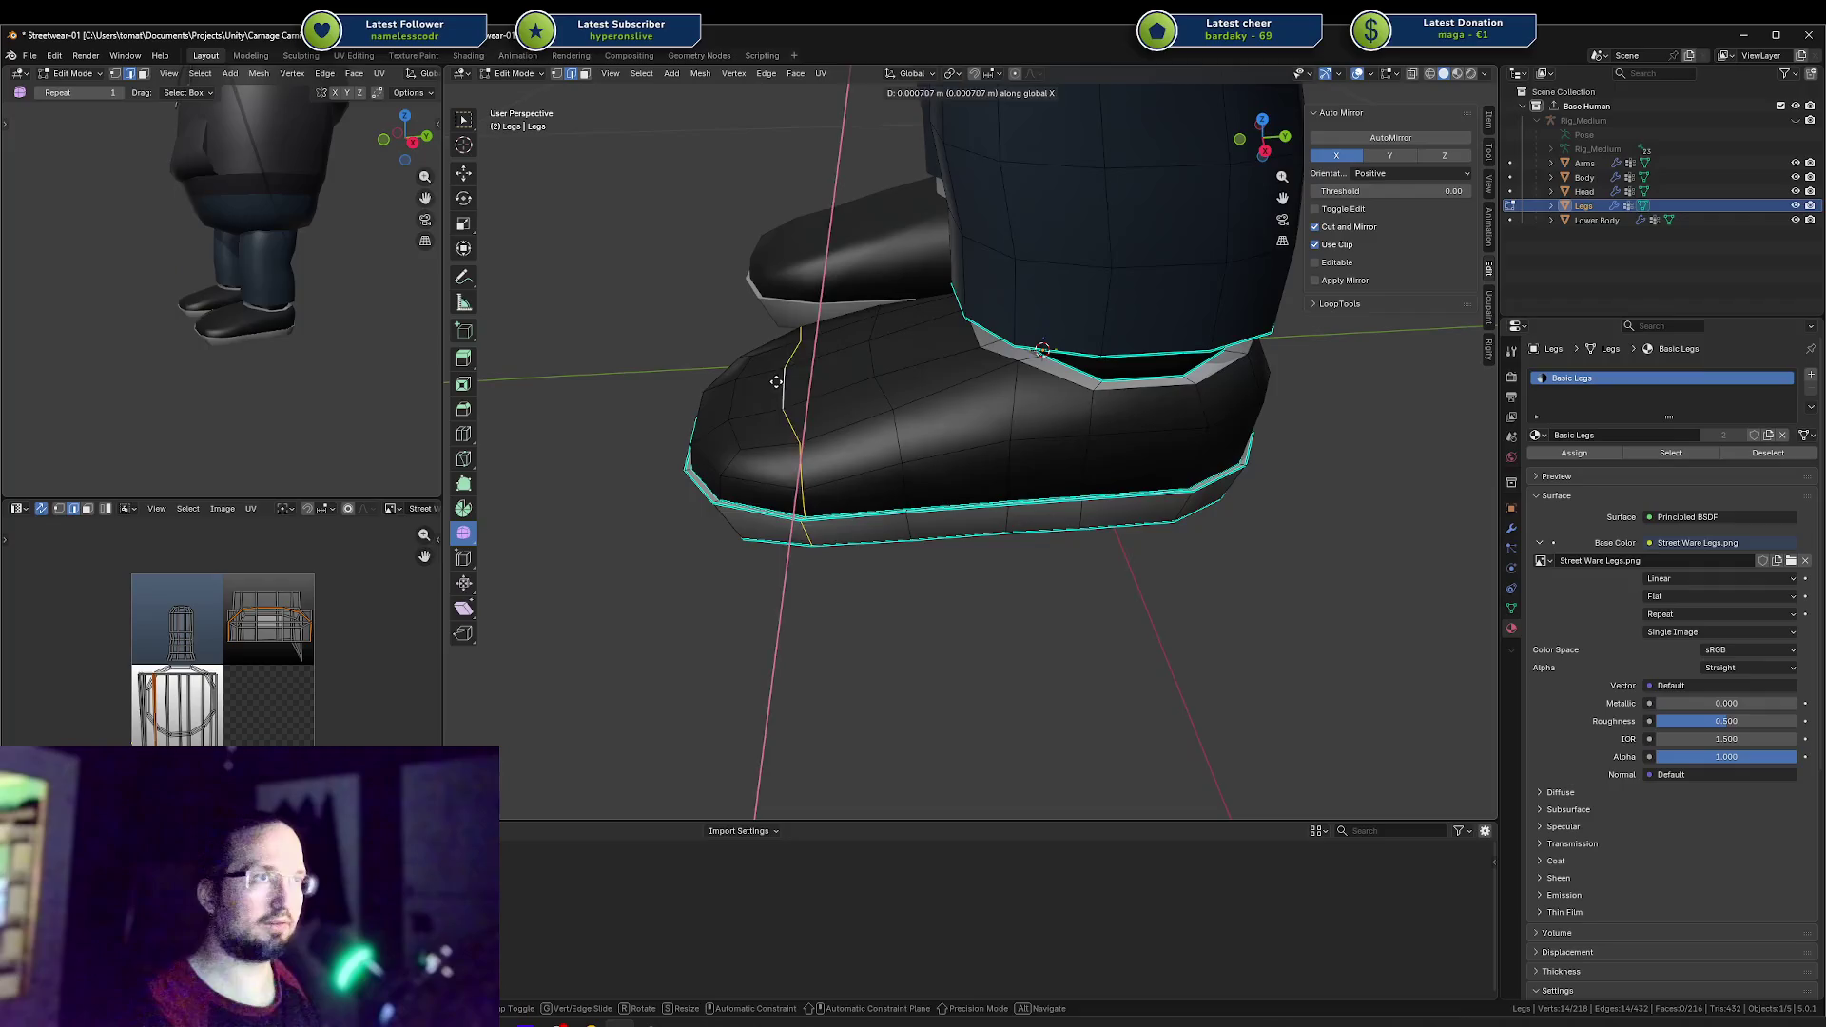
key("y")
left_click(772, 383)
Step: Cut a new edge loop across the toe and move it along Y
key("ctrl+r")
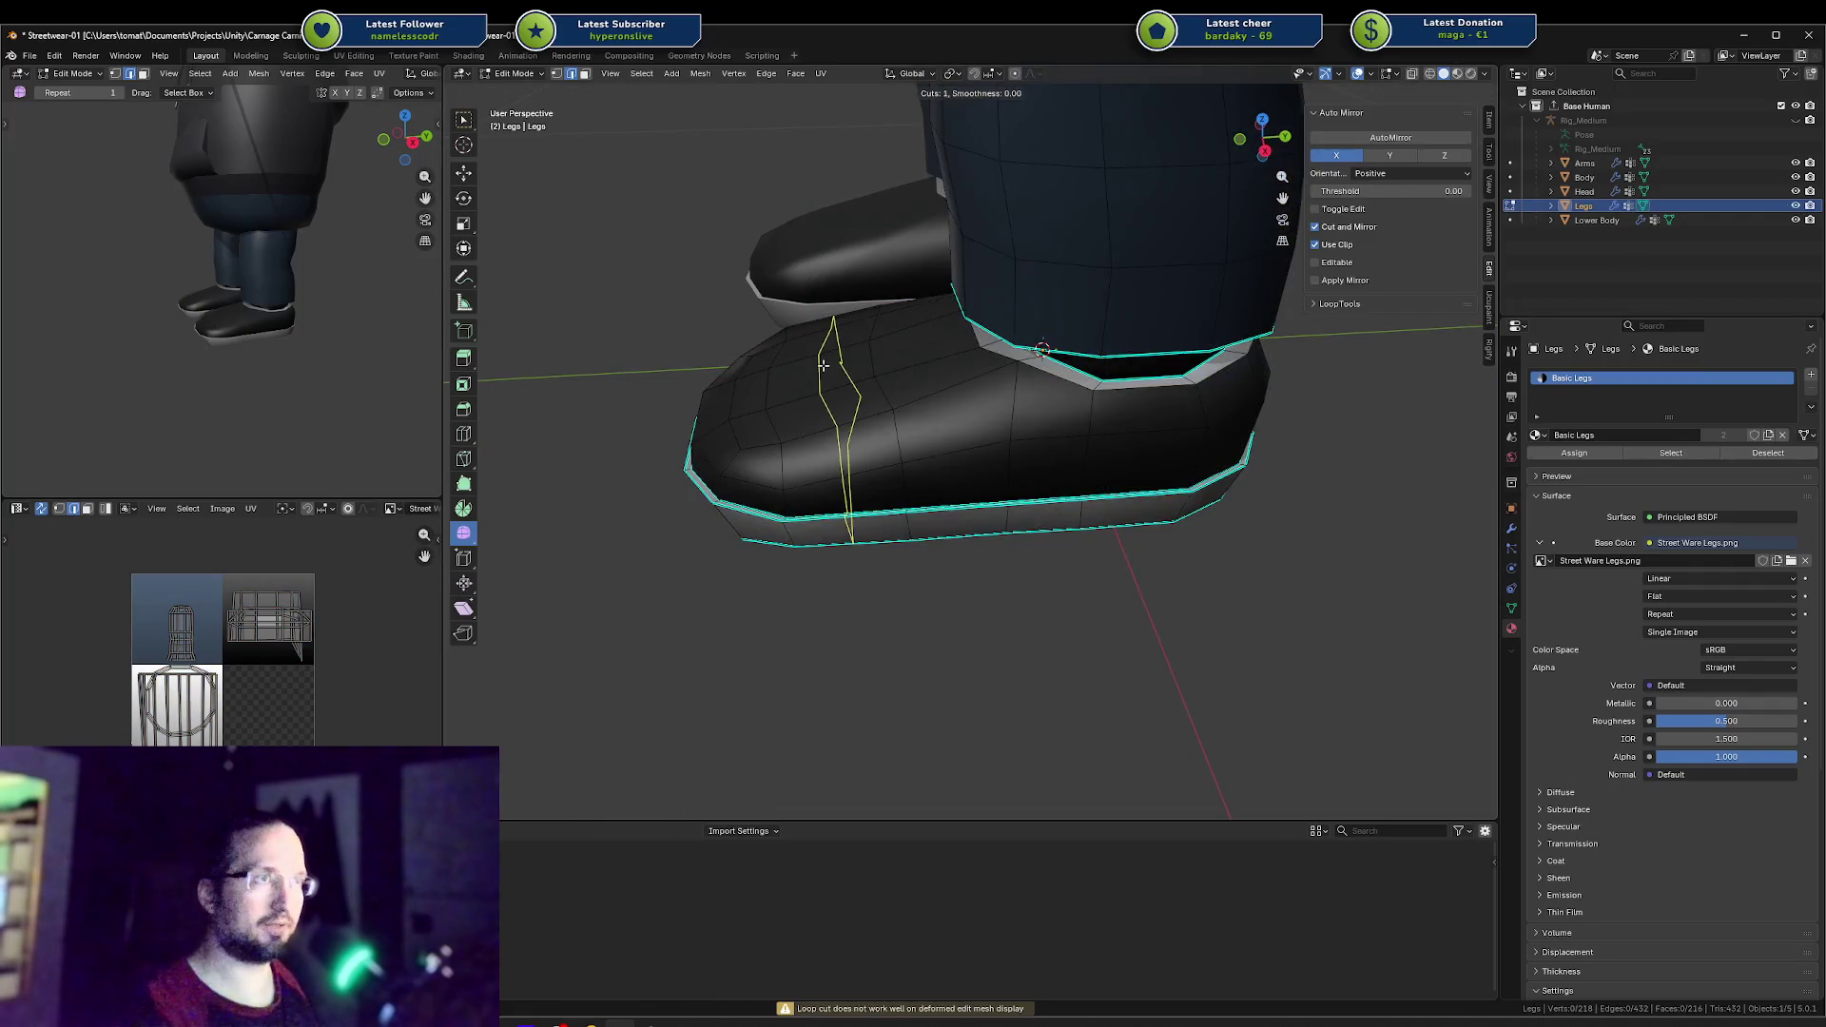
left_click(827, 380)
left_click(717, 372)
key("g")
key("y")
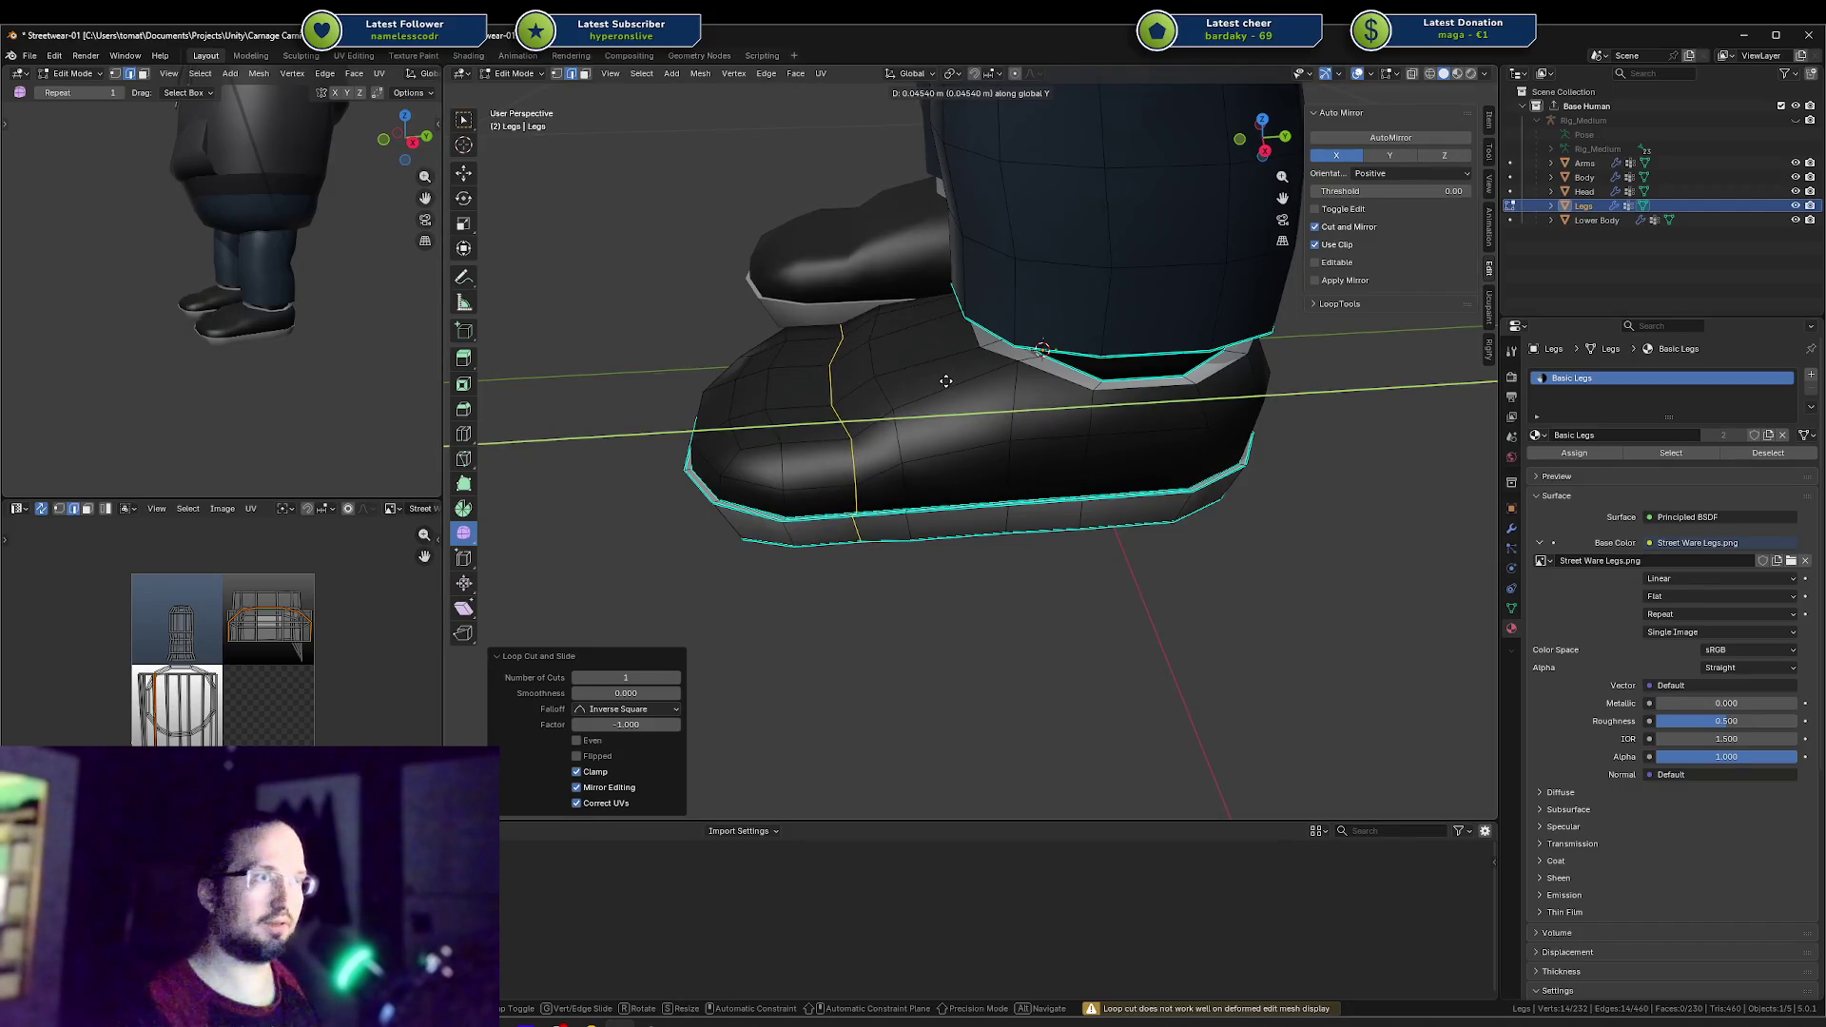
left_click(946, 380)
Step: Brush-select the panel faces across the top of the toe
key("a")
key("alt+a")
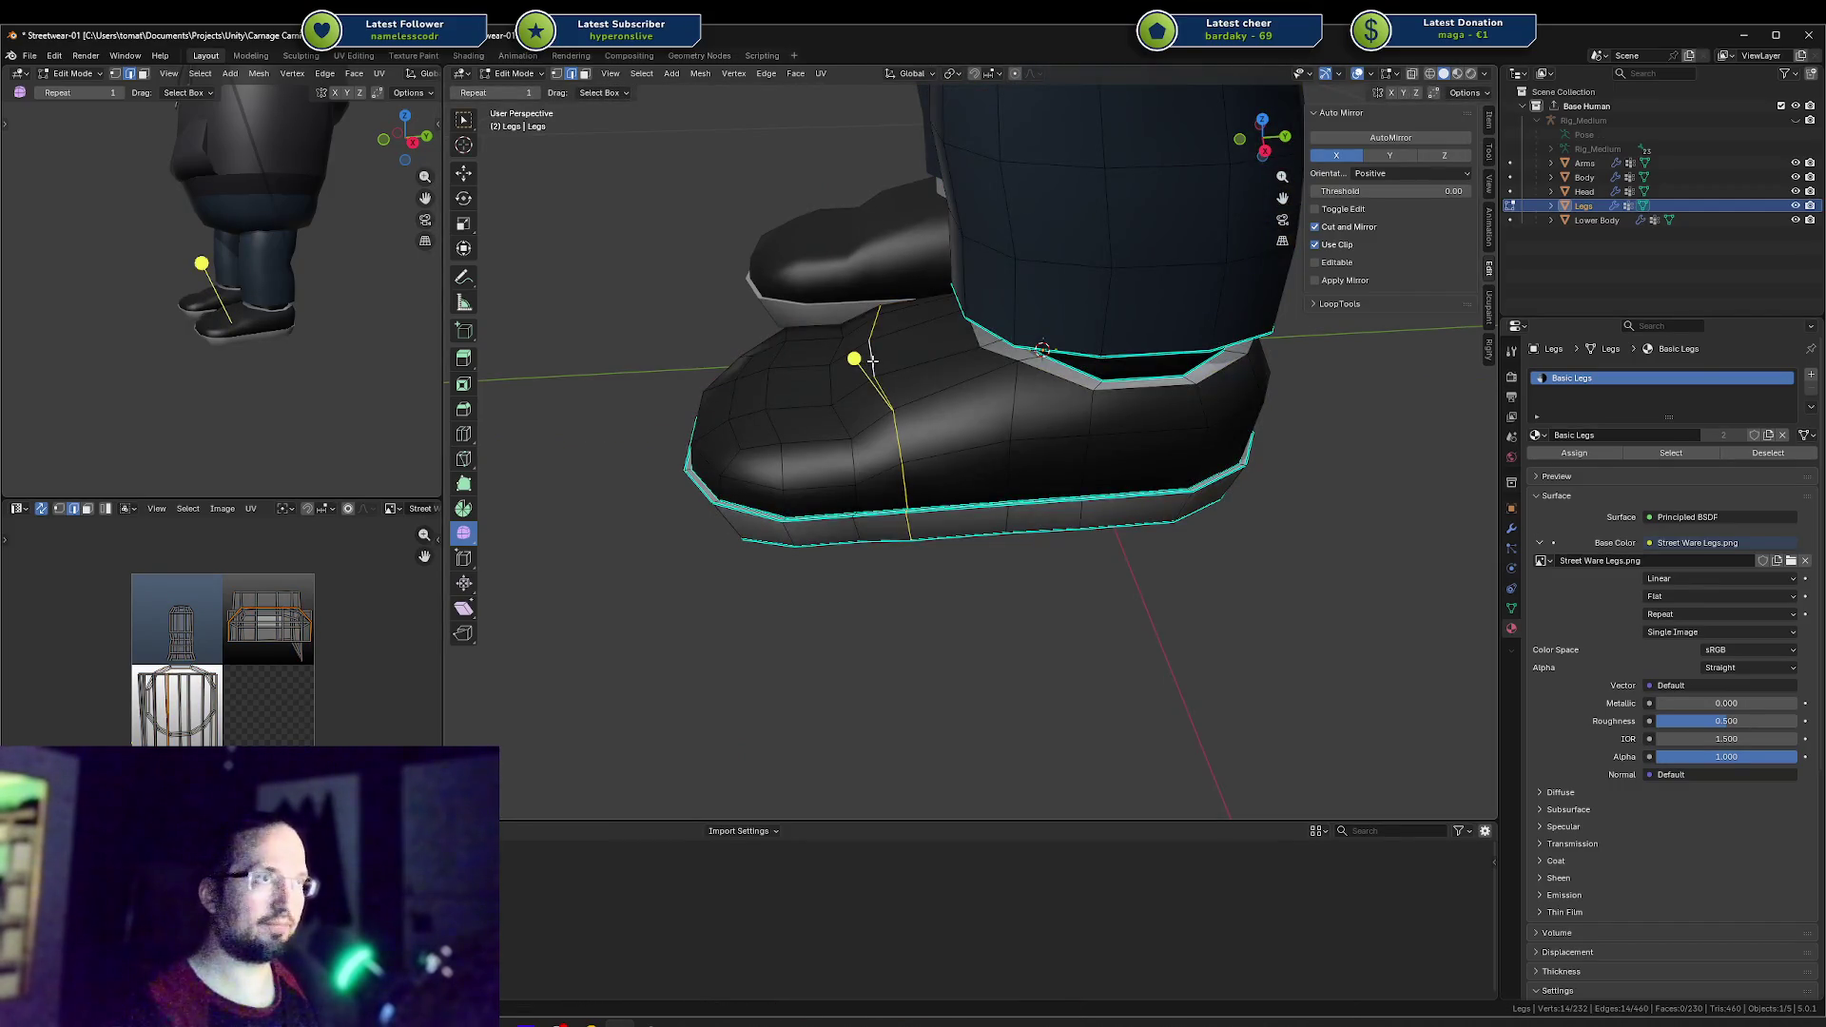
key("a")
key("alt+a")
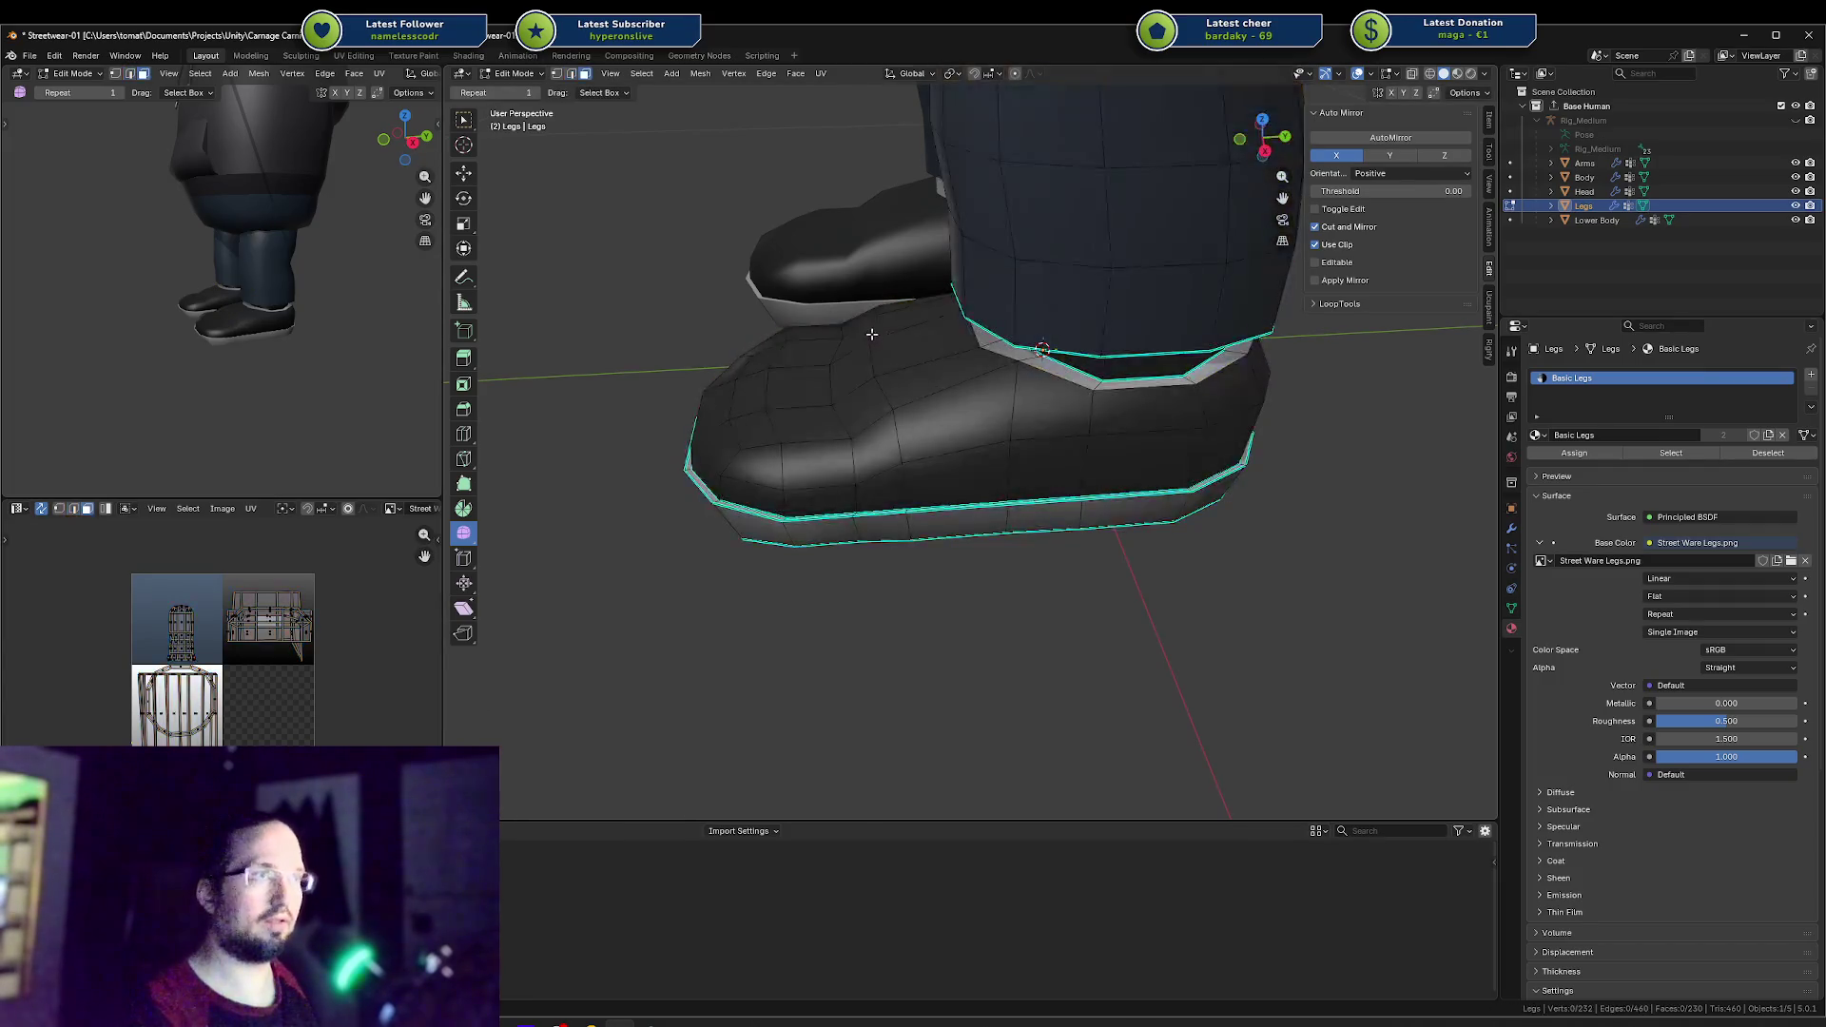
mouse_move(875, 334)
left_mouse_down()
mouse_move(1038, 369)
mouse_move(1047, 397)
left_mouse_up()
key("ctrl+z")
key("2")
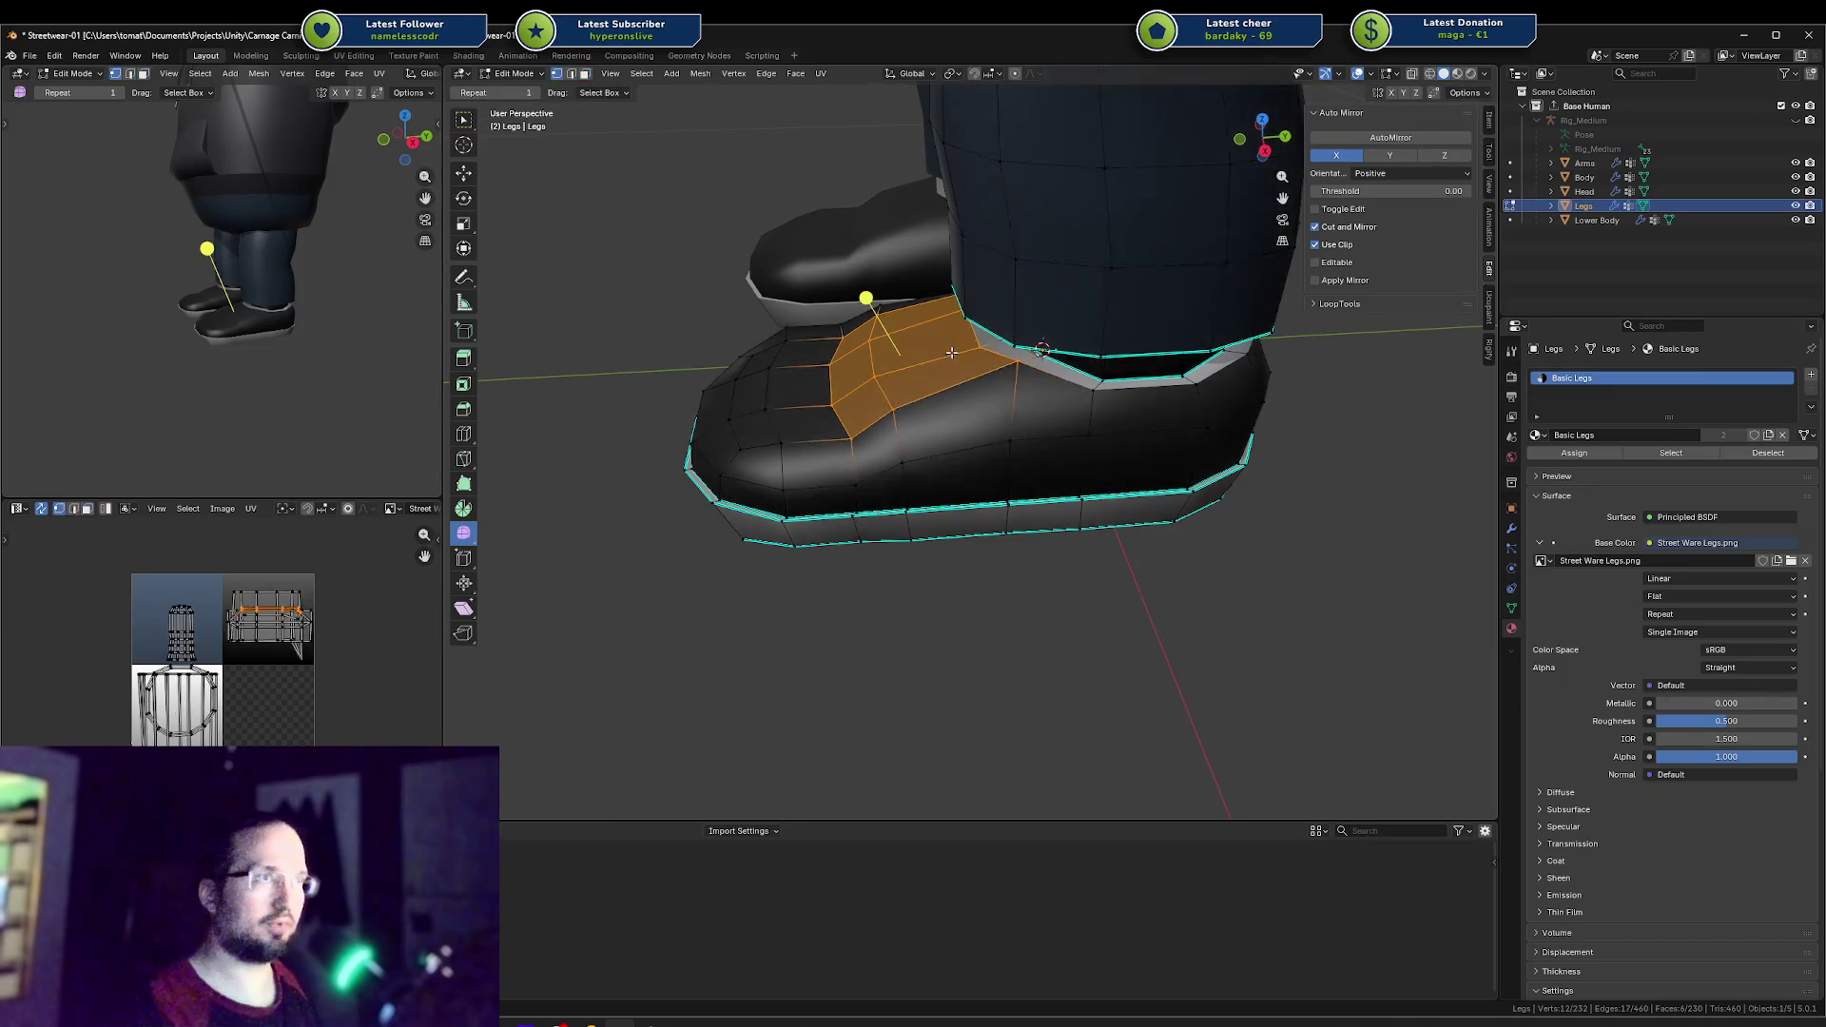
key("c")
middle_click_drag(987, 368, 928, 271)
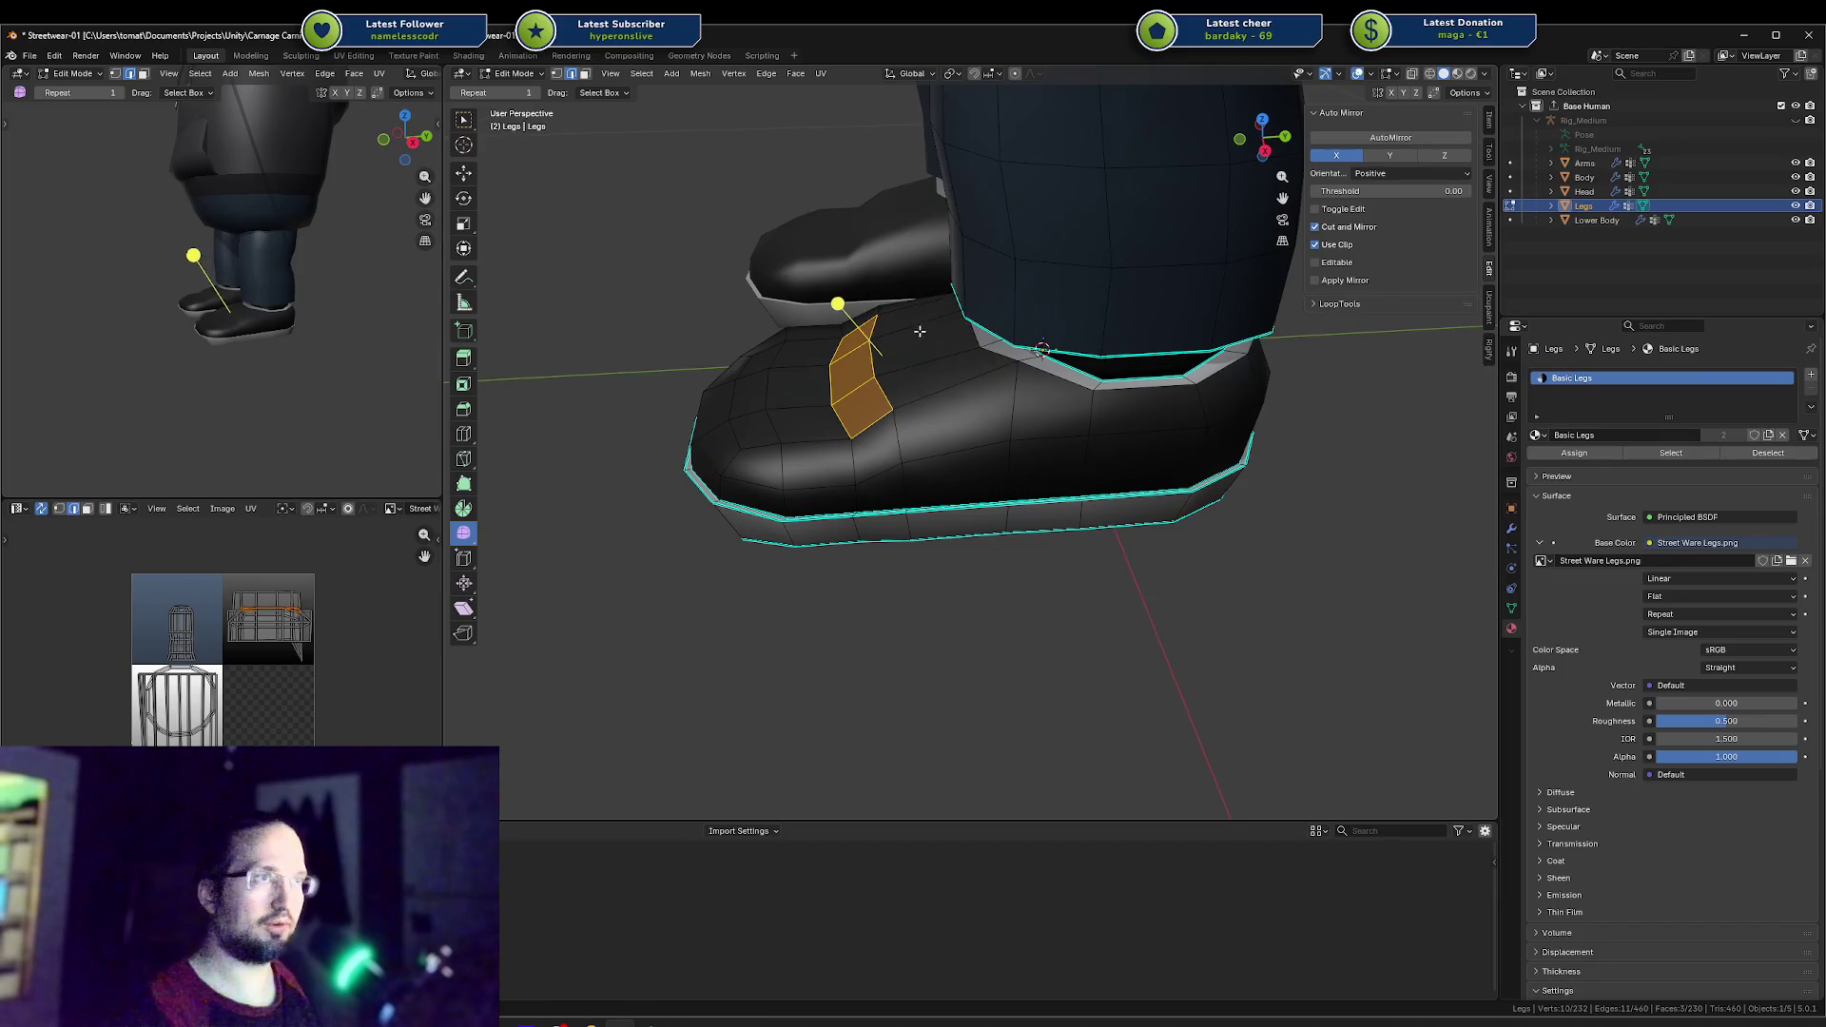
Step: Widen the toe-top panel faces and smooth their vertices
left_click_drag(869, 317, 877, 318)
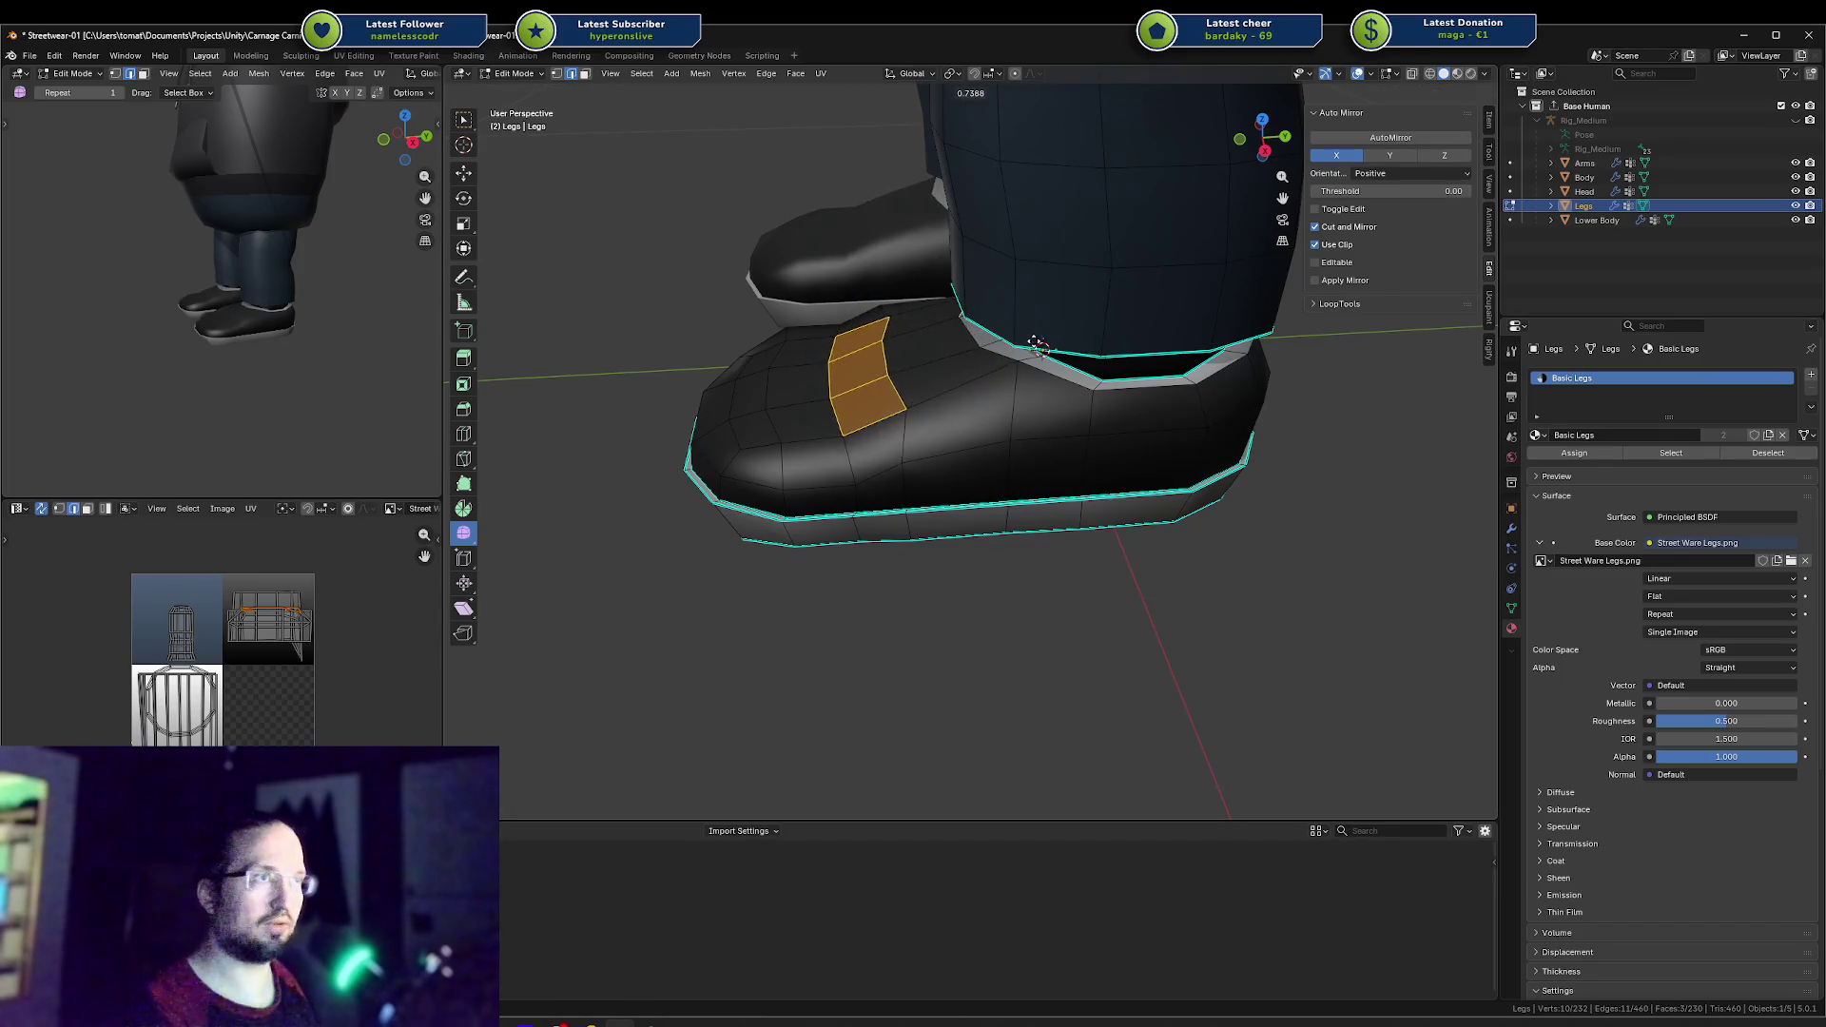
left_click_drag(993, 328, 992, 324)
middle_click_drag(992, 325, 988, 315)
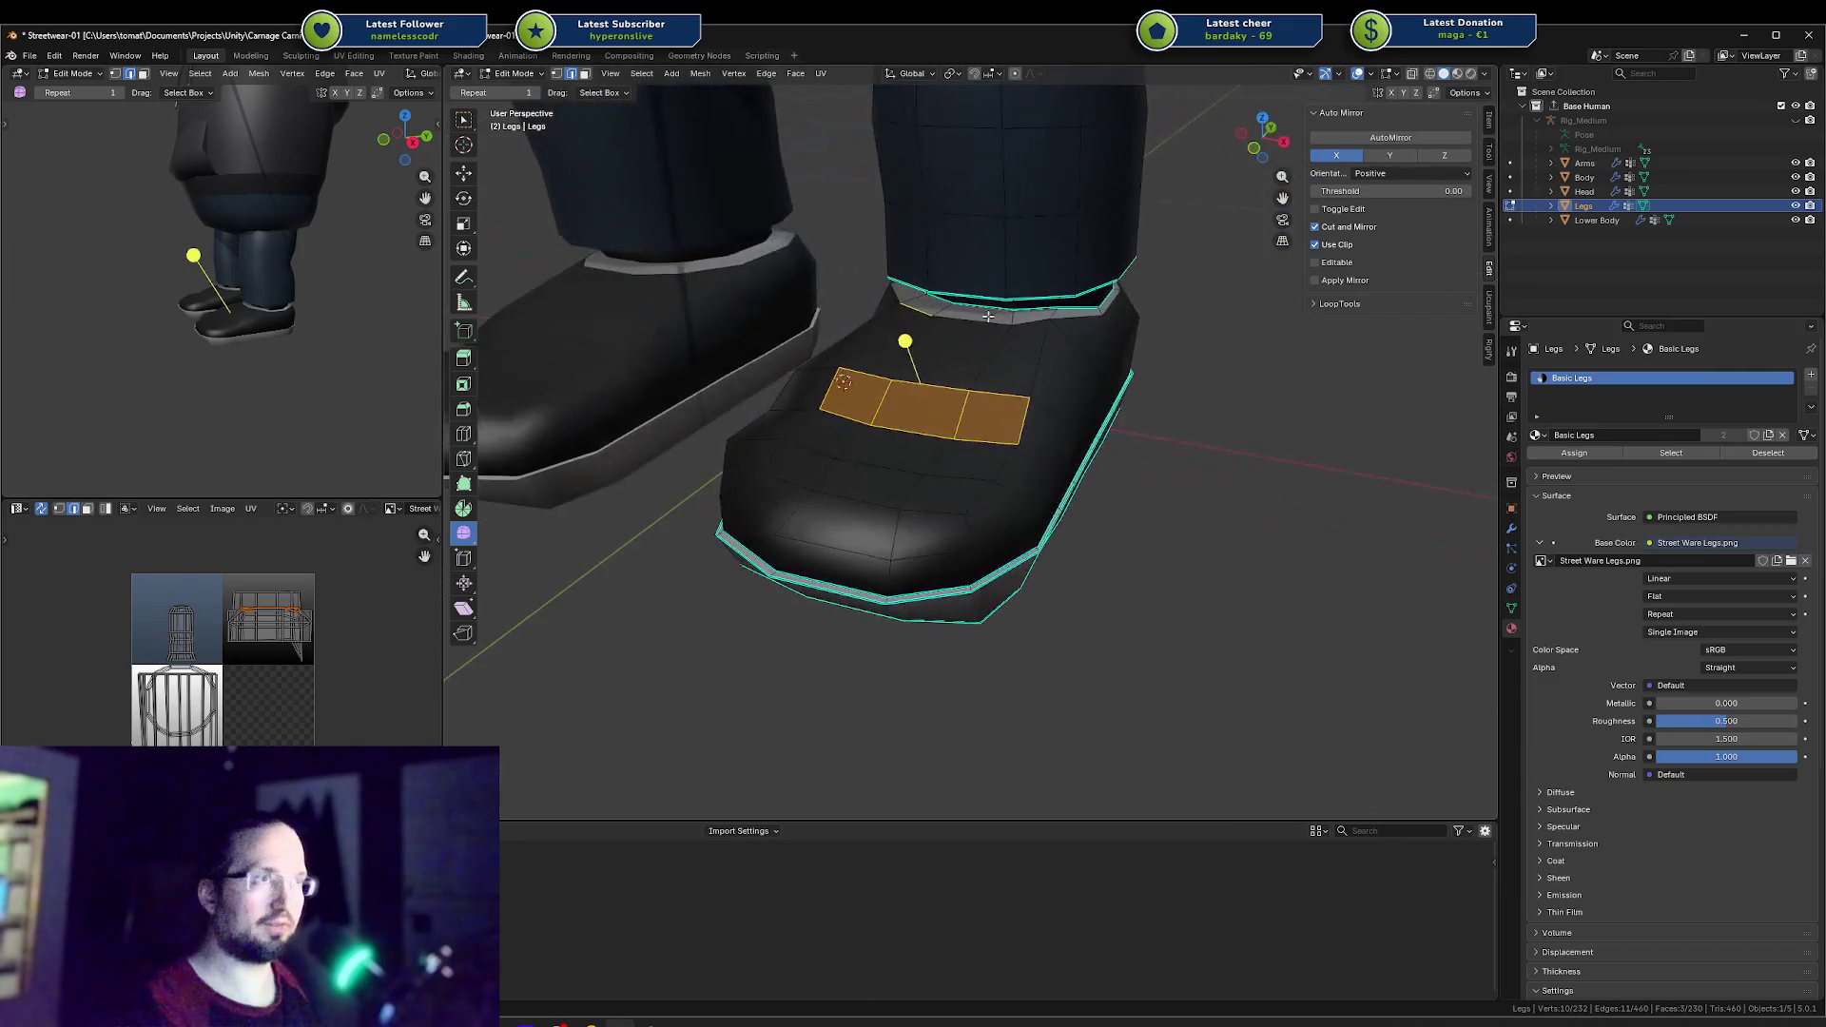
left_click_drag(910, 352, 962, 319)
left_click_drag(1340, 210, 989, 380)
mouse_move(989, 380)
middle_mouse_down()
mouse_move(1008, 379)
mouse_move(951, 399)
mouse_move(986, 388)
middle_mouse_up()
Step: Slide a side vertex of the toe along its edge by about -0.27
key("1")
left_click(911, 390)
key("shift+v")
Step: Finish the vertex slide, then slide a new edge path along the shoe side
scroll(951, 400, "up", 3)
left_click(957, 387)
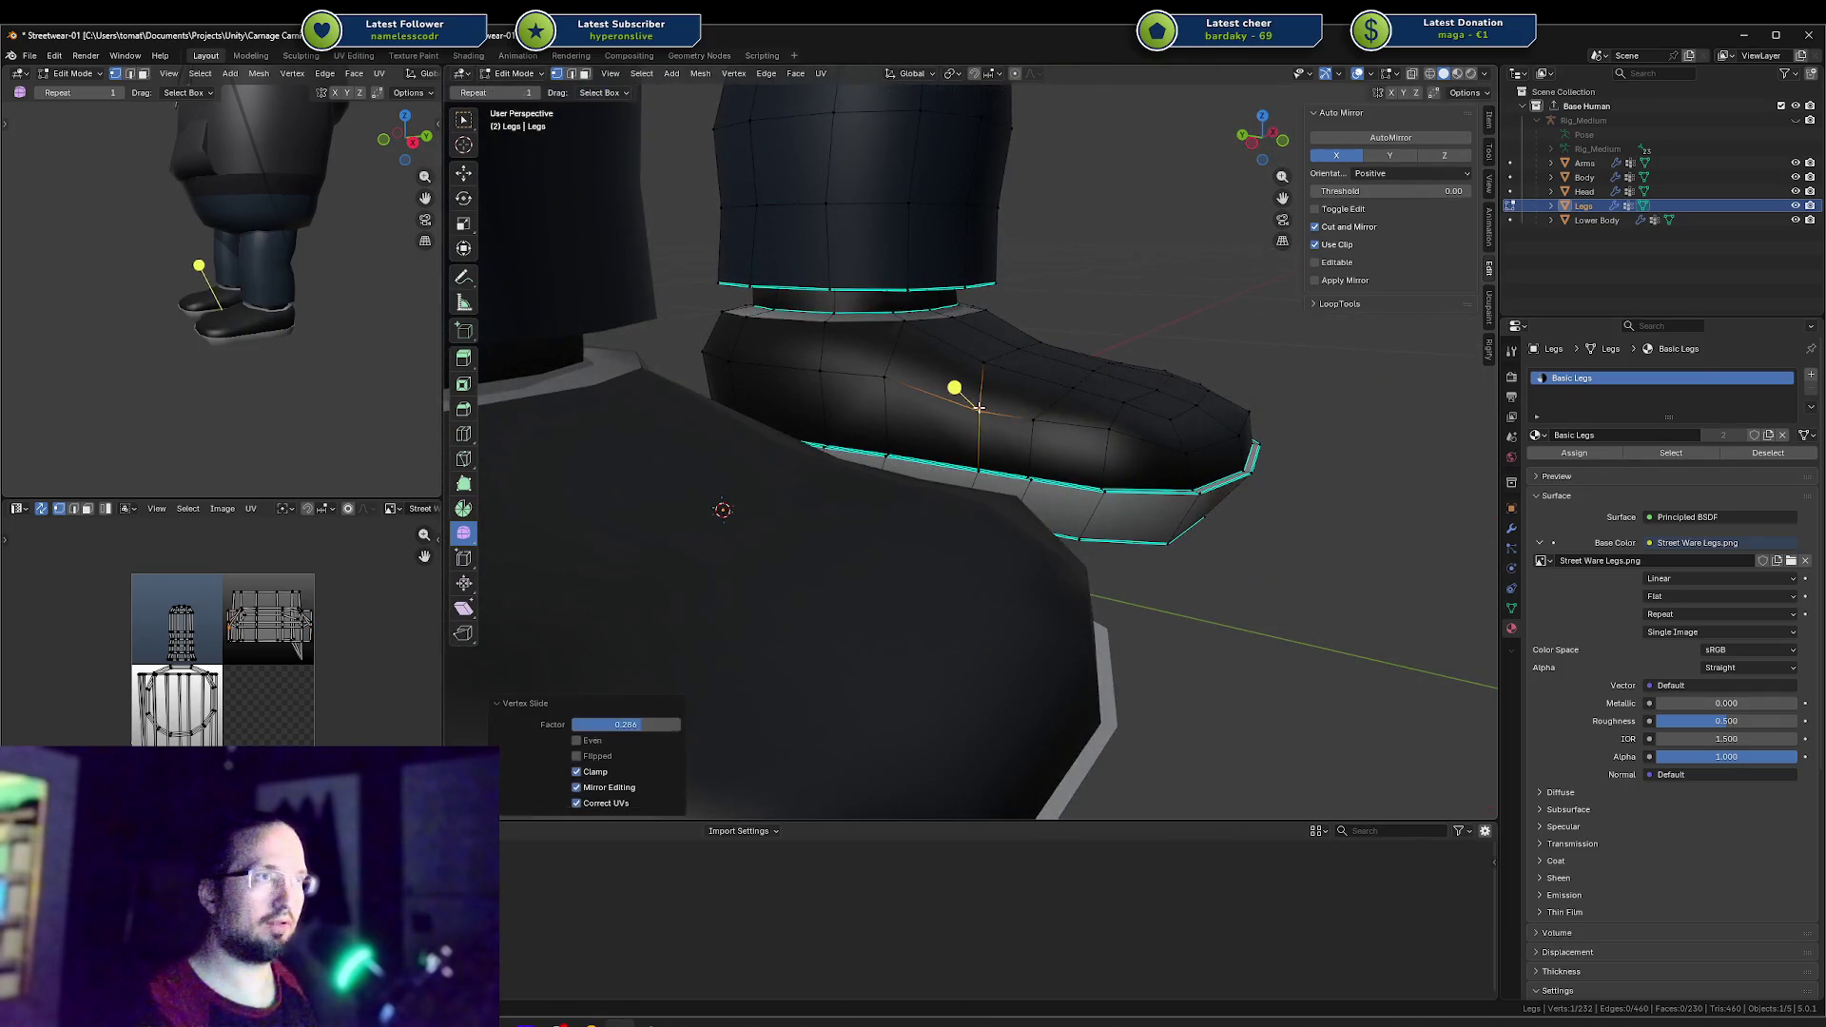
key("a")
key("alt+a")
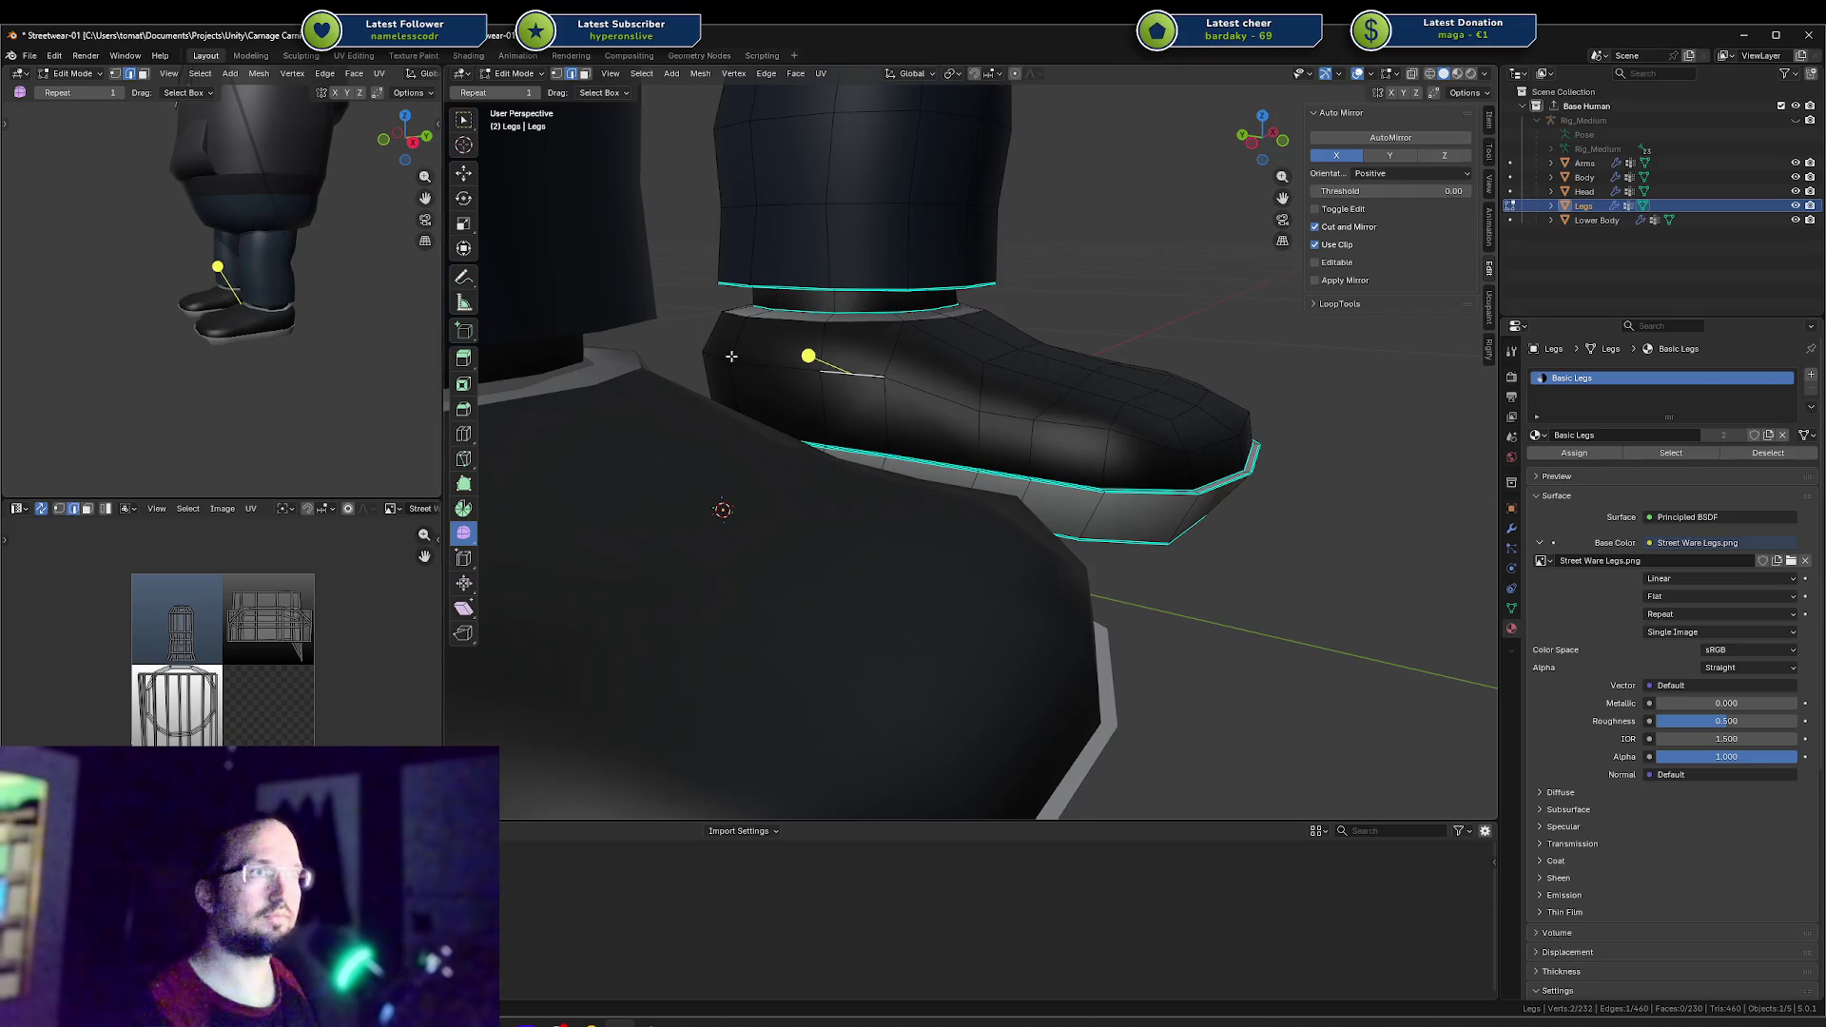
left_click(731, 356, "ctrl")
key("g")
key("g")
left_click(816, 379)
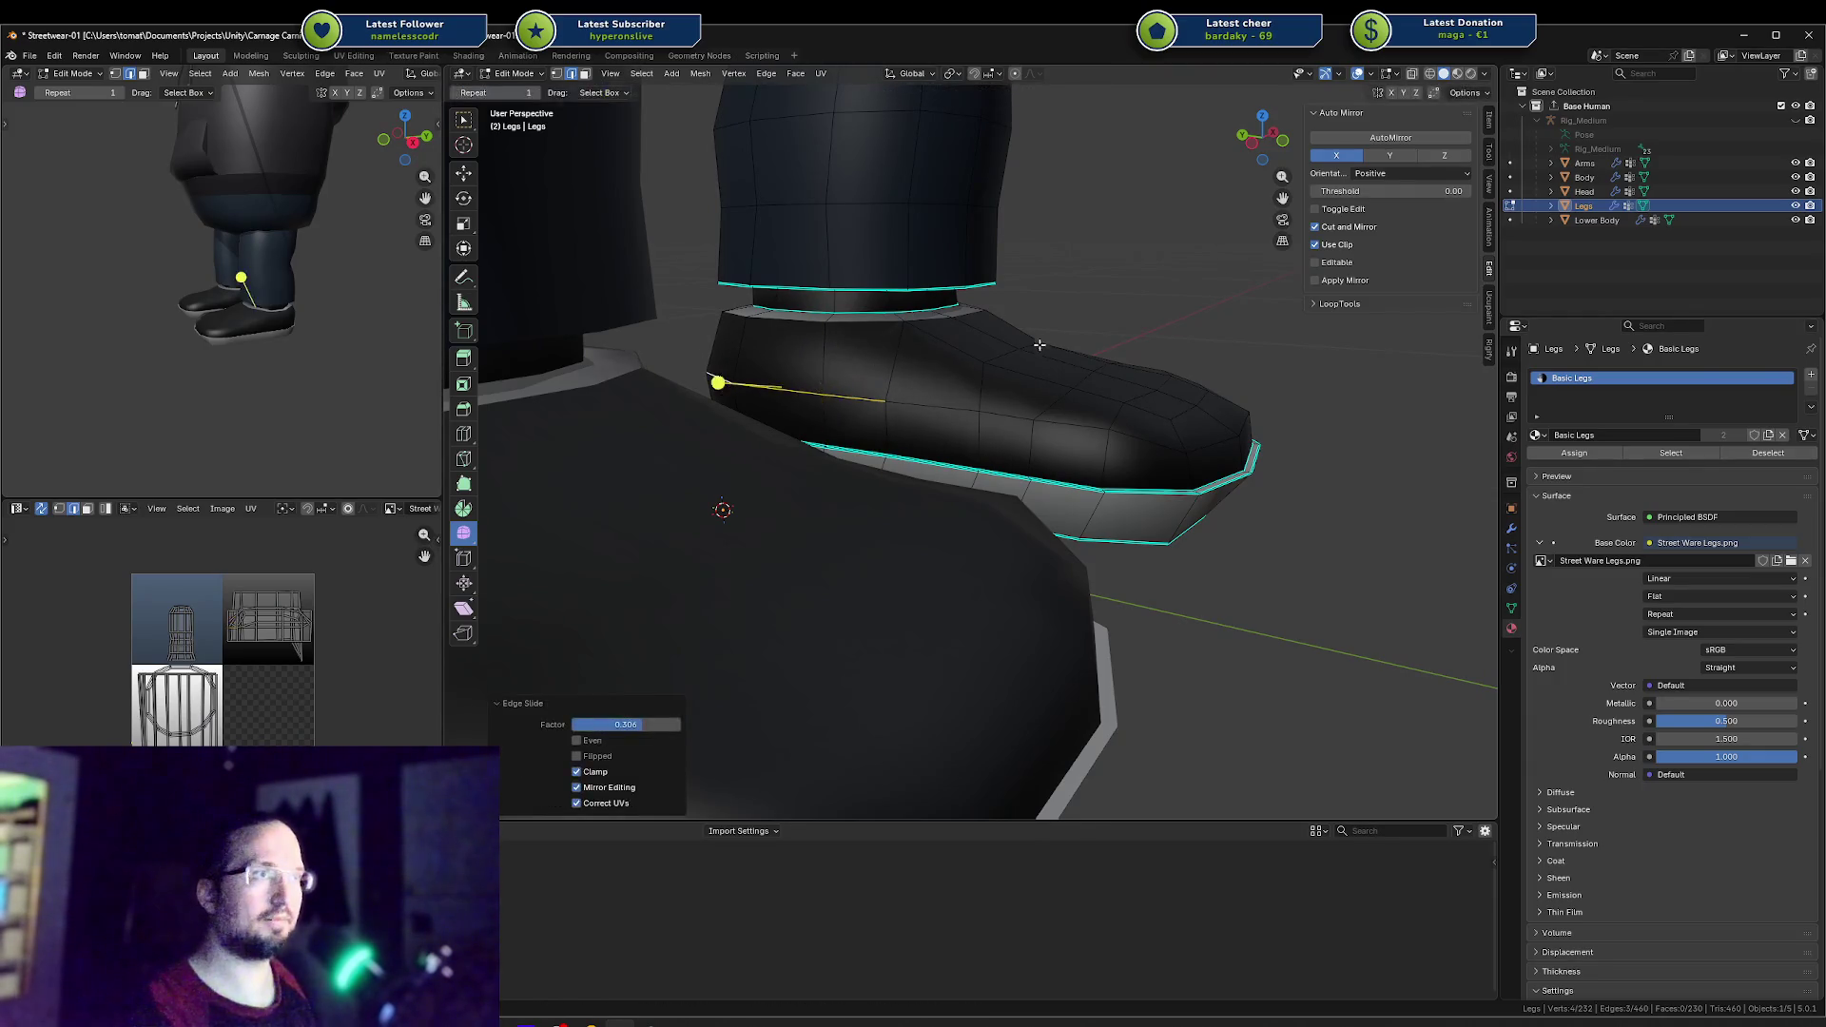
middle_click_drag(816, 378, 1118, 363)
Step: Slide an edge chain down the shoe side, then slide one shoe vertex
left_click(1118, 363)
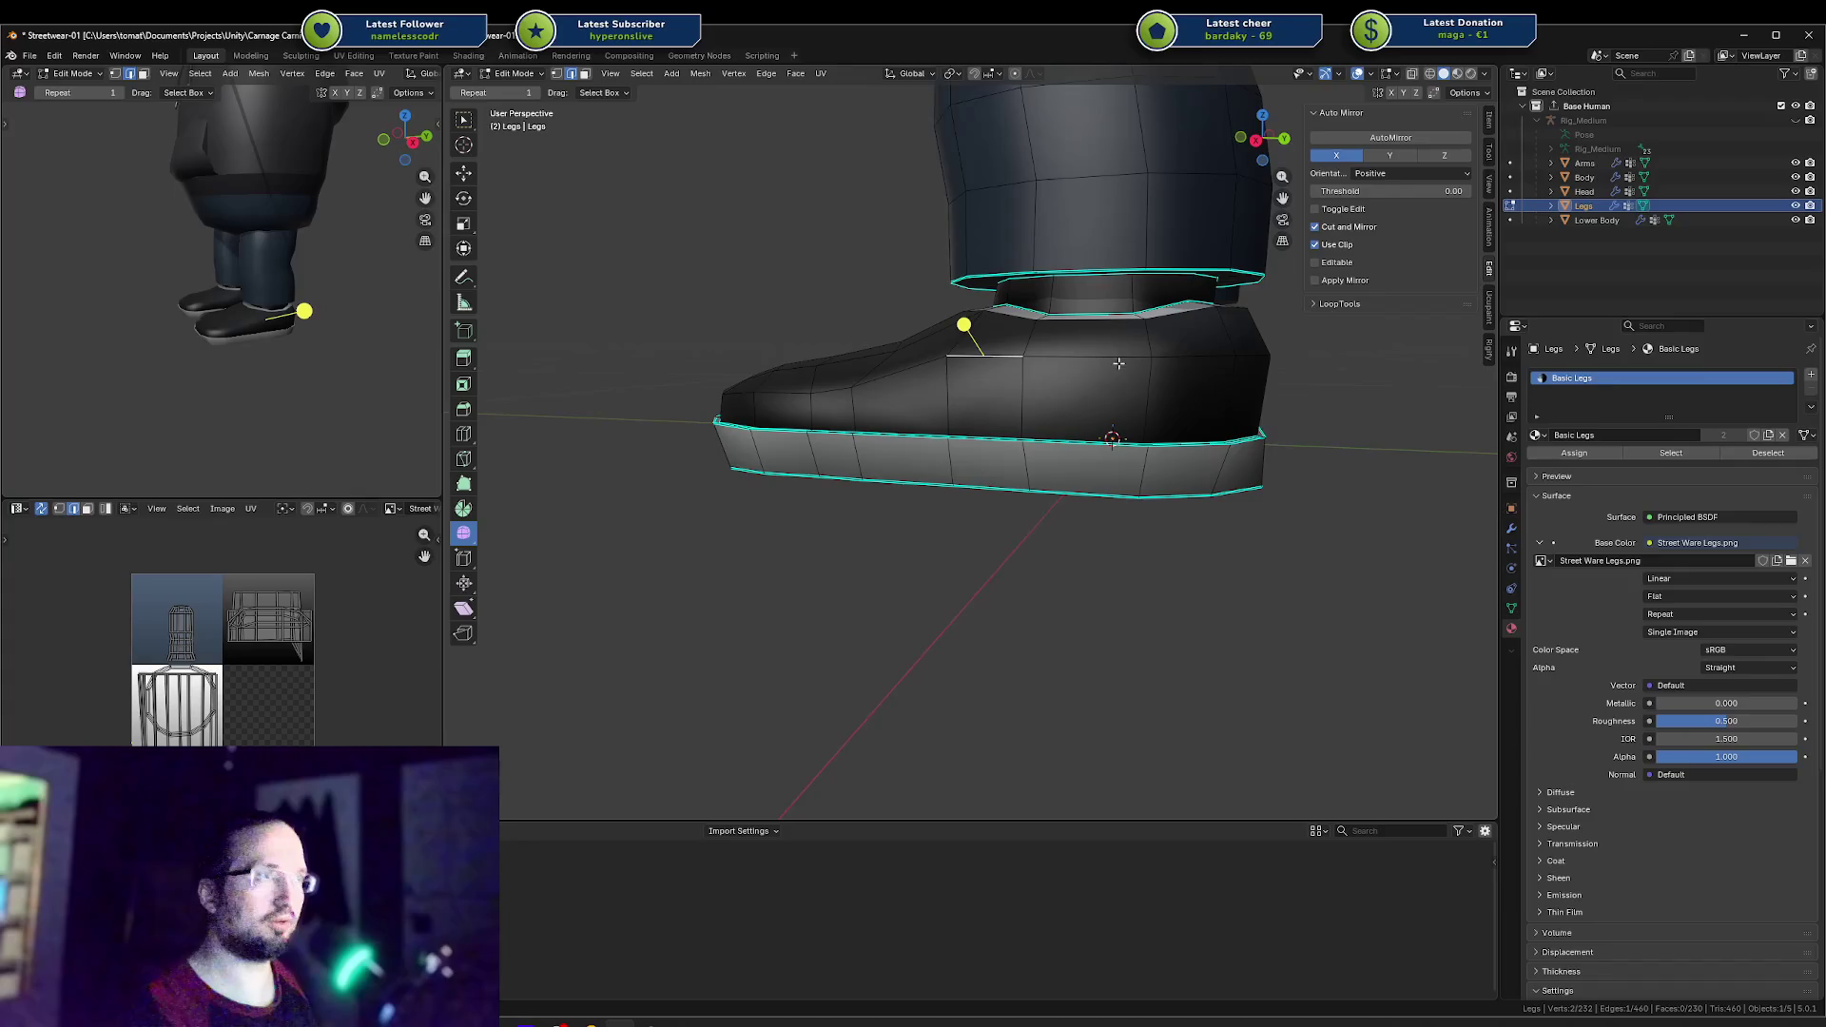
left_click(1243, 360, "ctrl")
key("g")
key("g")
left_click(1231, 386)
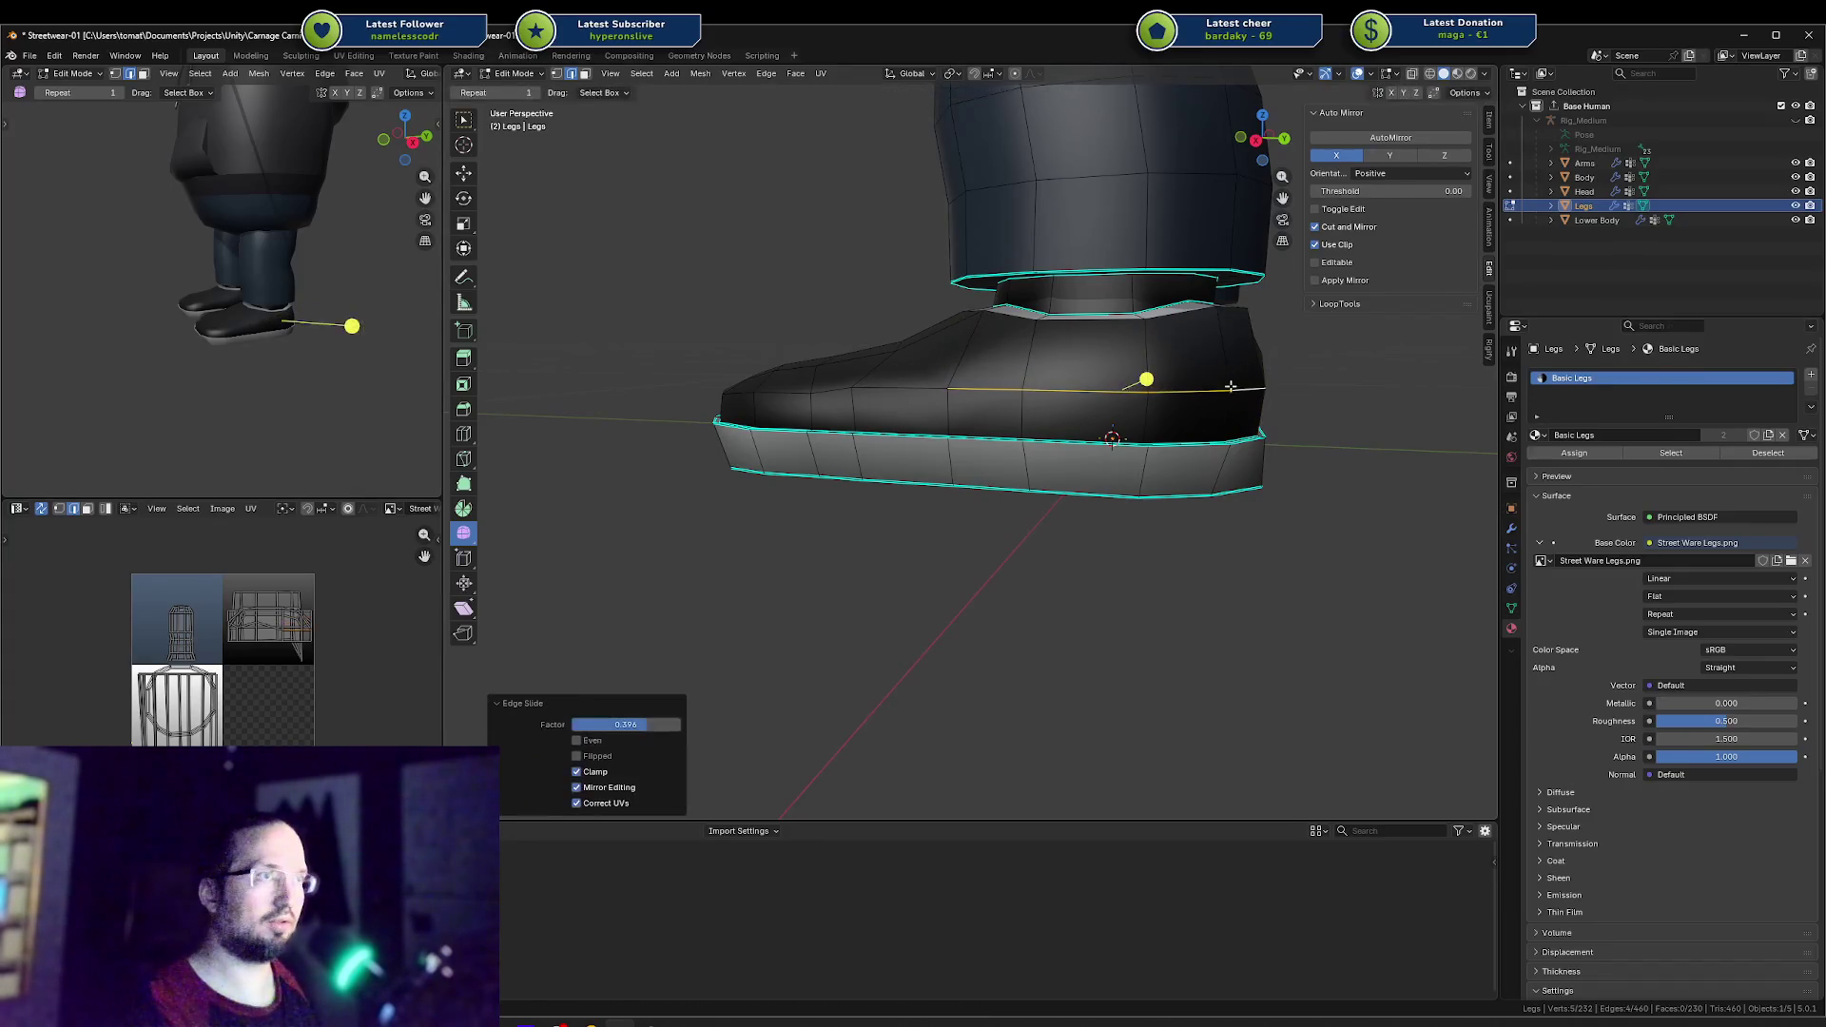
left_click(851, 384)
mouse_move(851, 384)
middle_mouse_down()
mouse_move(918, 403)
mouse_move(766, 343)
mouse_move(1030, 353)
mouse_move(970, 383)
mouse_move(1081, 392)
mouse_move(856, 401)
middle_mouse_up()
key("g")
key("g")
left_click(916, 403)
Step: Slide another side vertex down its edge and slide an edge chain along the shoe
left_click(1030, 353)
left_click(1081, 391, "ctrl")
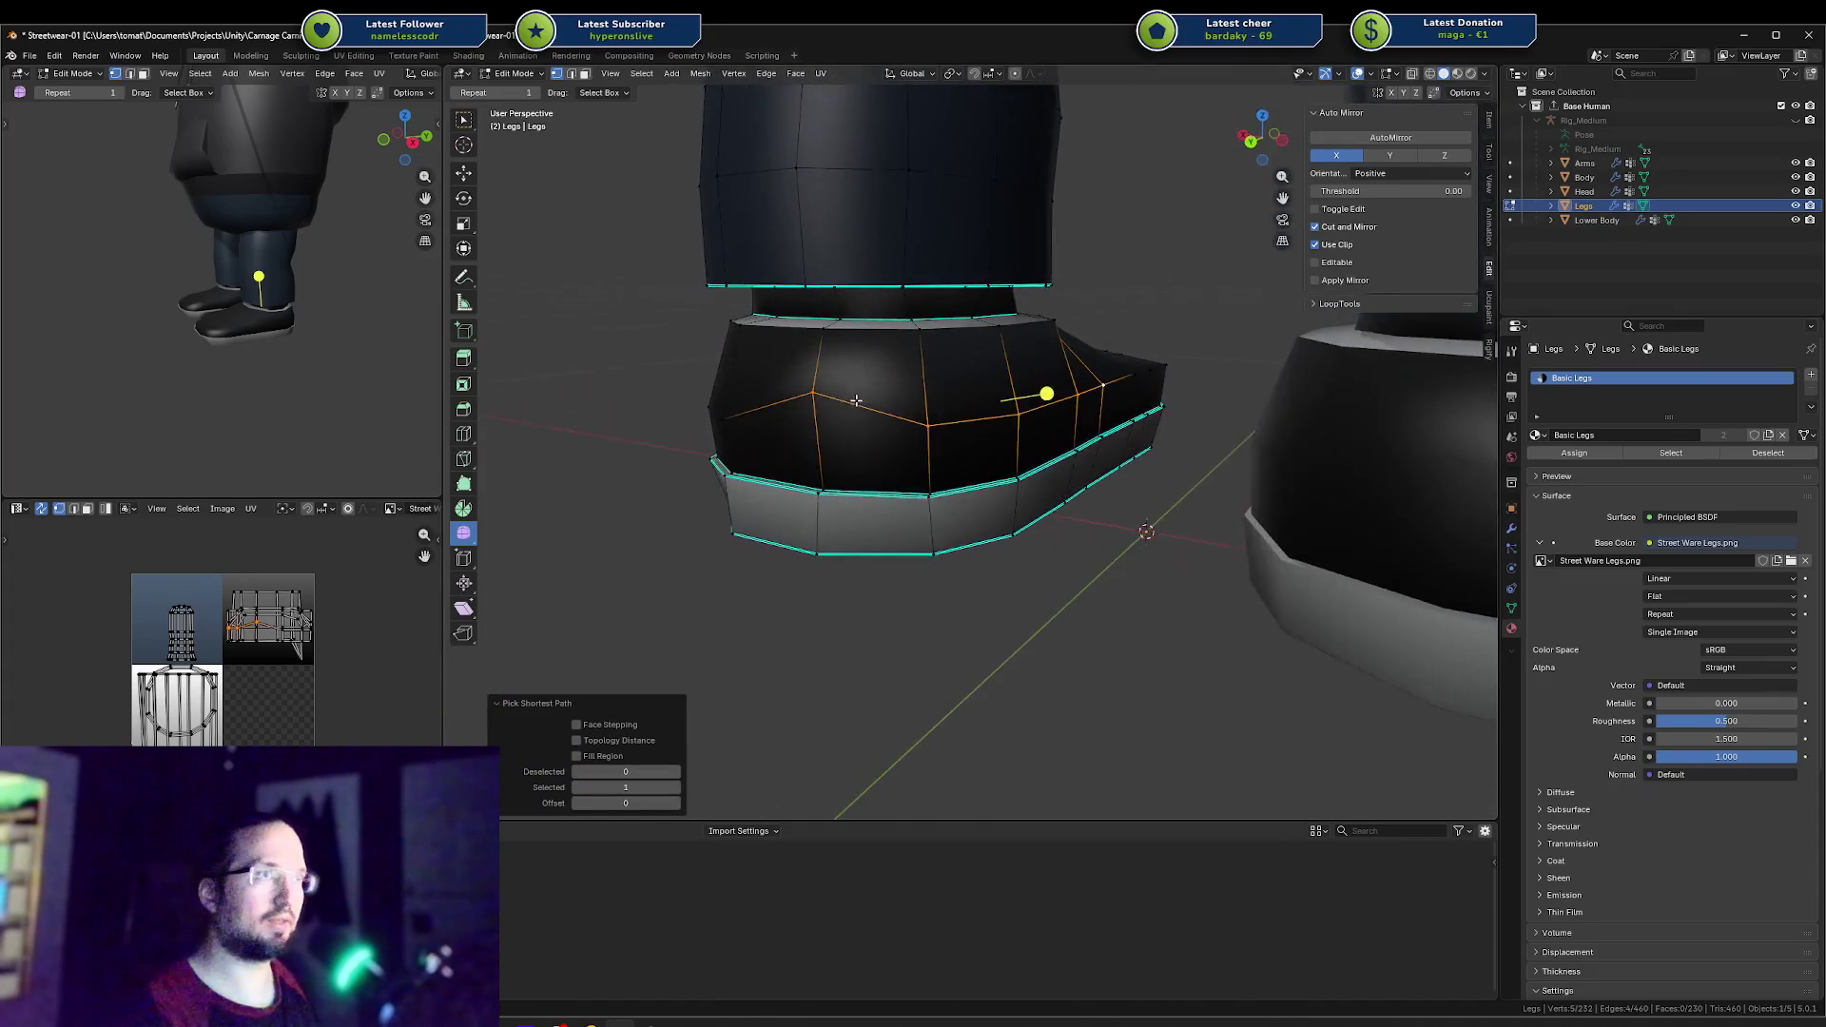
left_click(820, 398)
key("g")
key("g")
left_click(815, 428)
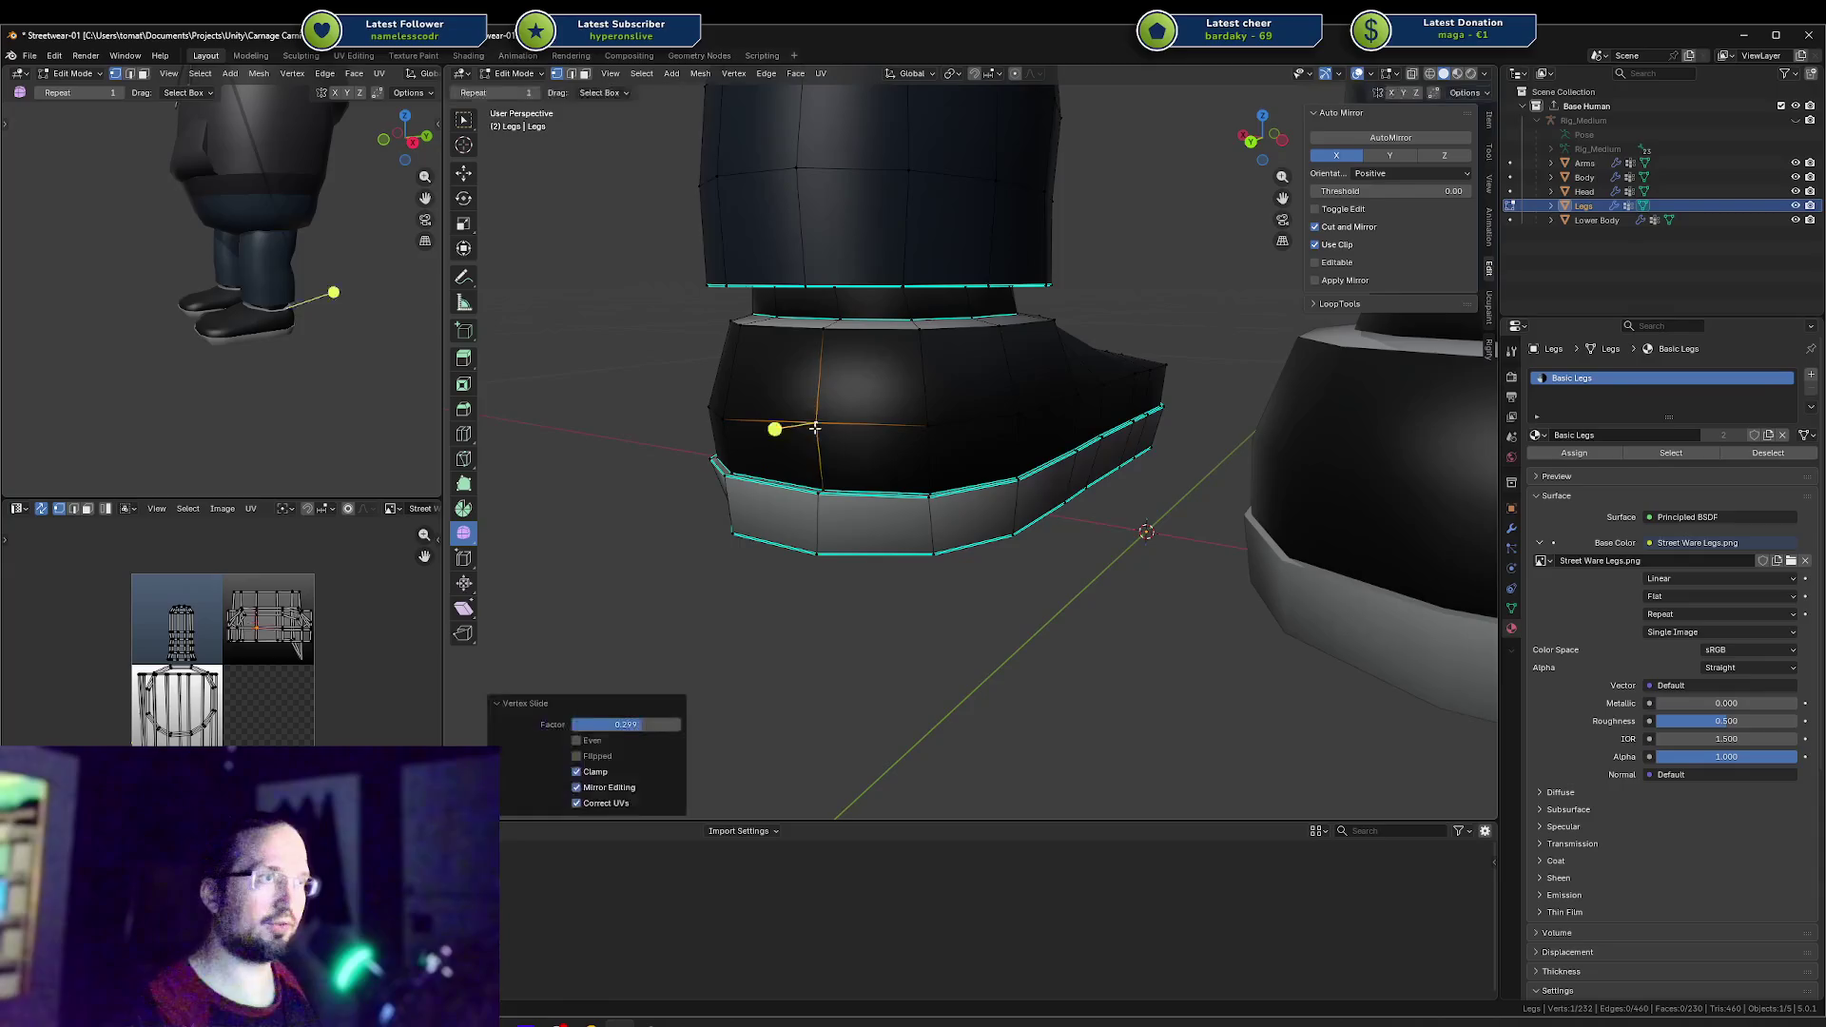
left_click(1133, 375, "ctrl")
mouse_move(1134, 374)
middle_mouse_down()
mouse_move(950, 428)
mouse_move(1005, 422)
middle_mouse_up()
key("g")
key("g")
left_click(963, 441)
Step: Slide the edge chain toward the toe and an edge loop along the shoe side
left_click(1004, 422)
left_click(1018, 421, "ctrl")
key("g")
key("g")
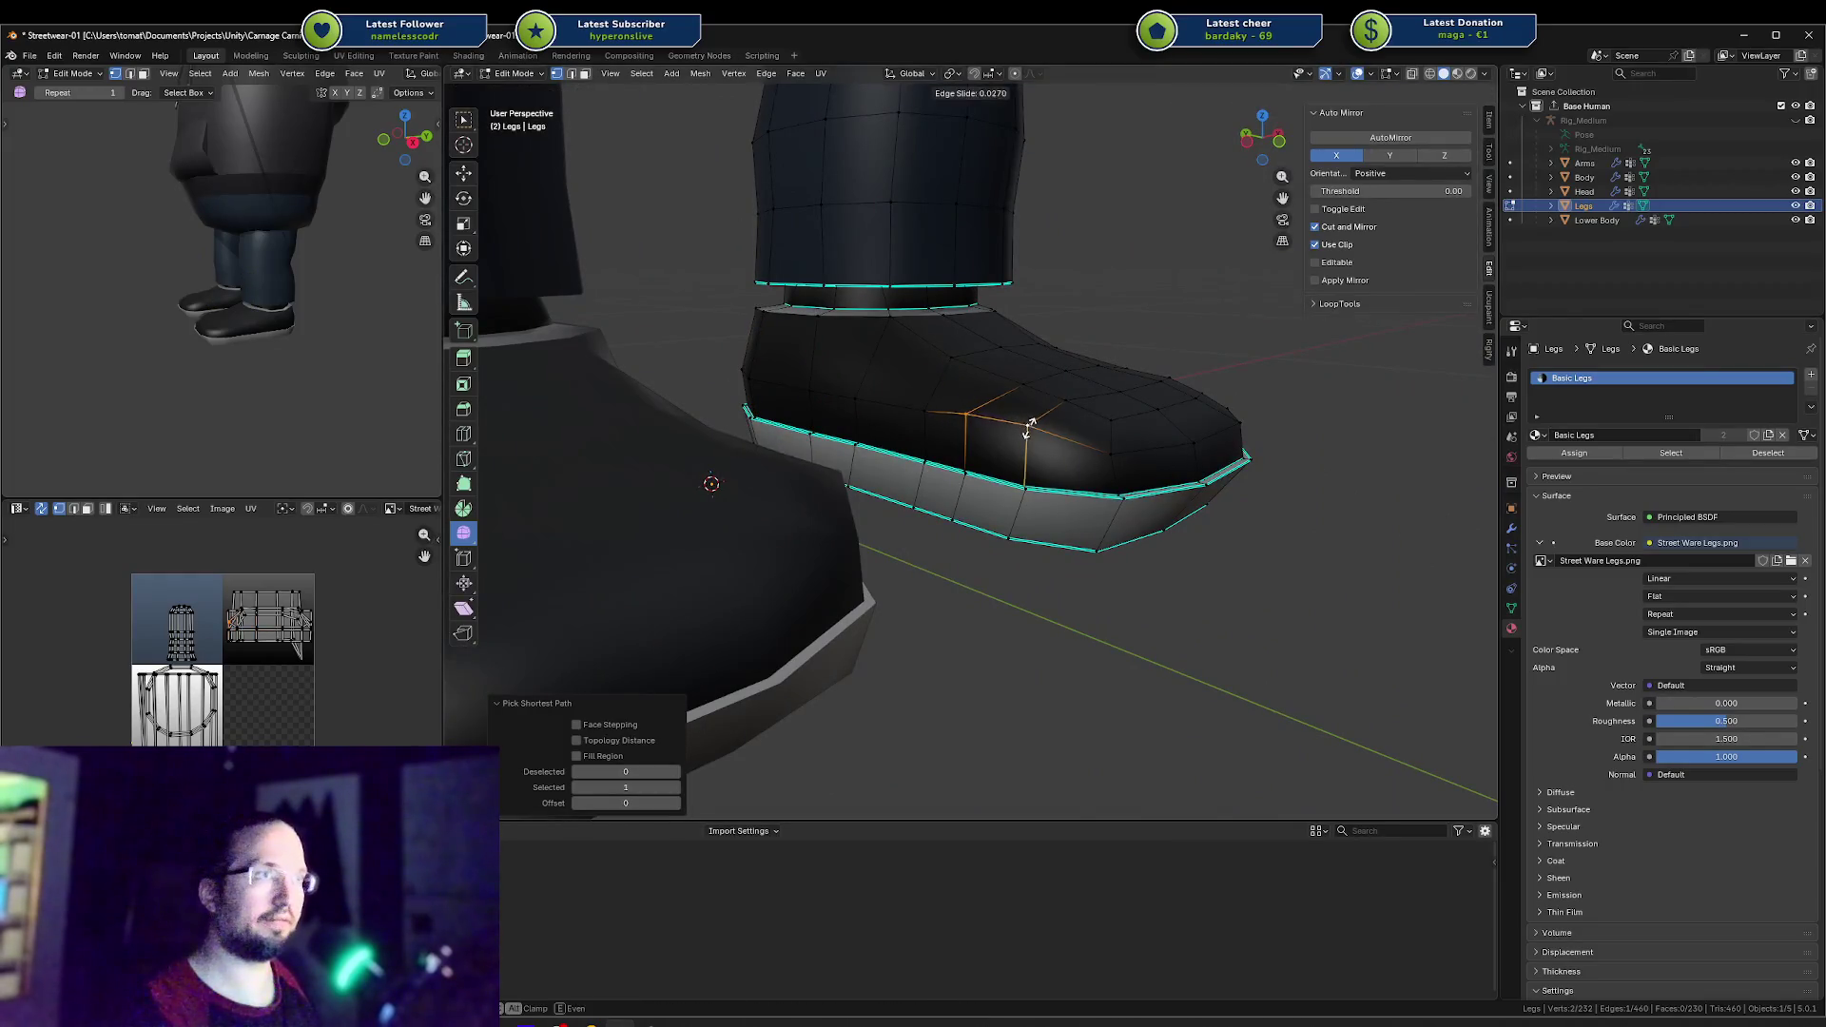
left_click(1025, 431)
left_click(1025, 428)
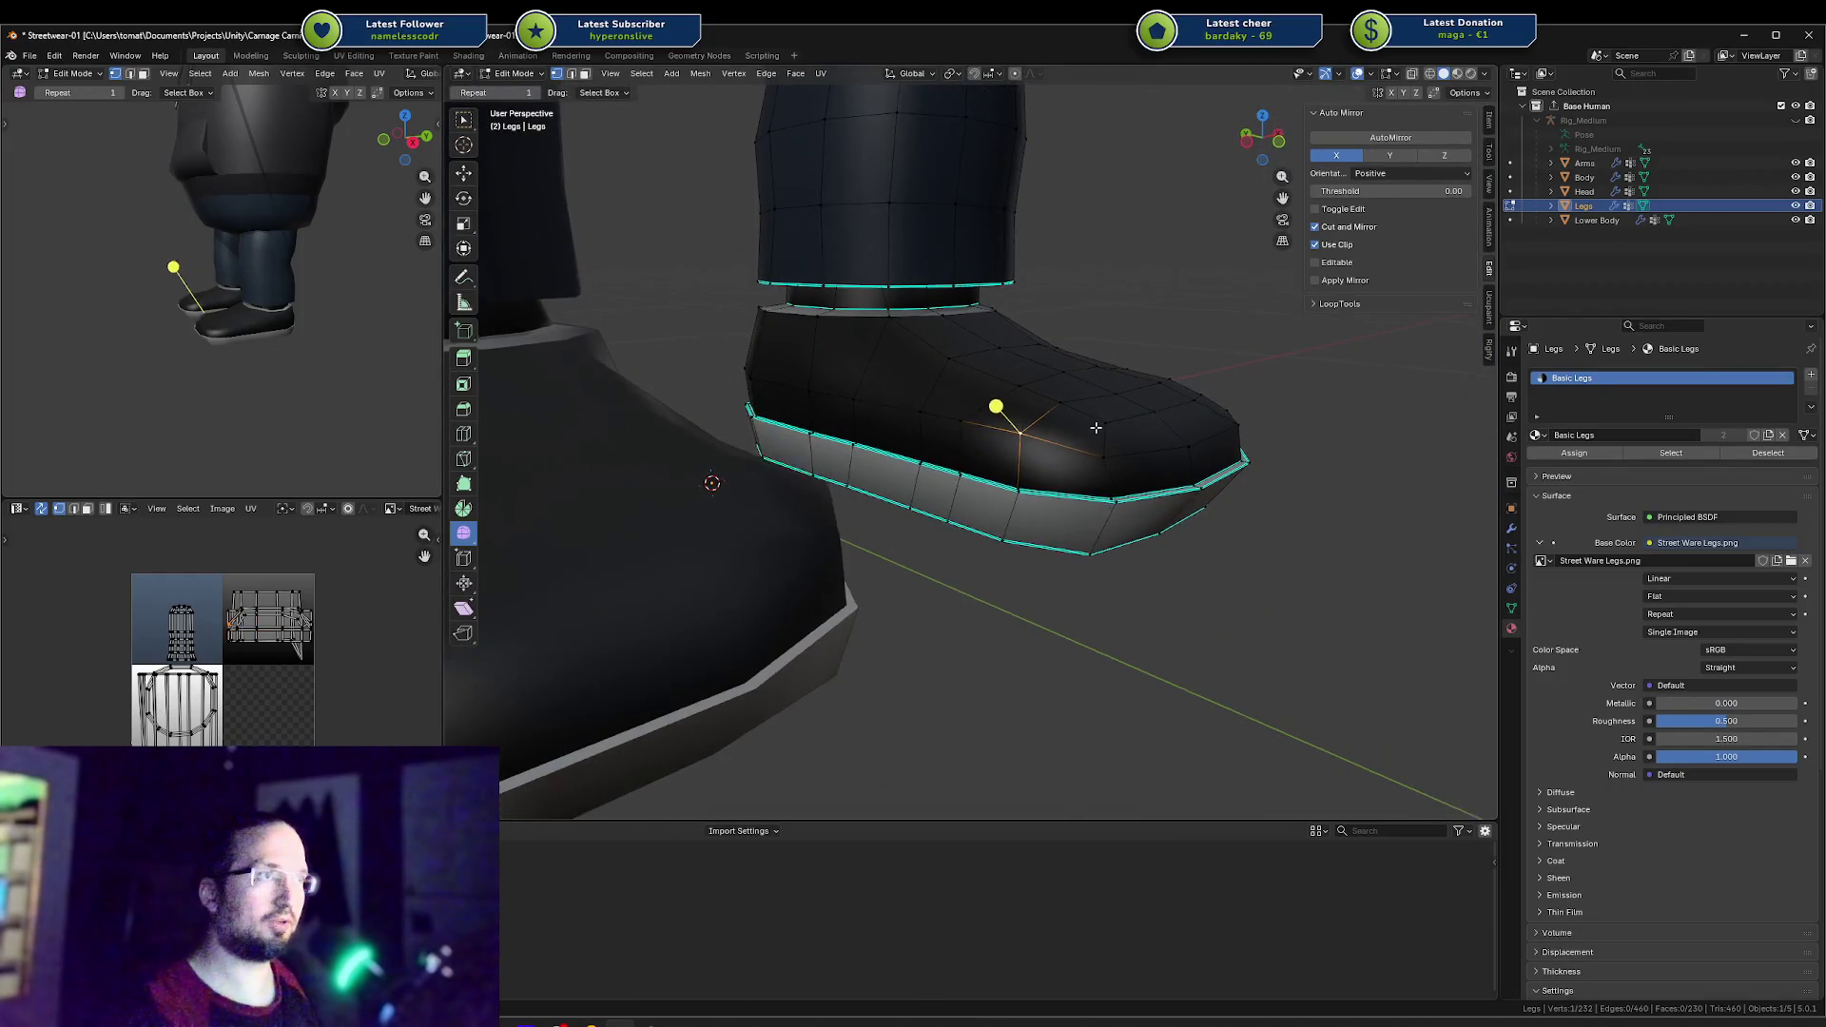
middle_click_drag(1027, 428, 1261, 426)
left_click(1061, 407, "ctrl")
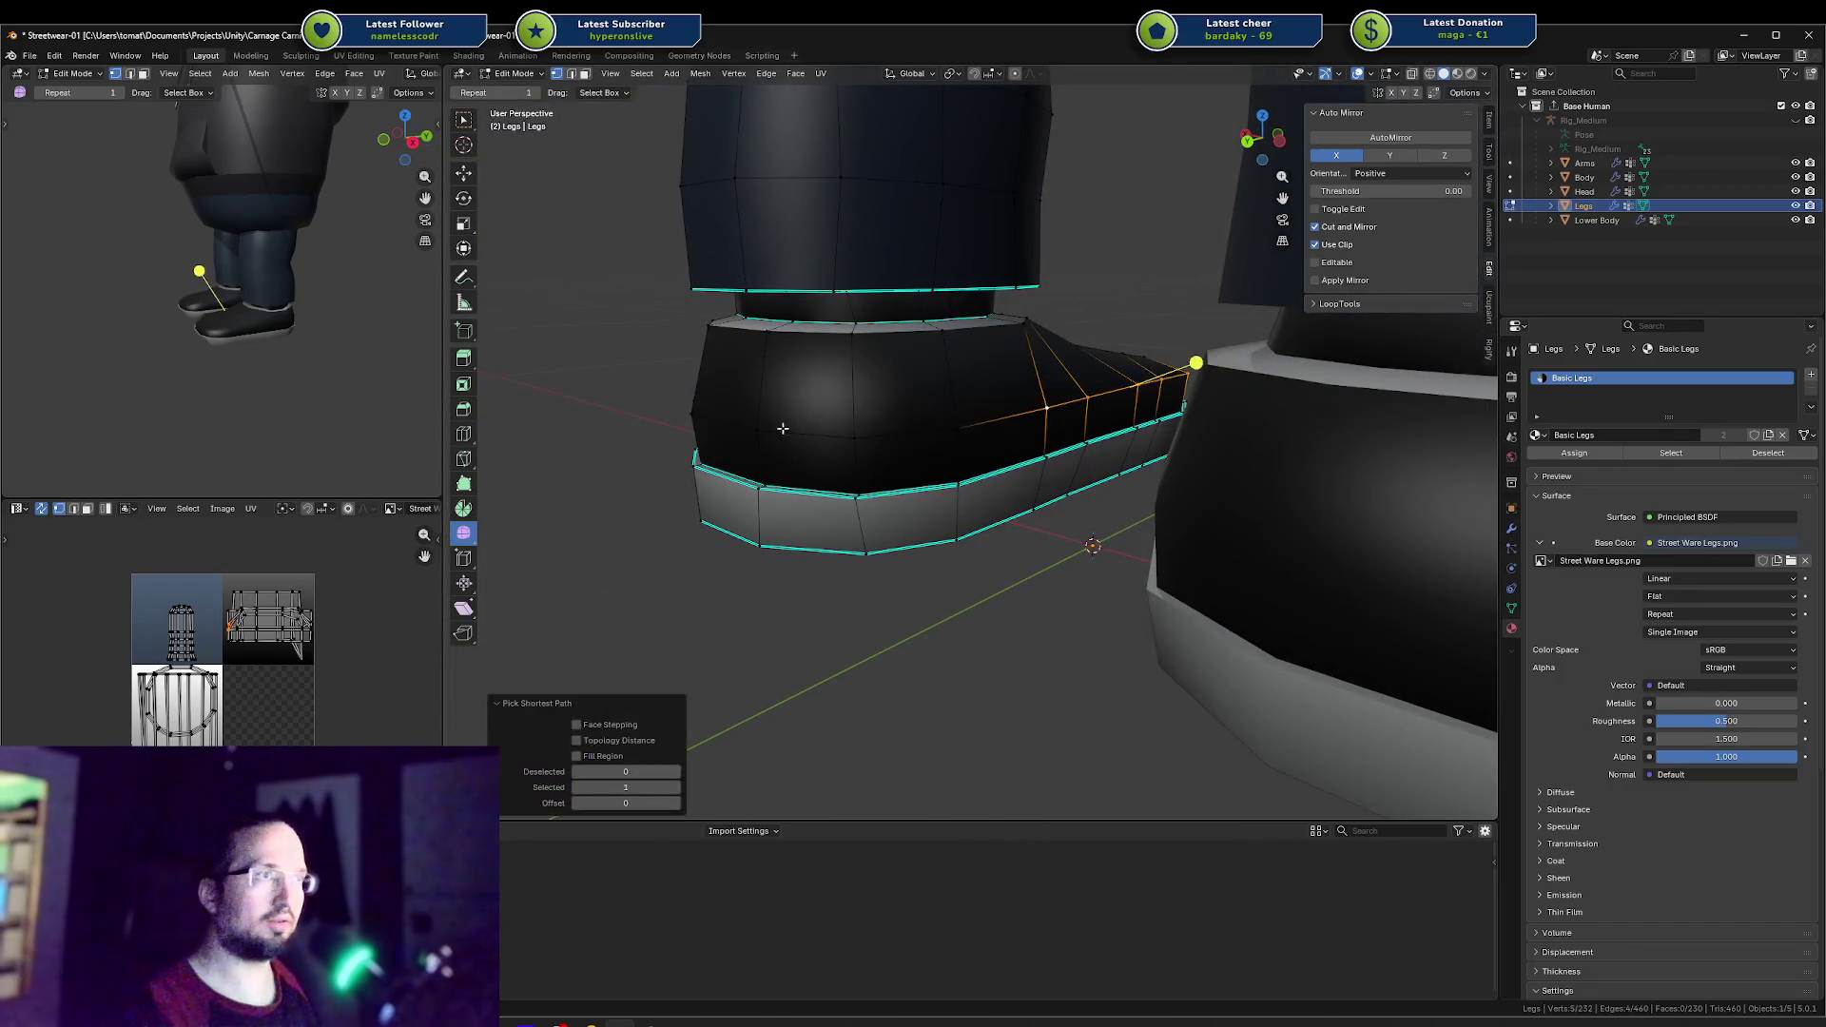
middle_click_drag(722, 420, 950, 414)
left_click(966, 408, "ctrl")
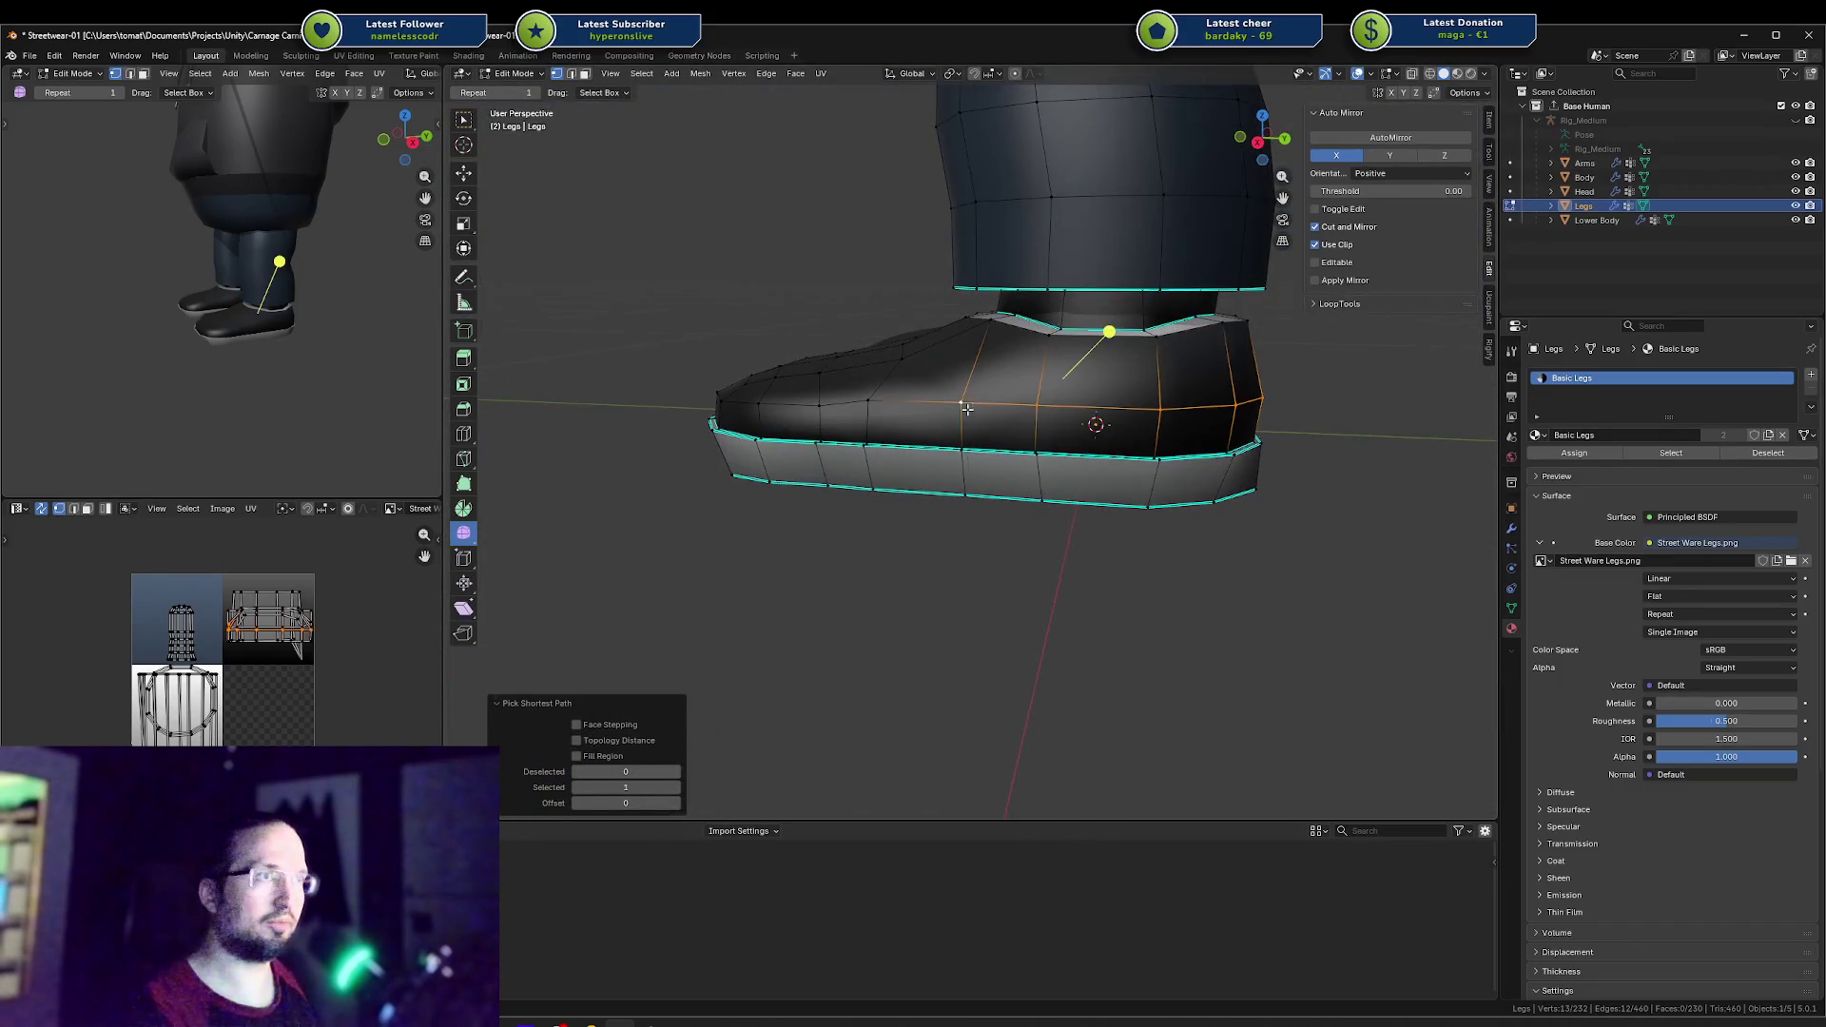
key("g")
key("g")
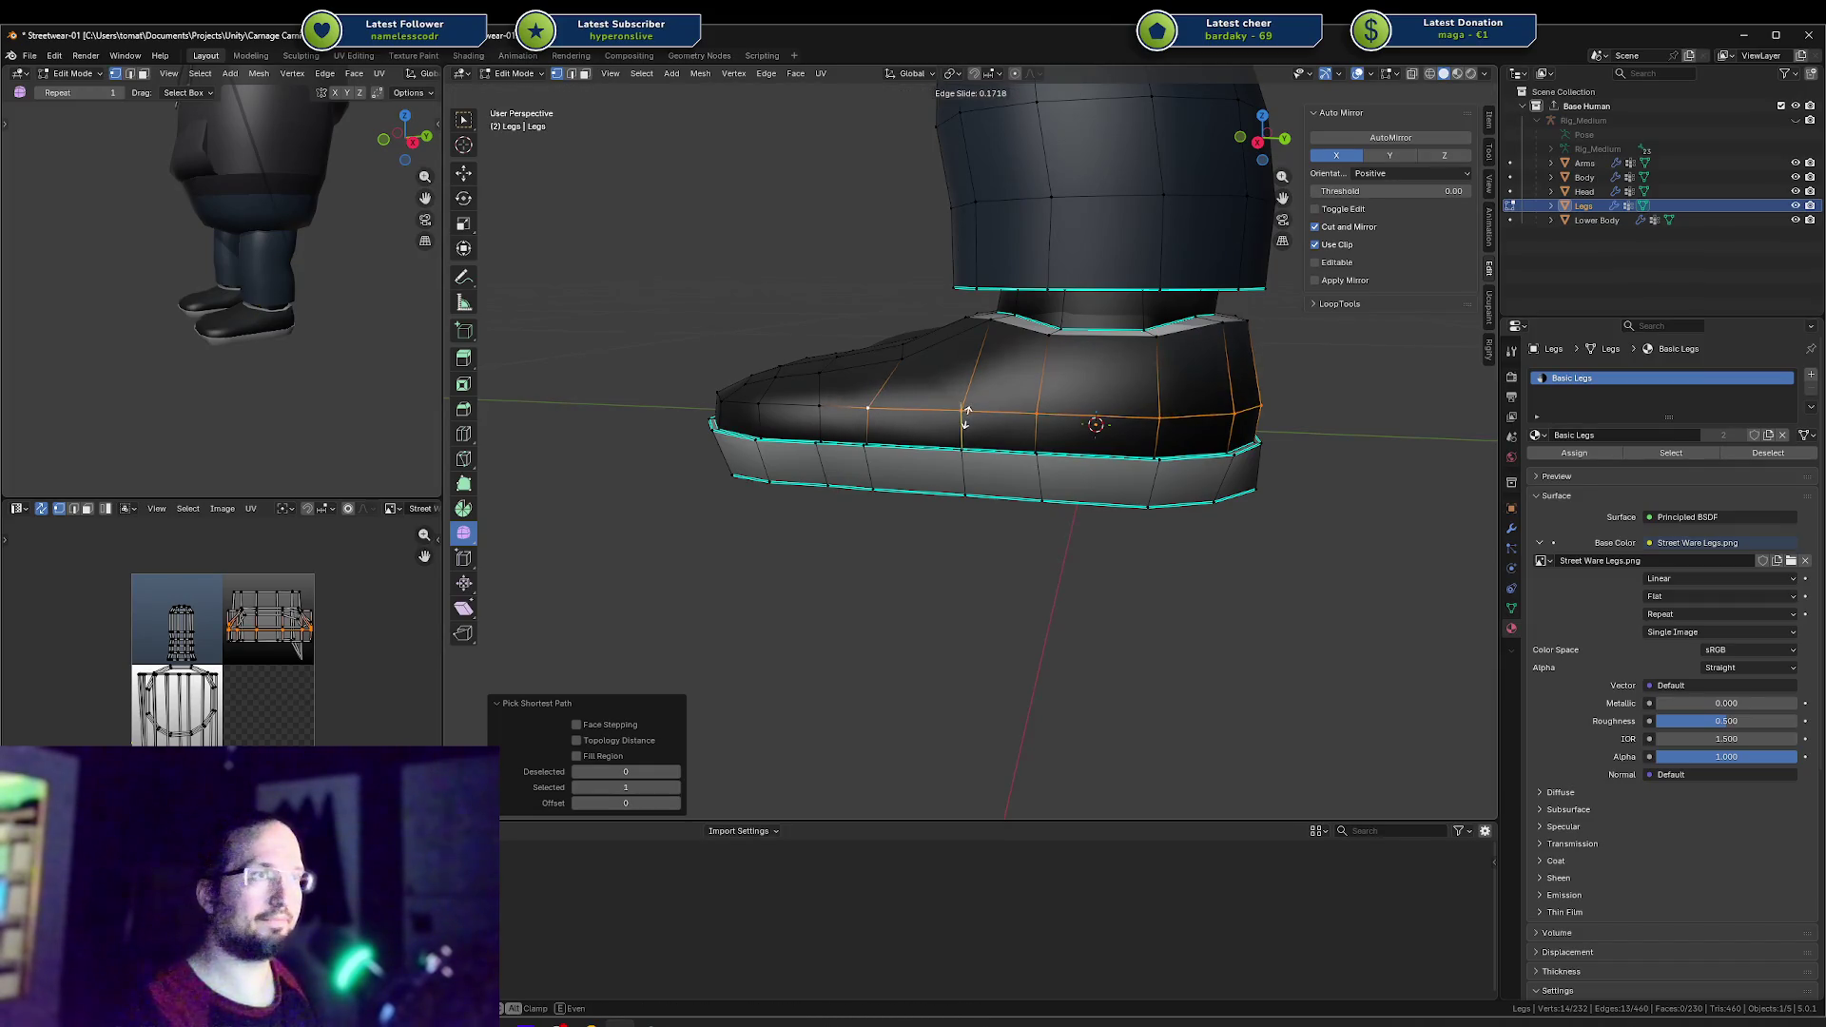
left_click(966, 416)
Step: Nudge the toe edges along the X axis to shape the toe panel
mouse_move(966, 416)
middle_mouse_down()
mouse_move(596, 419)
mouse_move(960, 419)
mouse_move(1043, 437)
mouse_move(1113, 404)
mouse_move(951, 433)
mouse_move(989, 433)
mouse_move(801, 435)
mouse_move(937, 423)
mouse_move(1040, 446)
middle_mouse_up()
left_click(1042, 437)
scroll(1042, 437, "up", 2)
key("g")
key("x")
left_click(1107, 404)
left_click(926, 440, "shift")
key("g")
key("x")
left_click(1000, 431)
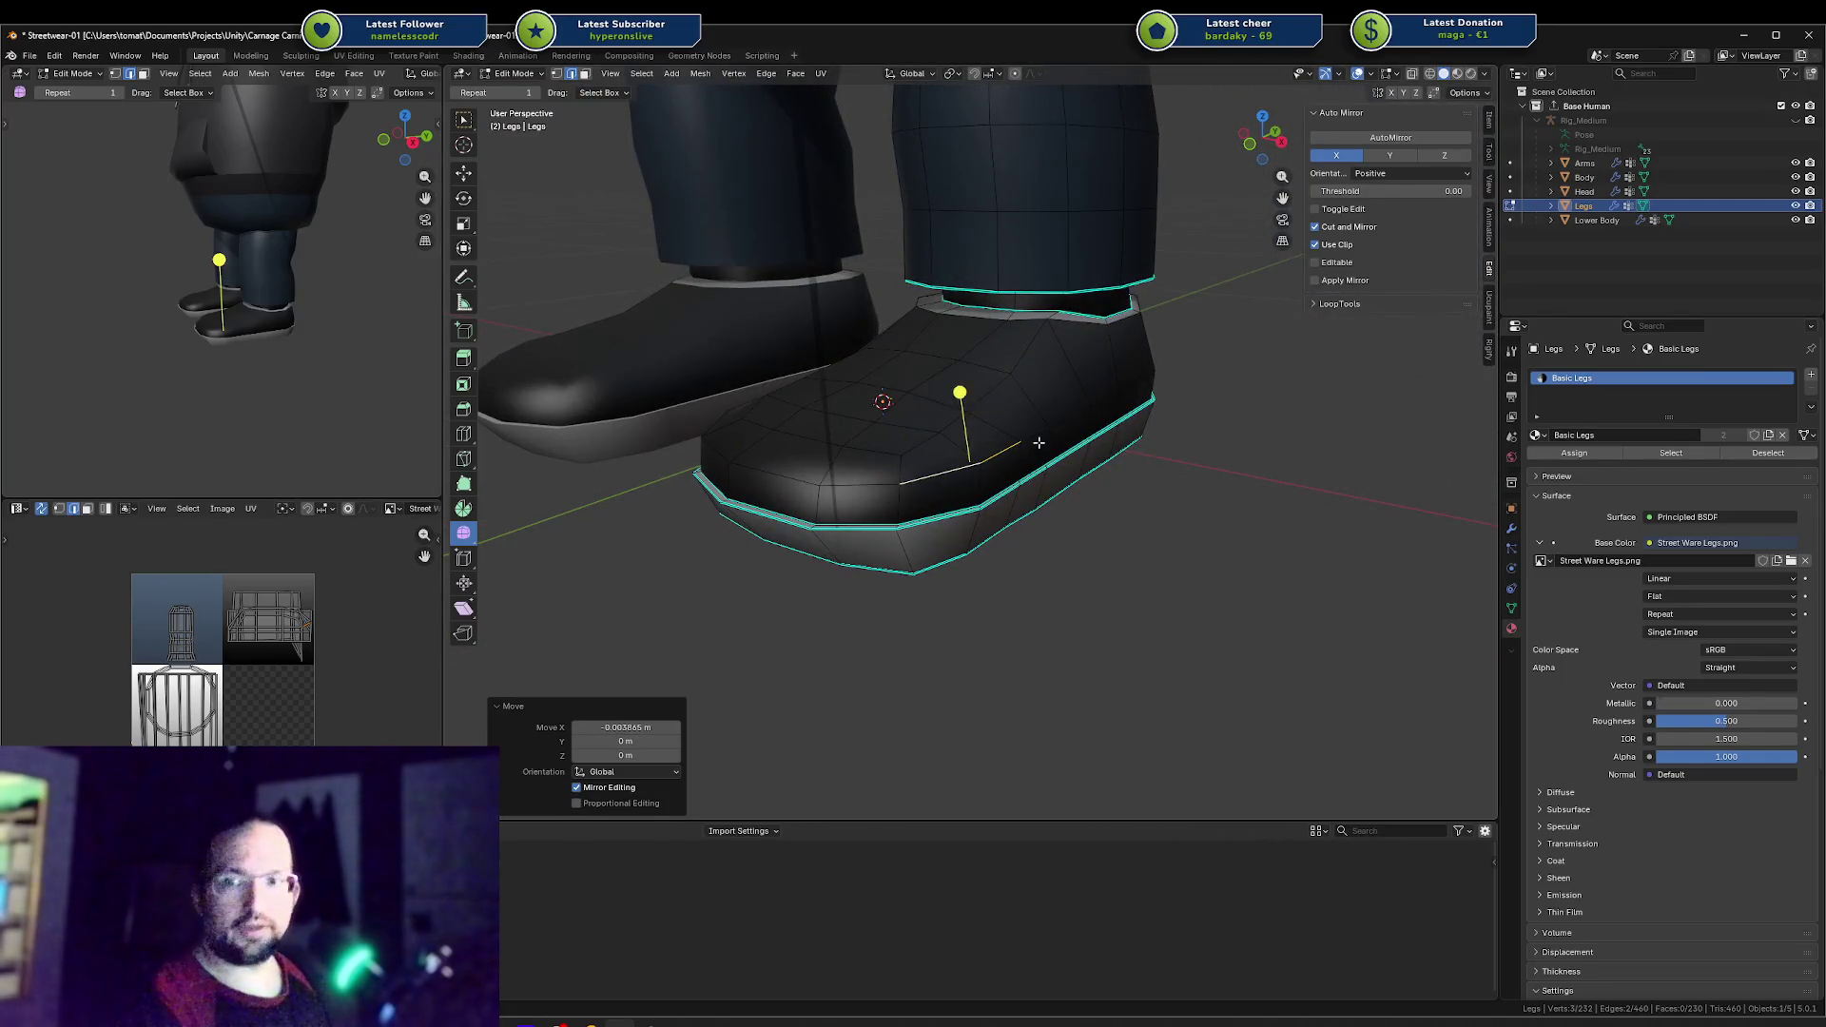
Step: Try moving an ankle collar face along Z, then cancel and reselect a single collar face
scroll(1187, 424, "up", 3)
mouse_move(1186, 424)
middle_mouse_down()
mouse_move(1037, 370)
mouse_move(998, 386)
middle_mouse_up()
left_click(1037, 371)
key("g")
key("z")
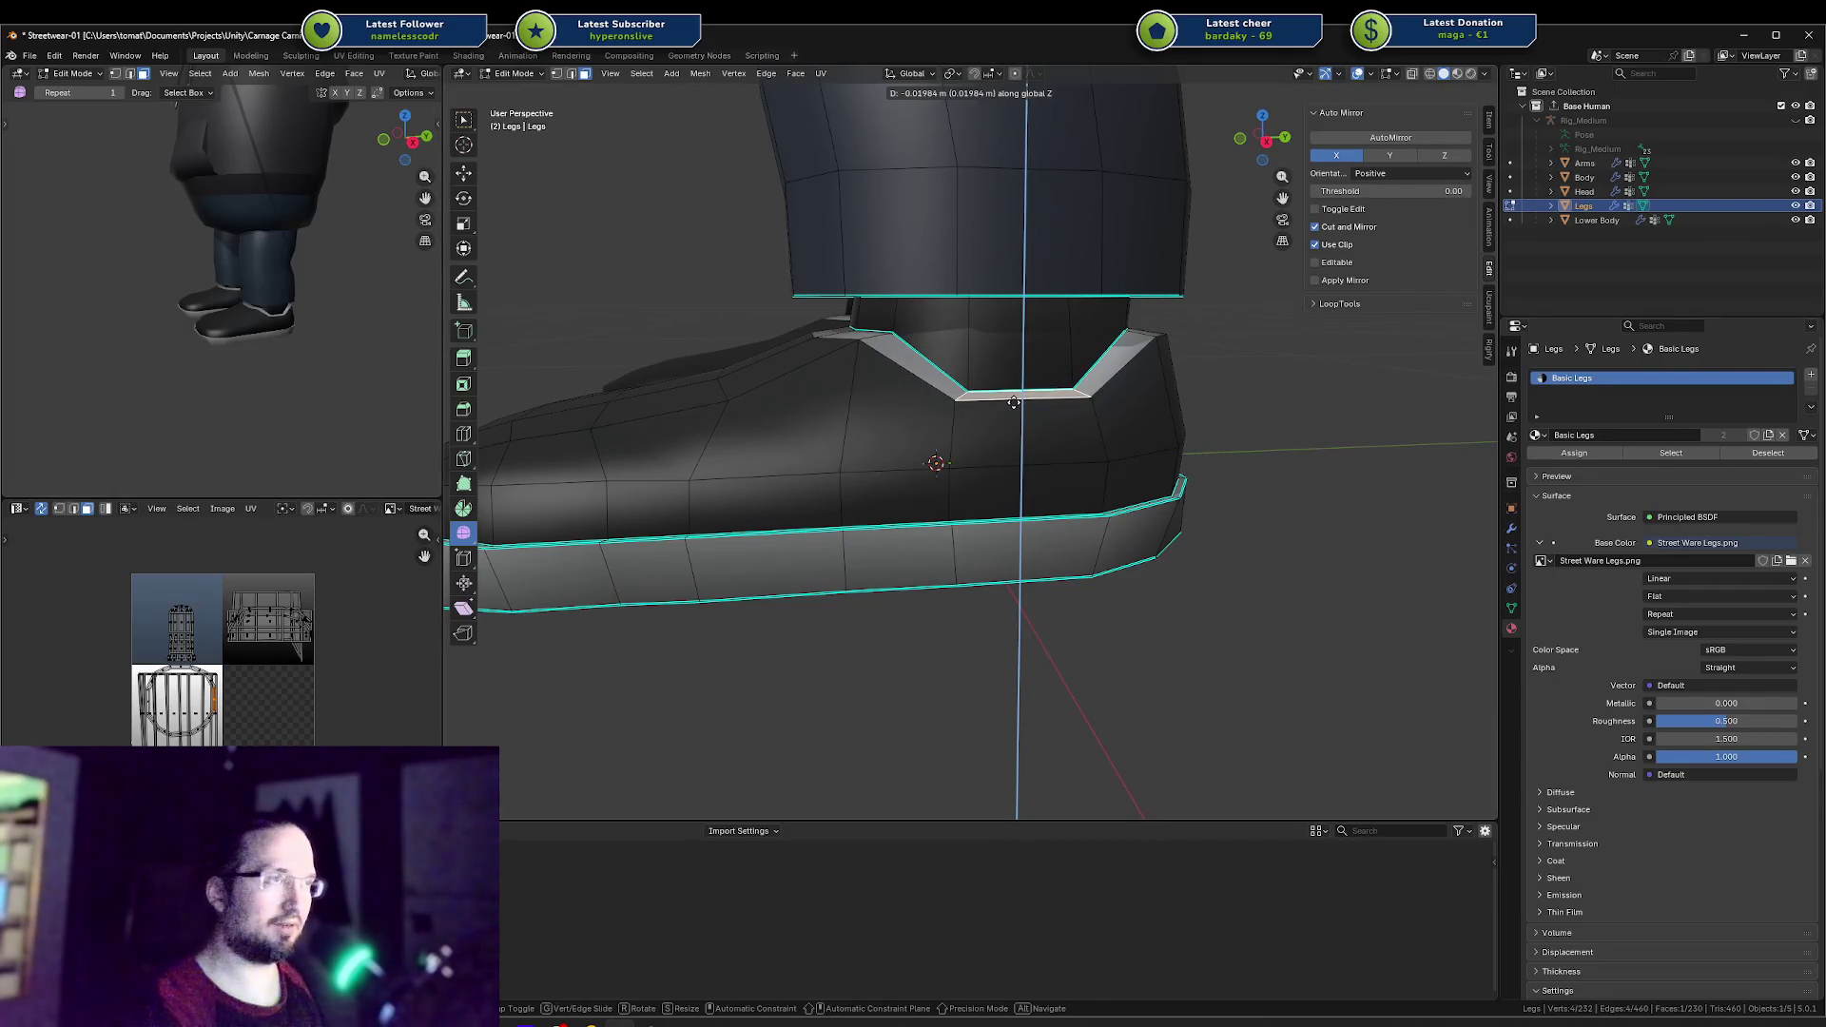
mouse_move(1016, 392)
middle_mouse_down("alt")
mouse_move(1087, 392)
mouse_move(1127, 360)
mouse_move(1241, 367)
middle_mouse_up("alt")
right_click(1068, 400)
left_click(1002, 383)
left_click(467, 124)
Step: Cancel the vertical collar move and select the ankle edge loop
key("g")
key("z")
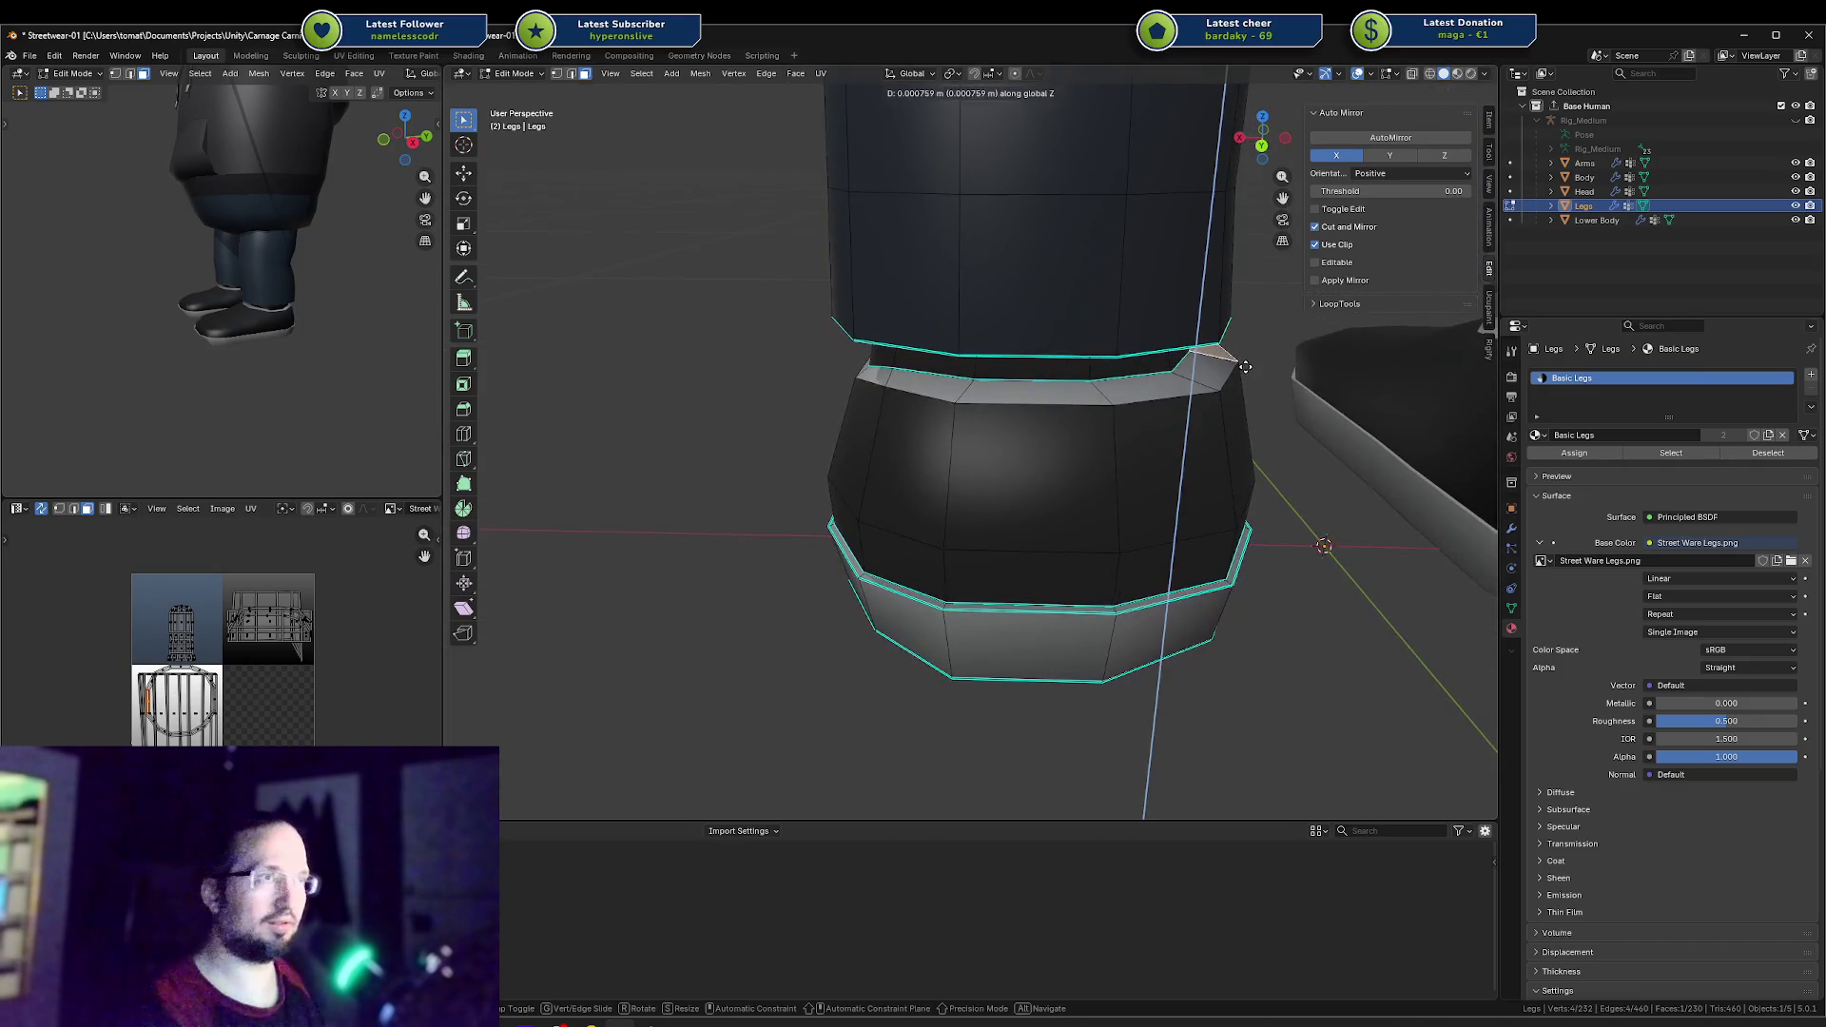
key("Escape")
key("a")
key("alt+a")
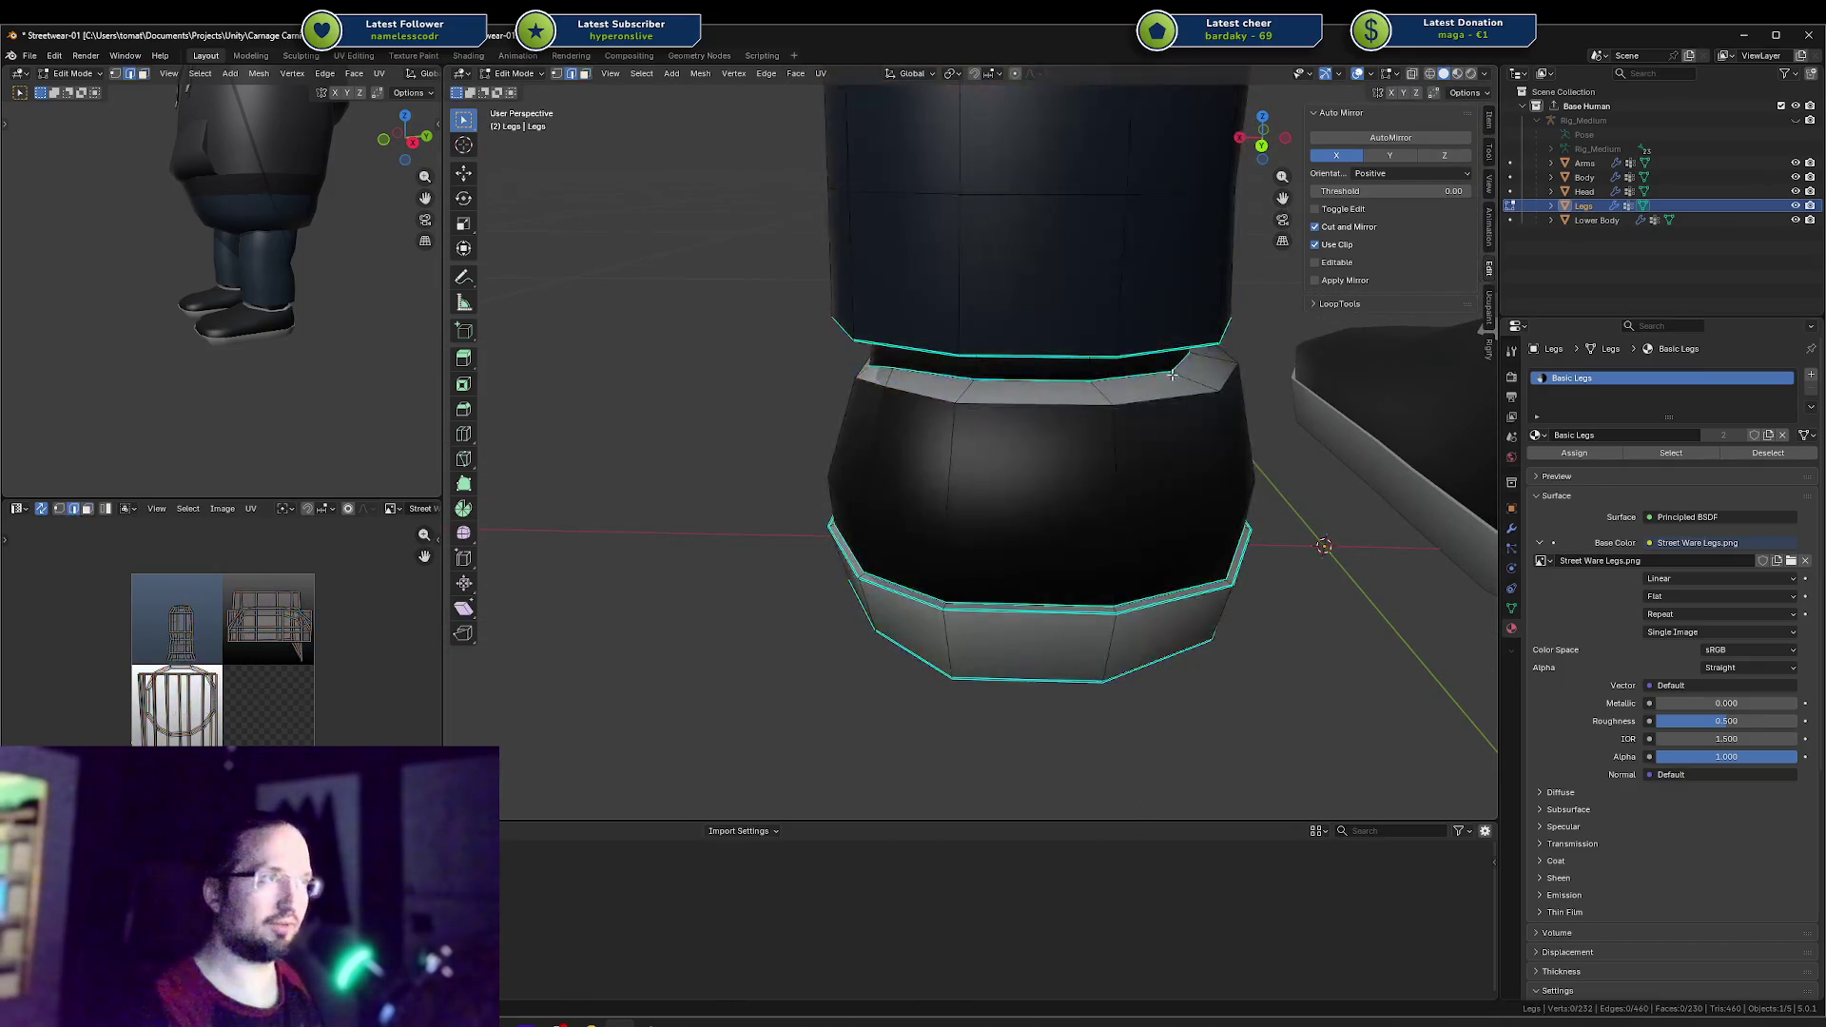
left_click(1162, 364, "alt")
middle_click_drag(1162, 365, 1058, 447)
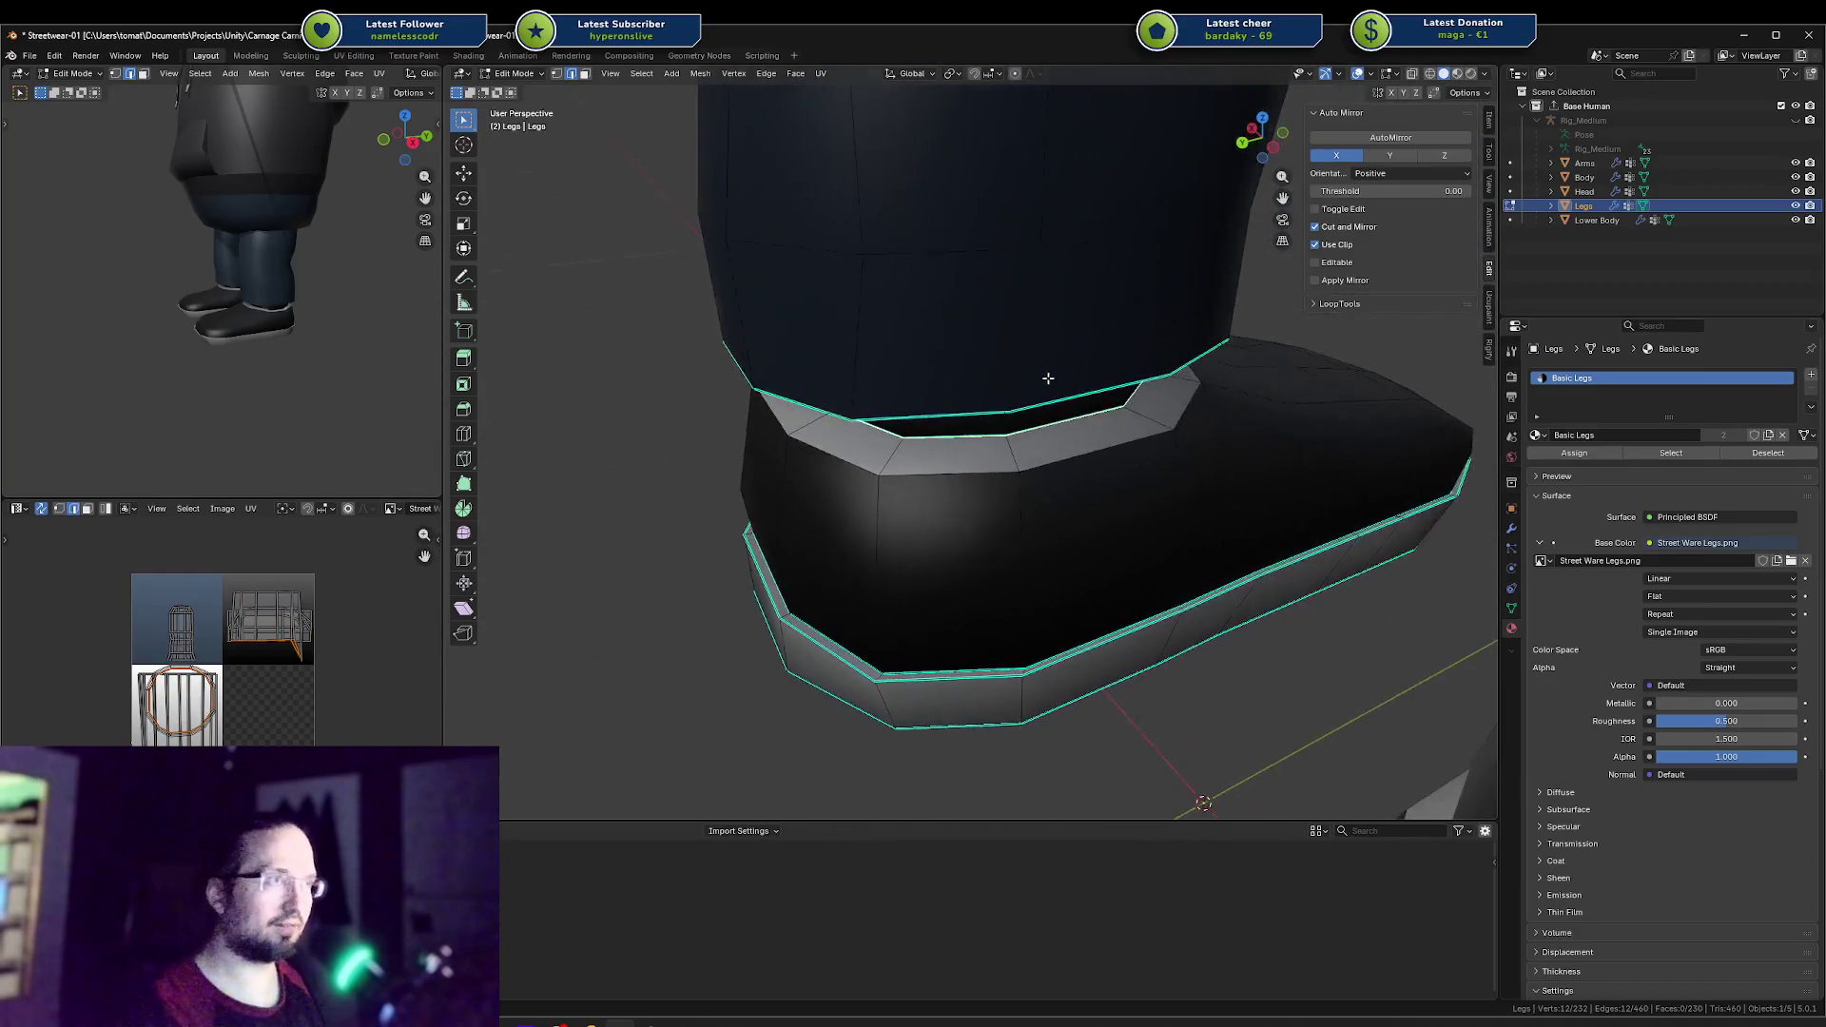
Step: Select edges on the collar band and try an X move, then cancel it
key("a")
left_click(1044, 465)
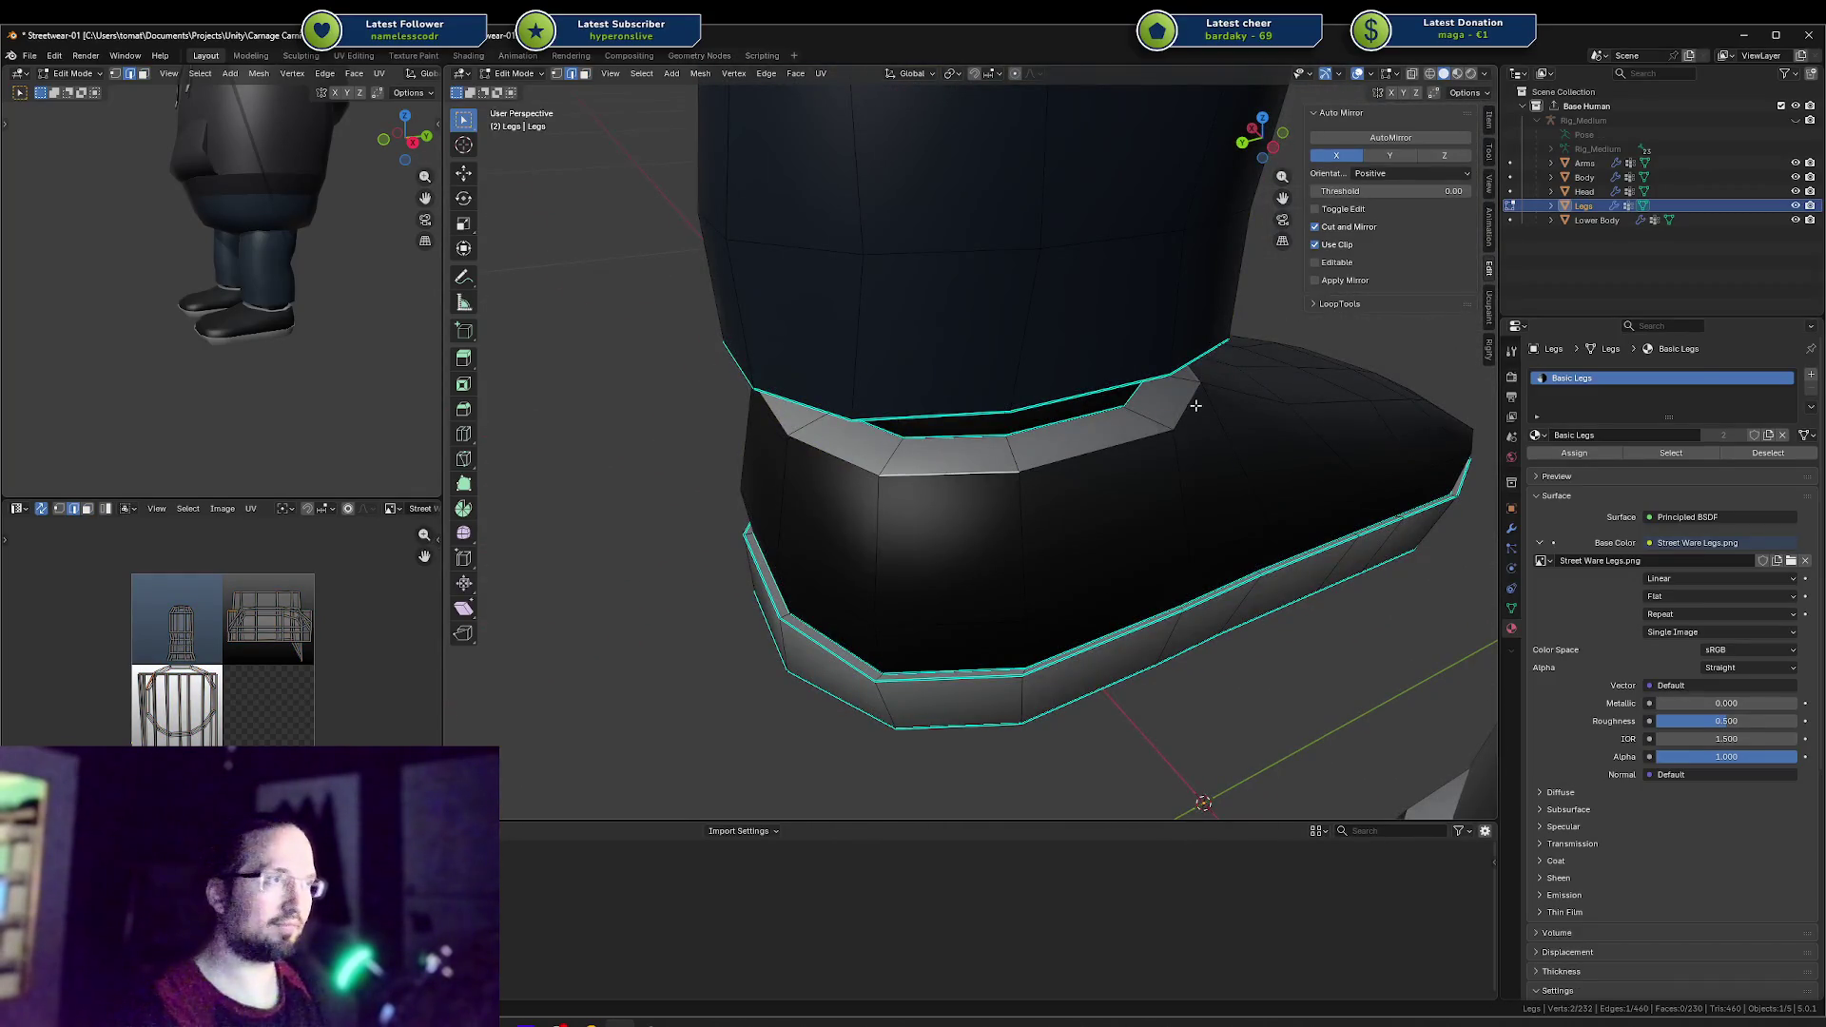
middle_click_drag(1196, 405, 1244, 392)
left_click(1244, 392, "ctrl")
key("g")
key("x")
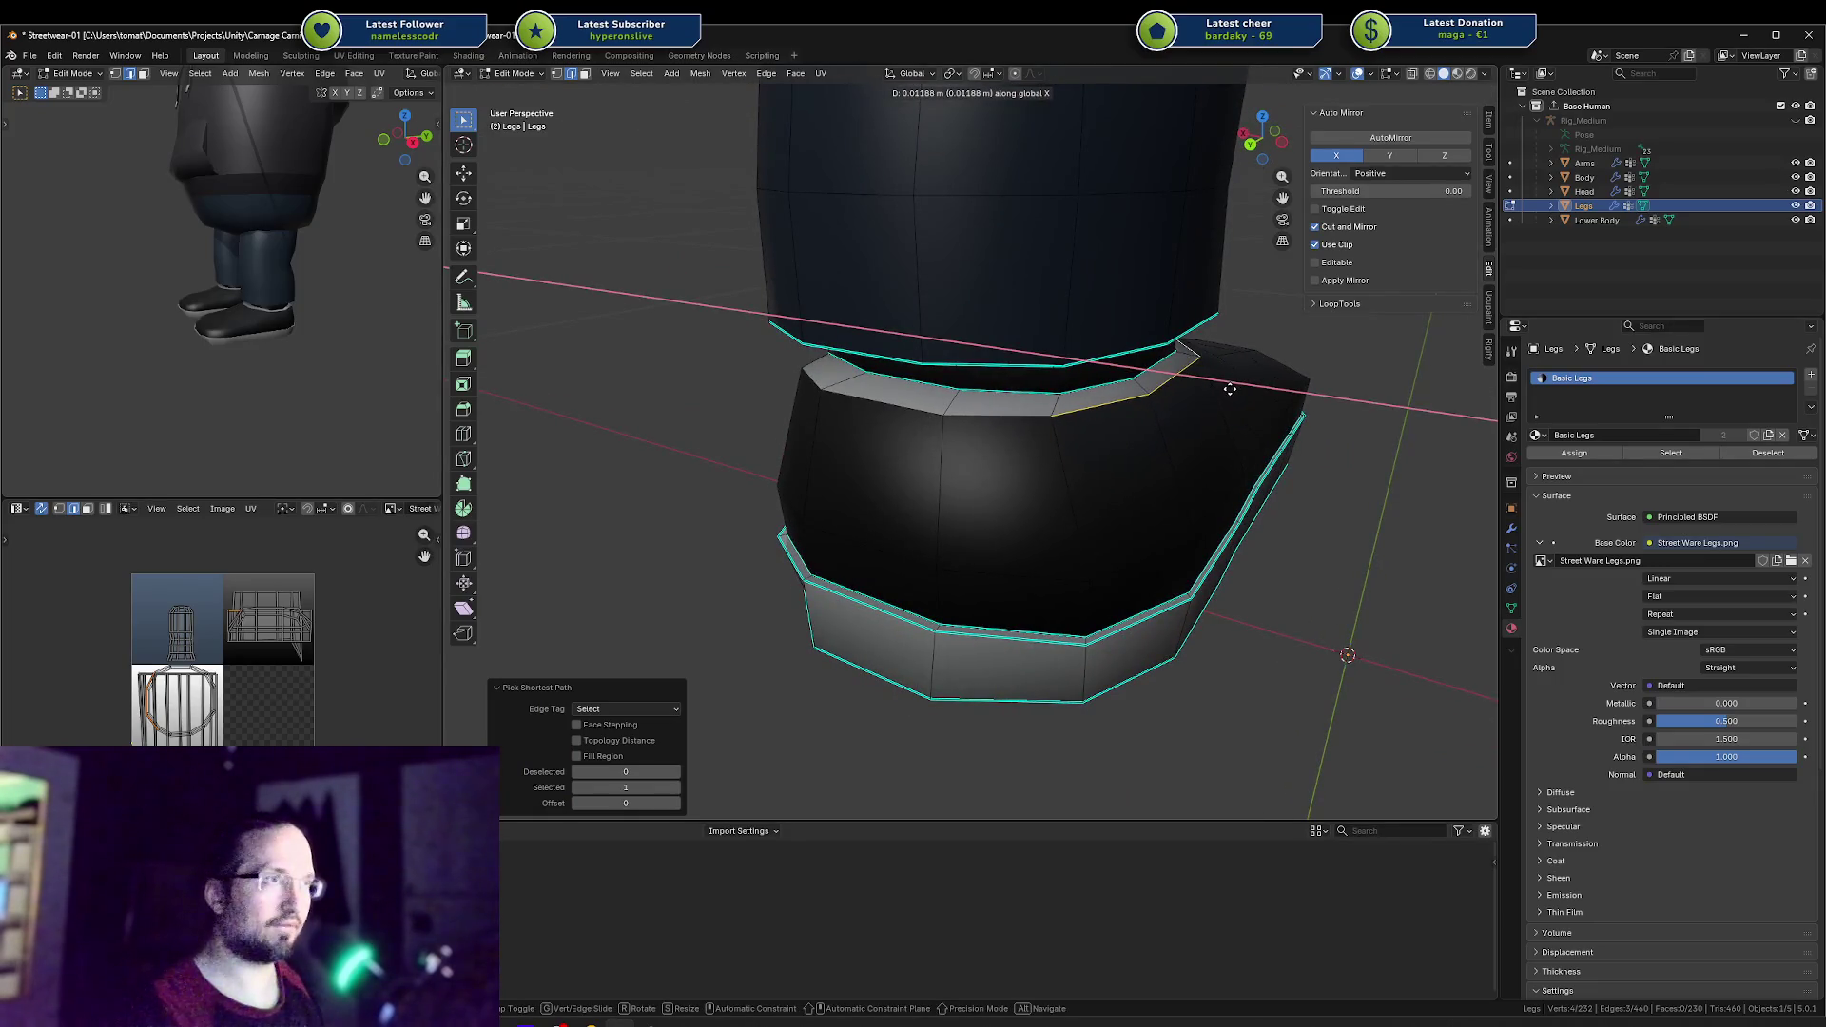
key("Escape")
Step: Select another set of collar edges, try a Y move, then cancel and clear the selection
middle_click_drag(1125, 408, 1024, 395)
left_click(1029, 375)
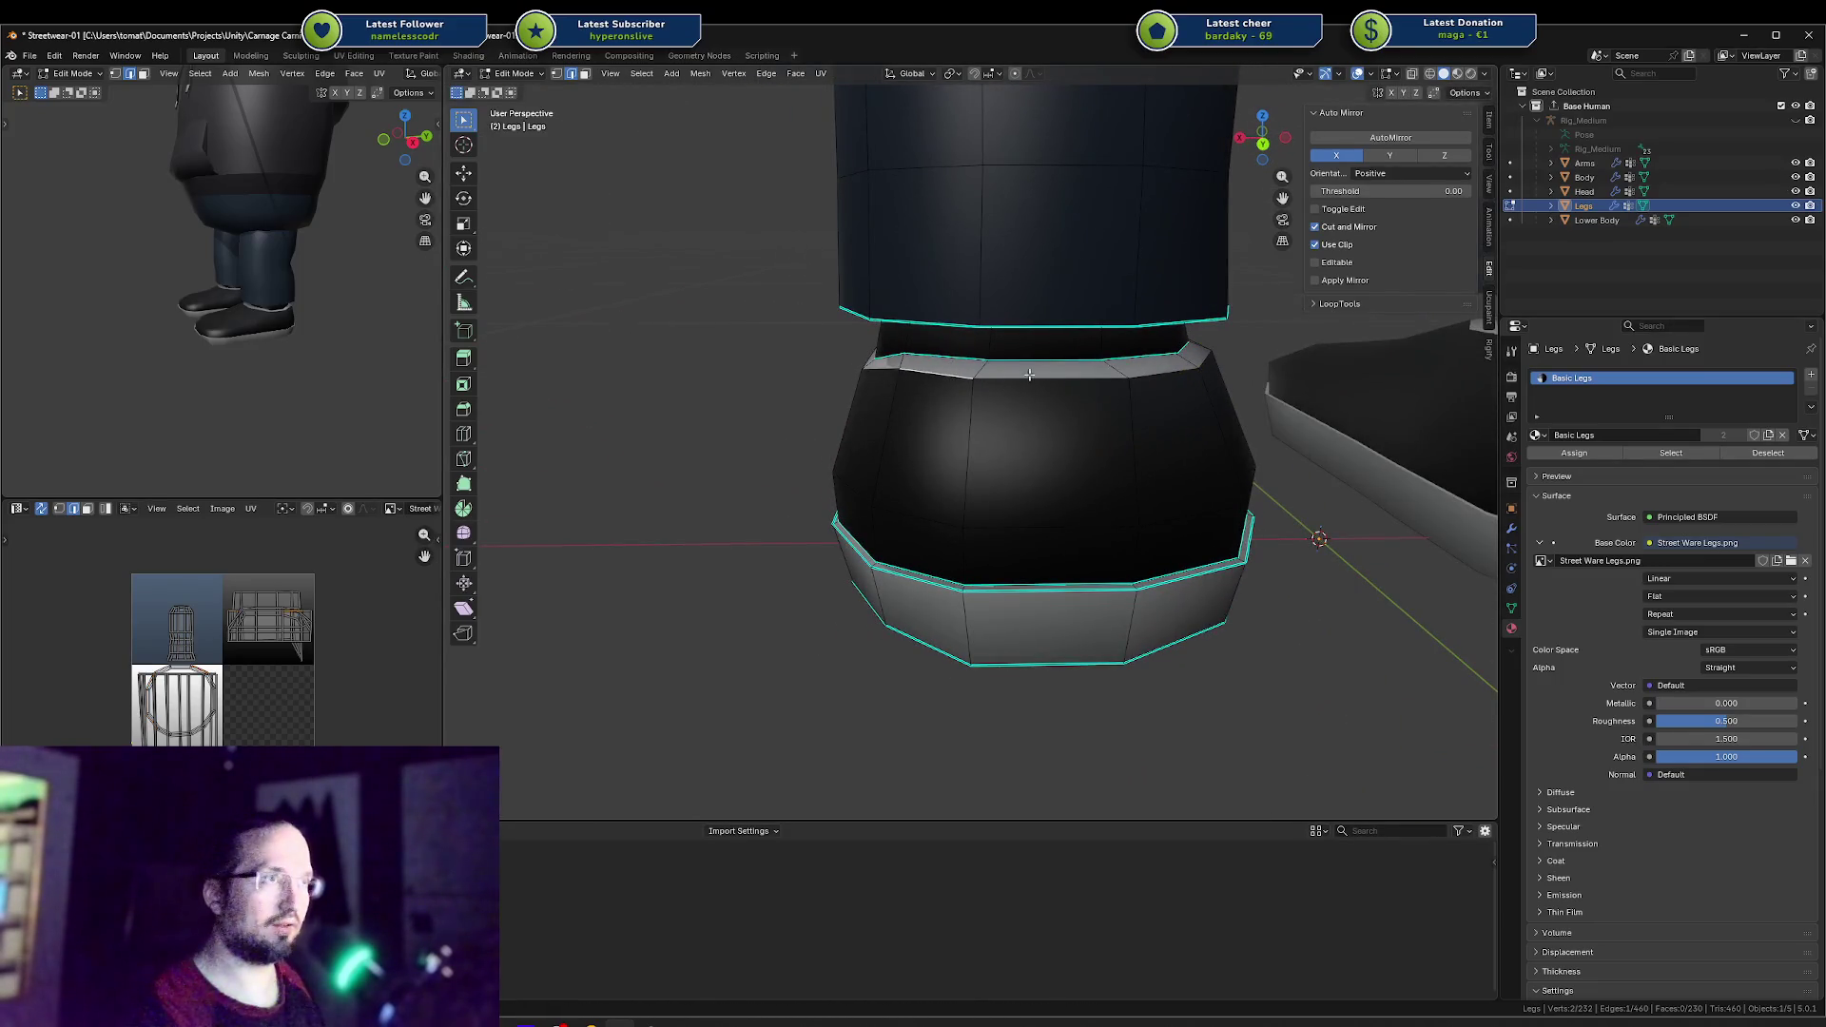
left_click(1148, 381, "ctrl")
mouse_move(1148, 381)
middle_mouse_down()
mouse_move(1198, 371)
mouse_move(982, 350)
middle_mouse_up()
key("g")
key("y")
key("Escape")
key("alt+a")
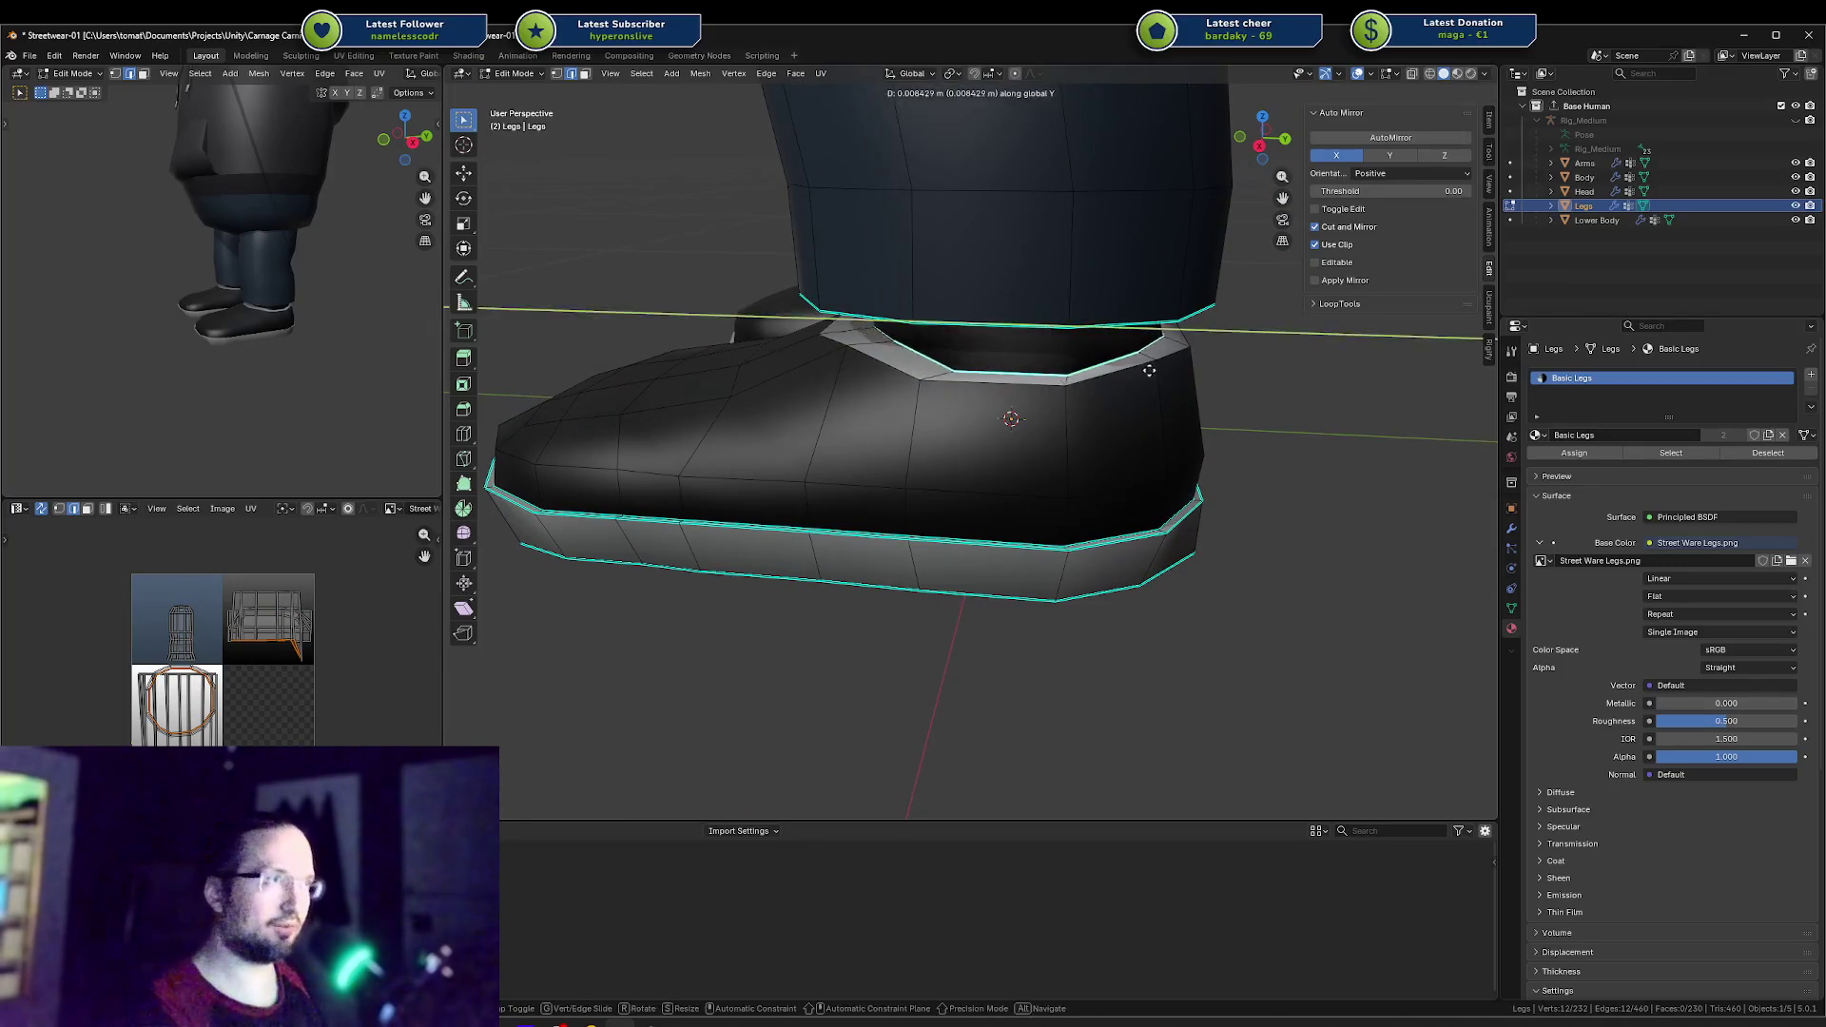
Step: Shift a path of collar rim edges along Y, then shift more front collar edges along Y
middle_click_drag(1097, 360, 981, 381)
left_click(981, 381, "ctrl")
key("g")
key("y")
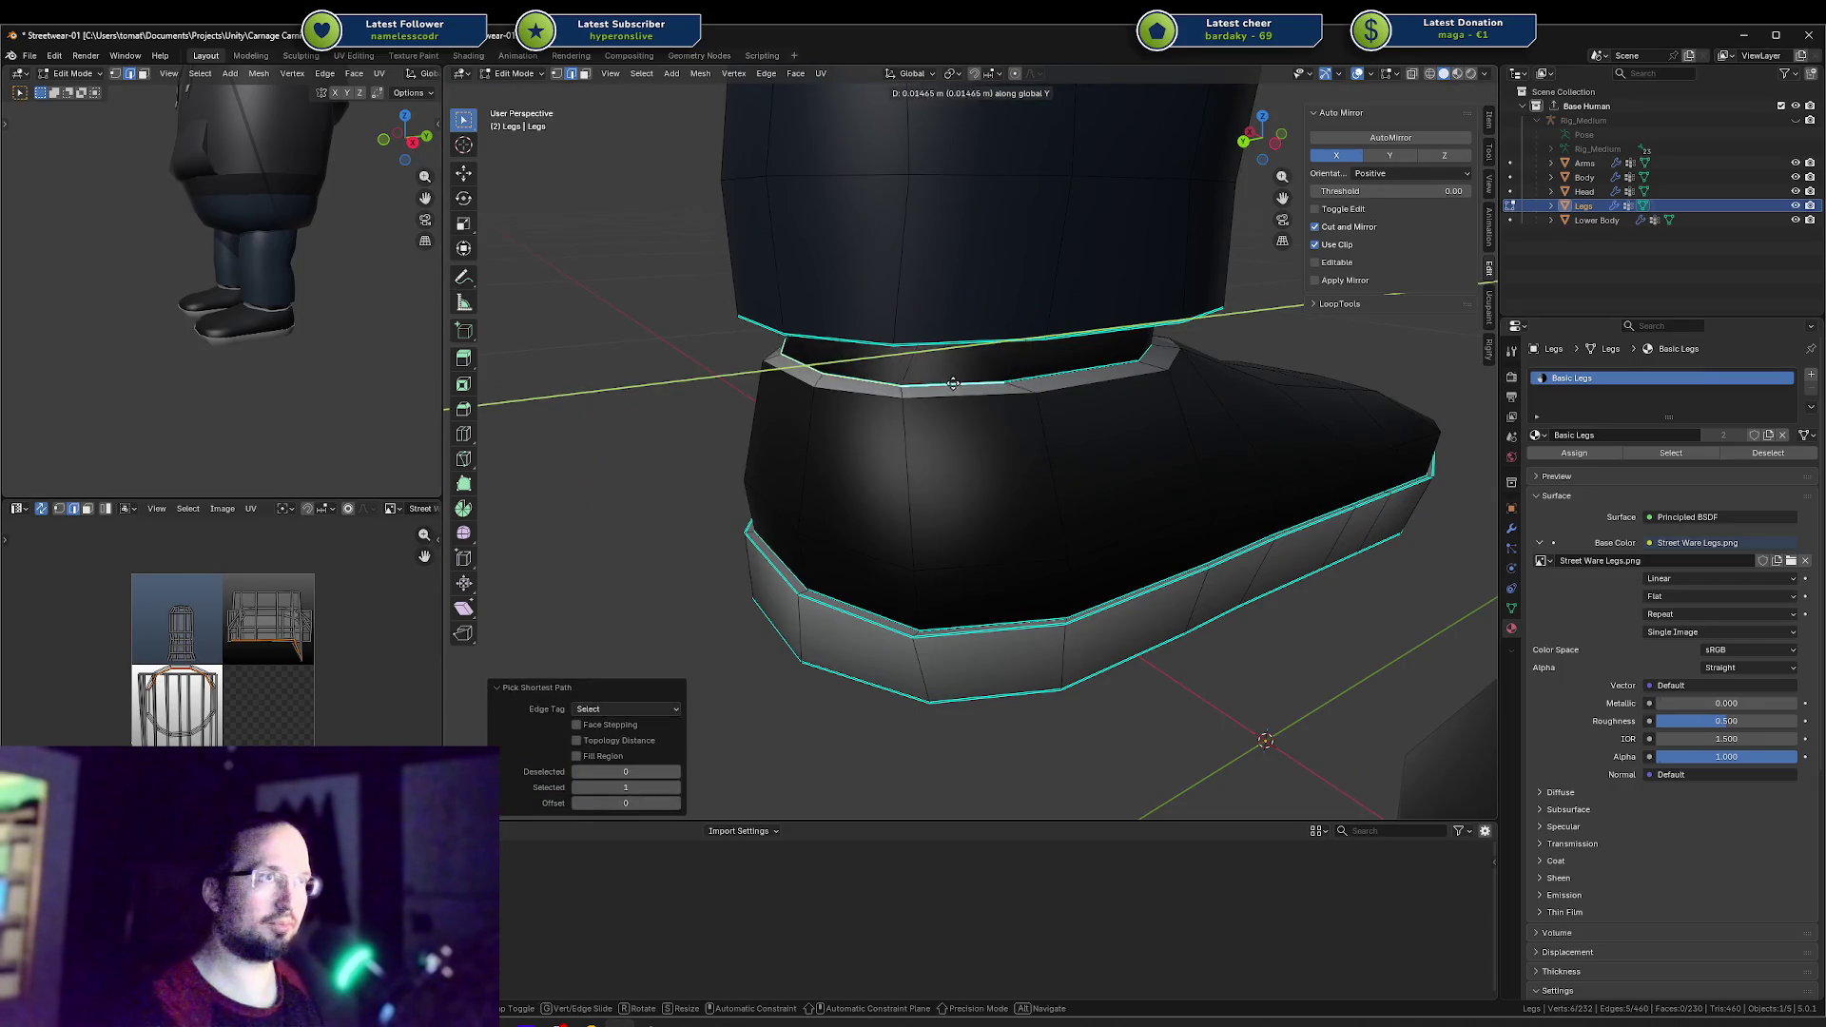
left_click(956, 385)
mouse_move(955, 385)
middle_mouse_down()
mouse_move(1048, 226)
mouse_move(1131, 273)
mouse_move(1079, 291)
mouse_move(1103, 293)
middle_mouse_up()
left_click(1085, 250, "shift")
left_click(1057, 290, "ctrl")
key("g")
key("y")
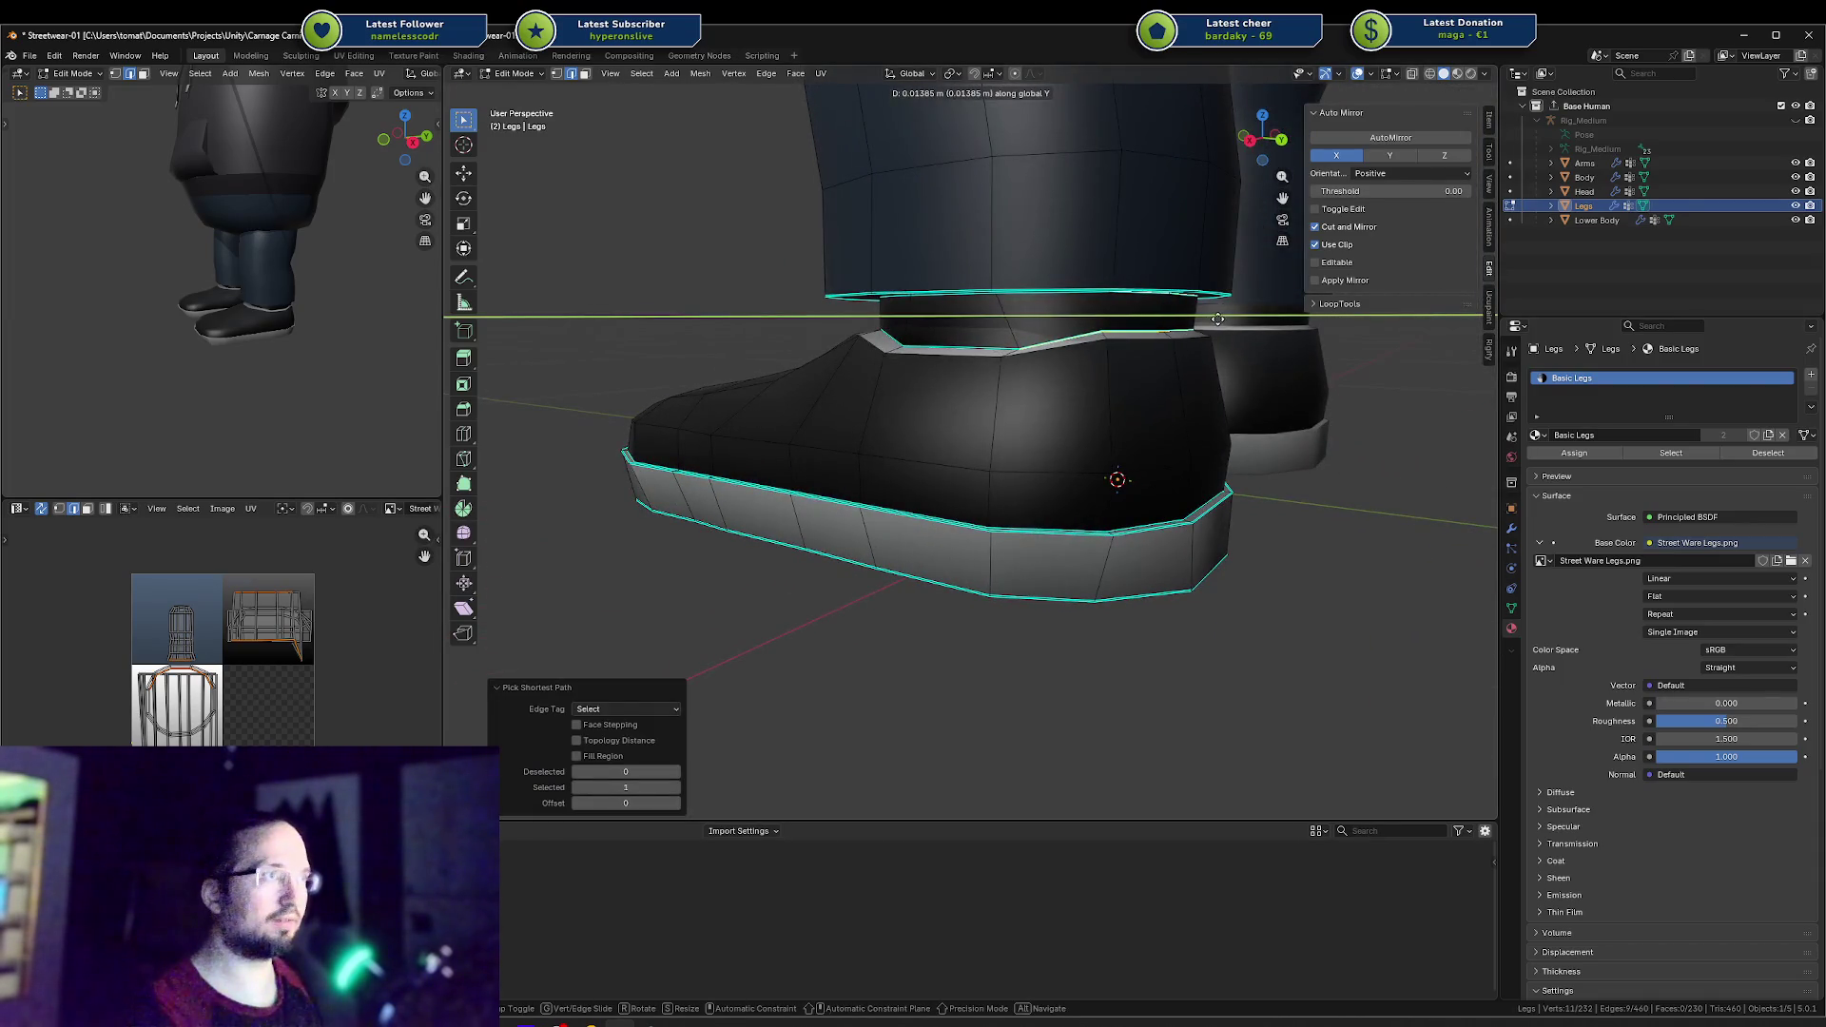
left_click(1217, 319)
Step: Make a small extra Y shift, then move a fresh collar edge path along Y
mouse_move(1217, 319)
middle_mouse_down()
mouse_move(1040, 352)
mouse_move(972, 341)
mouse_move(941, 358)
mouse_move(970, 391)
mouse_move(986, 359)
mouse_move(873, 388)
middle_mouse_up()
key("g")
key("y")
left_click(1007, 346)
key("a")
key("alt+a")
left_click(986, 358, "ctrl")
key("g")
key("y")
left_click(891, 386)
Step: Shift a single collar edge along Y in two small moves
left_click(873, 387)
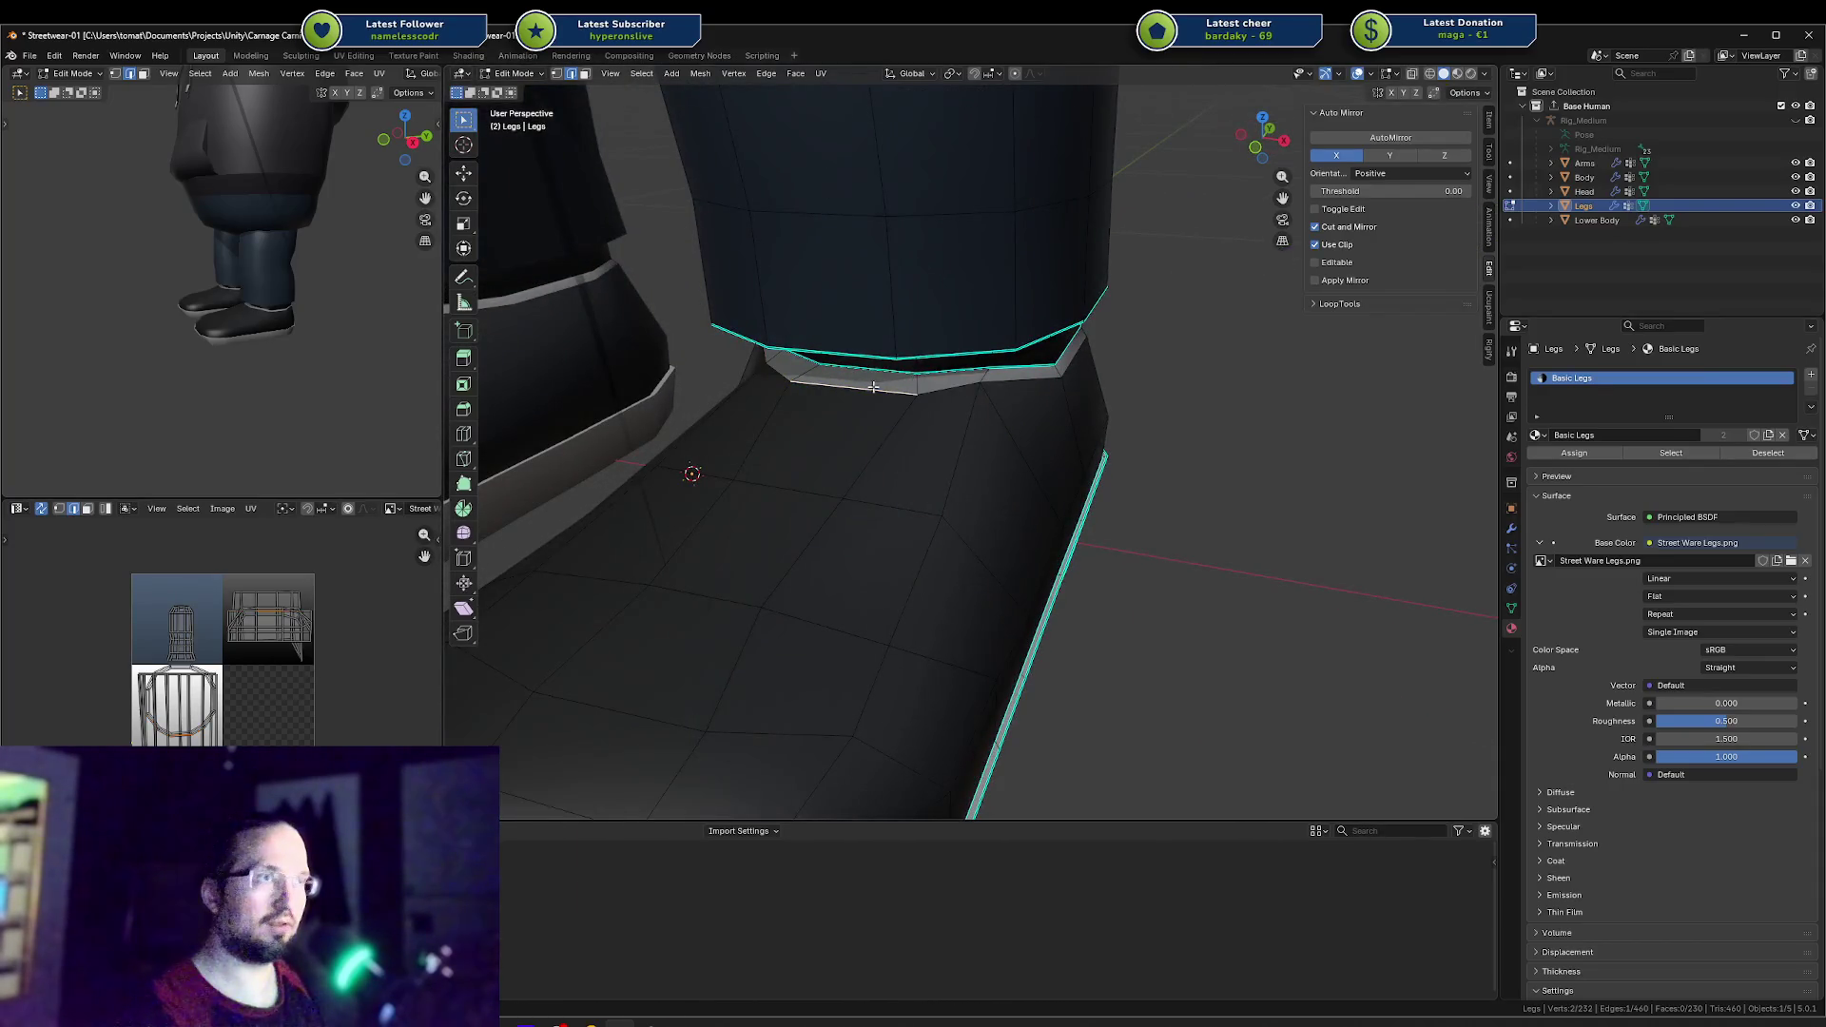
key("g")
key("y")
left_click(813, 377)
key("g")
key("y")
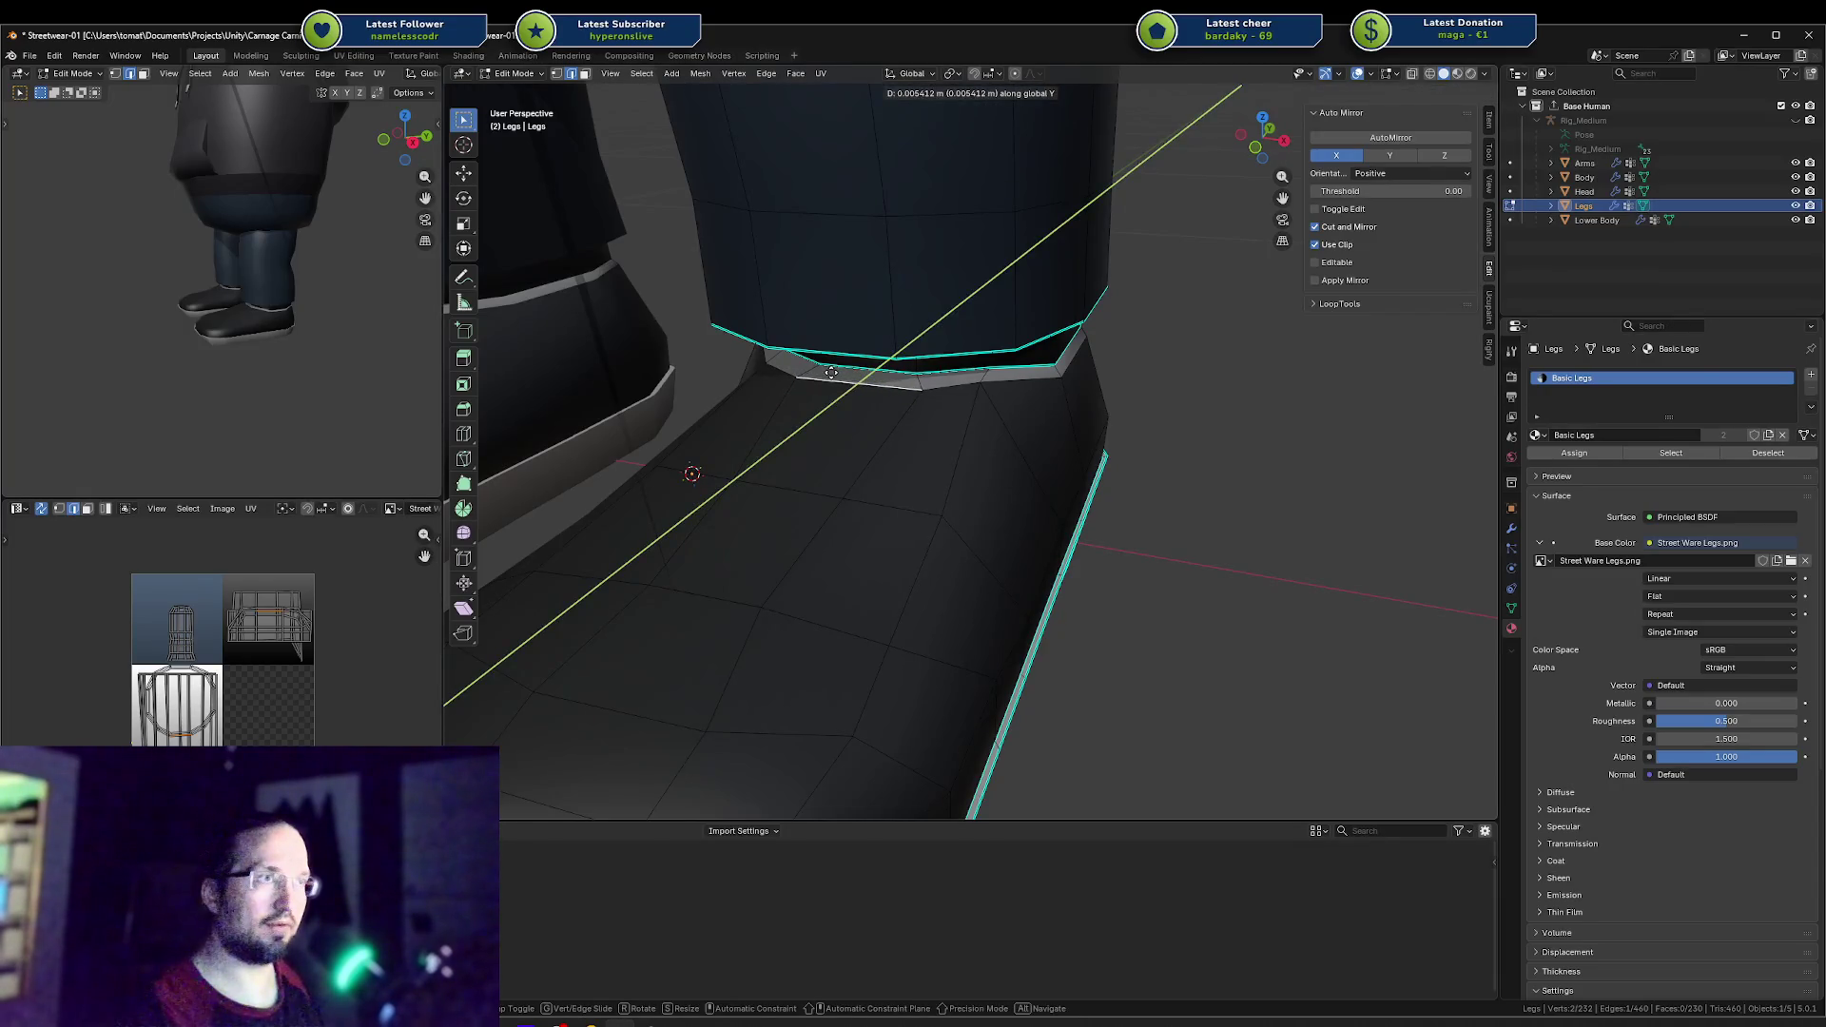
left_click(832, 373)
mouse_move(831, 372)
middle_mouse_down()
mouse_move(866, 360)
mouse_move(925, 383)
middle_mouse_up()
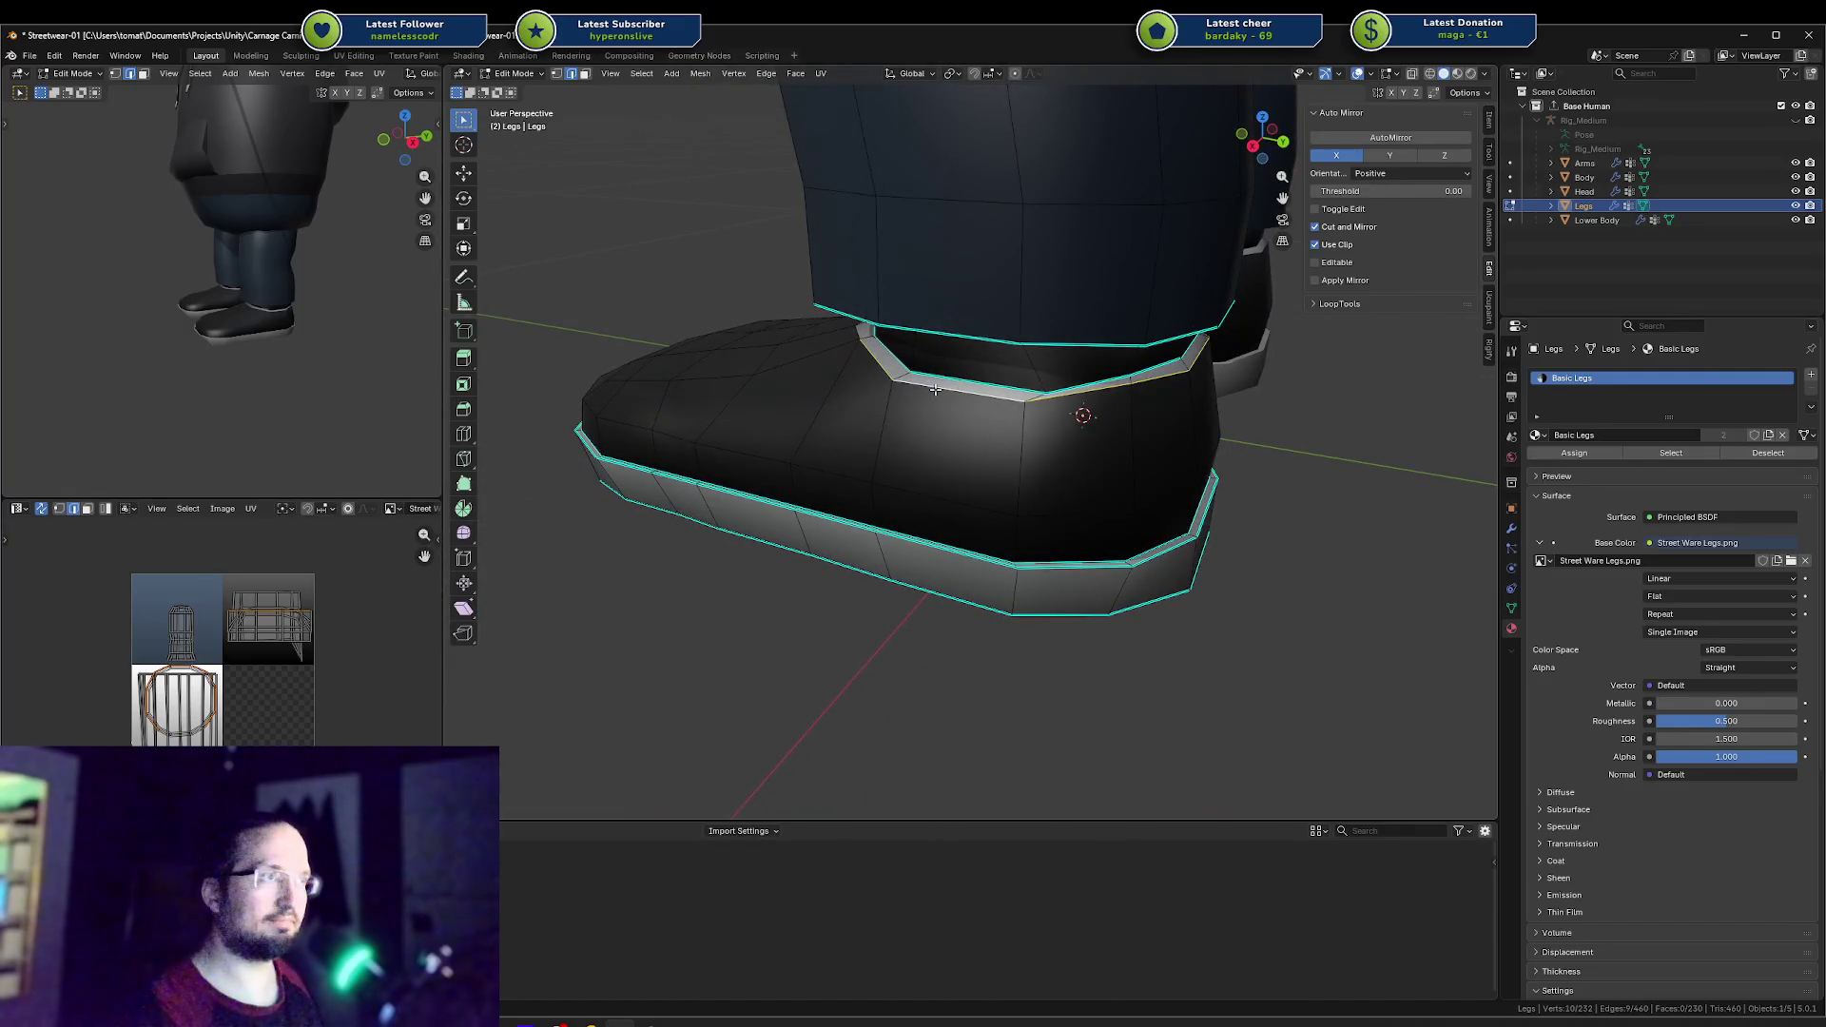
Step: Scale the front collar edge to 0 along Z to flatten it level
key("s")
key("z")
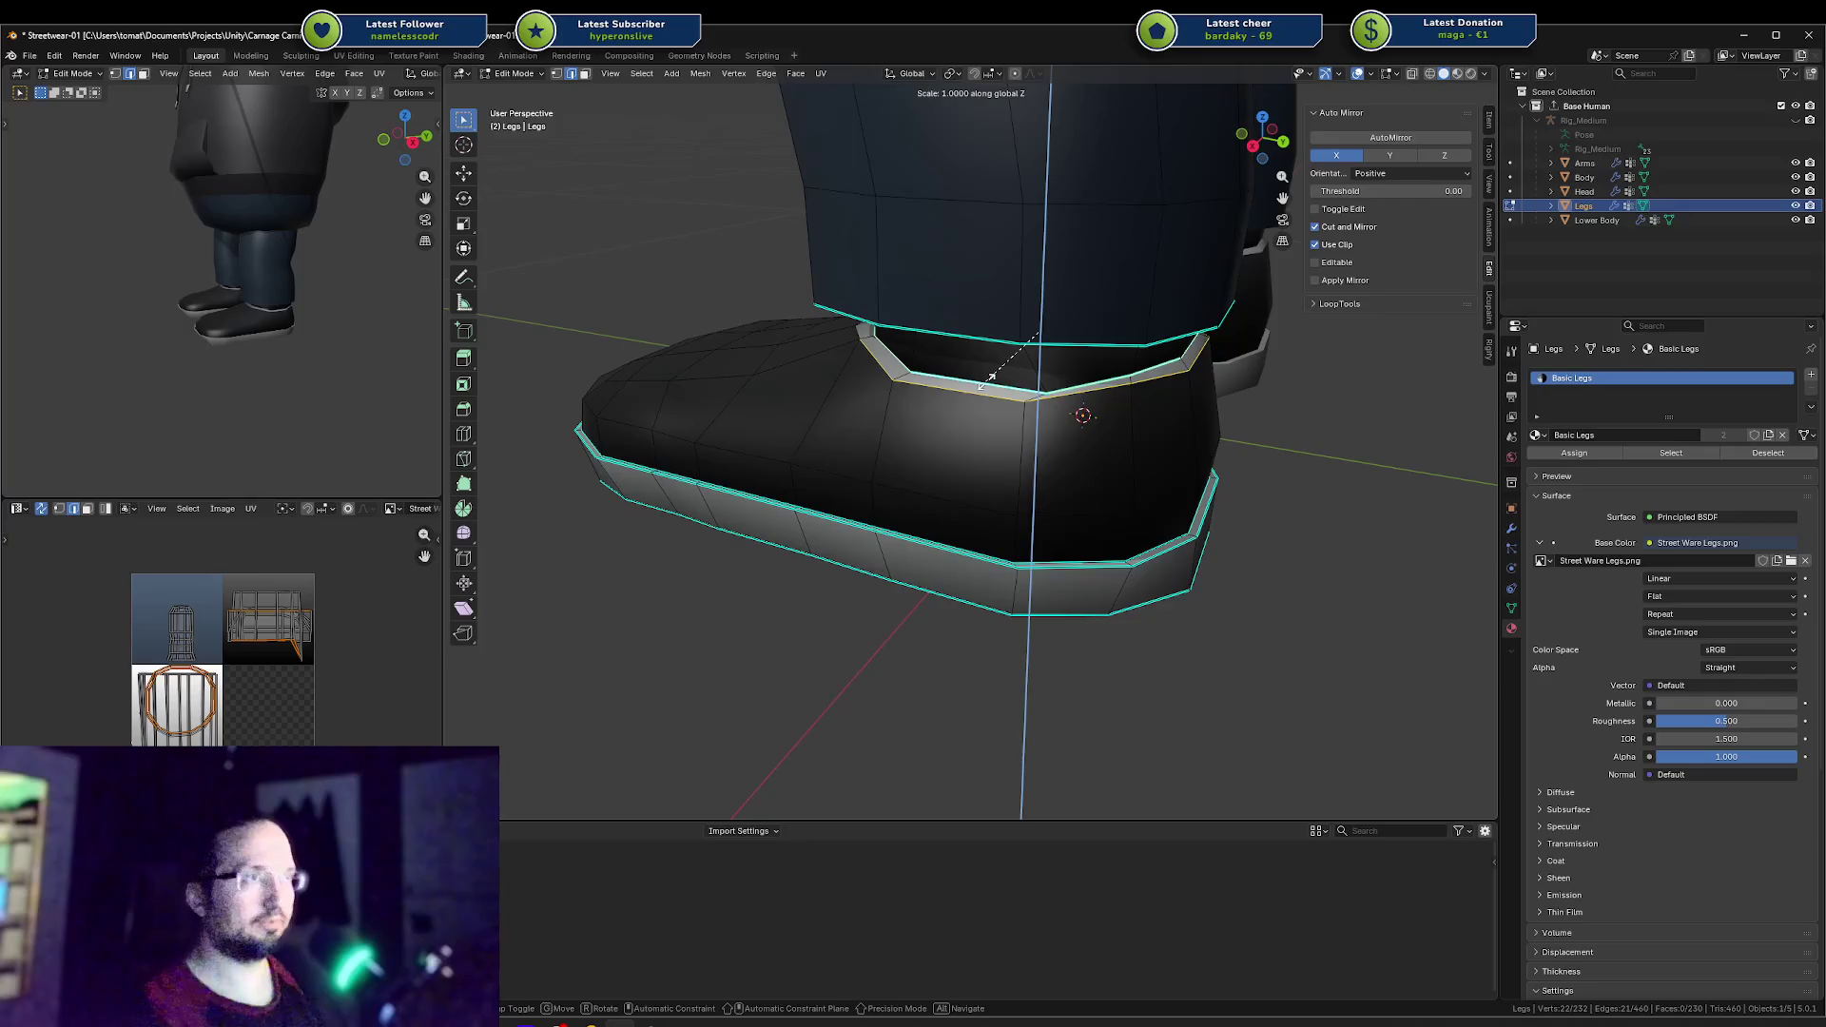
key("0")
key("Return")
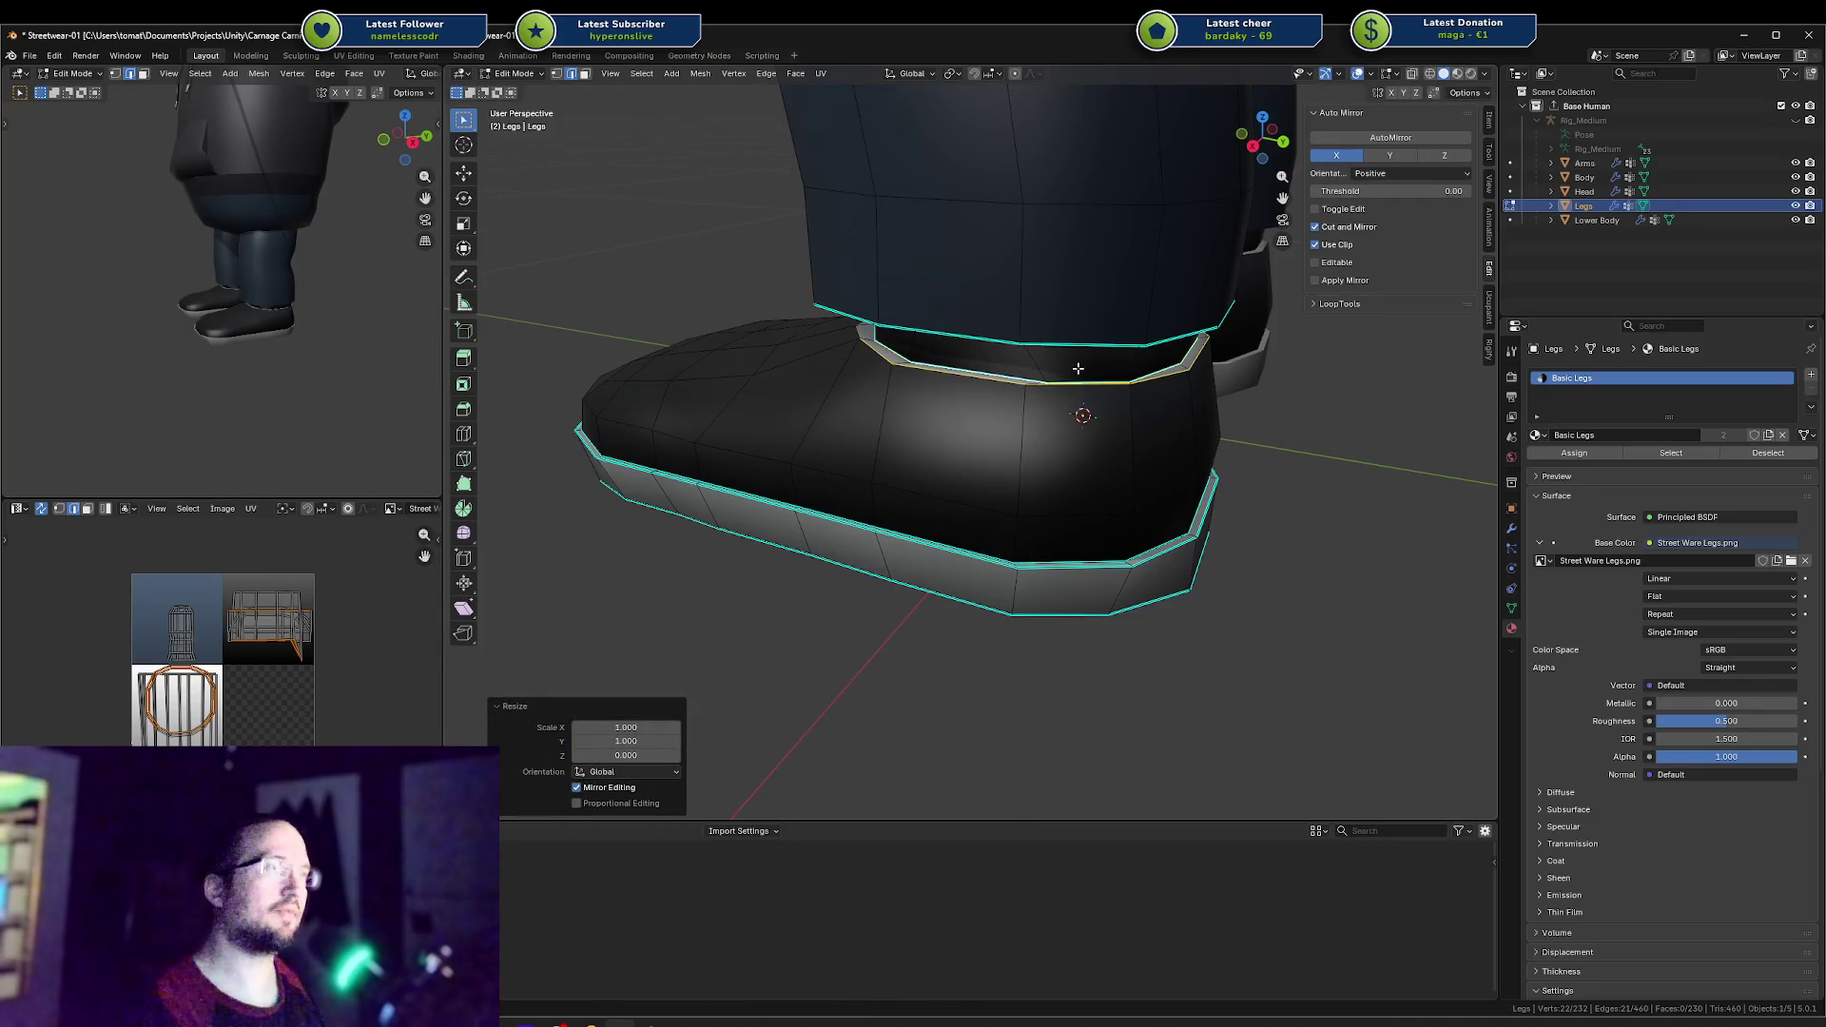
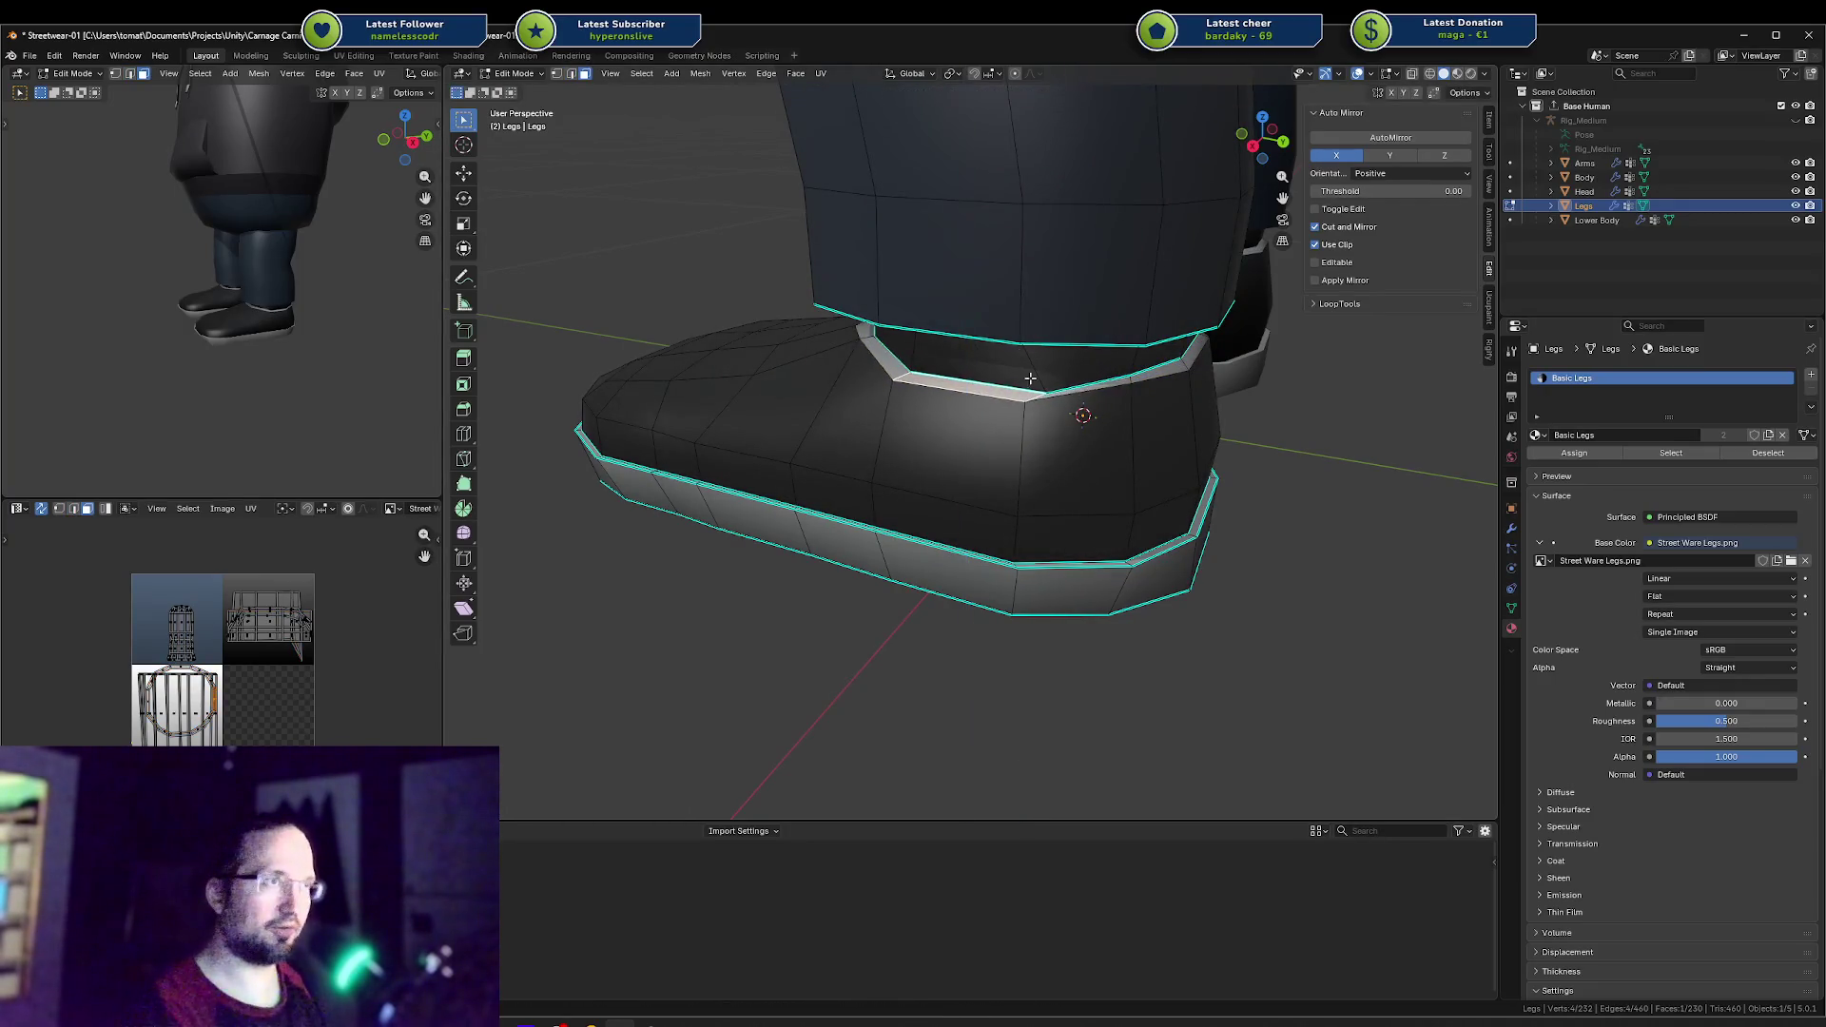
Step: Lower the selected loop along Z and flatten it level with S Z 0
mouse_move(1029, 379)
middle_mouse_down()
mouse_move(954, 363)
mouse_move(1183, 369)
middle_mouse_up()
key("g")
key("z")
left_click(1185, 372)
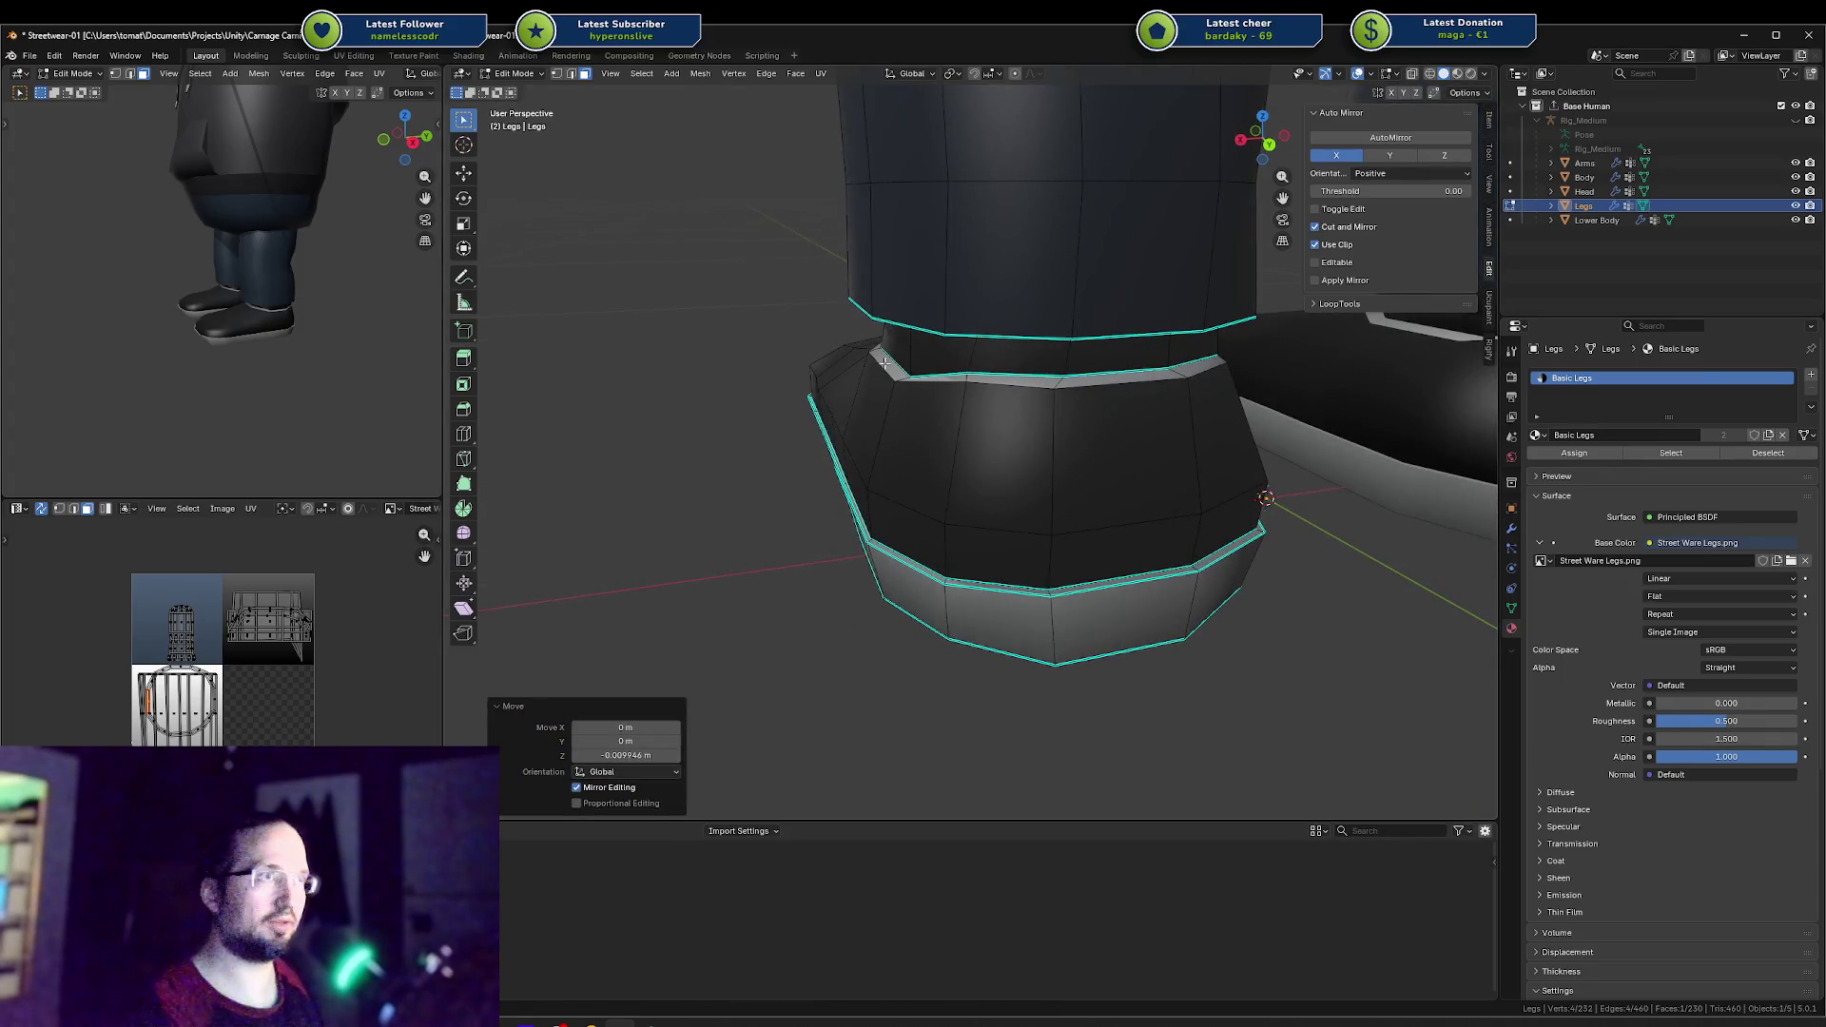
key("s")
key("z")
key("0")
key("Return")
Step: Undo the dip in the shoe band, then flatten the ankle face loop to zero height
mouse_move(1003, 377)
middle_mouse_down()
mouse_move(979, 376)
mouse_move(1003, 378)
middle_mouse_up()
left_click(995, 381)
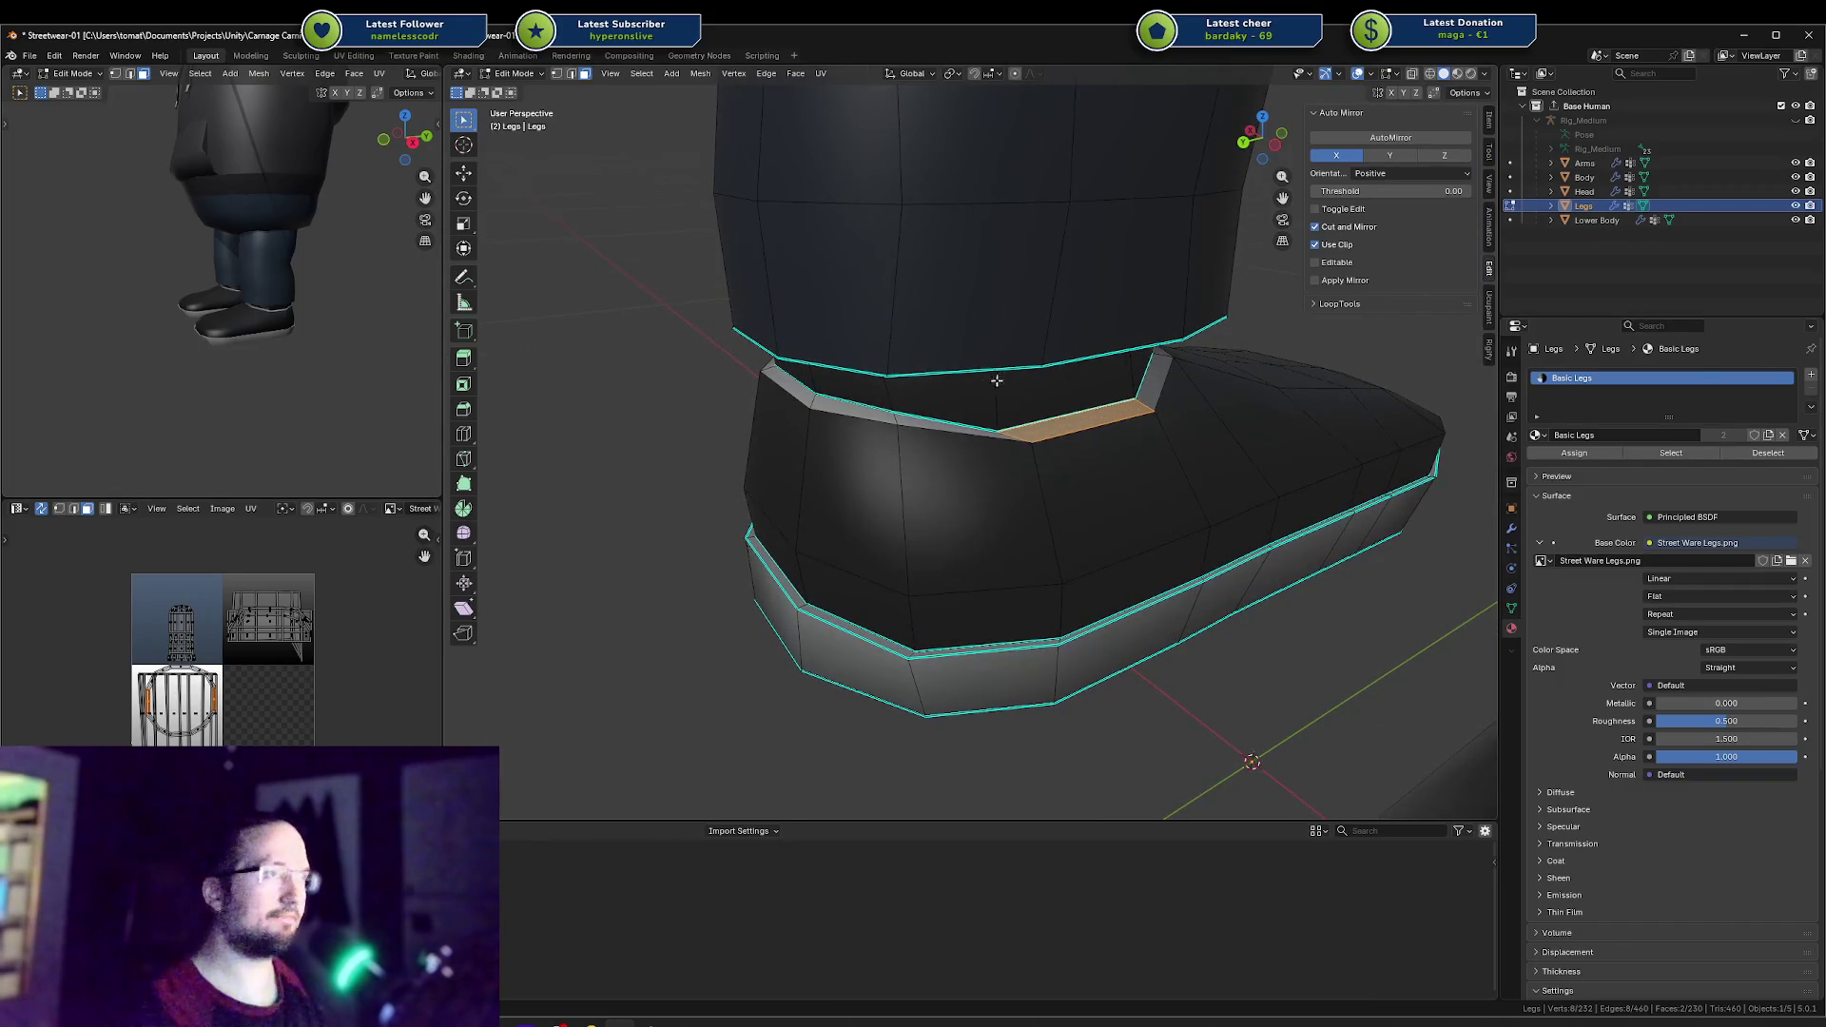
key("ctrl+z")
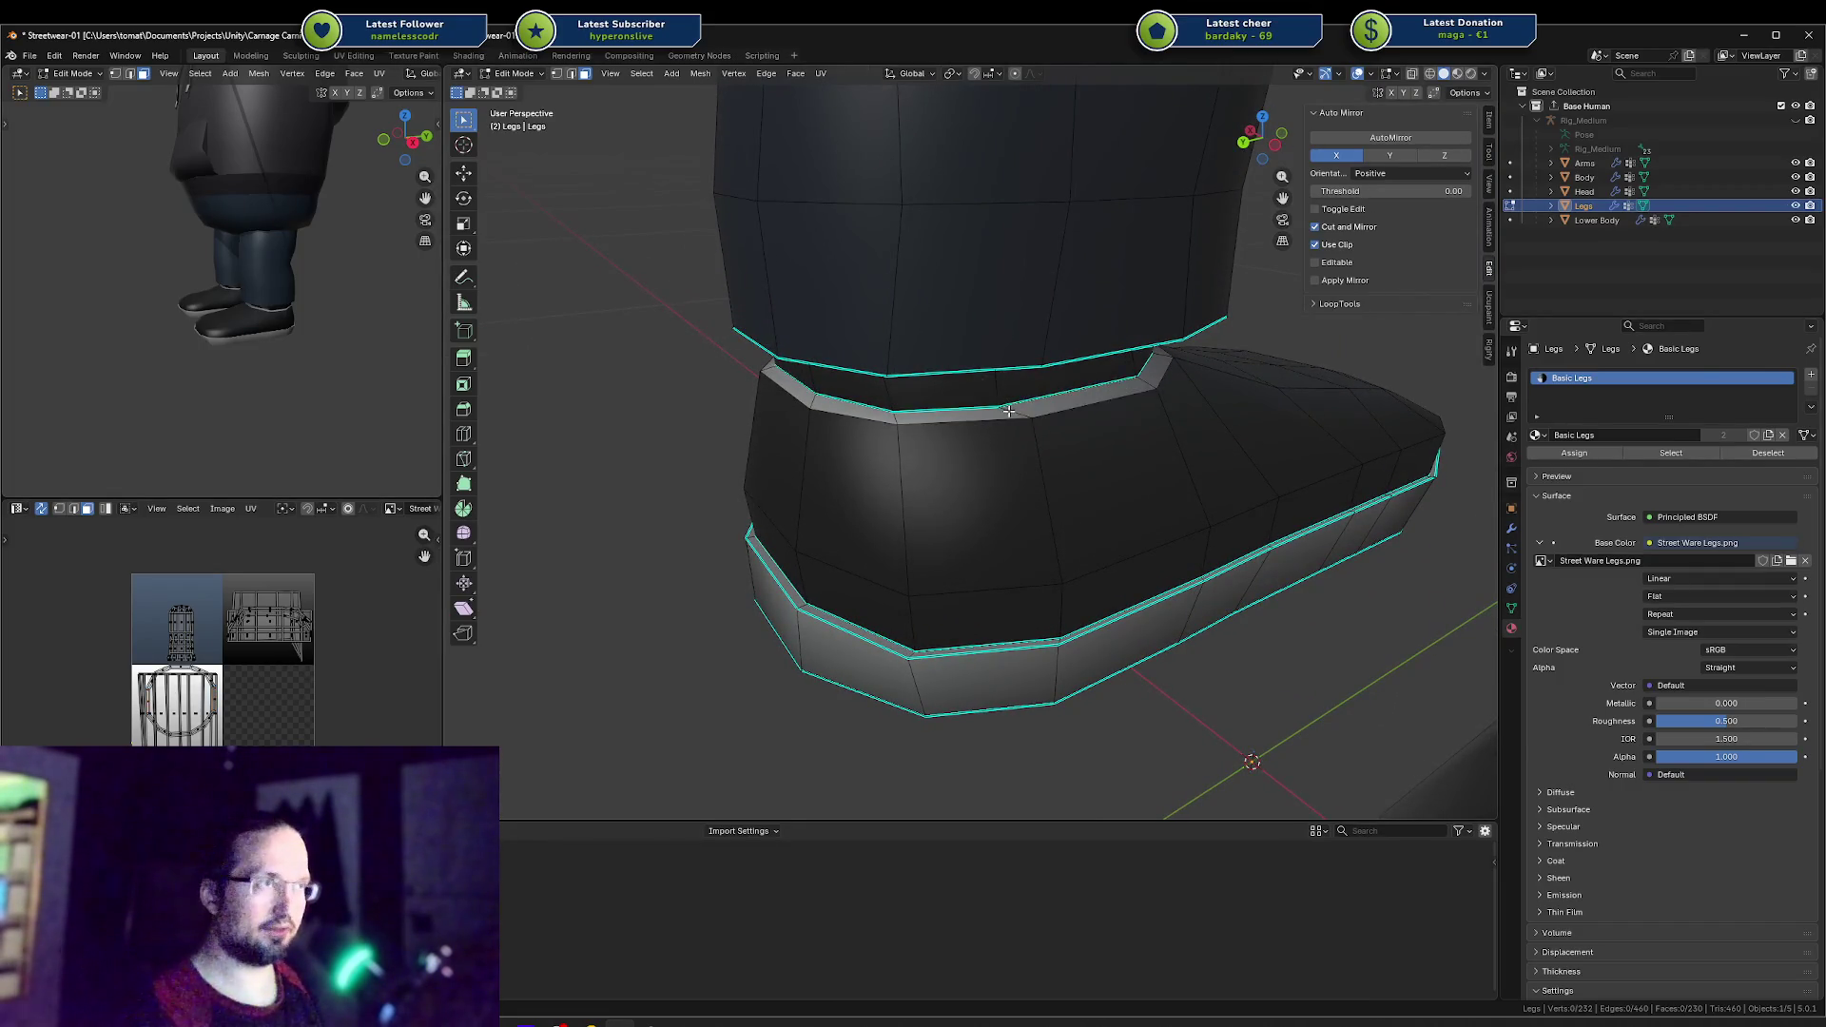
left_click(1008, 410, "alt")
key("s")
key("z")
key("0")
key("Return")
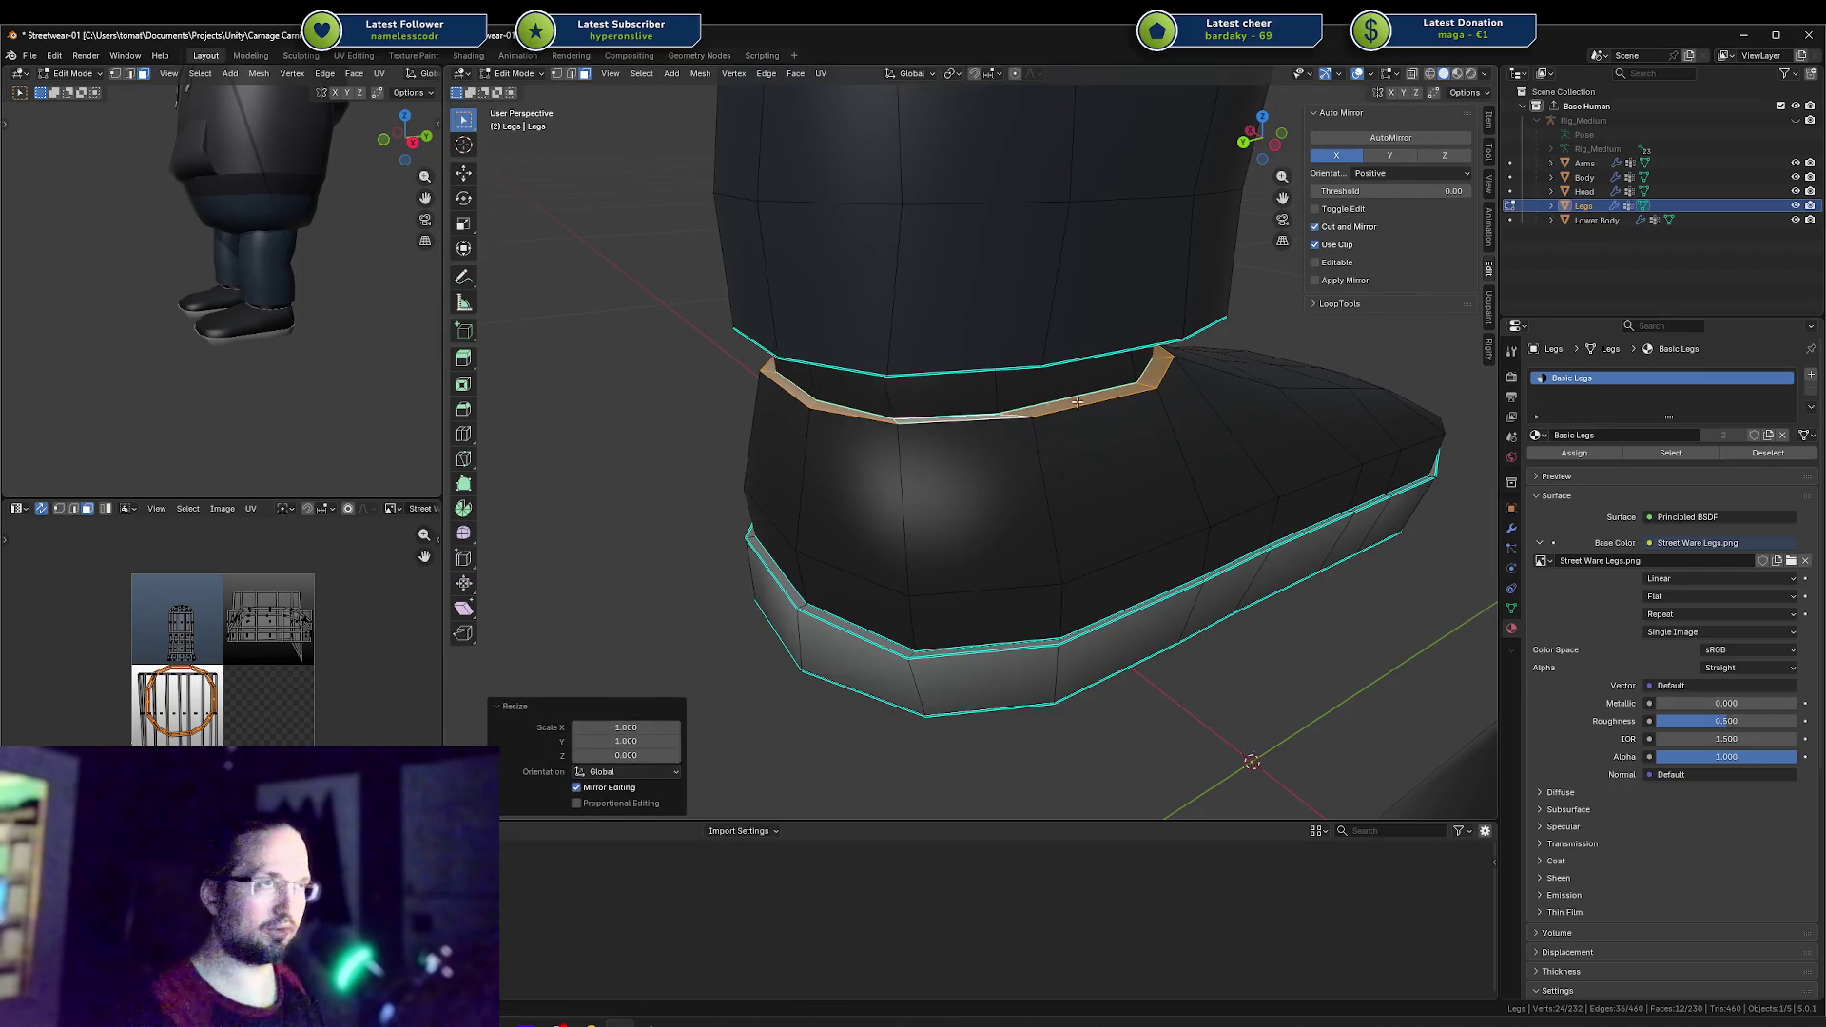
Step: Lower a single ankle face along Z in two small moves over the trouser leg
mouse_move(1077, 401)
middle_mouse_down()
mouse_move(1195, 396)
mouse_move(1101, 410)
mouse_move(1196, 358)
mouse_move(899, 350)
mouse_move(941, 390)
mouse_move(1023, 380)
mouse_move(929, 408)
mouse_move(986, 326)
mouse_move(1098, 419)
mouse_move(994, 412)
mouse_move(1090, 433)
mouse_move(1132, 466)
mouse_move(1114, 496)
middle_mouse_up()
left_click(1132, 380)
key("g")
key("z")
left_click(889, 354)
key("g")
key("z")
left_click(1033, 391)
scroll(1098, 419, "down", 3)
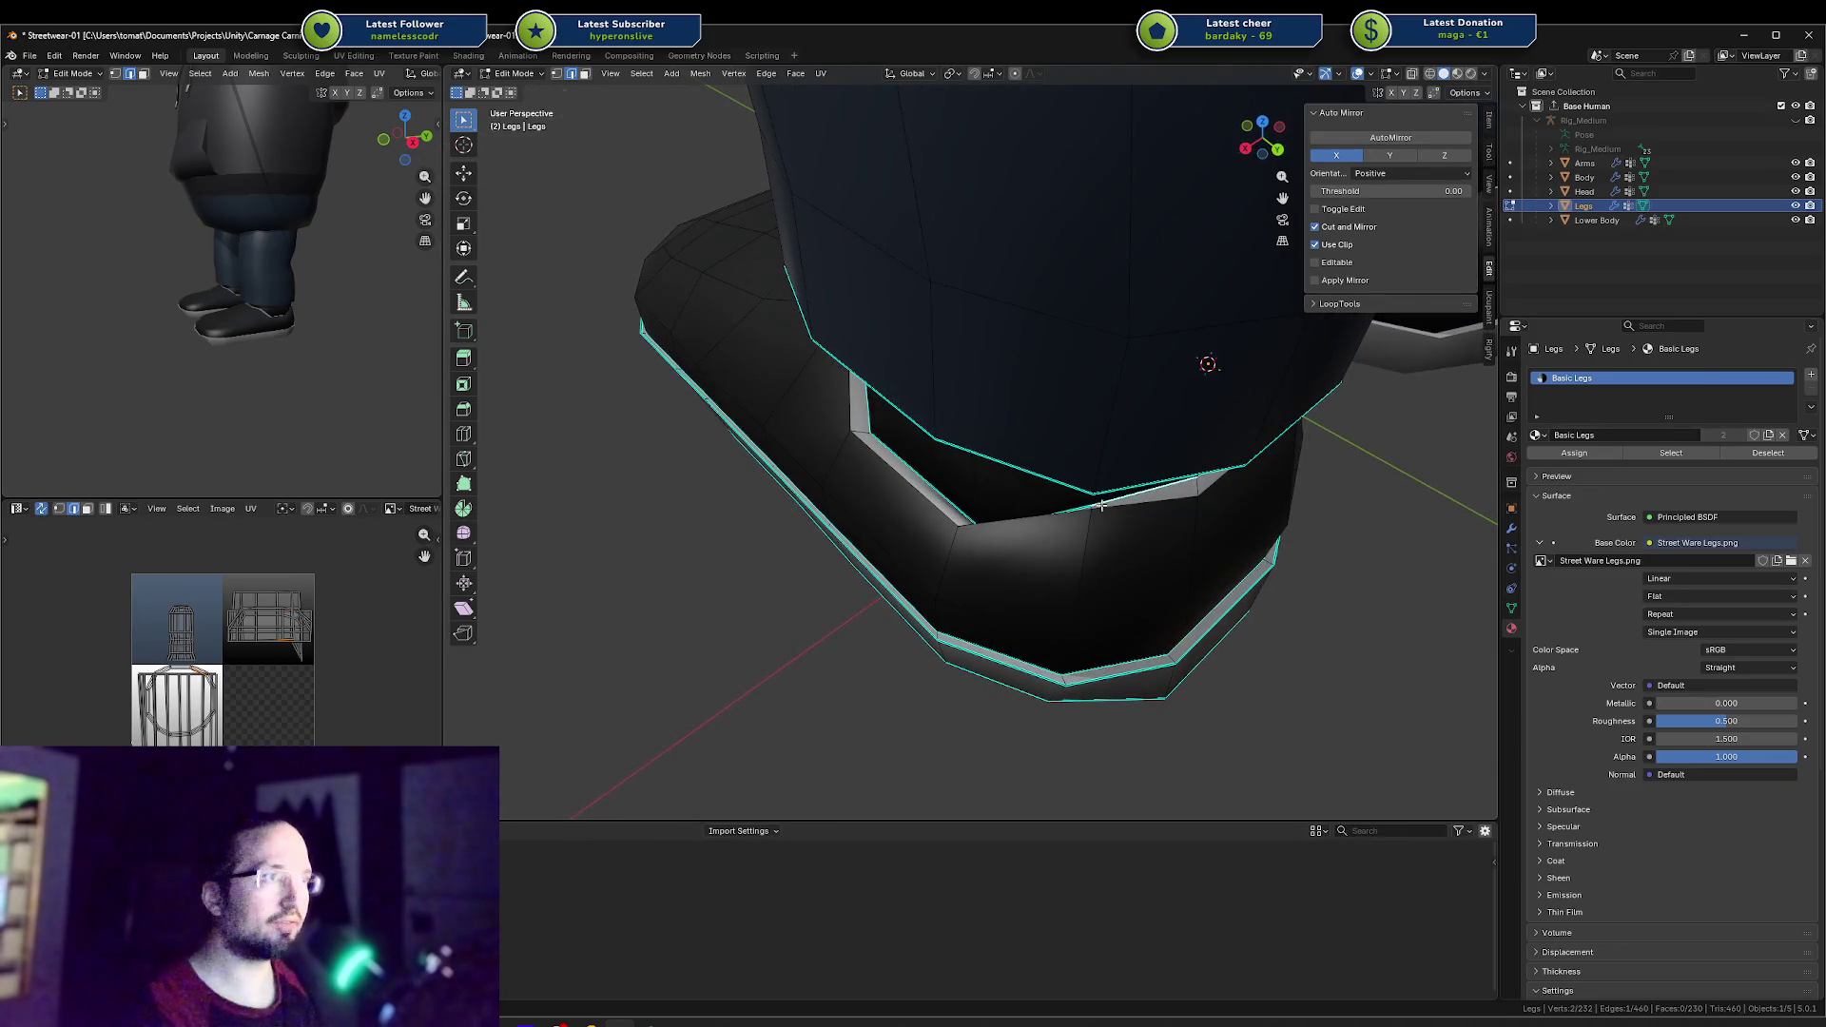
Step: Lower the collar loop vertically with G Z
mouse_move(1148, 506)
middle_mouse_down()
mouse_move(983, 460)
mouse_move(888, 489)
middle_mouse_up()
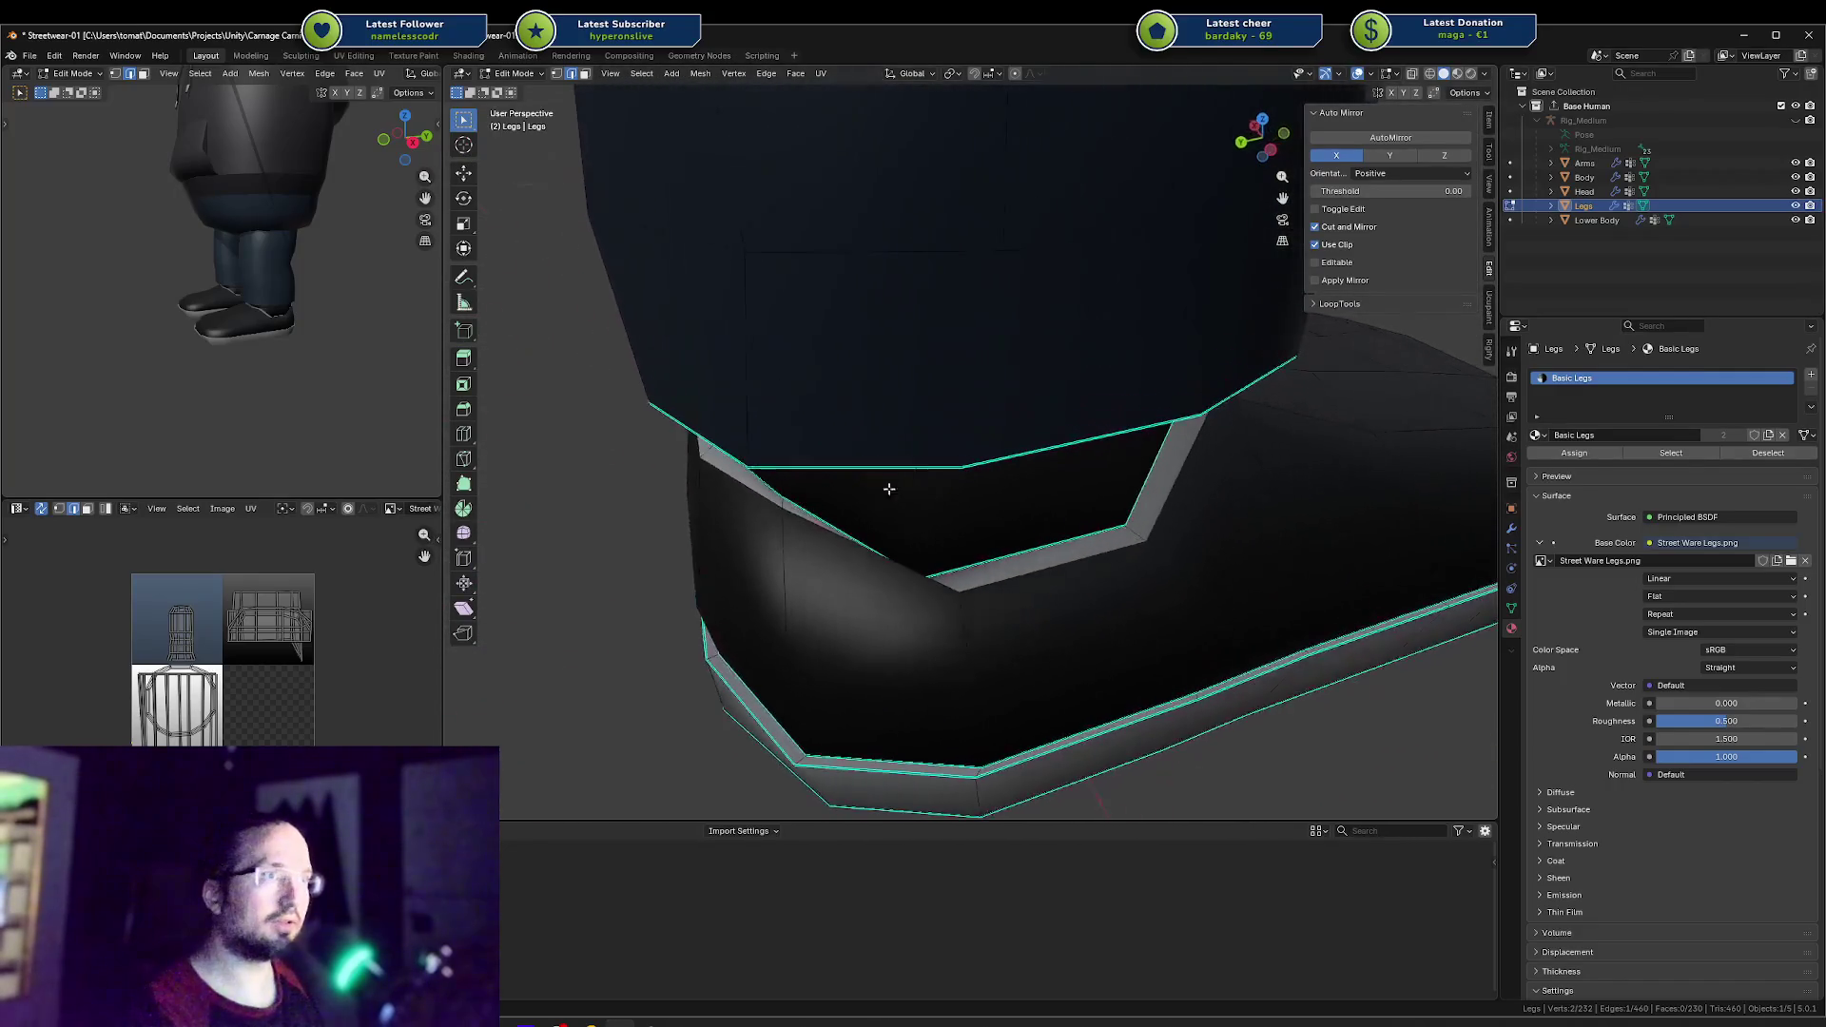
key("g")
key("z")
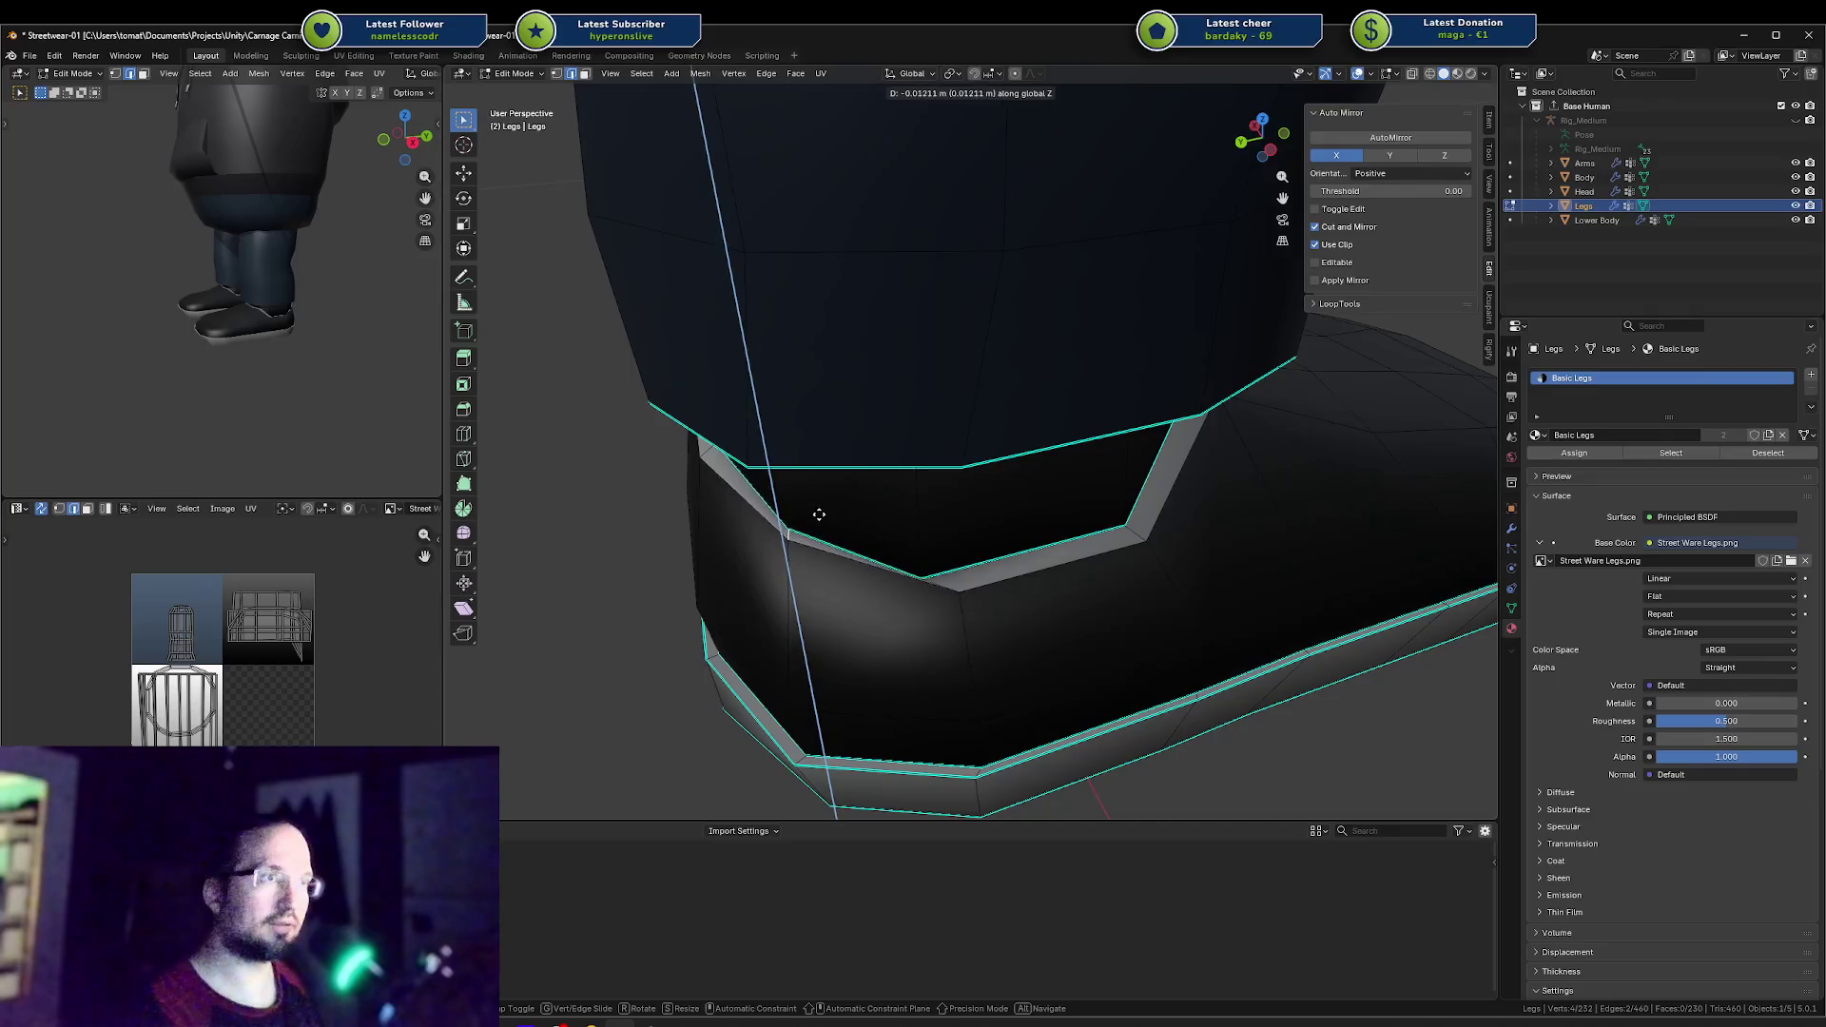
left_click(818, 530)
Step: In edge mode, slide edges on the shoe's side along the surface to angle the collar
mouse_move(828, 521)
middle_mouse_down()
mouse_move(913, 476)
mouse_move(945, 510)
mouse_move(1075, 497)
middle_mouse_up()
left_click(1144, 439)
mouse_move(1144, 439)
middle_mouse_down()
mouse_move(1201, 446)
mouse_move(1173, 461)
middle_mouse_up()
left_click(1174, 460)
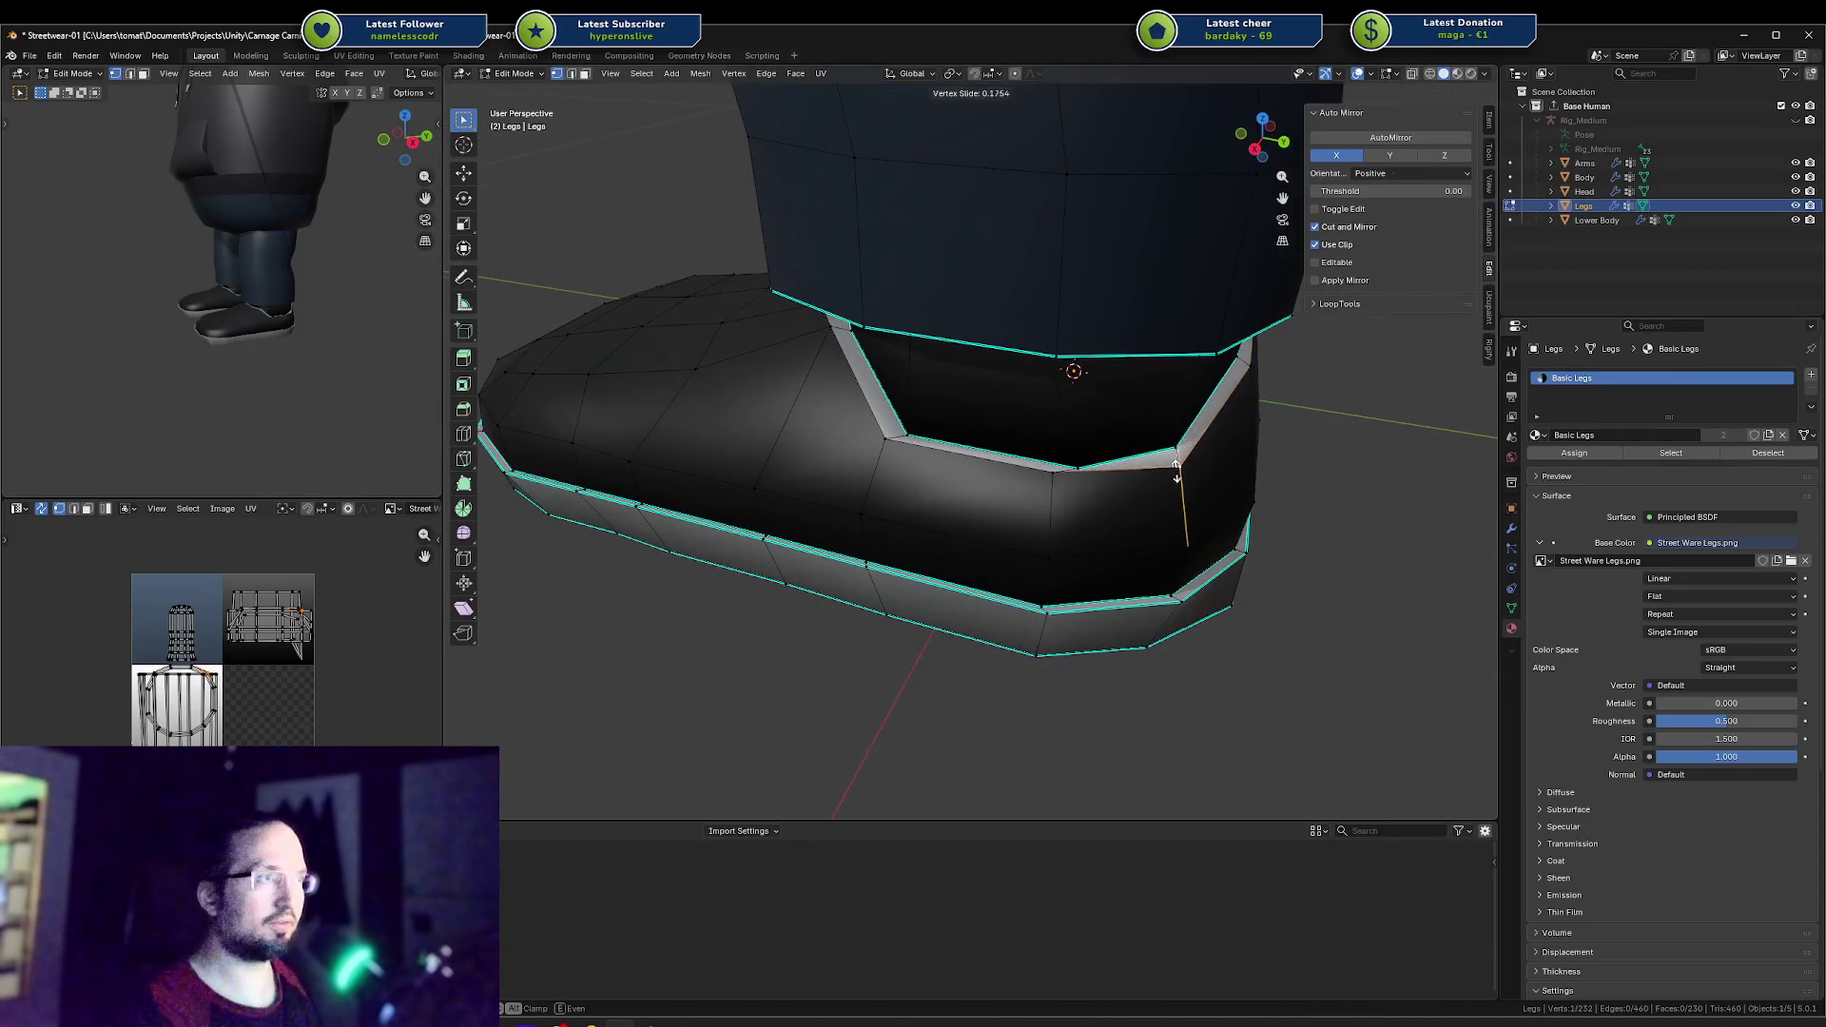
key("2")
left_click(1070, 466)
key("g")
key("g")
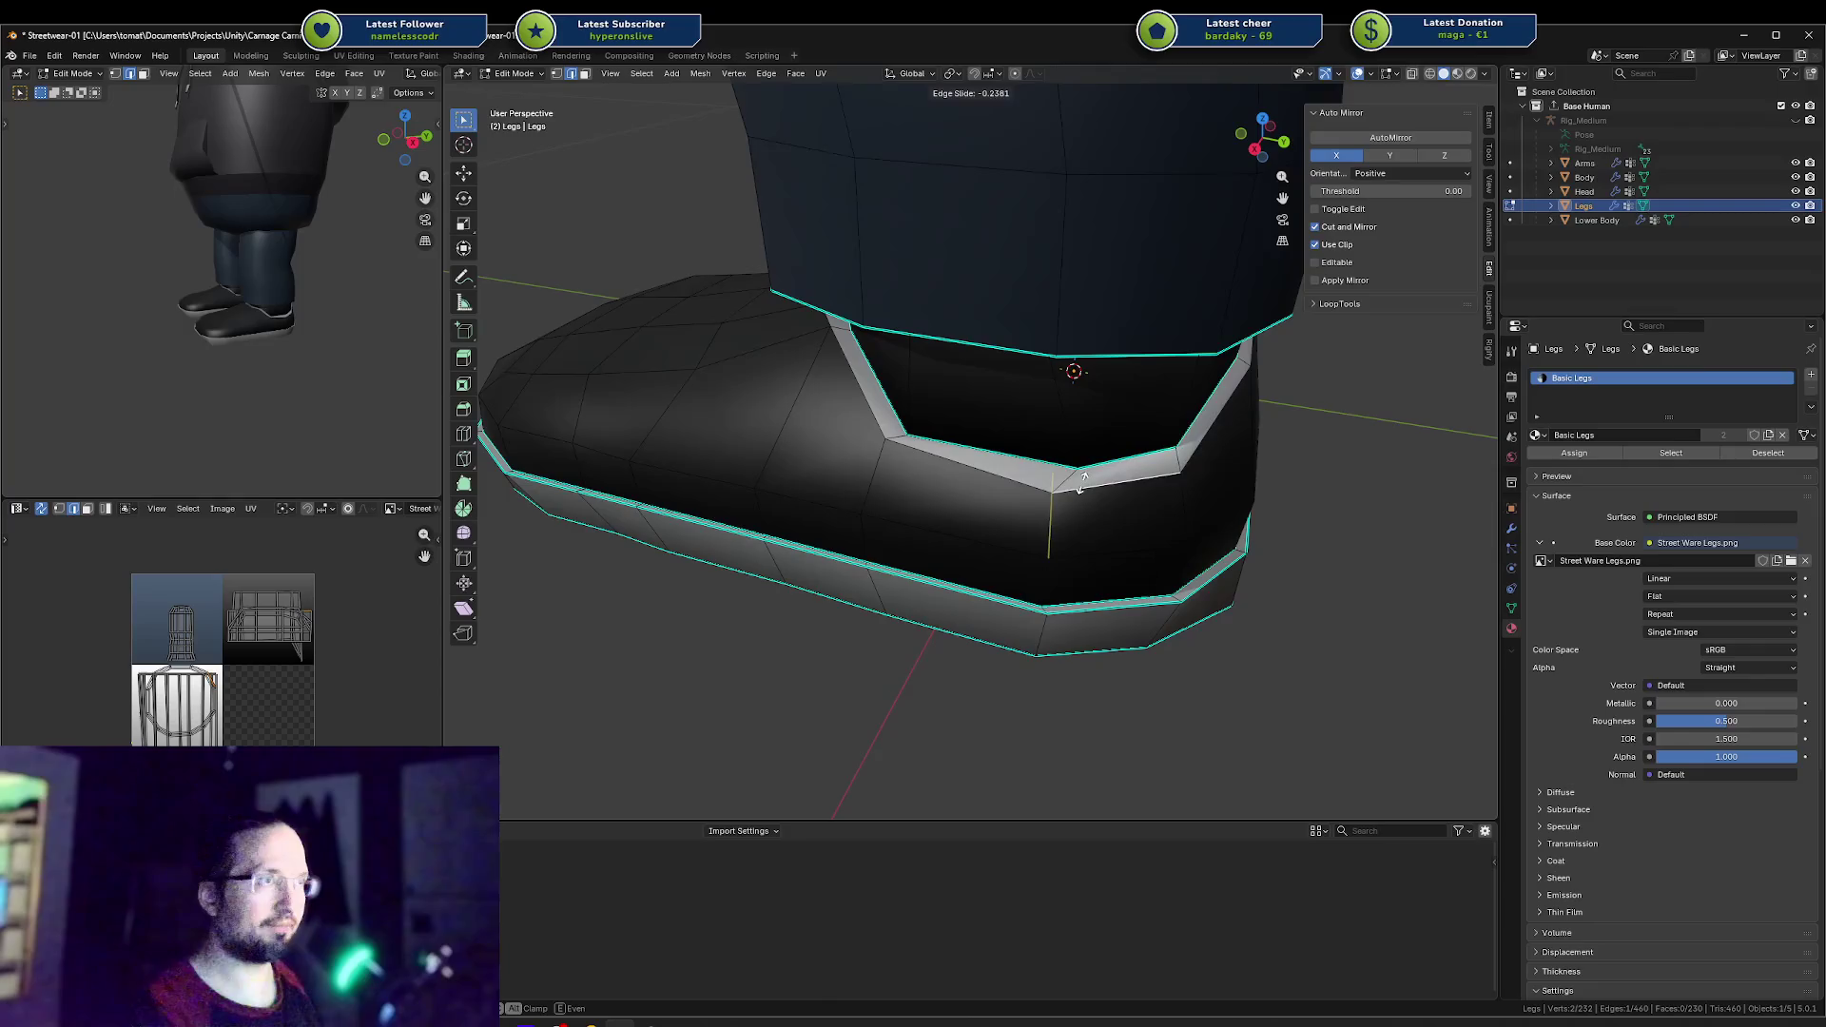
left_click(1078, 483)
middle_click_drag(1179, 464, 957, 457)
key("g")
key("g")
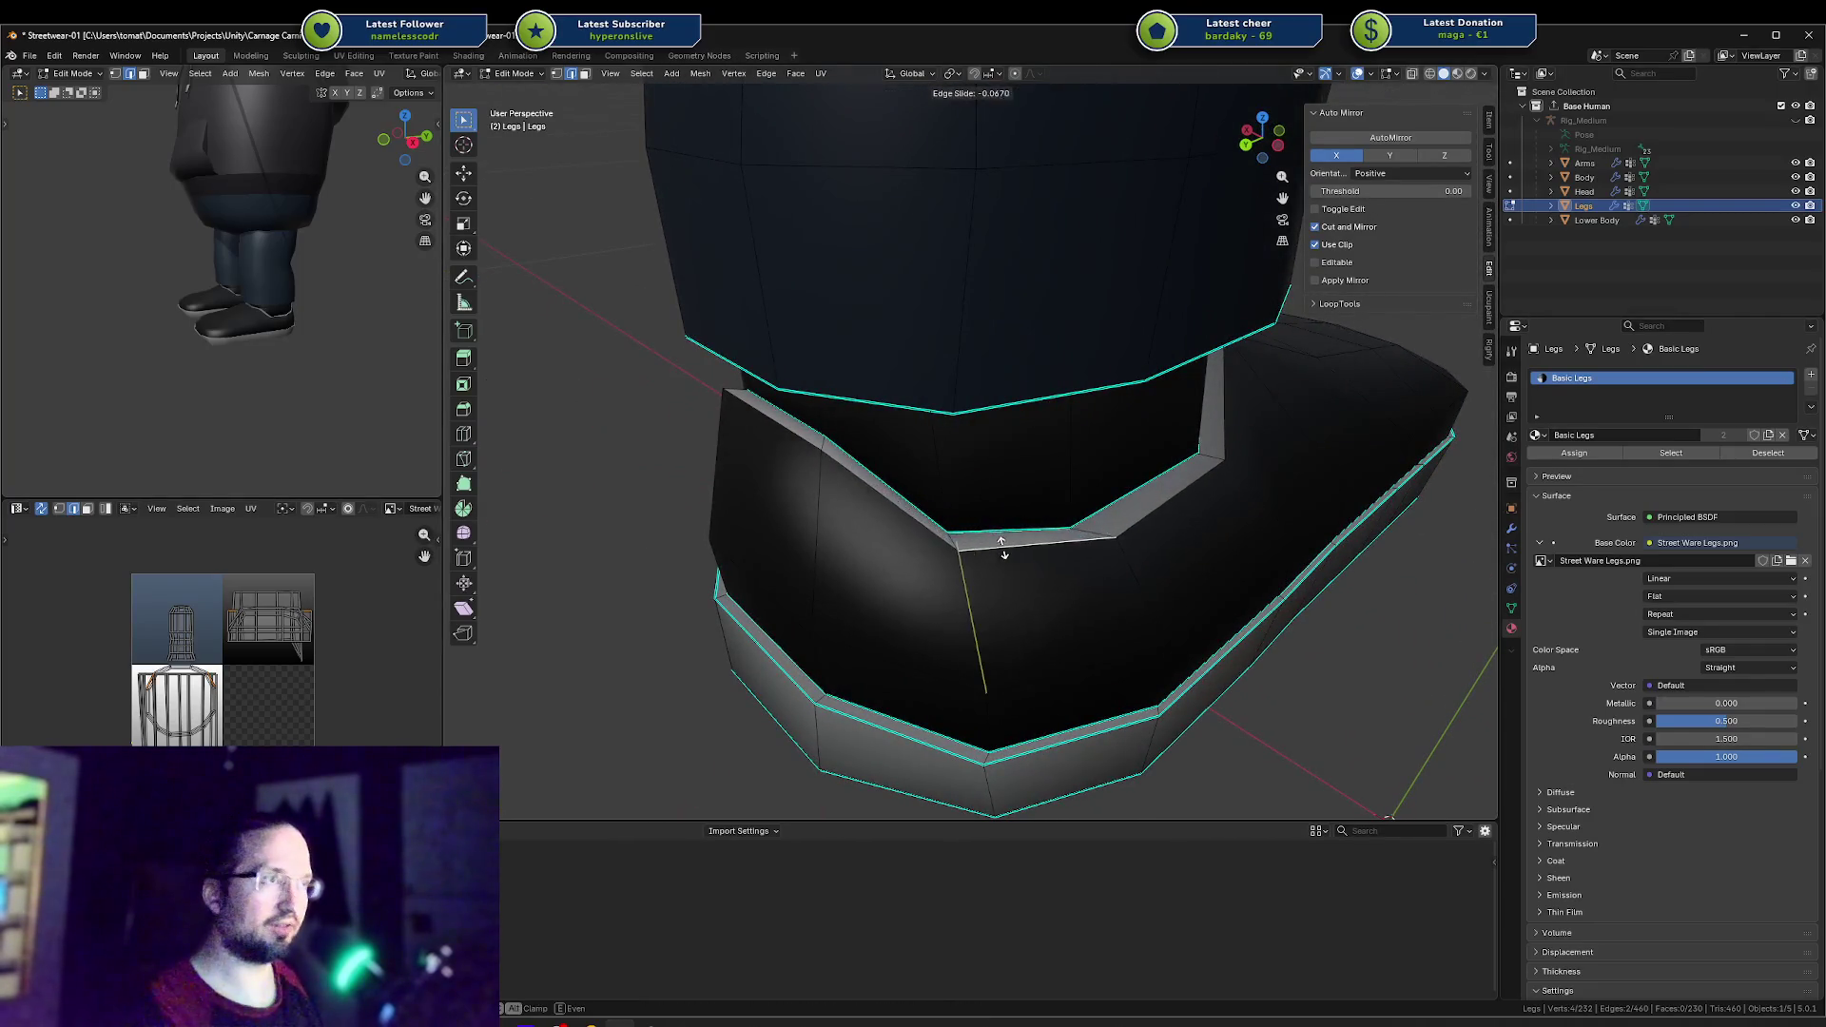
left_click(979, 547)
Step: Slide the collar rim edges along the shoe so the rim dips lower
mouse_move(979, 547)
middle_mouse_down()
mouse_move(956, 560)
mouse_move(913, 533)
mouse_move(962, 530)
middle_mouse_up()
left_click(810, 411)
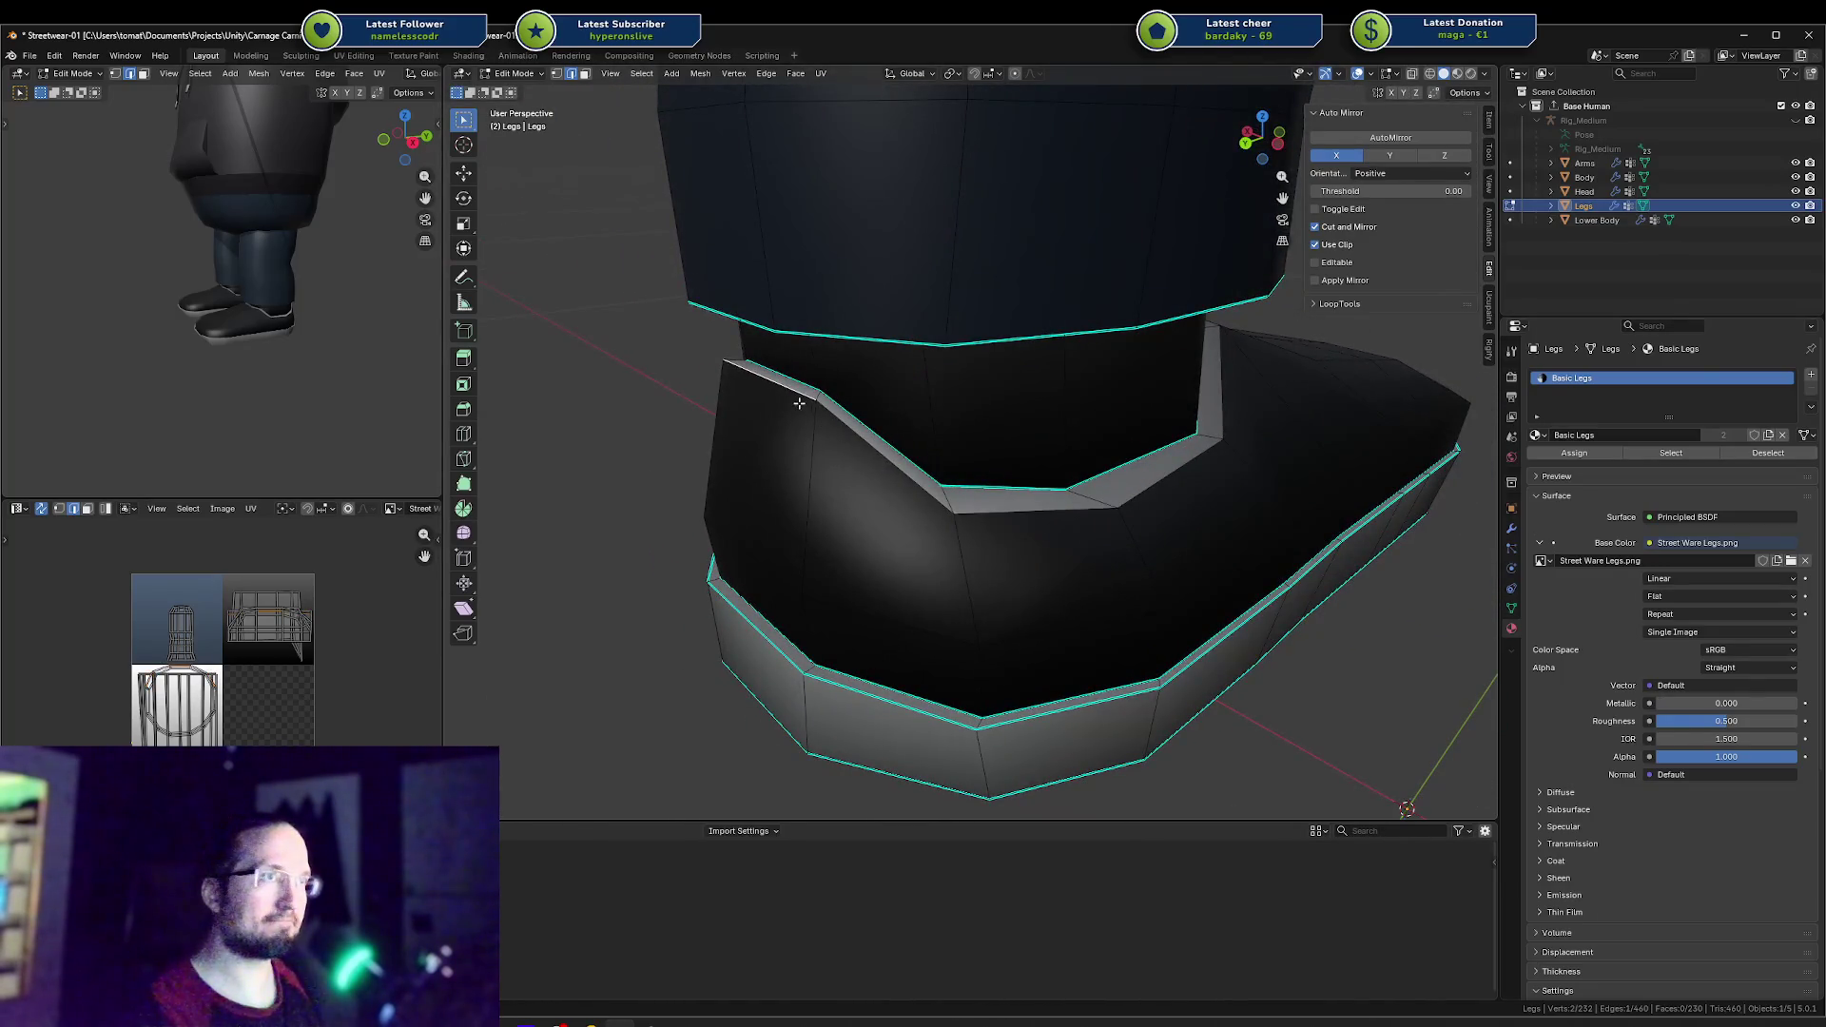
key("g")
key("g")
left_click(795, 406)
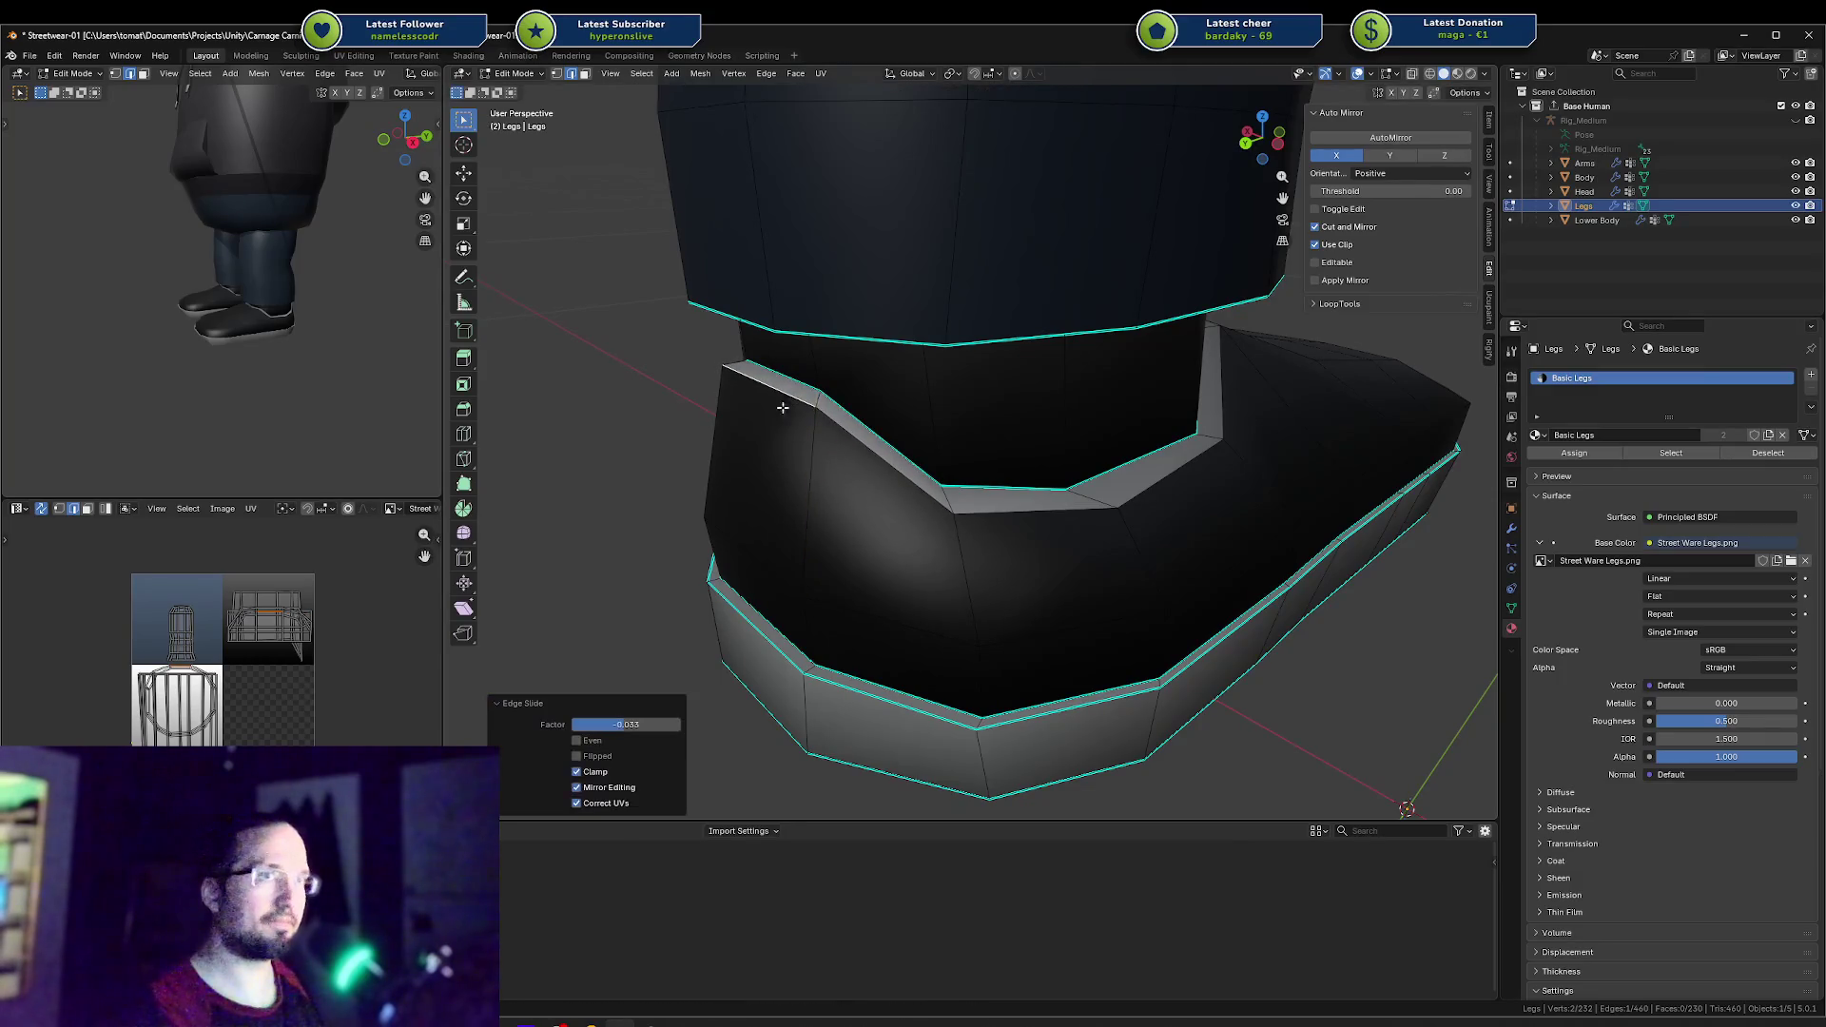
mouse_move(415, 320)
middle_mouse_down()
mouse_move(175, 318)
mouse_move(206, 300)
mouse_move(145, 296)
middle_mouse_up()
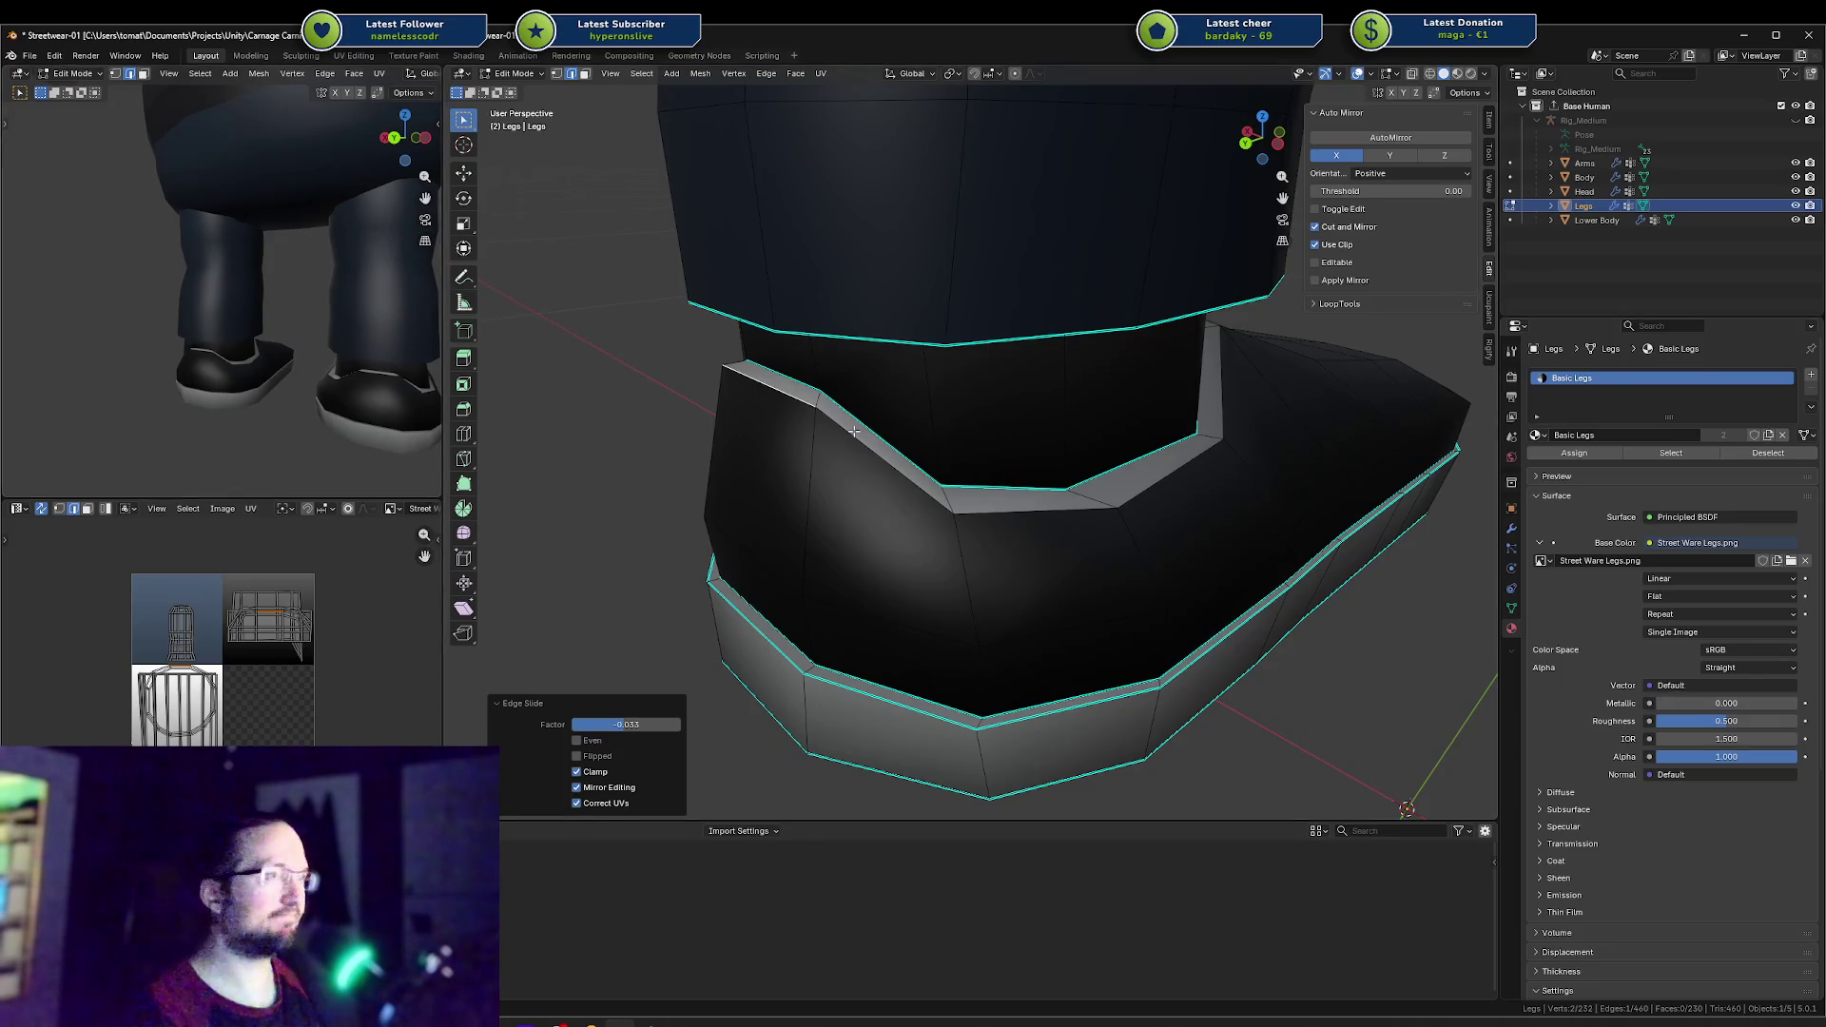
middle_click_drag(854, 430, 793, 438)
key("g")
key("g")
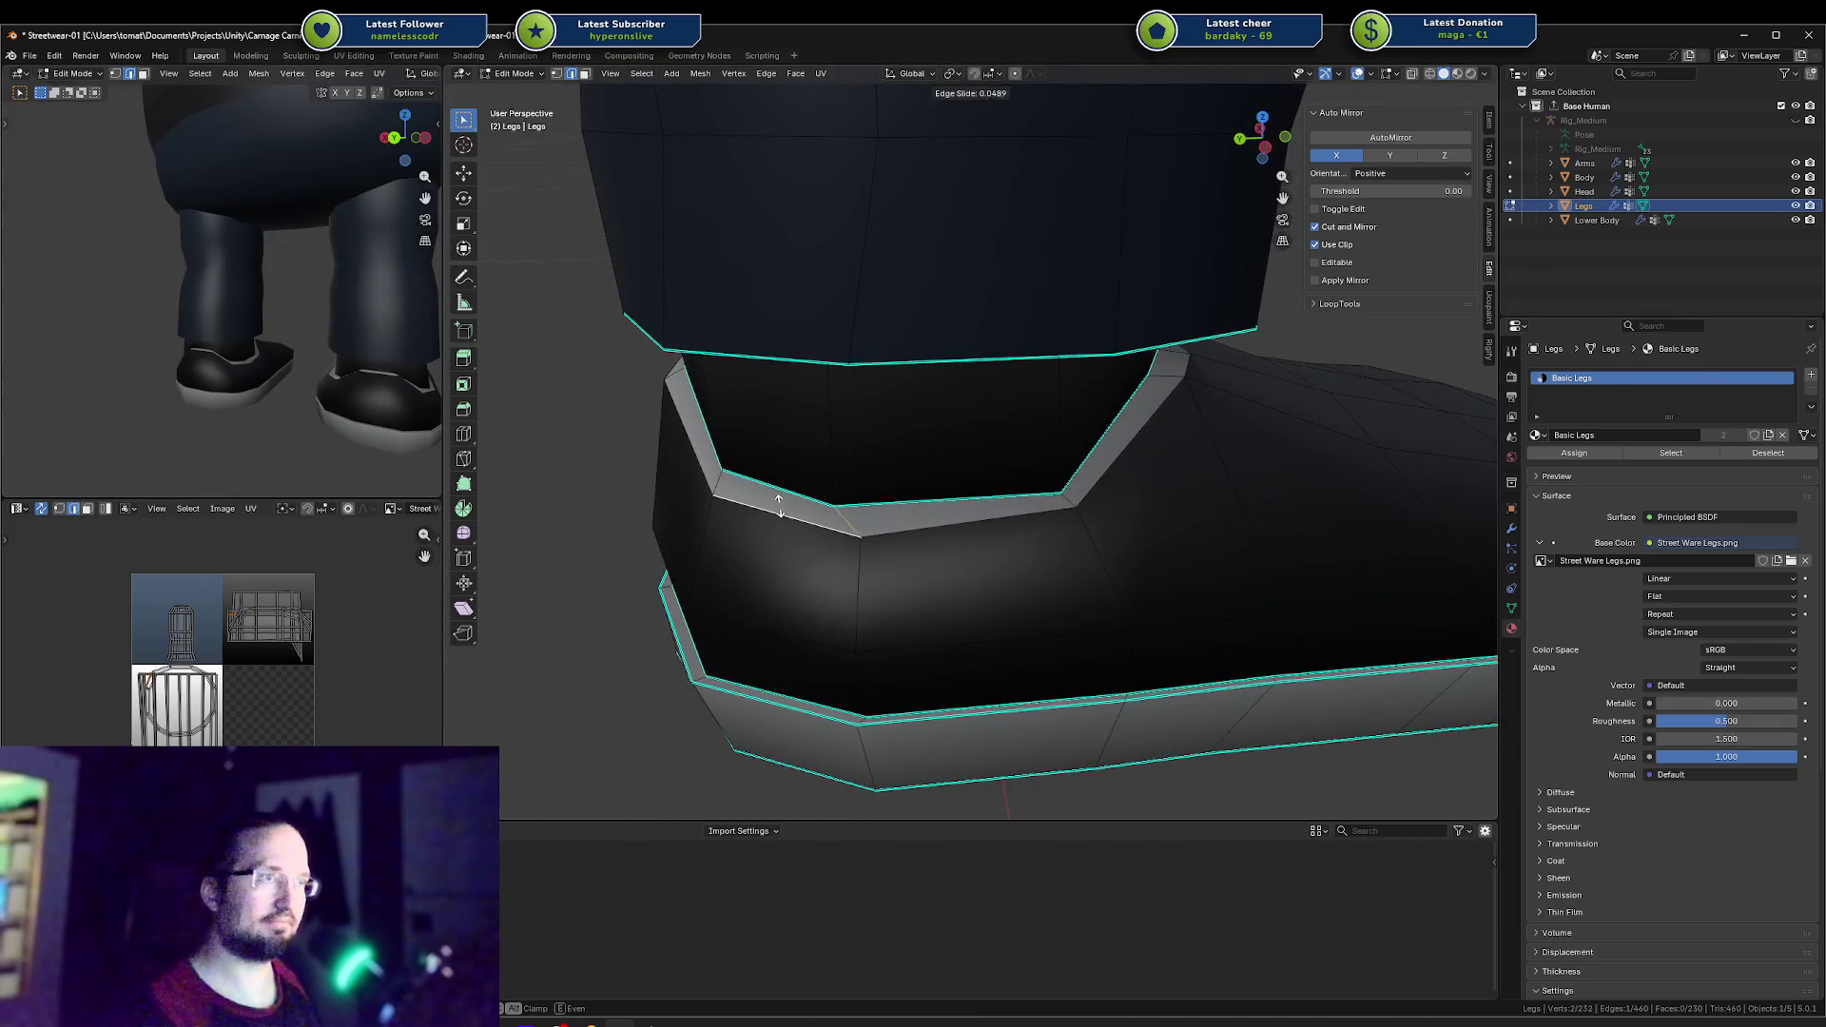
left_click(785, 487)
Step: Slide the collar corner vertices along their edges, reducing the last slide amount
left_click(855, 526)
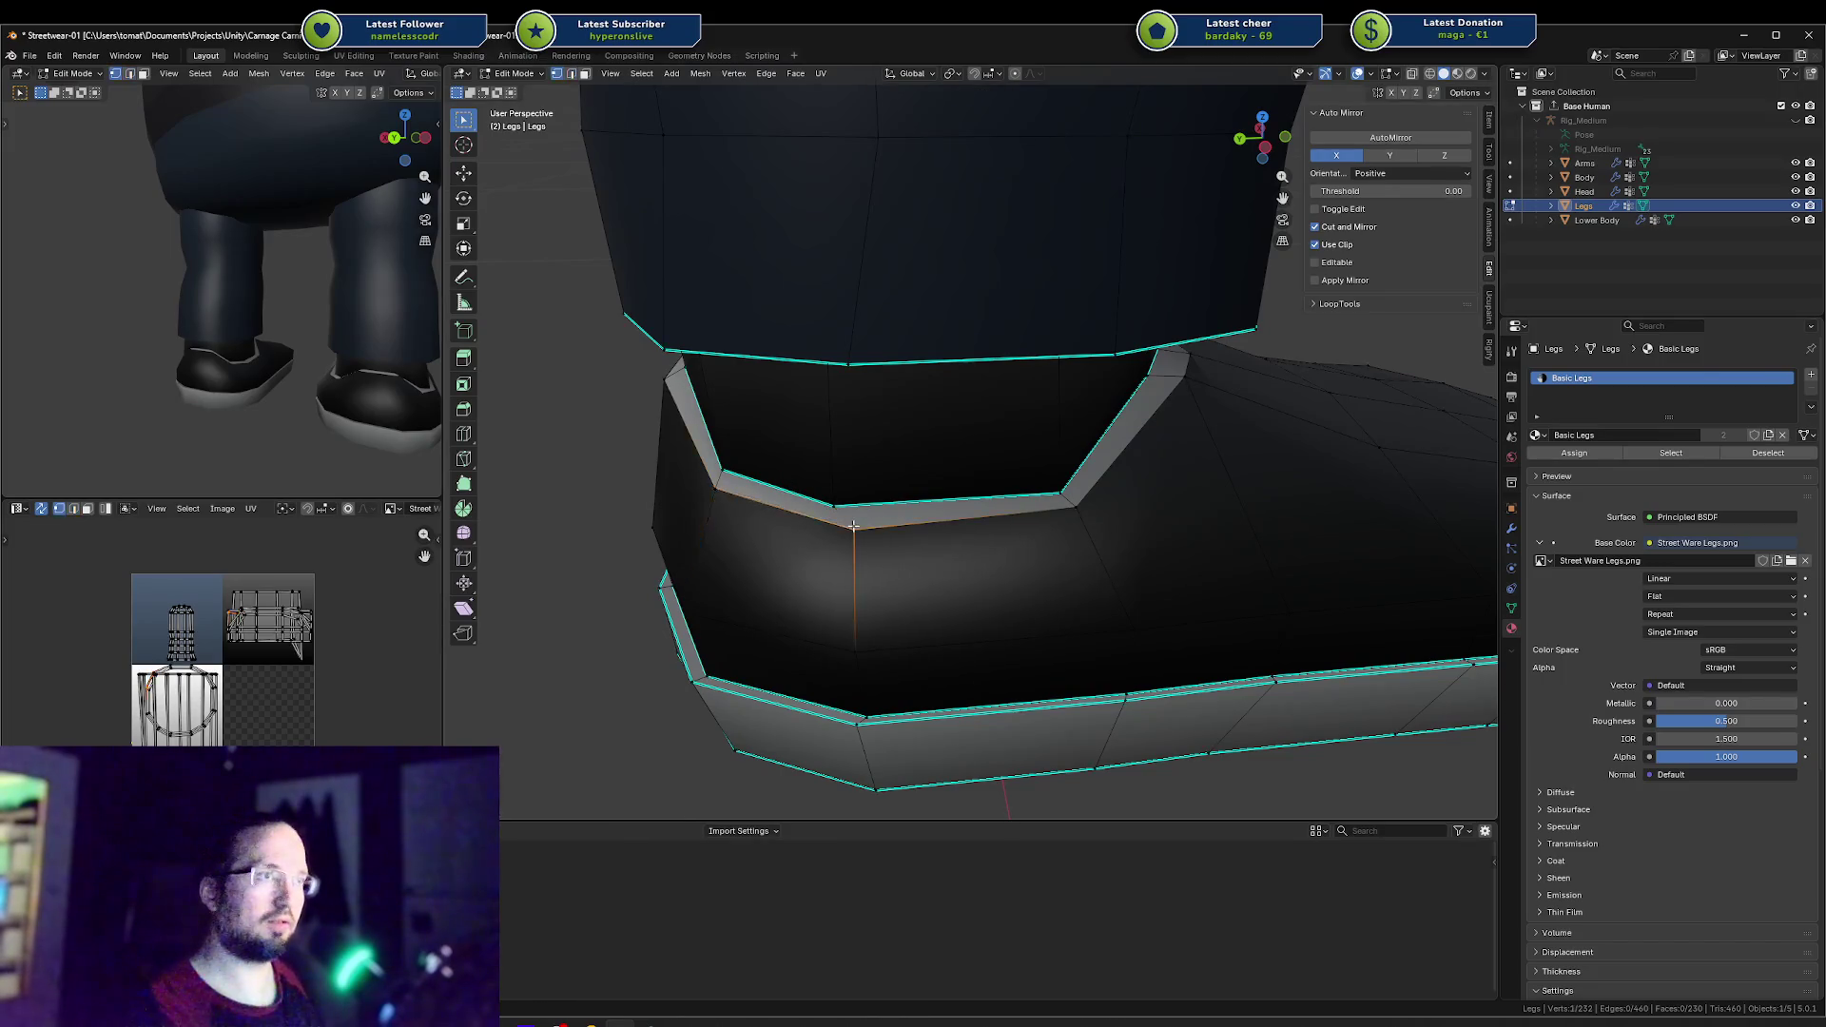
key("g")
key("g")
left_click(843, 525)
middle_click_drag(843, 525, 1130, 508)
left_click(1035, 452)
key("g")
key("g")
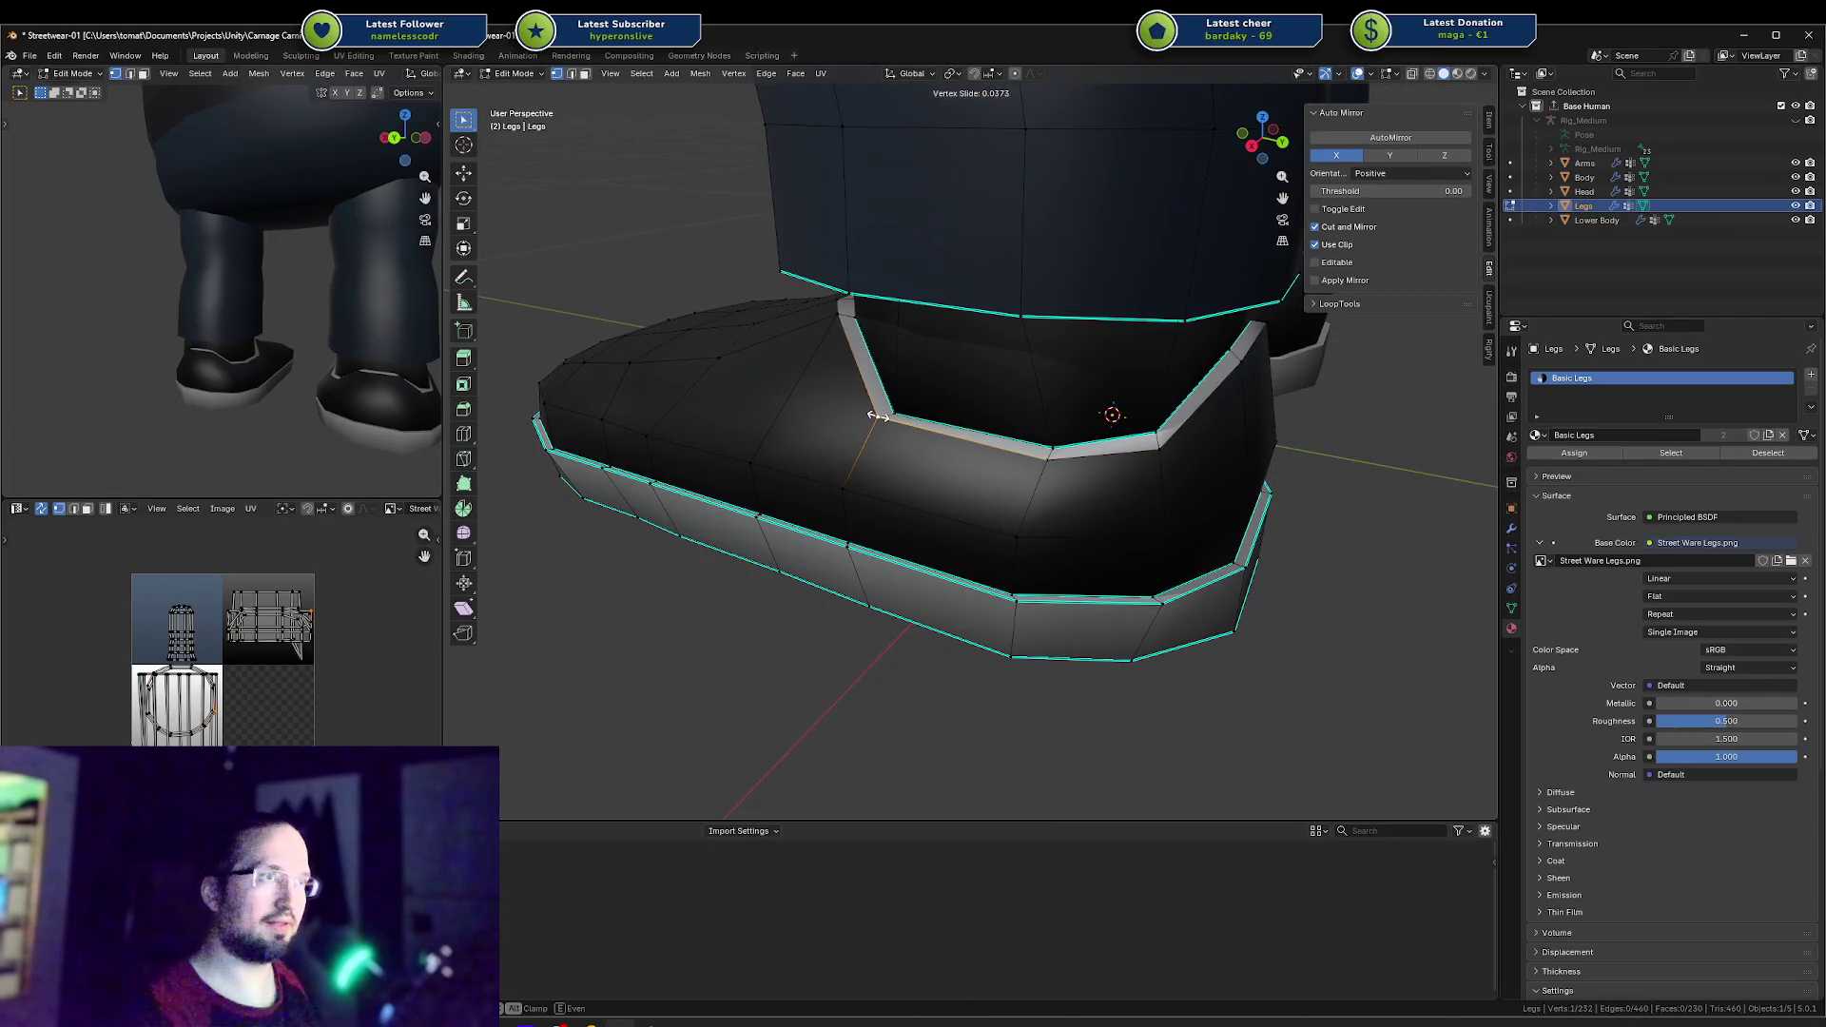
middle_click_drag(879, 417, 1125, 508)
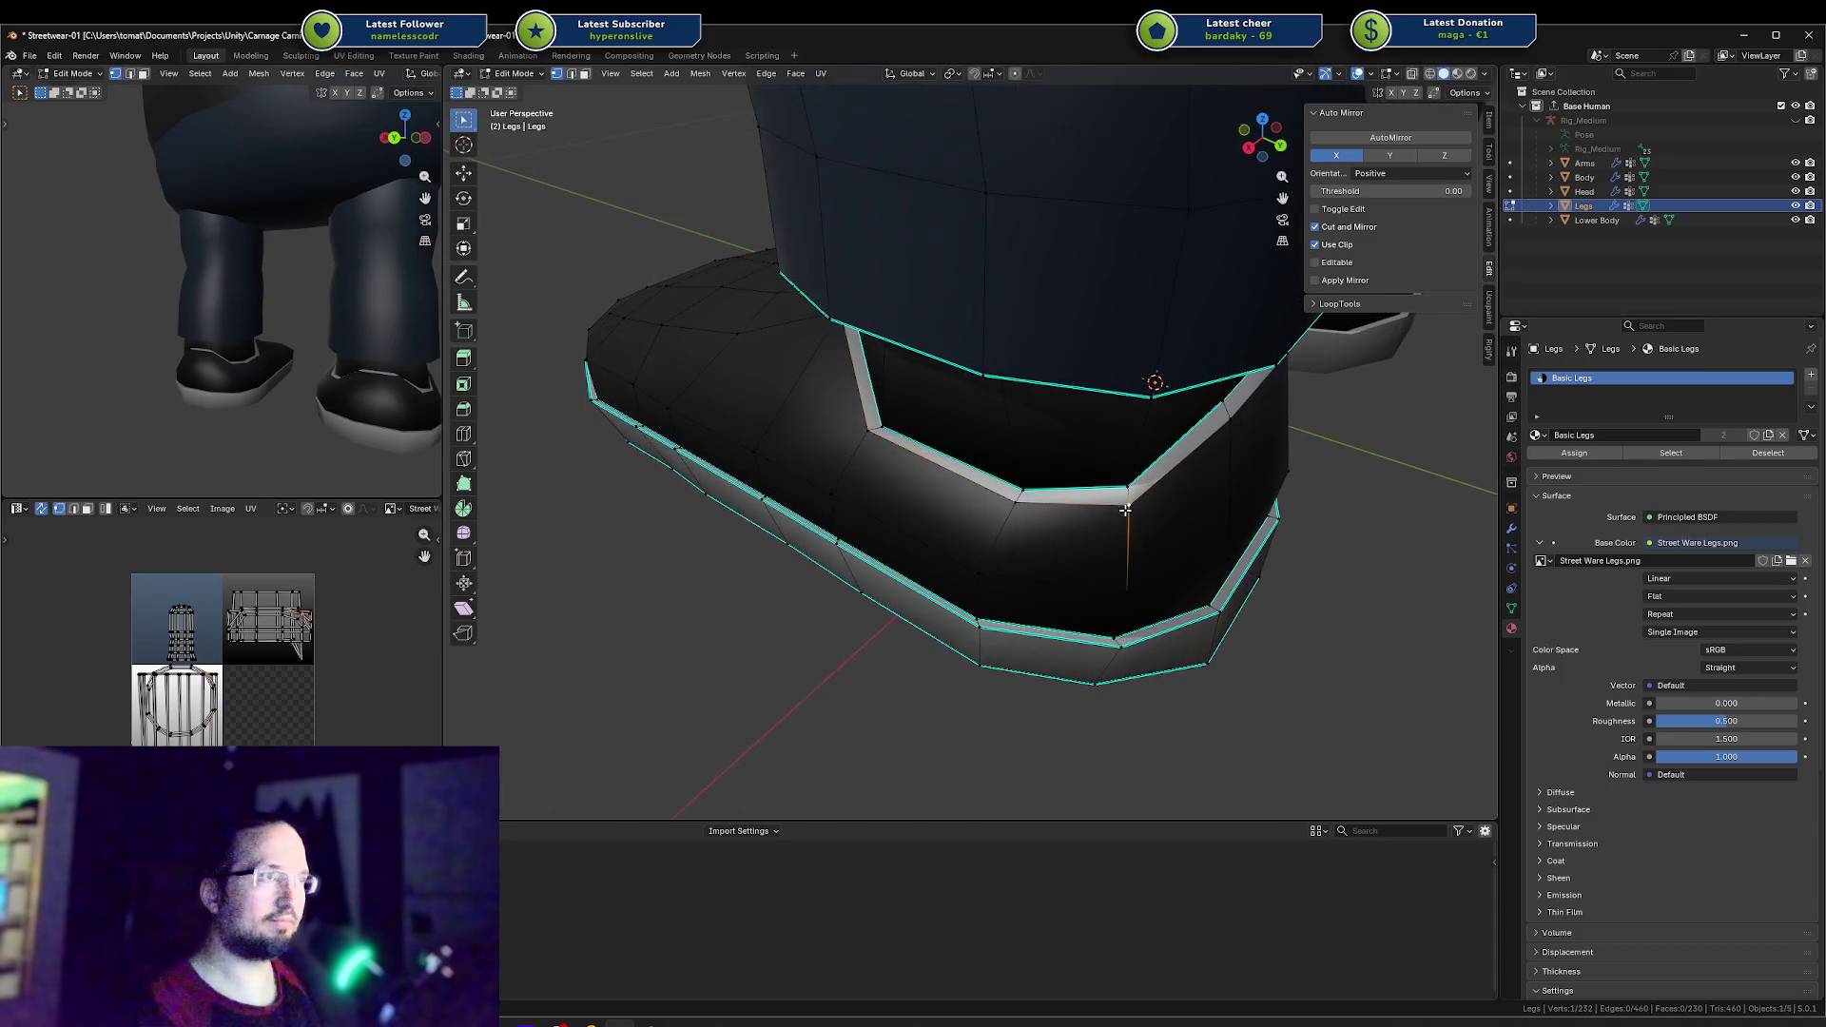
left_click(1125, 507)
left_click_drag(625, 724, 597, 724)
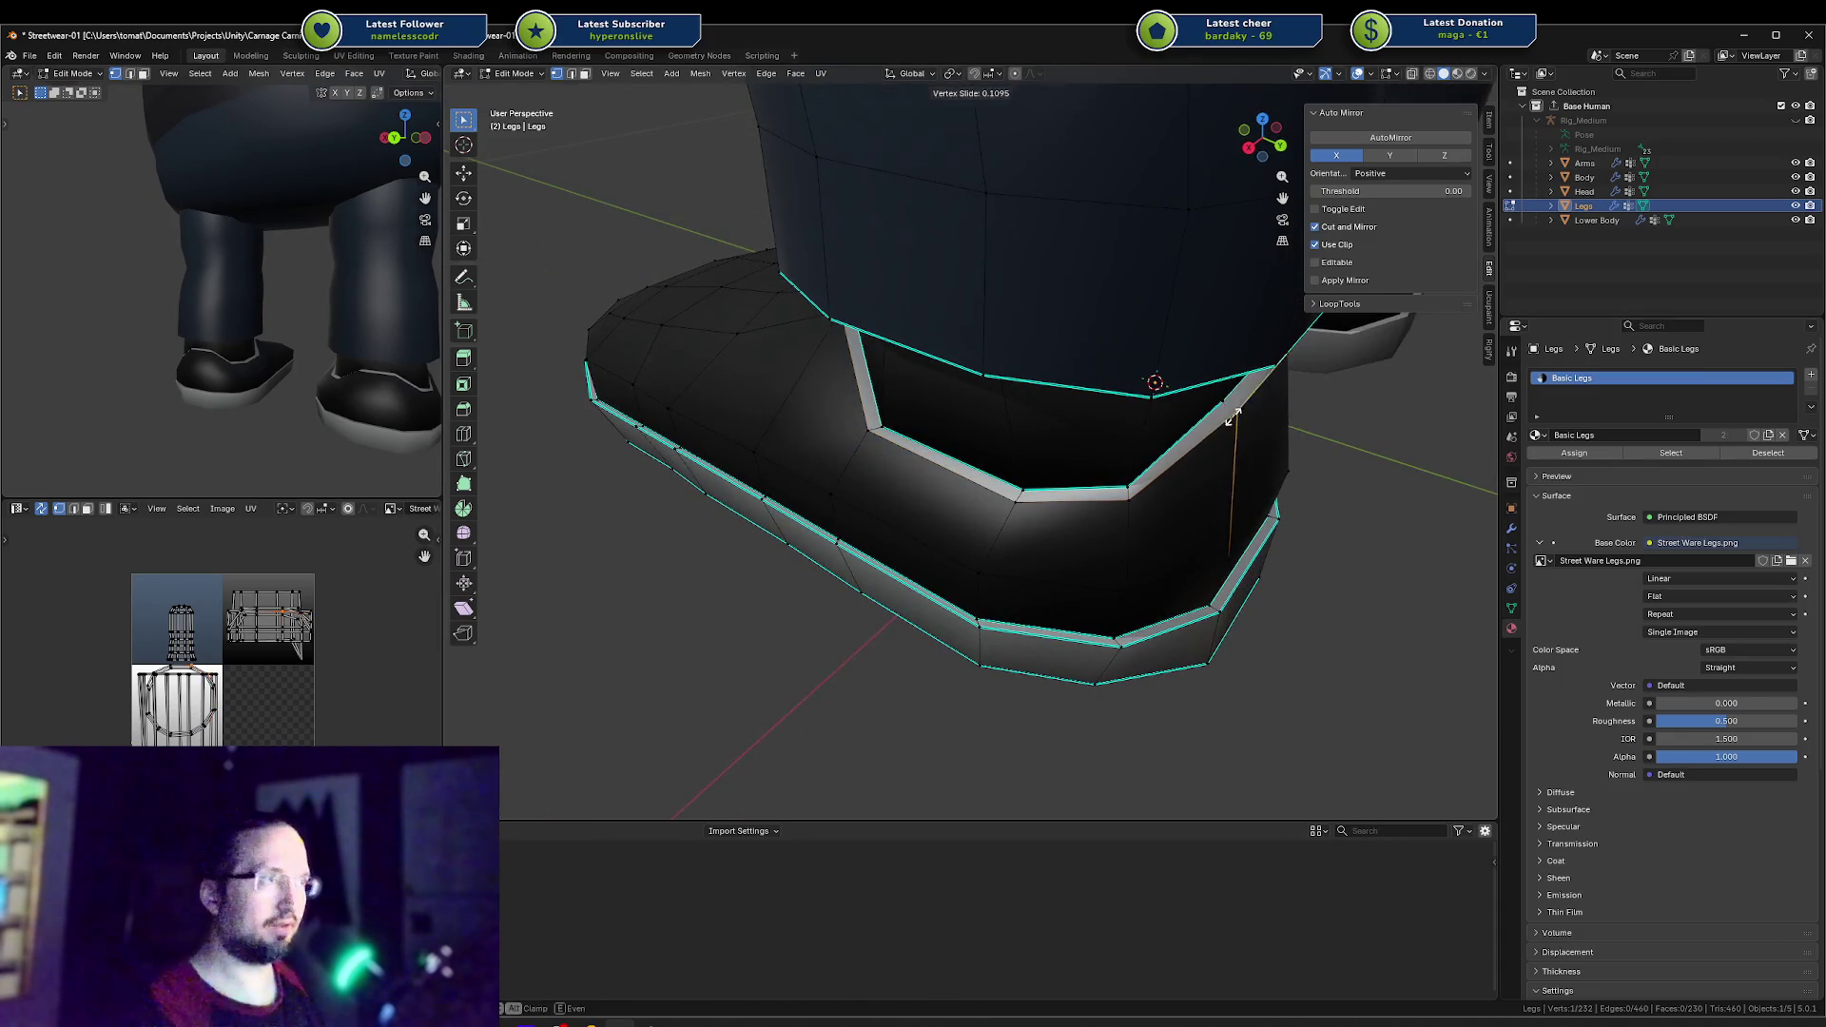
Step: Vertex Slide another collar vertex with Shift+V, then deselect everything
middle_click_drag(1046, 409, 1148, 408)
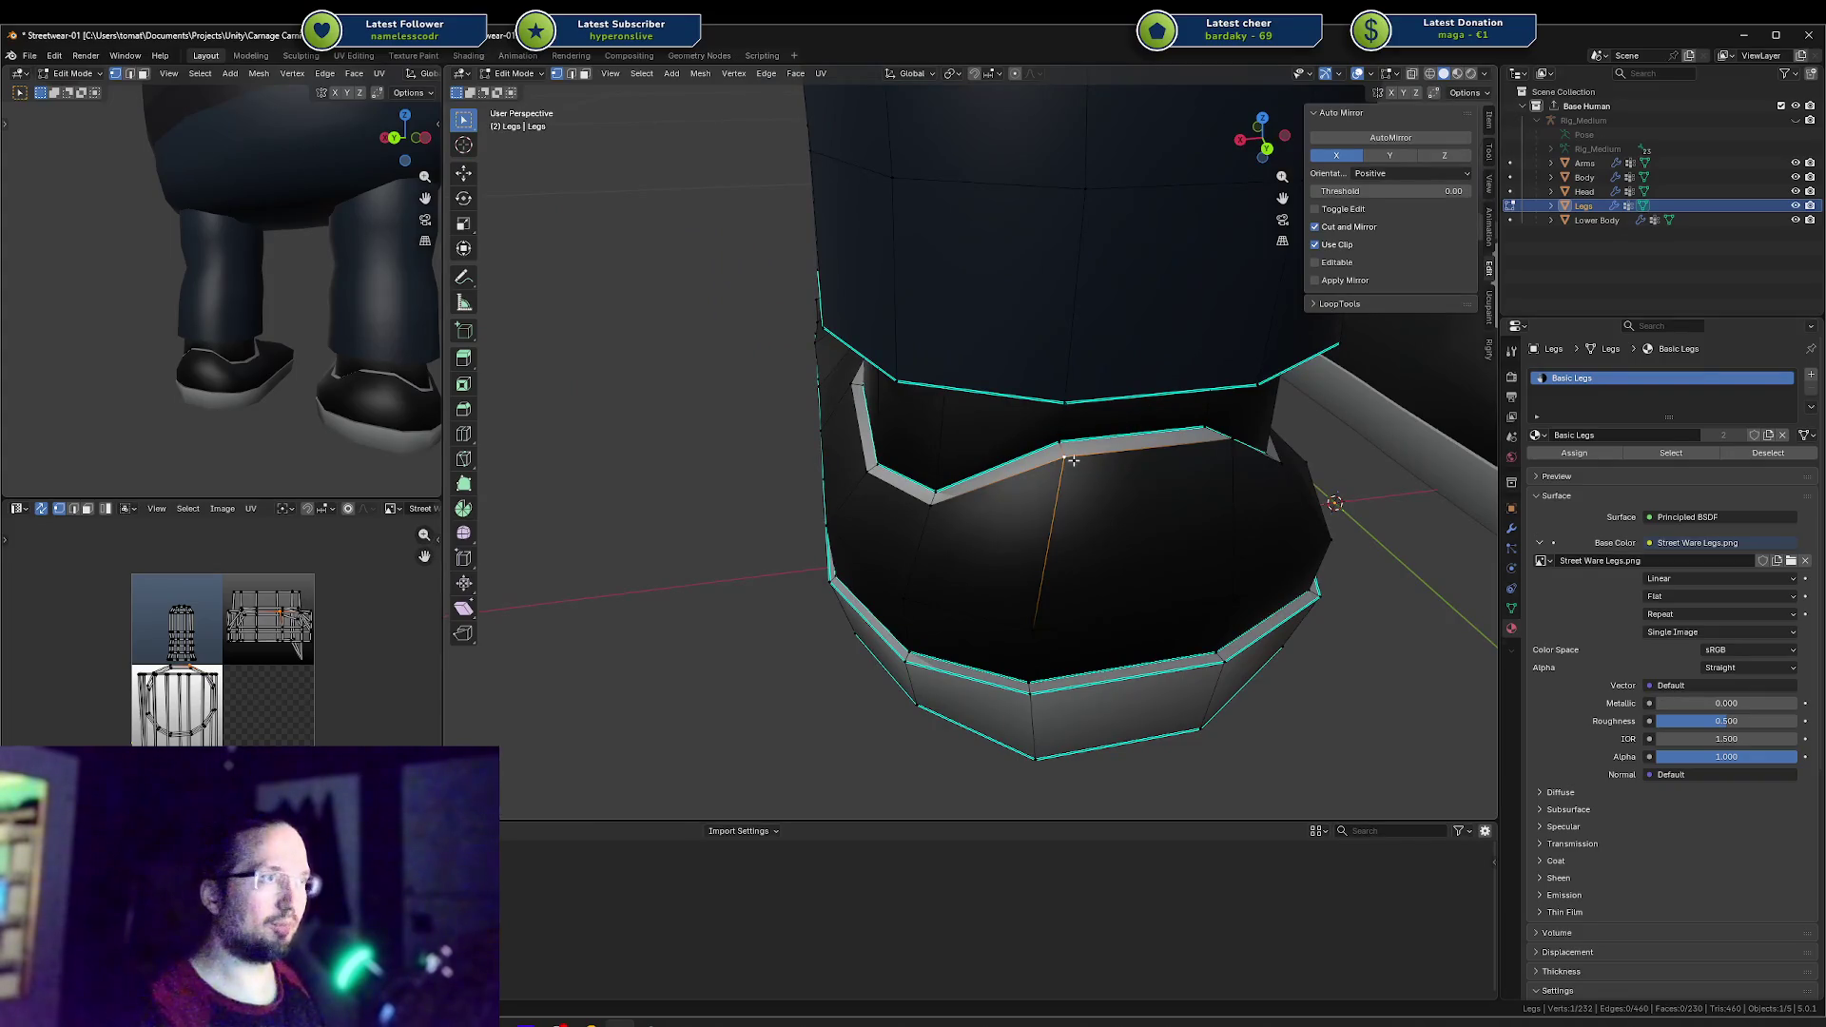
left_click(1229, 447)
mouse_move(1230, 453)
middle_mouse_down()
mouse_move(1100, 542)
mouse_move(1062, 536)
mouse_move(974, 433)
mouse_move(1020, 428)
middle_mouse_up()
key("shift+v")
left_click(1171, 466)
left_click(1094, 542)
key("alt+a")
Step: Widen the thin back rim face along the X axis
left_click(928, 425)
key("s")
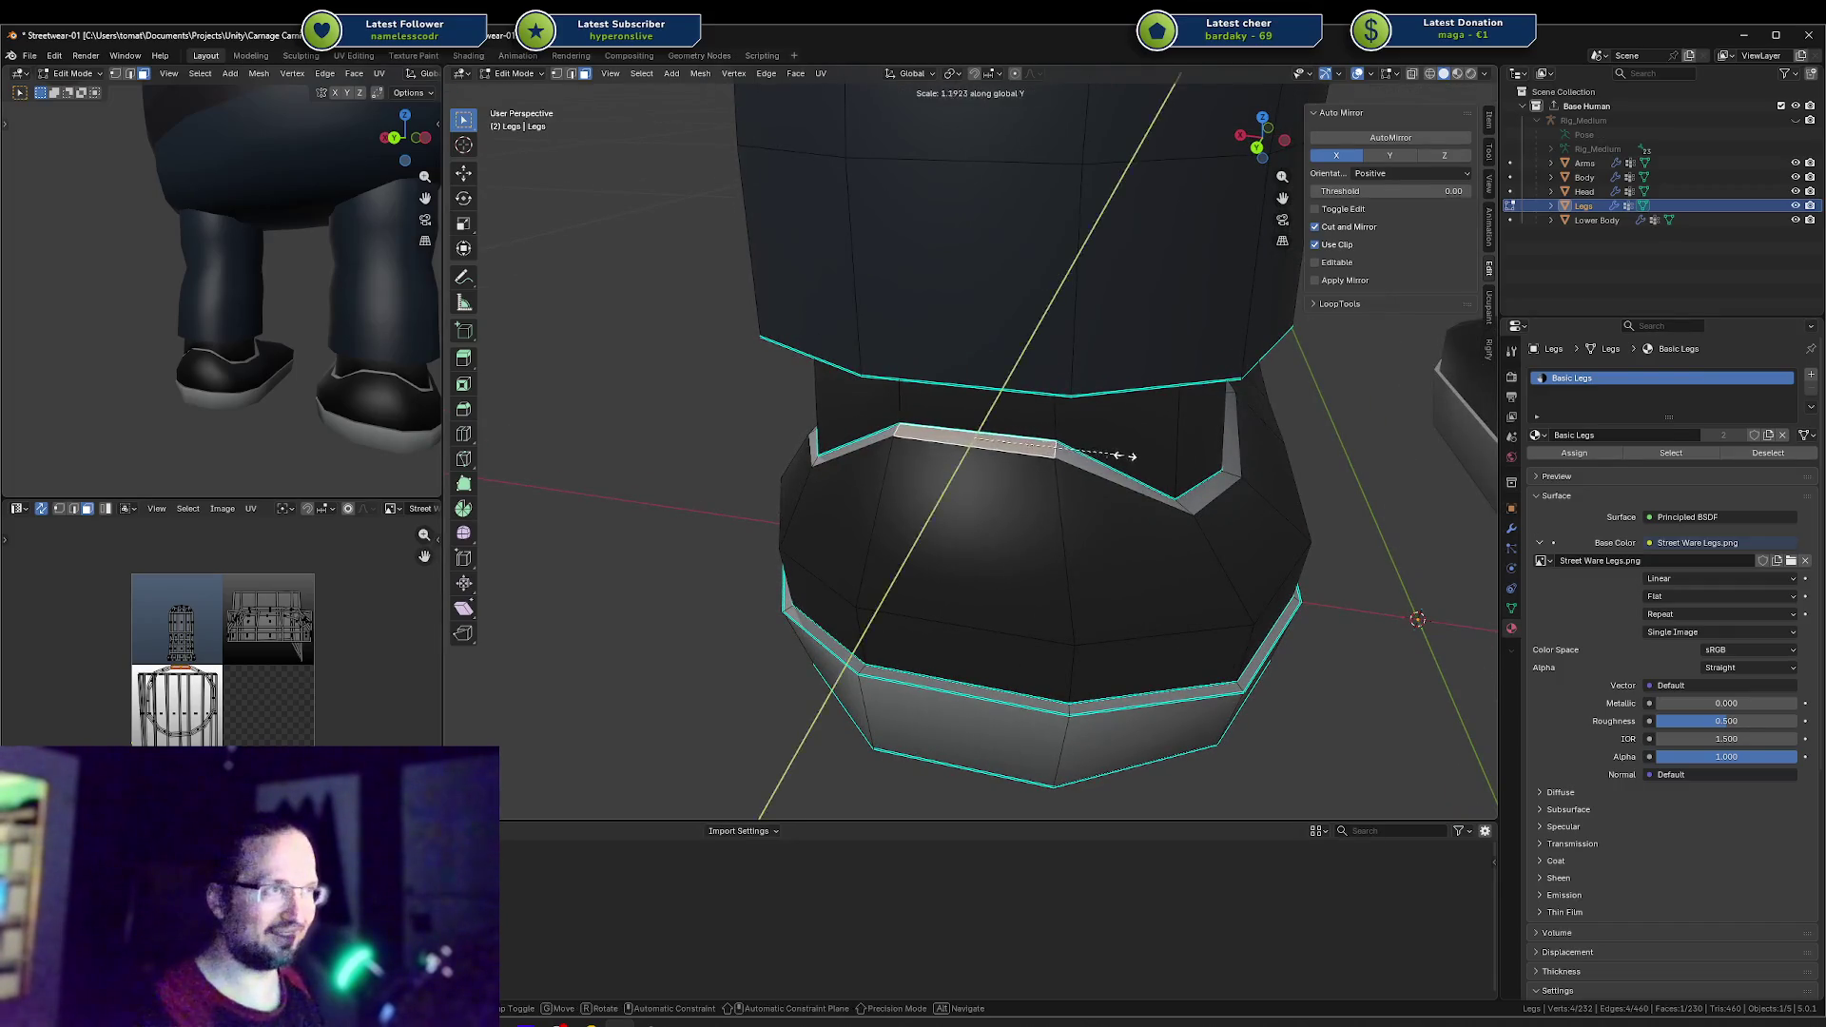
key("x")
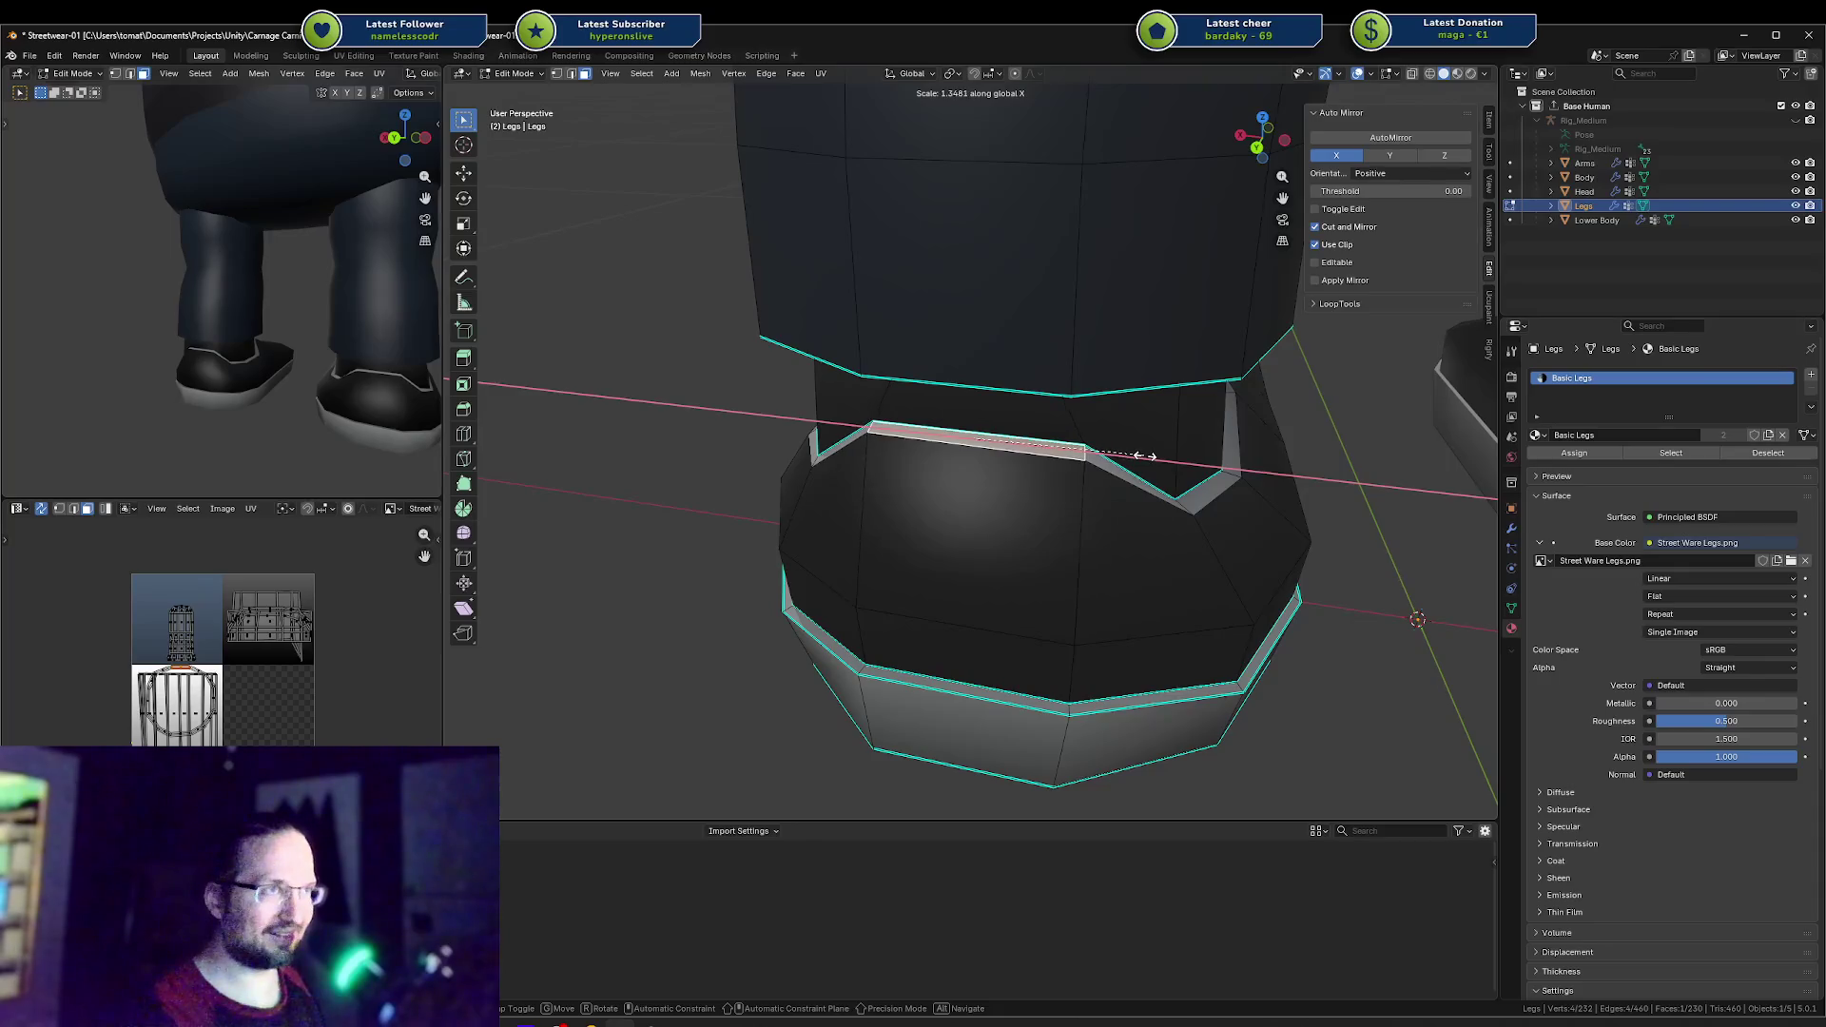
key("Escape")
middle_click_drag(1141, 449, 1161, 408)
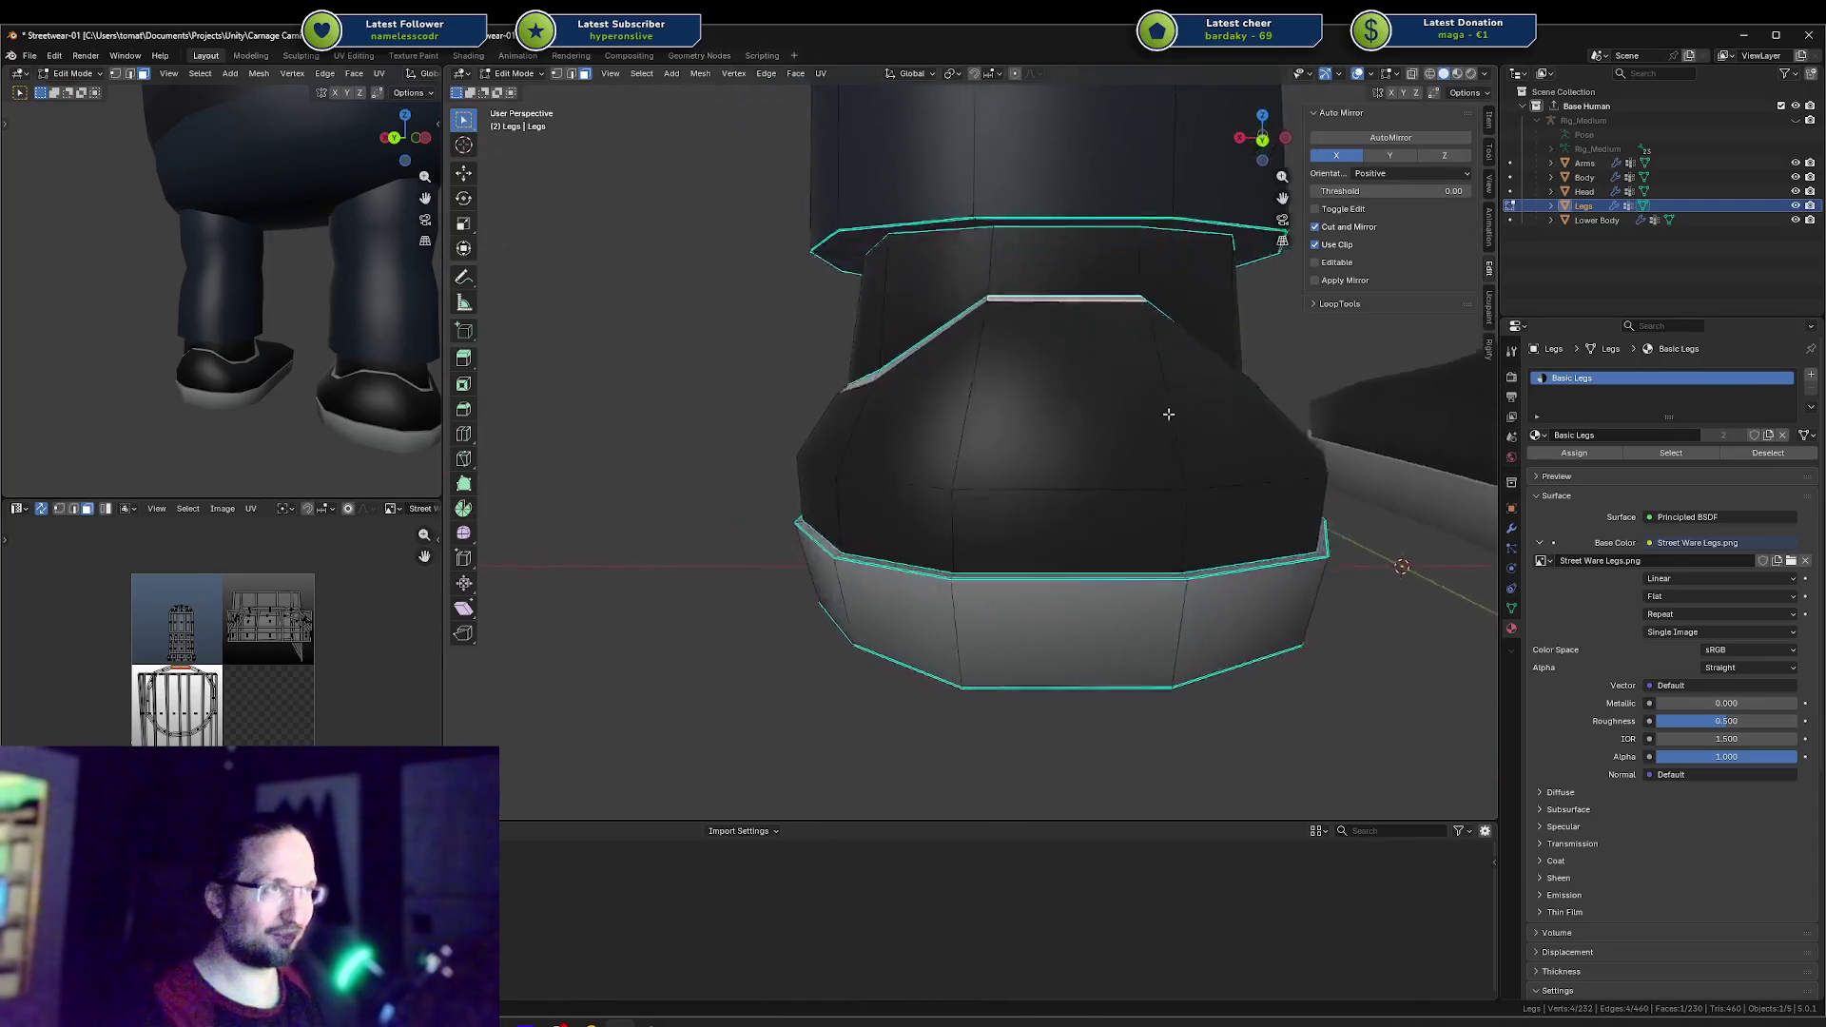
key("s")
key("x")
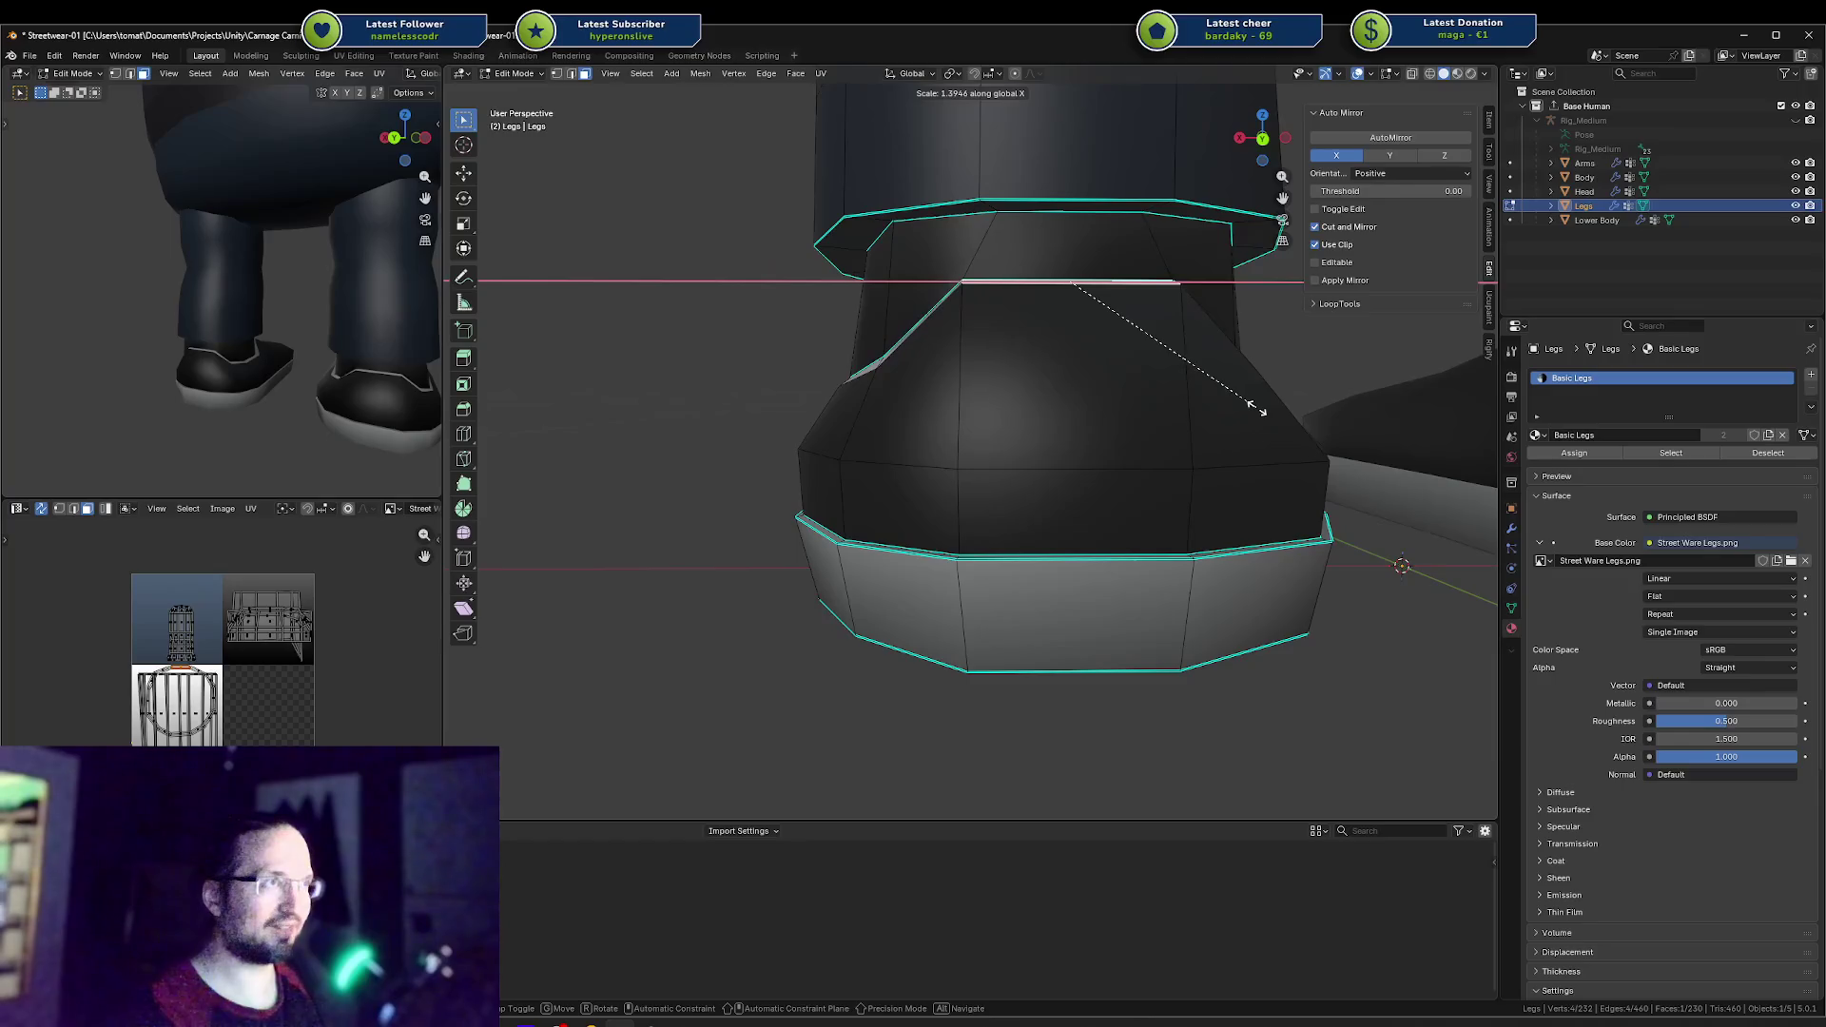
left_click(1255, 407)
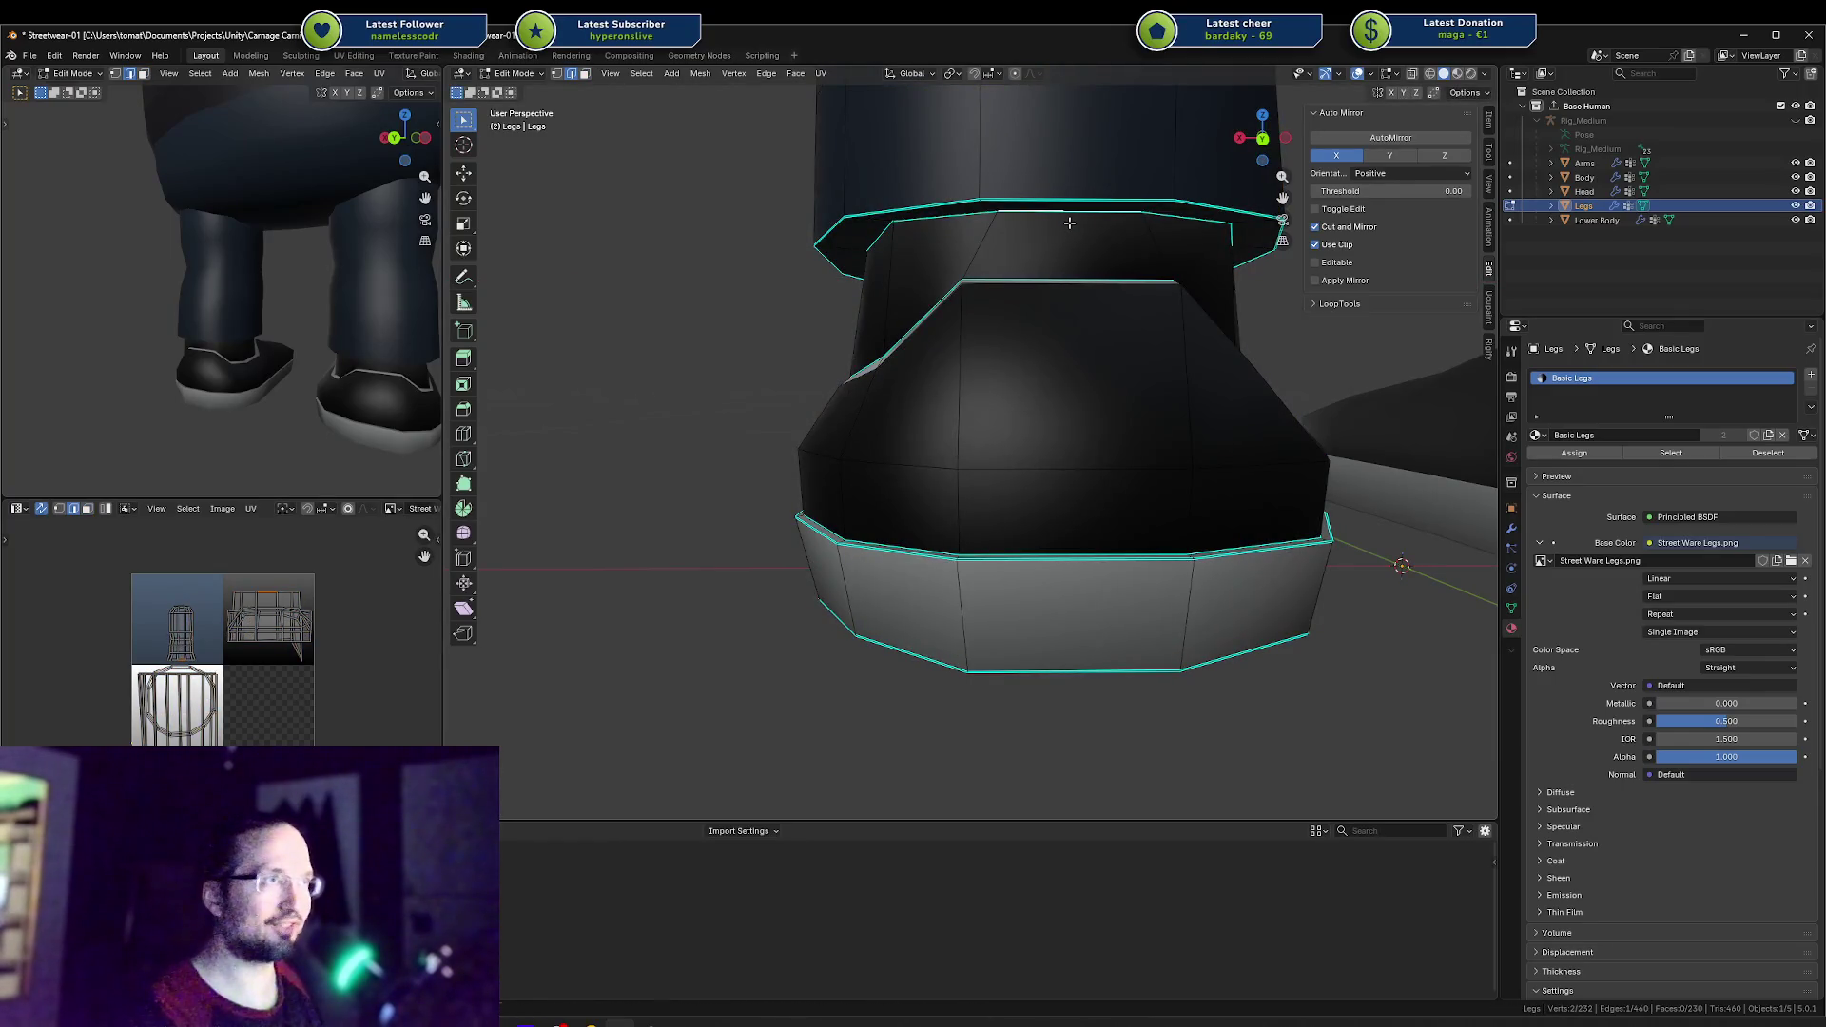
Step: Scale the rim face along X again to 1.246 and inspect the opening from below
key("s")
key("x")
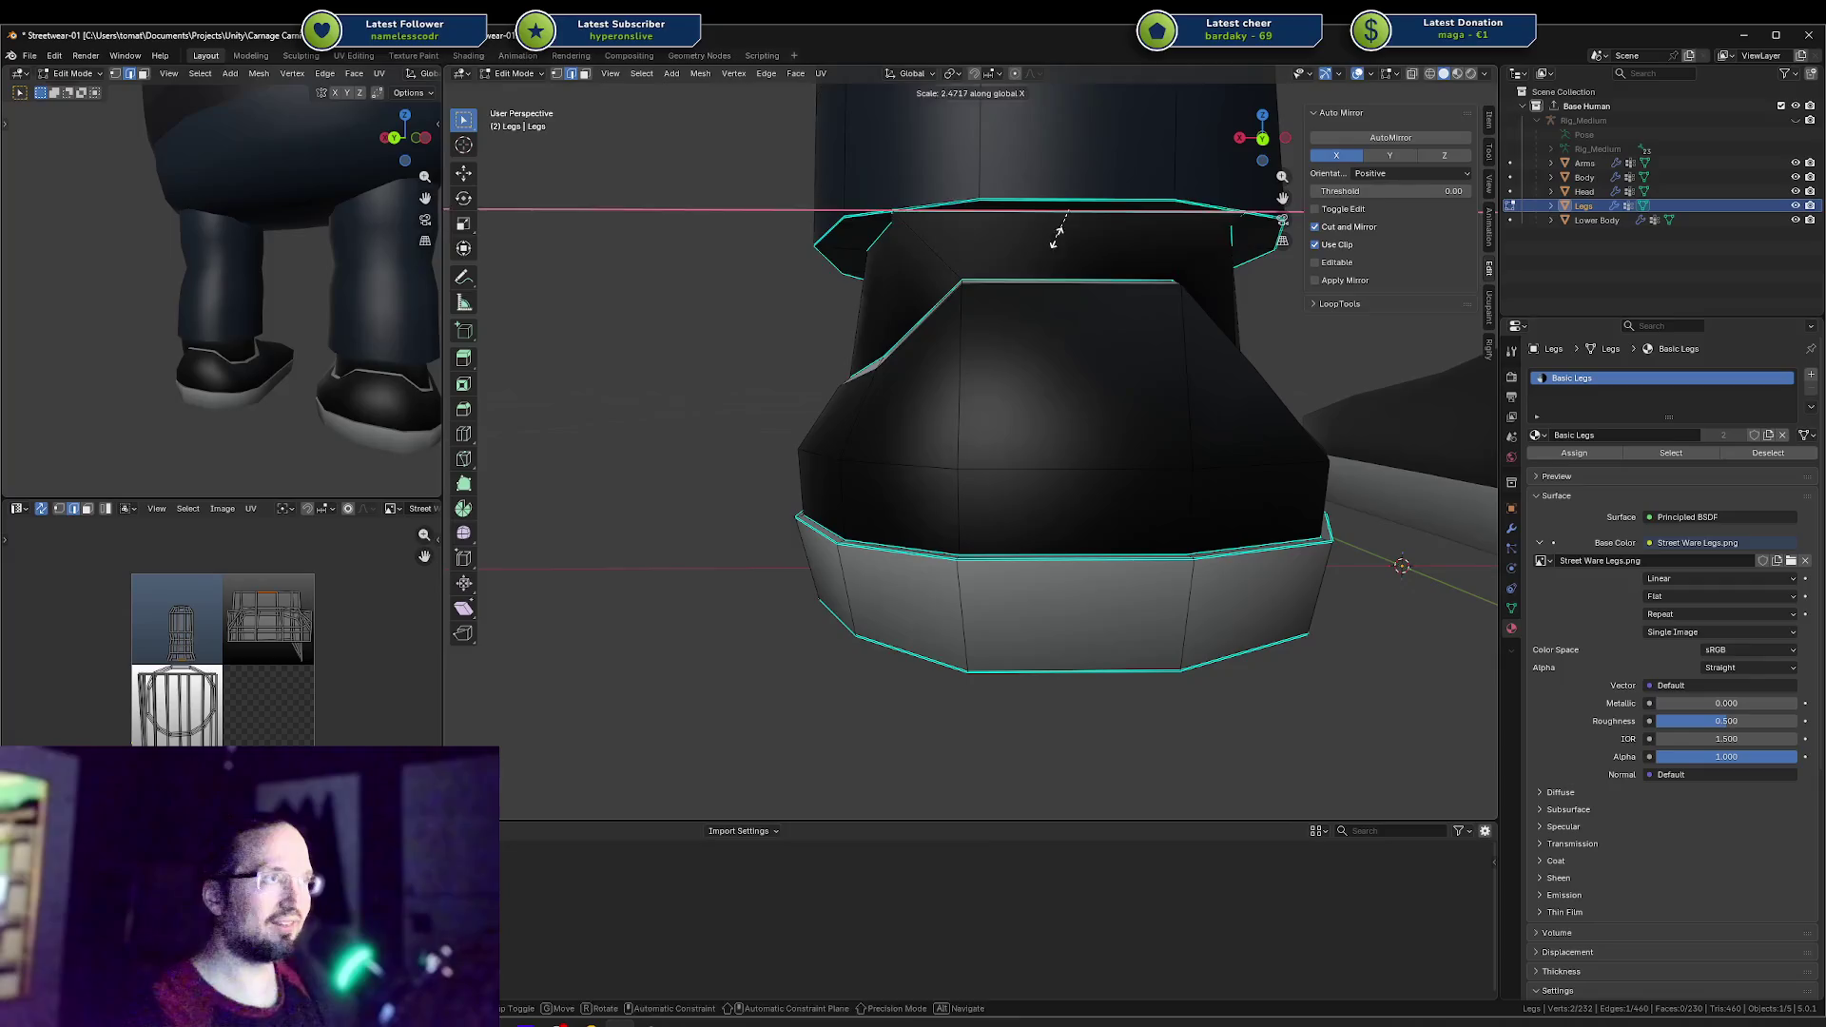
left_click(1263, 274)
middle_click_drag(1263, 273, 1044, 358)
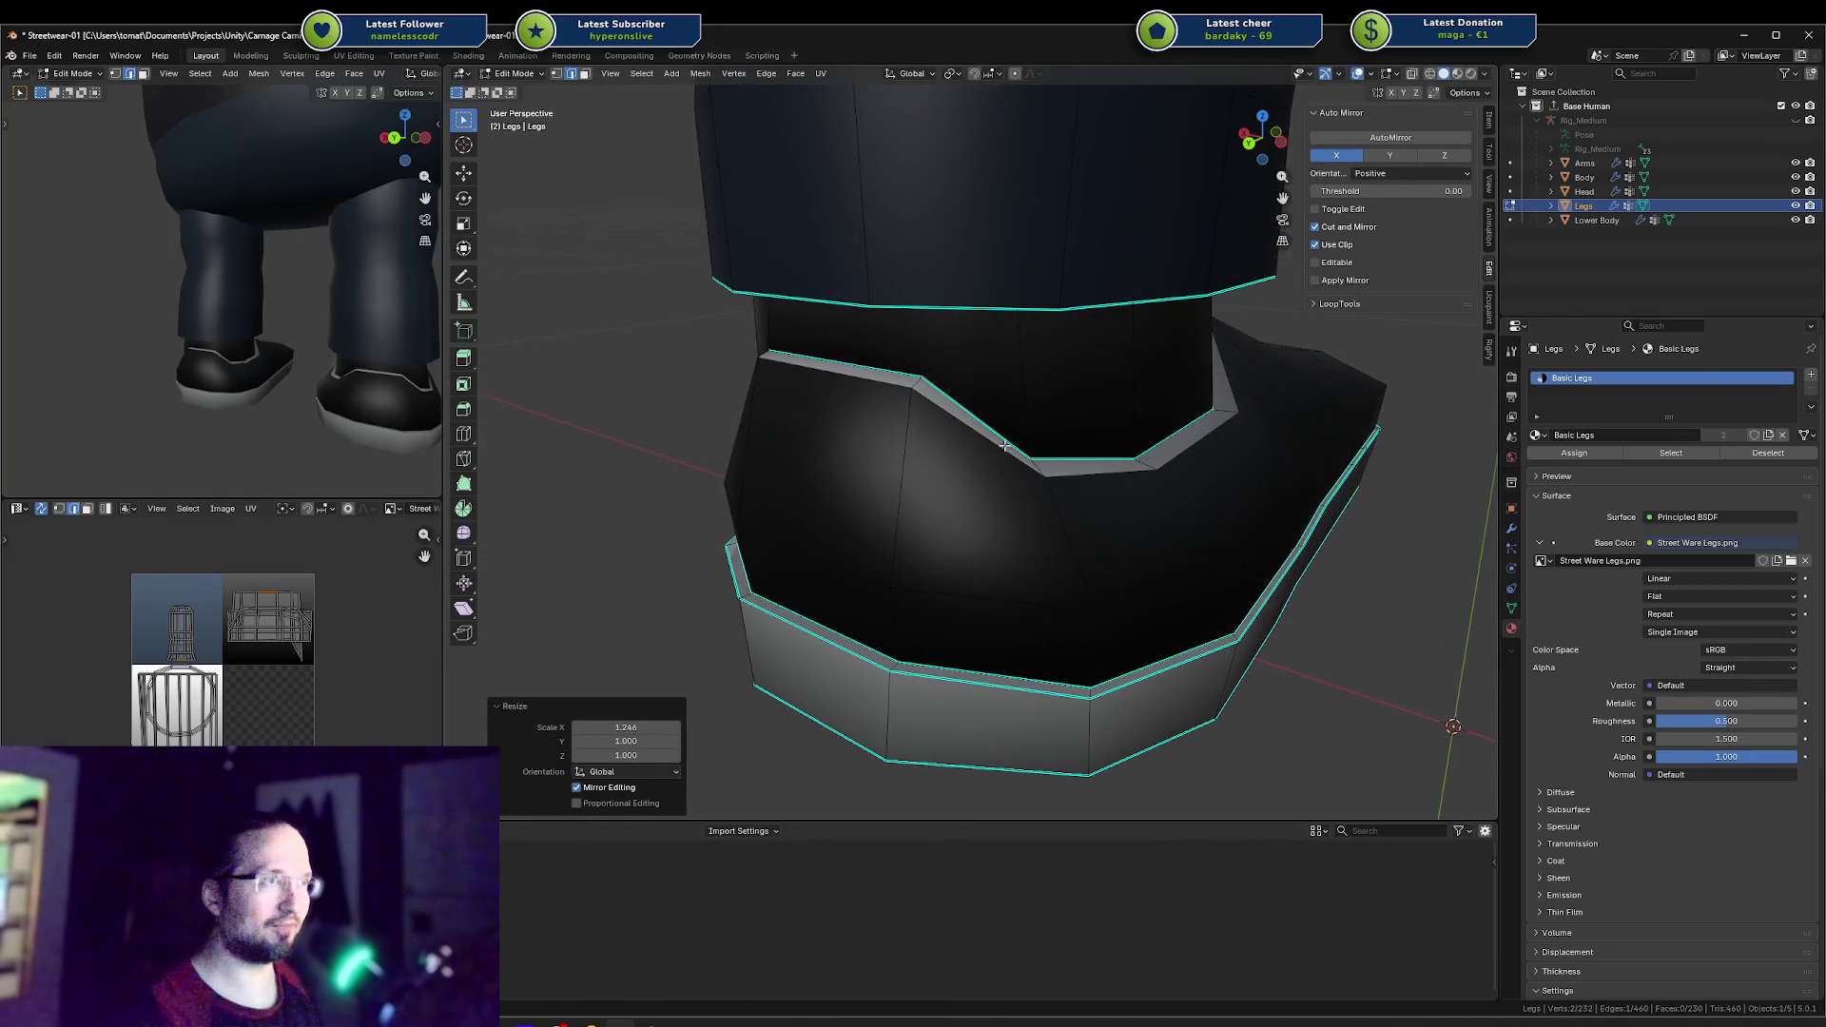
mouse_move(1005, 446)
middle_mouse_down()
mouse_move(938, 412)
mouse_move(809, 475)
middle_mouse_up()
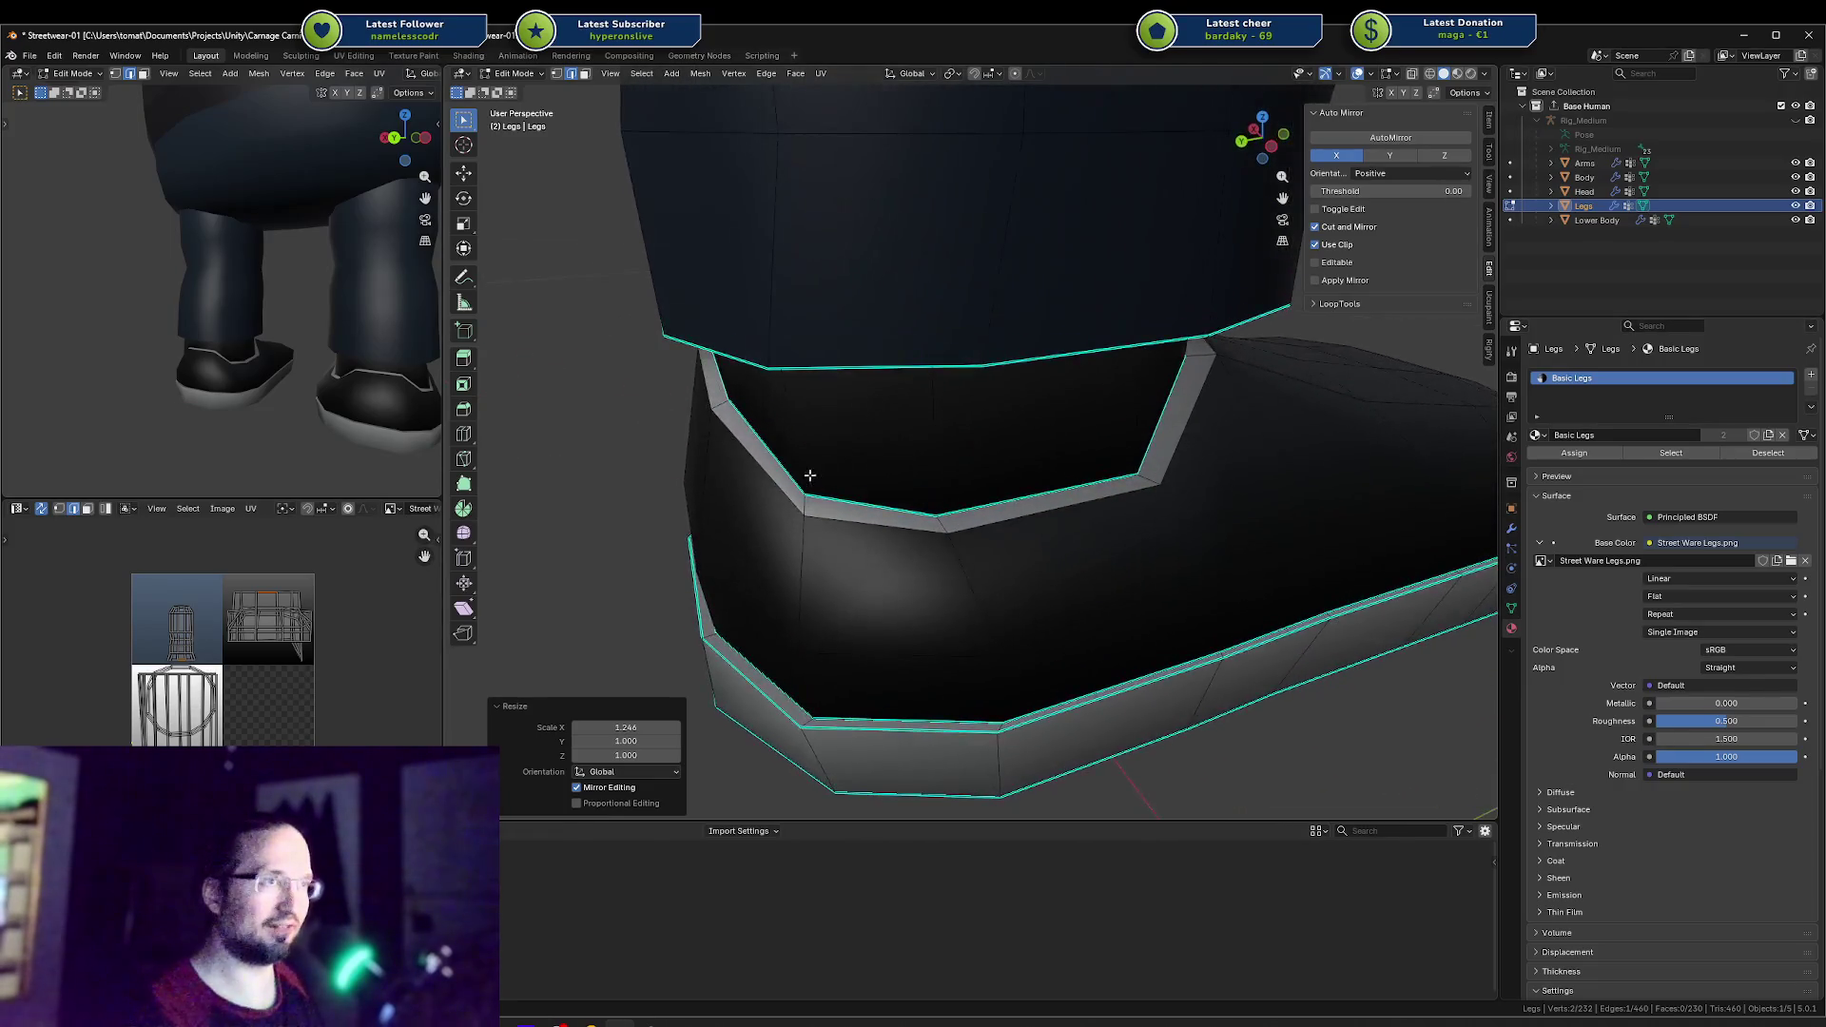
scroll(812, 472, "down", 5)
Step: Save Streetwear-01.blend and view the boot from a three-quarter angle
mouse_move(286, 286)
middle_mouse_down()
mouse_move(296, 301)
mouse_move(114, 358)
mouse_move(305, 360)
middle_mouse_up()
key("ctrl+s")
scroll(187, 370, "up", 4)
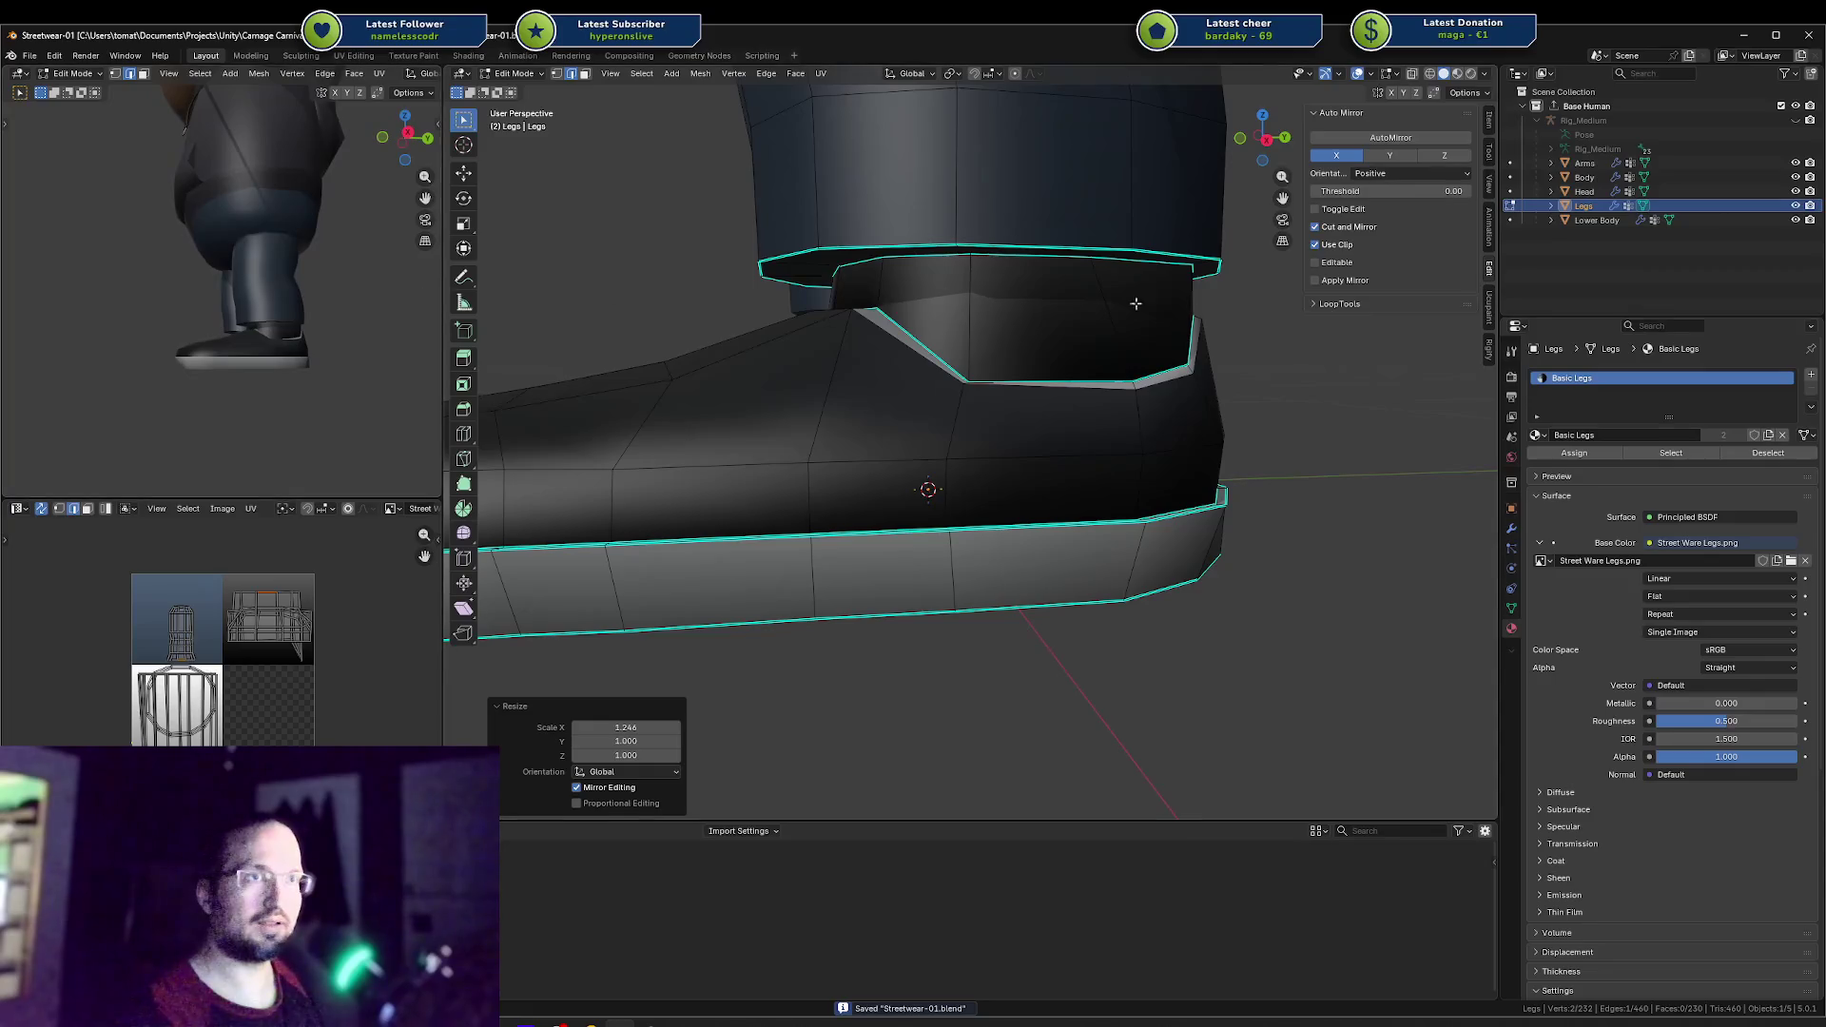
middle_click_drag(1215, 421, 789, 432)
Step: Clear the face selection and pick an ankle face on the boot
left_click(1025, 427)
left_click(1004, 435)
key("alt+a")
scroll(789, 433, "up", 2)
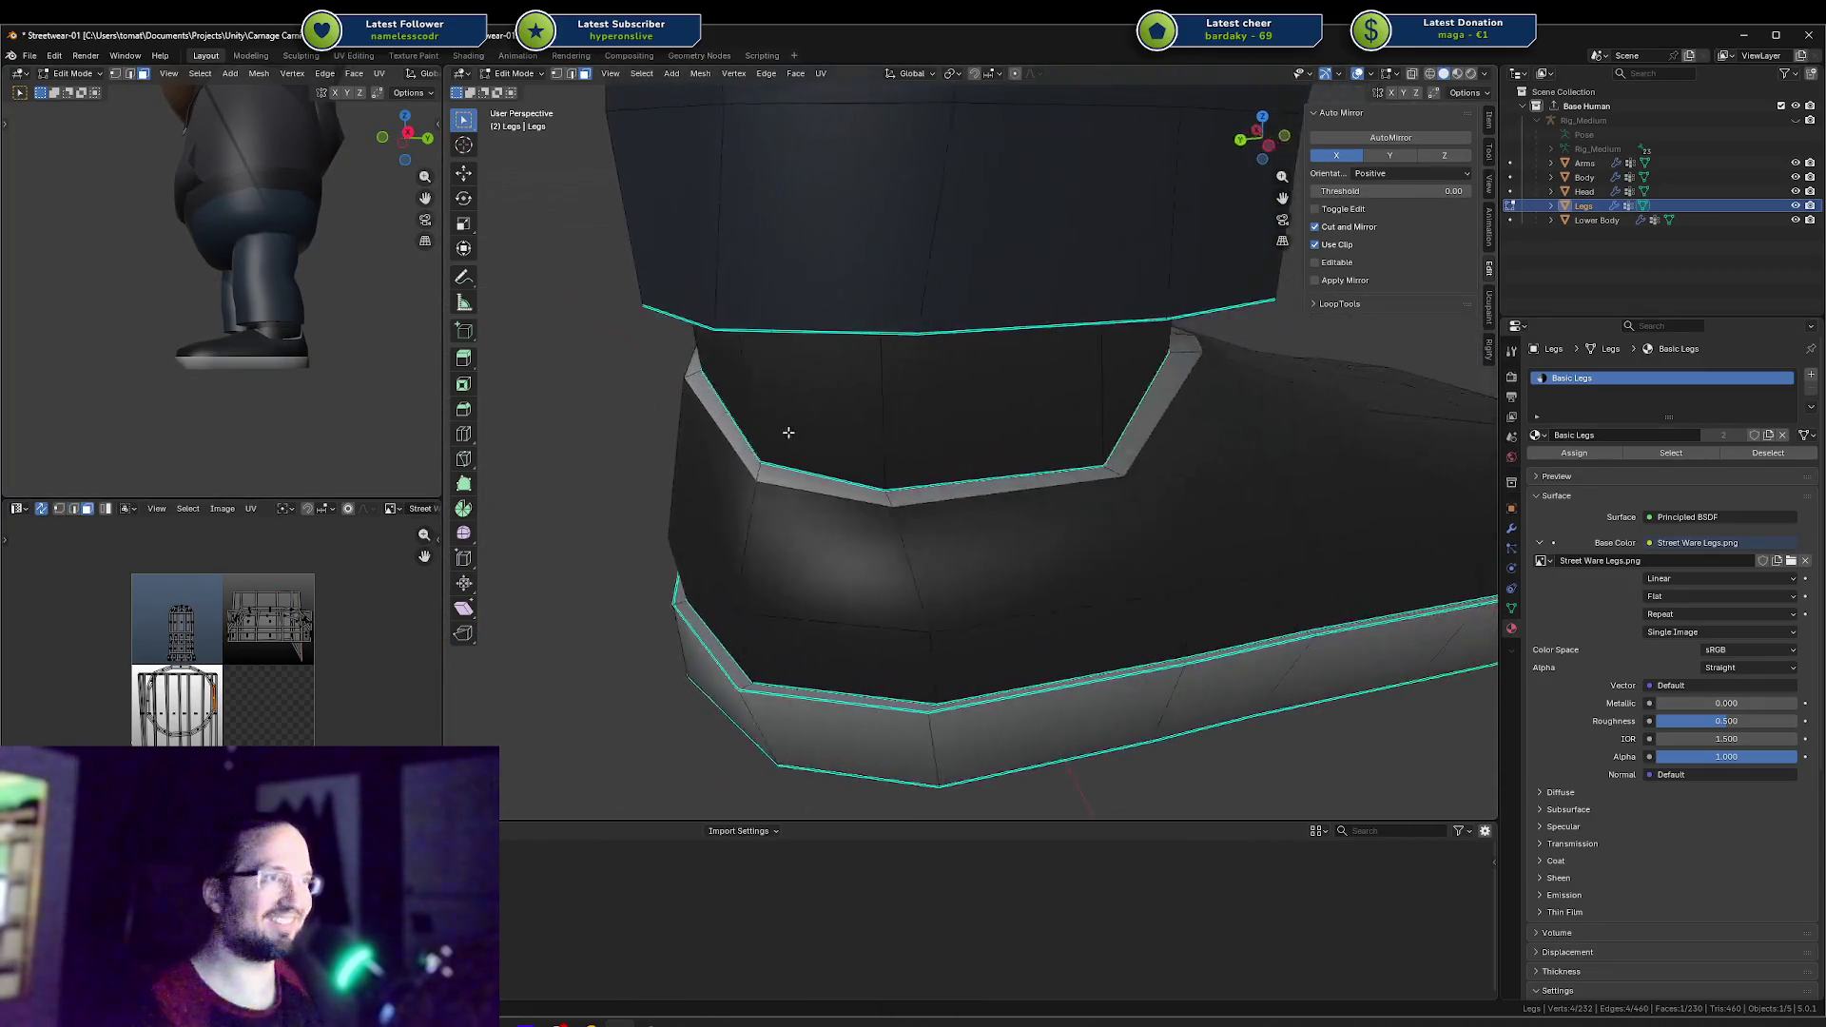
left_click(927, 496, "shift")
mouse_move(927, 496)
middle_mouse_down()
mouse_move(1182, 425)
mouse_move(949, 472)
mouse_move(921, 432)
middle_mouse_up()
scroll(949, 473, "down", 2)
Step: In vertex mode, slide a collar vertex and a diagonal ankle vertex along their edges
key("1")
left_click(770, 526)
key("g")
key("g")
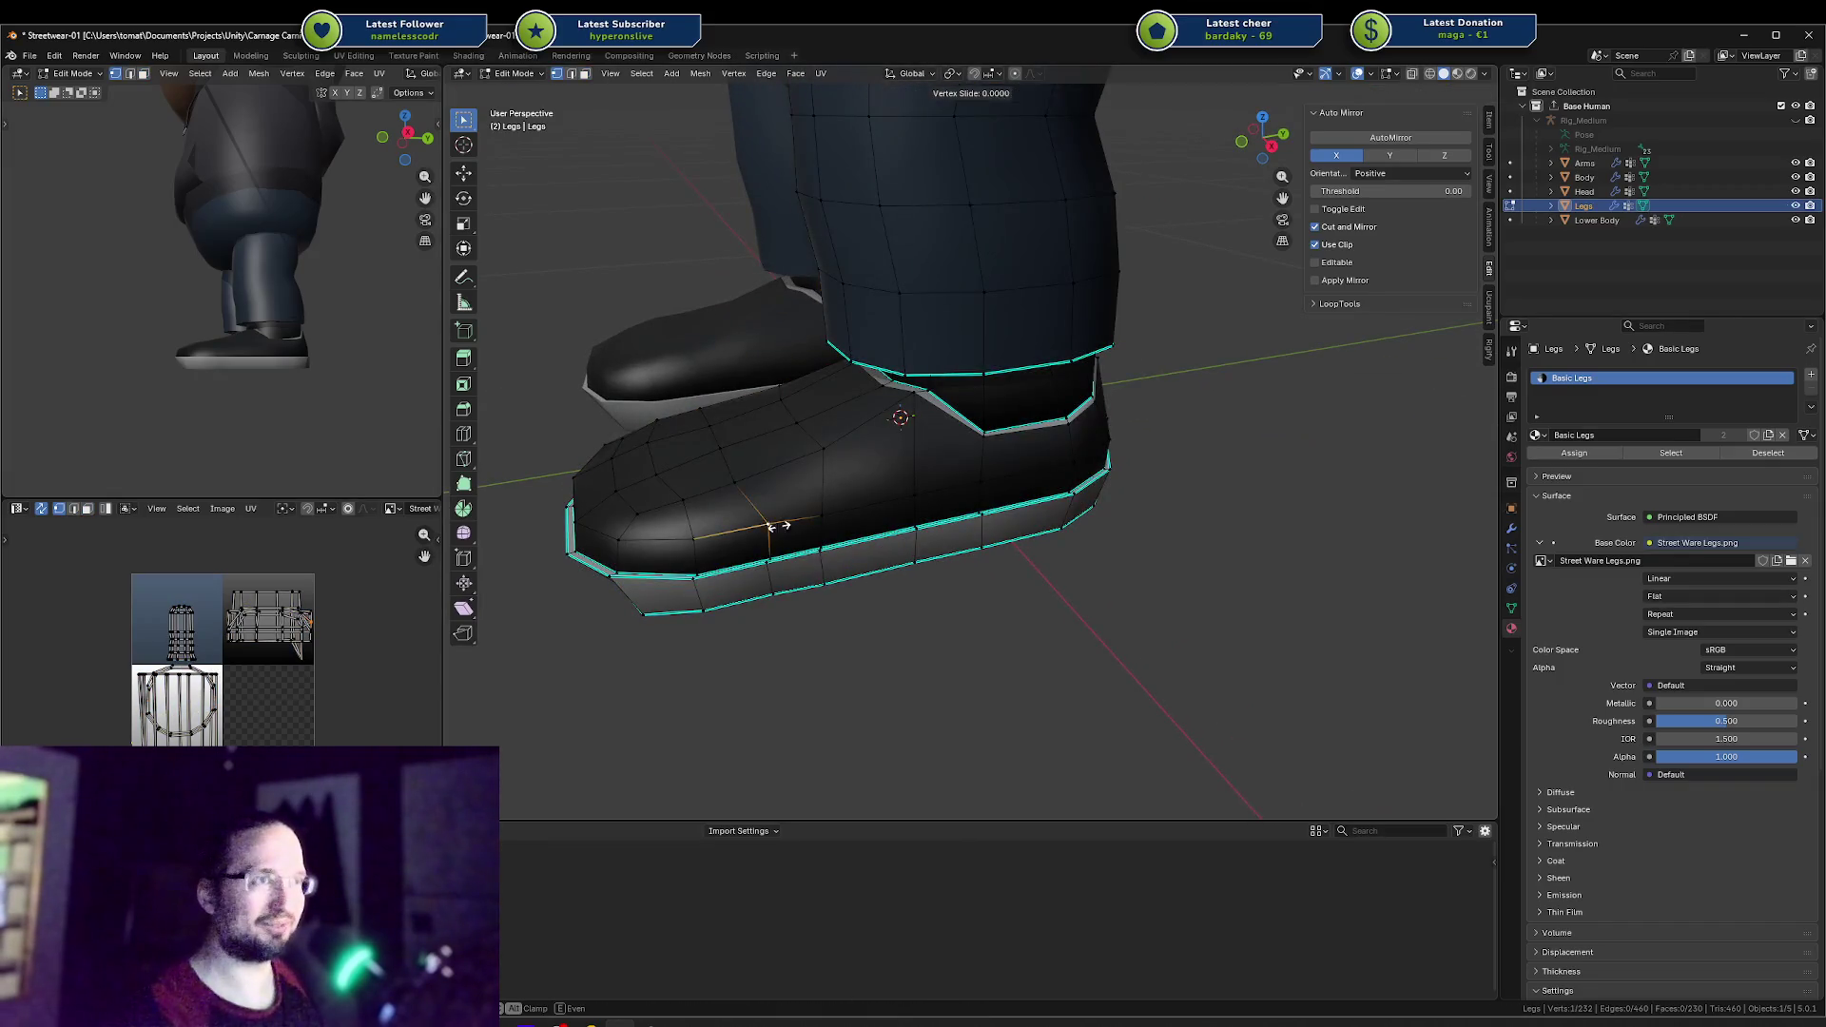
left_click(767, 529)
mouse_move(766, 529)
middle_mouse_down()
mouse_move(887, 387)
mouse_move(873, 400)
mouse_move(961, 398)
middle_mouse_up()
left_click(888, 387)
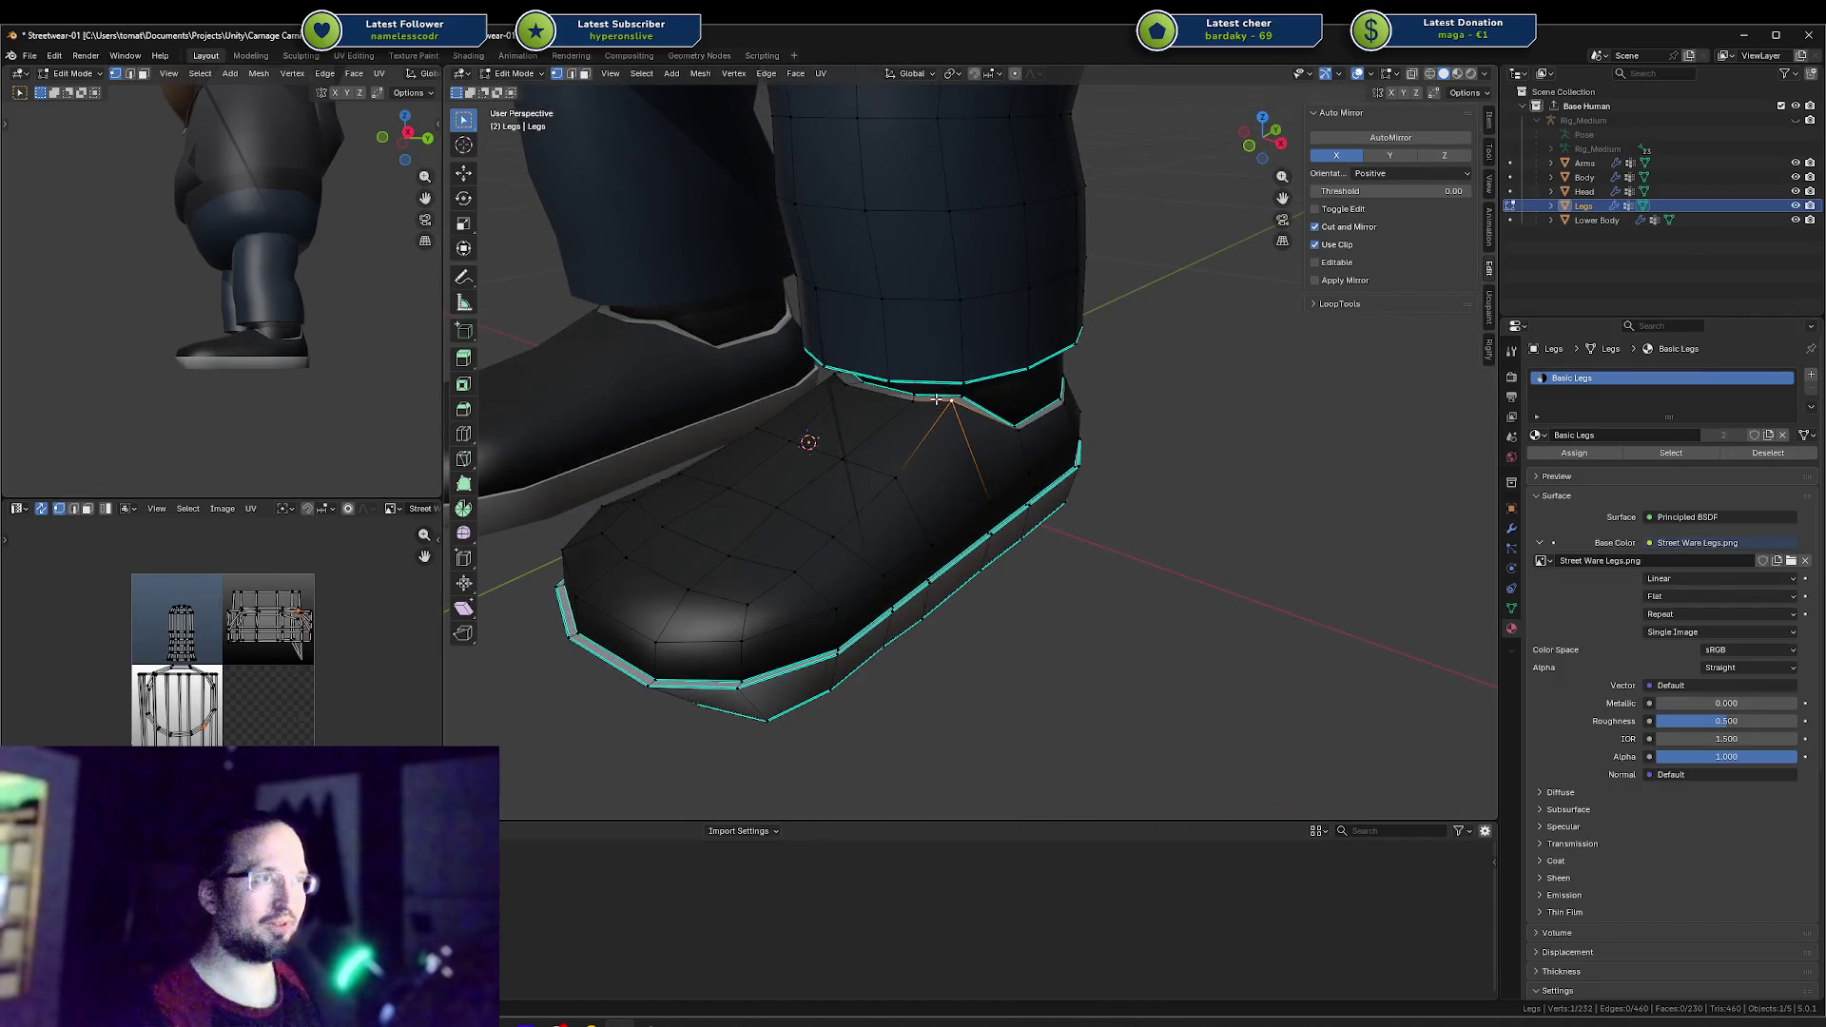
left_click(848, 385, "ctrl")
mouse_move(849, 385)
middle_mouse_down()
mouse_move(815, 419)
mouse_move(968, 377)
mouse_move(995, 392)
middle_mouse_up()
left_click(898, 409)
key("g")
key("g")
left_click(923, 397)
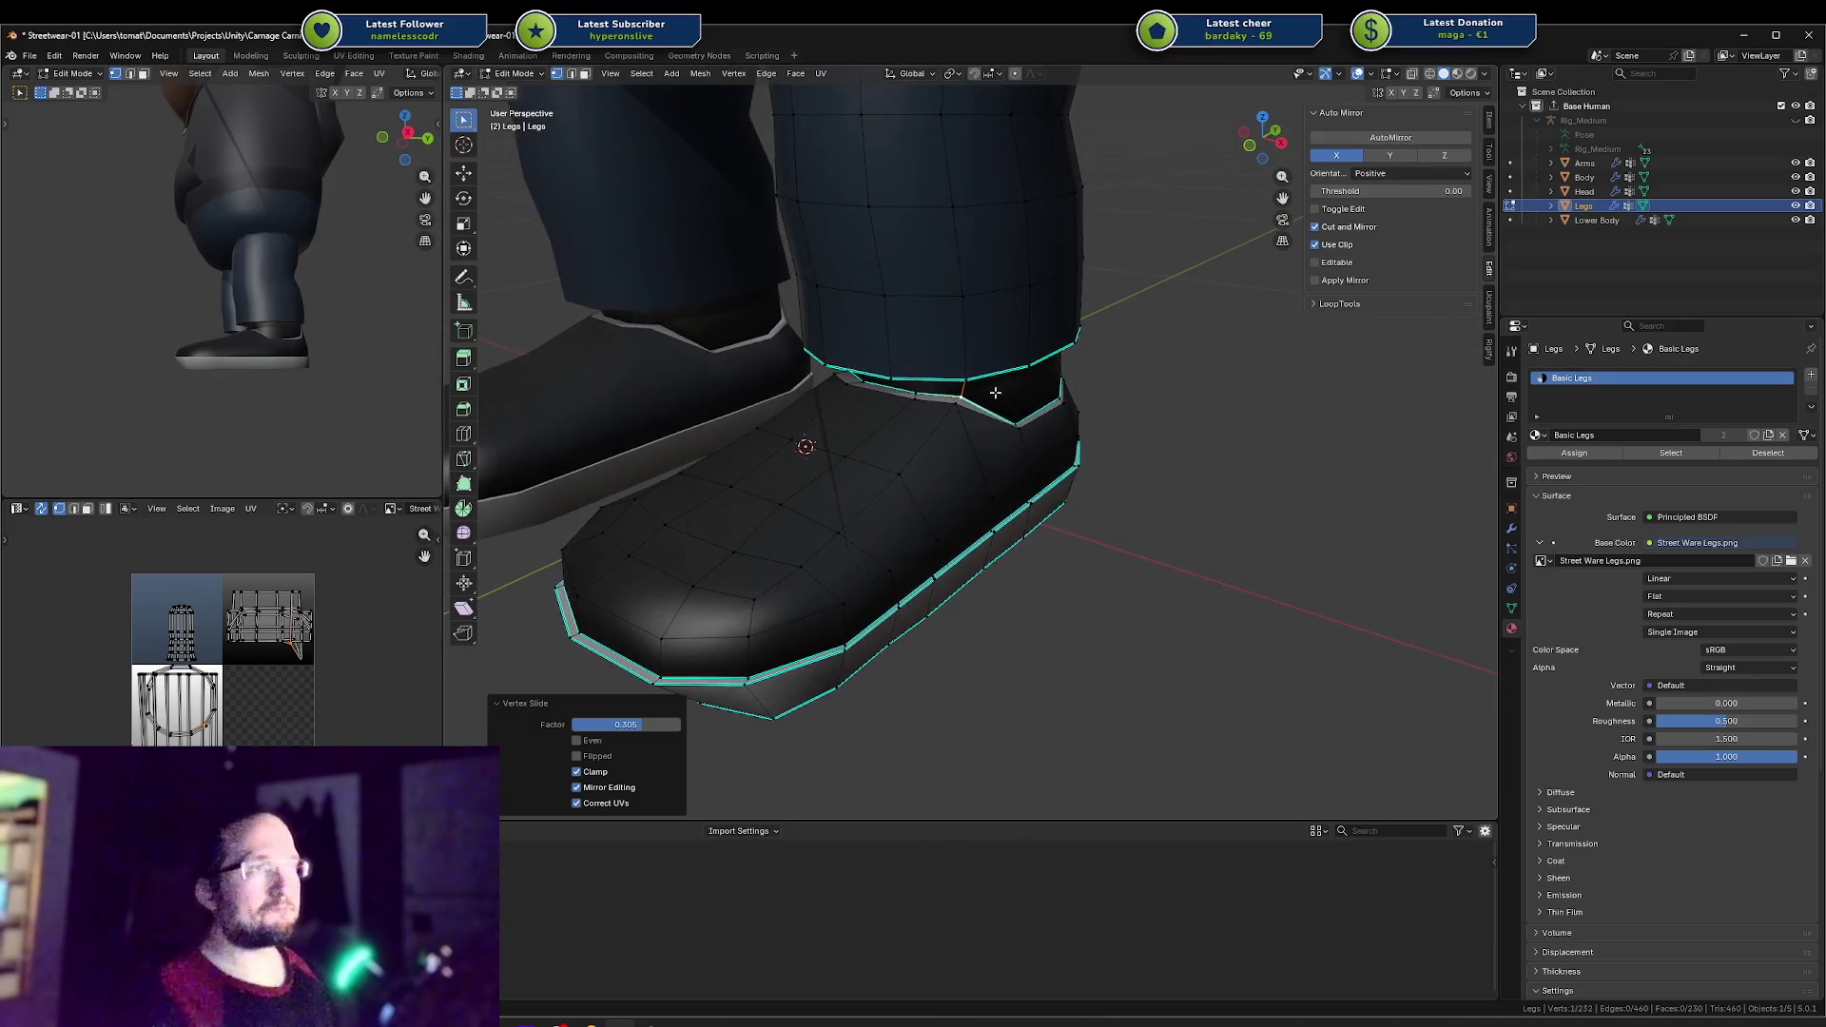
Step: Select an edge along the ankle seam, then start and cancel a Ctrl+R loop cut
key("3")
left_click(884, 393)
key("2")
left_click(880, 392)
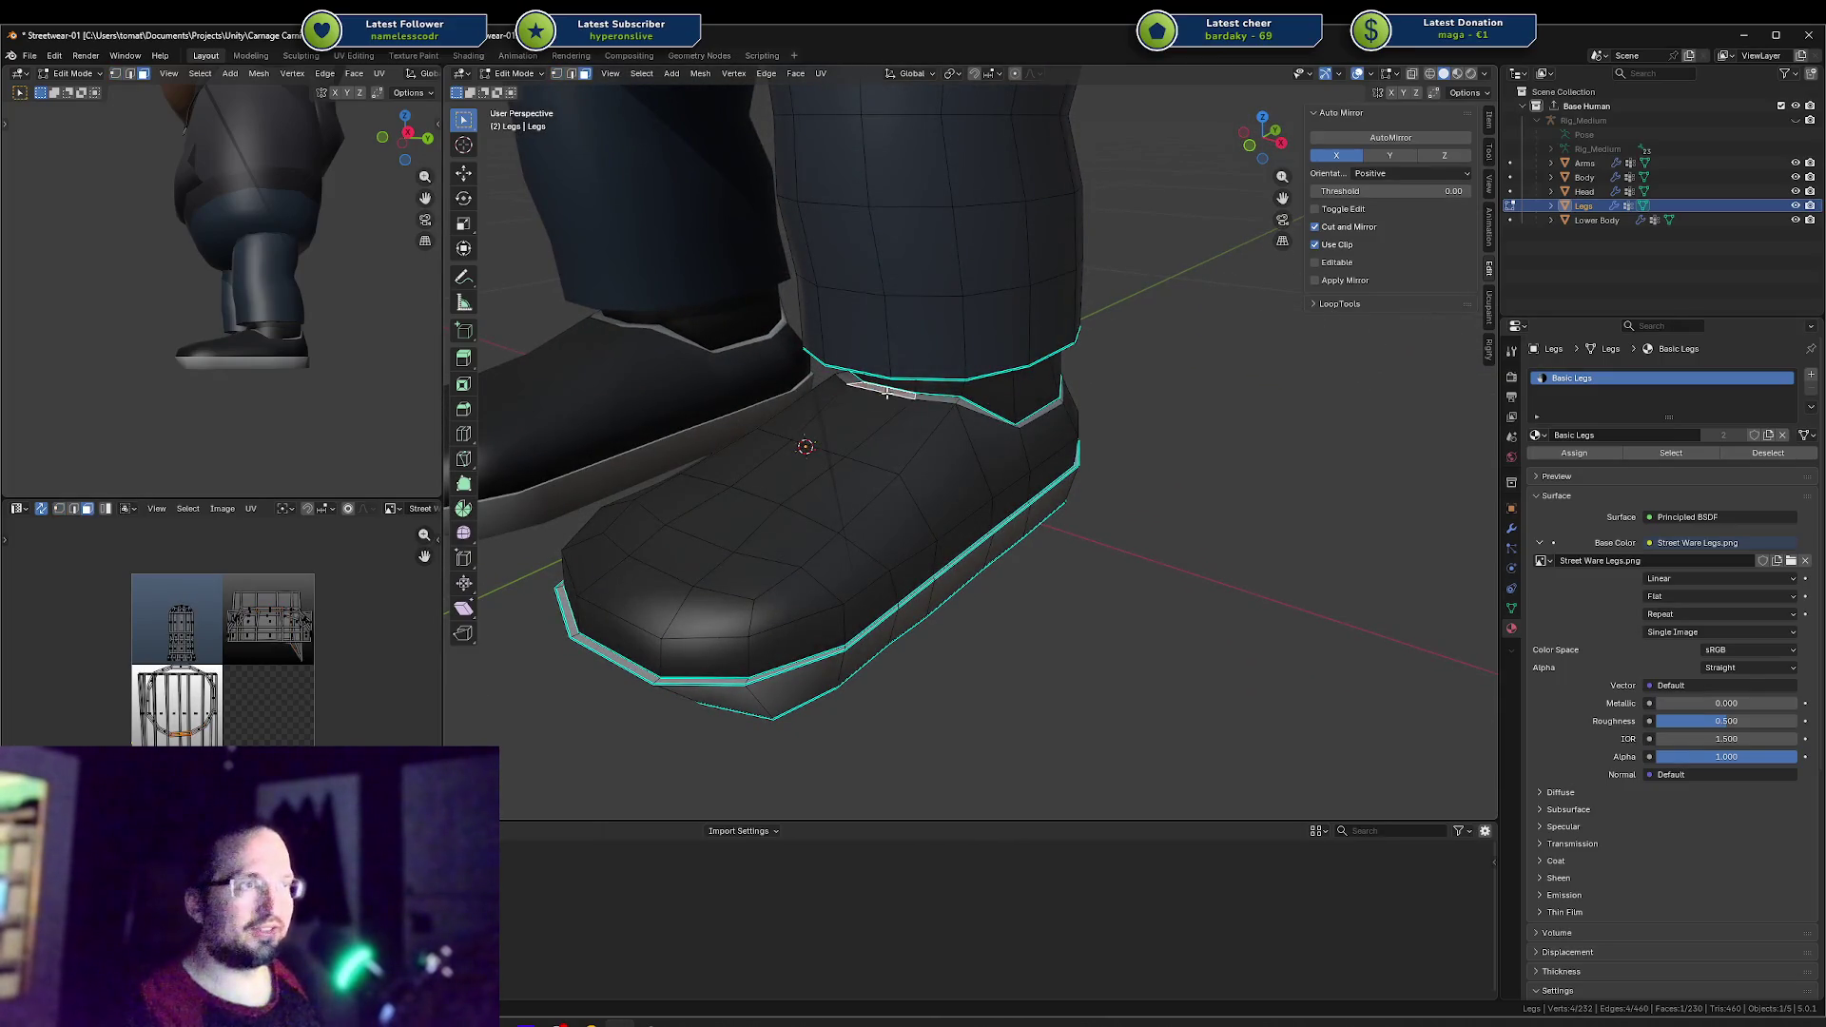
scroll(970, 396, "up", 2)
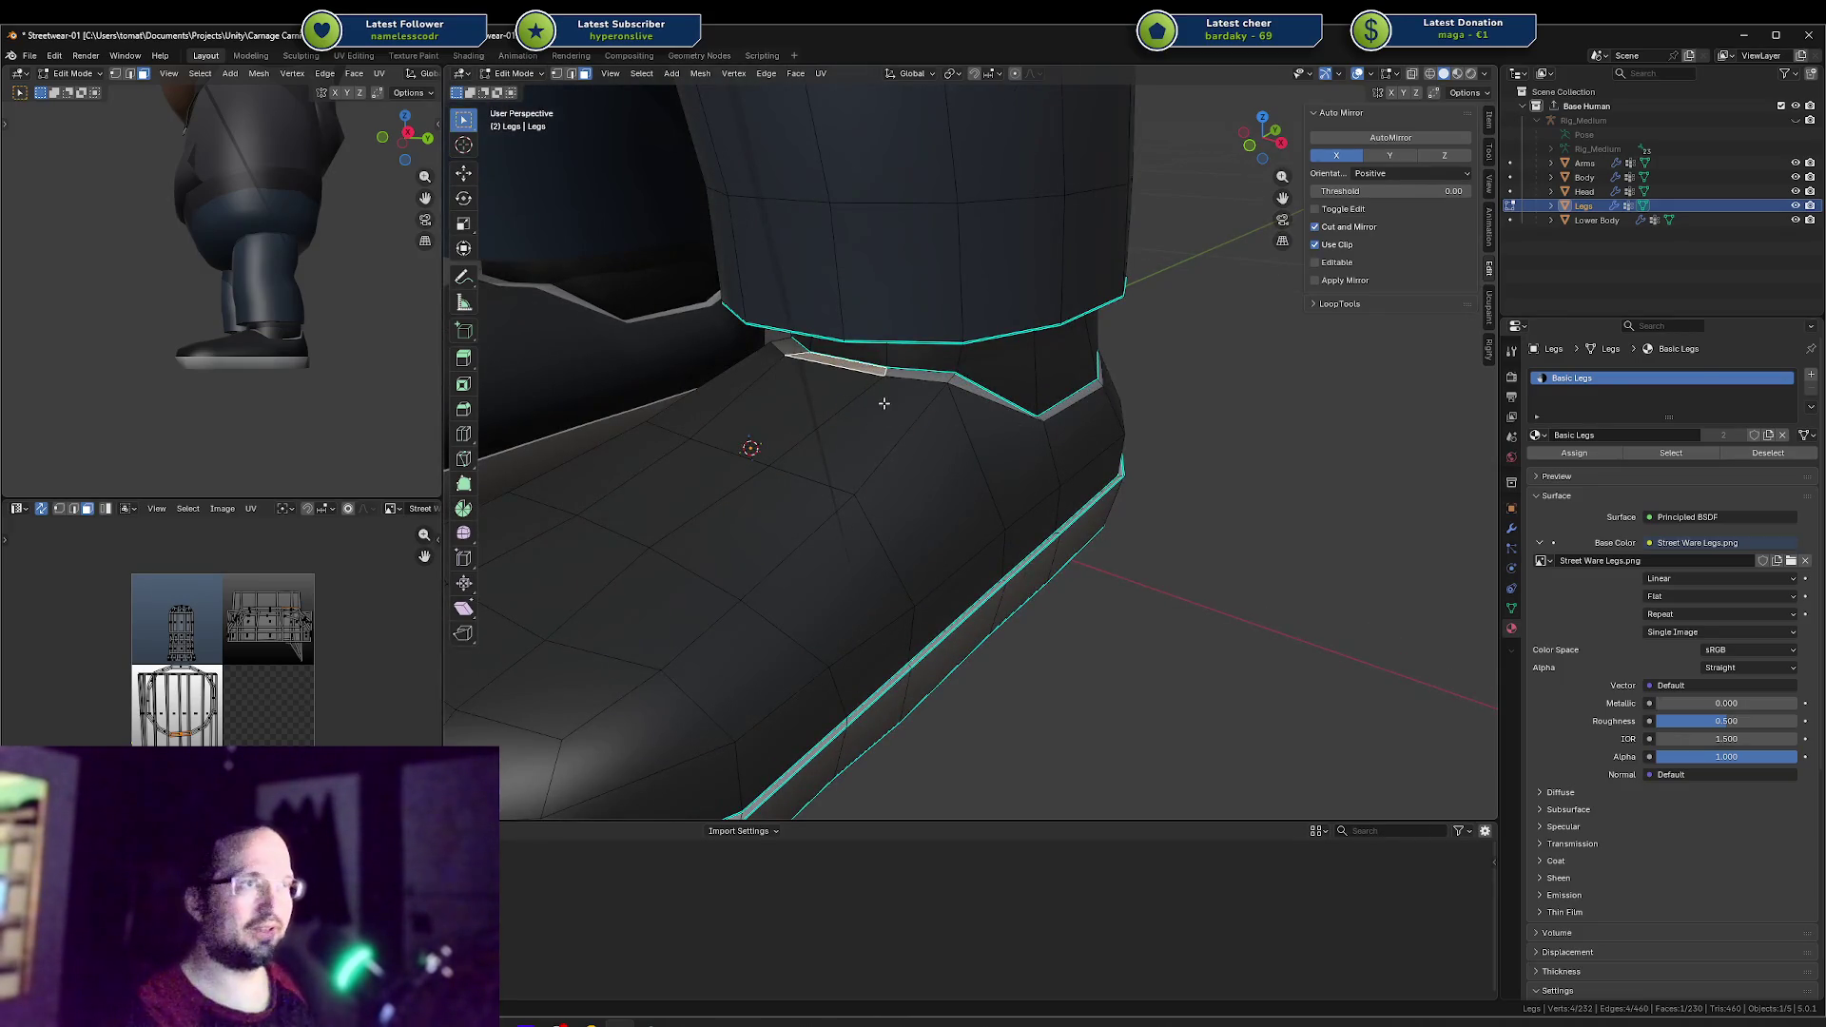
key("ctrl+r")
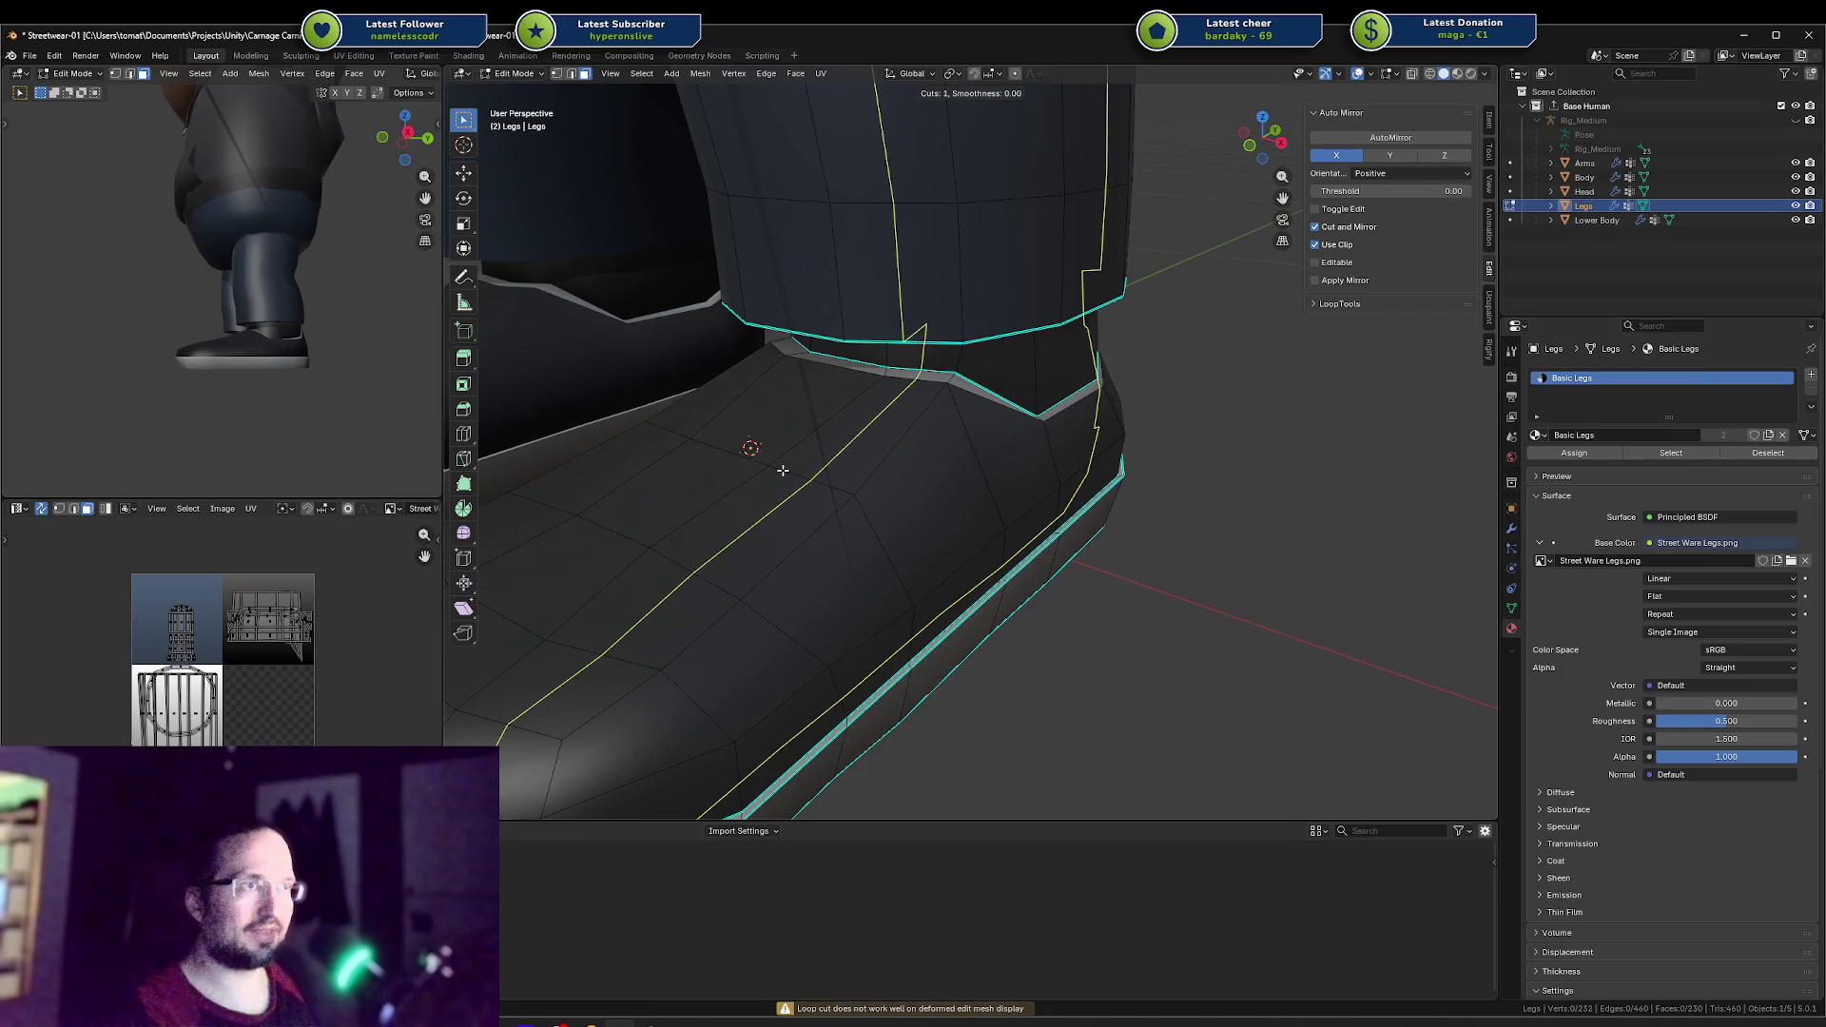
key("Escape")
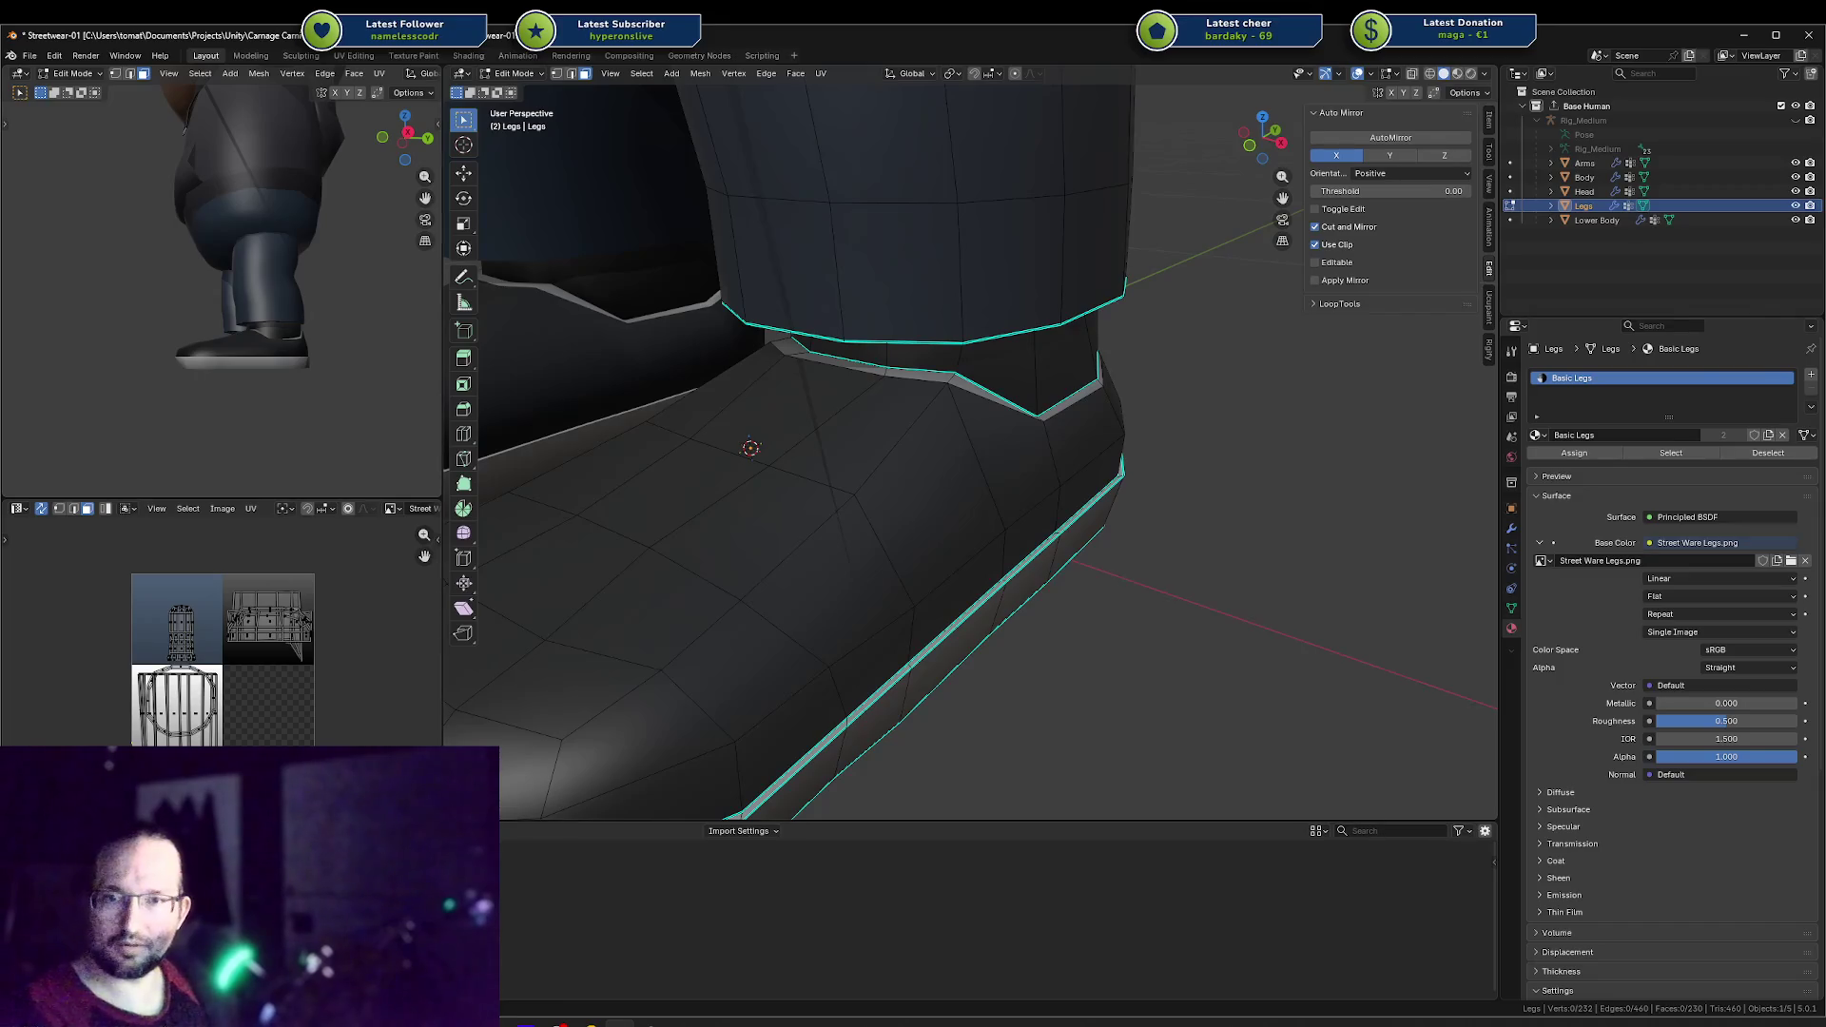
Step: Nudge and slide the edge loop down the boot front to tilt it
left_click(172, 355)
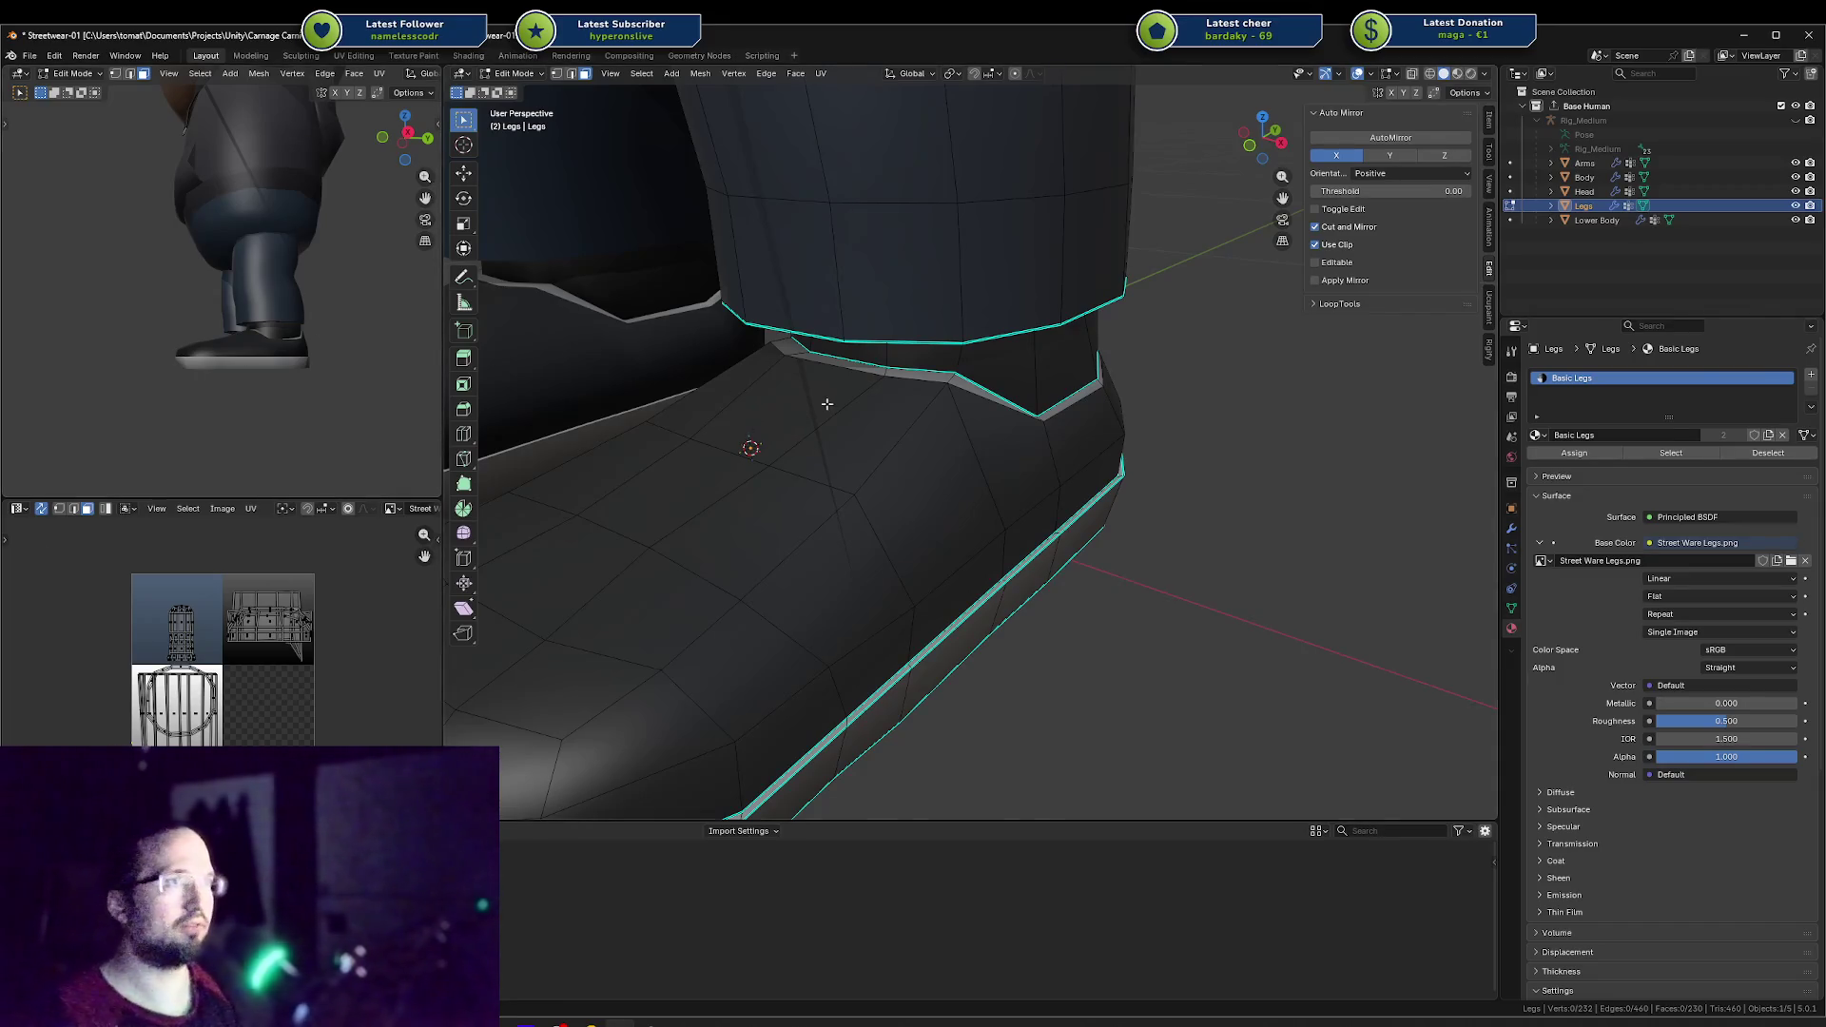
middle_click_drag(826, 403, 951, 447)
left_click(947, 444)
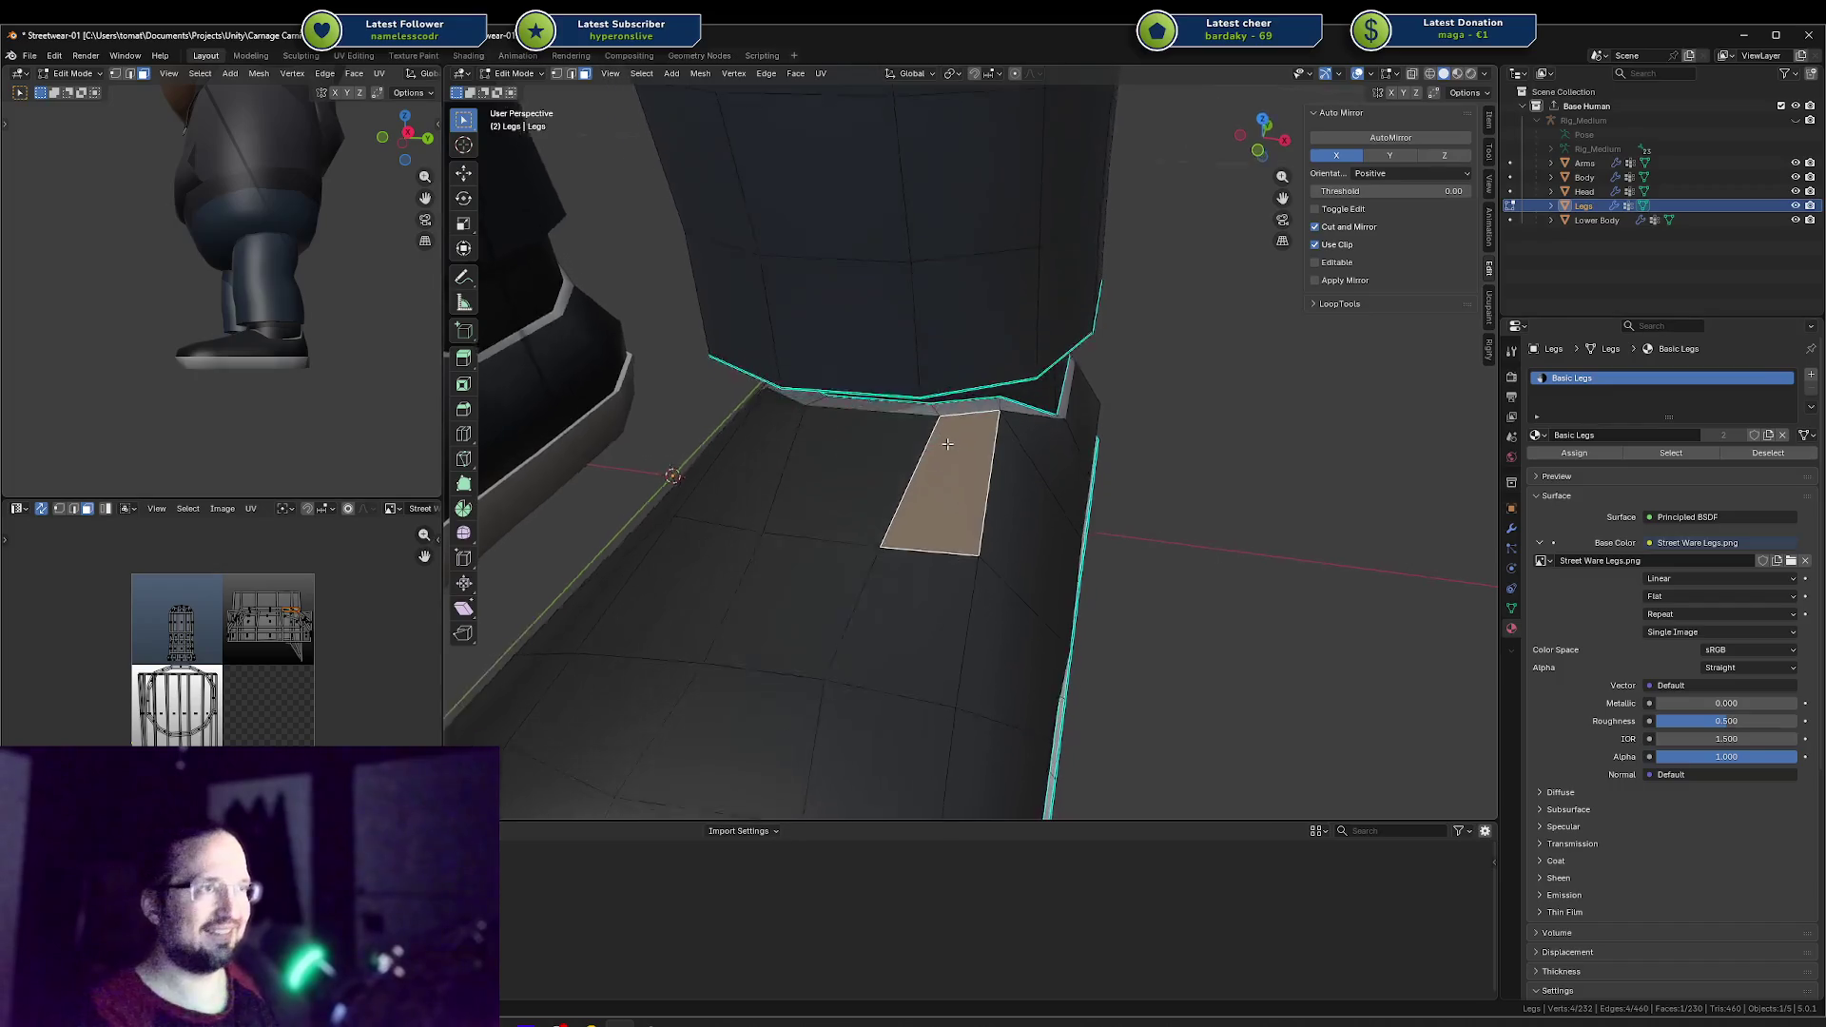
key("2")
key("alt+a")
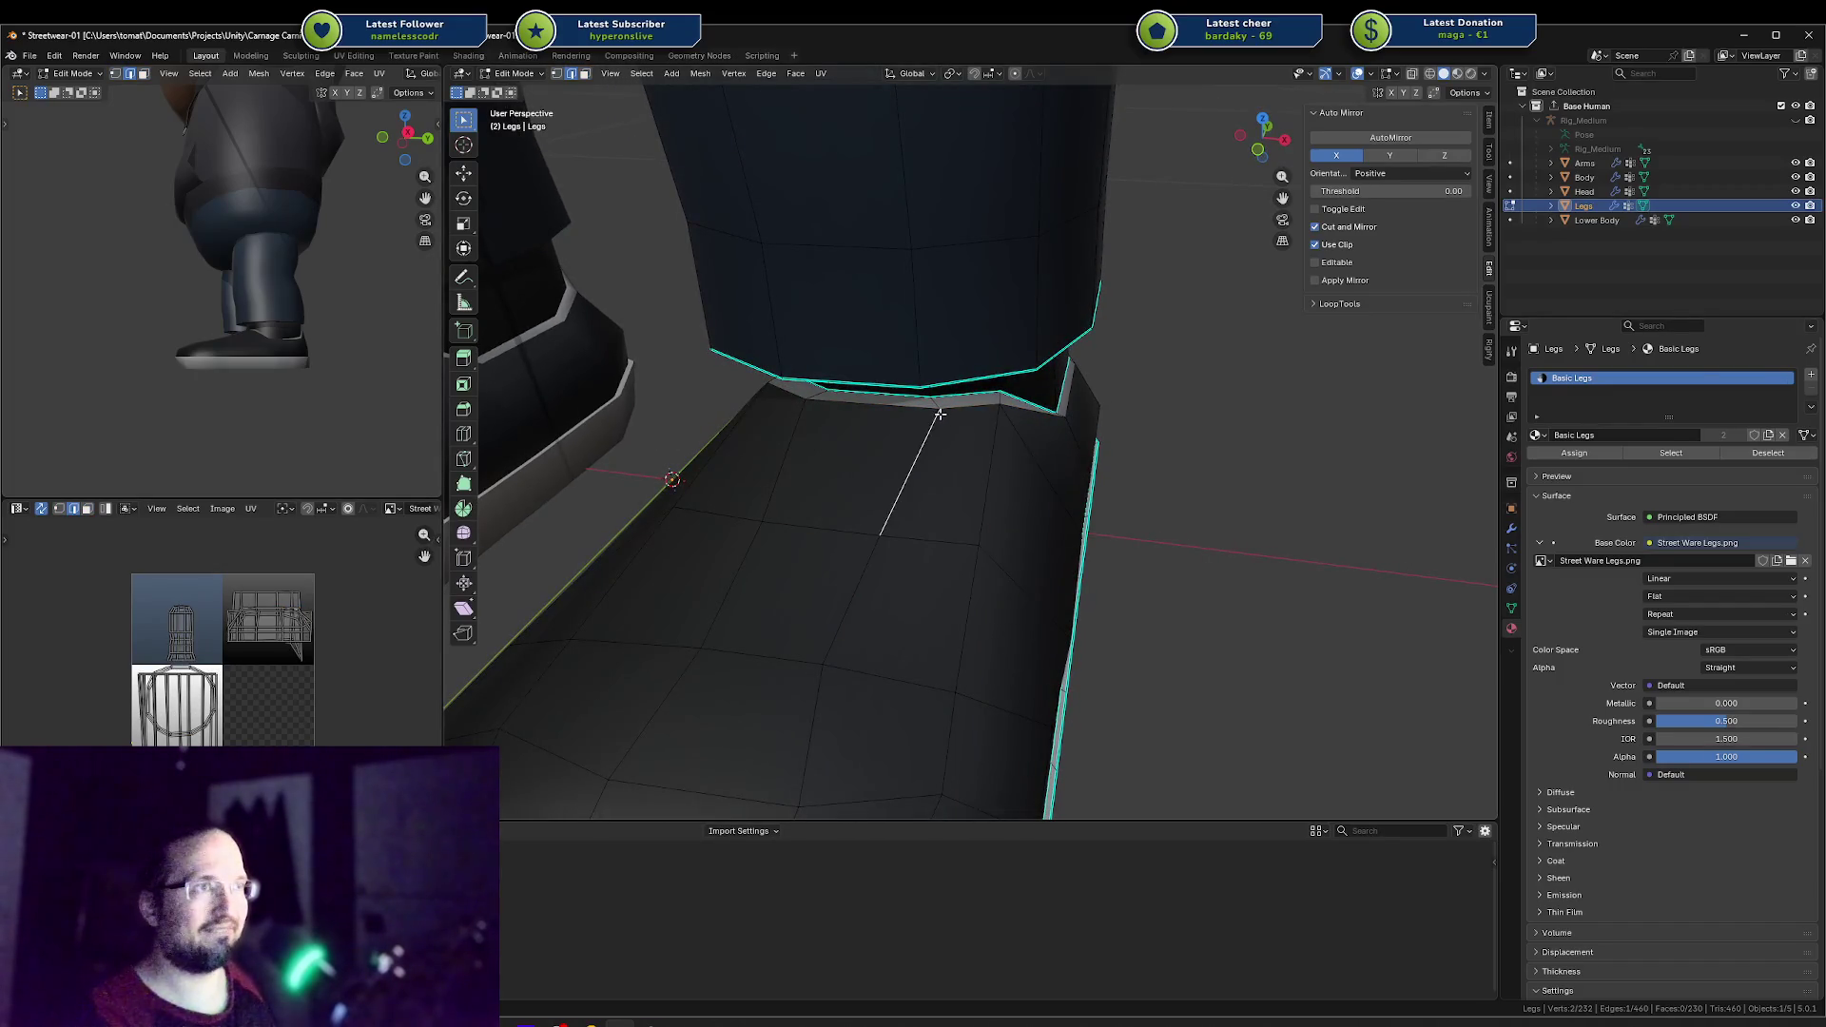
left_click(940, 413, "alt")
key("g")
left_click(924, 408)
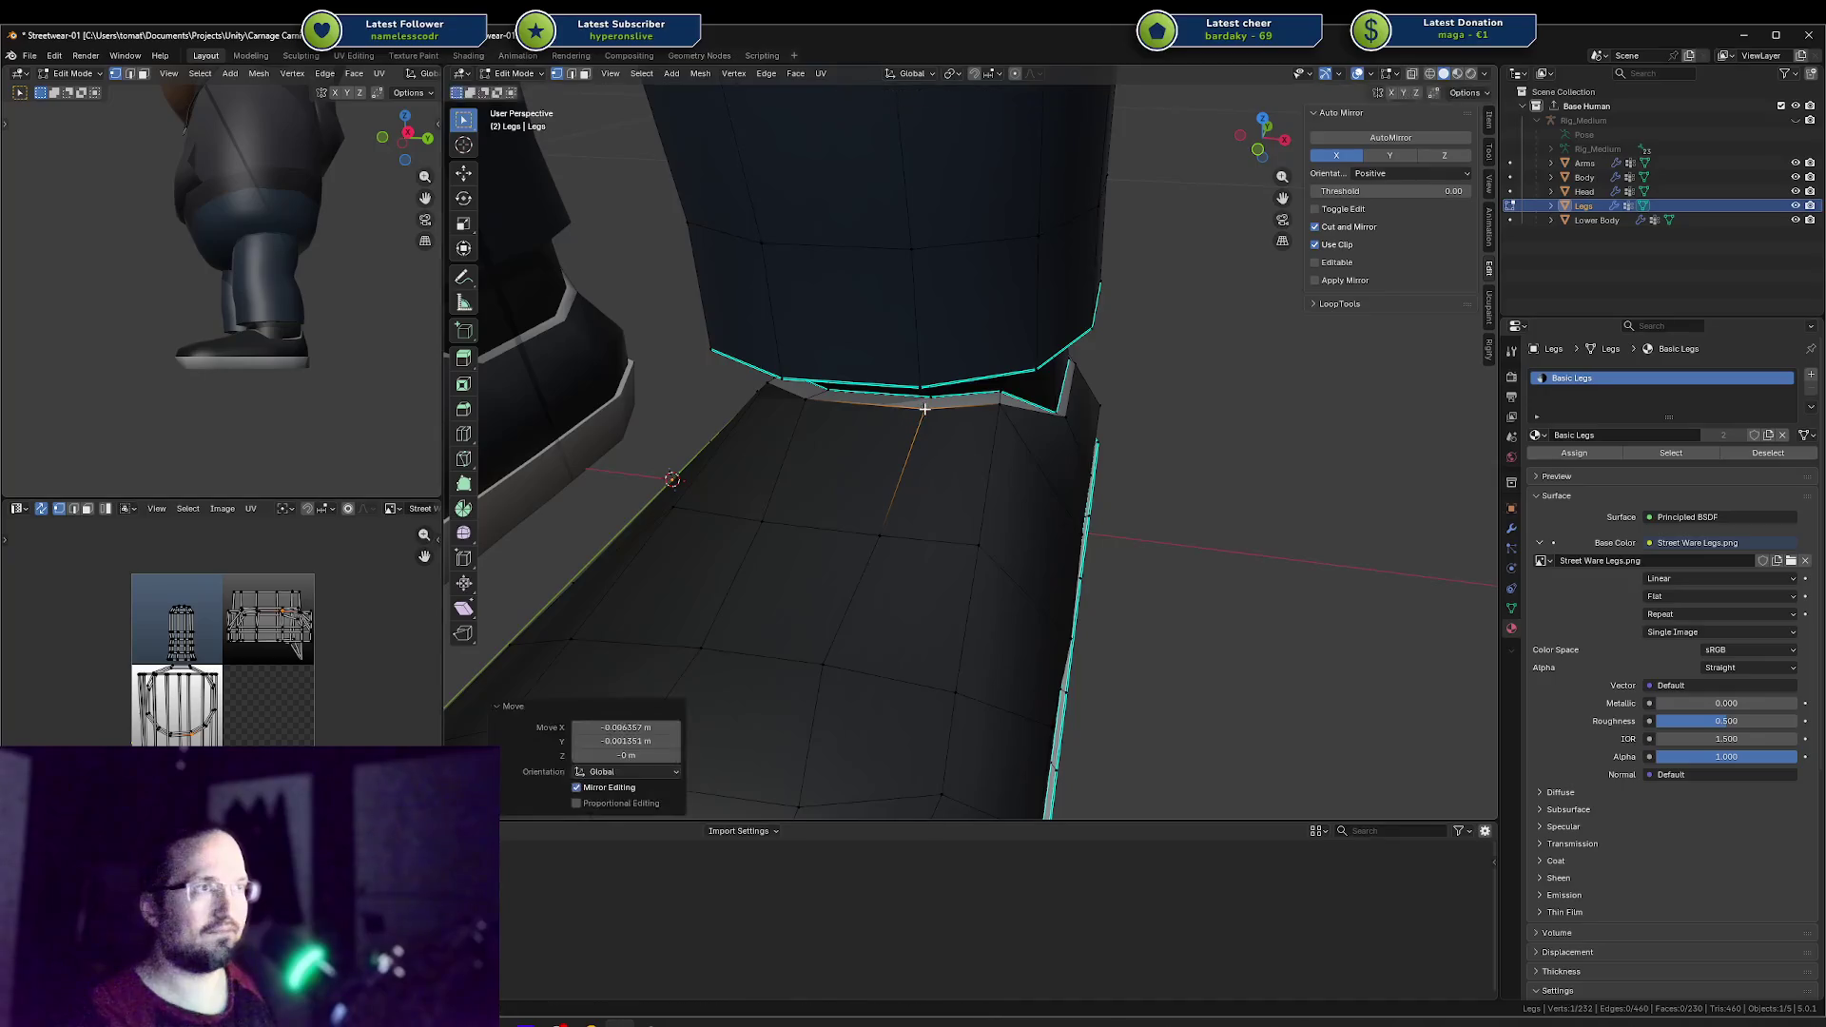
key("g")
key("g")
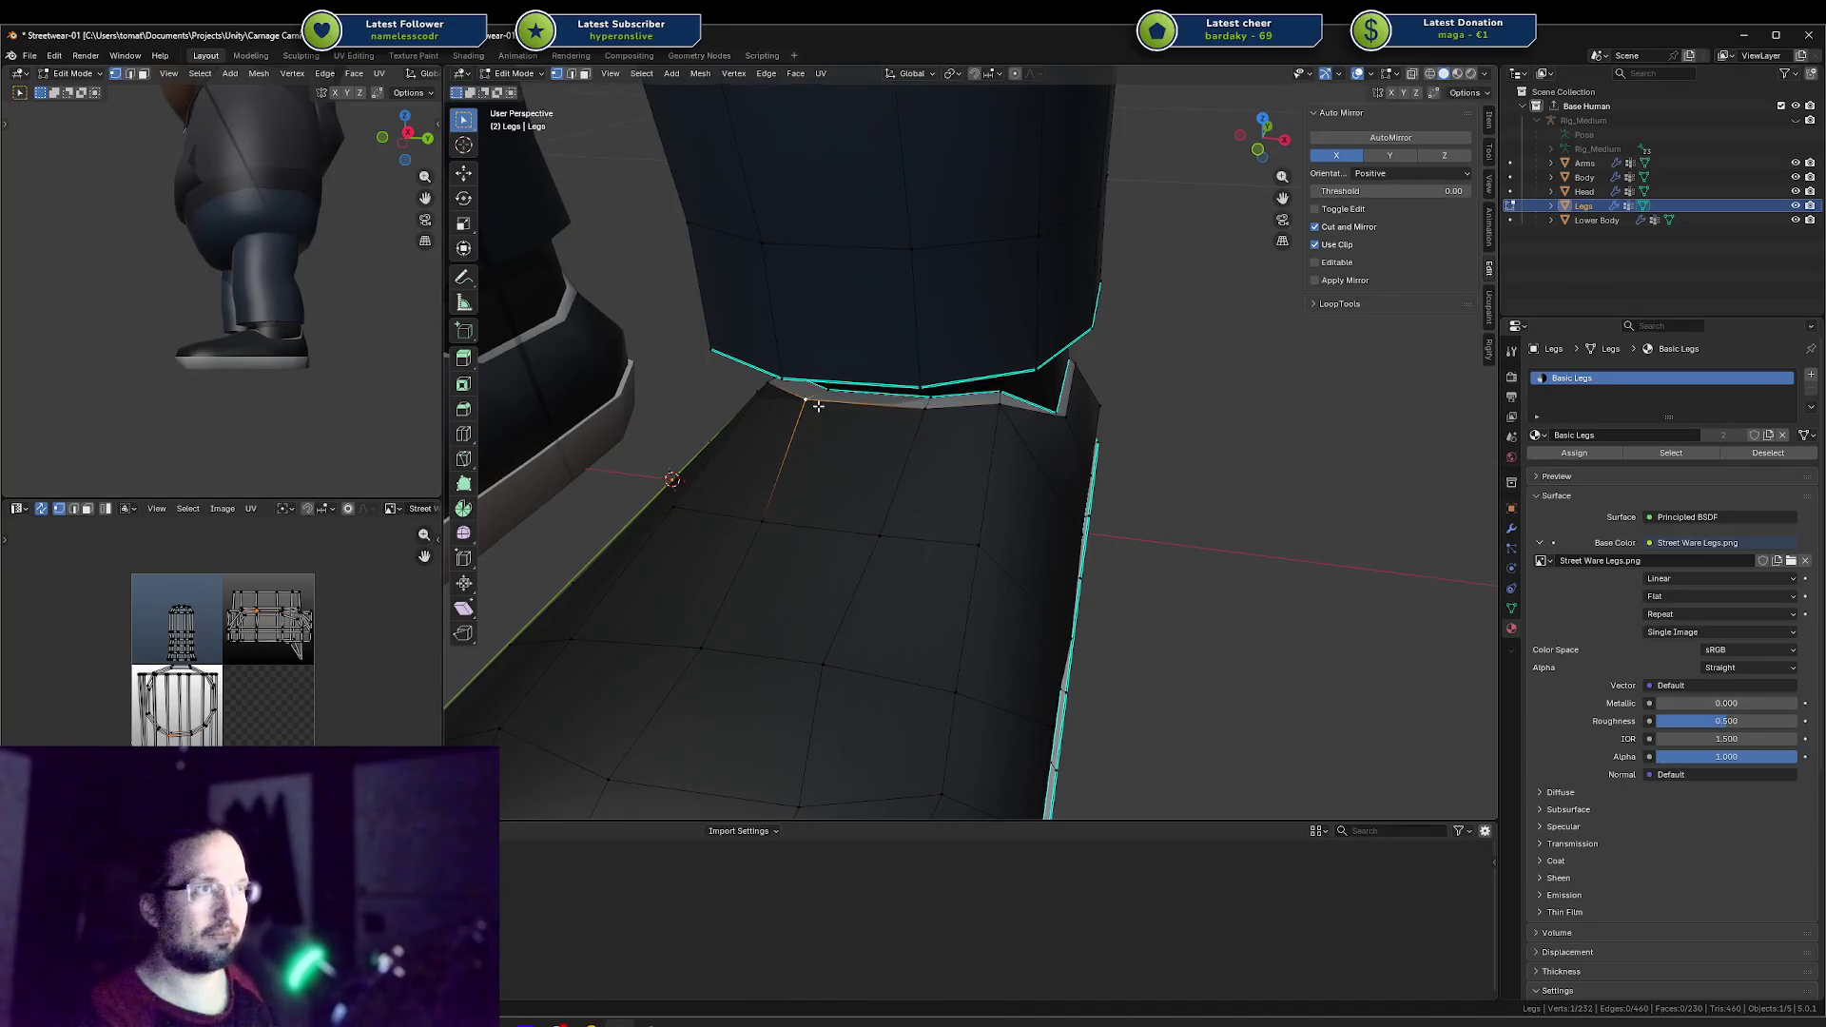
left_click(841, 408)
Step: Bevel the rectangular edge path on the boot front into strips
middle_click_drag(222, 294, 230, 324)
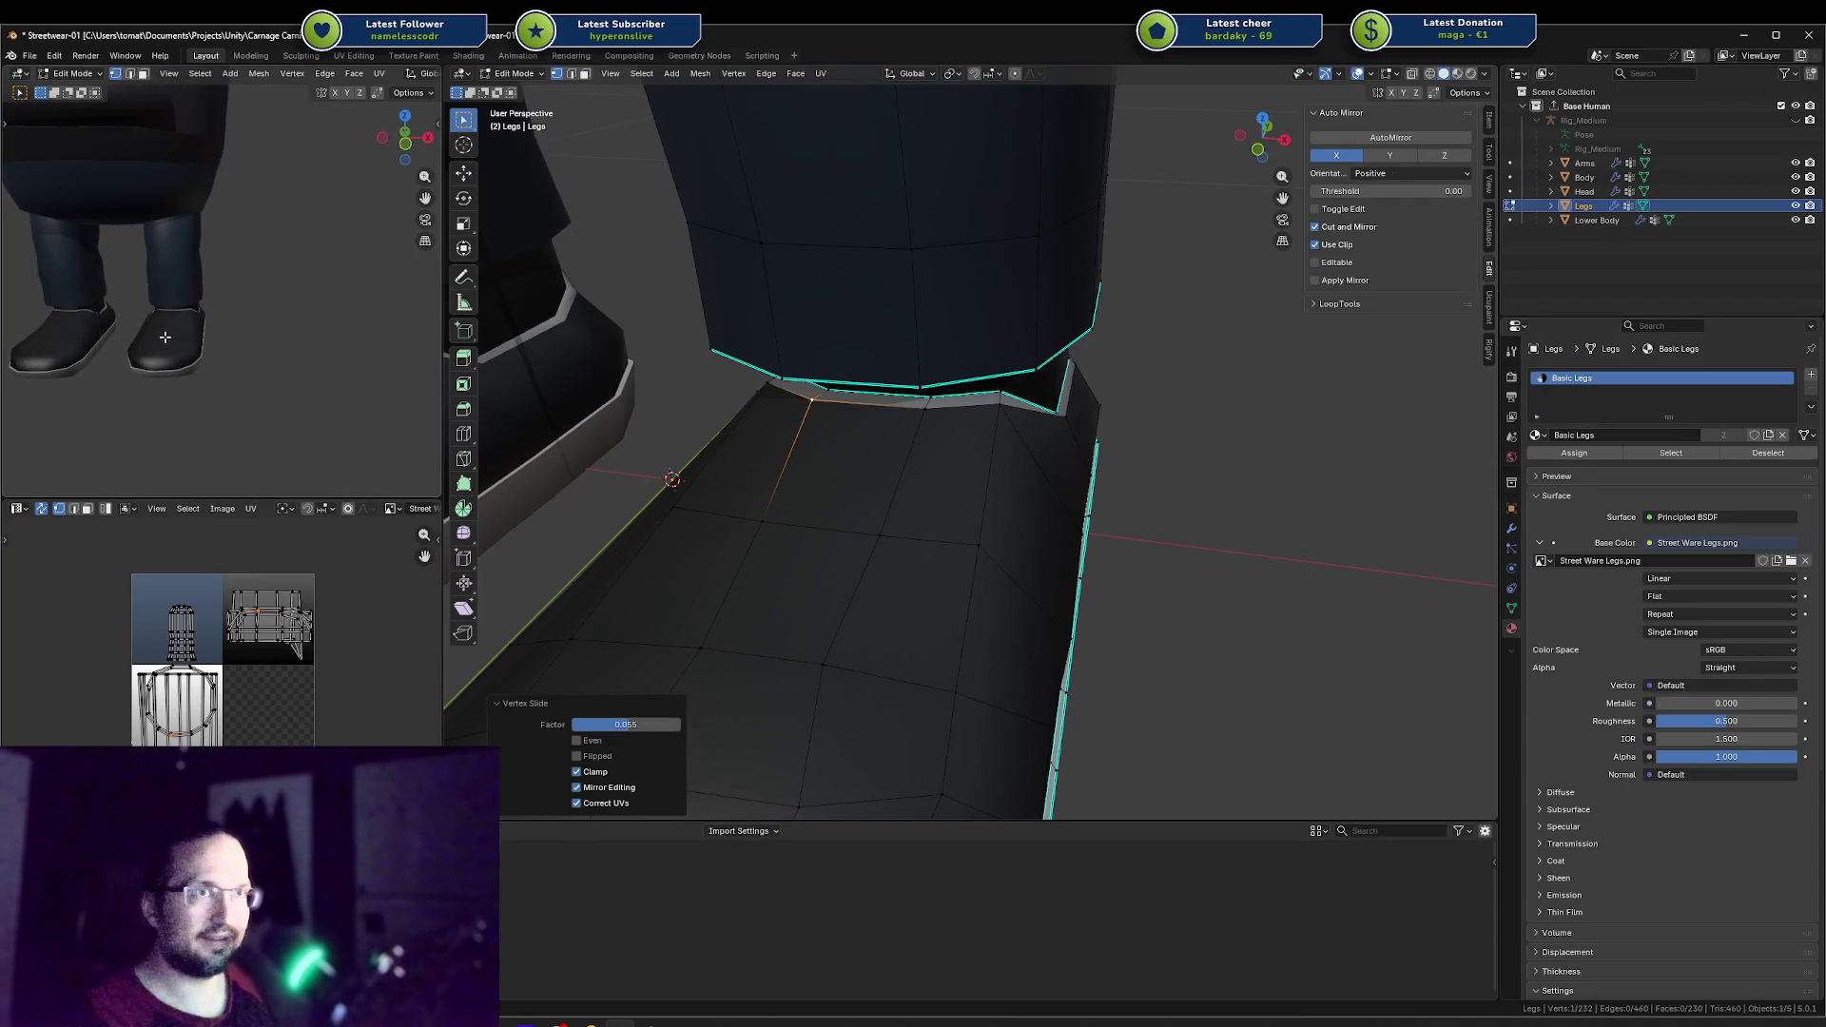
key("2")
middle_click_drag(909, 476, 913, 424)
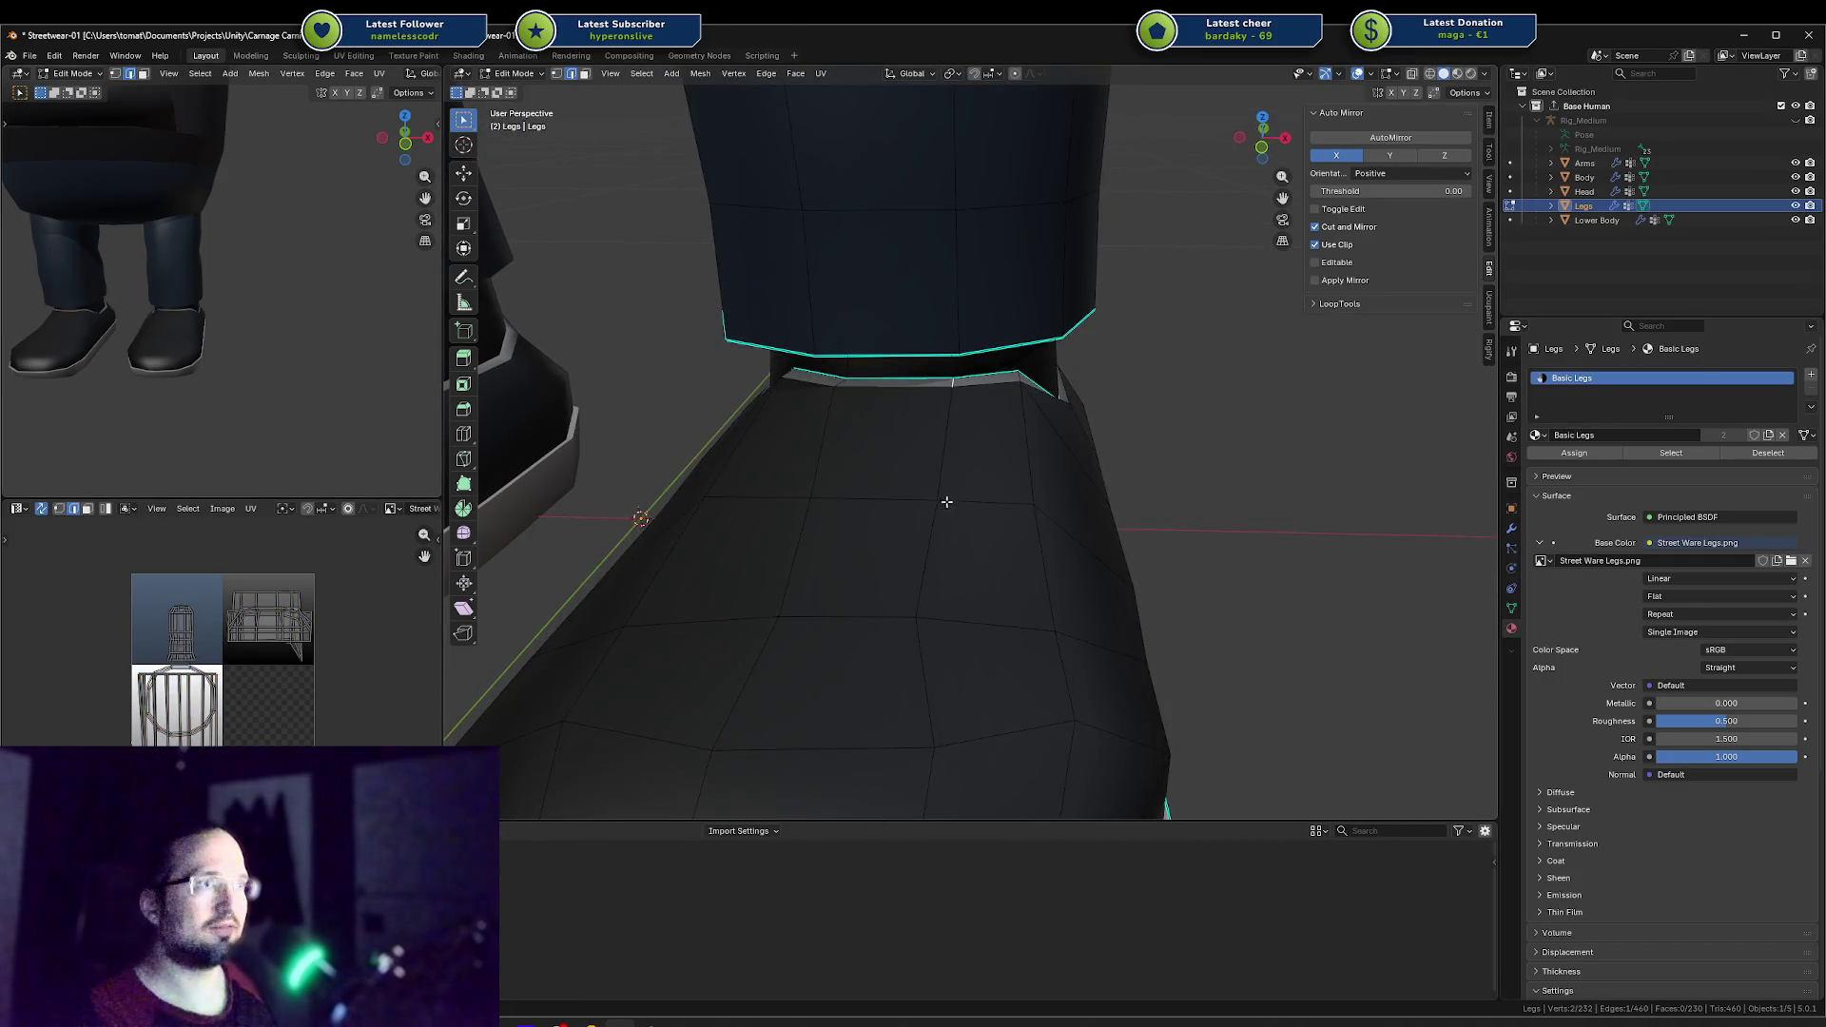
left_click(871, 594, "ctrl")
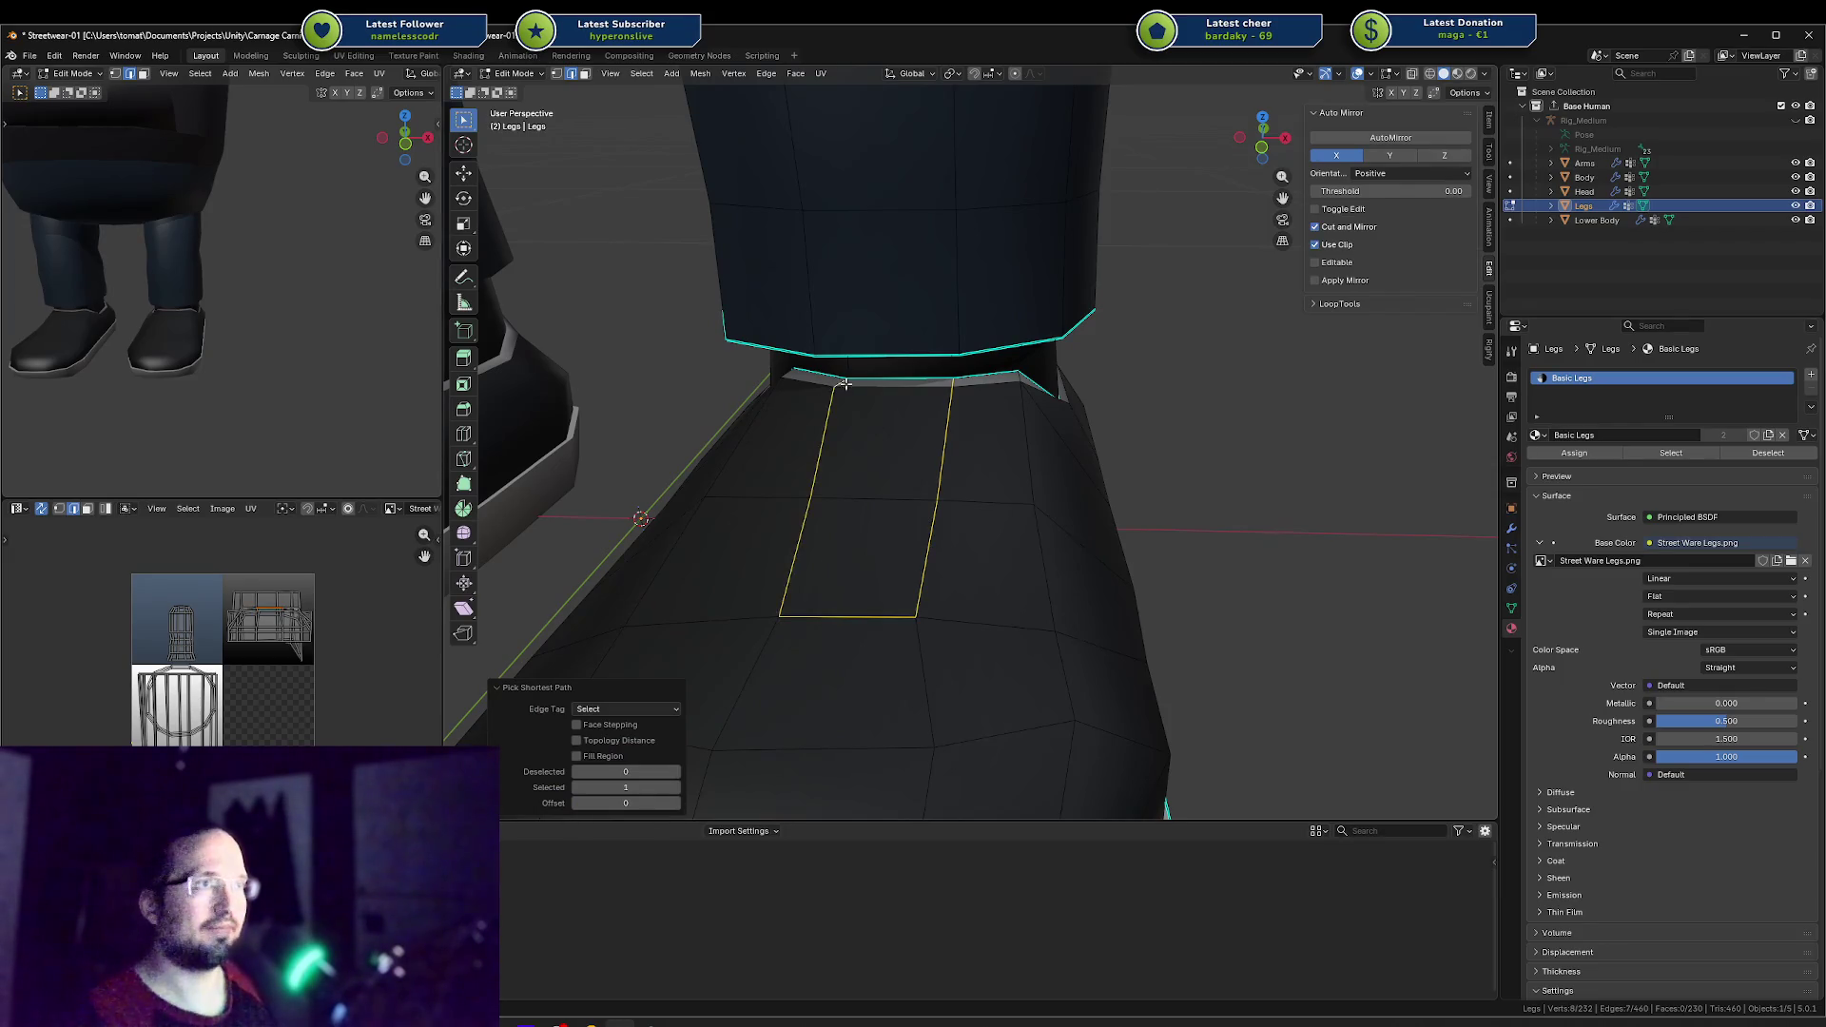
key("ctrl+b")
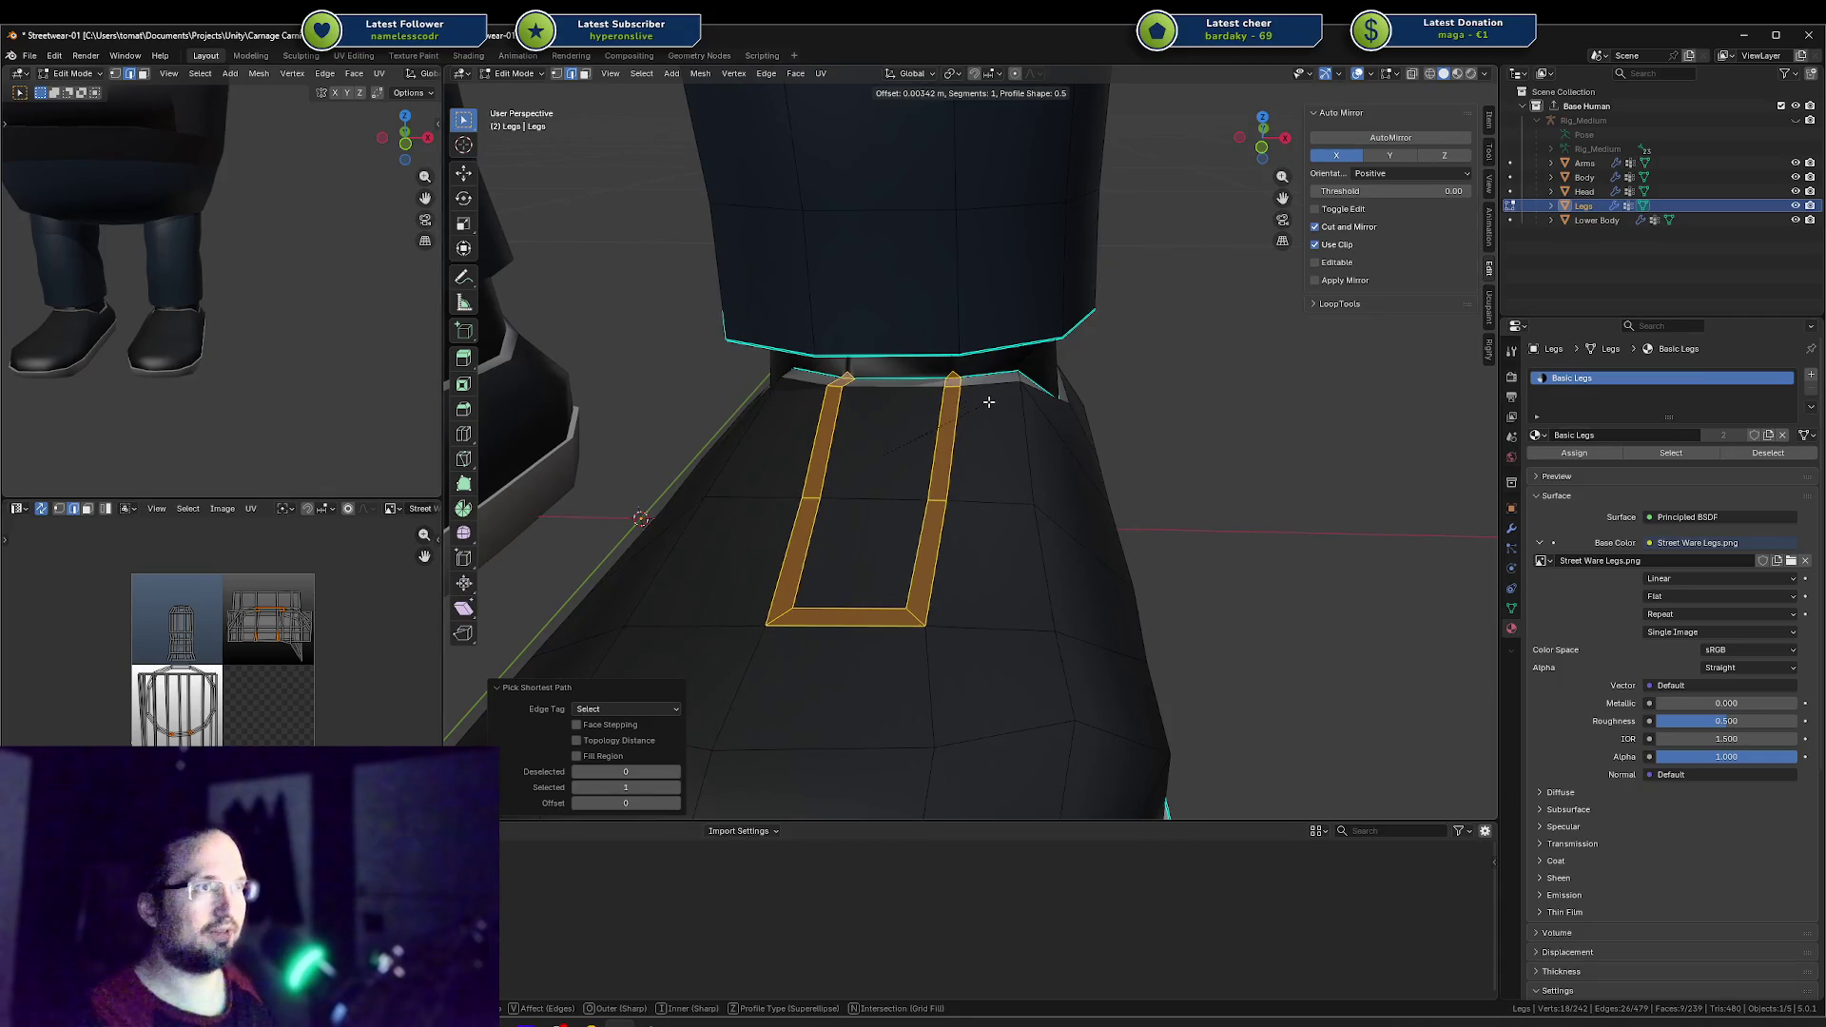
left_click(988, 403)
Step: Cube-project unwrap the boot faces and adjust their UV island, then undo the change
key("alt+a")
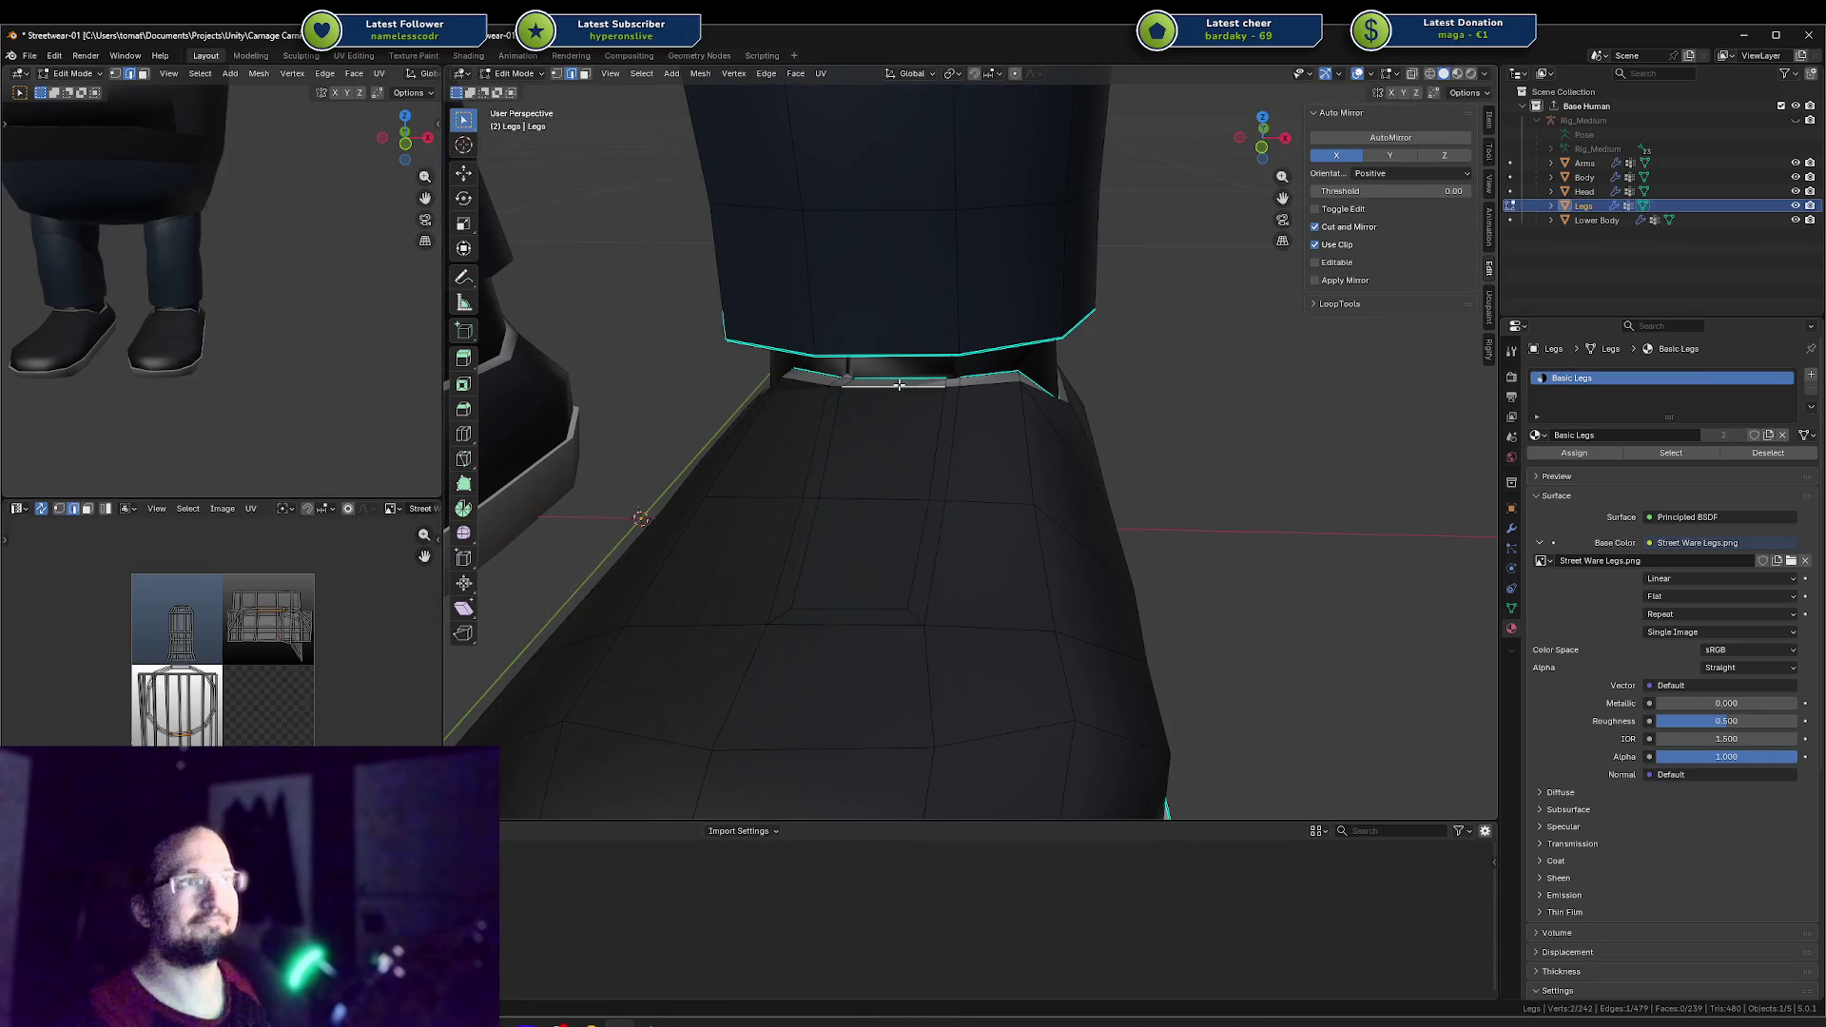
key("u")
left_click(968, 494)
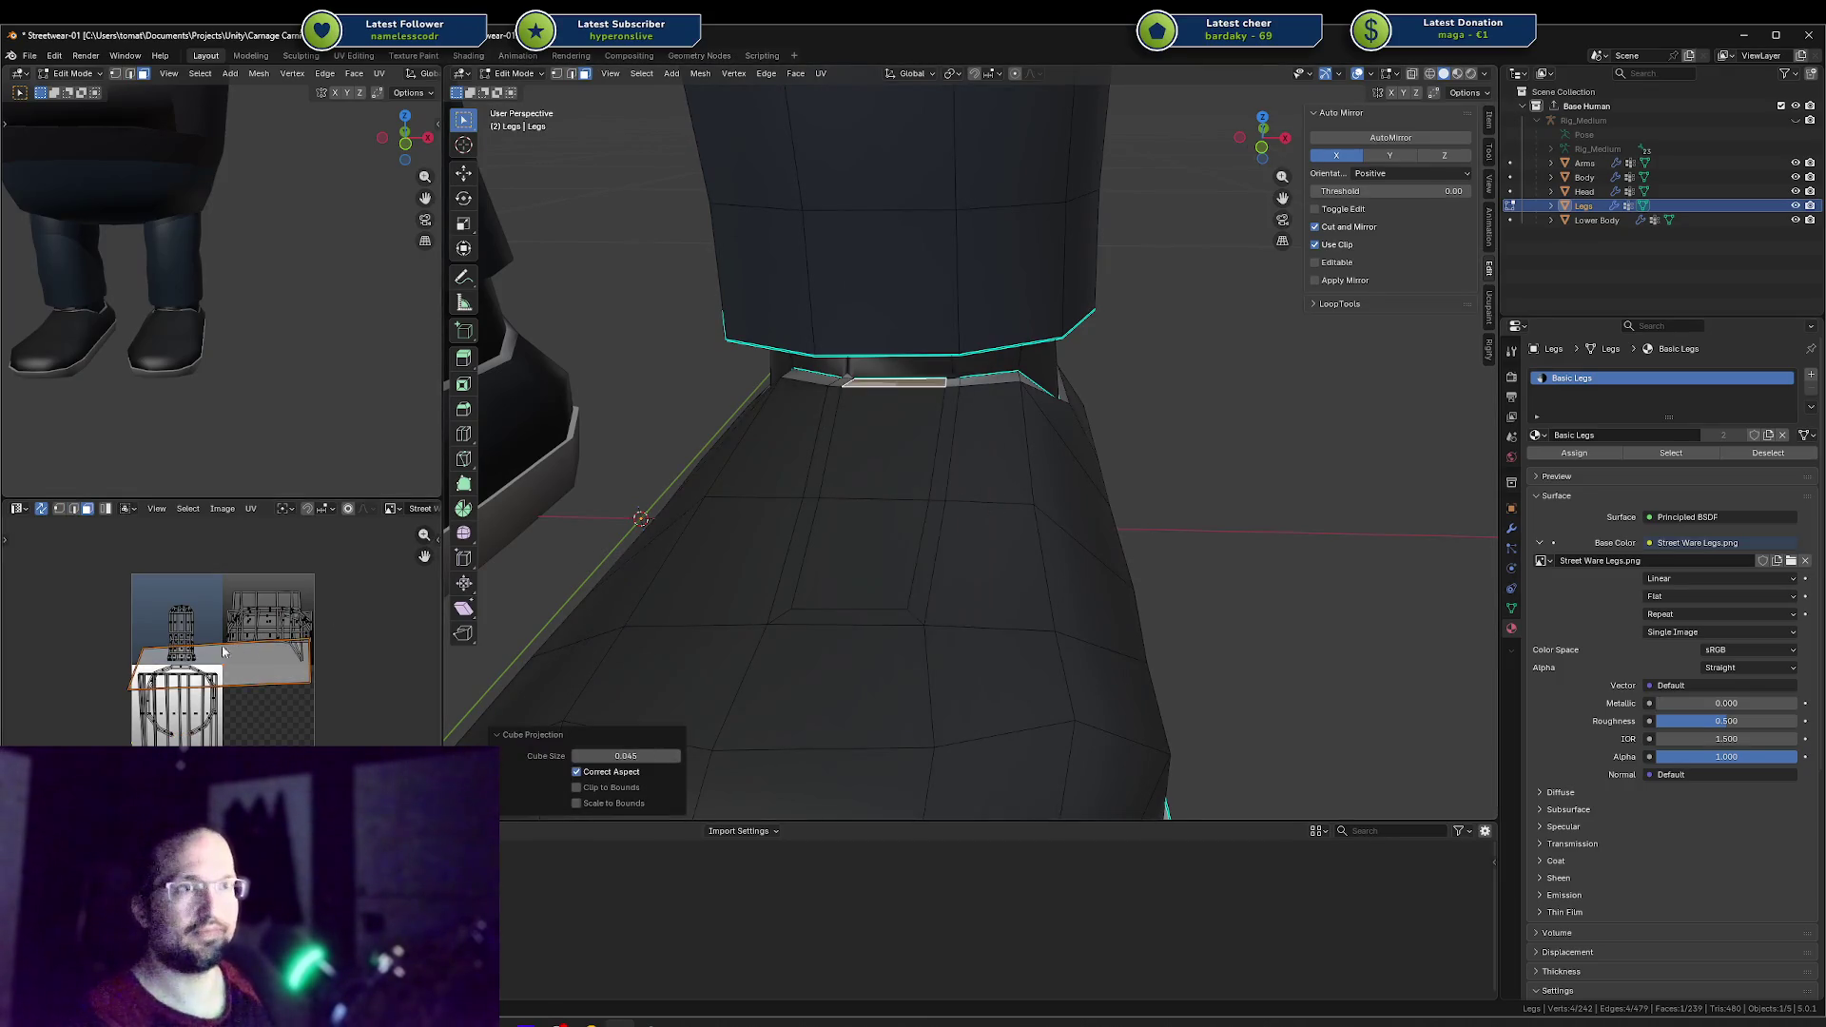
key("g")
right_click(256, 584)
key("ctrl+z")
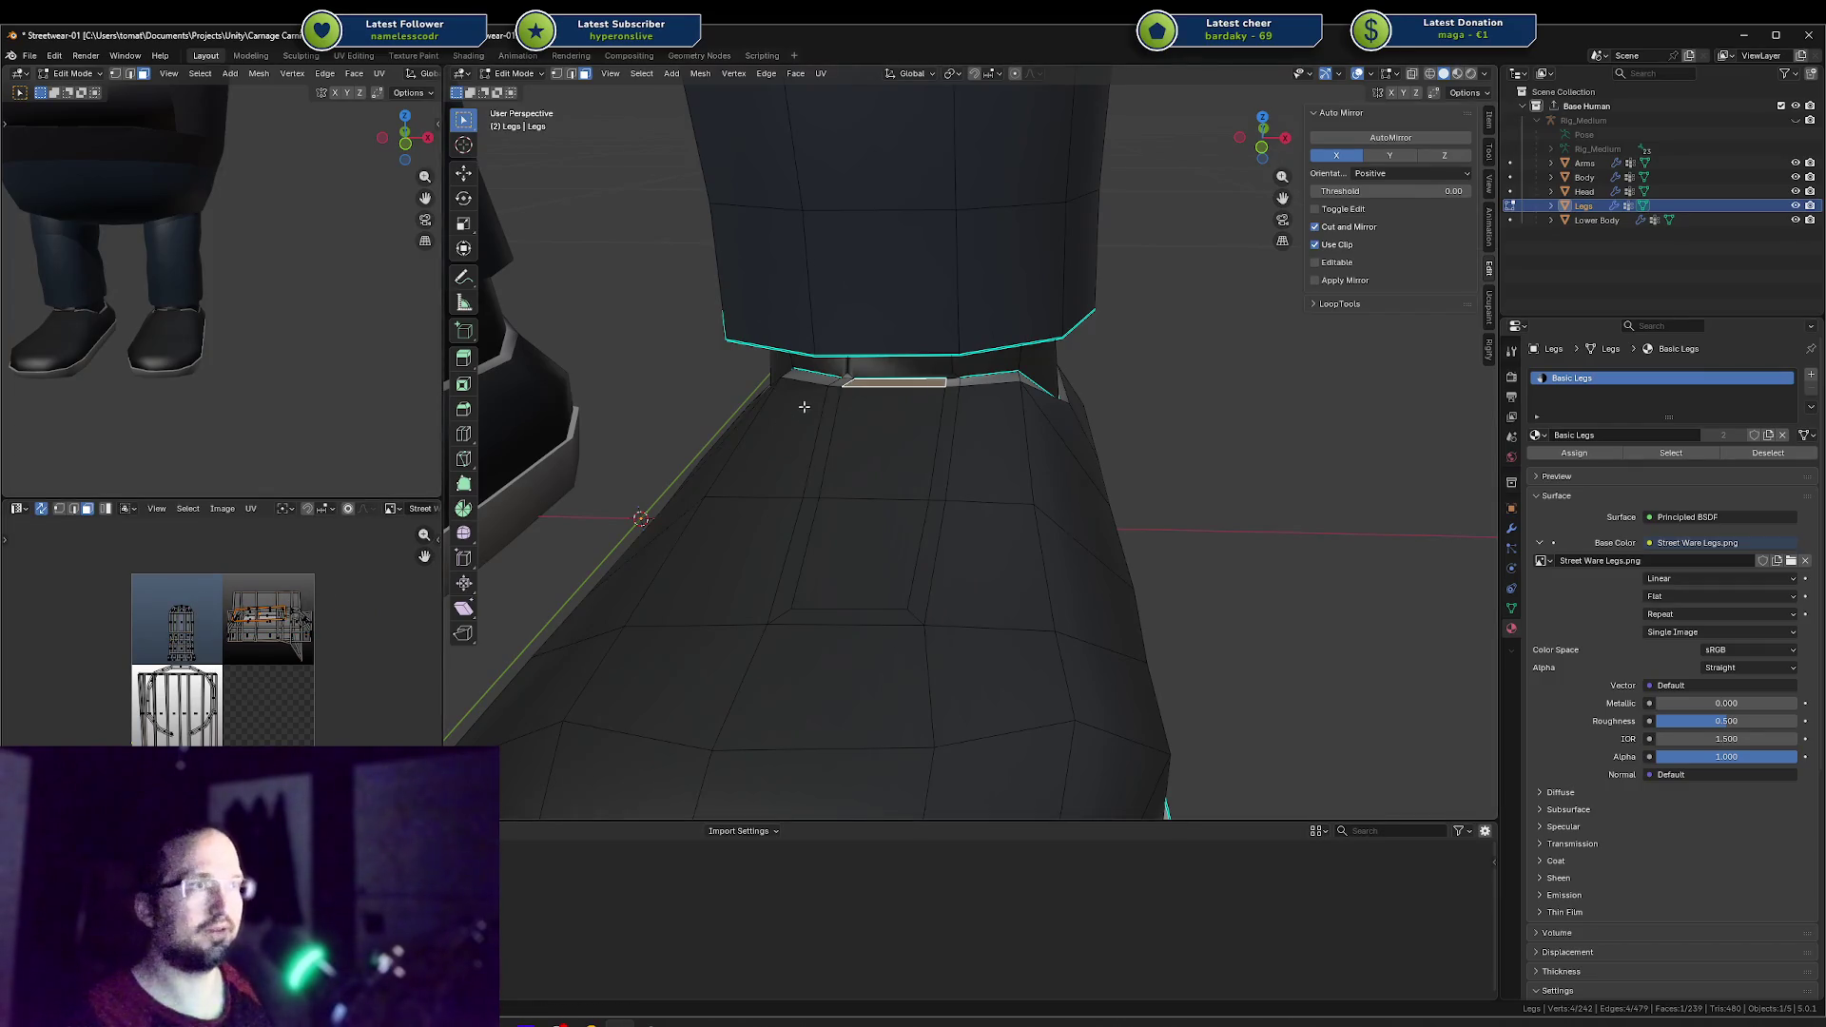
Step: Select the left, bottom and right thin strip faces on the boot front
middle_click_drag(844, 415, 864, 332)
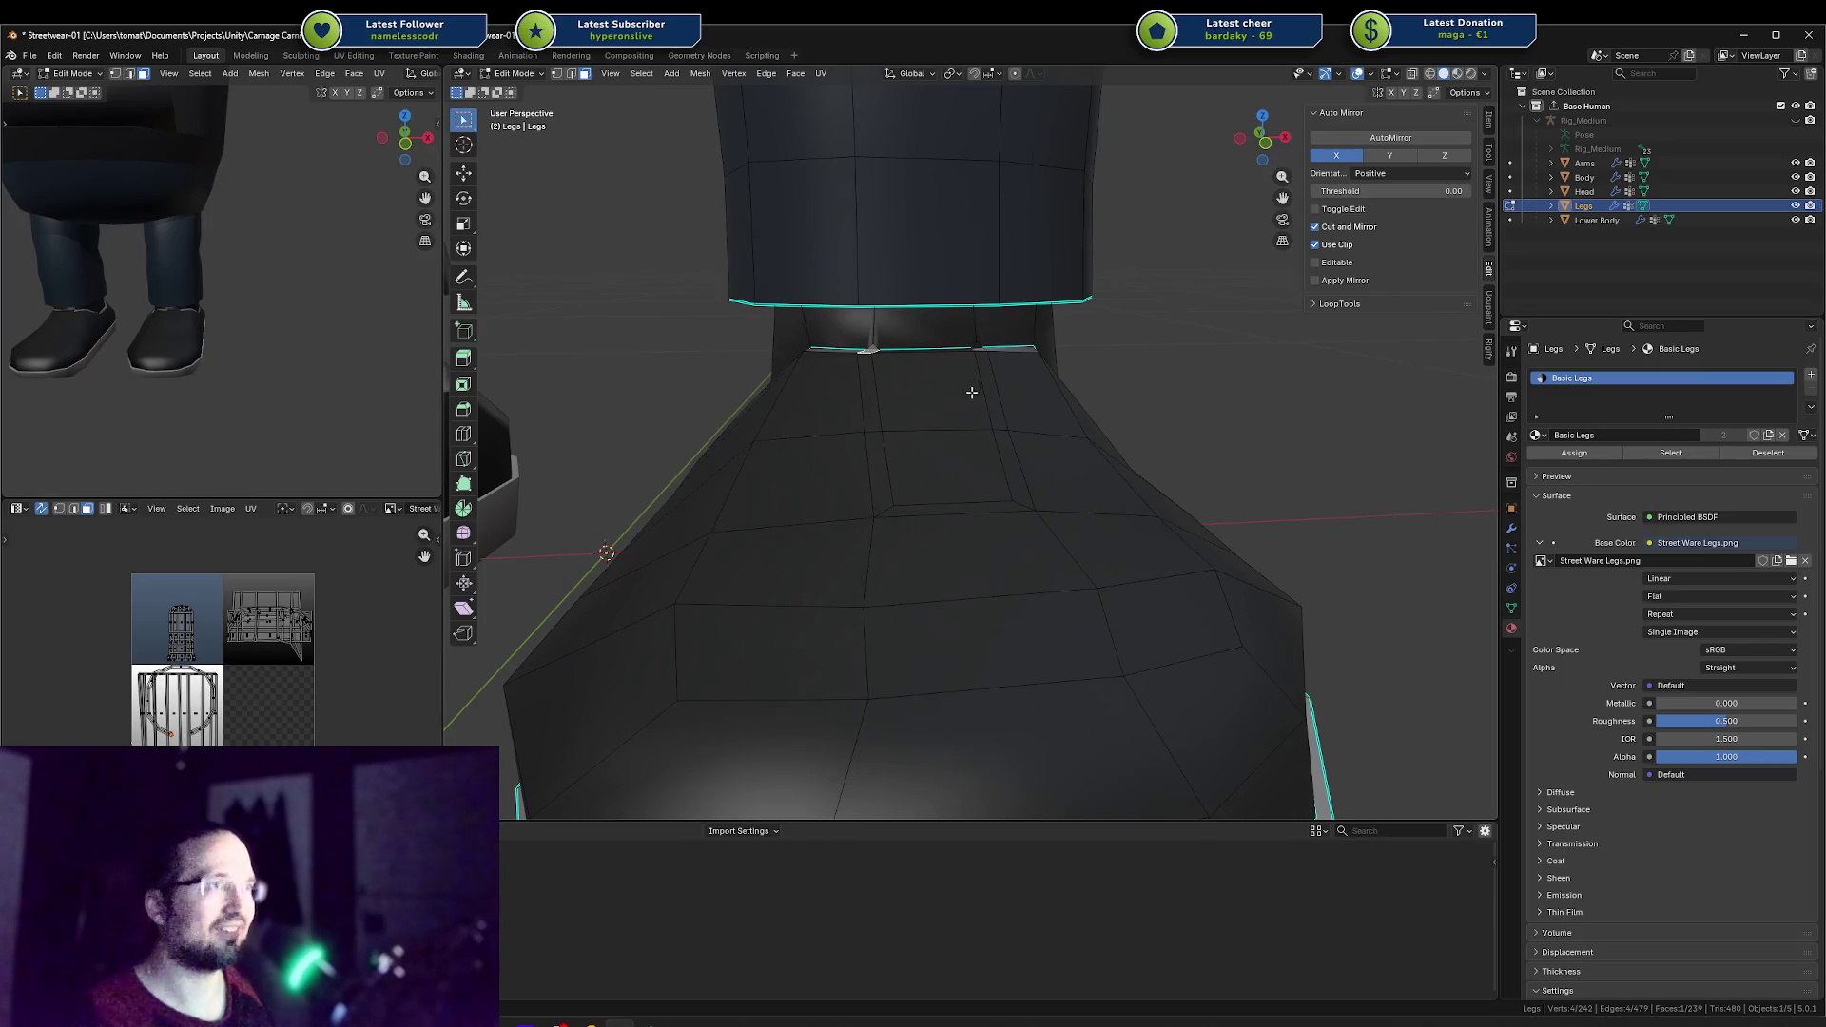
left_click(1019, 499, "ctrl")
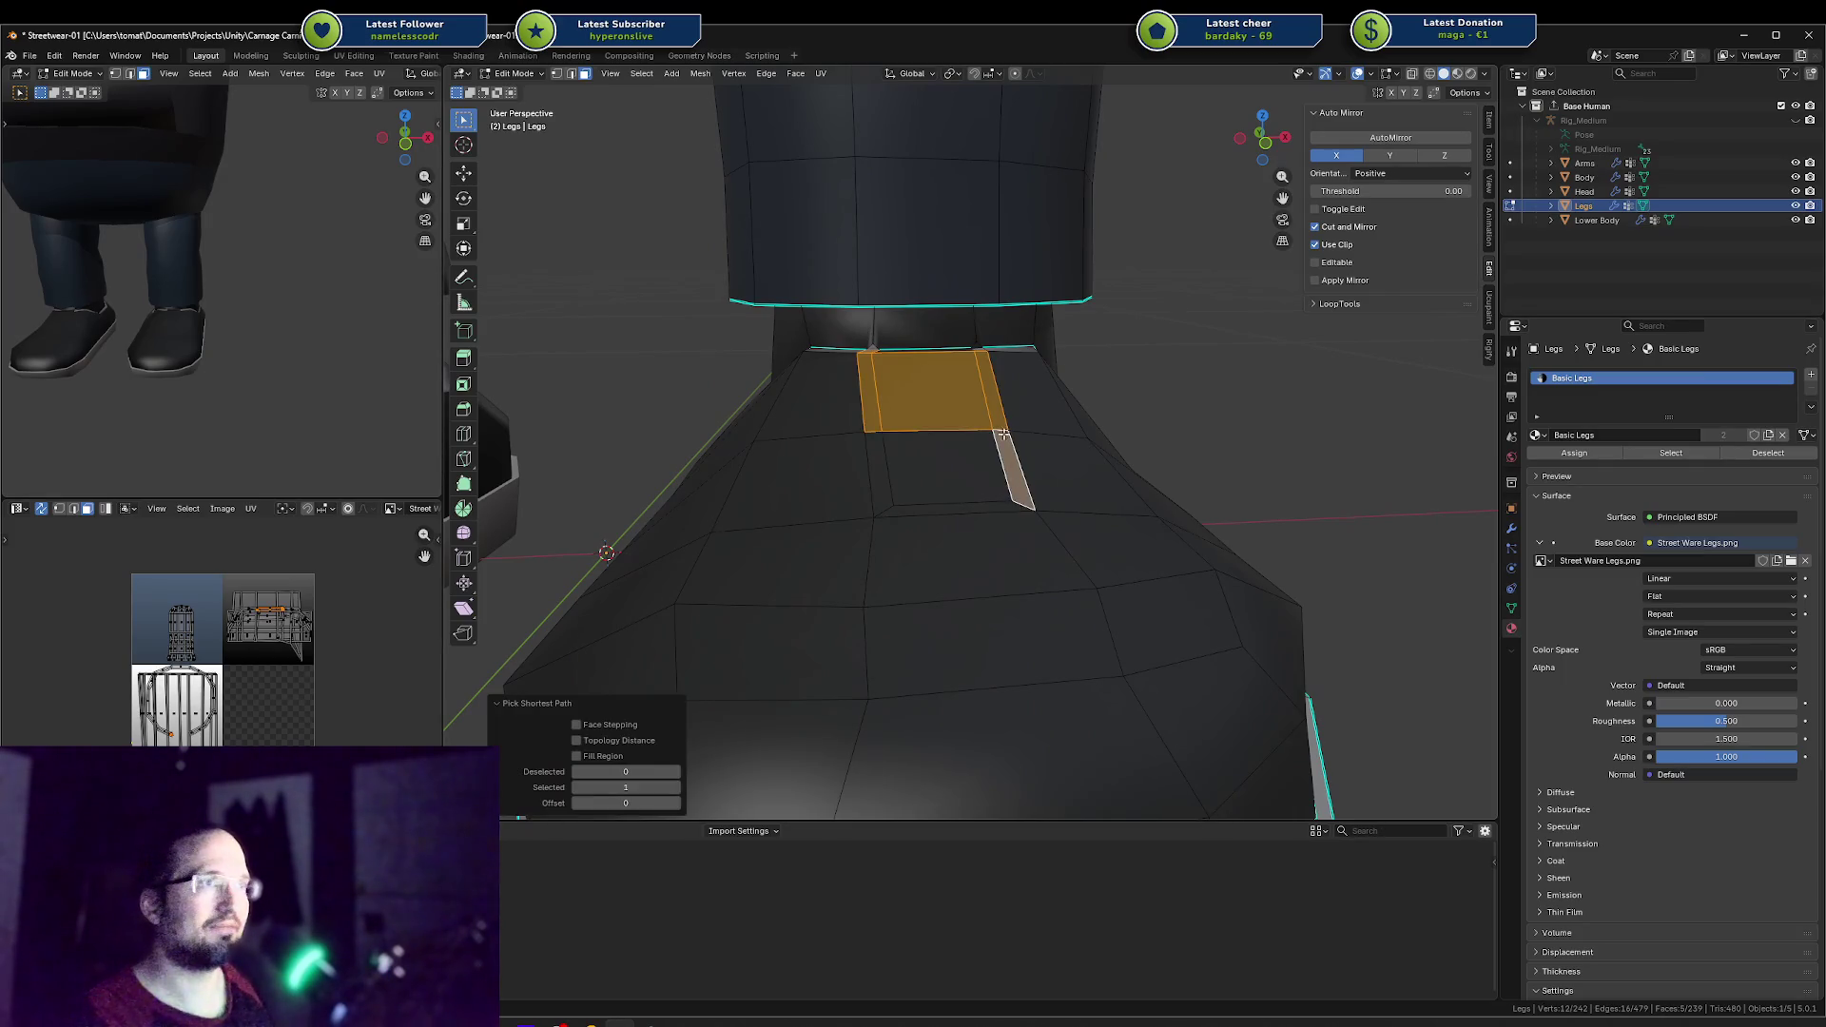
left_click(869, 383)
left_click(876, 505, "ctrl")
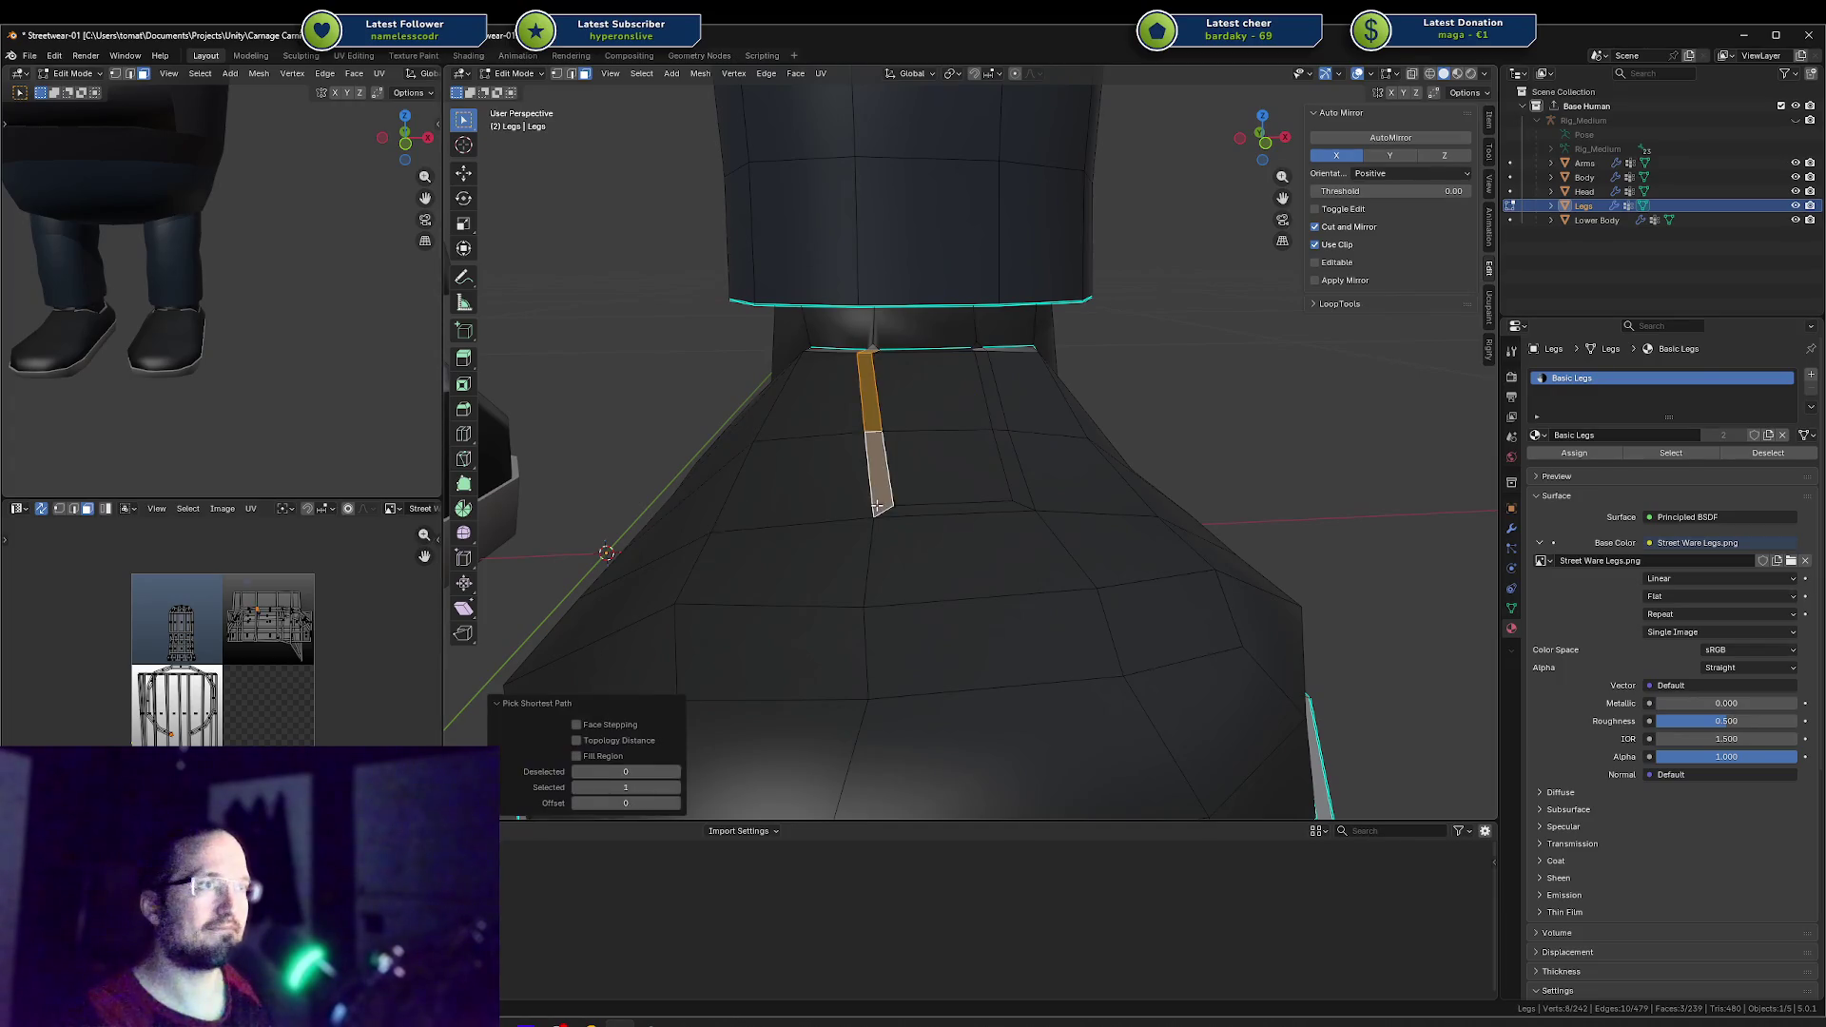
left_click(1004, 461, "ctrl")
left_click(977, 353, "ctrl")
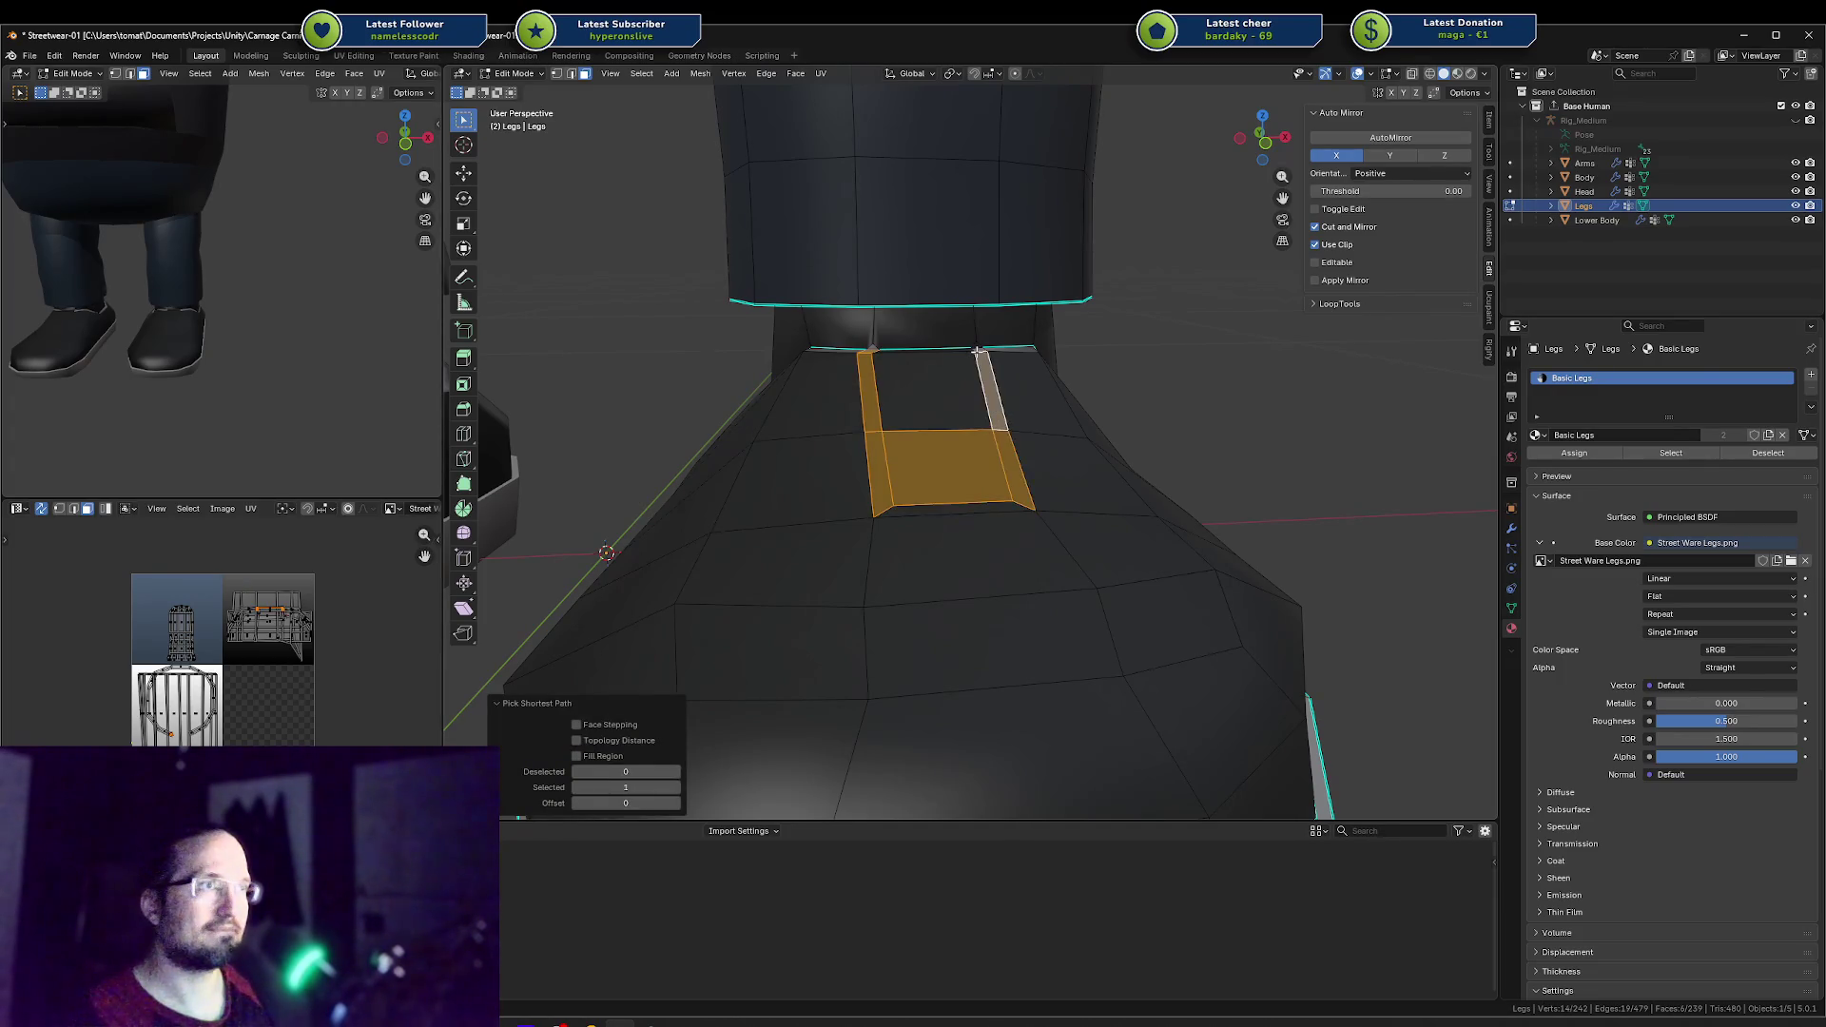
key("ctrl+z")
key("ctrl+z")
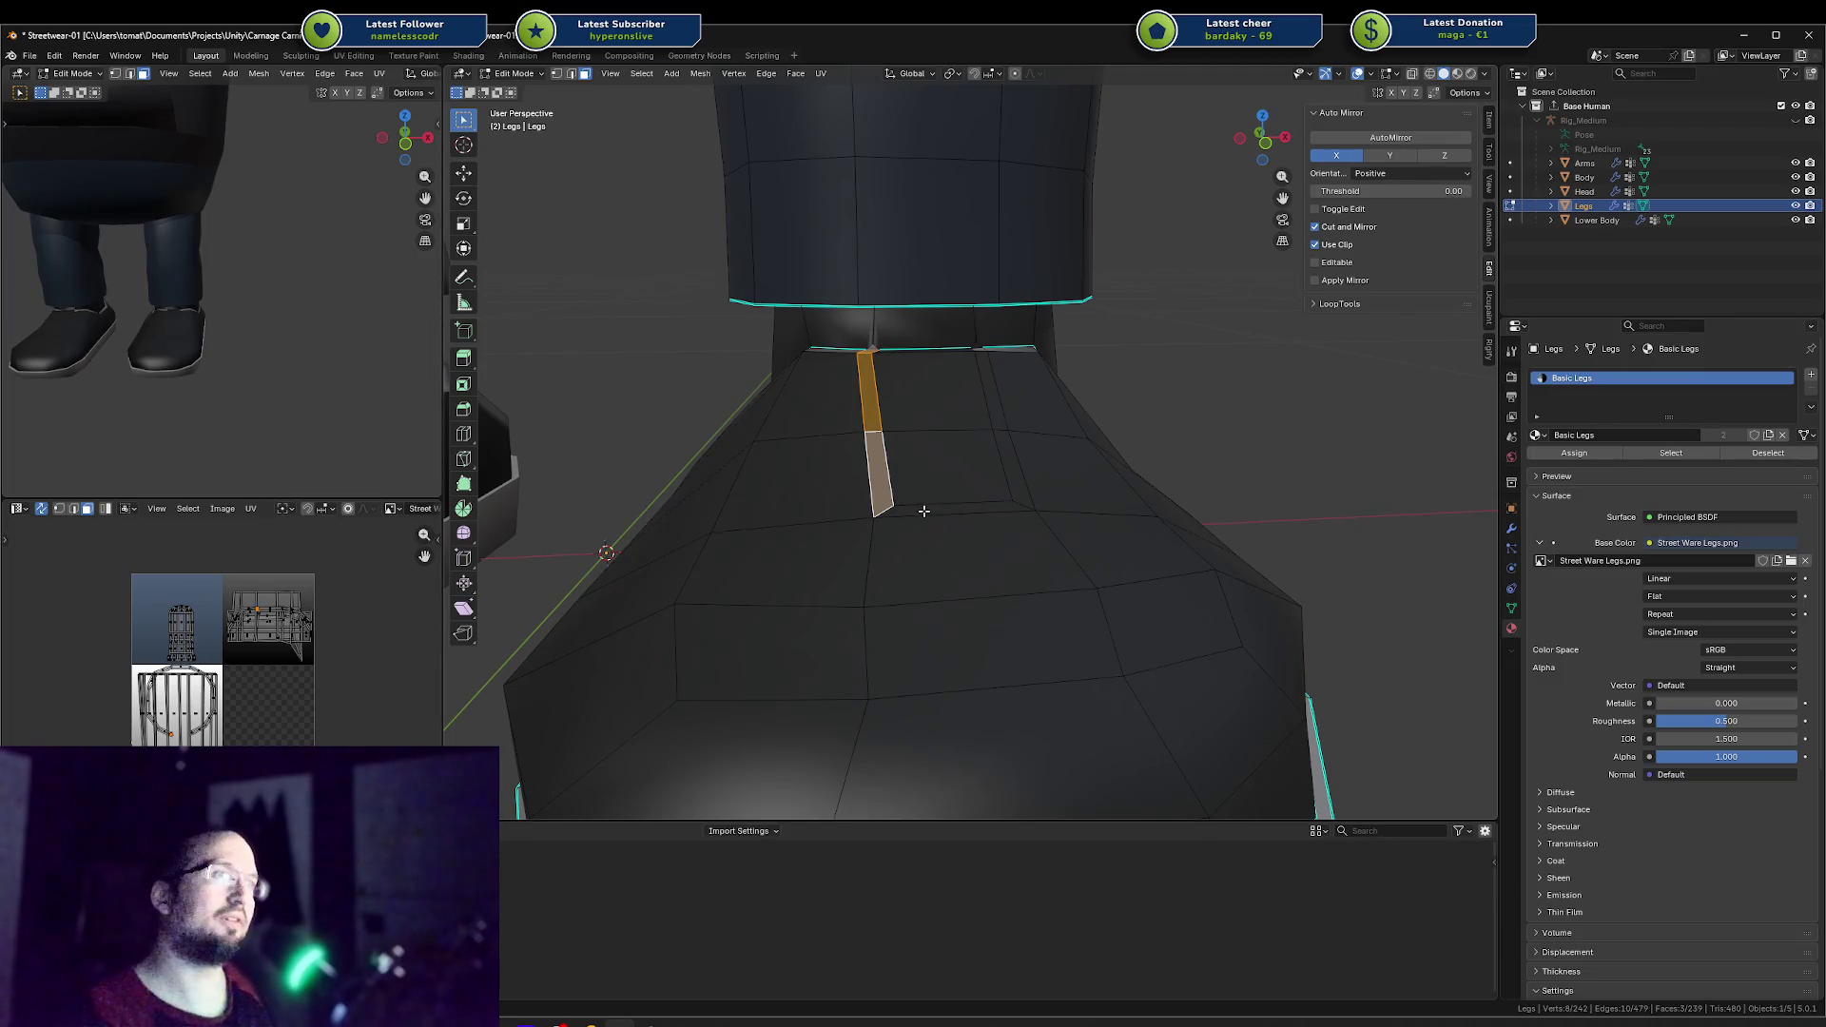
left_click(1006, 452, "ctrl")
left_click(981, 356, "ctrl")
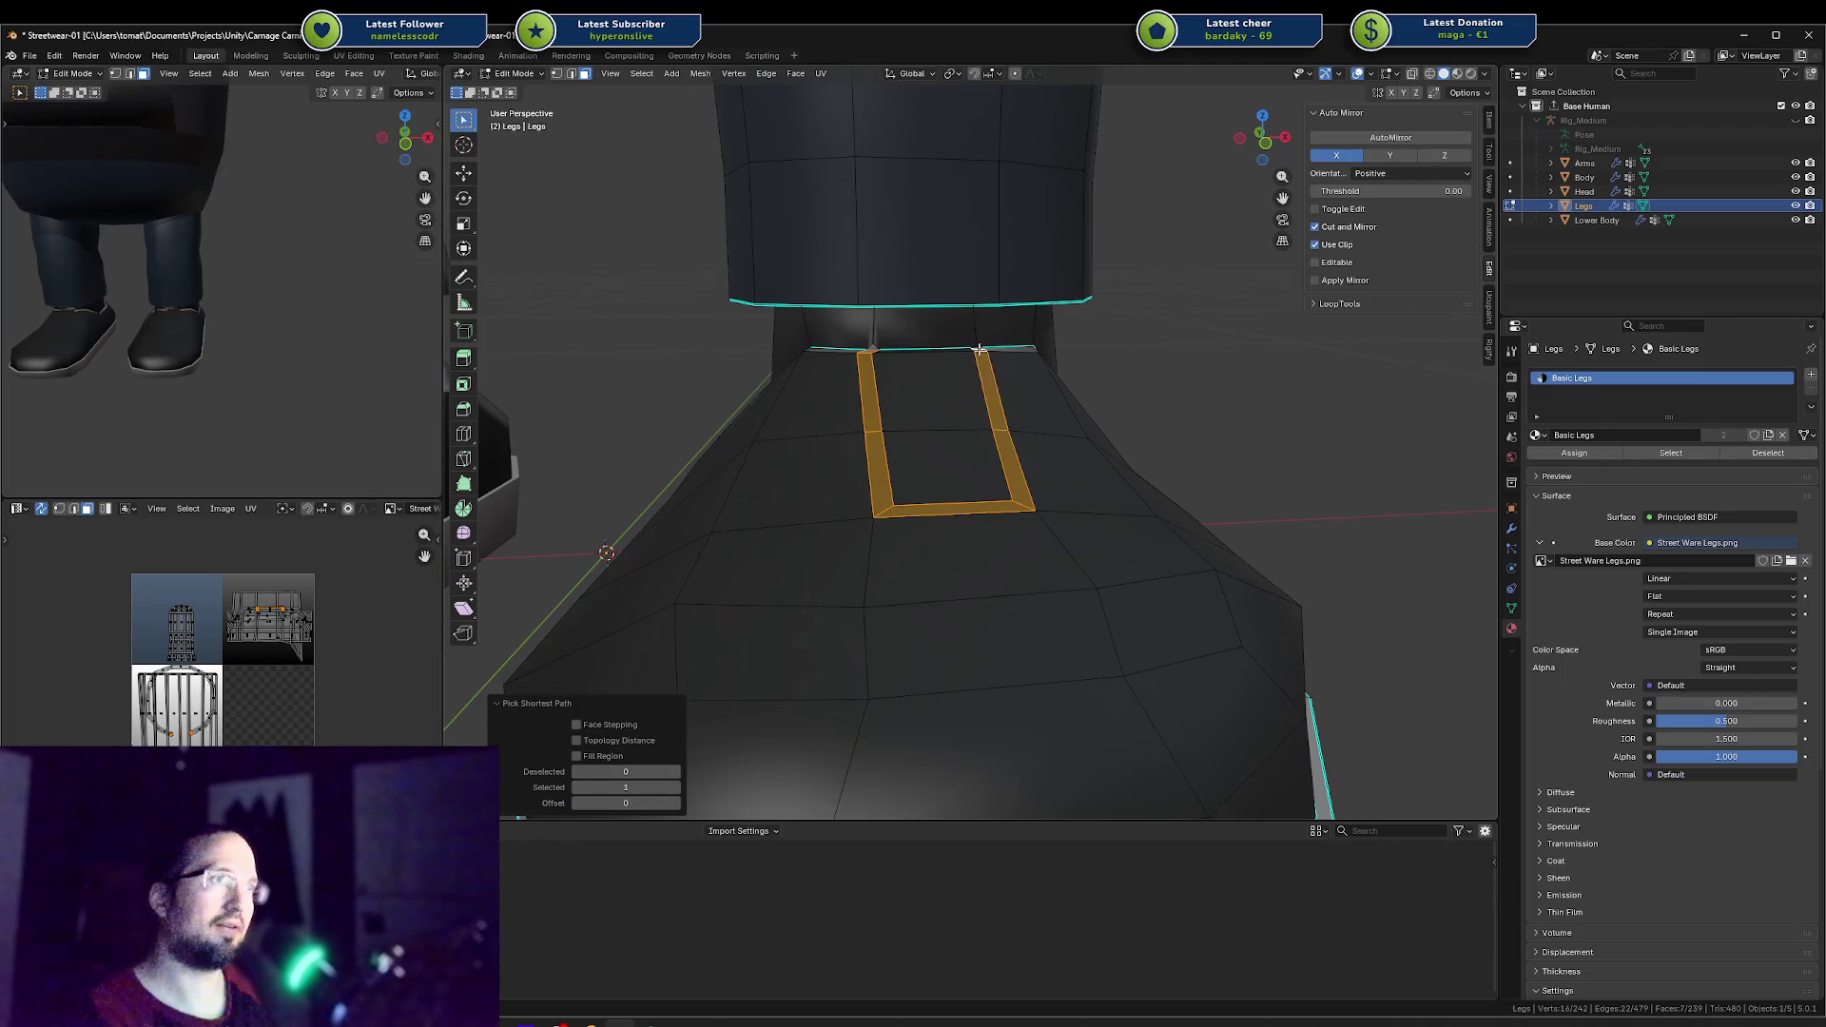
Step: Re-unwrap the strips with Cube Projection and move their UV island onto a lighter texture area
middle_click_drag(980, 350, 457, 576)
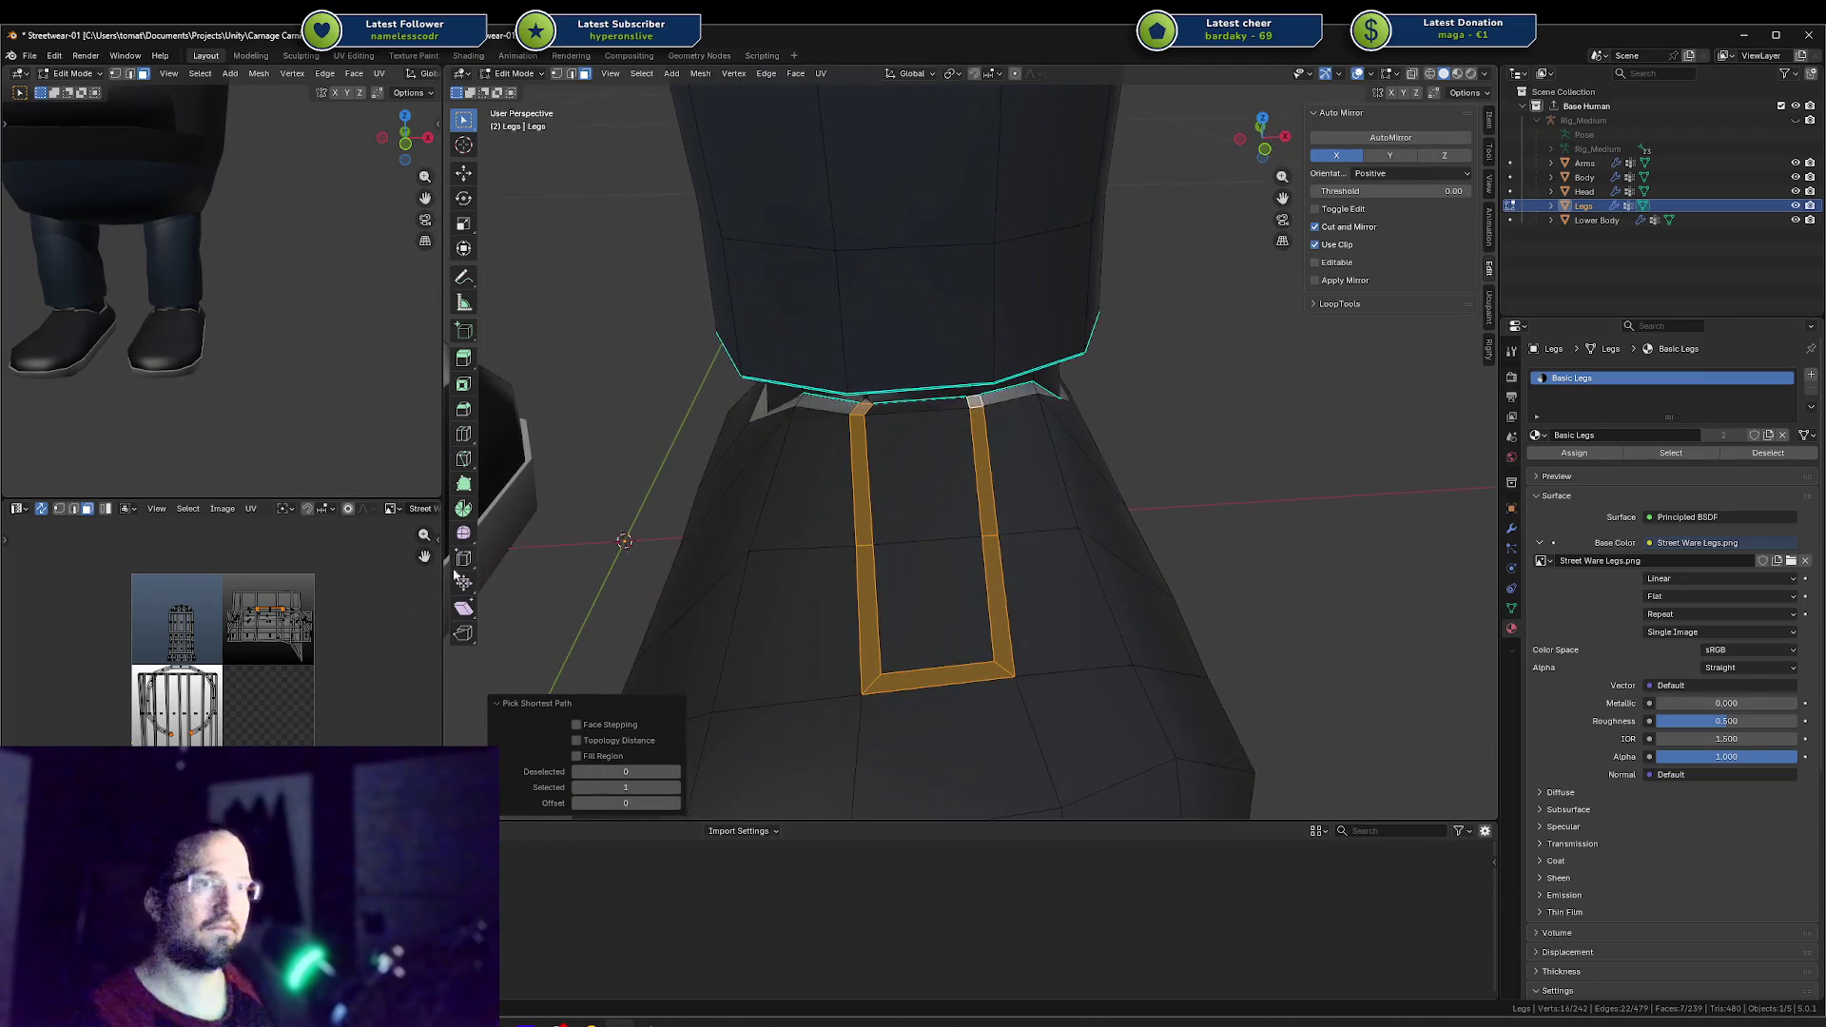
key("u")
left_click(804, 495)
key("g")
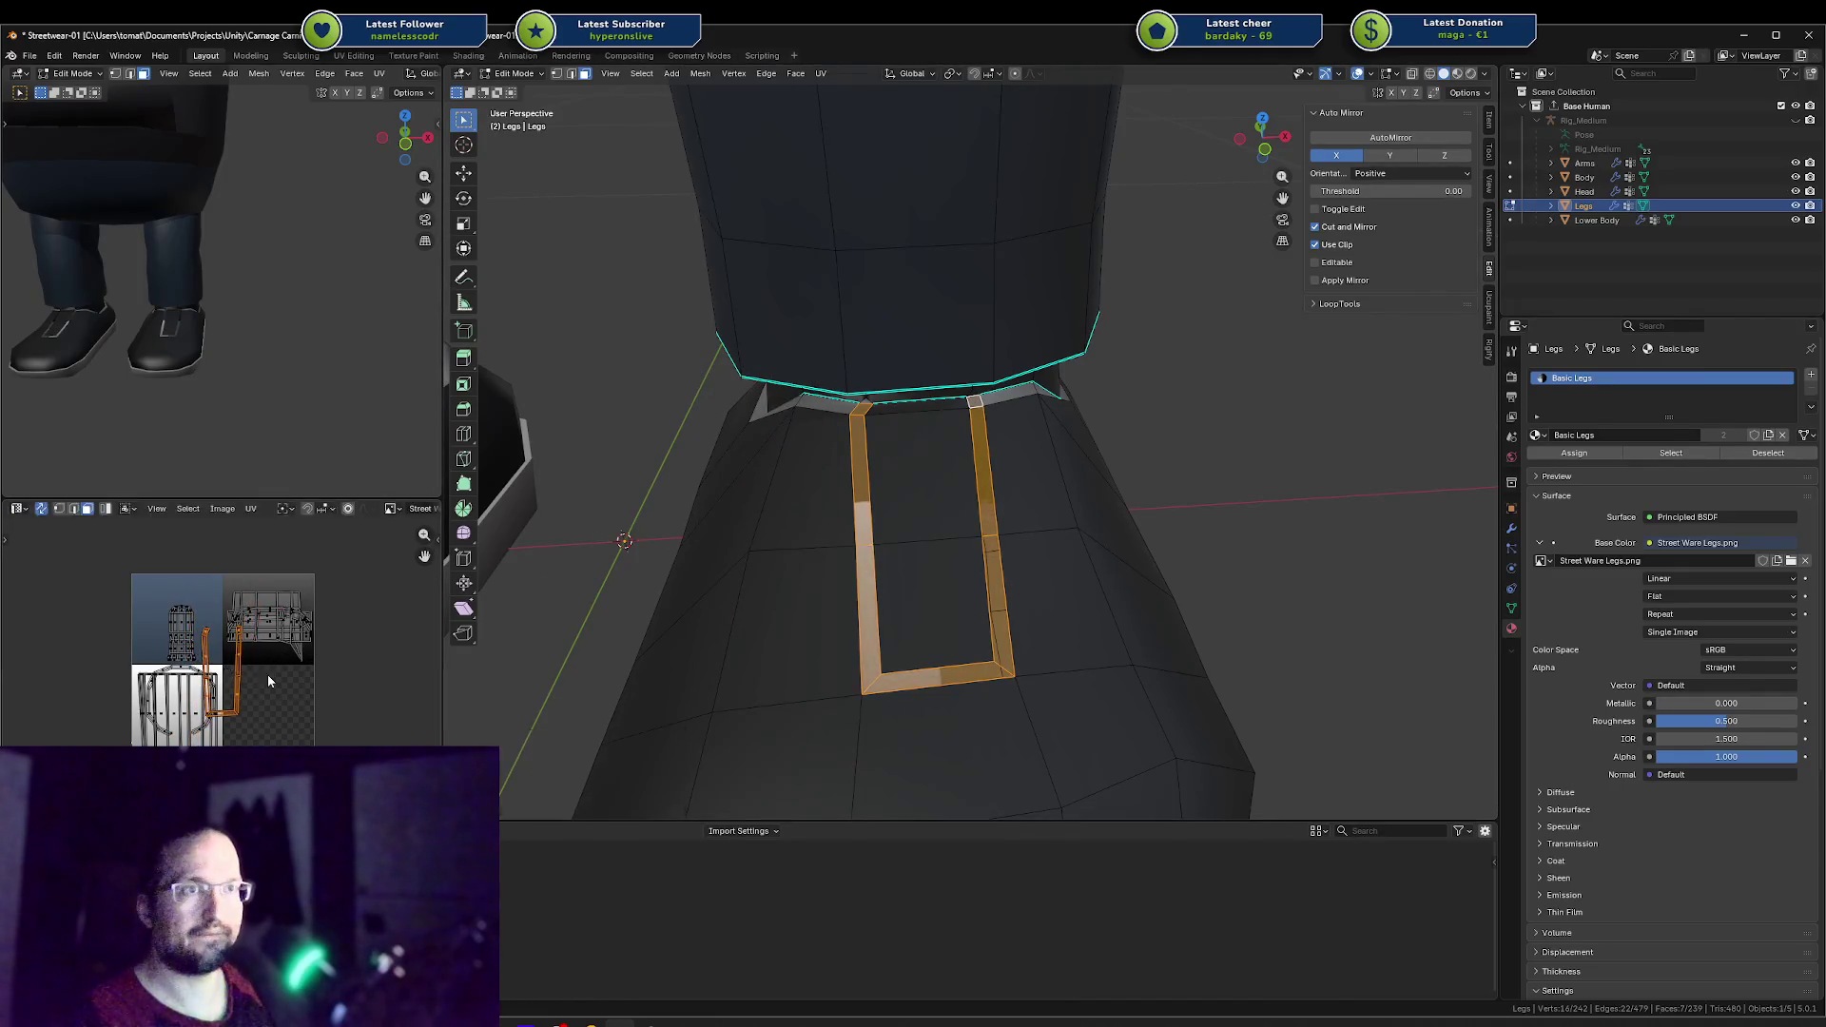
left_click(180, 708)
Step: Undo the recent selection changes and return to Object Mode on the legs
middle_click_drag(140, 240, 65, 315)
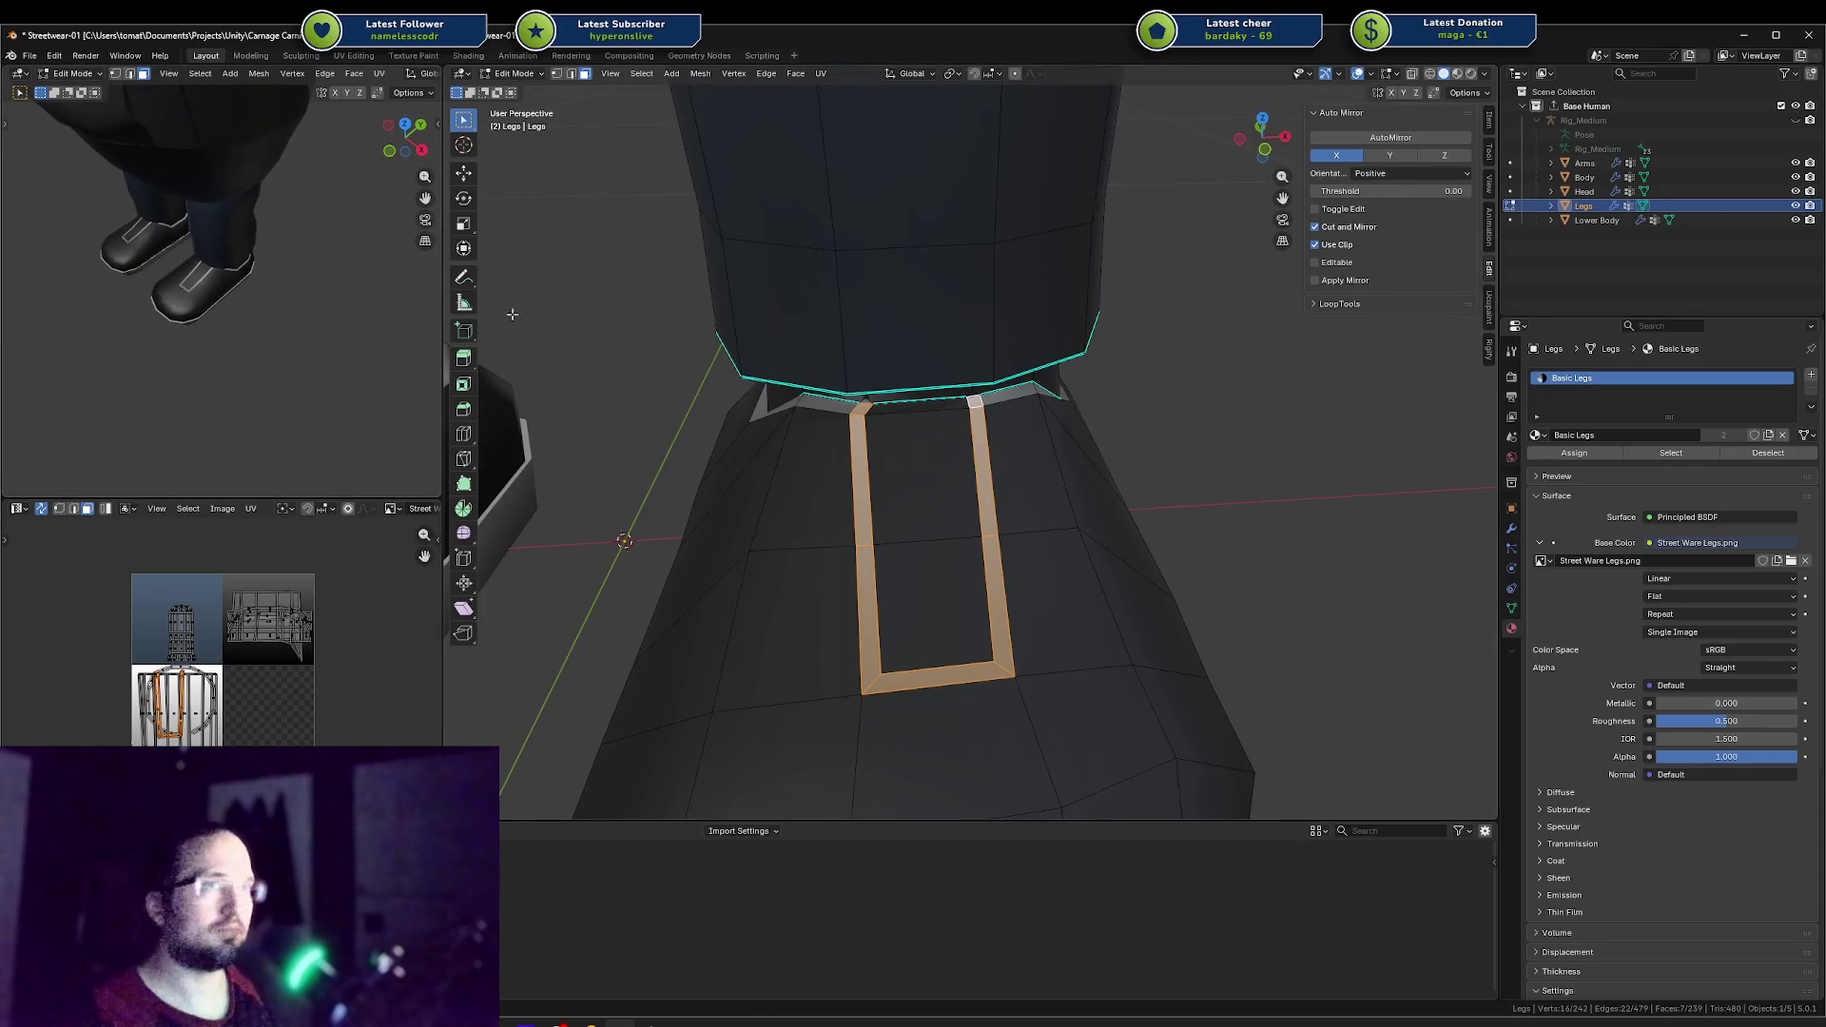
middle_click_drag(511, 314, 529, 319)
key("ctrl+z")
key("ctrl+z")
key("ctrl+z")
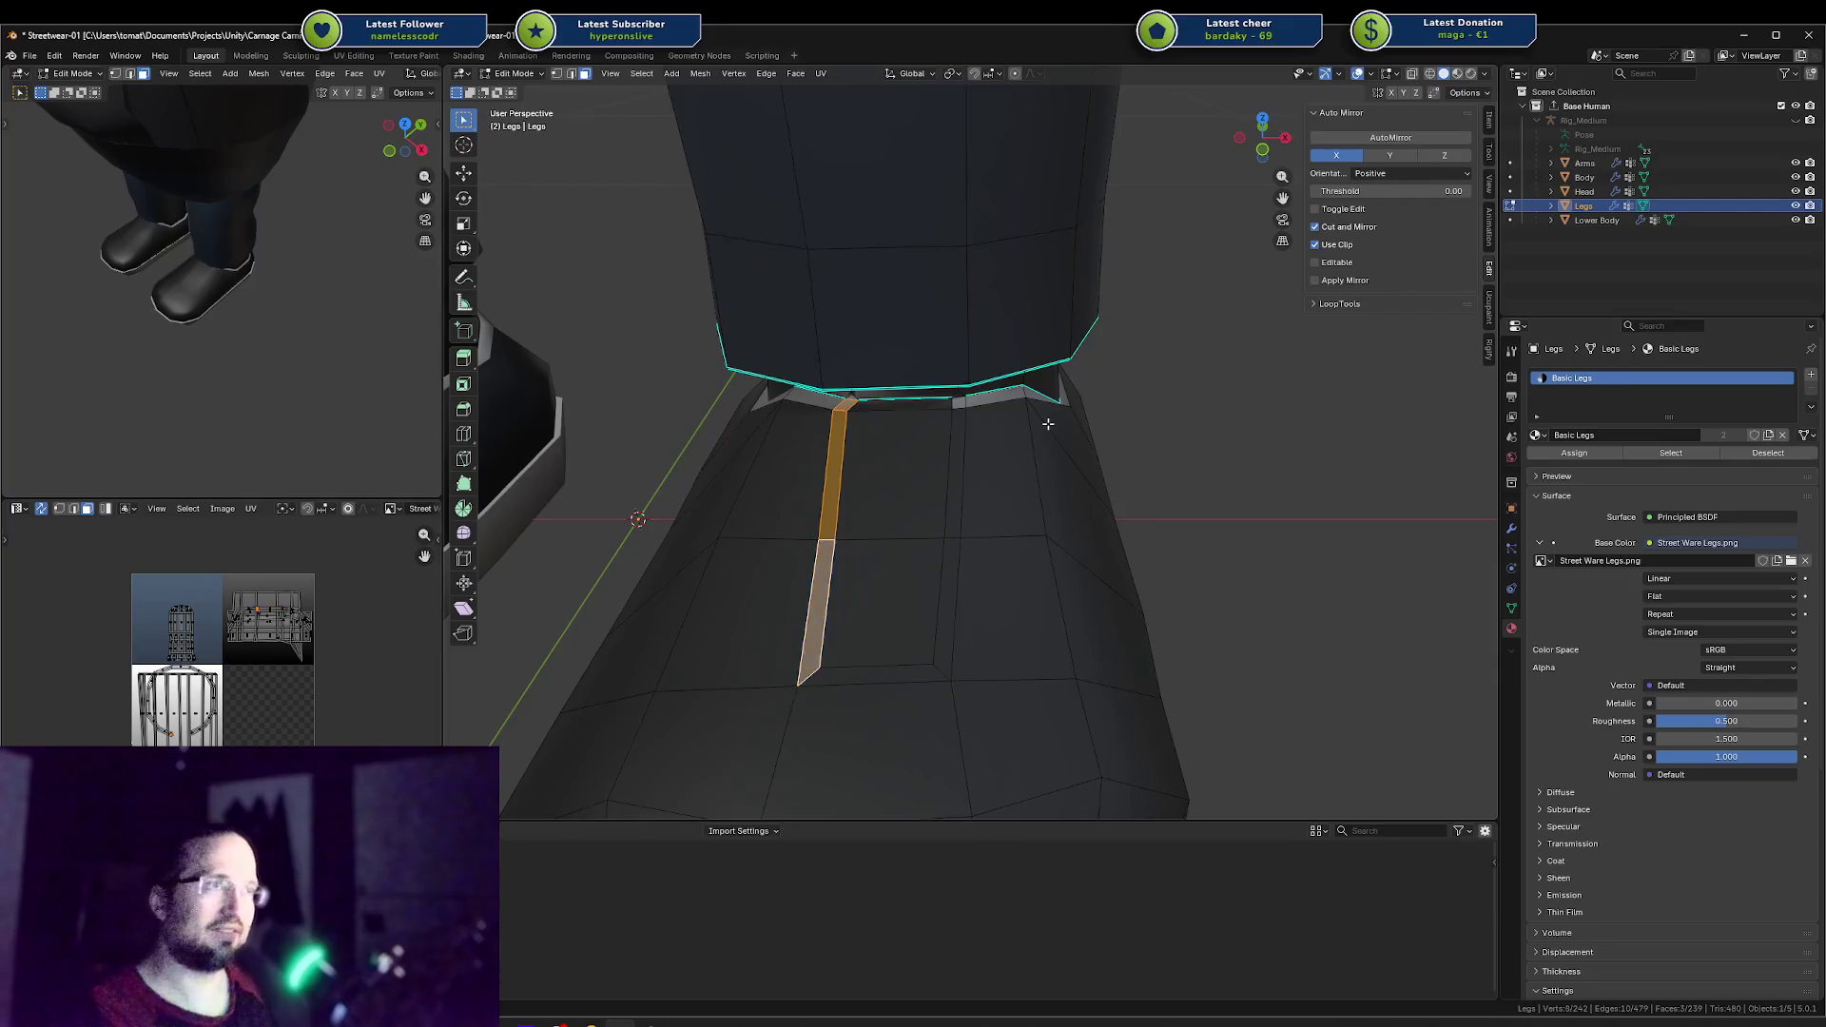
key("ctrl+z")
key("ctrl+z")
key("ctrl+z")
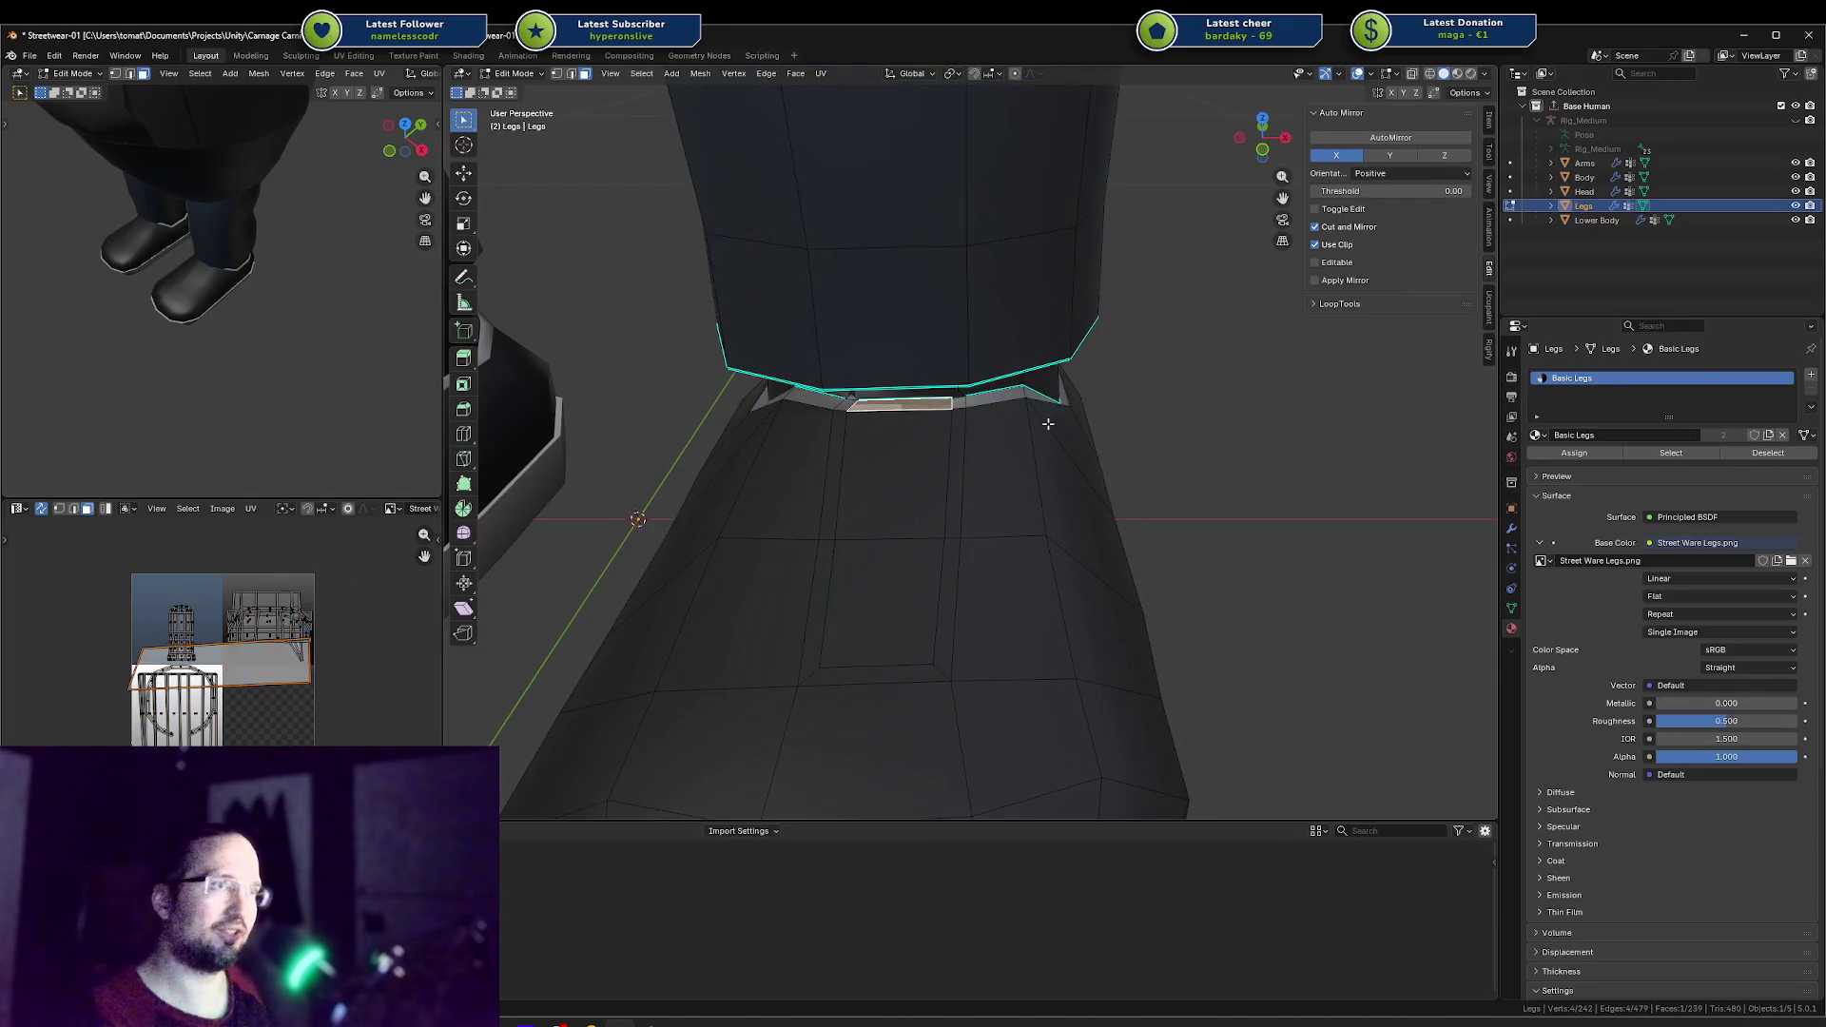
key("ctrl+z")
key("ctrl+z")
key("ctrl+z")
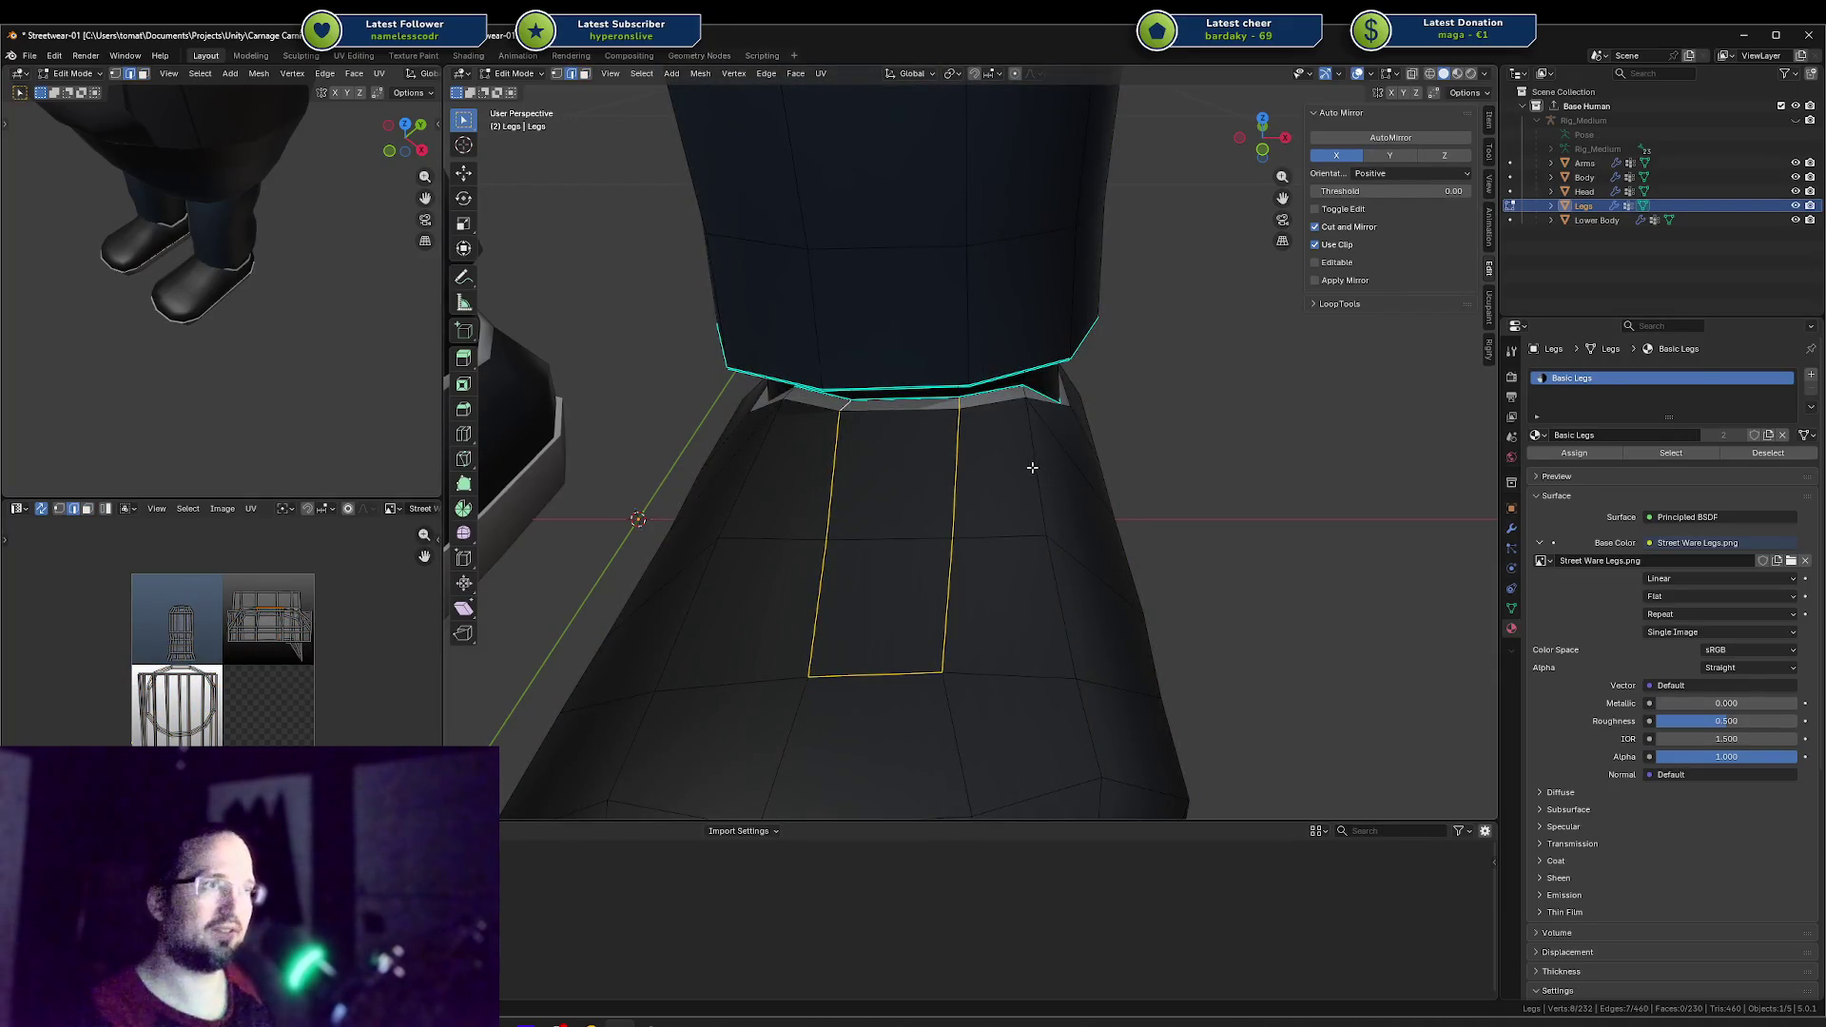
key("ctrl+z")
key("ctrl+z")
scroll(1015, 456, "up", 5)
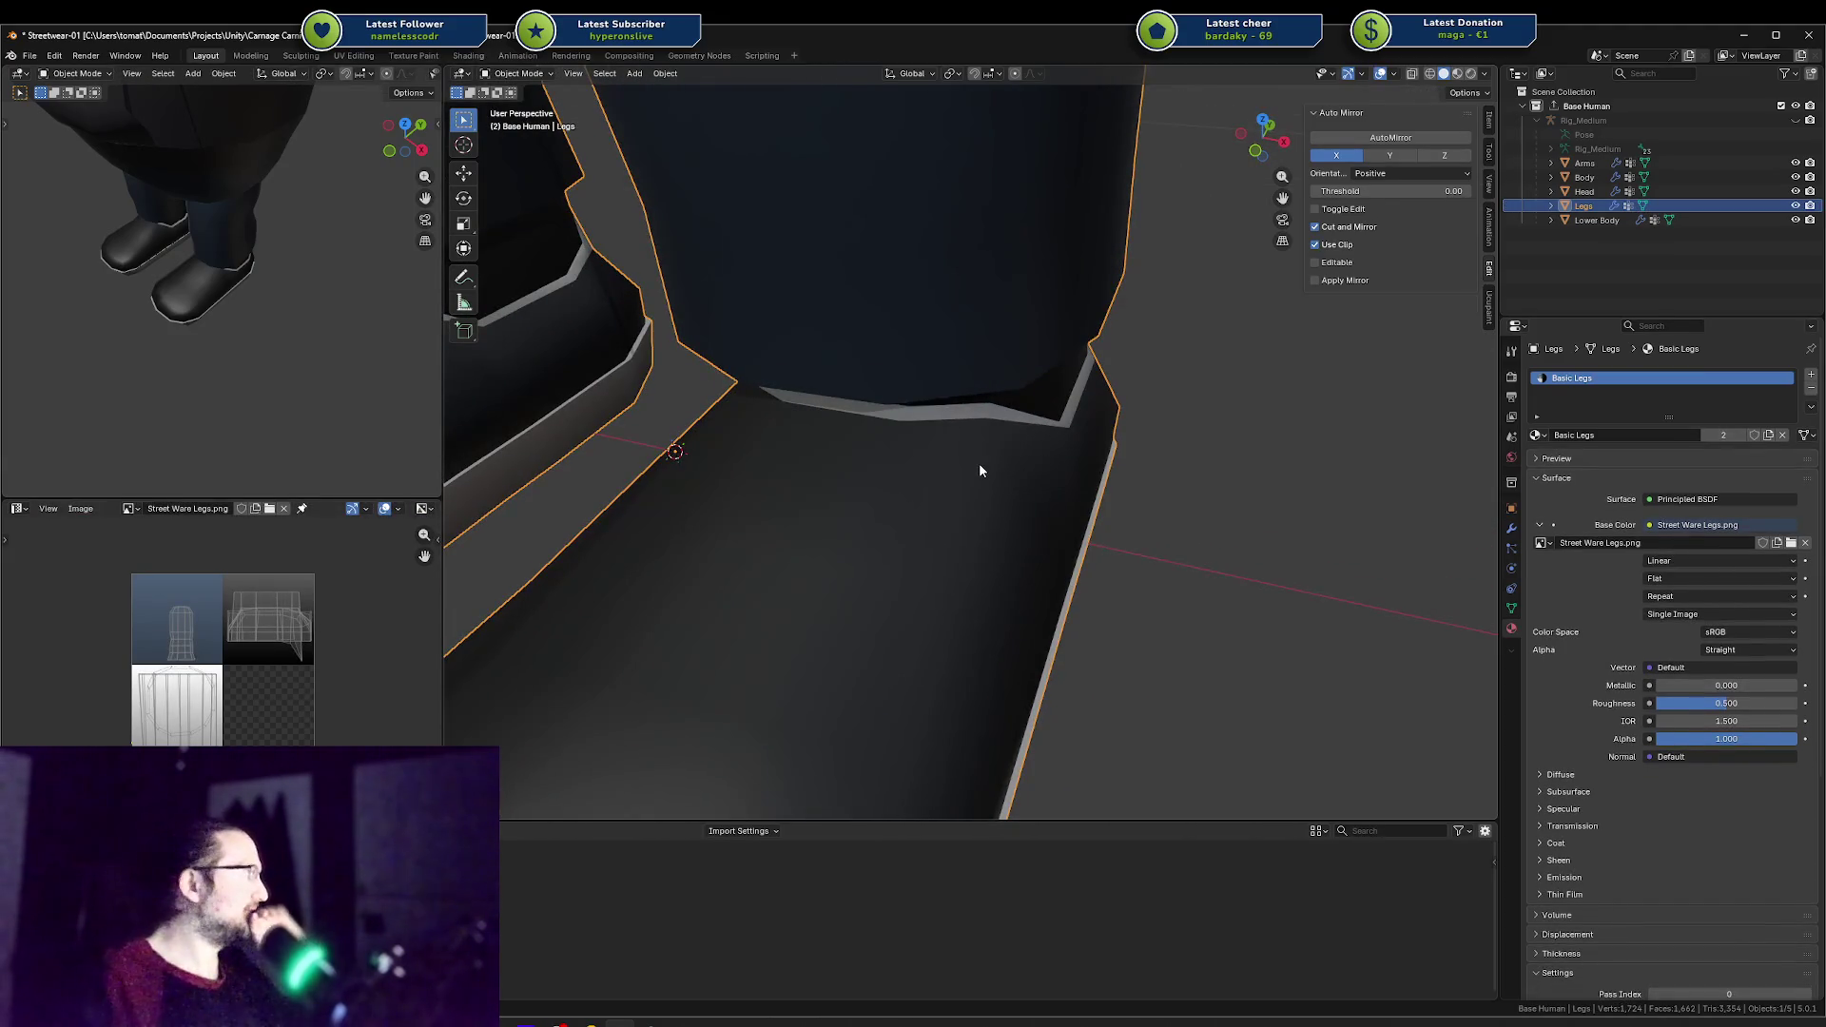
Step: Enter Edit Mode on the legs mesh and pick a vertex on the shoe top
mouse_move(917, 485)
middle_mouse_down()
mouse_move(894, 470)
mouse_move(877, 492)
middle_mouse_up()
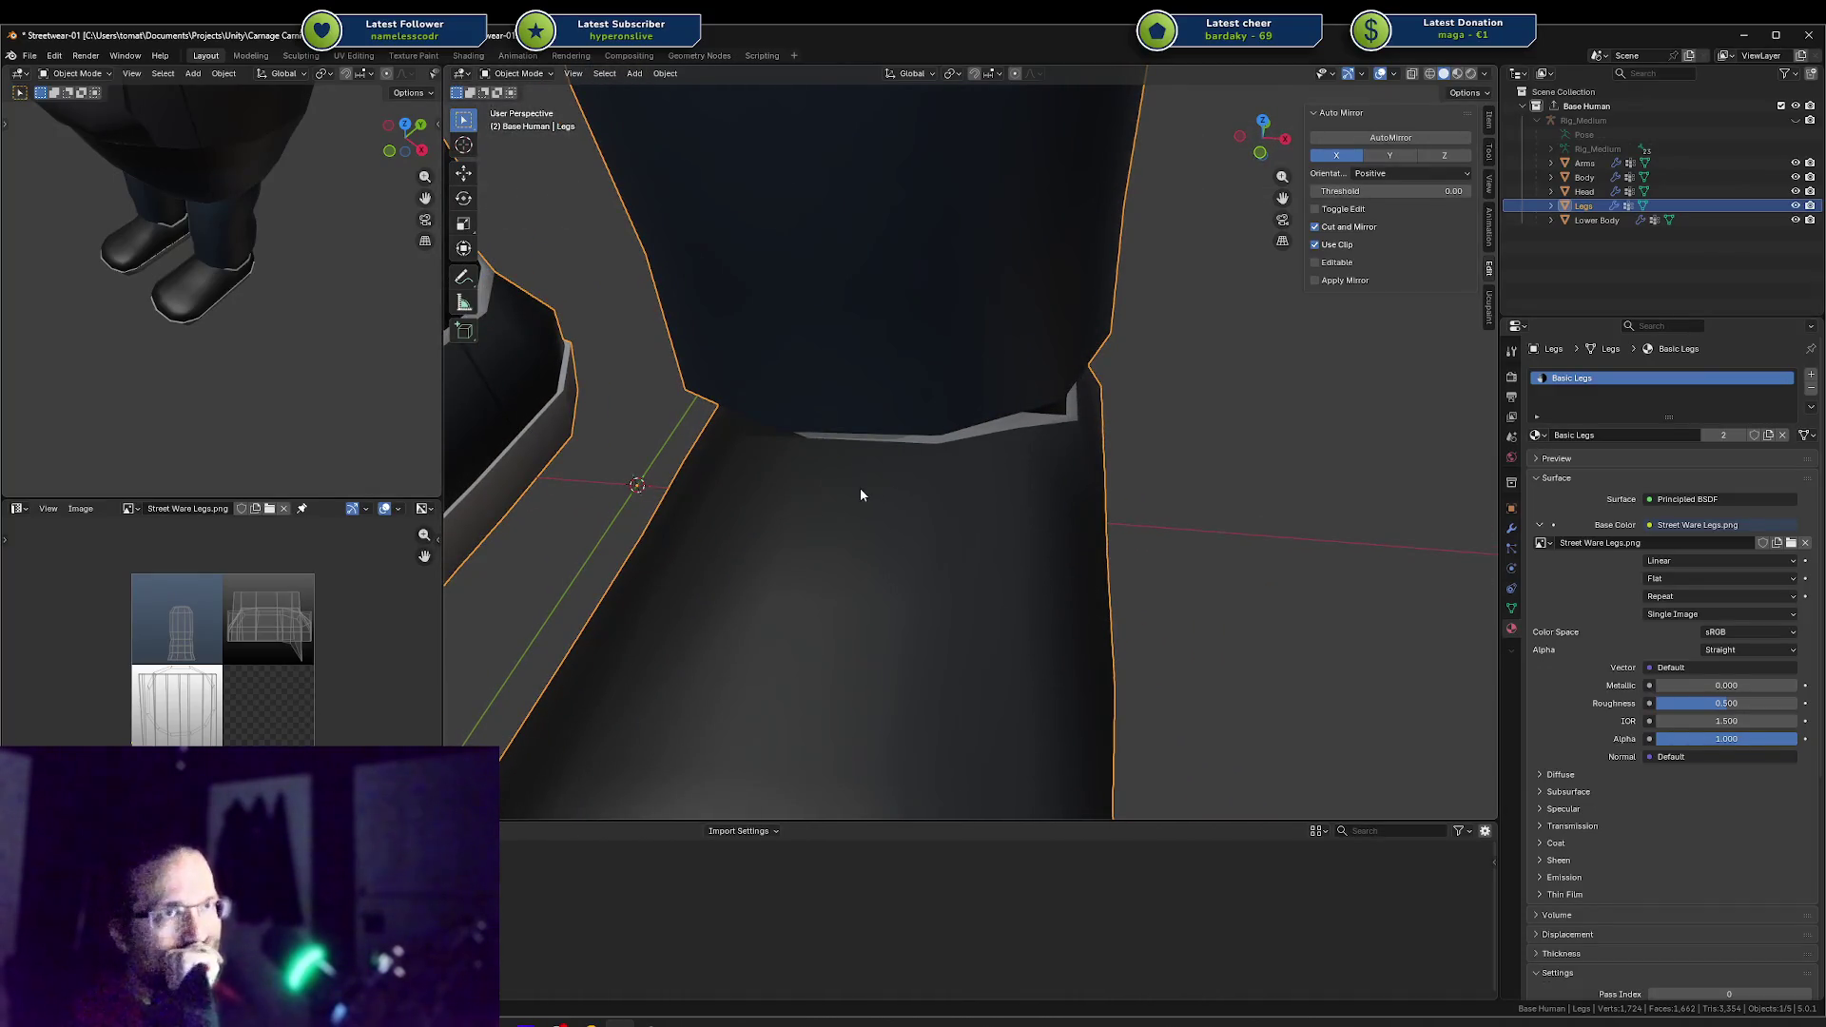
middle_click_drag(1025, 542, 1005, 538)
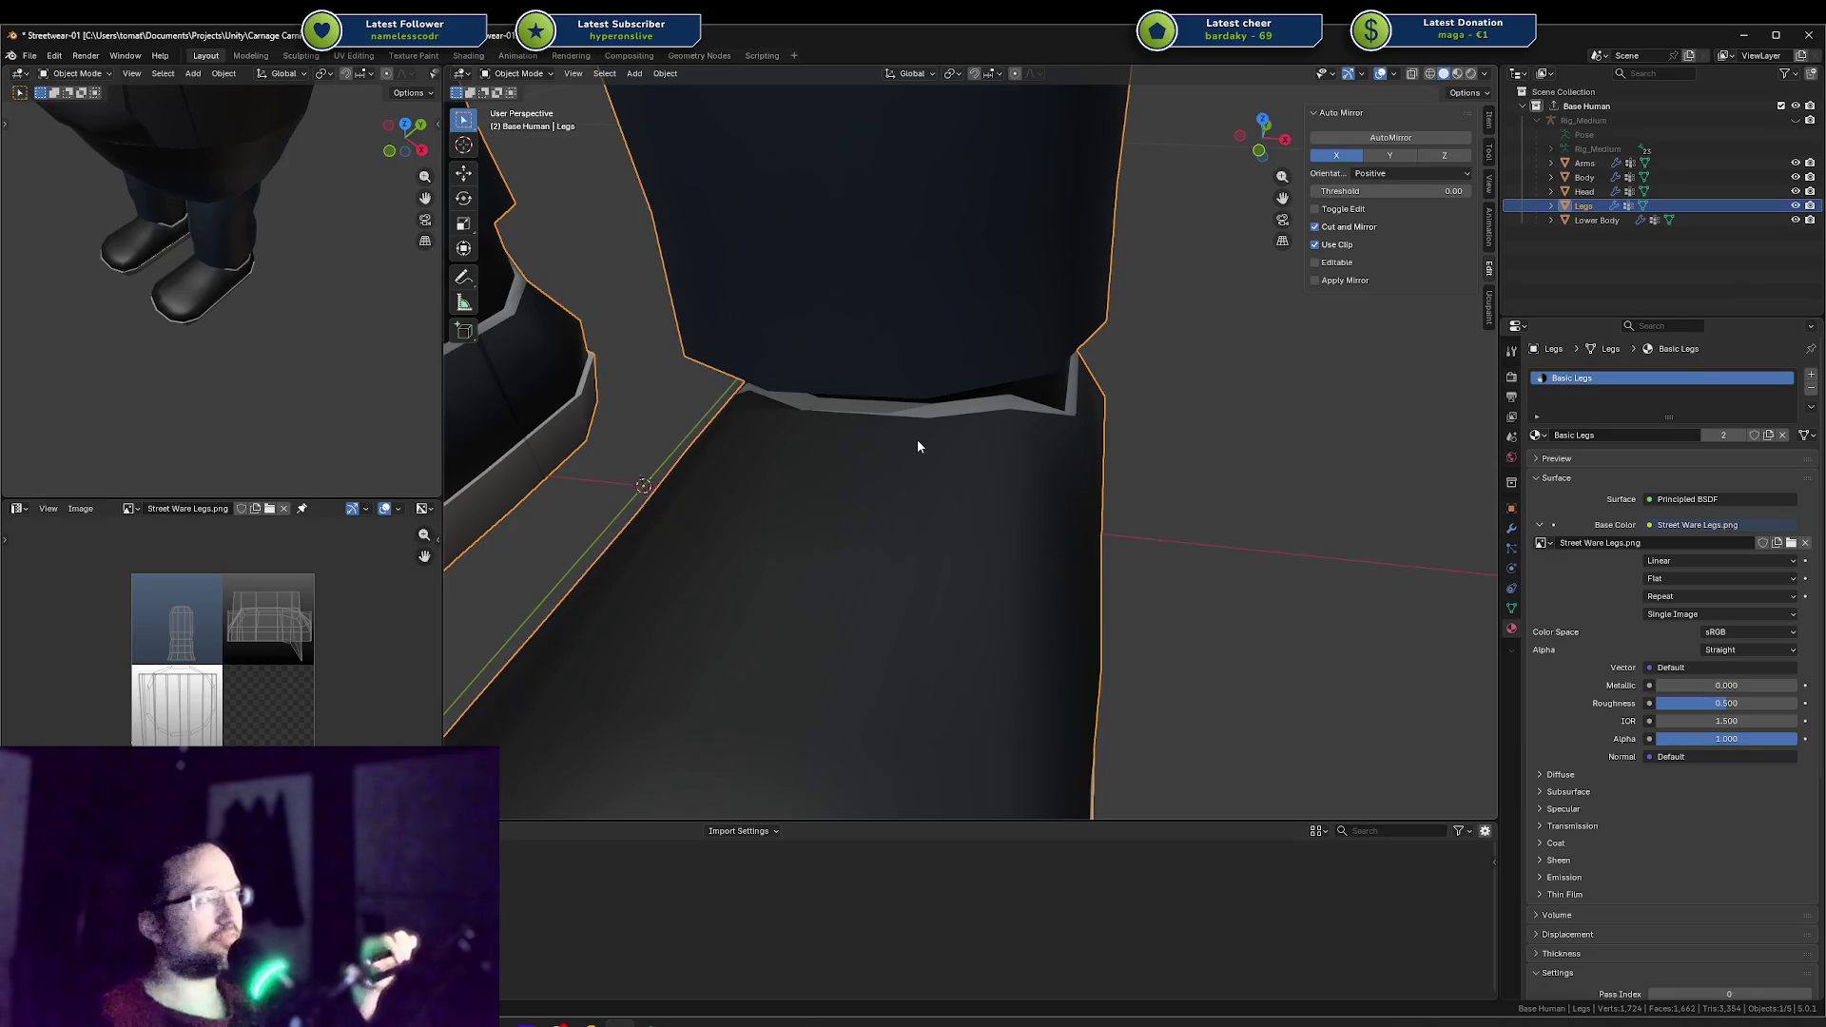
scroll(916, 439, "down", 4)
key("Tab")
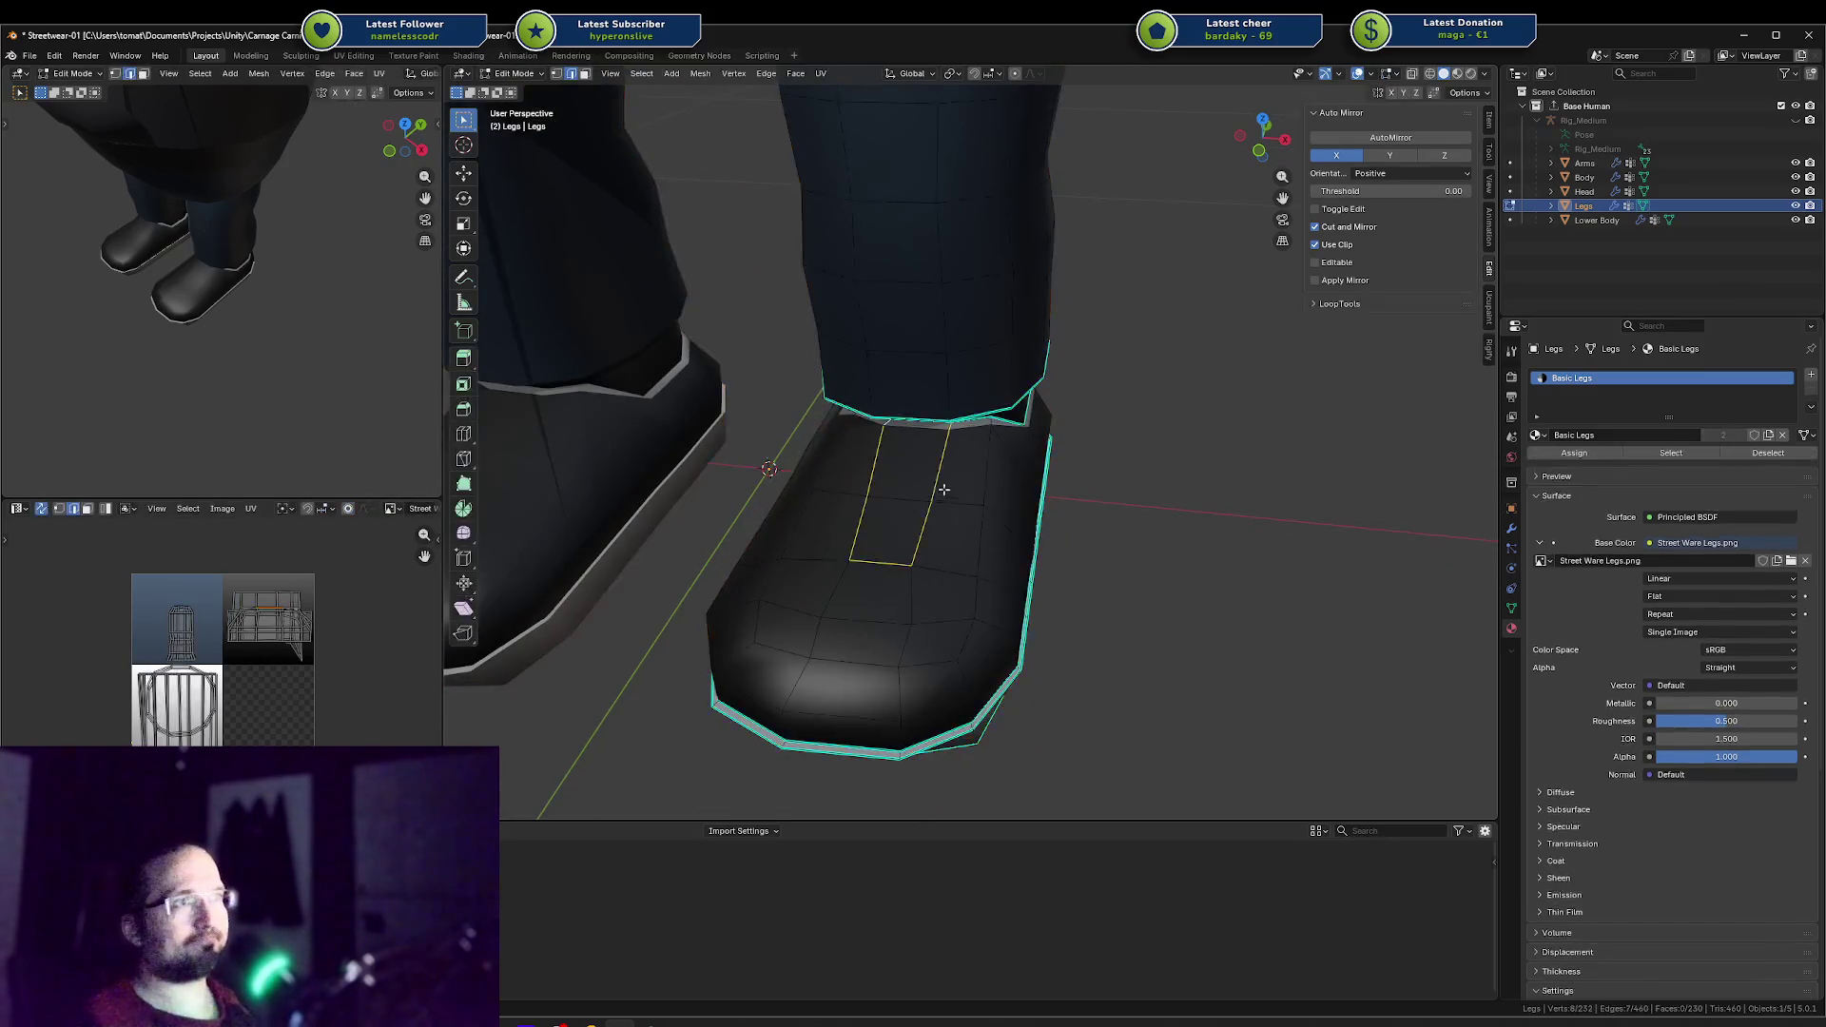
key("a")
key("alt+a")
left_click(854, 558)
middle_click_drag(853, 558, 913, 570)
key("shift+v")
left_click(917, 573)
key("g")
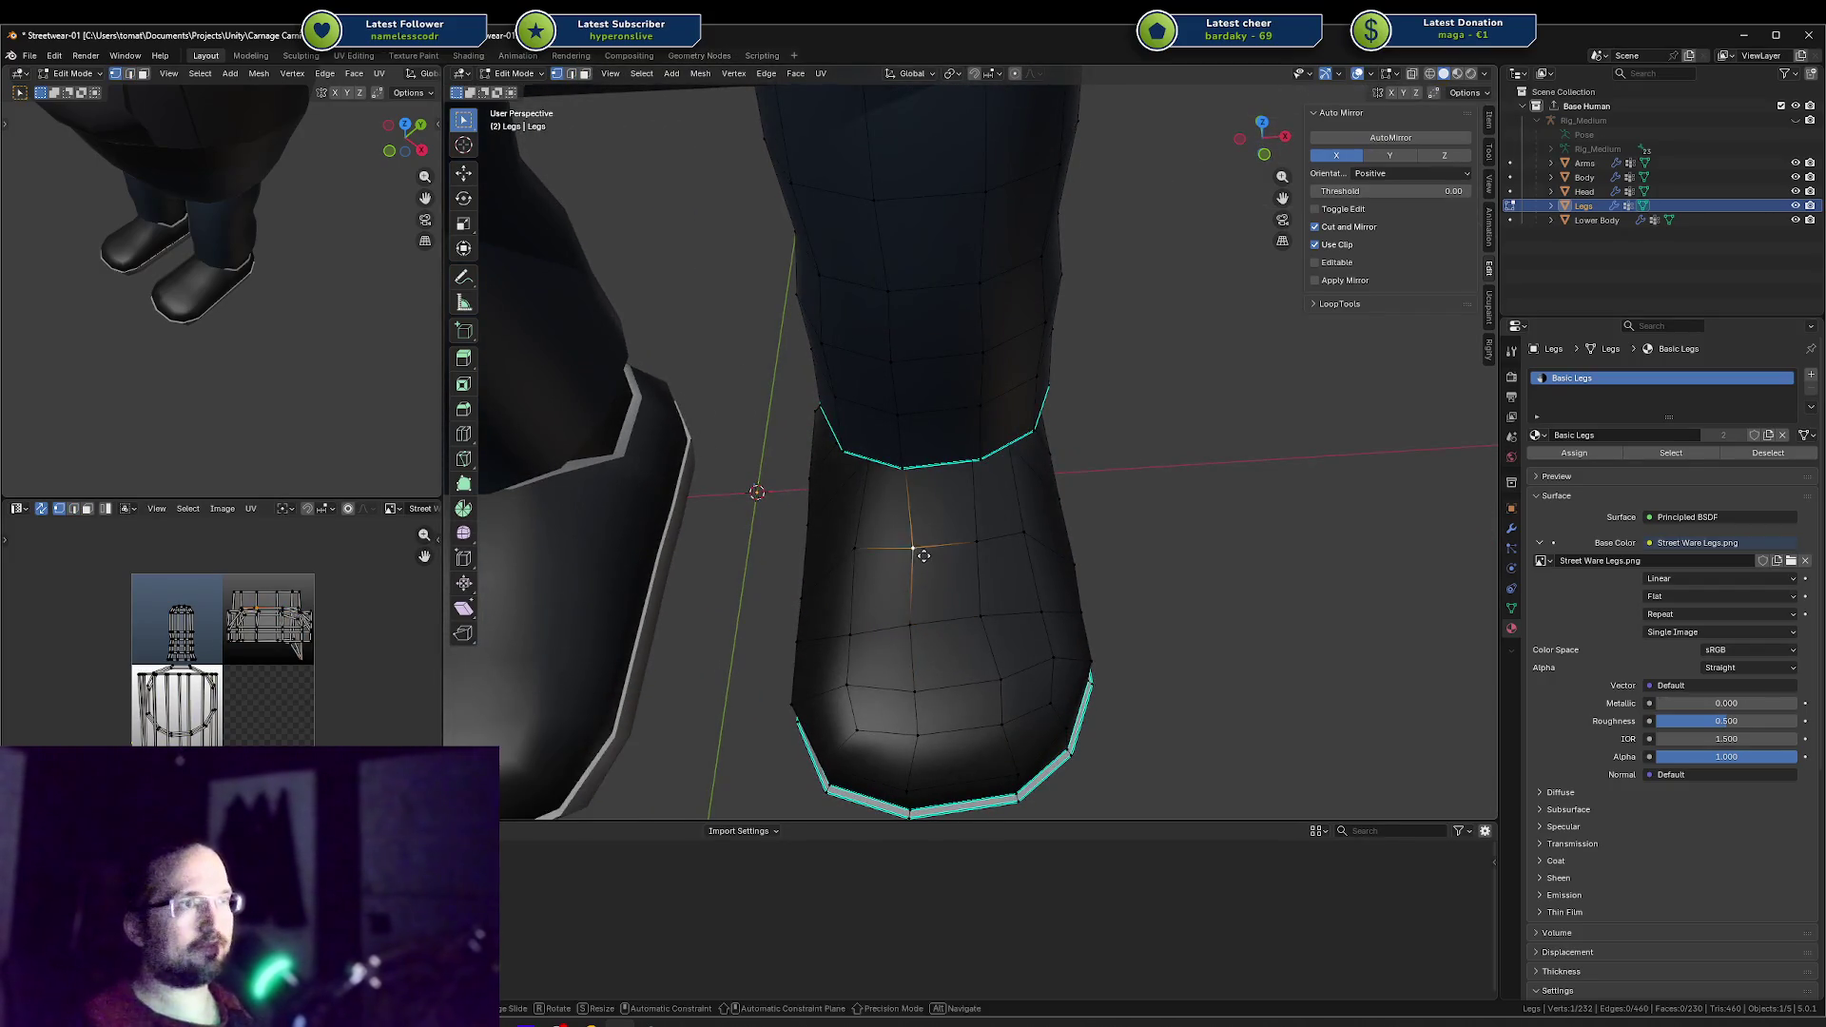
Step: Vertex-slide the toe vertices along their edges to factor 0.142
left_click(961, 603)
left_click(969, 623)
key("g")
key("g")
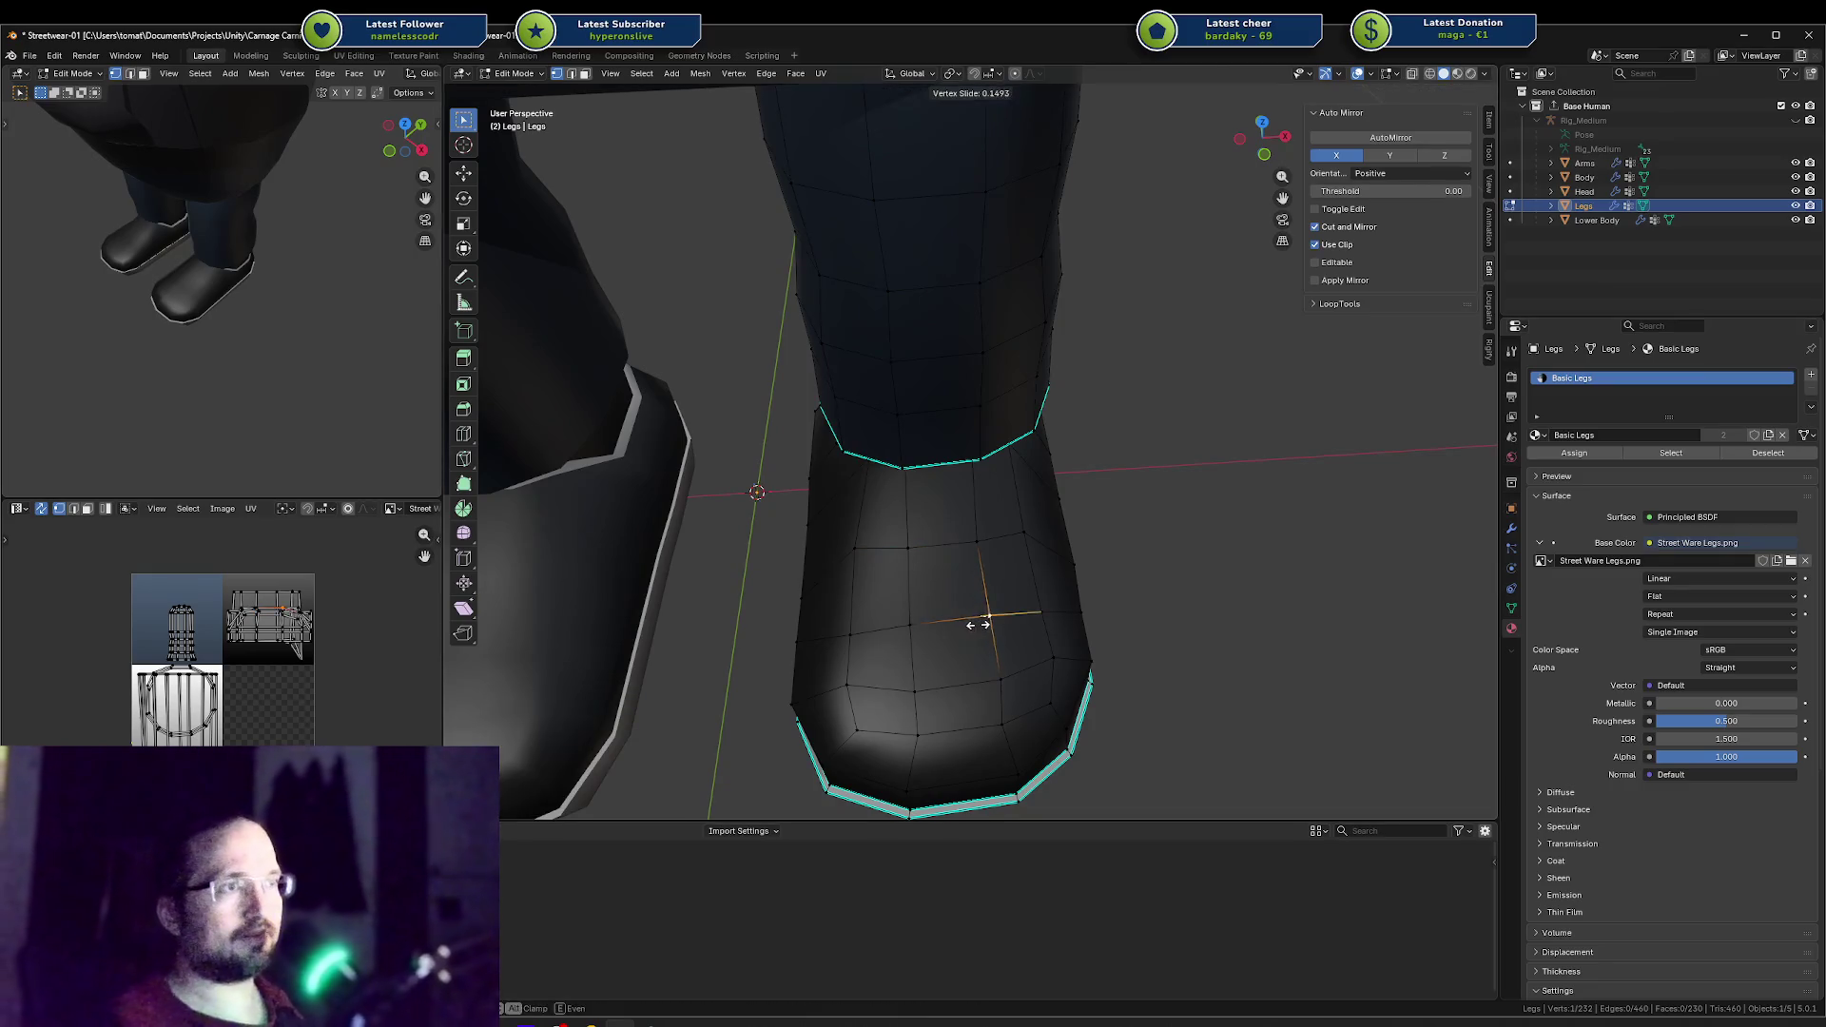
left_click(978, 566)
key("g")
key("g")
left_click(988, 554)
mouse_move(988, 555)
middle_mouse_down()
mouse_move(905, 494)
mouse_move(888, 517)
mouse_move(824, 489)
mouse_move(851, 455)
mouse_move(917, 432)
middle_mouse_up()
key("g")
key("g")
left_click(818, 463)
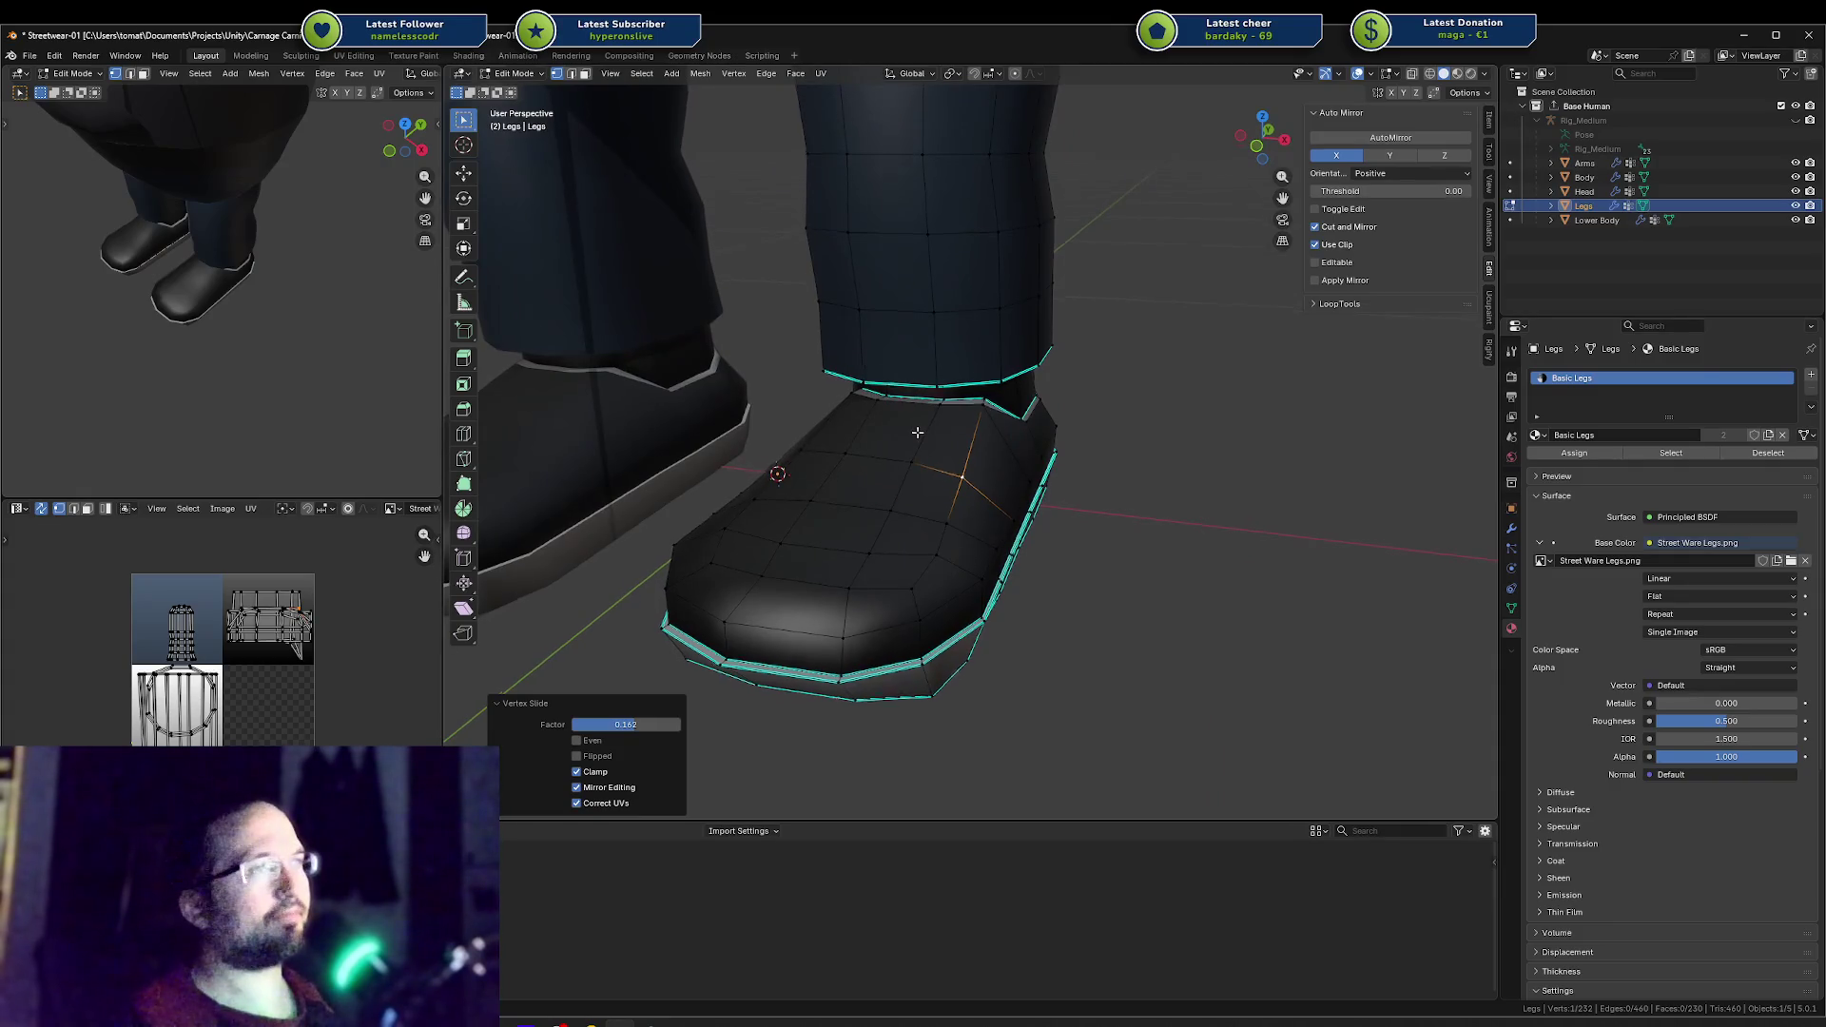
Step: Save Streetwear-01.blend and look at the shoe from the side
scroll(230, 252, "down", 4)
mouse_move(219, 266)
middle_mouse_down()
mouse_move(229, 252)
mouse_move(350, 303)
mouse_move(190, 271)
middle_mouse_up()
key("ctrl+s")
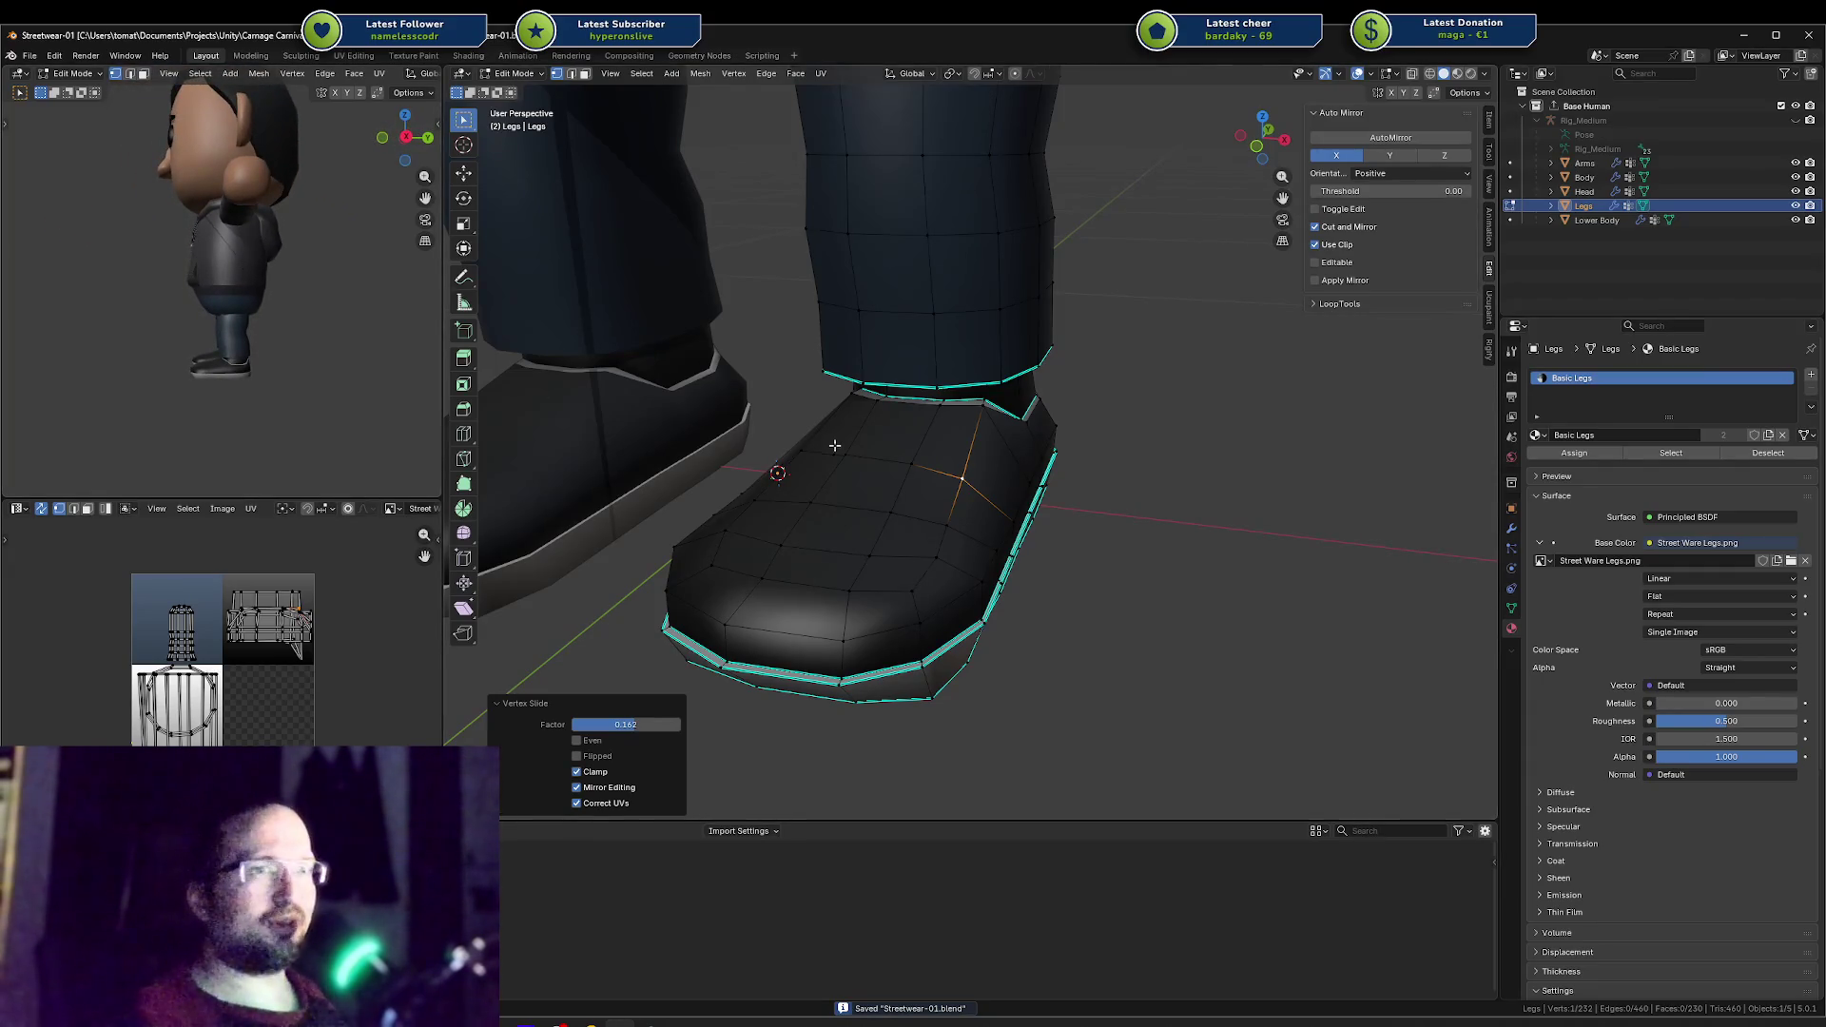
middle_click_drag(938, 405, 920, 457)
scroll(920, 447, "up", 1)
Step: Move the collar's front edge slightly along Z and save the file
key("2")
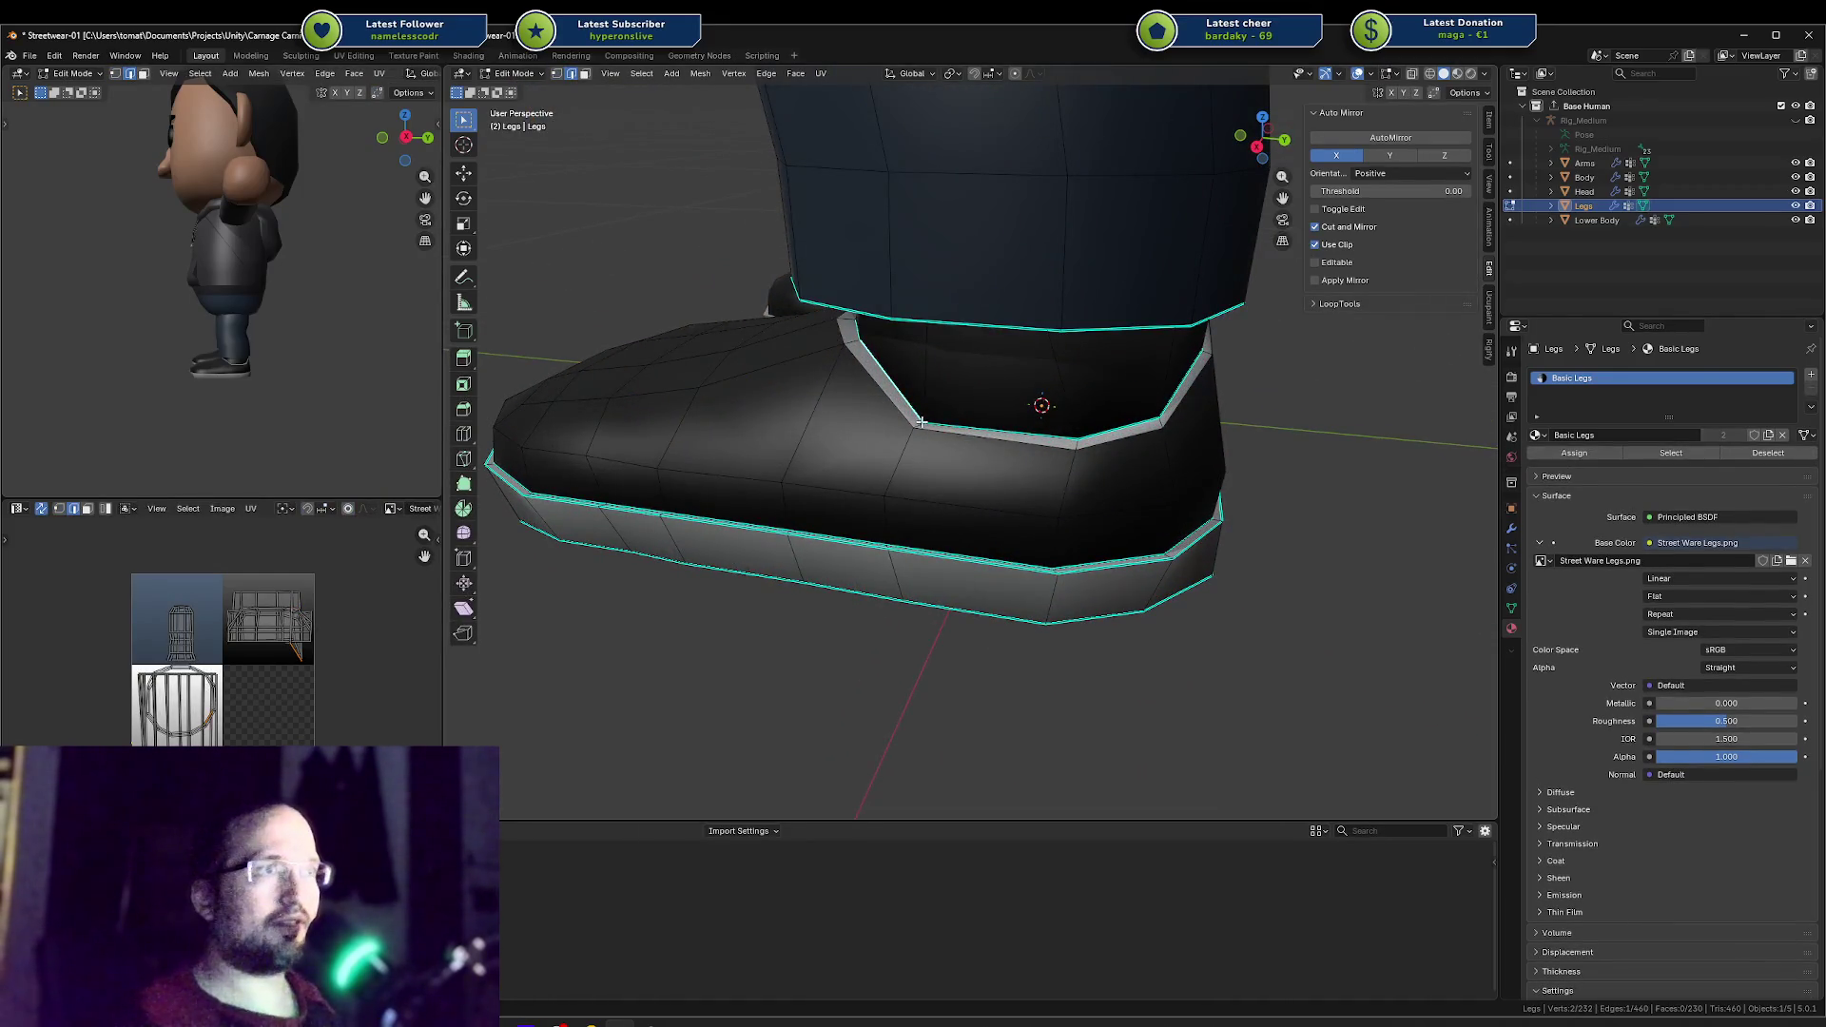
key("g")
key("z")
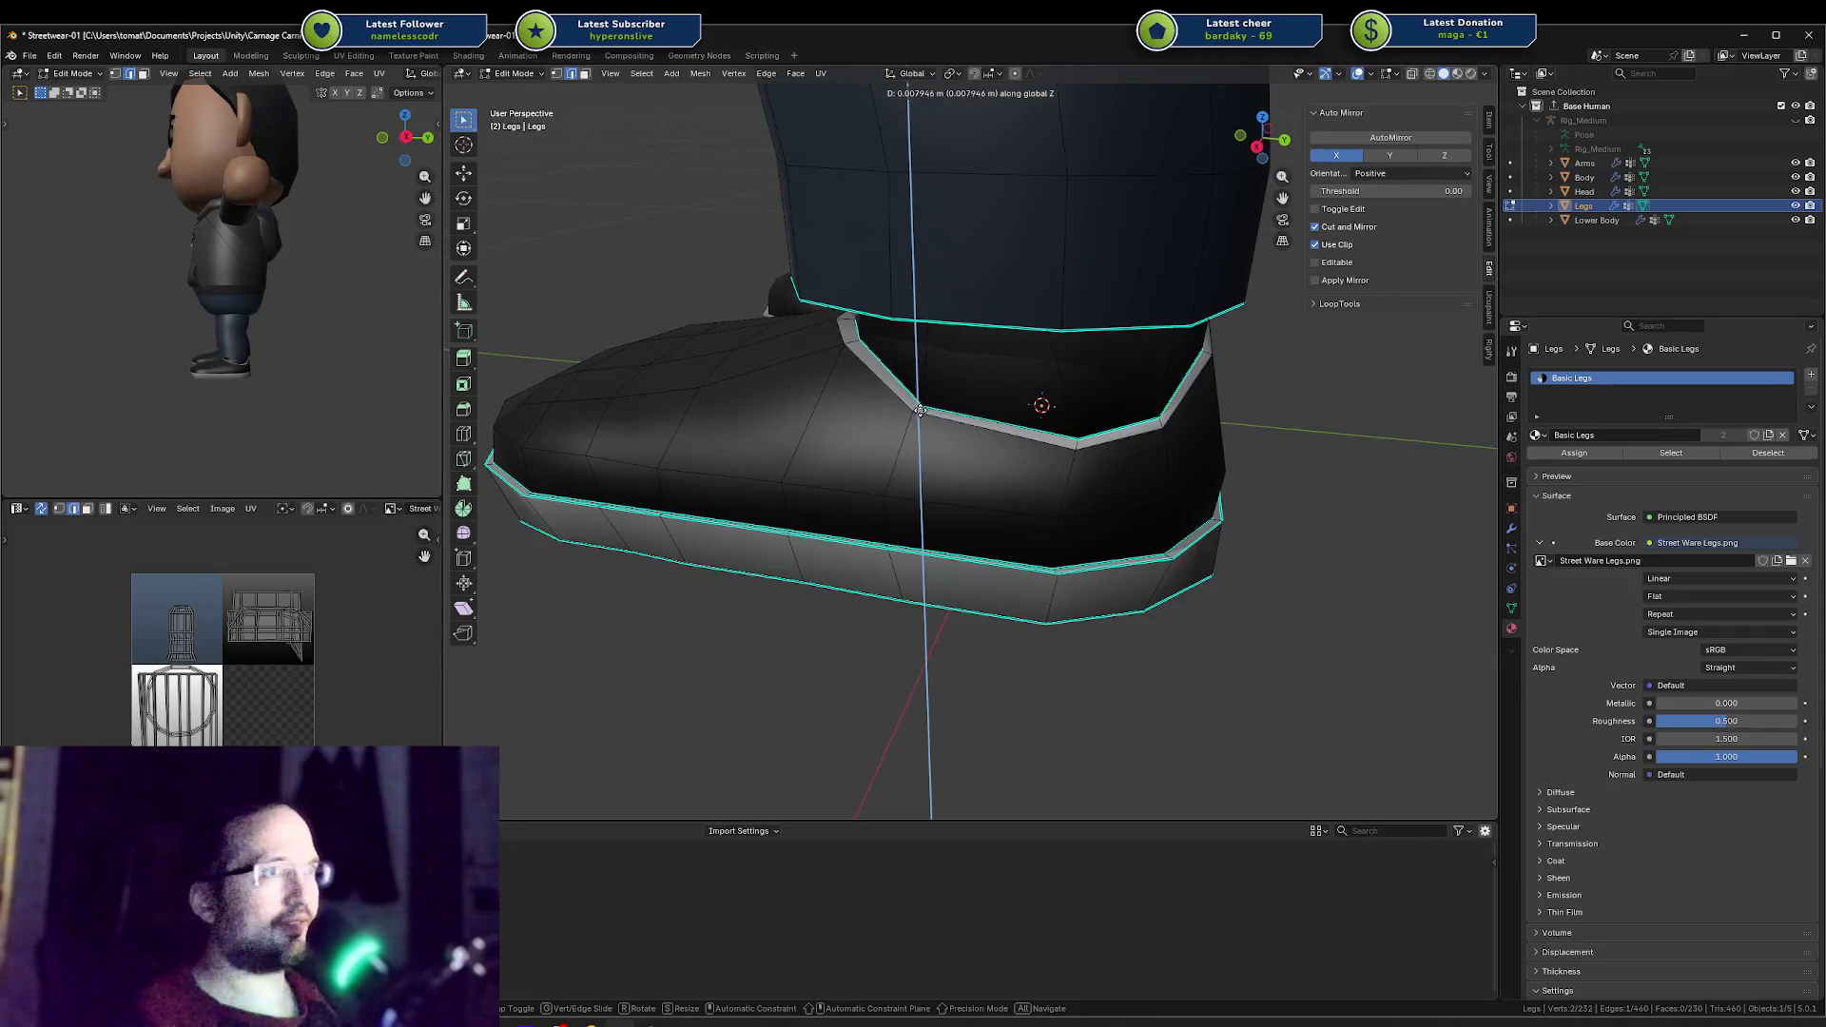
left_click(919, 411)
key("ctrl+s")
mouse_move(313, 390)
middle_mouse_down()
mouse_move(409, 390)
mouse_move(333, 365)
middle_mouse_up()
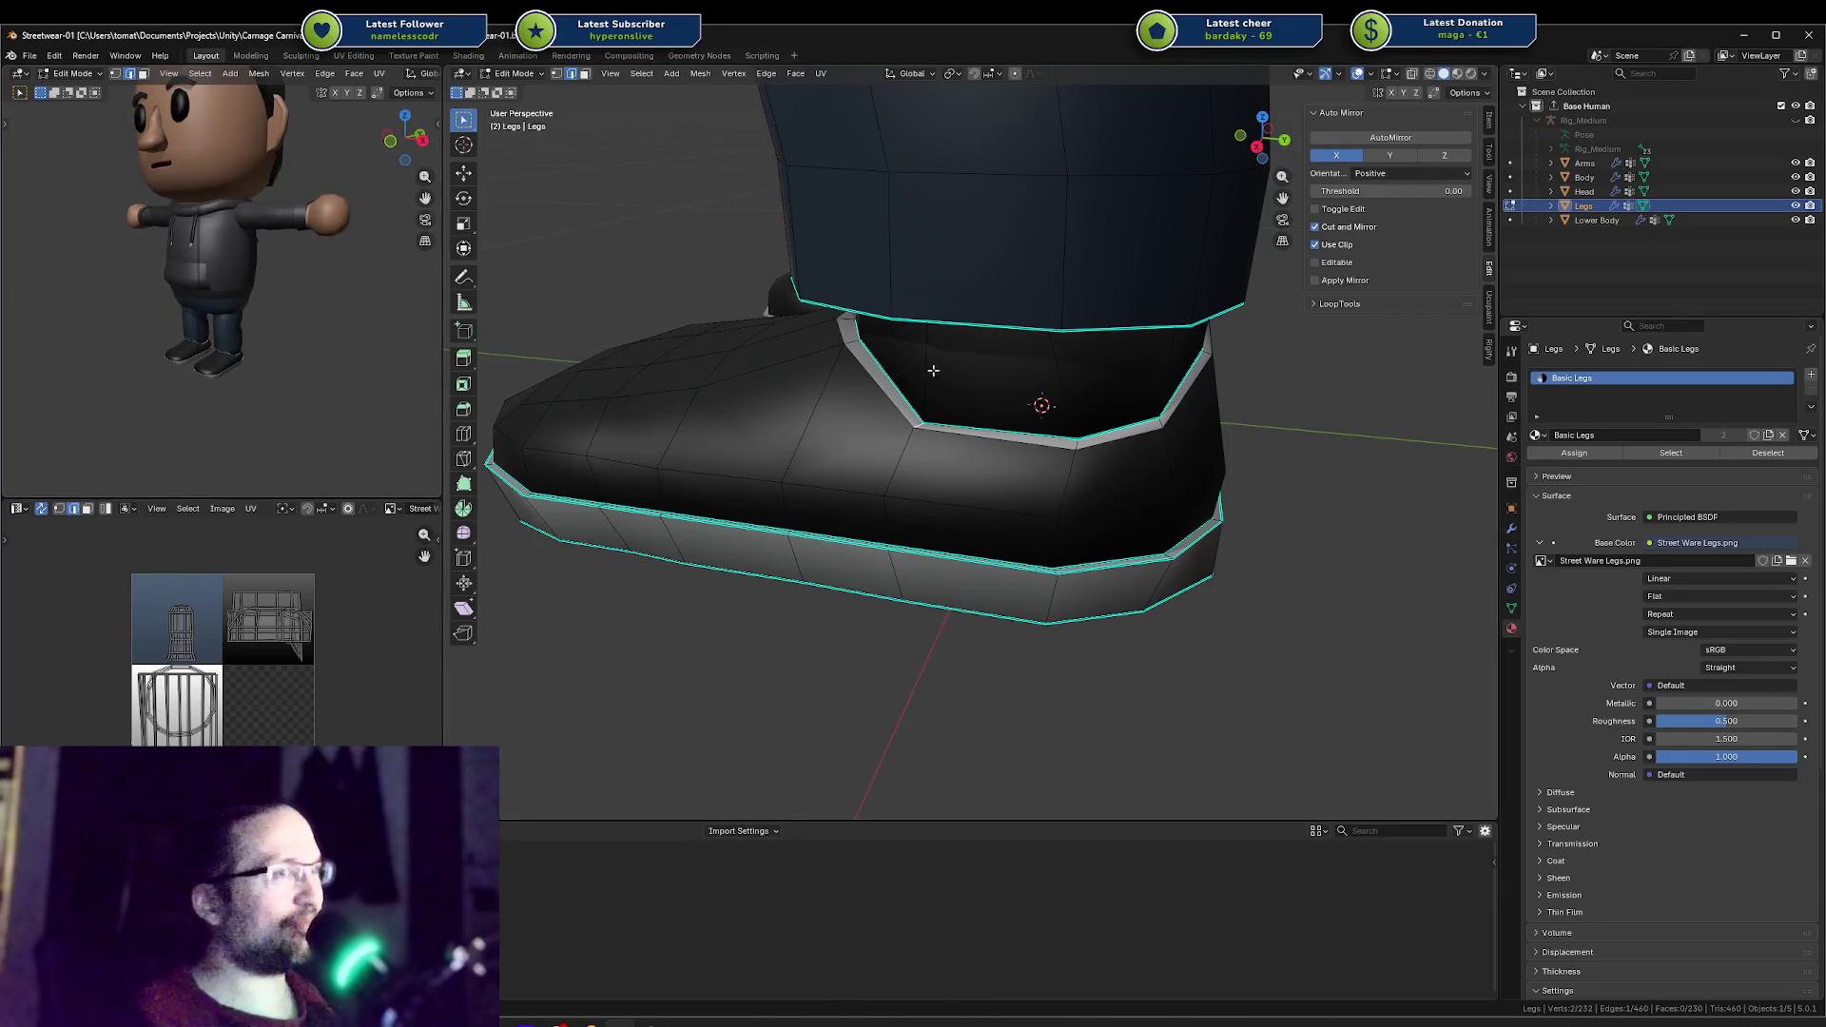
scroll(933, 370, "down", 3)
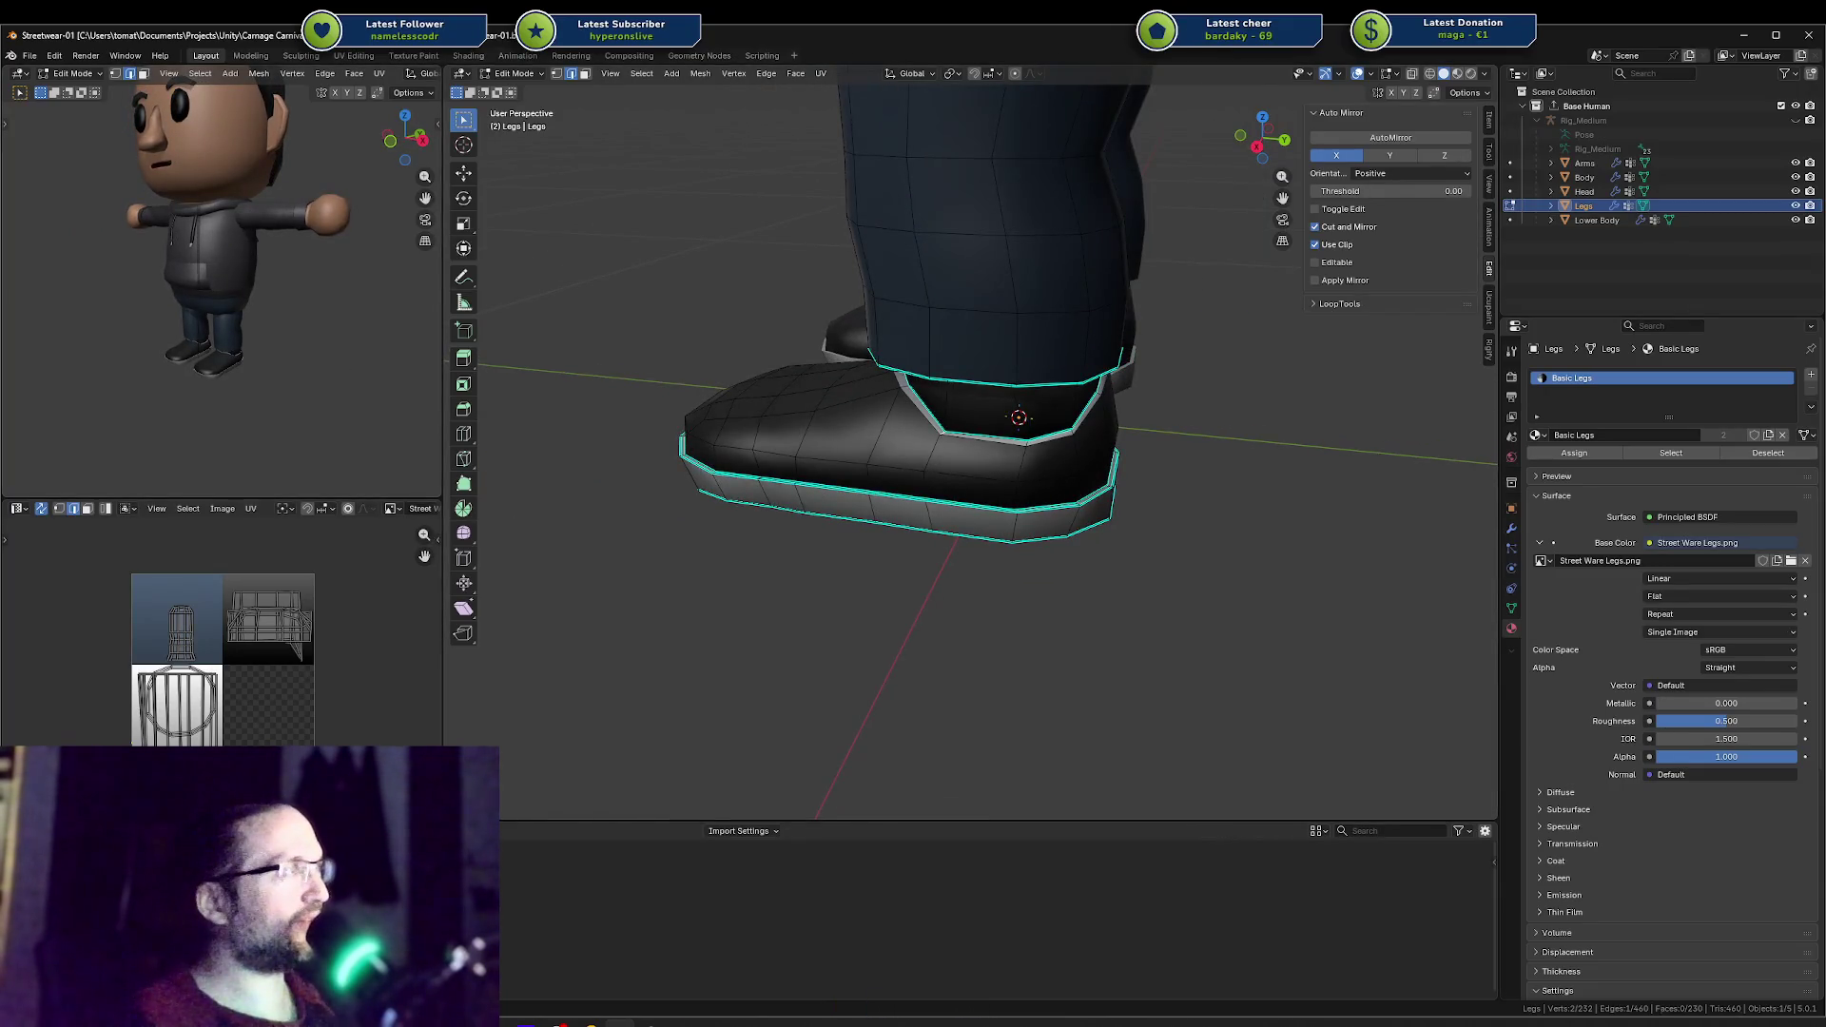
Step: Browse the sneaker reference photos in the browser, then return to the shoe
key("alt+Tab")
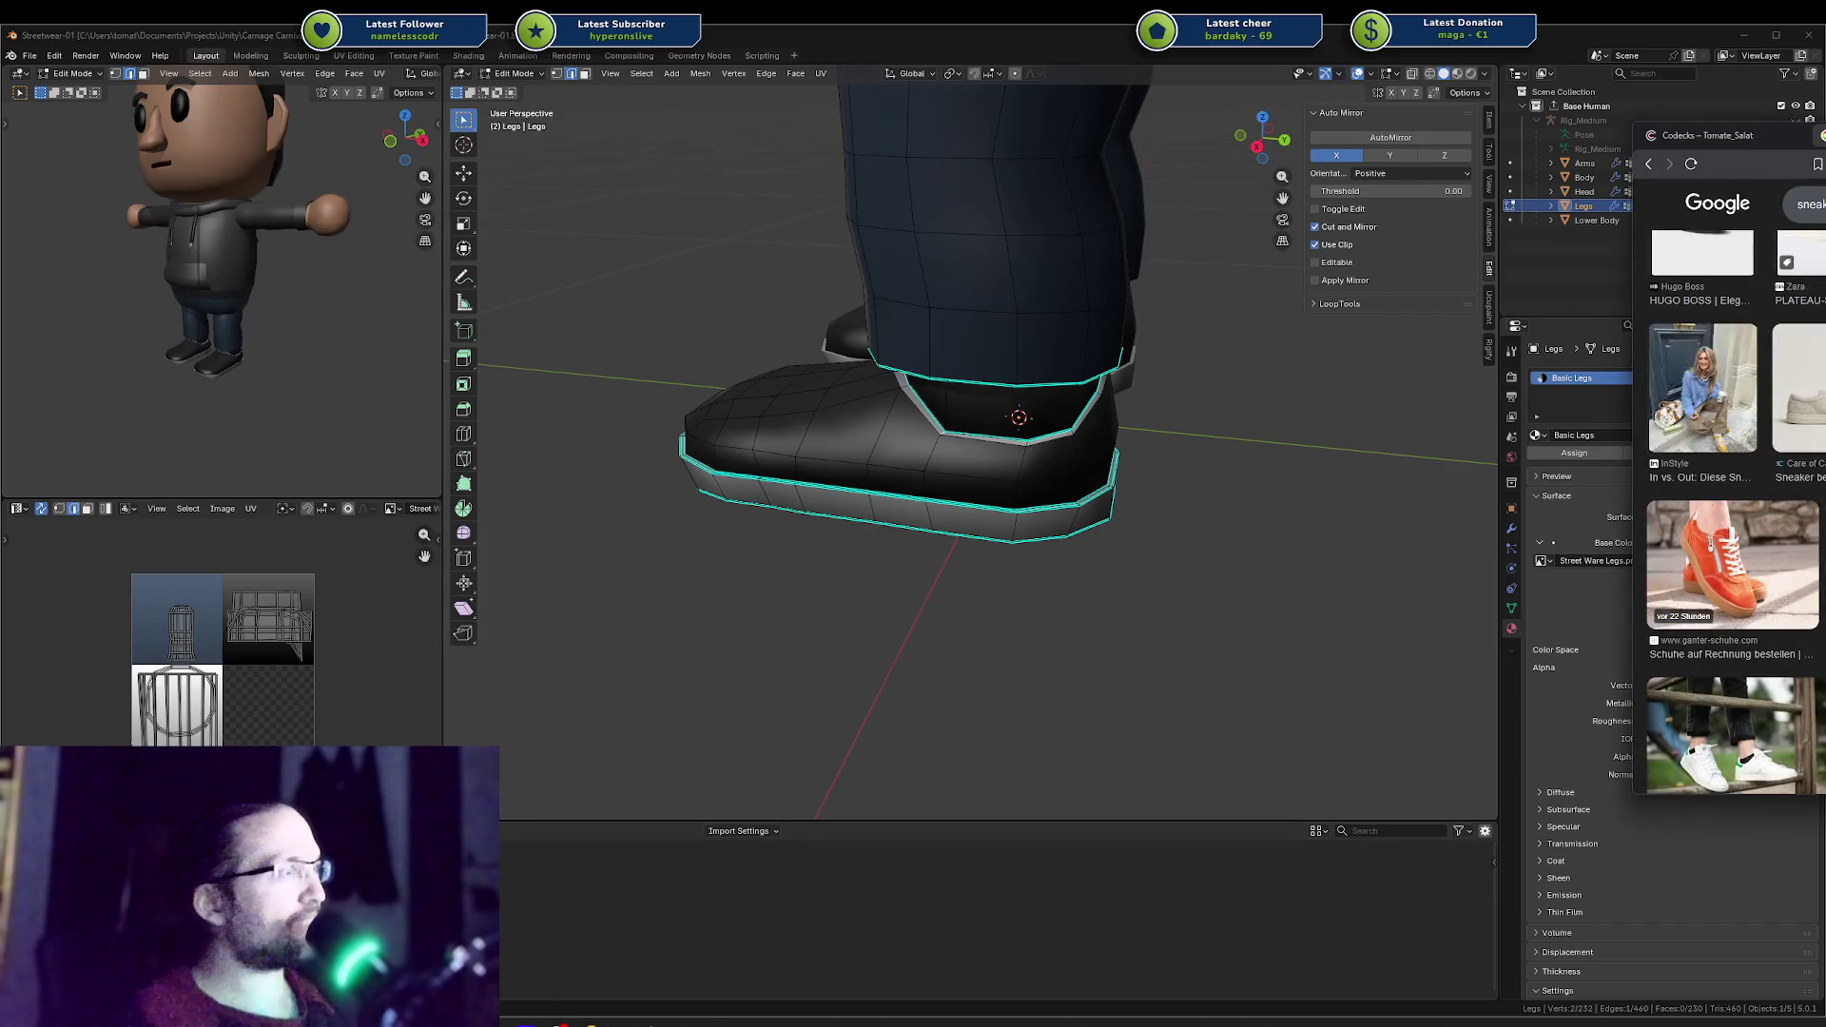
scroll(1730, 514, "down", 3)
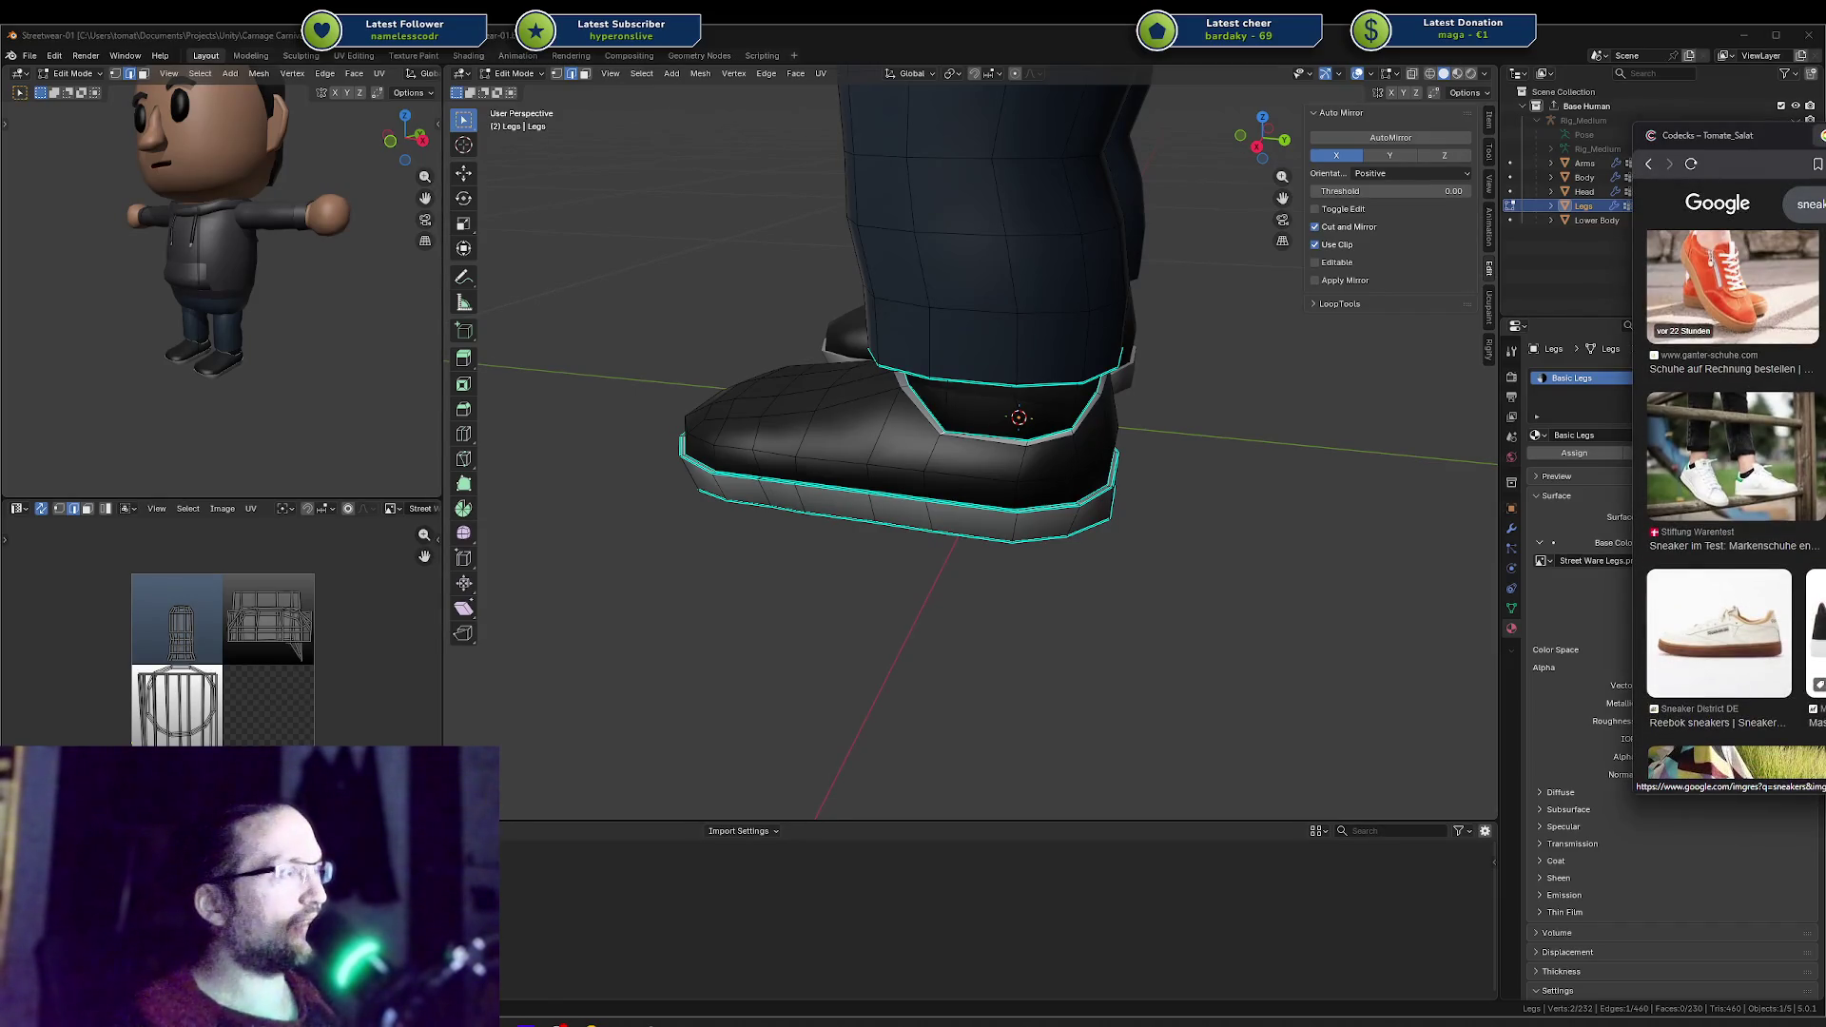
scroll(1730, 513, "down", 2)
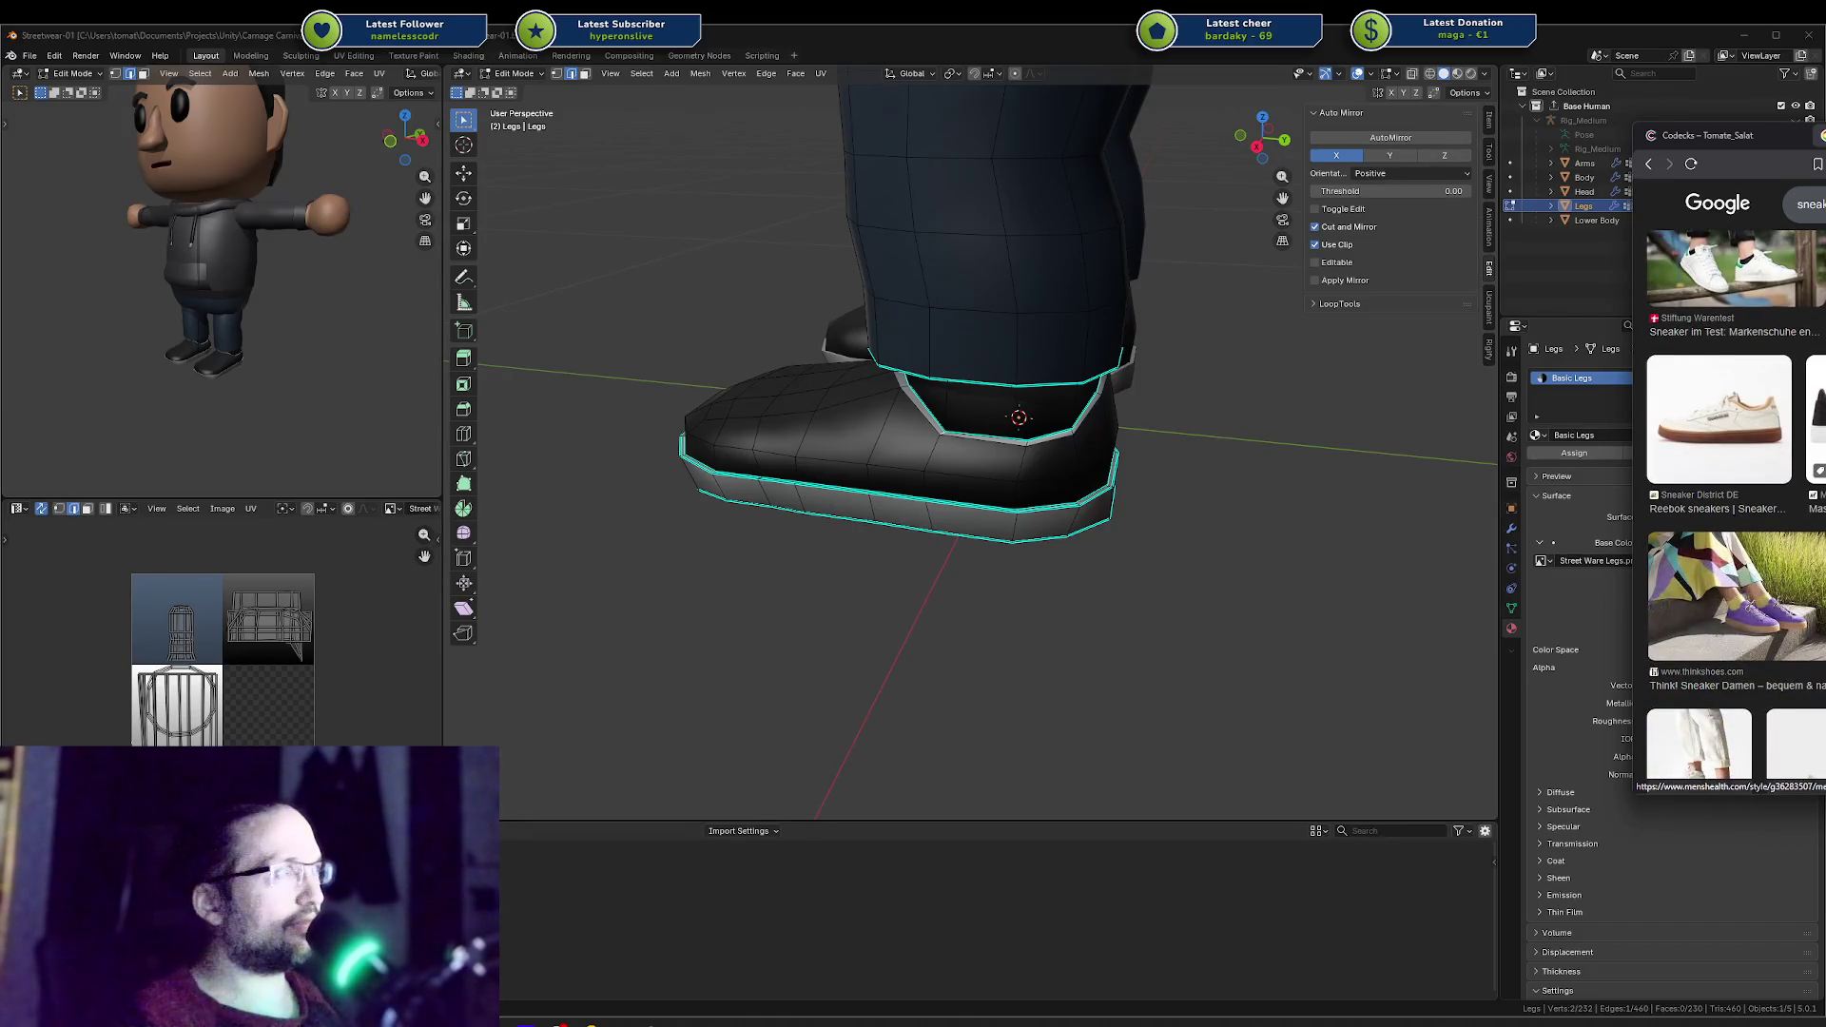
key("alt+Tab")
mouse_move(1161, 293)
middle_mouse_down()
mouse_move(1200, 299)
mouse_move(1183, 324)
middle_mouse_up()
mouse_move(254, 312)
middle_mouse_down()
mouse_move(107, 284)
mouse_move(406, 286)
middle_mouse_up()
Step: Back in Edit Mode, enlarge the sneaker's collar loop as a first try
middle_click_drag(925, 306, 1058, 378)
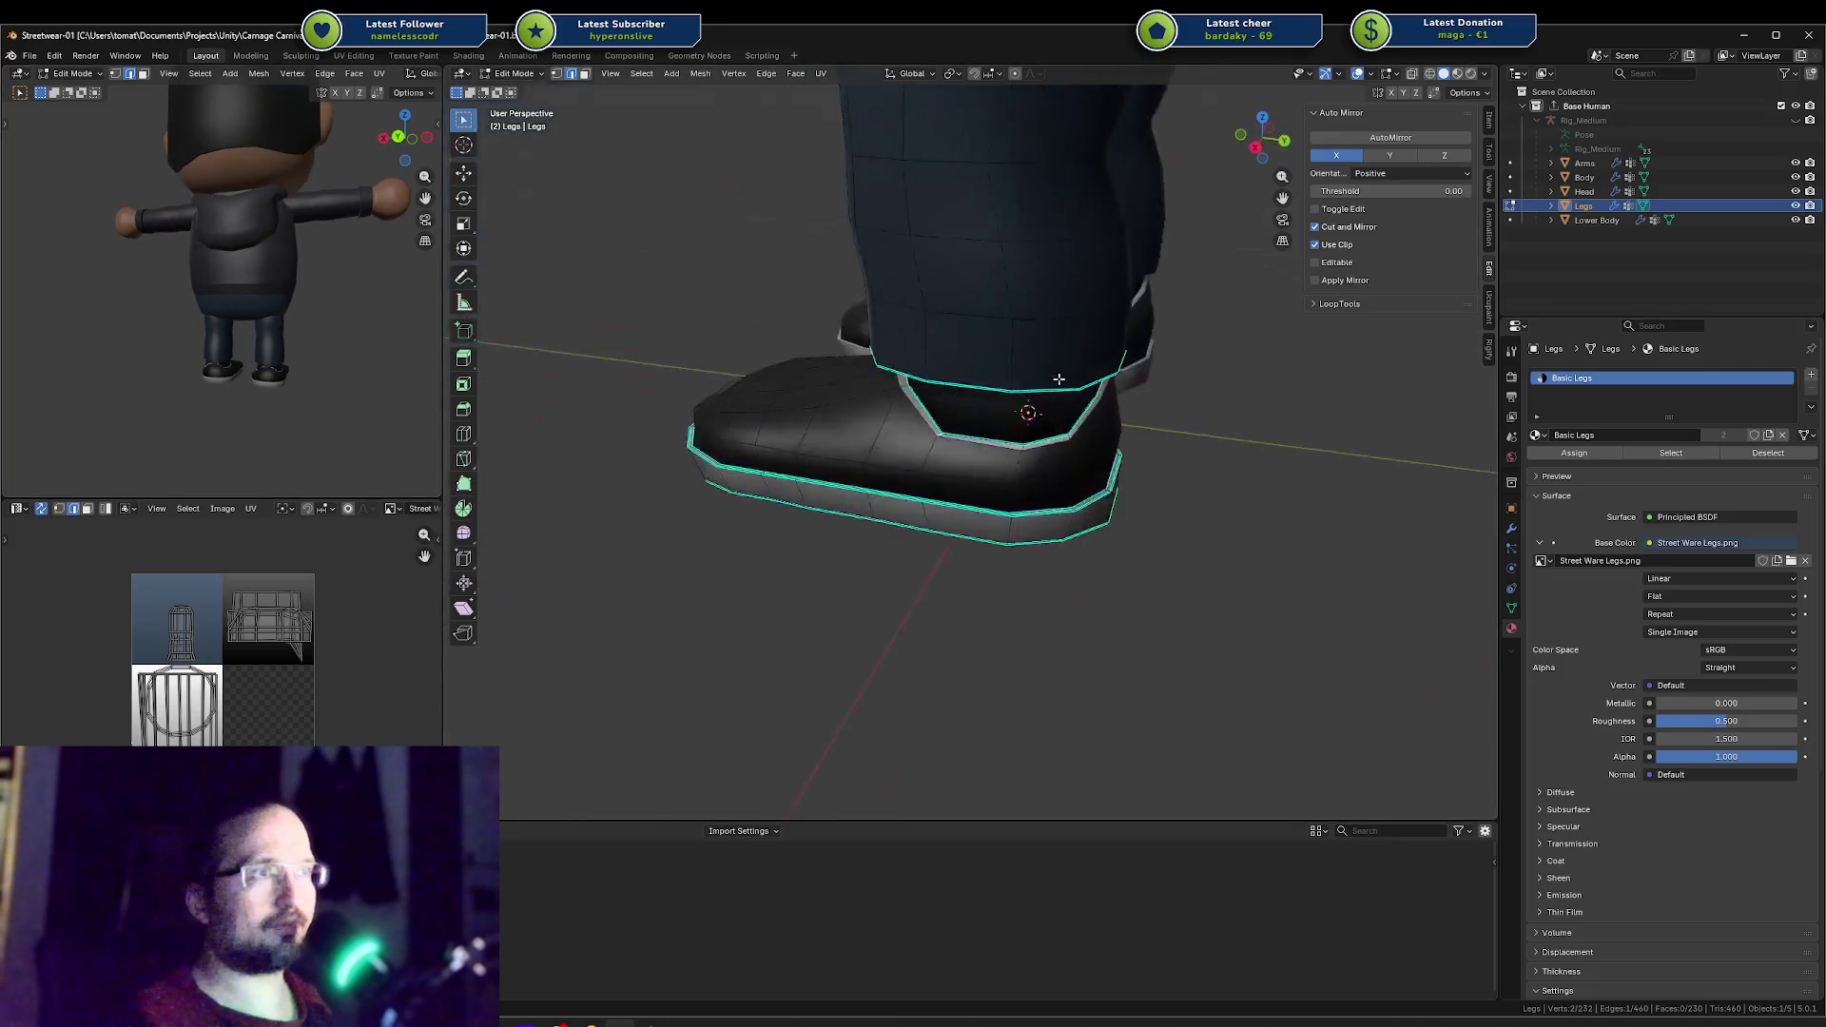
key("Tab")
scroll(1058, 379, "up", 4)
key("Tab")
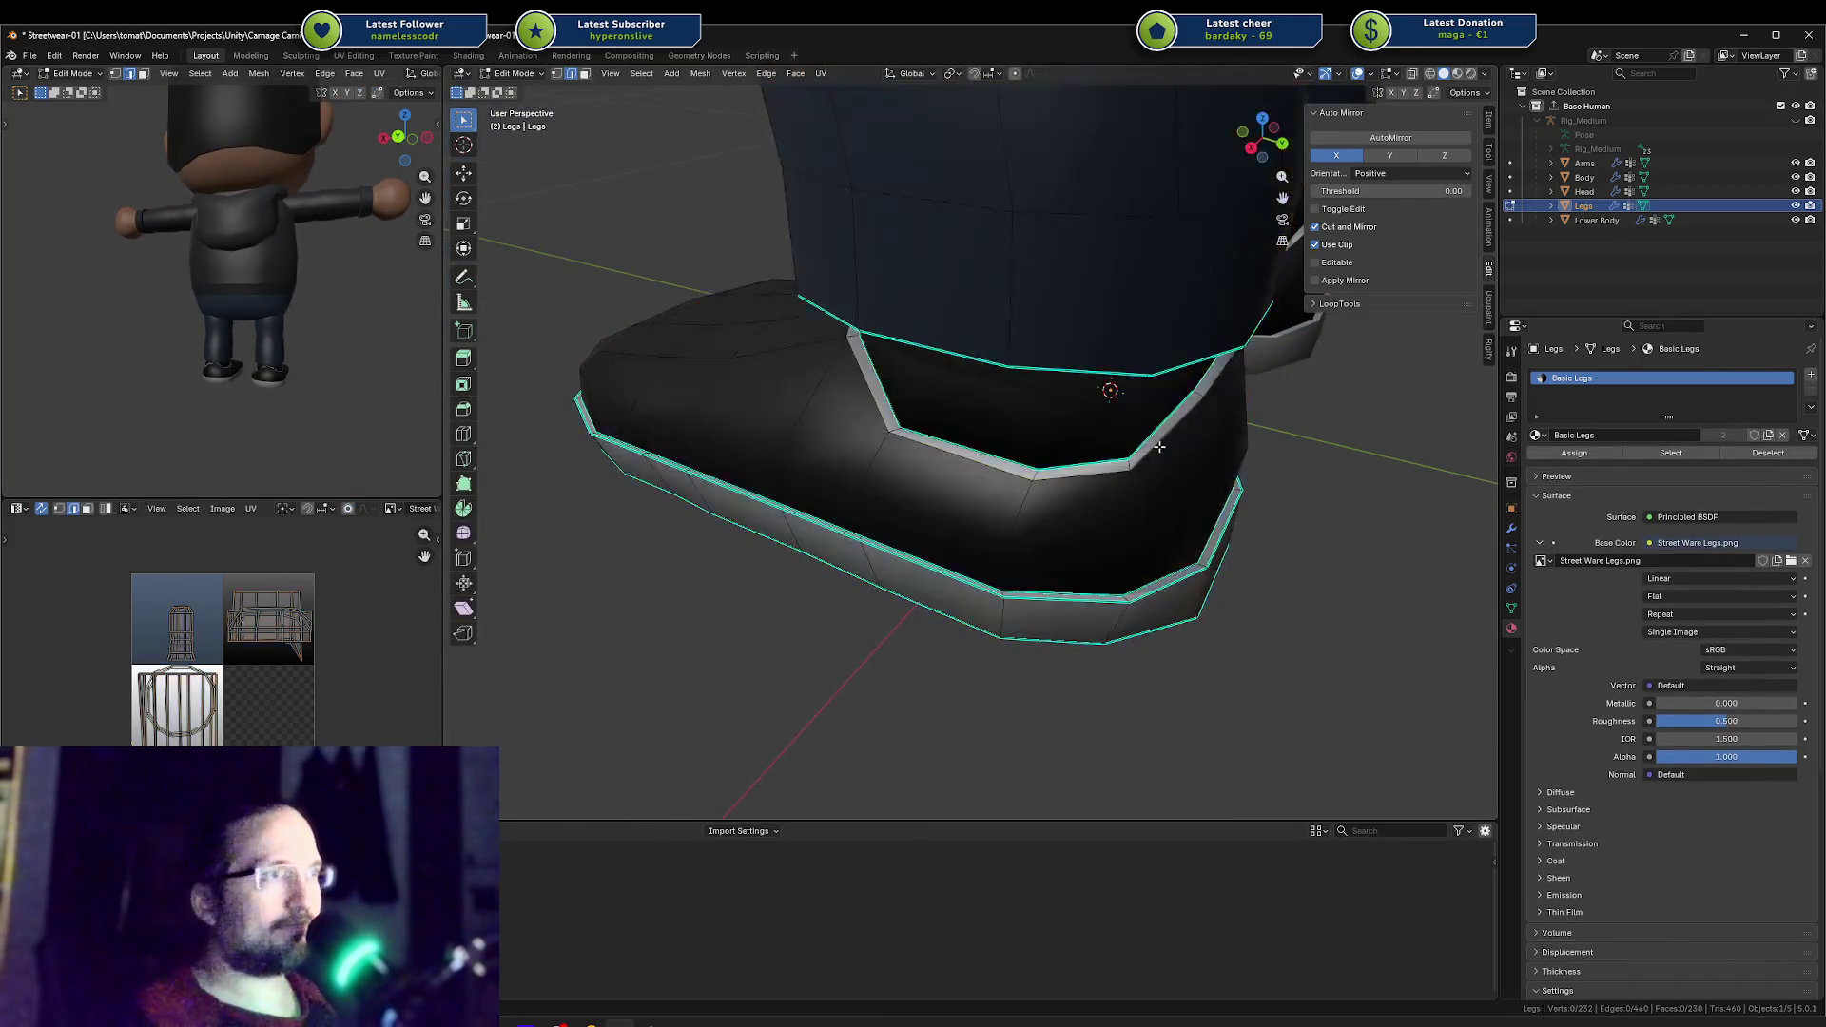
key("a")
key("alt+a")
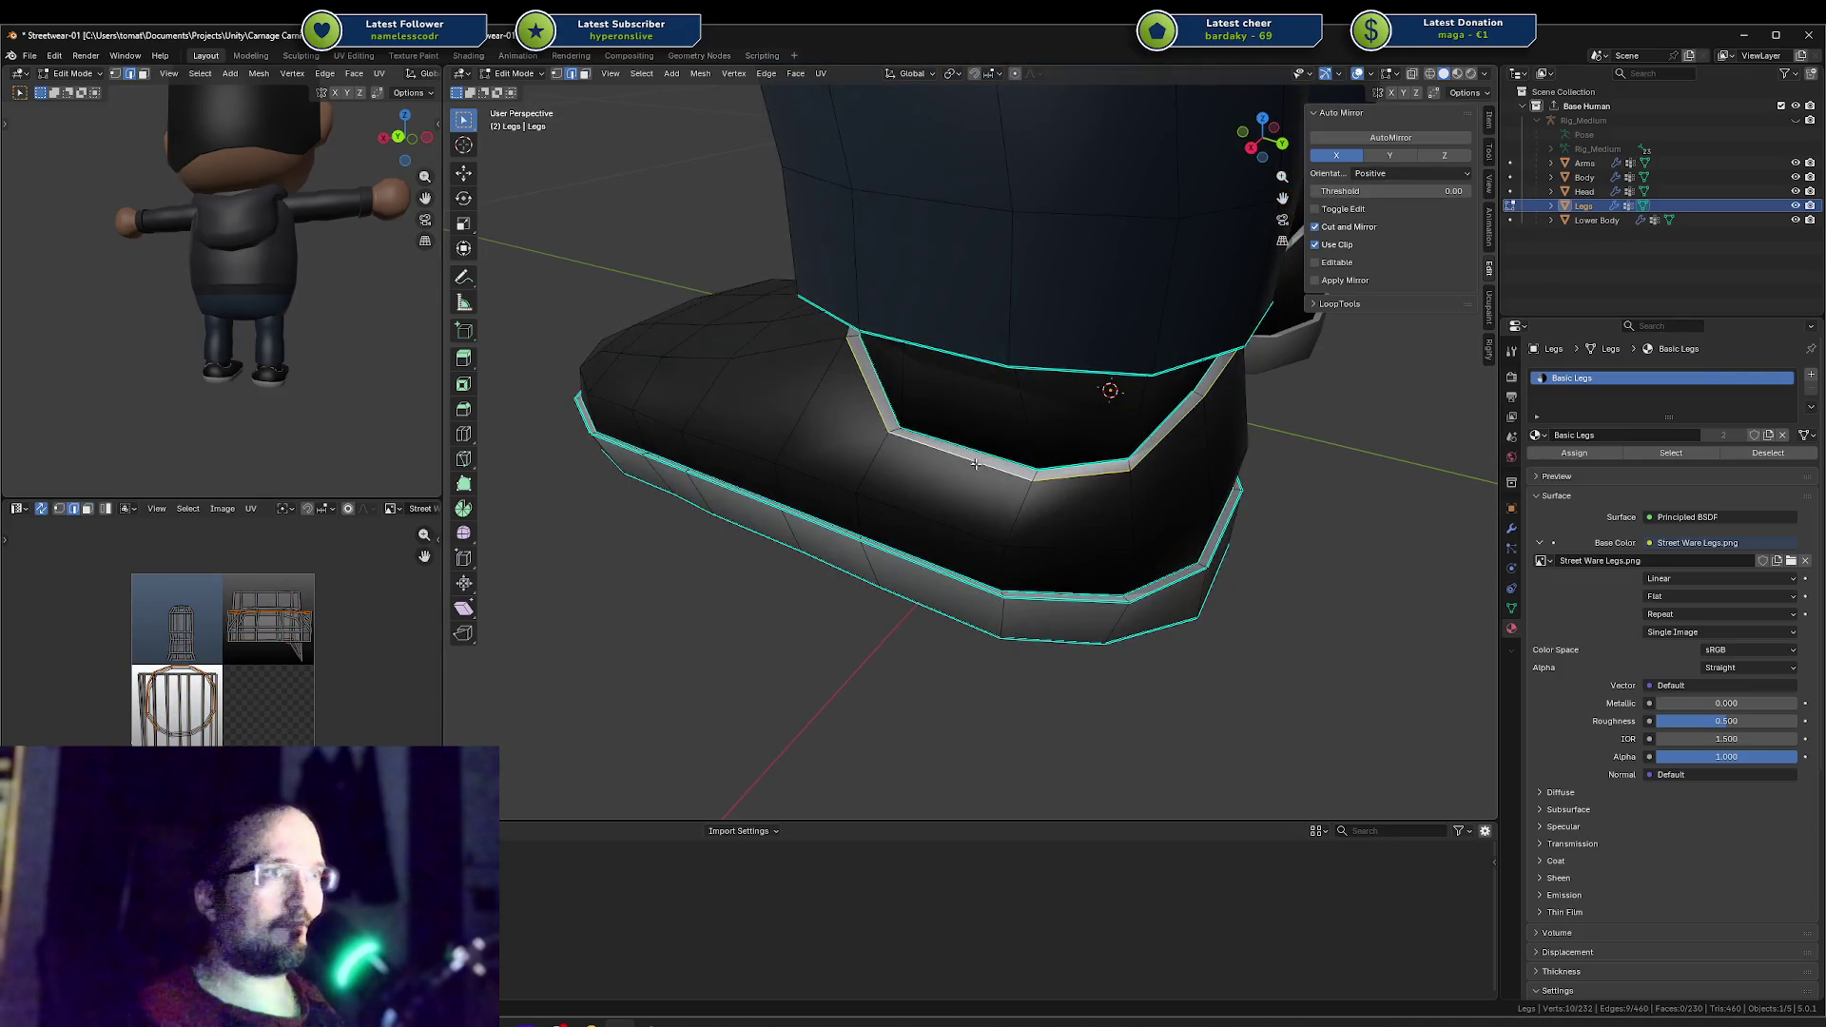
key("s")
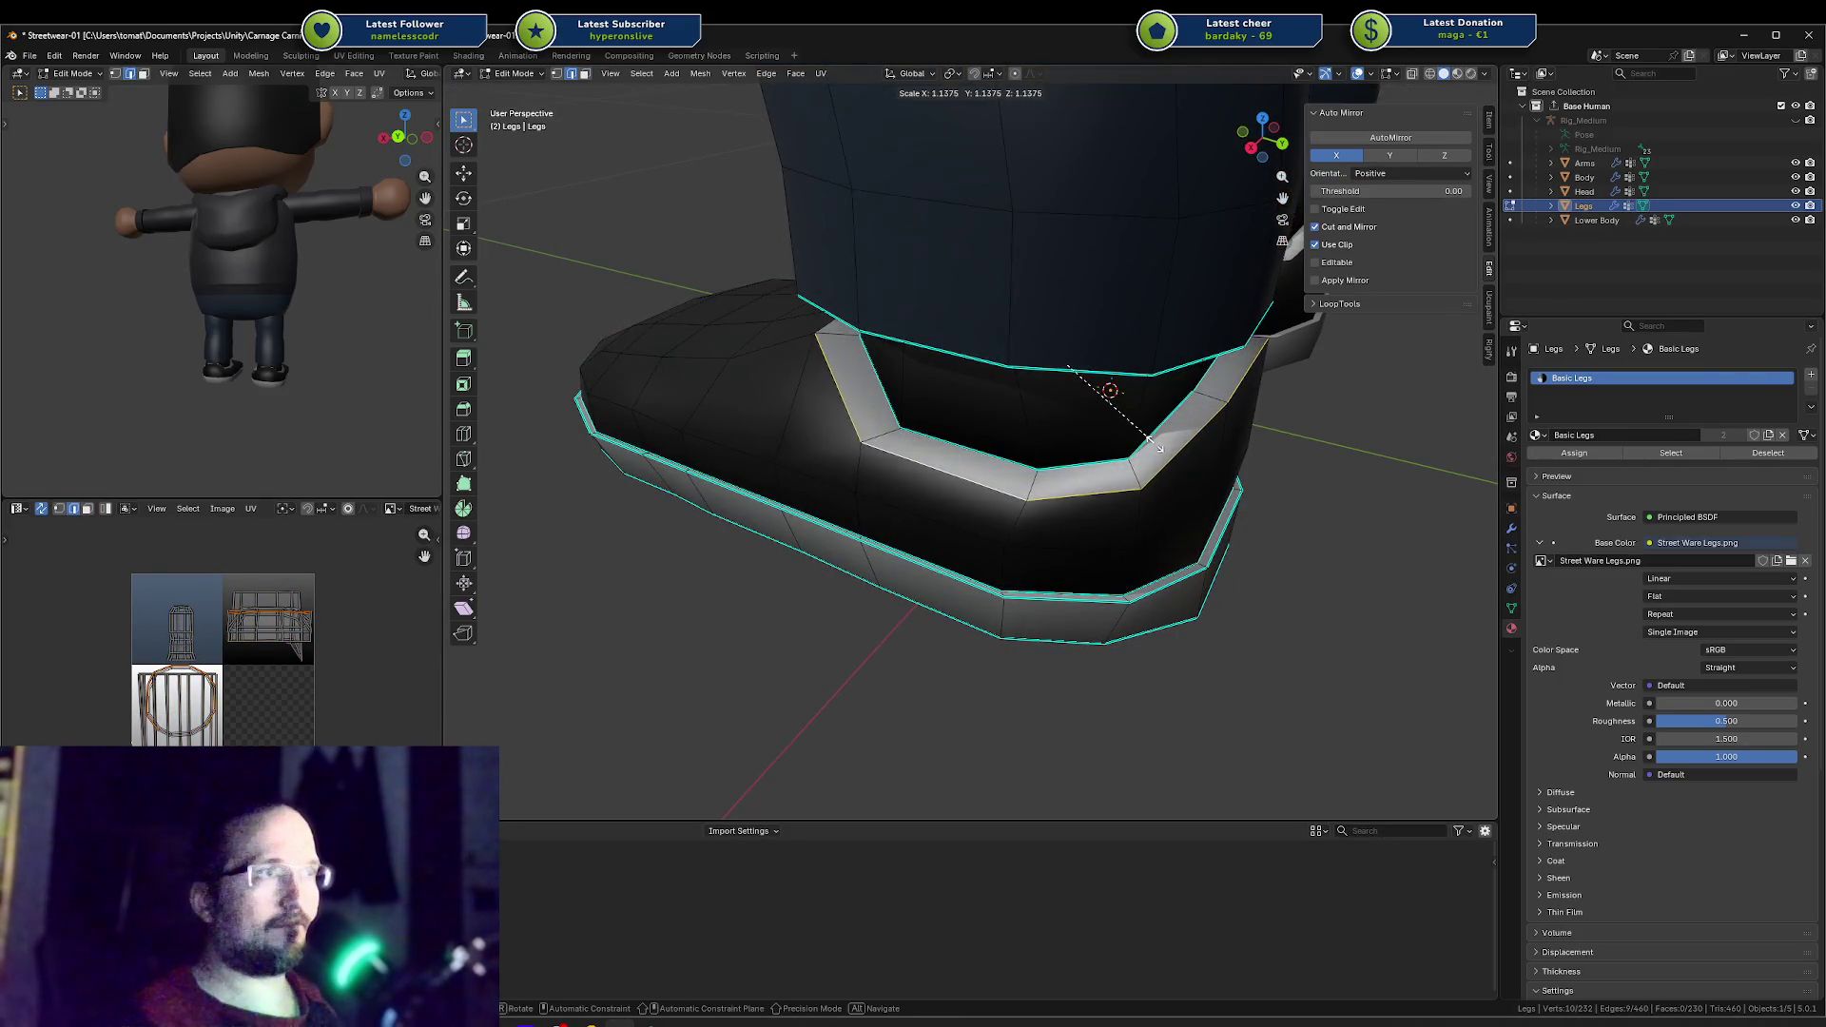
left_click(1153, 443)
middle_click_drag(1153, 443, 1112, 444)
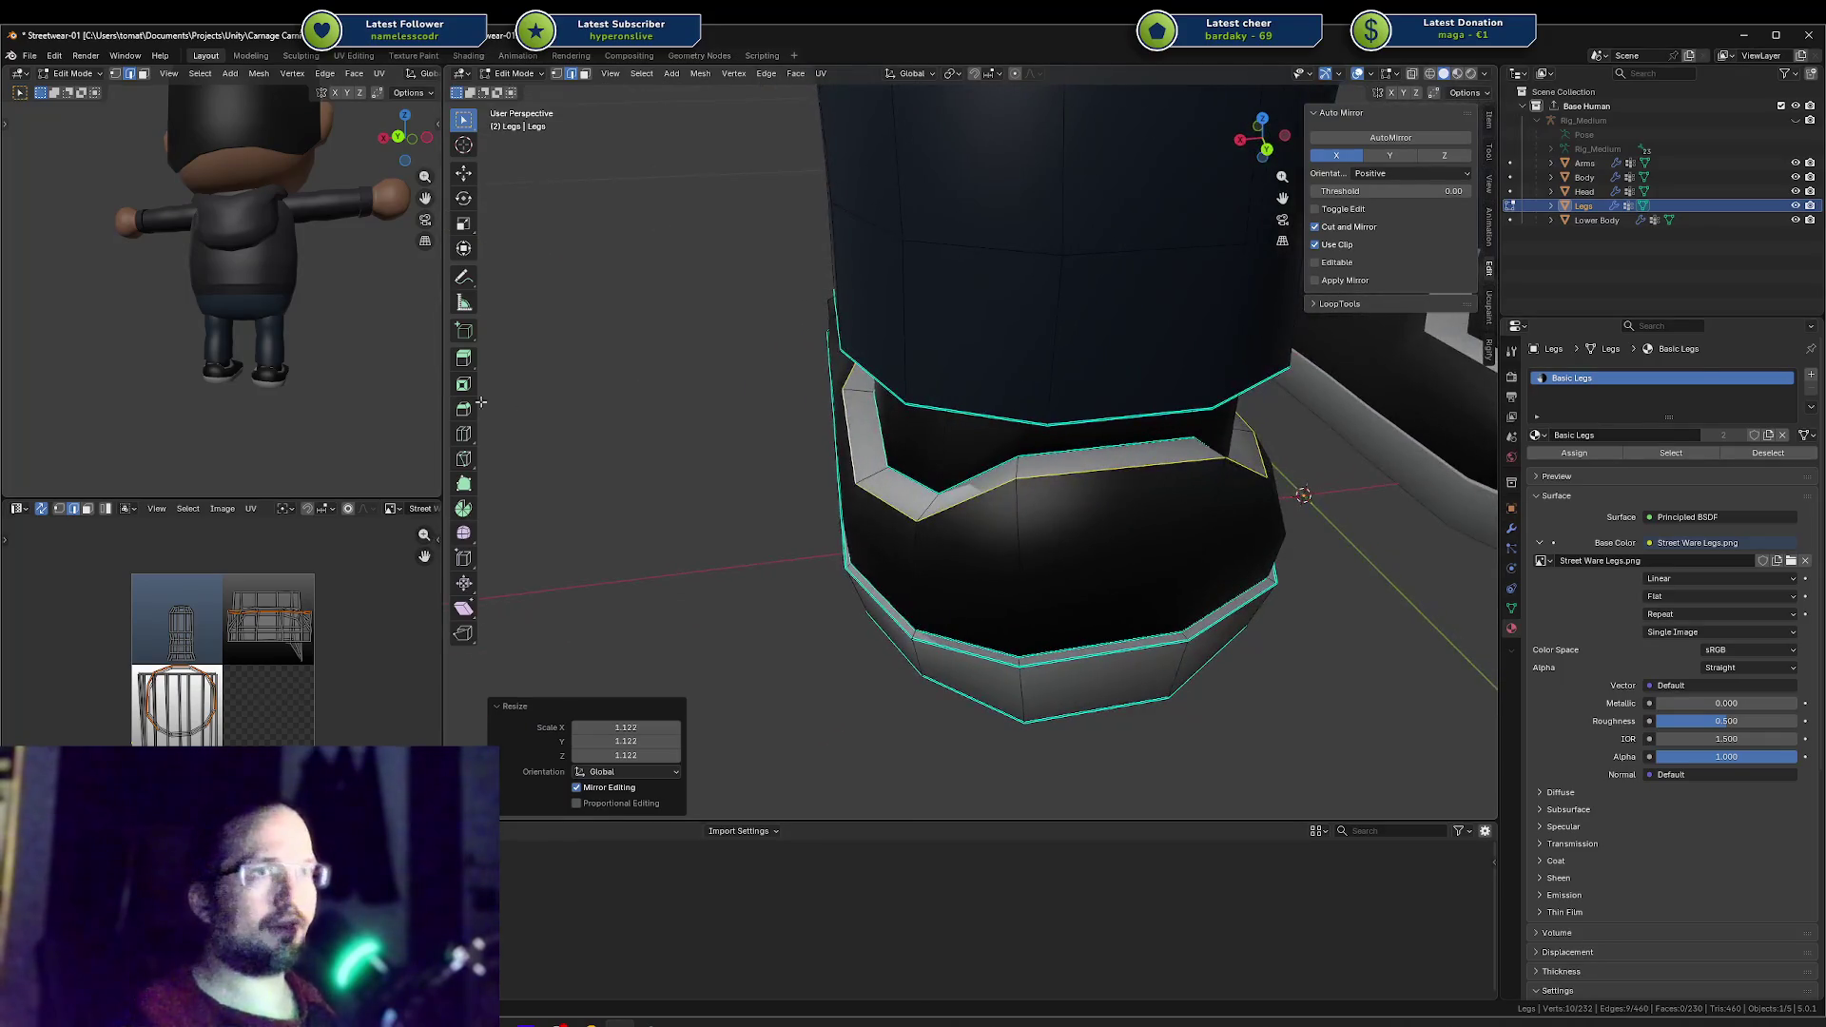
middle_click_drag(267, 374, 115, 390)
Step: Undo the enlargement, rescale the collar loop to 0.964, and save Streetwear-01.blend
key("ctrl+z")
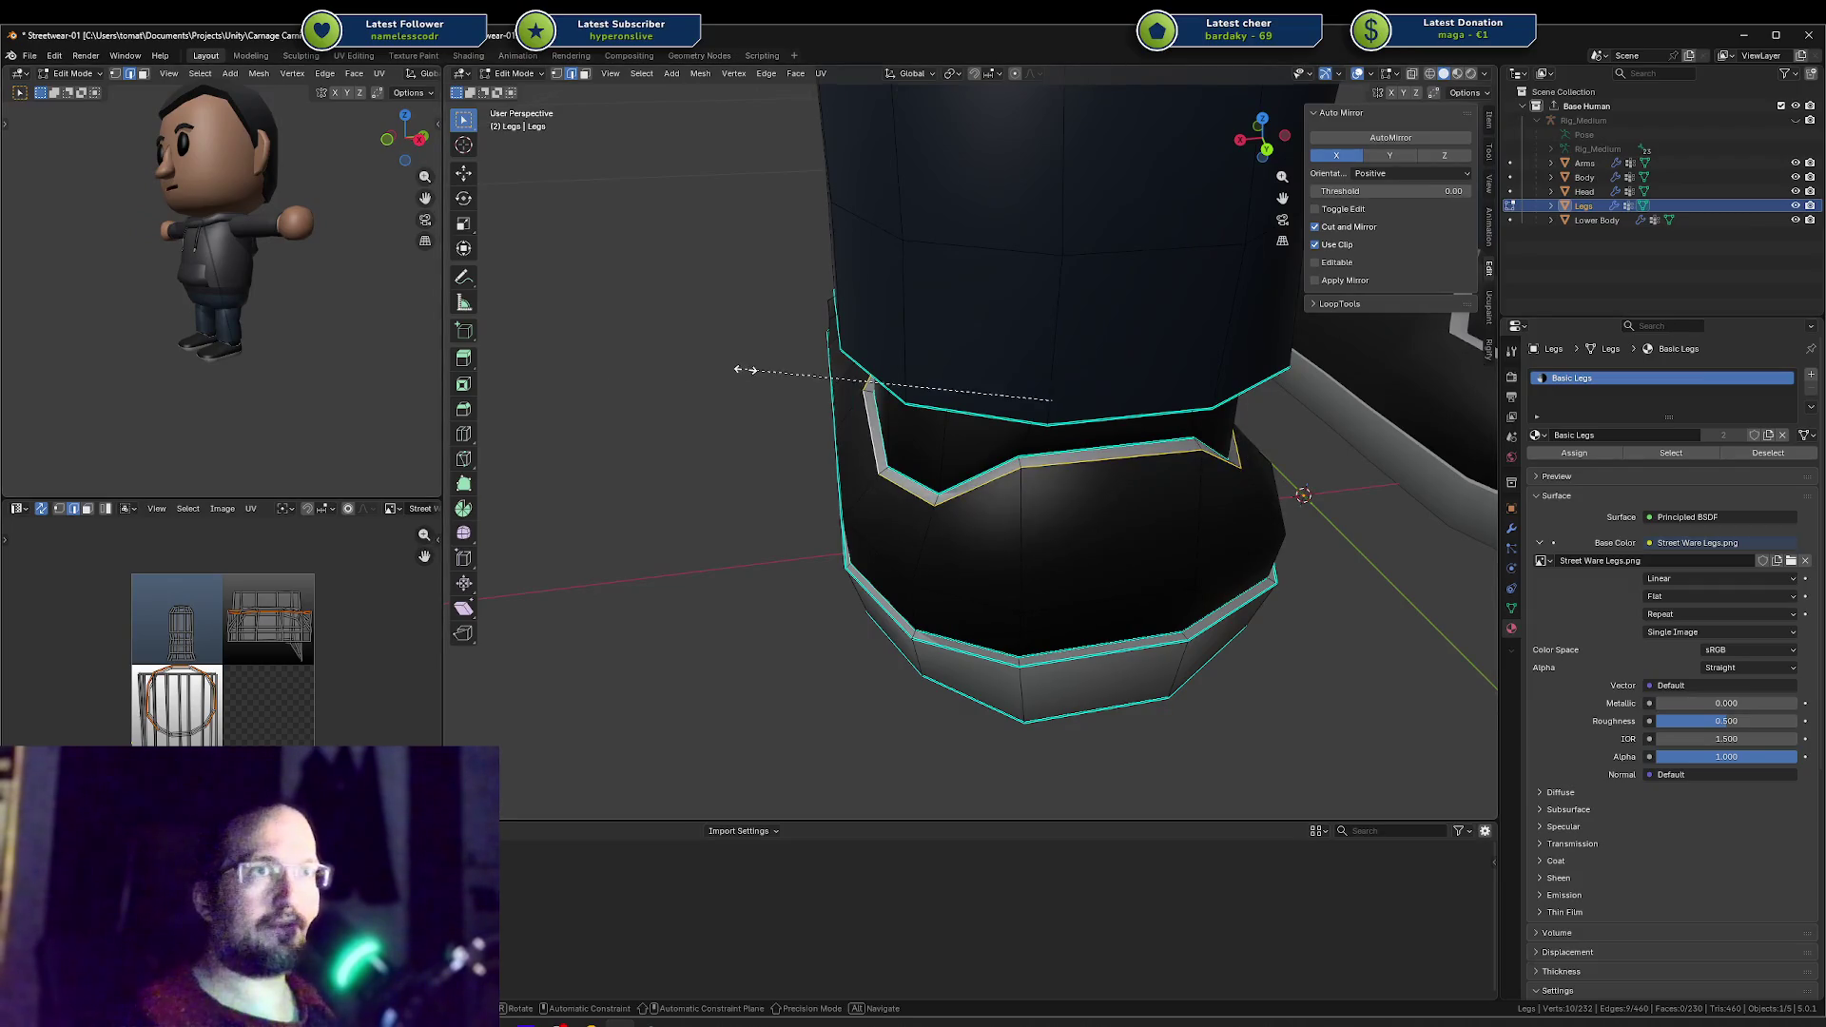
left_click(713, 367)
mouse_move(228, 360)
middle_mouse_down()
mouse_move(182, 358)
mouse_move(275, 321)
middle_mouse_up()
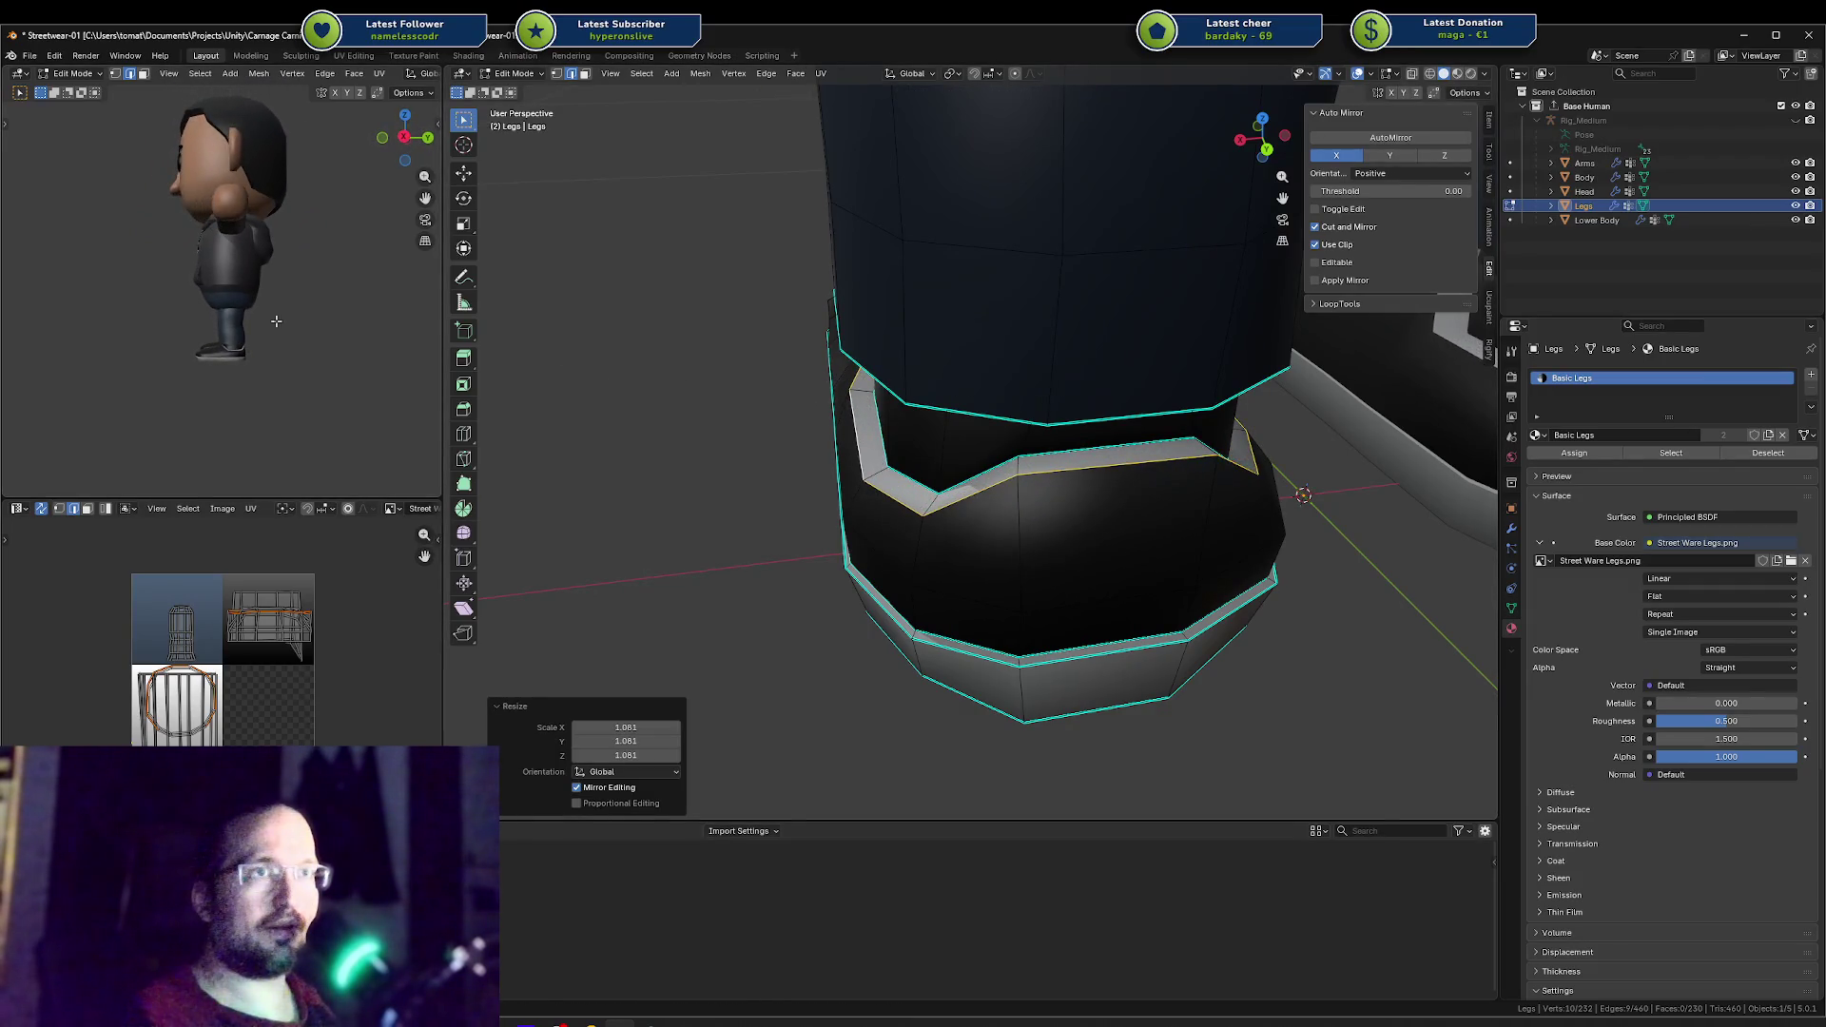
left_click(931, 377)
middle_click_drag(133, 357, 304, 299)
scroll(228, 335, "up", 3)
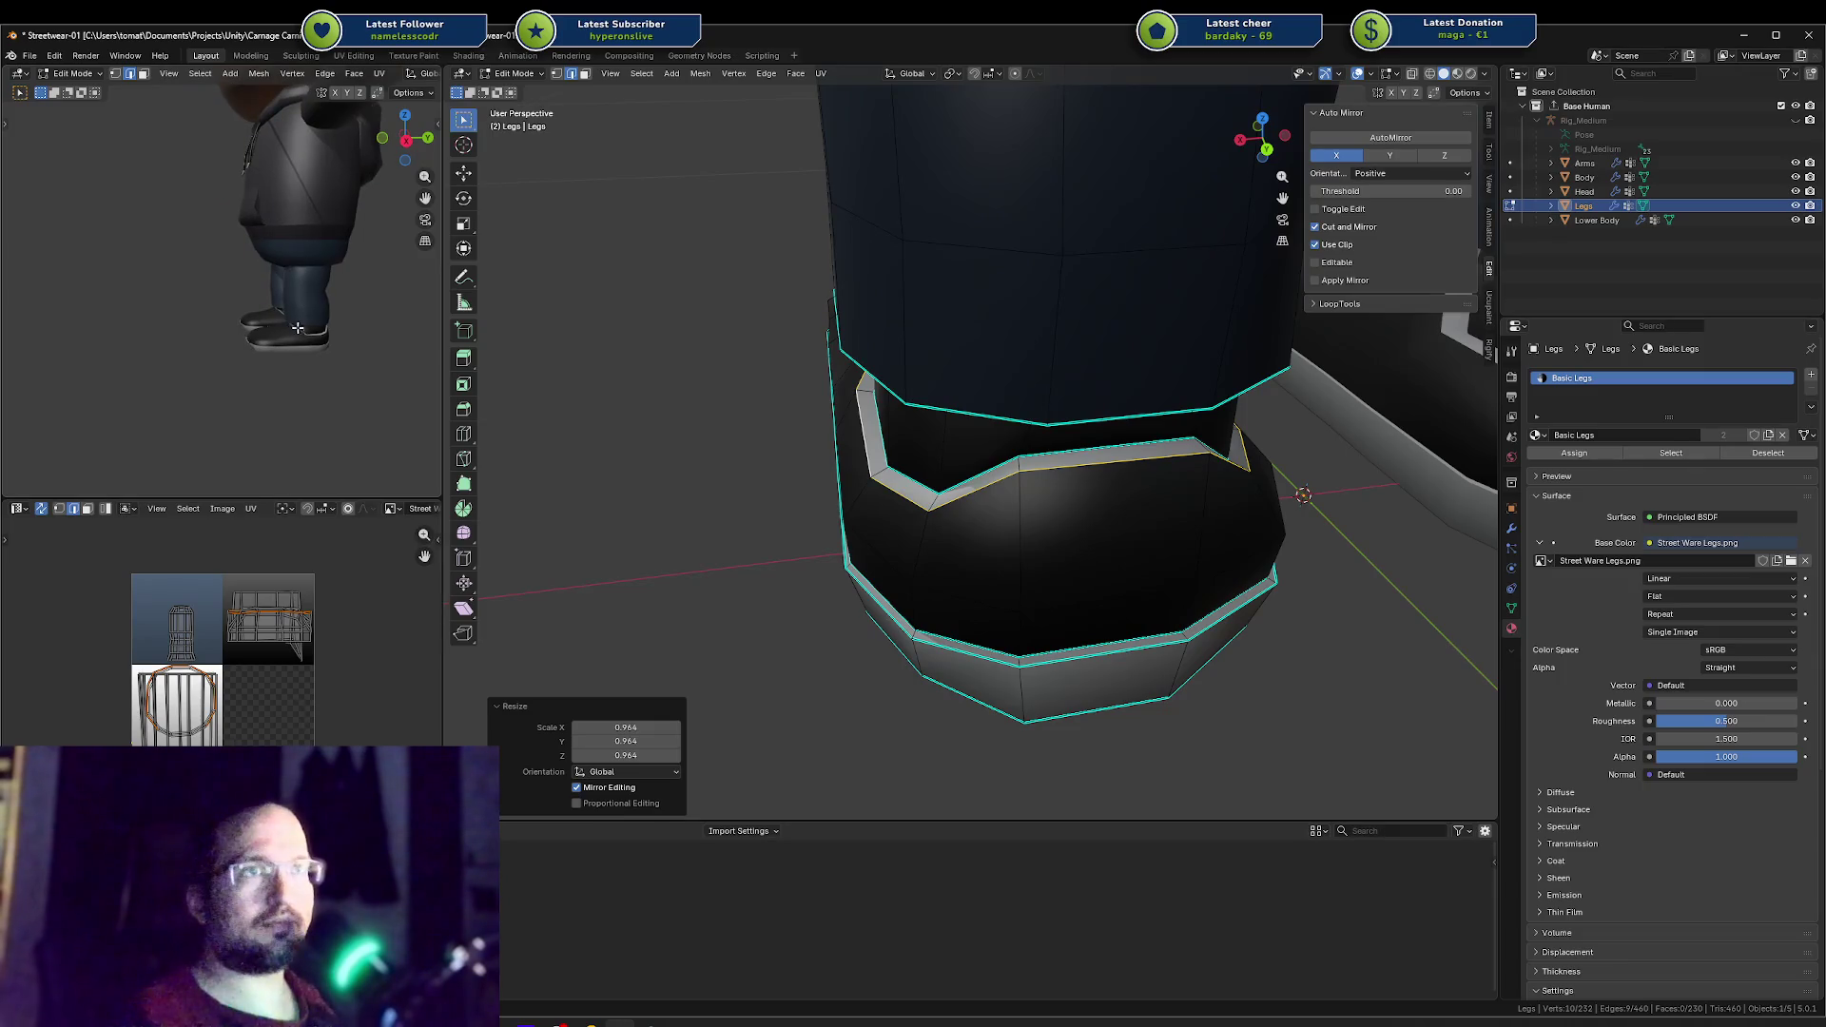
scroll(776, 298, "down", 3)
middle_click_drag(777, 298, 911, 375)
key("ctrl+s")
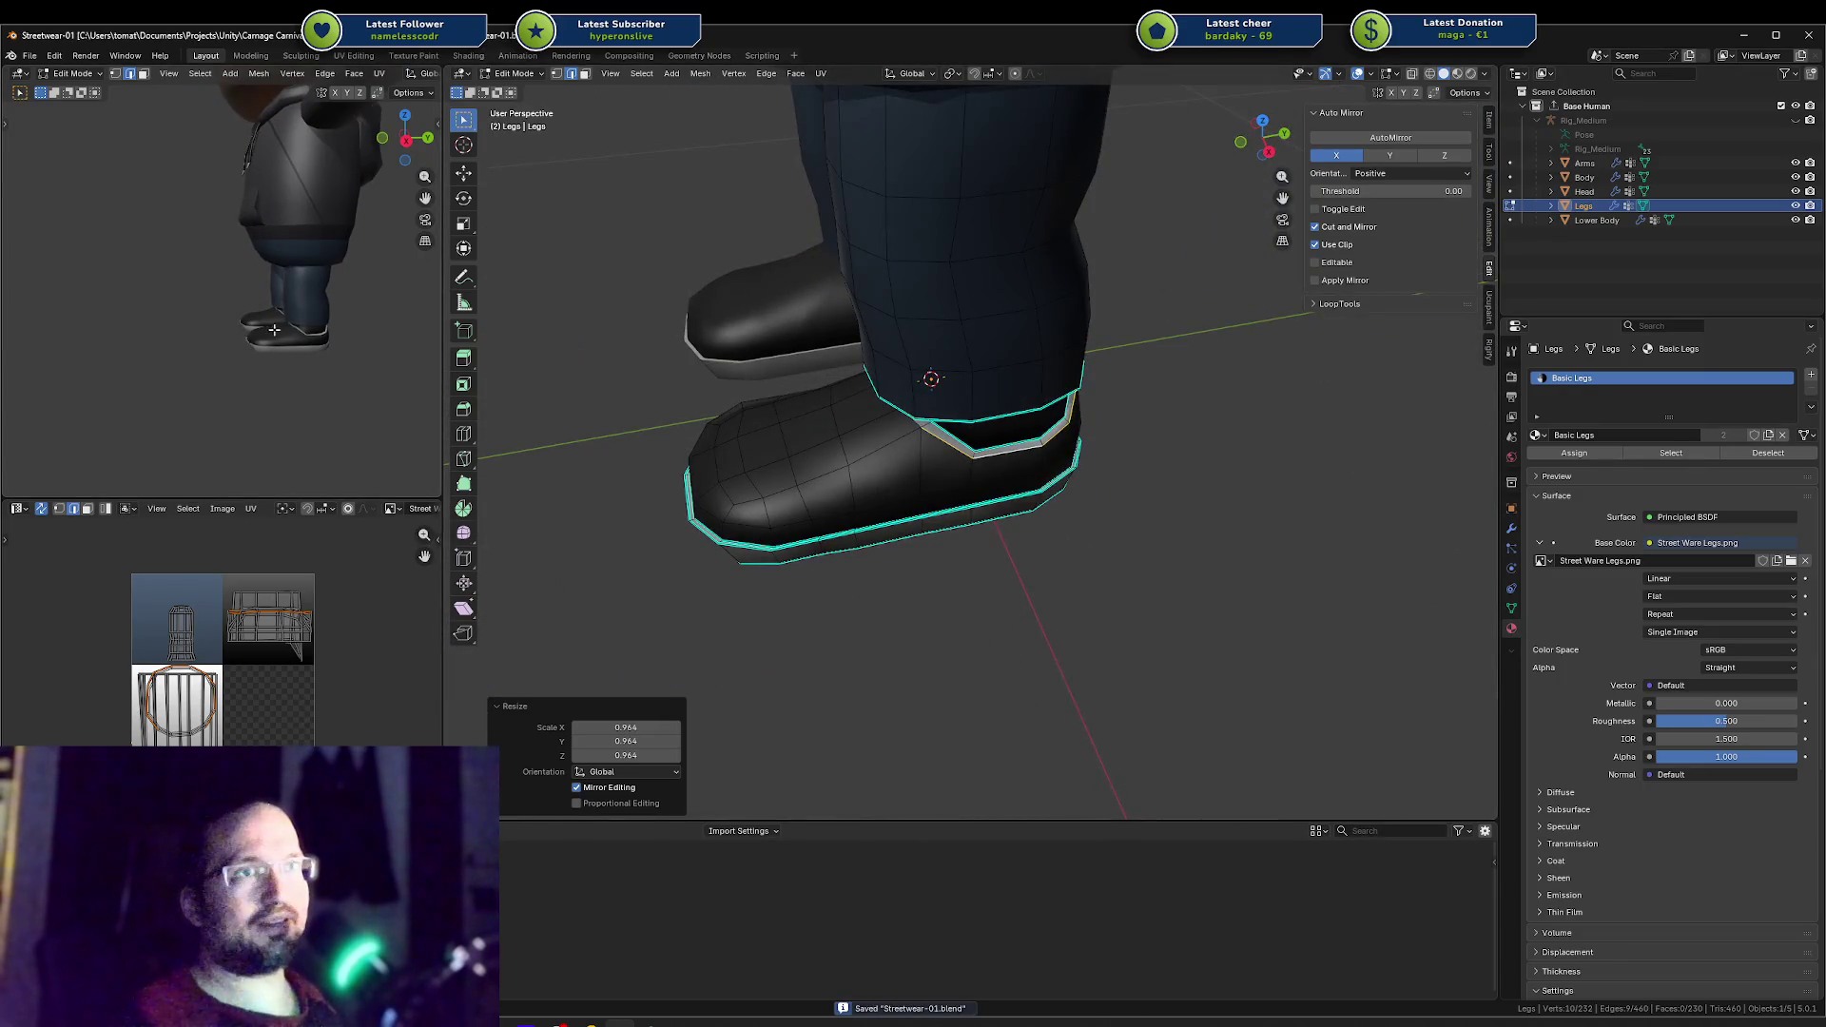
Step: Select a block of toe faces and compare the boot with the sneaker reference photo
left_click(279, 335)
key("alt+a")
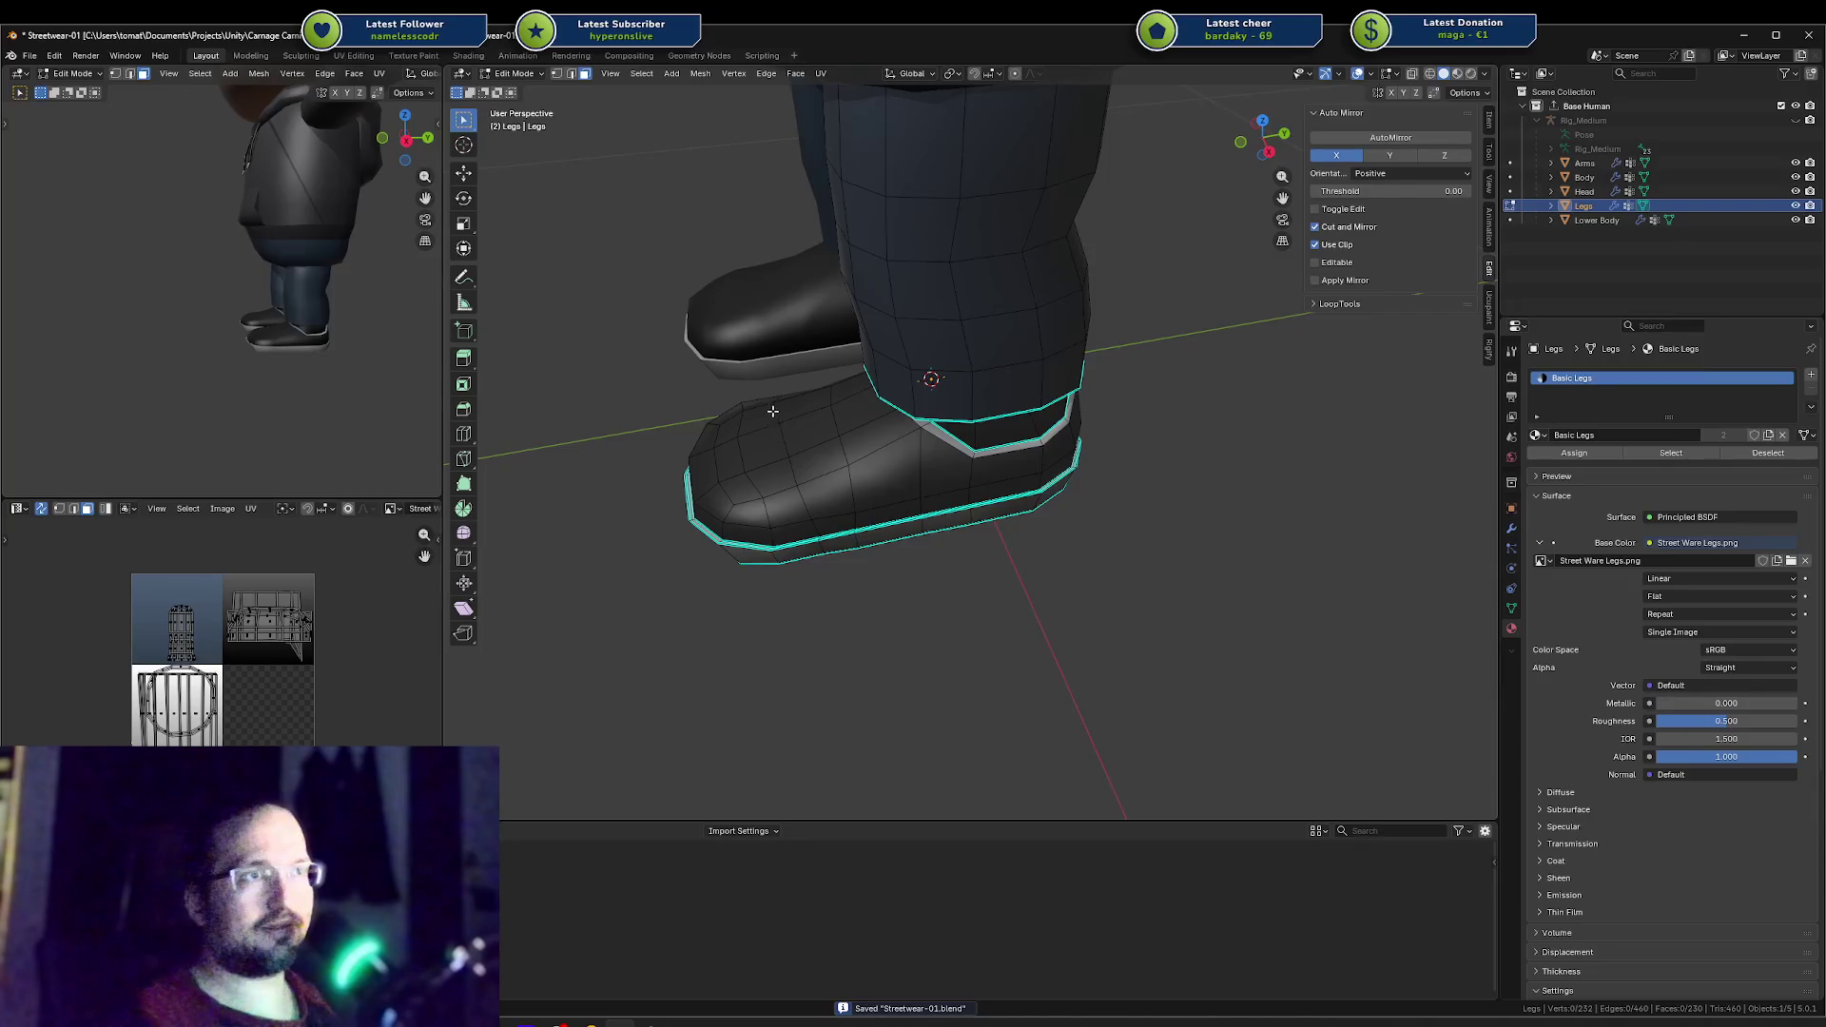
left_click_drag(772, 411, 882, 494)
left_click(821, 480)
left_click_drag(744, 405, 821, 485, "shift")
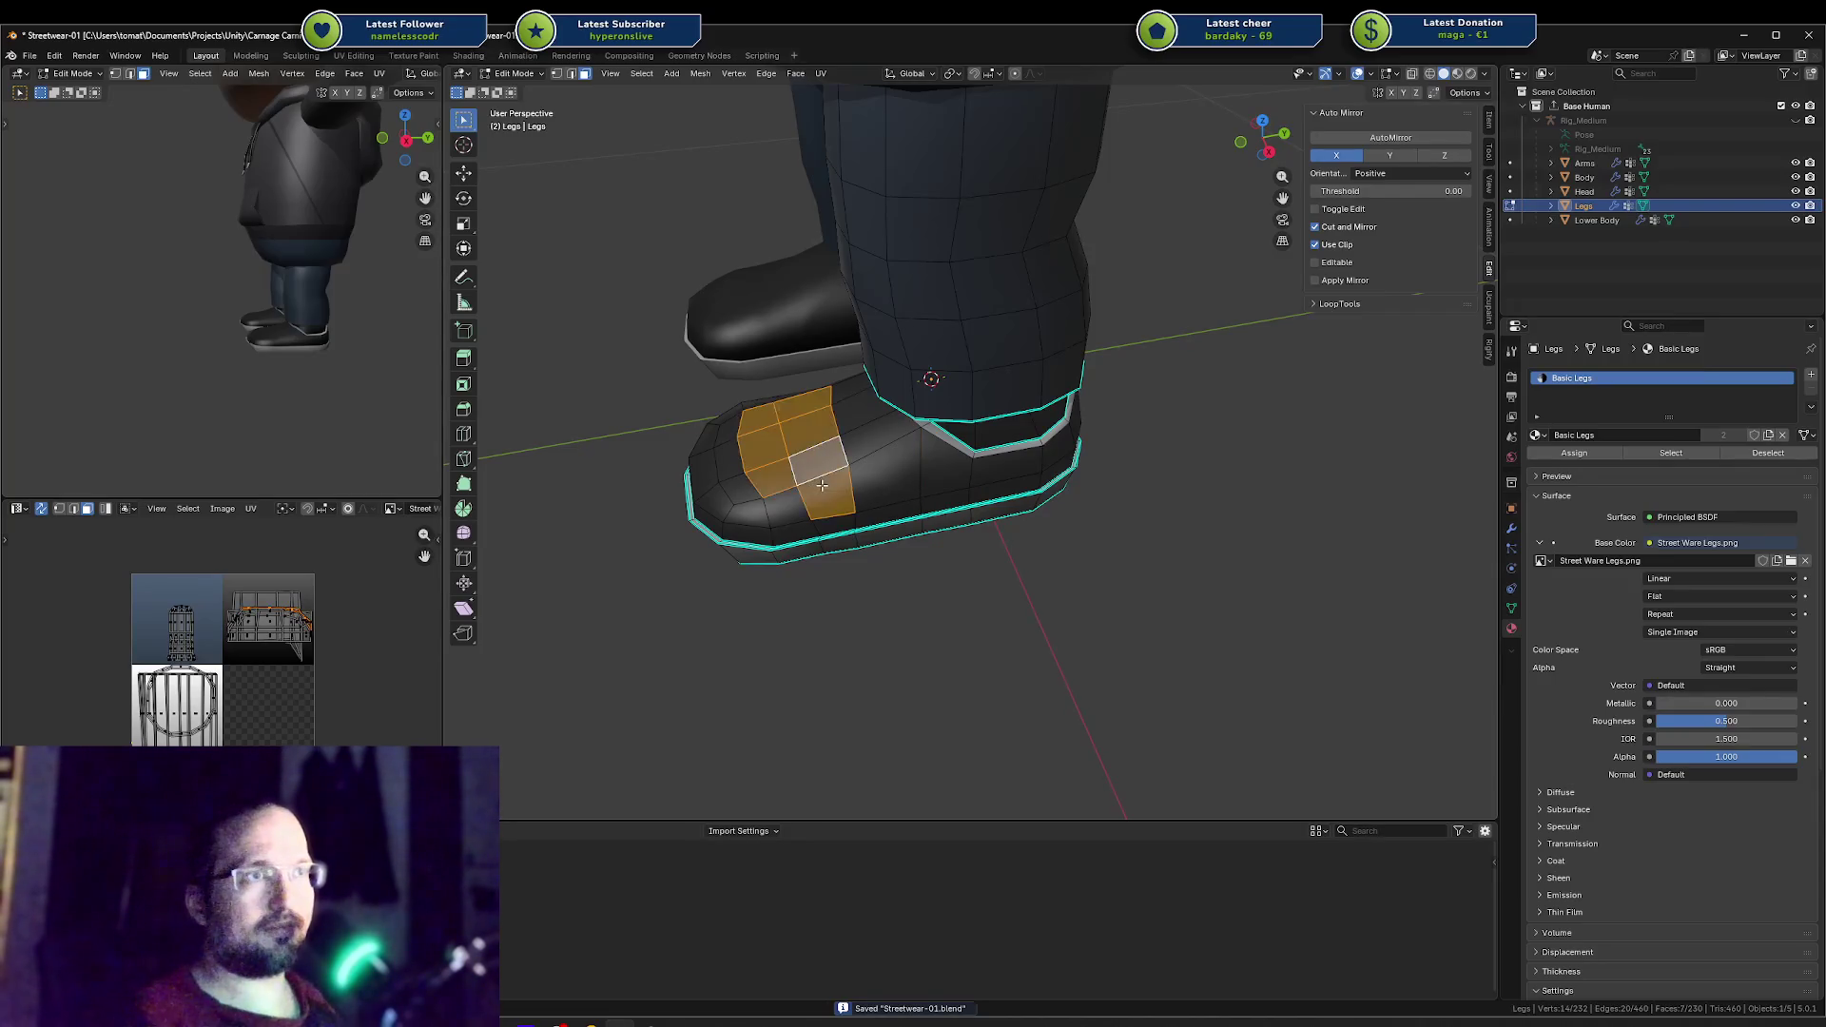
key("alt+Tab")
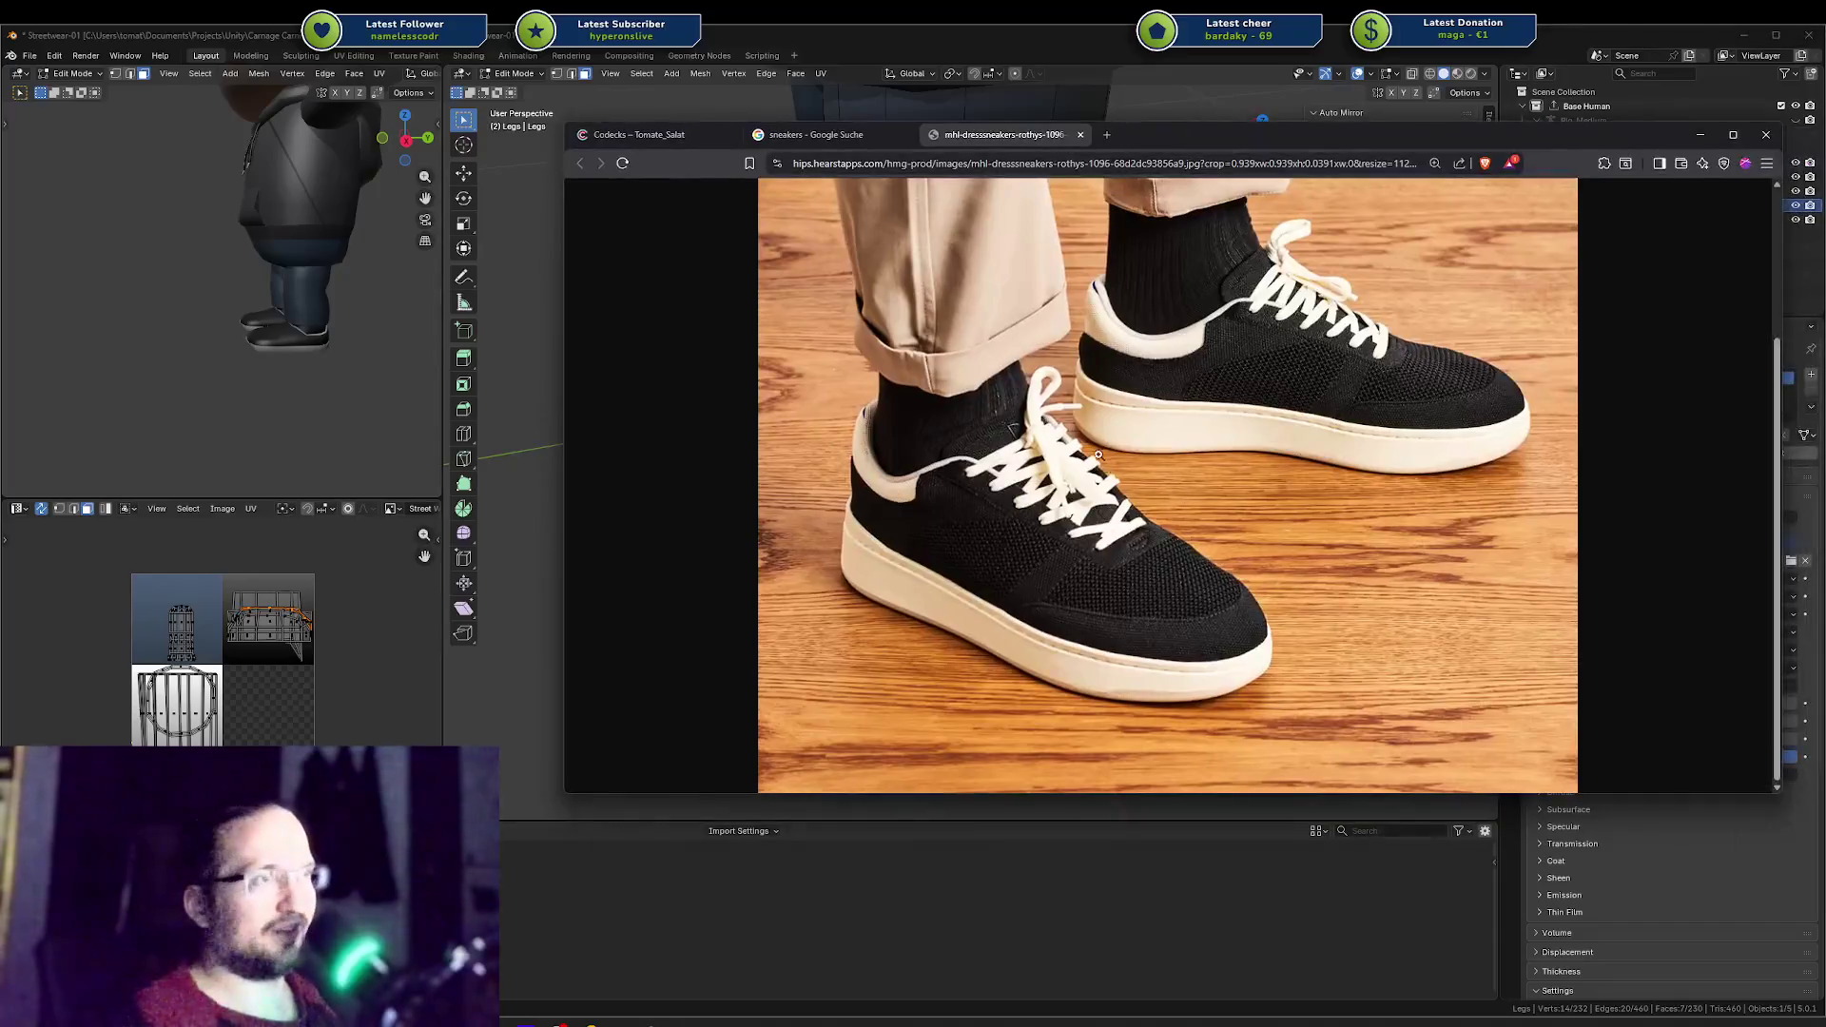
key("alt+Tab")
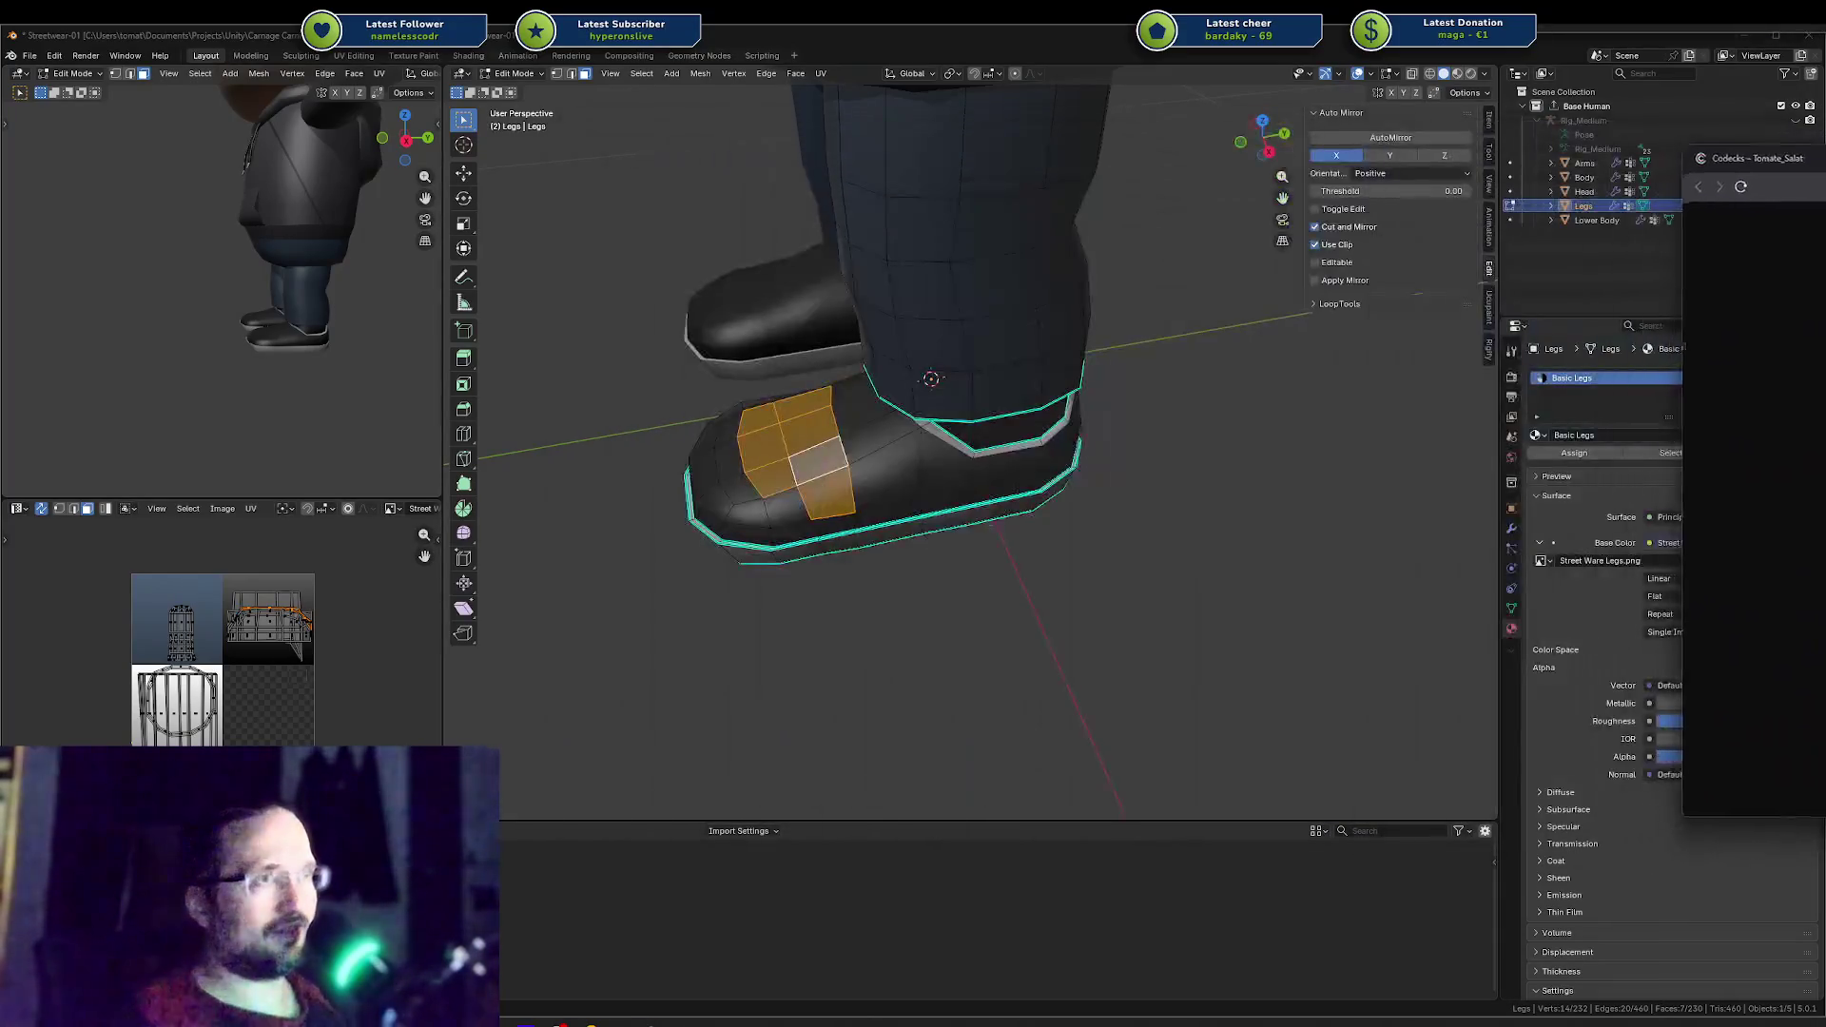
Step: From a low side view, pick the ankle faces above the shoe and move their UVs
key("a")
key("alt+a")
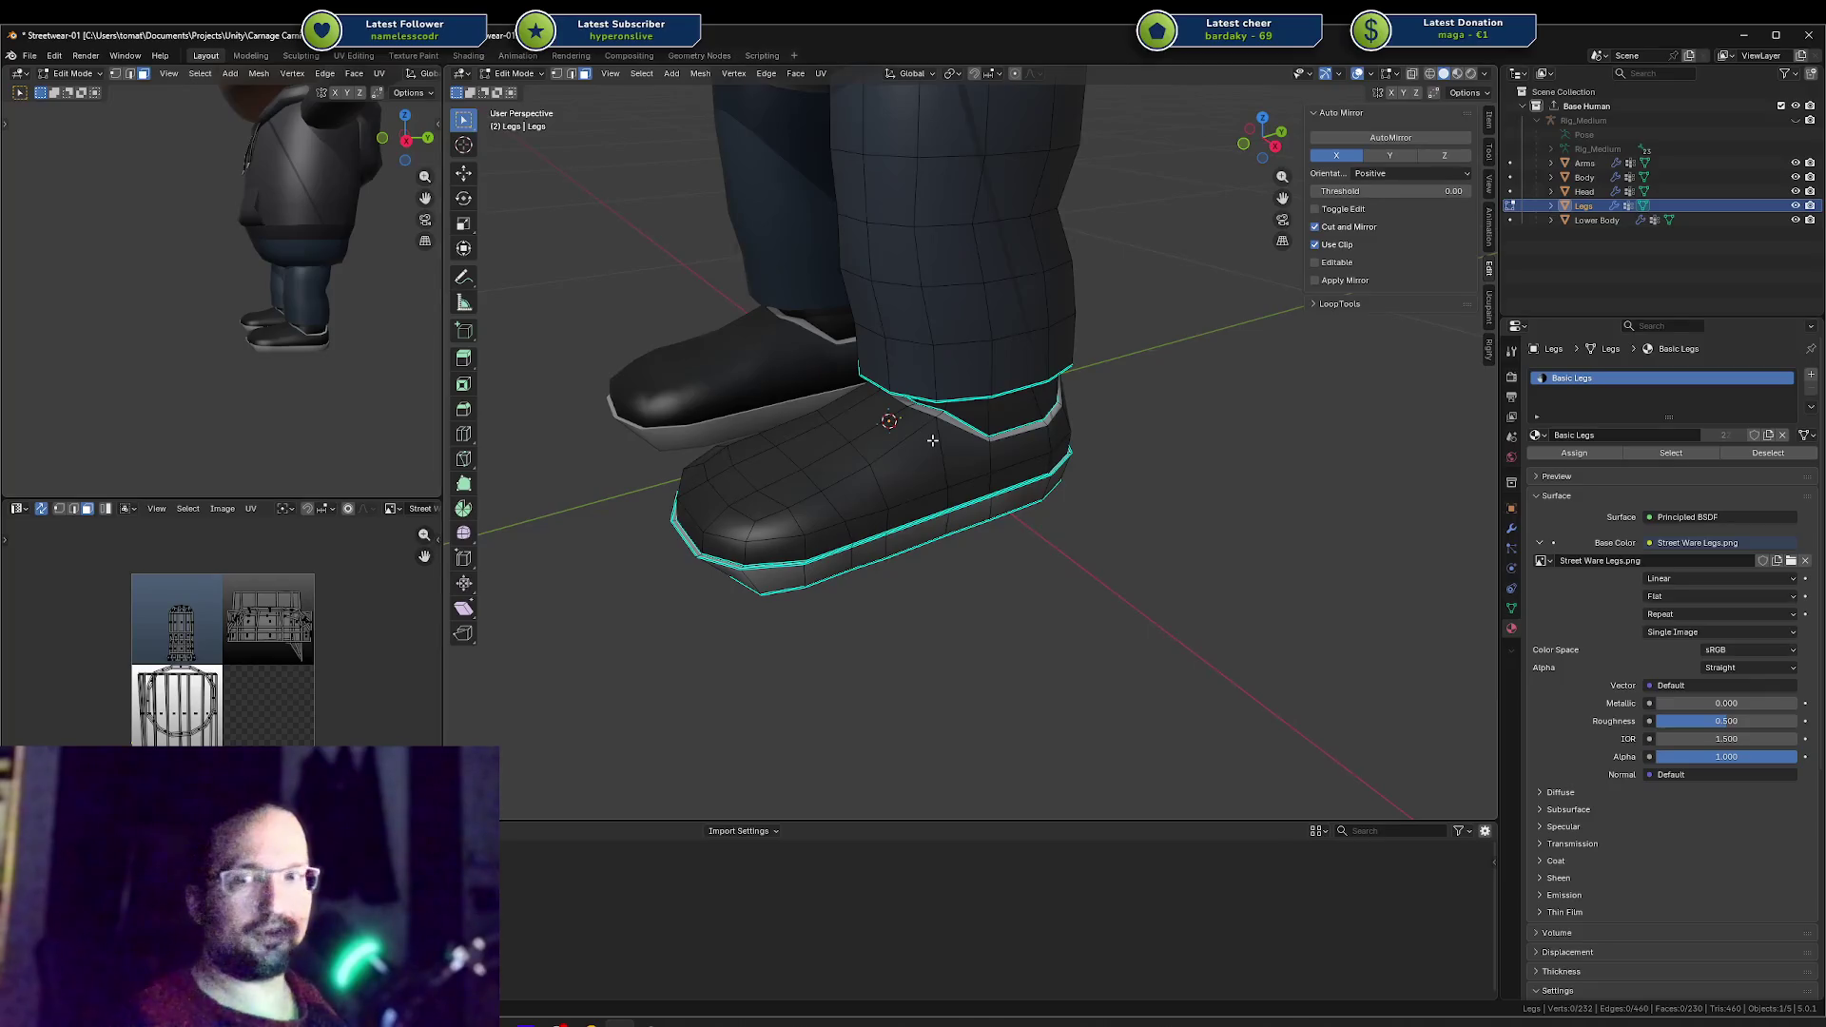
middle_click_drag(950, 427, 939, 378)
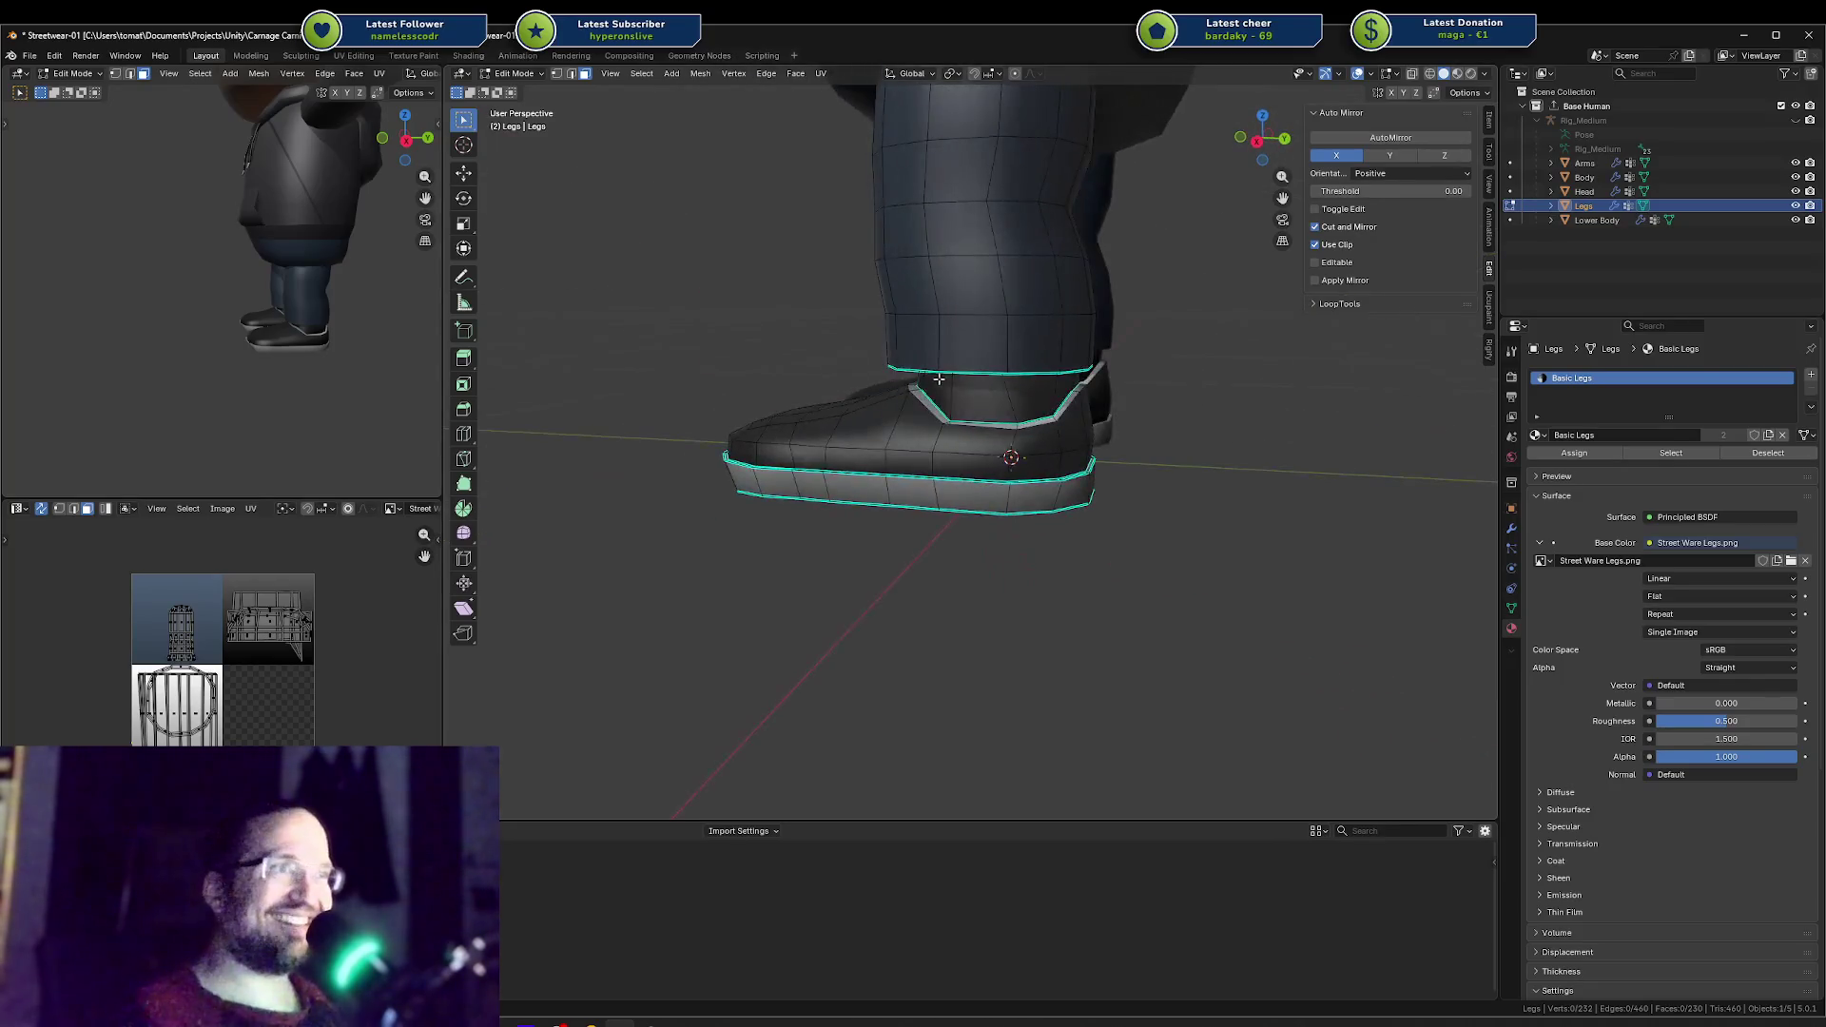
key("l")
key("g")
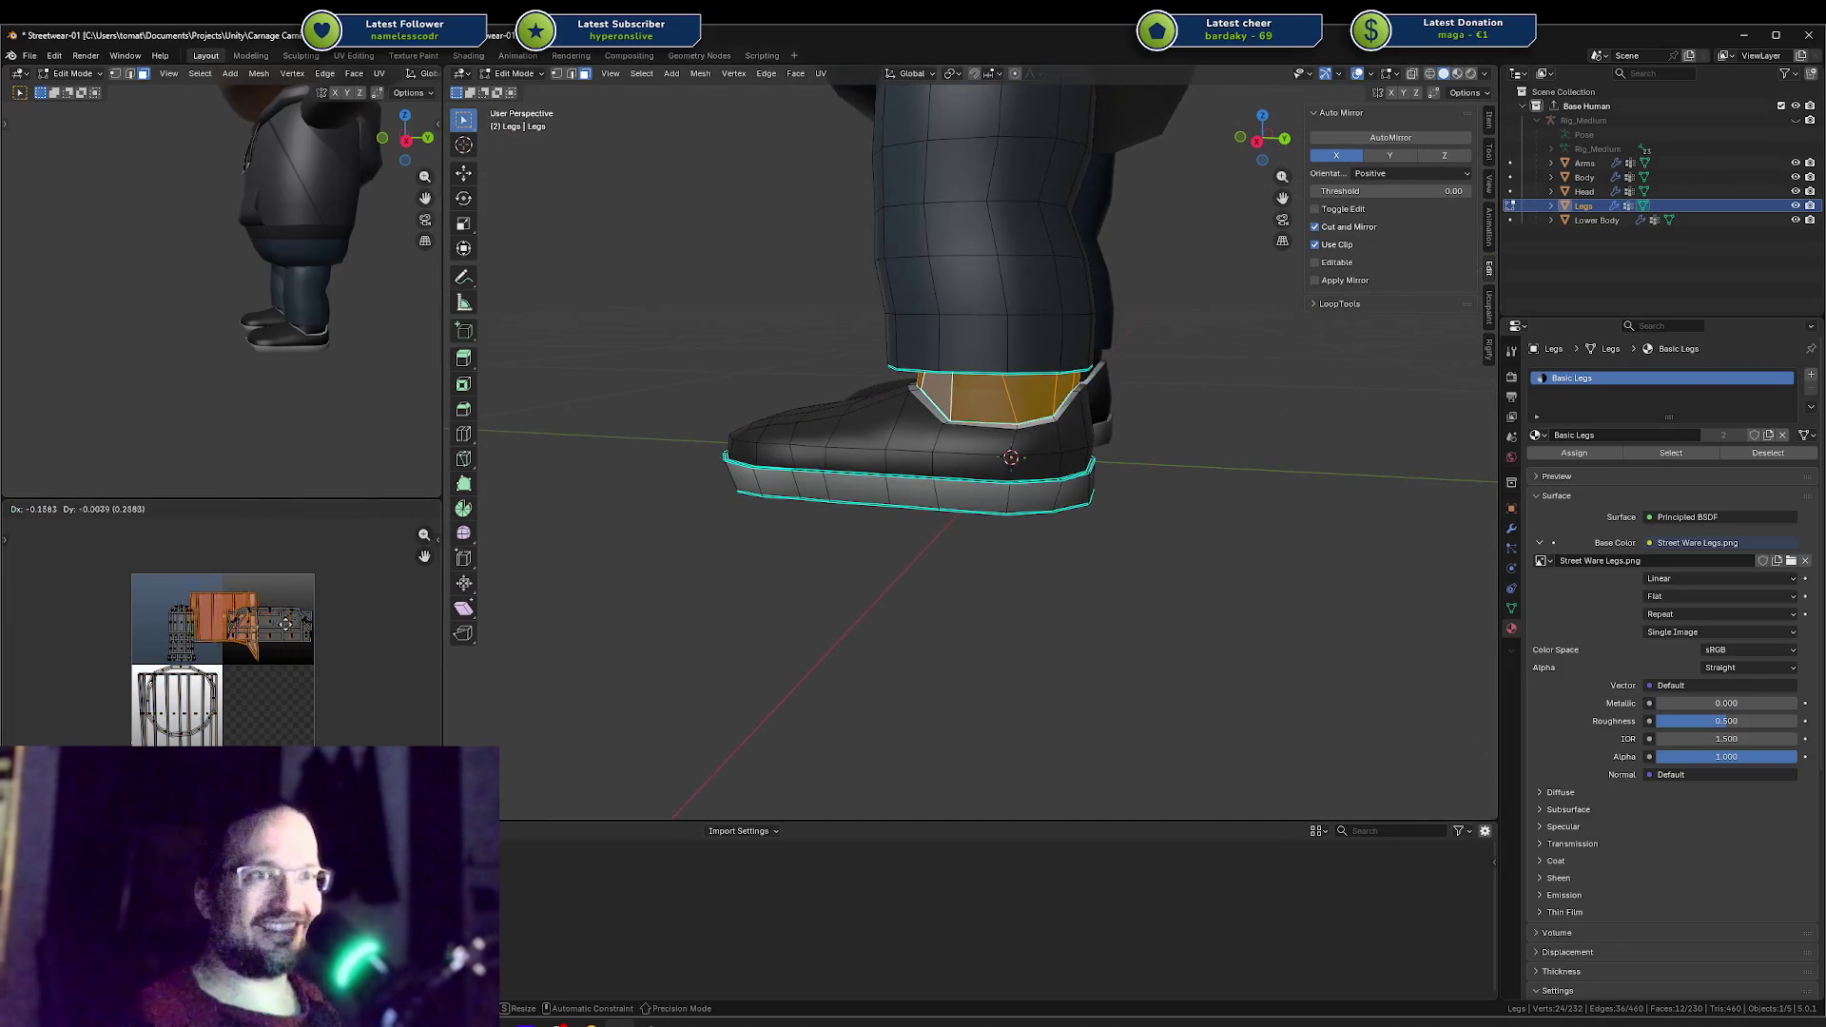
right_click(267, 621)
Step: Select the boot's ankle opening edge loop
middle_click_drag(285, 280, 230, 264)
scroll(317, 355, "up", 3)
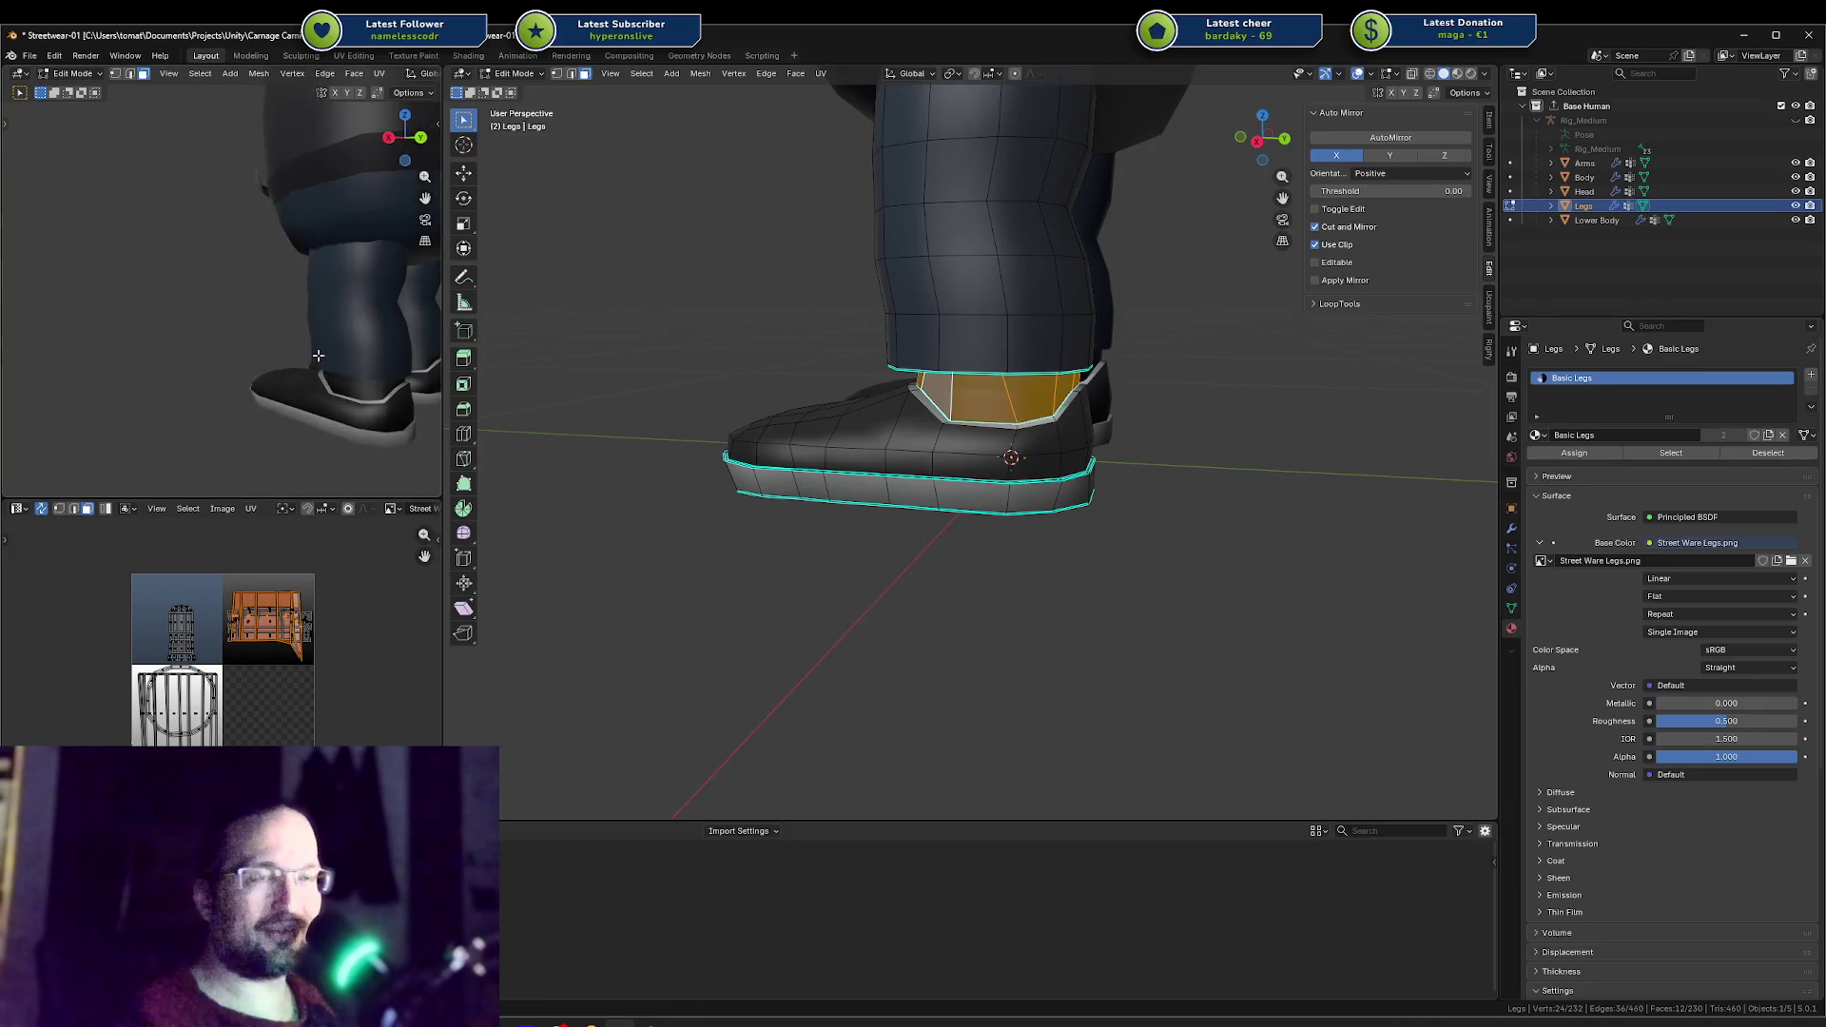
middle_click_drag(831, 340, 864, 310)
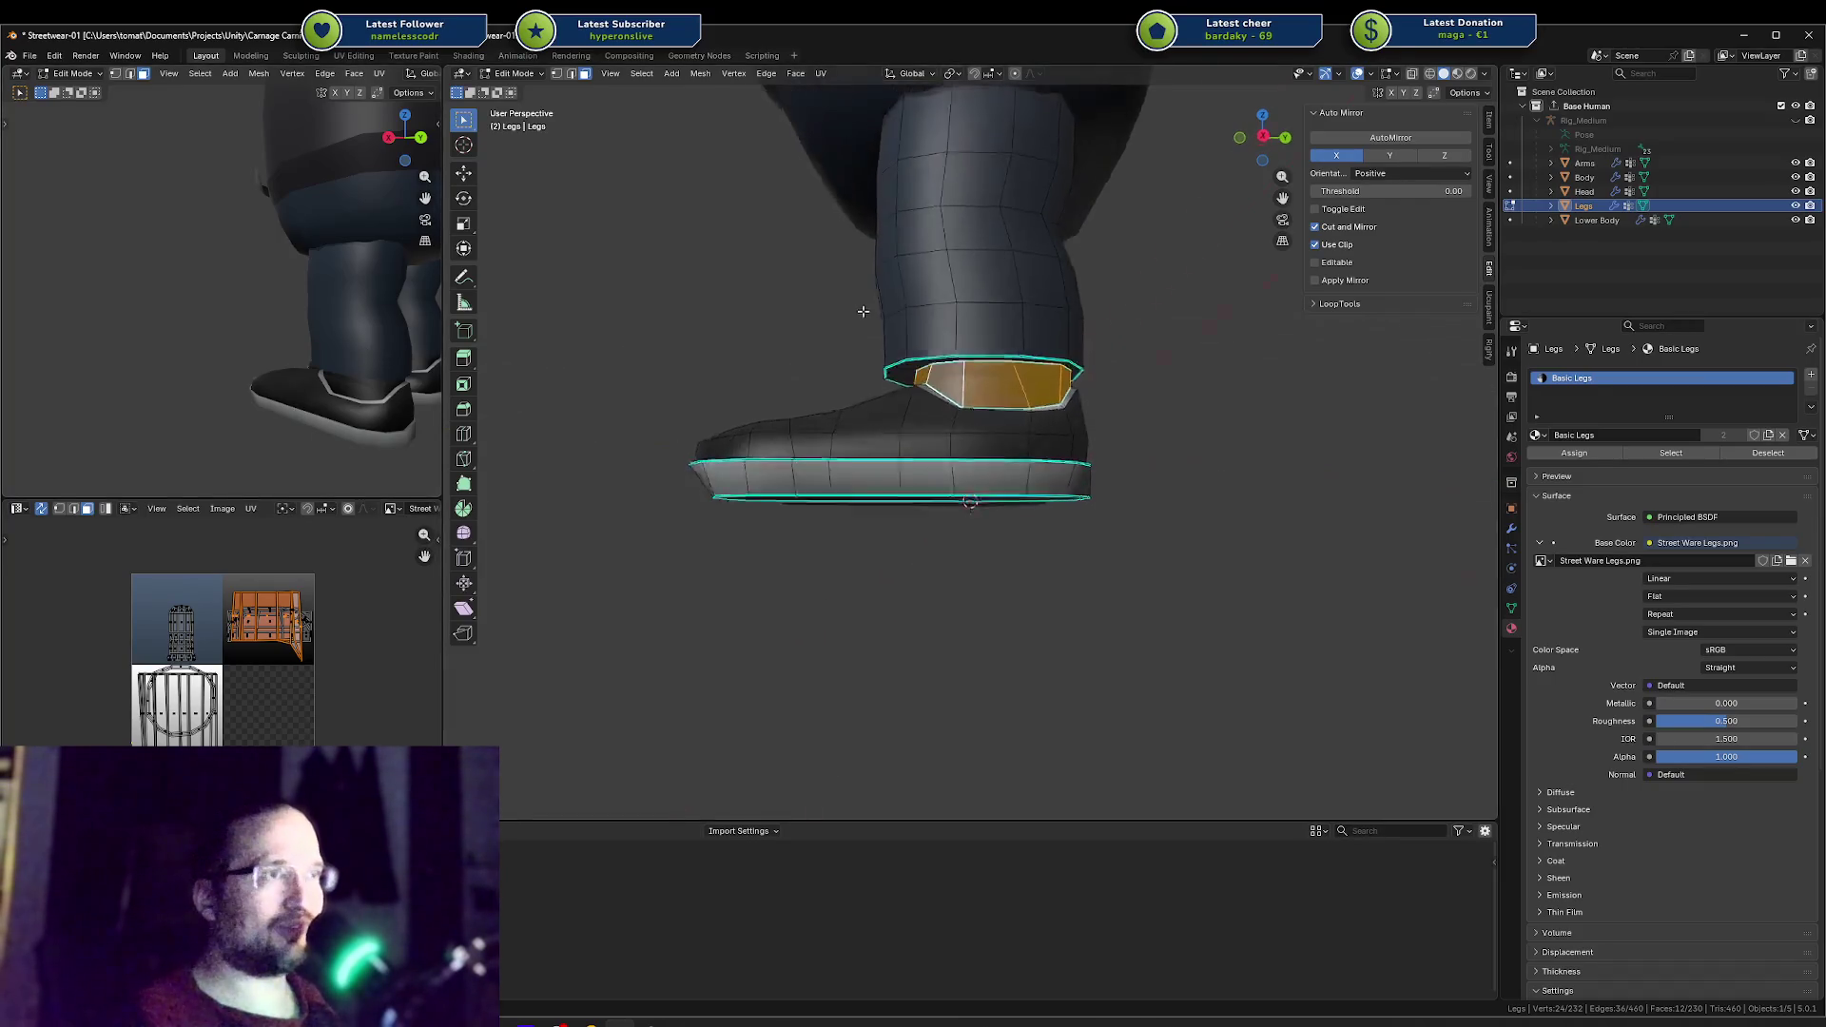
key("a")
key("alt+a")
left_click(913, 359, "alt")
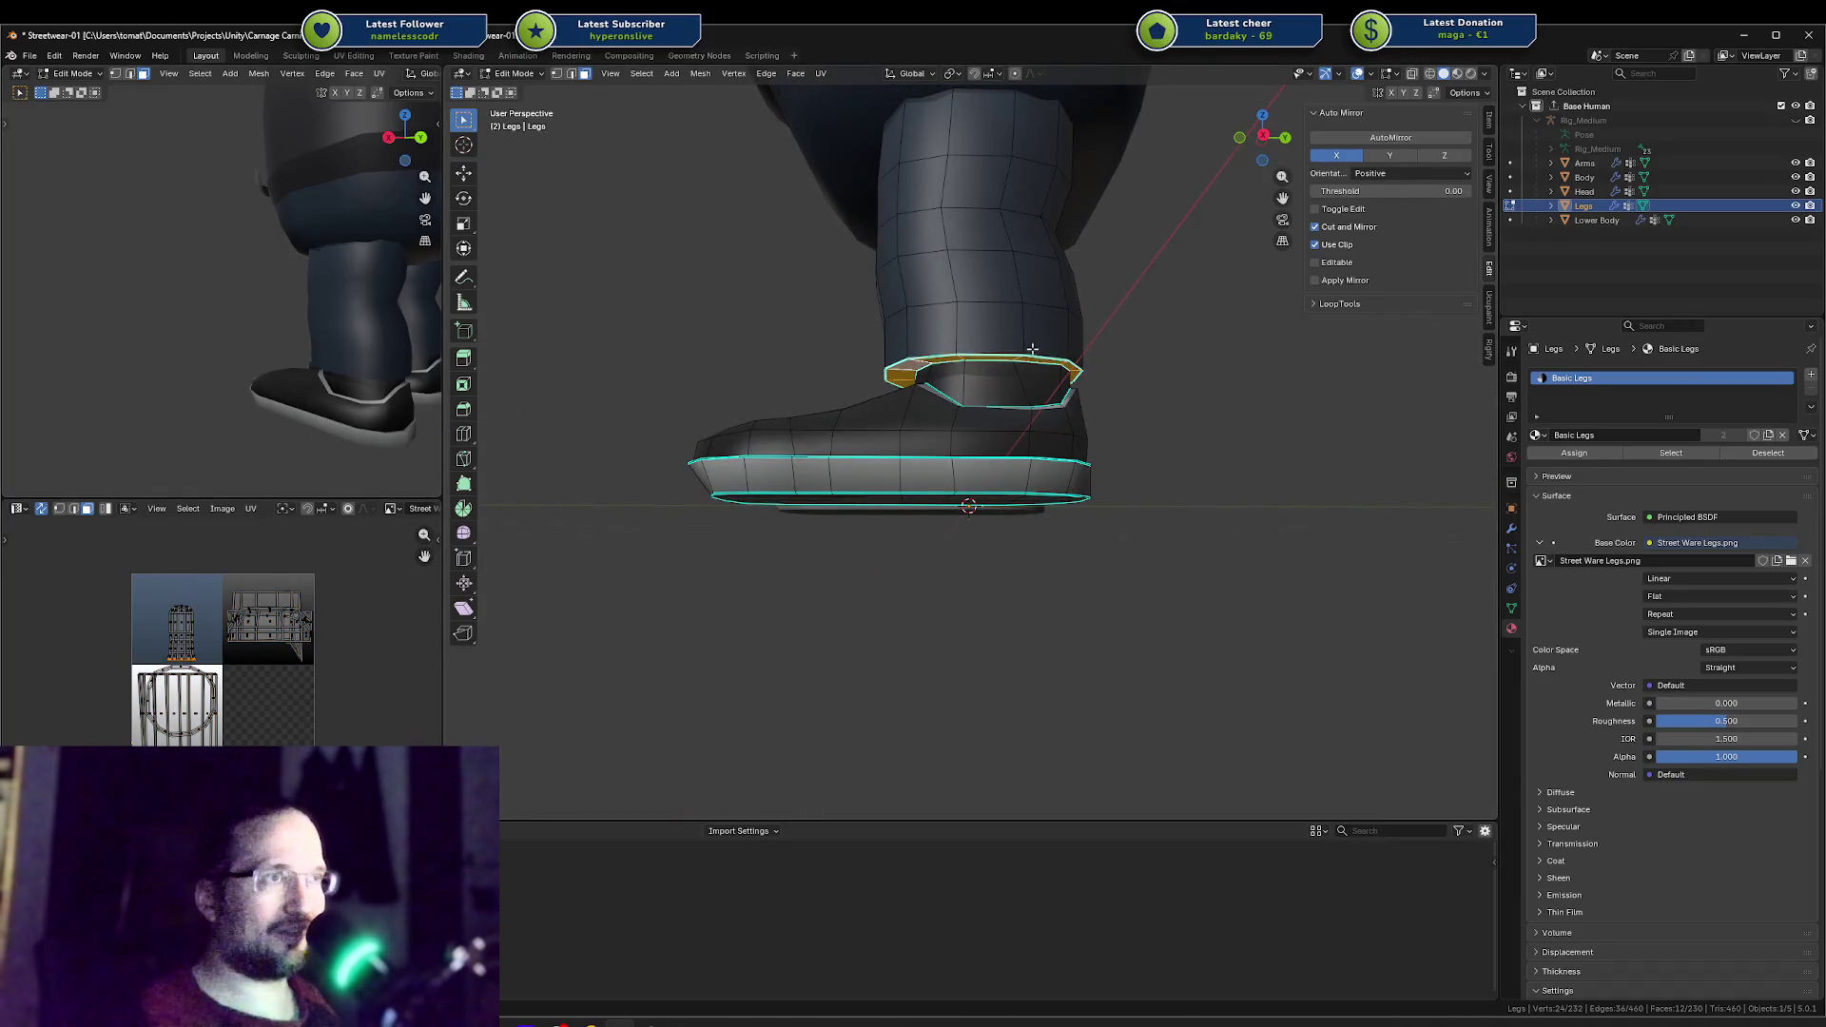
key("a")
key("alt+a")
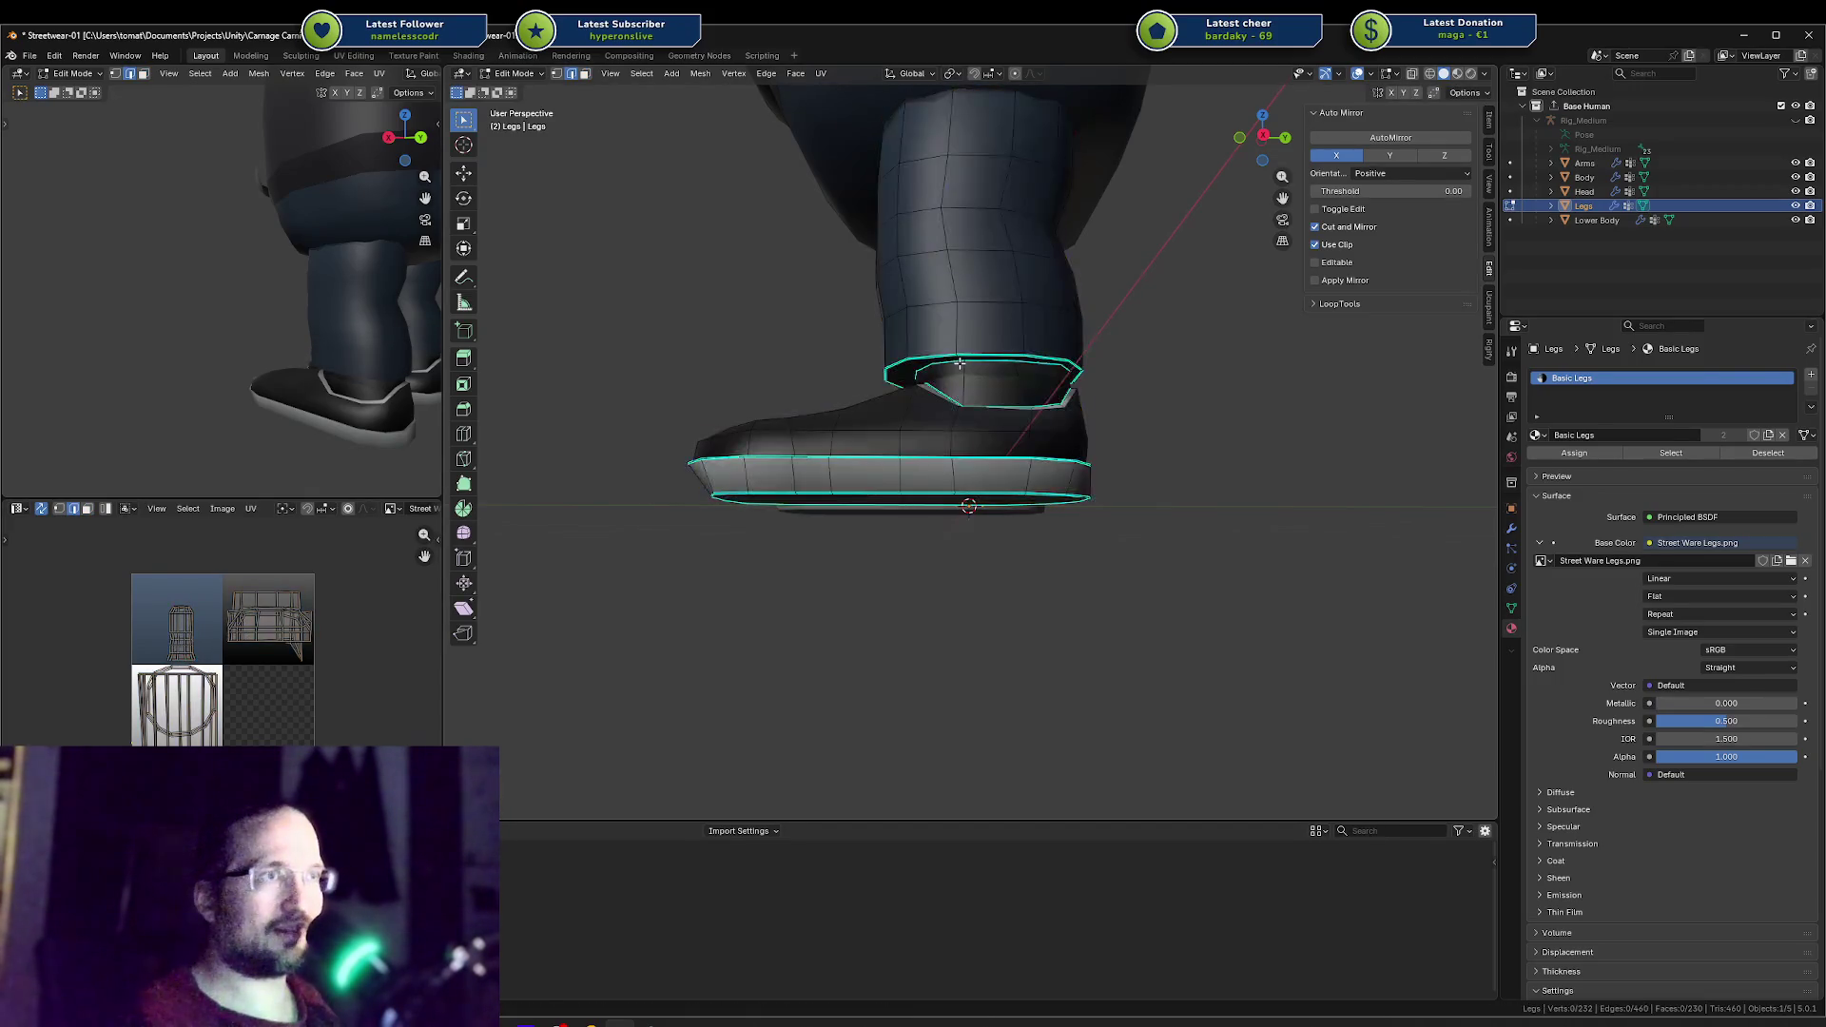
mouse_move(978, 359)
middle_mouse_down()
mouse_move(1008, 362)
mouse_move(965, 352)
middle_mouse_up()
key("alt+a")
Step: Shift the ankle loop 0.00799 m along Y and save Streetwear-01.blend
key("g")
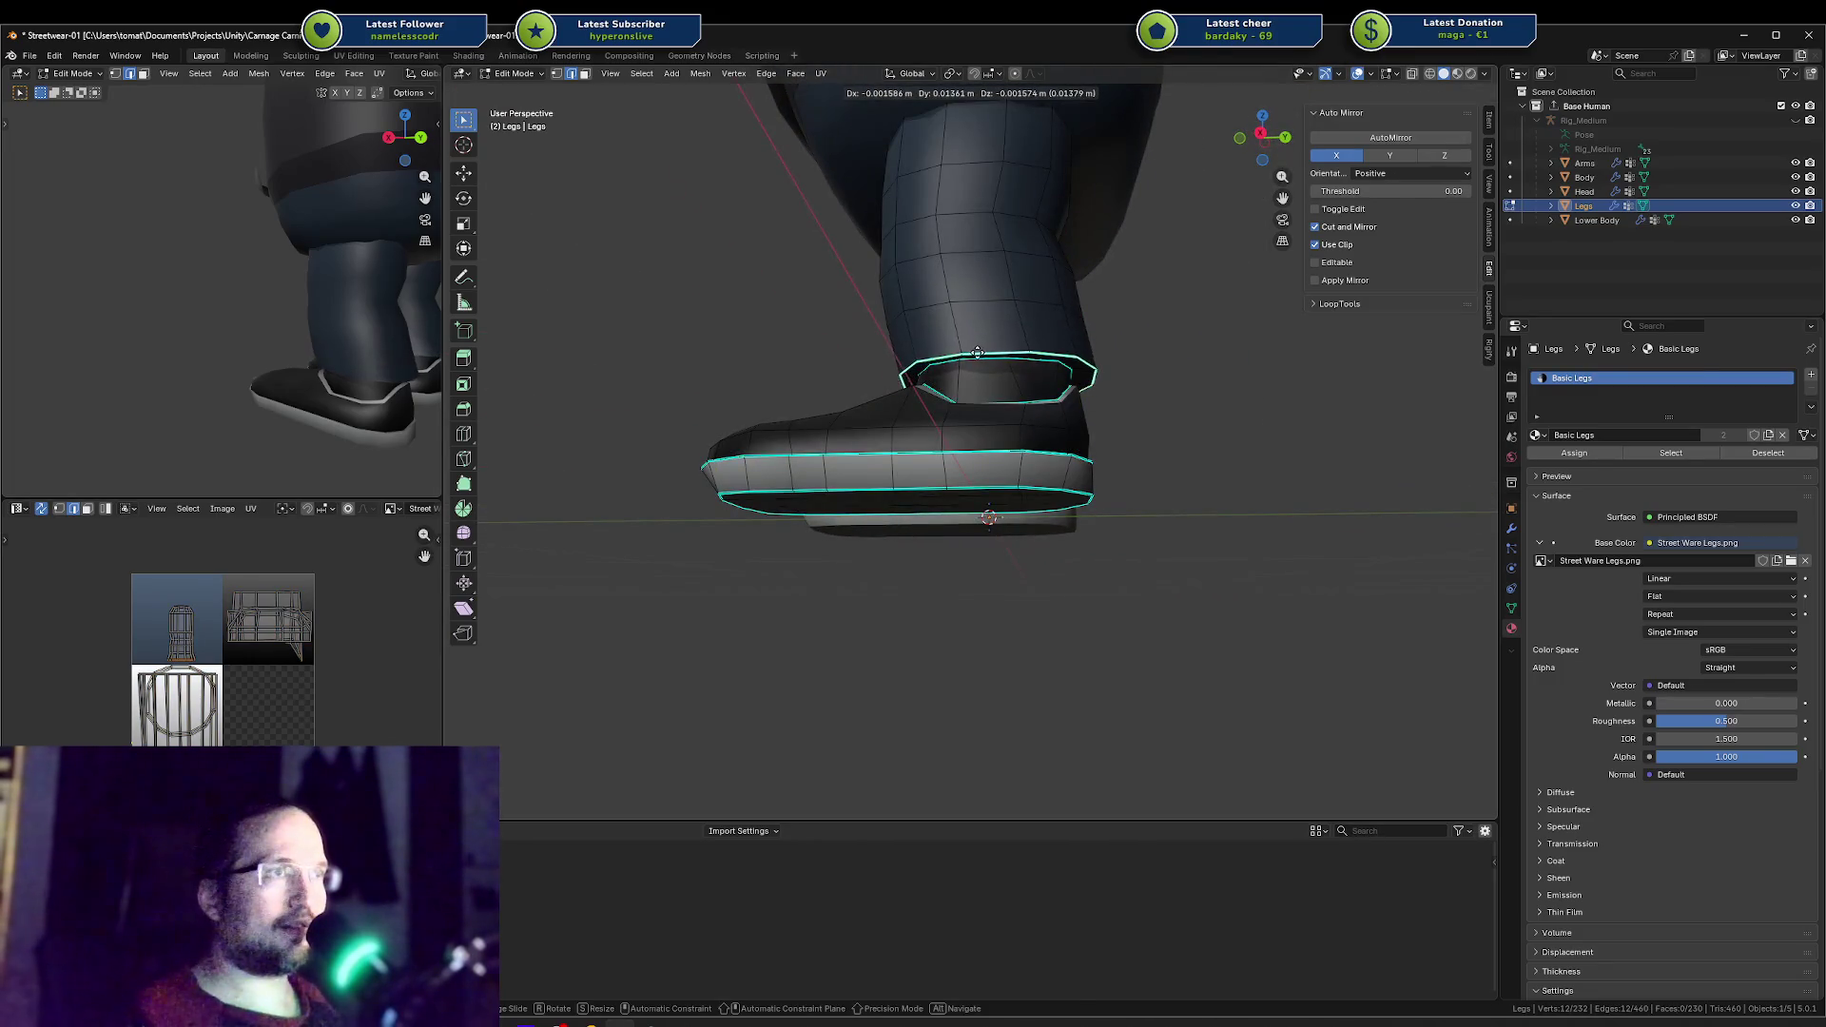
key("y")
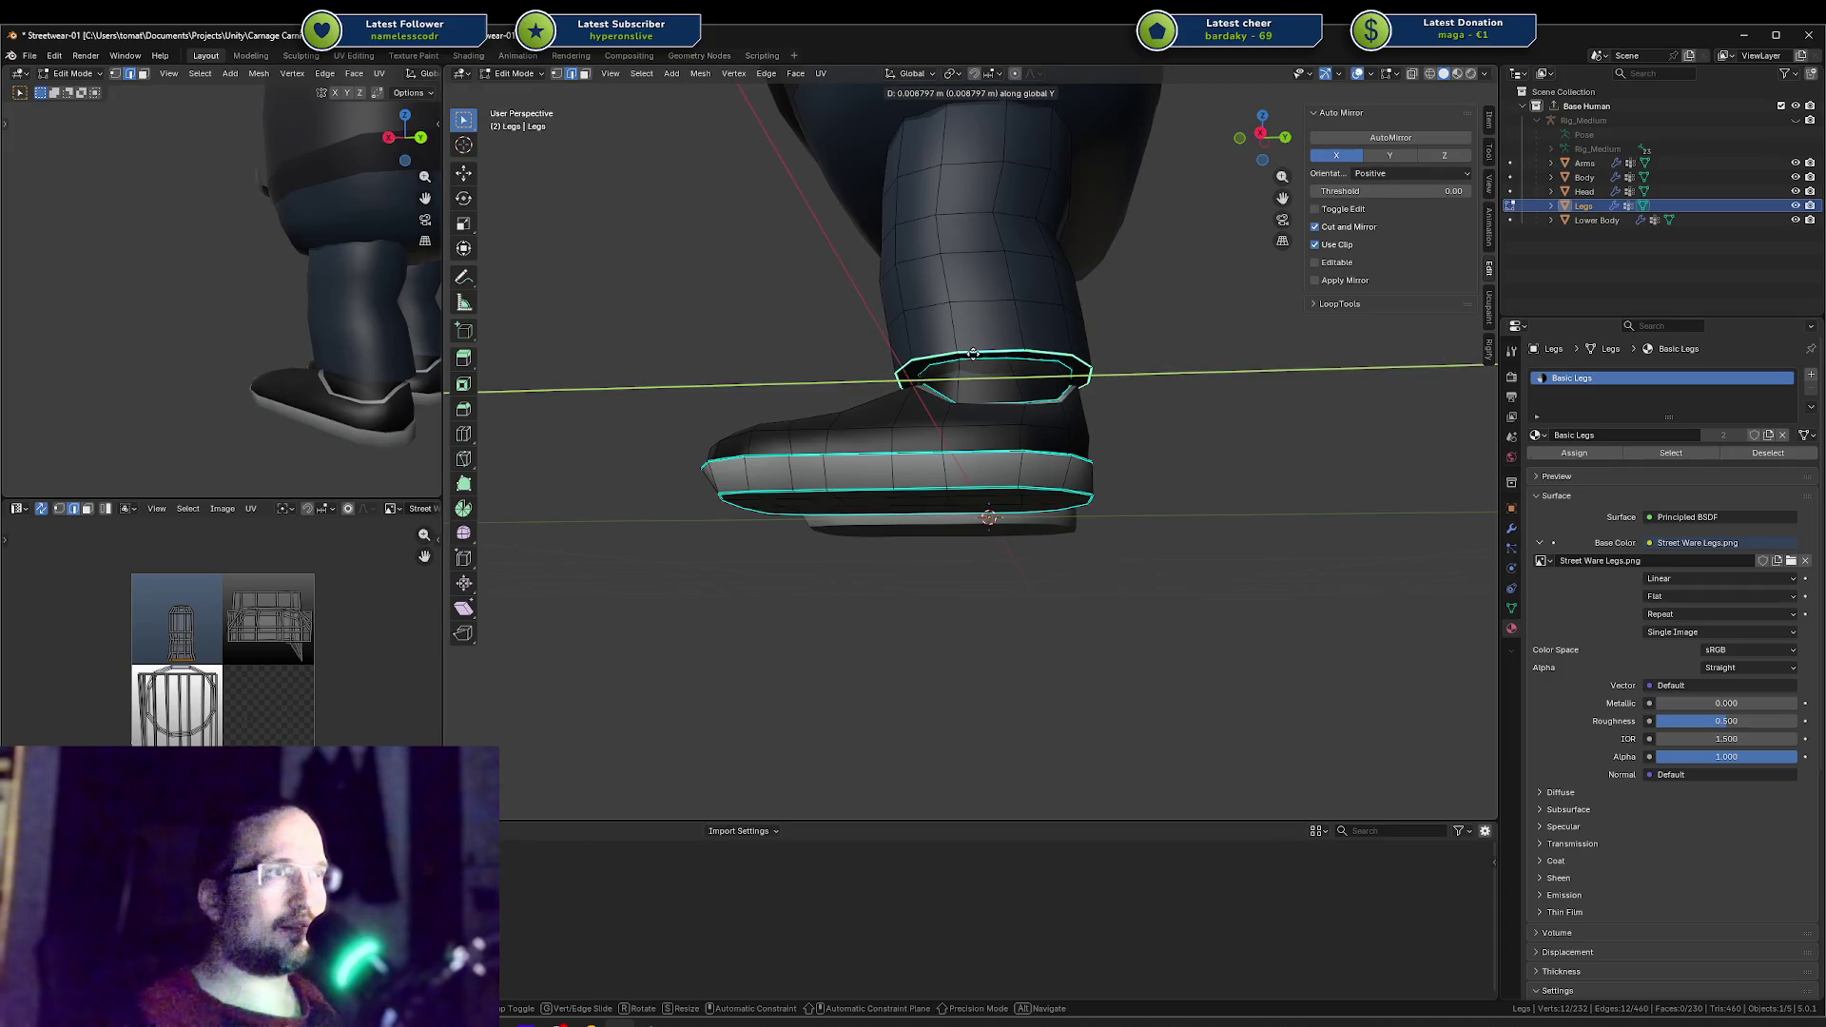
left_click(972, 353)
key("ctrl+s")
mouse_move(1027, 403)
middle_mouse_down()
mouse_move(1076, 377)
mouse_move(996, 418)
middle_mouse_up()
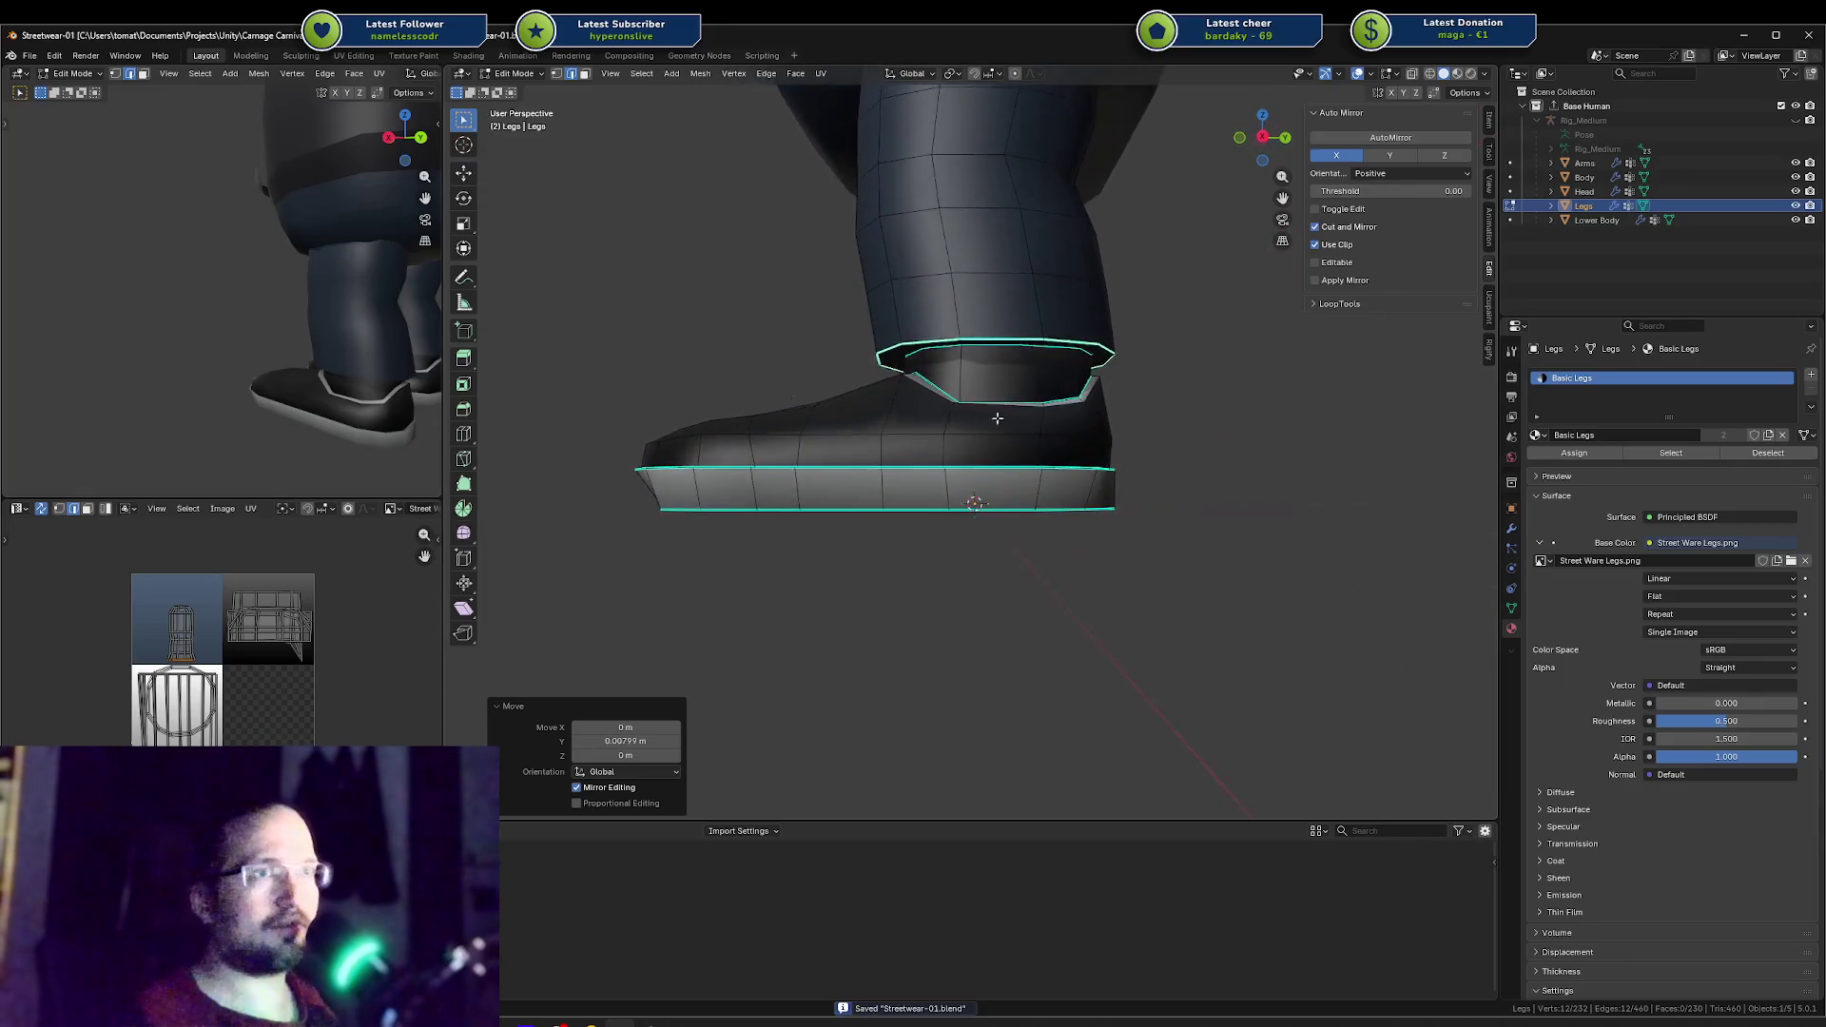
middle_click_drag(328, 358, 295, 368)
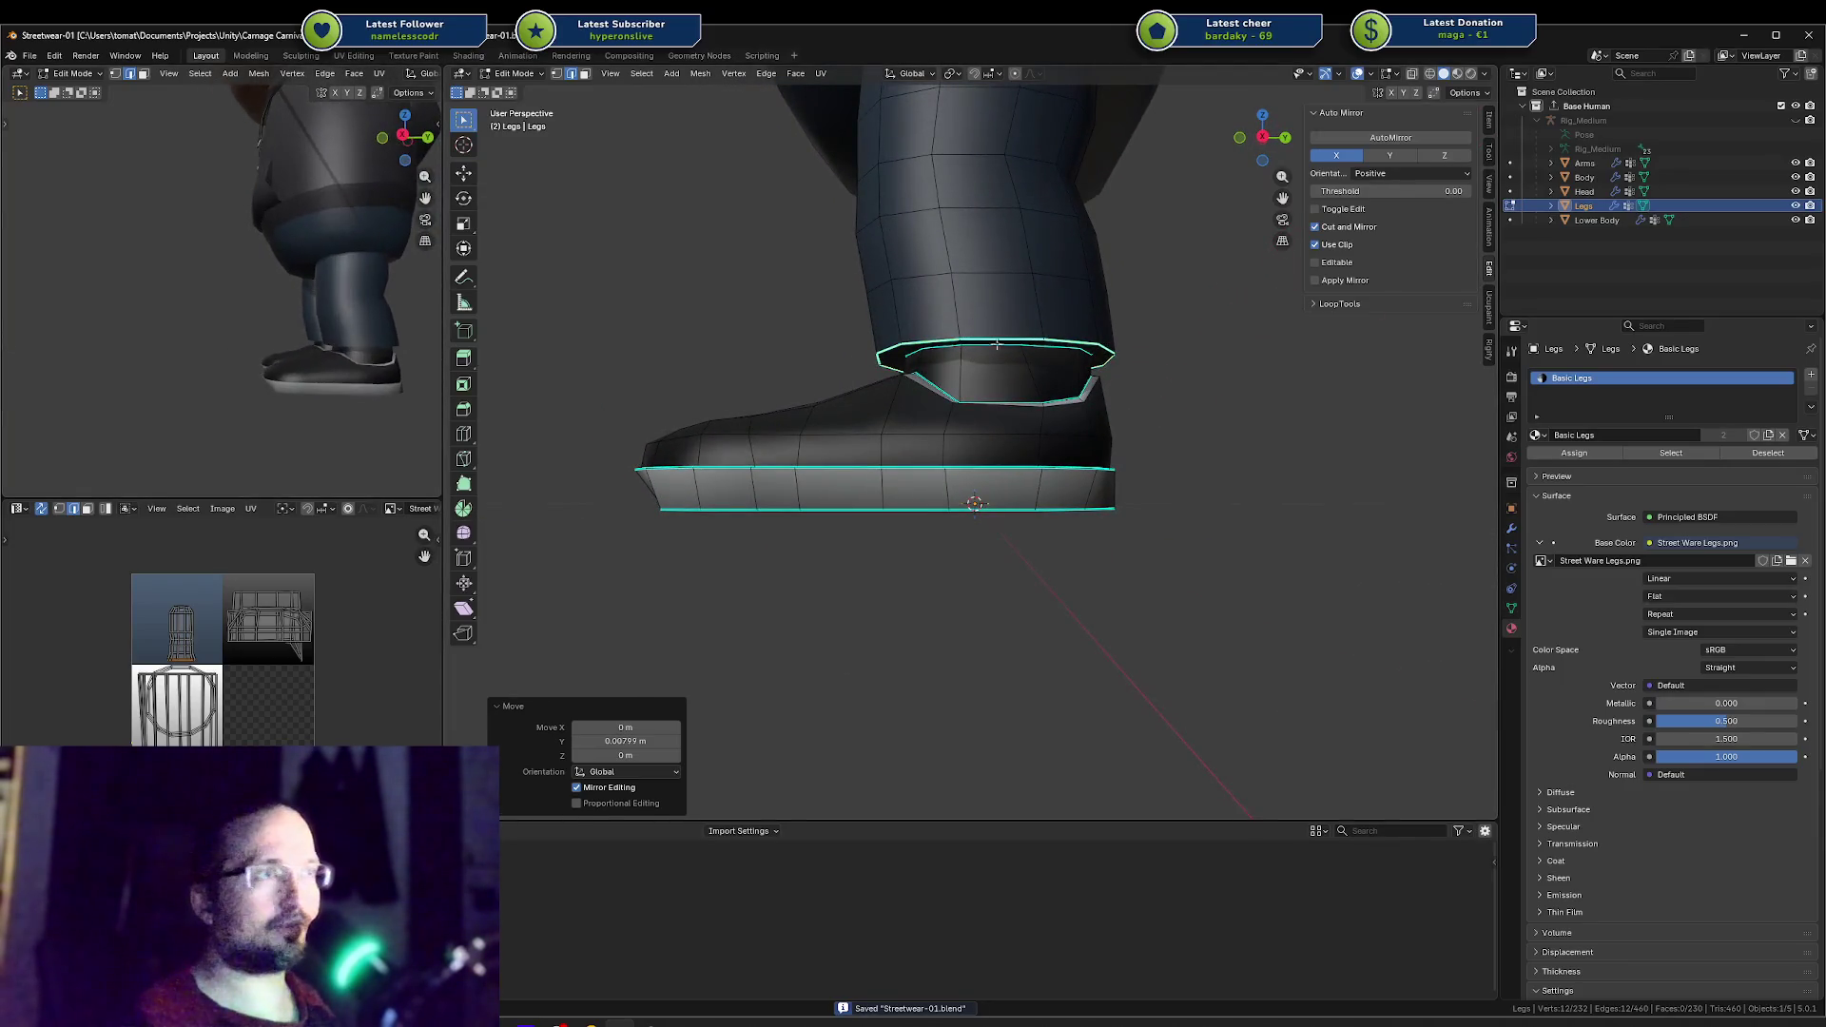
mouse_move(961, 371)
middle_mouse_down()
mouse_move(916, 347)
mouse_move(1019, 326)
middle_mouse_up()
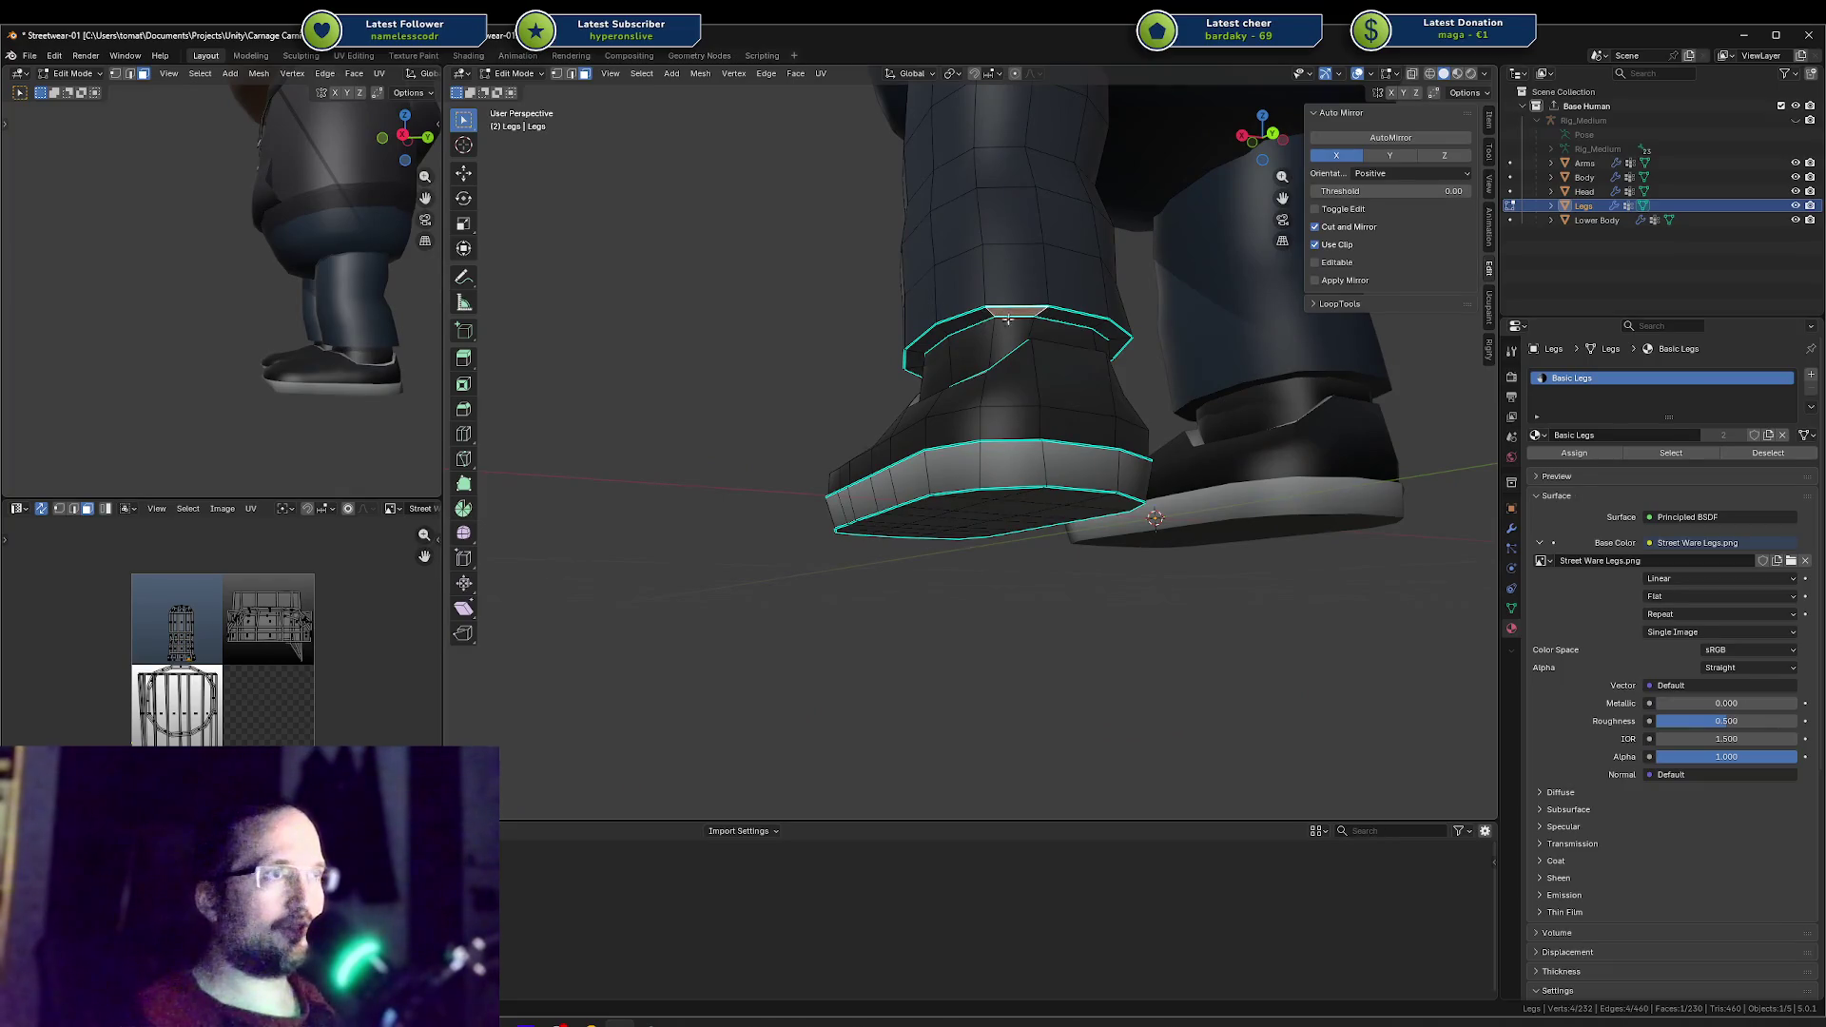
Step: Save the file, then select the collar ring and move it along Z
key("ctrl+s")
mouse_move(1122, 335)
middle_mouse_down()
mouse_move(1031, 309)
mouse_move(1093, 333)
mouse_move(1142, 390)
middle_mouse_up()
left_click(1042, 303, "ctrl")
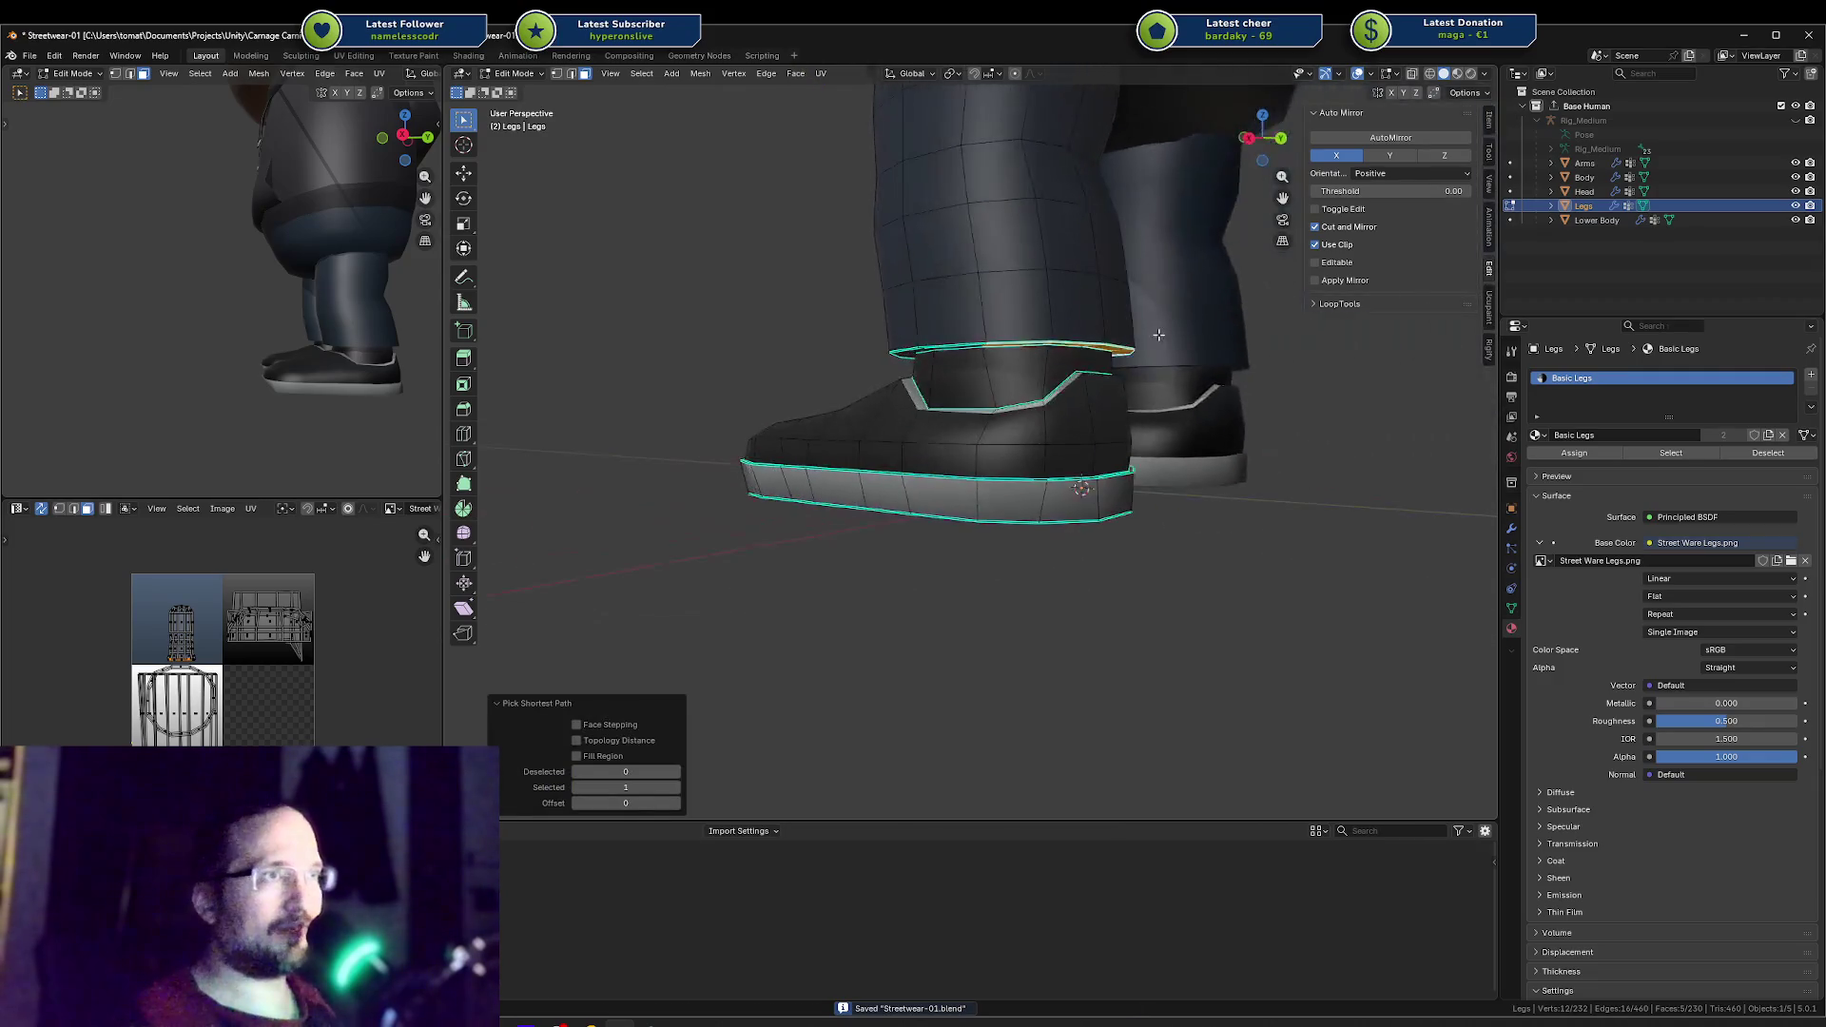
key("g")
key("z")
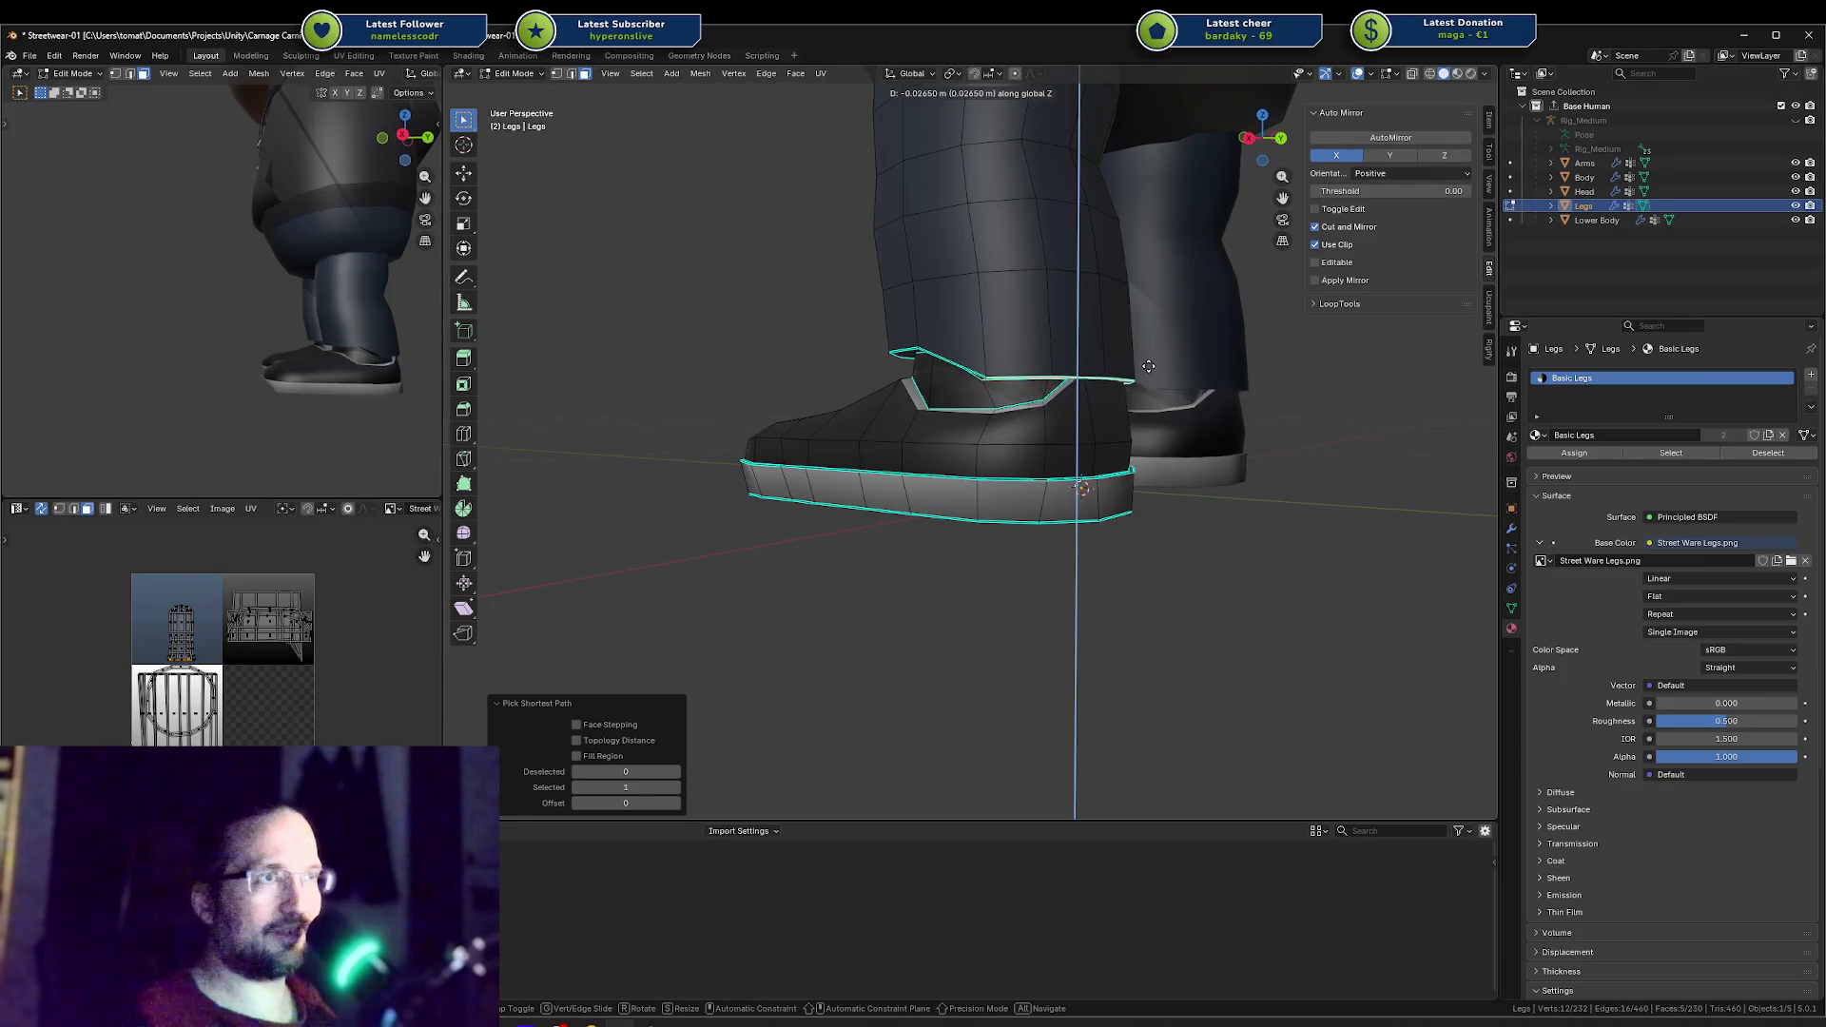
left_click(1144, 379)
Step: Lower two individual faces at the back of the collar along Z
middle_click_drag(1144, 379, 1072, 338)
left_click(1072, 337)
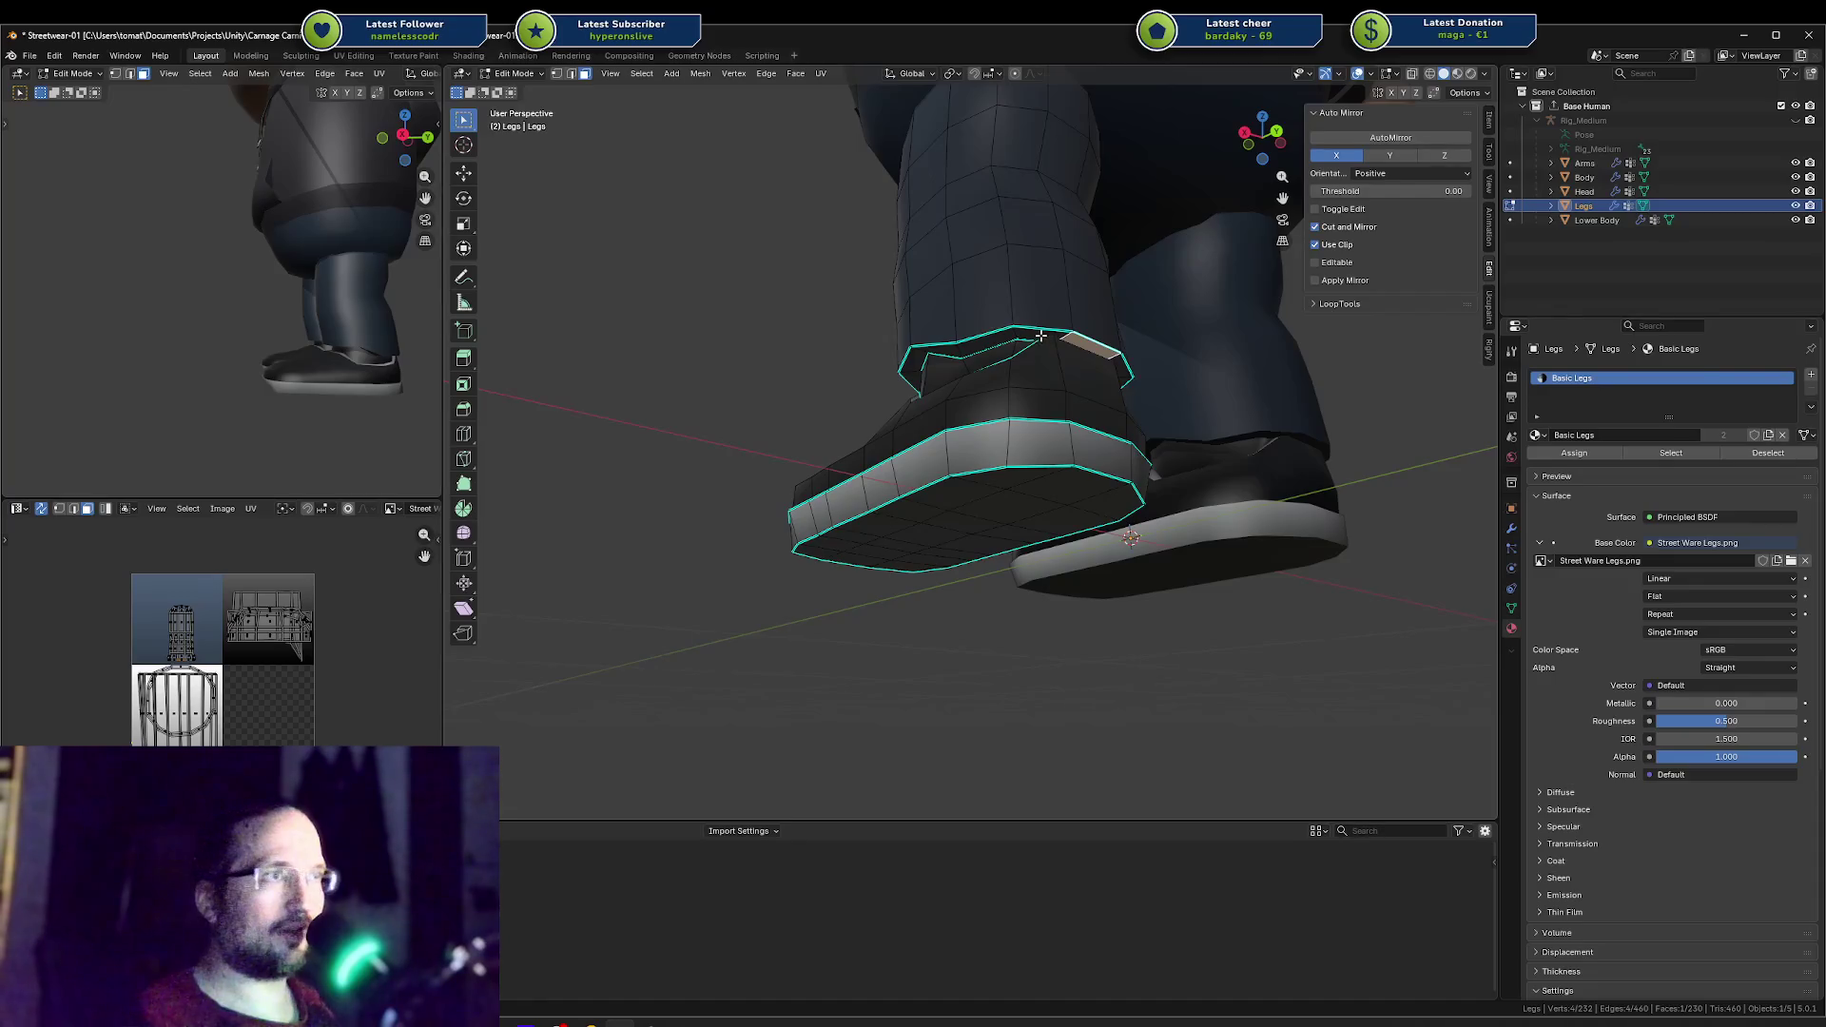
key("z")
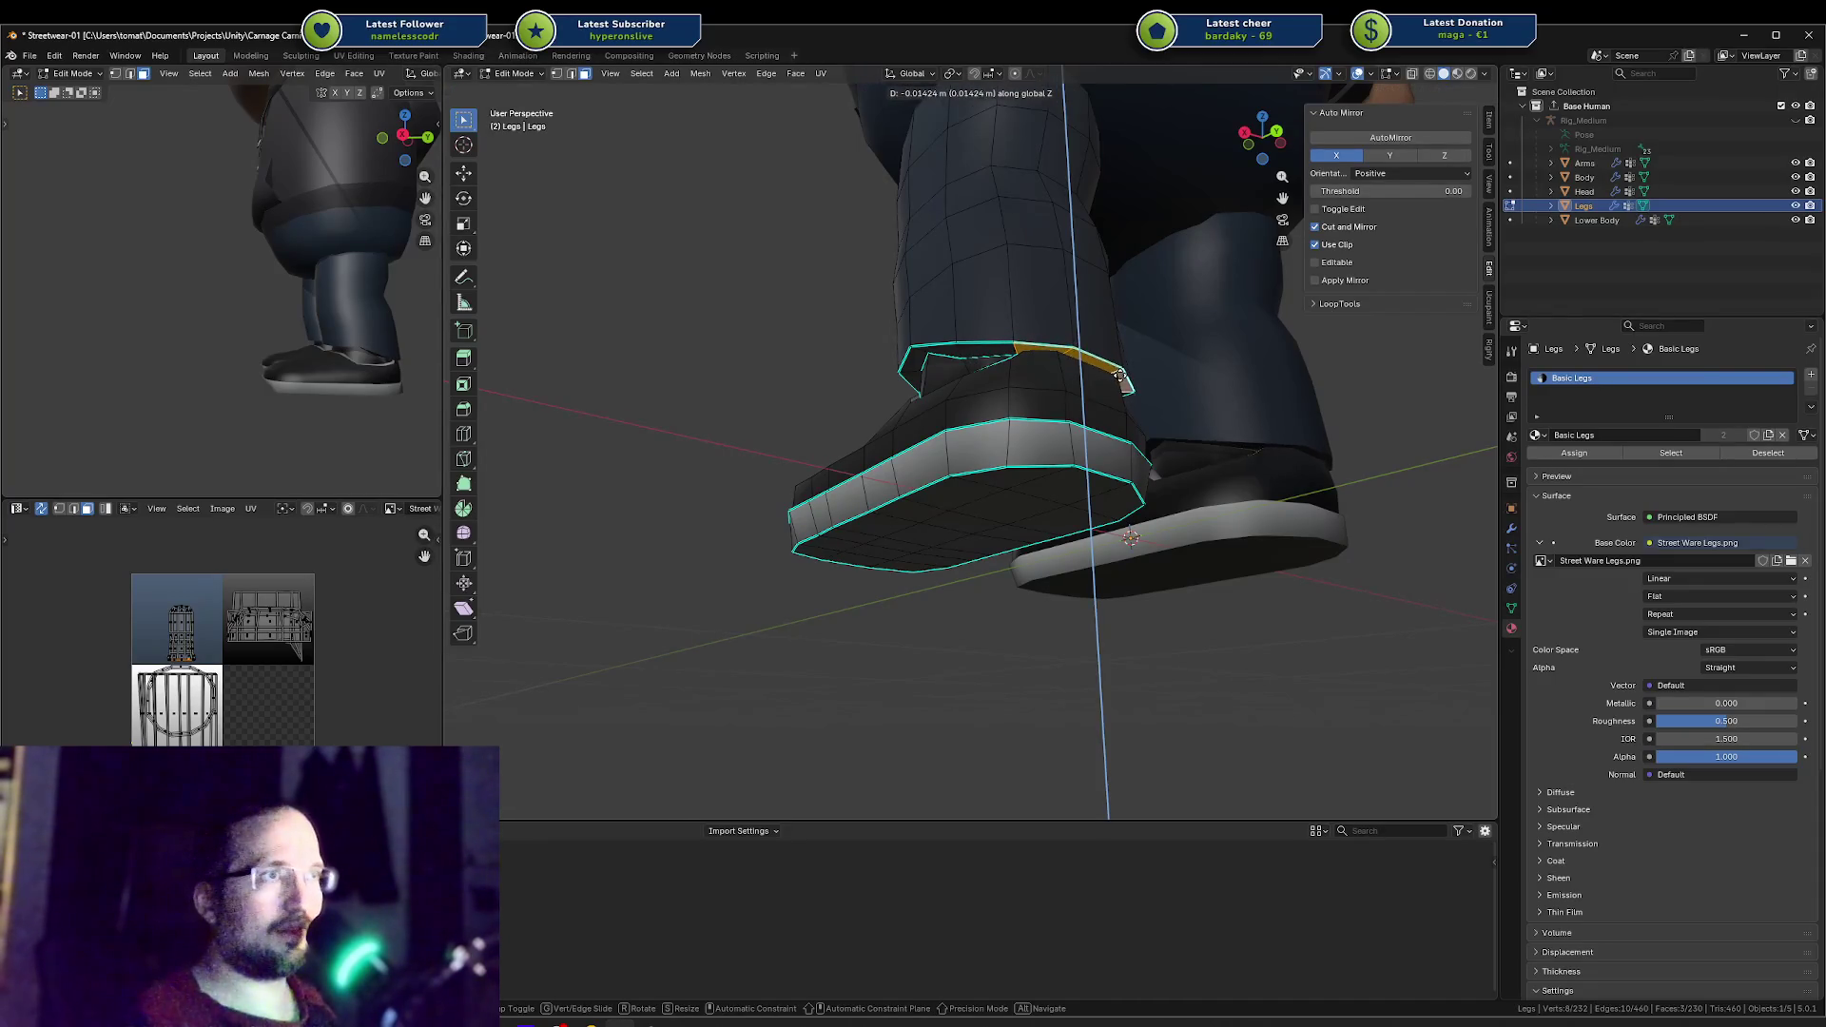
left_click(1120, 377)
left_click(1094, 367)
key("g")
key("z")
left_click(1094, 372)
Step: Select the whole collar ring and lower it along Z
mouse_move(1094, 372)
middle_mouse_down()
mouse_move(974, 350)
mouse_move(1045, 373)
middle_mouse_up()
middle_click_drag(343, 335, 376, 364)
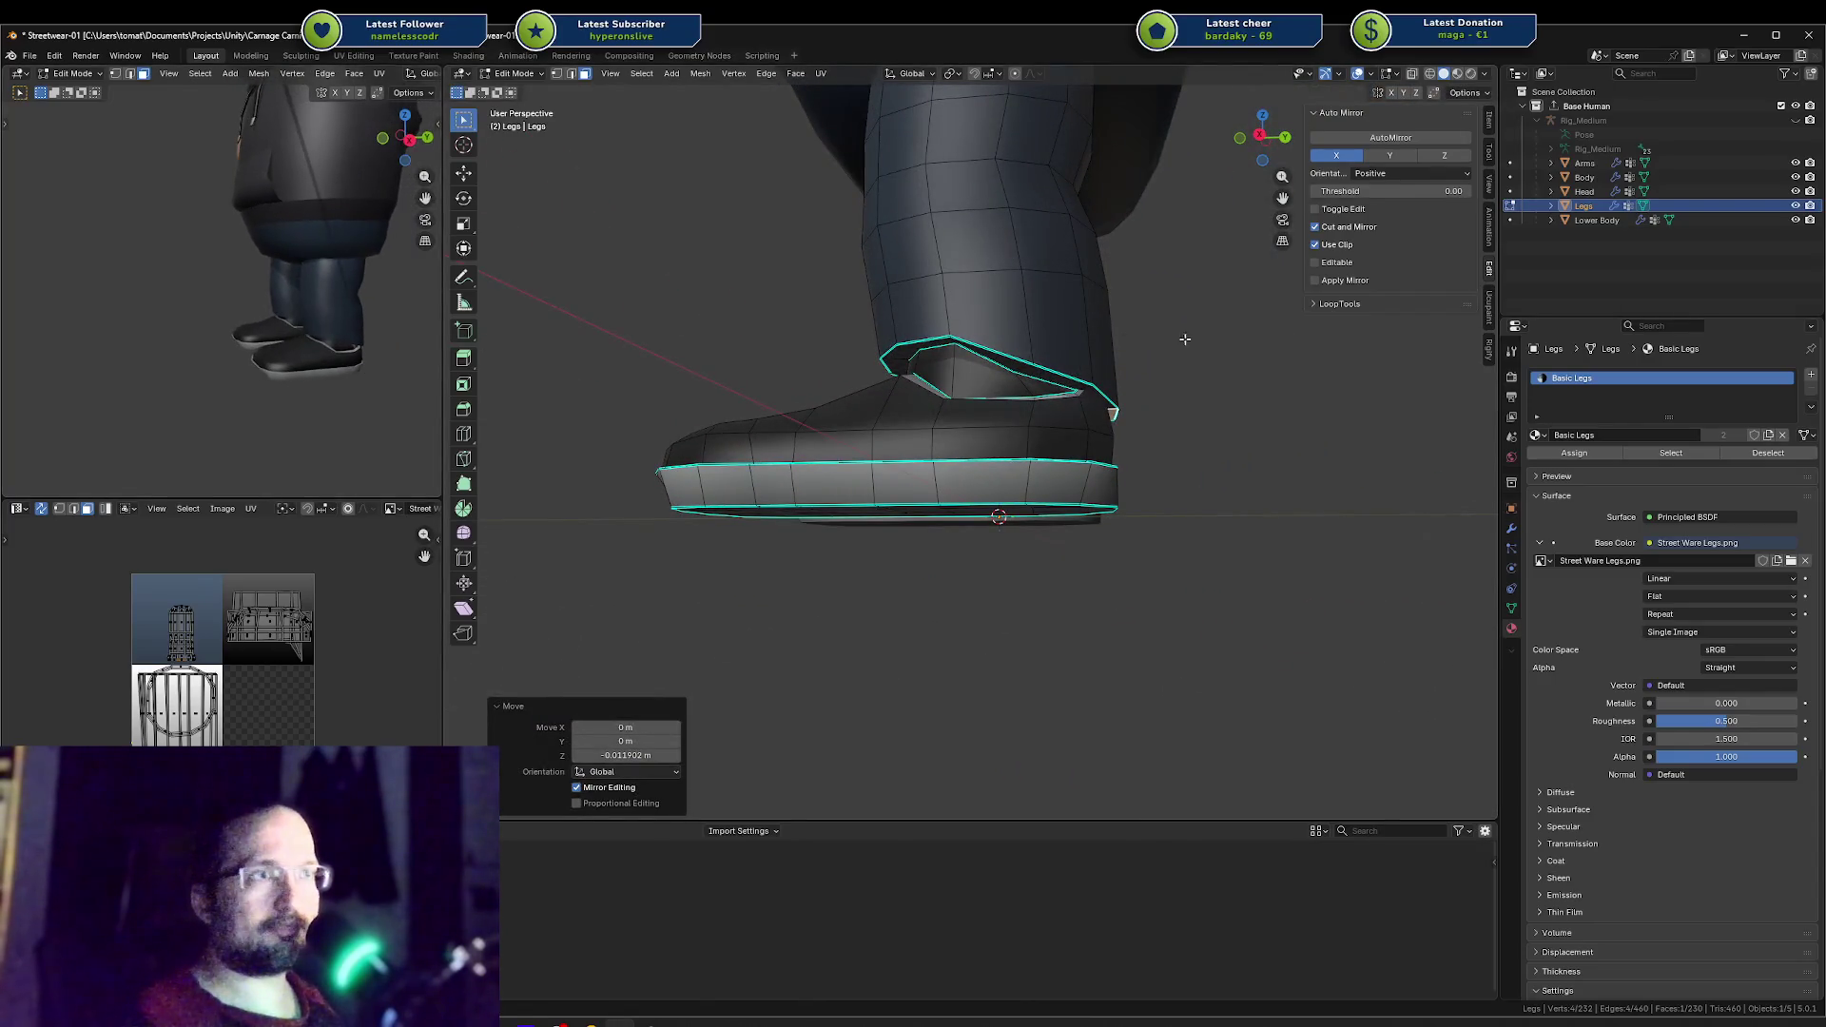
left_click(1105, 397, "ctrl")
left_click(1024, 346, "ctrl")
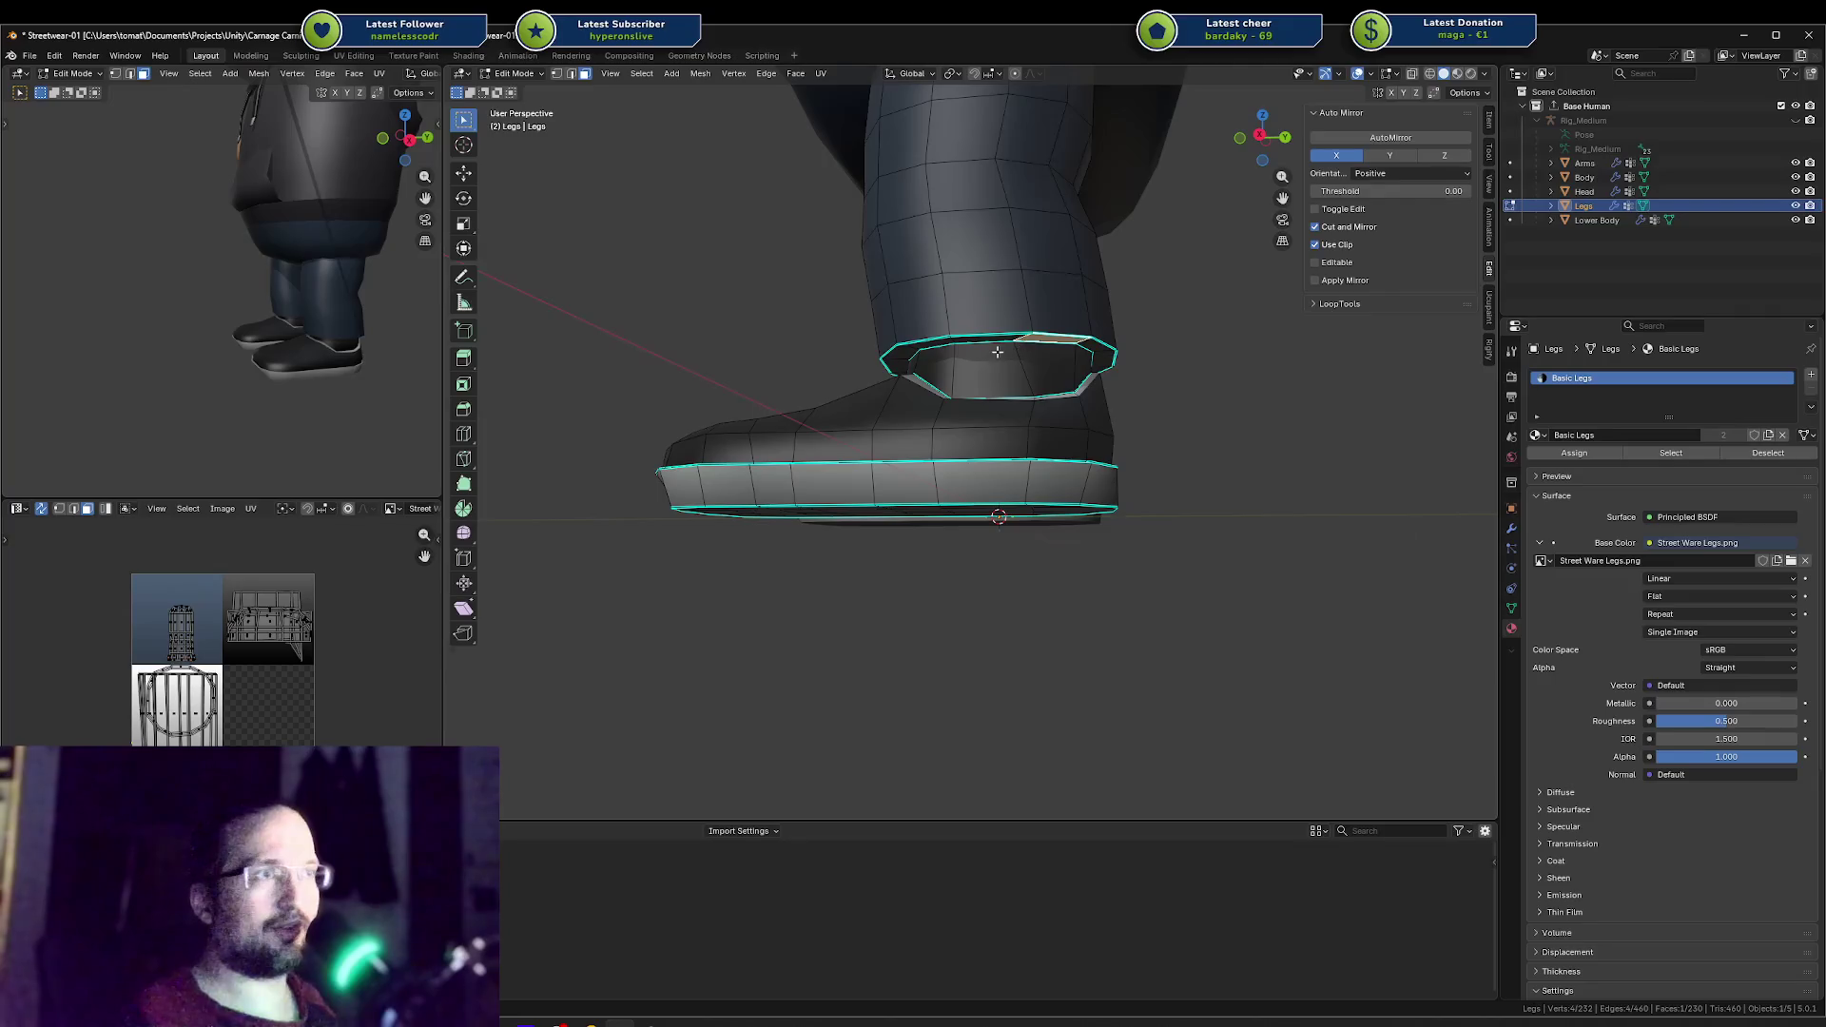
middle_click_drag(996, 351, 1102, 350)
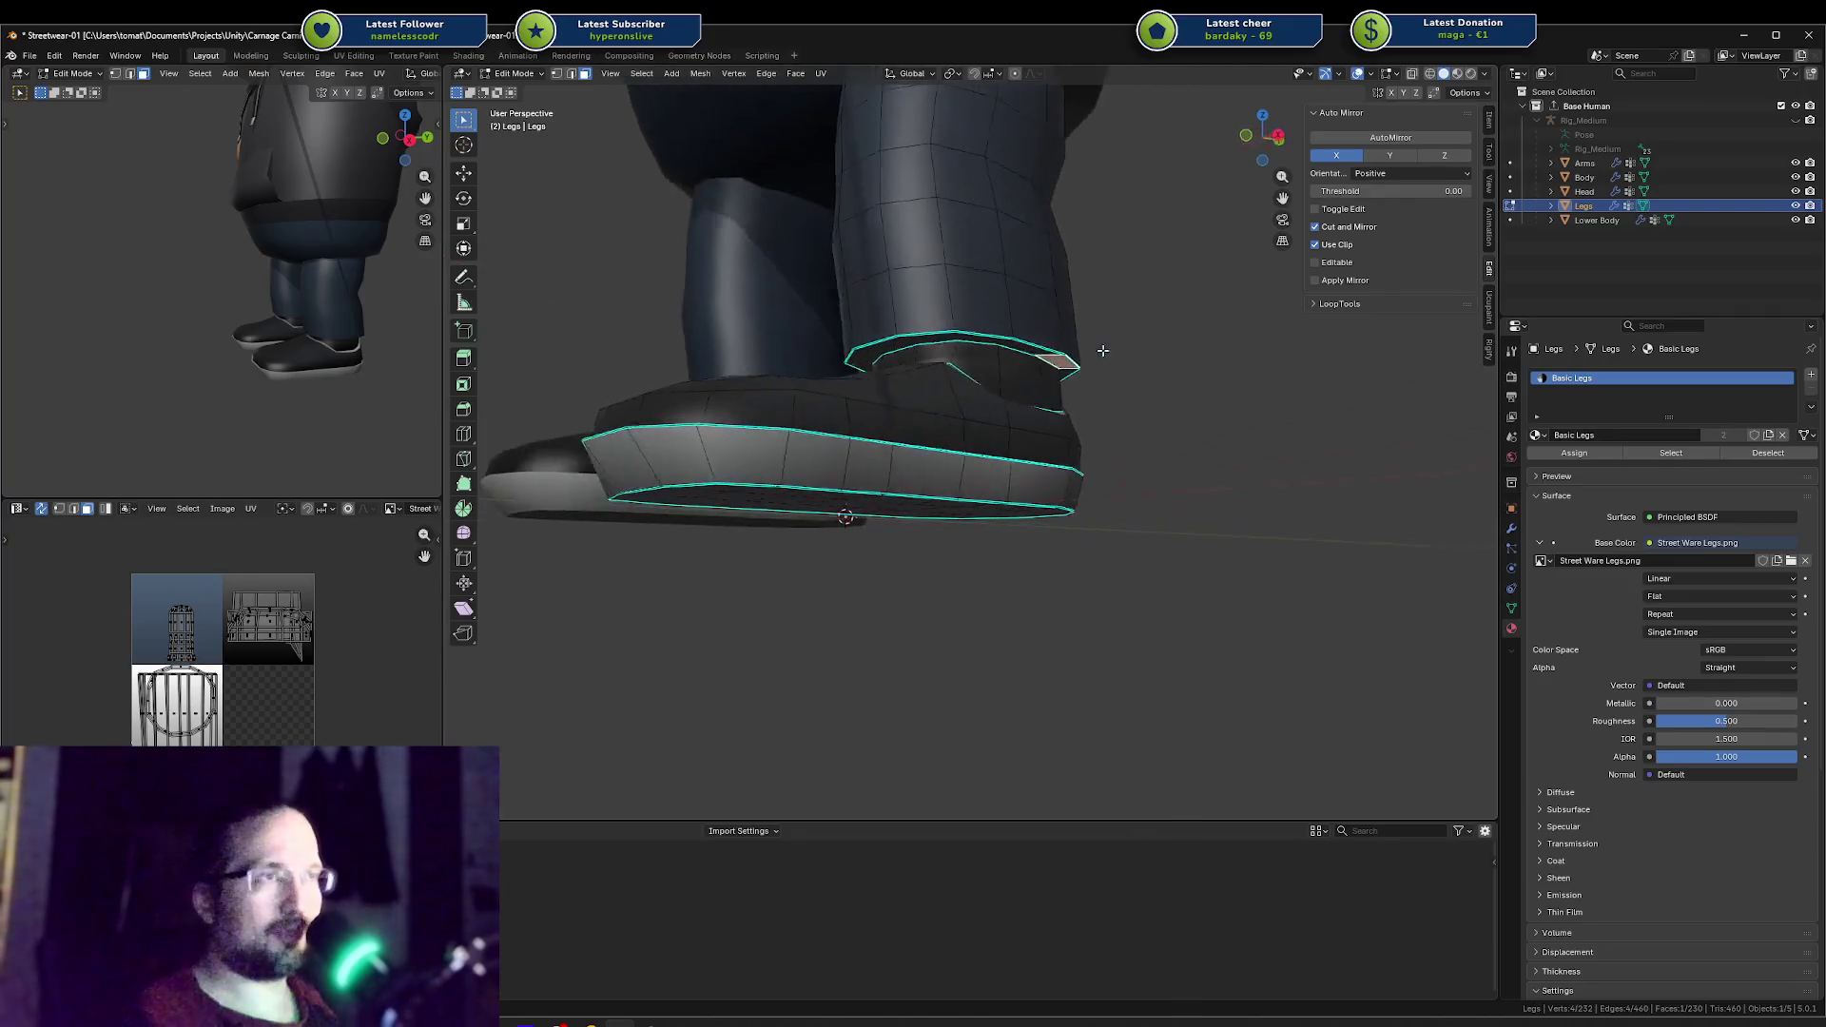
left_click(914, 341, "ctrl")
middle_click_drag(914, 340, 860, 376)
key("g")
key("z")
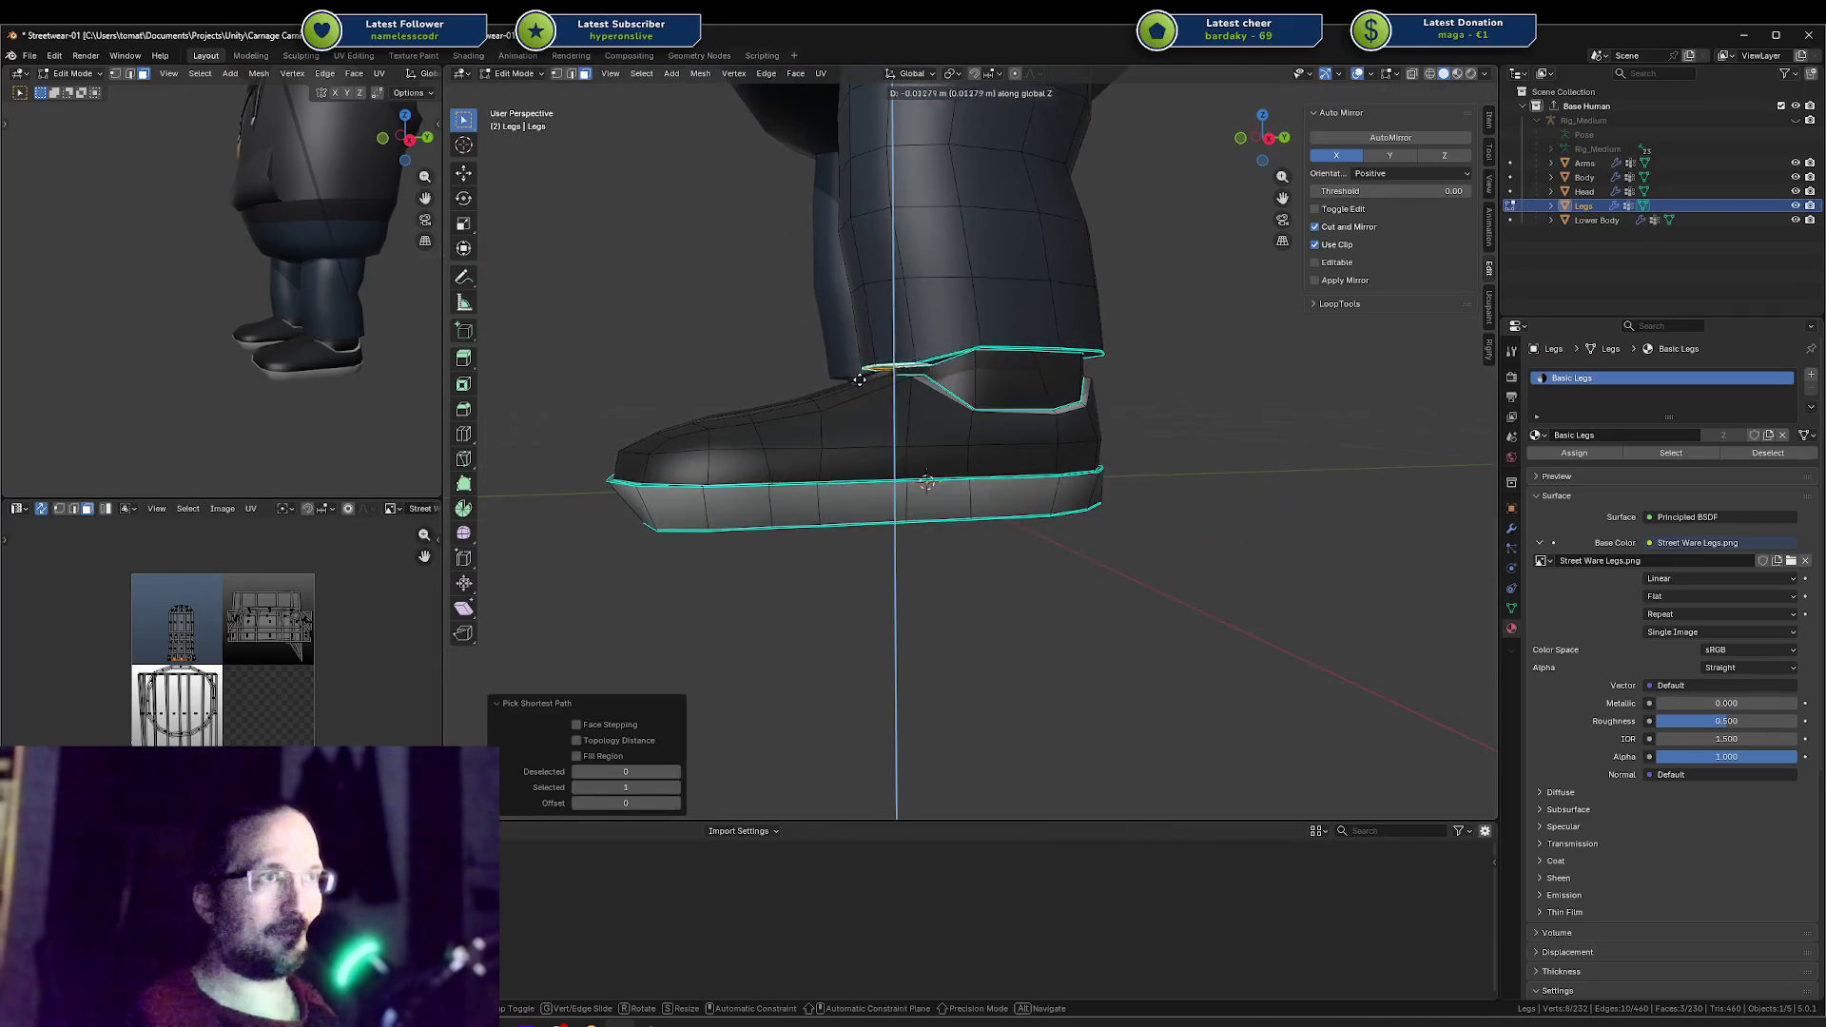
left_click(852, 396)
Step: Shift the collar ring along Y, then adjust its height along Z
key("g")
key("y")
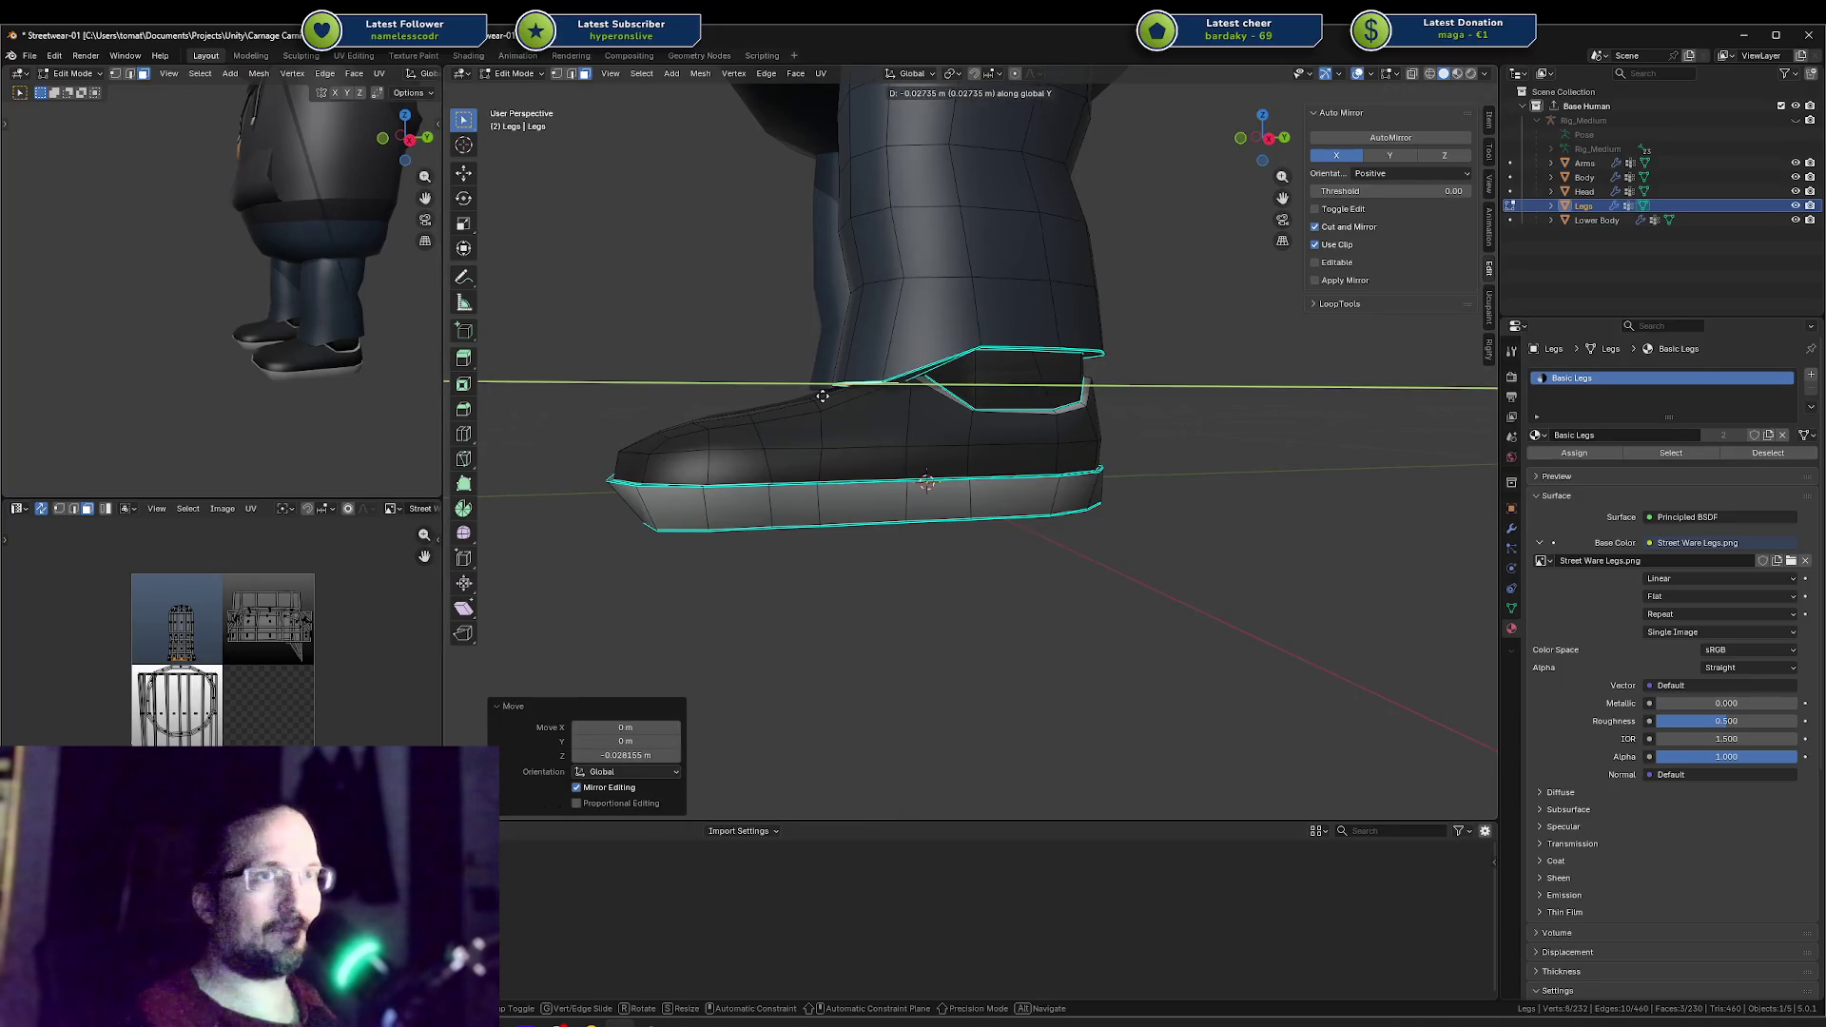
left_click(822, 396)
key("g")
key("z")
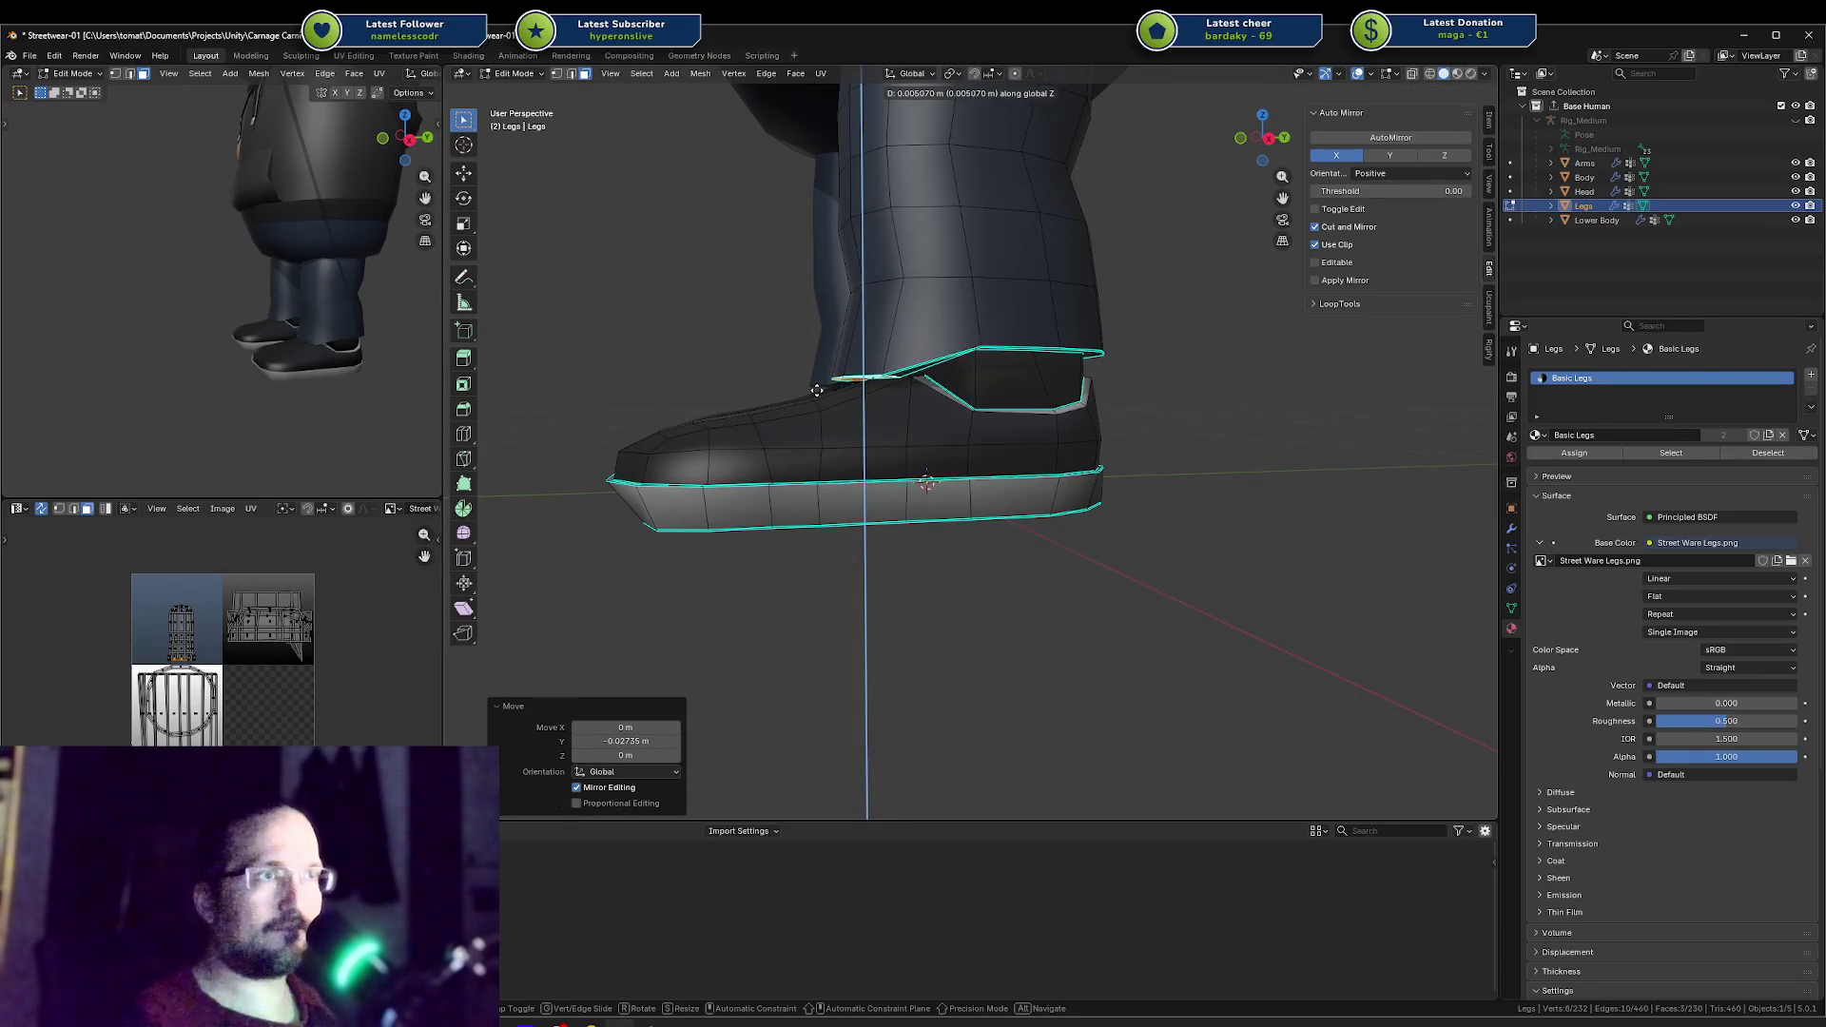
left_click(817, 384)
Step: Reselect the collar ring and move it to a new height along Z
middle_click_drag(816, 385, 873, 338)
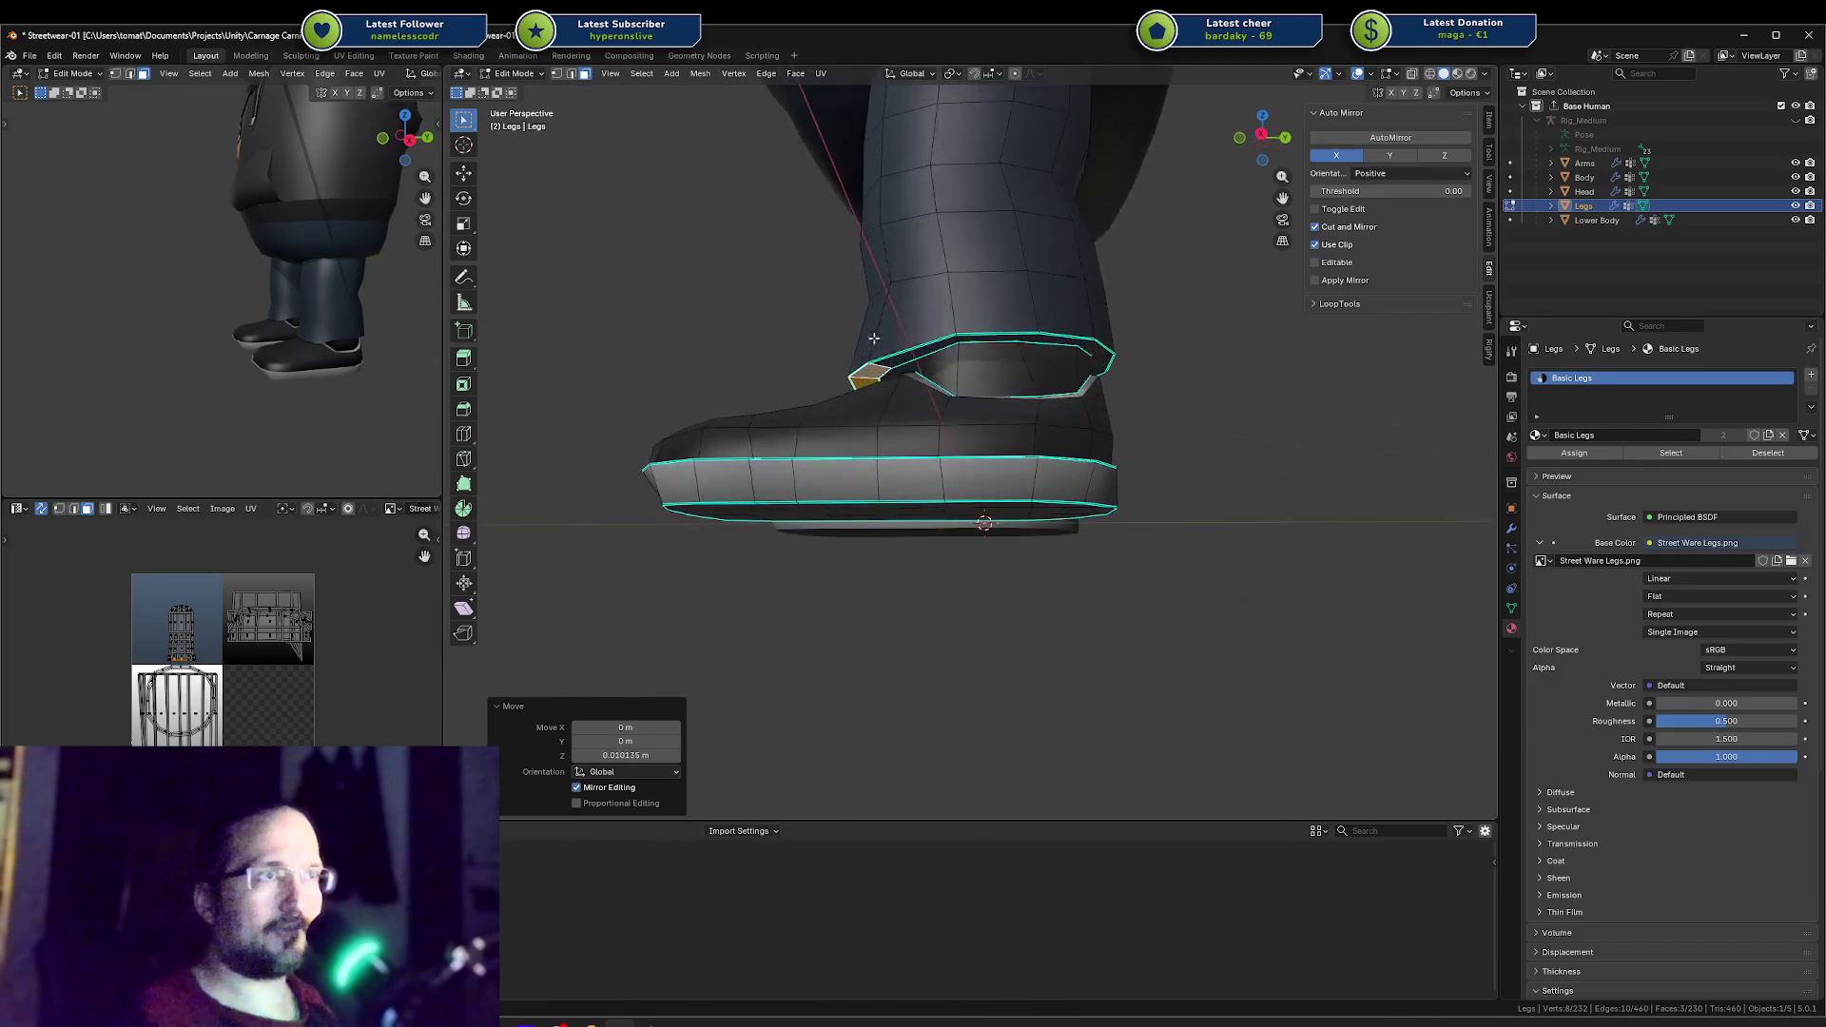
left_click(1015, 336)
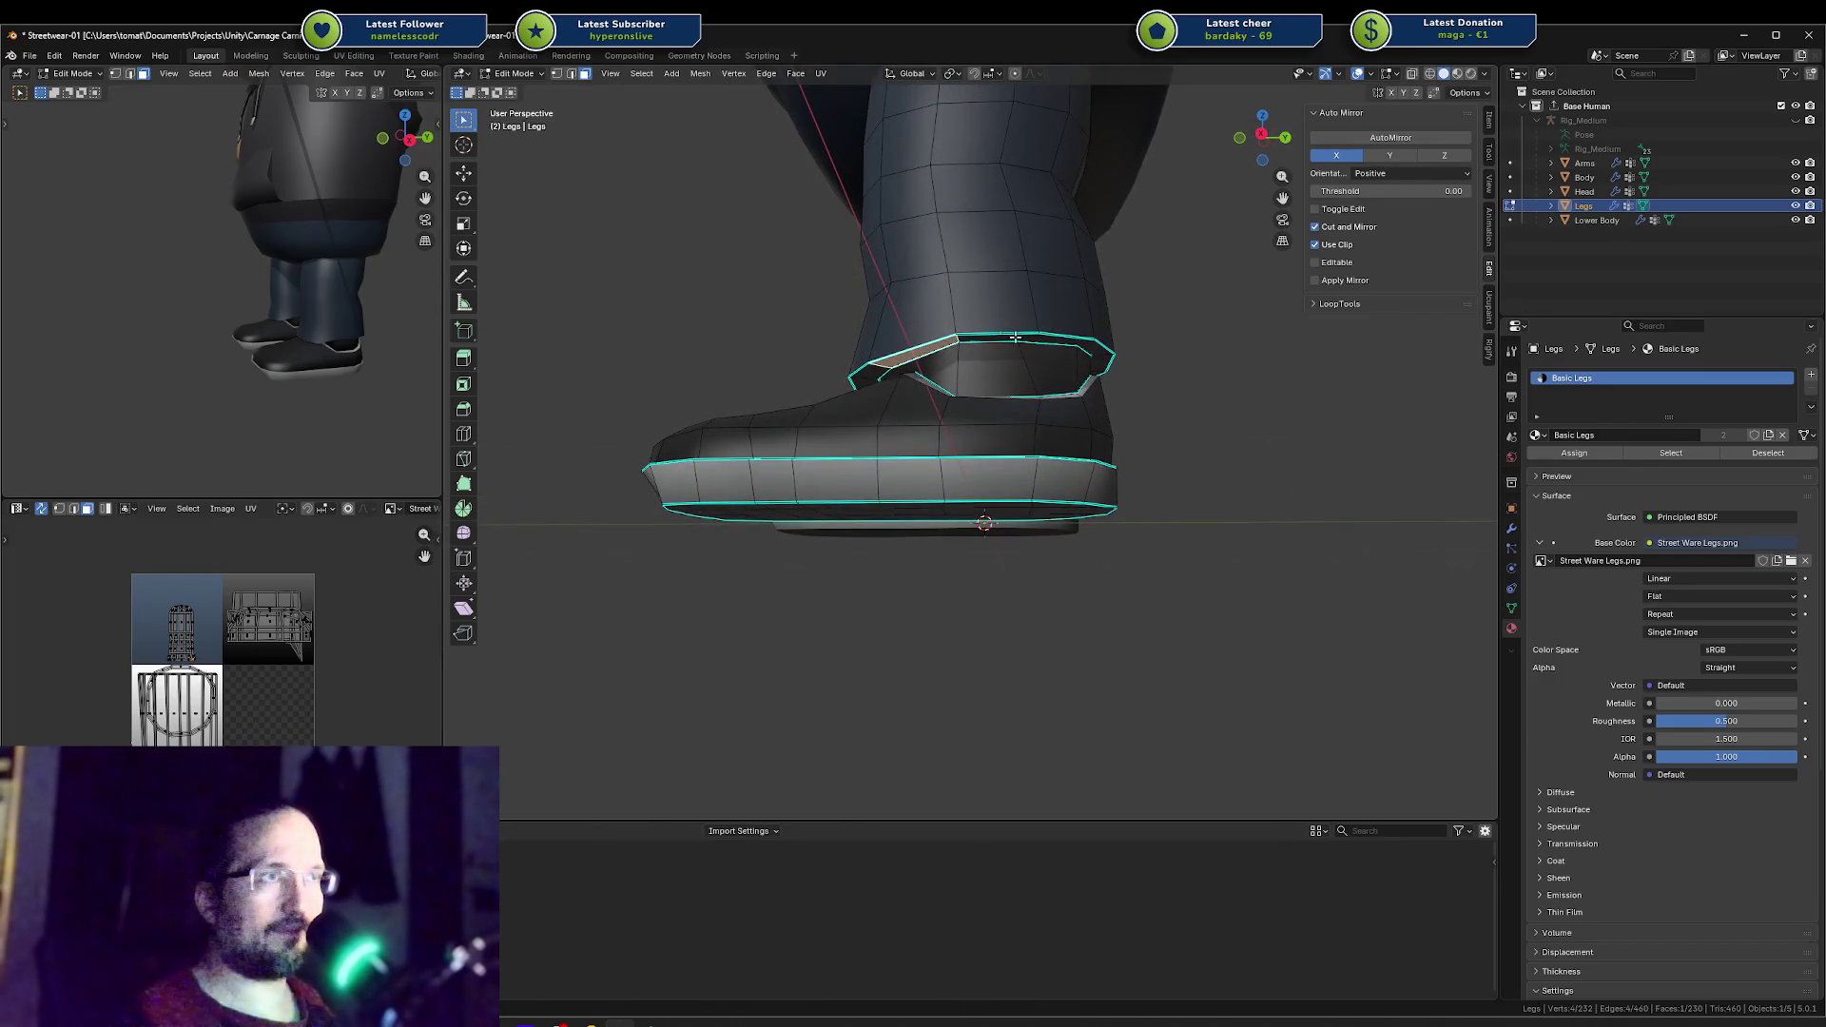
left_click(1099, 354, "ctrl")
key("g")
key("z")
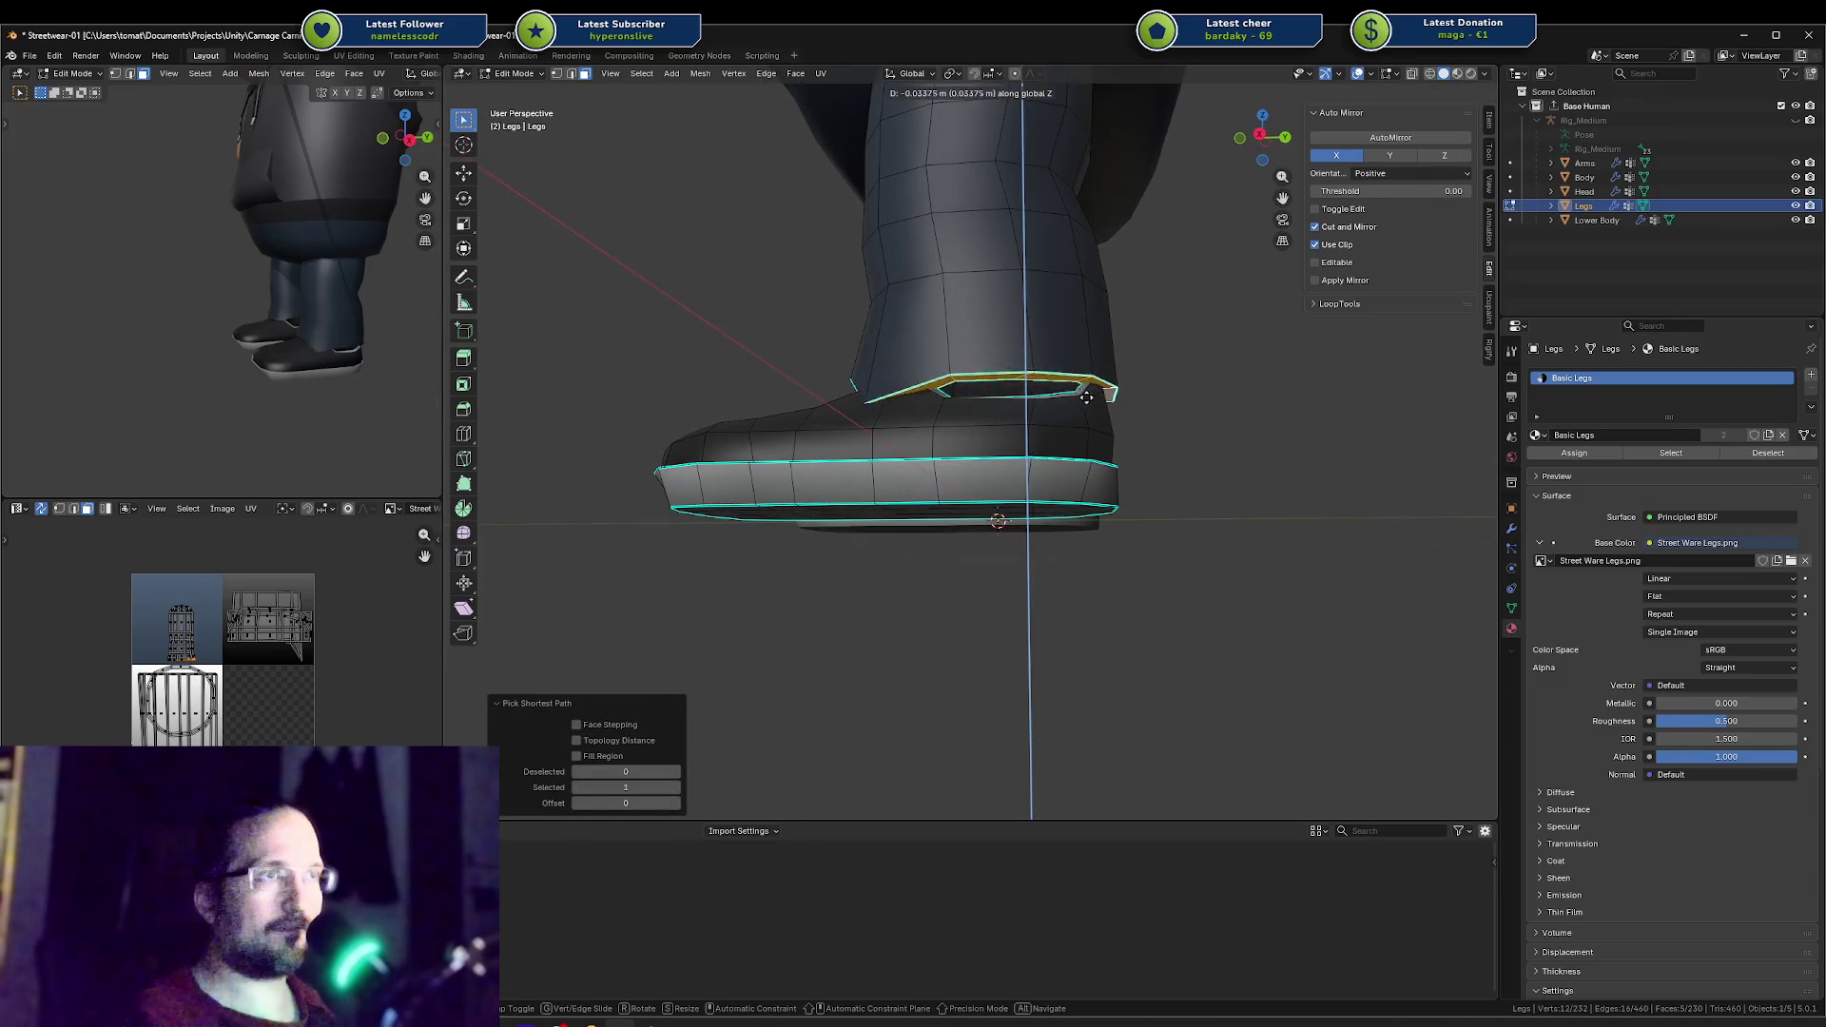
left_click(996, 364)
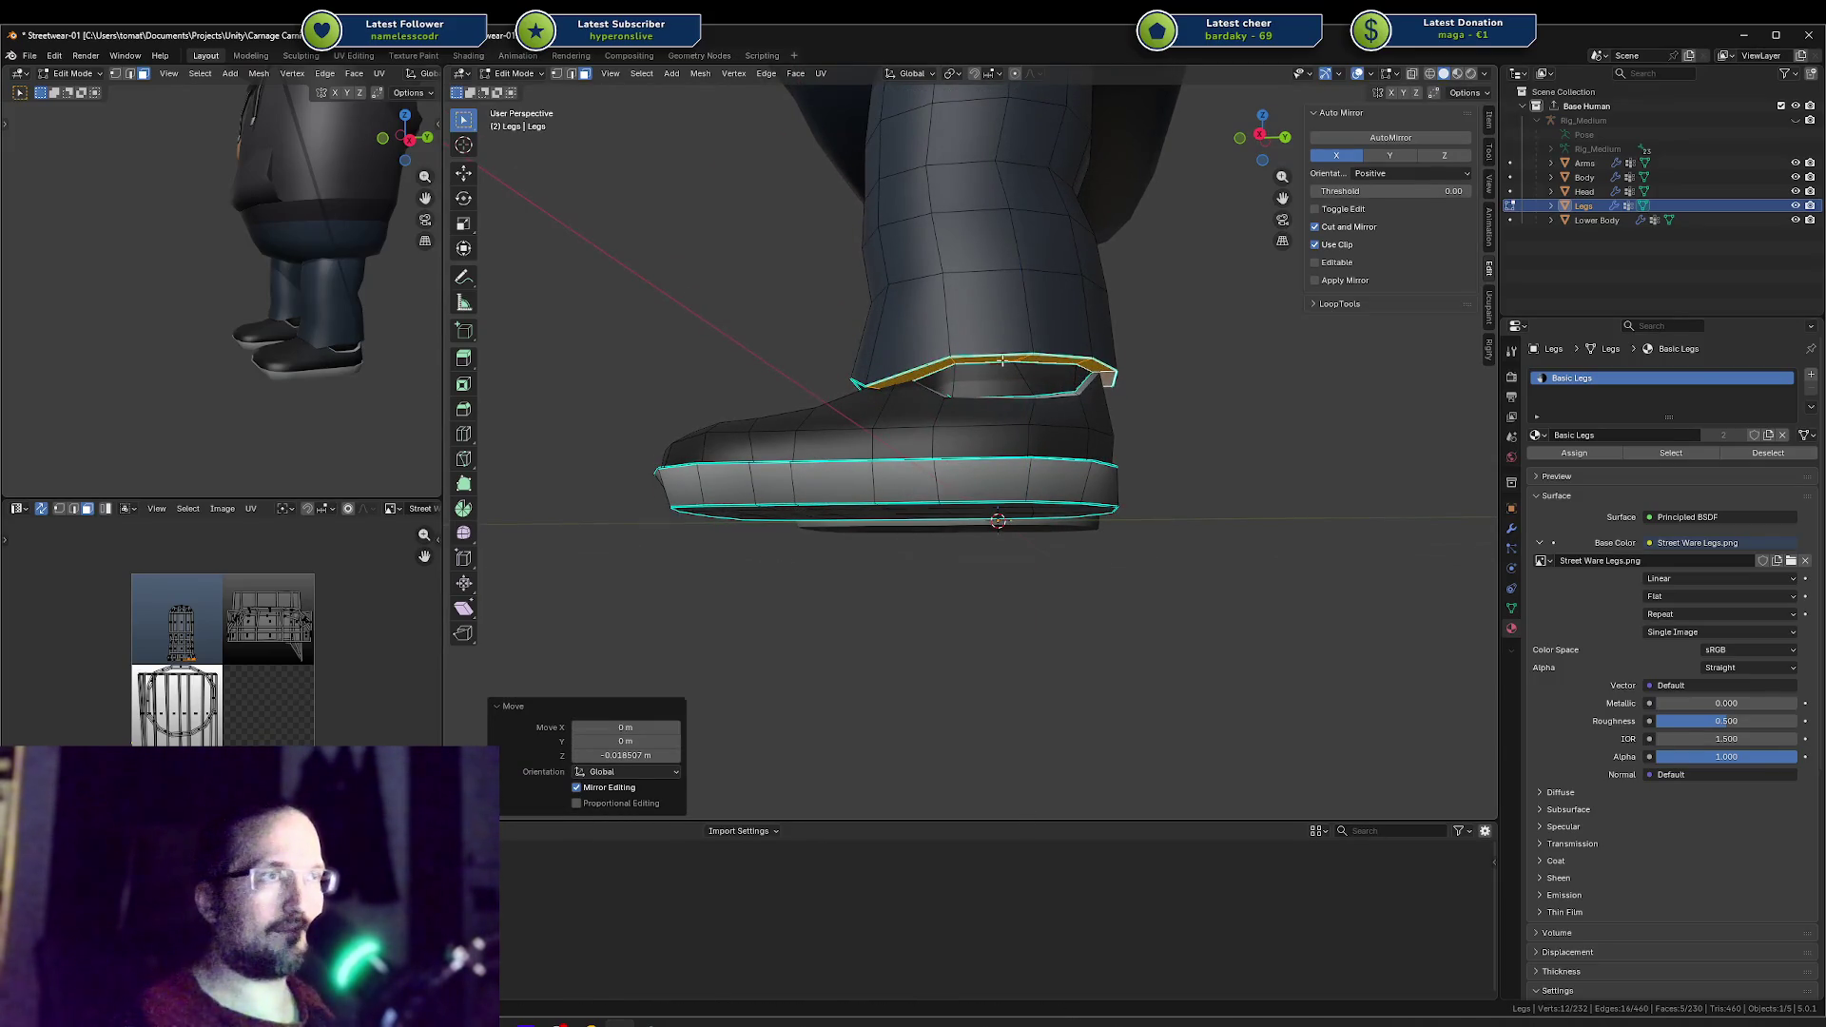
key("g")
left_click(1006, 359)
right_click(1040, 356)
Step: Bridge the collar edge loops with LoopTools and lower the ring along Z
mouse_move(1008, 337)
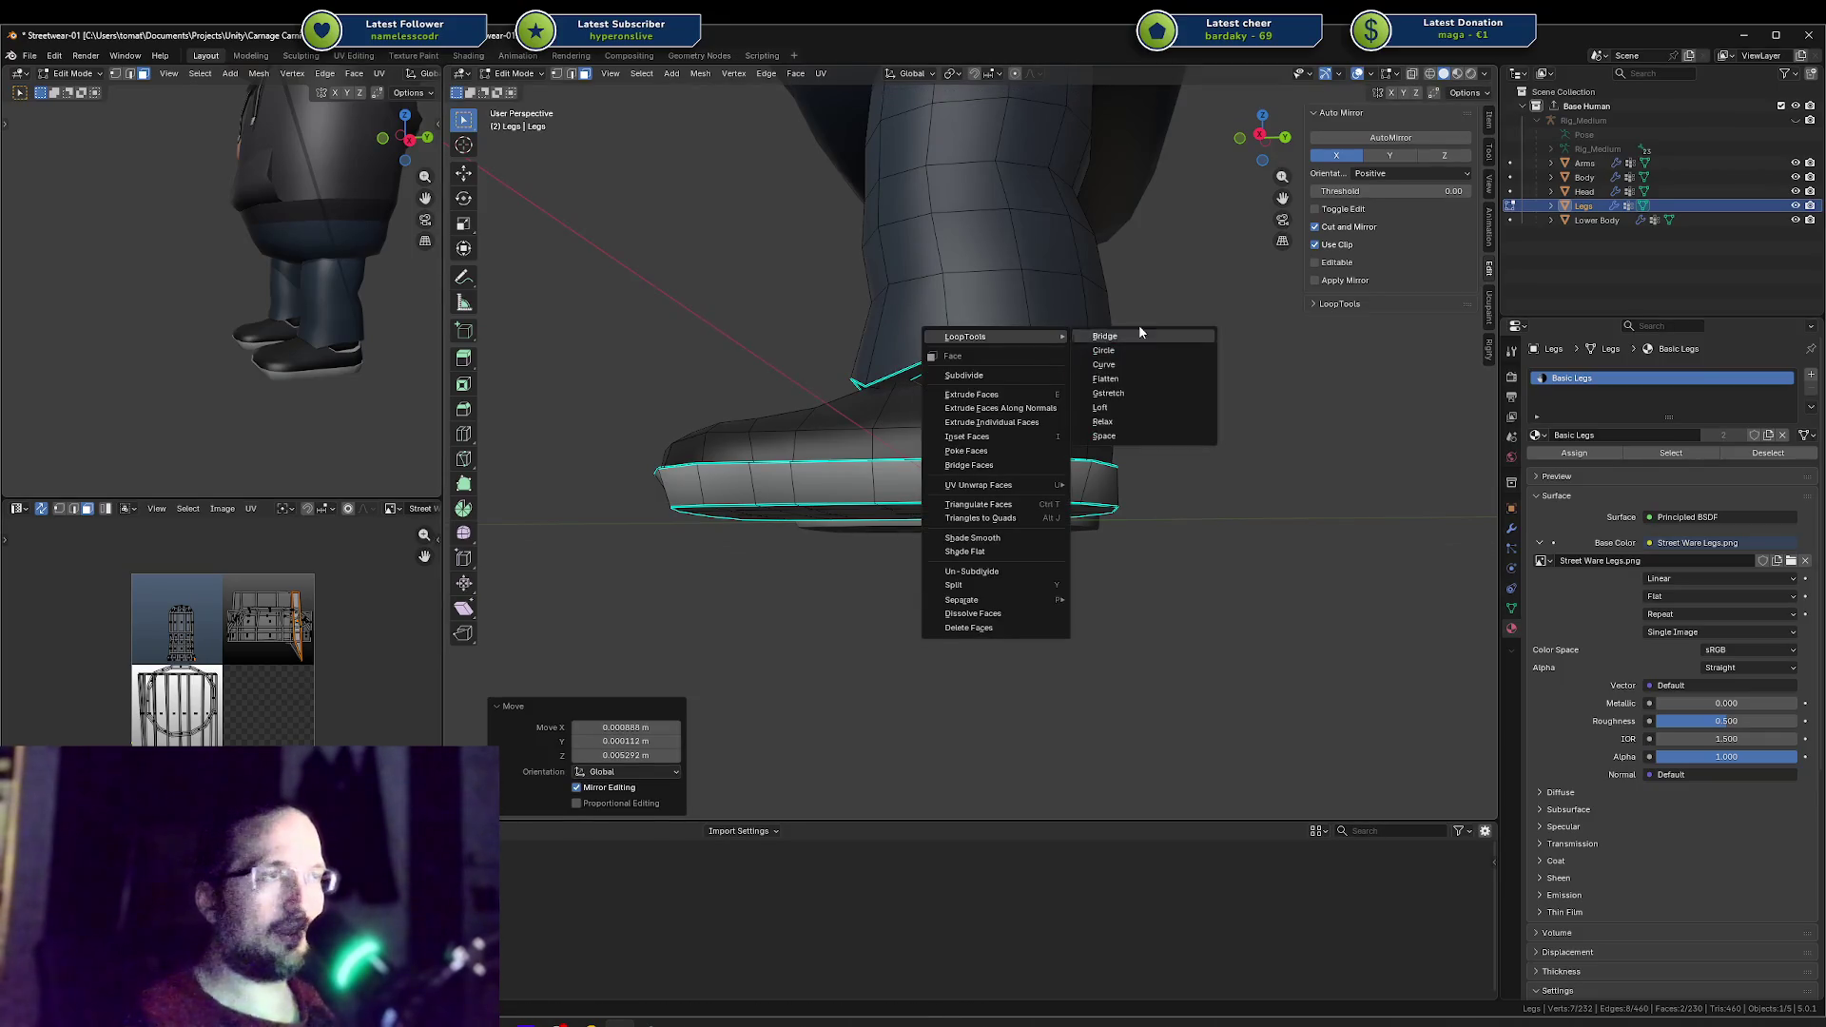
left_click(1140, 333)
key("g")
key("z")
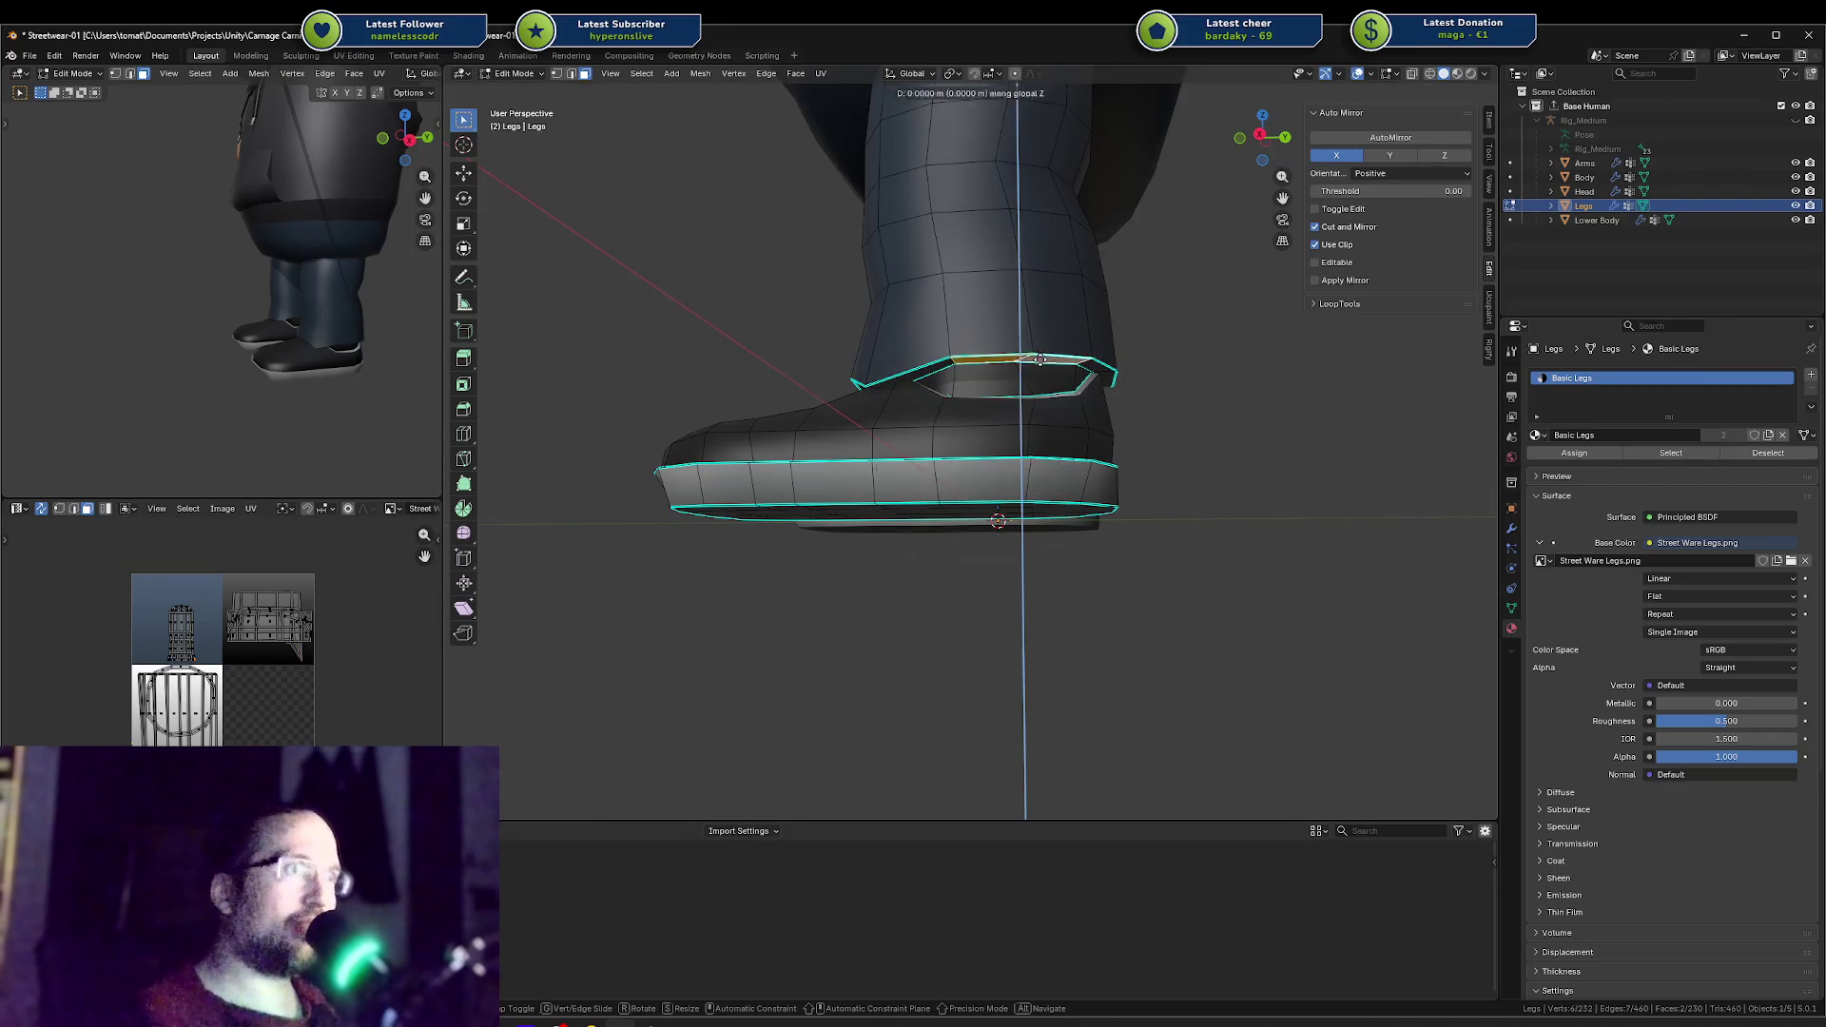
left_click(1029, 404)
Step: Reposition a smaller edge on the collar
middle_click_drag(361, 337, 376, 335)
mouse_move(856, 362)
middle_mouse_down()
mouse_move(873, 349)
mouse_move(856, 399)
mouse_move(975, 294)
mouse_move(985, 348)
middle_mouse_up()
left_click(873, 349)
key("g")
left_click(835, 380)
Step: Add another collar edge, push the edges along Y, then lower them slightly along Z
mouse_move(862, 355)
middle_mouse_down()
mouse_move(915, 323)
mouse_move(836, 387)
middle_mouse_up()
left_click(915, 323, "shift")
key("g")
key("y")
left_click(842, 409)
key("g")
key("z")
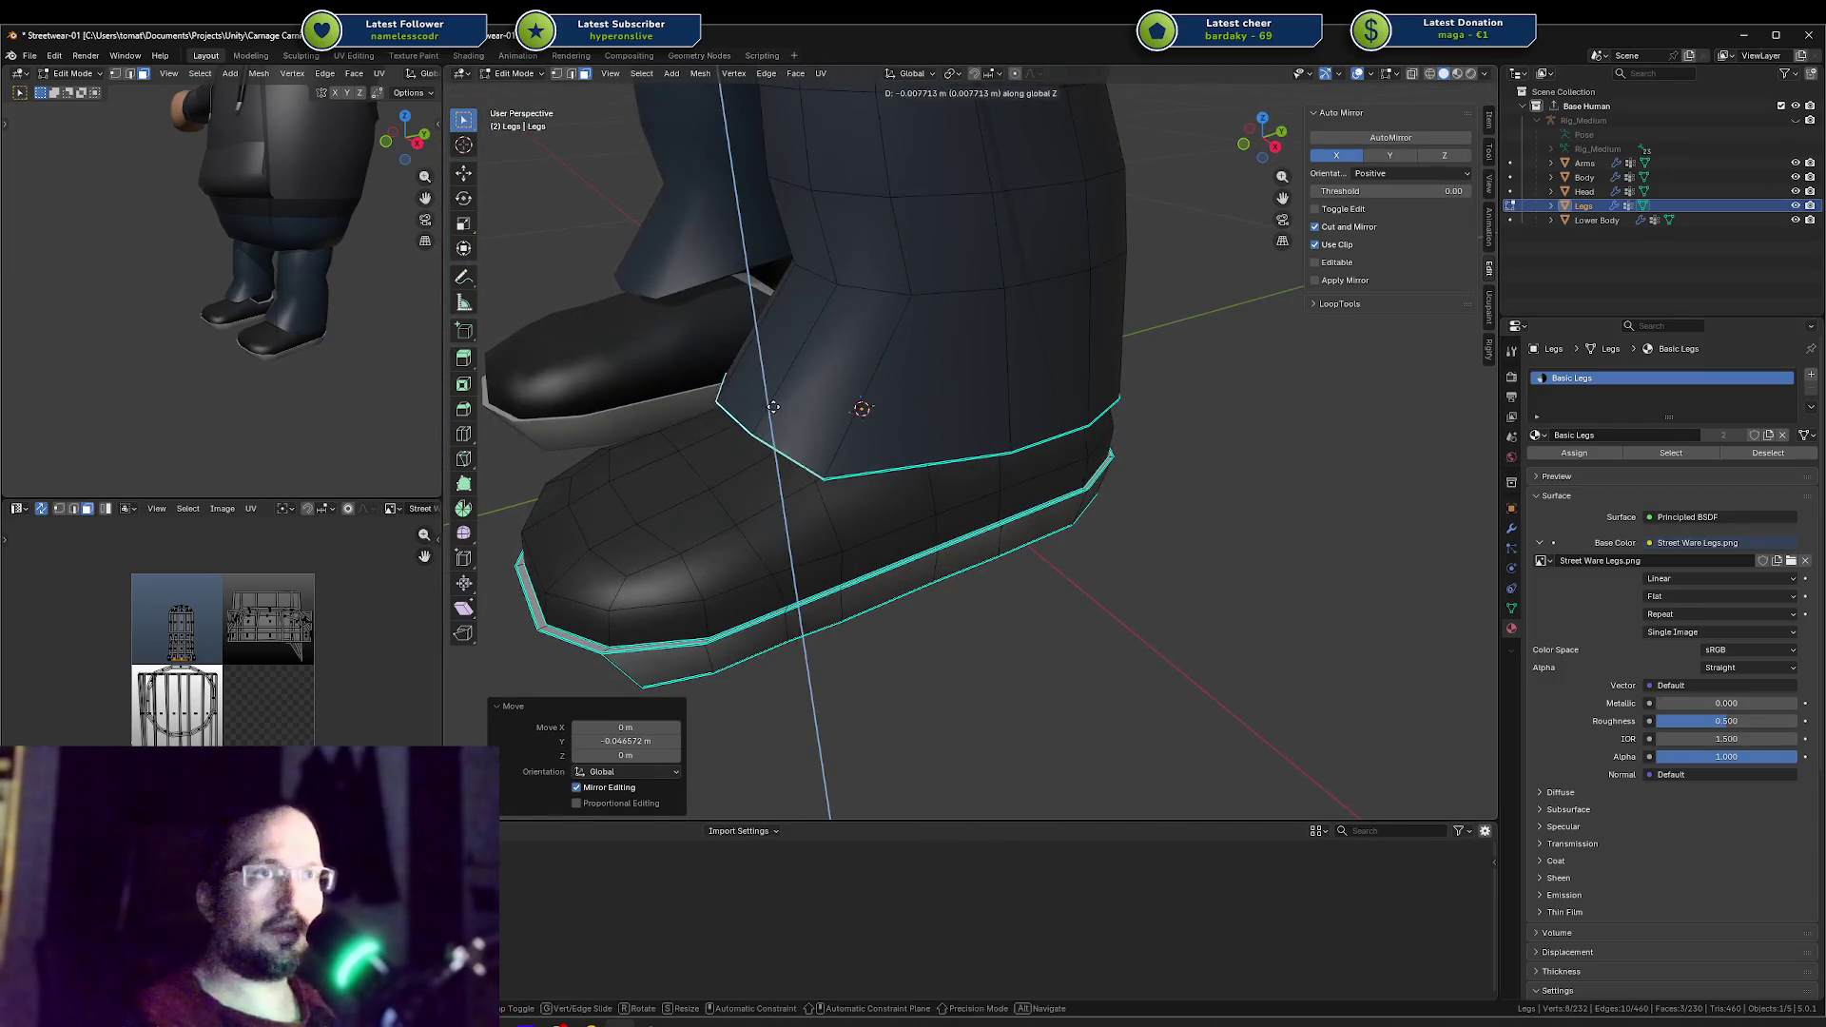
left_click(773, 409)
Step: Cancel the accidental quit prompt
mouse_move(247, 323)
middle_mouse_down()
mouse_move(299, 326)
mouse_move(311, 305)
middle_mouse_up()
middle_click_drag(1031, 356, 1039, 354)
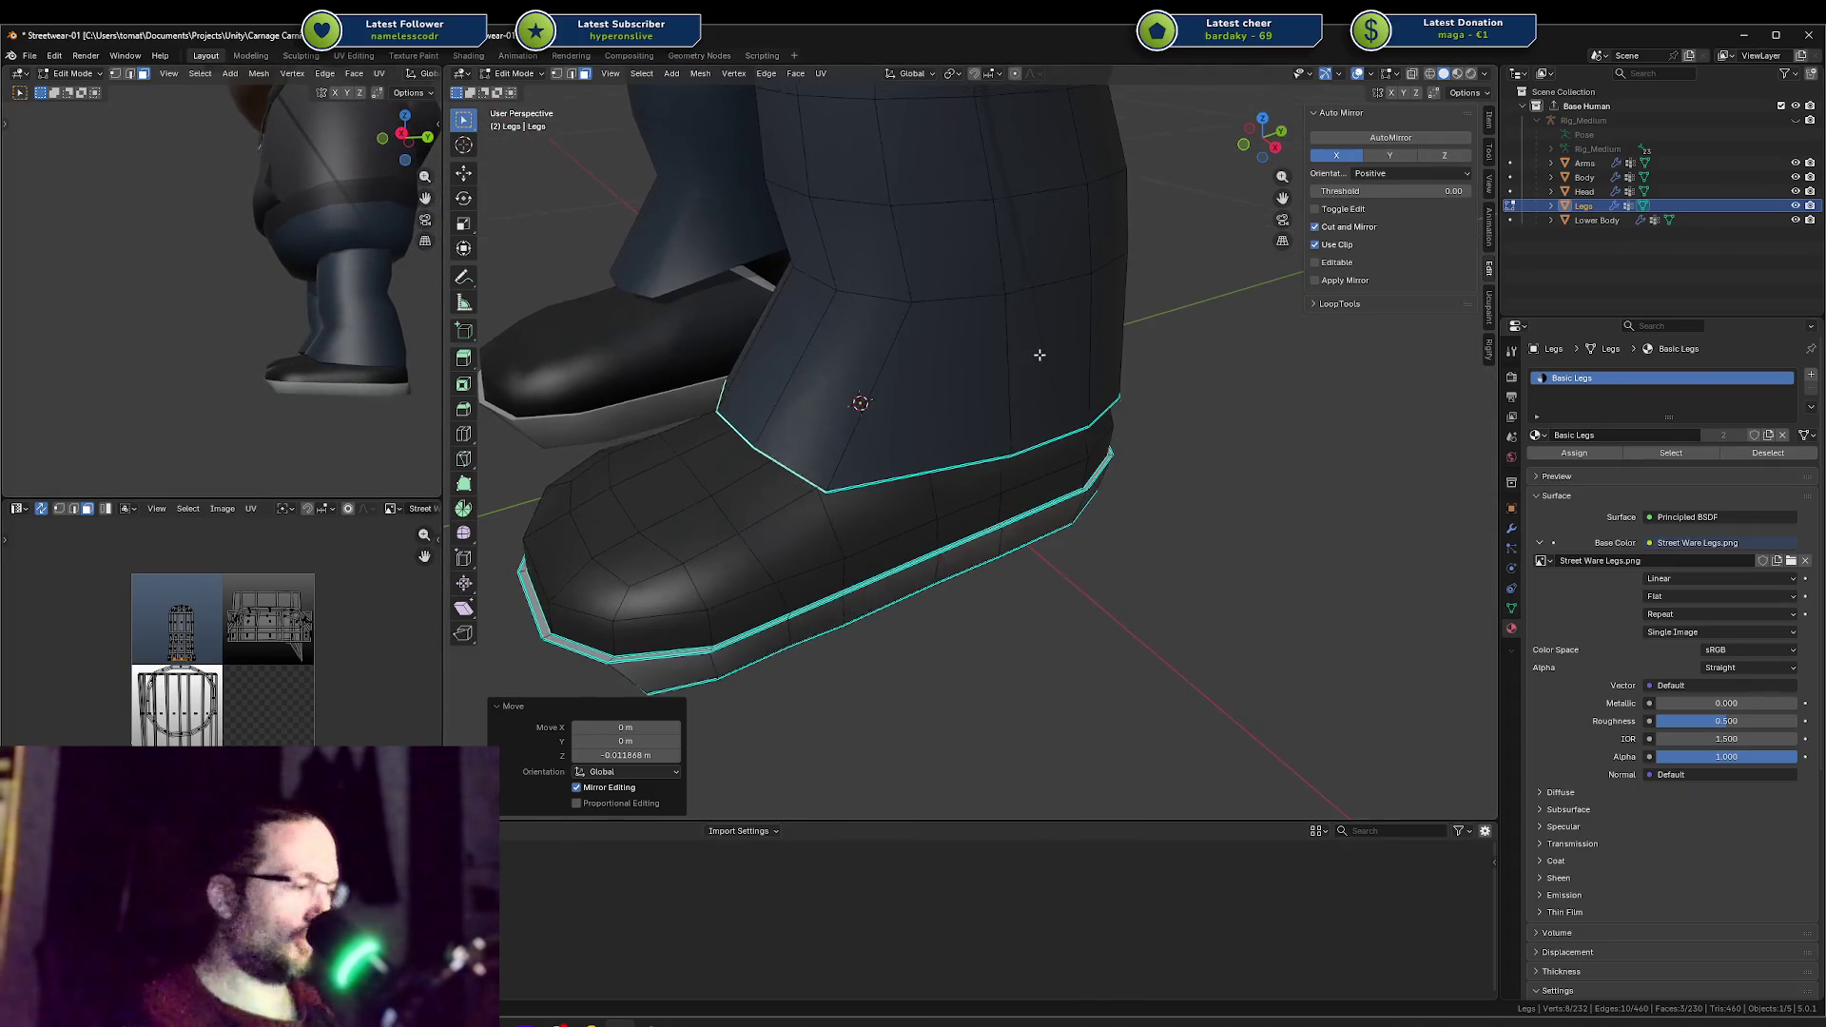
key("q")
key("ctrl+q")
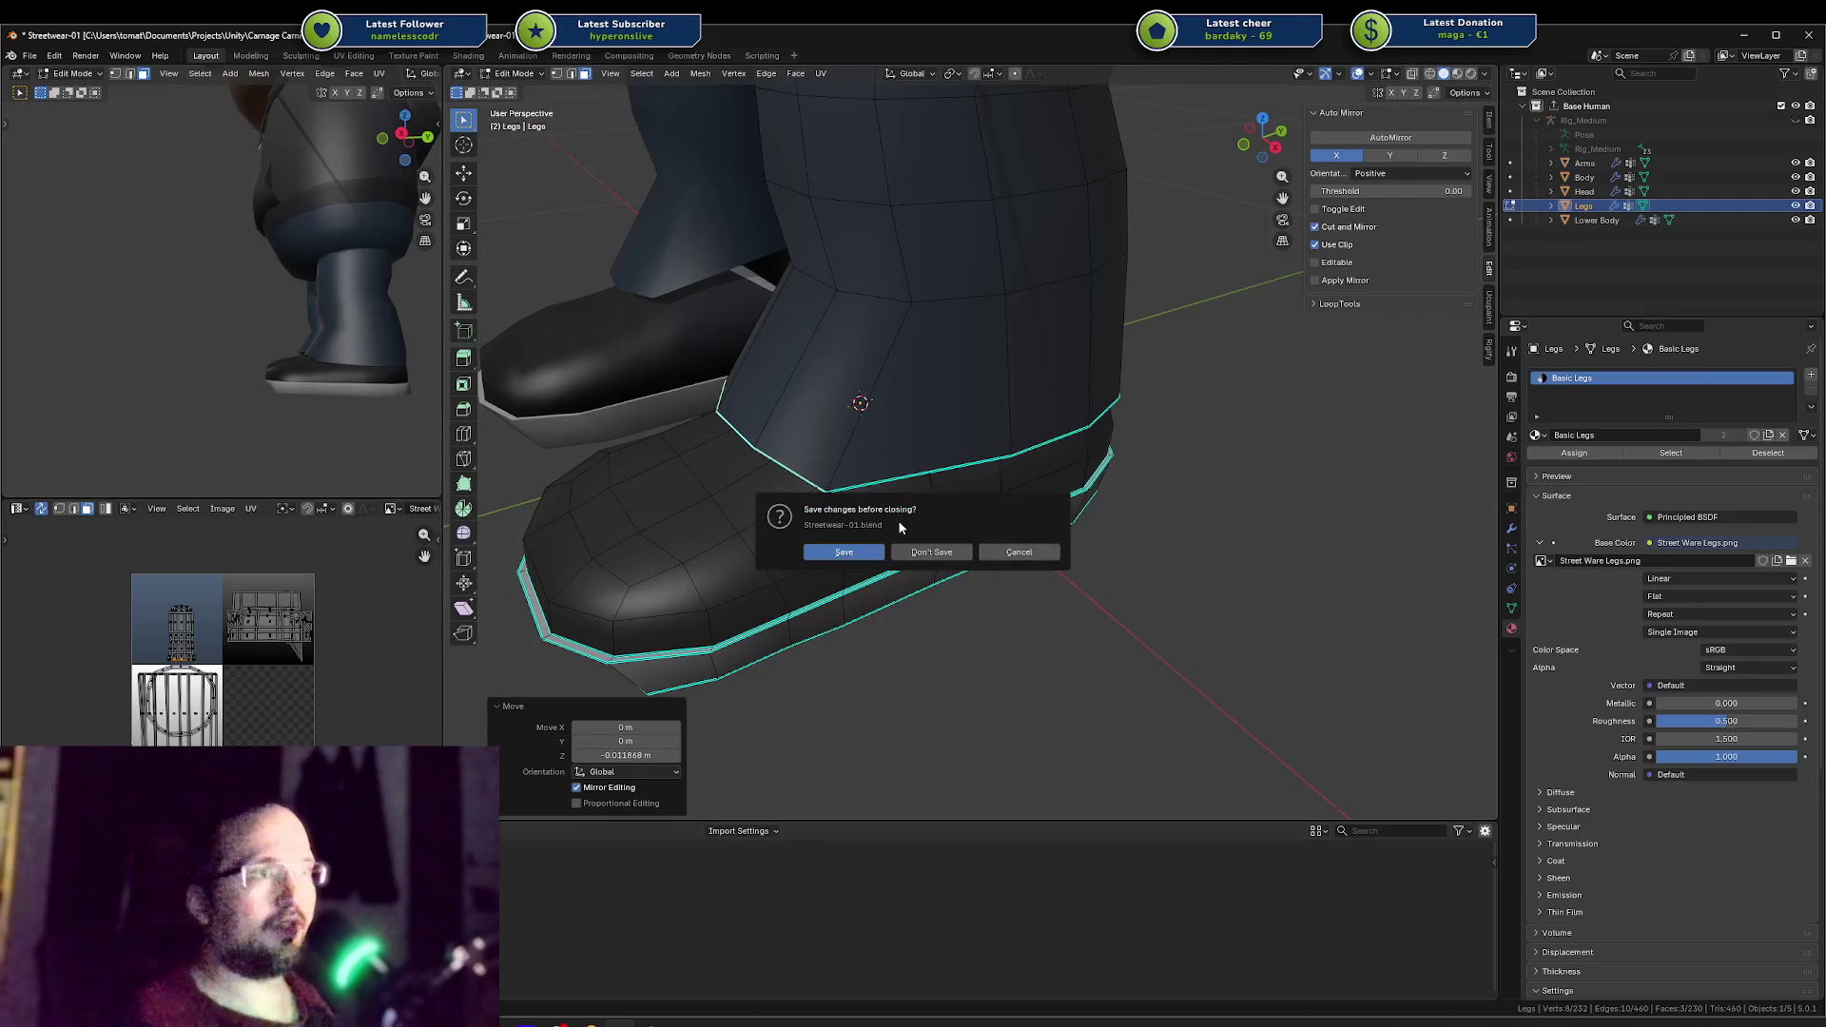
Step: Select the front face of the ankle opening and start lowering it along Z
middle_click_drag(928, 544, 879, 332)
left_click(875, 301)
mouse_move(1160, 316)
middle_mouse_down()
mouse_move(1007, 240)
mouse_move(1073, 280)
mouse_move(1067, 300)
middle_mouse_up()
key("g")
key("z")
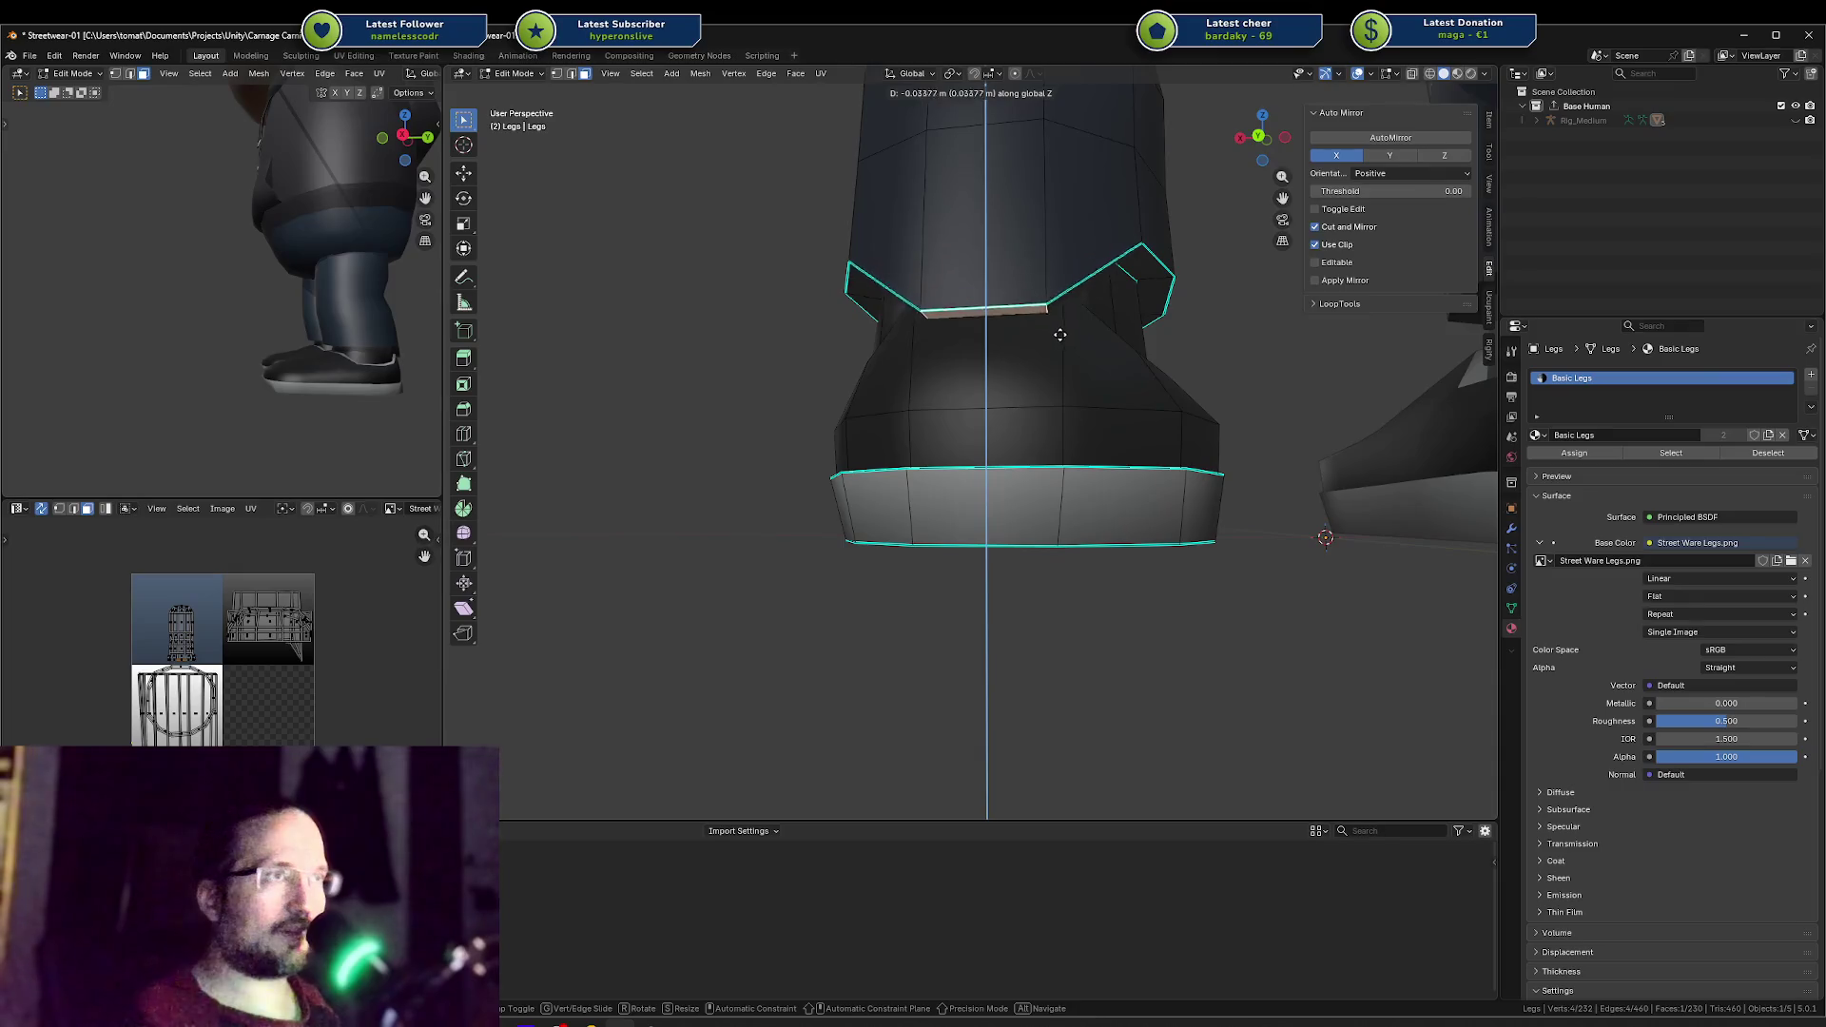
Step: Lower the front collar face, then raise it slightly along Z
left_click(1062, 397)
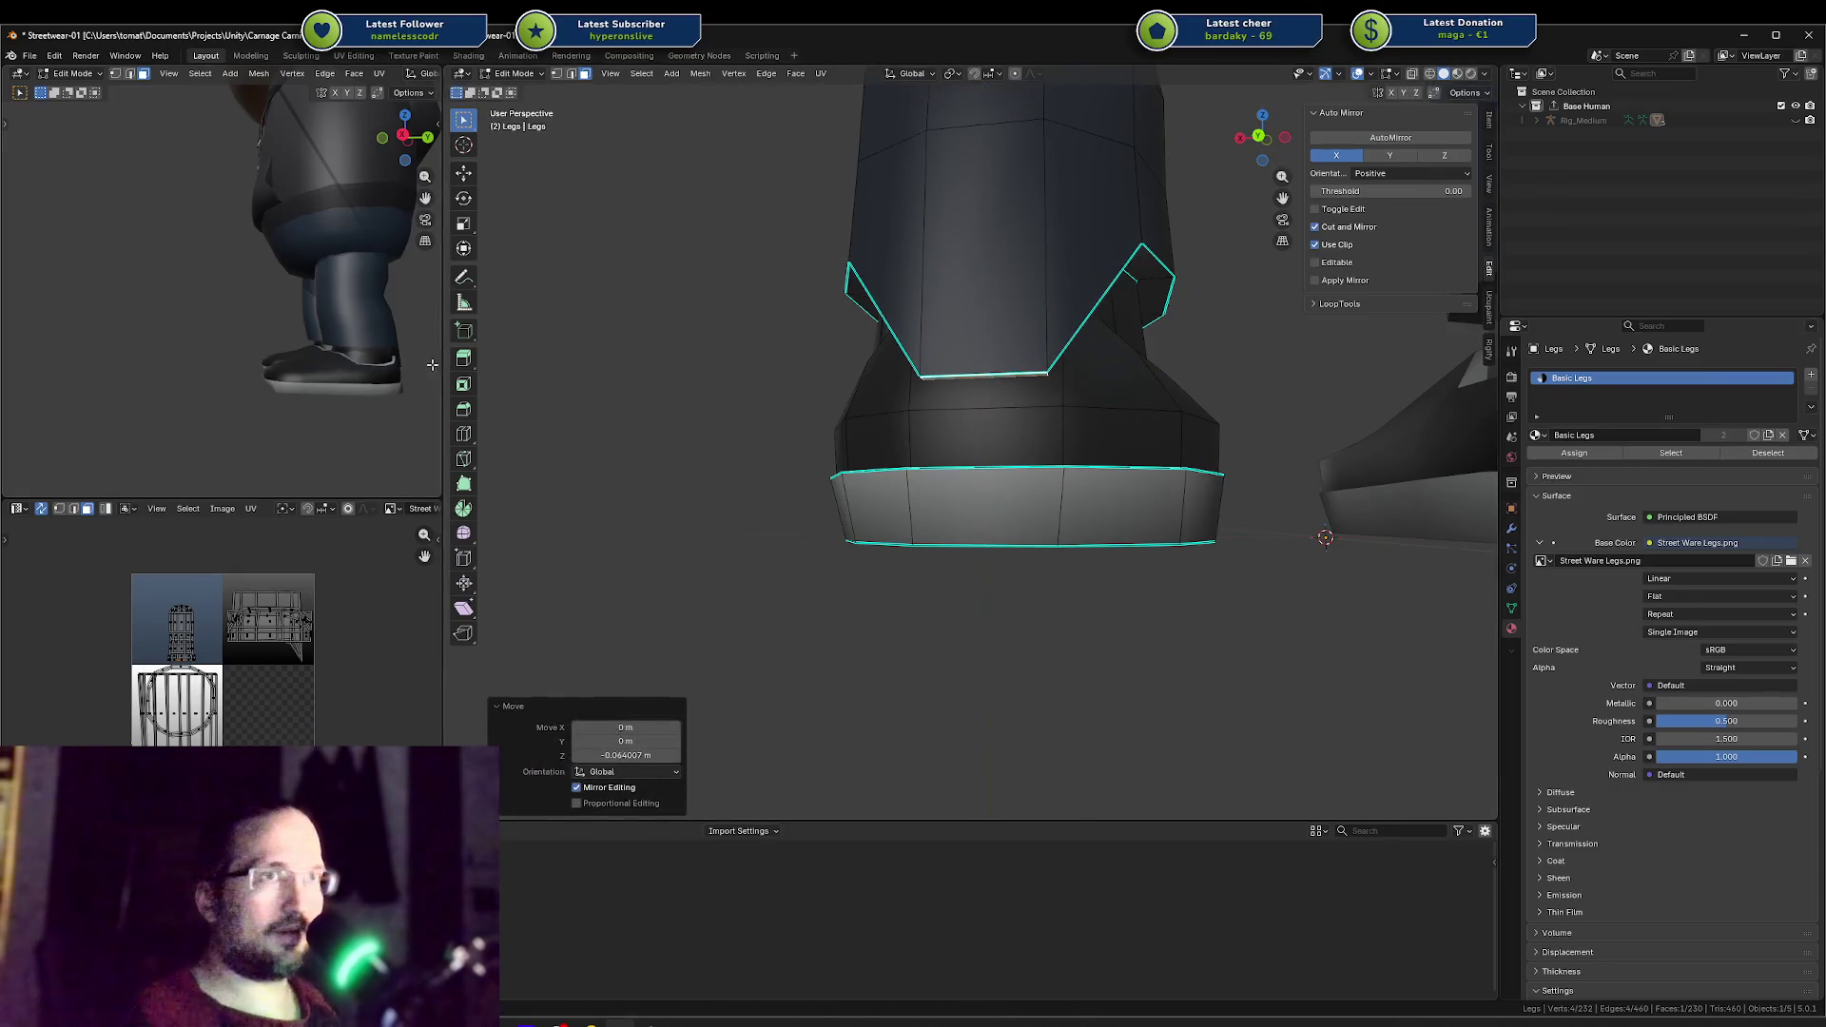
key("g")
key("z")
left_click(1027, 369)
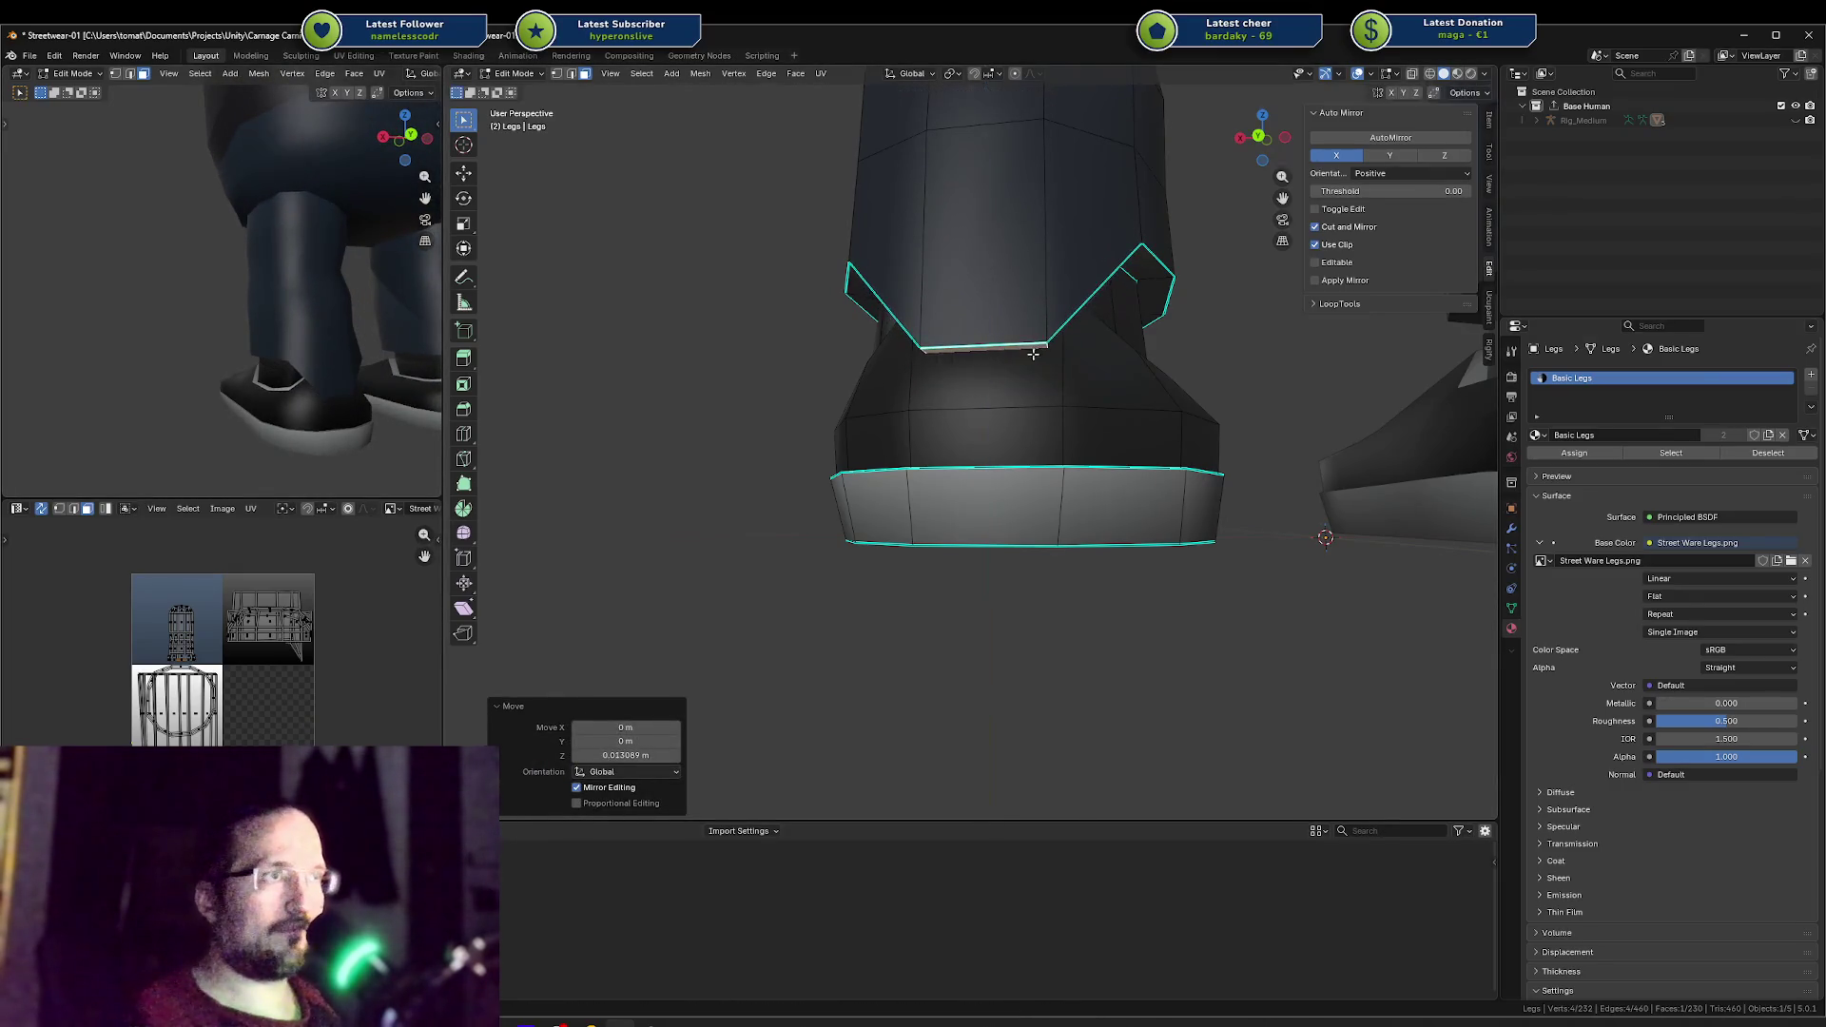
Step: Try lowering a collar flap face along Z, then undo the change
middle_click_drag(1027, 369, 993, 303)
left_click(963, 228)
key("g")
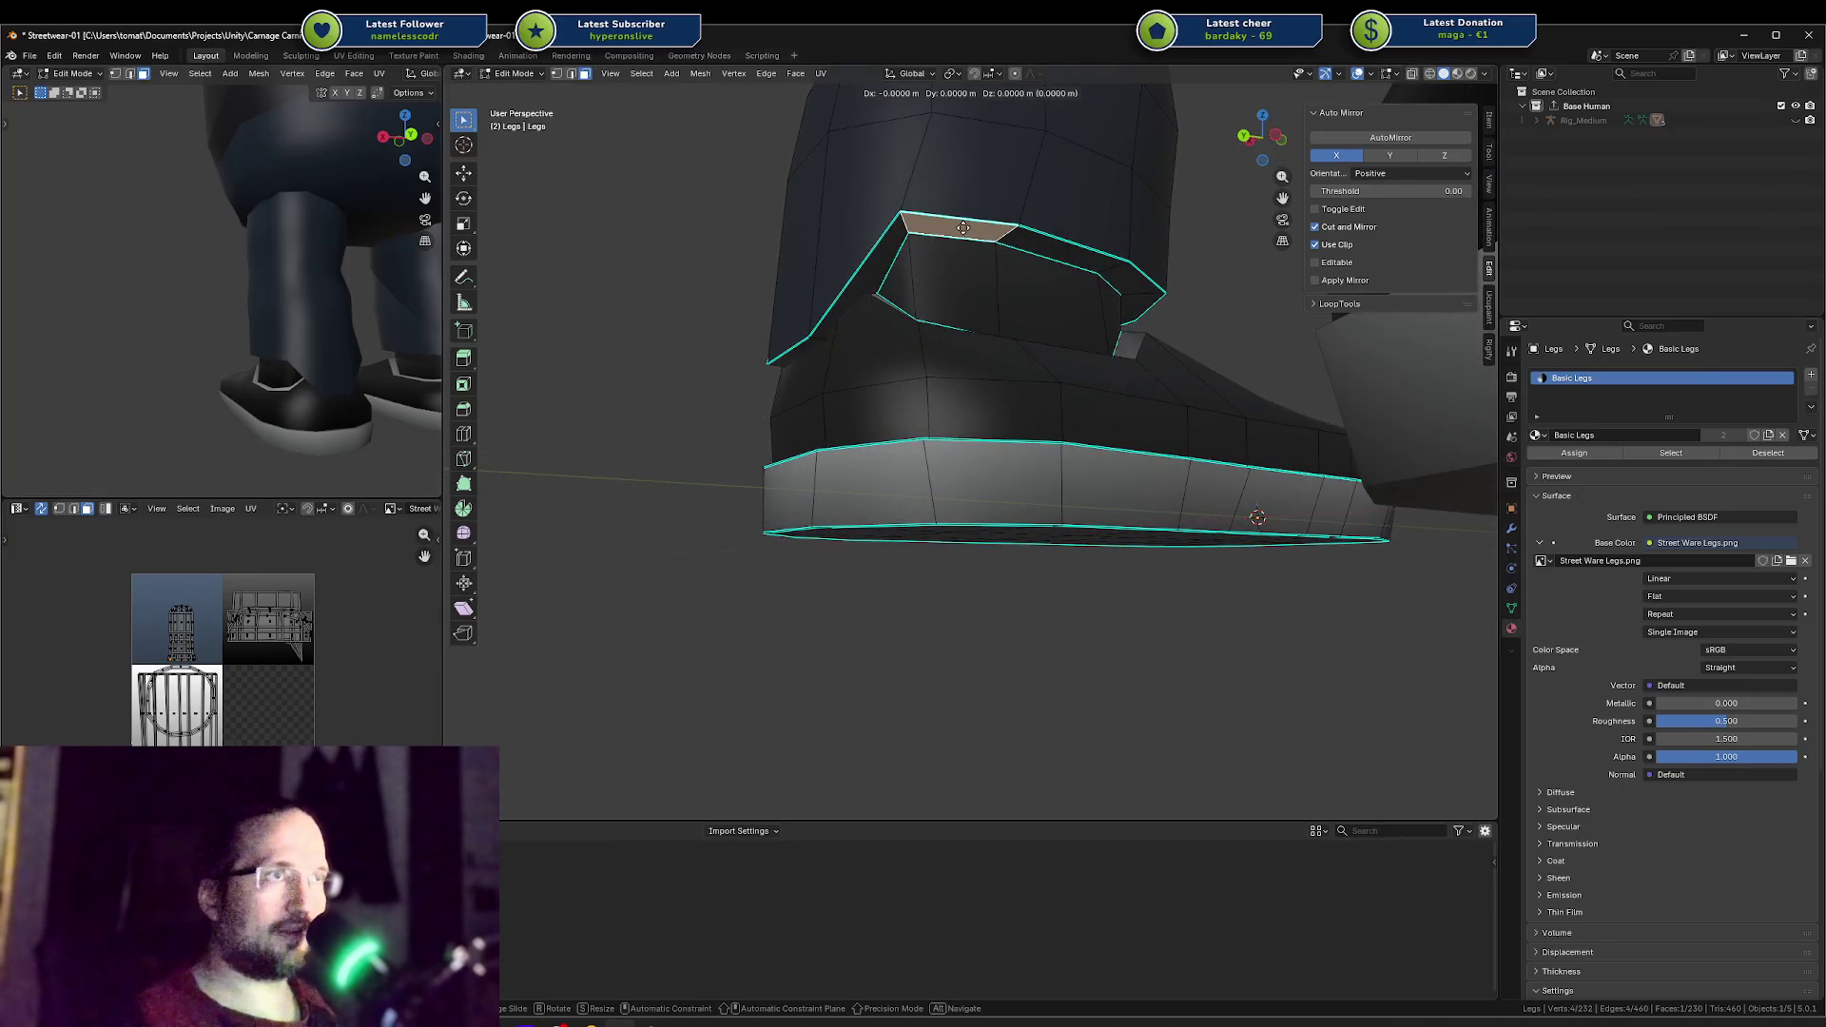
right_click(964, 228)
mouse_move(963, 229)
middle_mouse_down()
mouse_move(1088, 212)
mouse_move(1070, 256)
middle_mouse_up()
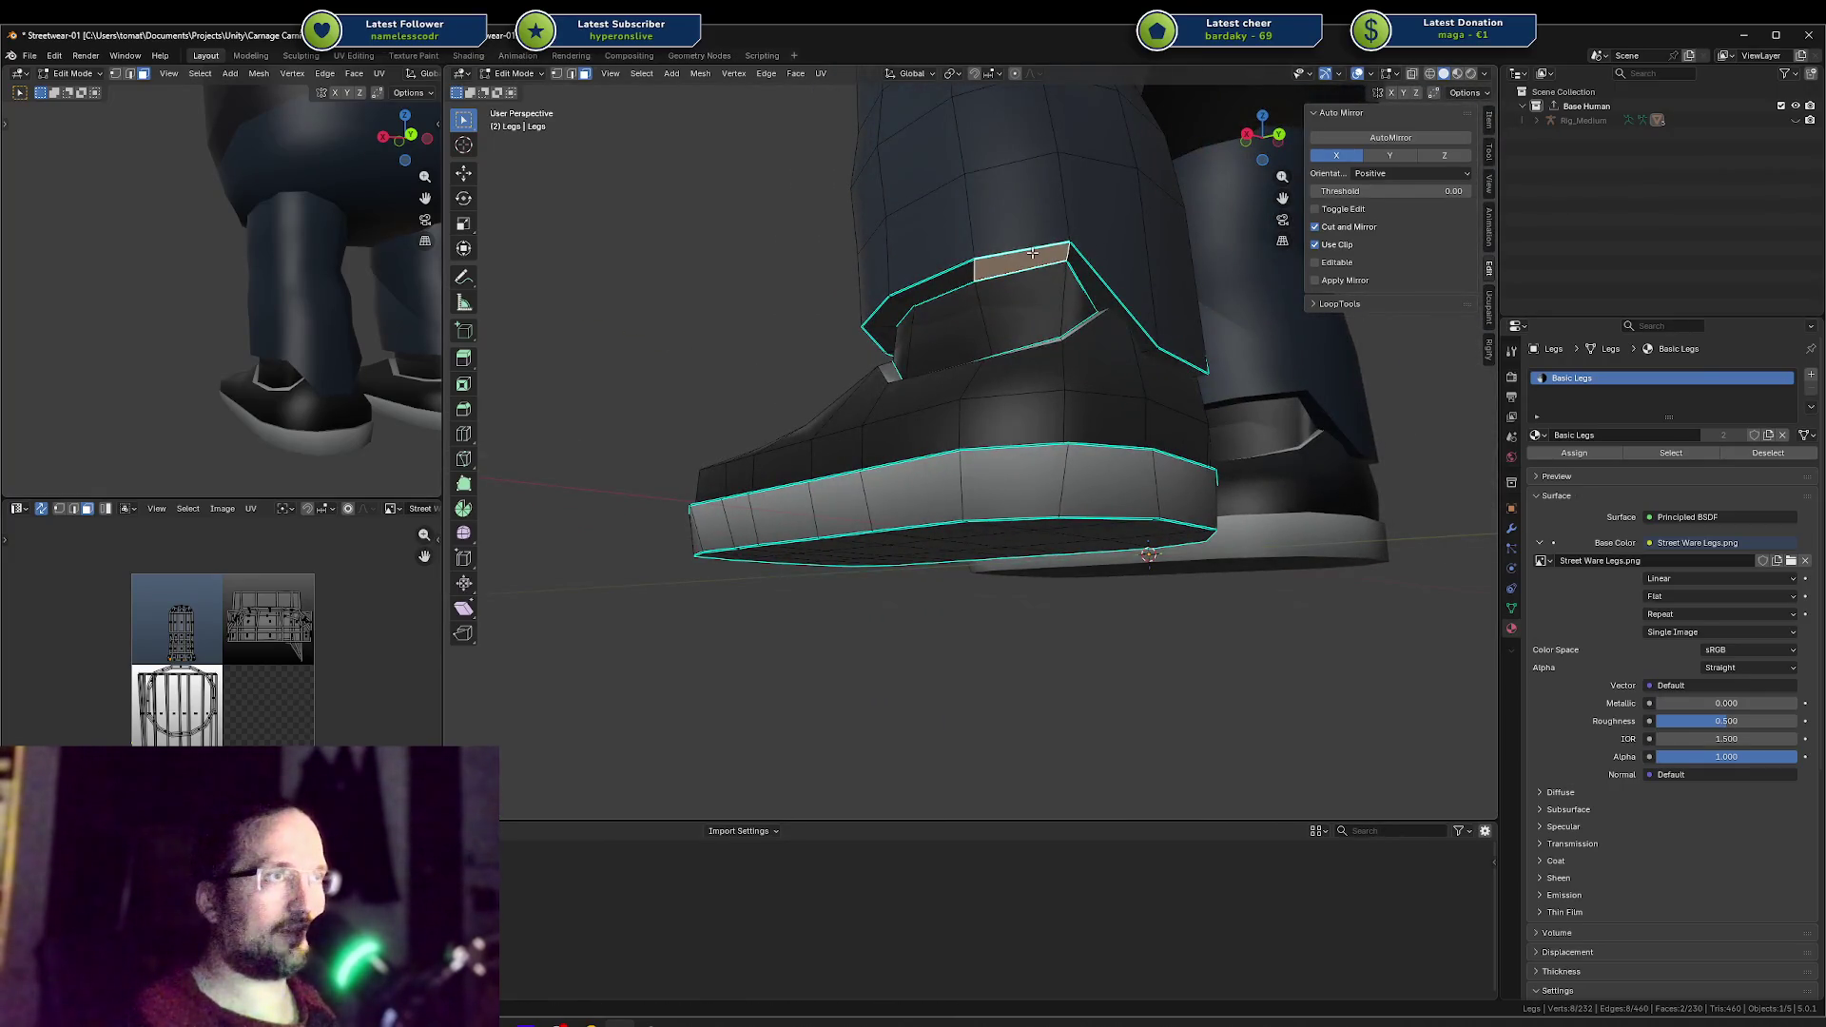
key("g")
key("z")
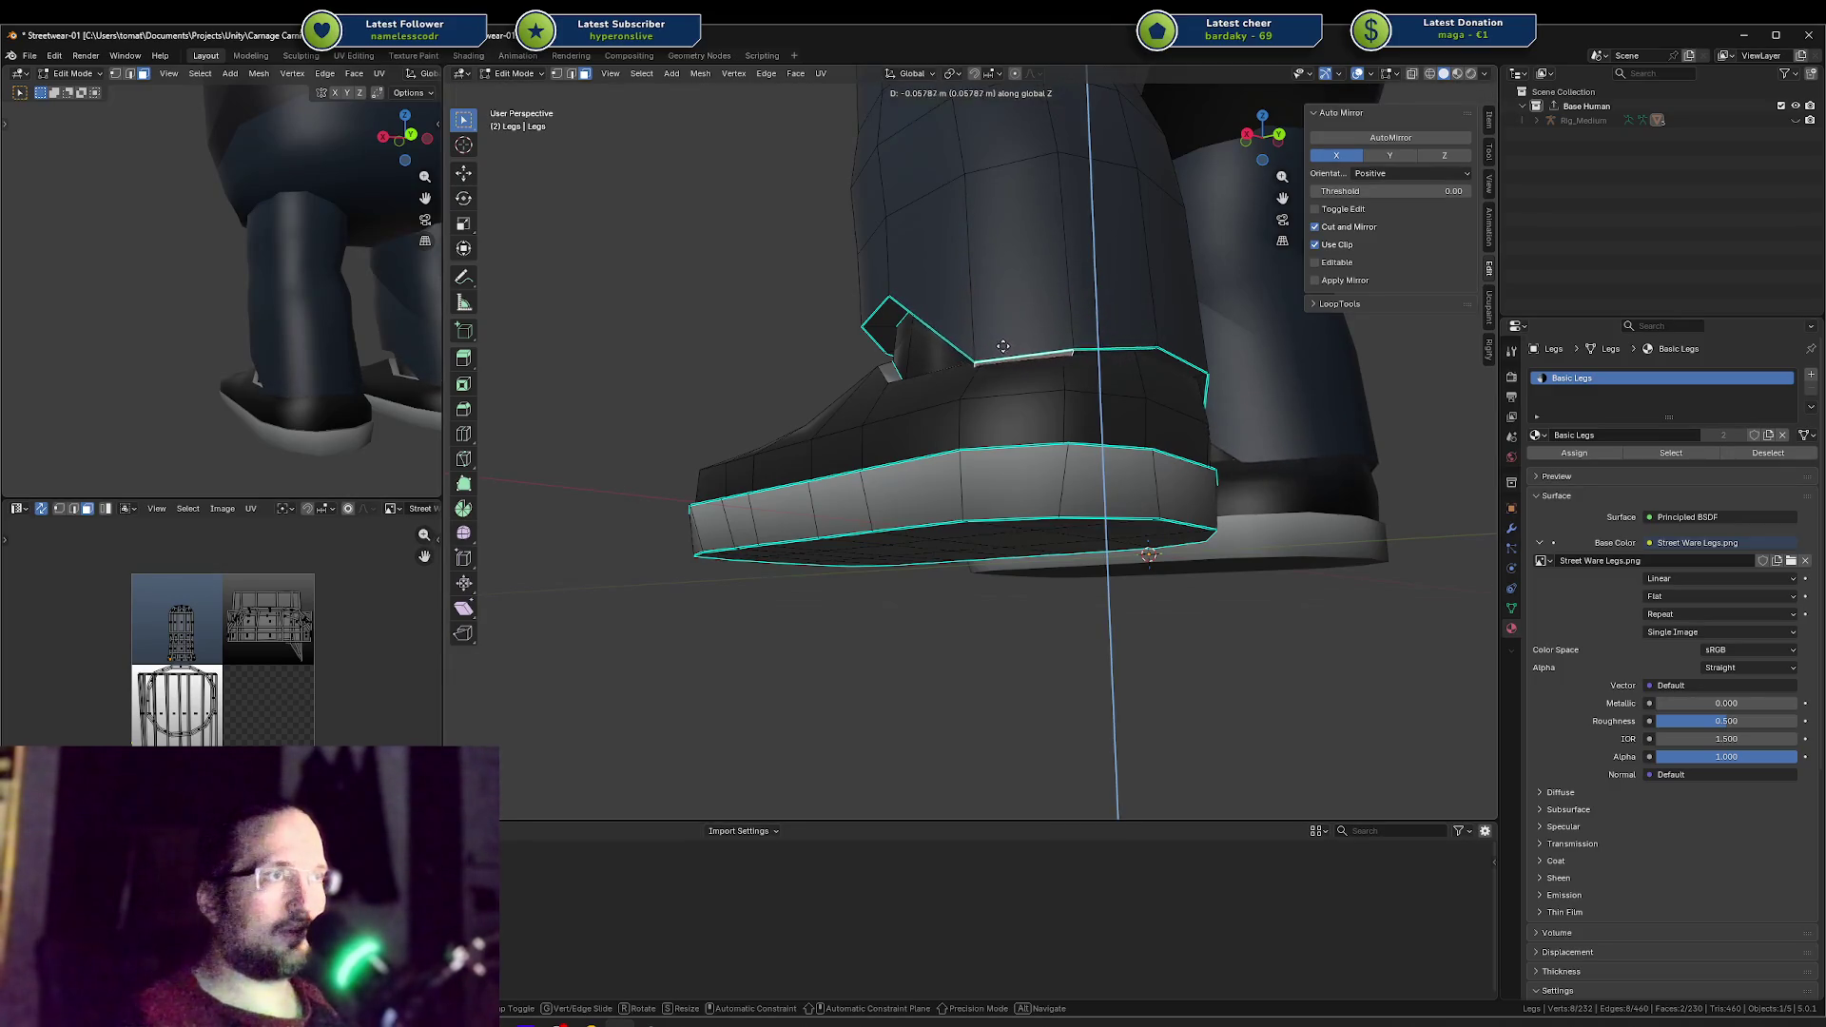
left_click(1000, 345)
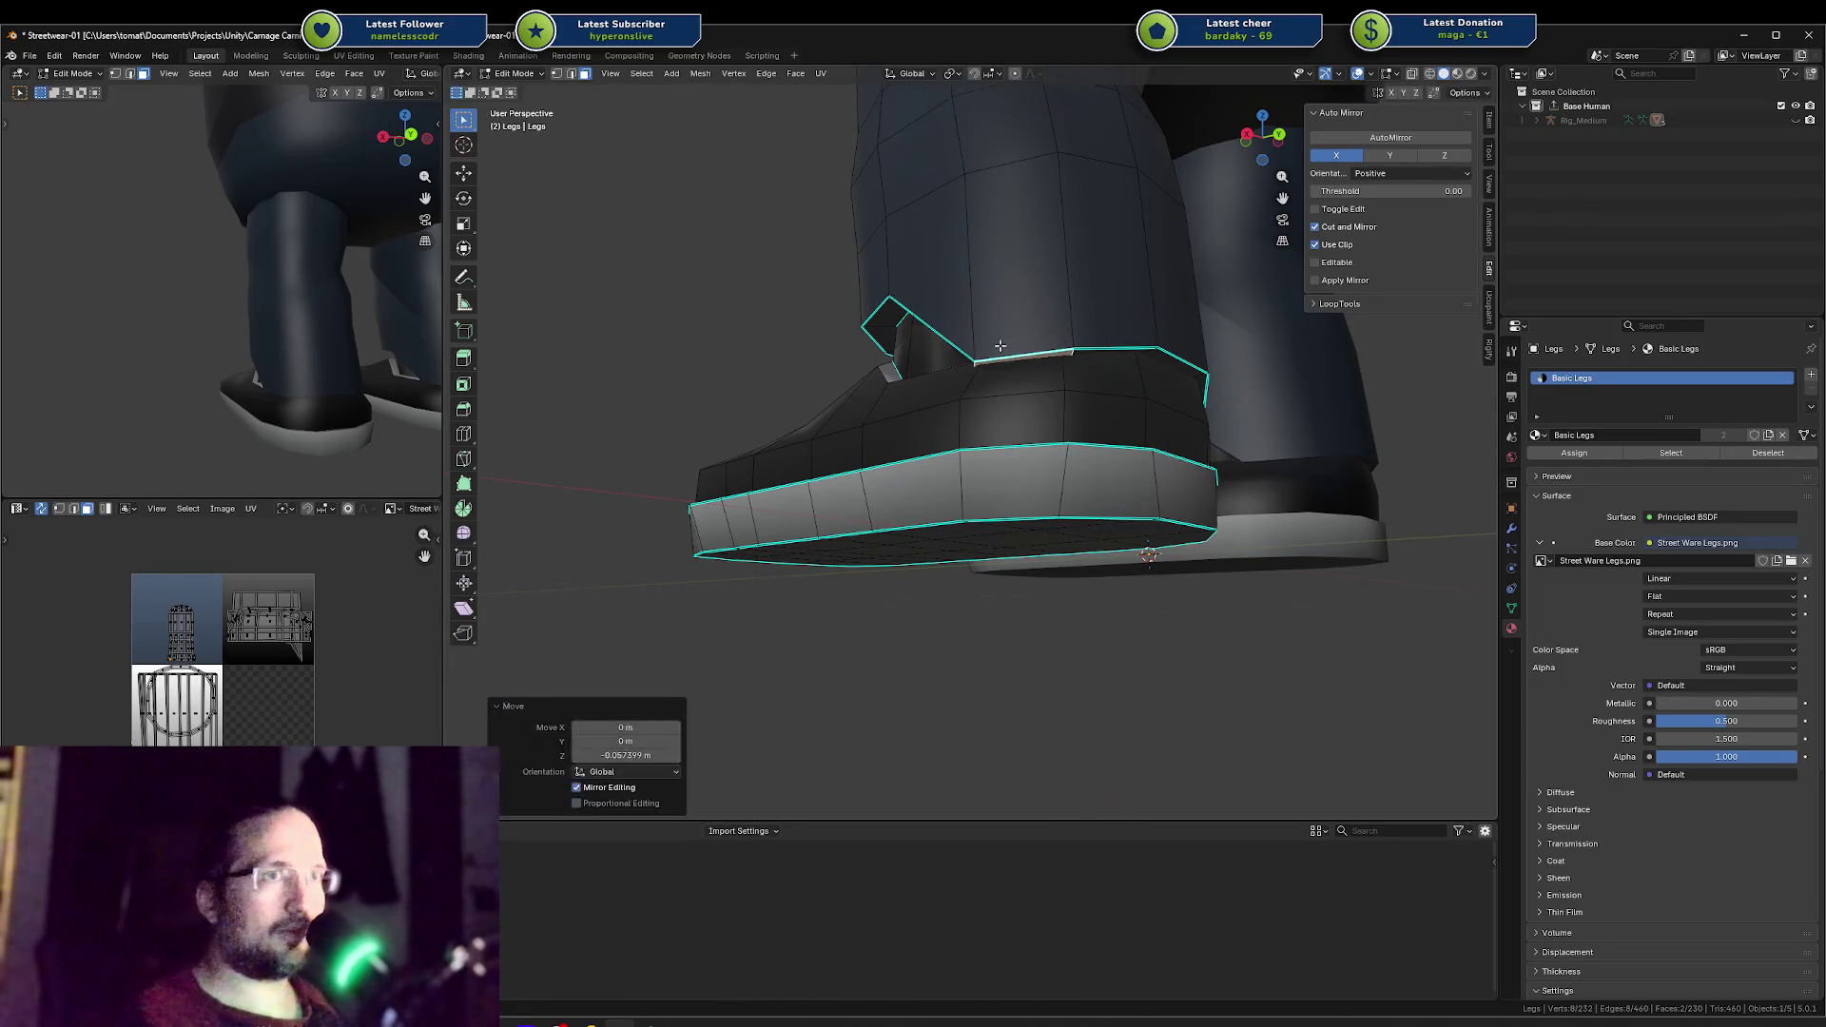
key("g")
key("z")
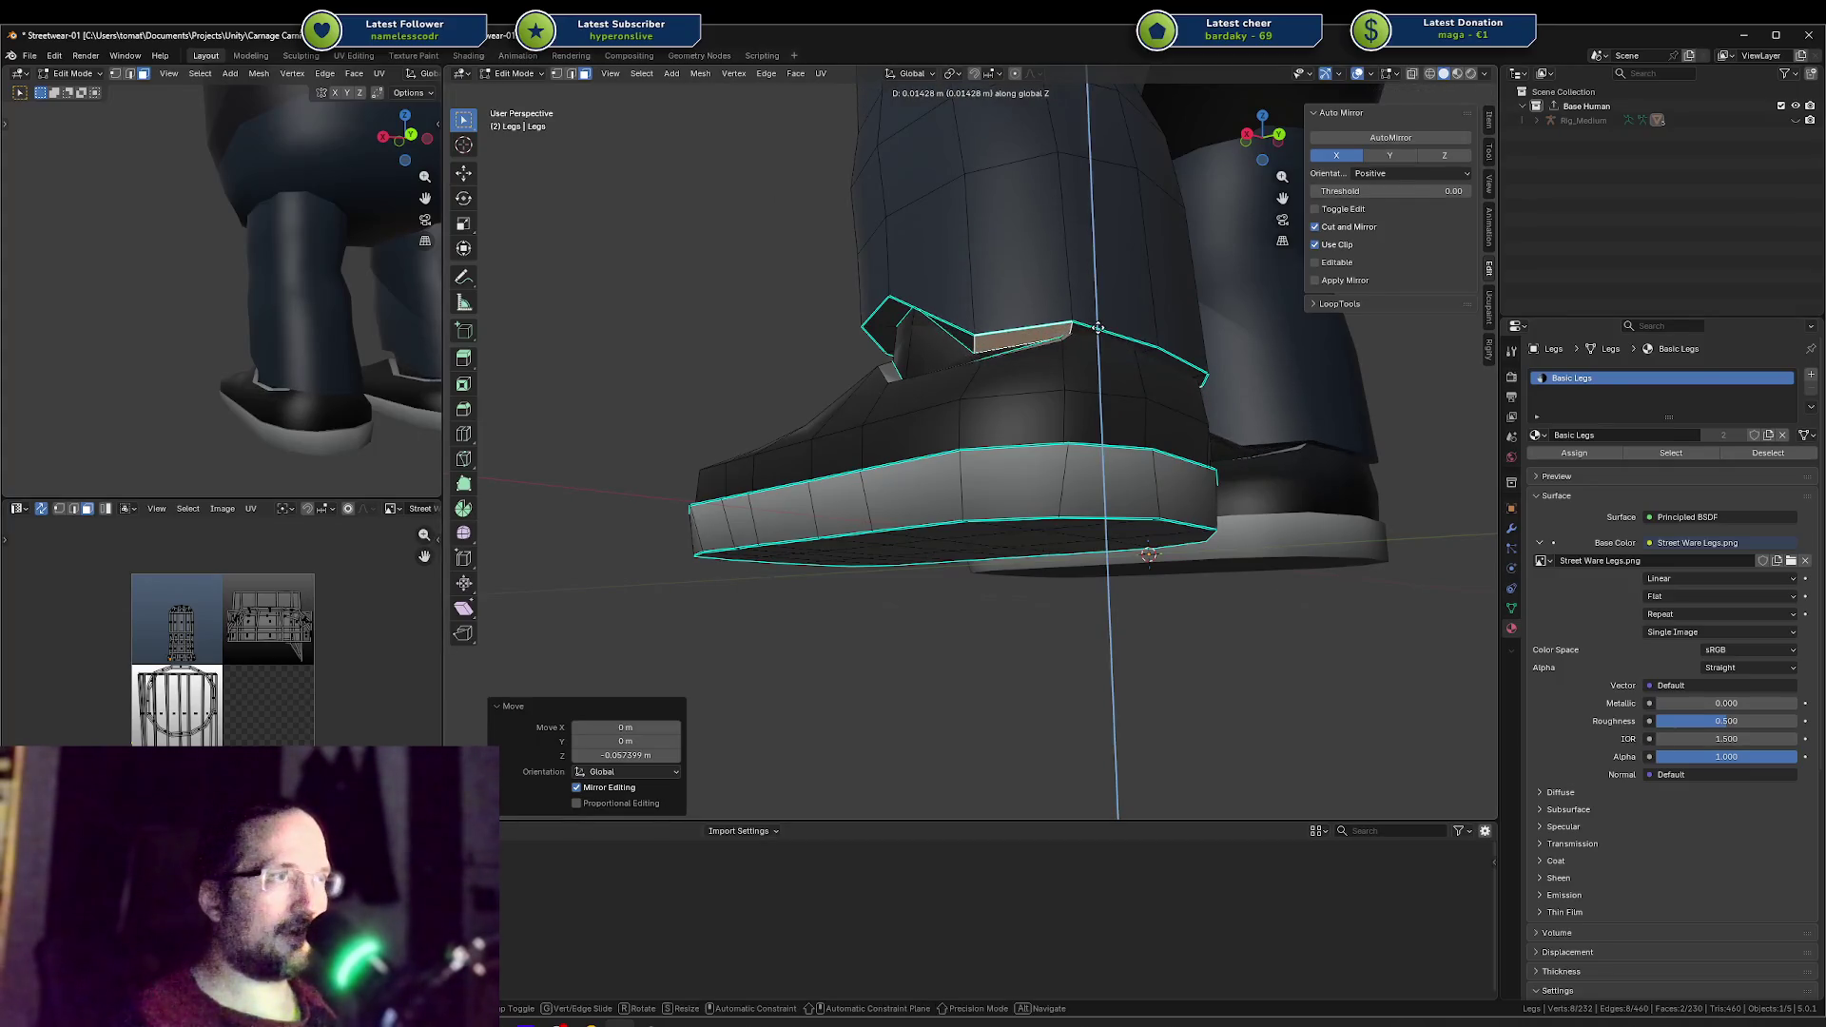
key("Escape")
key("ctrl+z")
Step: Drop a collar edge along Z, abandoning a follow-up Y move
middle_click_drag(1100, 323, 1136, 345)
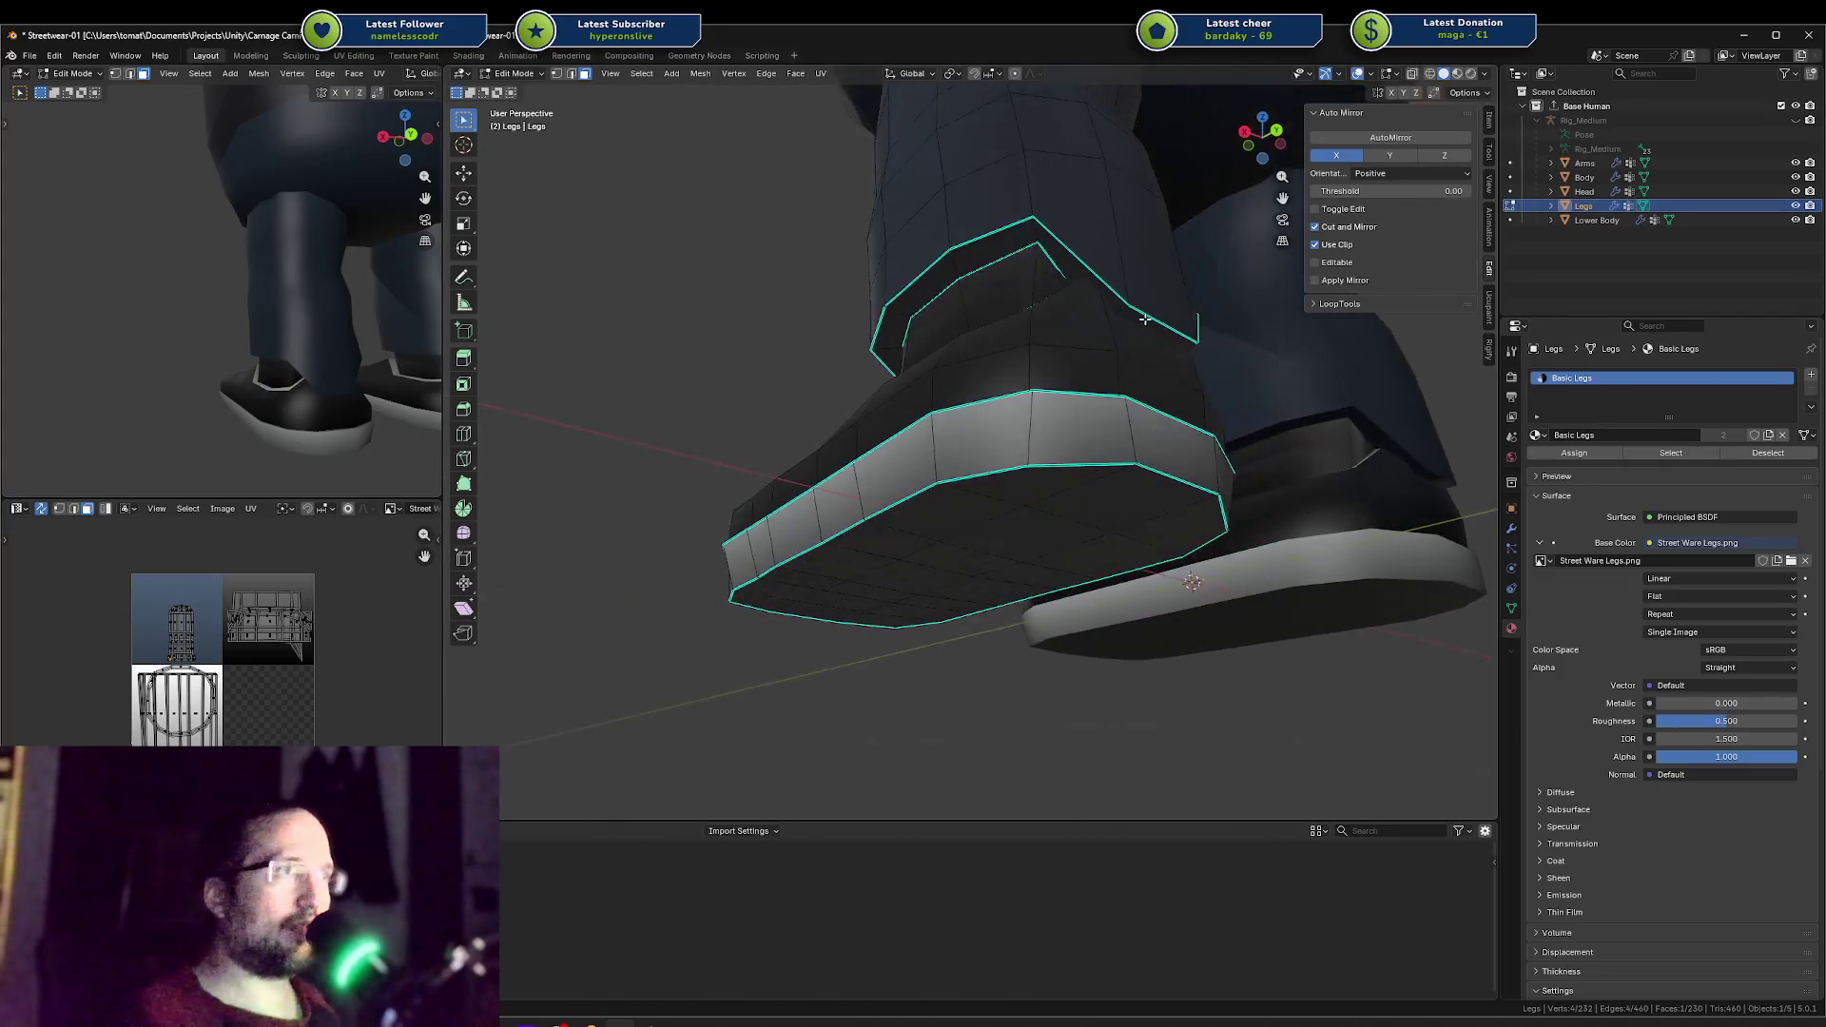
left_click(1136, 346)
key("g")
key("z")
left_click(1139, 352)
key("g")
key("y")
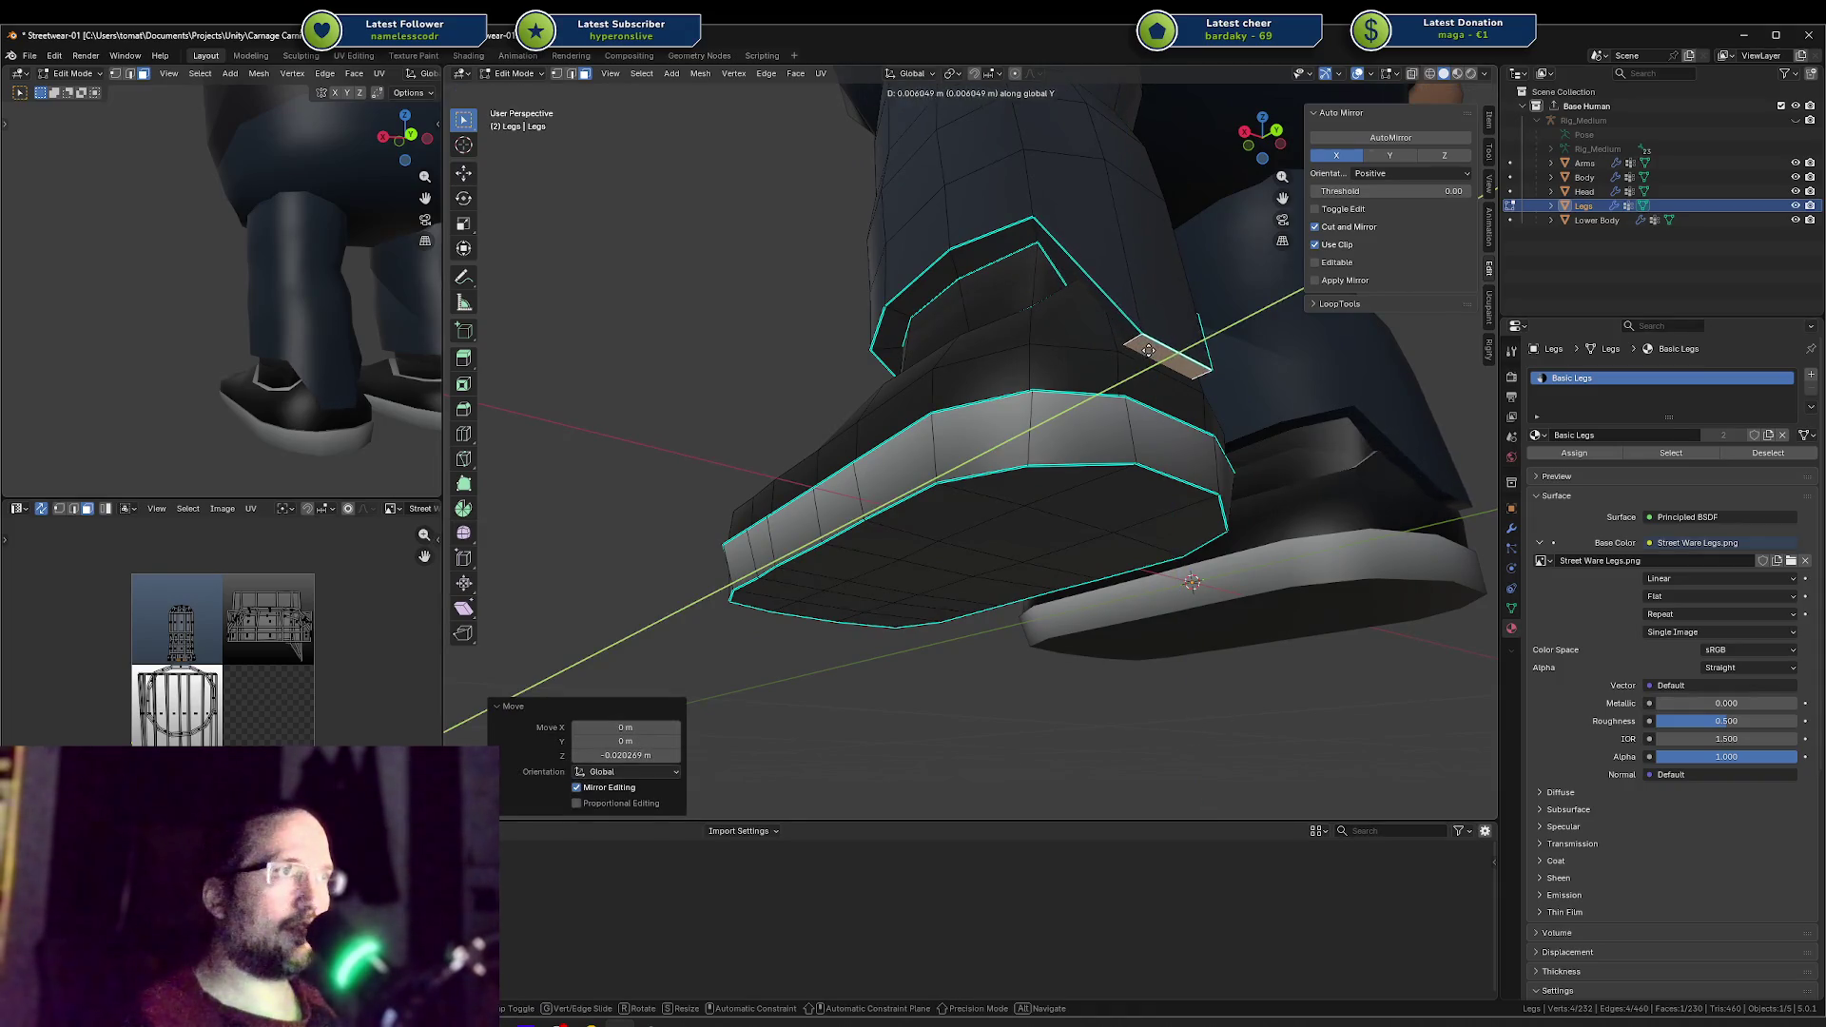
key("Escape")
Step: Lower the collar flap face along Z
middle_click_drag(1149, 350, 928, 240)
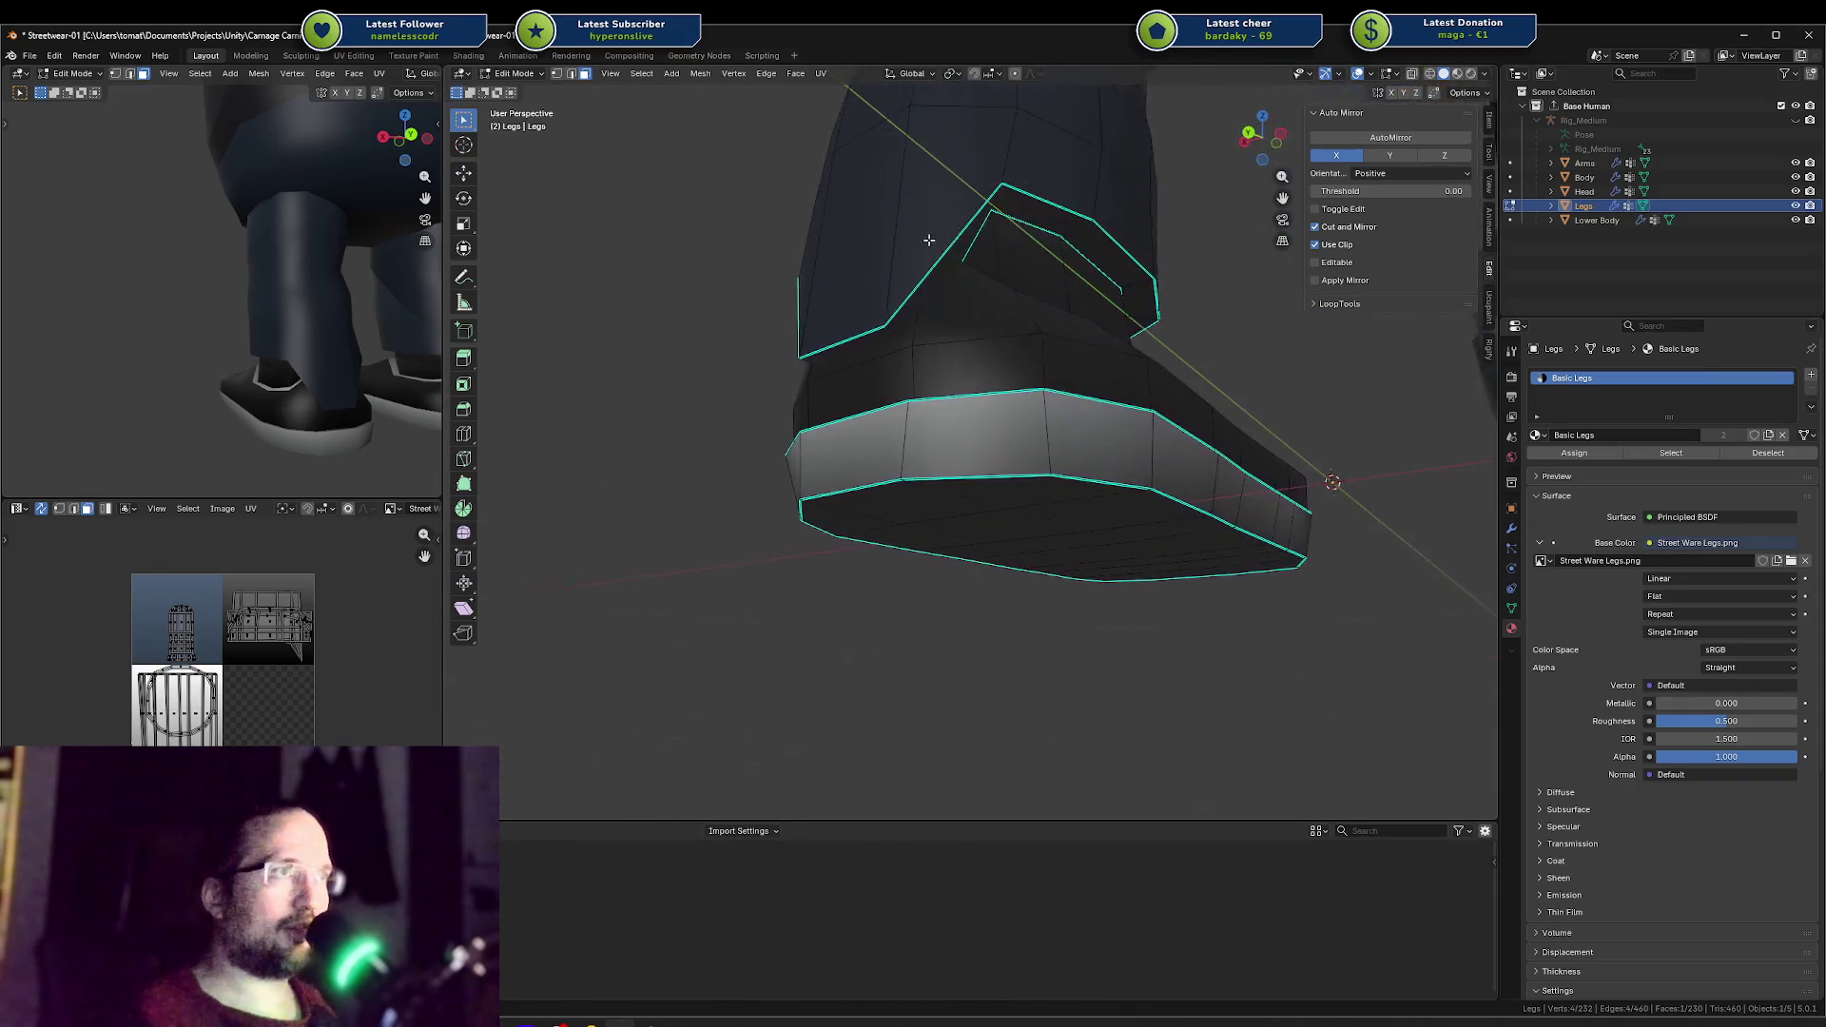
left_click(1066, 218)
key("g")
key("z")
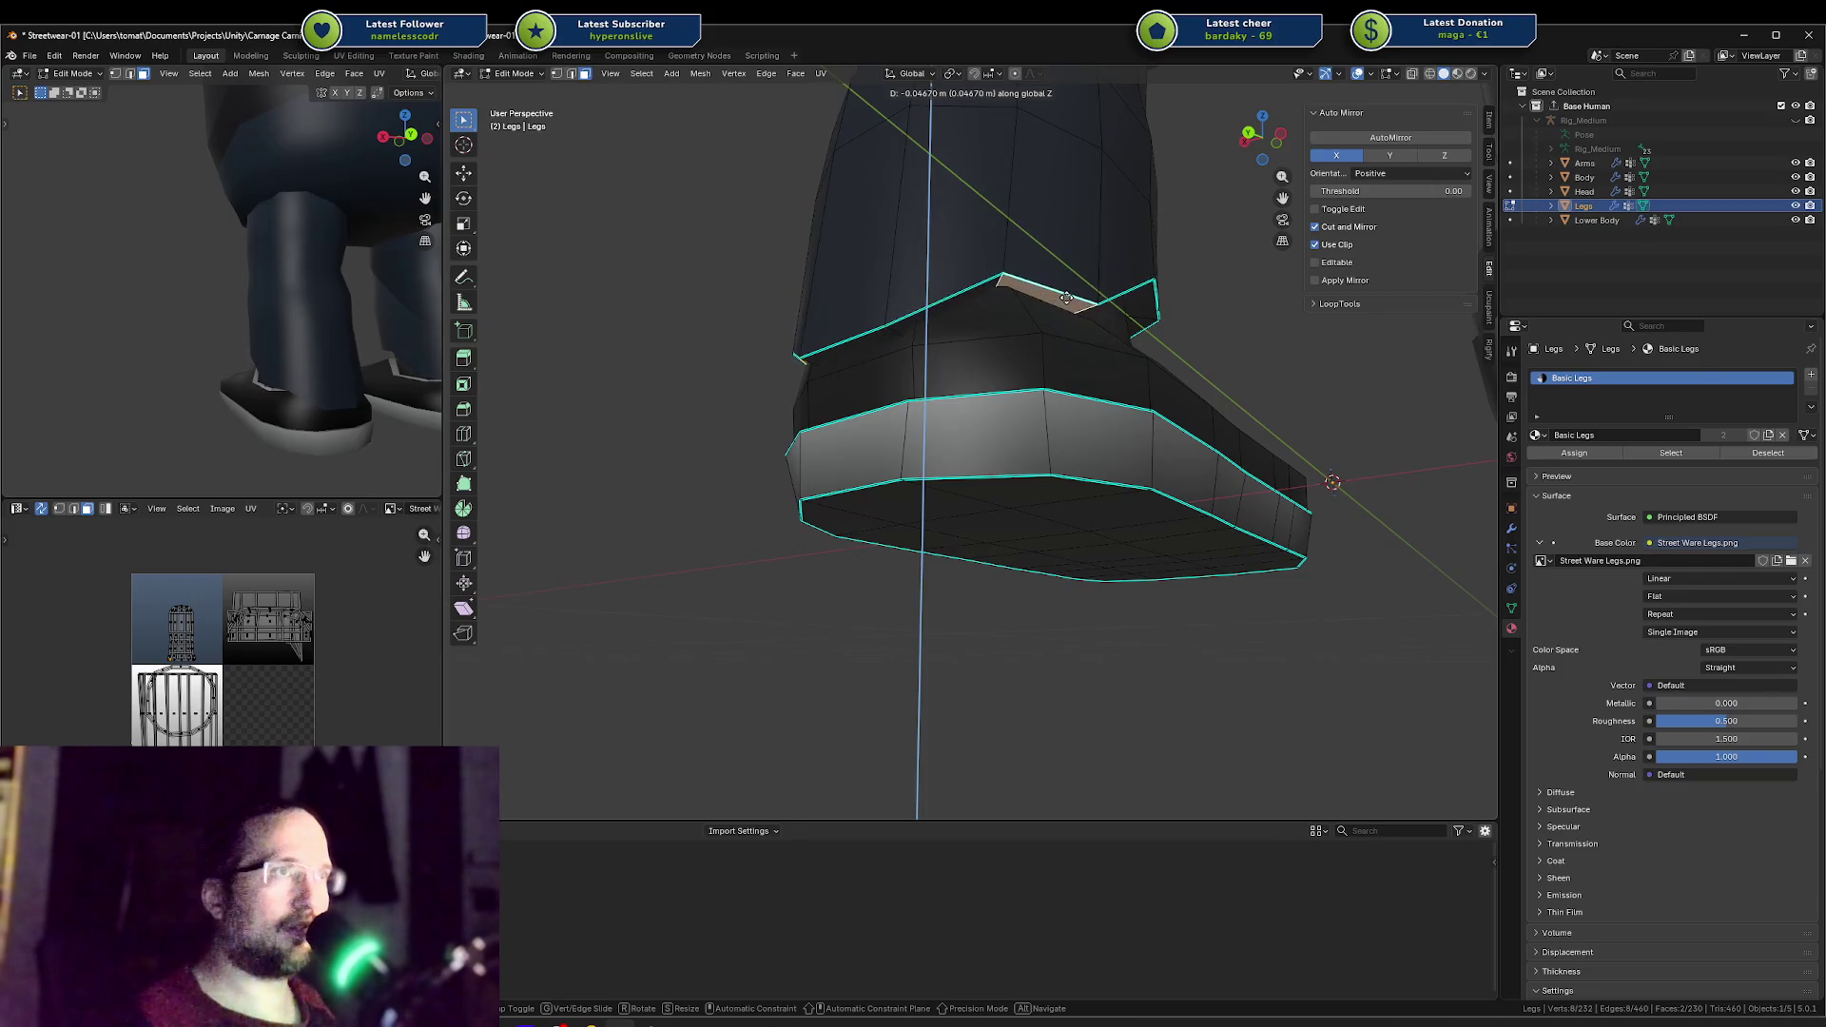
left_click(1066, 298)
Step: Lower a neighbouring collar face along Z
scroll(1014, 302, "up", 5)
mouse_move(1015, 302)
middle_mouse_down()
mouse_move(931, 340)
mouse_move(976, 289)
mouse_move(956, 263)
middle_mouse_up()
left_click(988, 275)
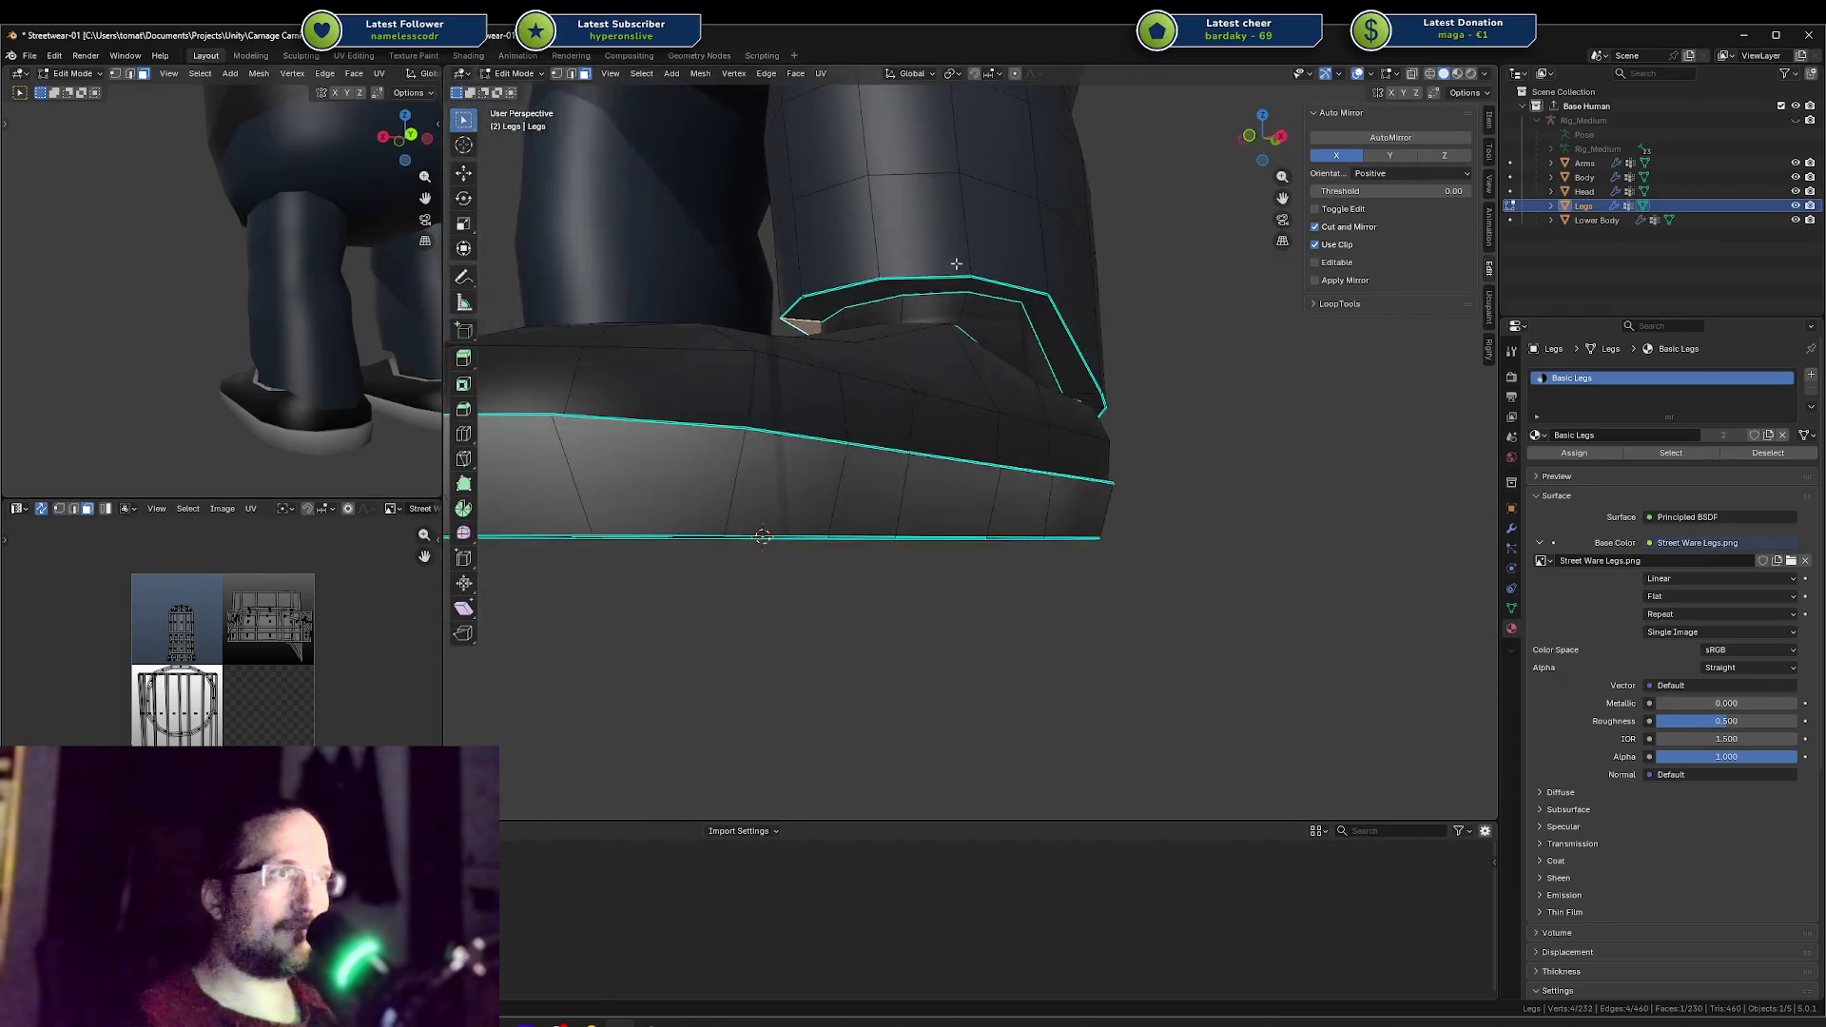
left_click(997, 287)
key("g")
key("z")
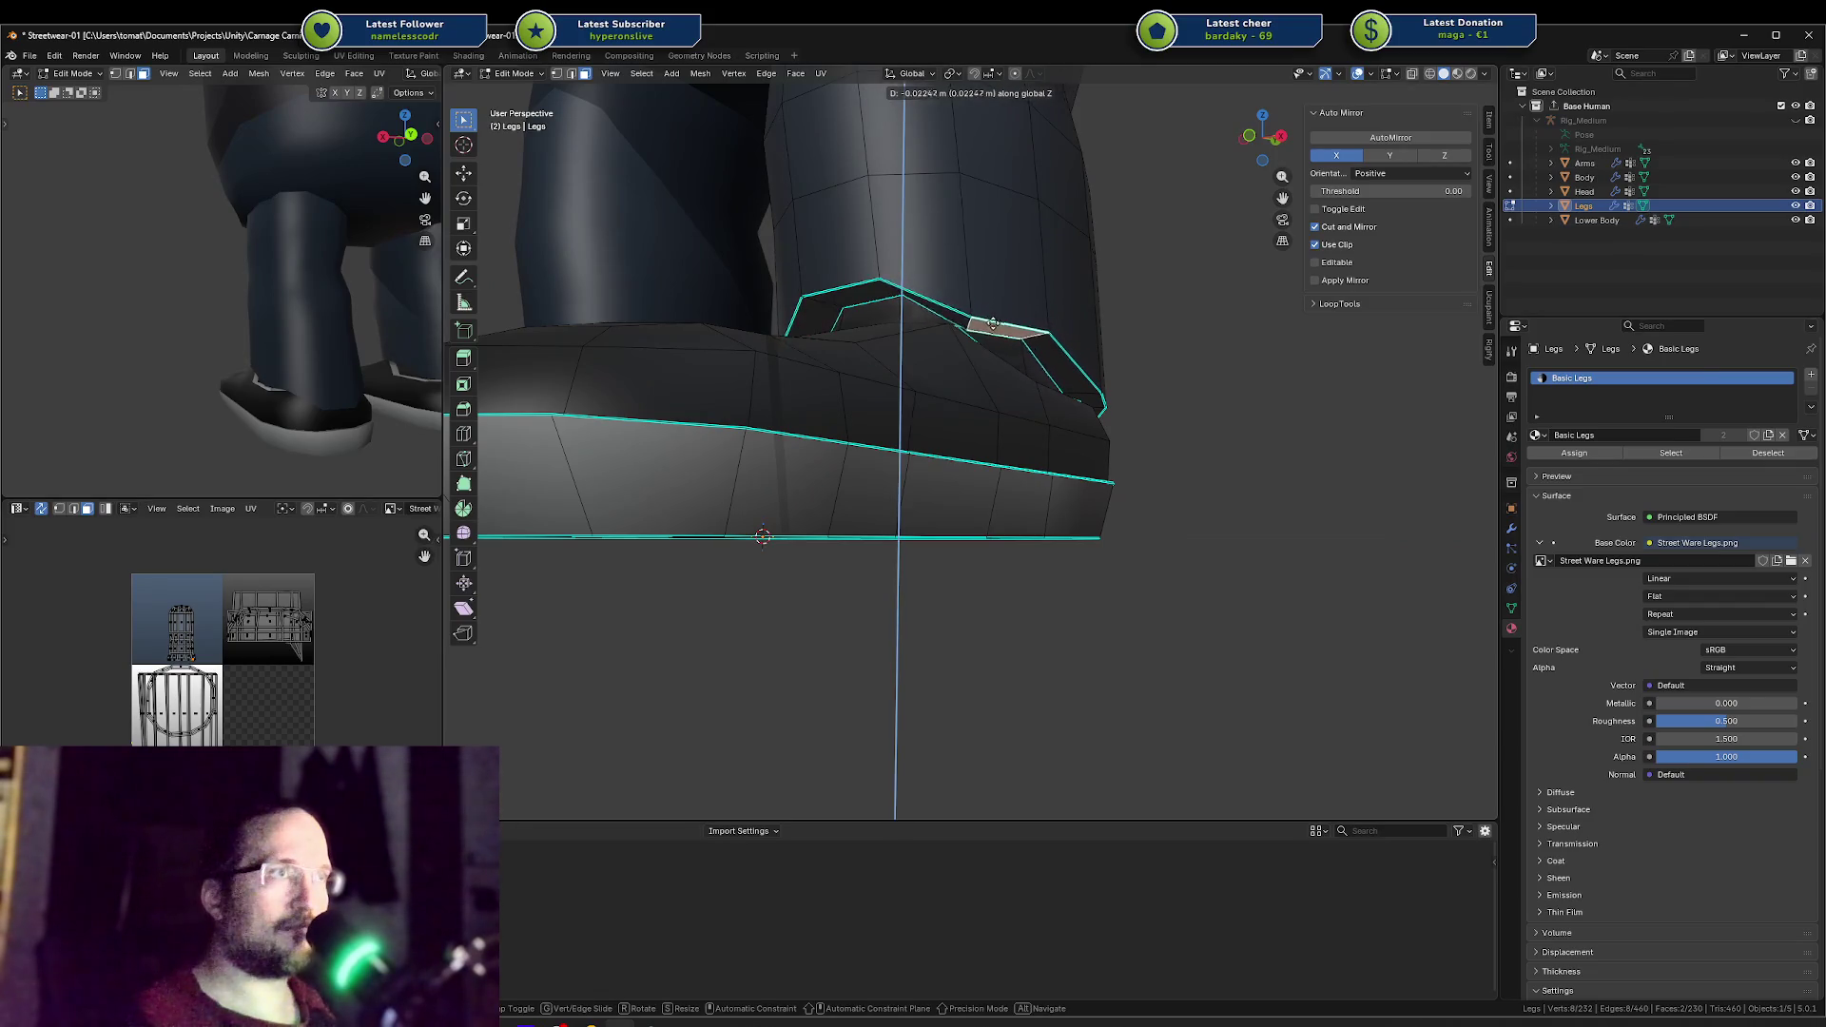
left_click(1013, 311)
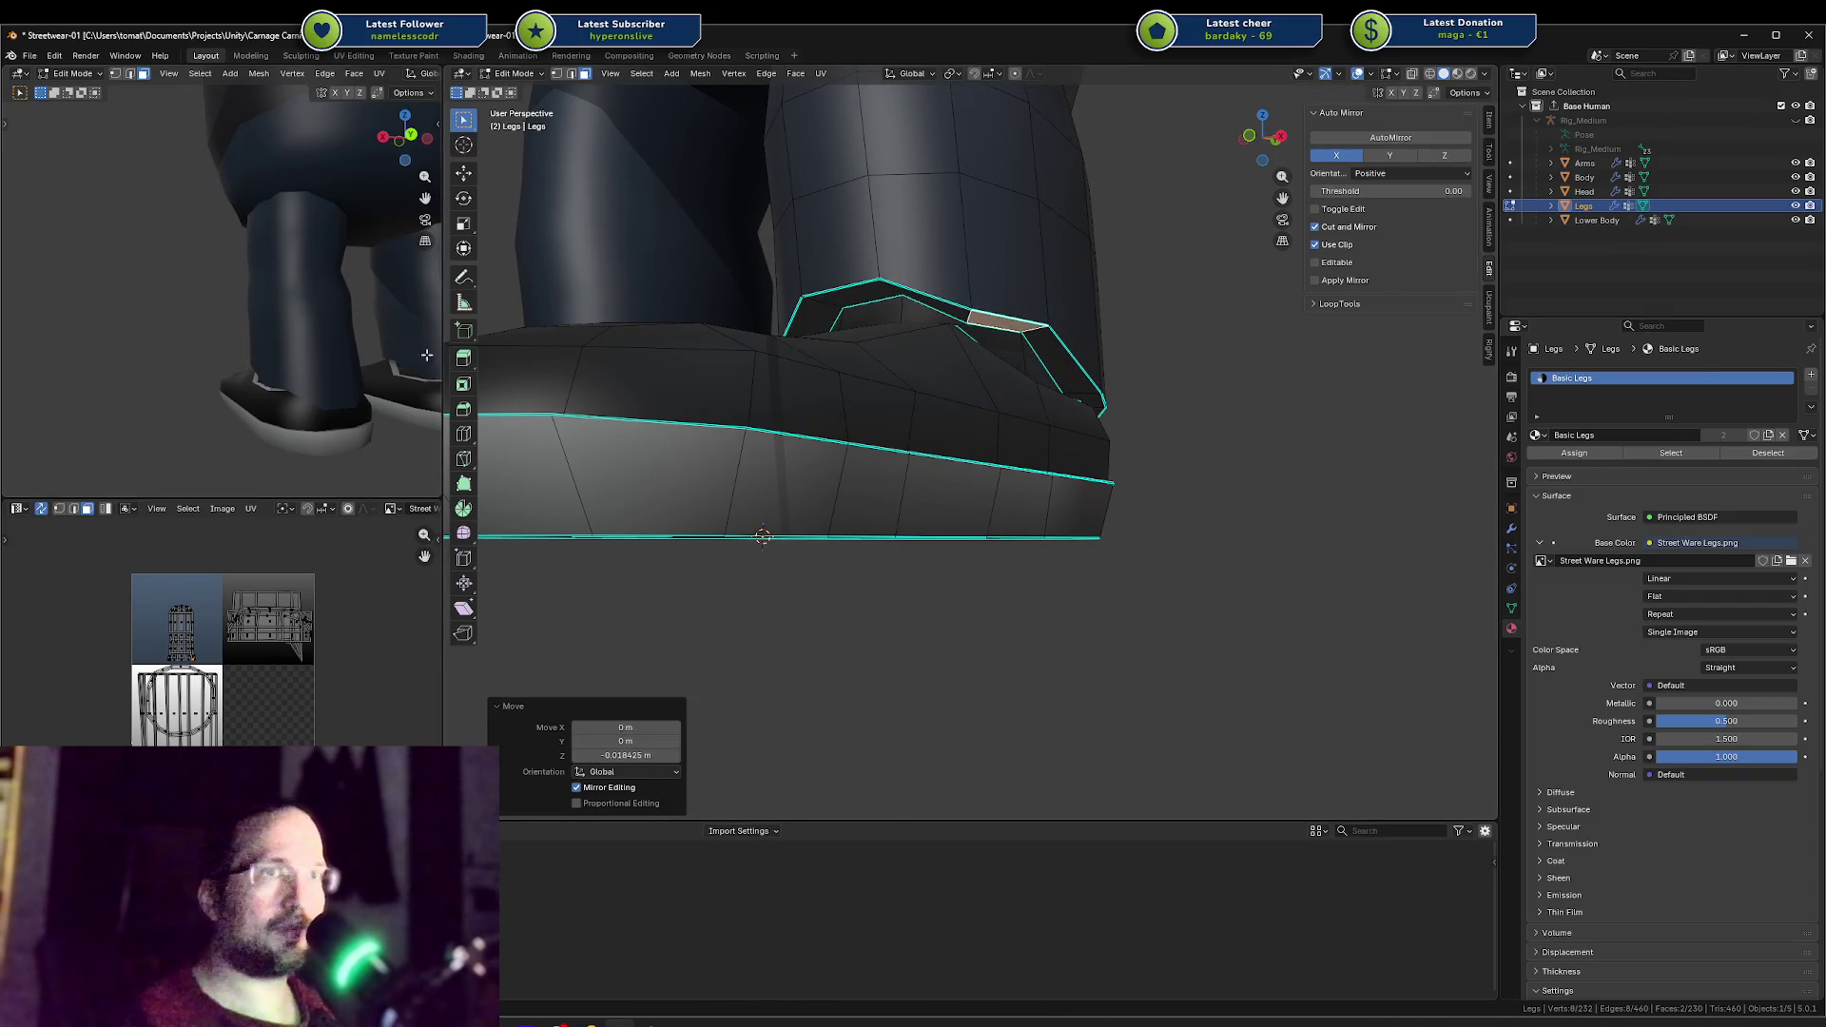
Step: Raise the top ankle edge loop, then lower it slightly along Z
middle_click_drag(426, 354, 26, 353)
middle_click_drag(818, 326, 961, 333)
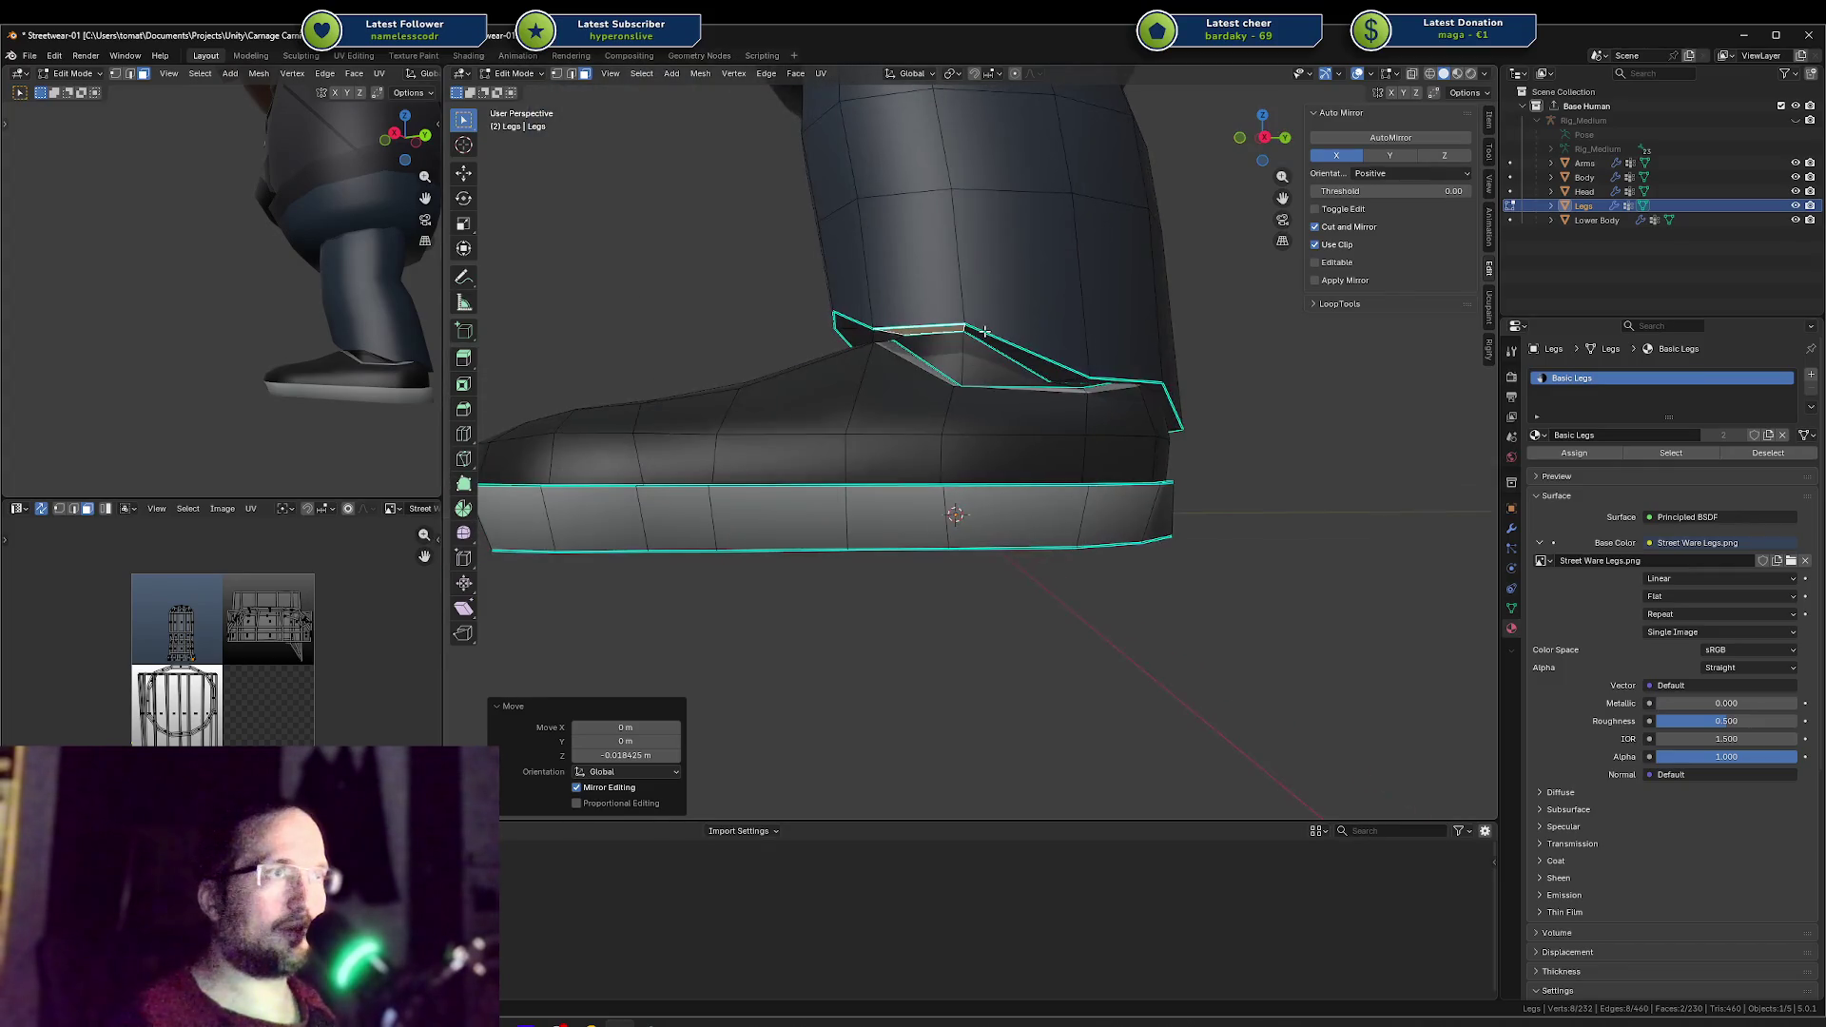
key("g")
key("z")
left_click(954, 325)
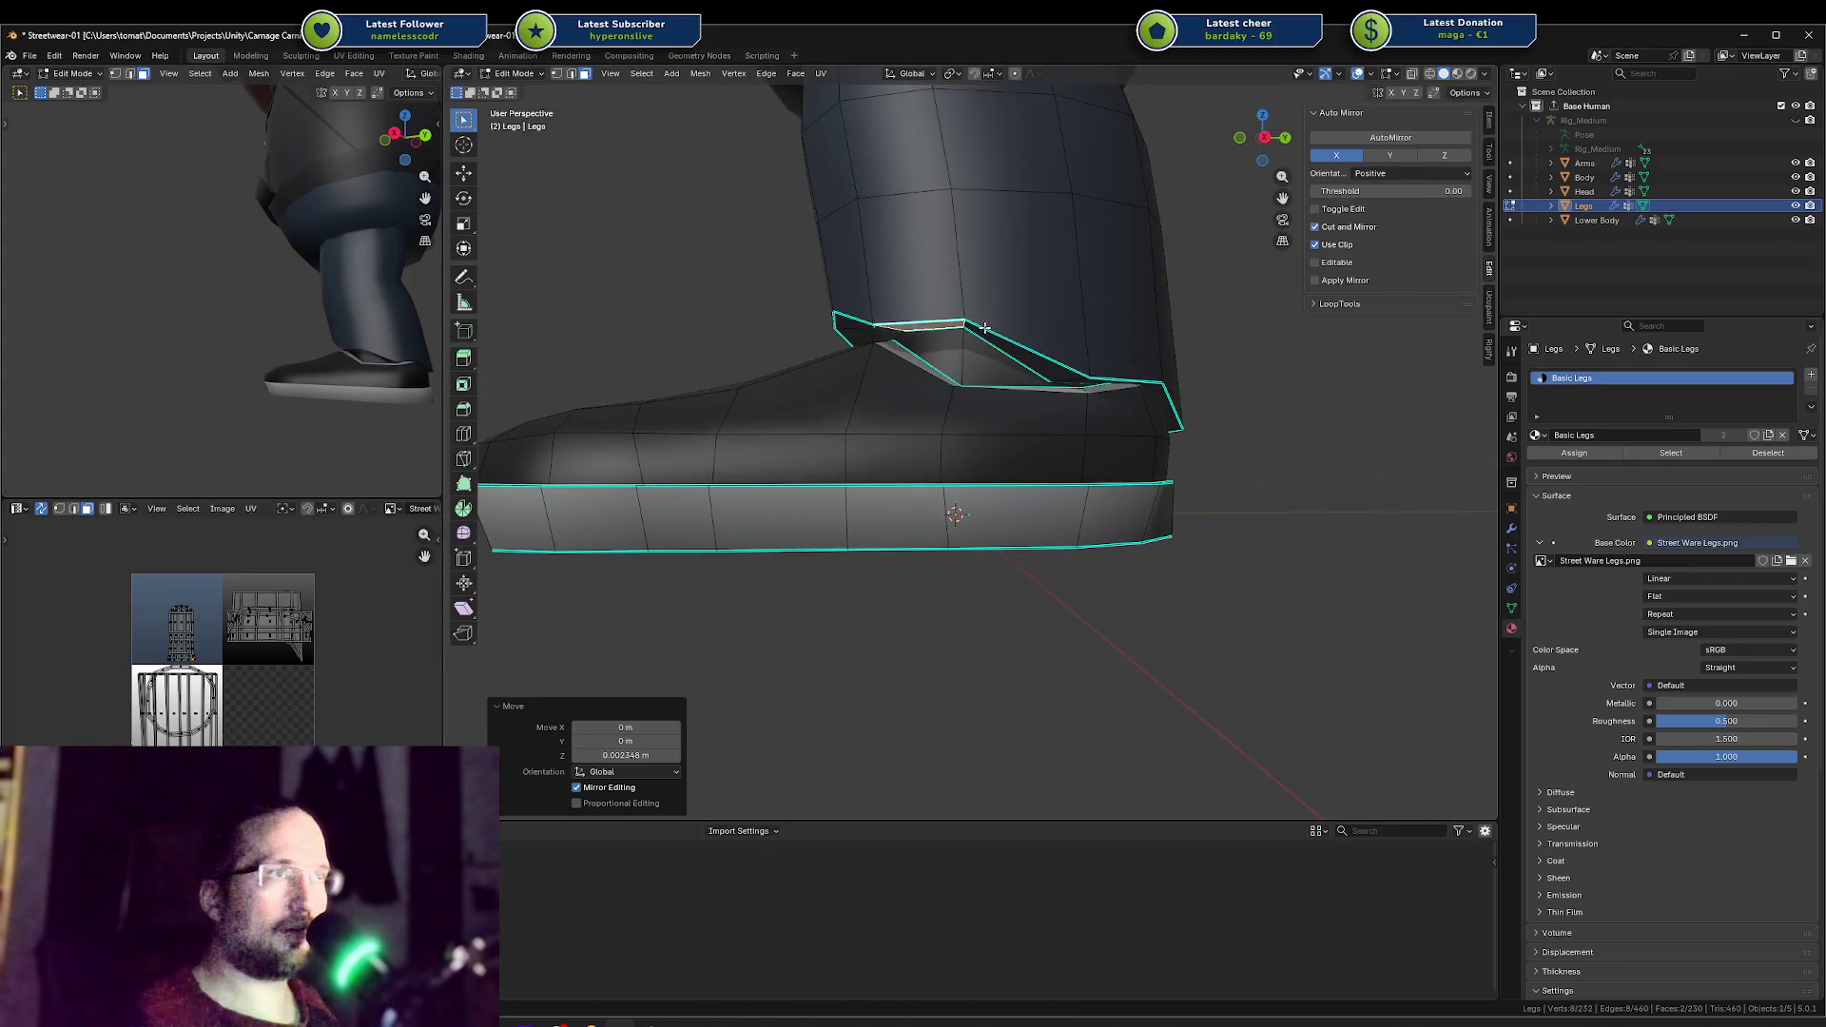
scroll(975, 322, "up", 5)
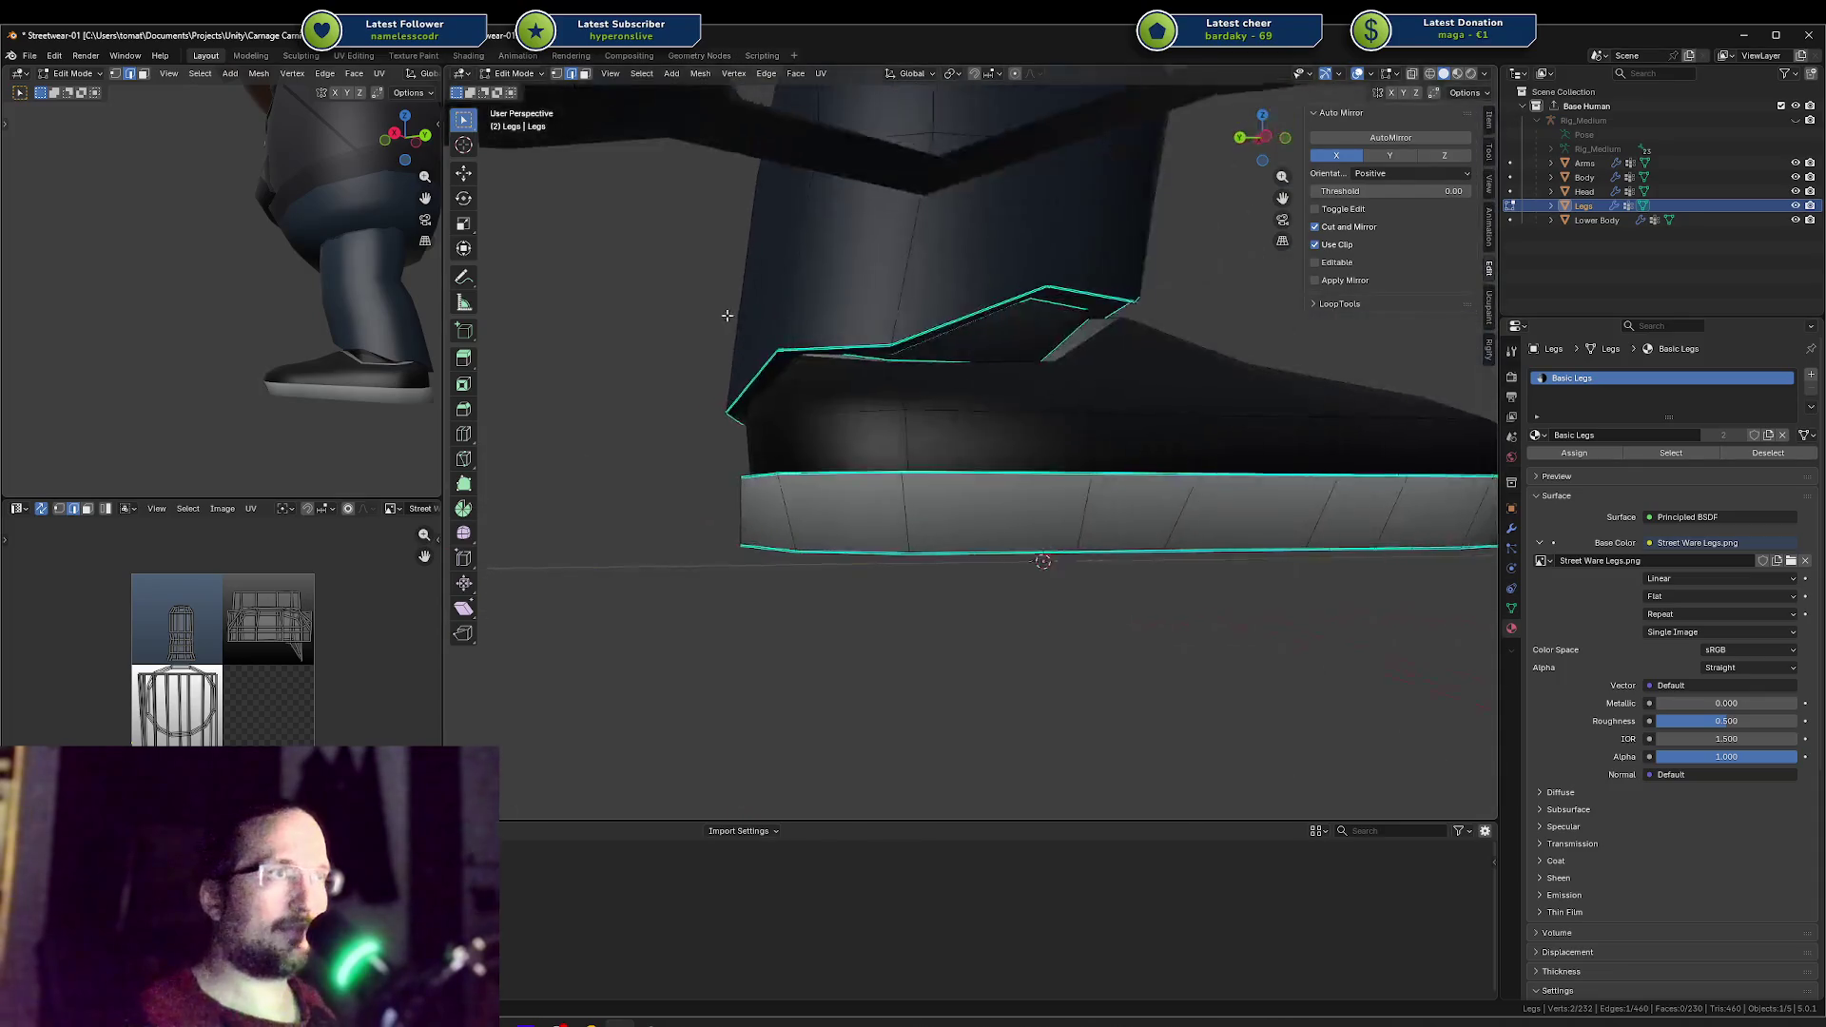
scroll(975, 283, "down", 5)
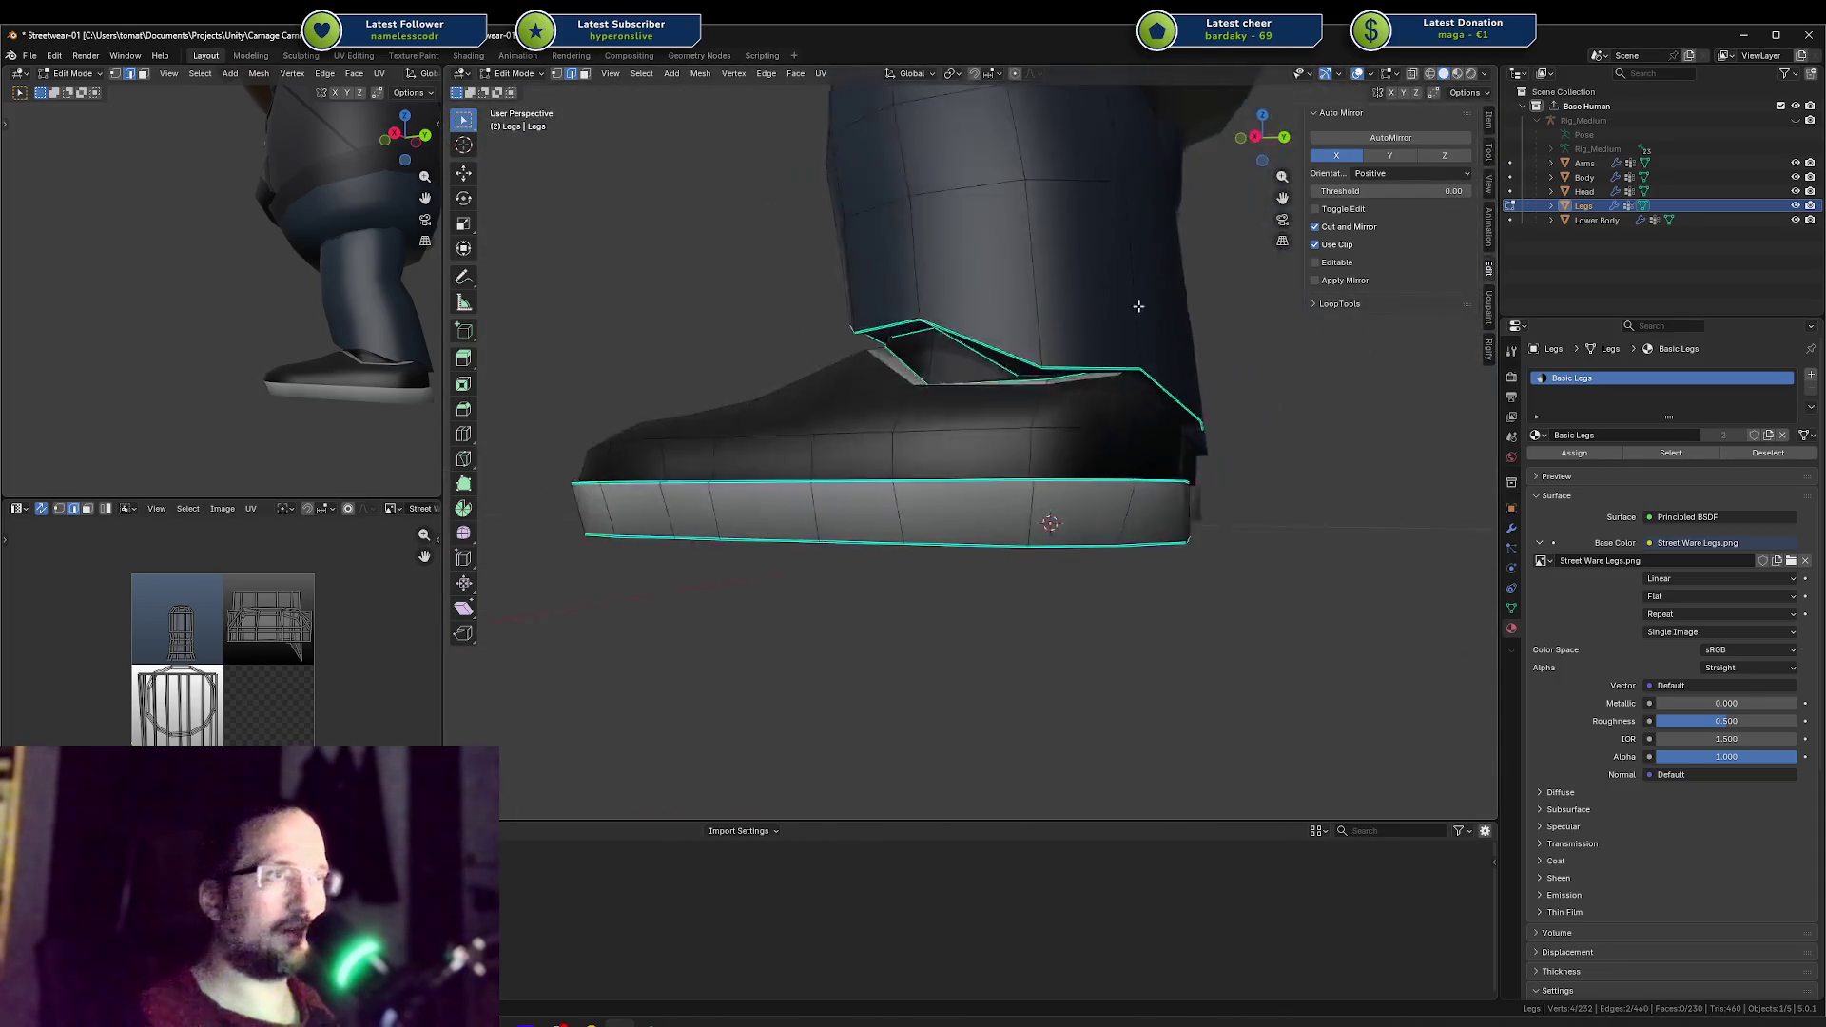
key("g")
key("z")
left_click(911, 292)
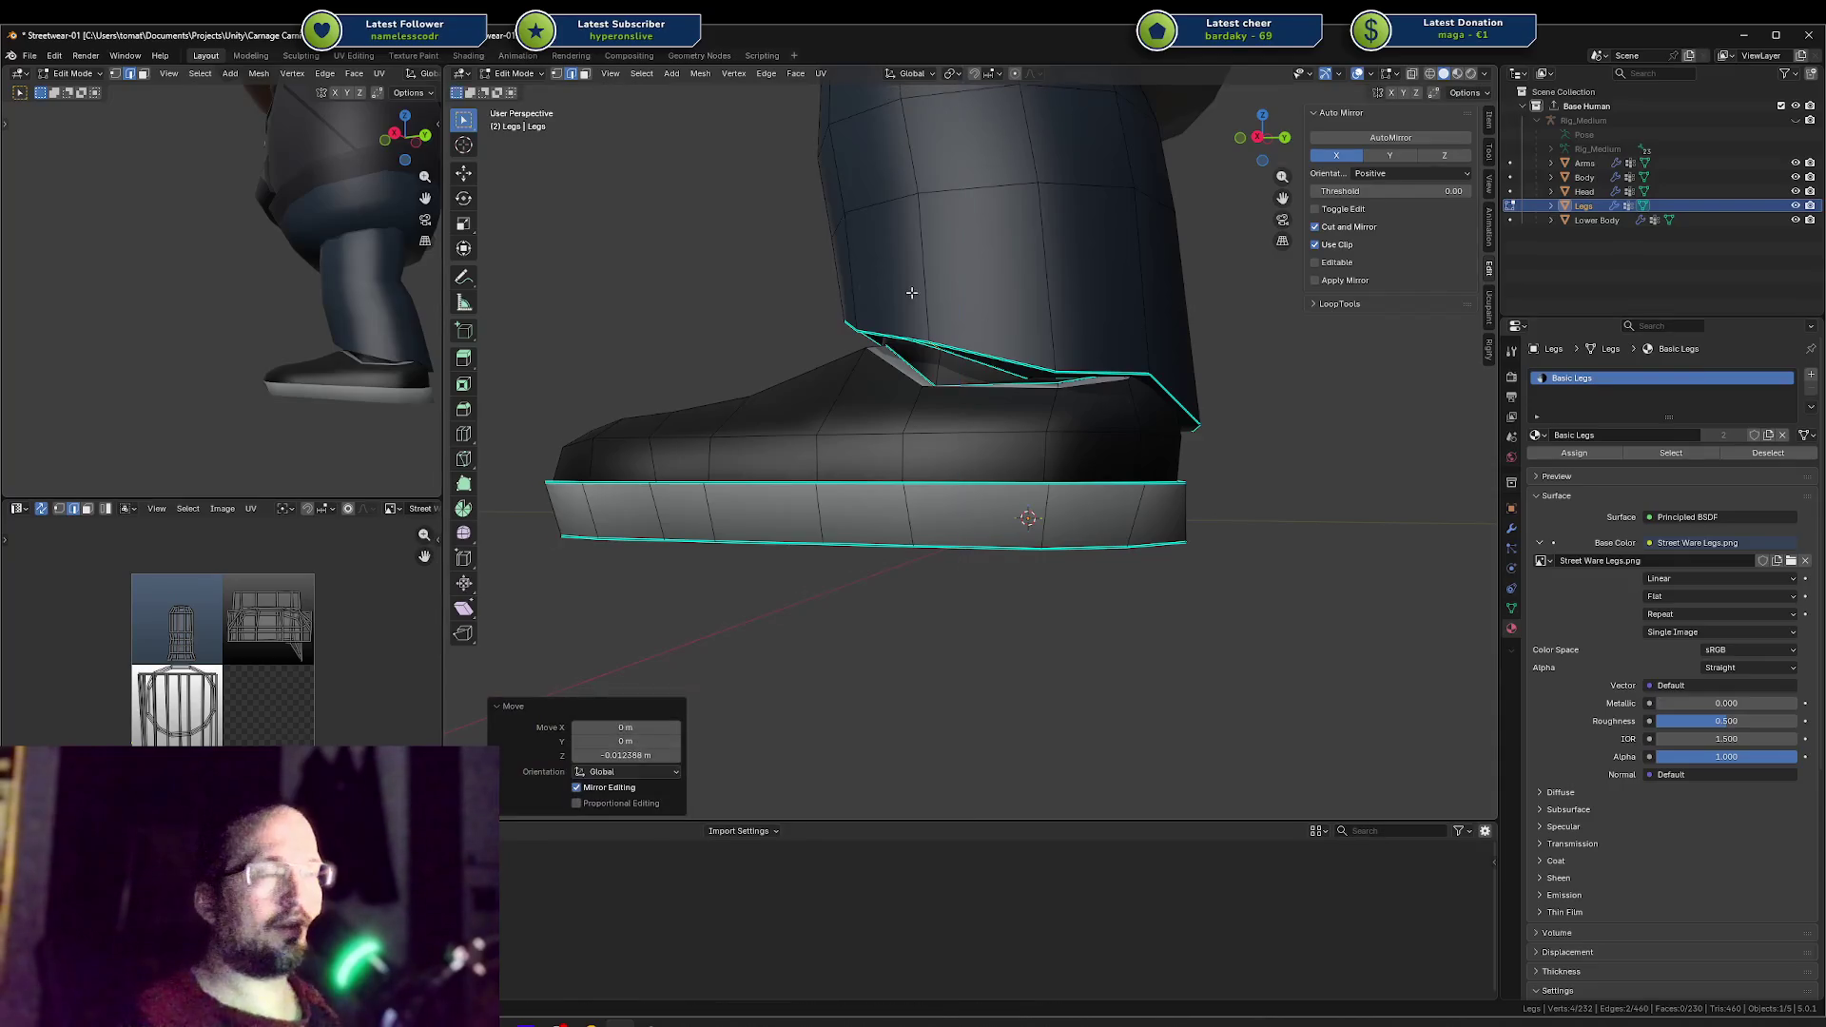
Step: Adjust the height of a face at the ankle edge
mouse_move(911, 292)
middle_mouse_down()
mouse_move(1063, 311)
mouse_move(859, 309)
mouse_move(849, 288)
mouse_move(835, 304)
mouse_move(1013, 300)
mouse_move(950, 346)
mouse_move(929, 396)
middle_mouse_up()
left_click(860, 302)
key("g")
key("z")
left_click(833, 308)
Step: Check the shaded shoe in Object Mode, then return to Edit Mode and start moving the loops along Z
key("Tab")
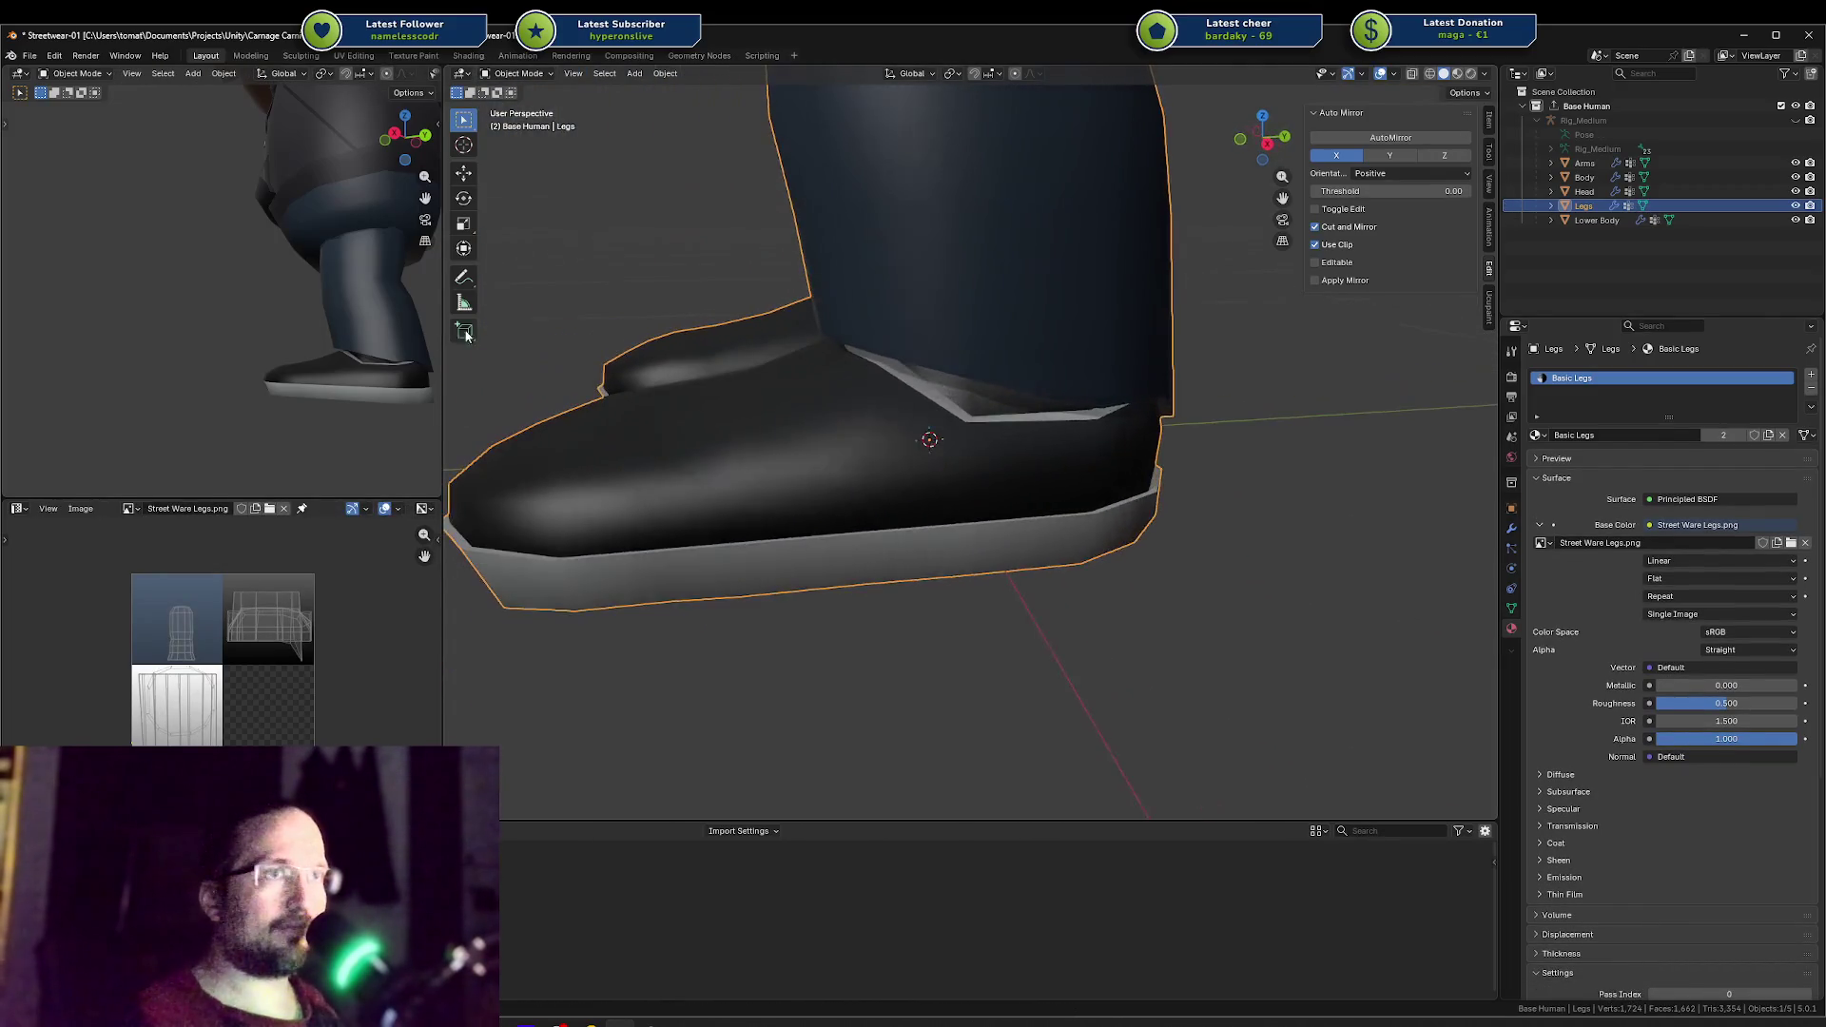
scroll(361, 328, "down", 2)
mouse_move(361, 333)
middle_mouse_down()
mouse_move(251, 358)
mouse_move(285, 333)
middle_mouse_up()
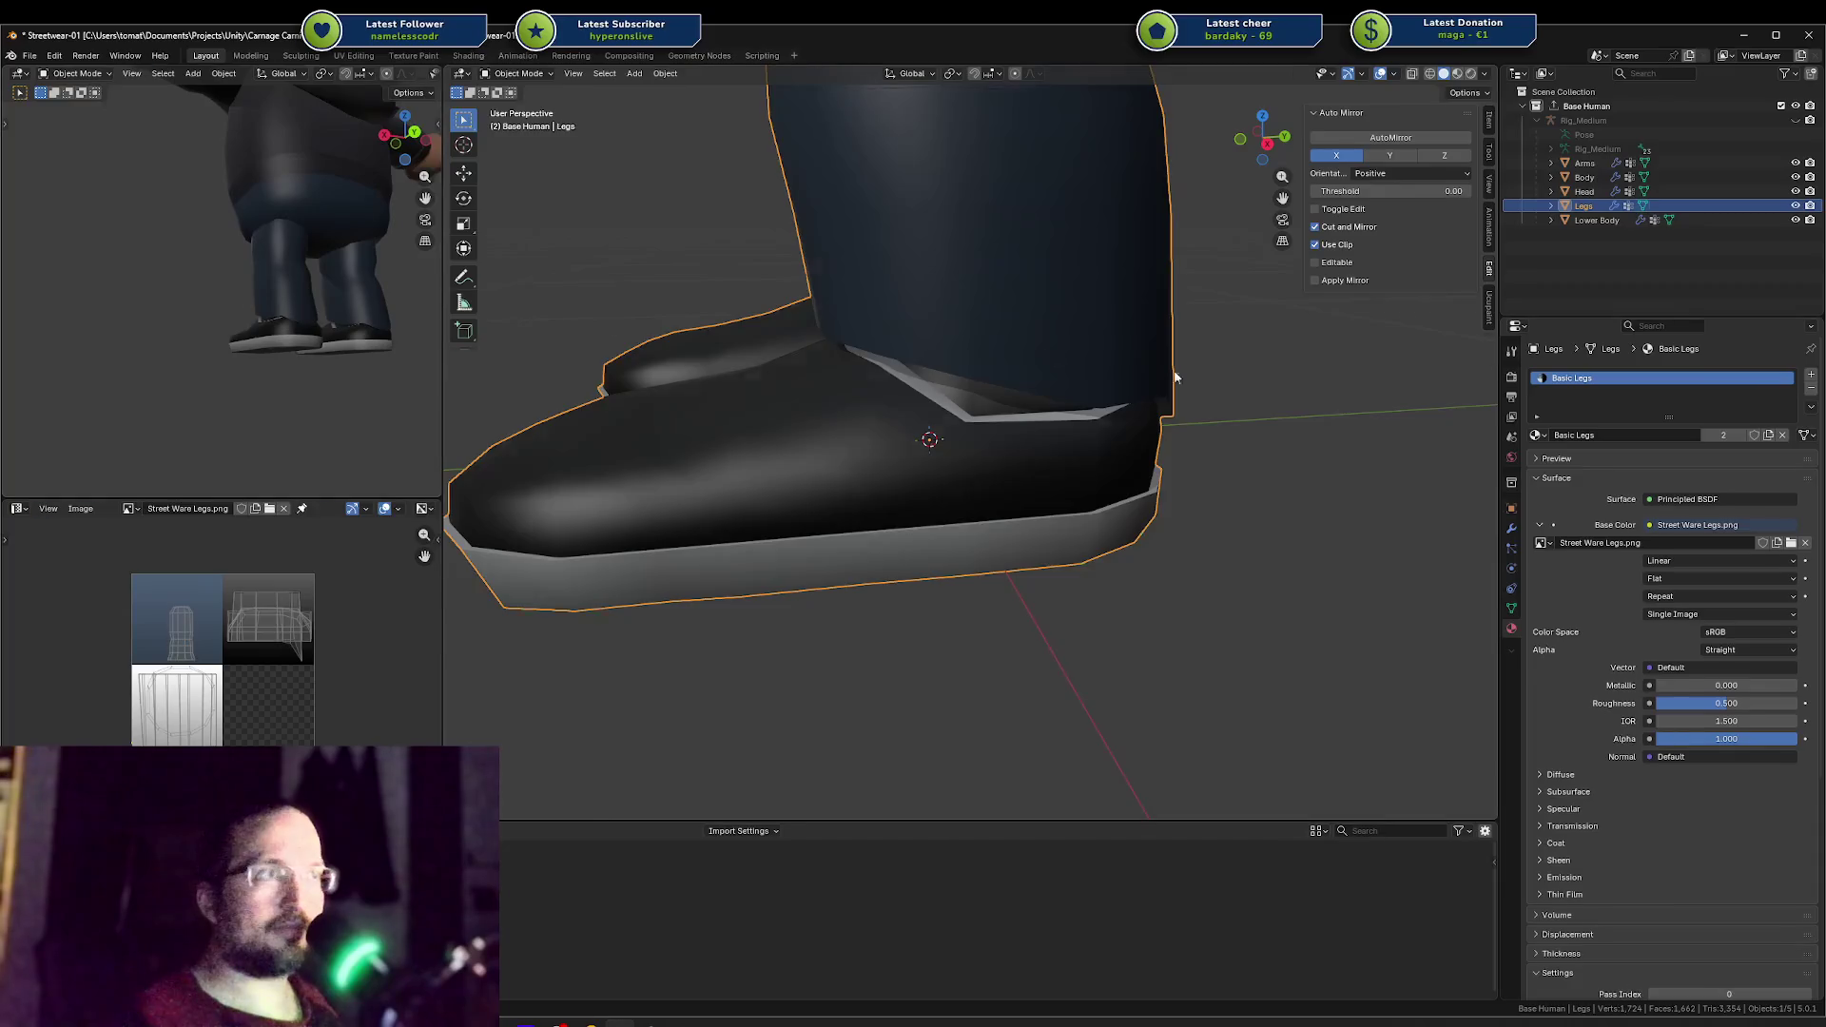
key("Tab")
mouse_move(1046, 361)
middle_mouse_down()
mouse_move(1117, 334)
mouse_move(1051, 354)
mouse_move(1095, 349)
middle_mouse_up()
key("g")
key("z")
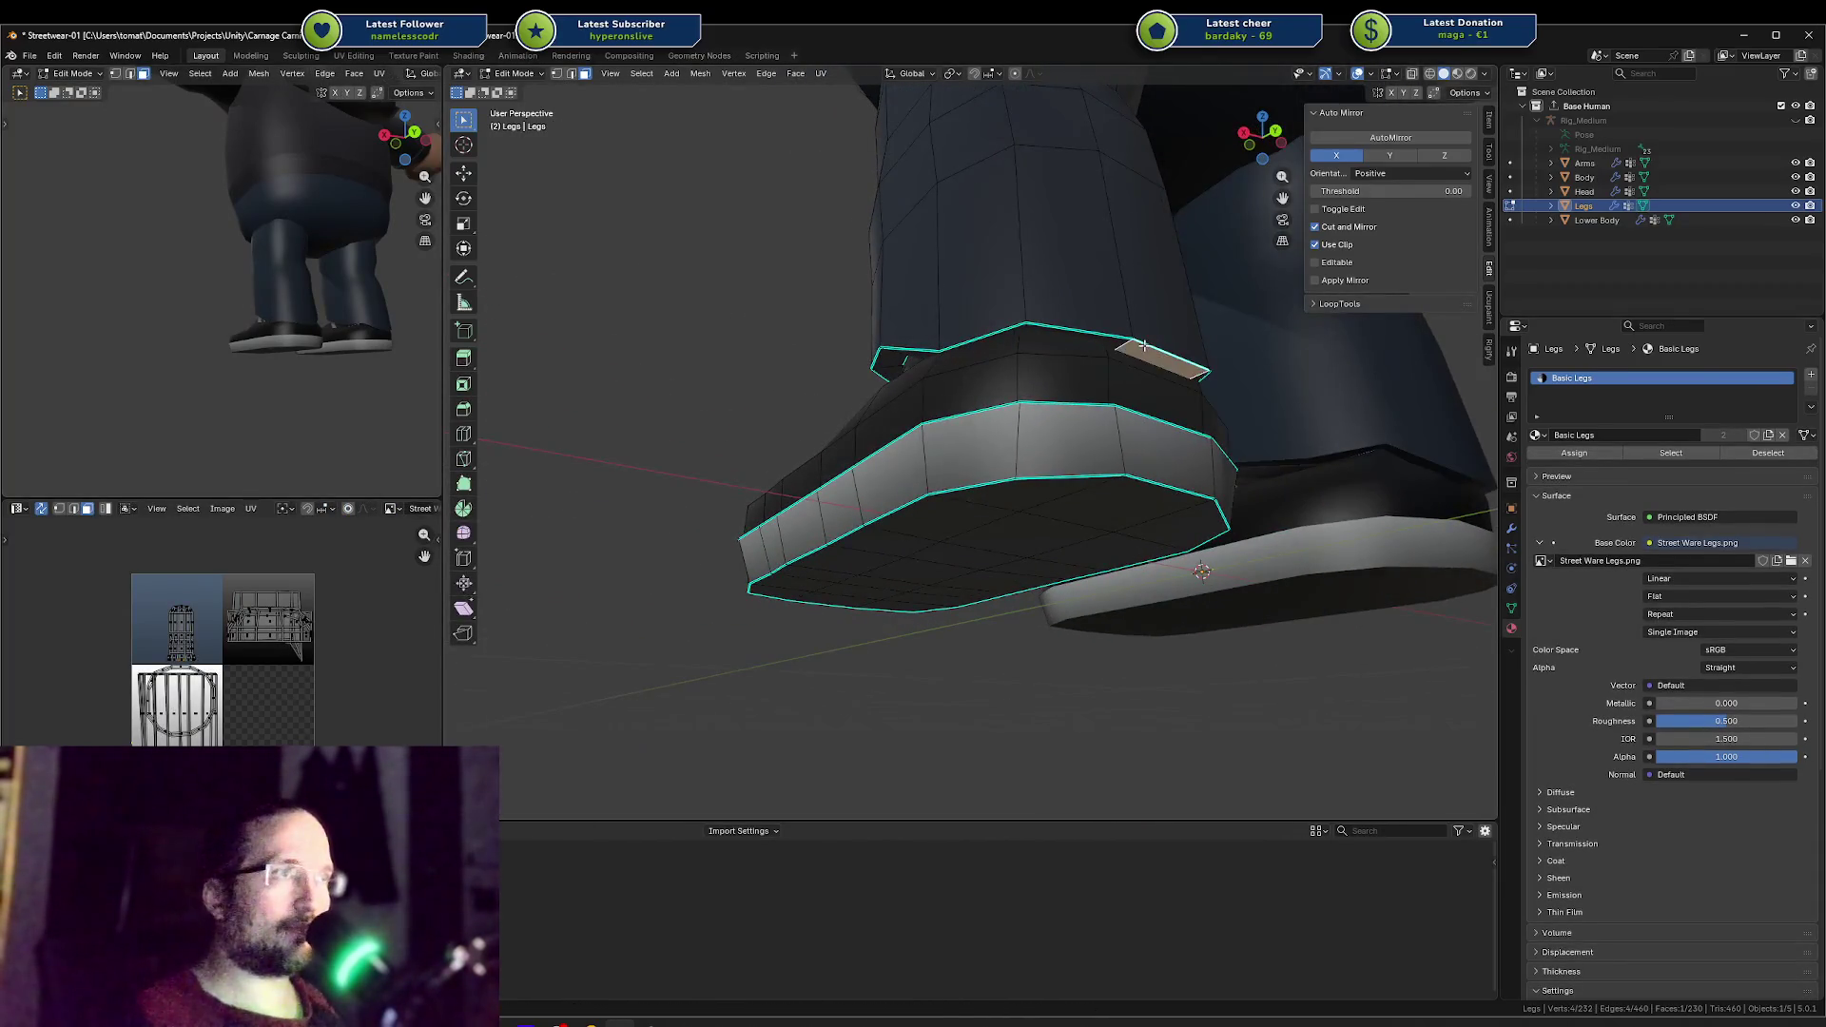
Step: Shift the selected collar rim edges sideways along the X axis
key("y")
key("x")
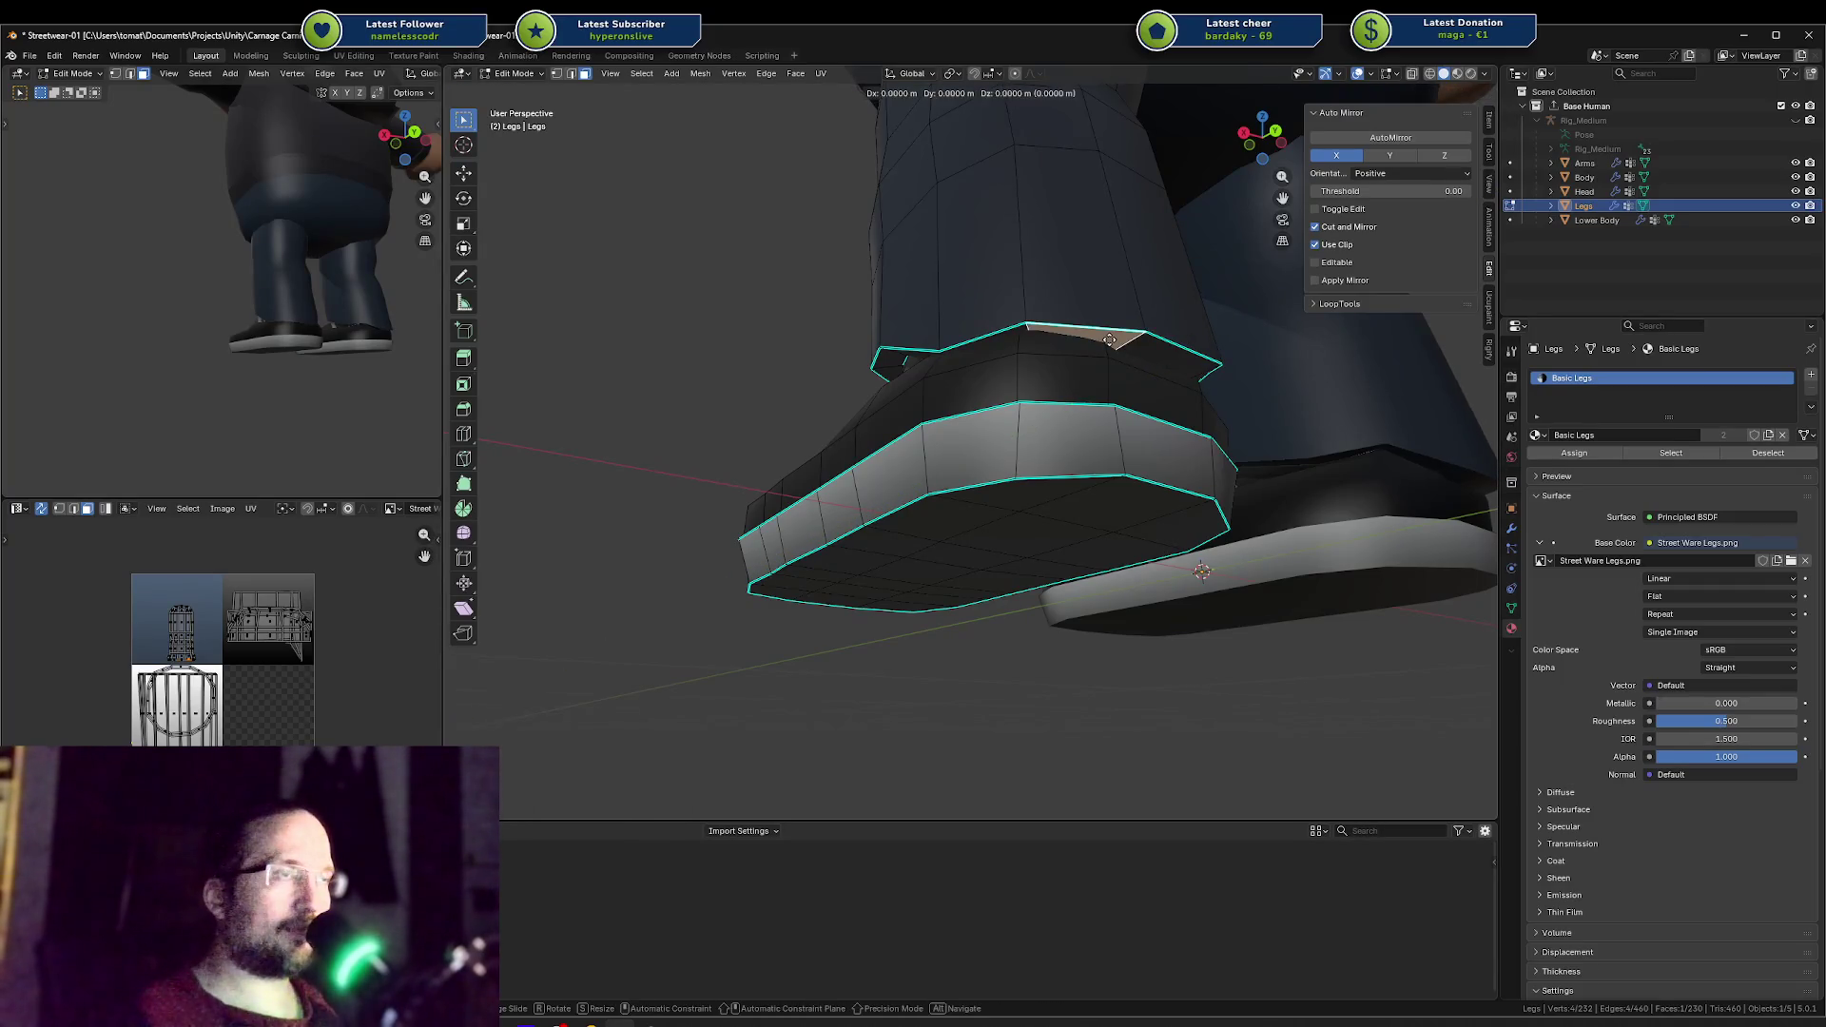
left_click(1101, 335)
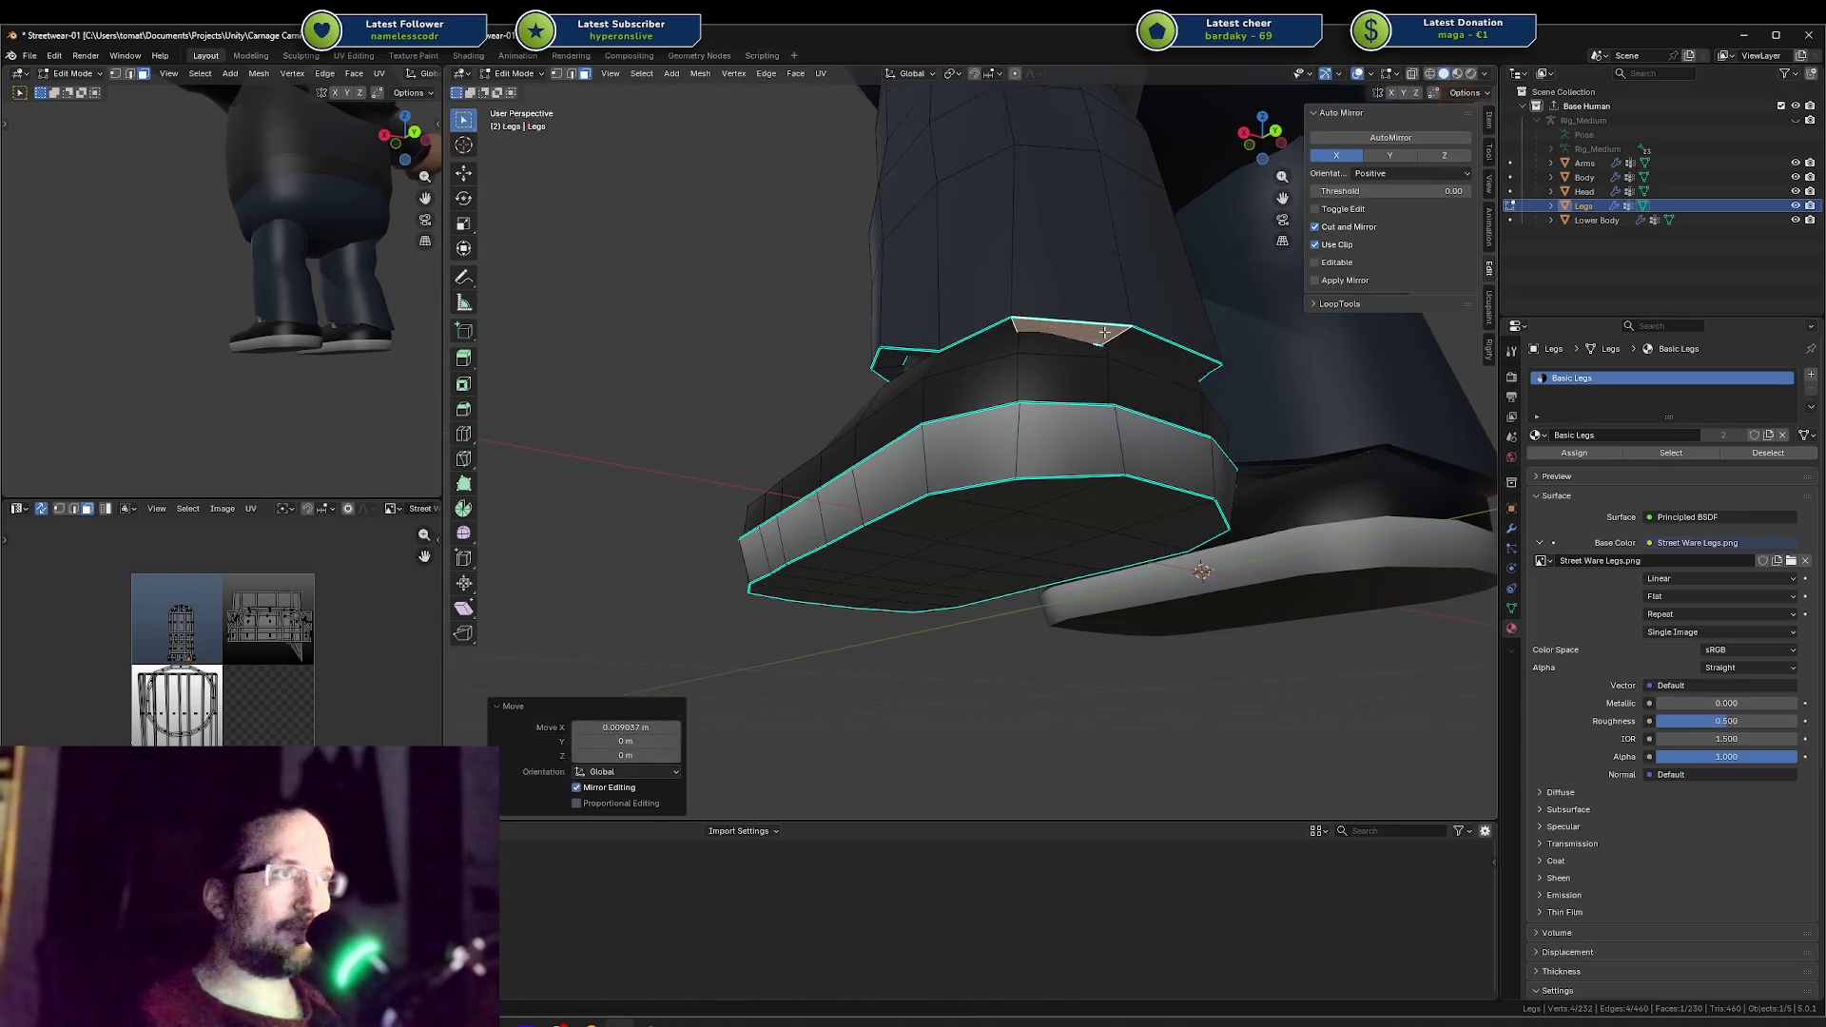
middle_click_drag(1100, 335, 1016, 331)
key("g")
middle_click_drag(1154, 306, 1092, 377, "alt")
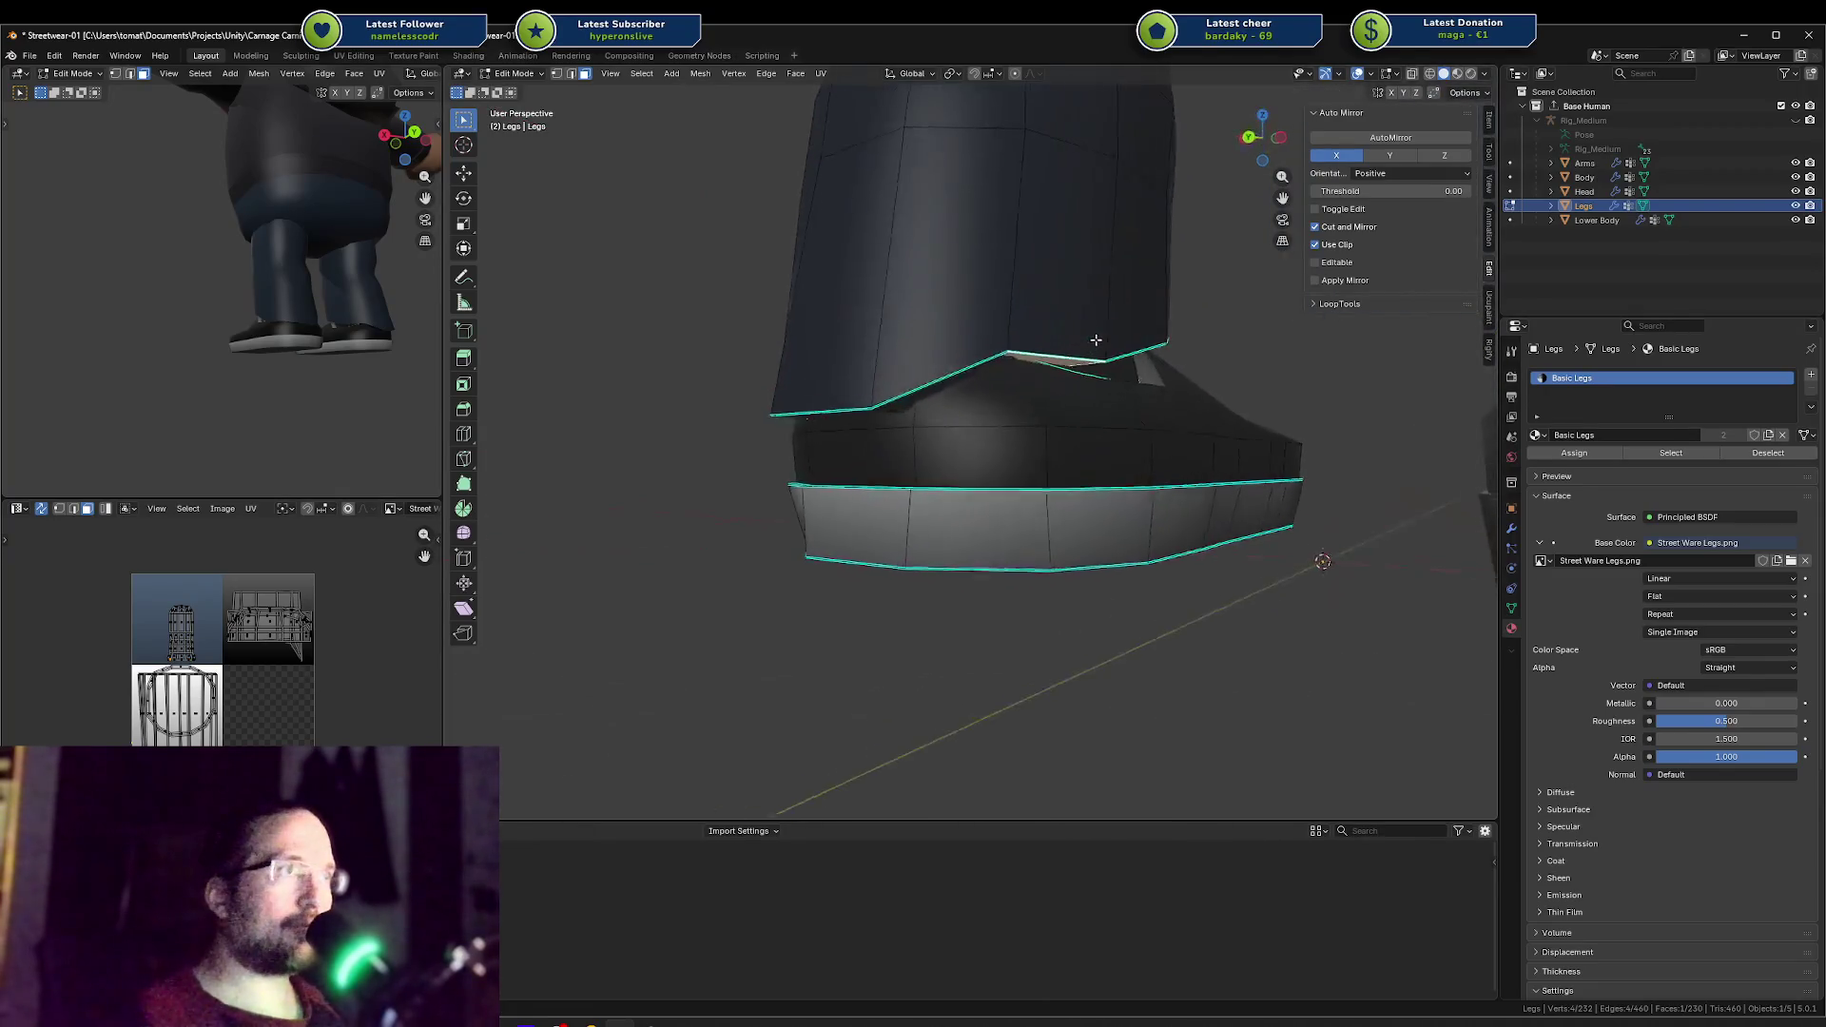
key("z")
key("Escape")
key("g")
key("x")
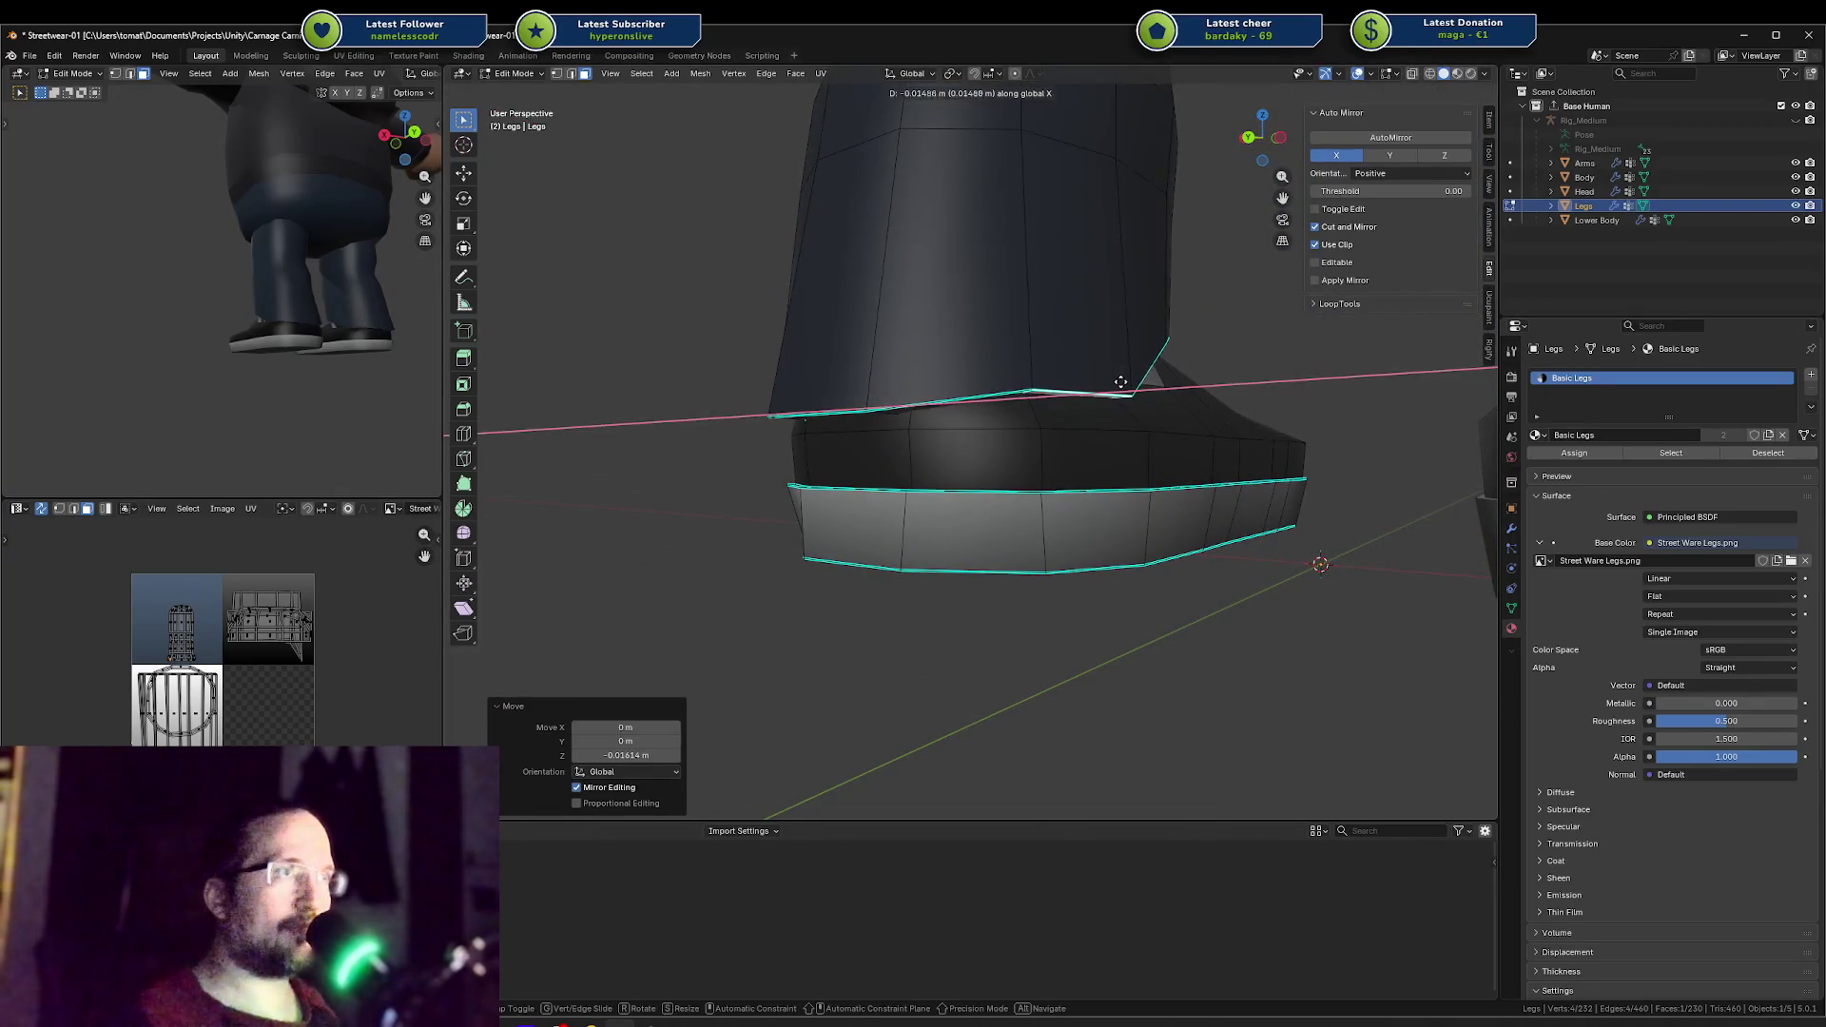
left_click(1136, 378)
mouse_move(1136, 378)
middle_mouse_down()
mouse_move(900, 333)
mouse_move(851, 399)
mouse_move(849, 333)
middle_mouse_up()
Step: Select the face at the back of the collar, lower it along Z, then shift it sideways along X
left_click(798, 337)
left_click(851, 319)
key("g")
key("z")
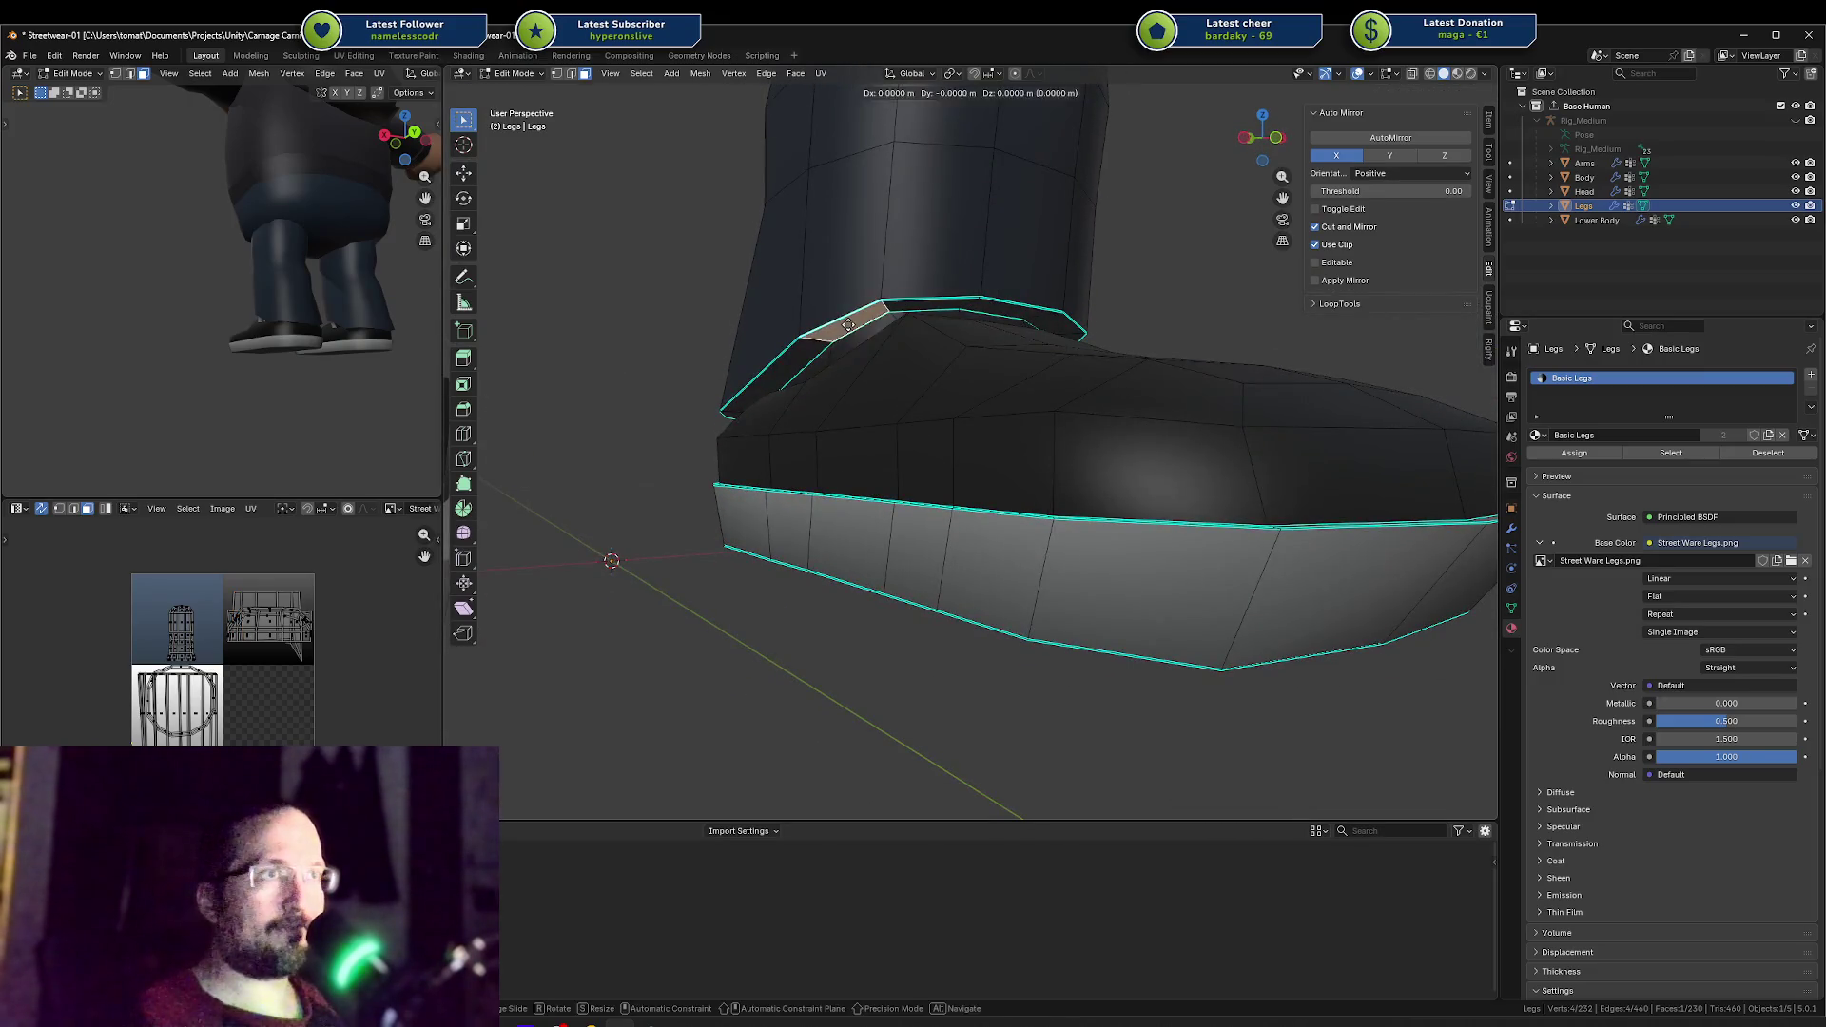
left_click(837, 357)
key("g")
key("x")
left_click(825, 371)
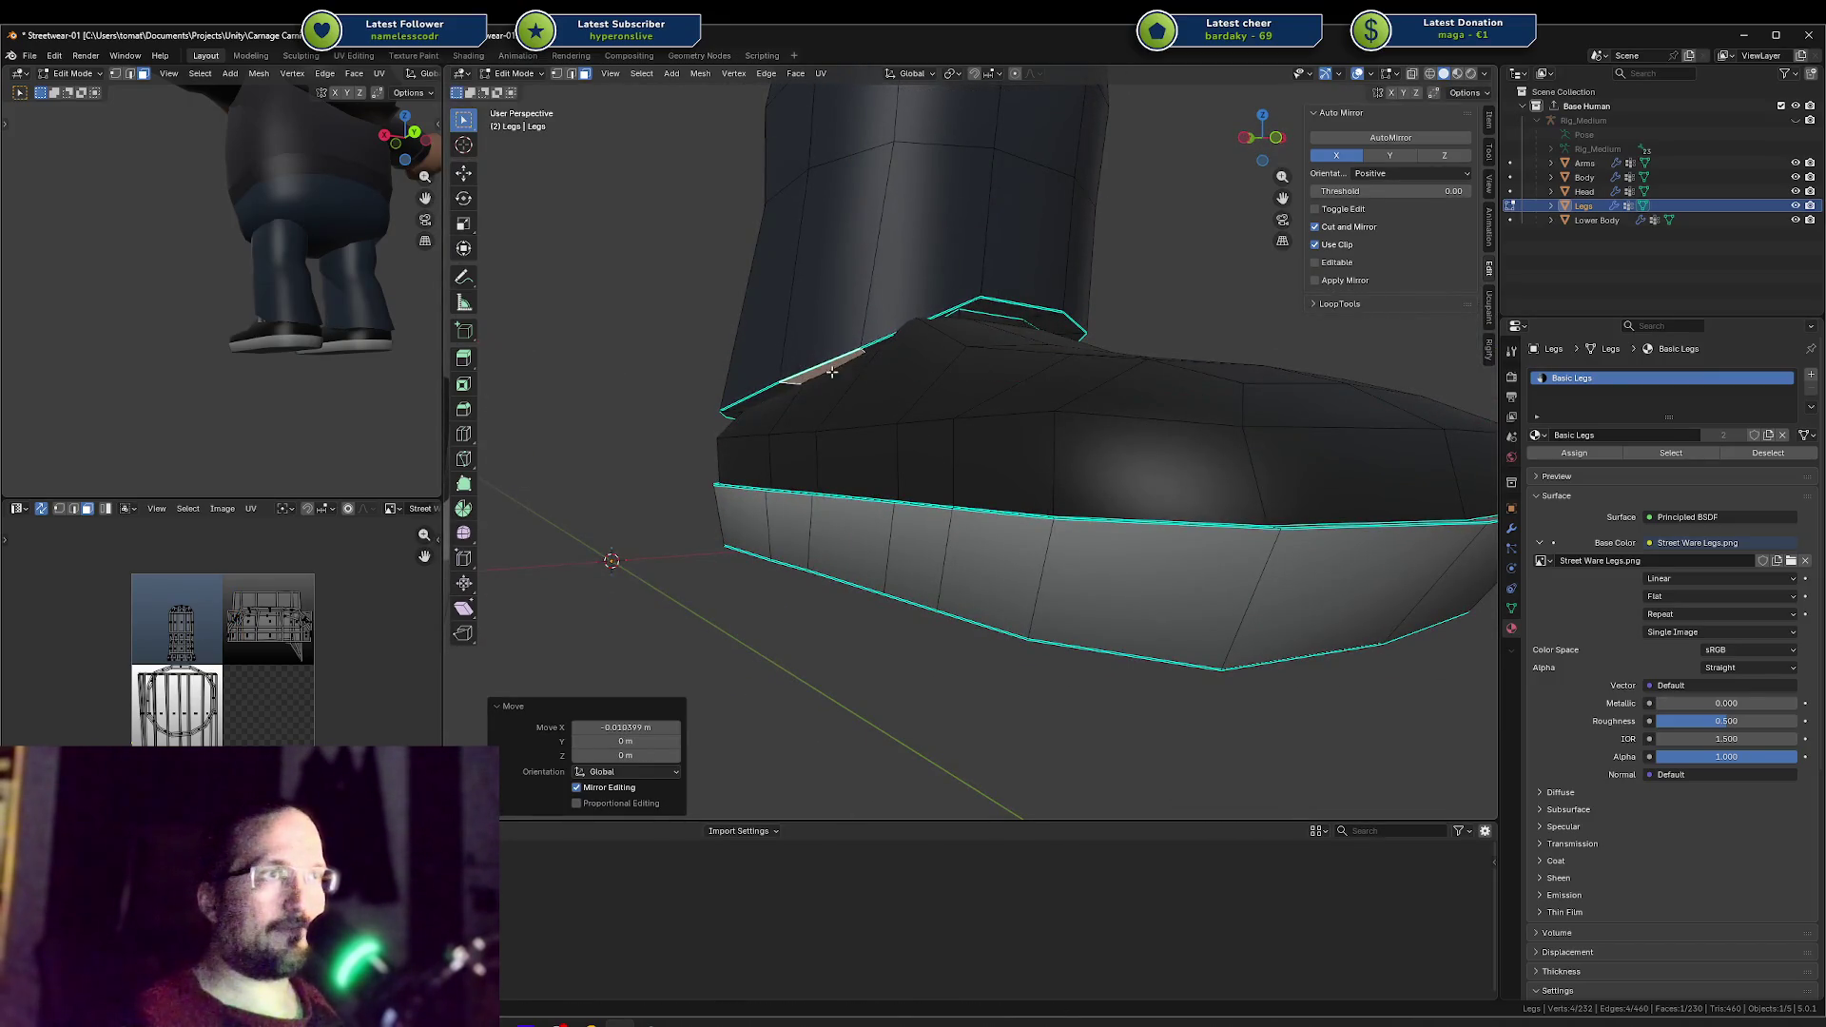
key("g")
key("x")
left_click(893, 341)
Step: Lower the selected shoe edge twice along the Z axis
mouse_move(377, 323)
middle_mouse_down()
mouse_move(123, 352)
mouse_move(208, 342)
middle_mouse_up()
scroll(207, 342, "up", 5)
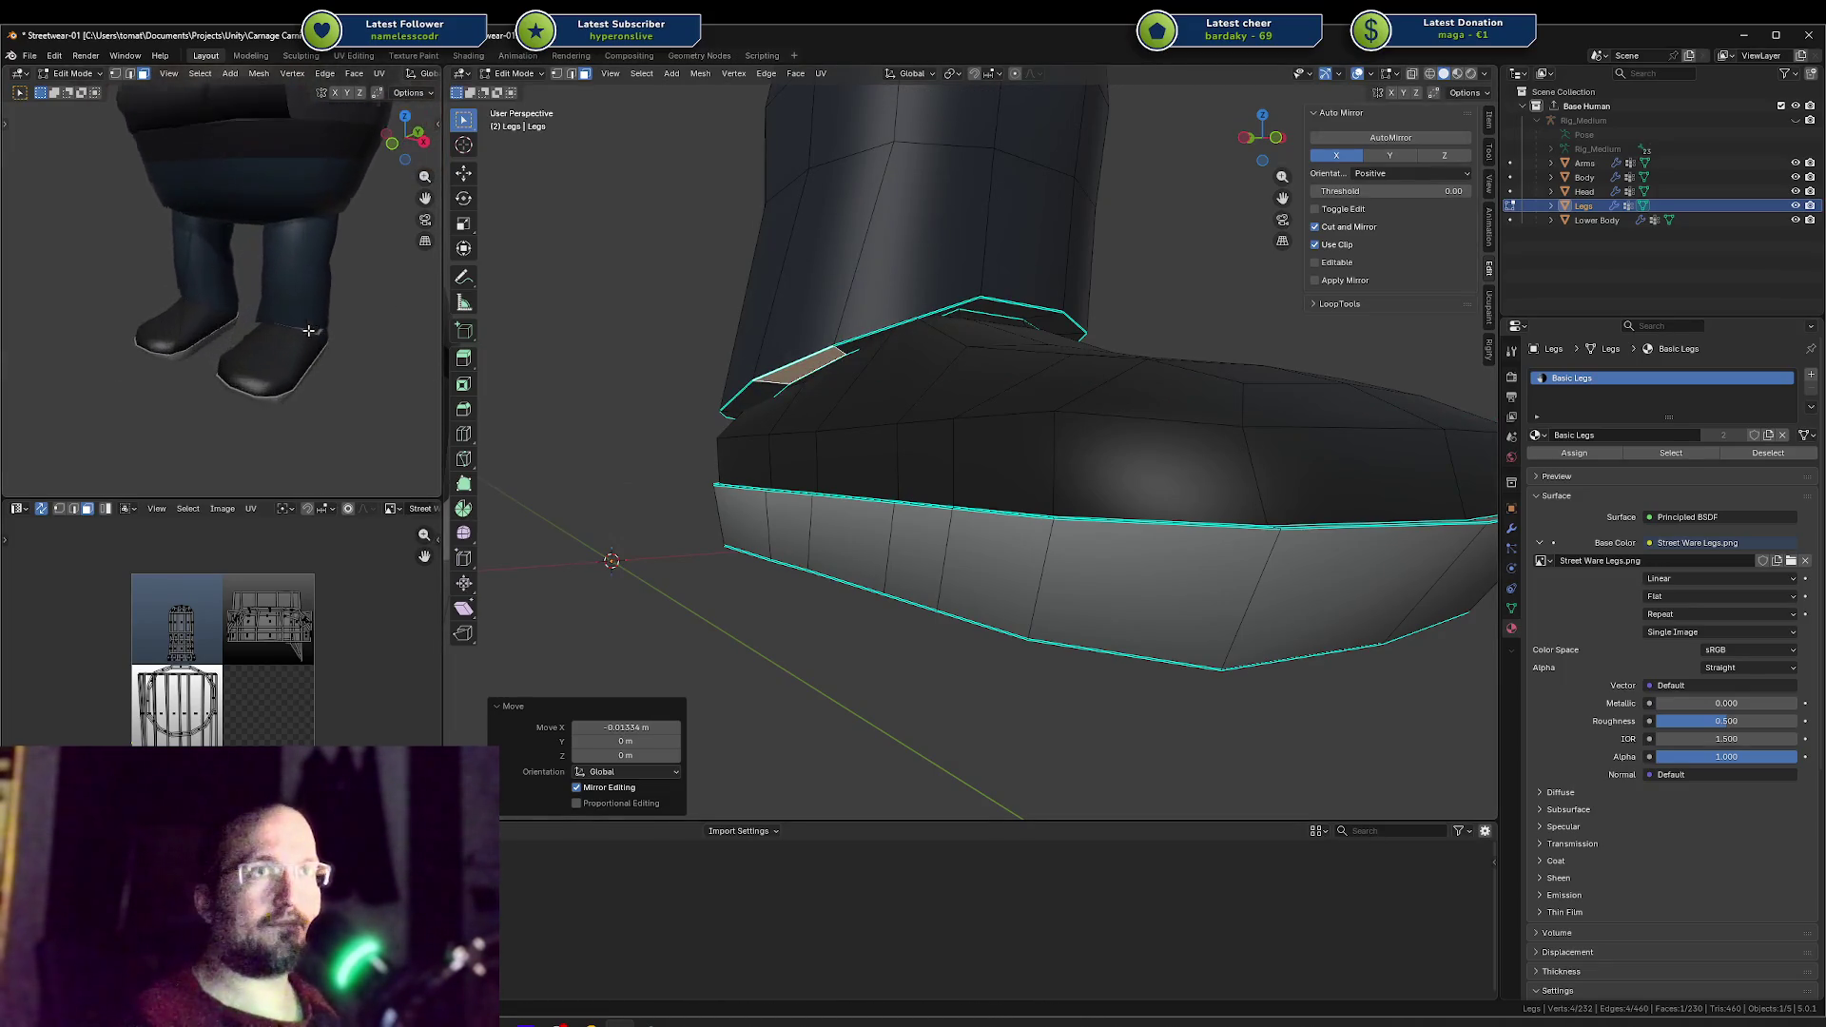
mouse_move(837, 313)
middle_mouse_down()
mouse_move(936, 307)
mouse_move(896, 296)
middle_mouse_up()
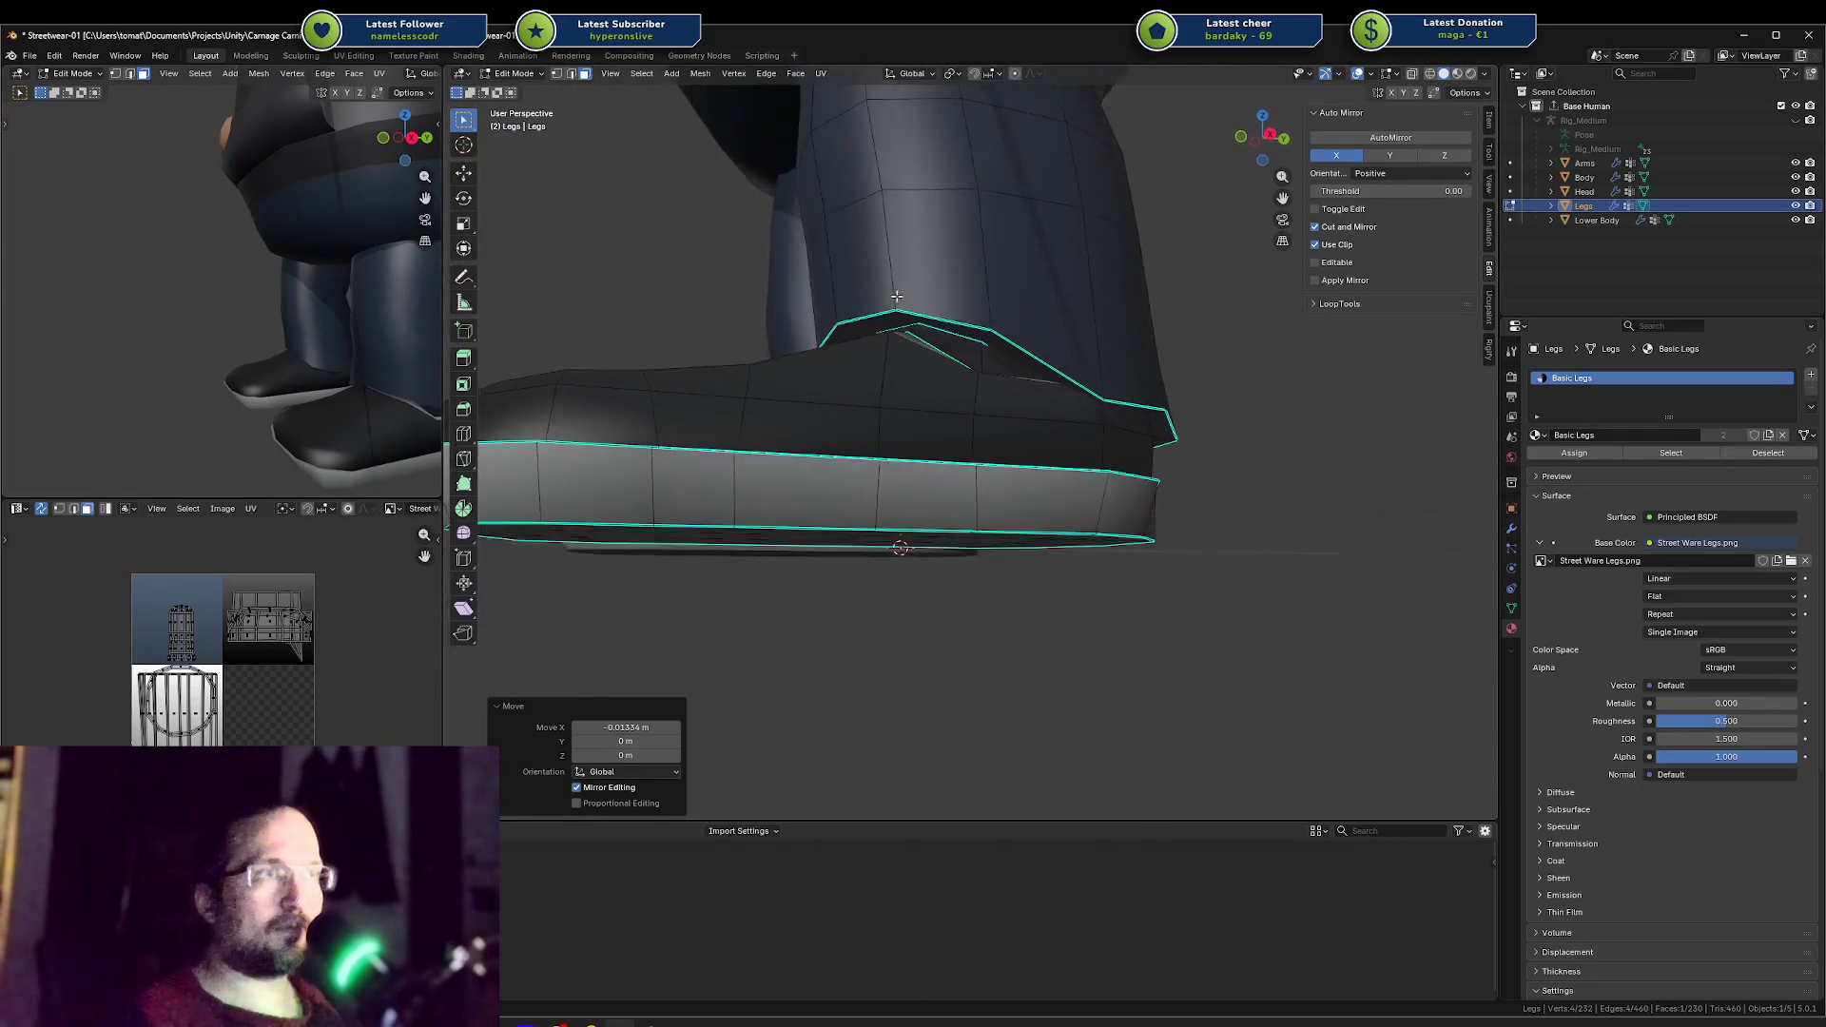
key("g")
key("z")
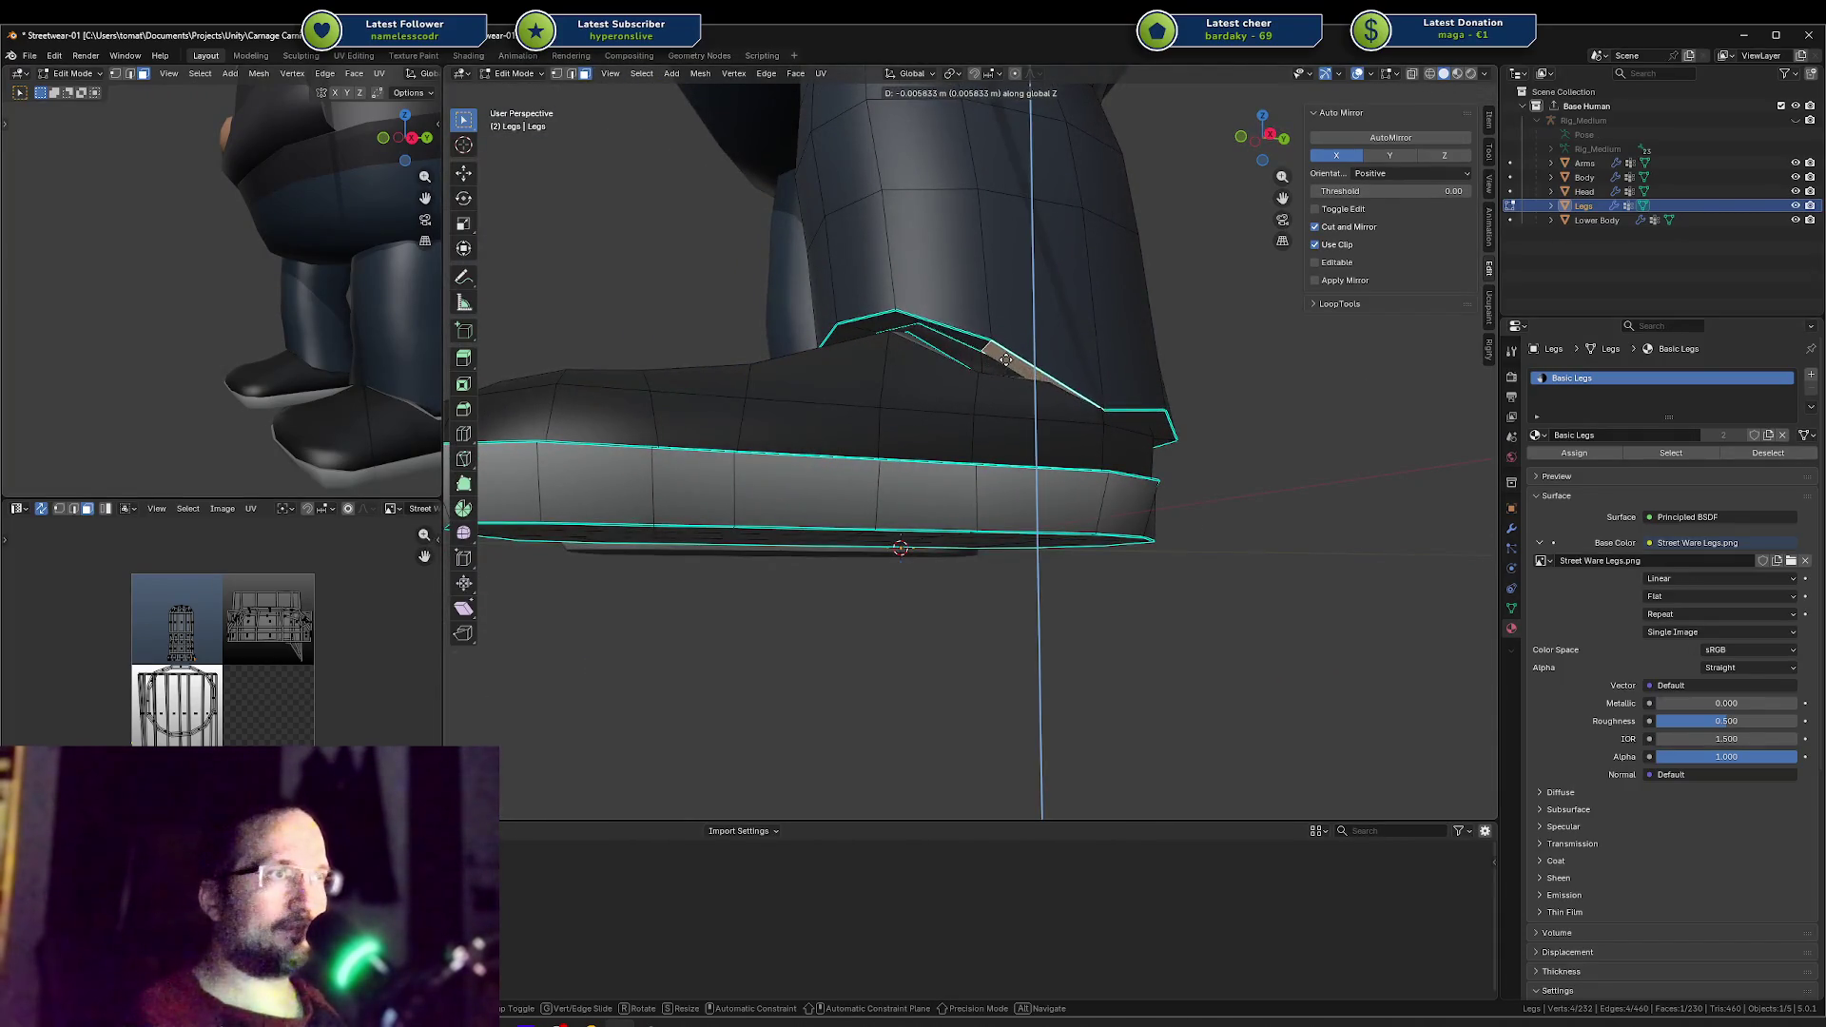
left_click(1006, 354)
key("g")
key("z")
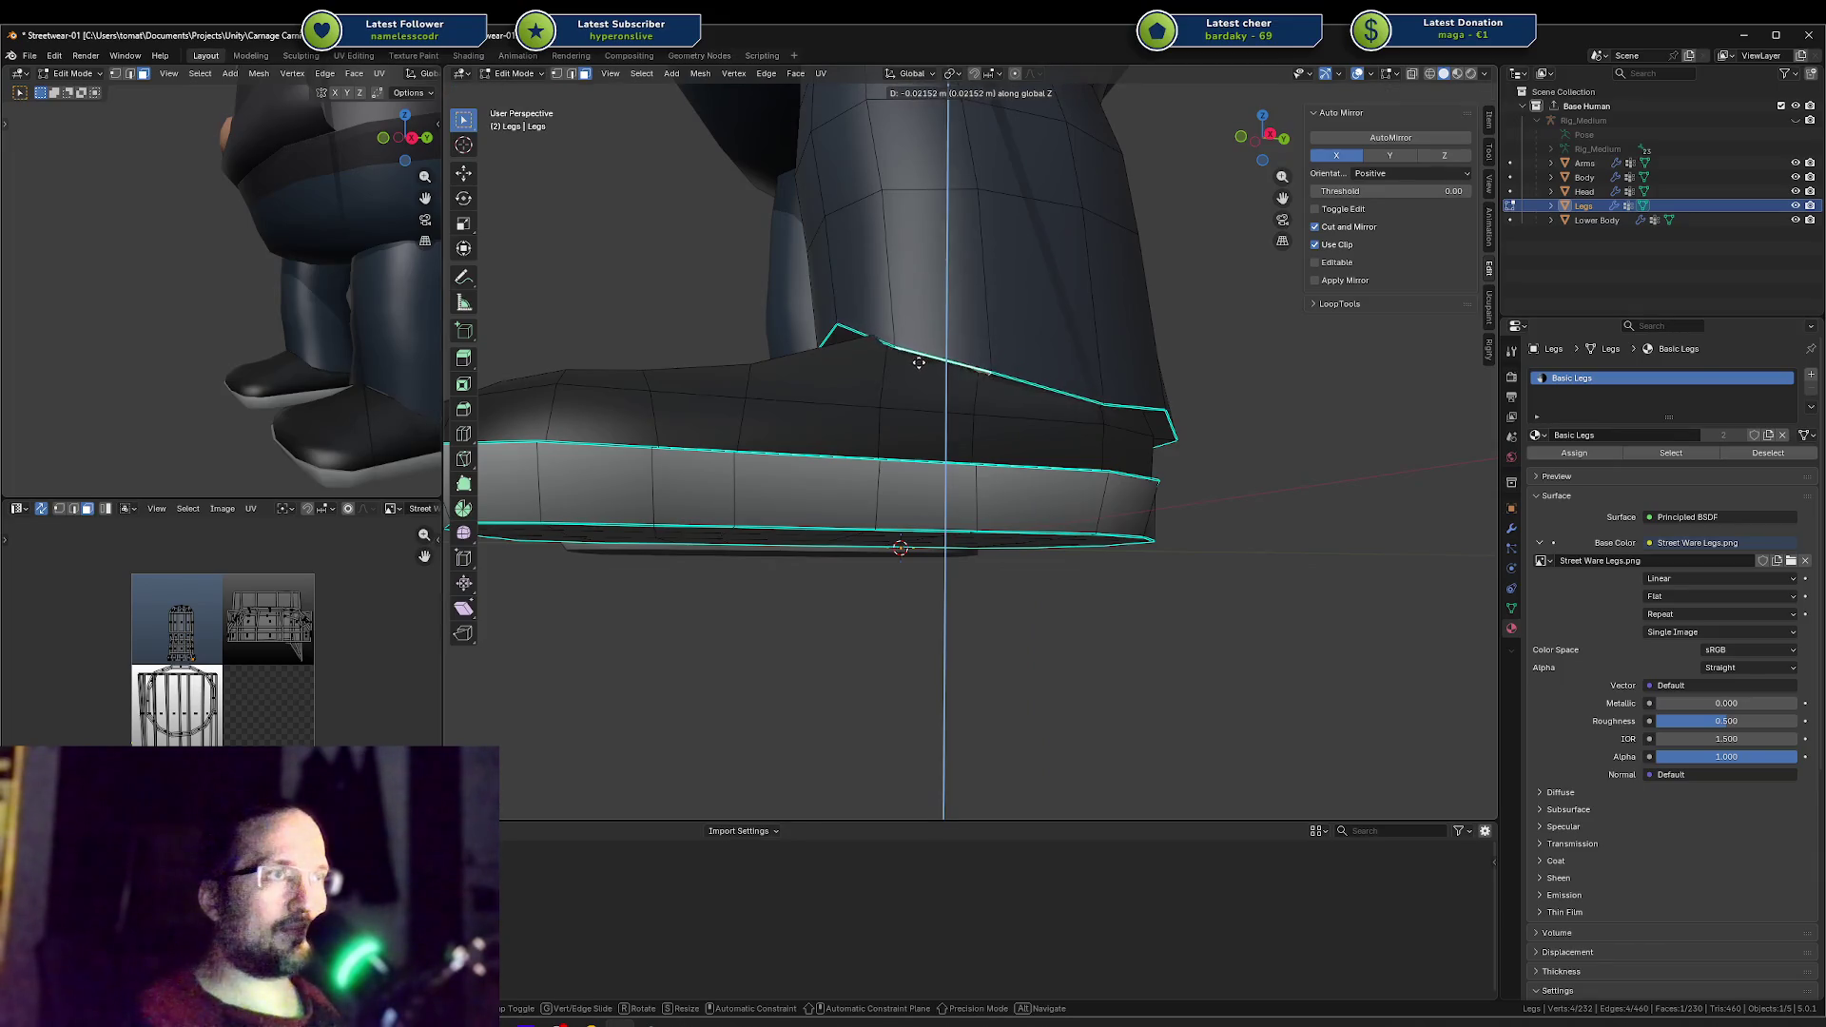
left_click(915, 366)
Step: Shift the edge sideways along X and lower it again along Z
middle_click_drag(916, 366, 848, 317)
key("g")
key("x")
left_click(887, 327)
key("g")
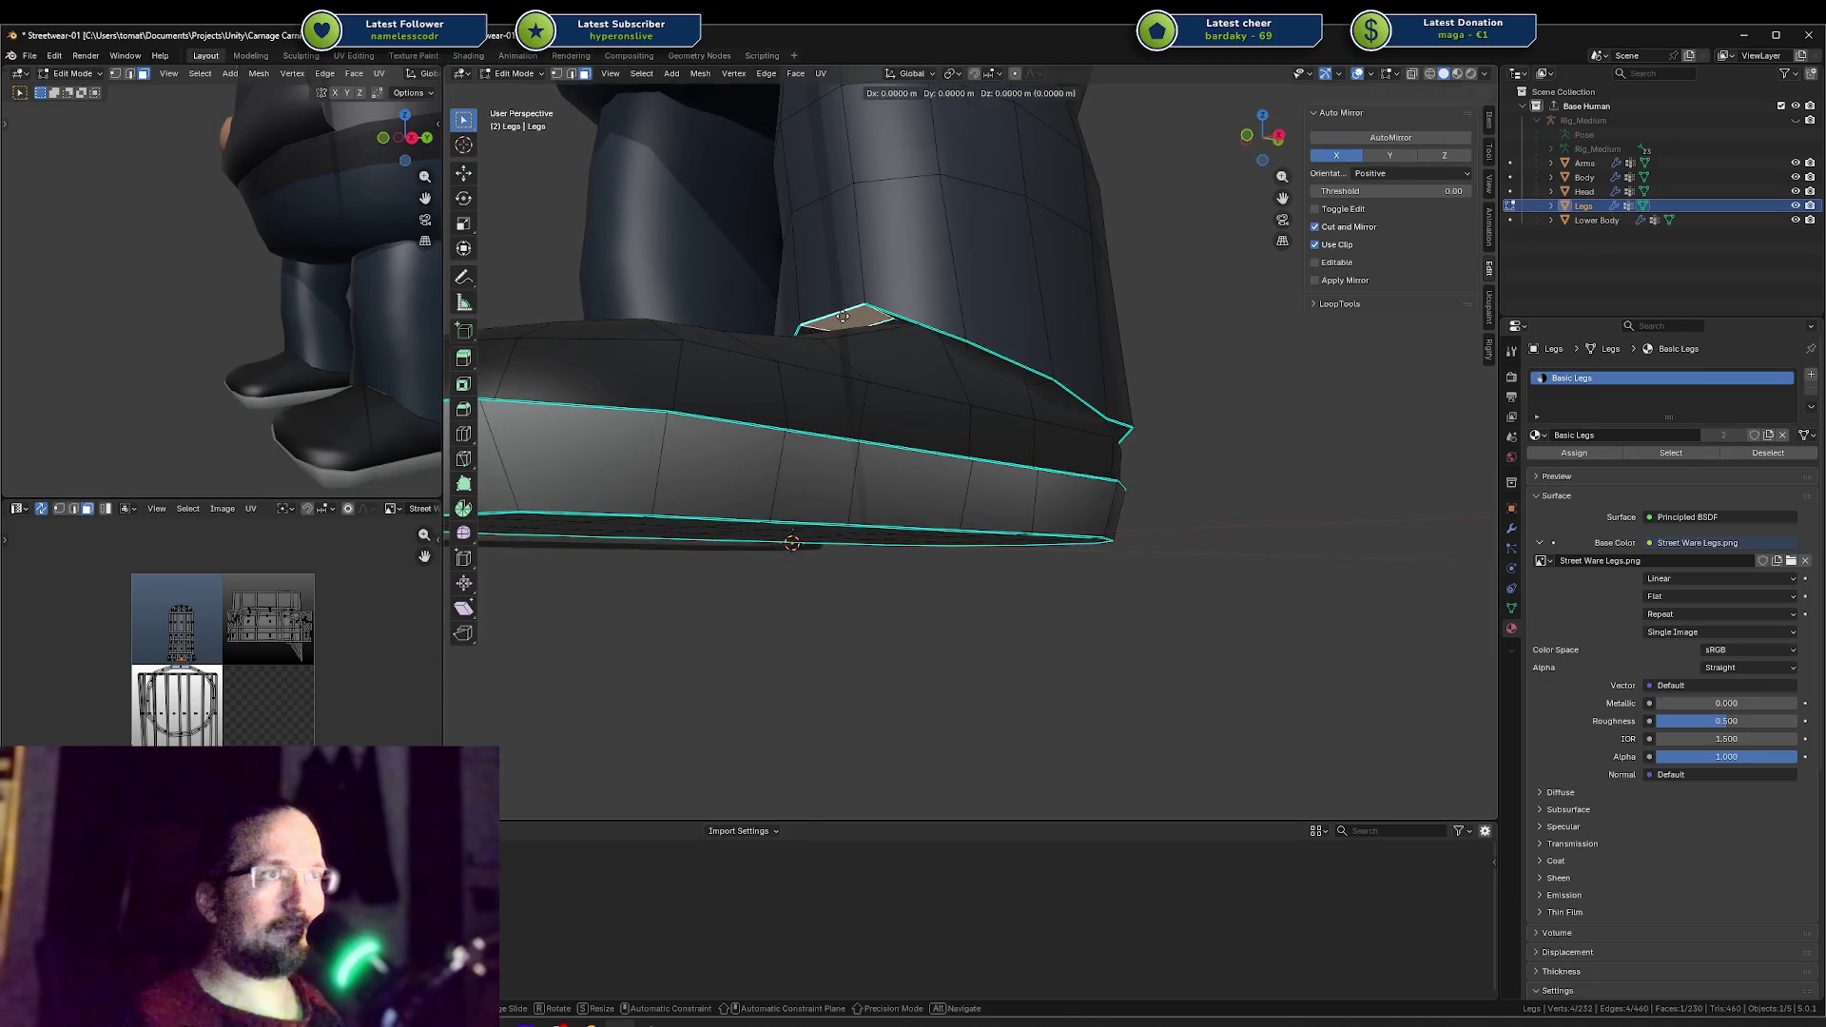
key("y")
key("Escape")
key("g")
key("z")
left_click(837, 335)
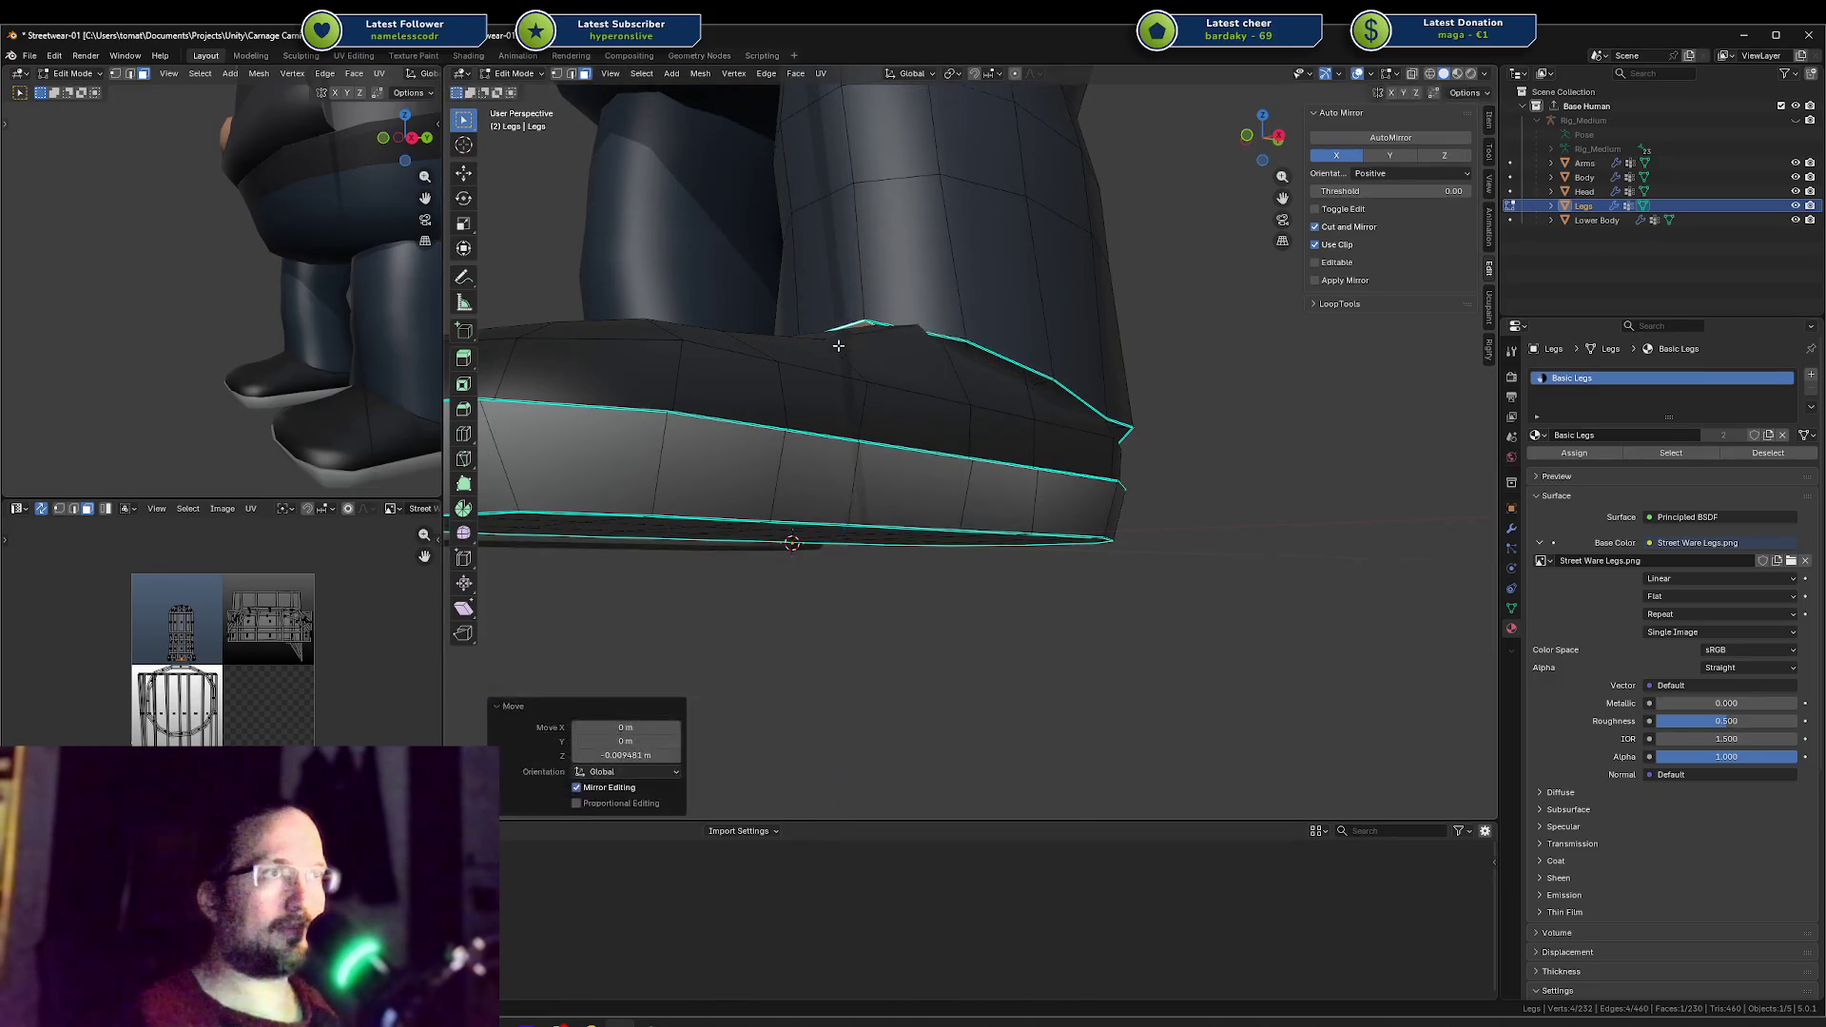
Step: Fine-tune the heel-side edge height along Z, raising then slightly lowering it
middle_click_drag(837, 335, 818, 366)
key("g")
key("y")
key("z")
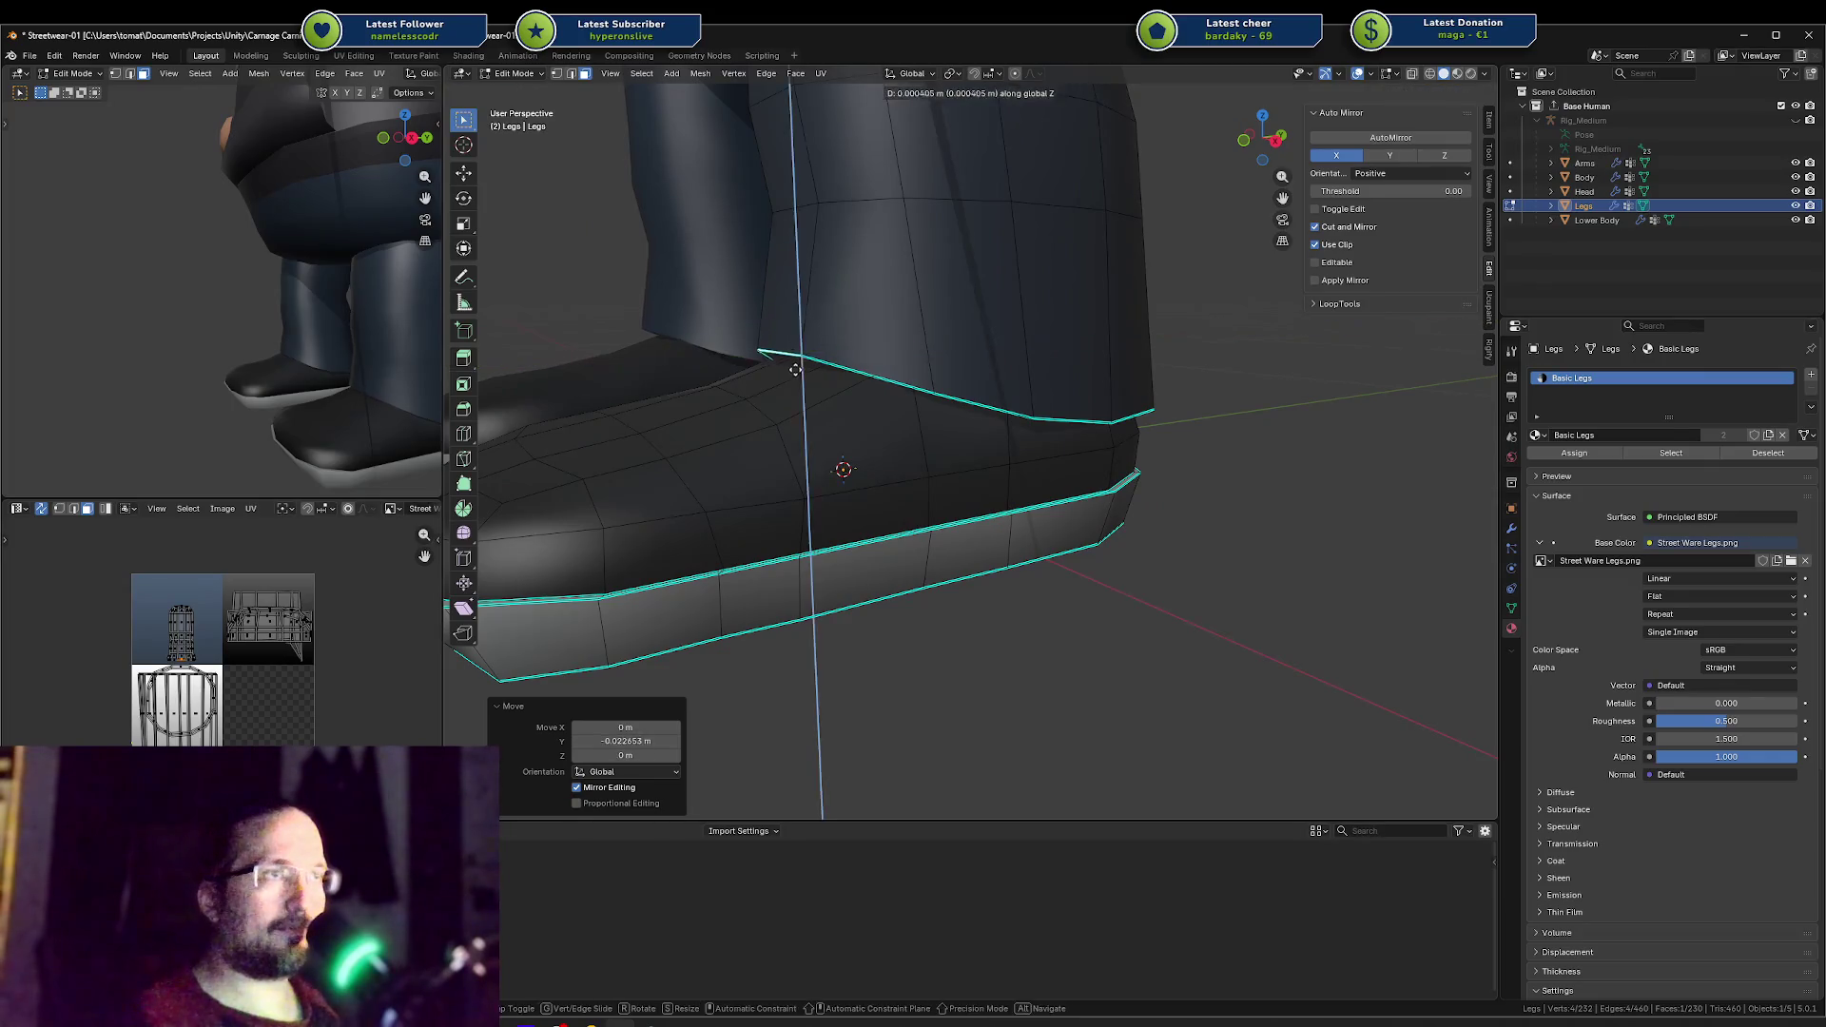
left_click(778, 360)
key("g")
key("y")
key("Escape")
key("g")
key("z")
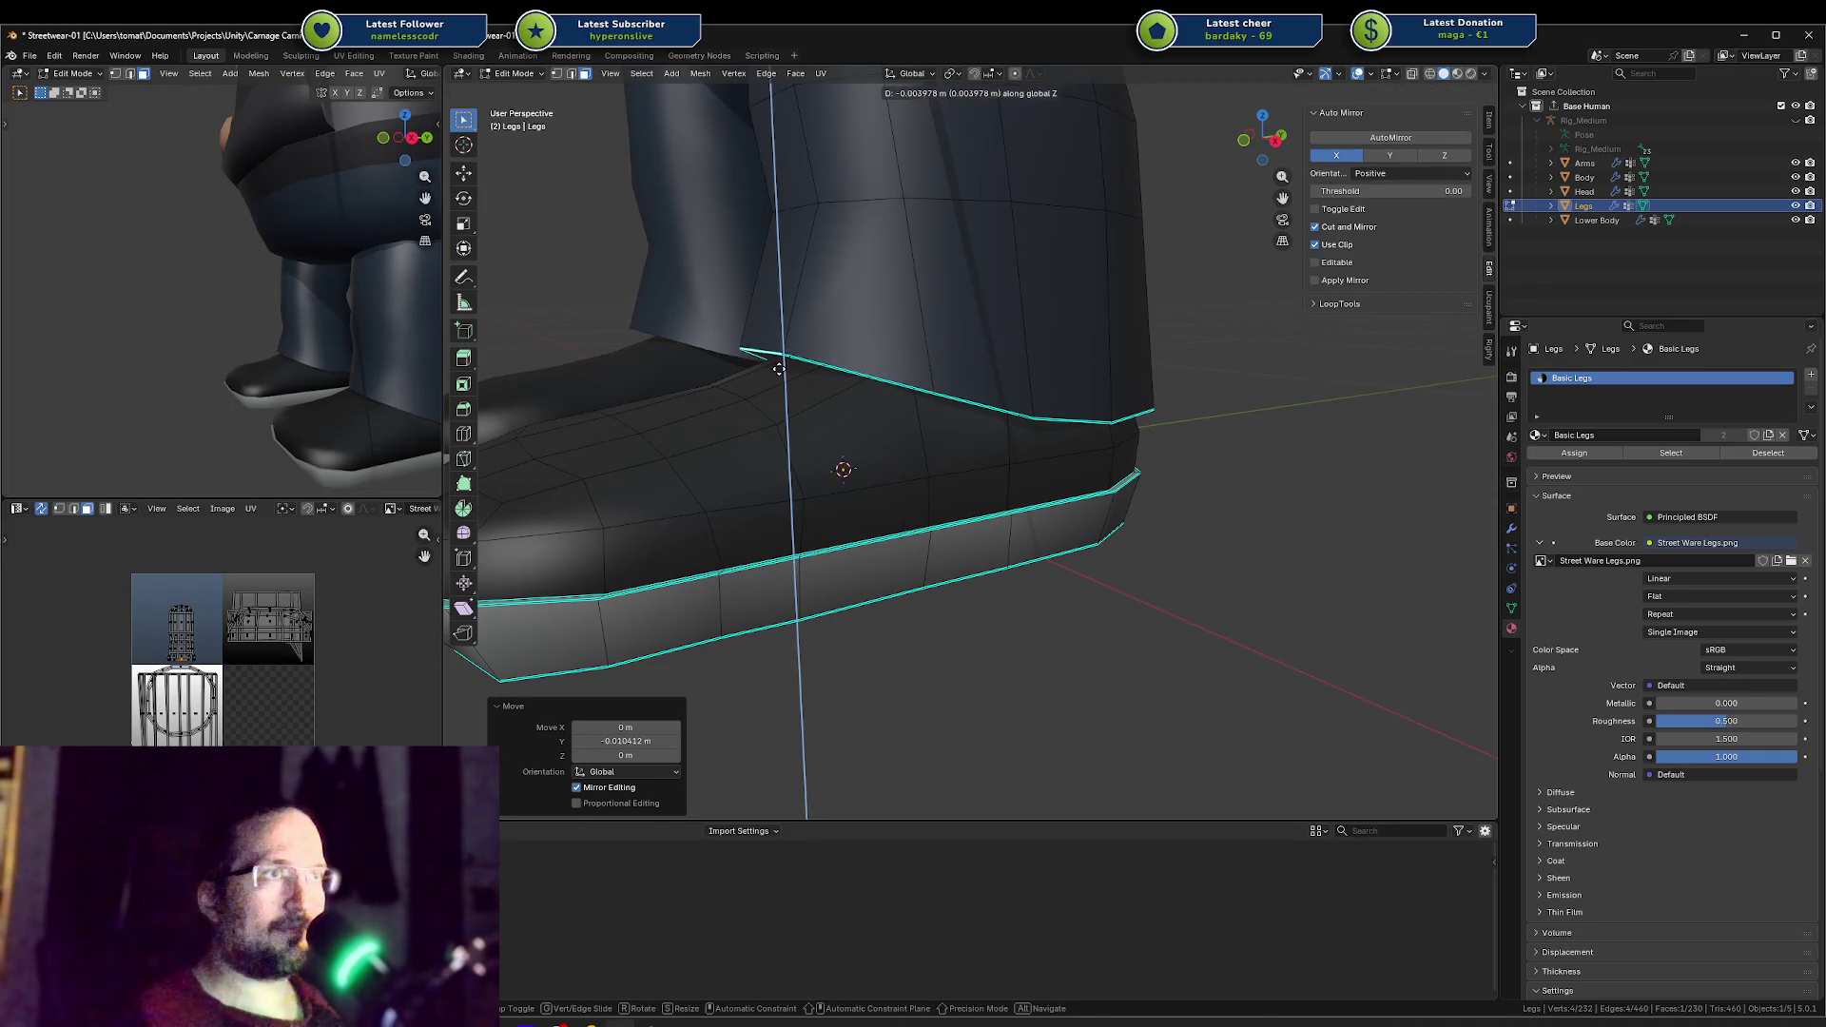
left_click(777, 361)
mouse_move(368, 321)
middle_mouse_down()
mouse_move(229, 352)
mouse_move(262, 305)
middle_mouse_up()
scroll(326, 334, "down", 3)
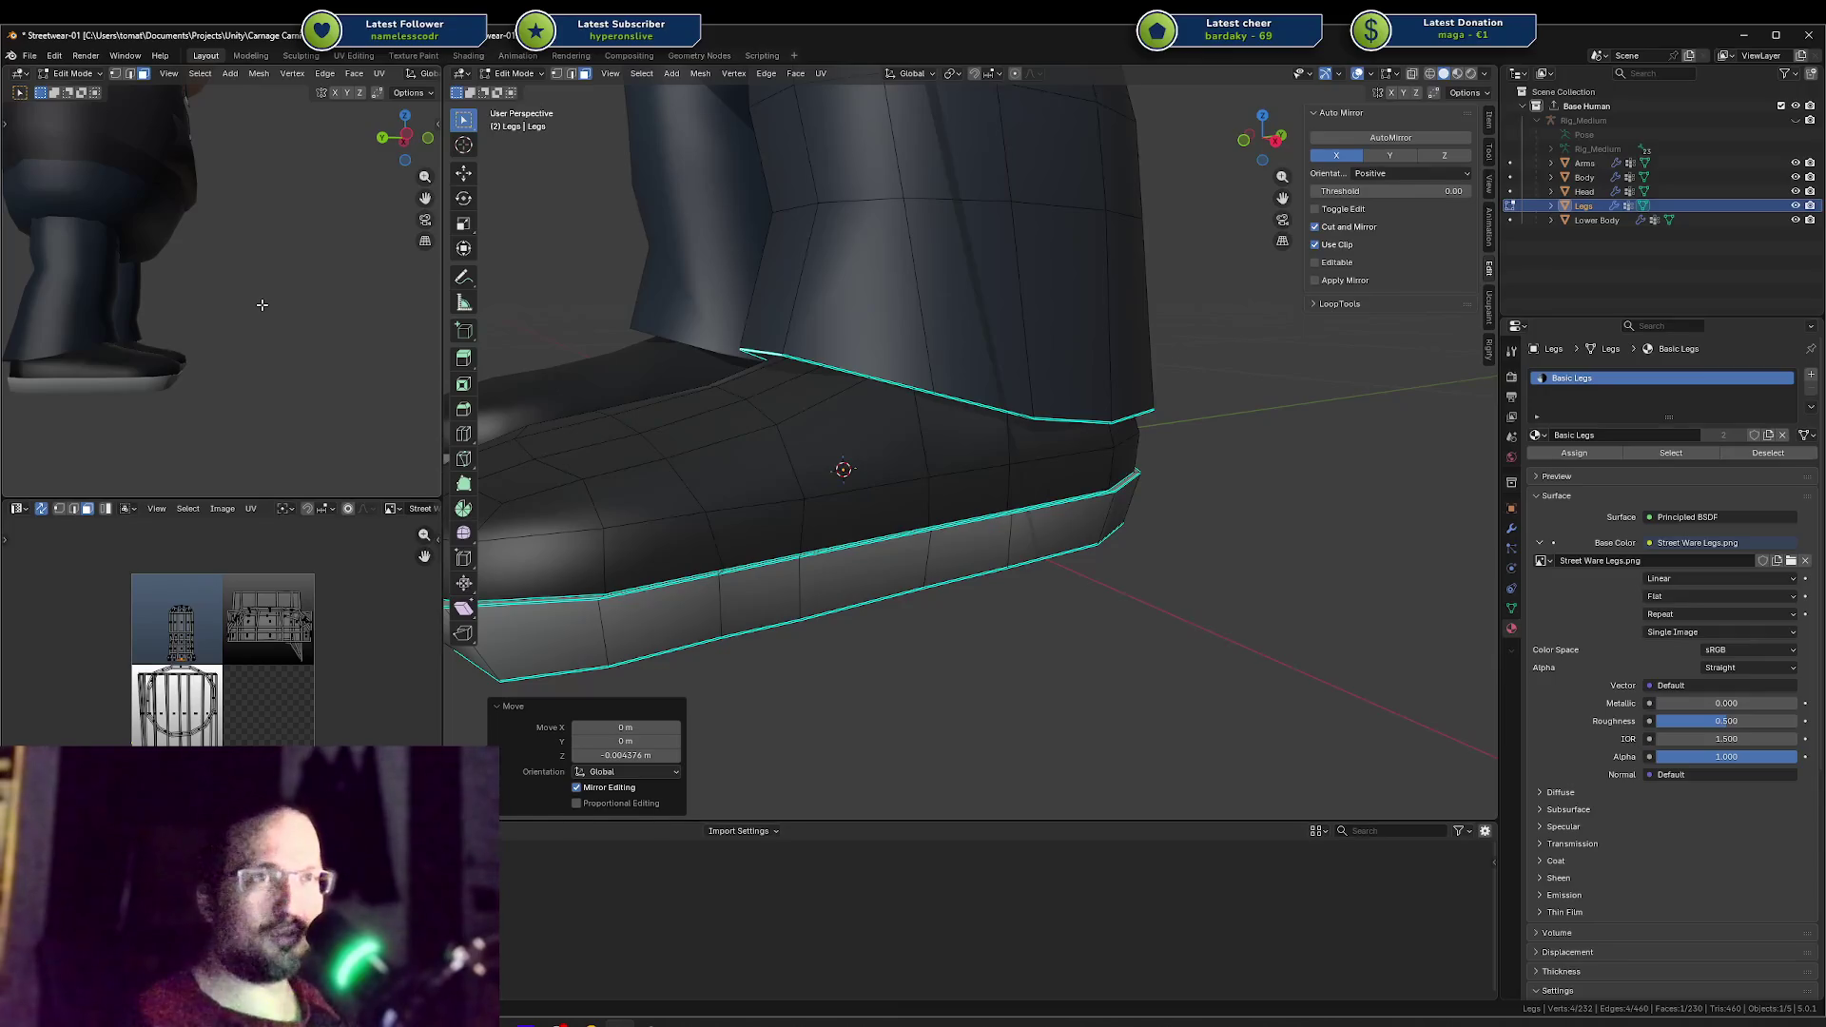
scroll(228, 322, "down", 3)
mouse_move(226, 301)
middle_mouse_down()
mouse_move(408, 292)
mouse_move(320, 252)
mouse_move(209, 298)
middle_mouse_up()
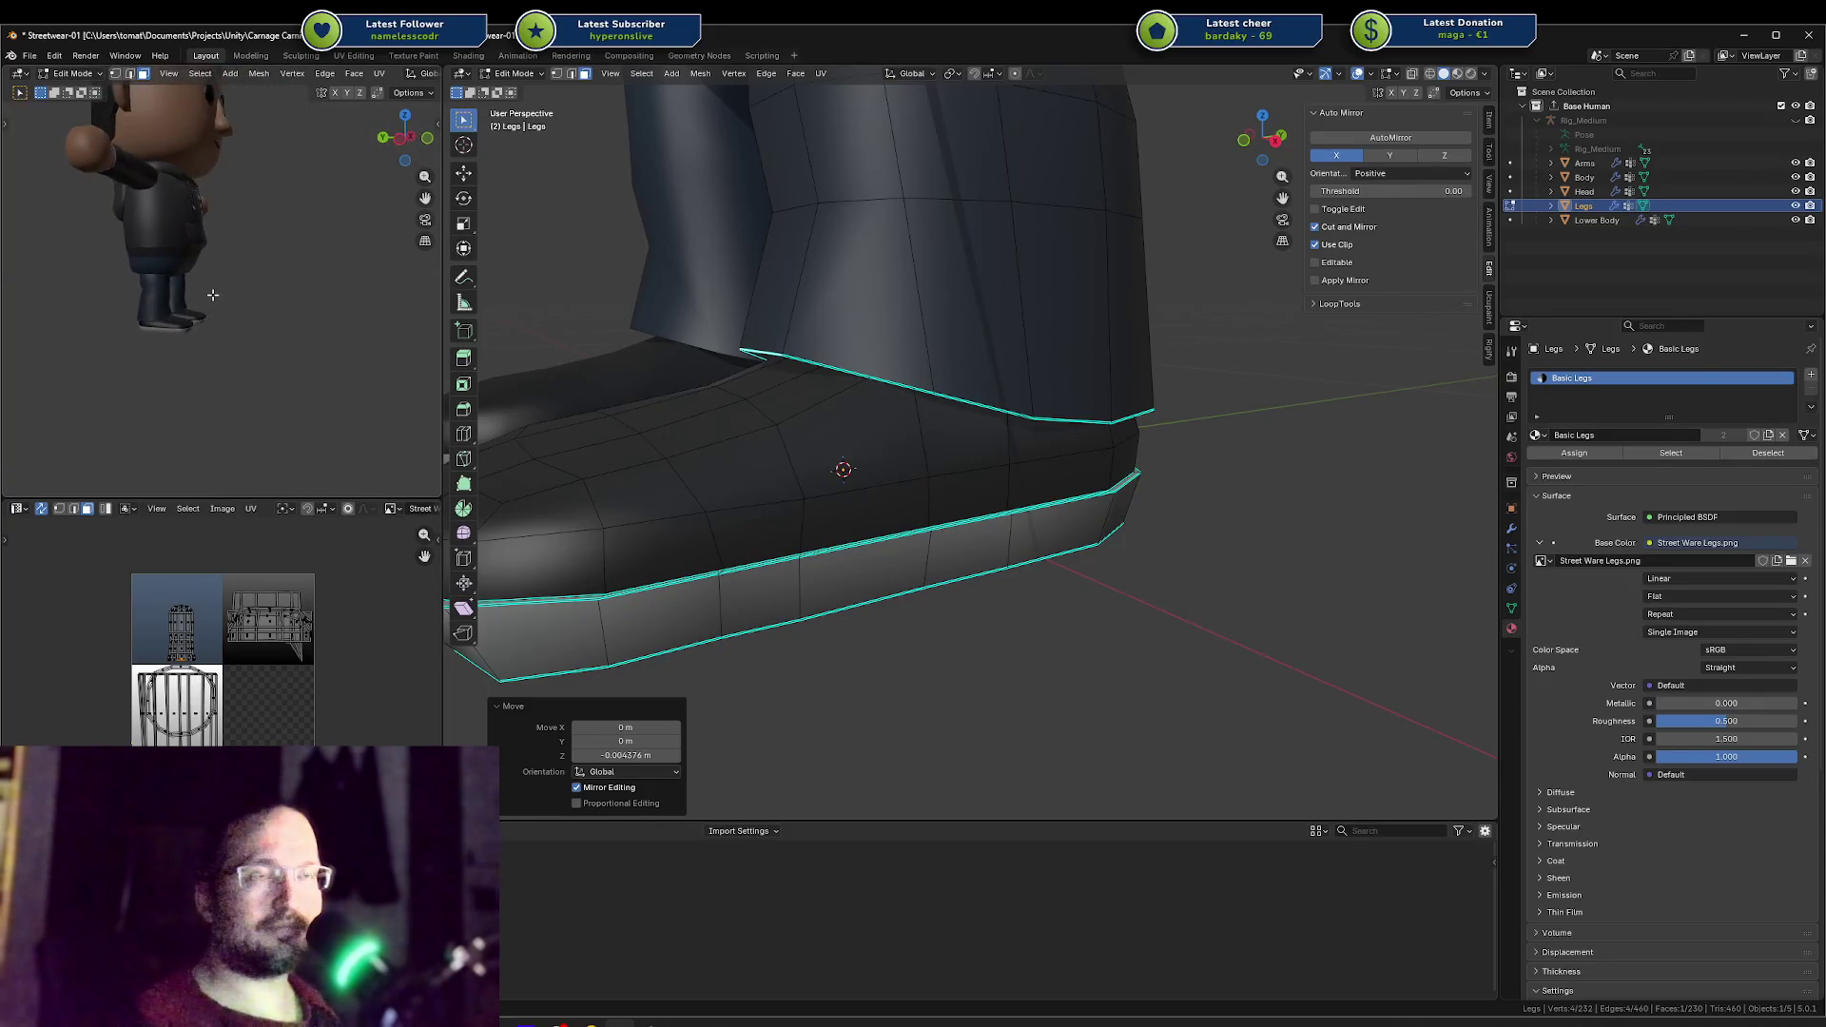
scroll(211, 299, "up", 3)
mouse_move(93, 339)
middle_mouse_down("shift")
mouse_move(260, 320)
mouse_move(148, 351)
mouse_move(204, 346)
middle_mouse_up("shift")
key("l")
key("alt+a")
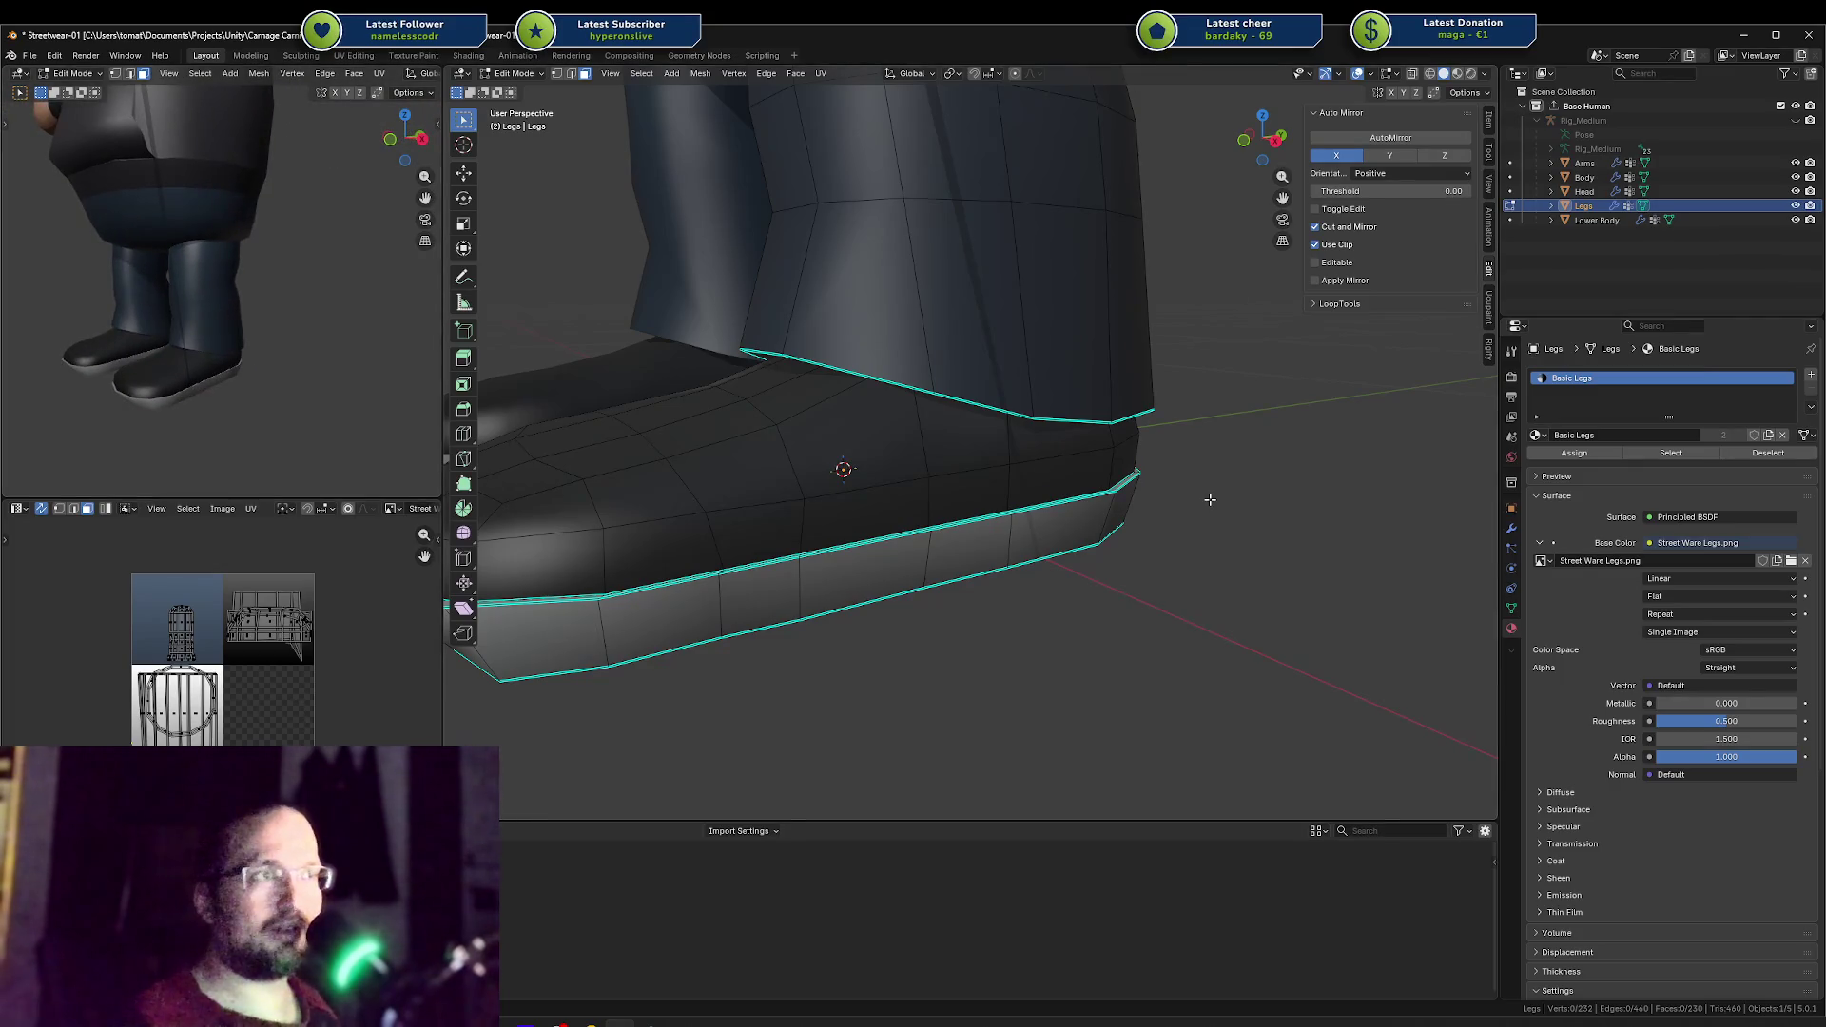
key("ctrl+shift+o")
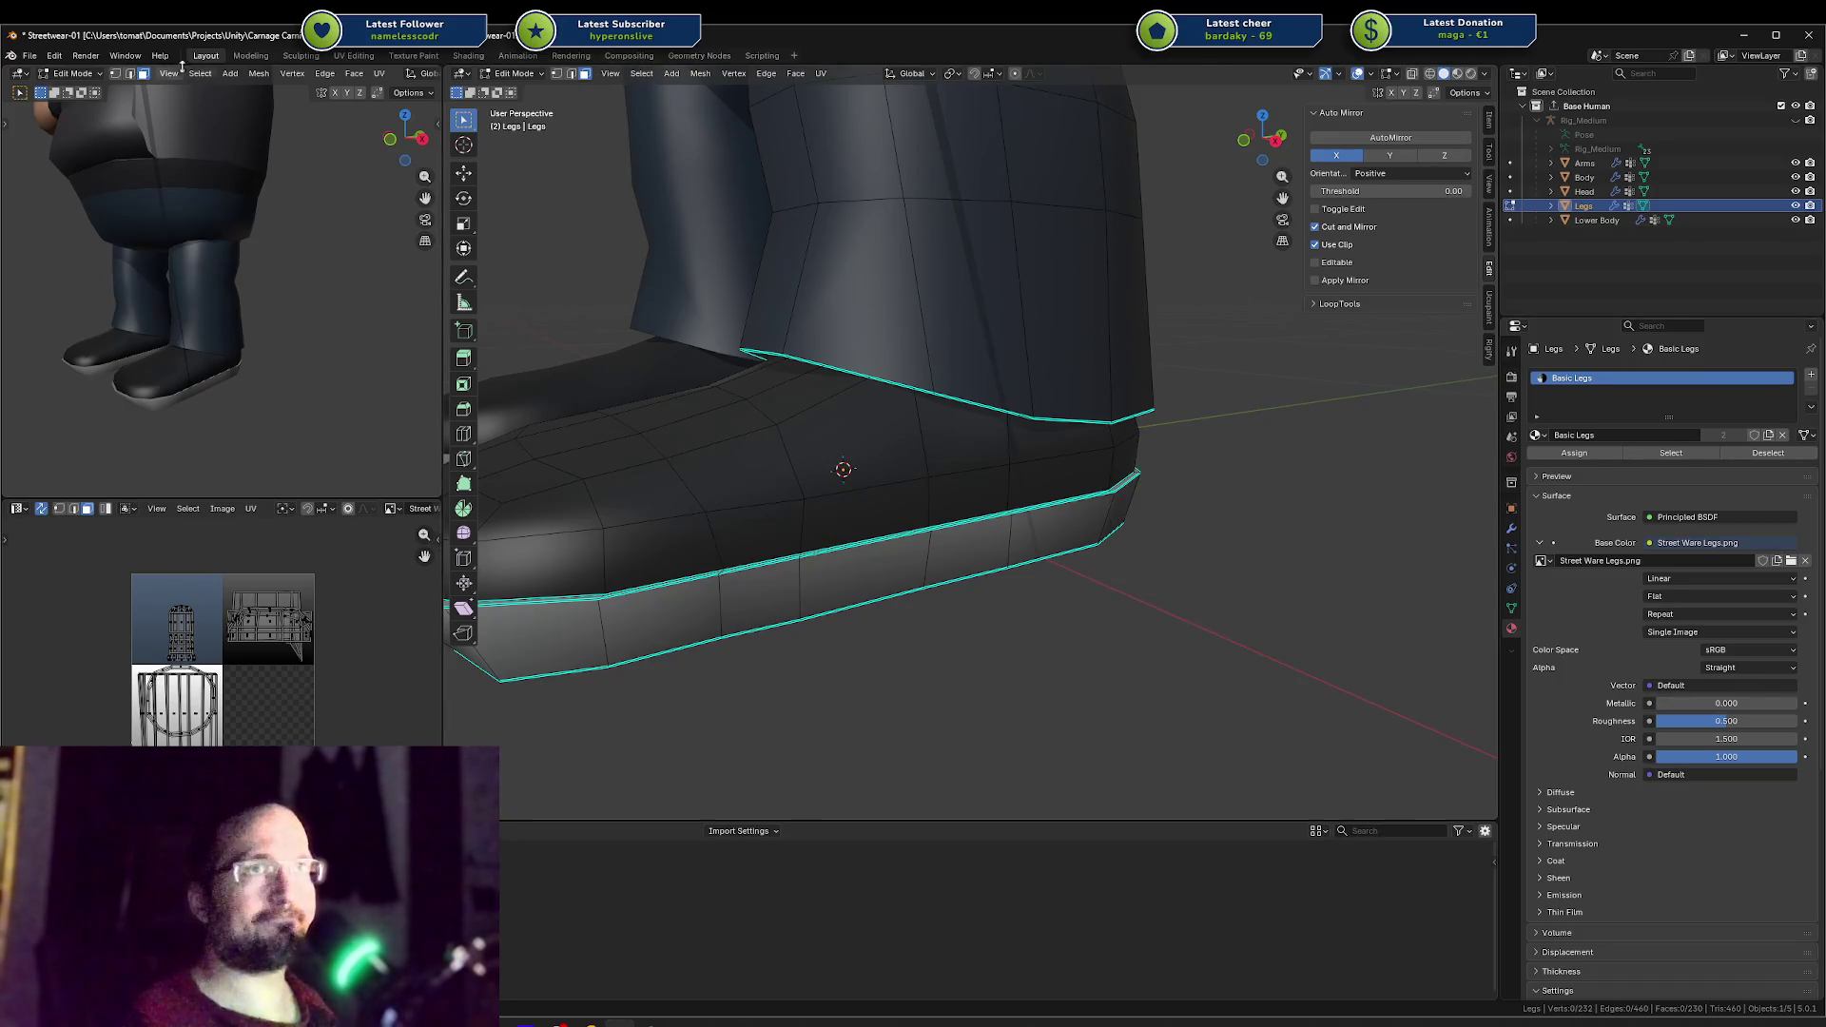
left_click(124, 59)
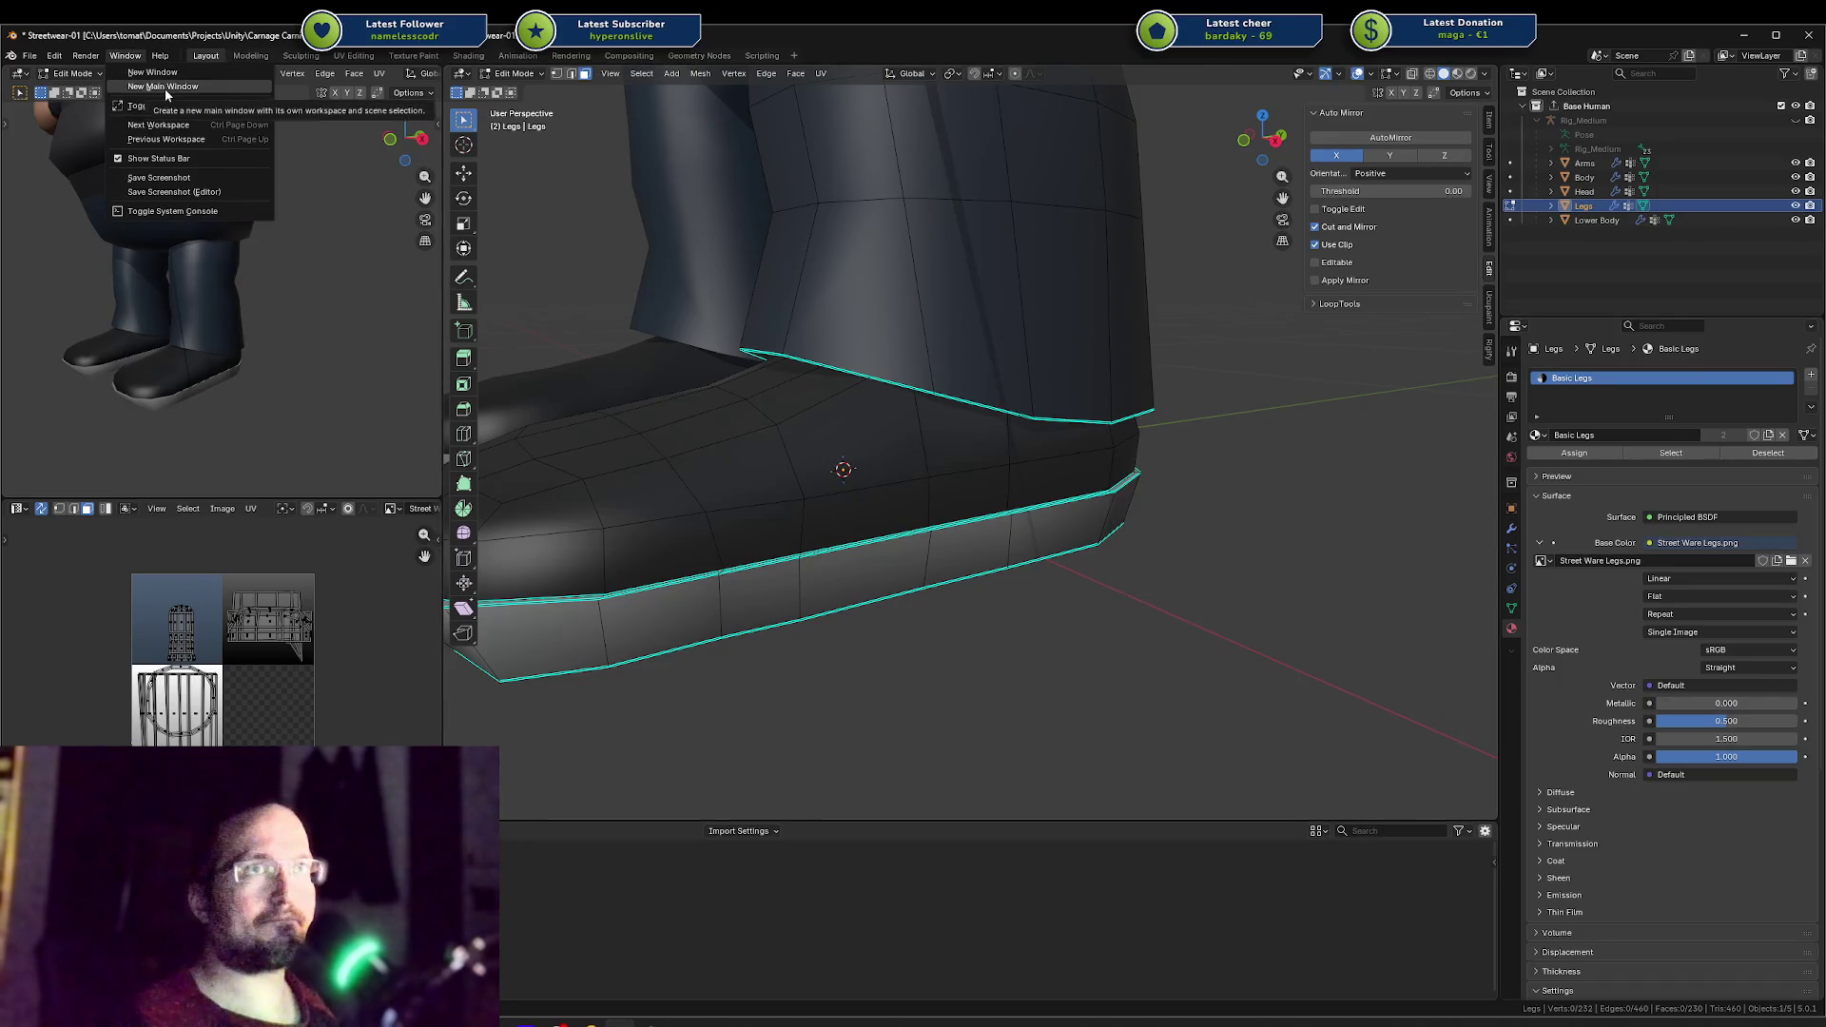
left_click(164, 88)
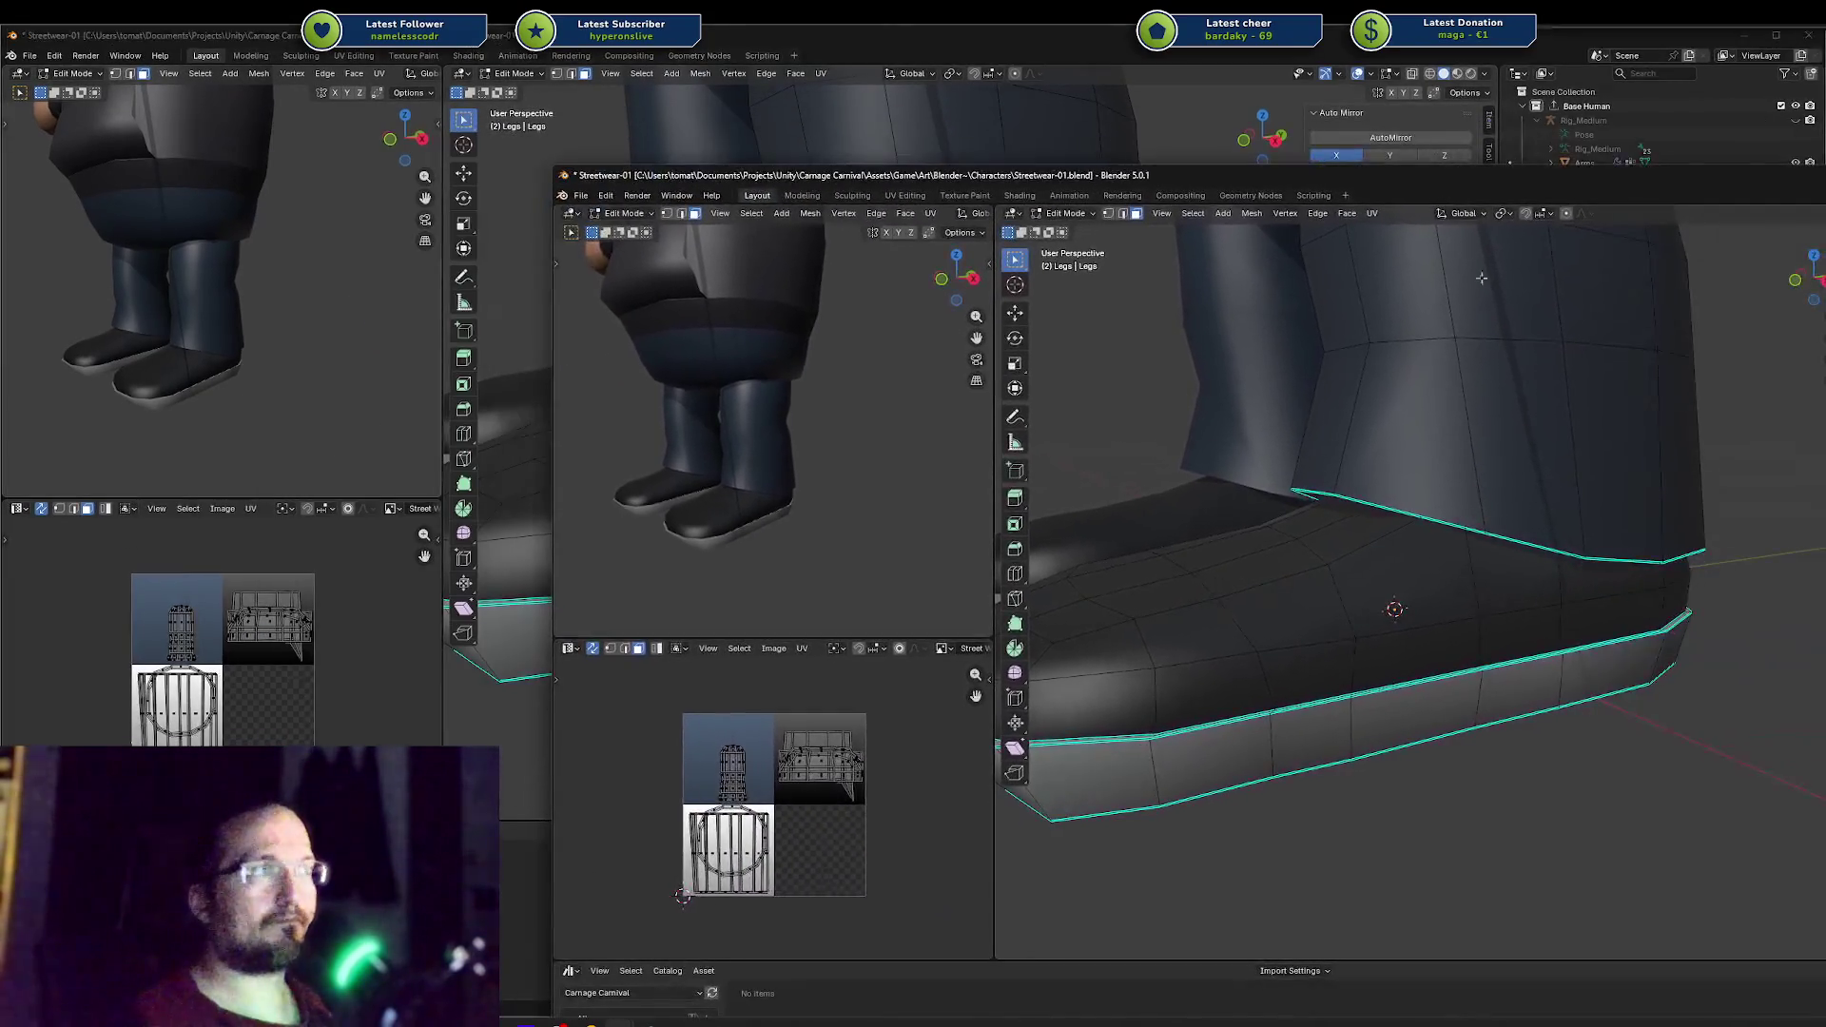
left_click(1594, 402)
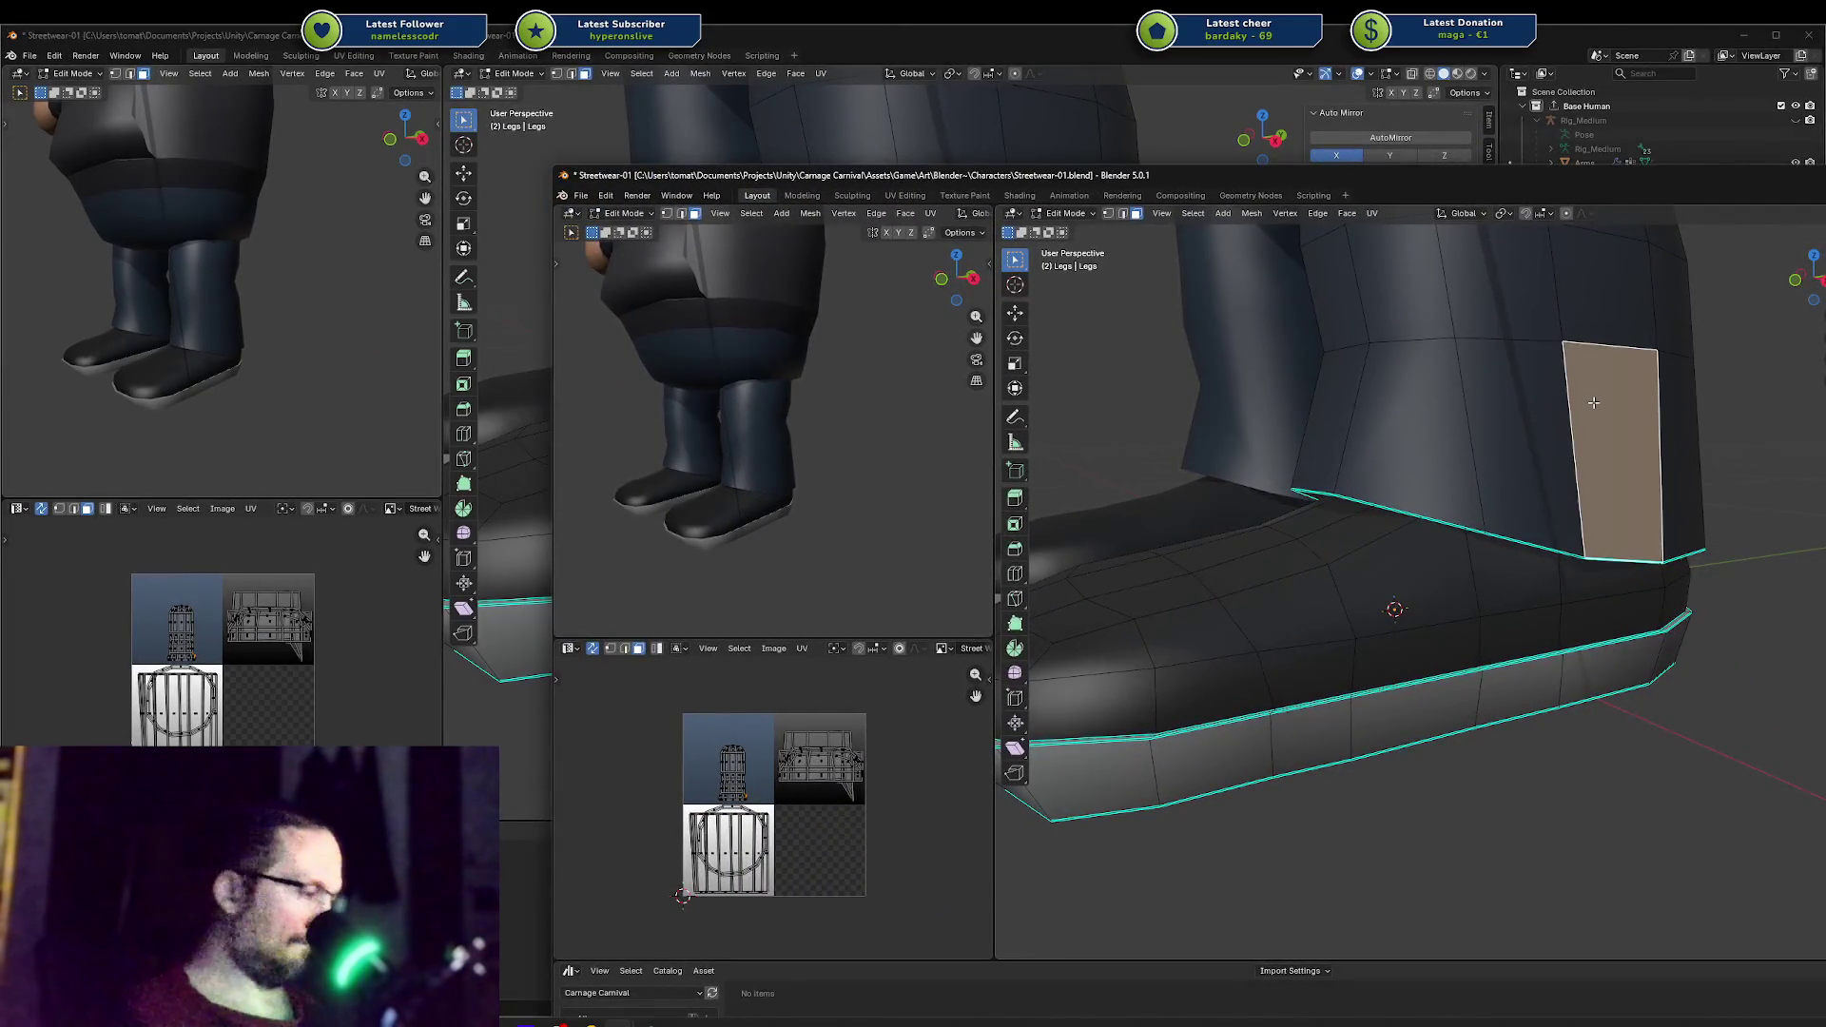
key("q")
left_click(1594, 402)
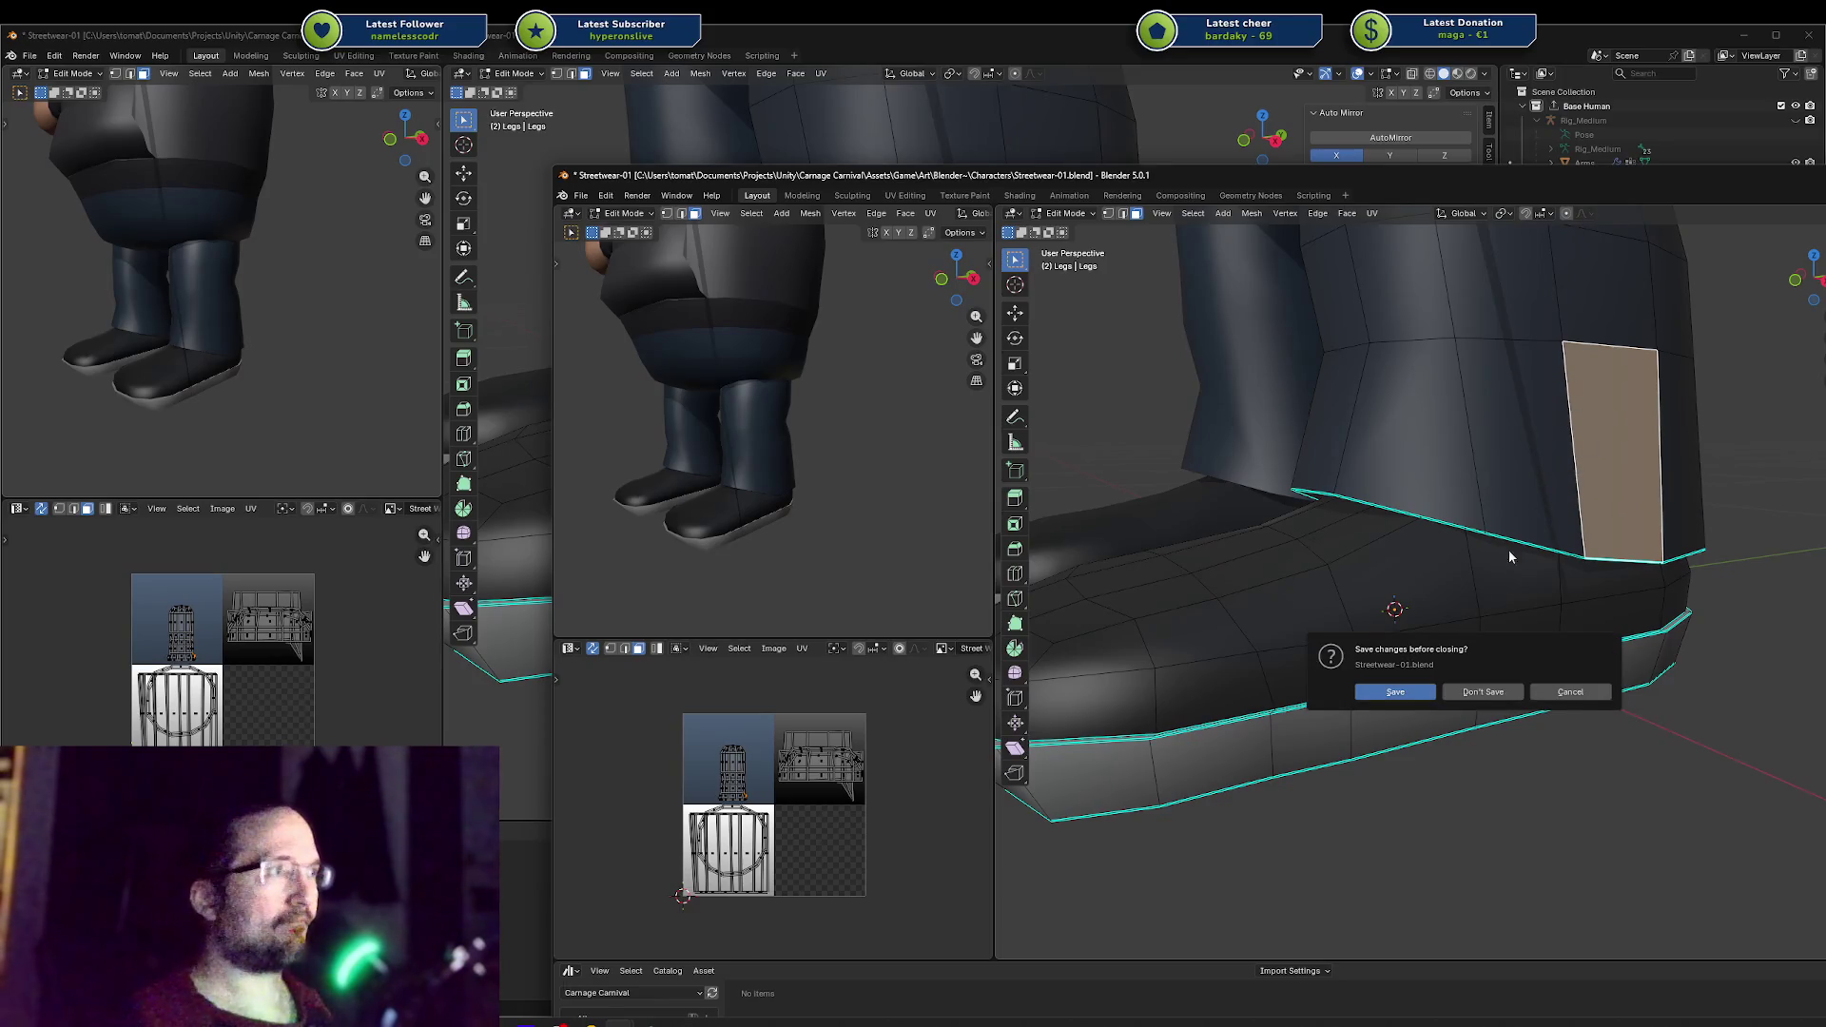
left_click(1503, 693)
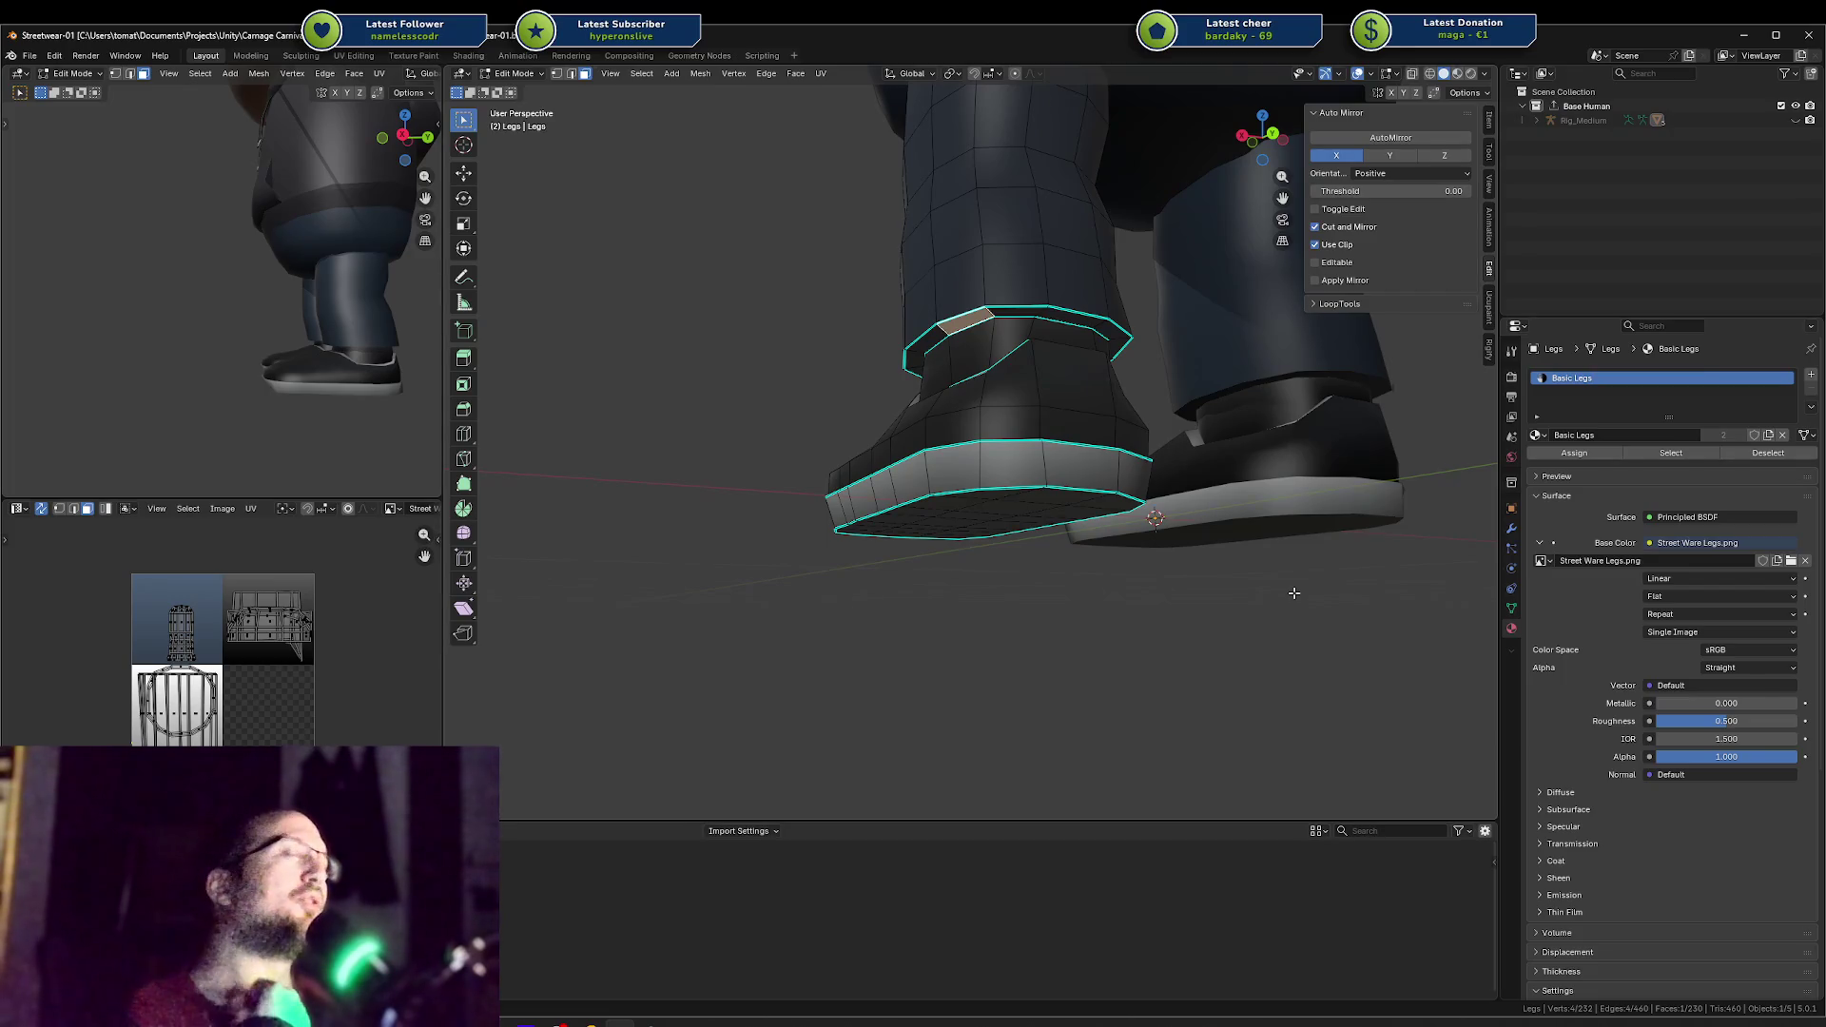
Step: Shift the selected shoe face front to back along the Y axis
scroll(1059, 360, "up", 3)
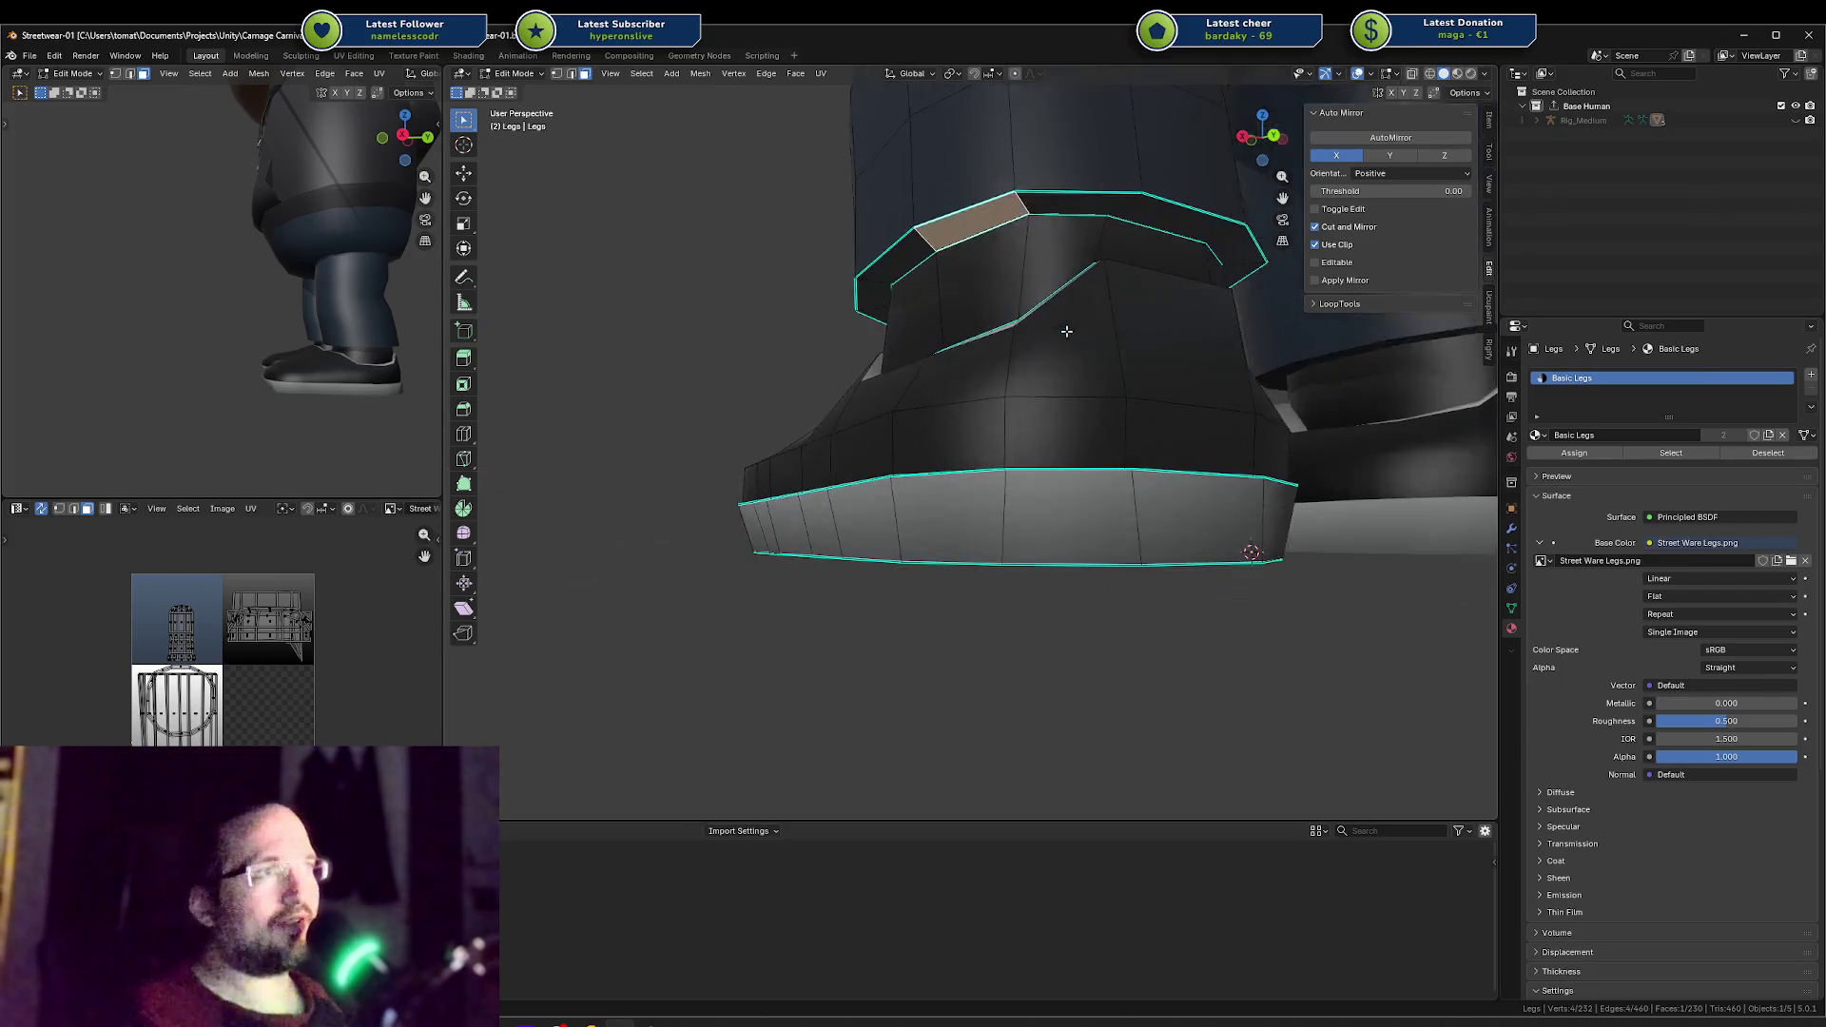
middle_click_drag(1187, 304, 1260, 256)
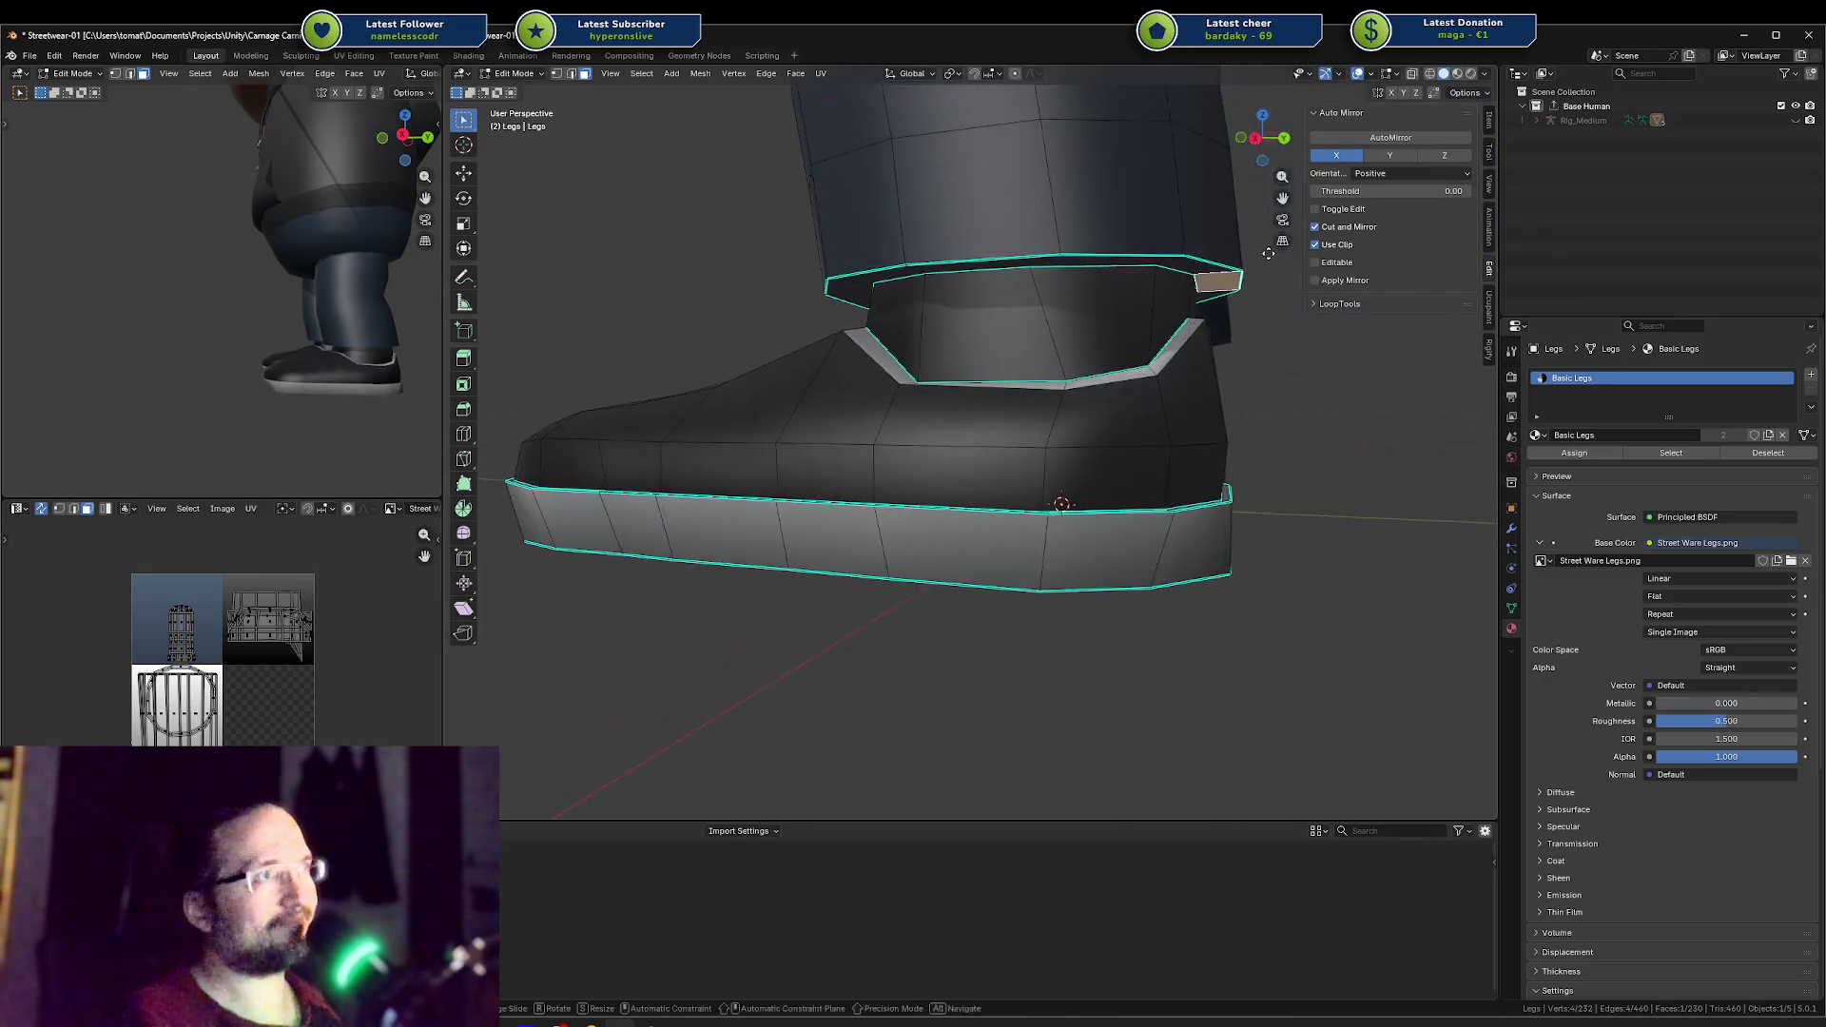
key("g")
key("y")
left_click(1263, 255)
mouse_move(309, 315)
middle_mouse_down()
mouse_move(360, 363)
mouse_move(344, 351)
middle_mouse_up()
middle_click_drag(951, 228, 962, 282)
Step: Switch to edge selection mode and clear the selection to start on the ankle
key("a")
key("alt+a")
key("2")
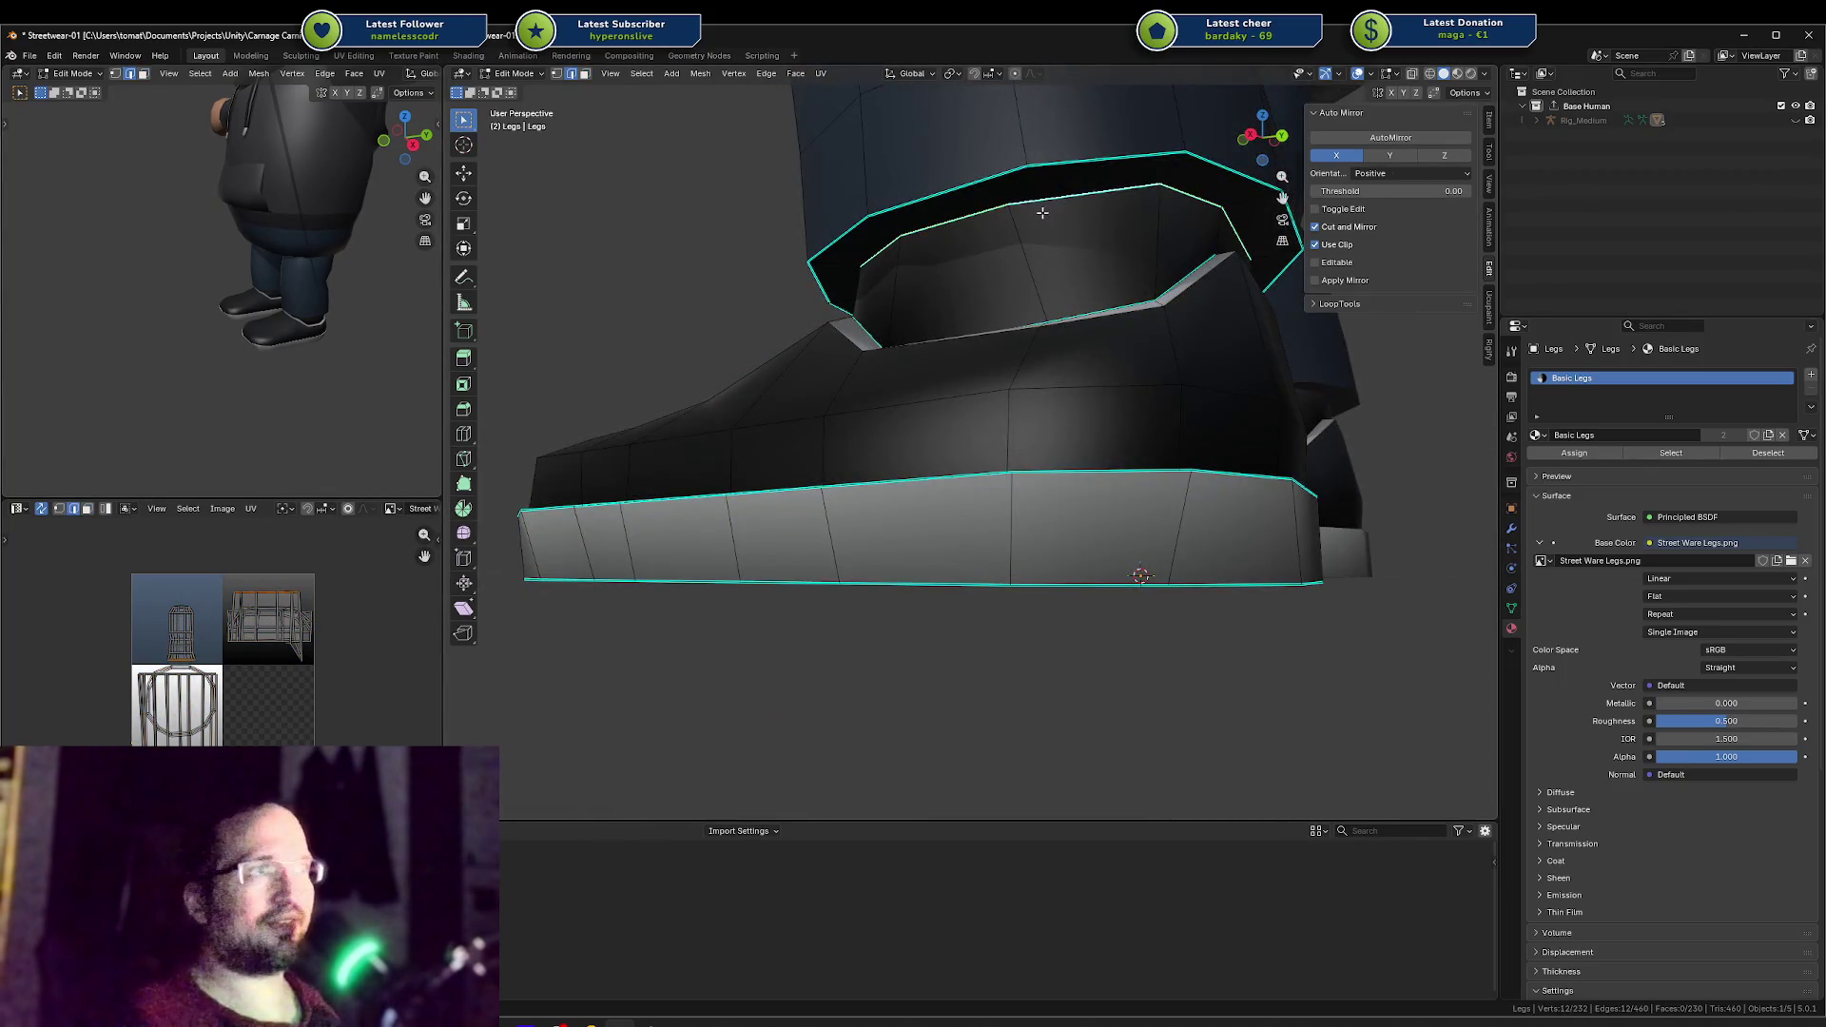
right_click(1043, 213)
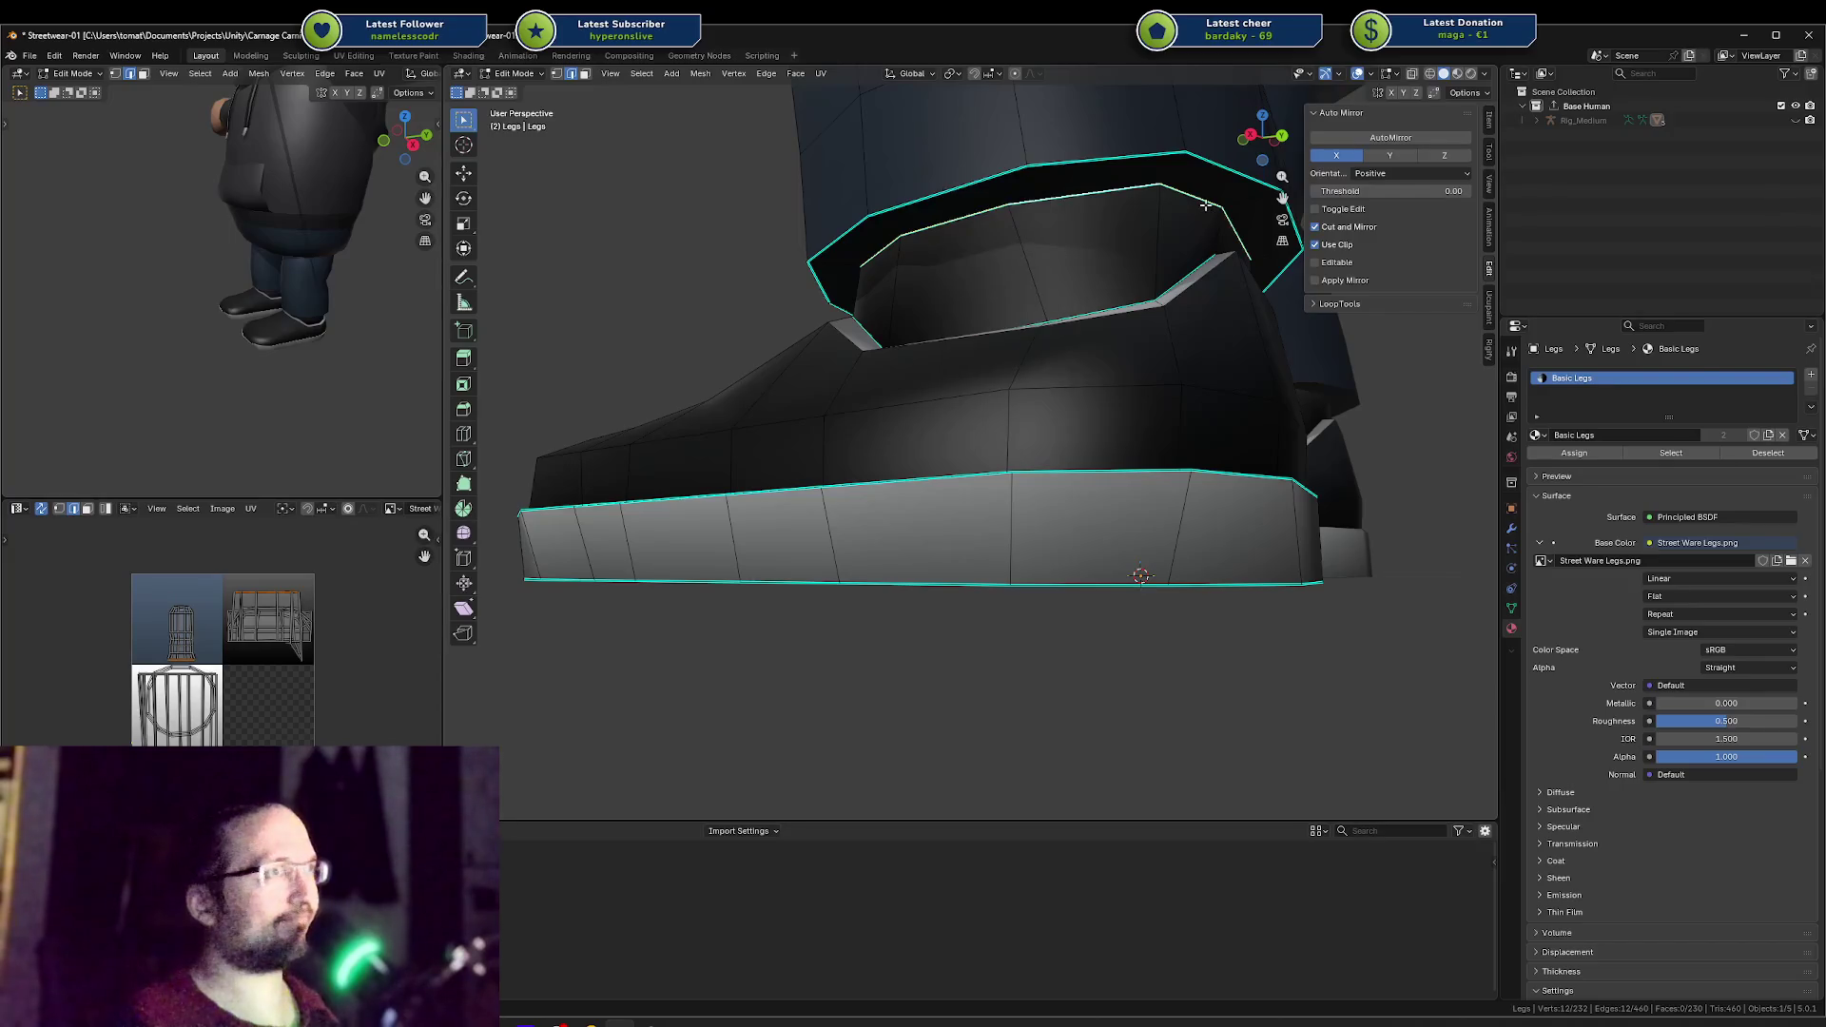
mouse_move(1205, 205)
middle_mouse_down()
mouse_move(1113, 276)
mouse_move(1140, 269)
middle_mouse_up()
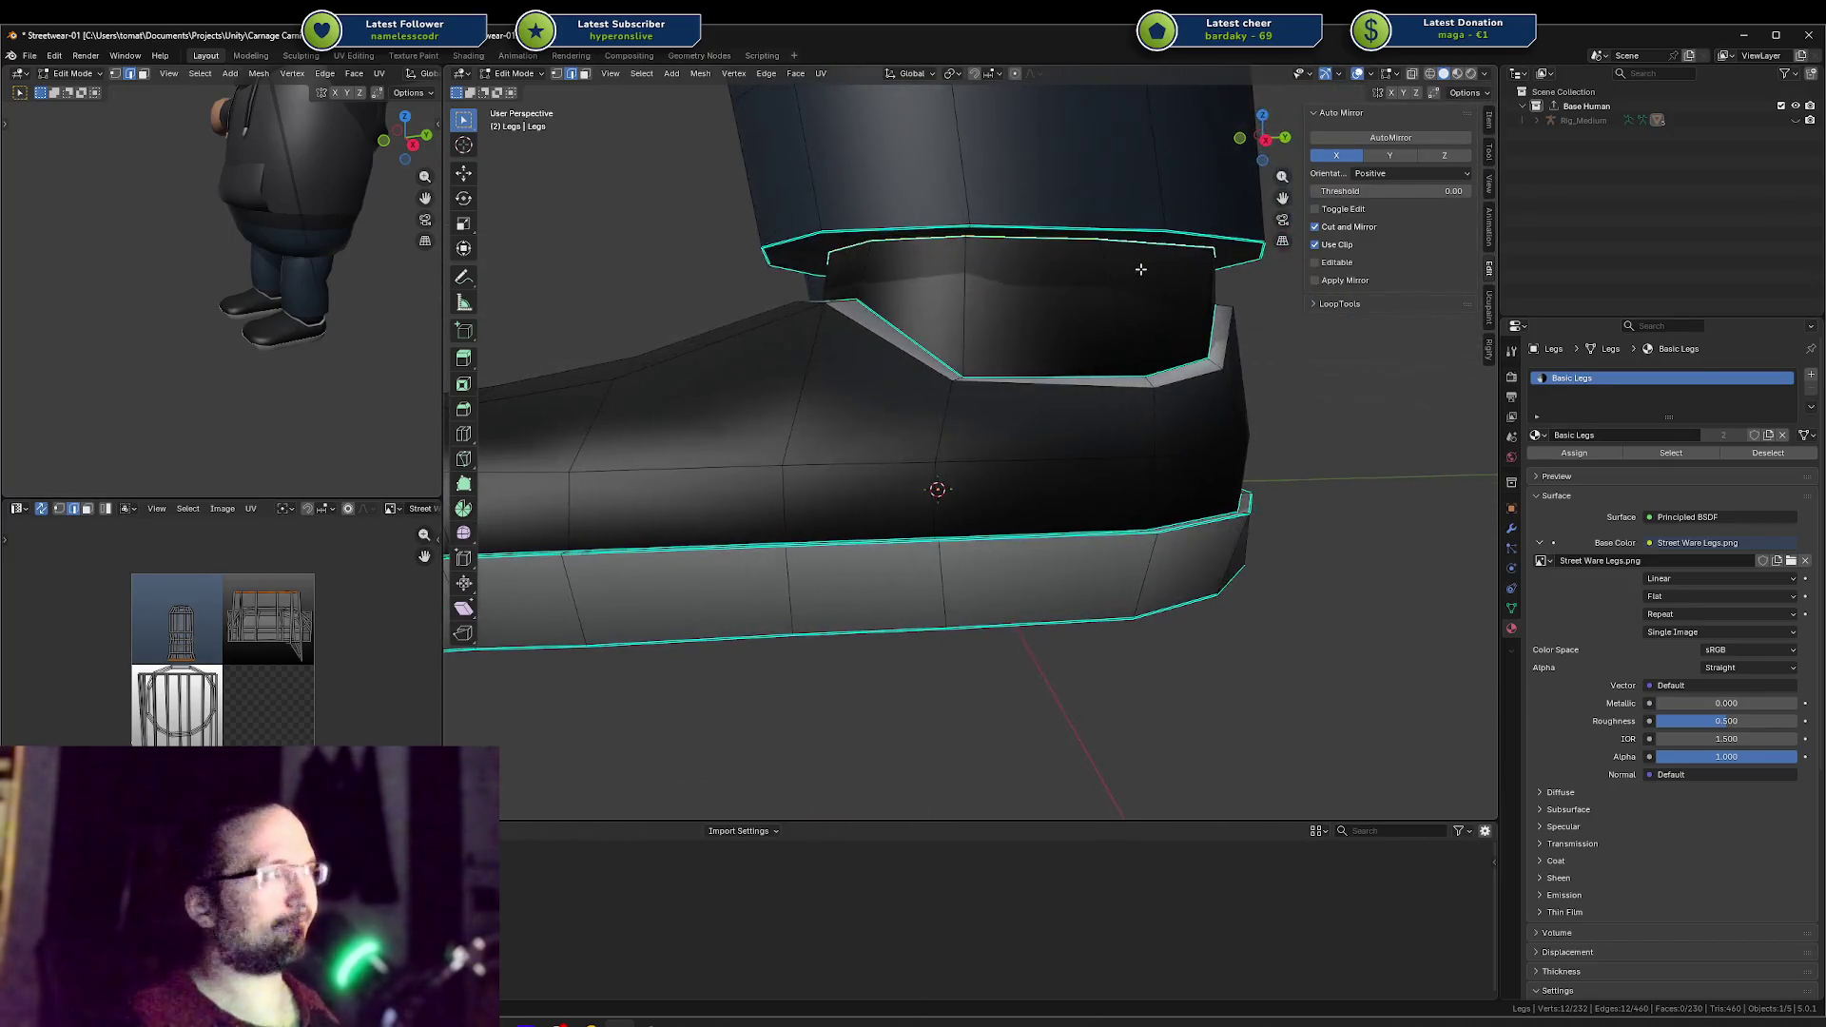
scroll(1140, 269, "down", 6)
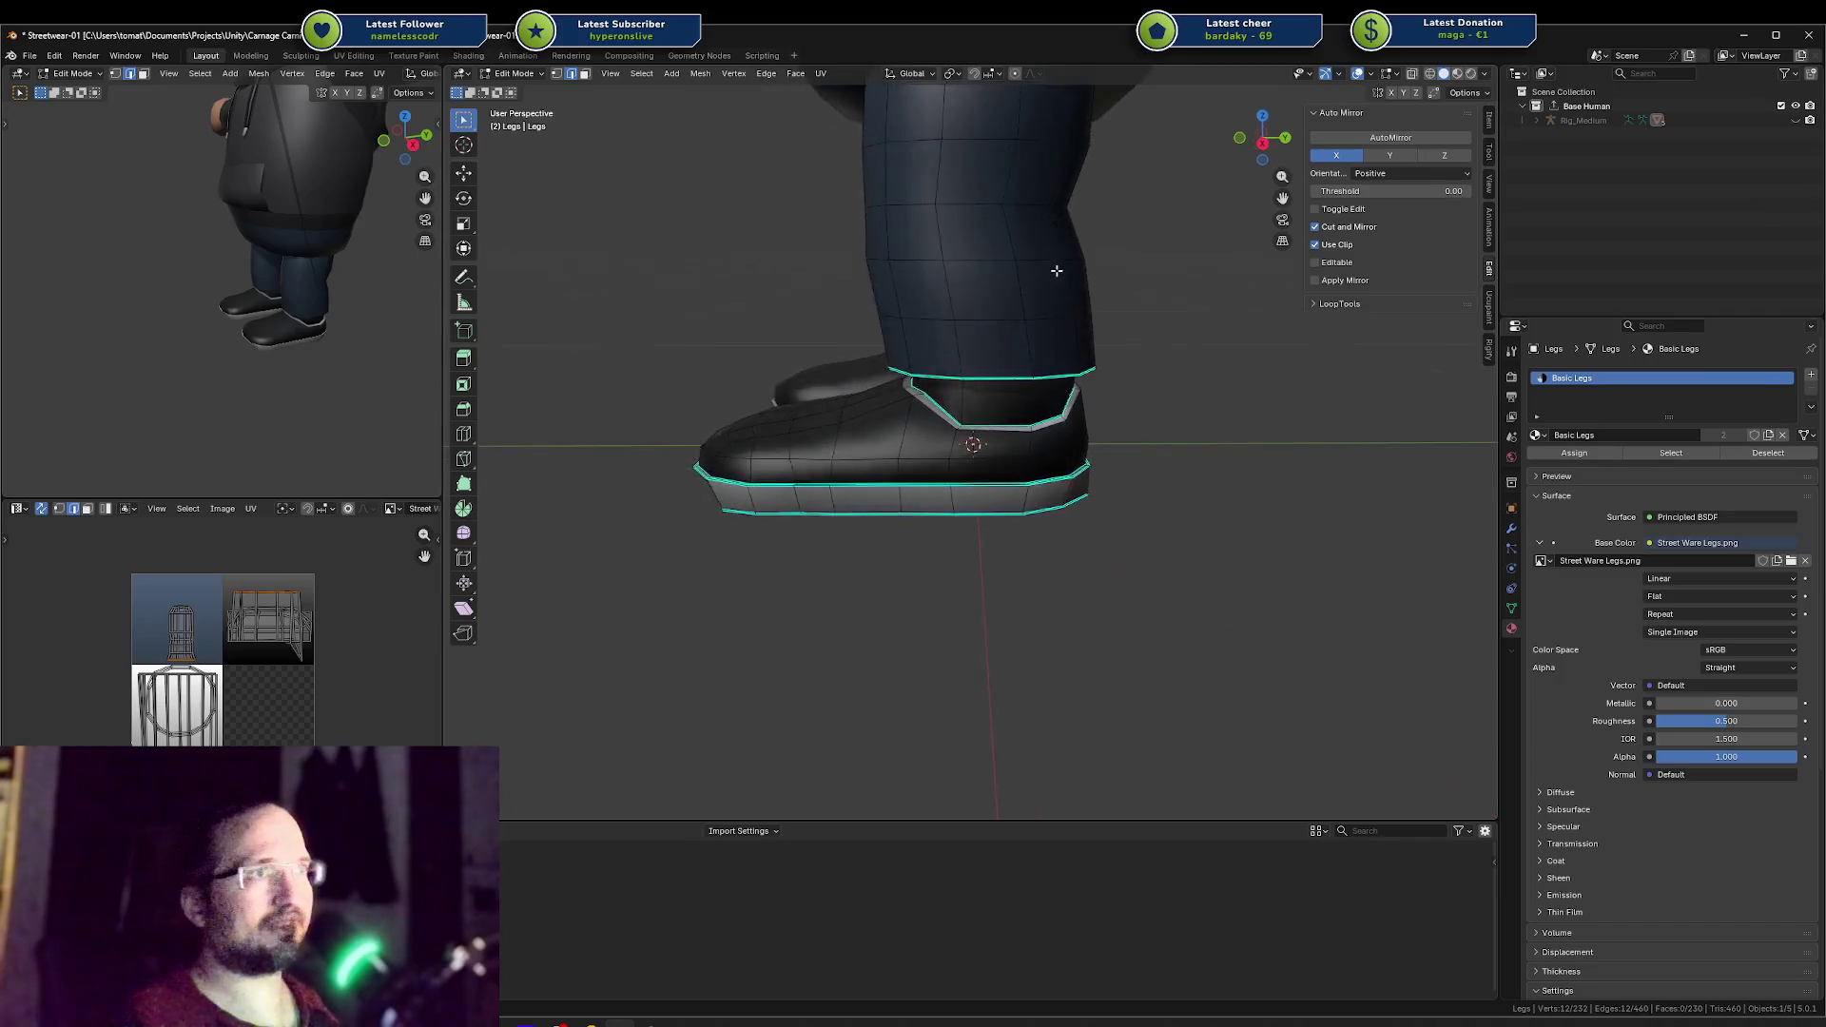
key("alt+a")
middle_click_drag(314, 229, 294, 186)
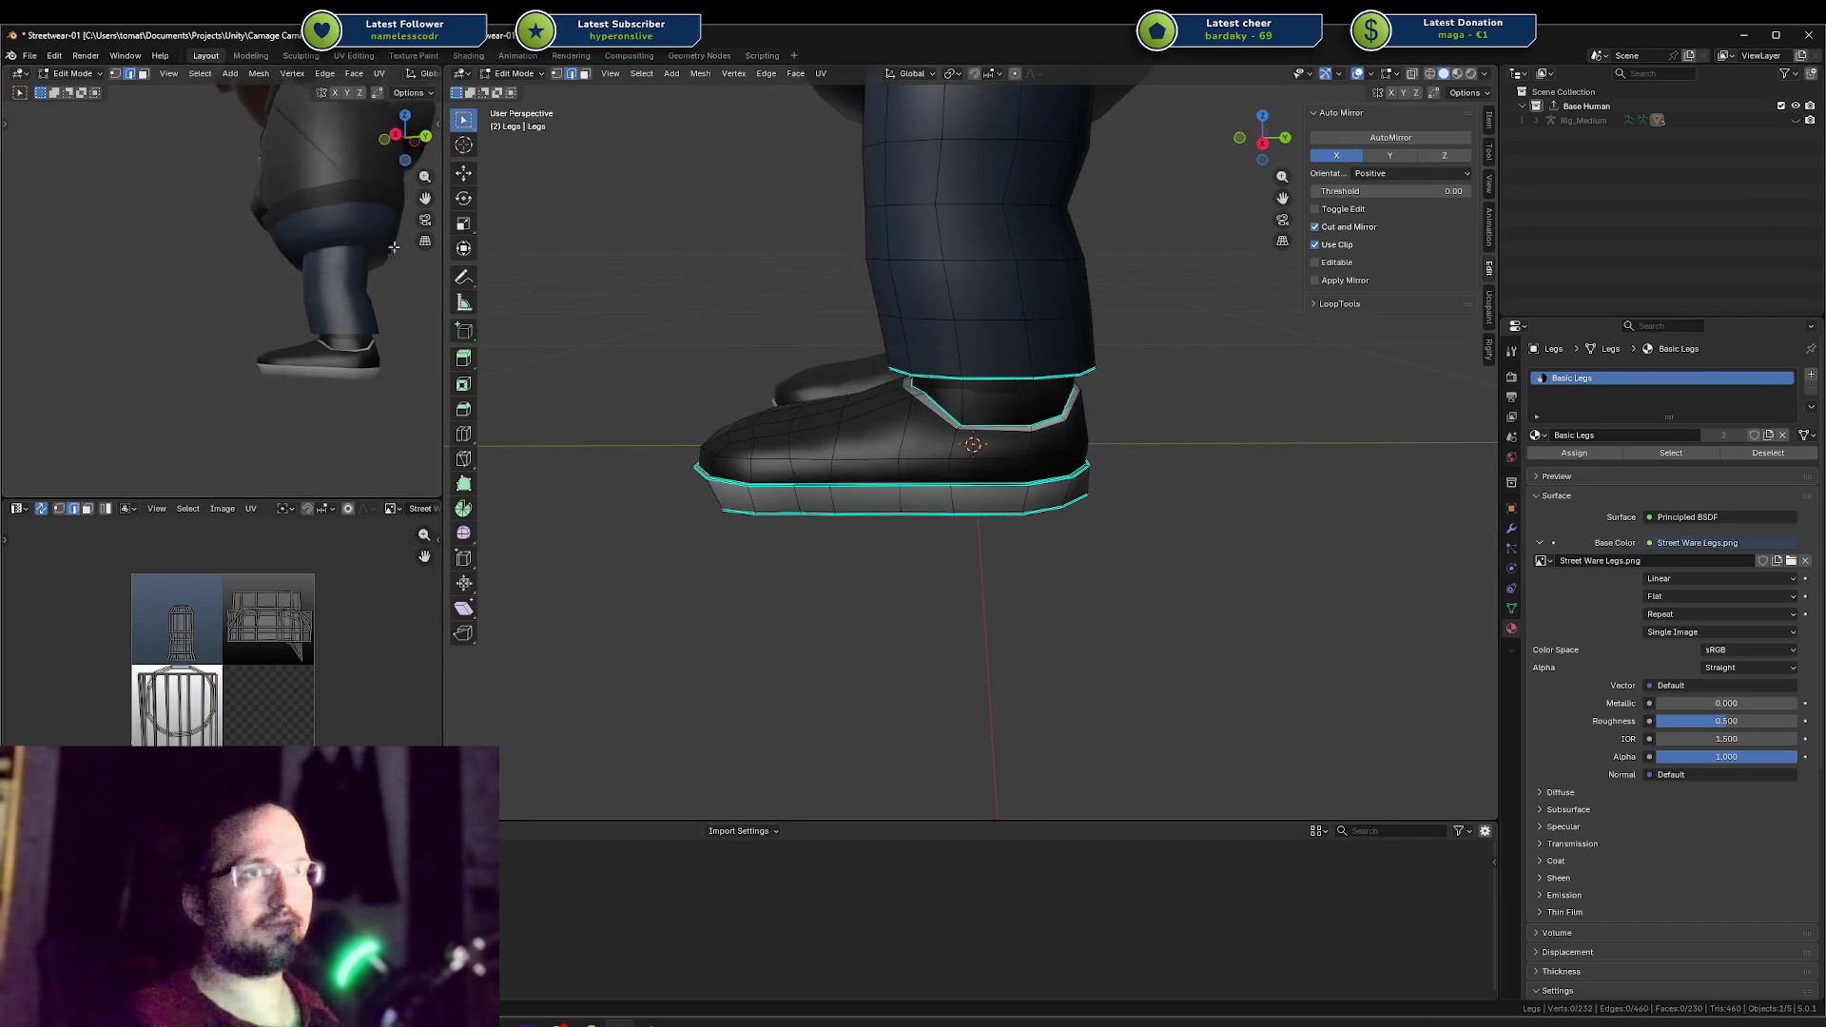
middle_click_drag(1059, 320, 994, 314)
Step: Select the ankle loop, lower it along Z, tilt it around X, and lower it again
left_click(1084, 371, "alt")
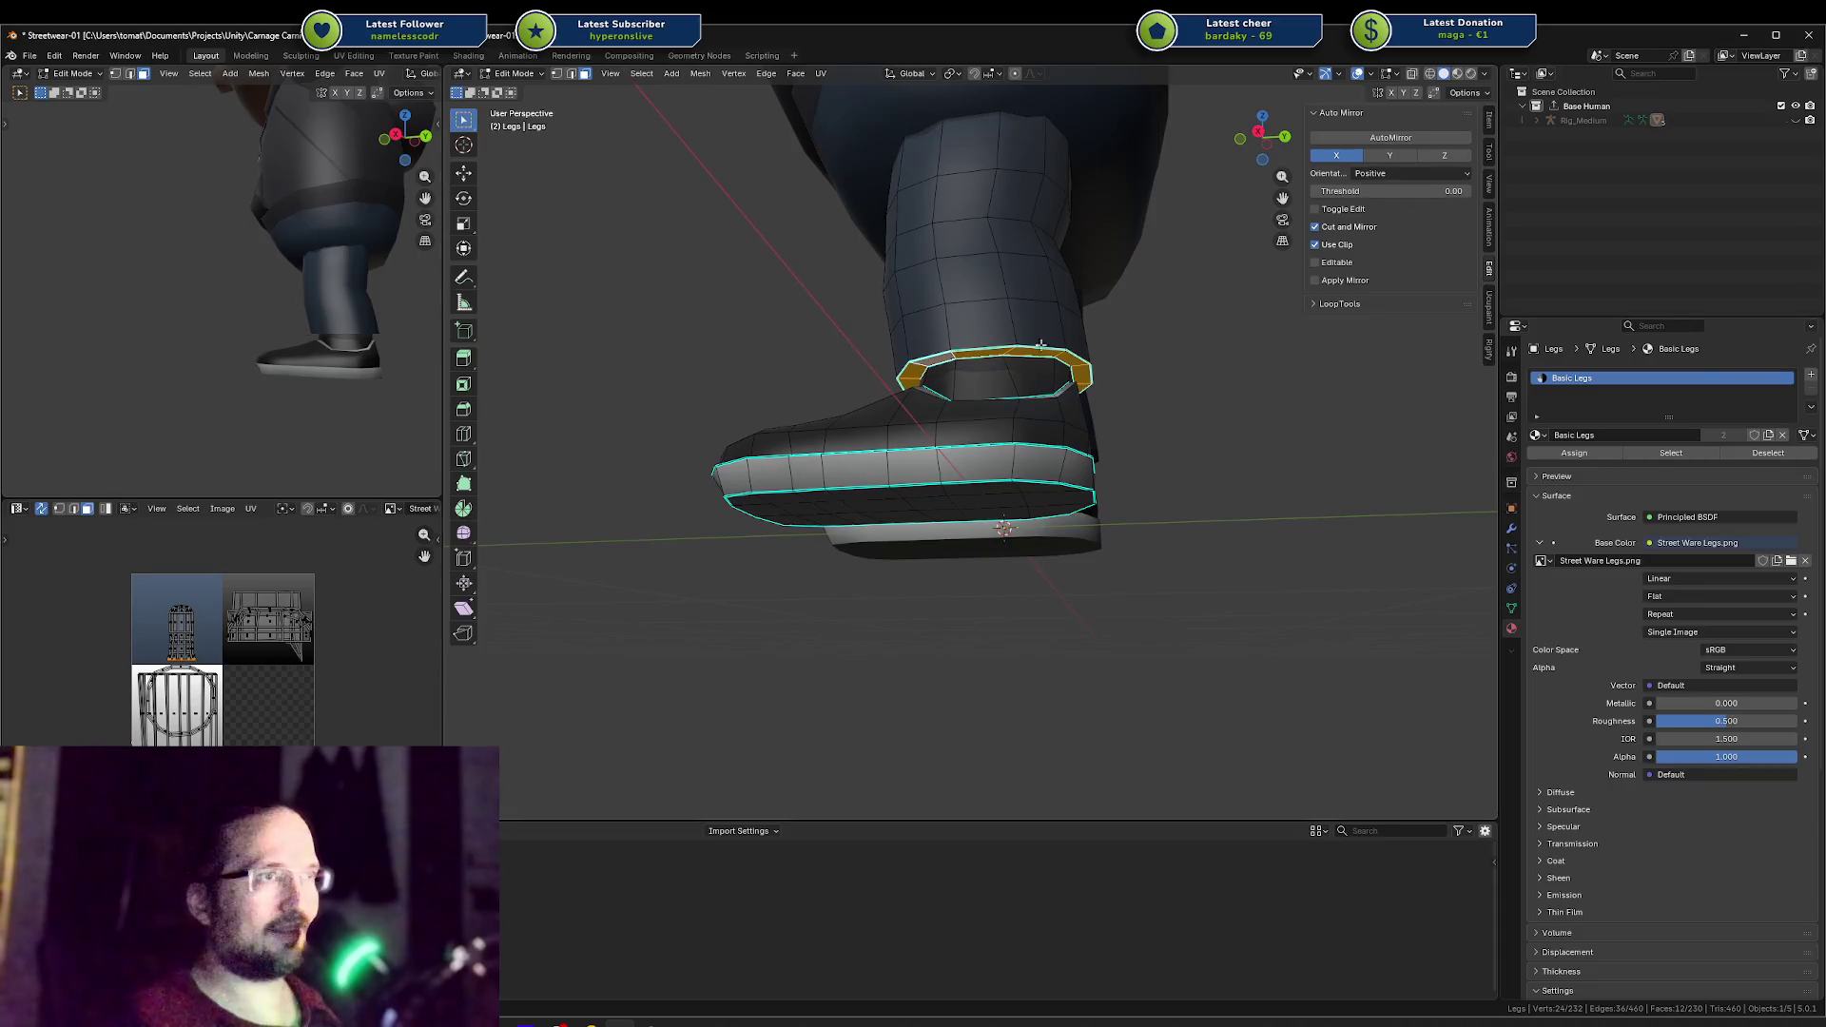
key("g")
key("z")
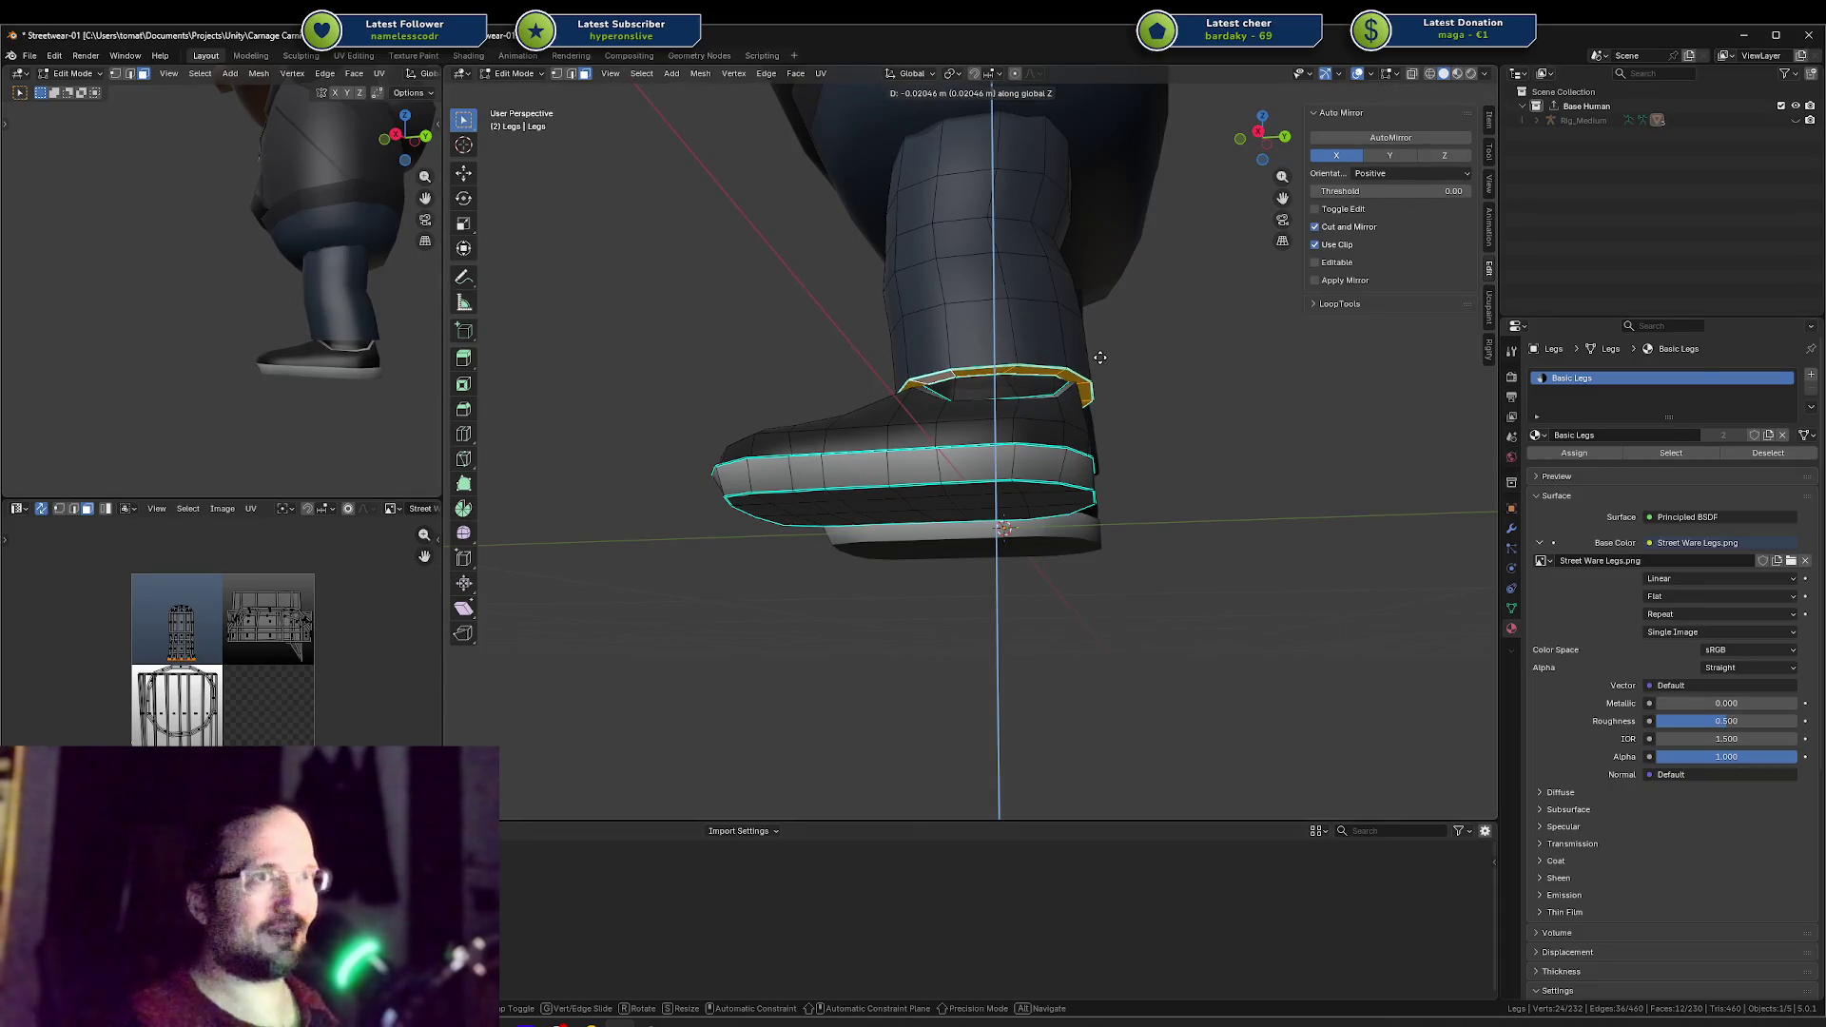
left_click(1100, 358)
key("r")
key("x")
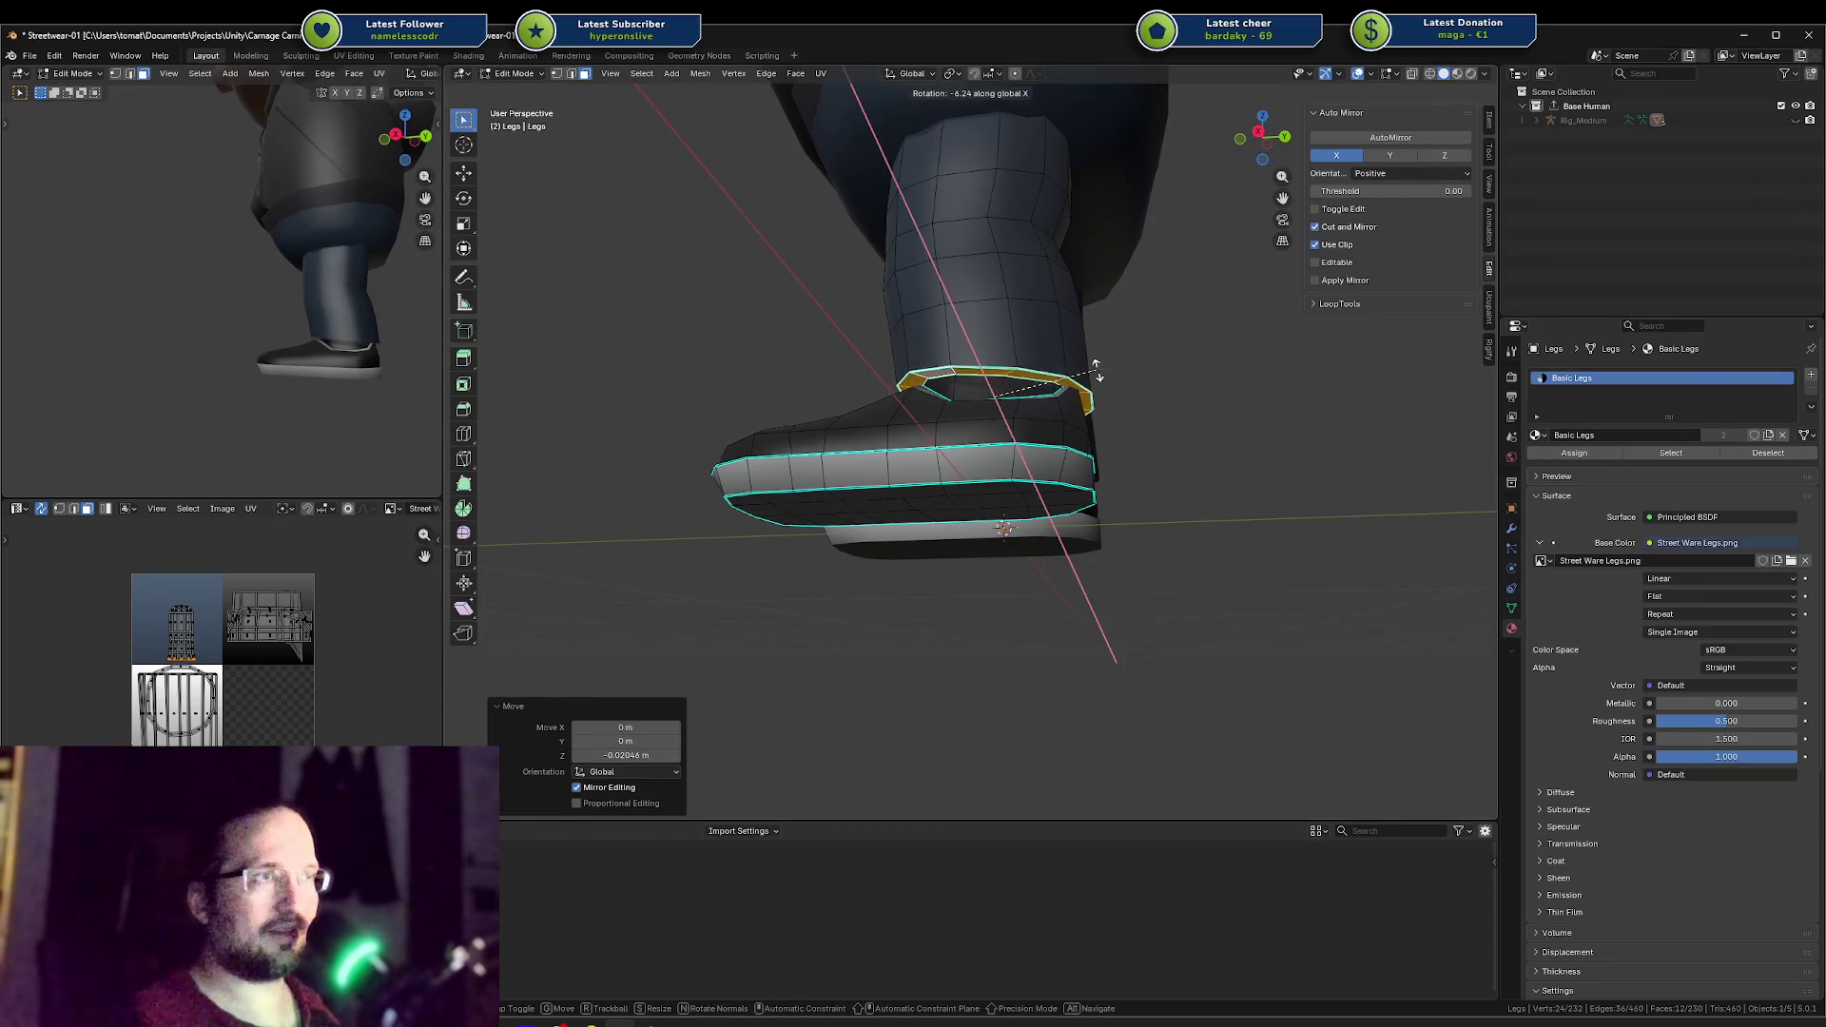
left_click(1095, 372)
key("g")
key("z")
left_click(1090, 386)
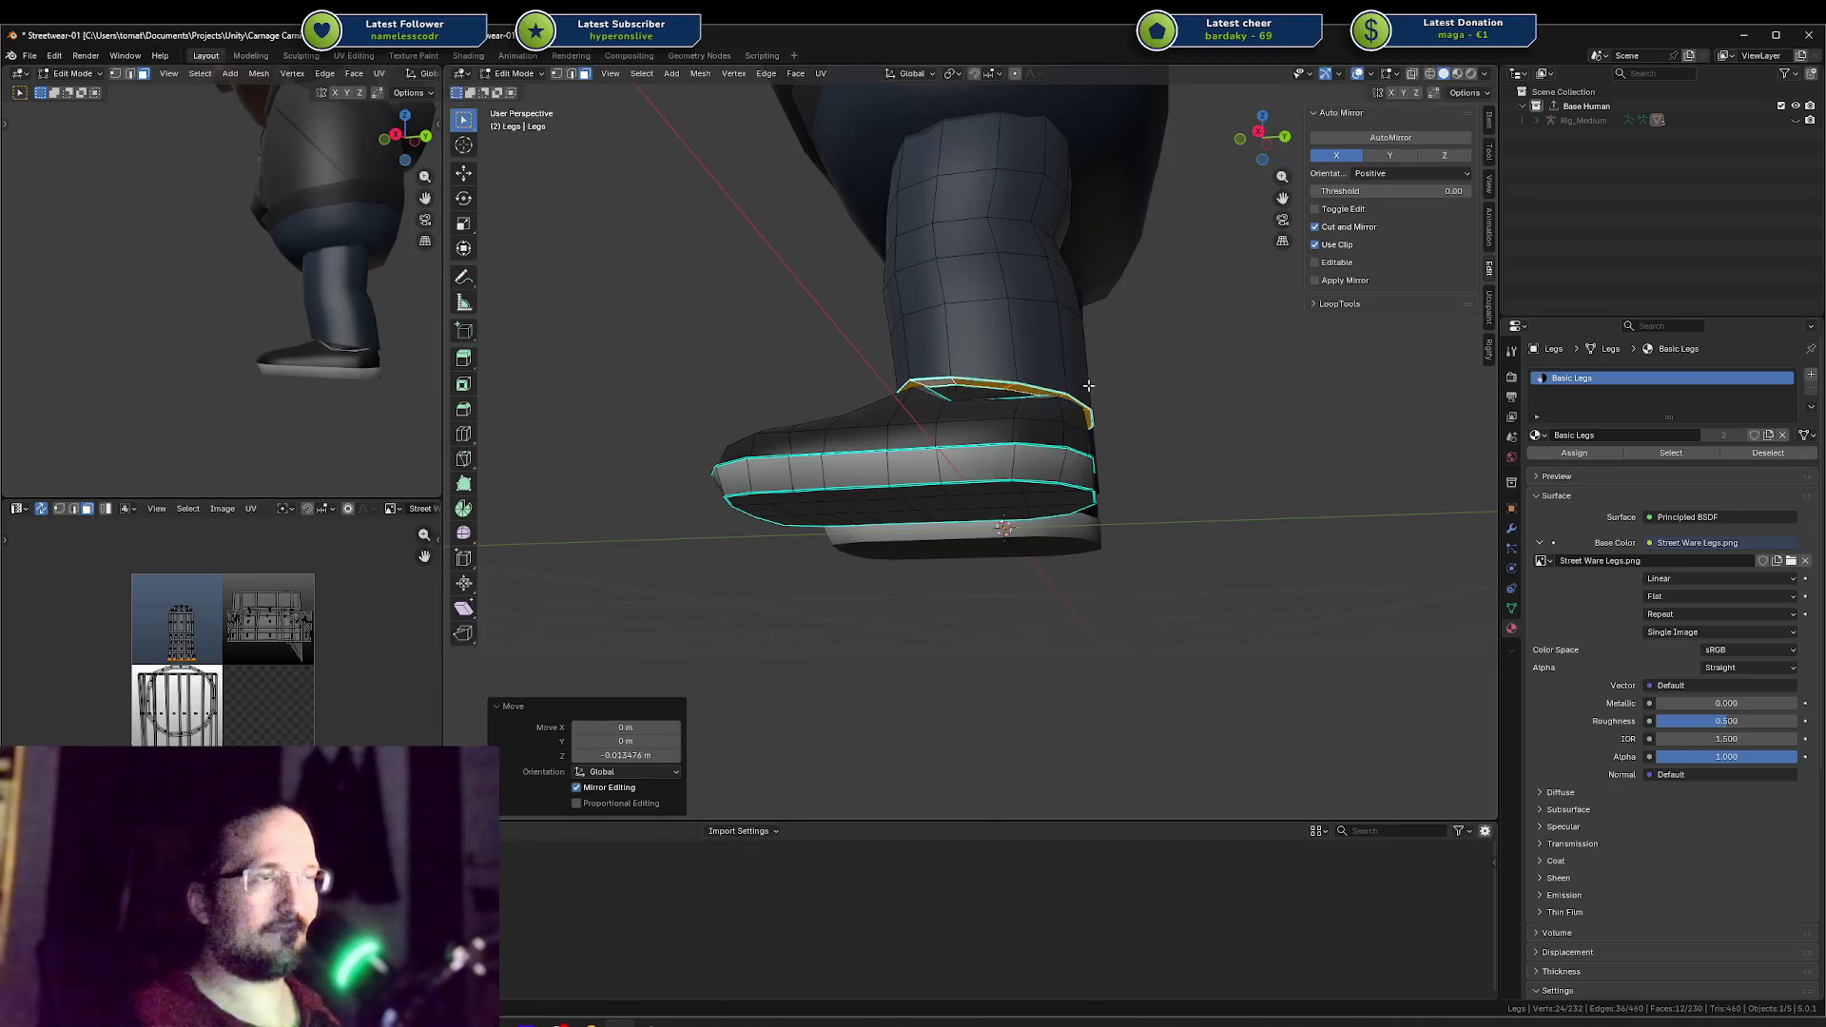
Step: Lower the ankle loop slightly more along Z, leaving its size unchanged
key("s")
right_click(1103, 381)
key("g")
key("z")
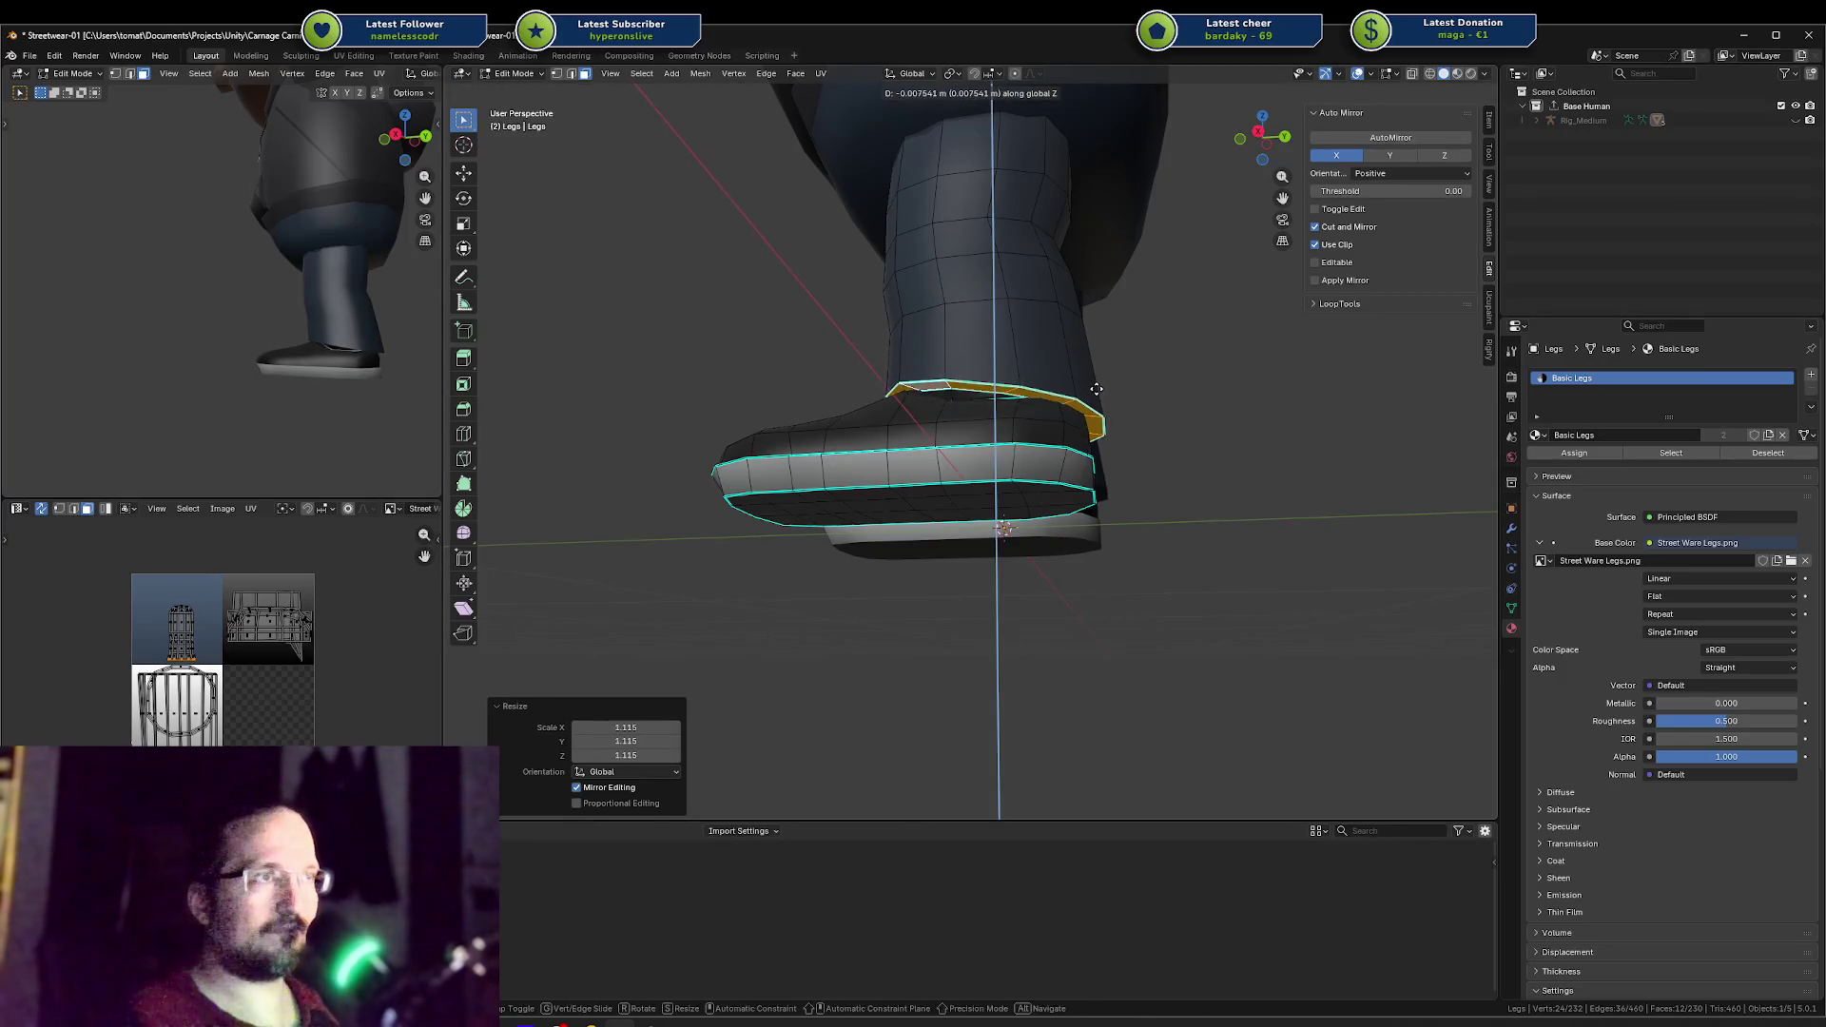
left_click(1075, 398)
middle_click_drag(1075, 398, 951, 394)
key("s")
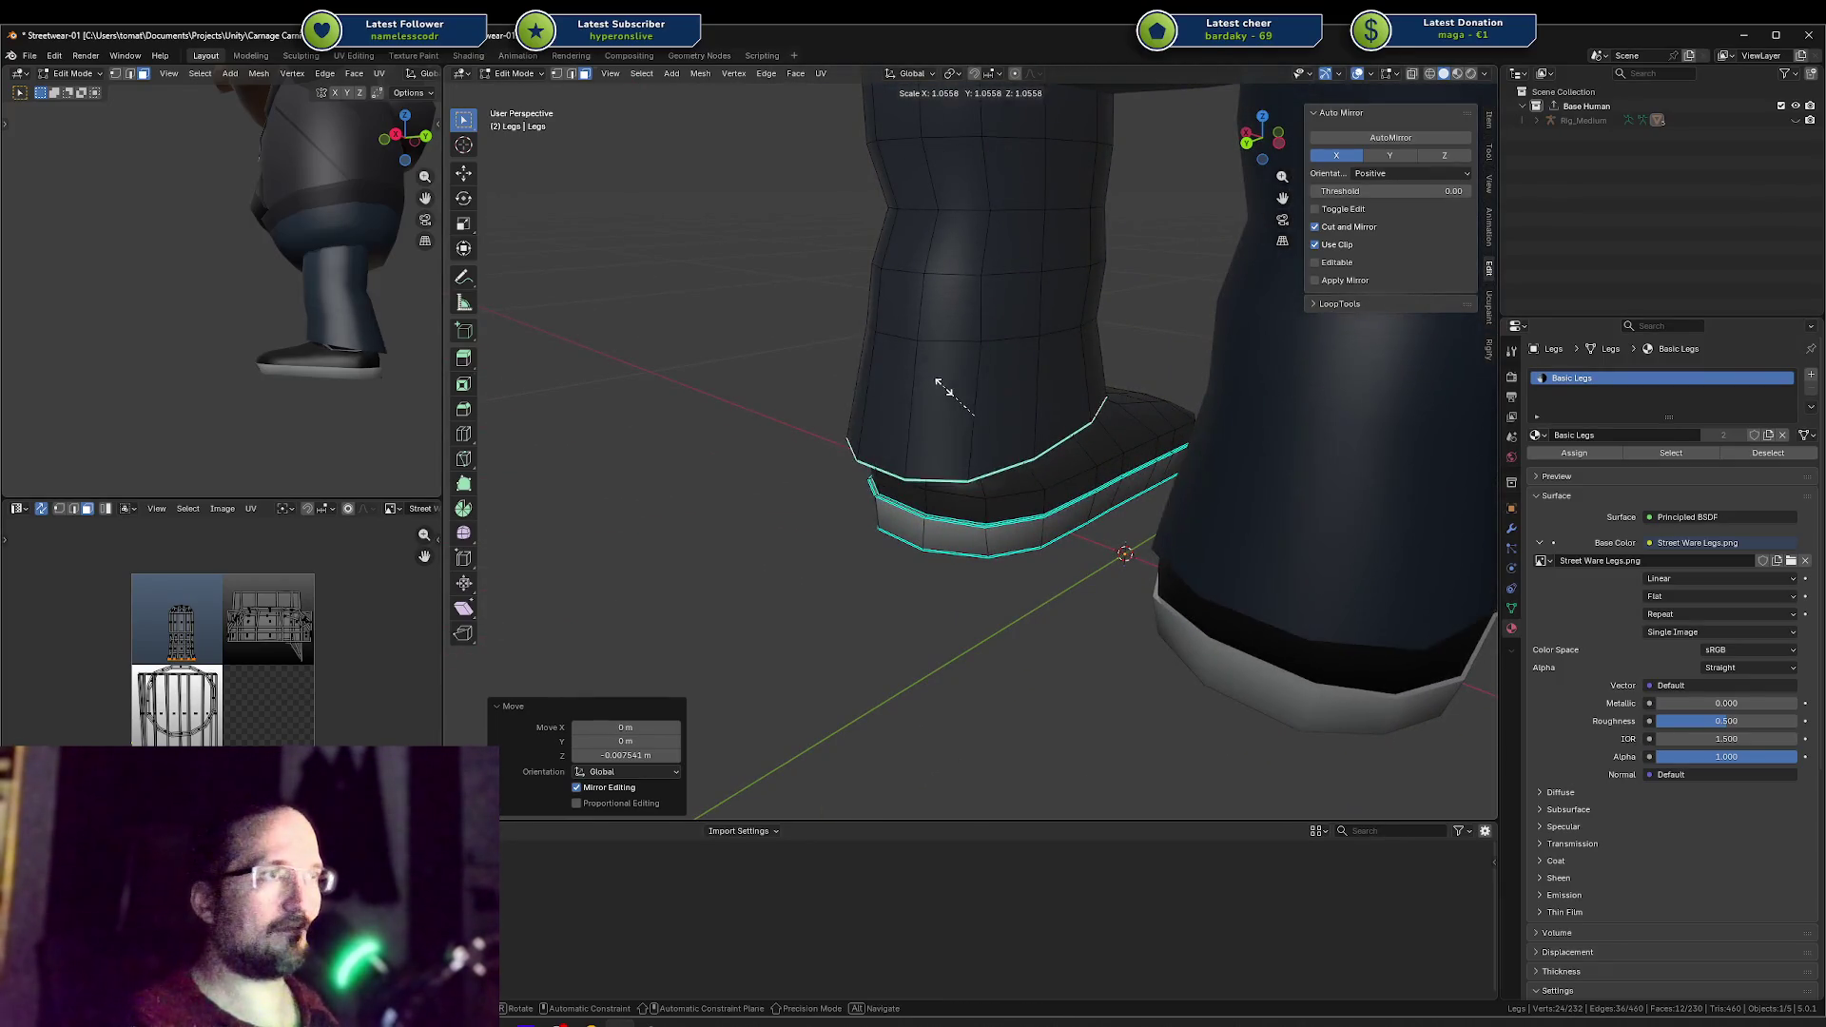
right_click(943, 388)
middle_click_drag(382, 344, 202, 349)
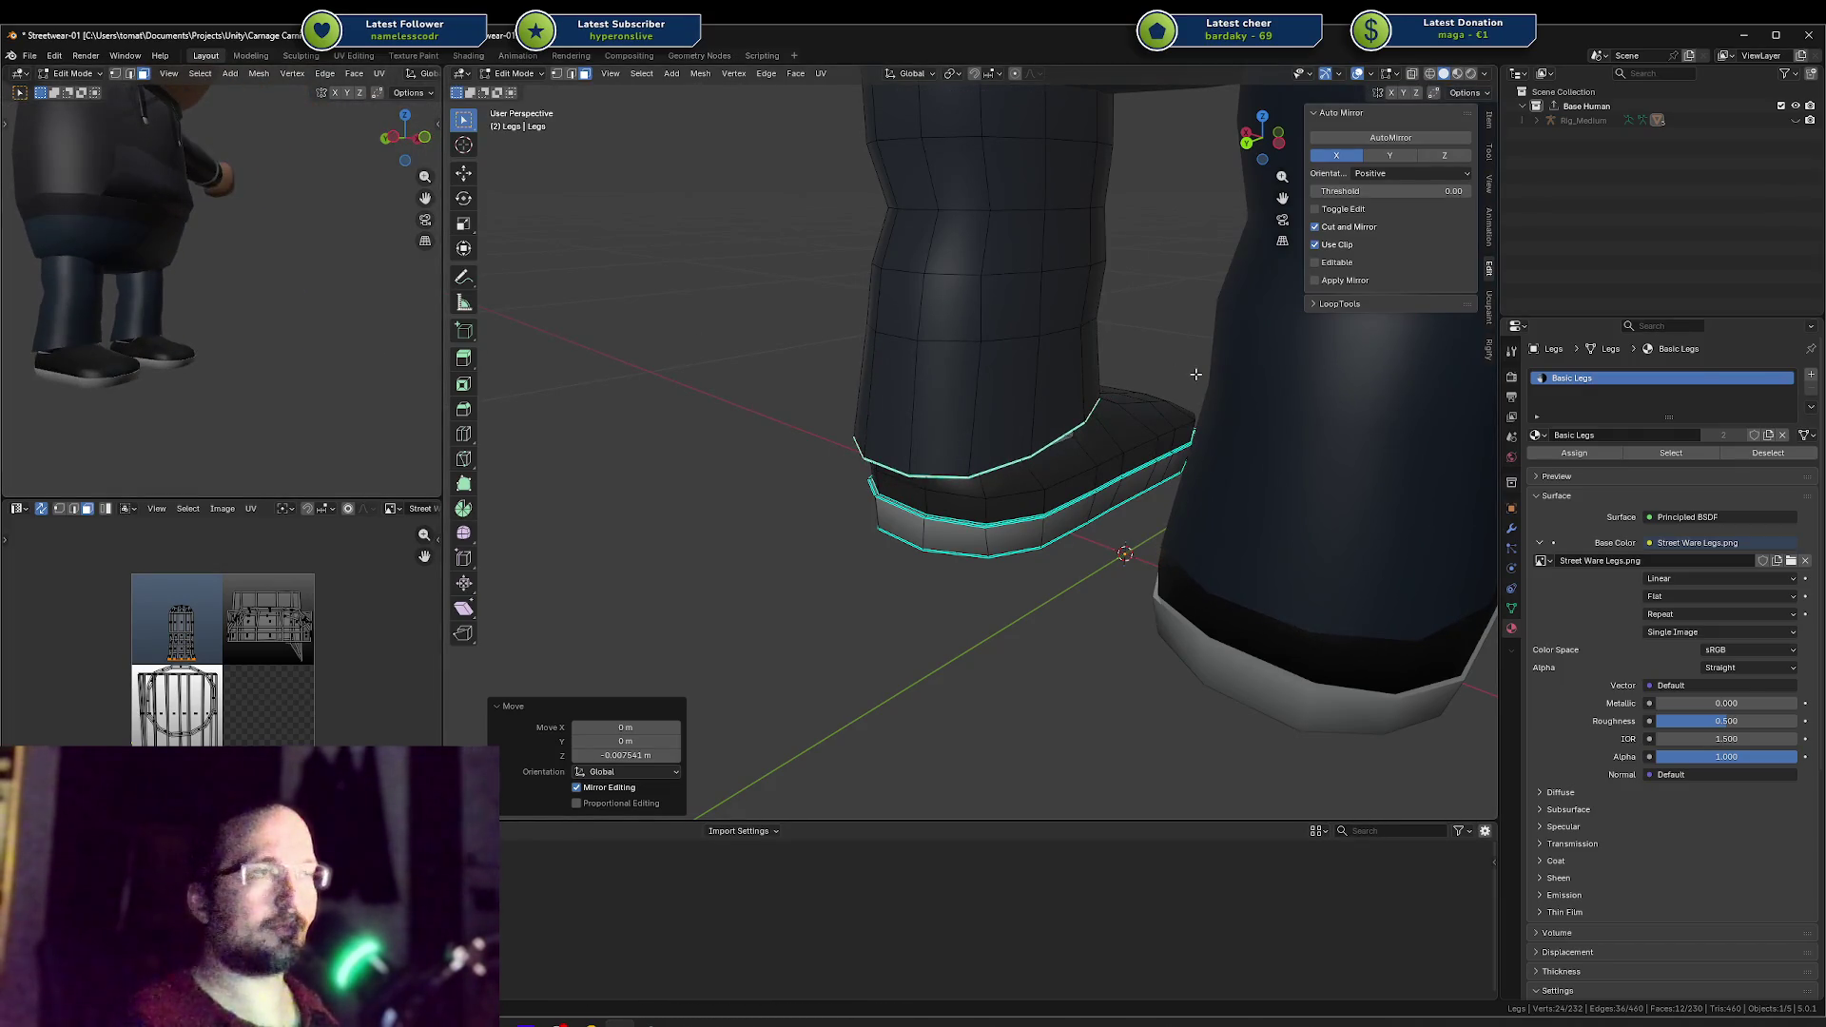
Step: Extrude the ankle loop into a new collar band and zoom in on the boot
key("e")
mouse_move(914, 397)
middle_mouse_down()
mouse_move(1214, 359)
mouse_move(1094, 329)
mouse_move(1100, 310)
mouse_move(1145, 310)
mouse_move(1017, 324)
middle_mouse_up()
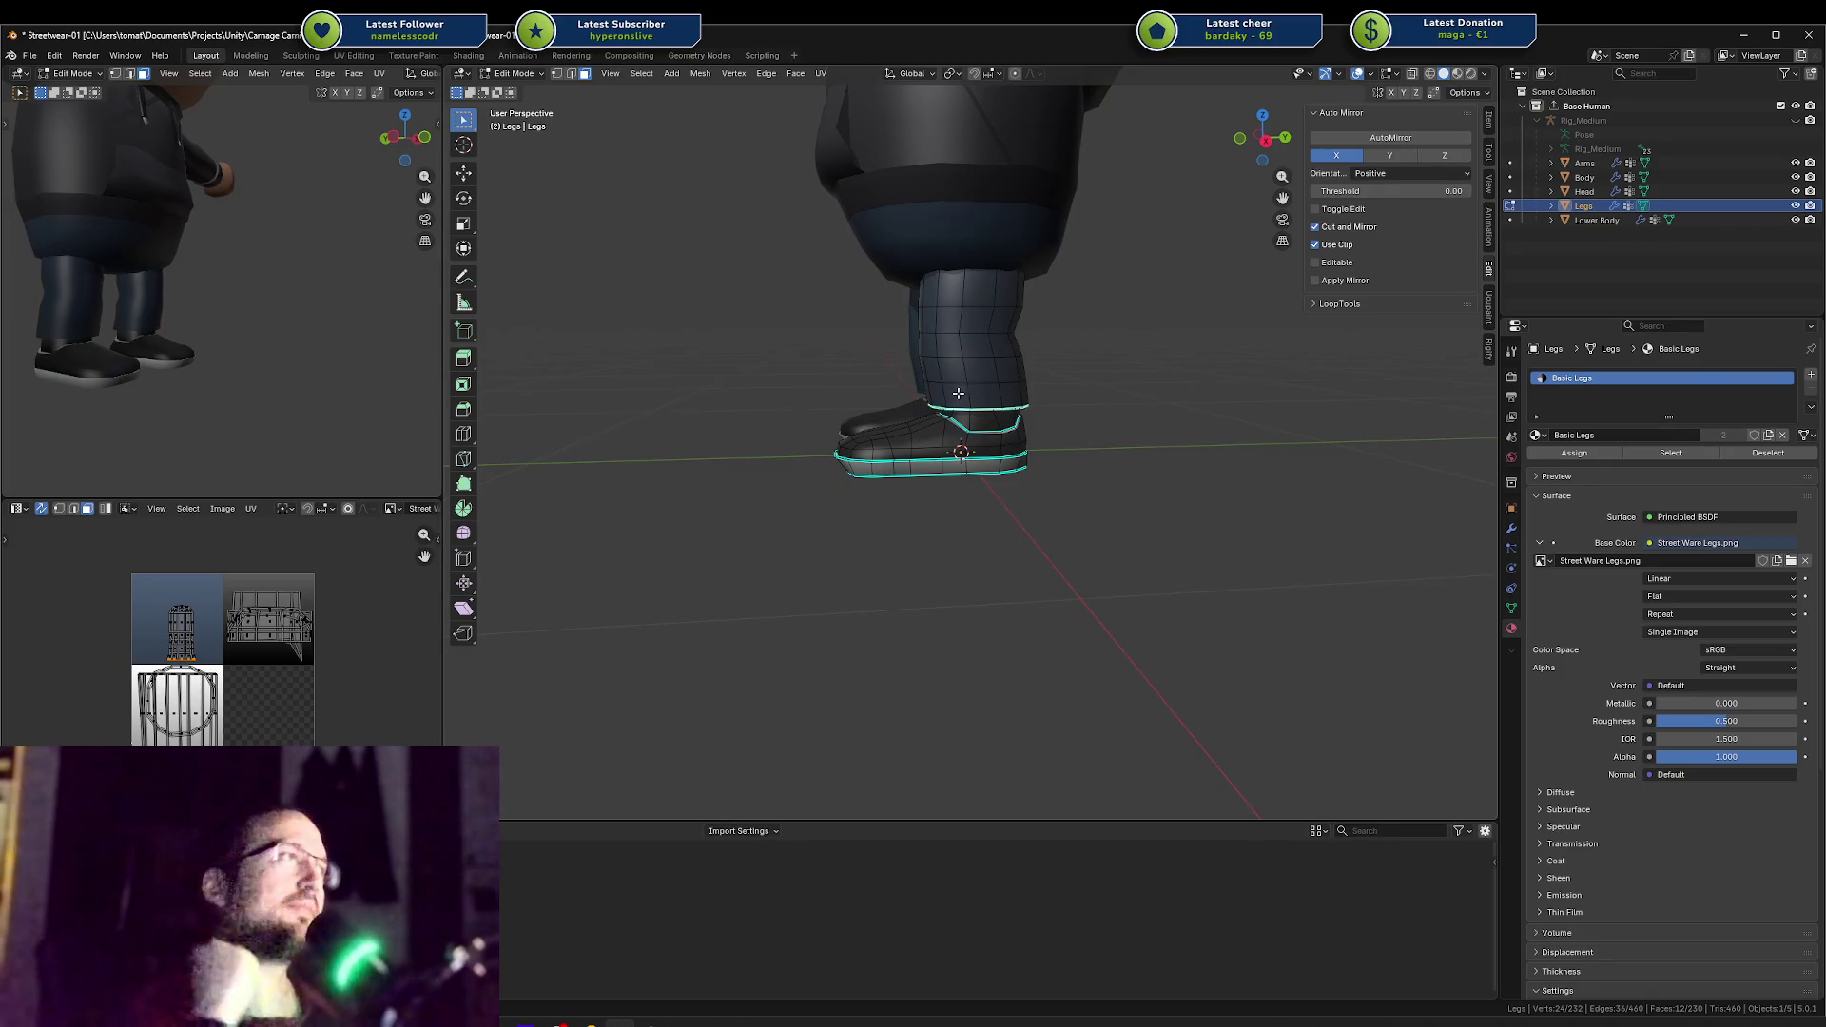
scroll(1075, 399, "up", 3)
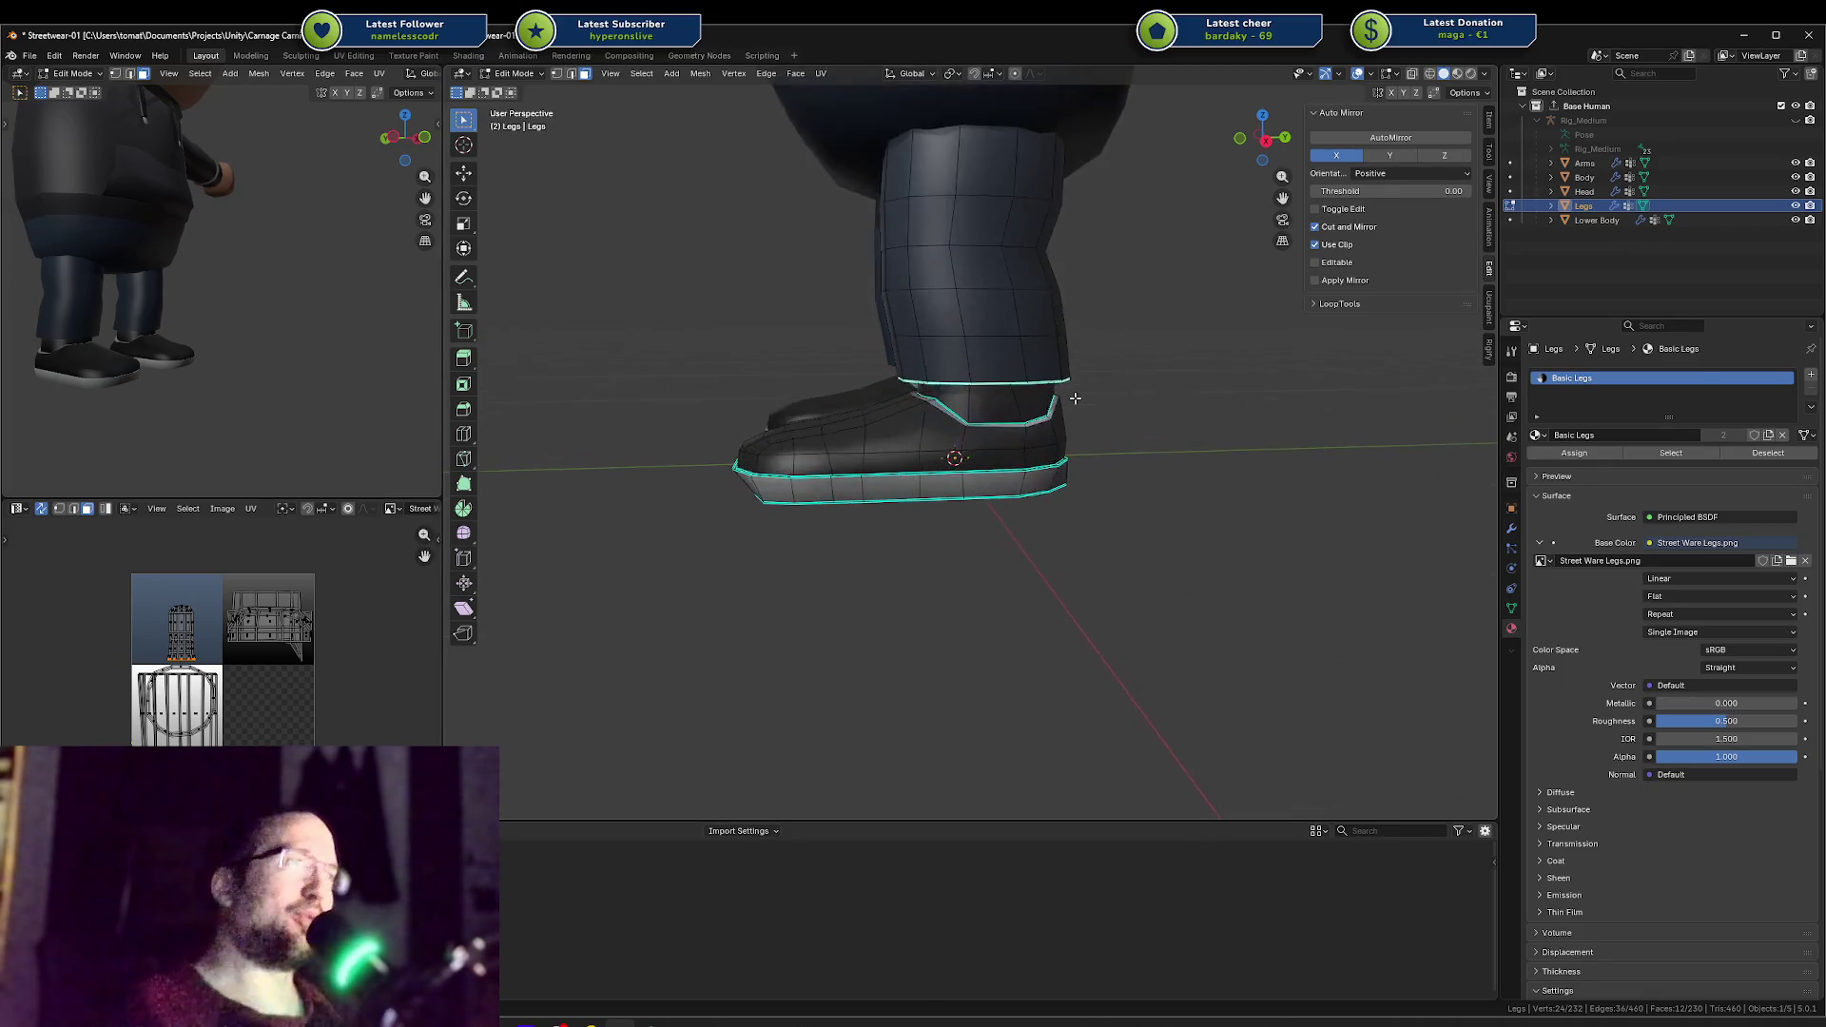
scroll(998, 397, "up", 2)
Step: Select the ring of ankle faces and bring up the Delete menu for them
mouse_move(879, 356)
left_mouse_down()
mouse_move(1093, 433)
mouse_move(1305, 462)
left_mouse_up()
left_click(1304, 462)
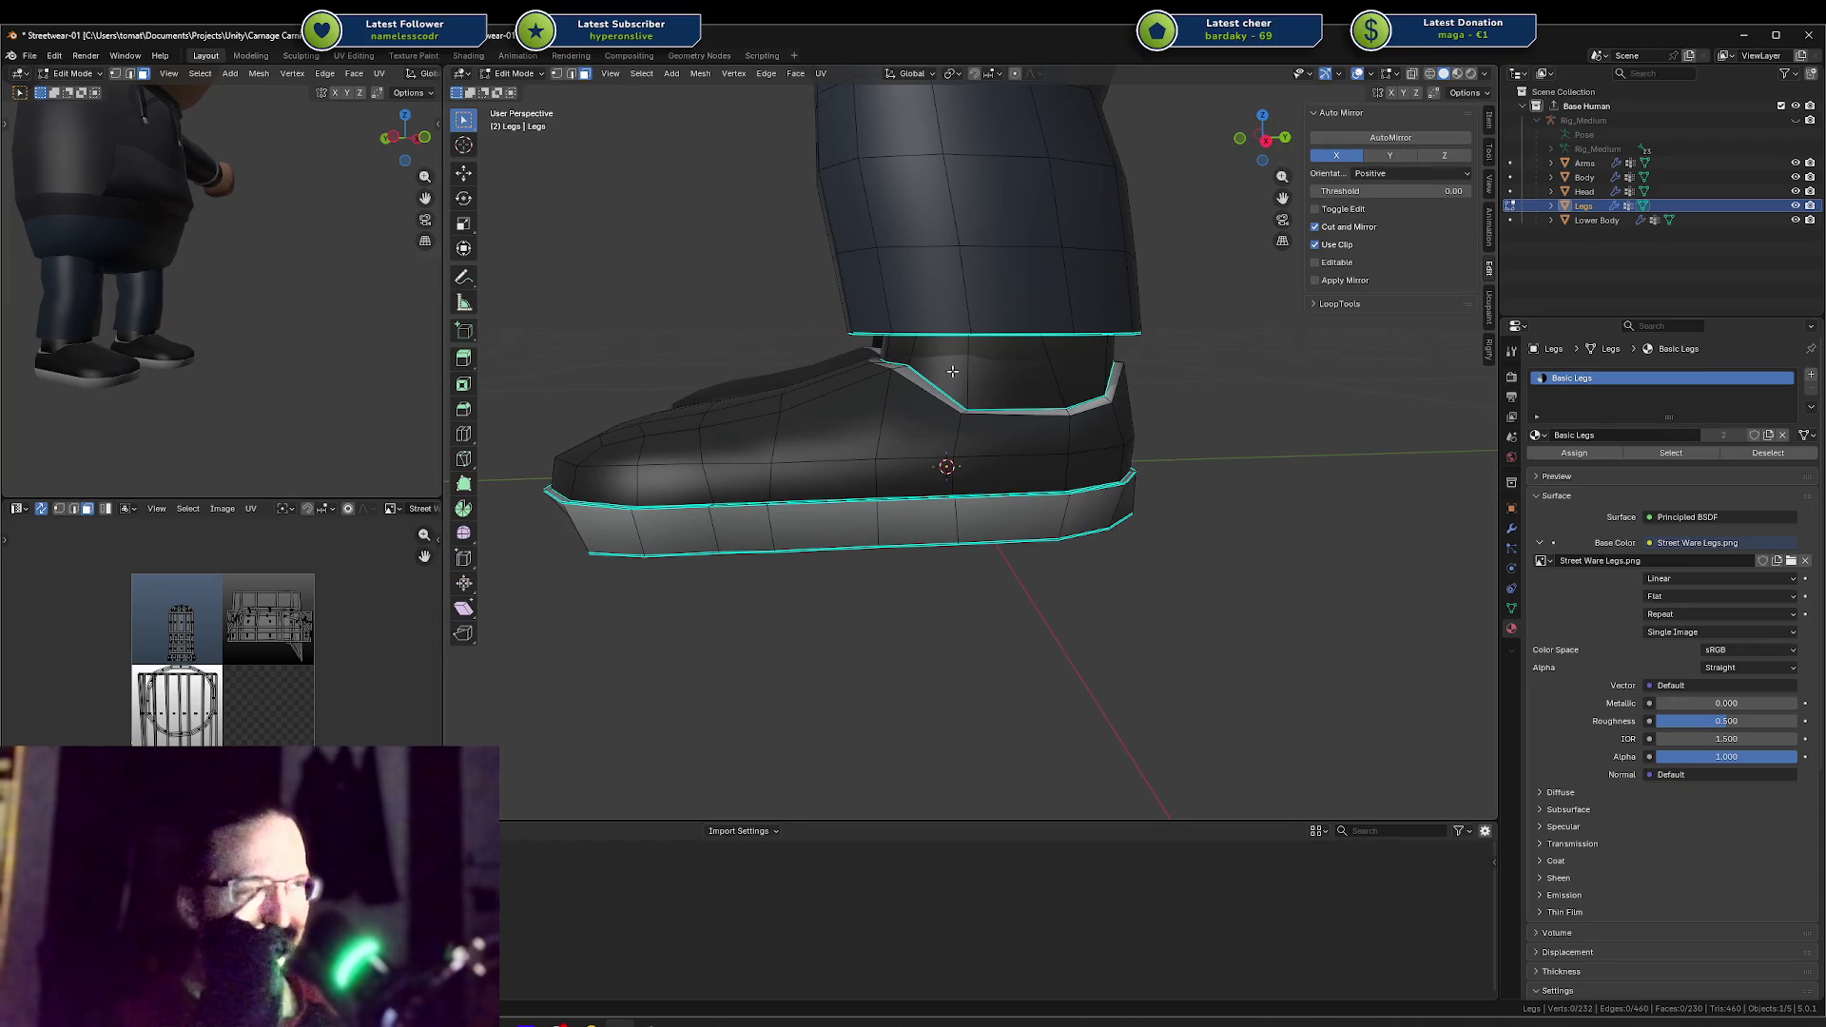
left_click(975, 368, "alt")
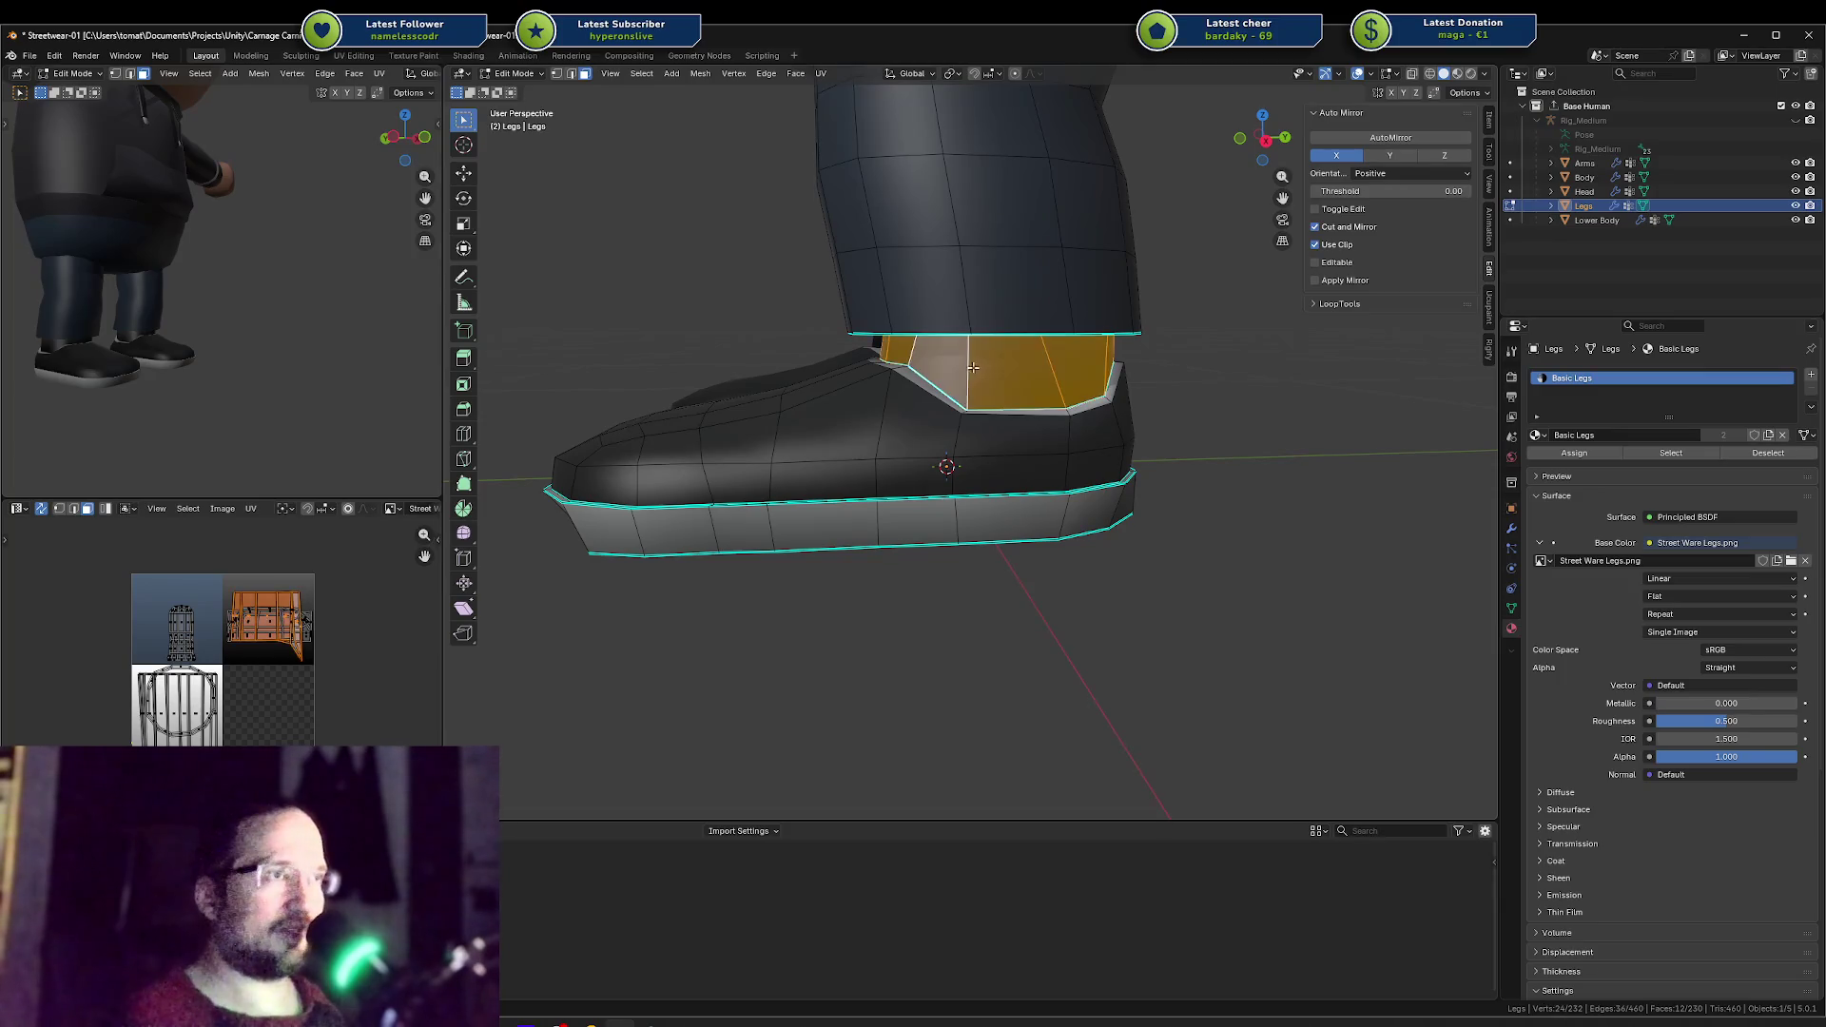
mouse_move(991, 363)
middle_mouse_down()
mouse_move(1008, 360)
mouse_move(968, 352)
middle_mouse_up()
key("x")
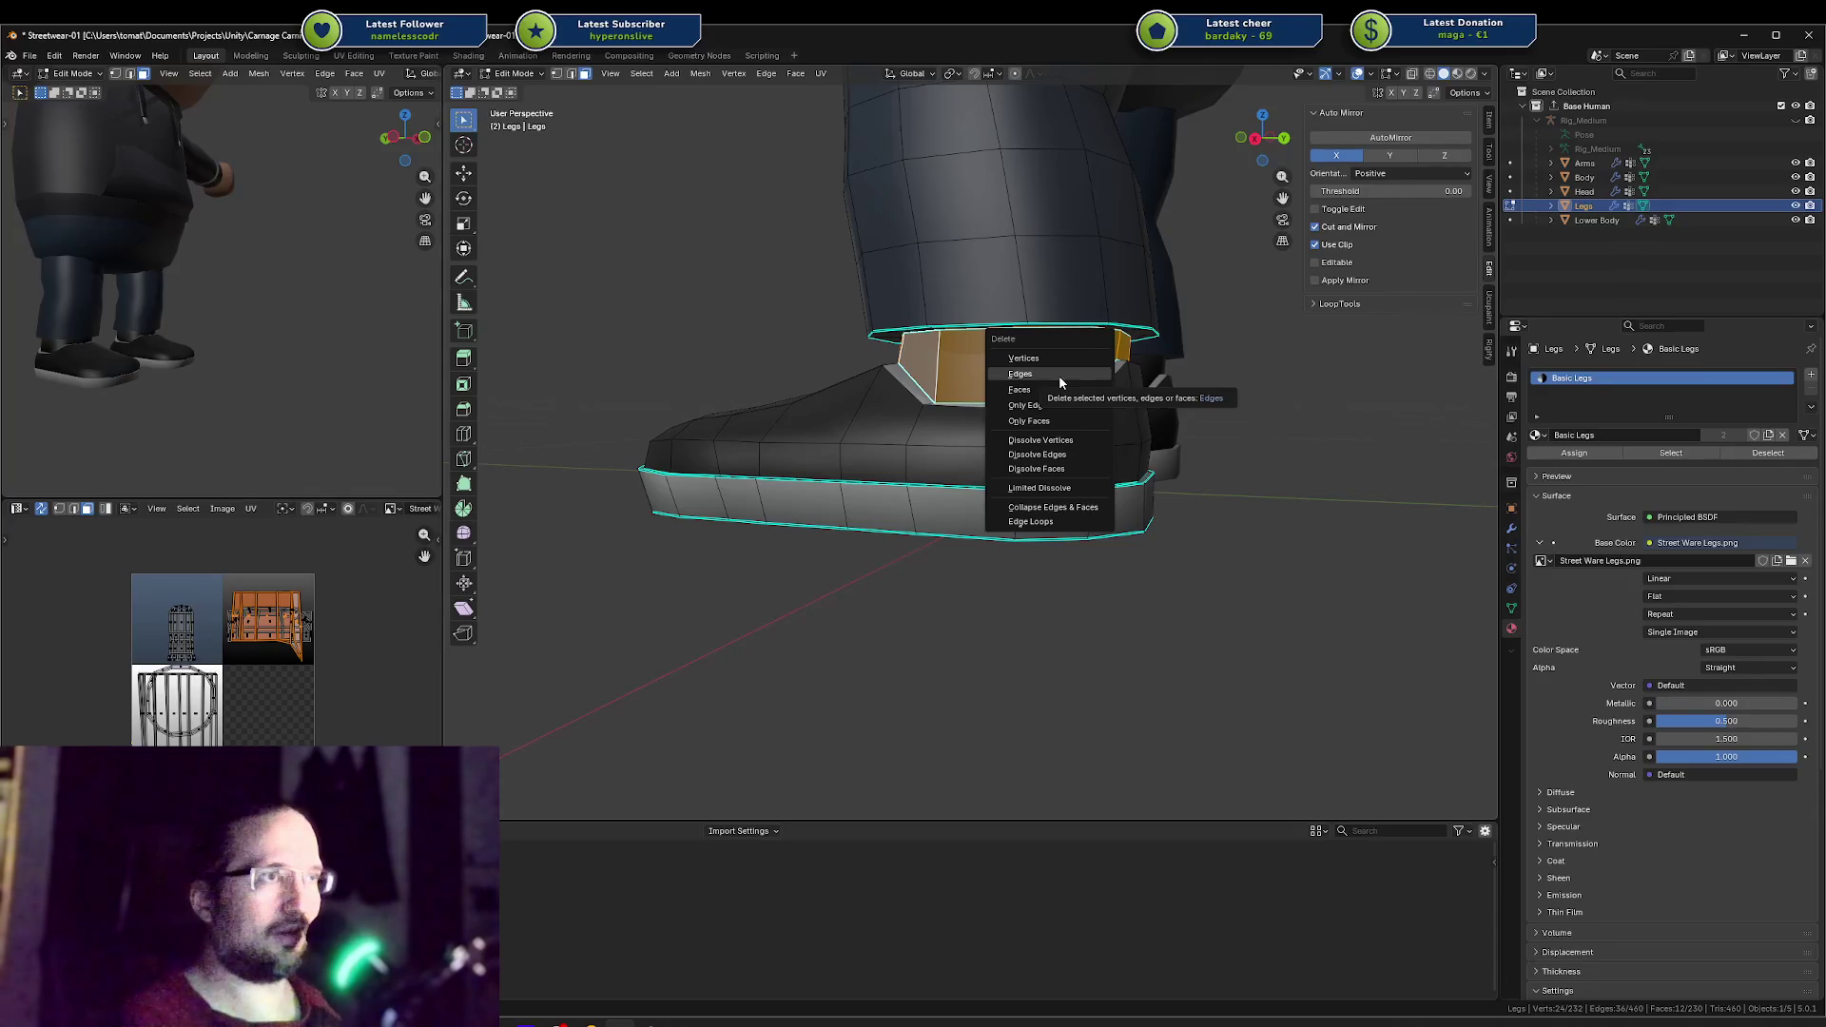
Step: Delete the ankle band edges, then select and delete the ankle edge loop
left_click(1059, 375)
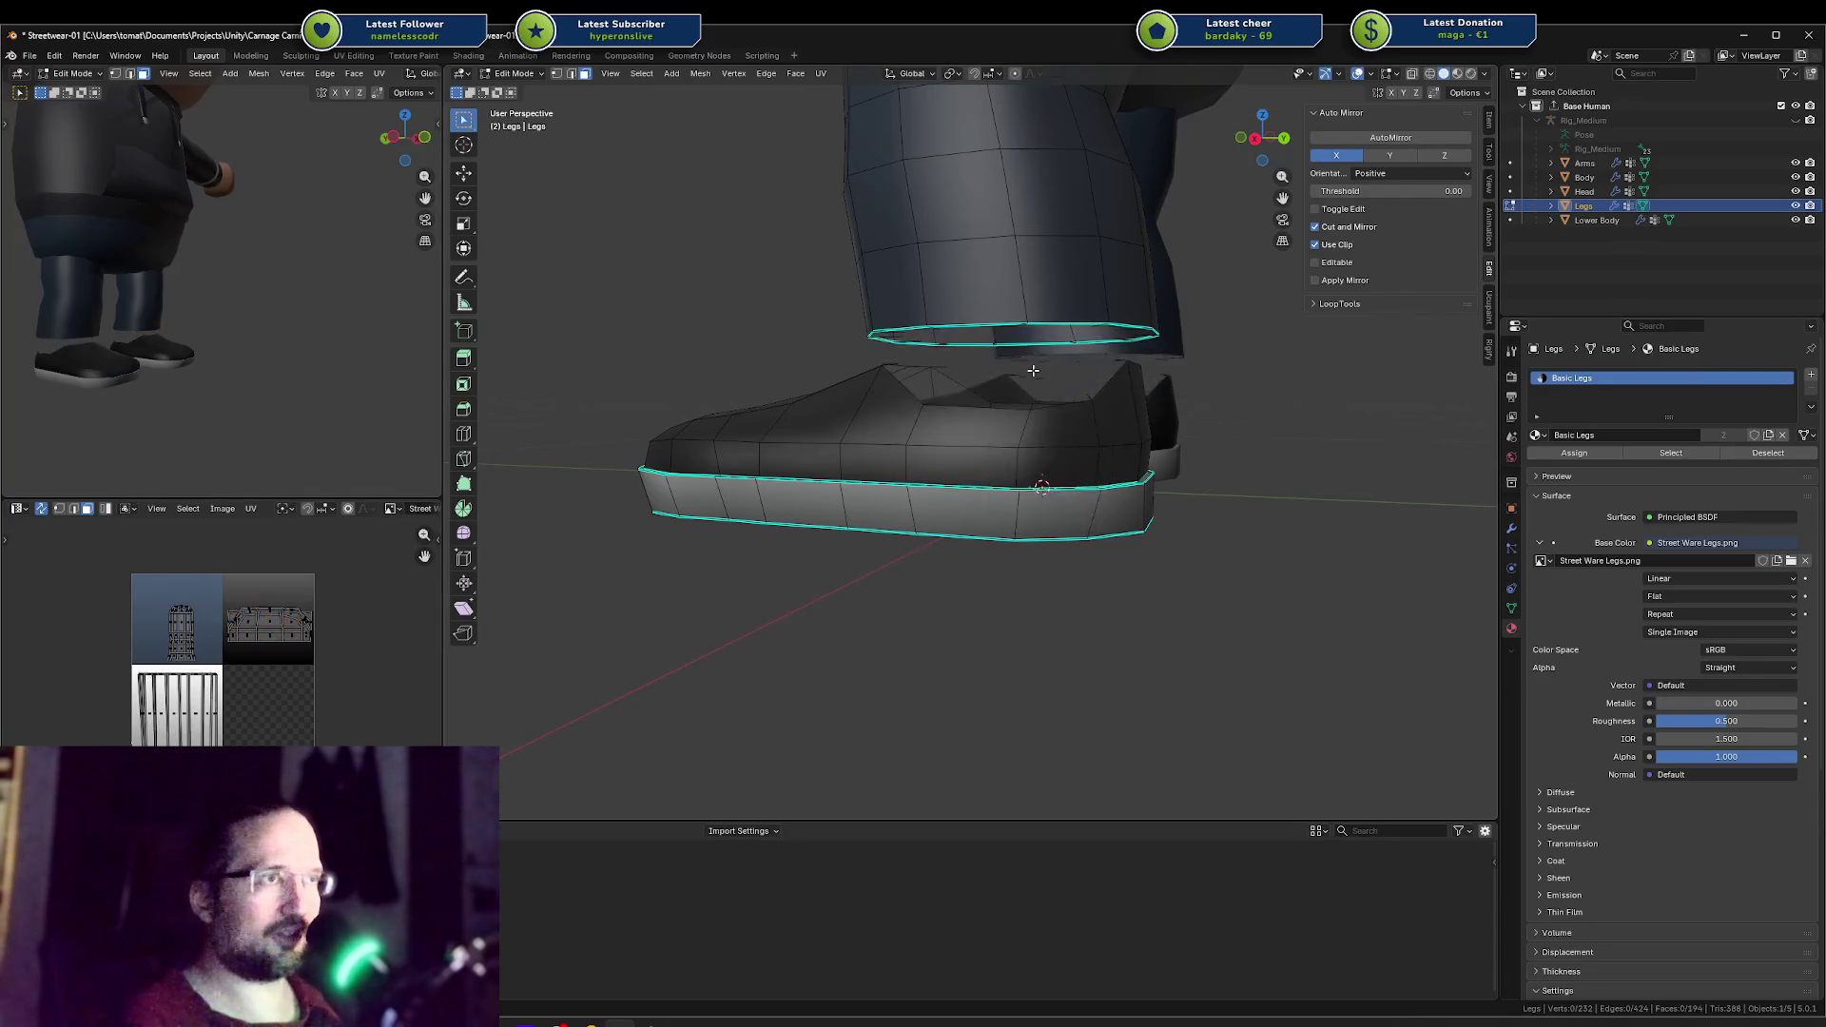
mouse_move(1058, 374)
middle_mouse_down()
mouse_move(1058, 339)
mouse_move(1033, 365)
middle_mouse_up()
key("a")
key("alt+a")
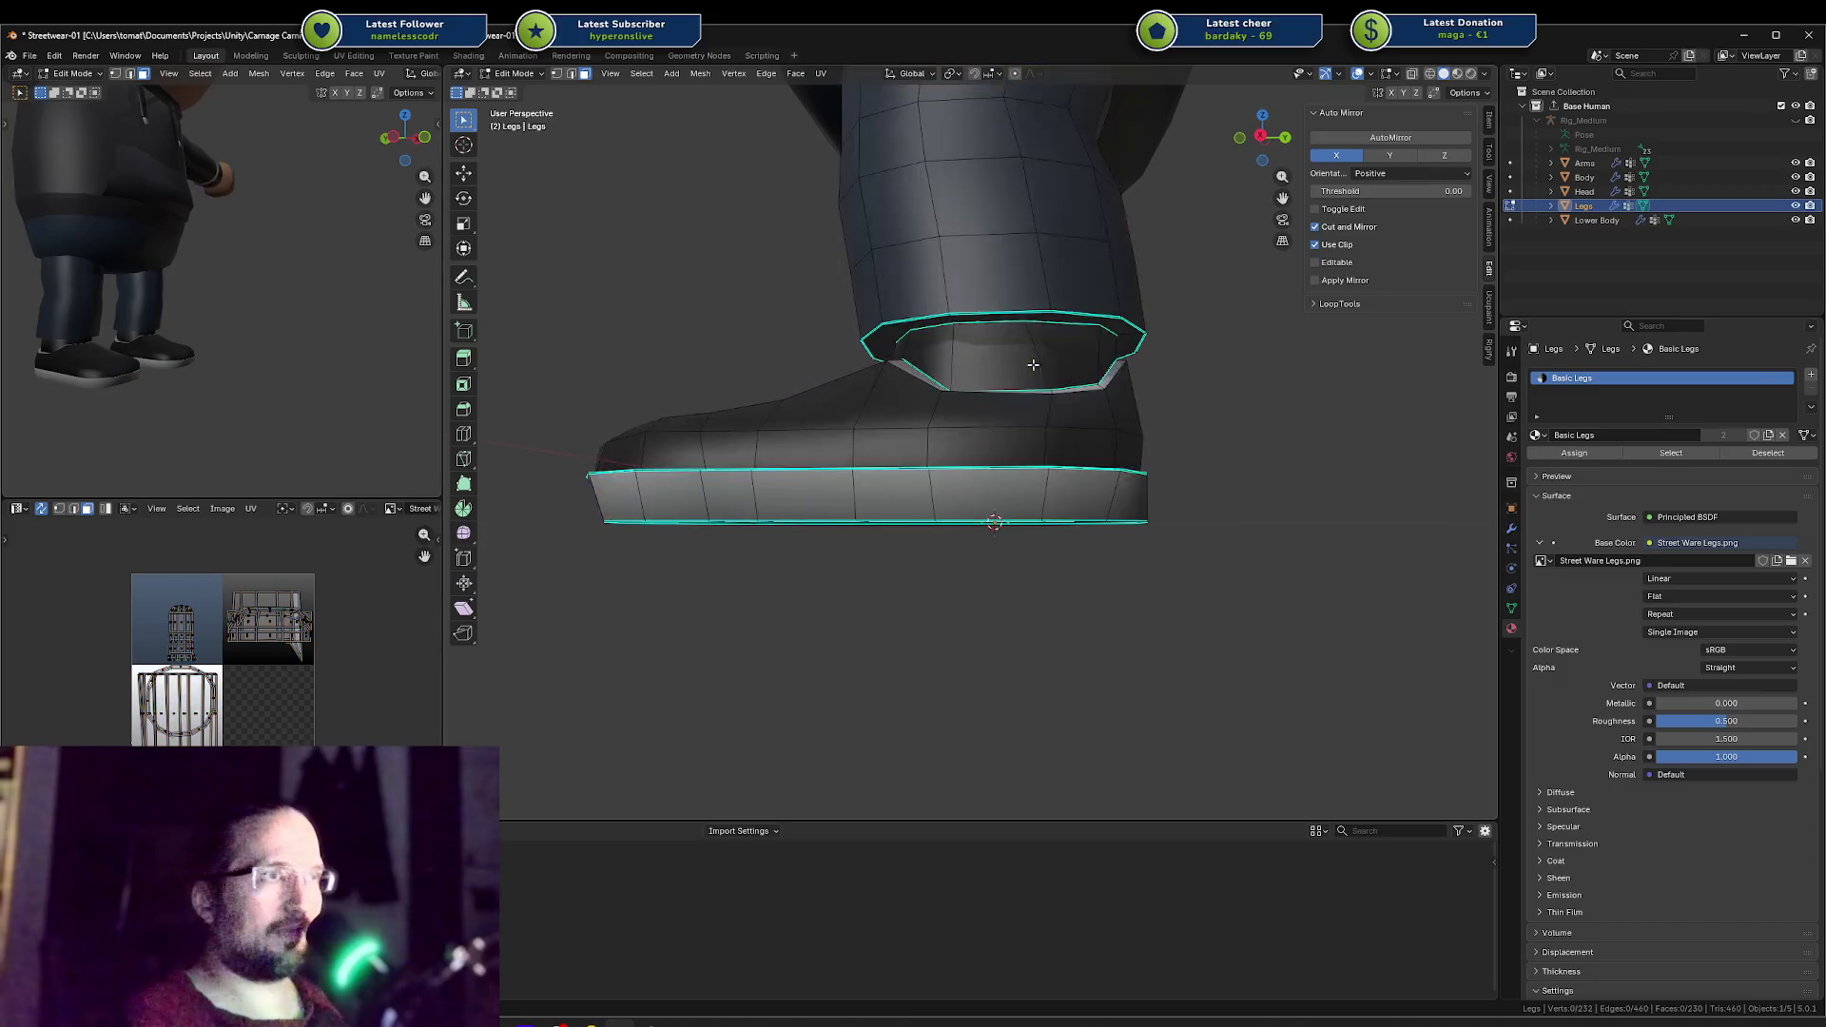
key("2")
left_click(1046, 356, "alt")
key("x")
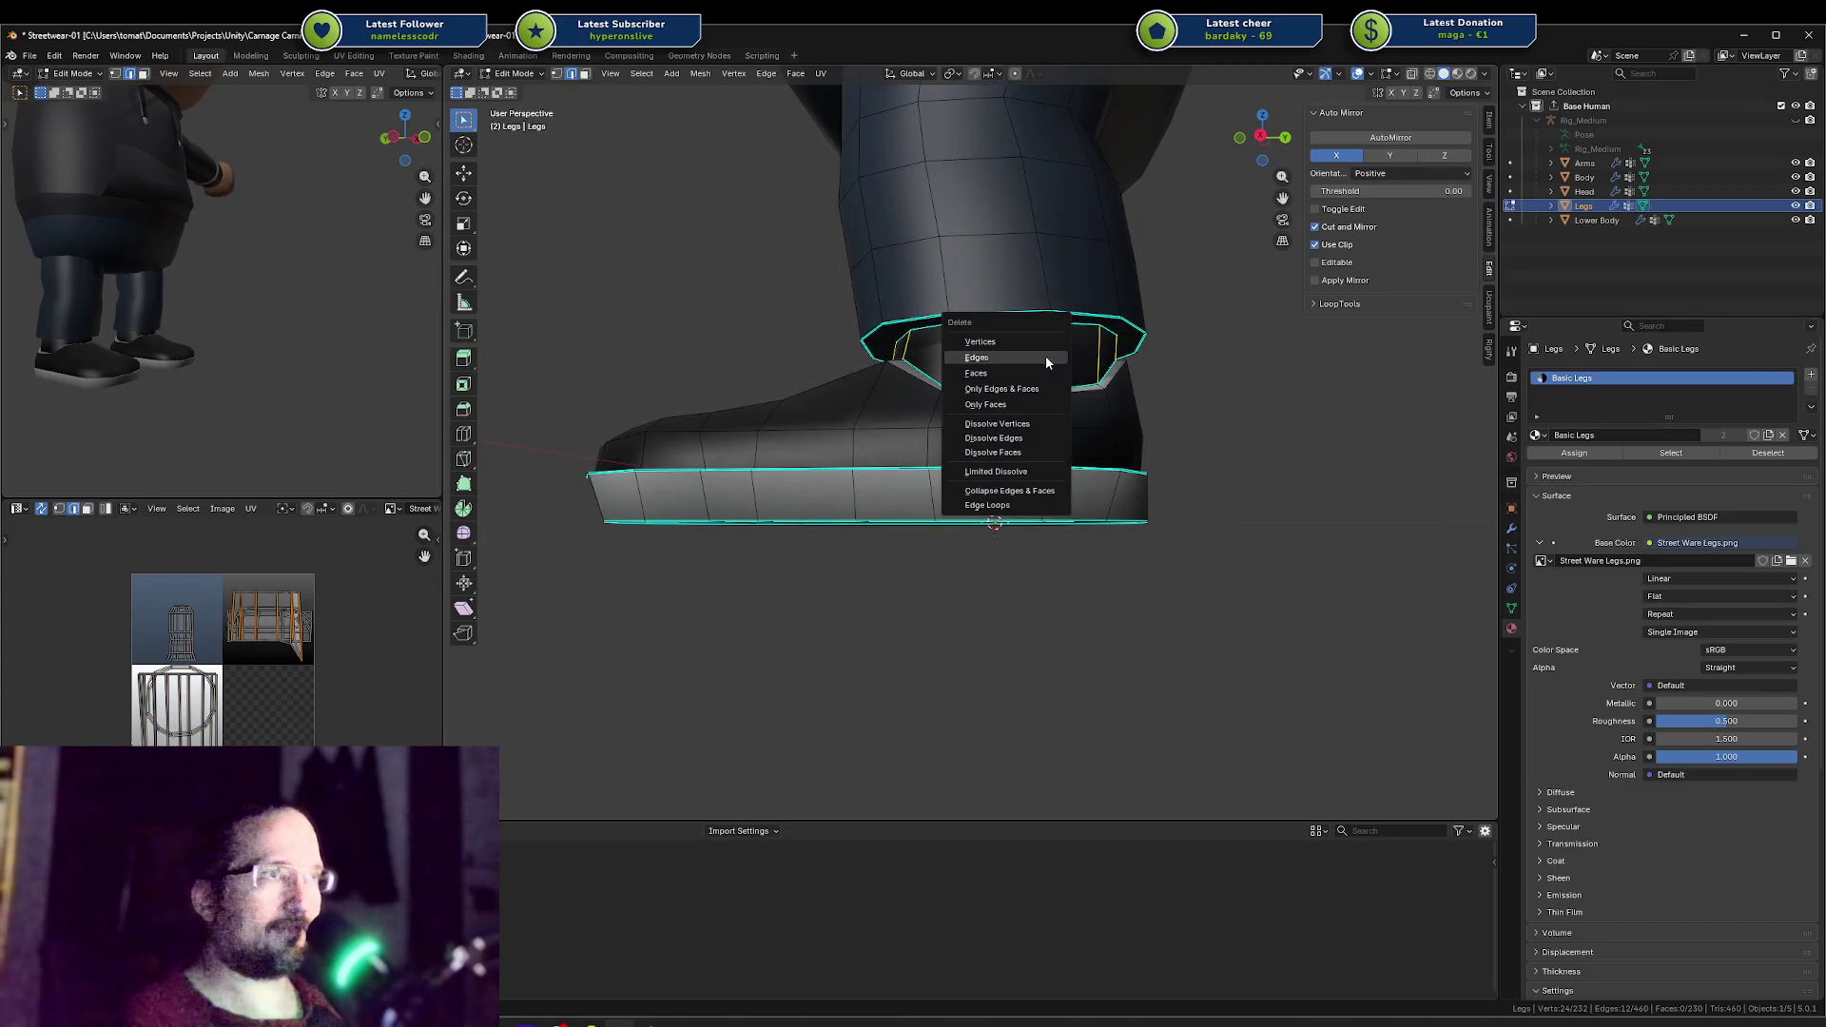
left_click(1046, 356)
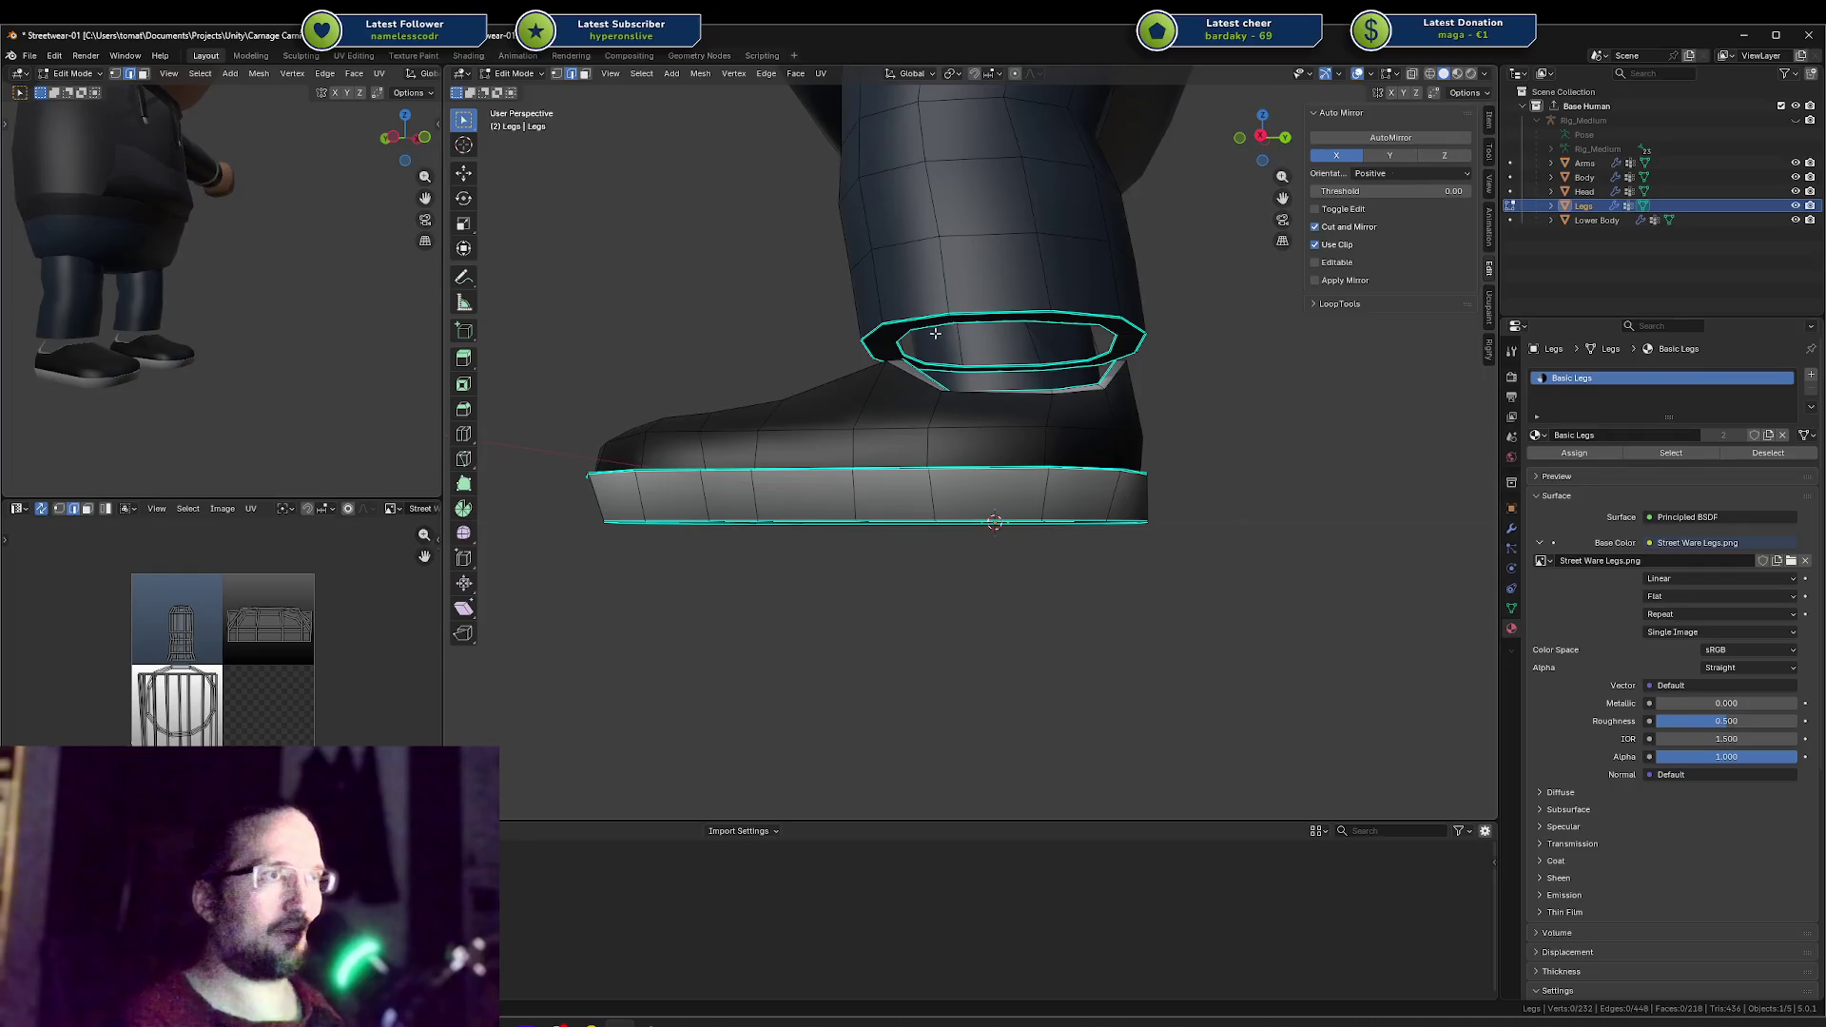
Step: Delete the inner ankle loop, then fill the opening with a face and extrude it
key("x")
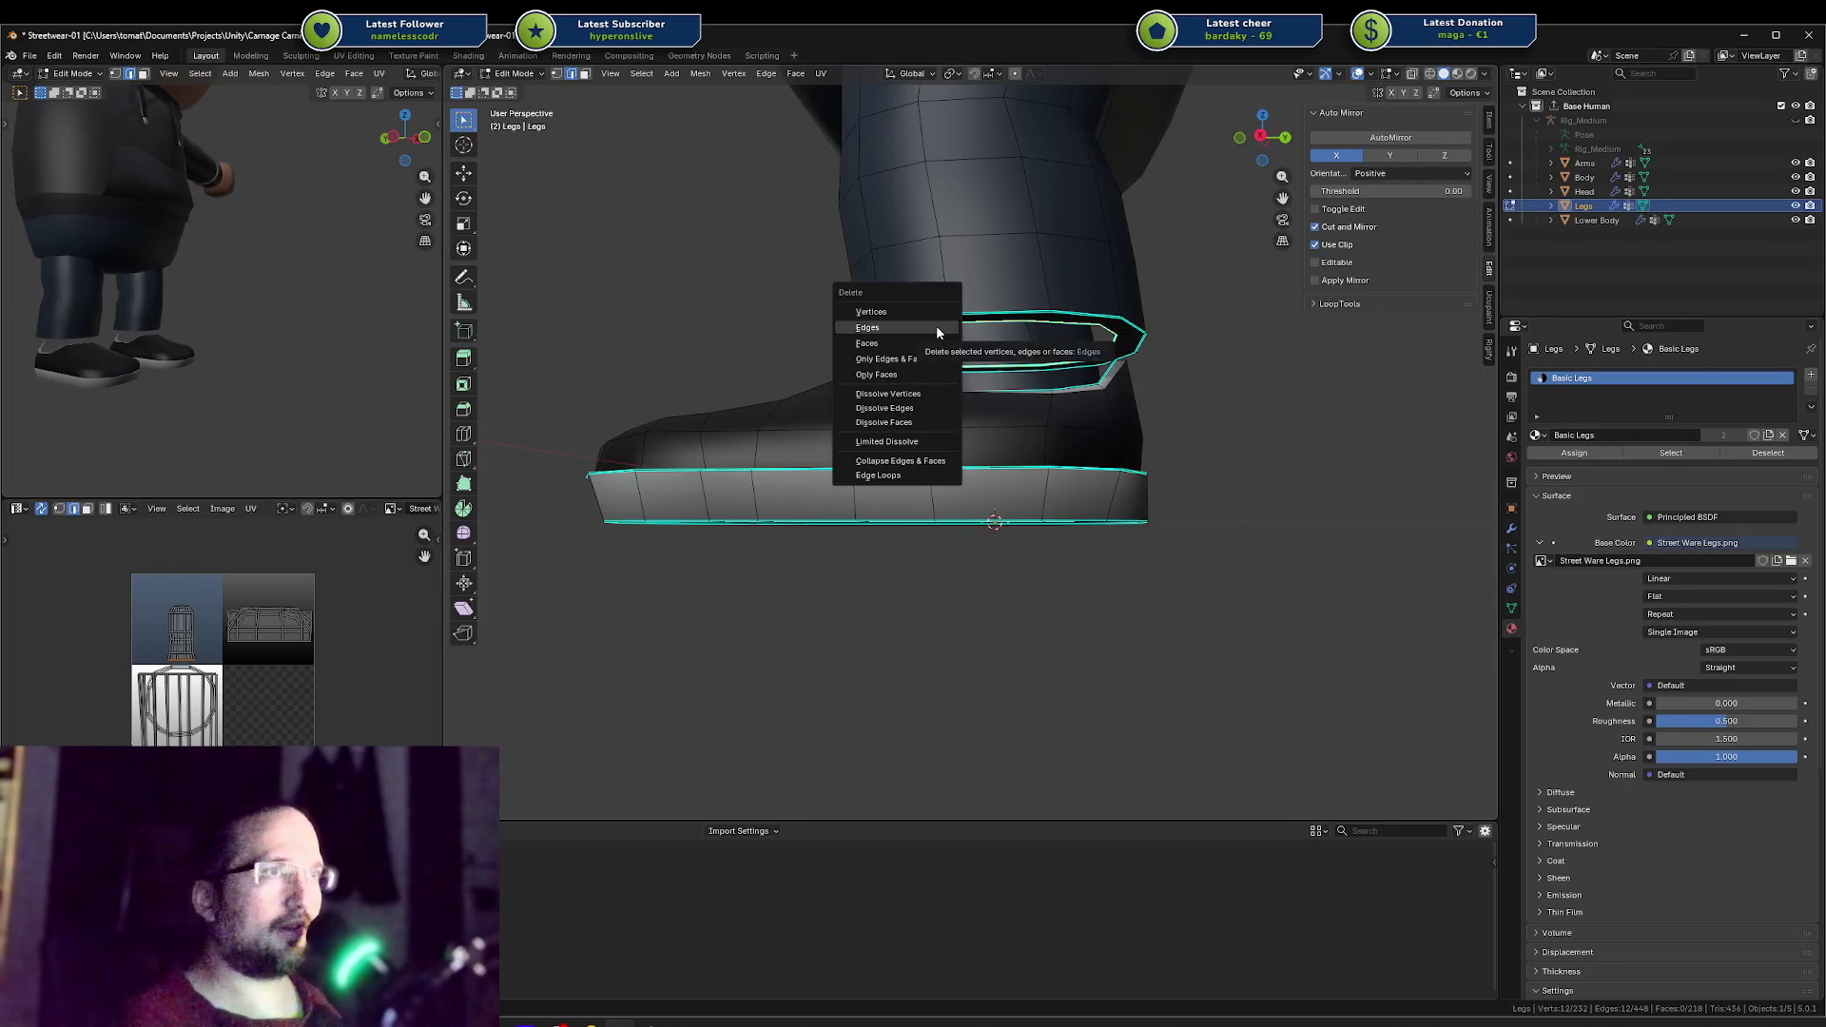
left_click(935, 325)
key("f")
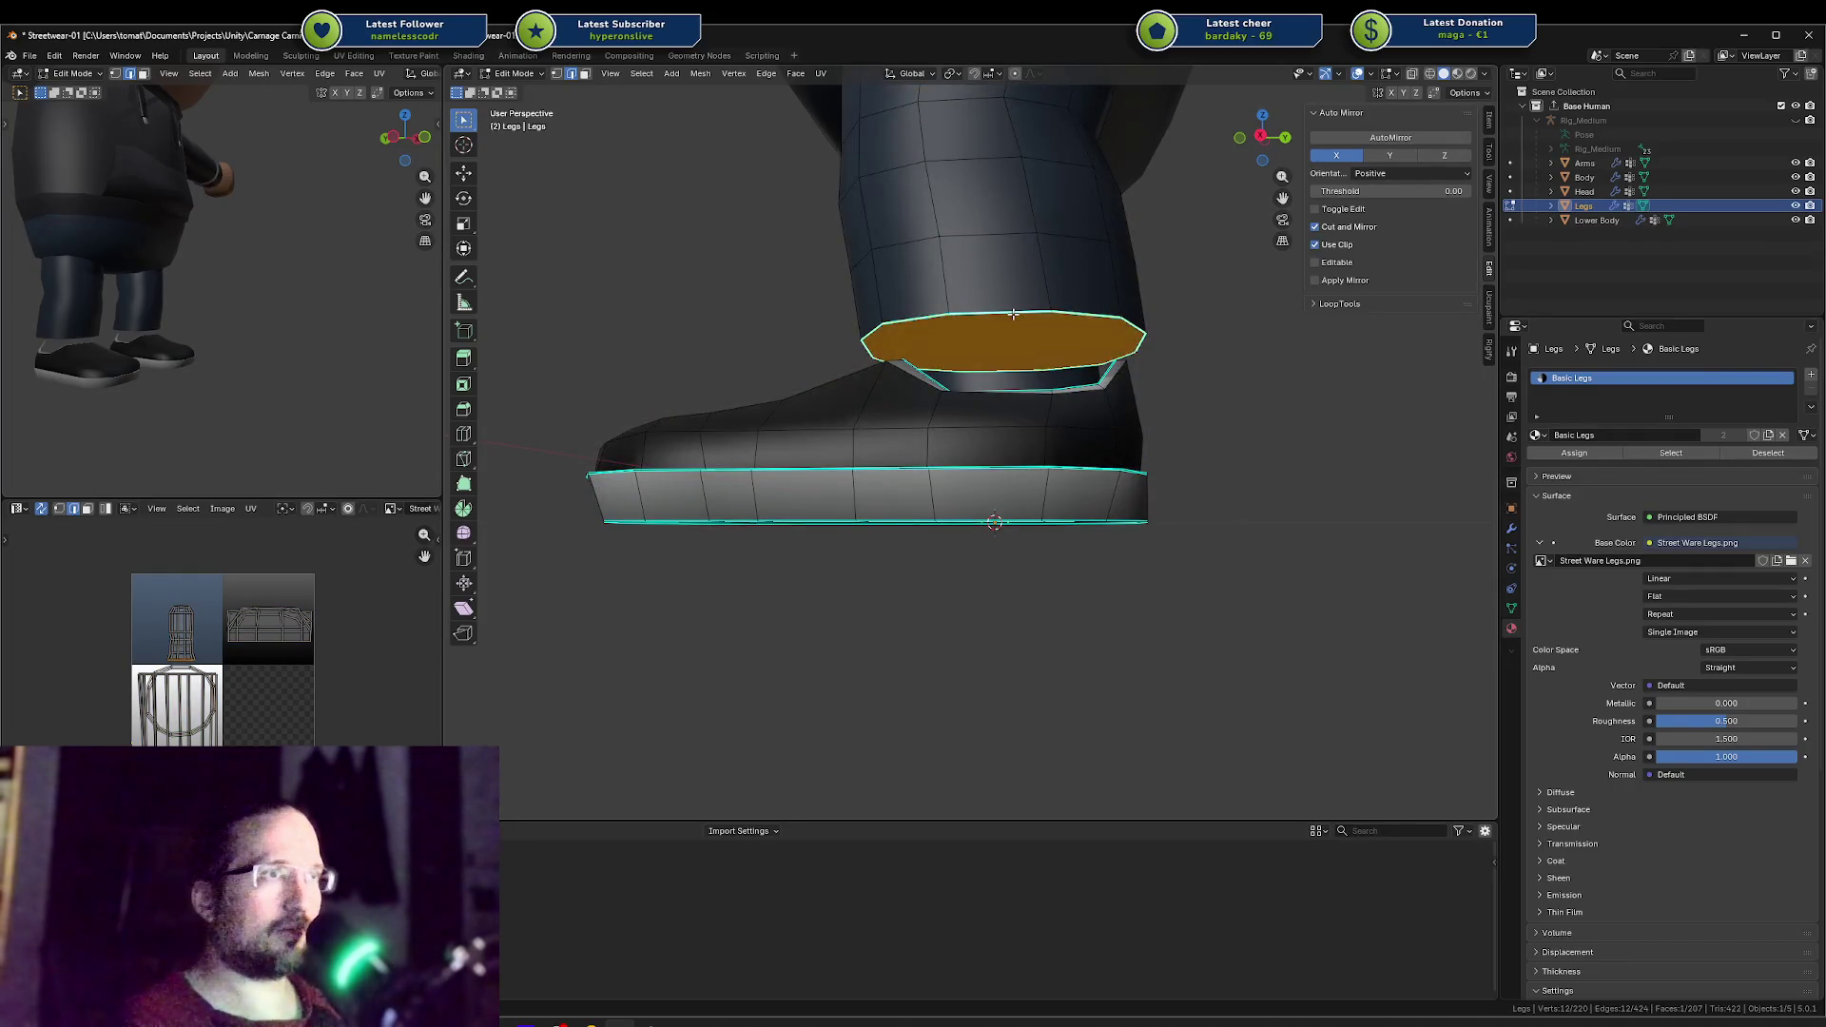
key("e")
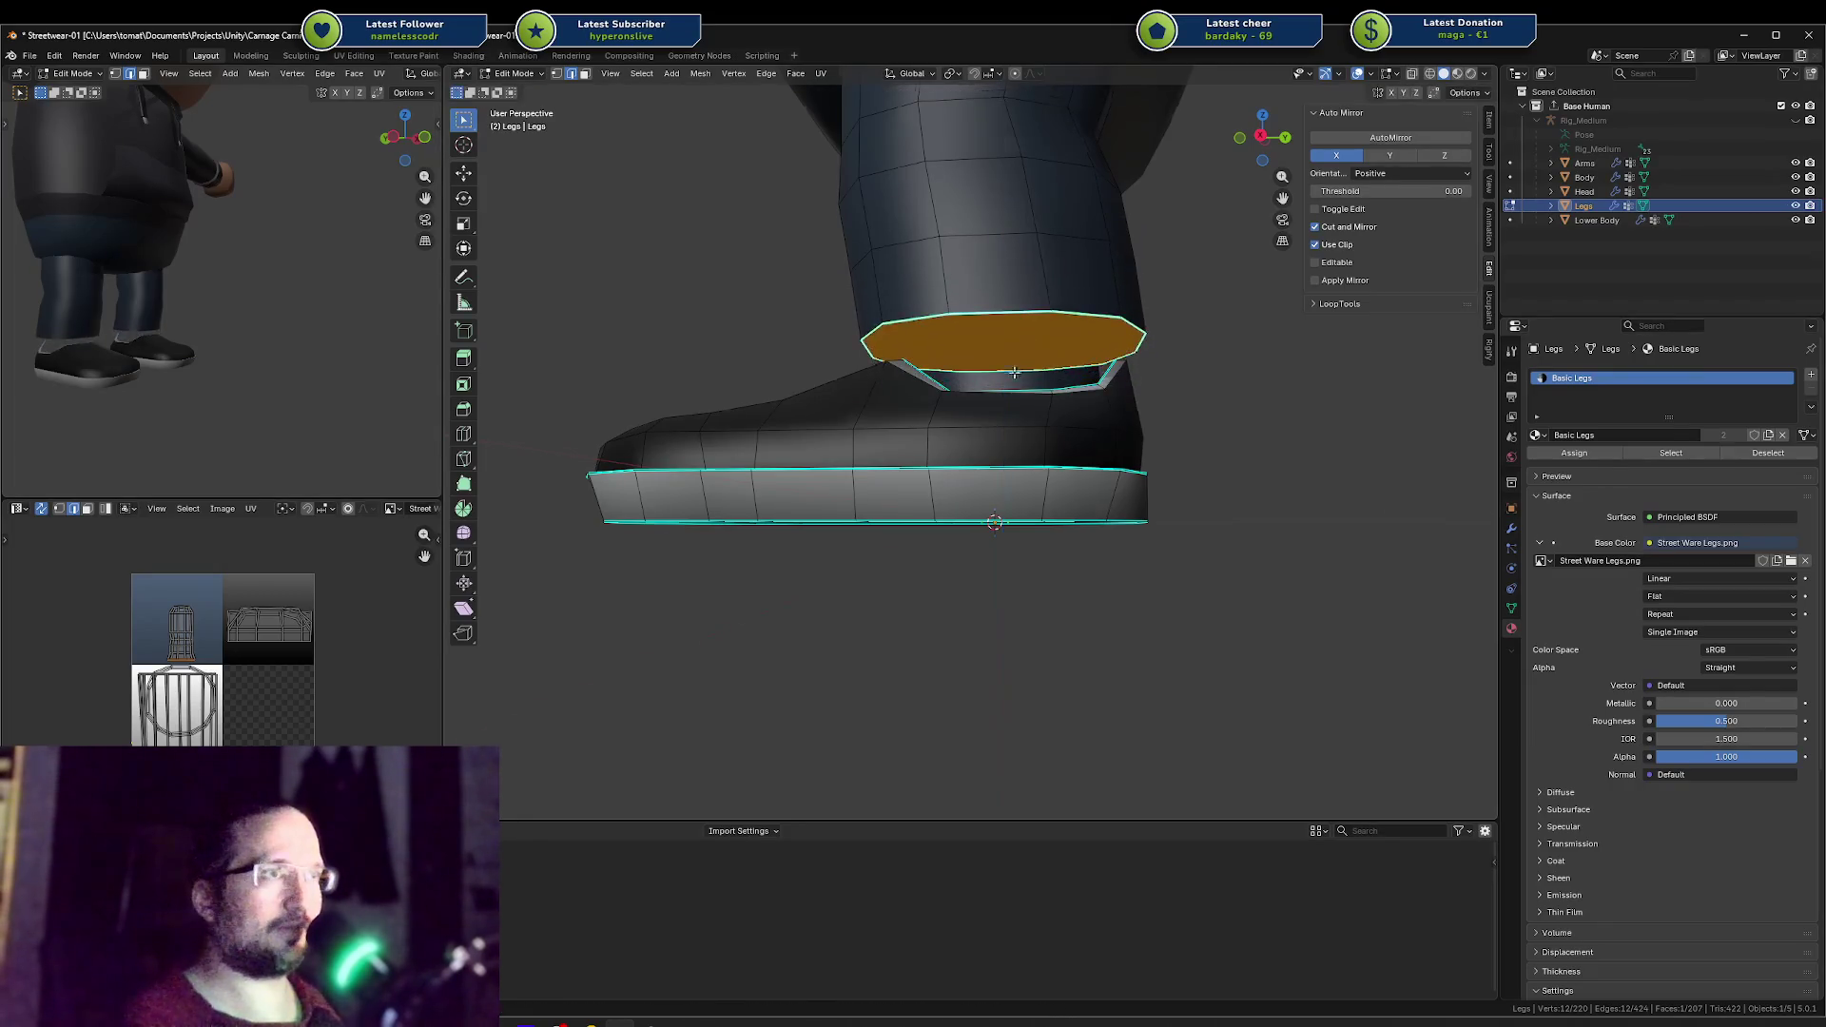
left_click(1034, 332)
mouse_move(1034, 332)
middle_mouse_down()
mouse_move(978, 436)
mouse_move(926, 395)
middle_mouse_up()
Step: Delete the twelve leftover ankle-loop vertices to free the shoe from the trouser hem
key("alt+a")
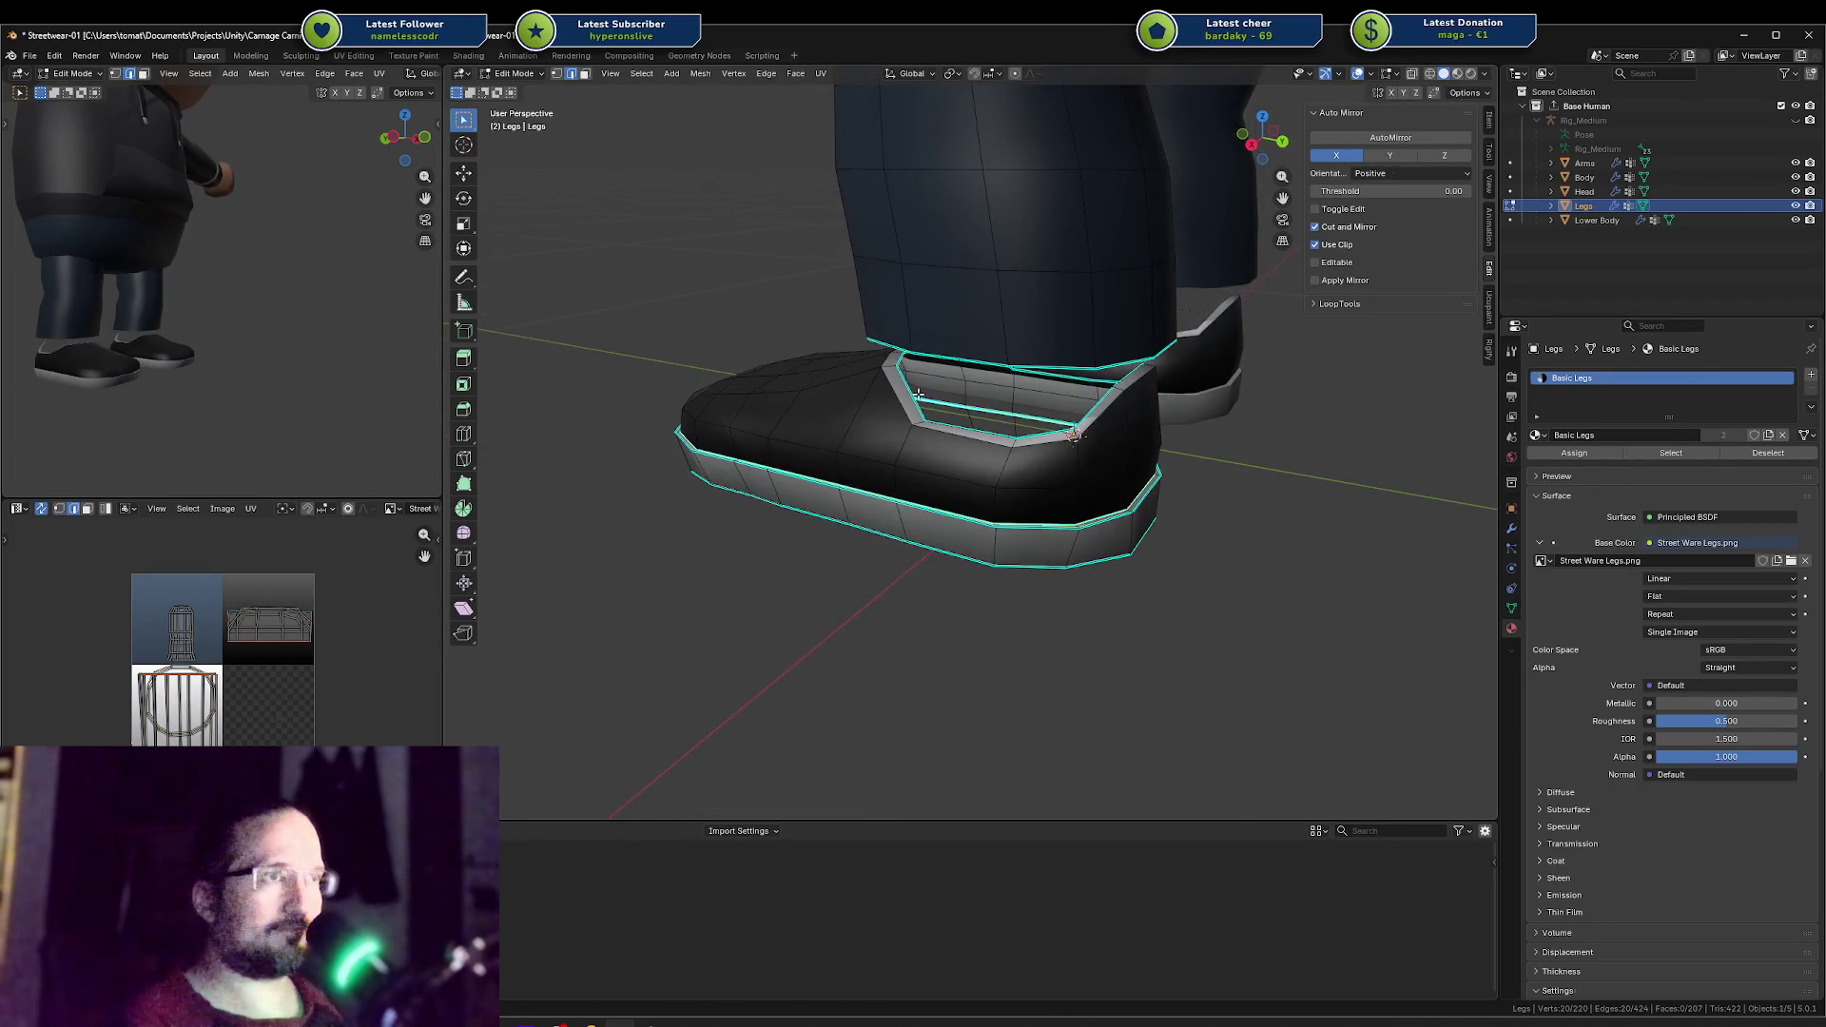
key("alt+a")
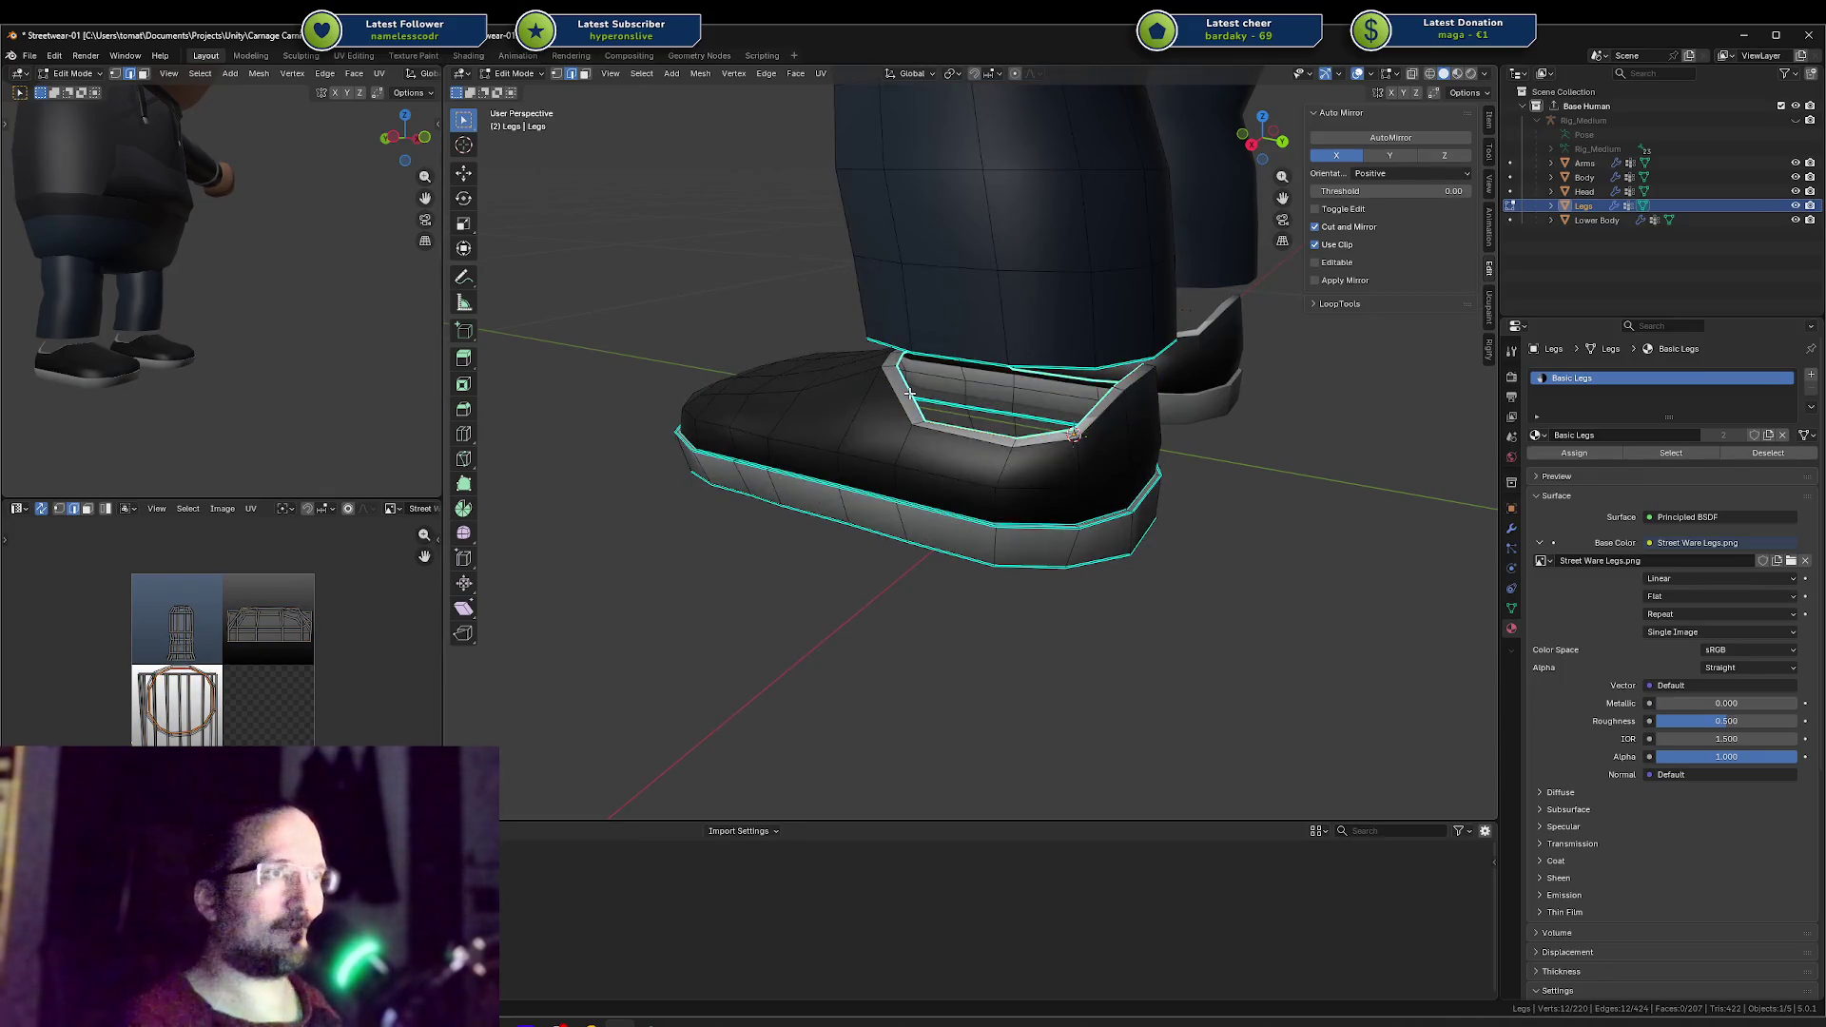
key("x")
left_click(909, 391)
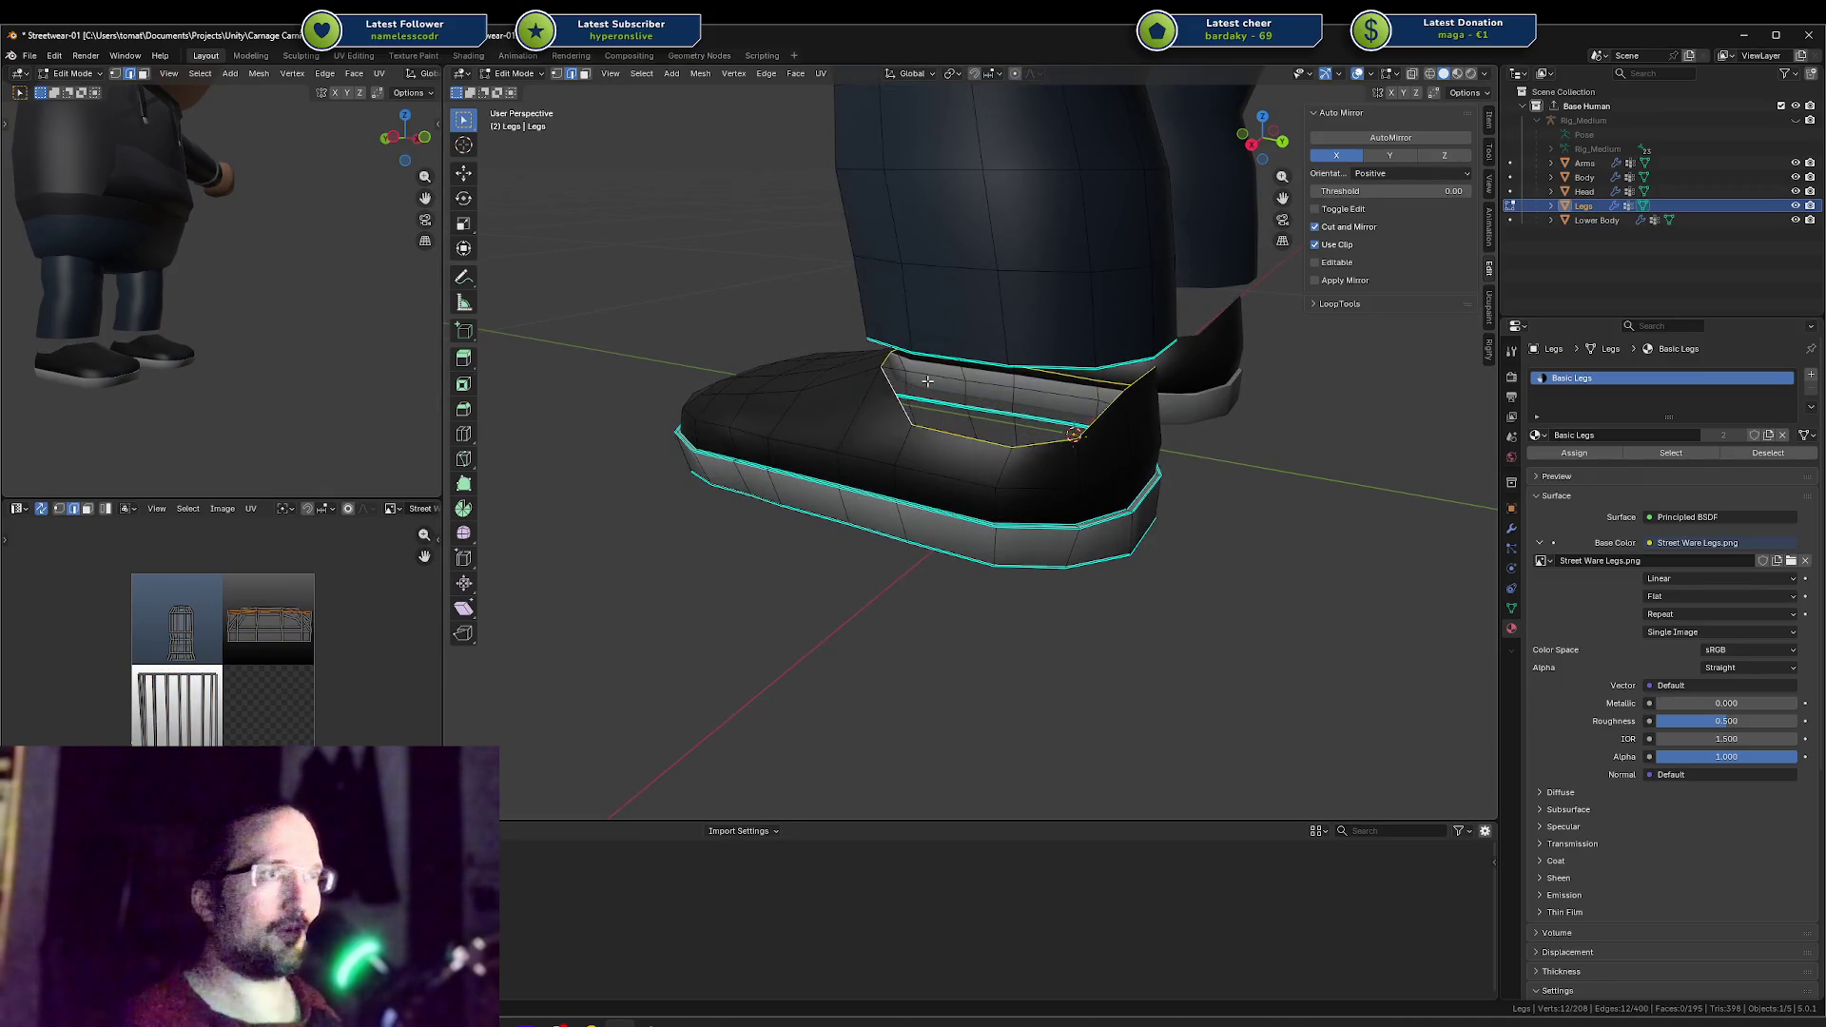
key("alt+a")
middle_click_drag(927, 381, 1068, 332)
Step: Select the trouser leg's bottom edge loop, lower it, and tilt it -13.5° on X
left_click(1031, 341, "alt")
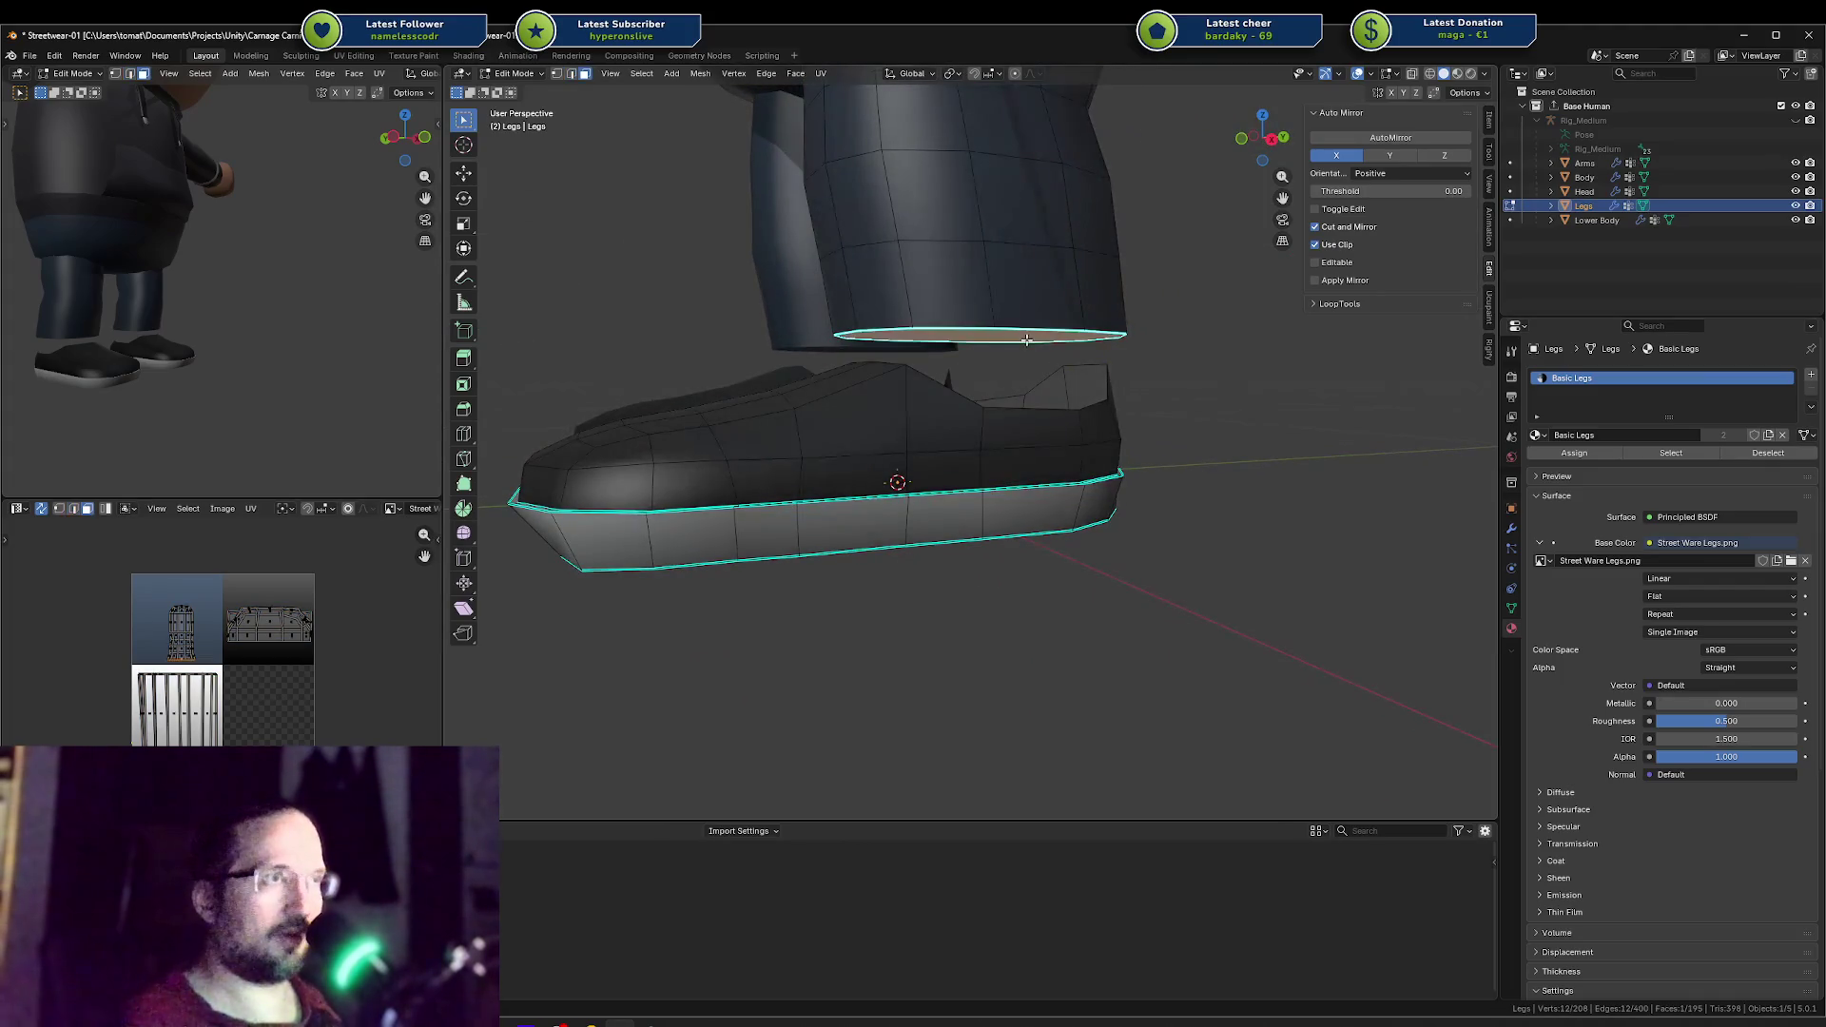
key("g")
key("z")
left_click(1275, 342)
key("s")
key("x")
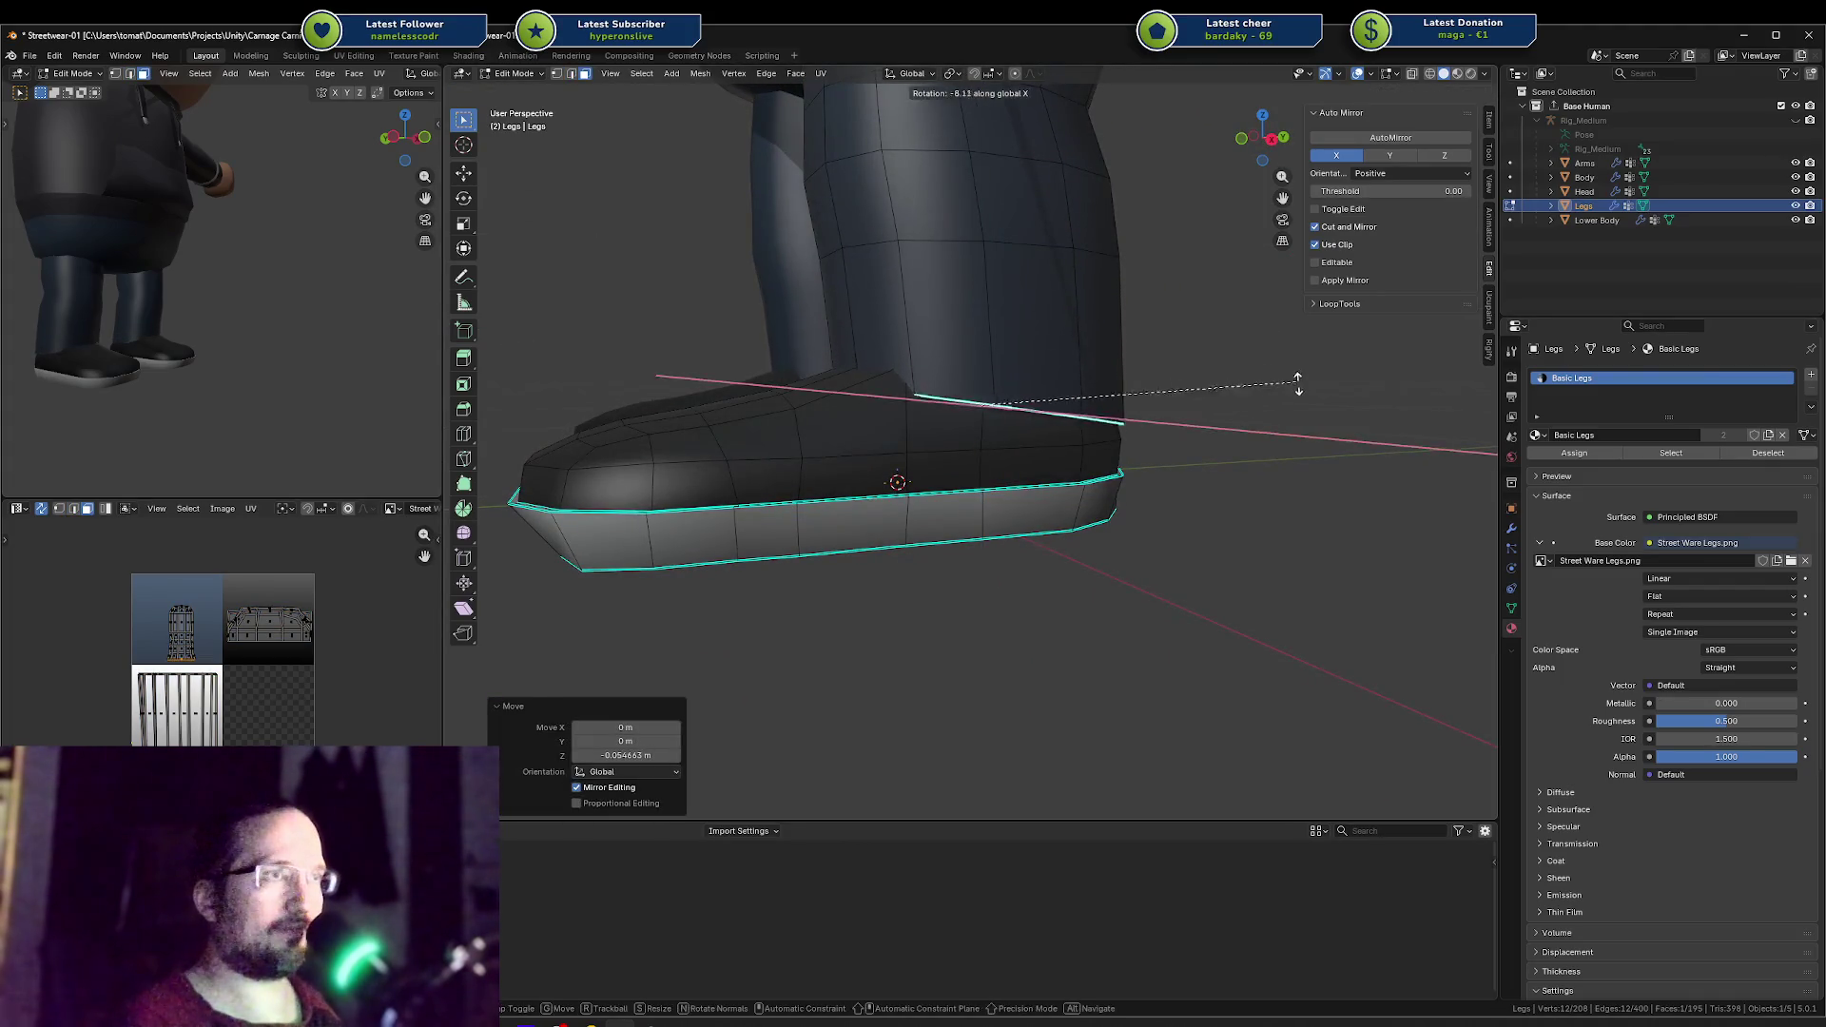
left_click(1308, 408)
Step: Widen the bottom loop, lower it along Z, then enlarge it slightly
key("s")
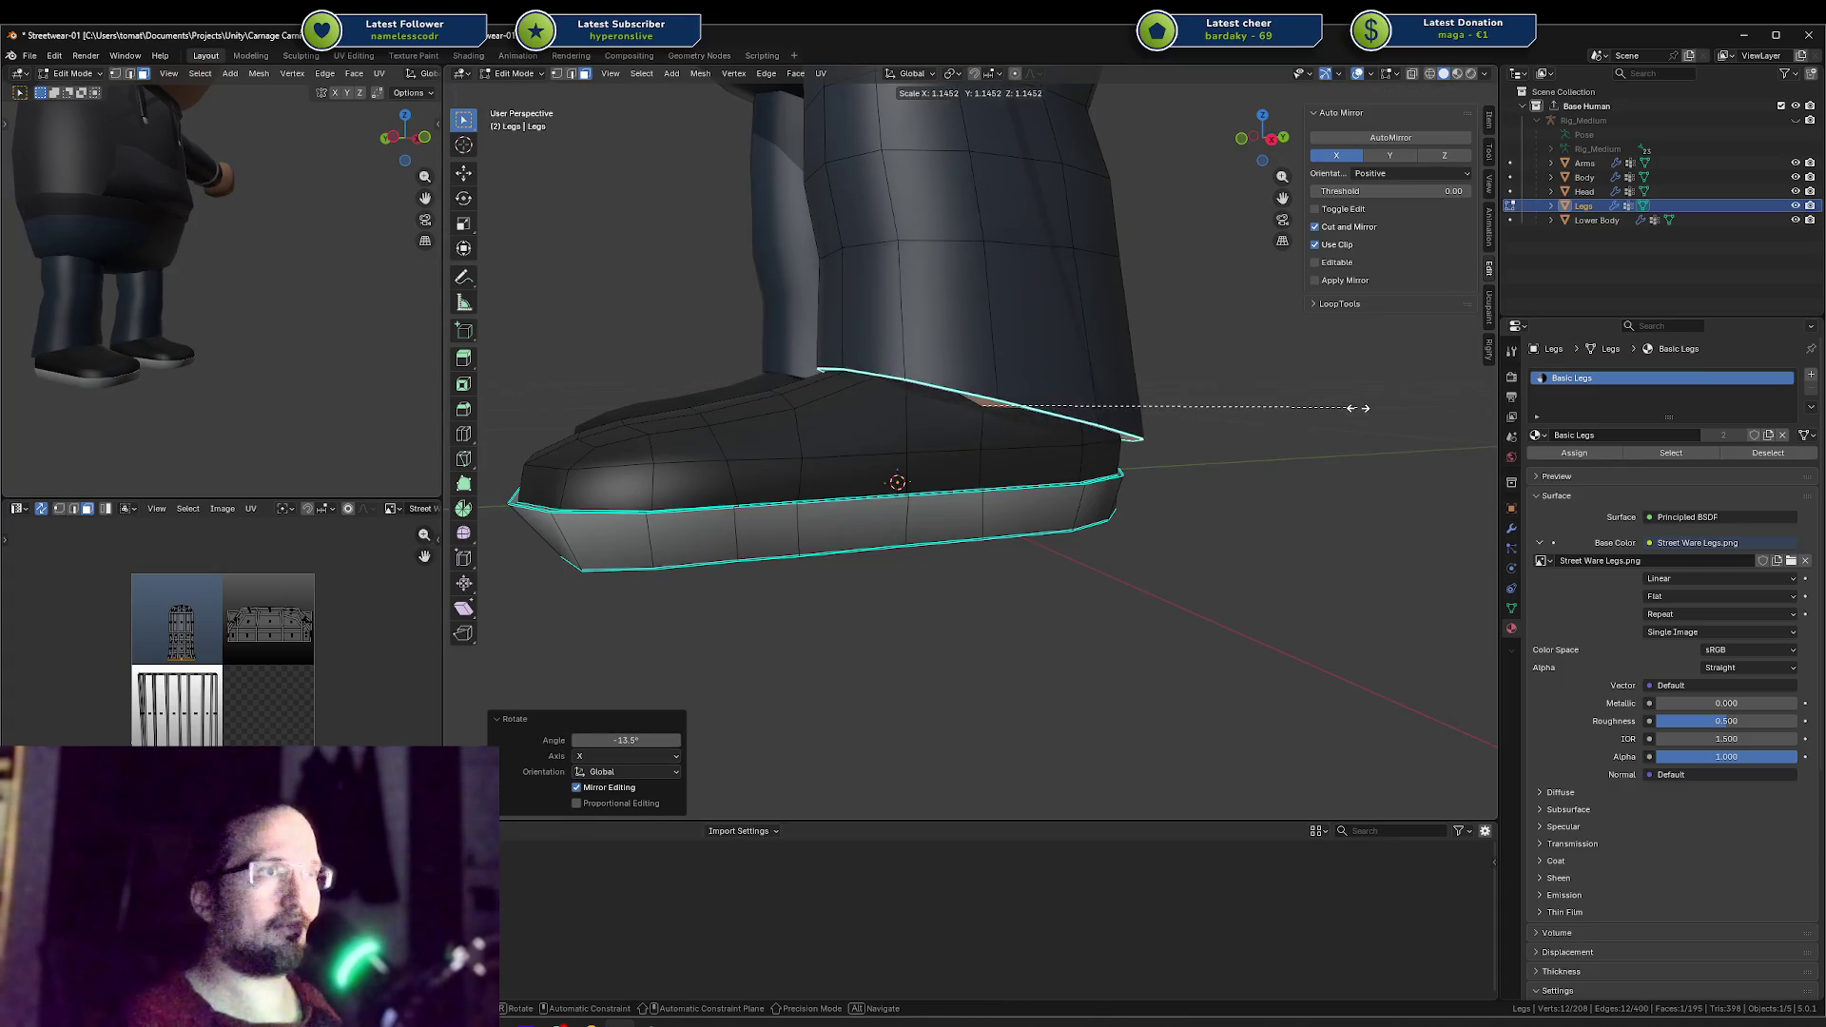
left_click(1312, 409)
key("g")
key("z")
left_click(1330, 425)
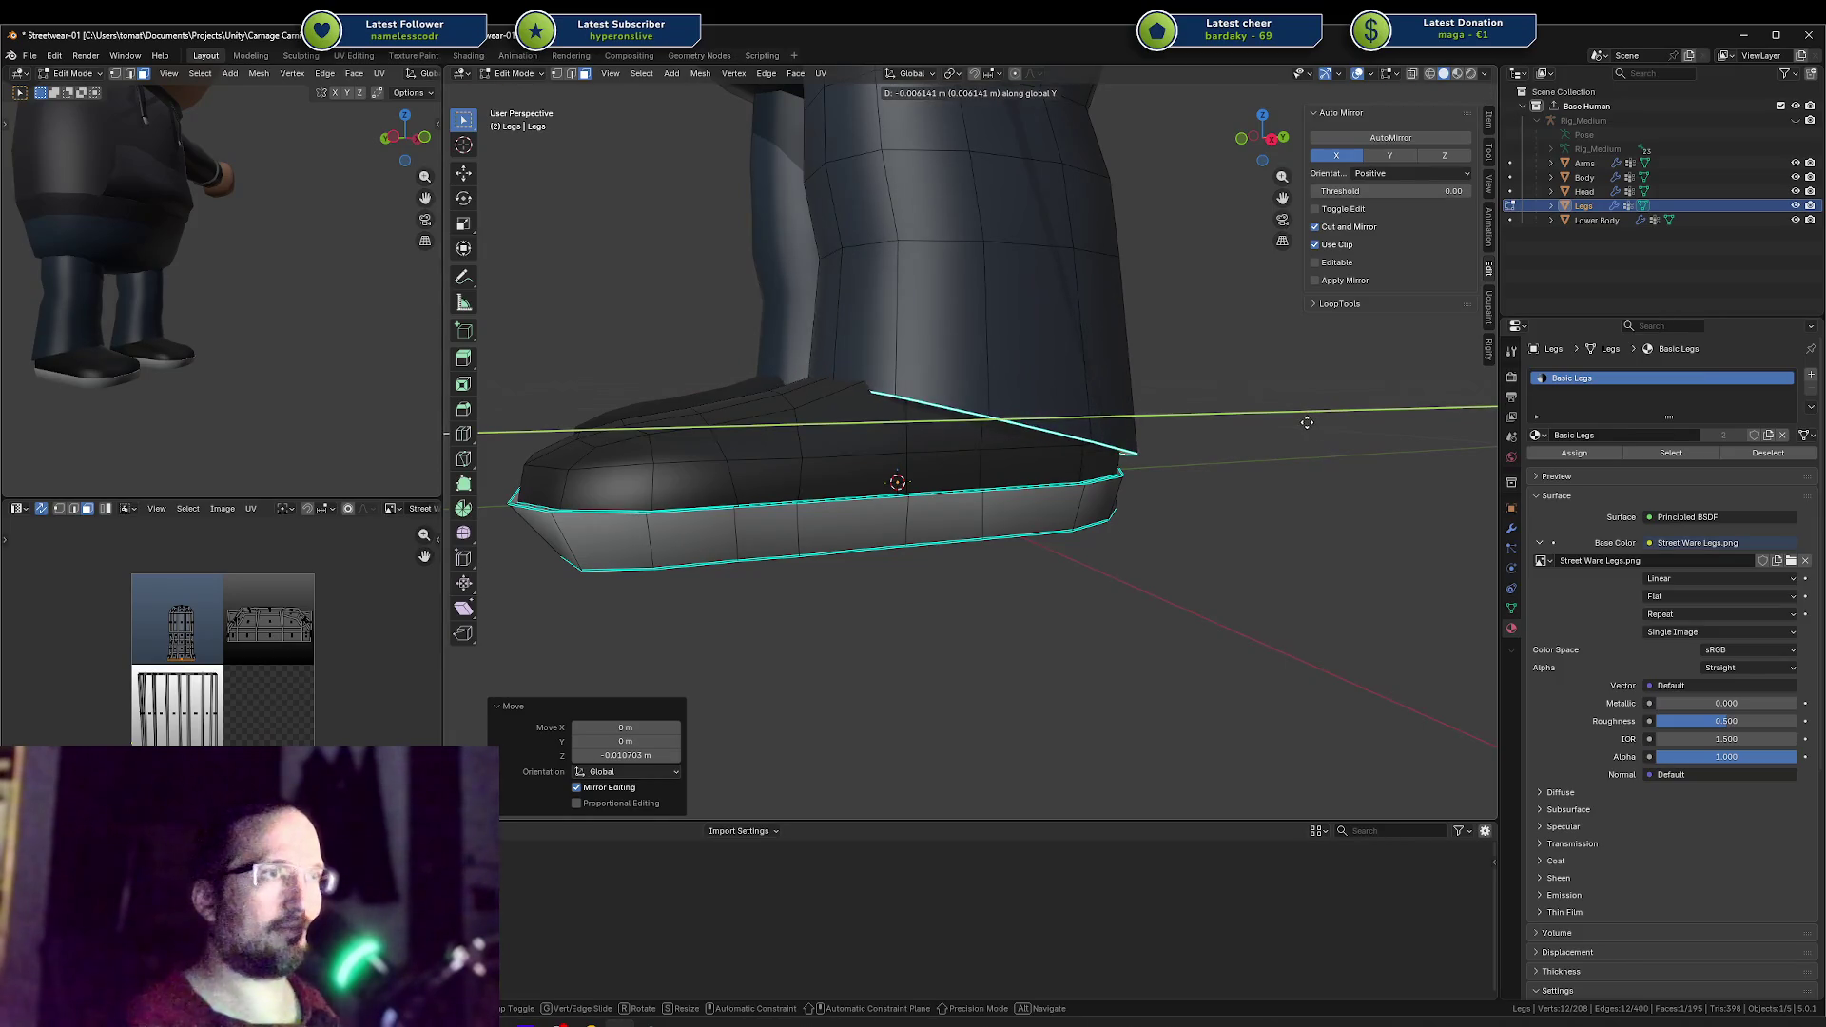
left_click(1307, 422)
key("s")
left_click(1316, 407)
Step: Nudge the loop down, shift it backward along Y, and shrink it slightly
key("g")
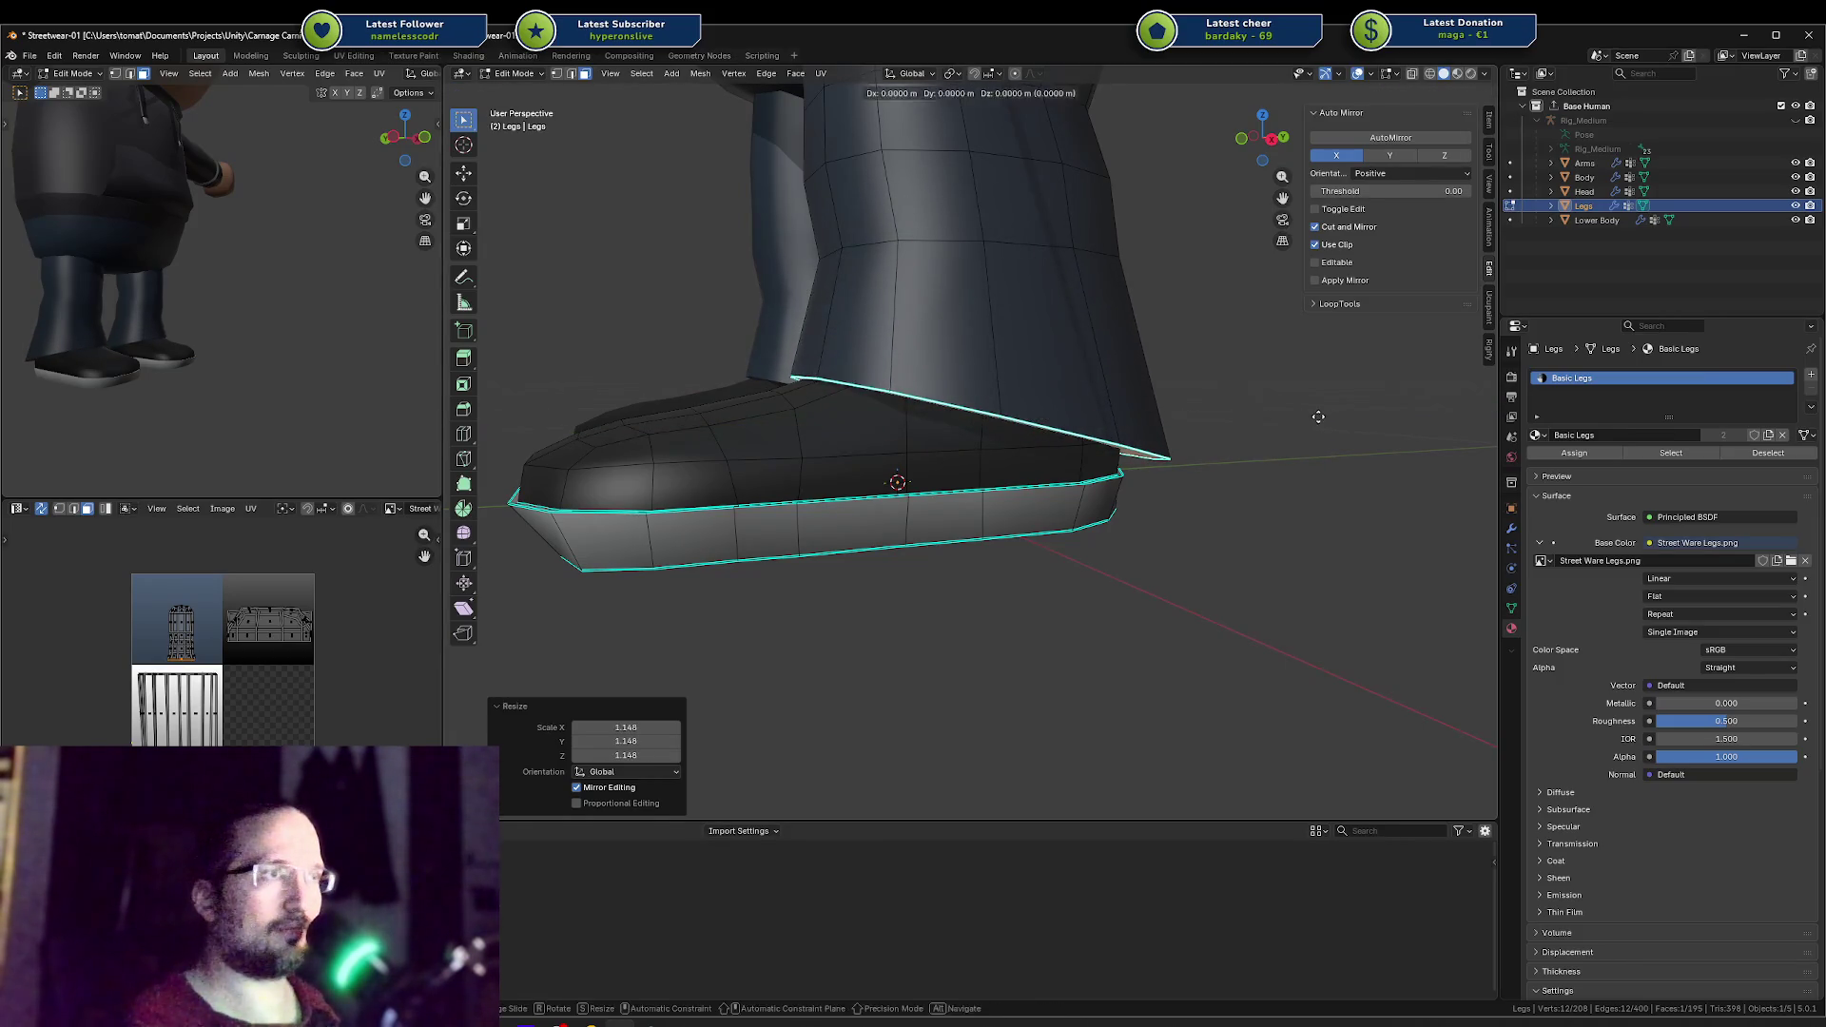
key("z")
left_click(1317, 418)
key("g")
key("y")
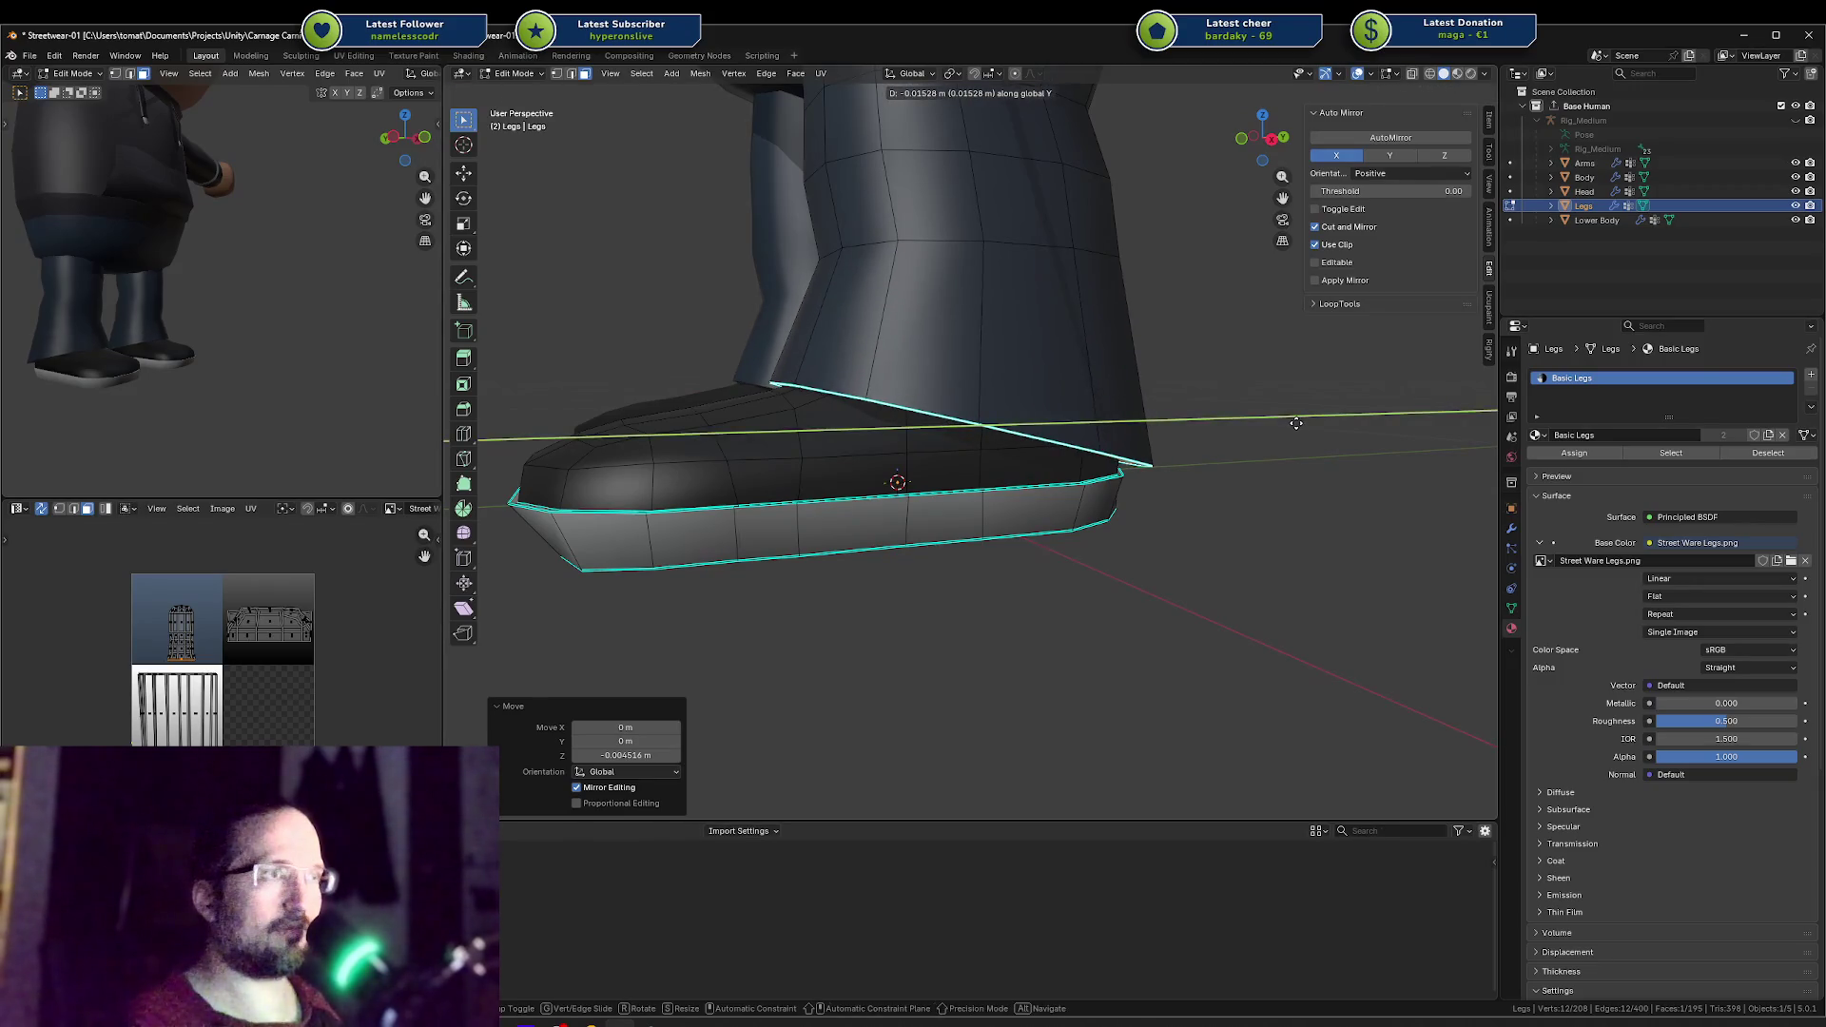
left_click(1293, 423)
middle_click_drag(280, 315, 44, 296)
mouse_move(1115, 422)
middle_mouse_down()
mouse_move(1194, 379)
mouse_move(1176, 377)
middle_mouse_up()
key("s")
left_click(1237, 409)
Step: Narrow the rim loops along X to a scale of 0.898
mouse_move(341, 306)
middle_mouse_down()
mouse_move(46, 299)
mouse_move(307, 273)
middle_mouse_up()
scroll(172, 287, "up", 3)
scroll(307, 273, "down", 2)
middle_click_drag(951, 361, 949, 343)
key("s")
key("y")
key("x")
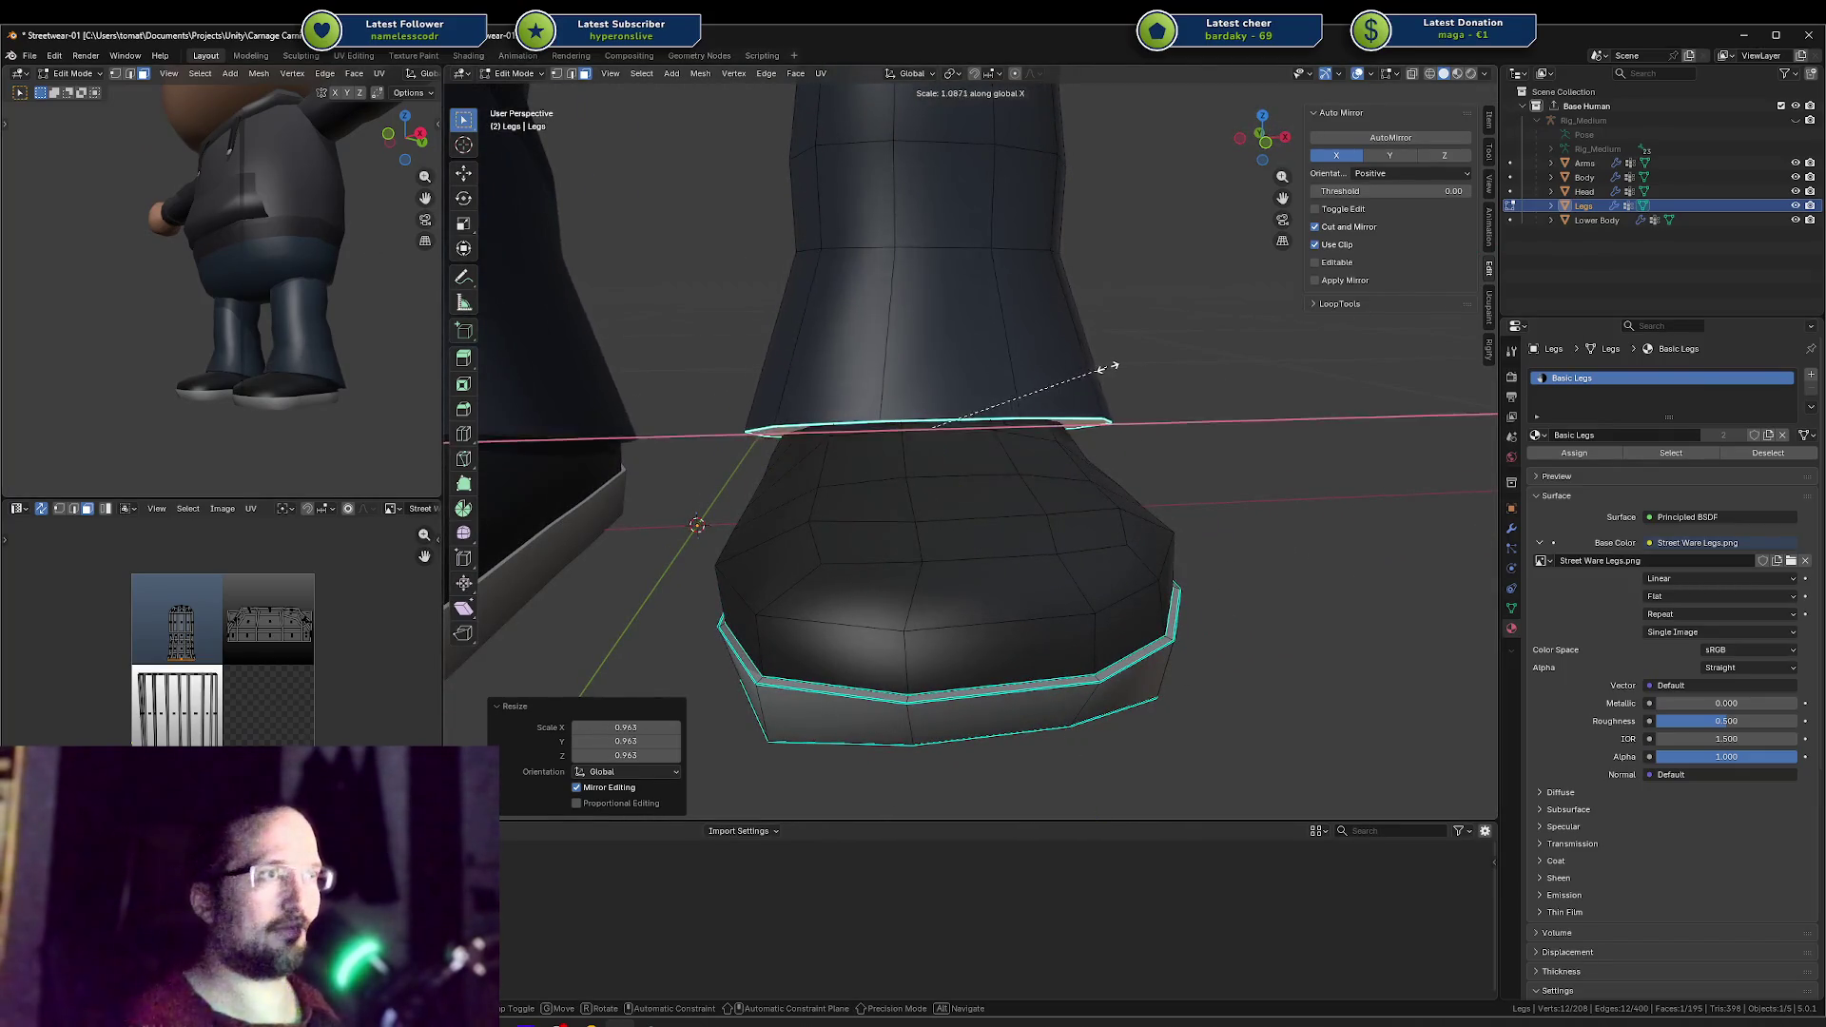
left_click(1070, 371)
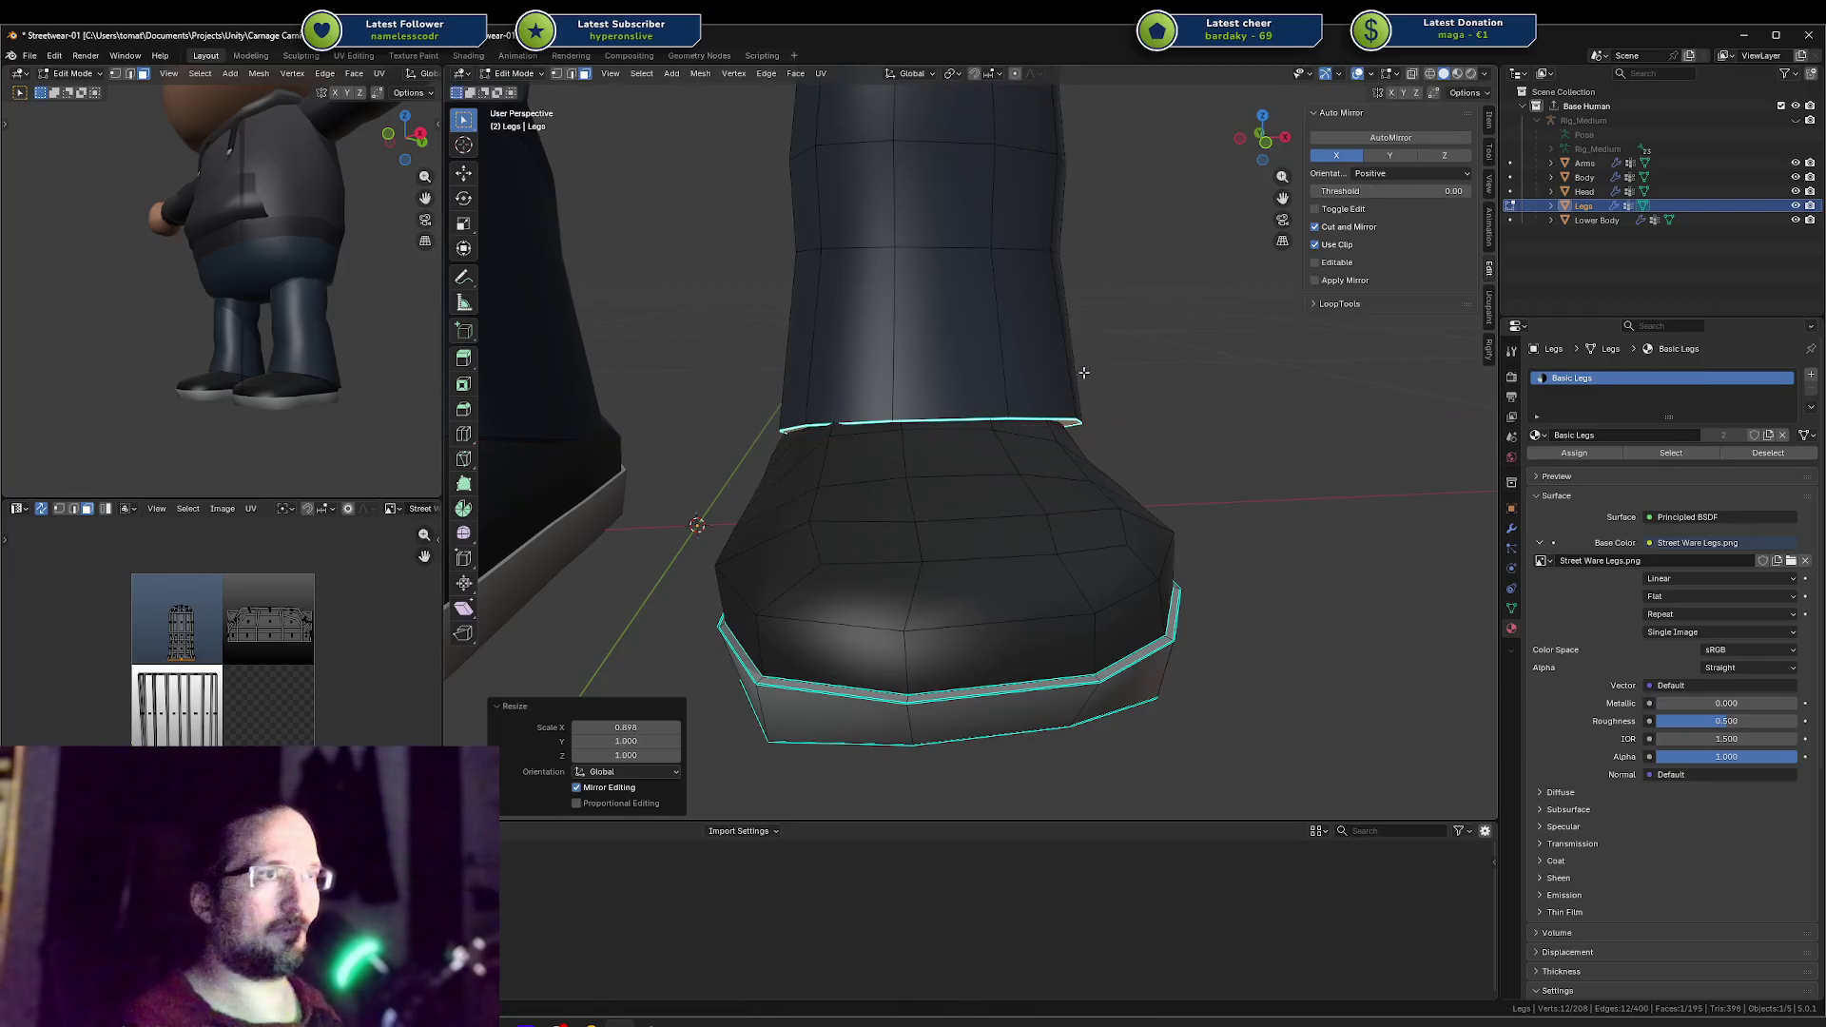
Step: Raise the rim 0.008297 m along Z and zoom out to view the whole character
key("g")
key("y")
key("x")
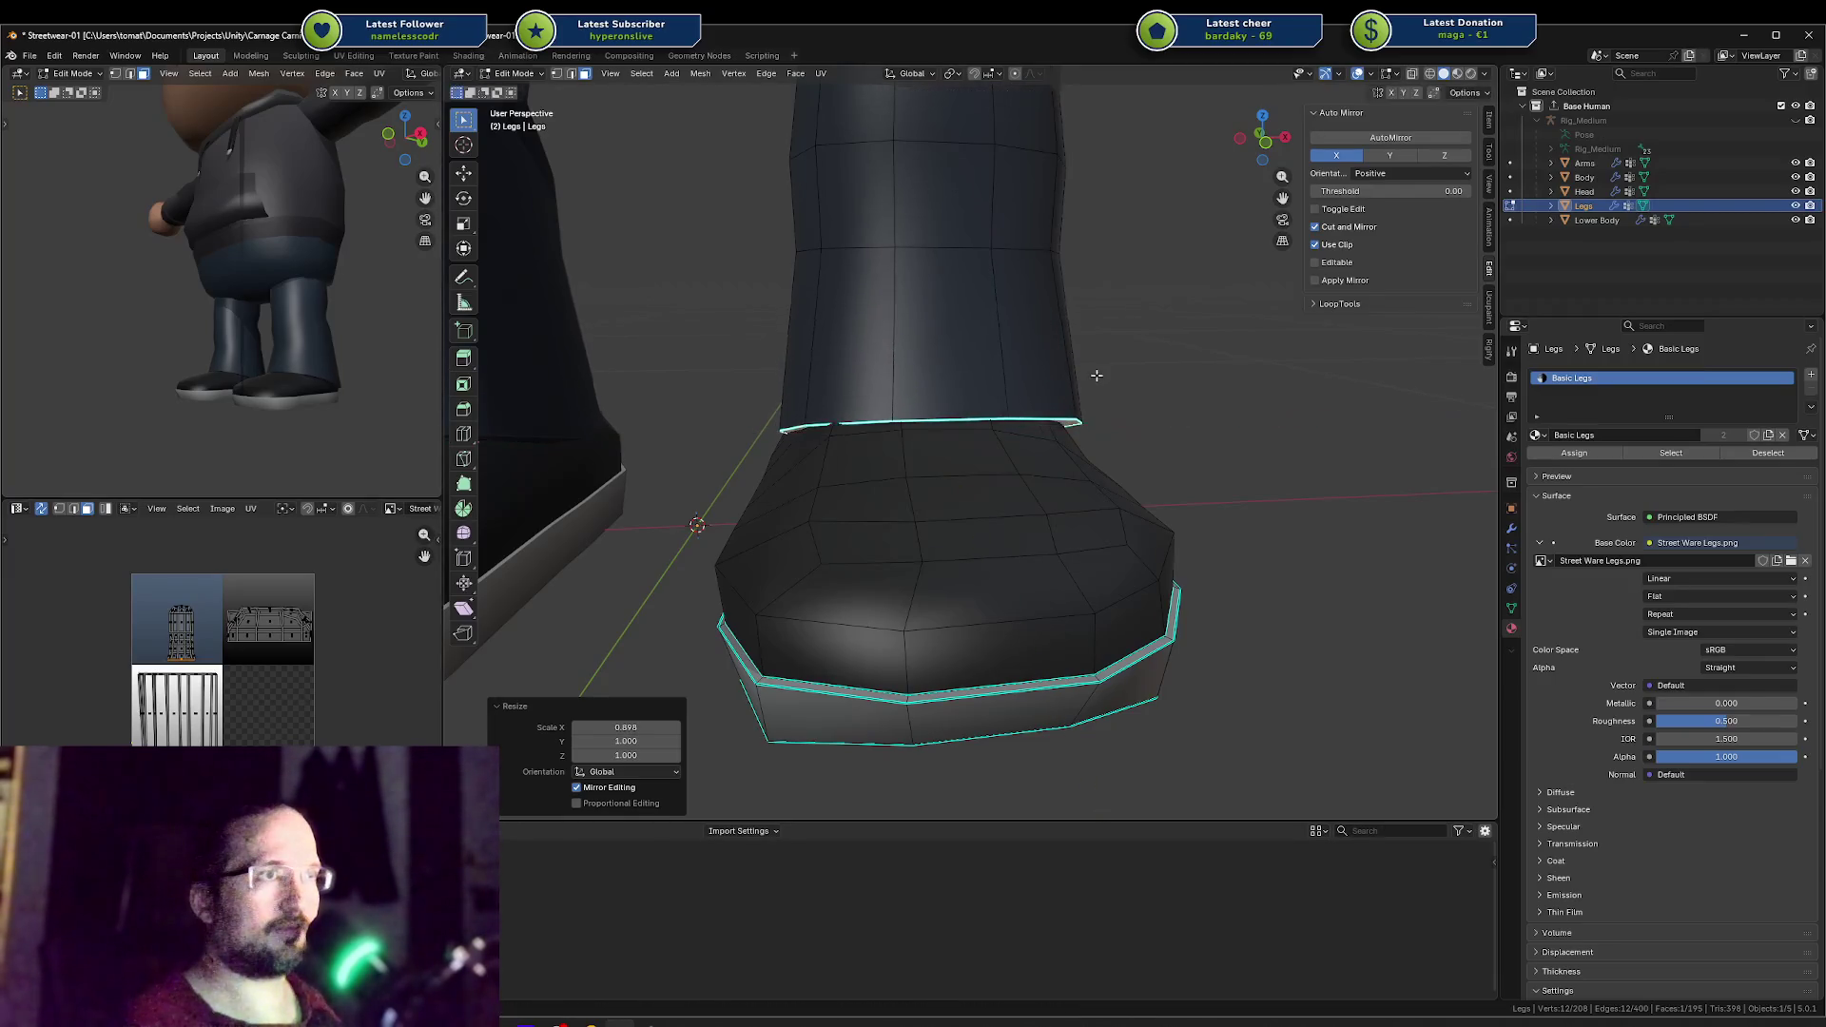
middle_click_drag(1095, 375, 986, 349, "alt")
key("z")
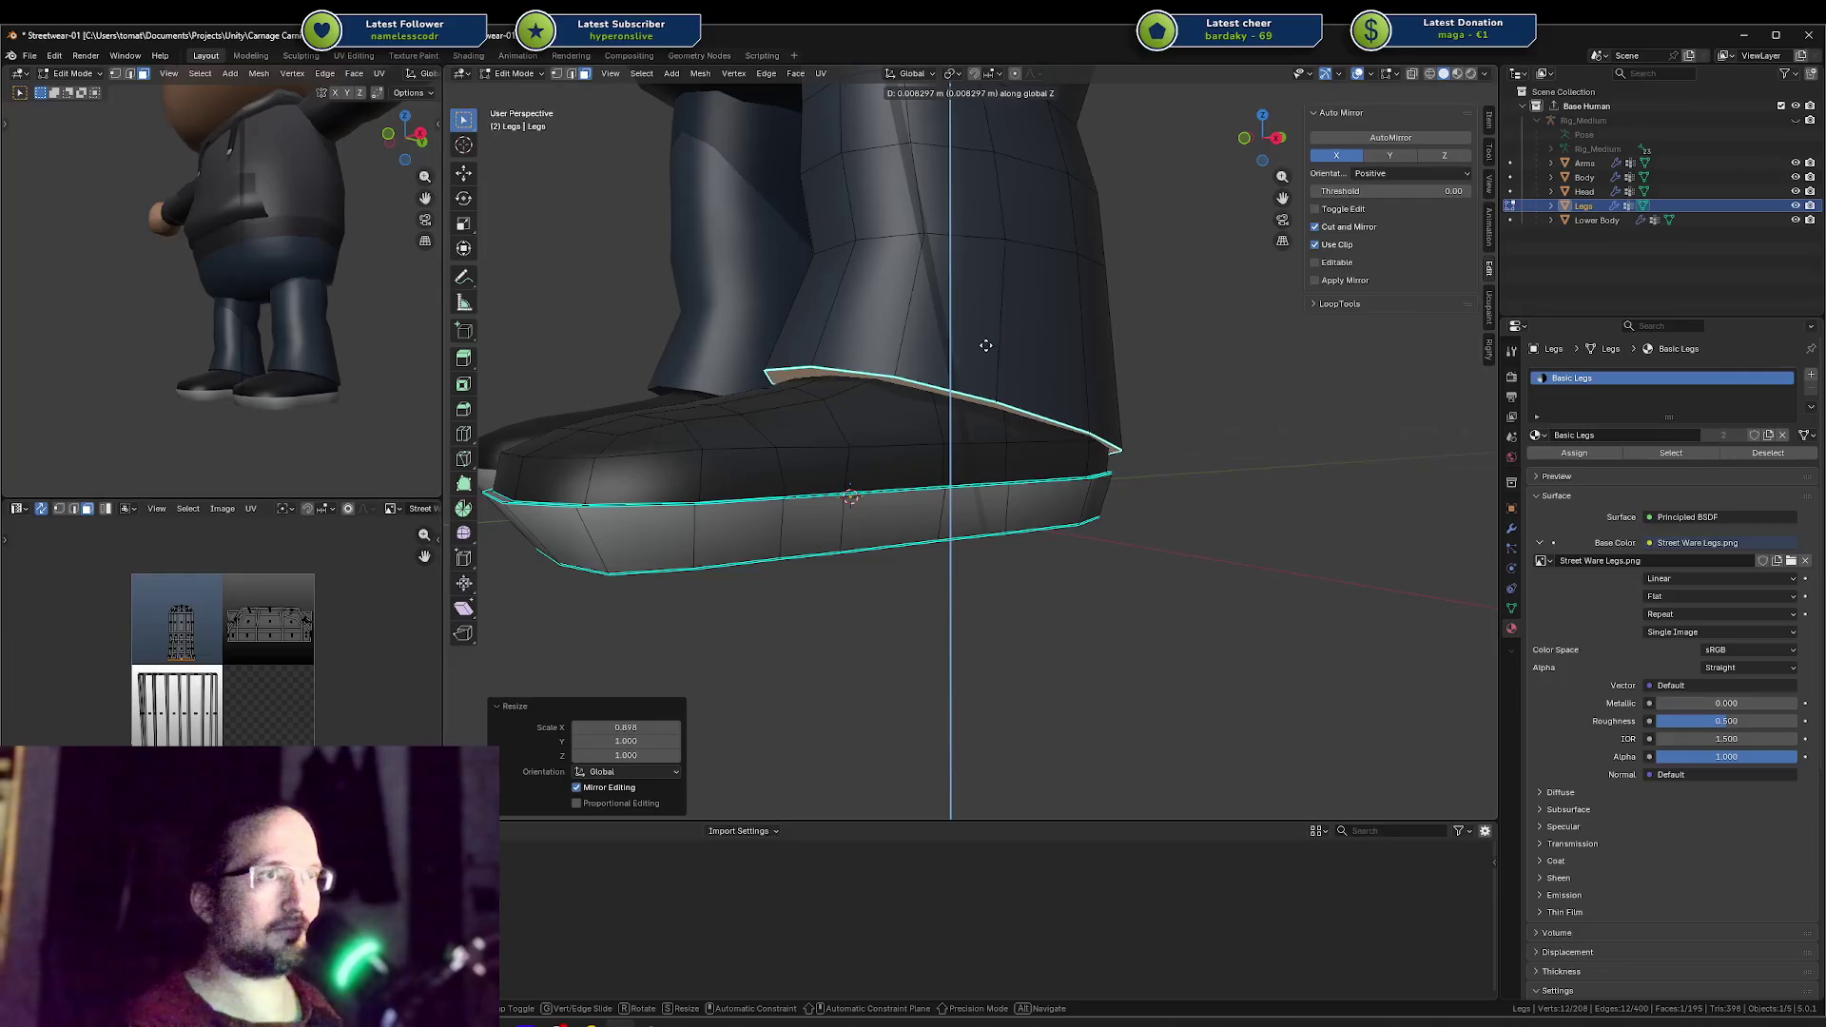
left_click(986, 349)
middle_click_drag(328, 352, 335, 378)
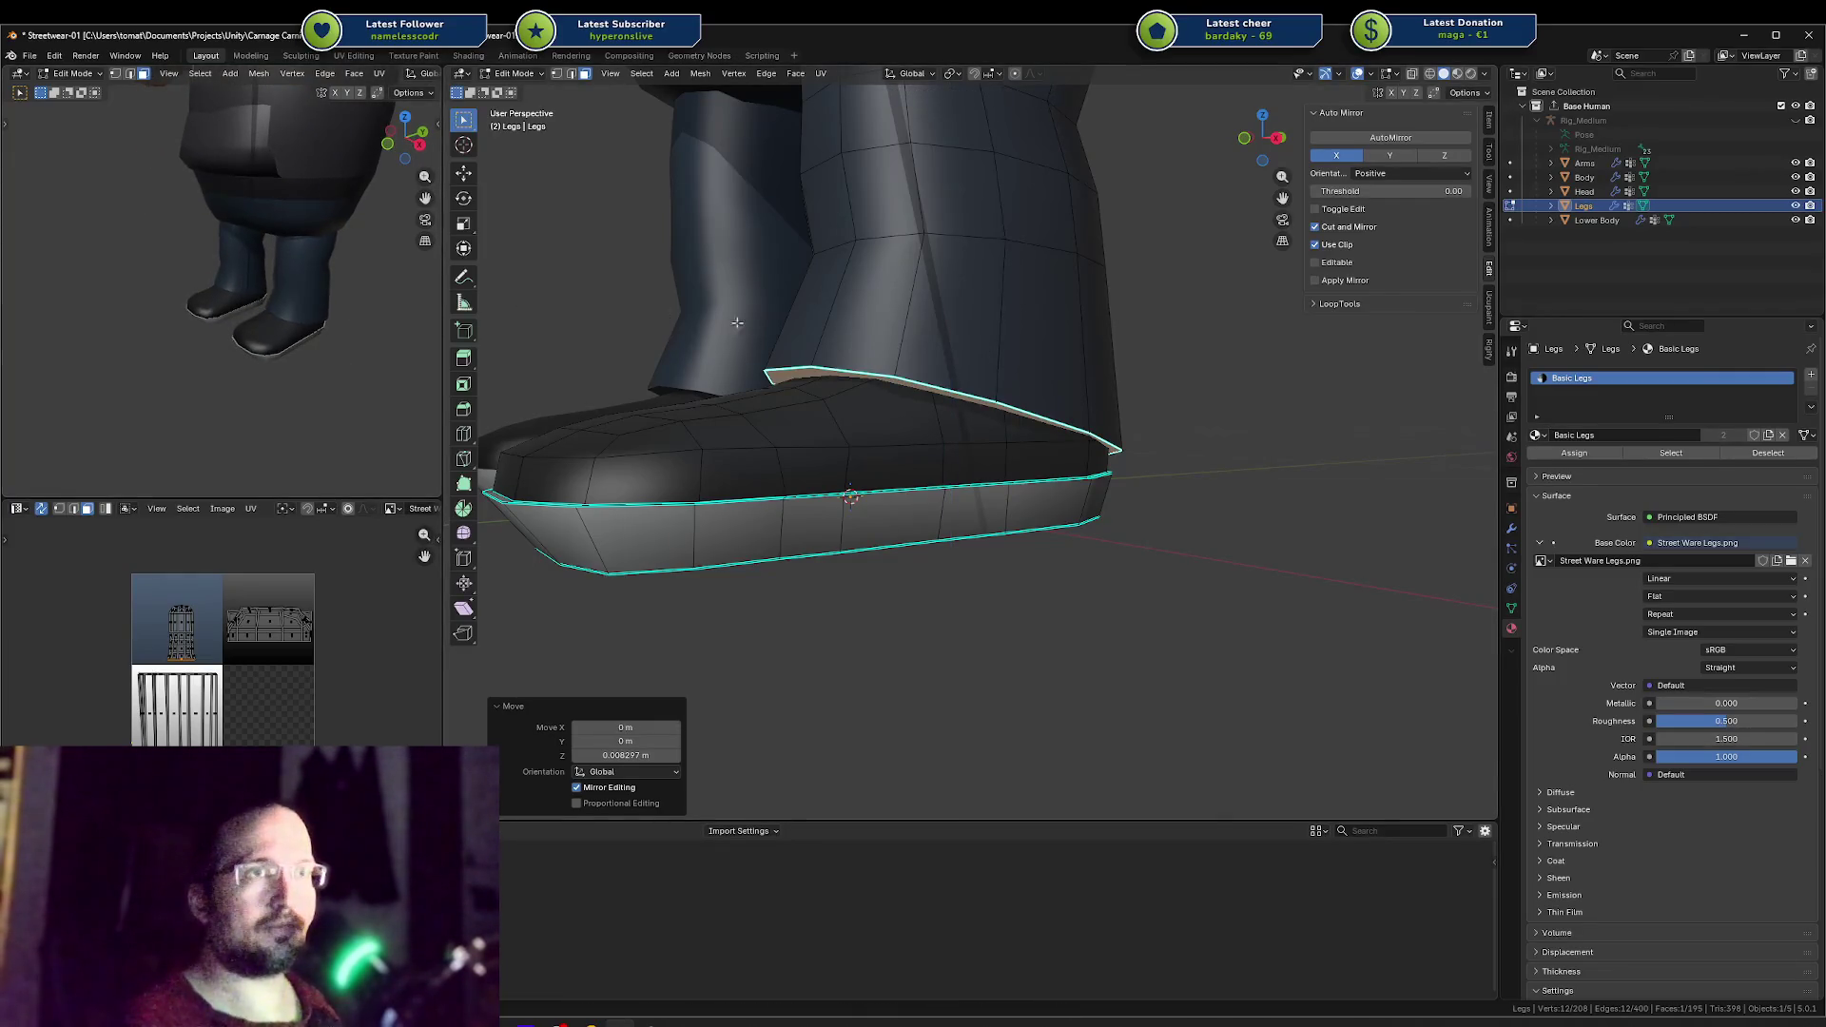
scroll(826, 326, "down", 6)
Step: Select the hoodie's zipper strip in the Body mesh with L and copy it
key("Tab")
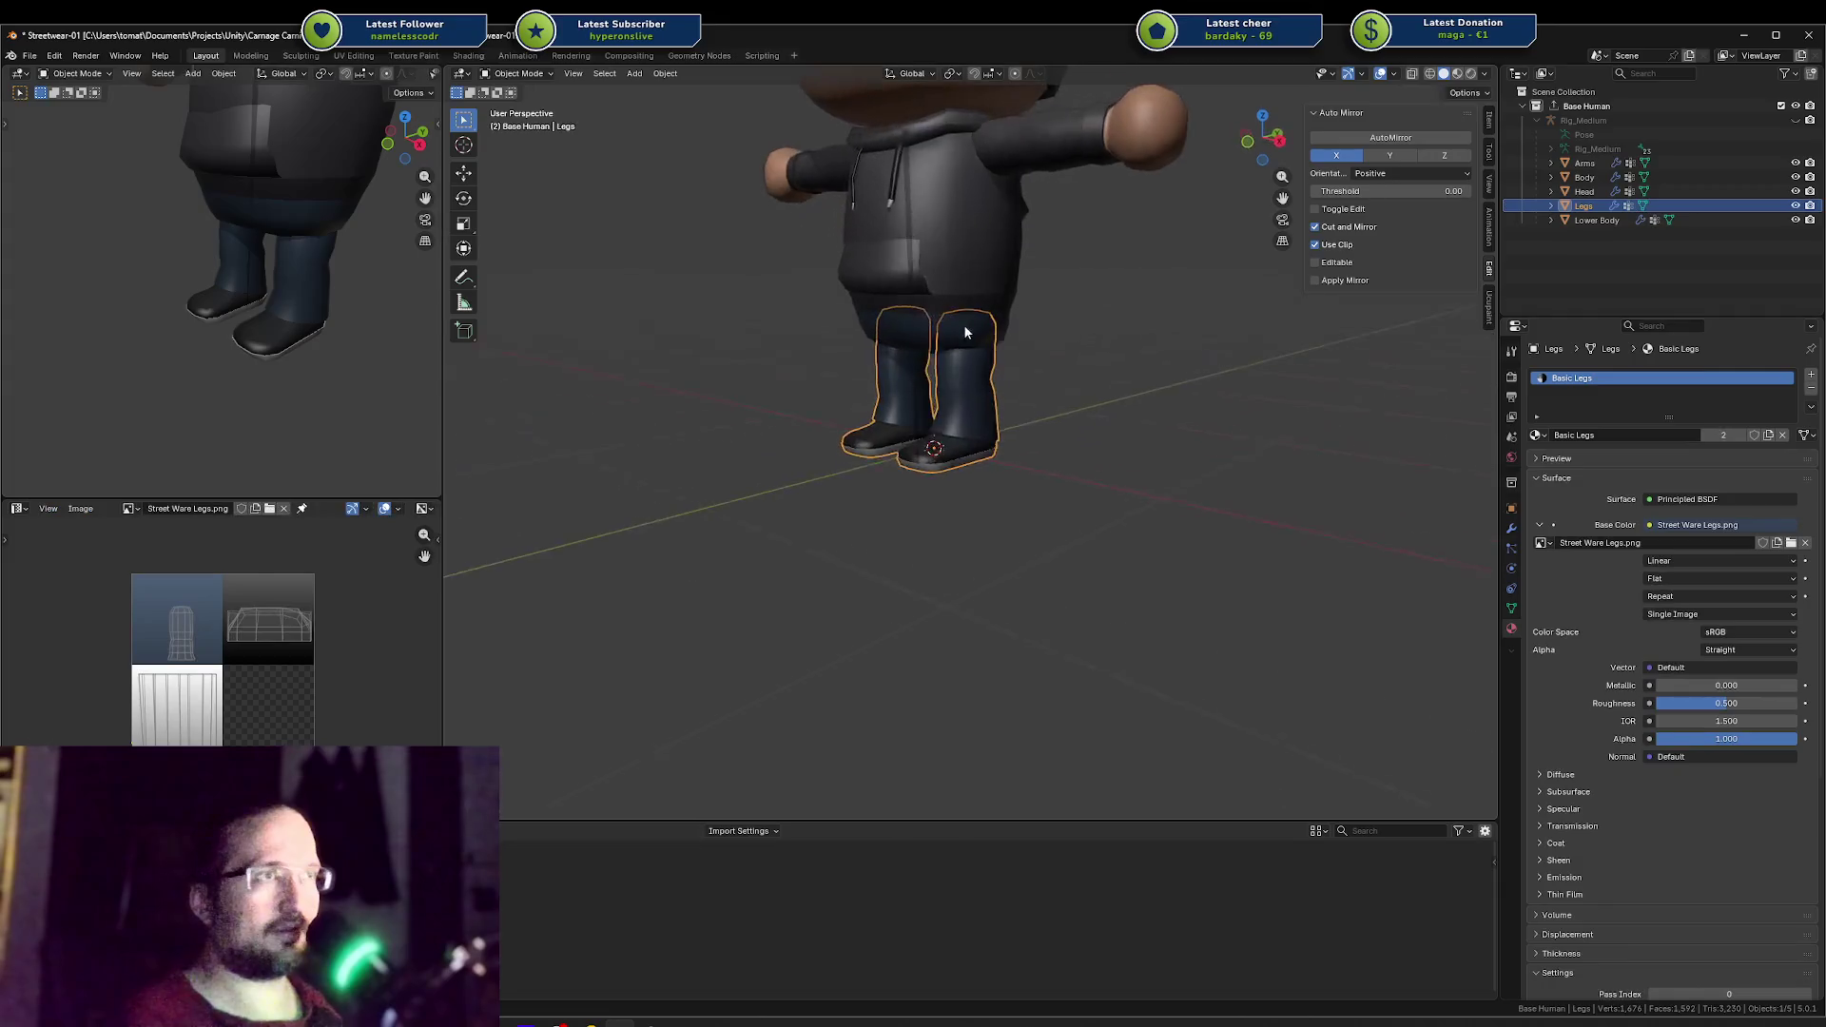
left_click(915, 194)
key("Tab")
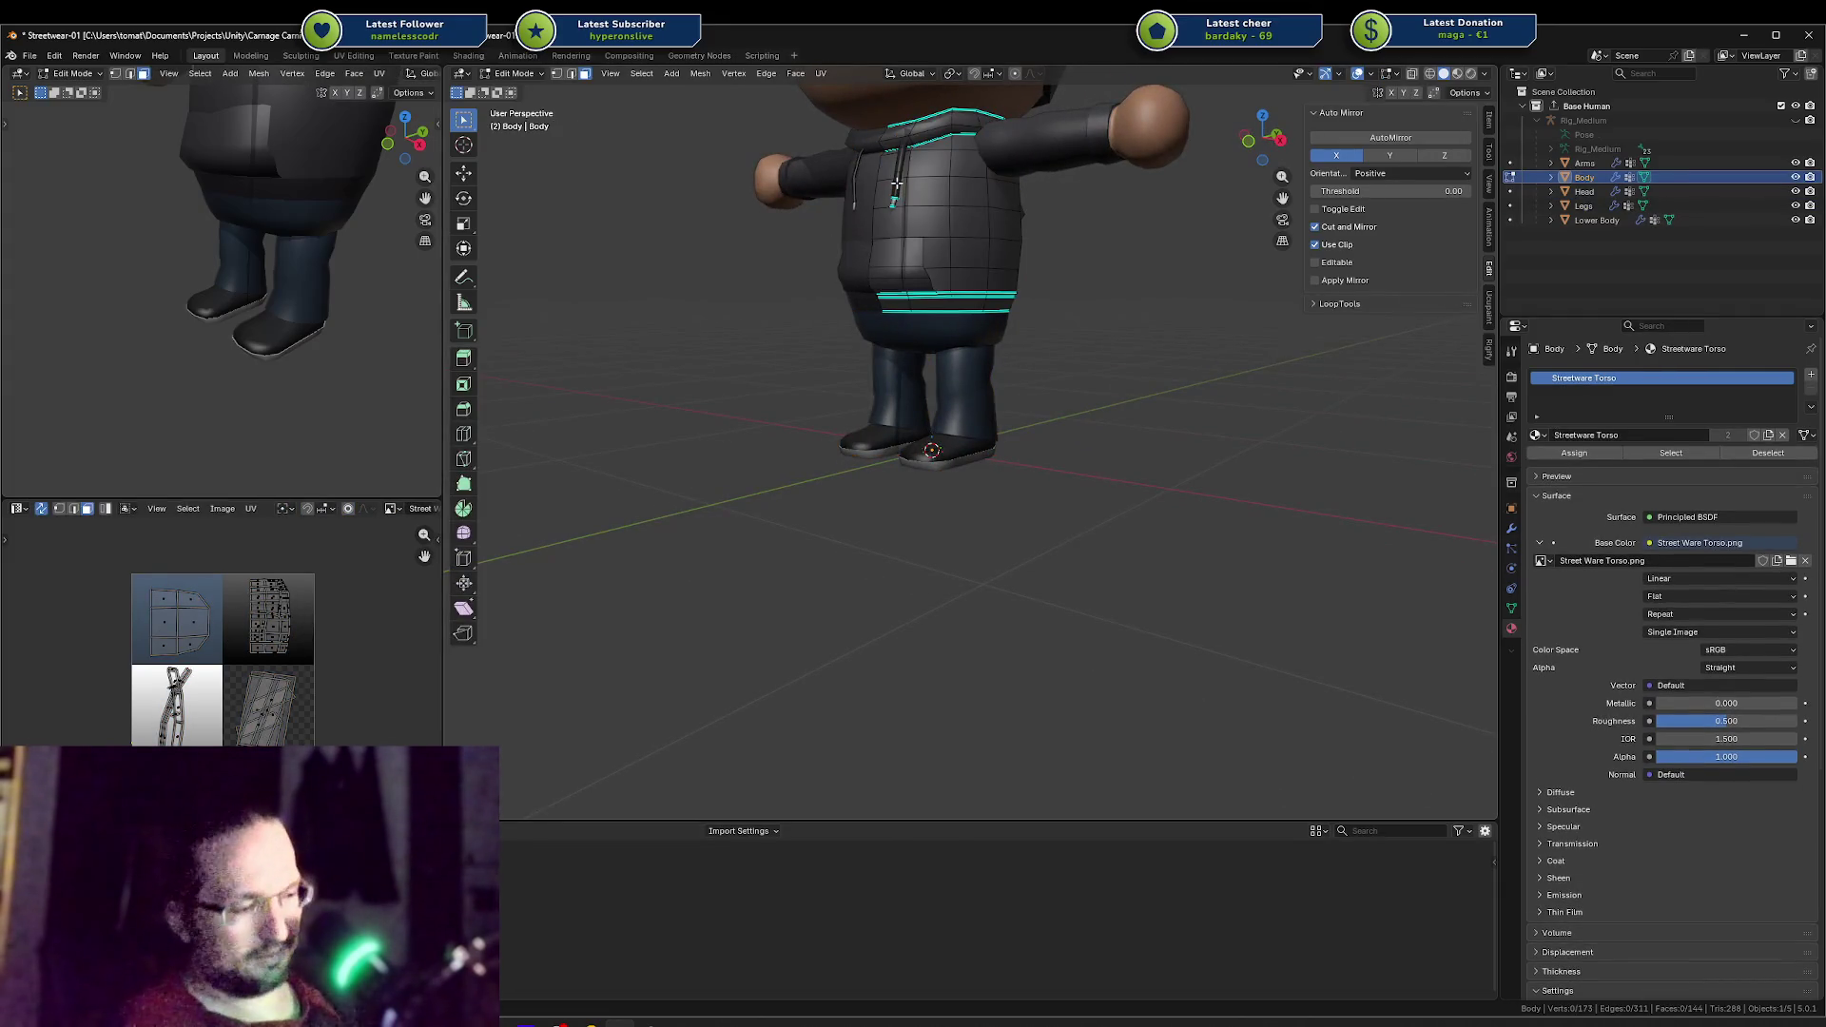
key("l")
key("l")
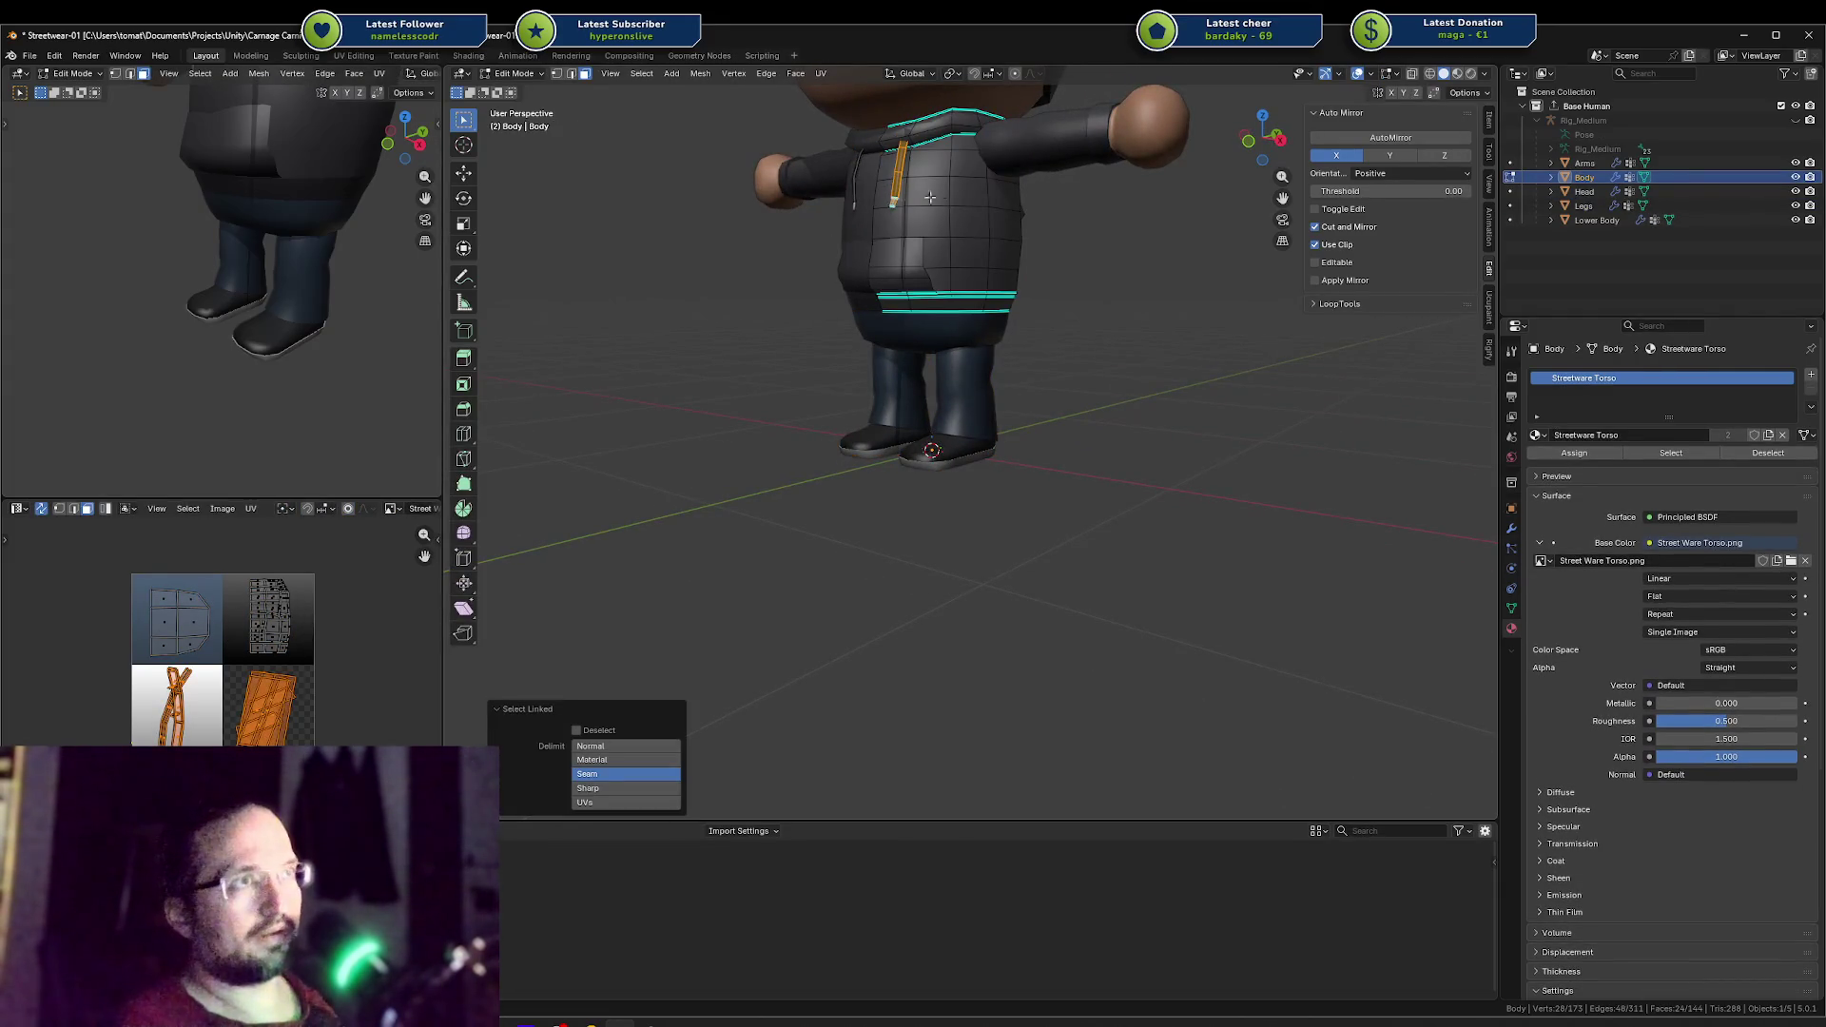
key("ctrl+c")
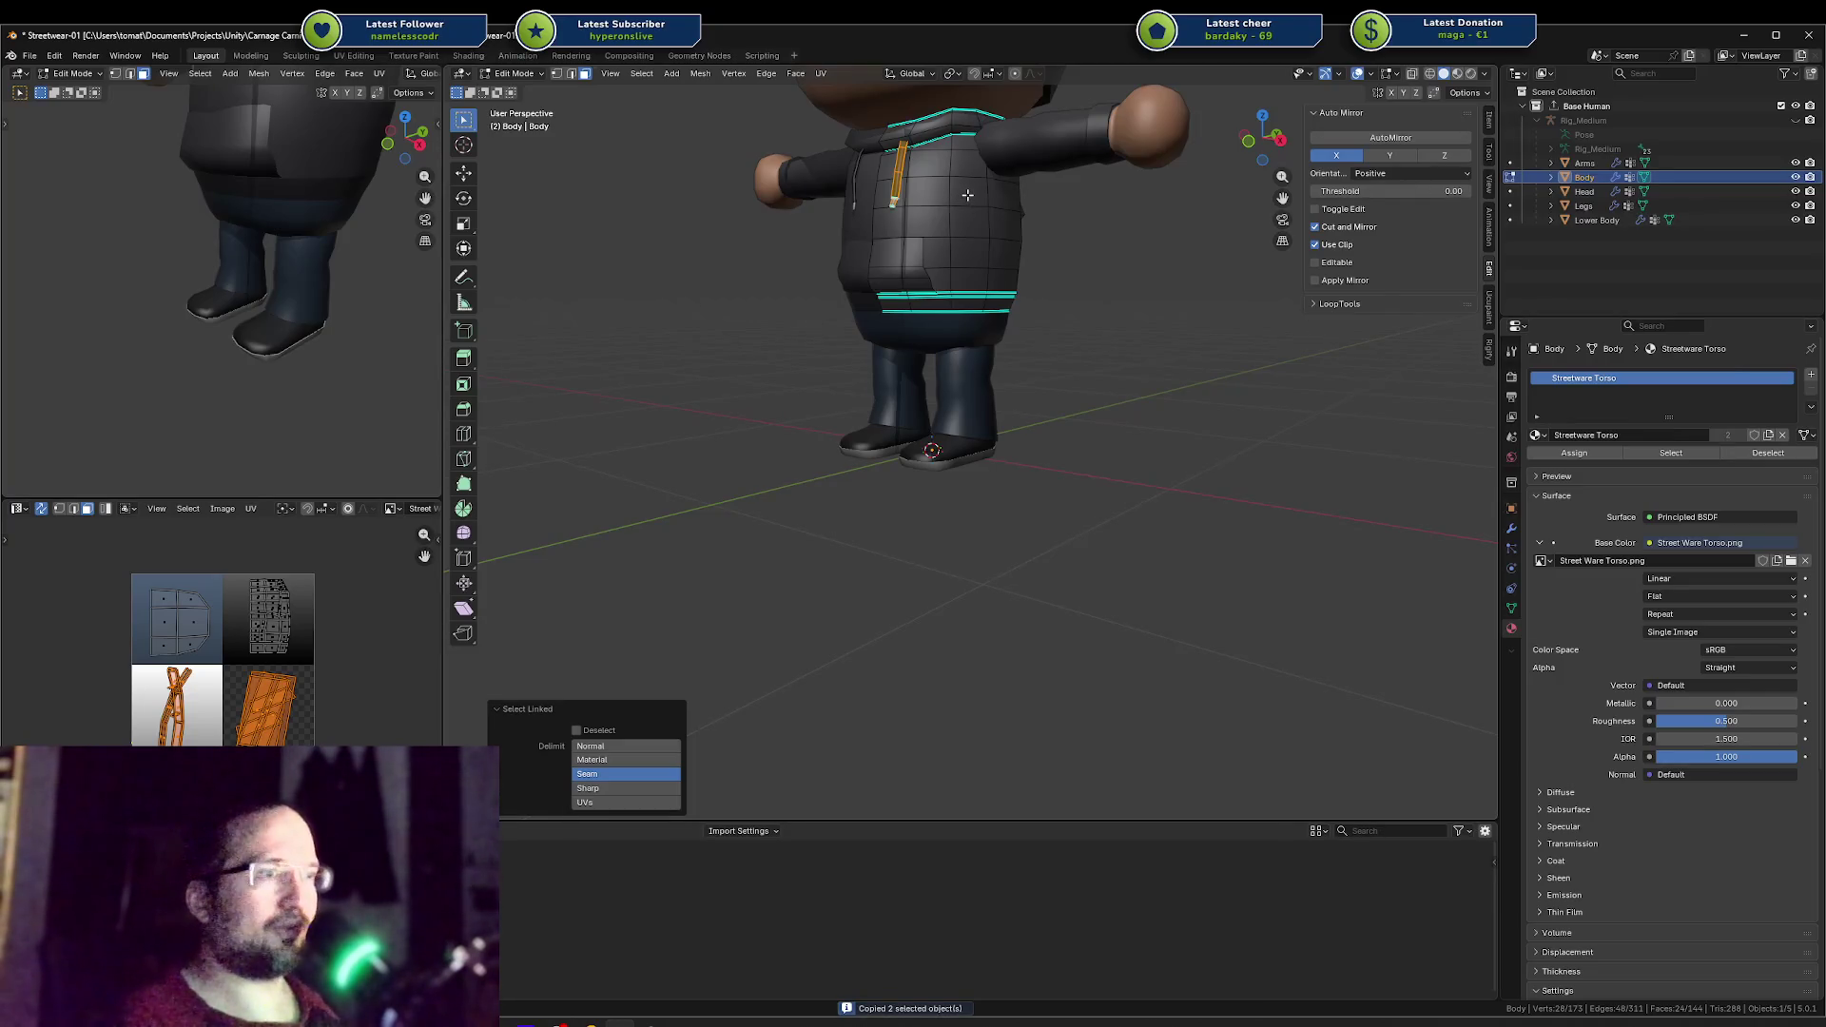
Step: Switch to editing the Legs mesh and cancel the vertex menu that appears
key("Tab")
left_click(956, 449)
key("Tab")
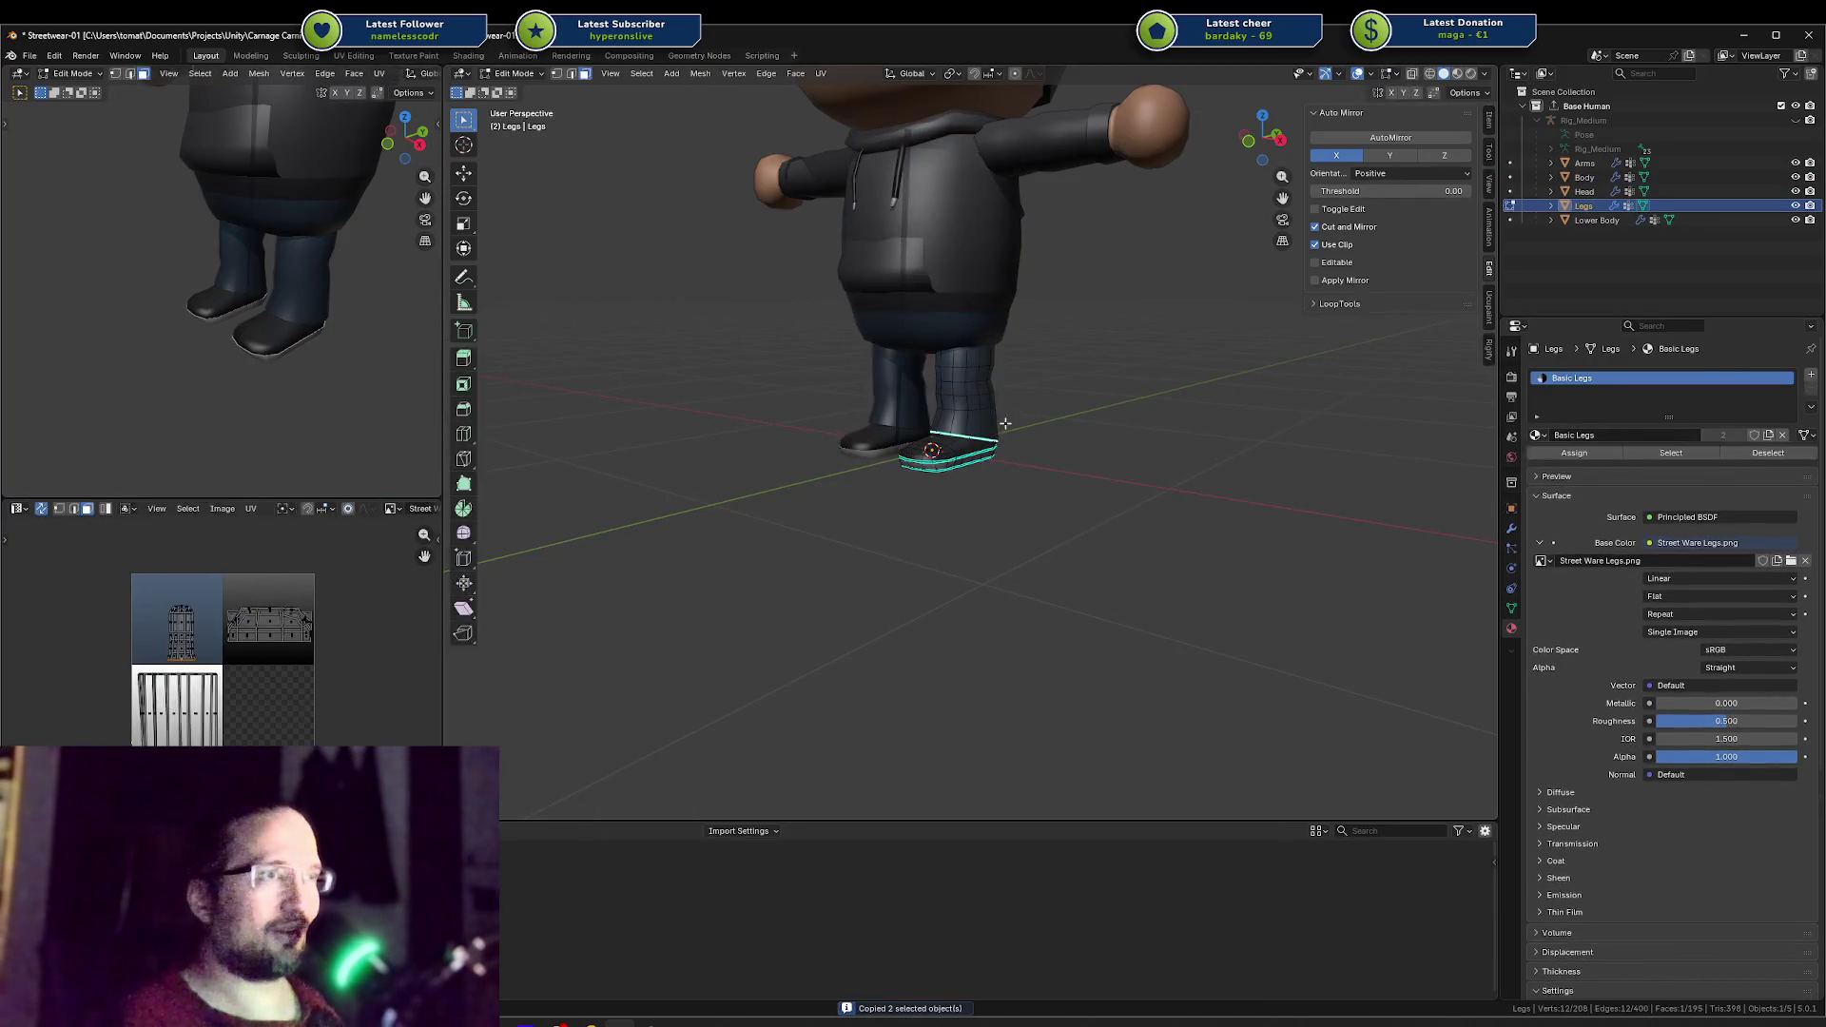
key("ctrl+v")
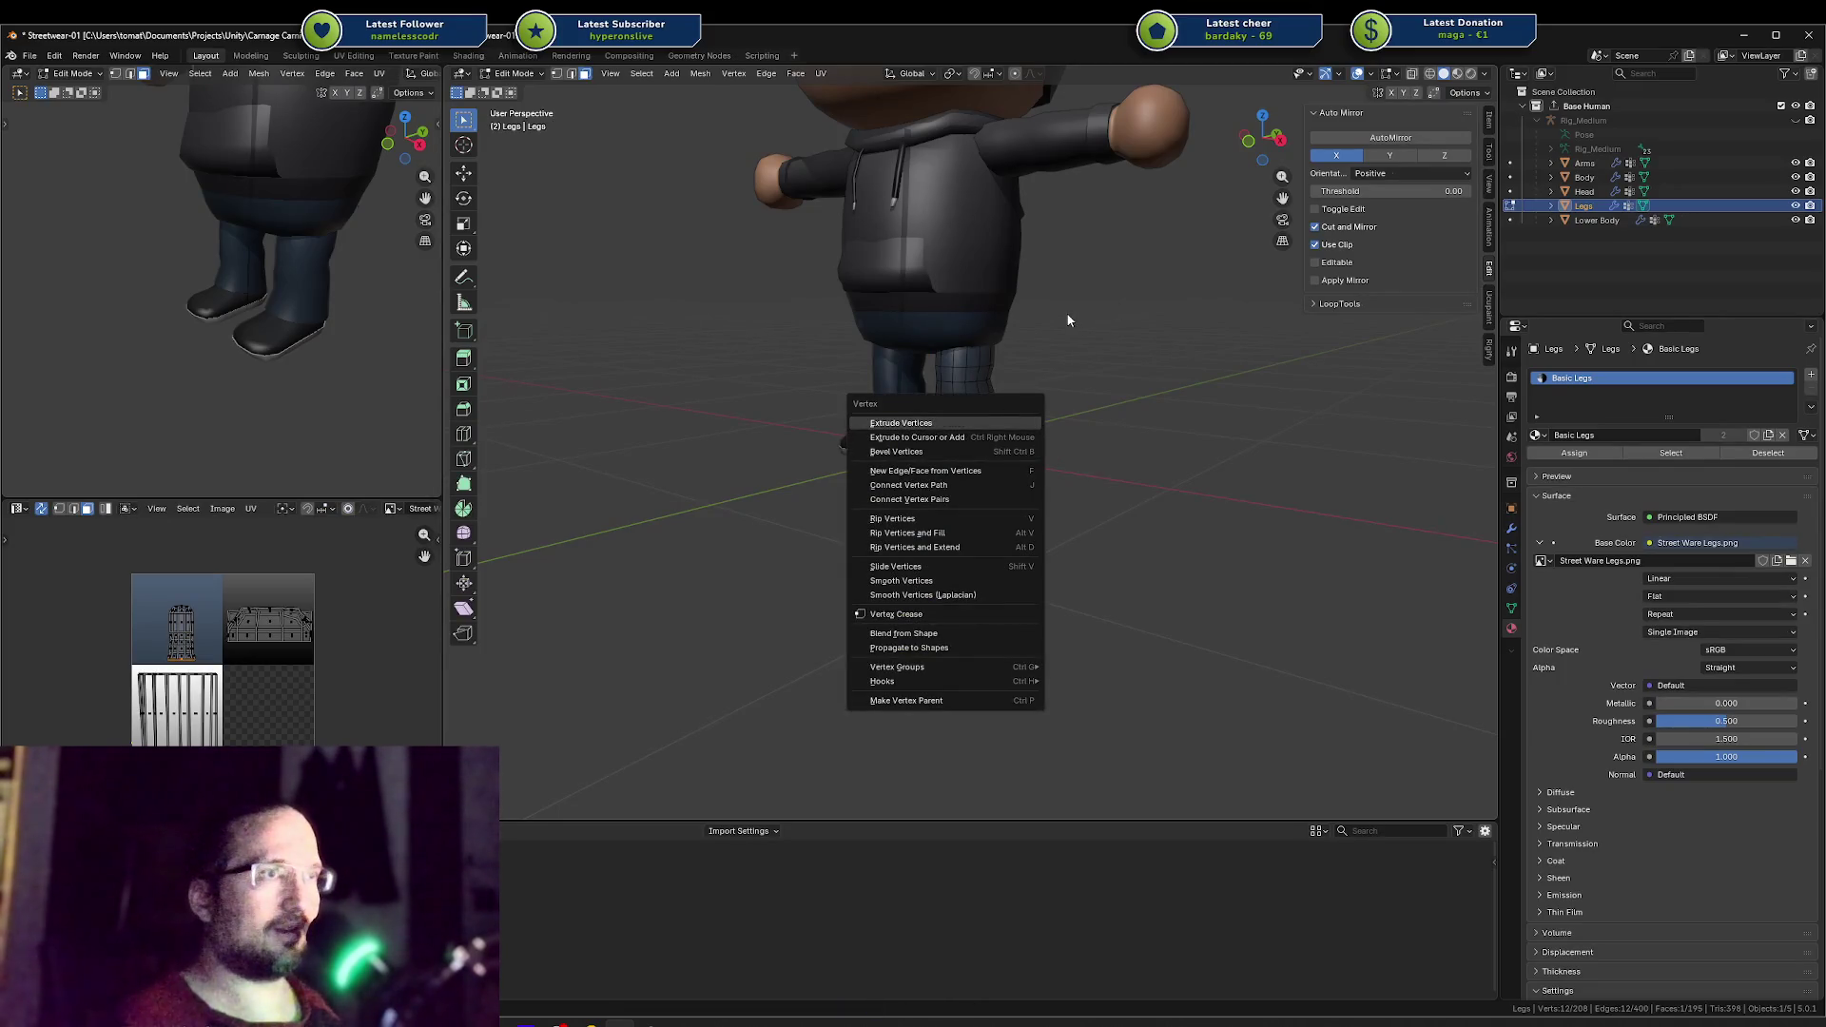
key("Escape")
Step: Toggle between Body and Legs edit modes, dismissing the Add Mesh menu without adding anything
key("Tab")
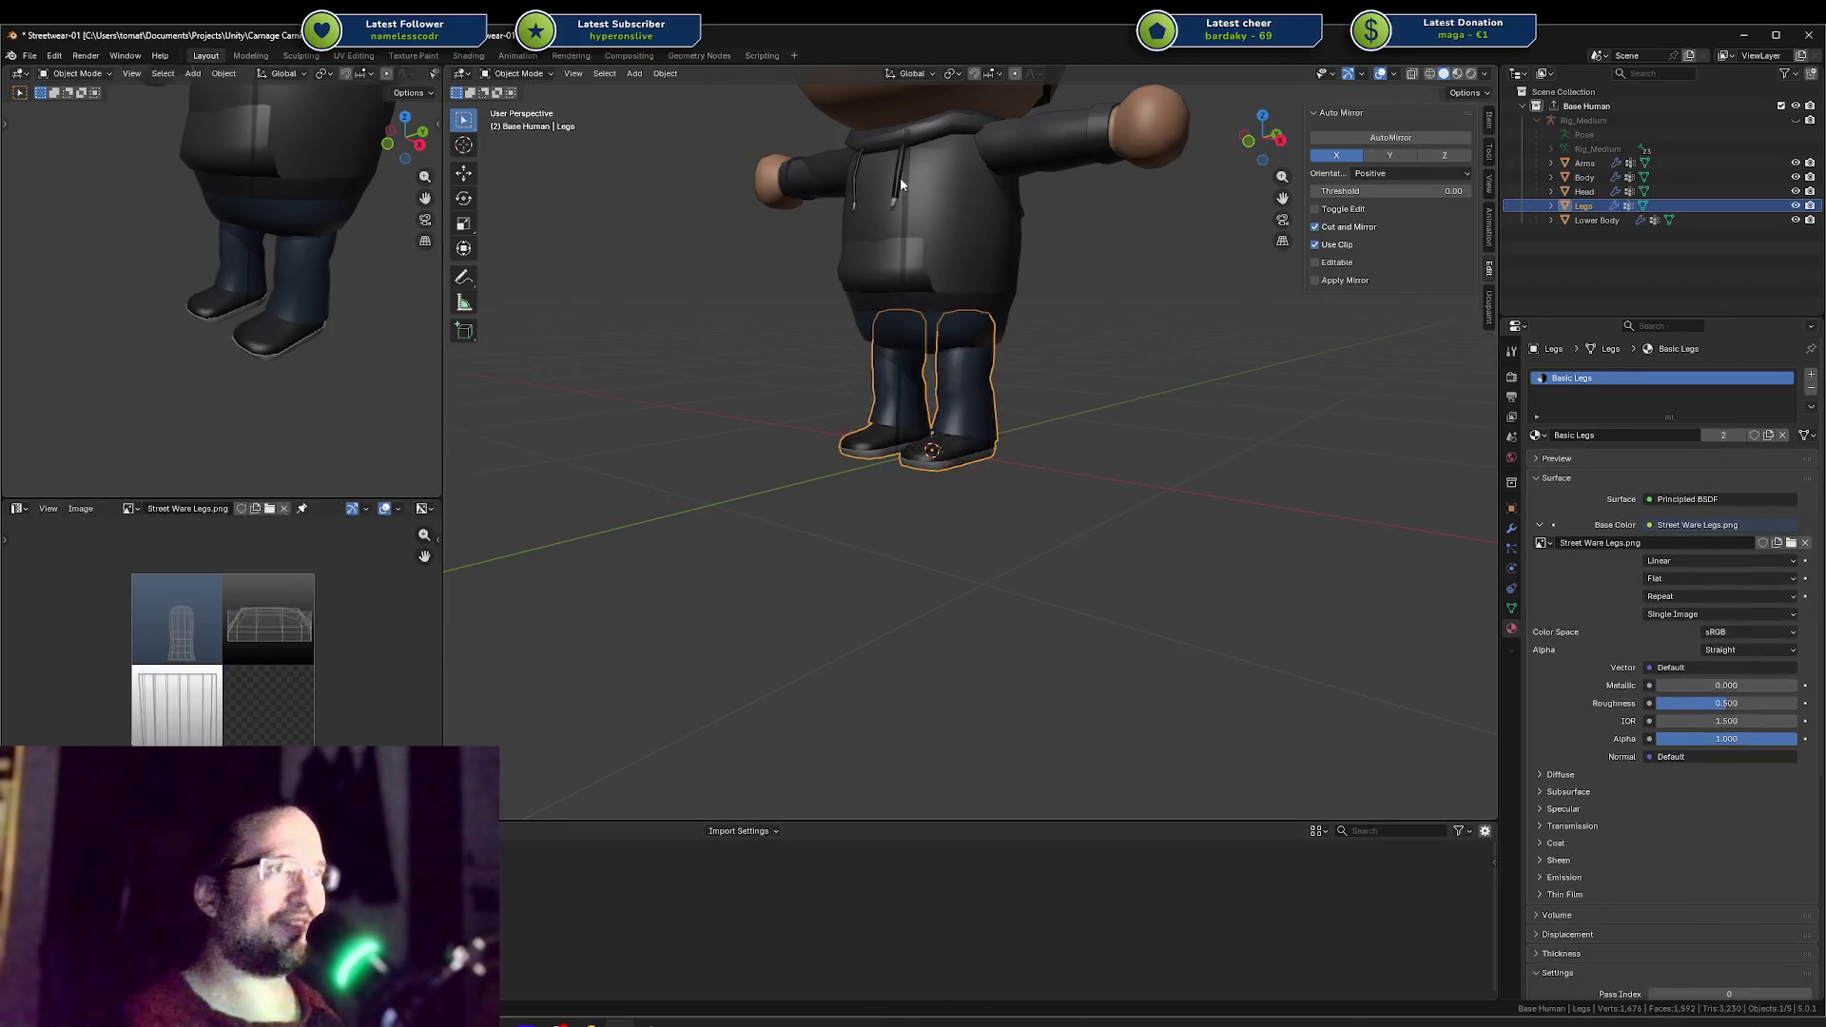
left_click(897, 177)
key("Tab")
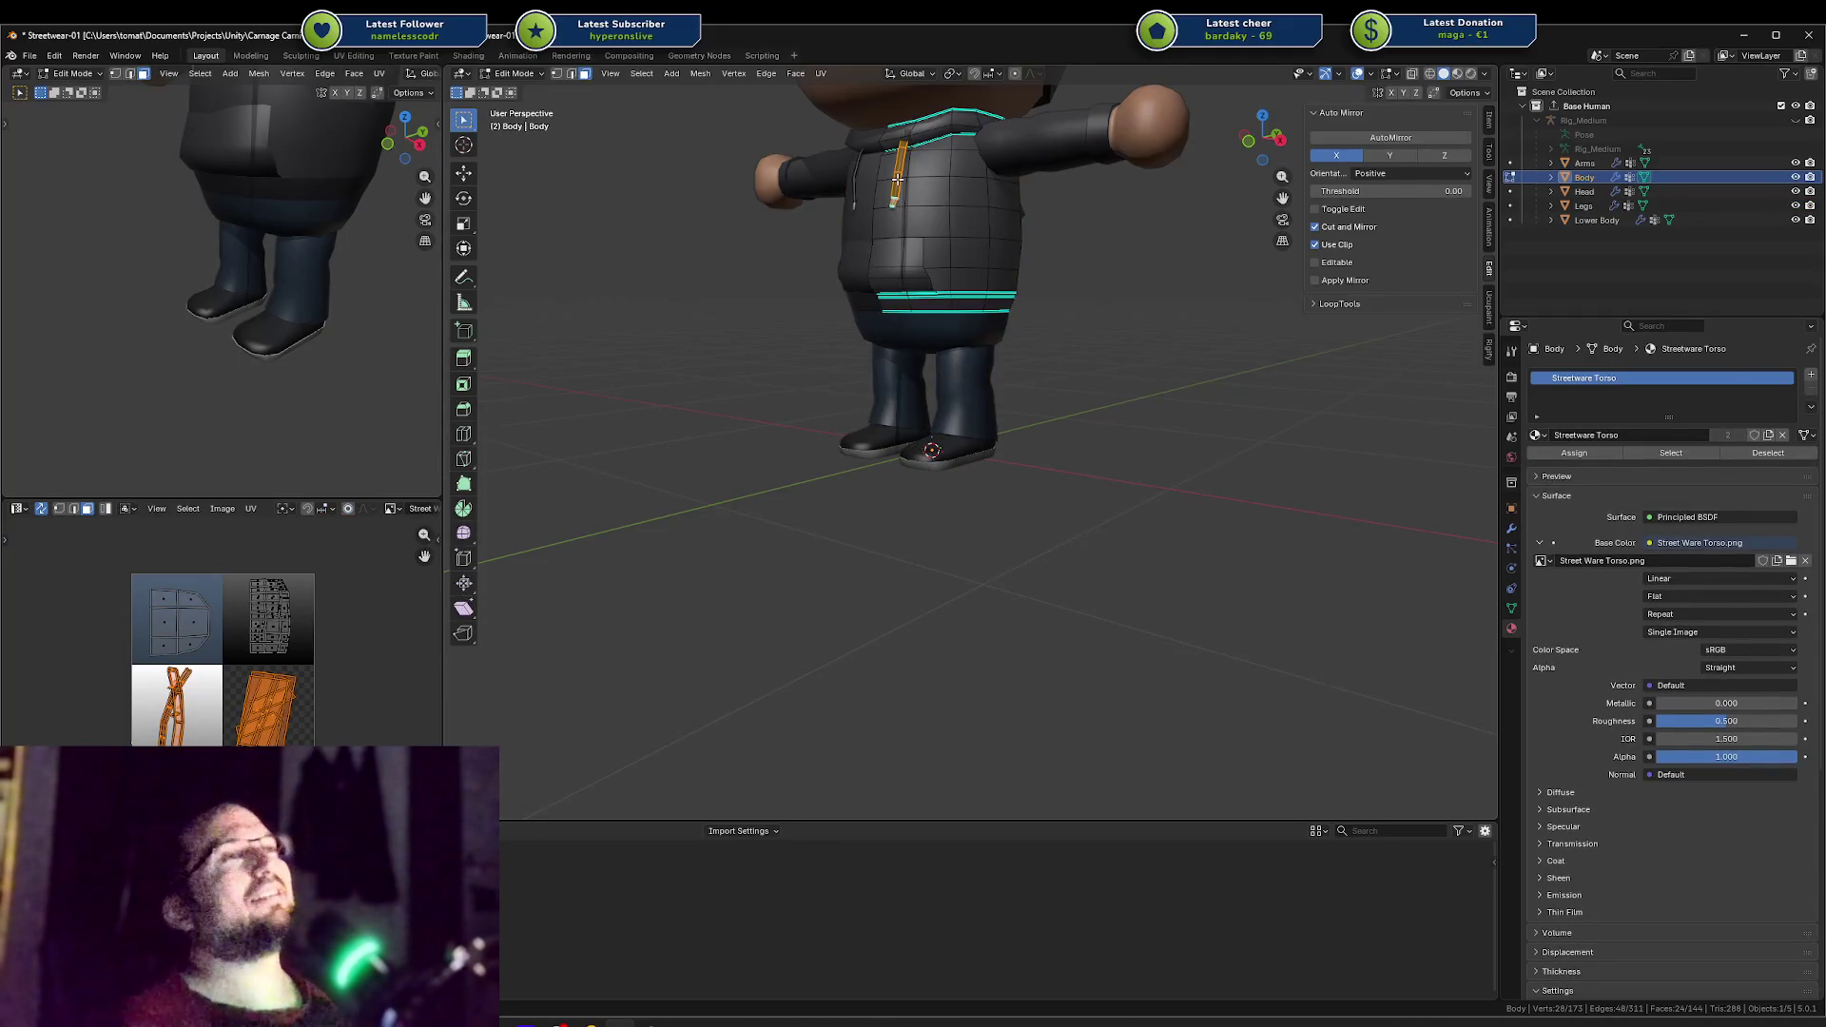
key("Tab")
left_click(992, 390)
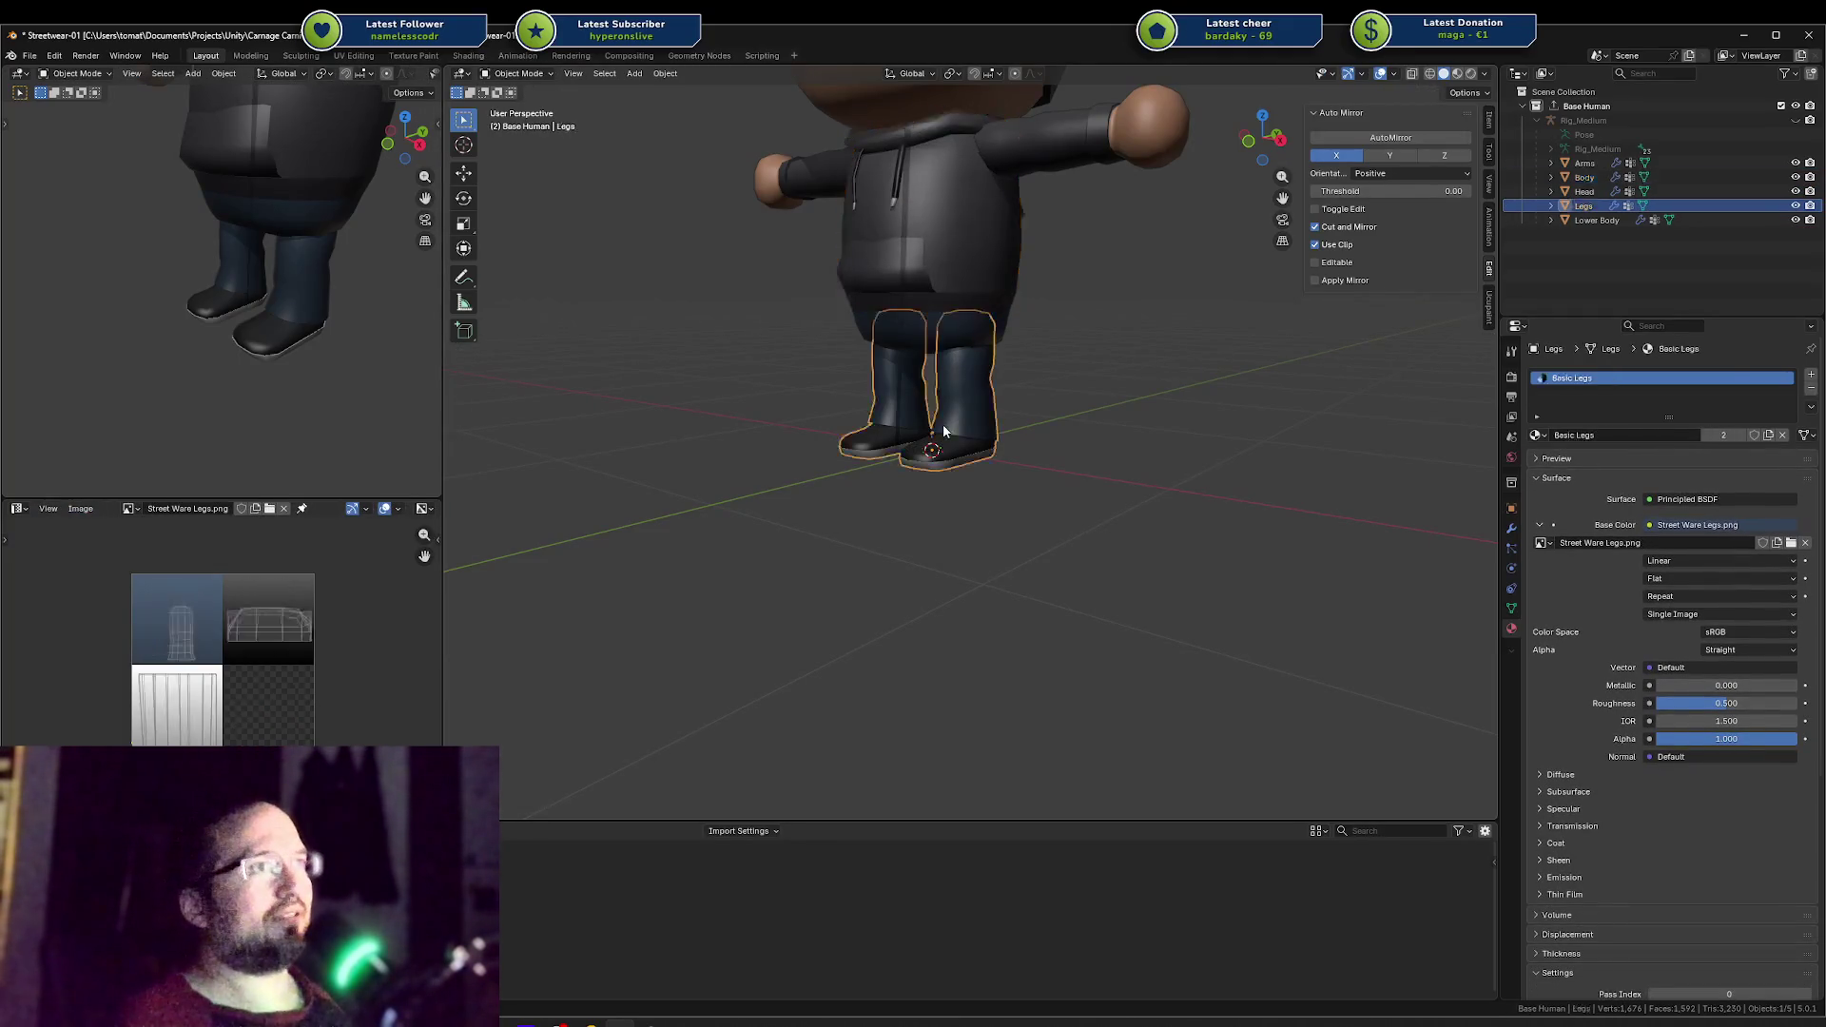
key("Tab")
scroll(998, 385, "up", 2)
key("Tab")
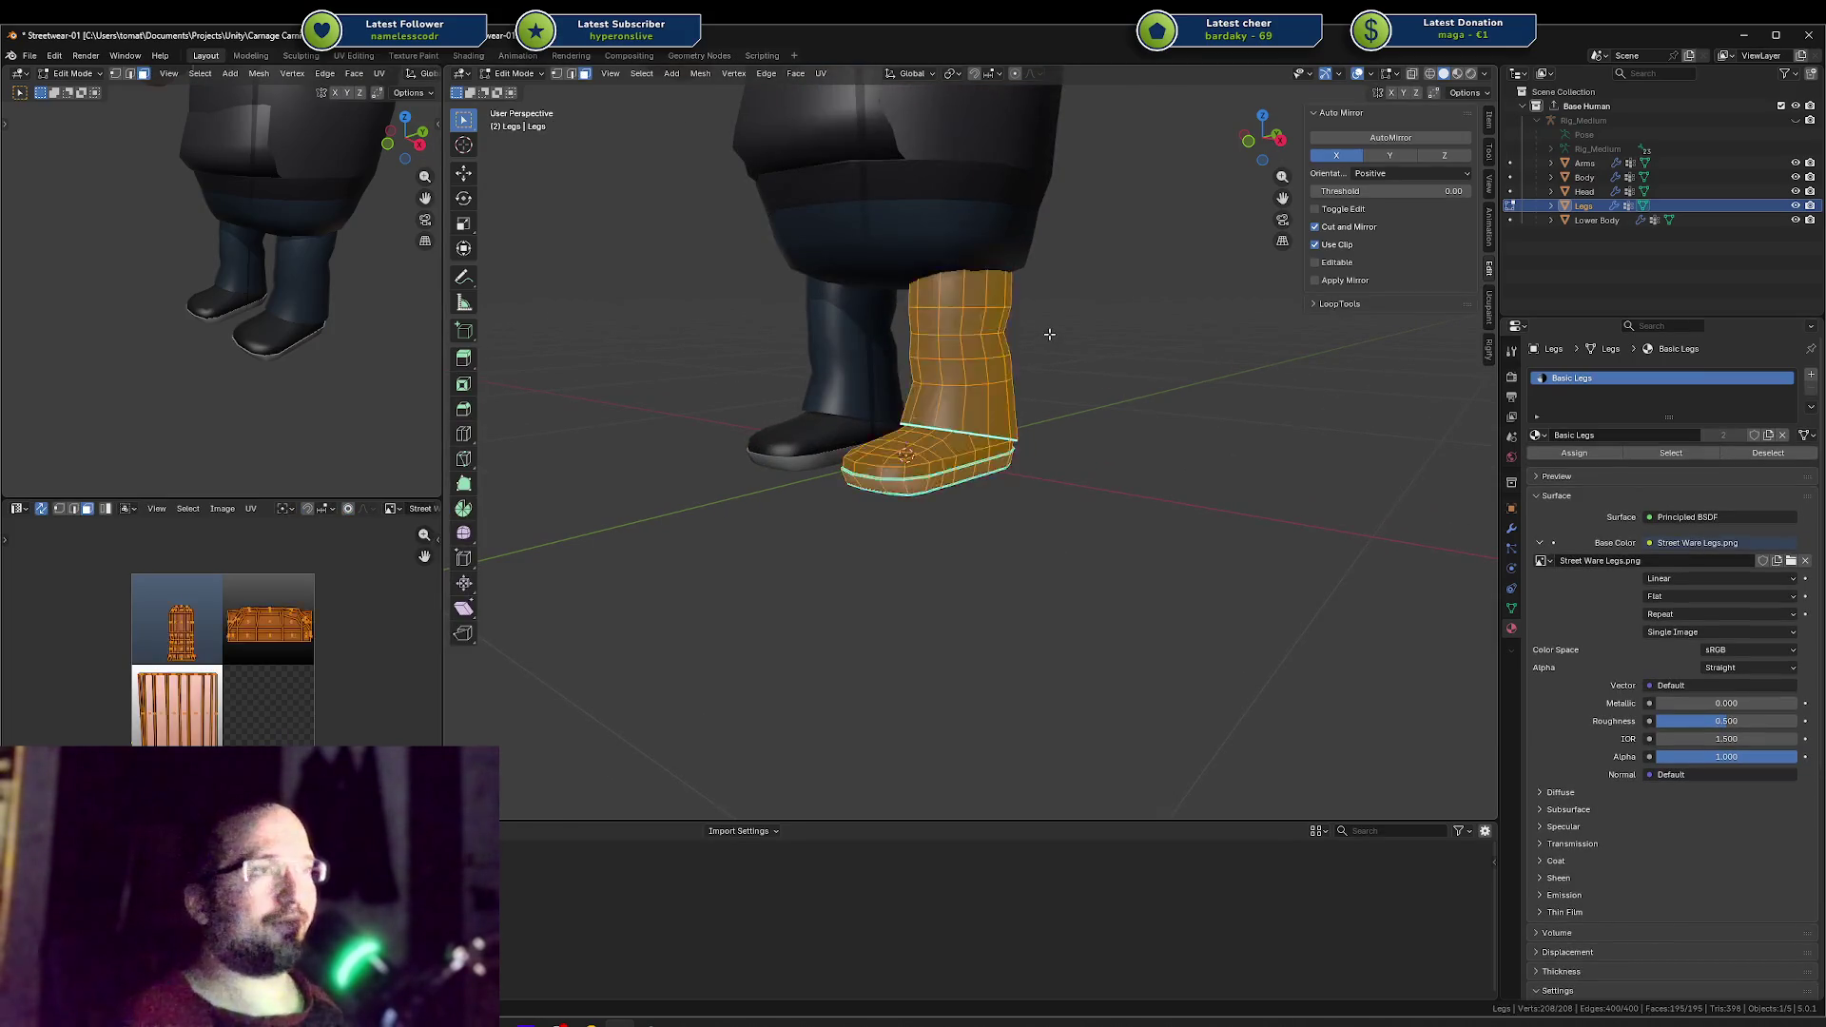
key("Tab")
middle_click_drag(1049, 334, 1049, 334)
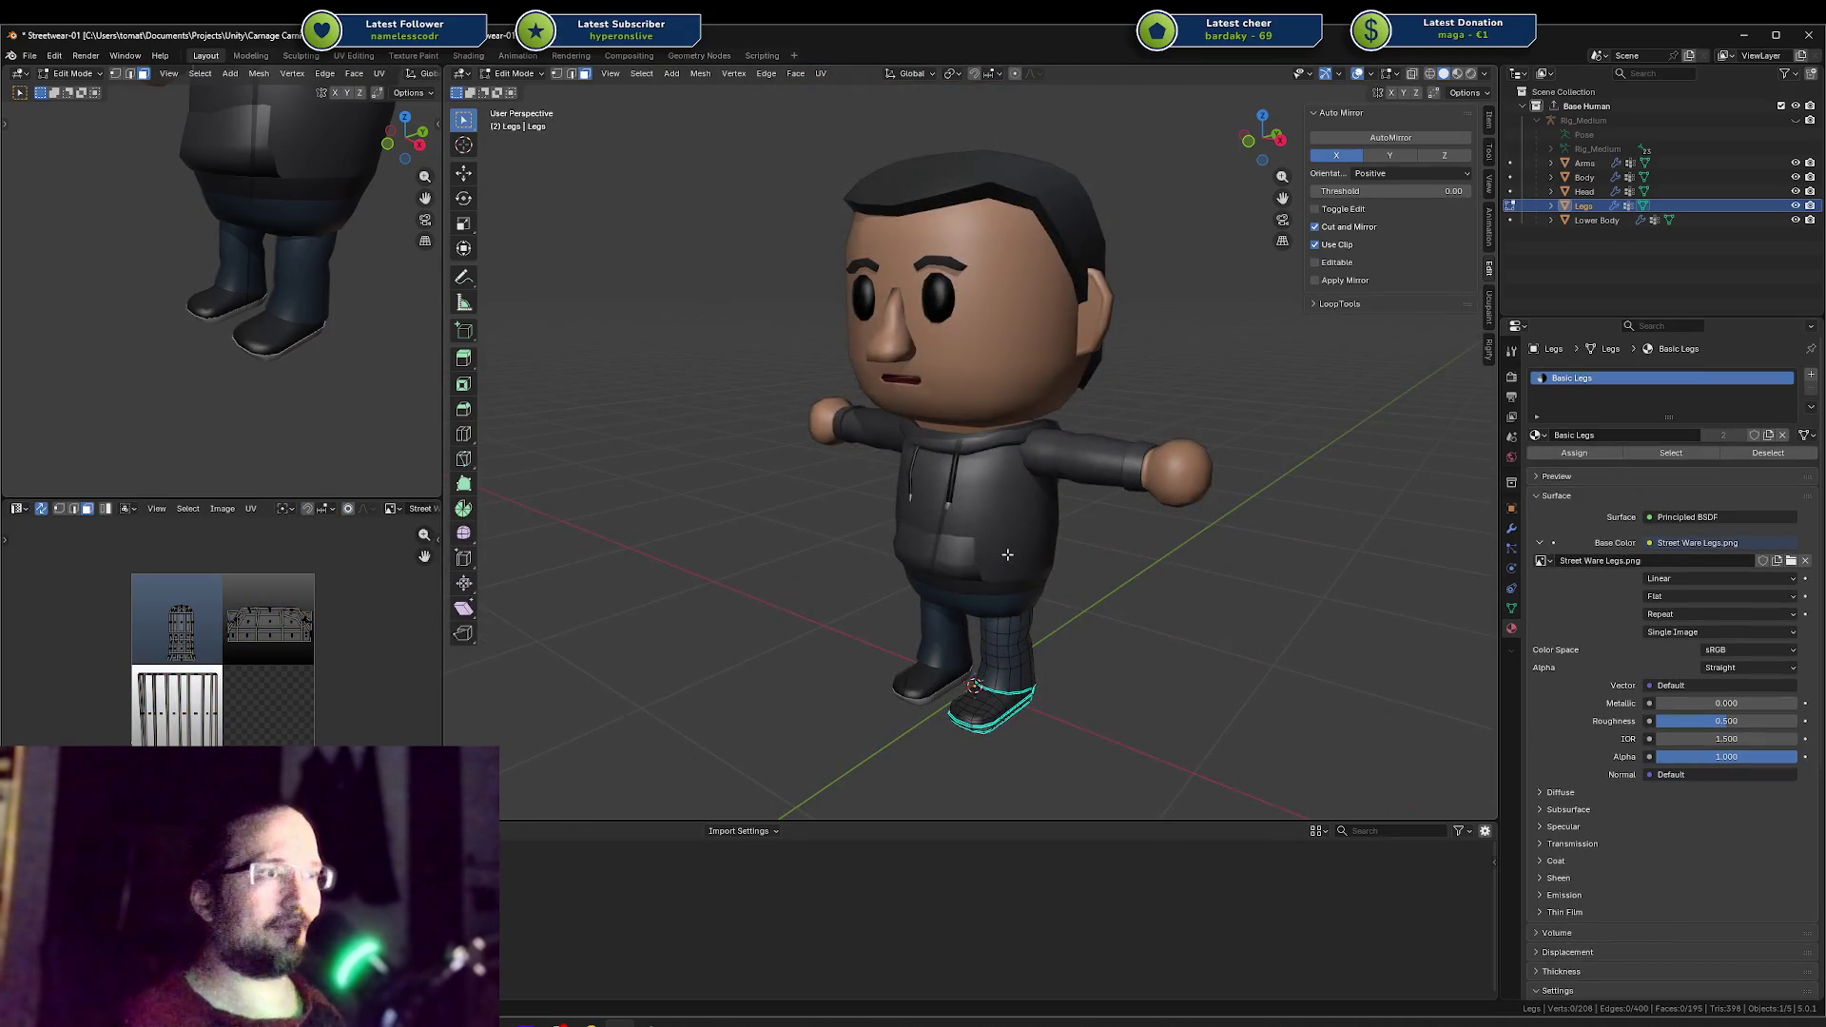
key("shift+a")
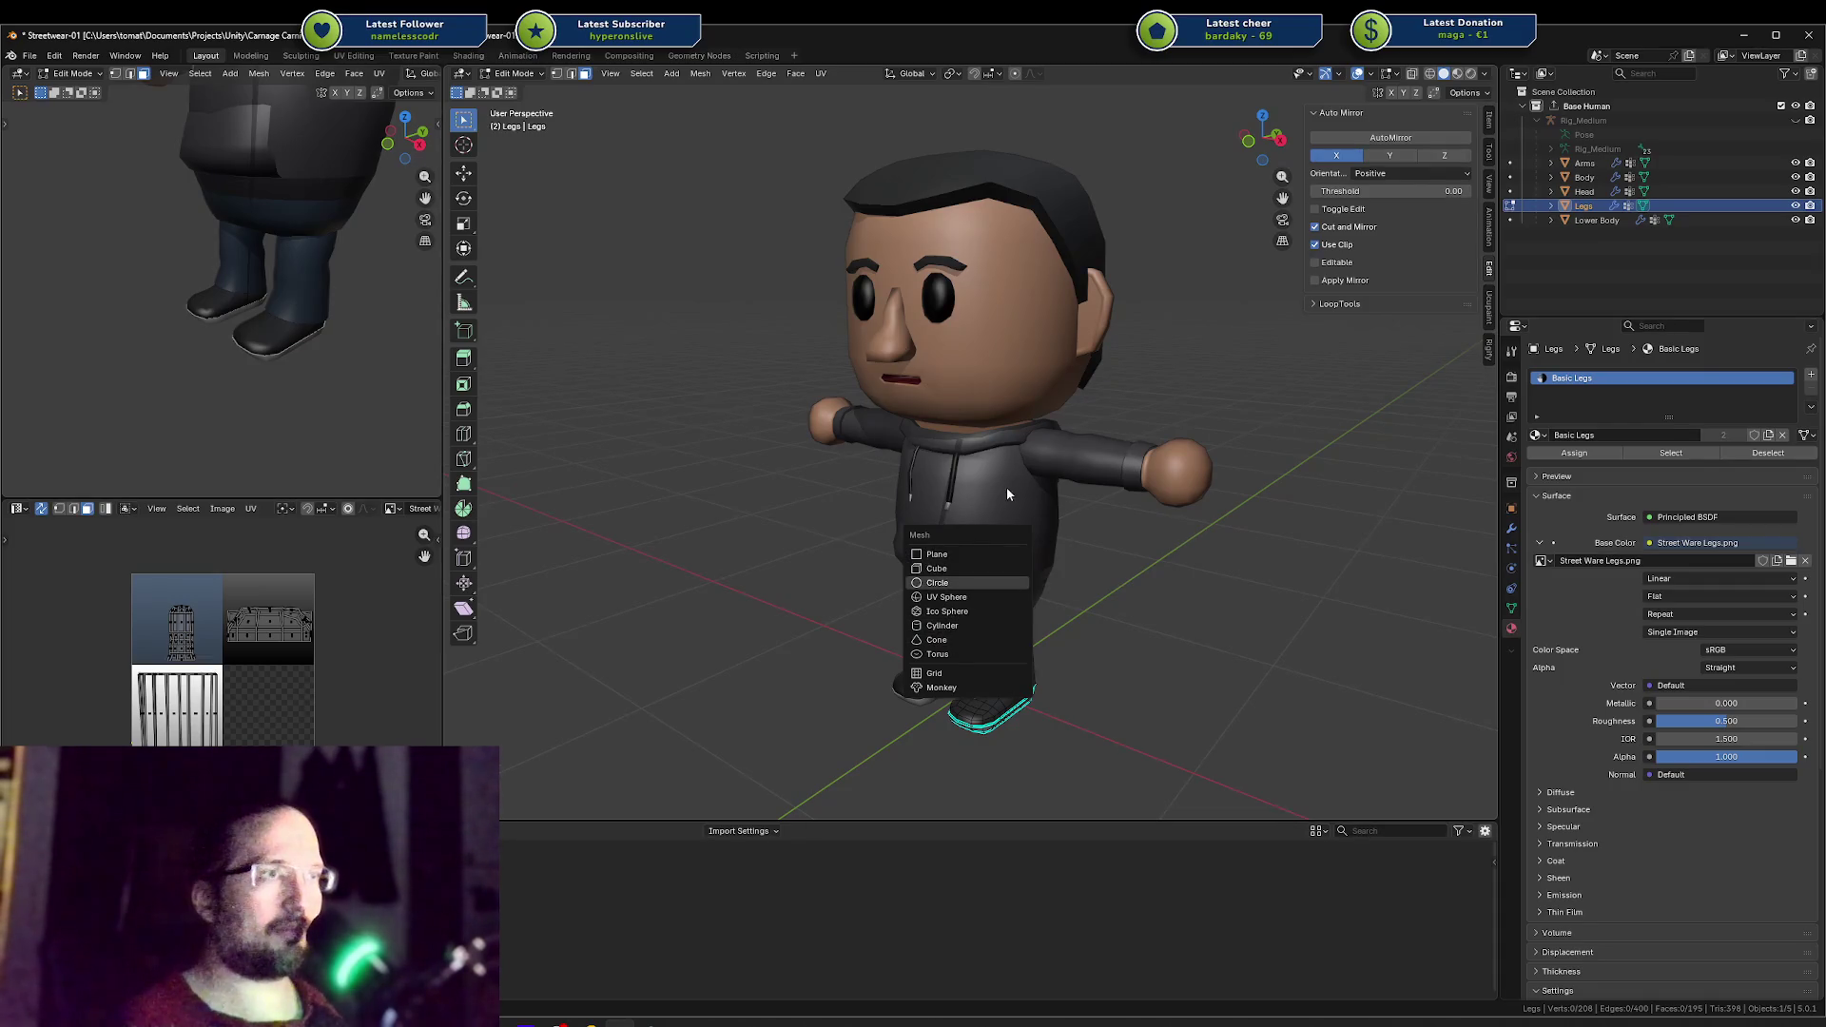
key("Escape")
Step: Copy from the Body mesh again and dismiss the vertex menu without applying anything
key("Tab")
left_click(945, 483)
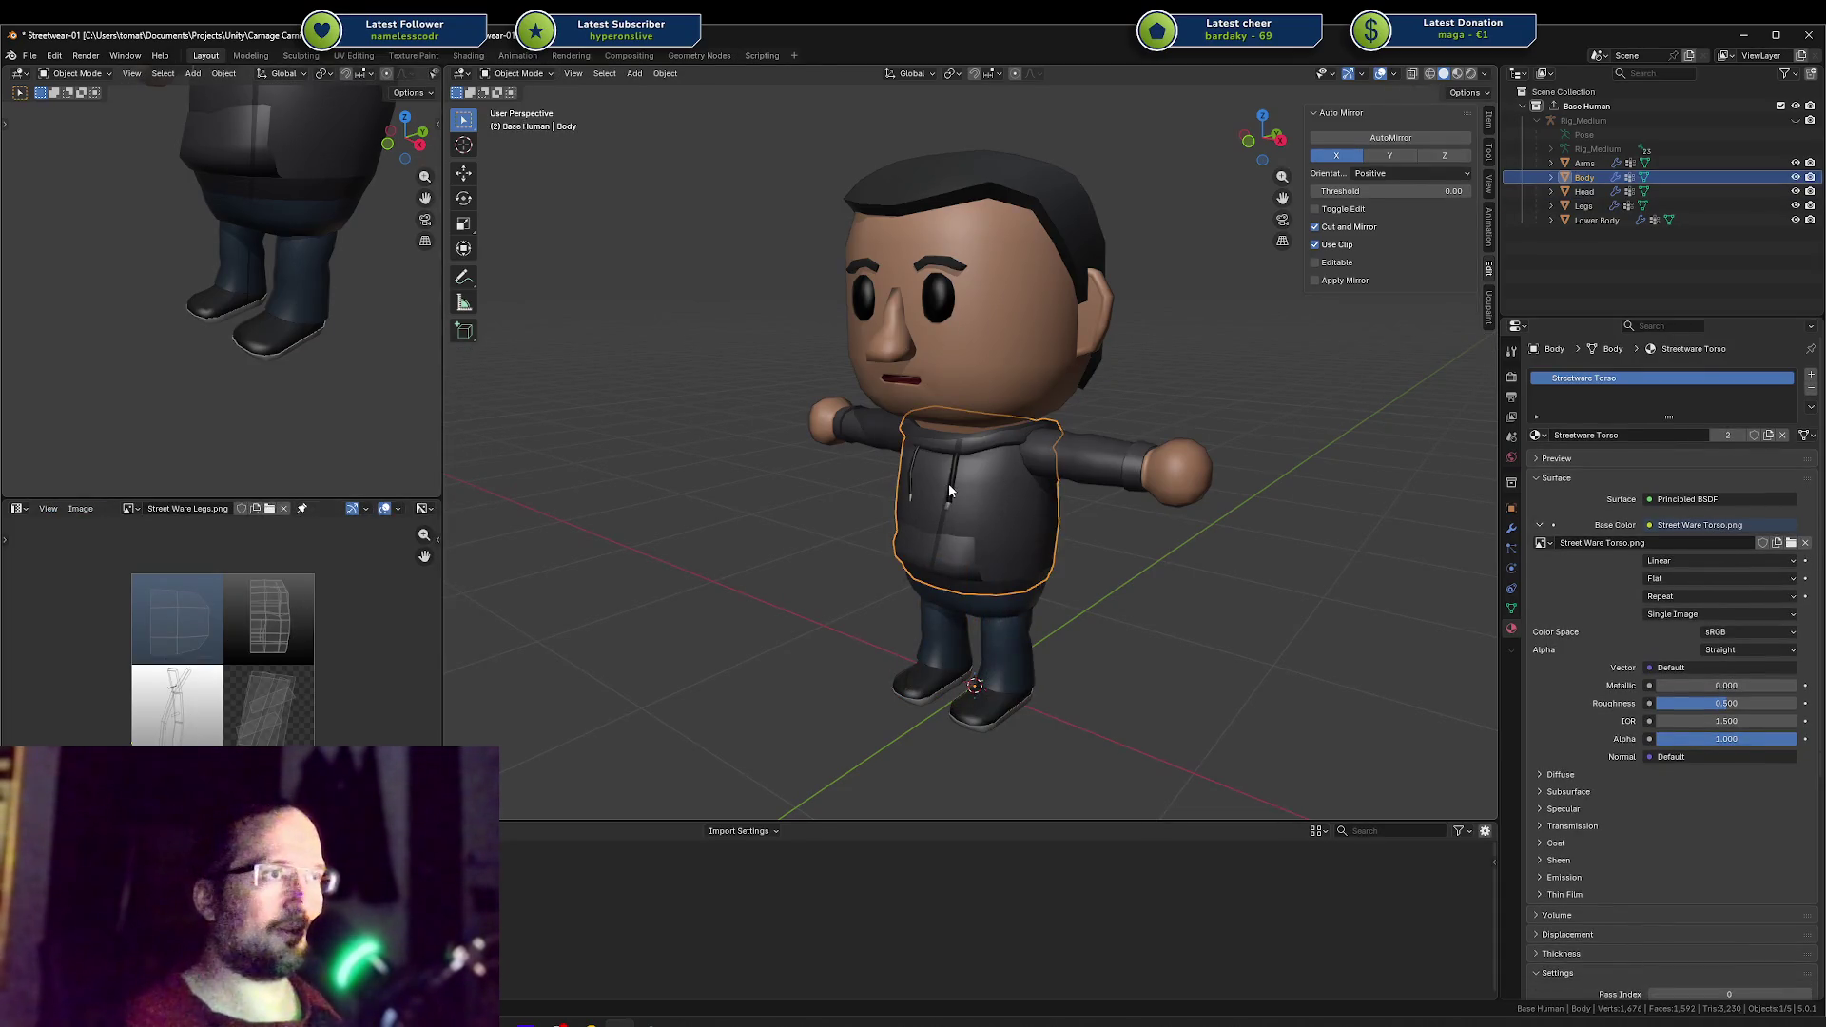
key("Tab")
key("ctrl+c")
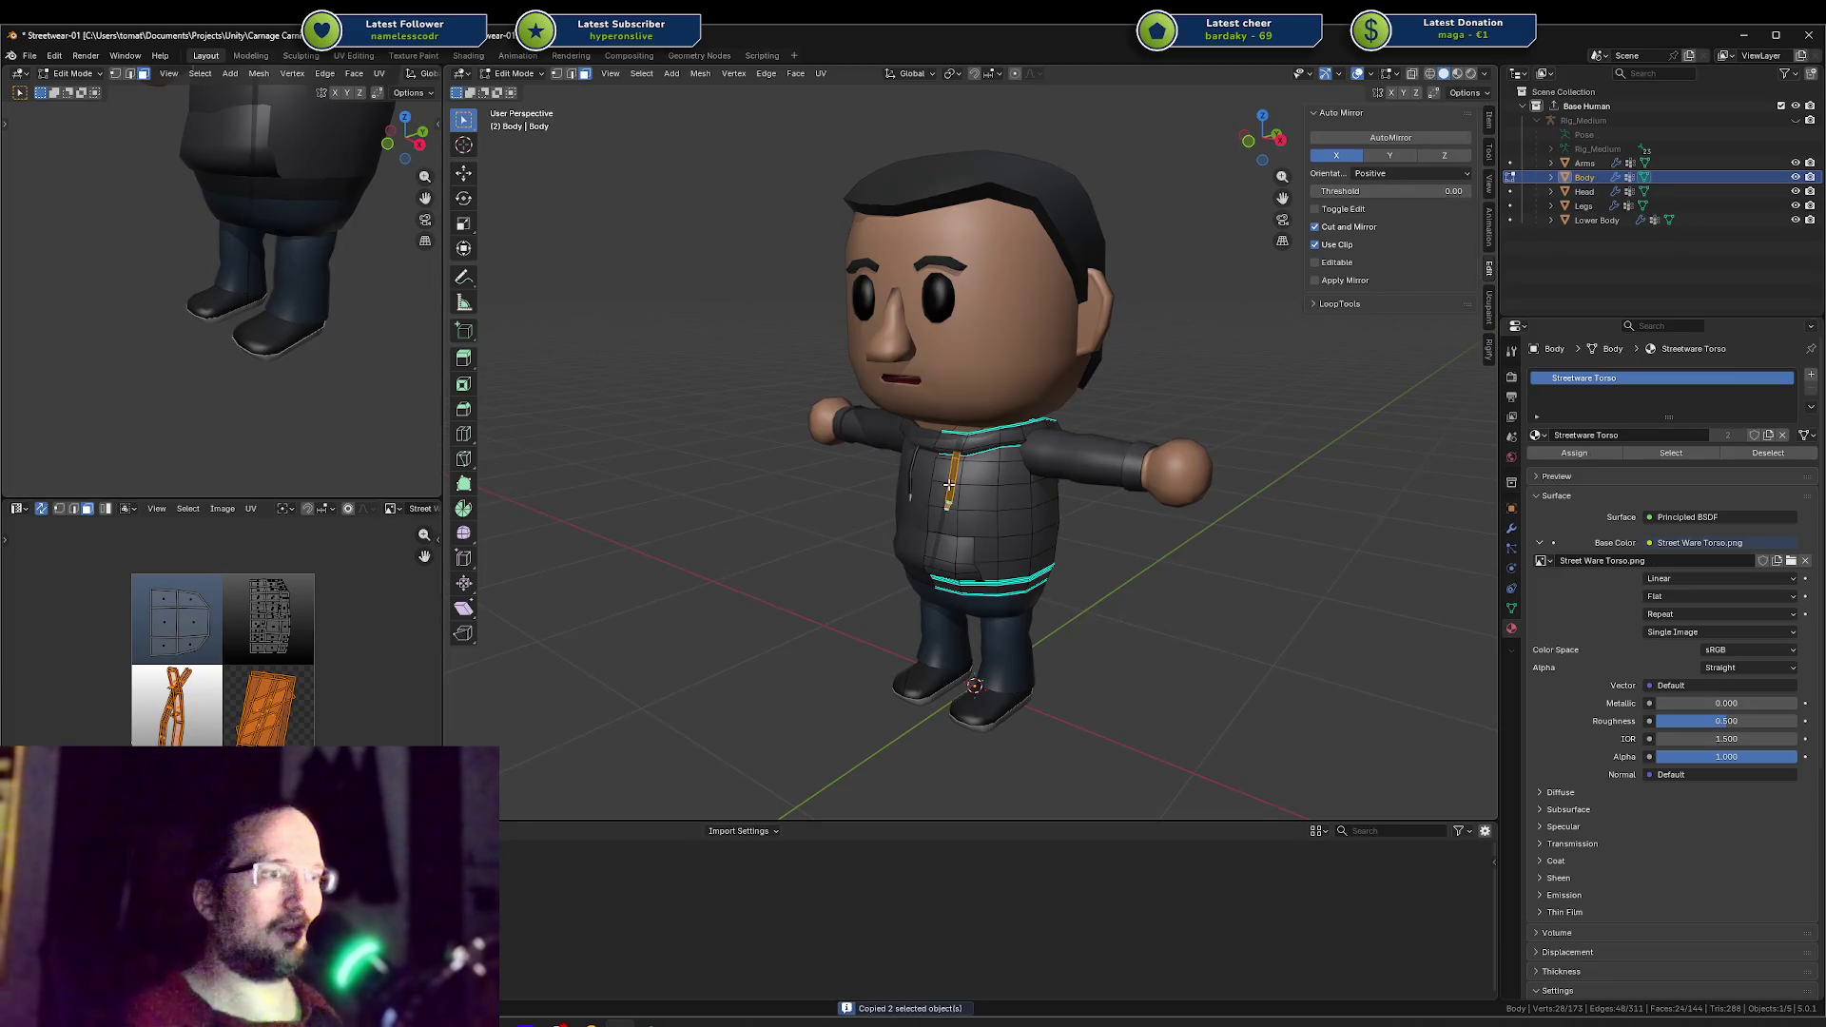
middle_click_drag(948, 475, 1012, 661)
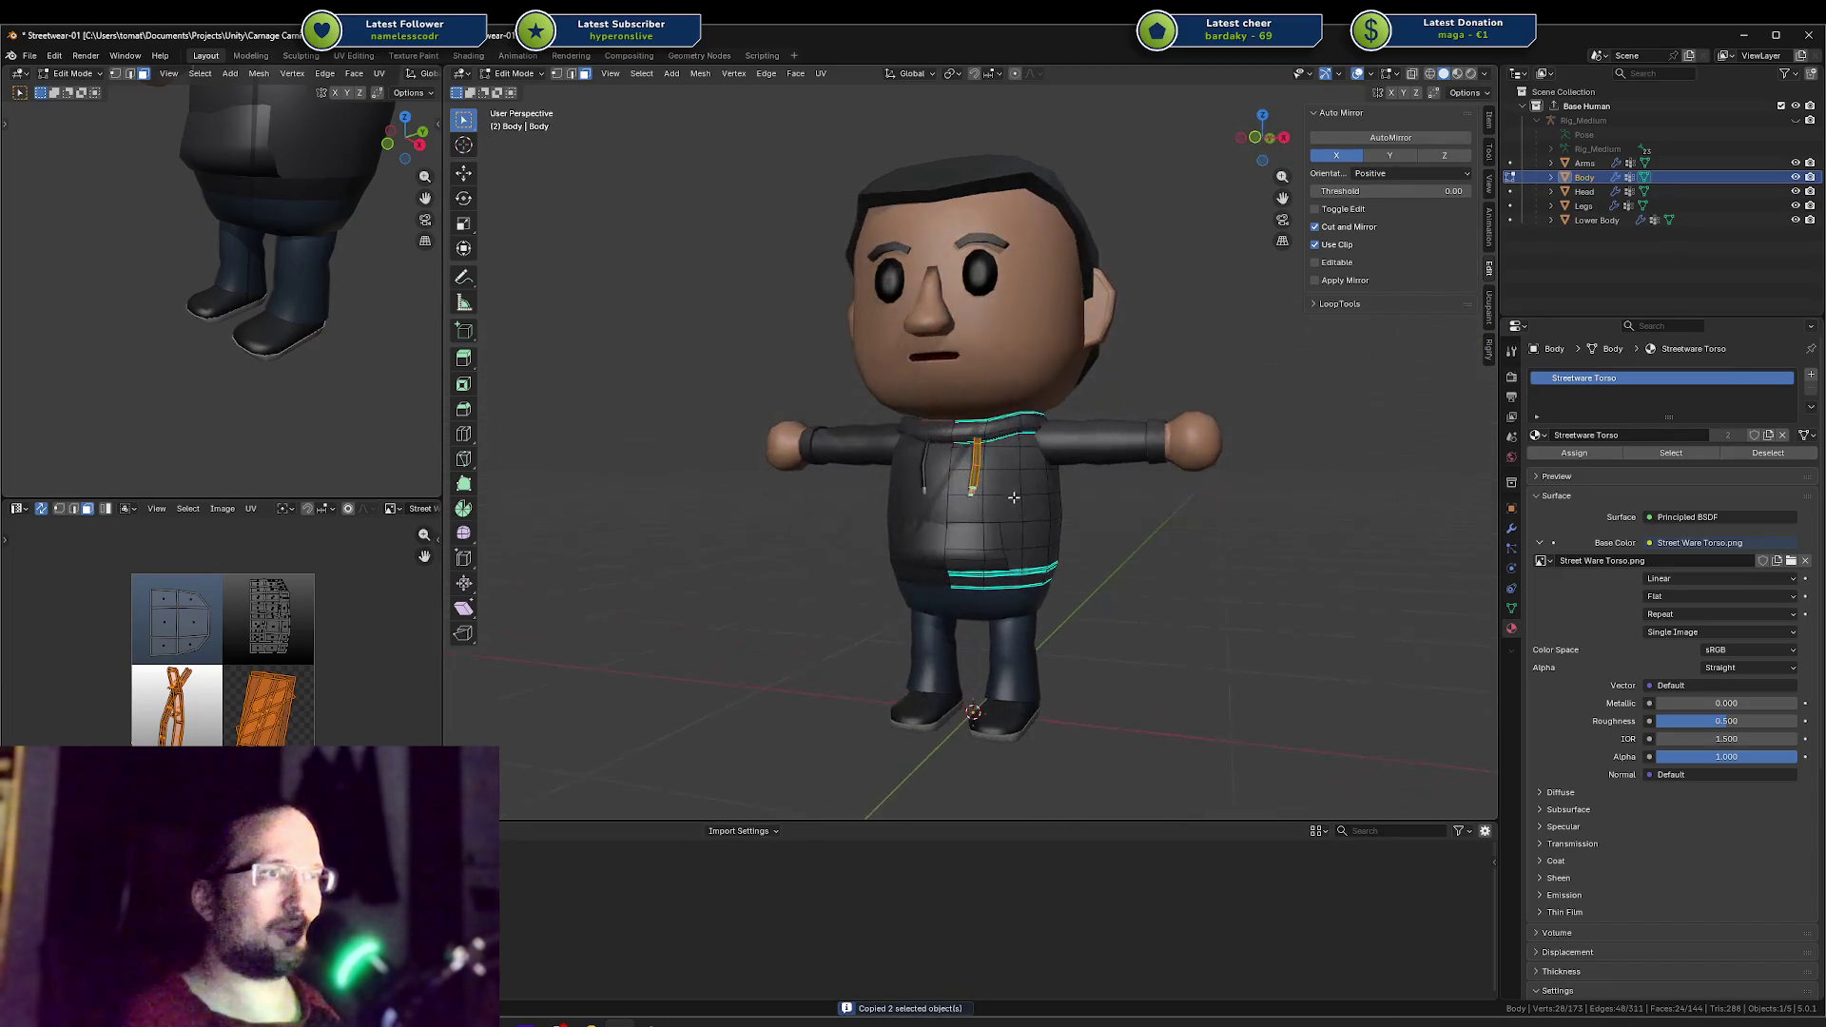
key("Tab")
key("Tab")
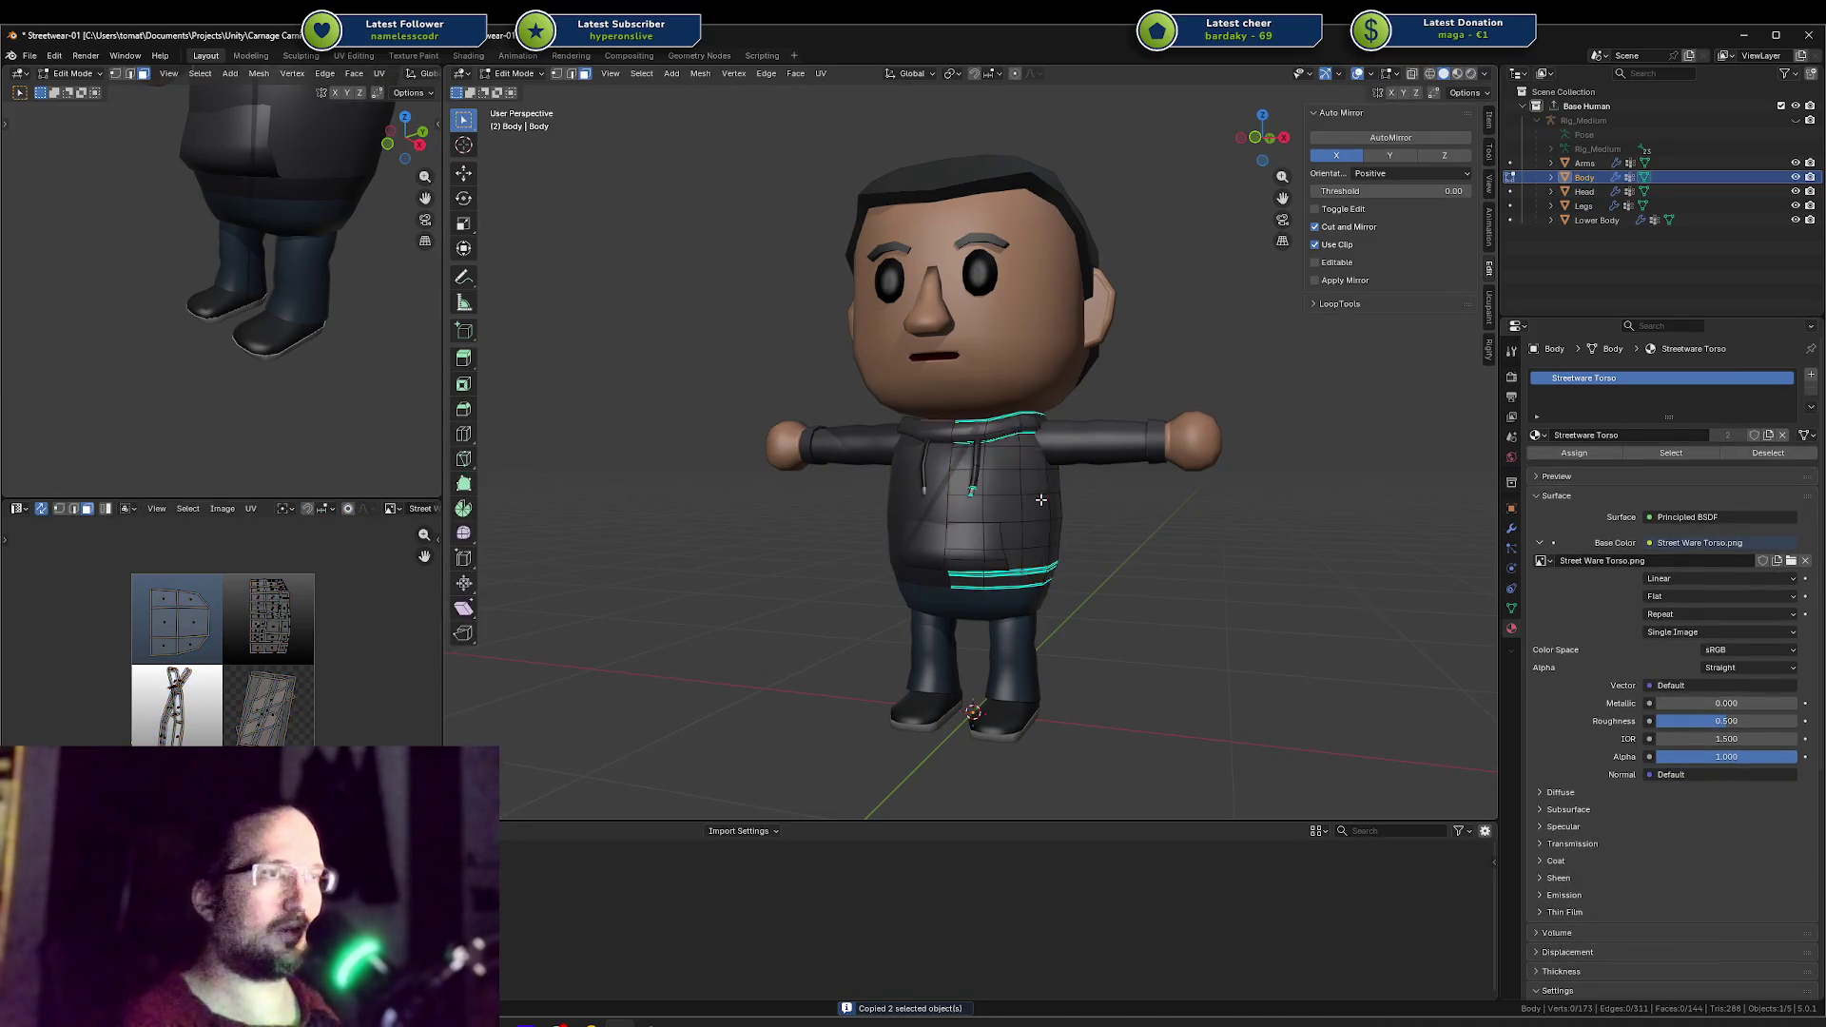
key("ctrl+v")
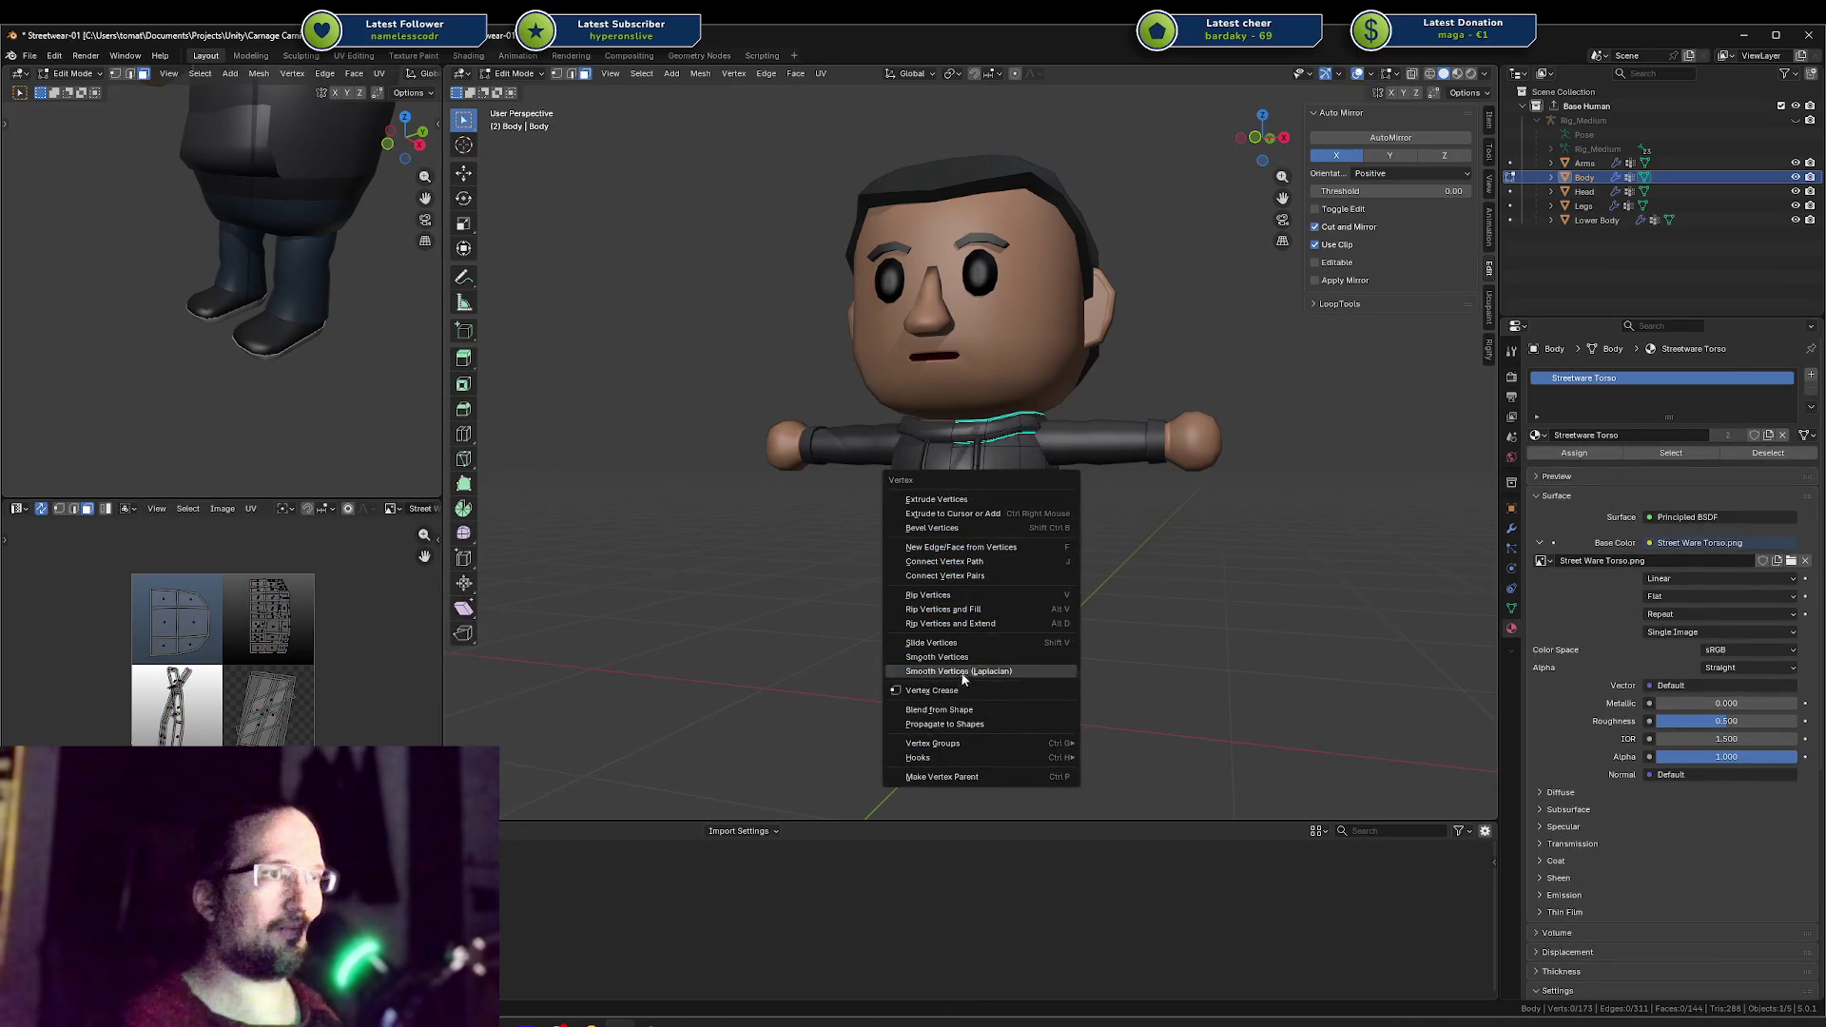
key("Escape")
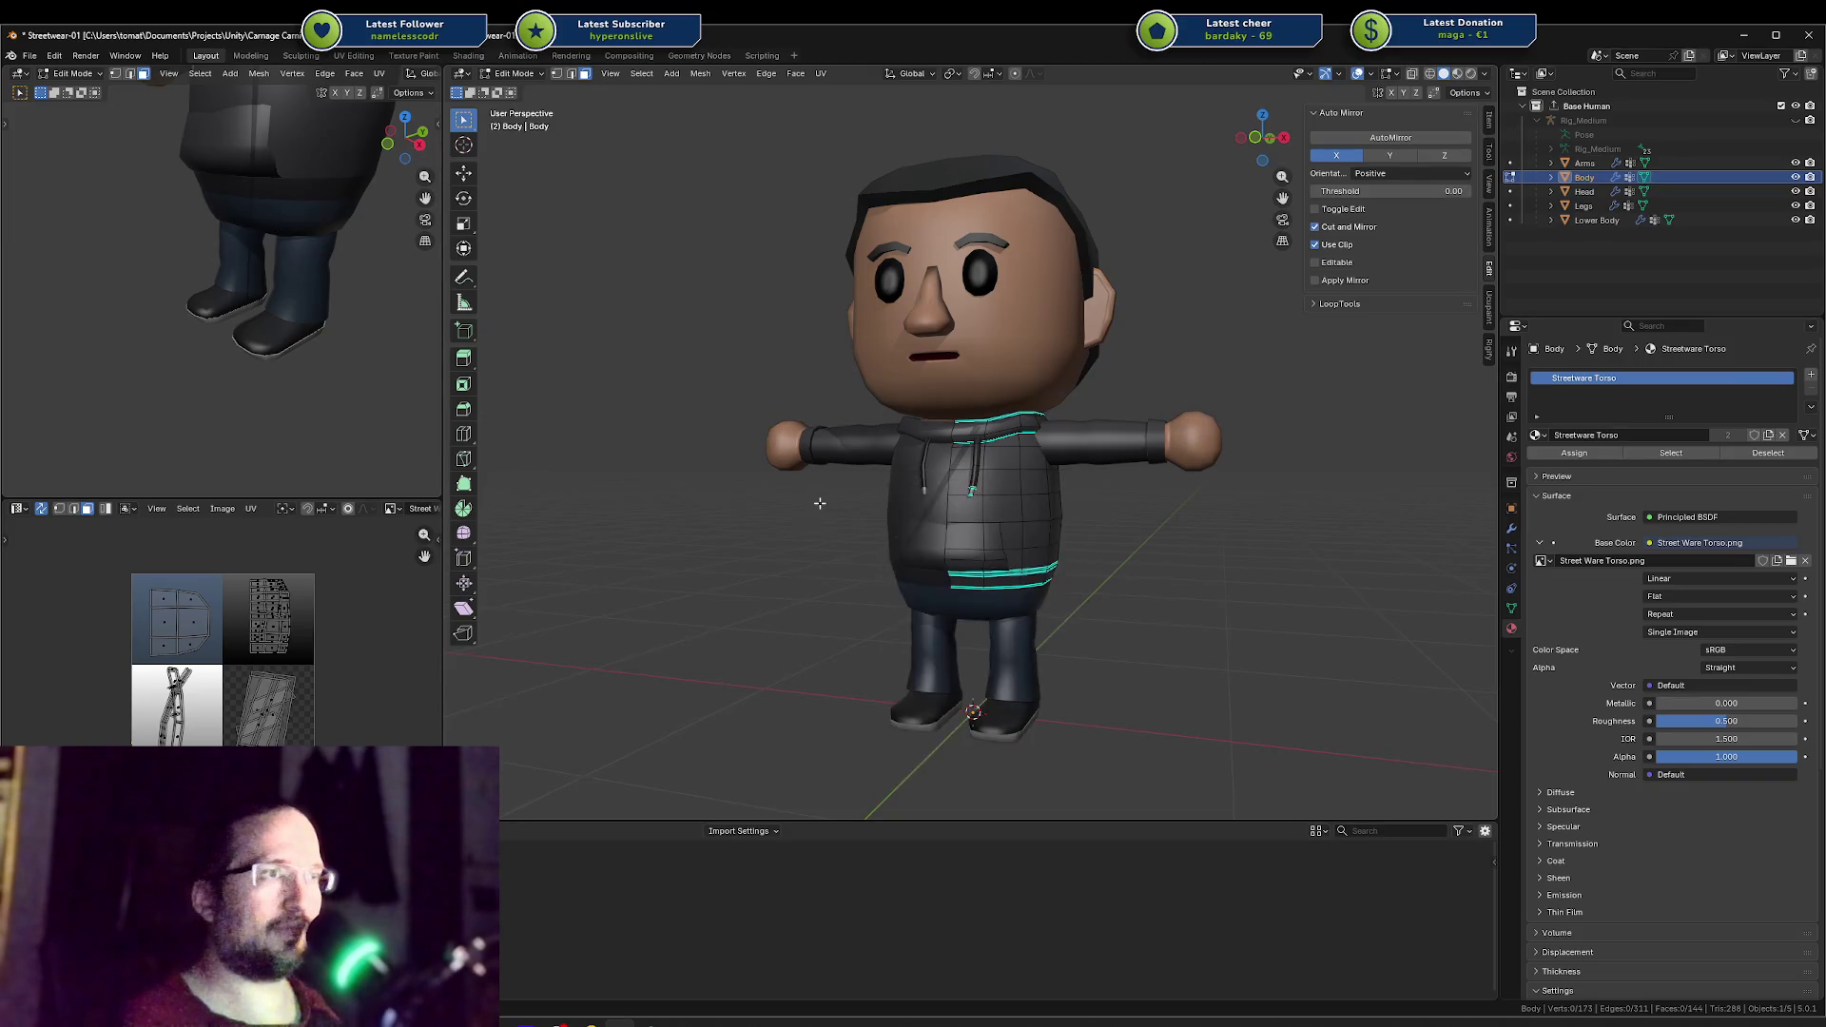
Step: Enter Edit Mode on the Legs mesh and browse the Select menu
key("Tab")
left_click(1013, 718)
key("Tab")
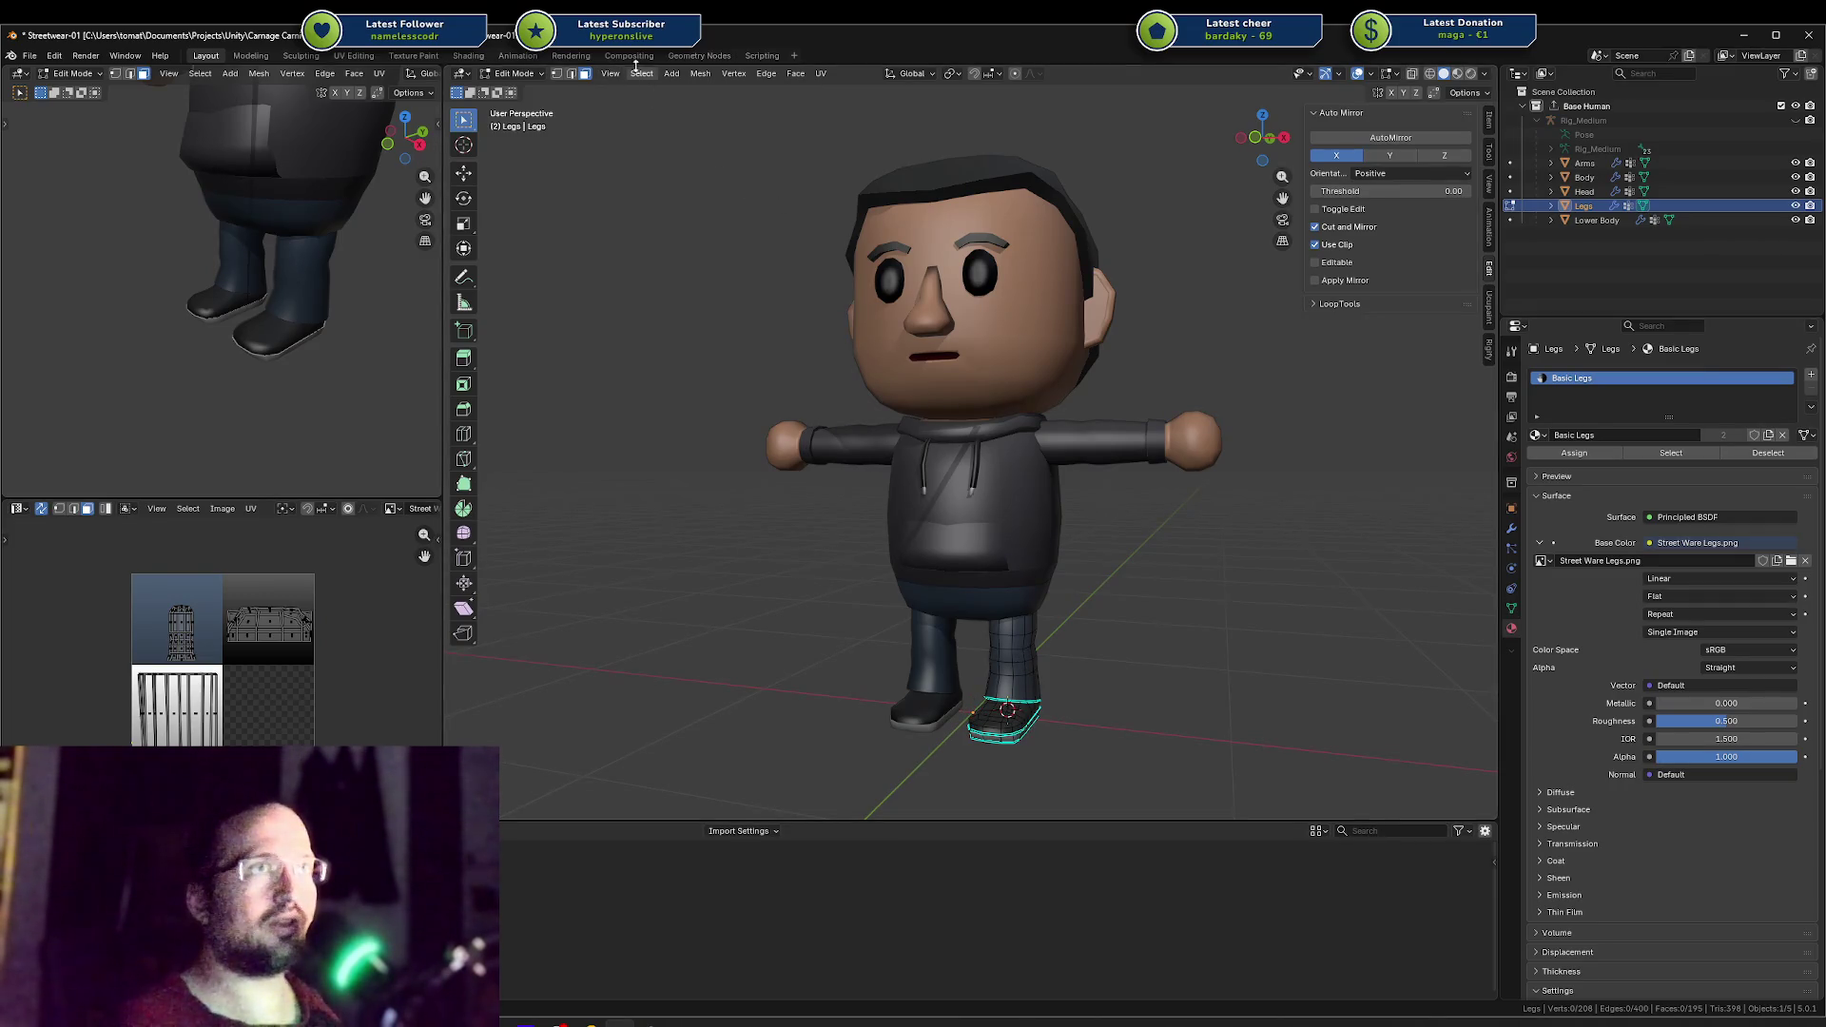
left_click(700, 74)
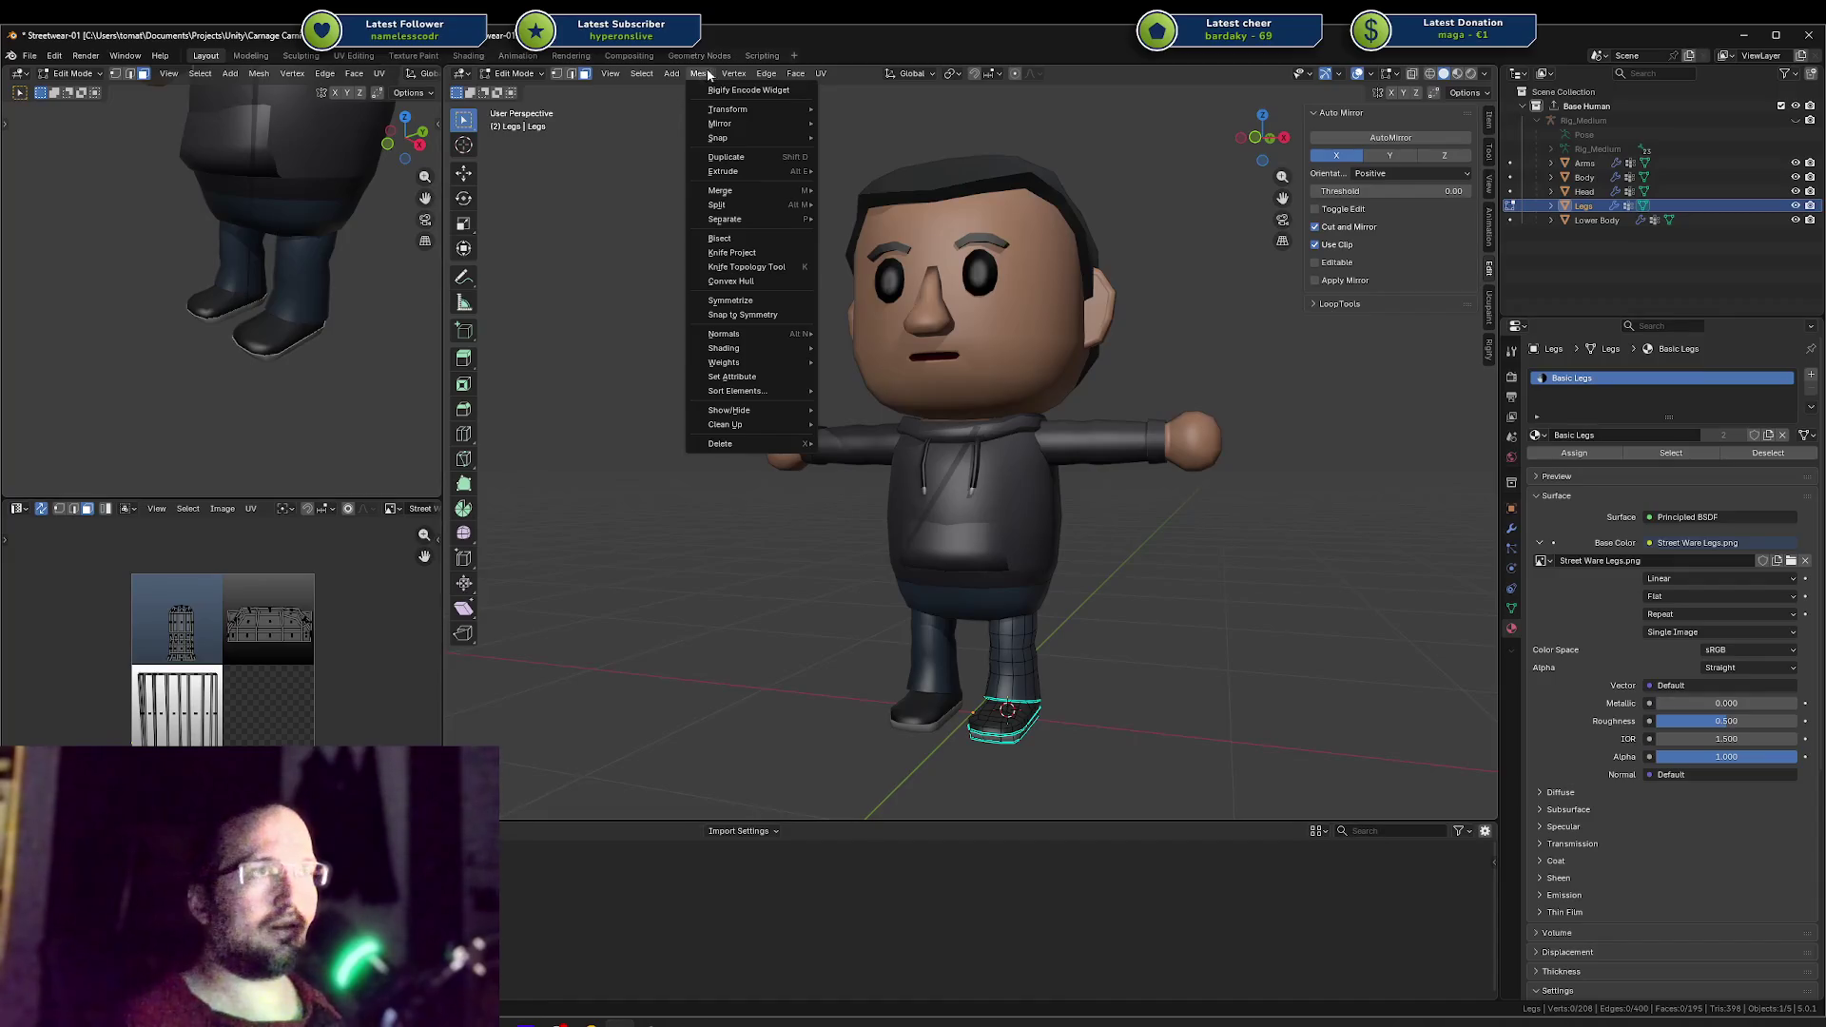
mouse_move(641, 78)
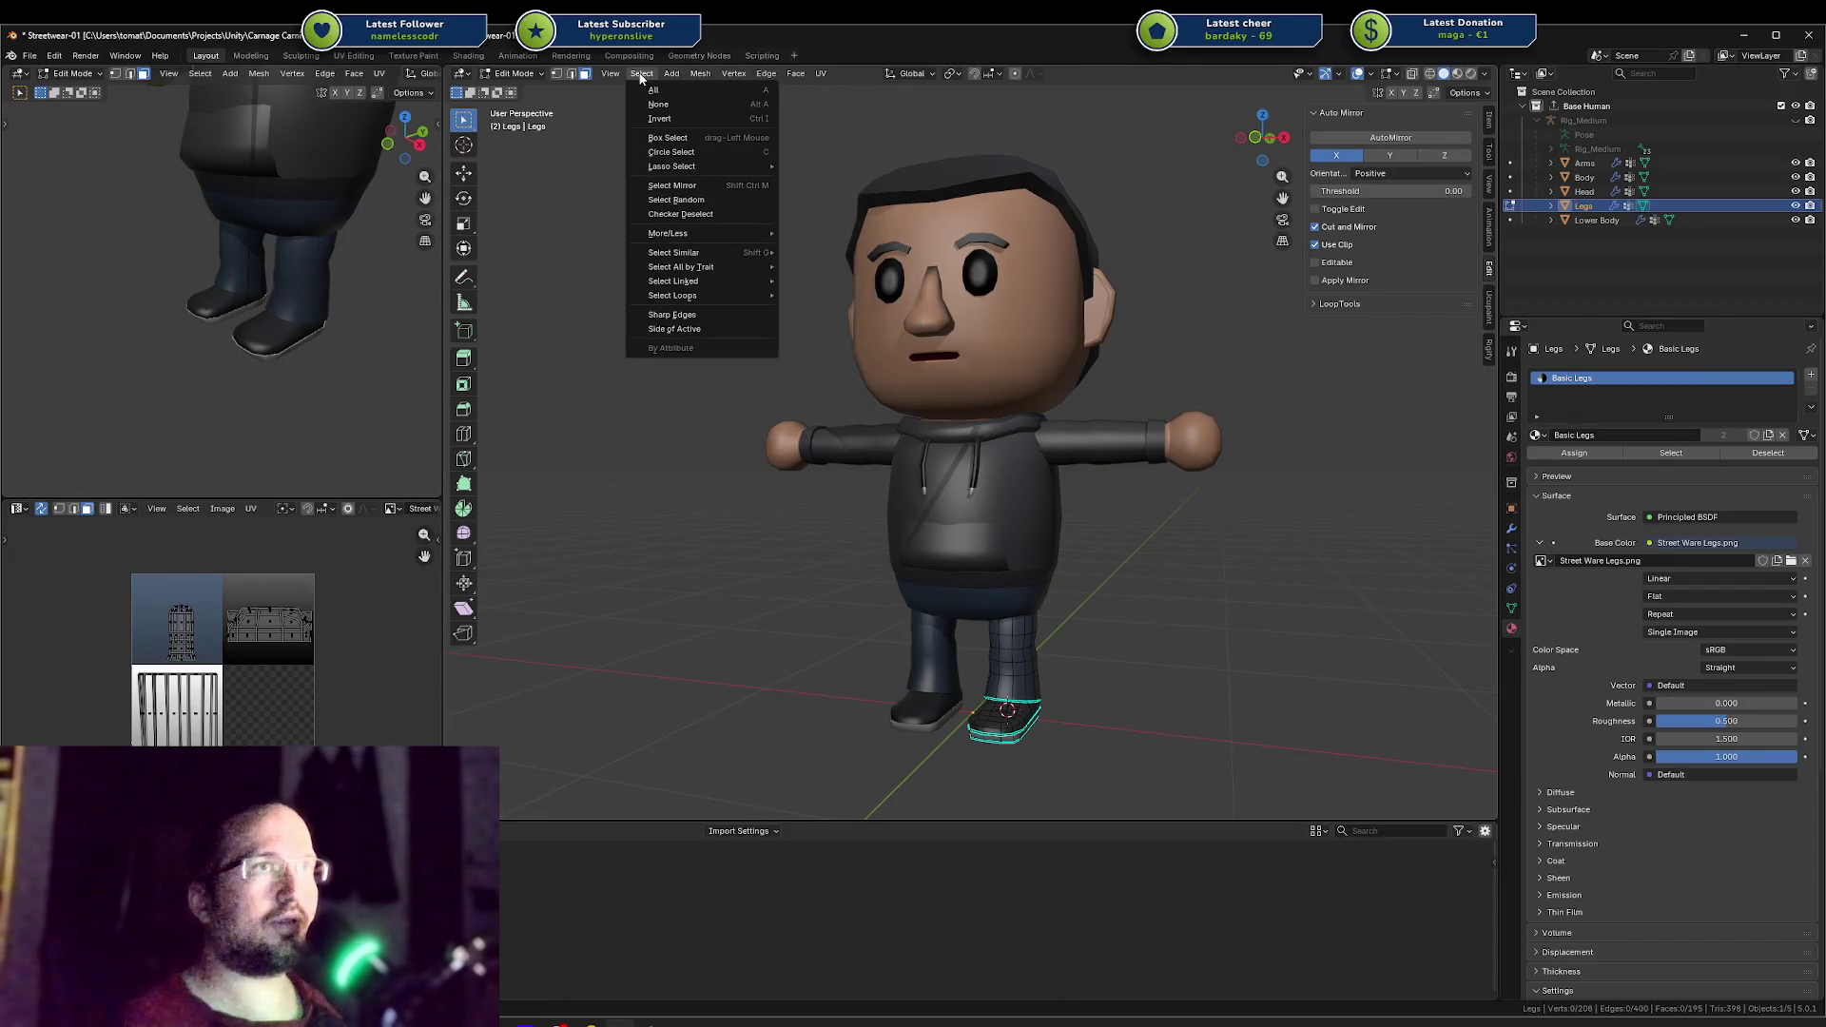
mouse_move(798, 80)
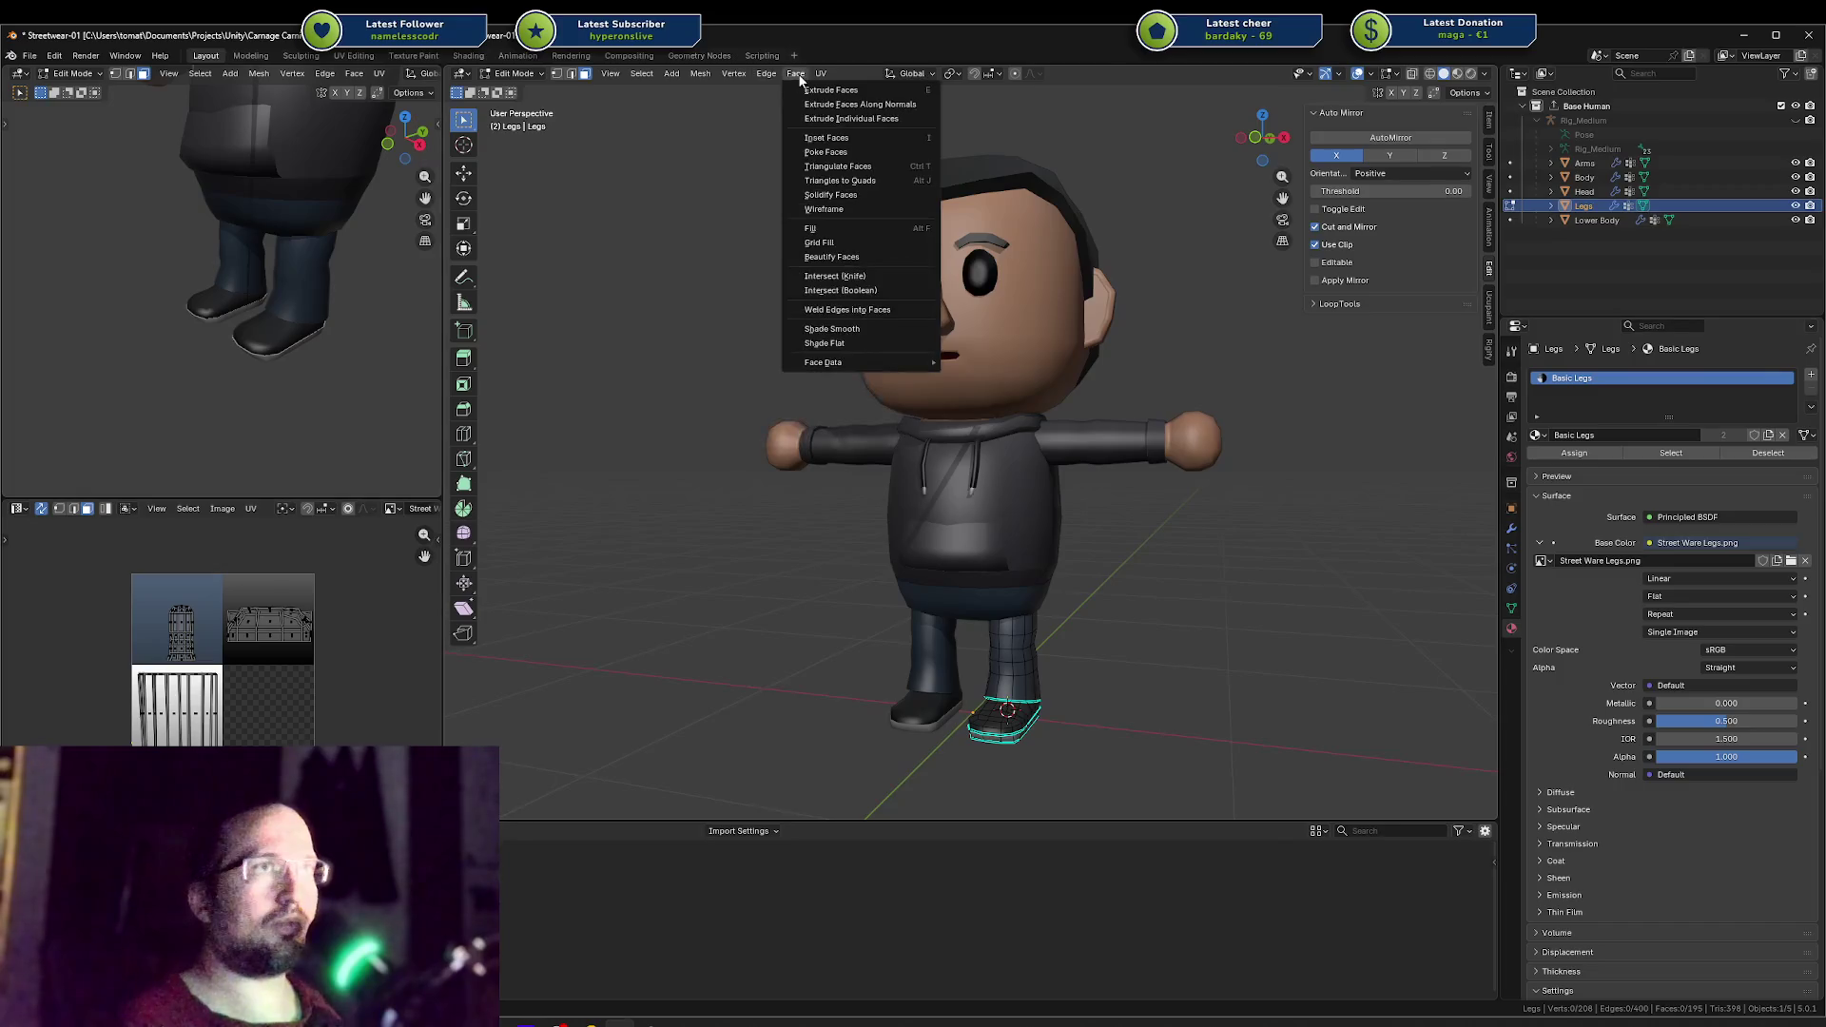
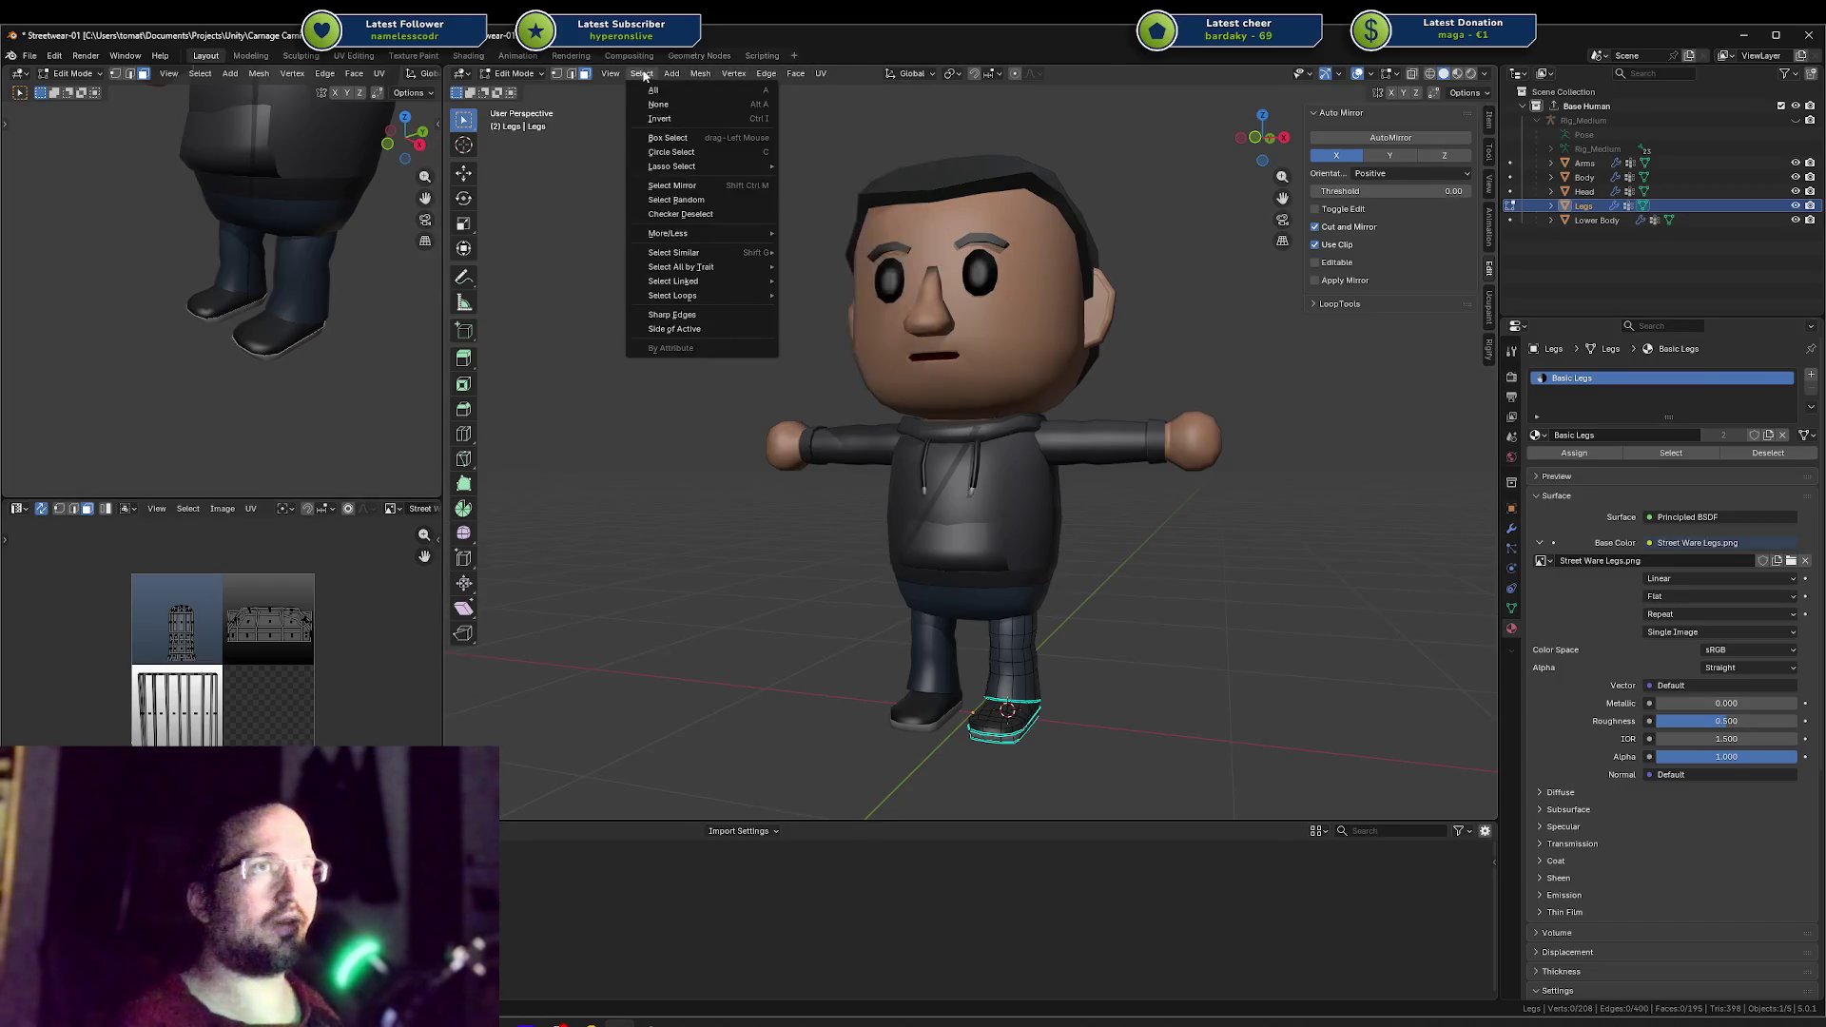
Step: Run Paste Vector from the command search, undo it, and cancel a second search
key("F3")
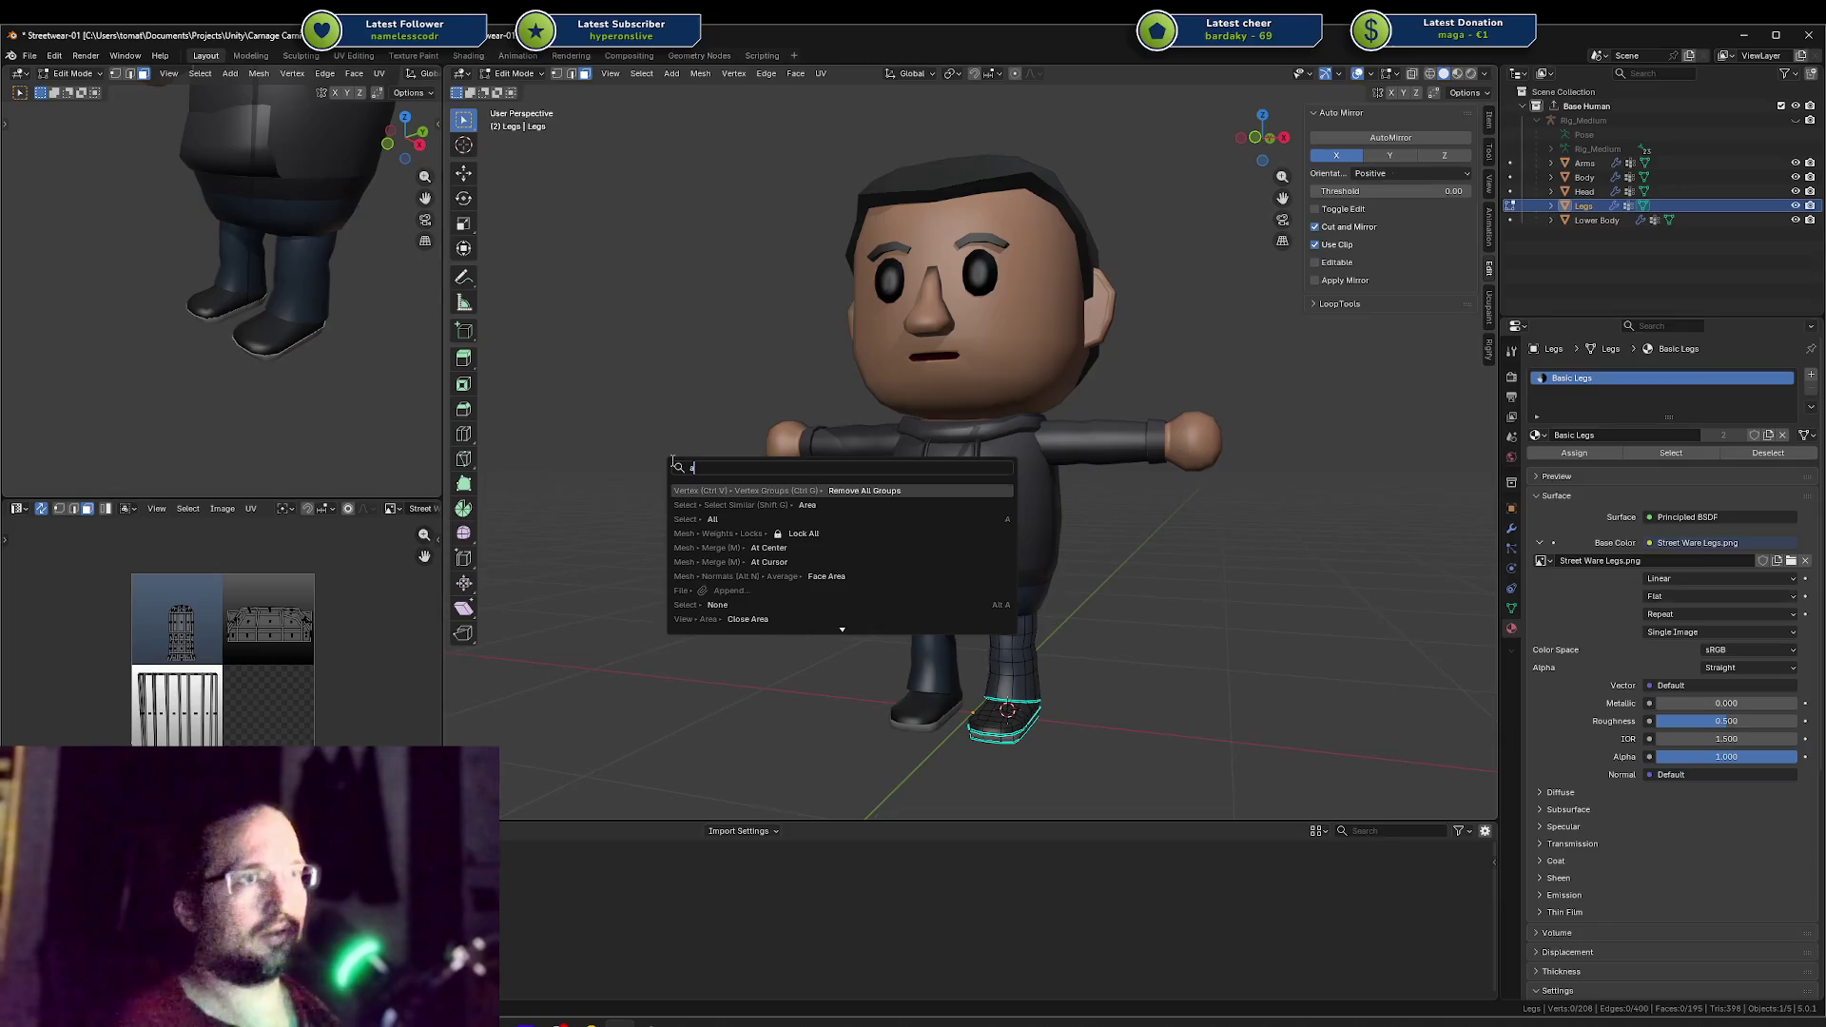
type("paste")
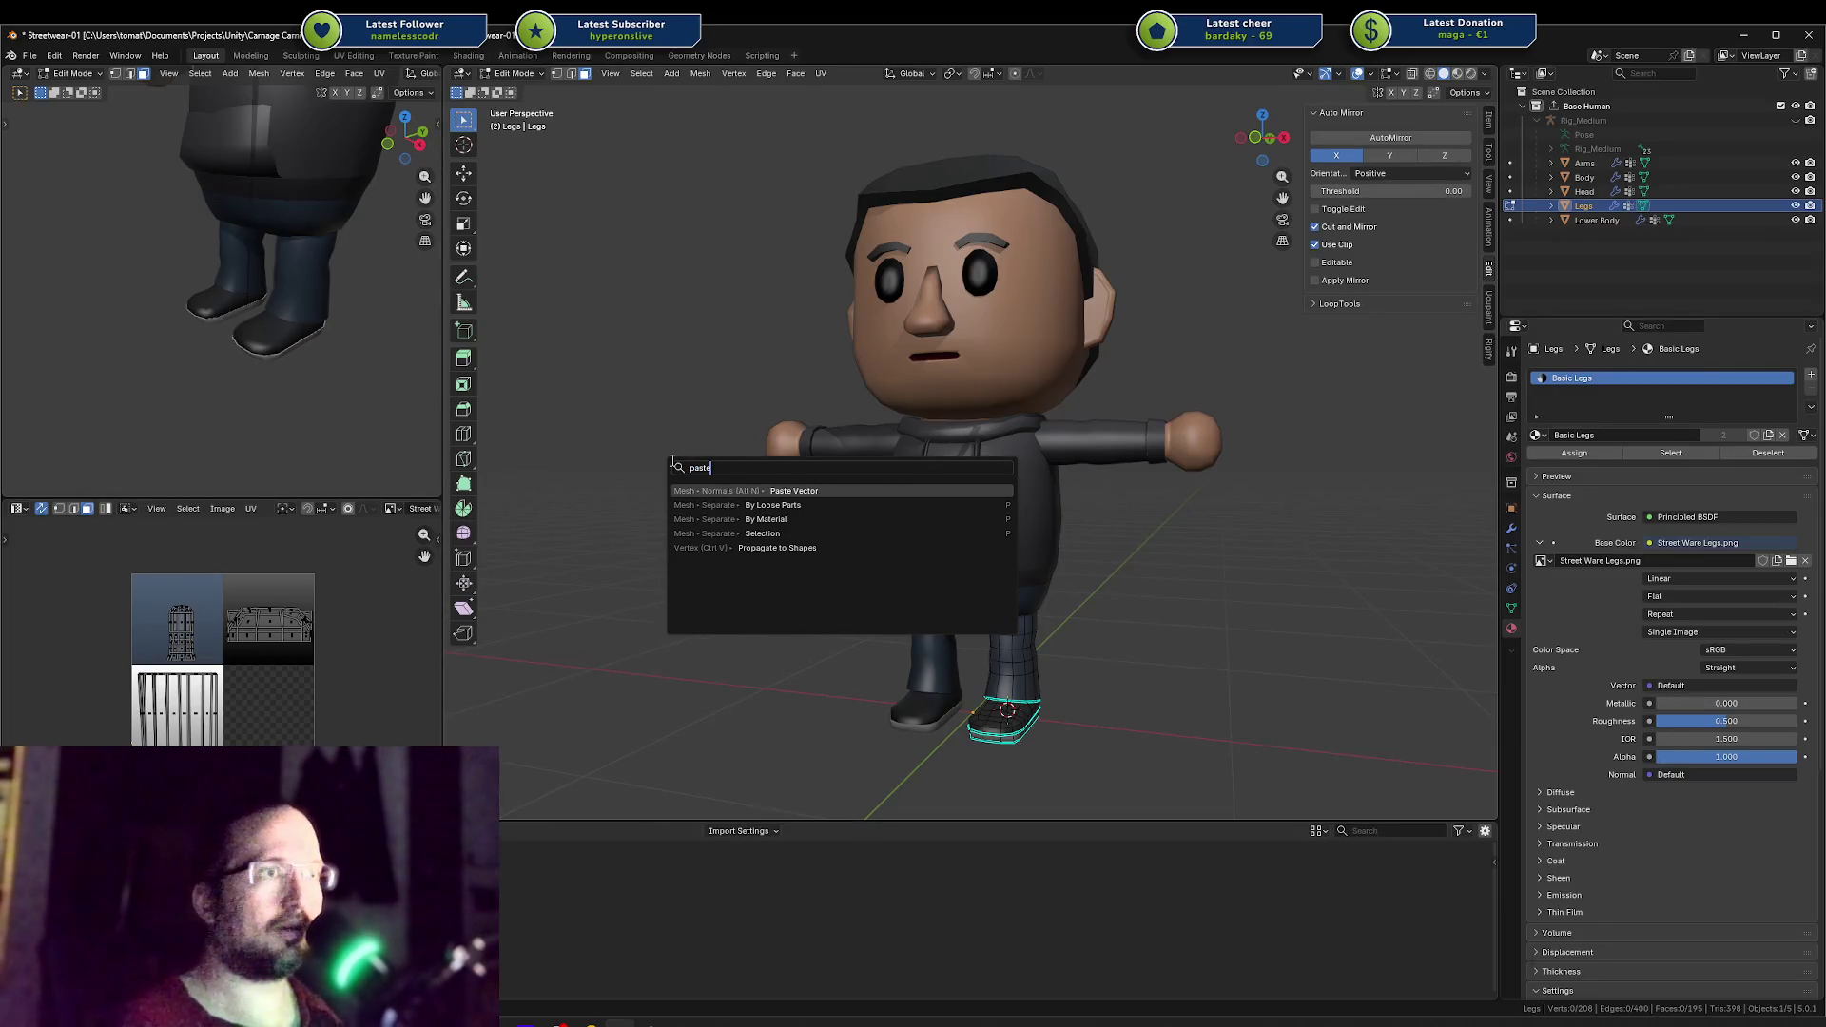
key("Down")
key("Down")
key("Down")
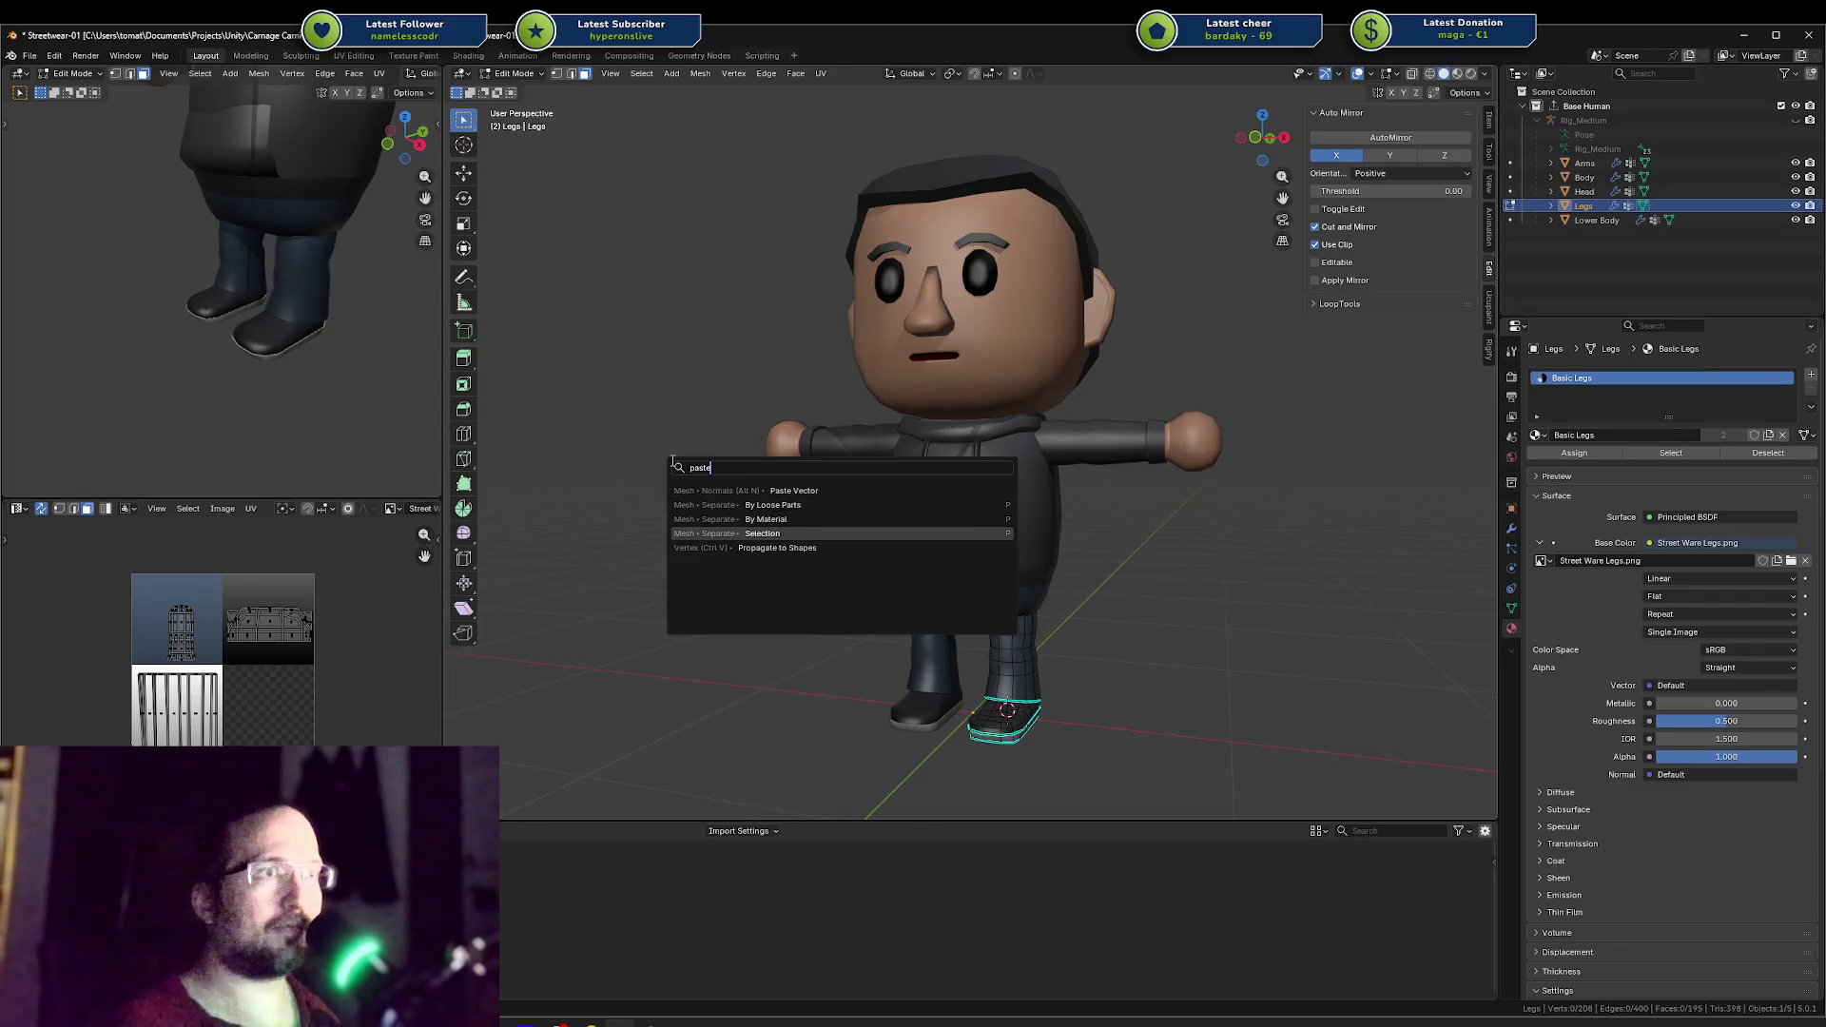
key("Down")
key("Up")
key("Up")
key("Up")
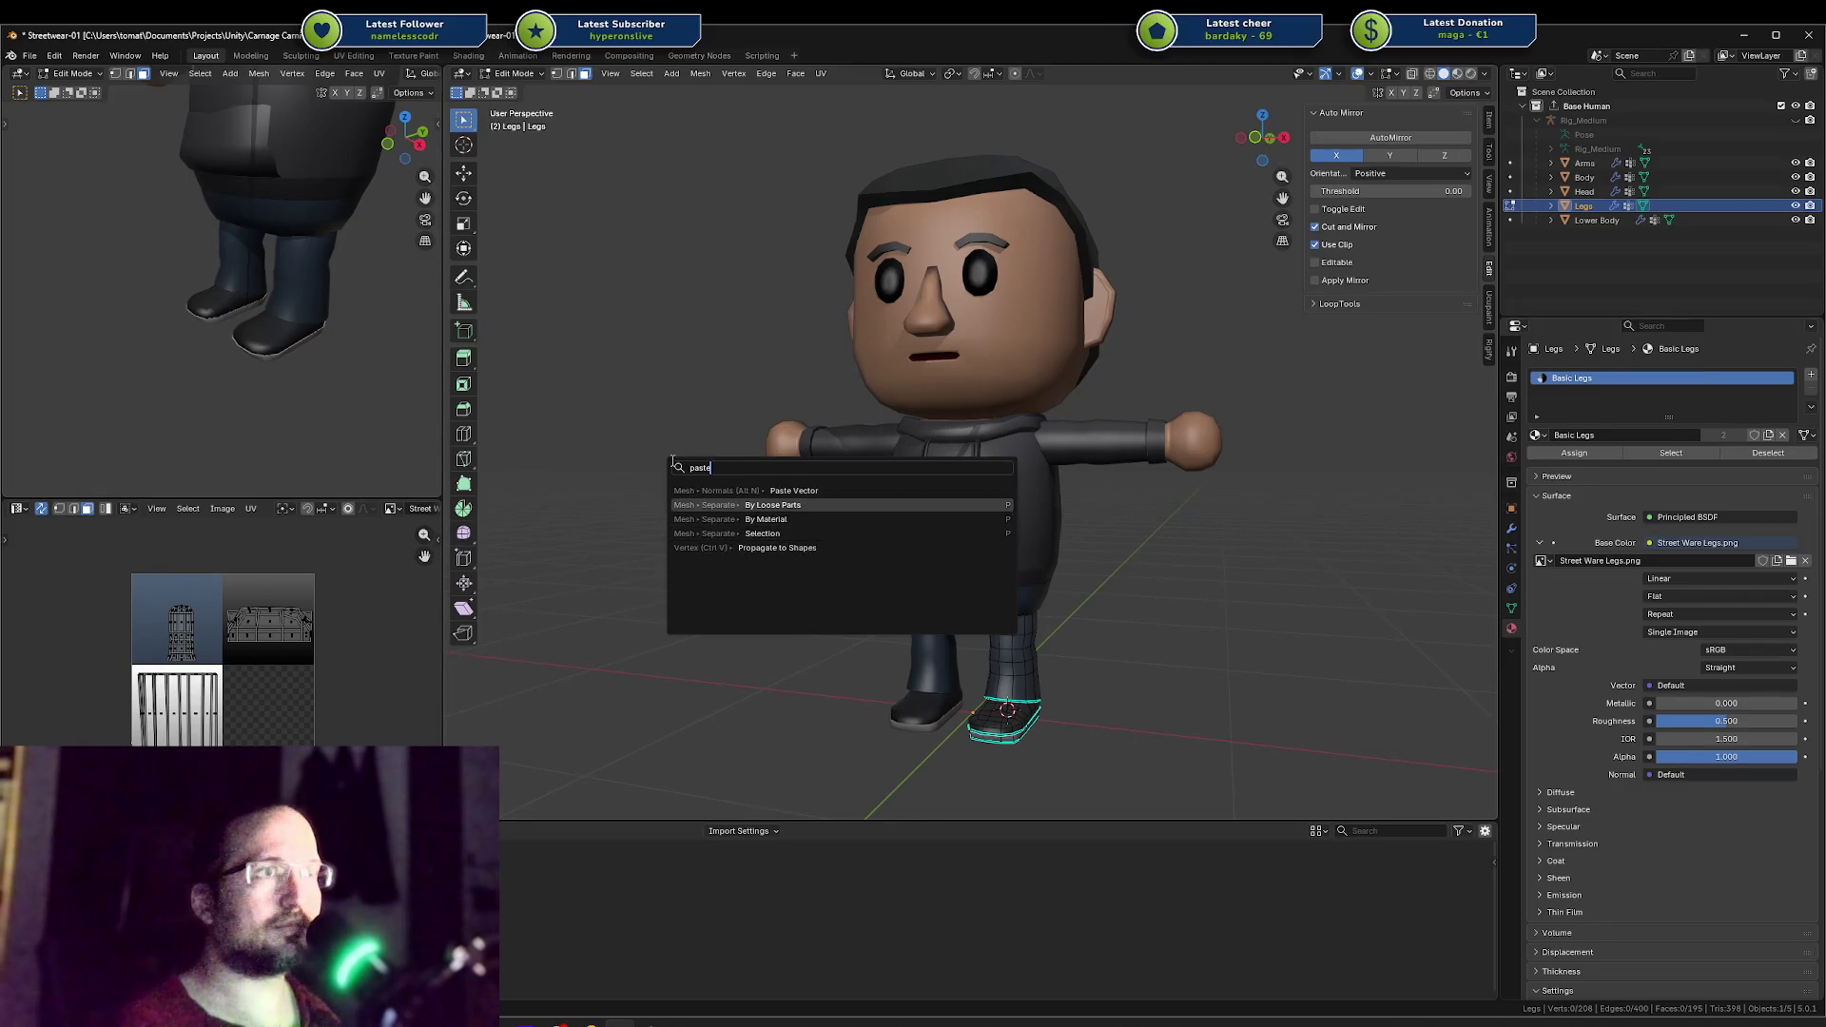
key("Return")
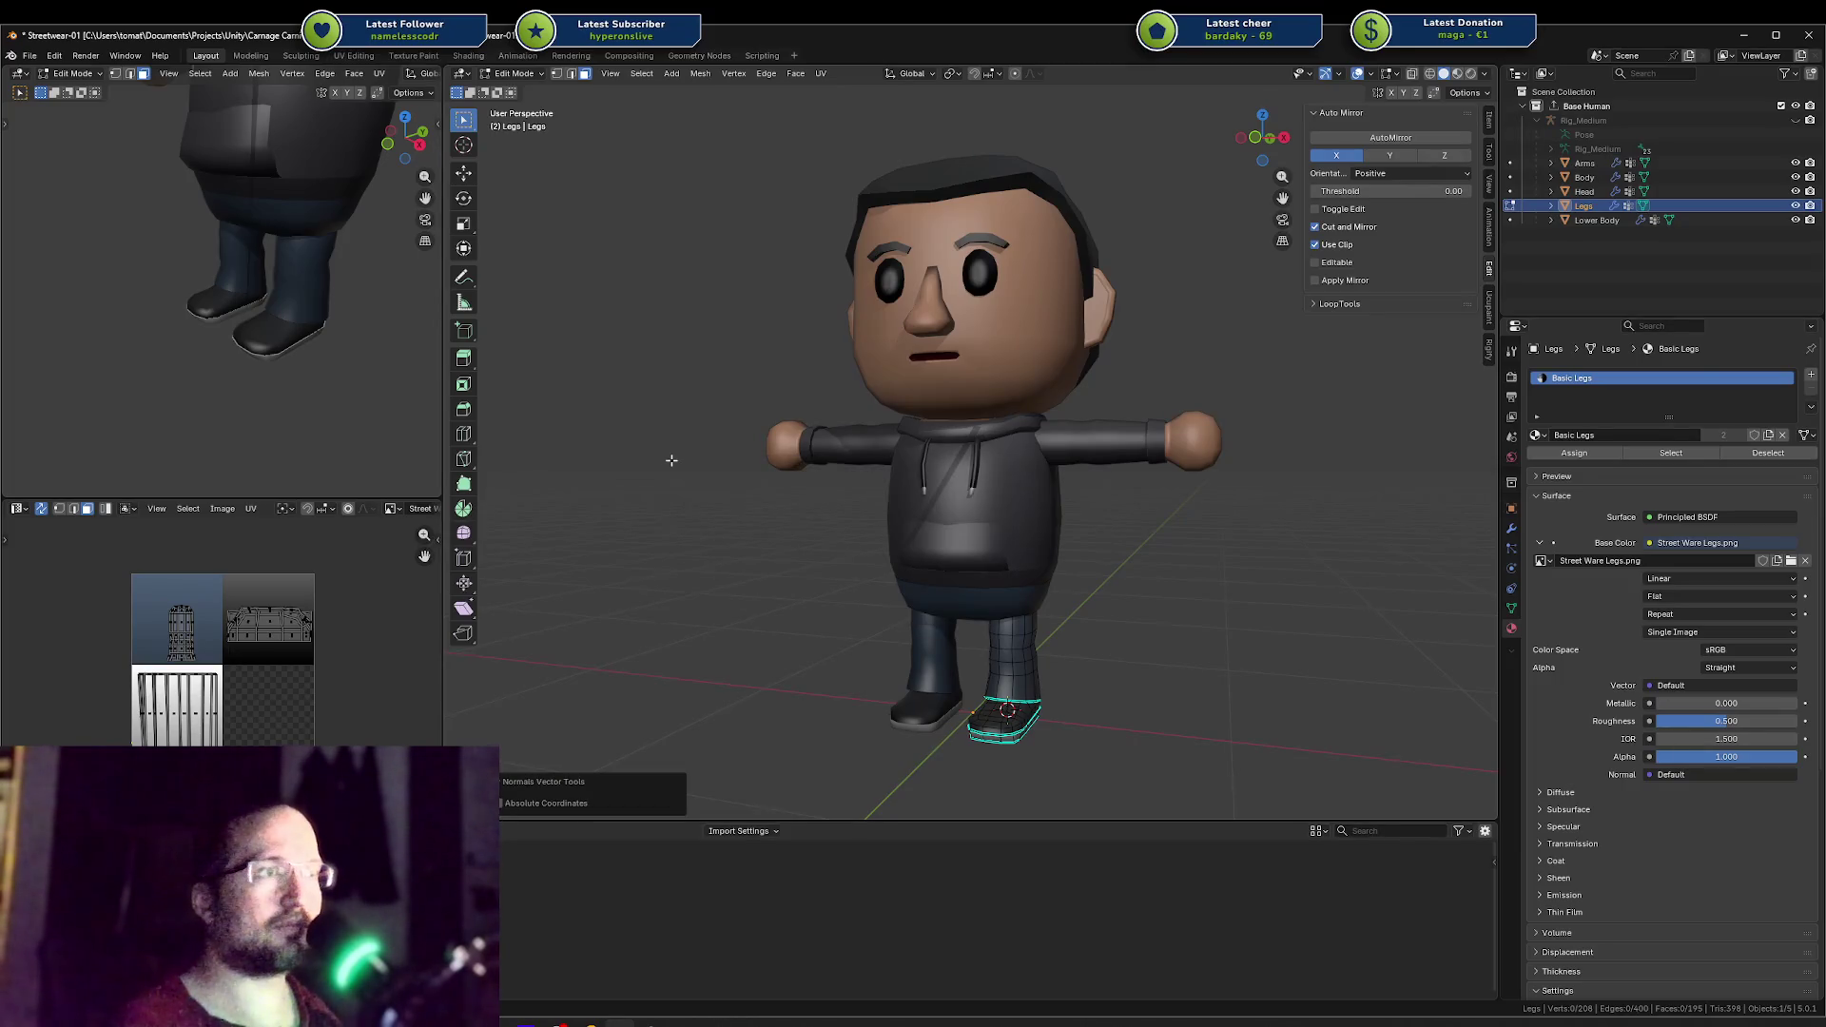
key("ctrl+z")
key("F3")
type("pas")
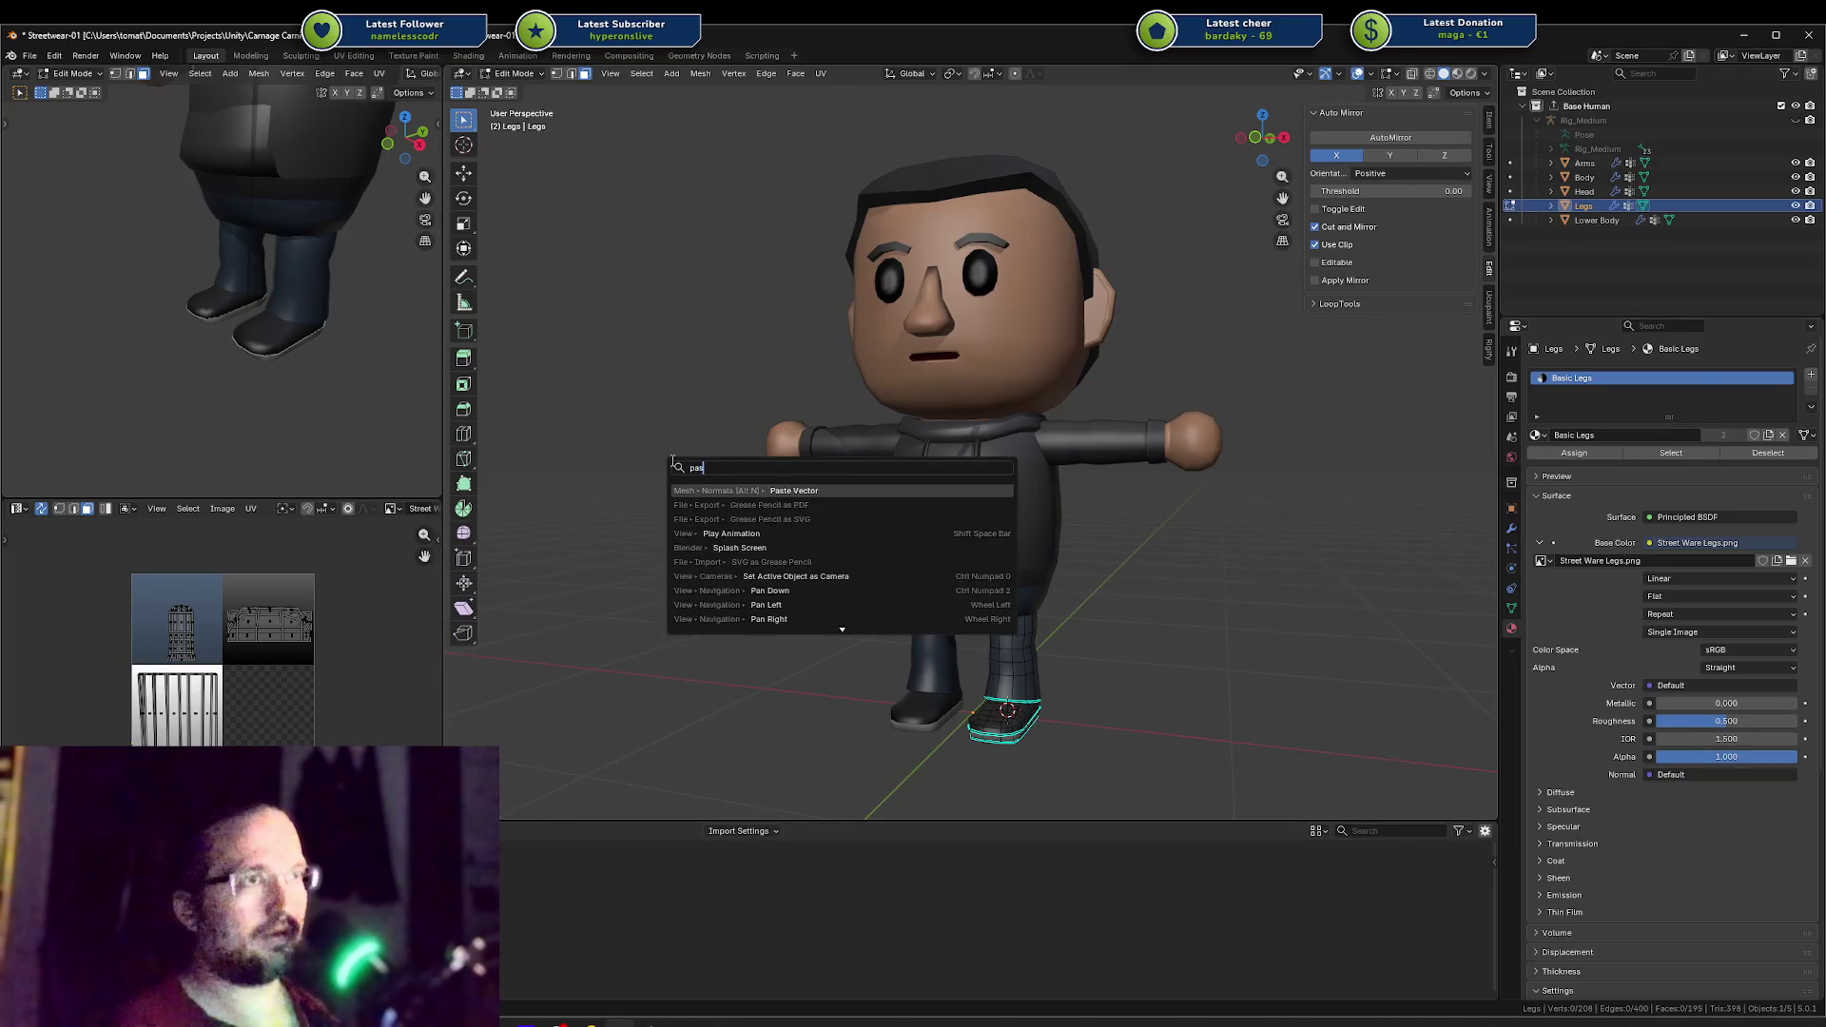
type("te")
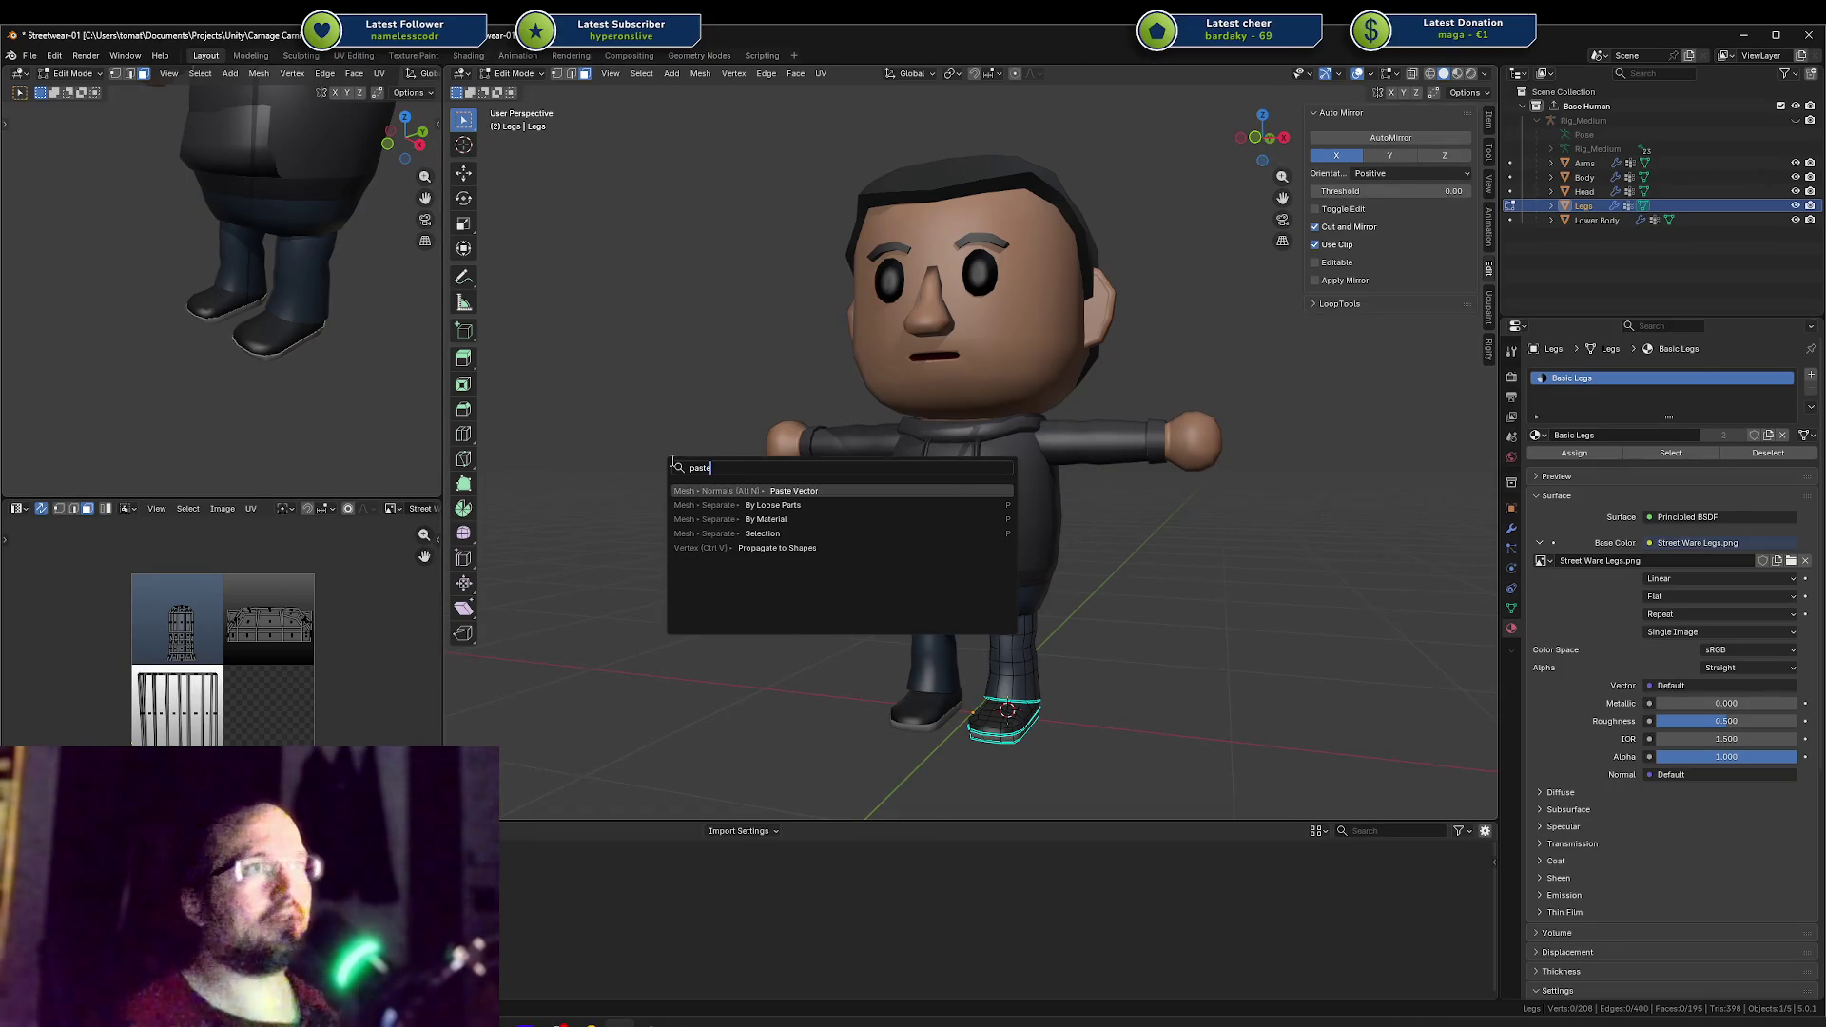
key("Escape")
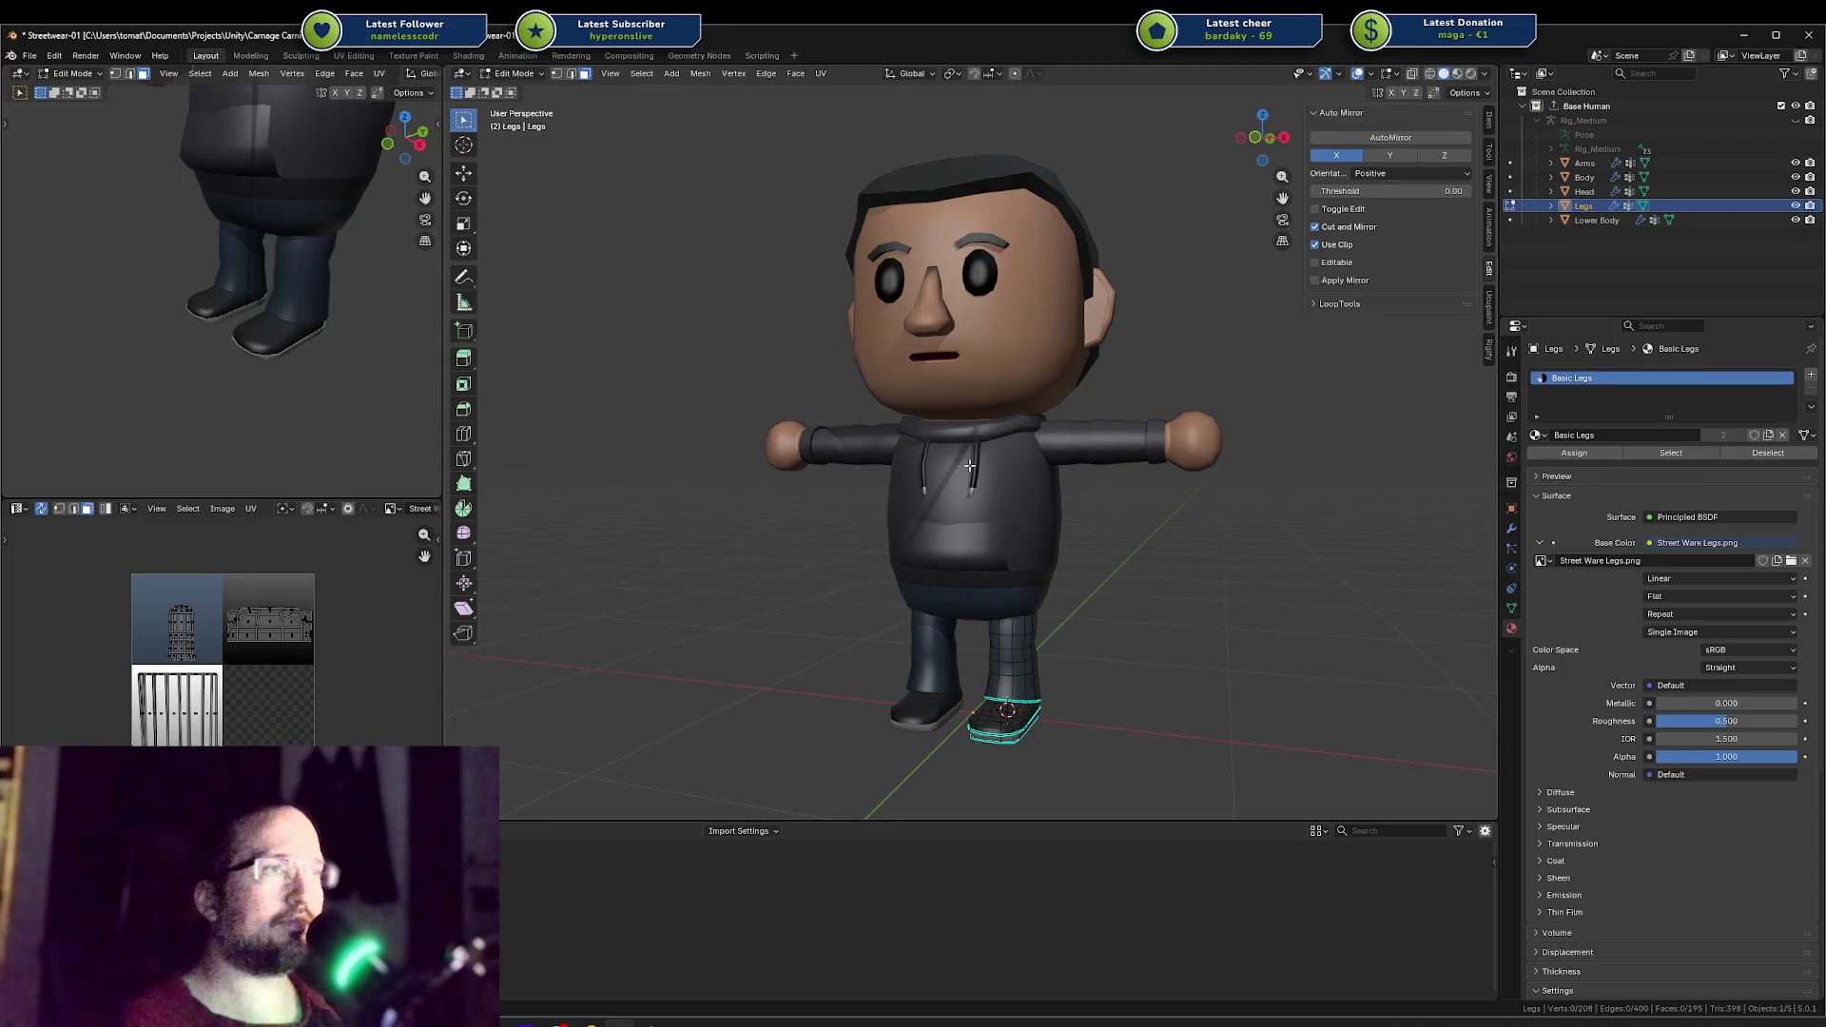
Step: Duplicate the Body mesh's zipper strip in place and separate it into a new Body.001 object
key("Tab")
left_click(977, 464)
key("Tab")
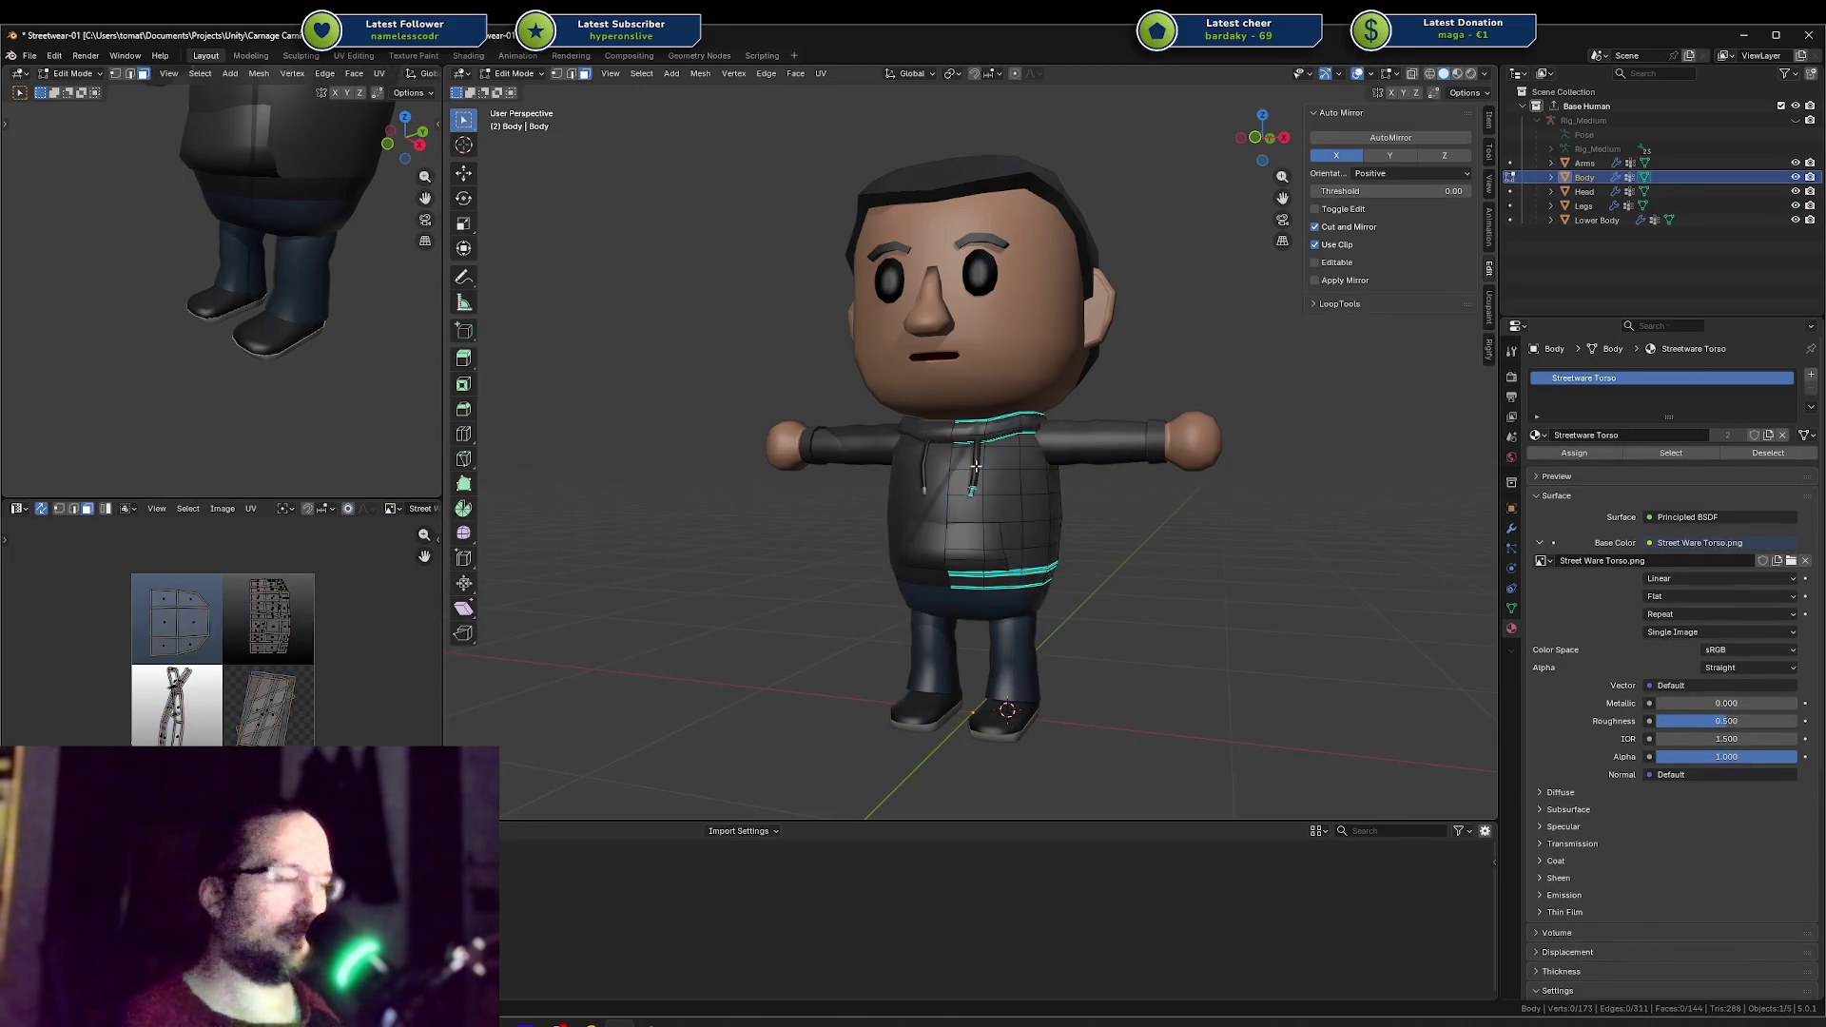
key("l")
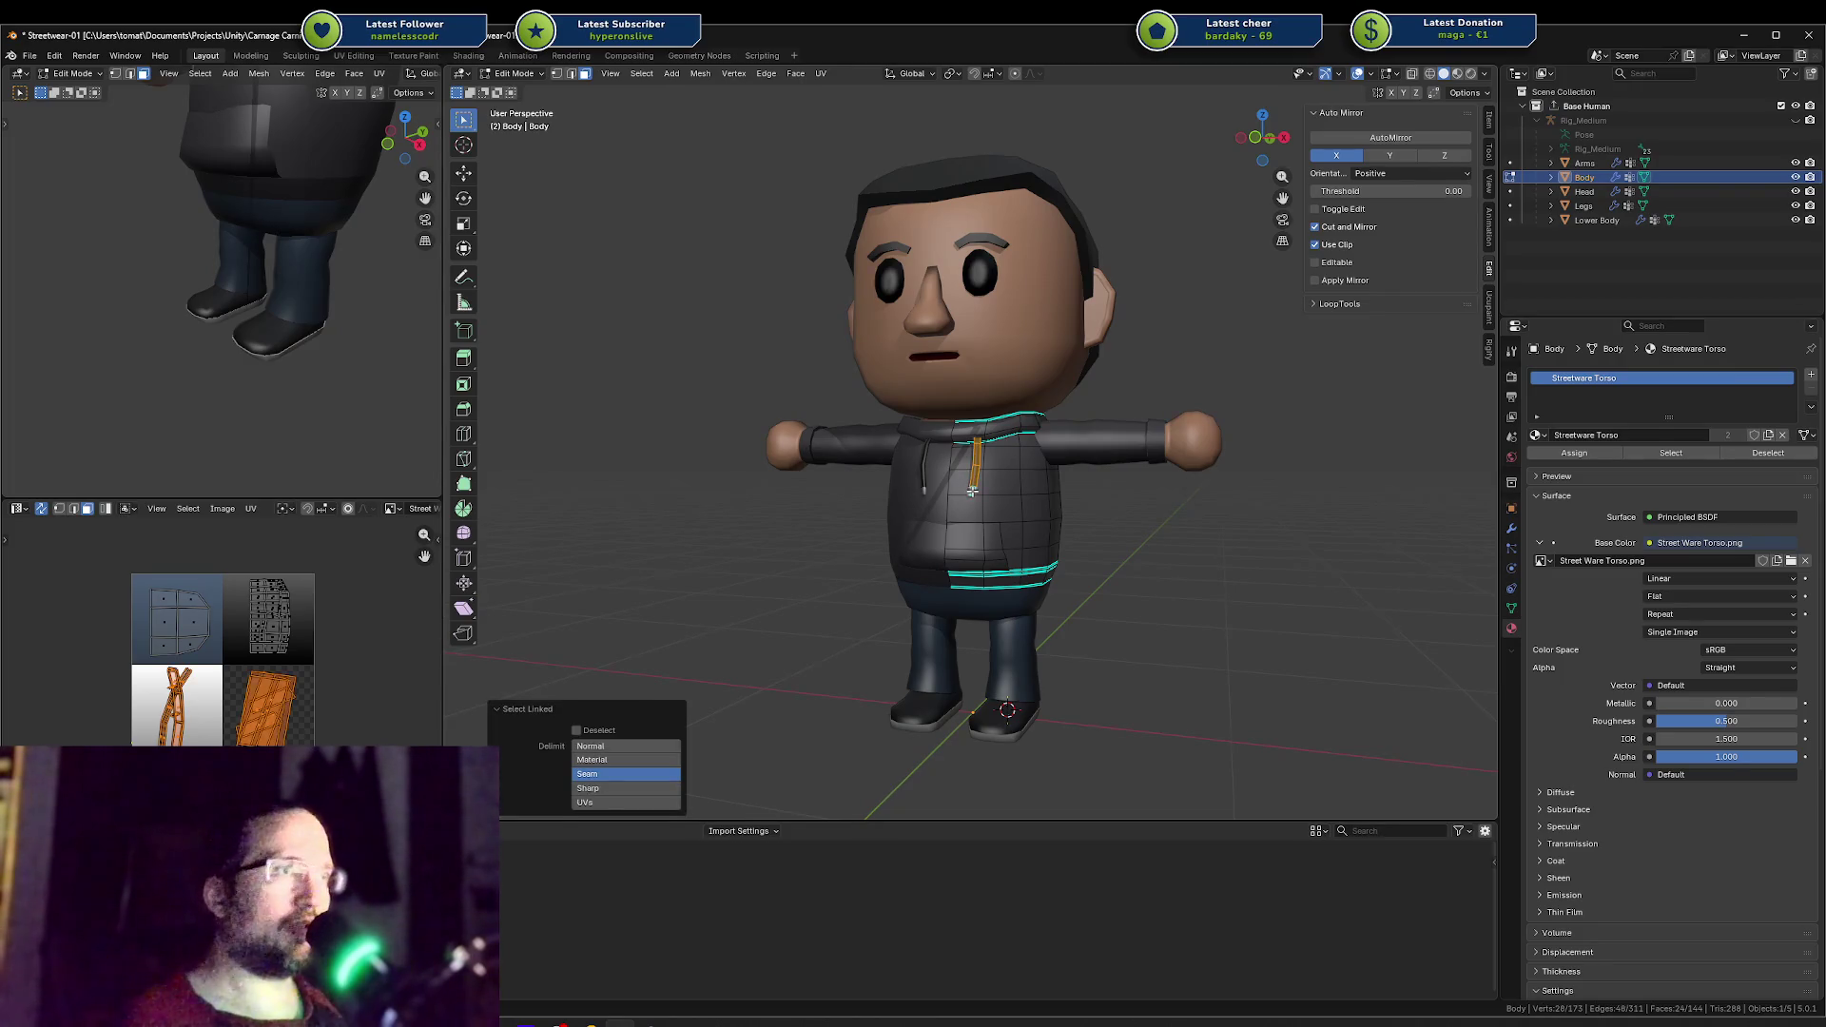
key("shift+d")
right_click(1039, 467)
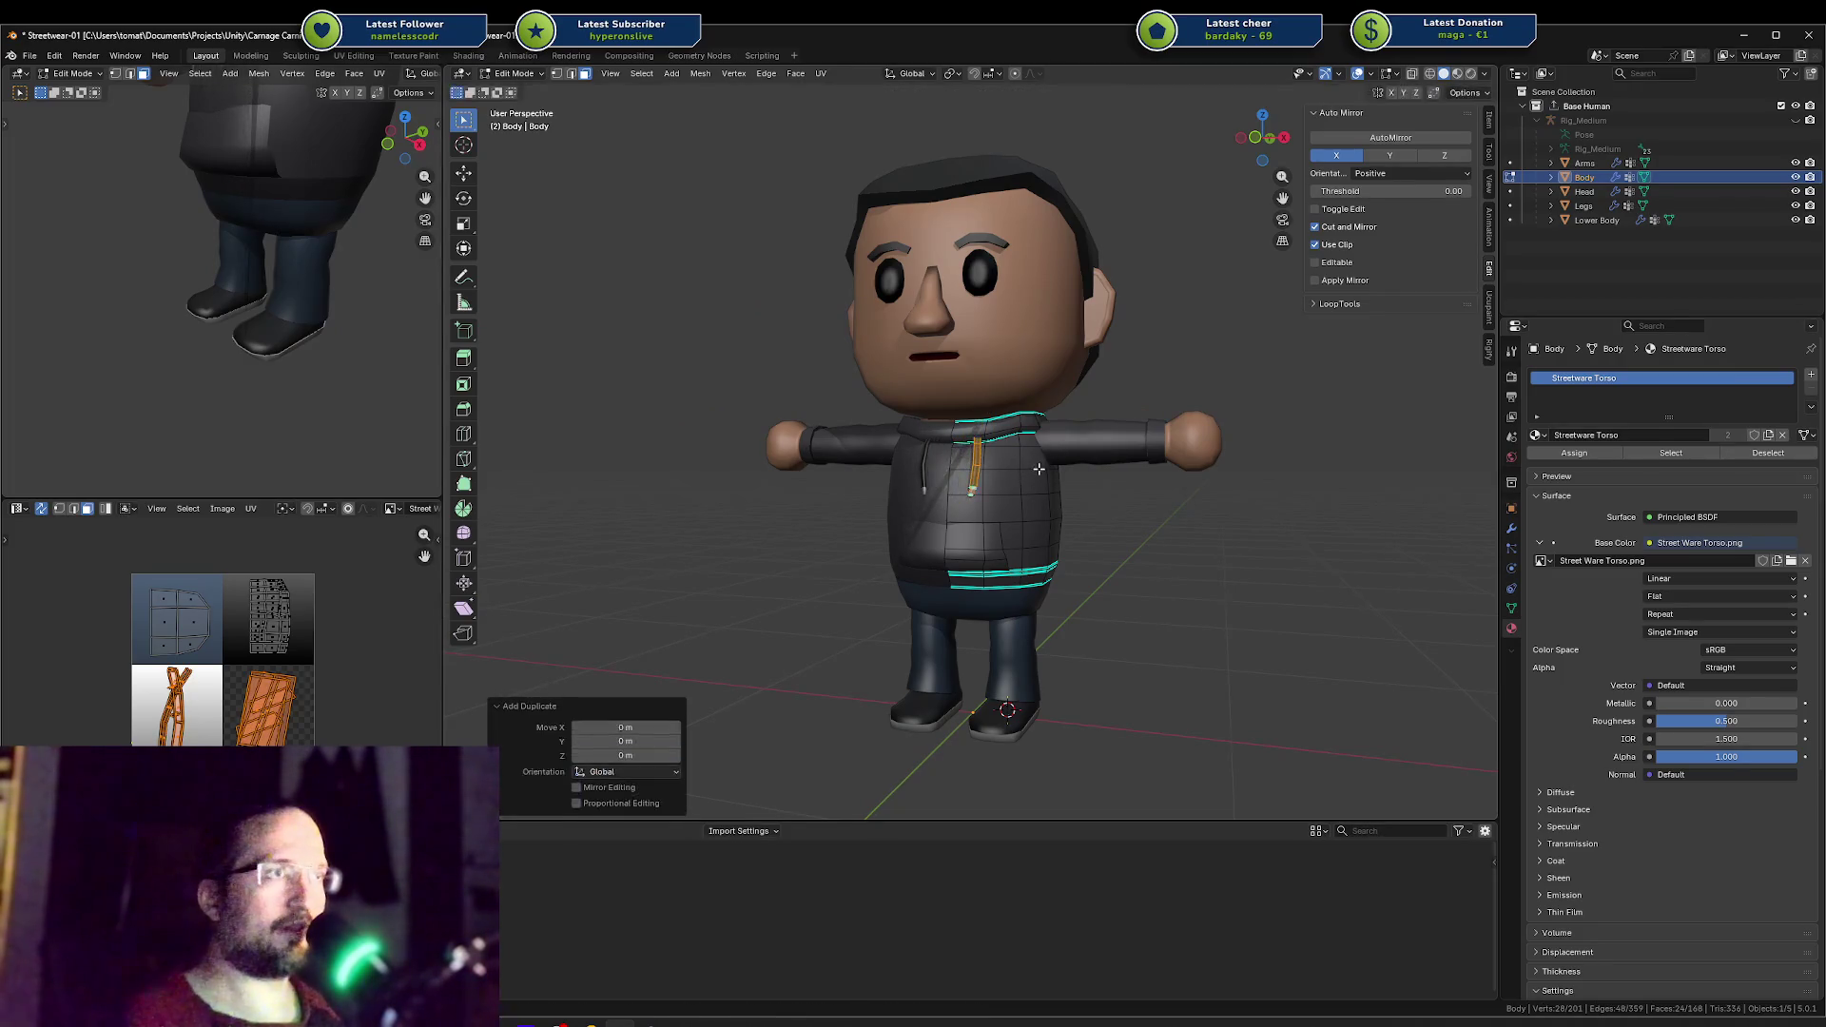
key("p")
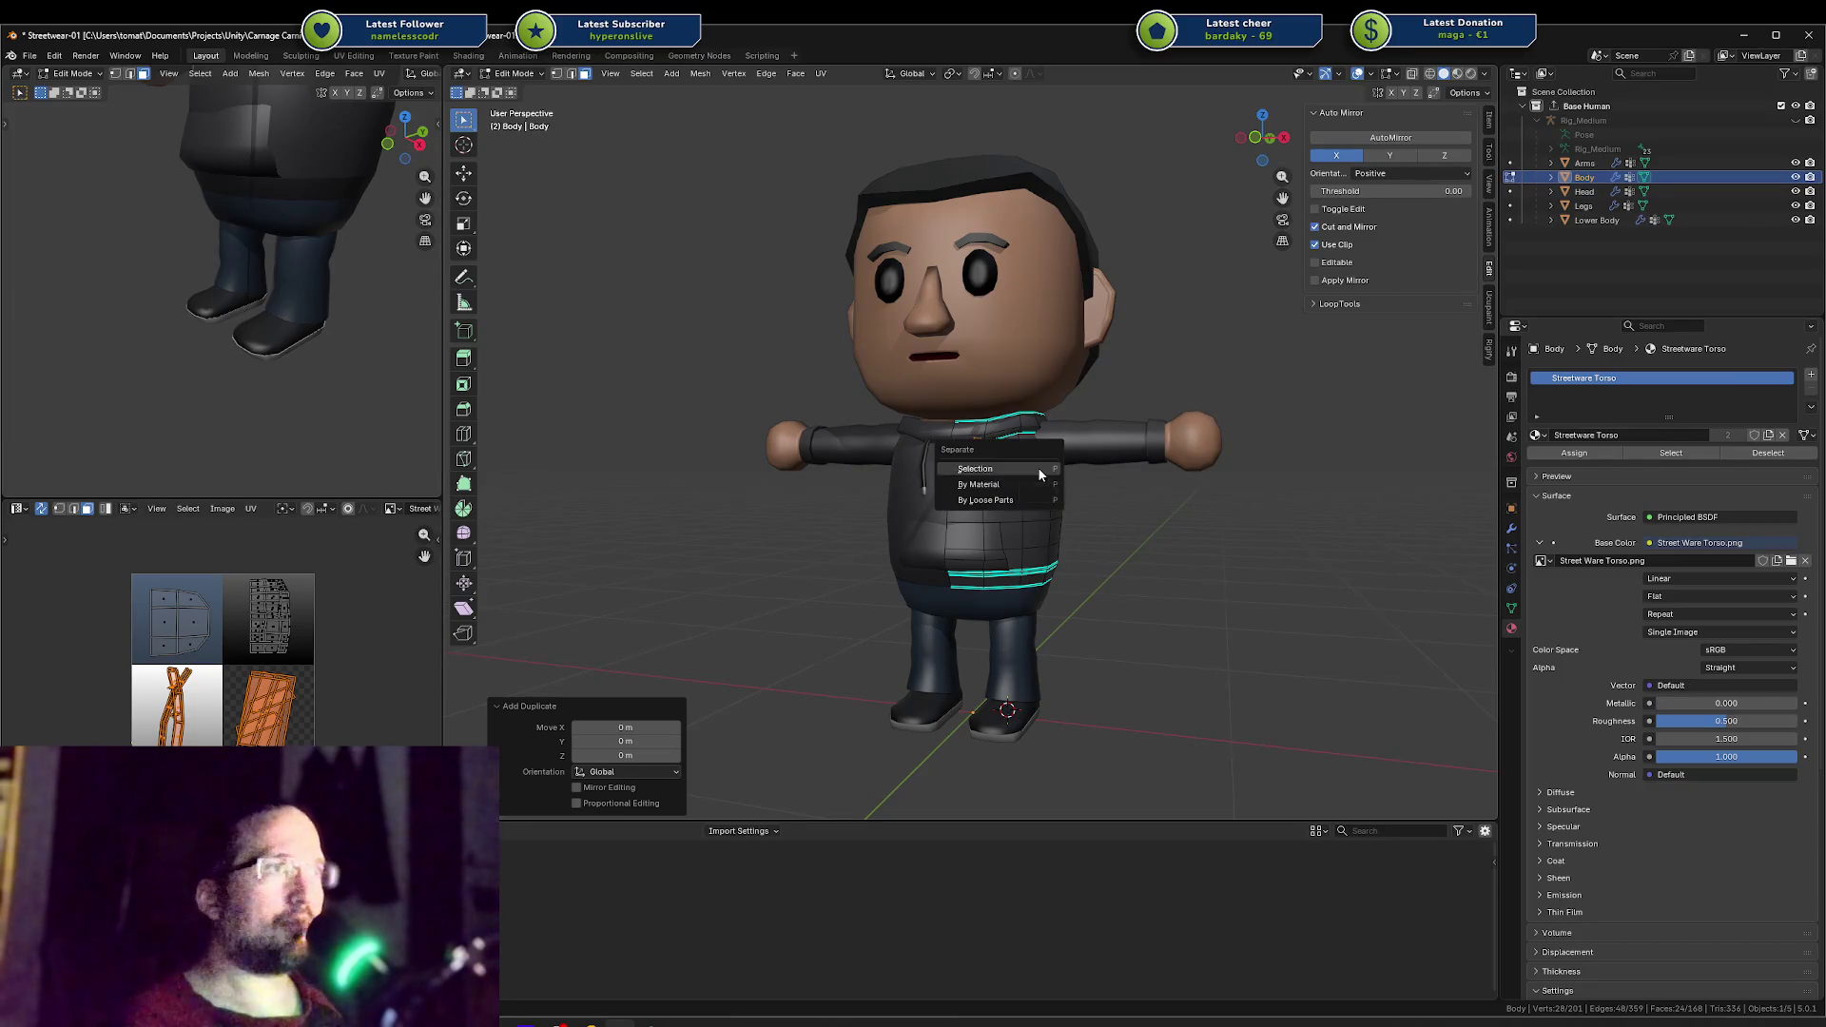
left_click(1038, 466)
key("z")
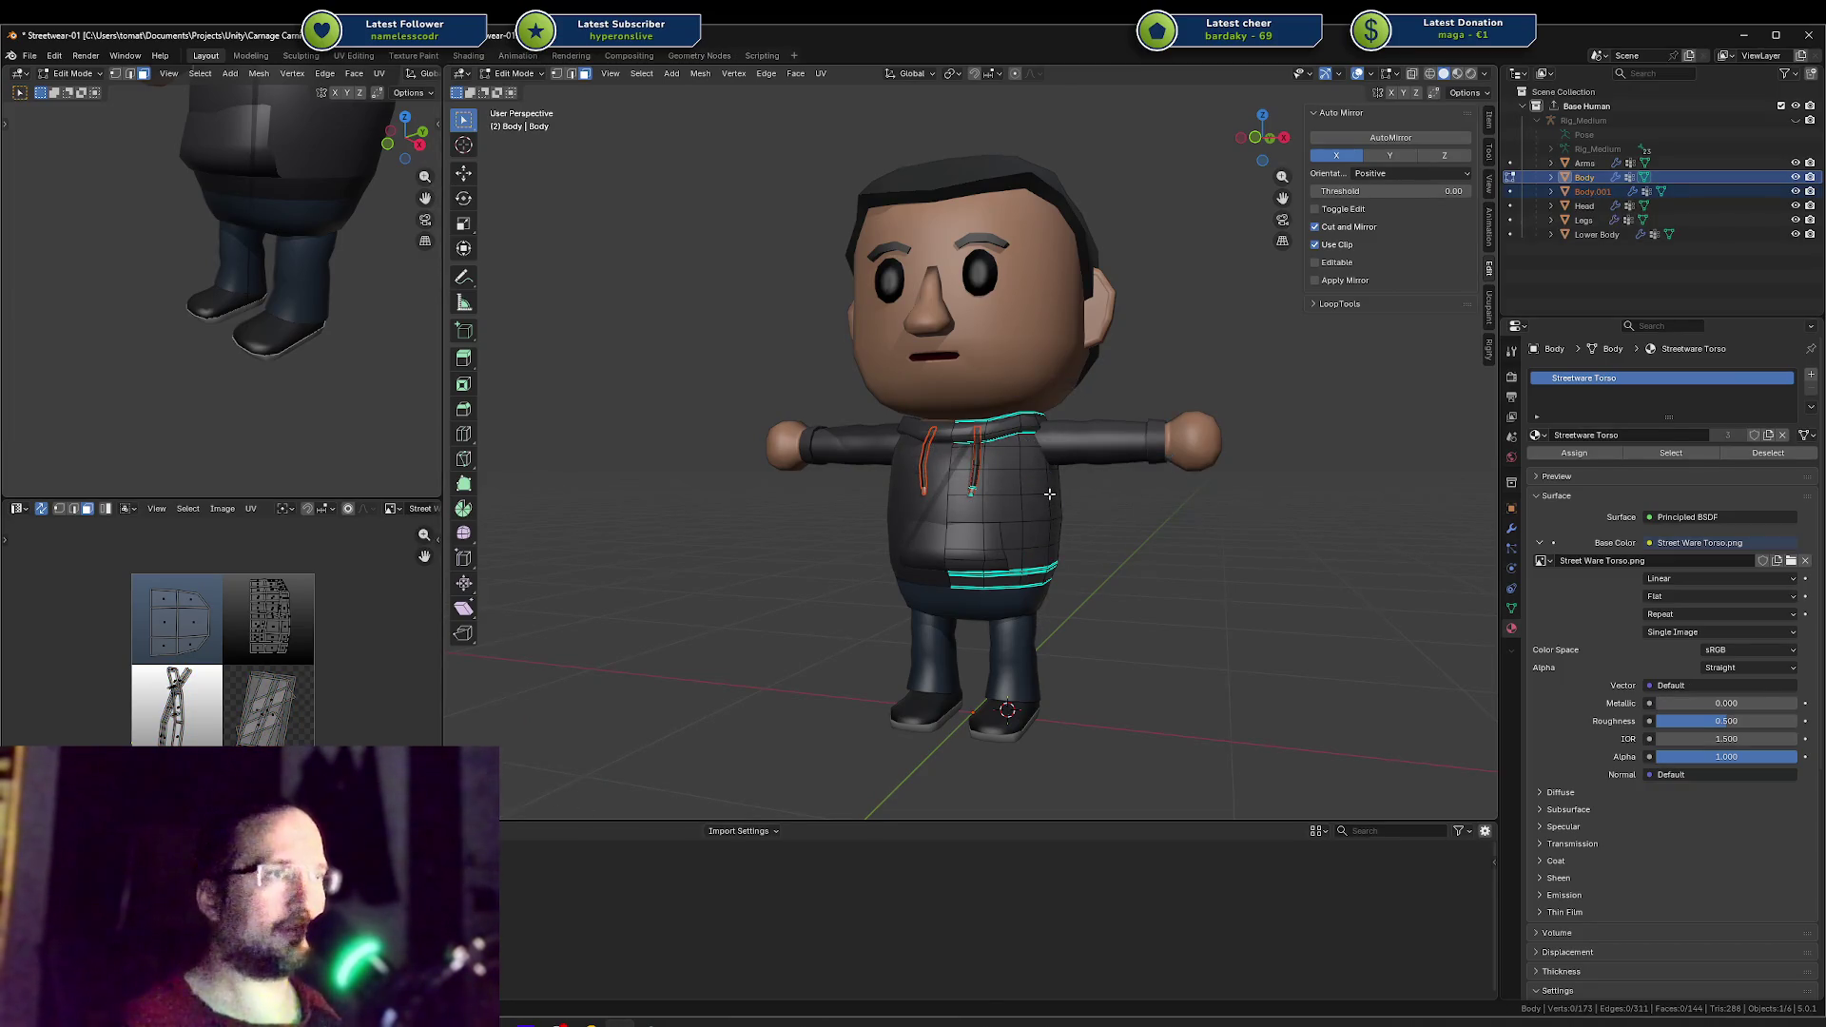
key("Tab")
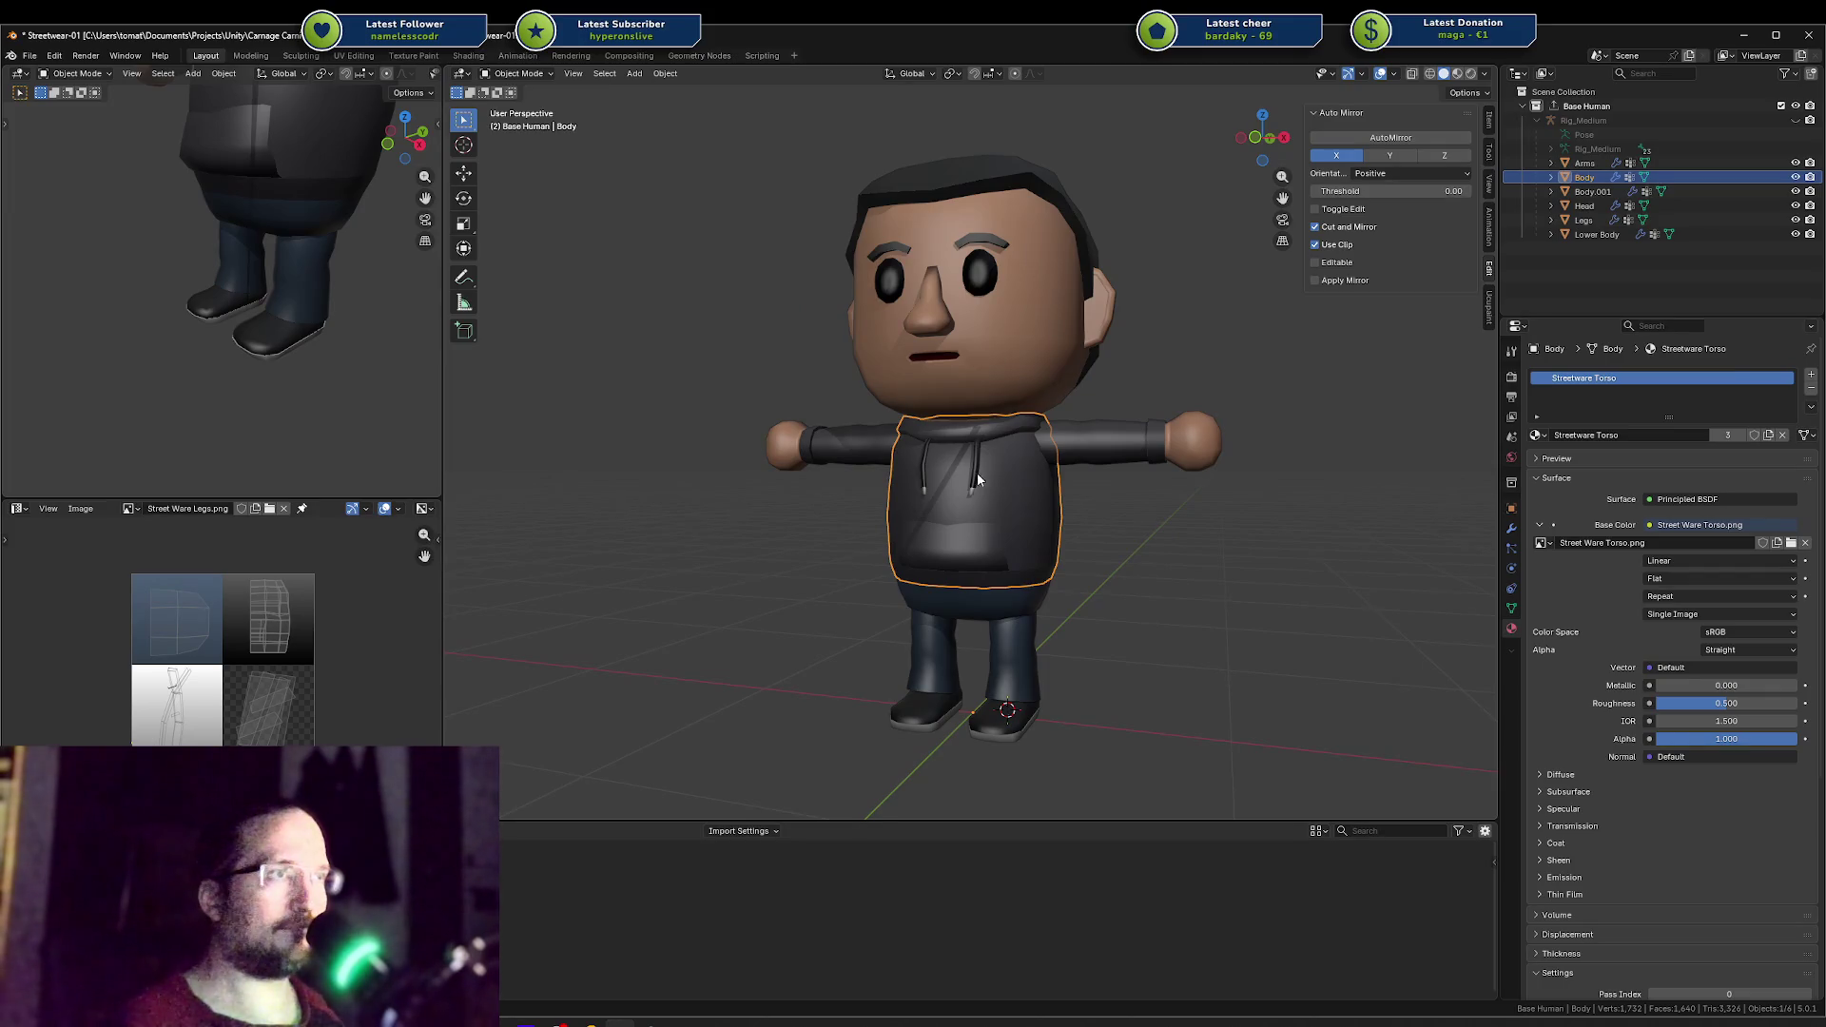
Step: Delete the extra modifier on Body.001 in the Outliner, leaving only the Armature modifier
left_click(1590, 191)
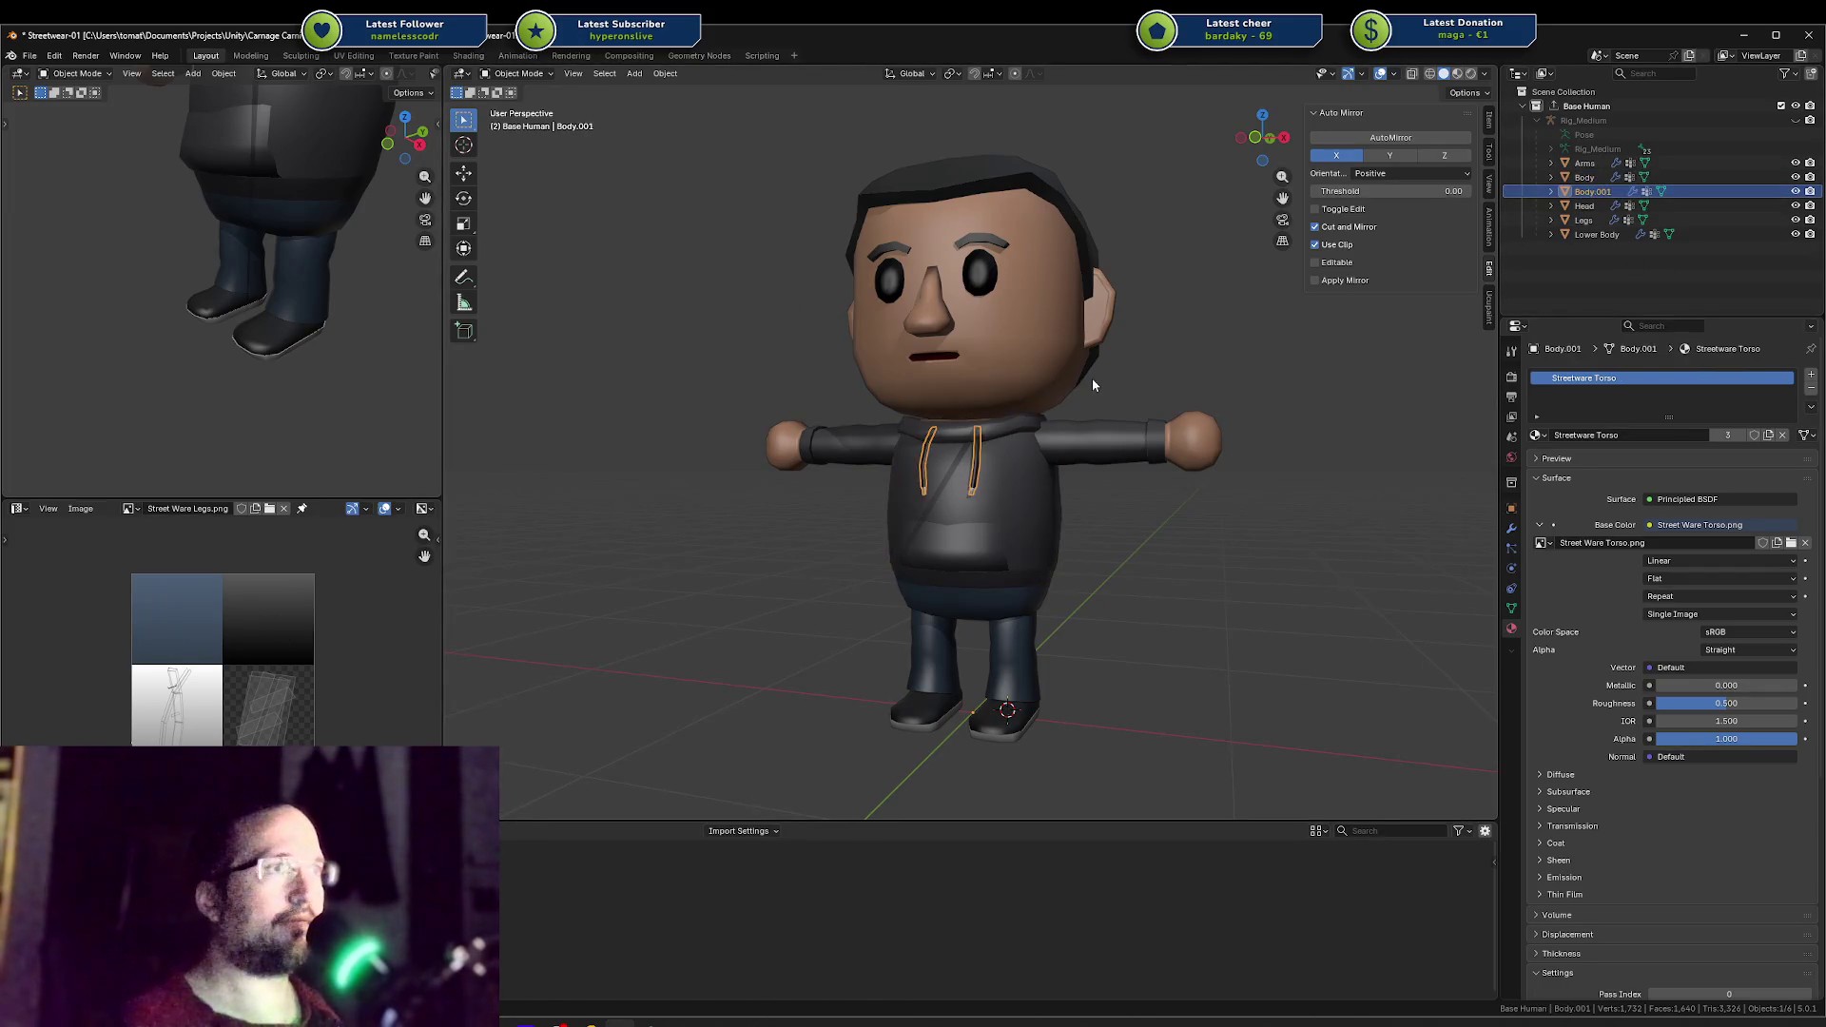
key("g")
key("y")
key("x")
key("Escape")
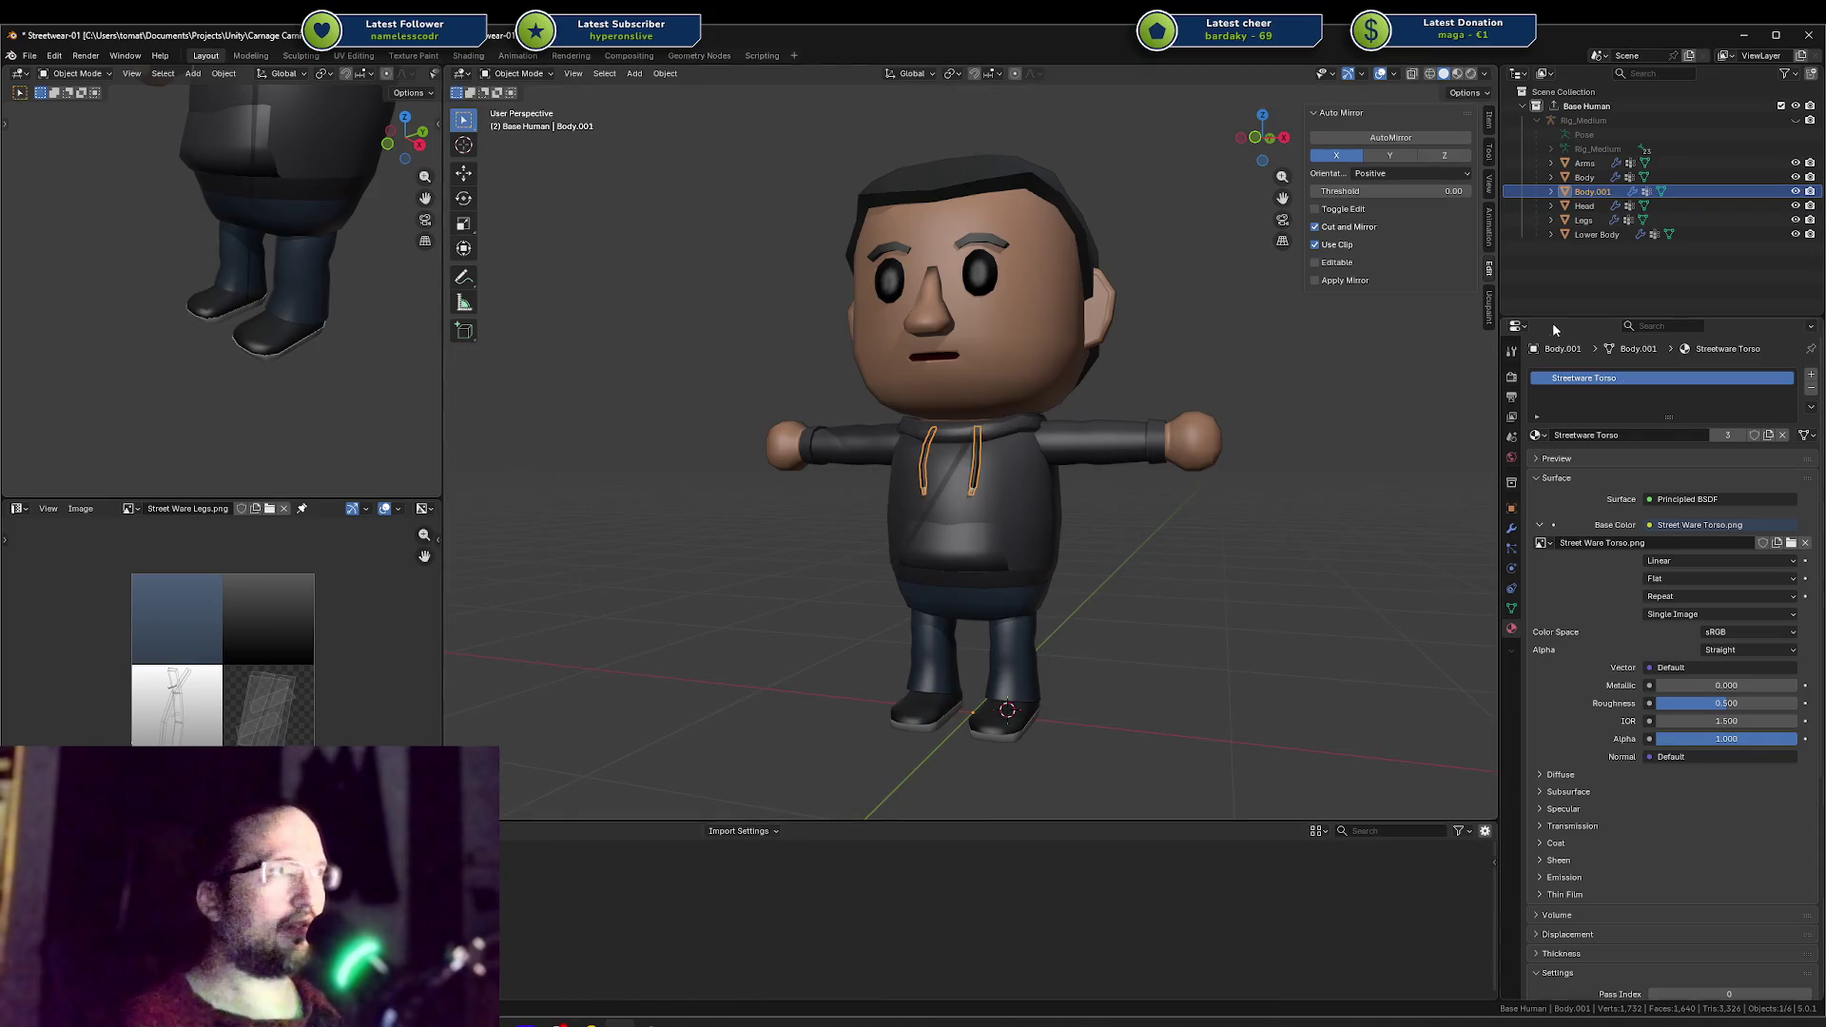
left_click(1551, 191)
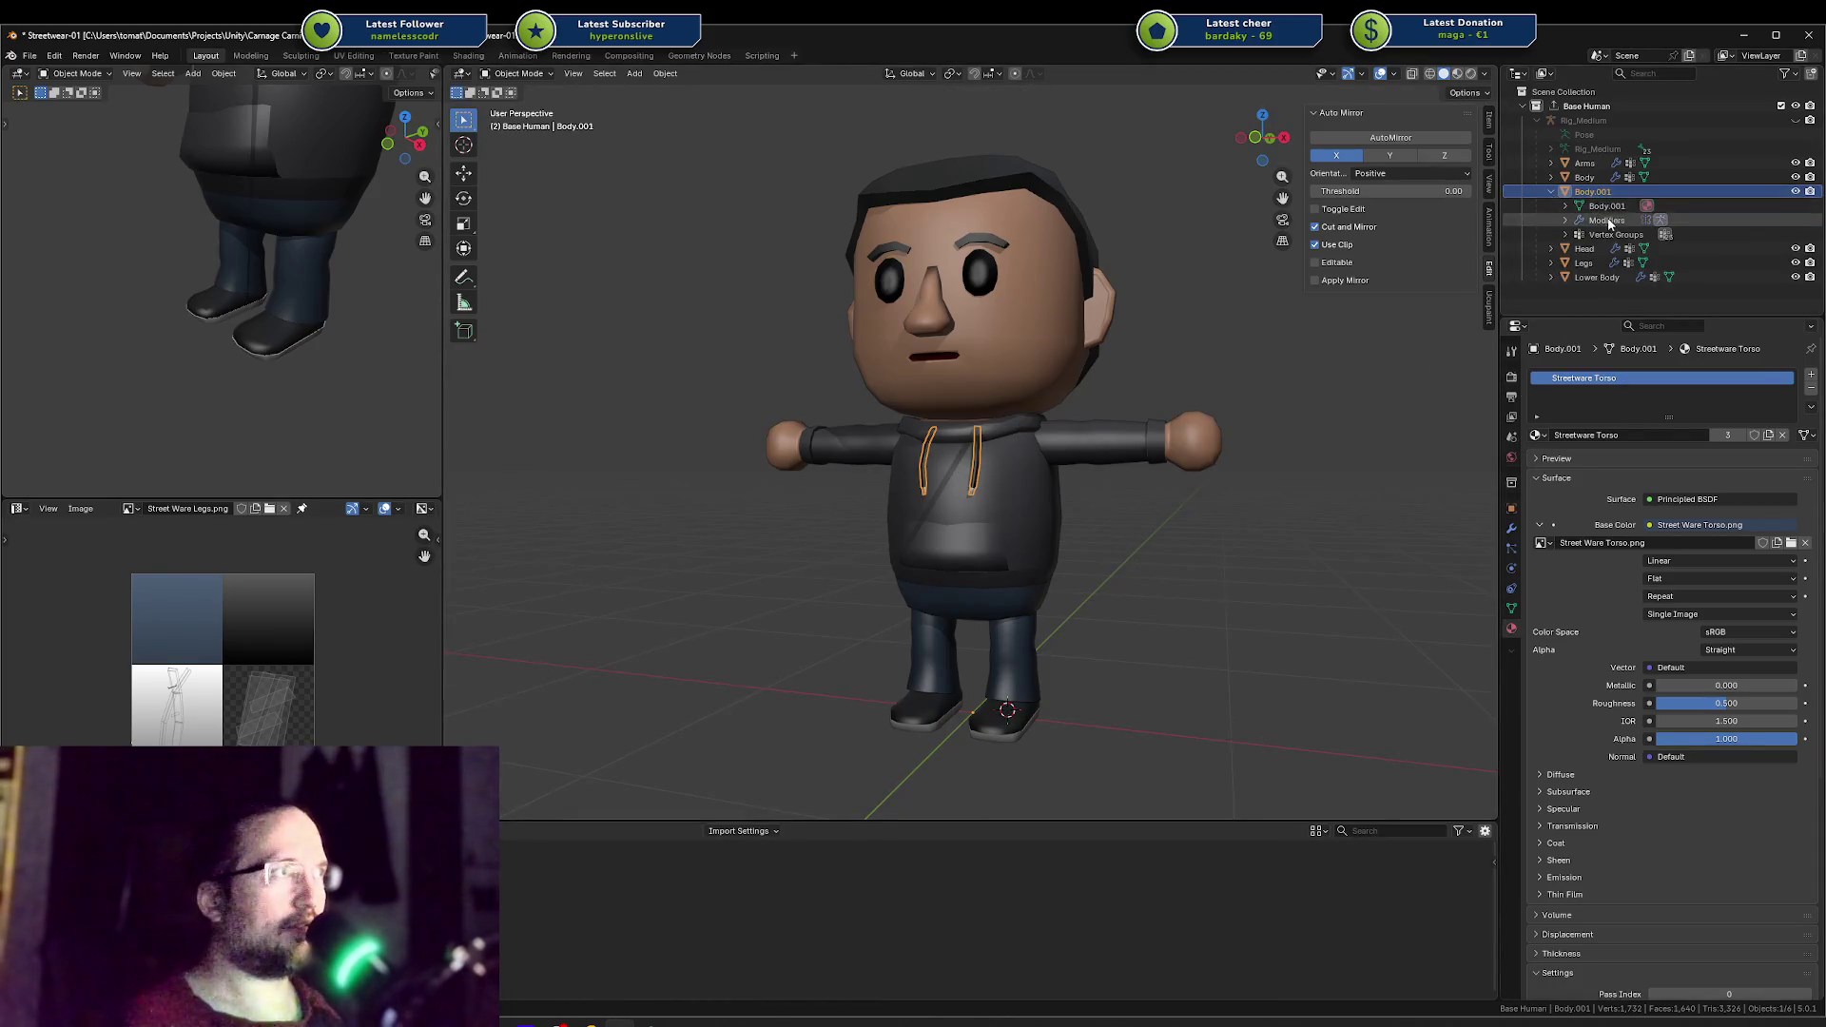
key("x")
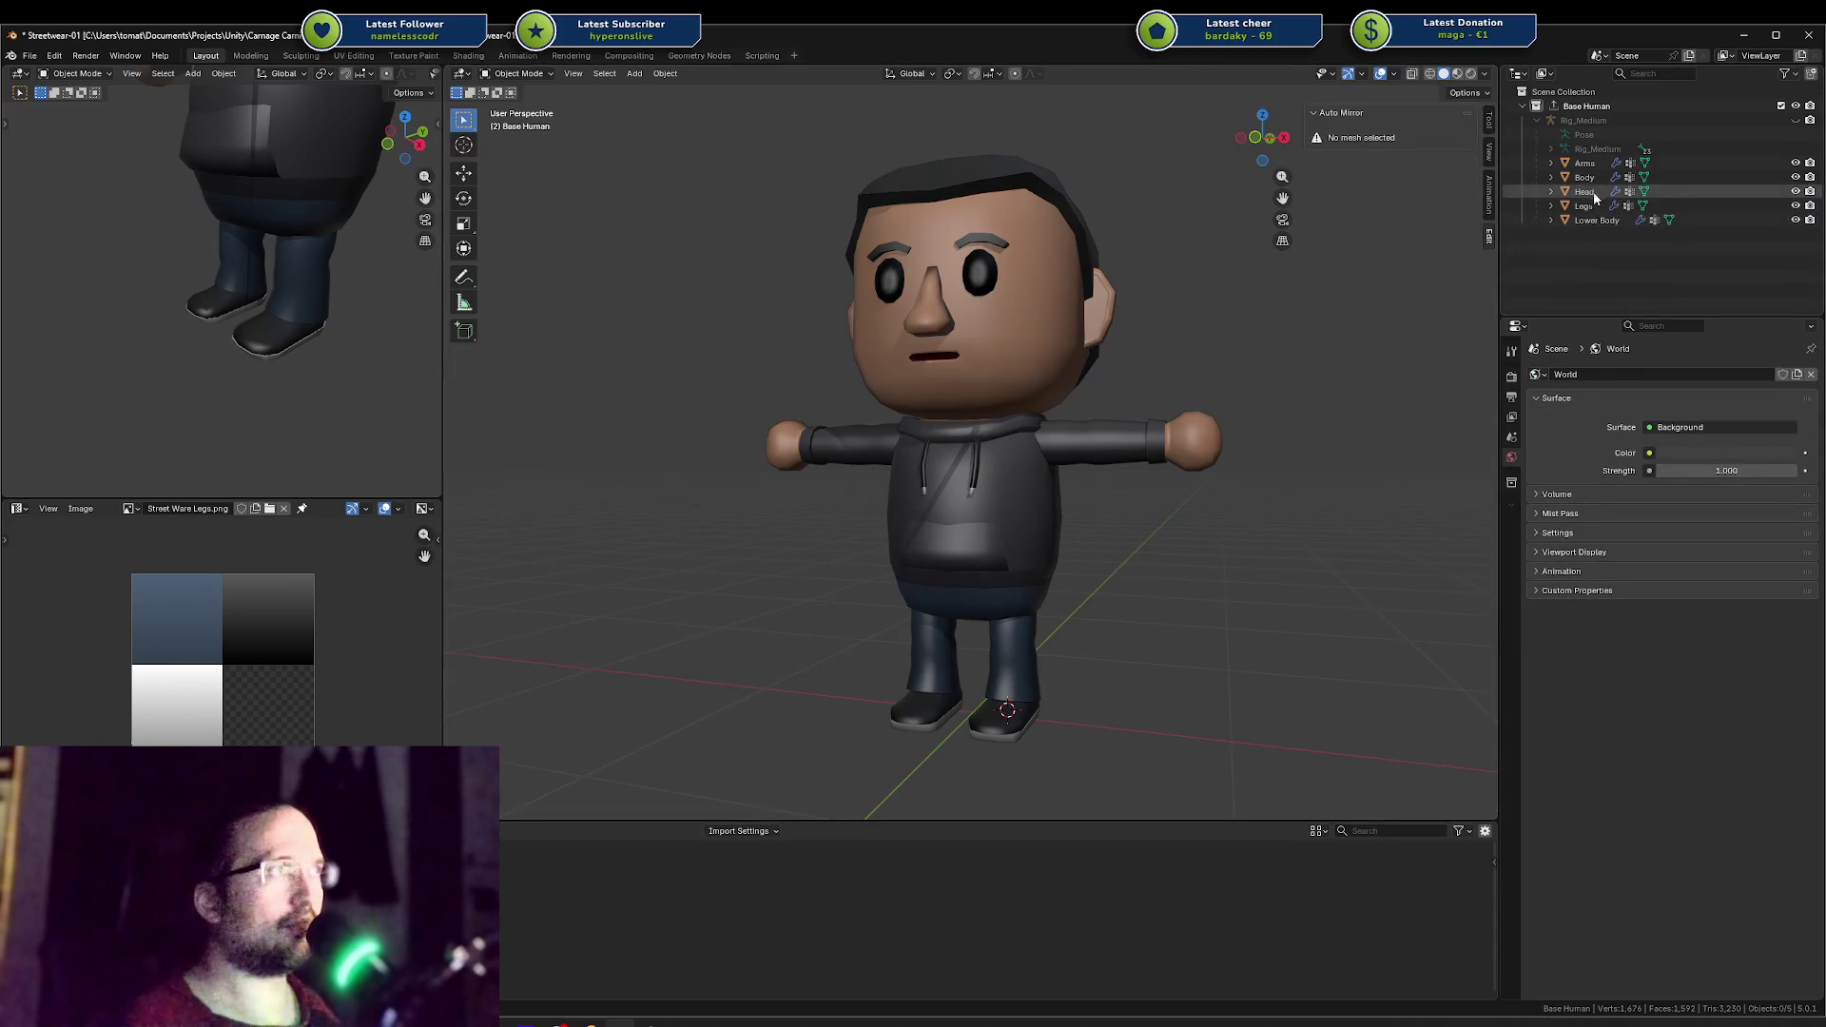
key("ctrl+z")
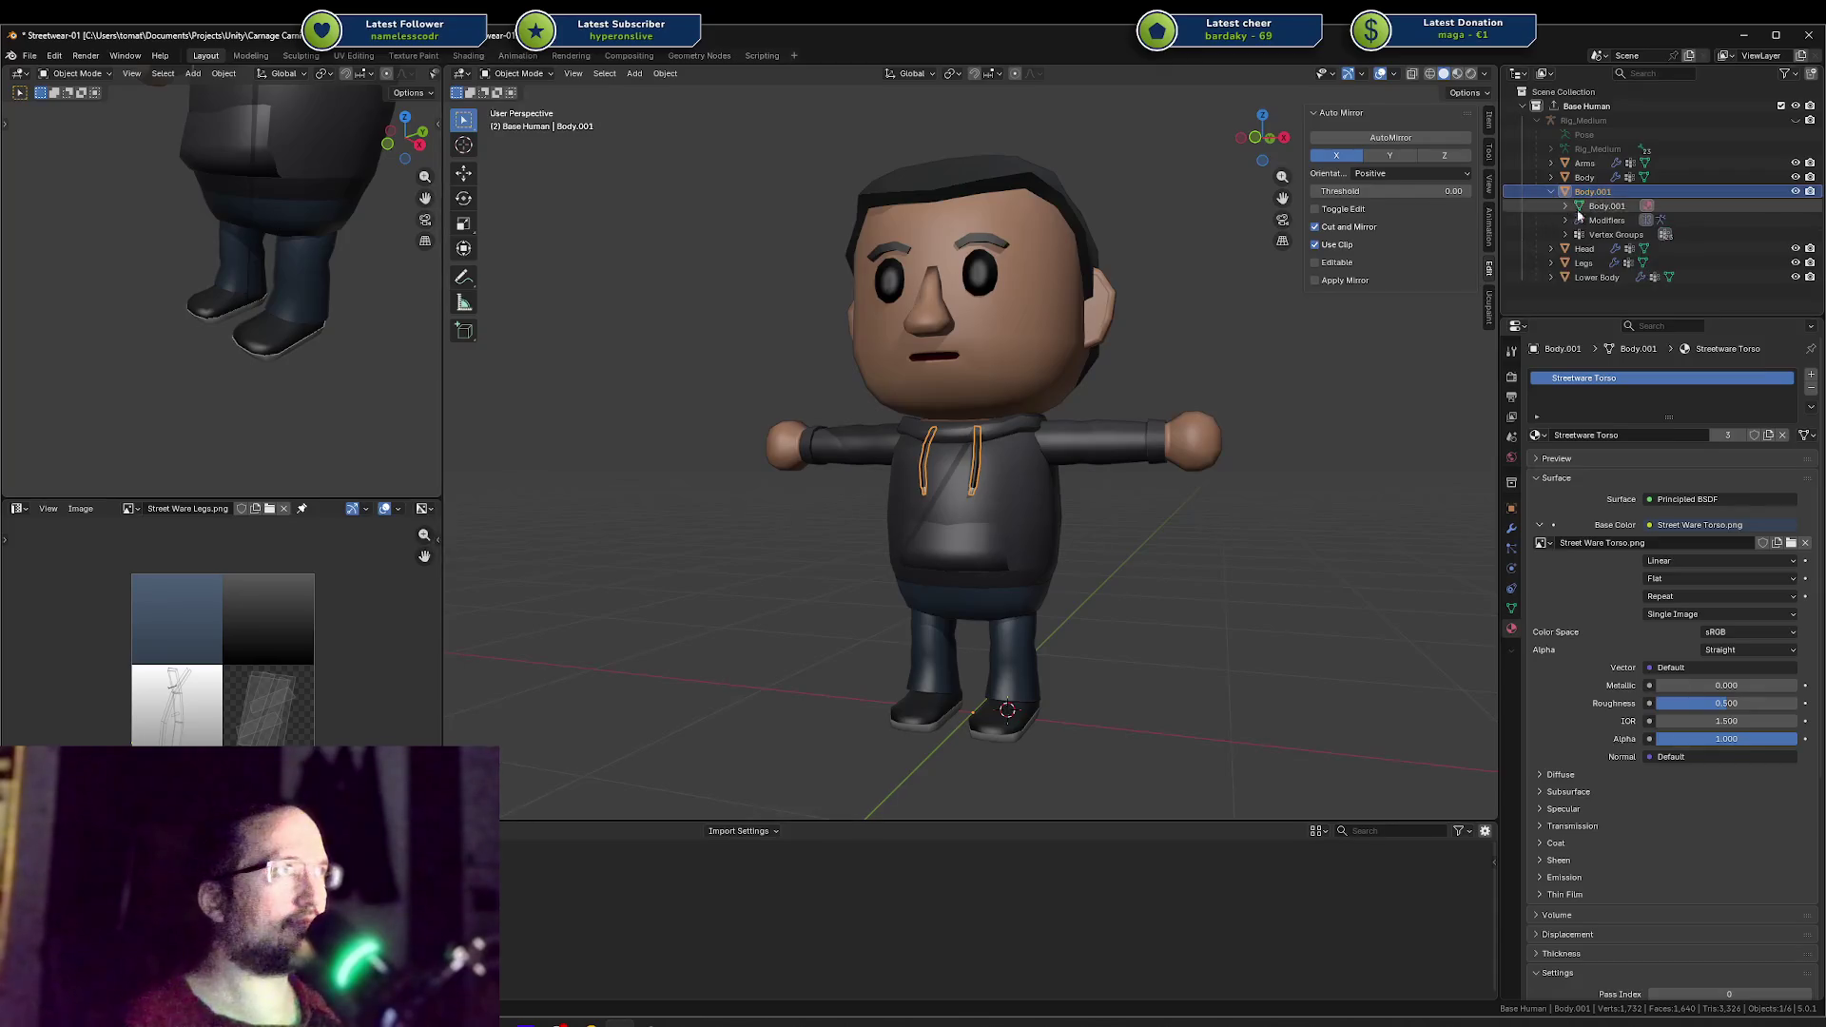
left_click(1565, 220)
left_click(1607, 234)
right_click(1605, 237)
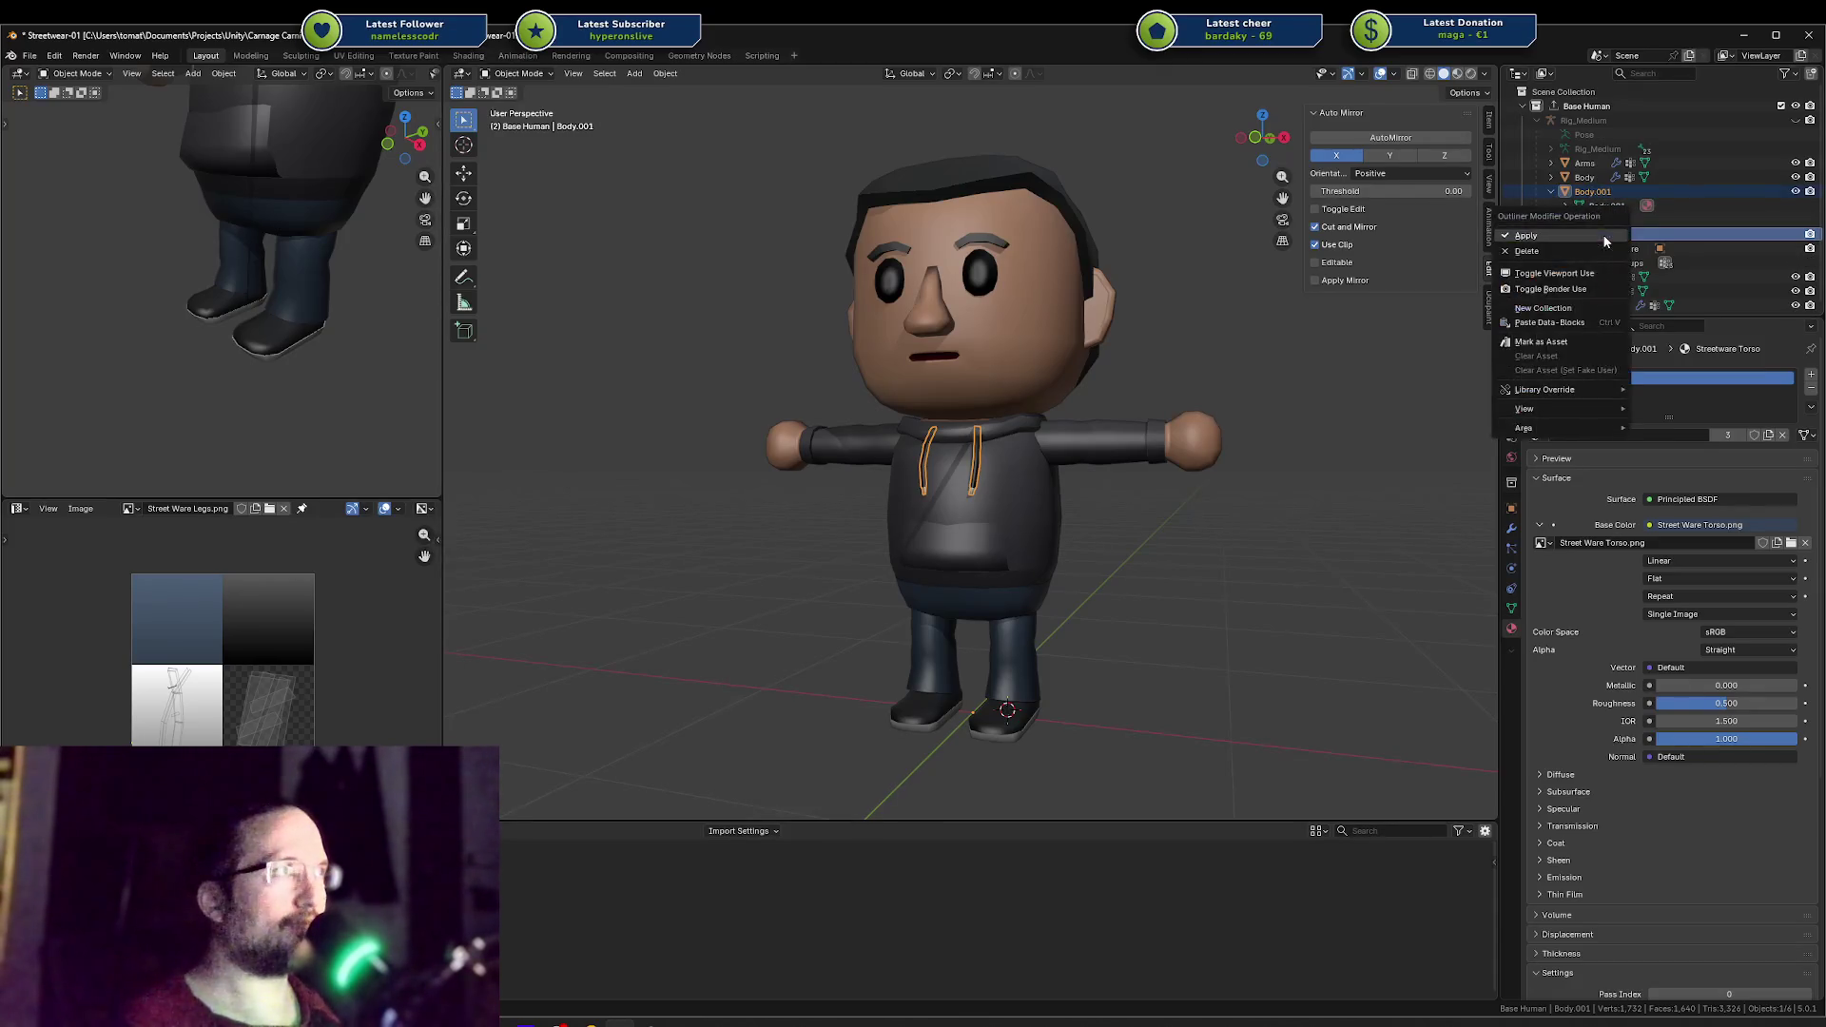
left_click(1527, 252)
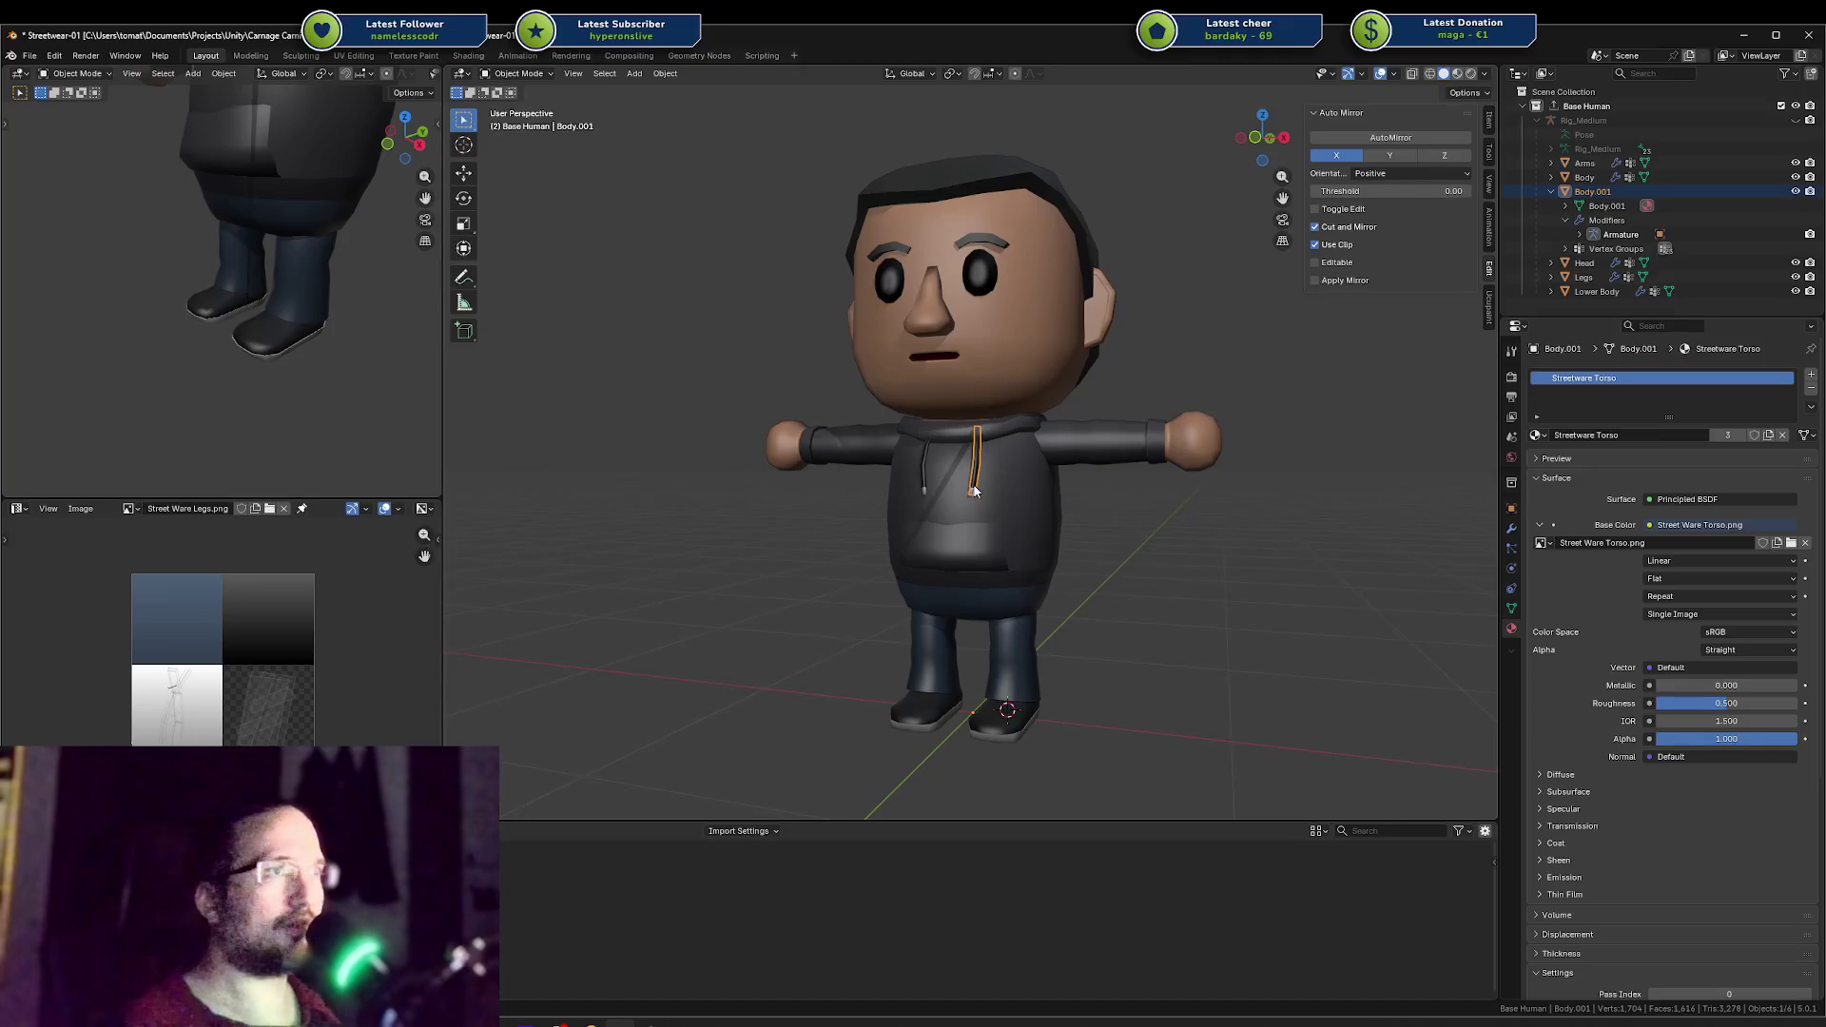
Step: Lower the Body.001 strap along the Z axis beside the shoe
key("g")
key("y")
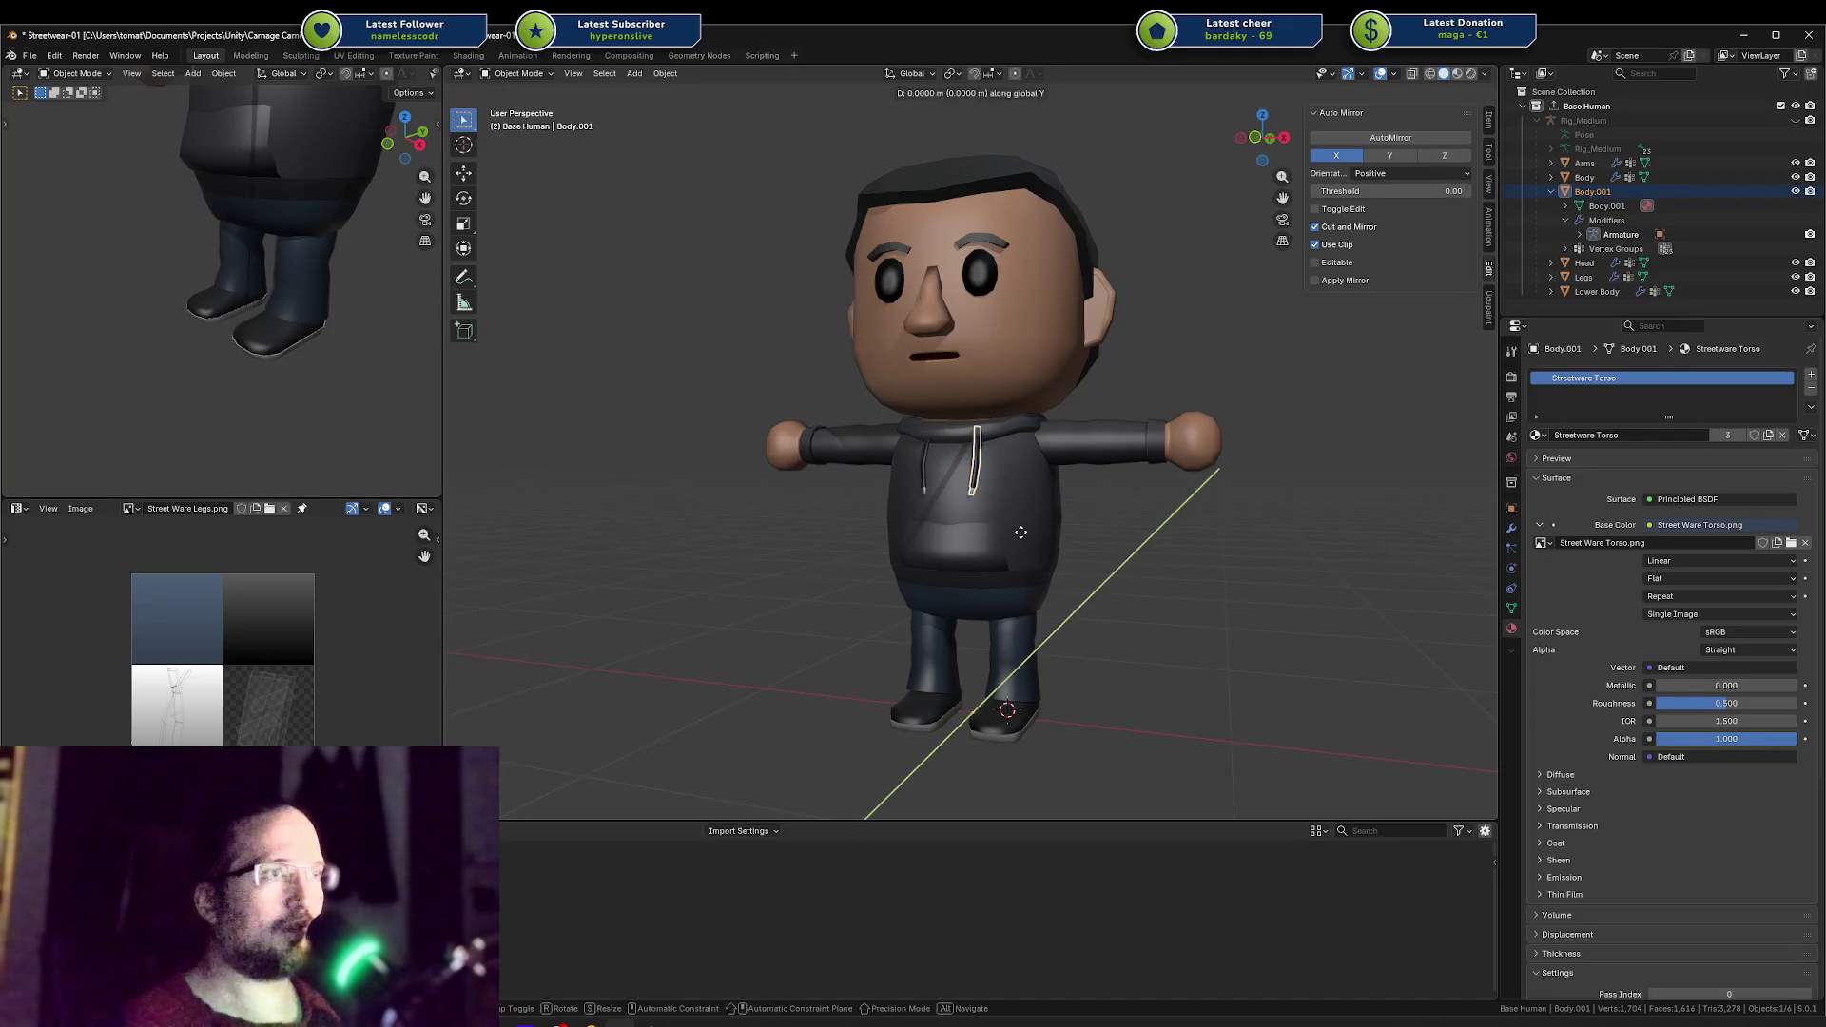
key("z")
left_click(998, 733)
Step: Set the strap's origin to its geometry
key("r")
key("x")
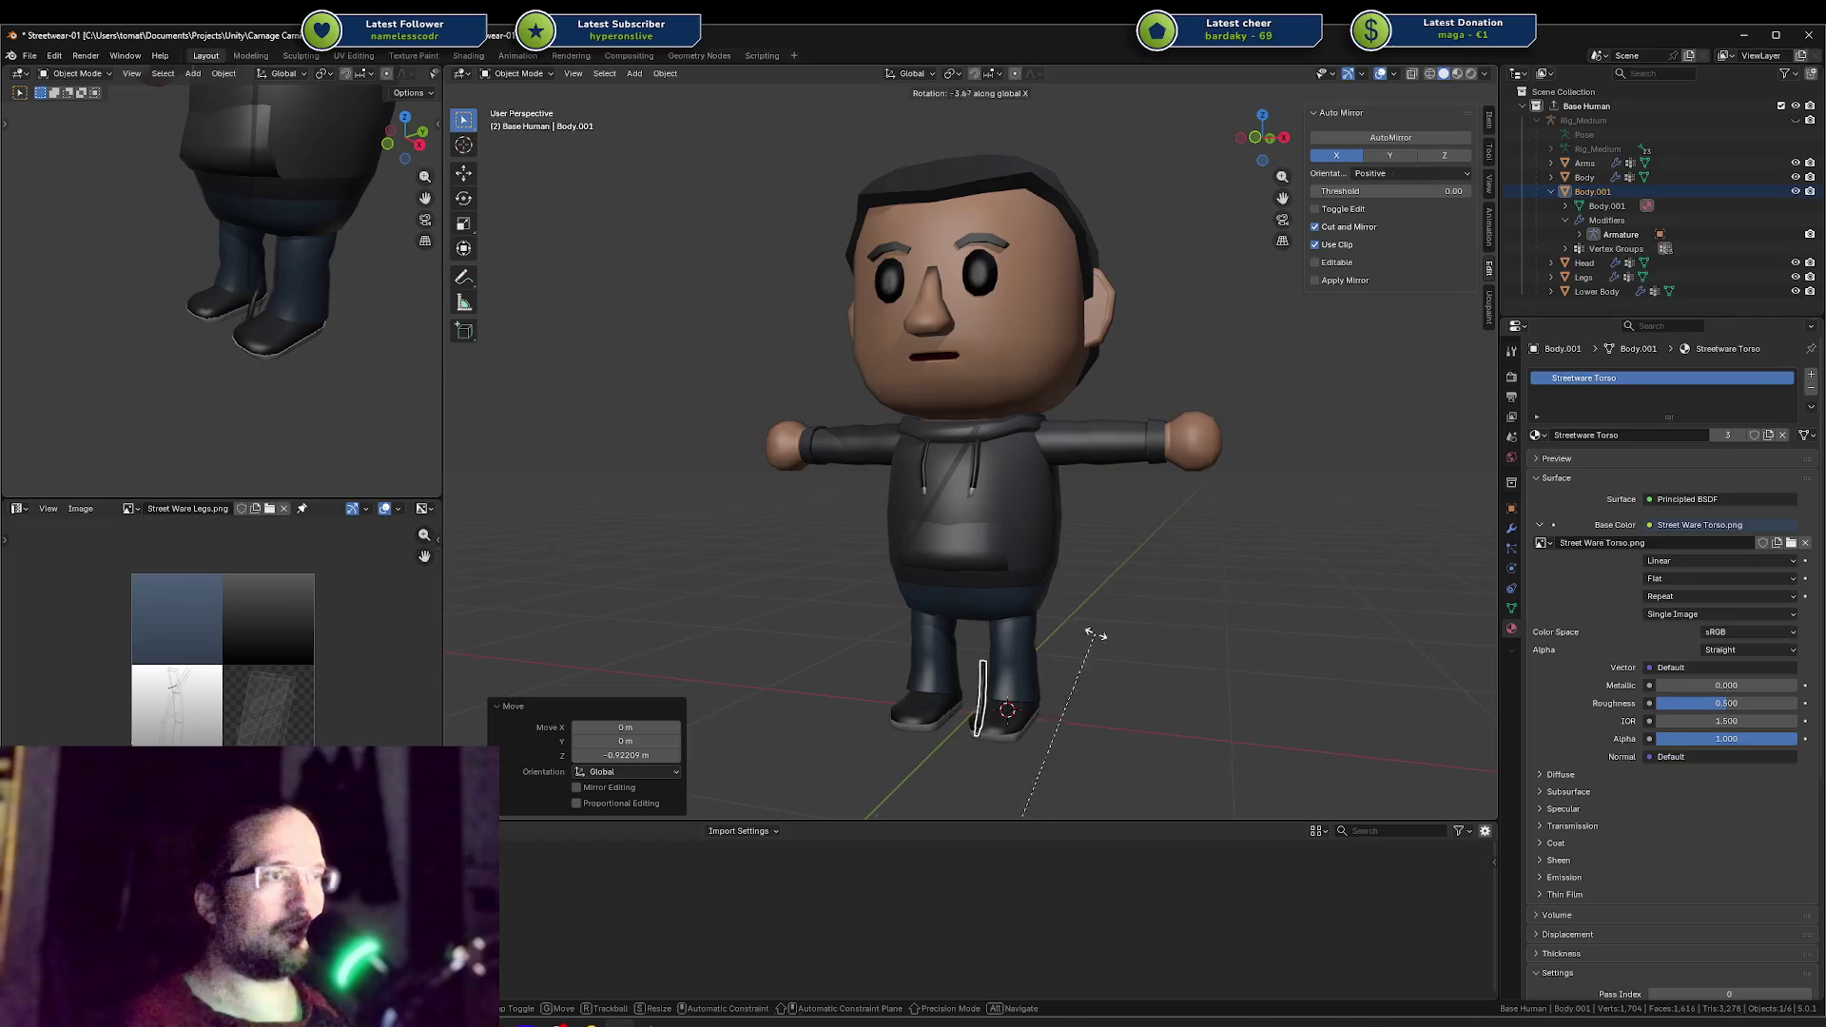
right_click(1096, 635)
key("shift+s")
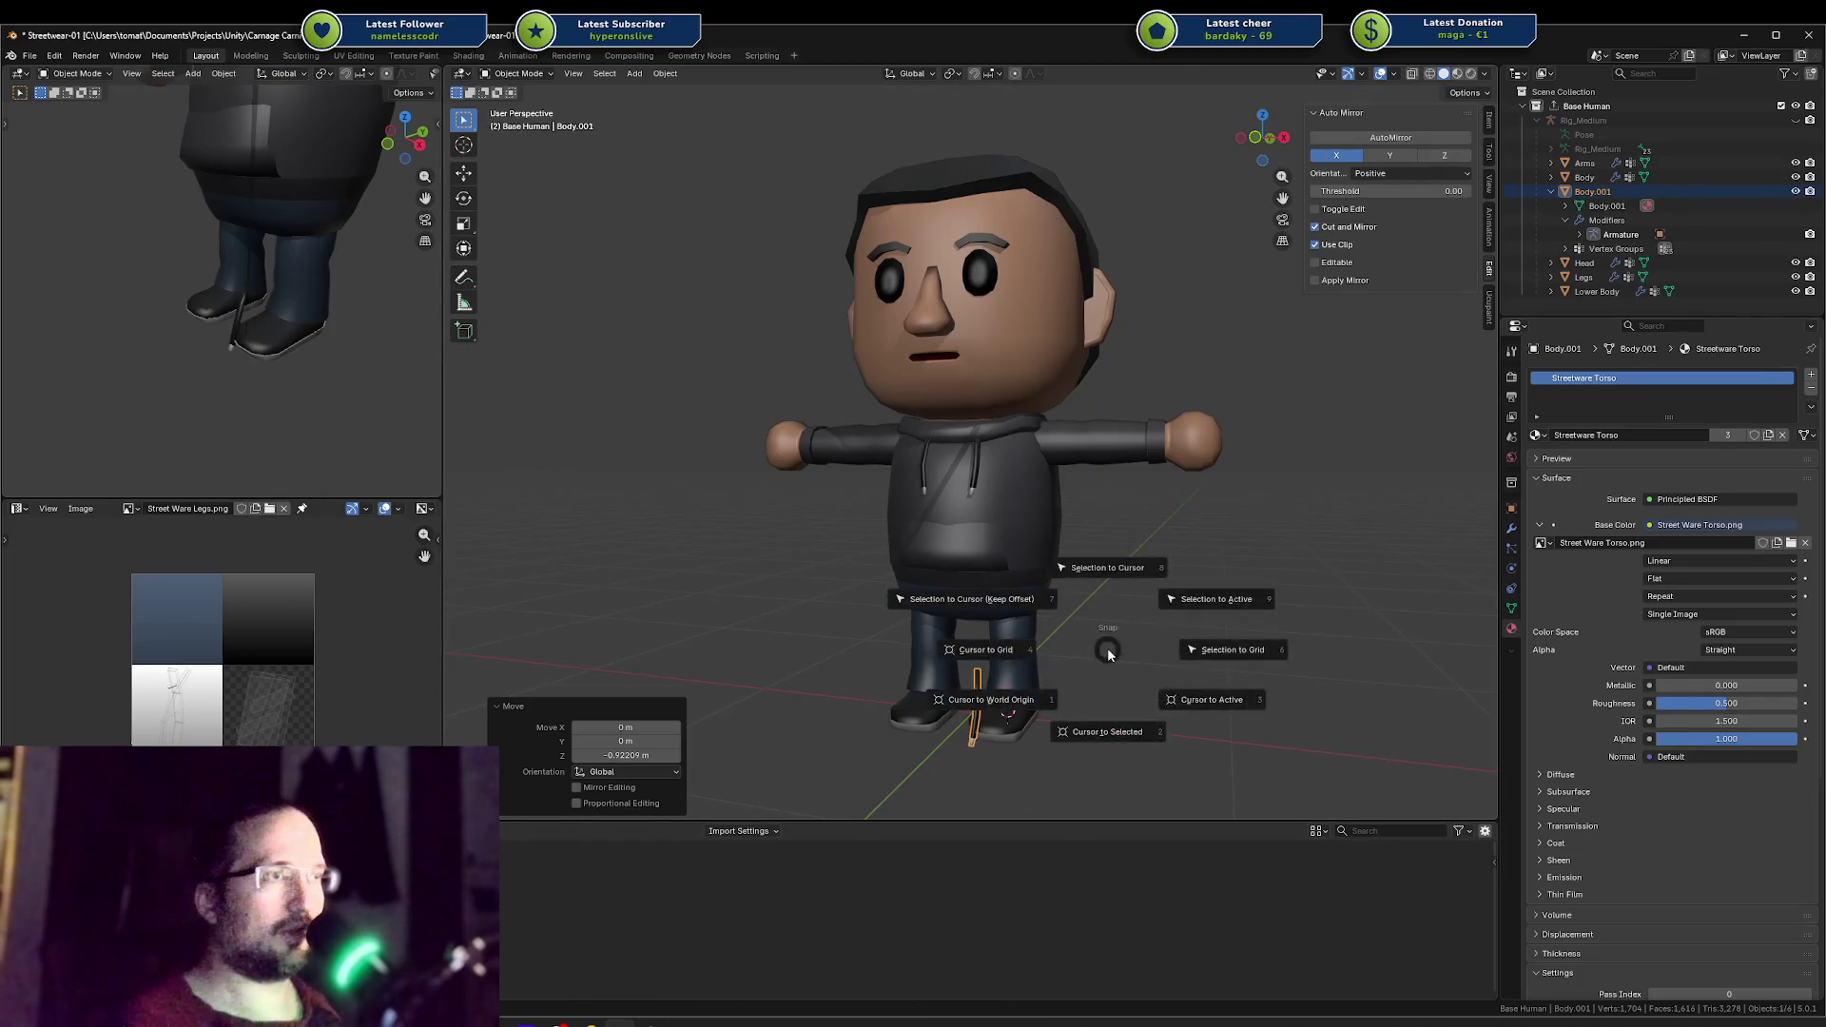
right_click(1107, 650)
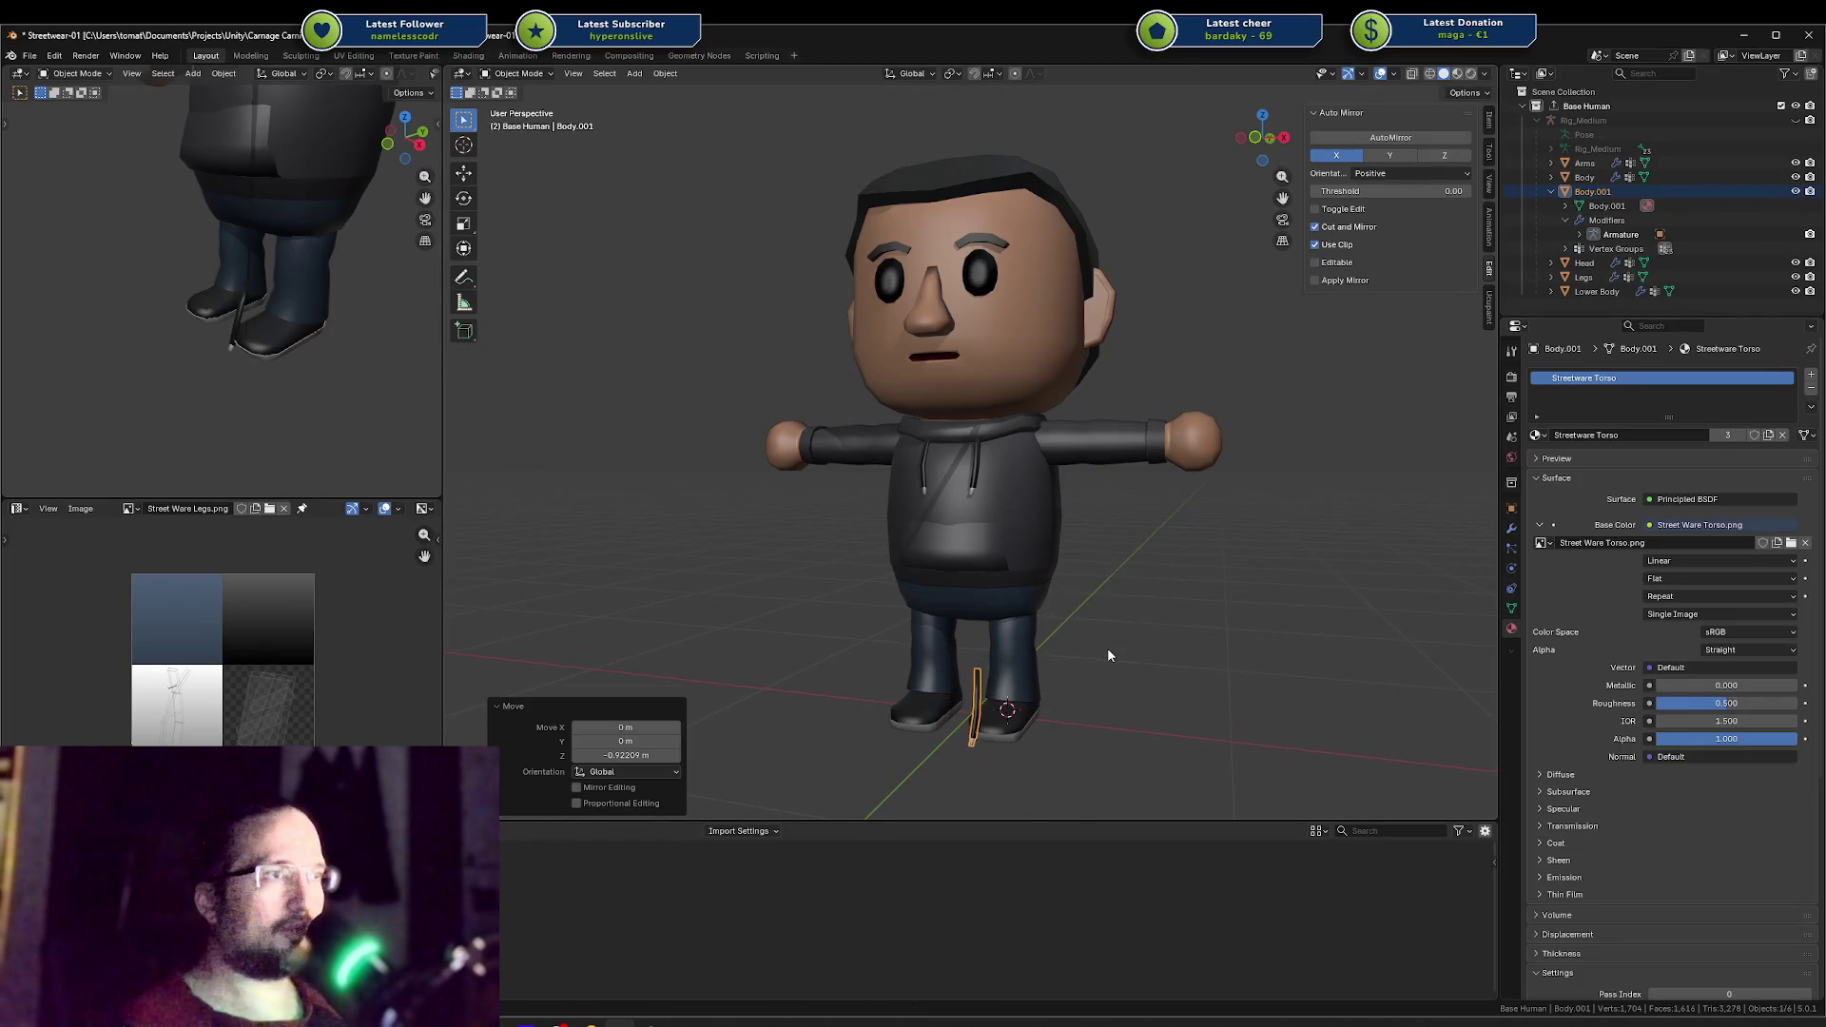
right_click(980, 708)
mouse_move(939, 770)
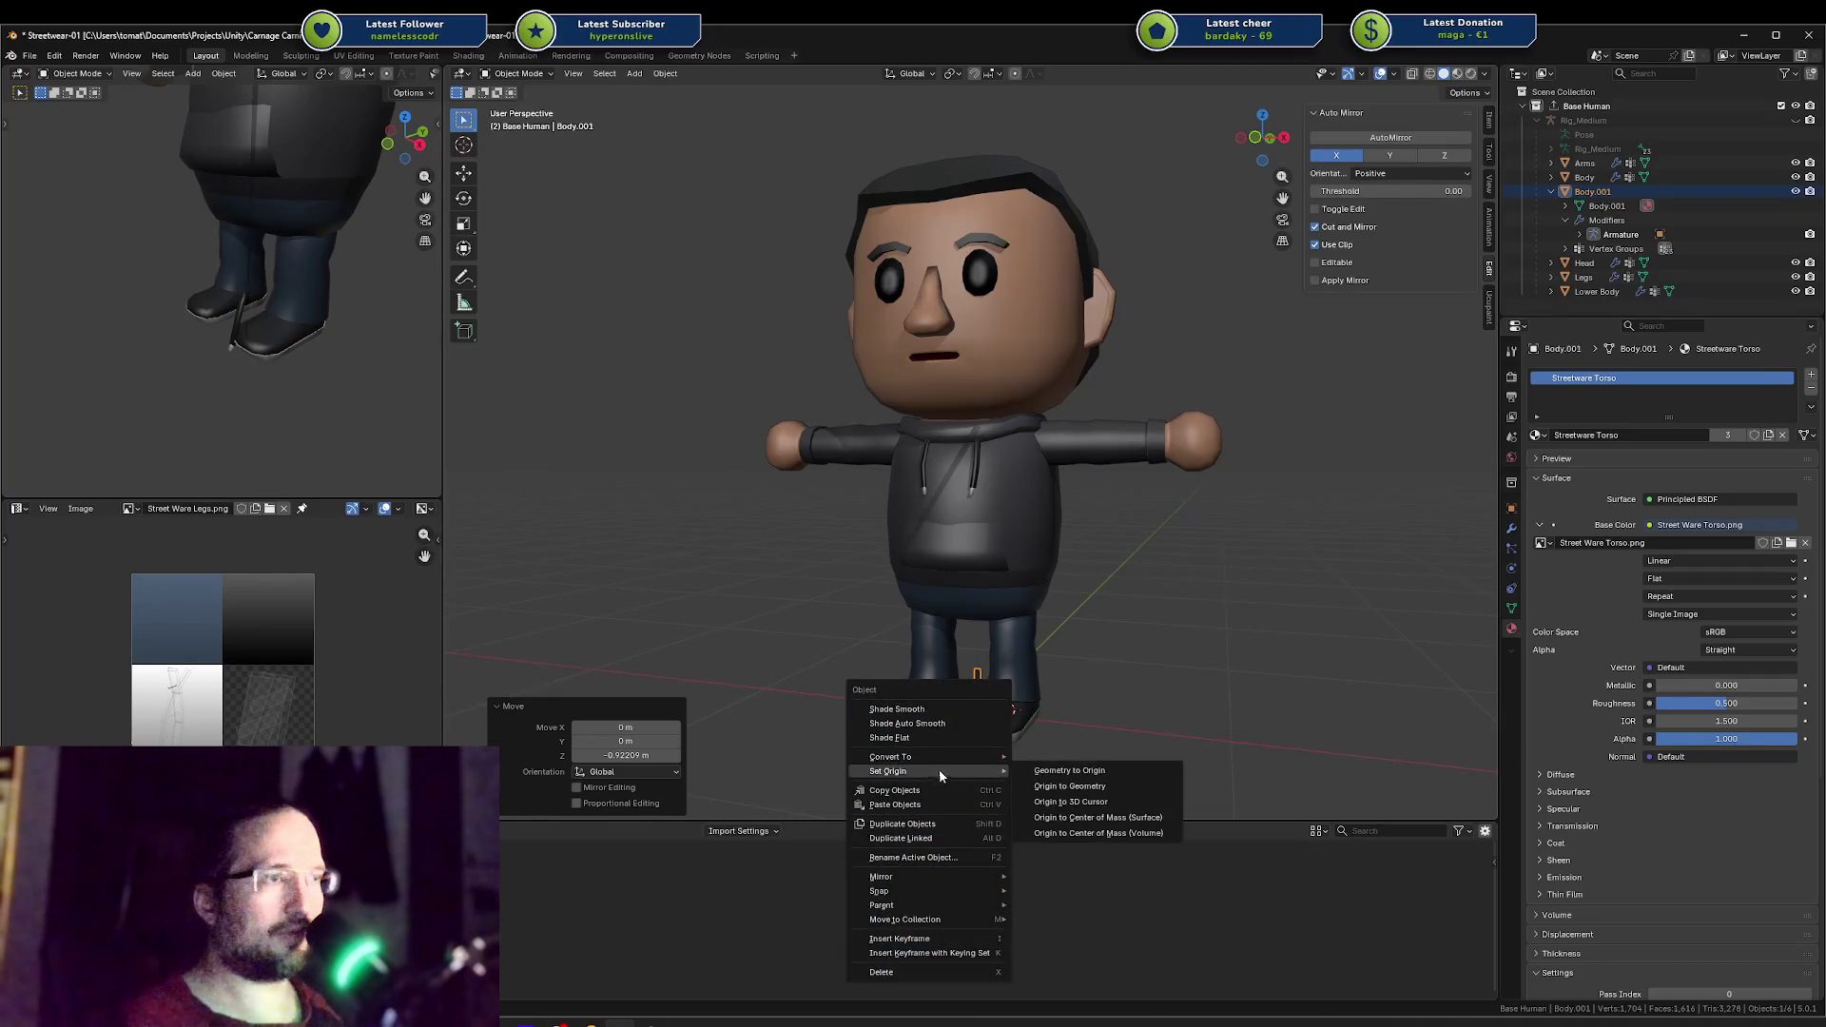
left_click(1108, 785)
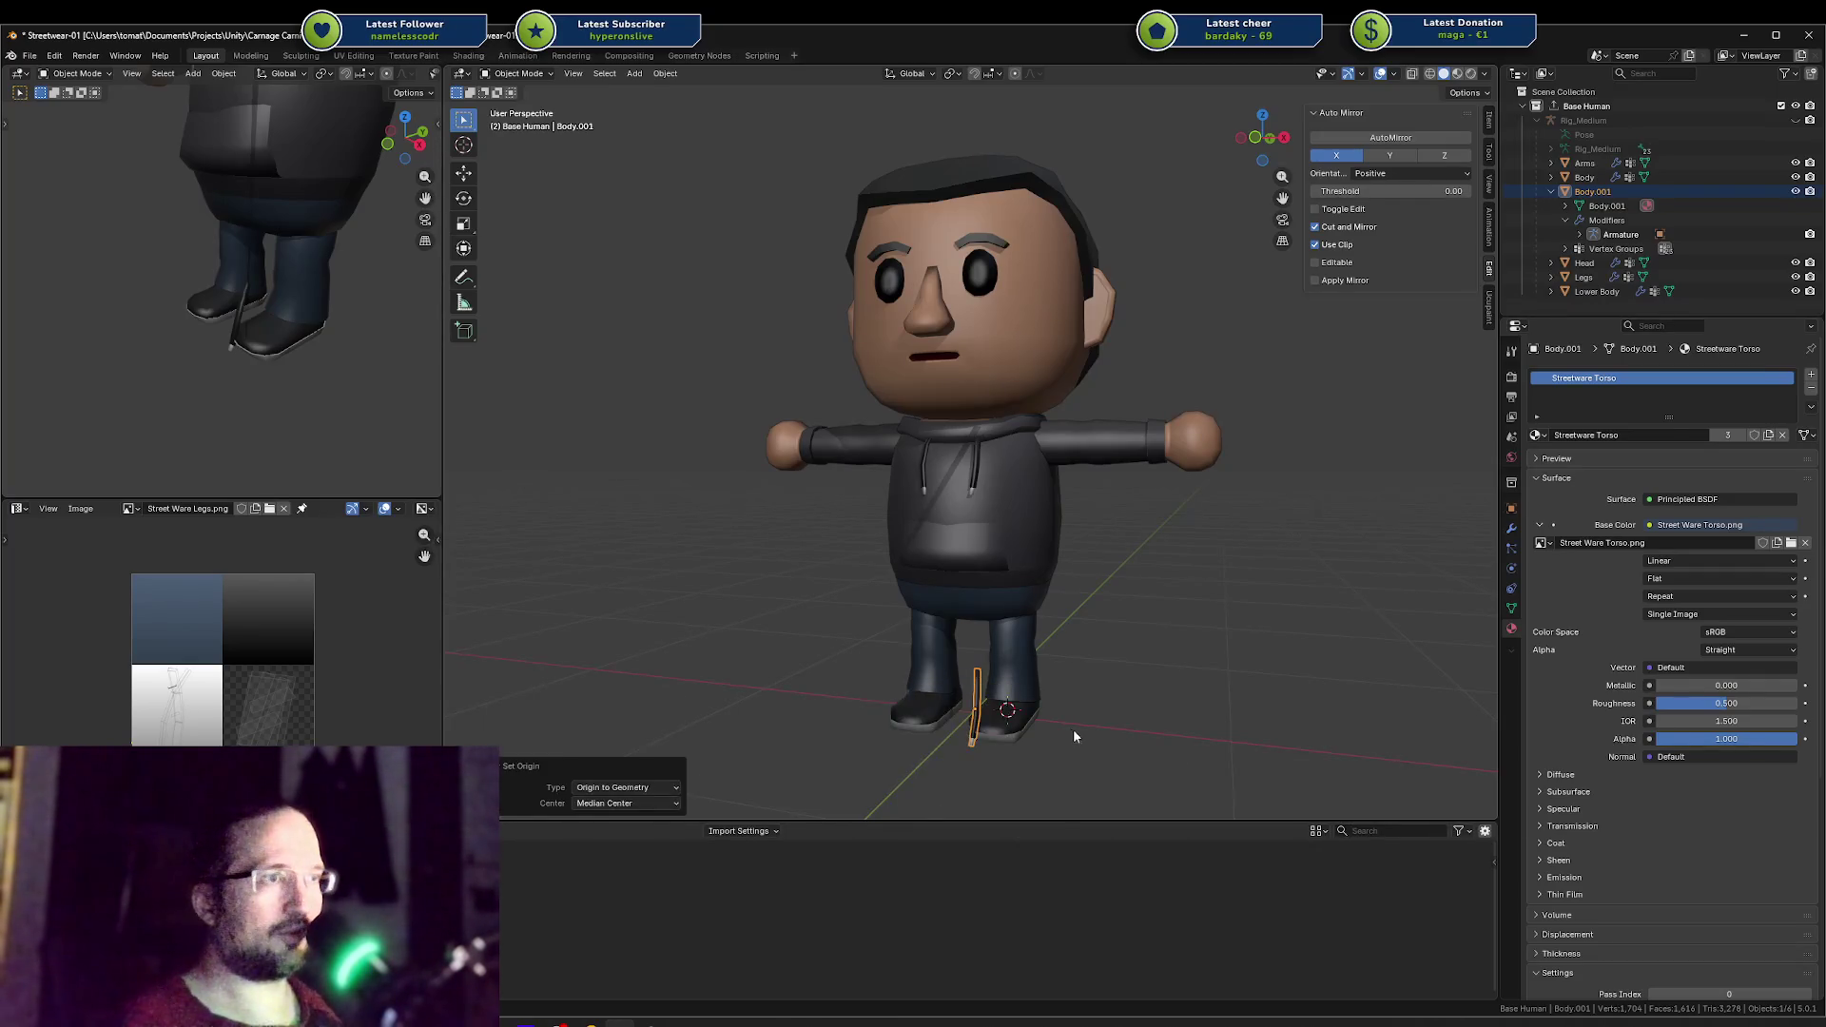
Step: Tilt the strap -61° about the X axis and frame it in the view
key("r")
key("x")
key("y")
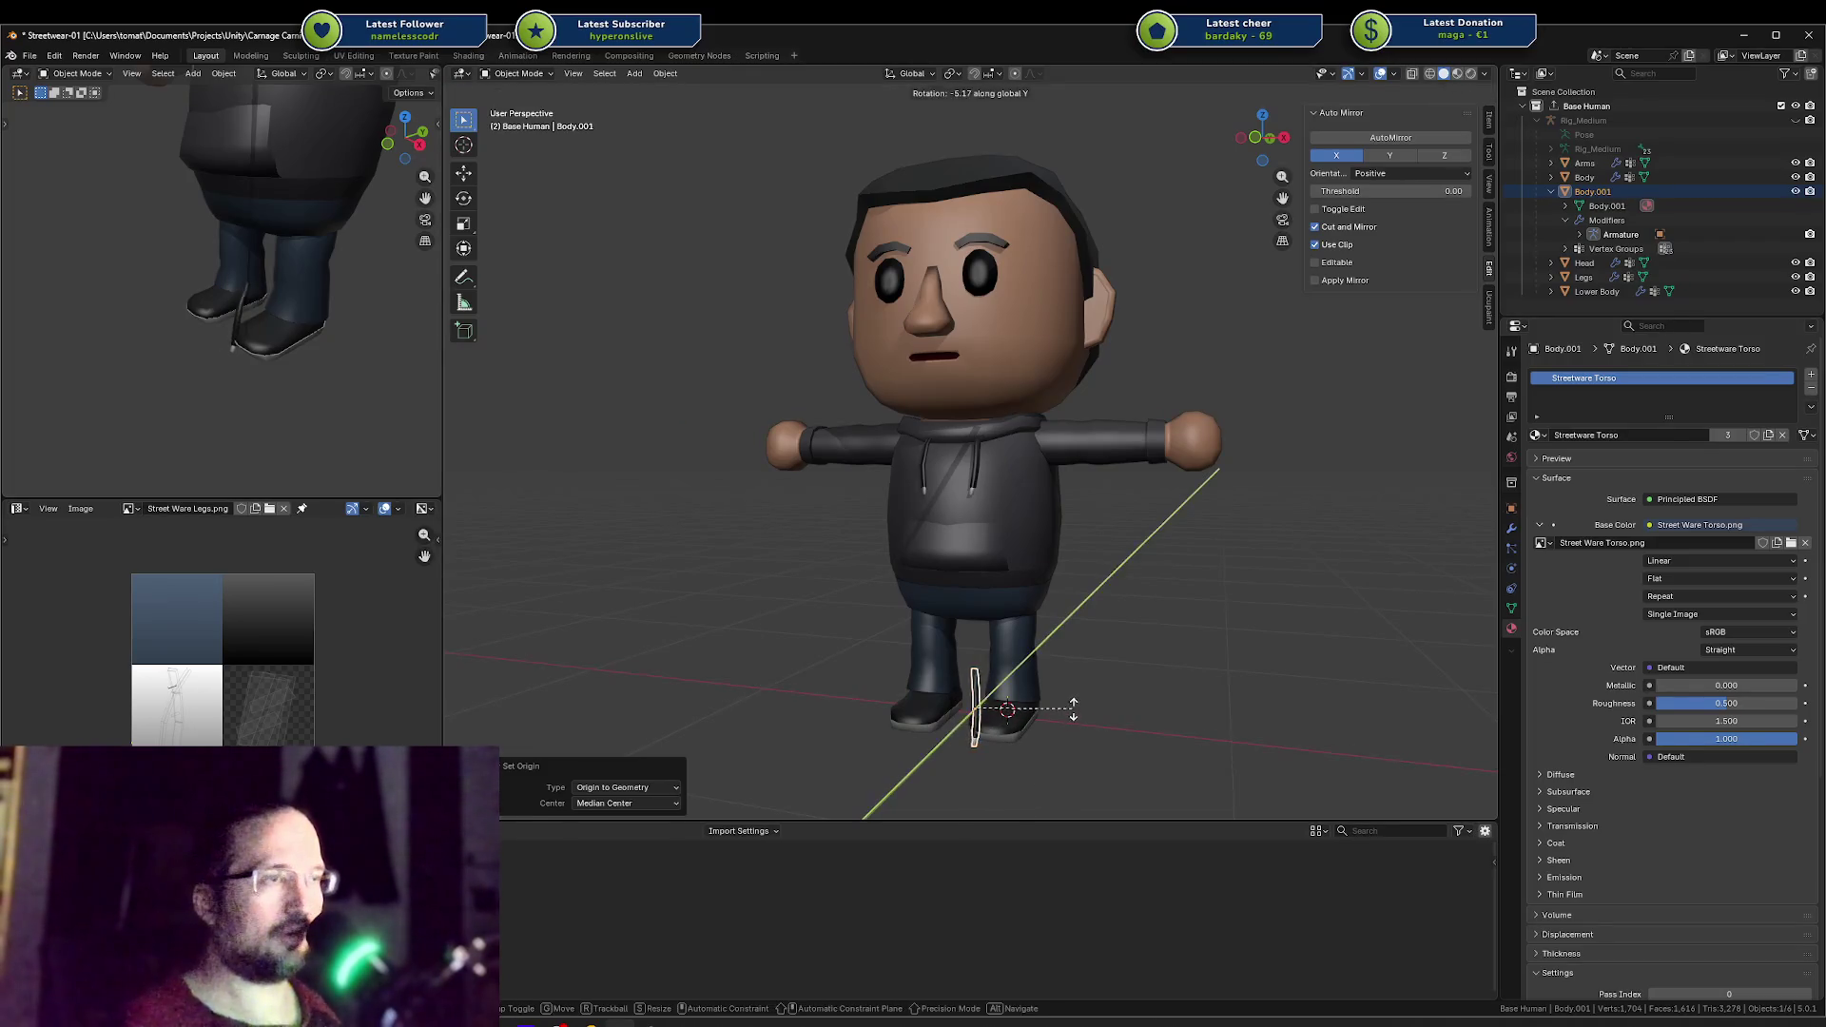
key("y")
key("x")
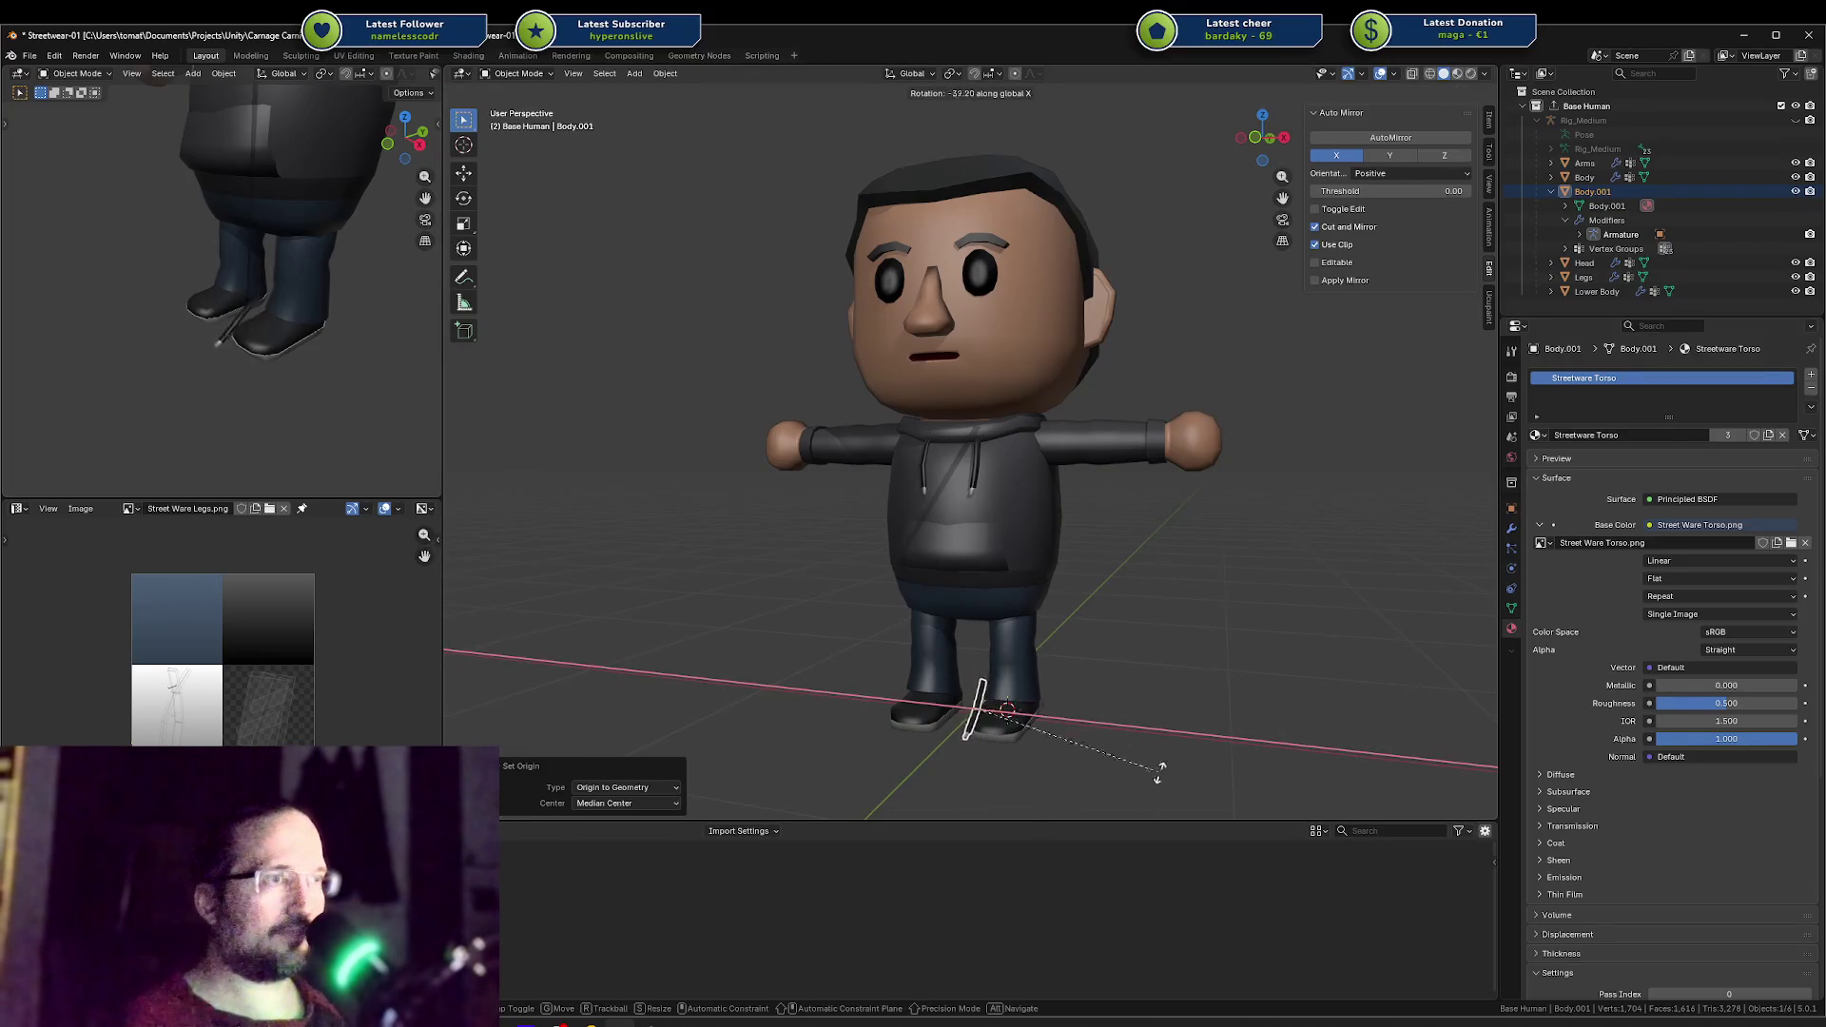
left_click(979, 708)
key("KP_Decimal")
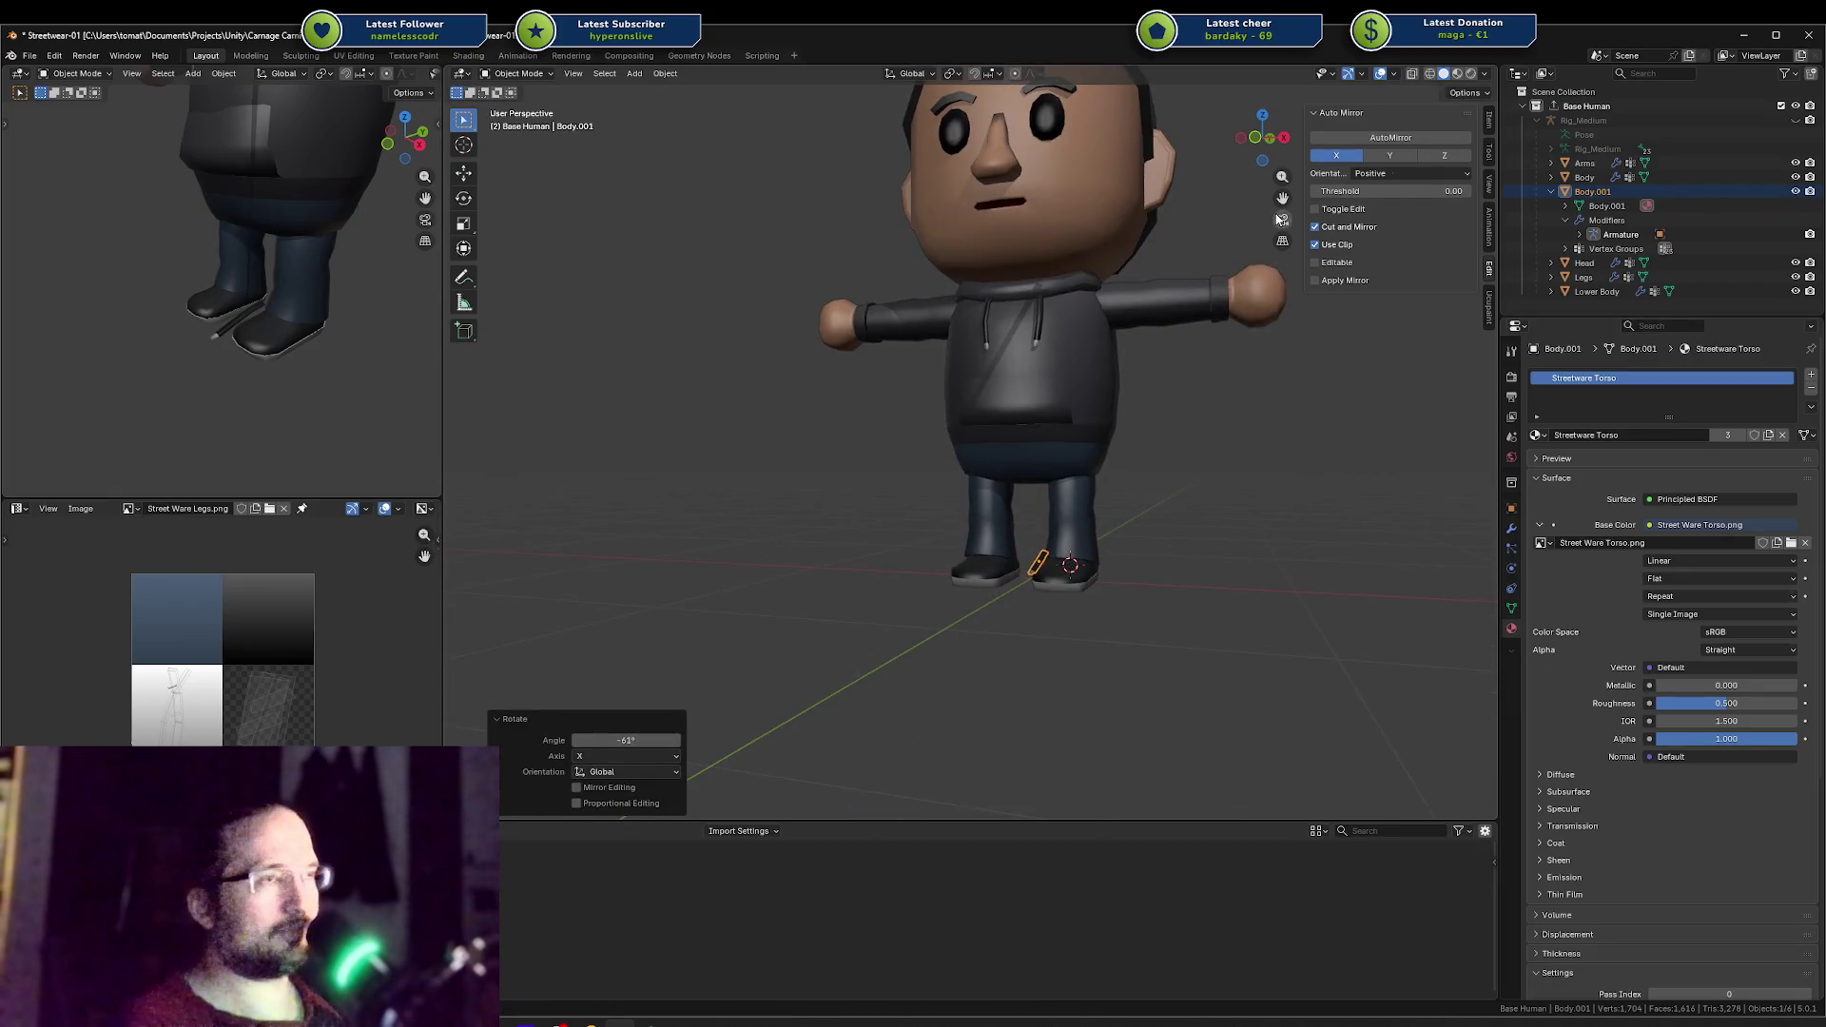
mouse_move(1279, 219)
middle_mouse_down()
mouse_move(1185, 186)
mouse_move(1179, 370)
middle_mouse_up()
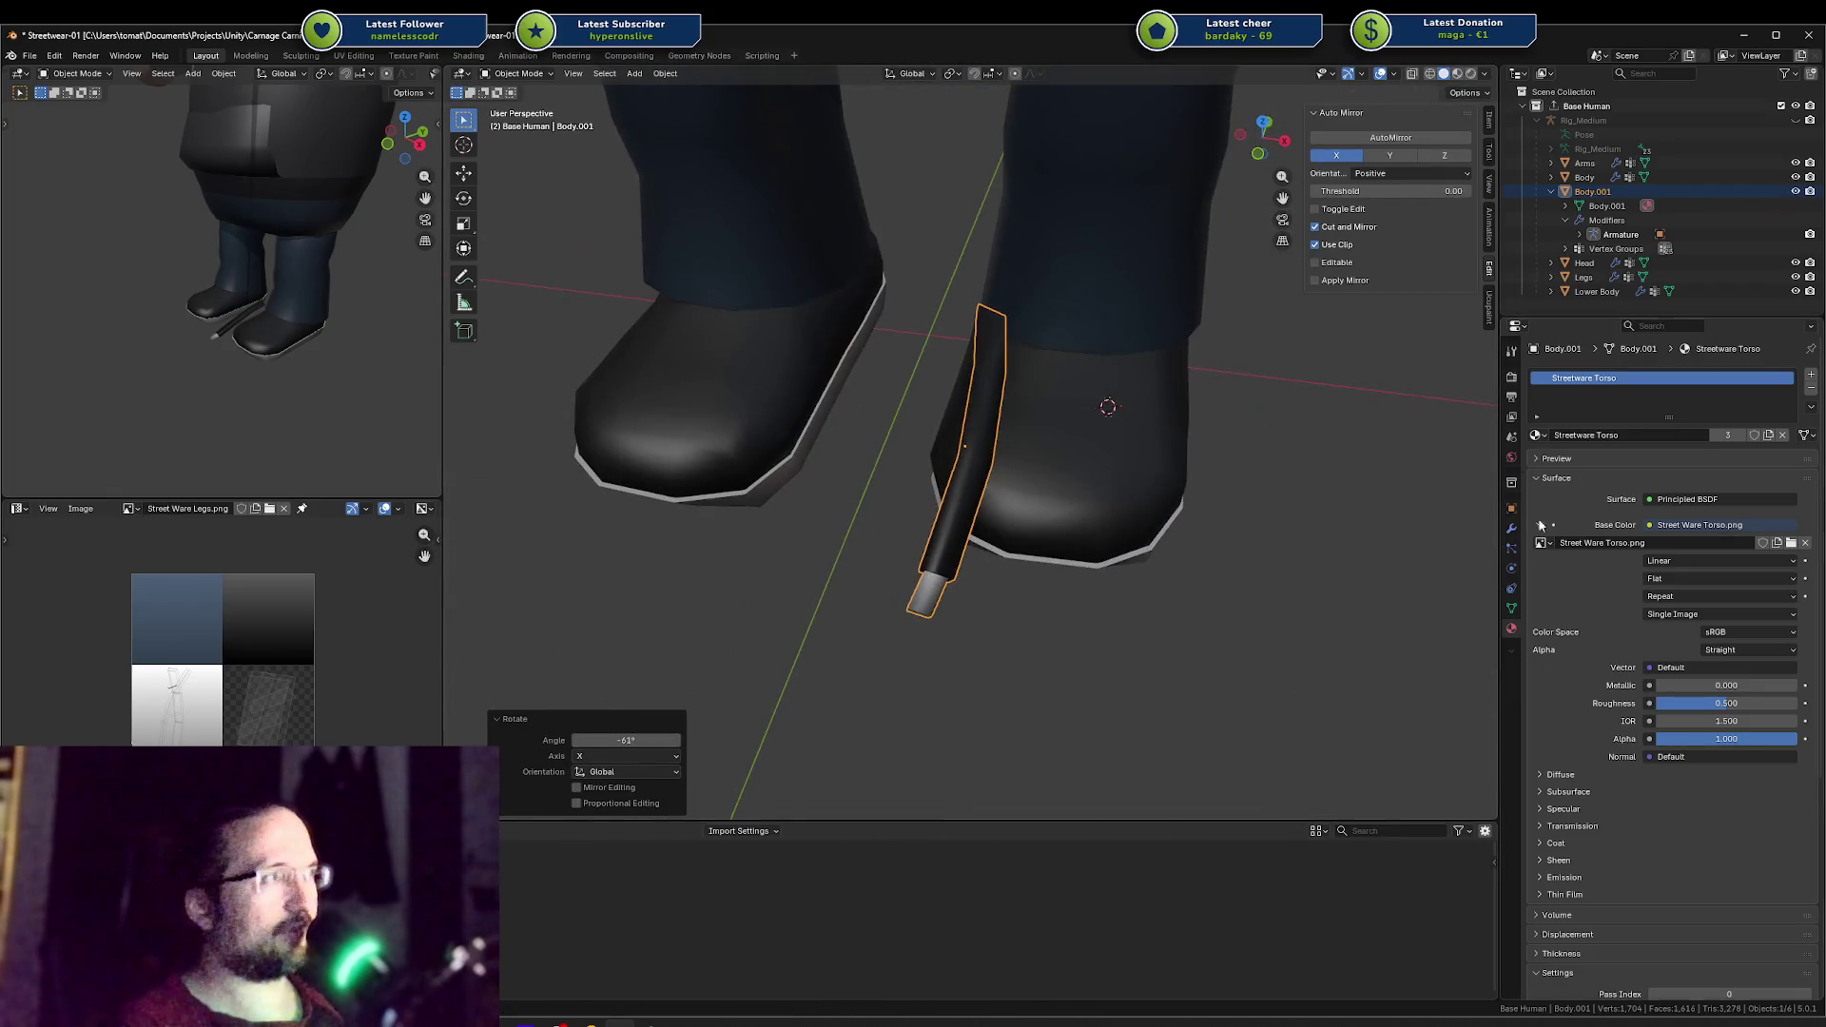
left_click(1542, 543)
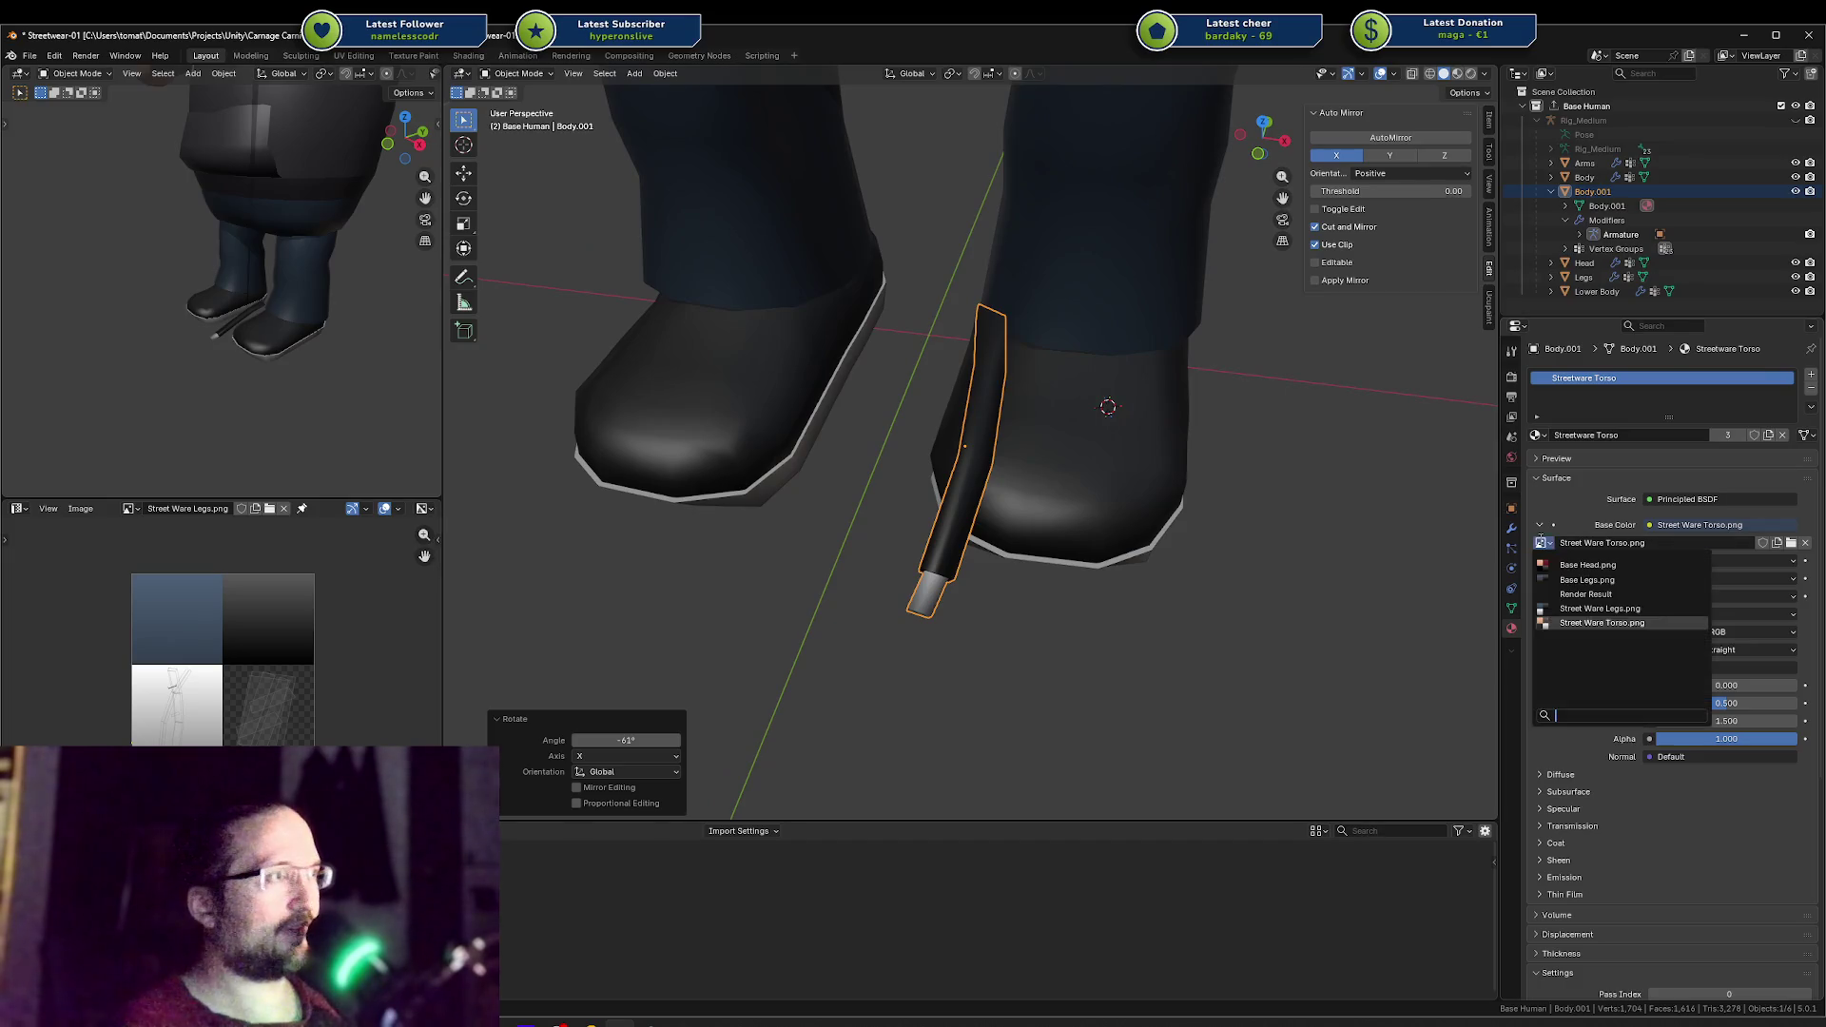
Step: Assign Street Ware Legs.png as the strap's texture and place it tilted on the right shoe
left_click(1607, 608)
middle_click_drag(1168, 435, 1179, 390)
key("g")
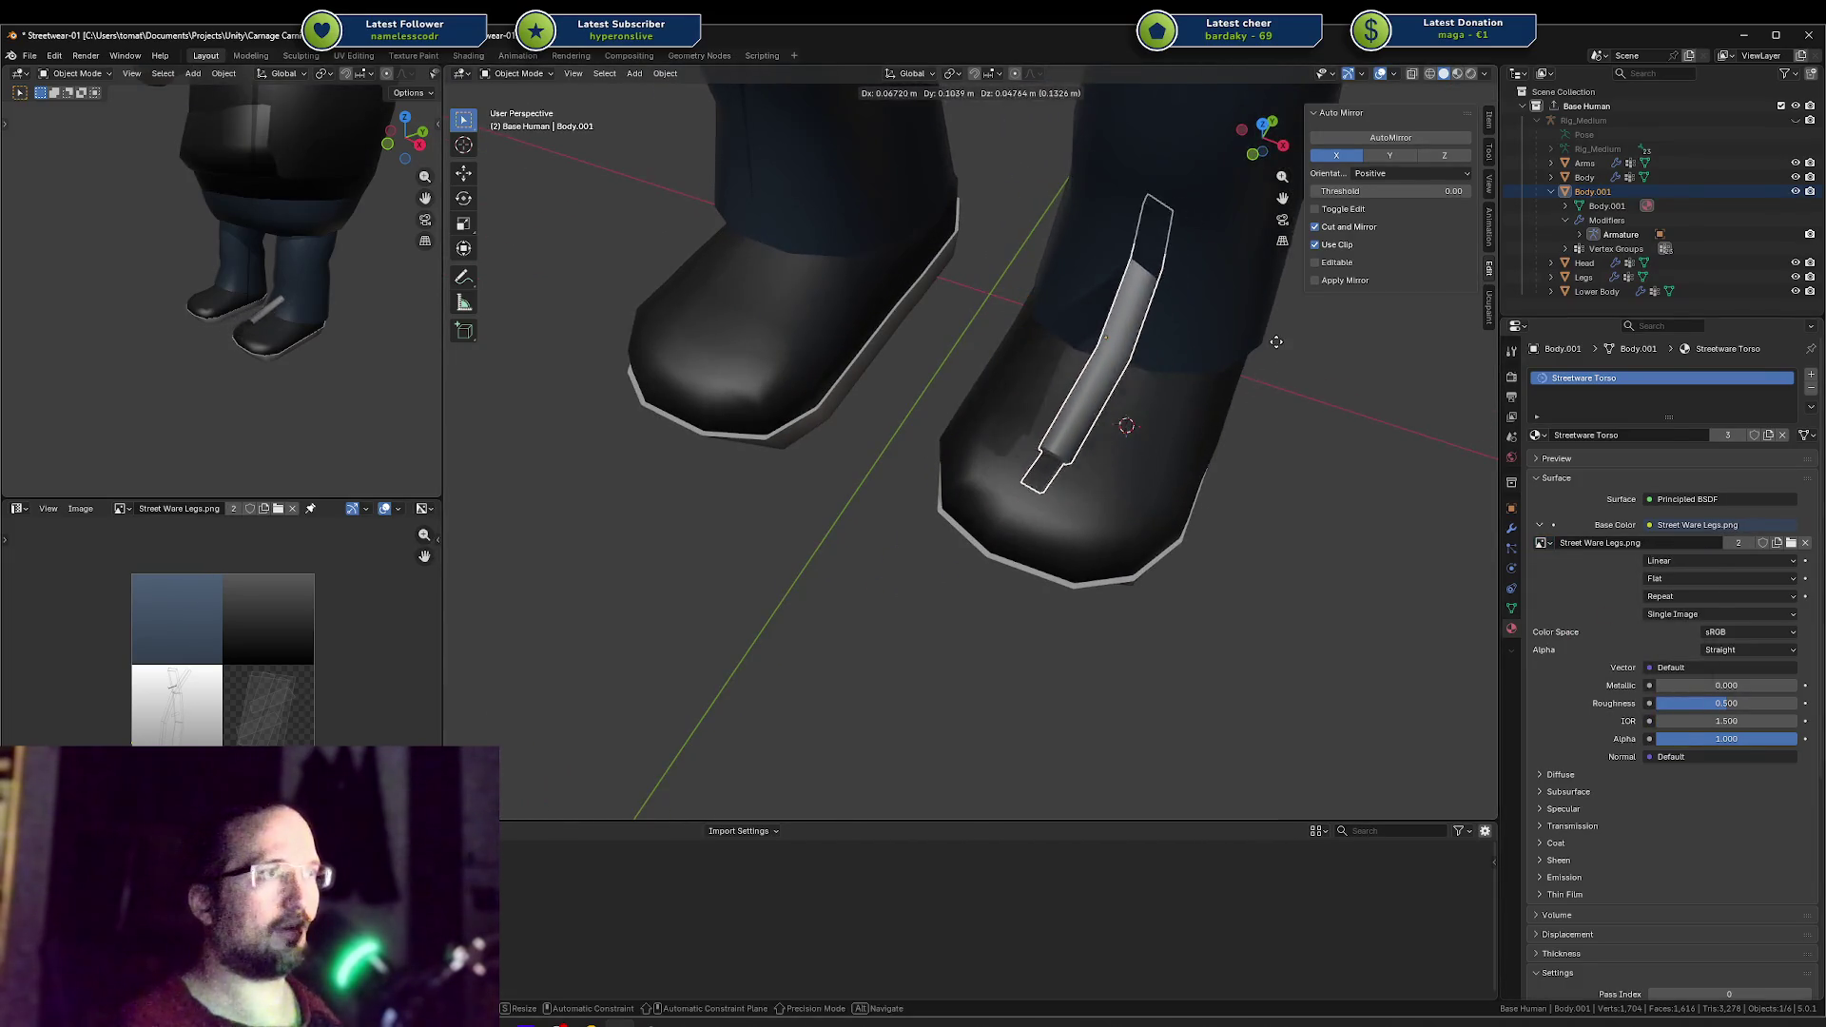
left_click(1321, 300)
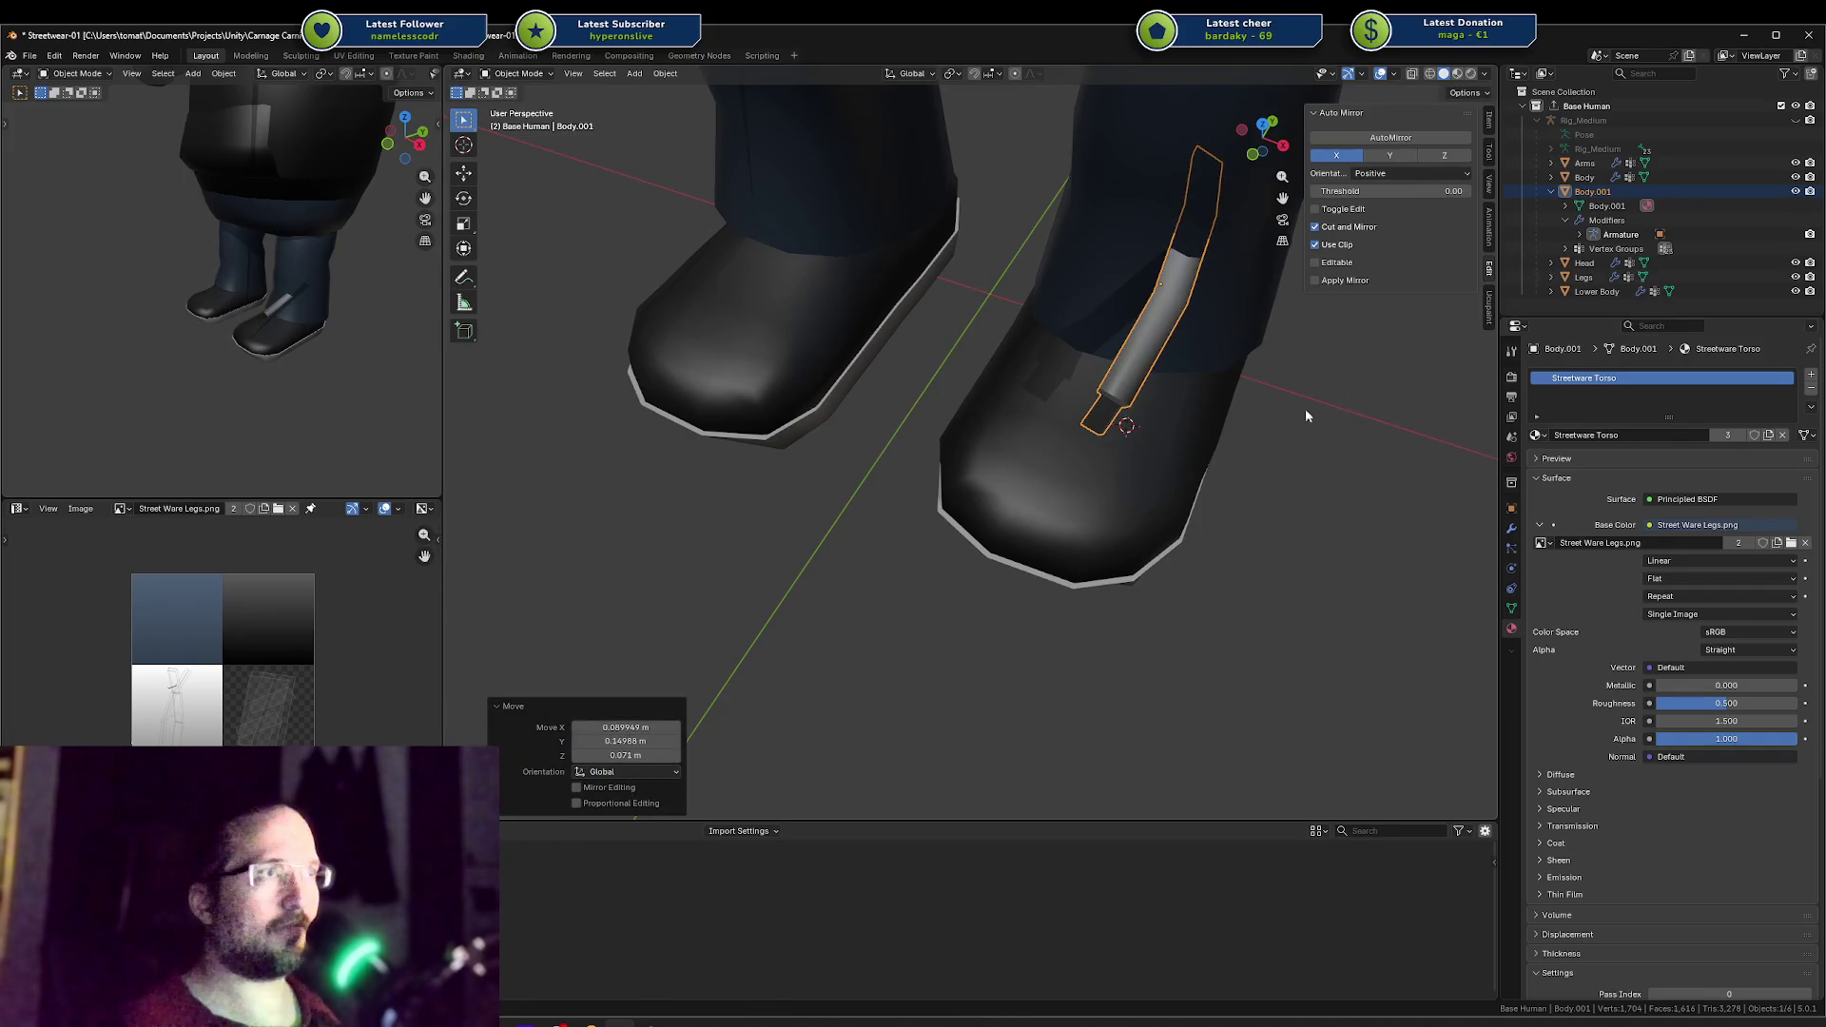
key("r")
key("x")
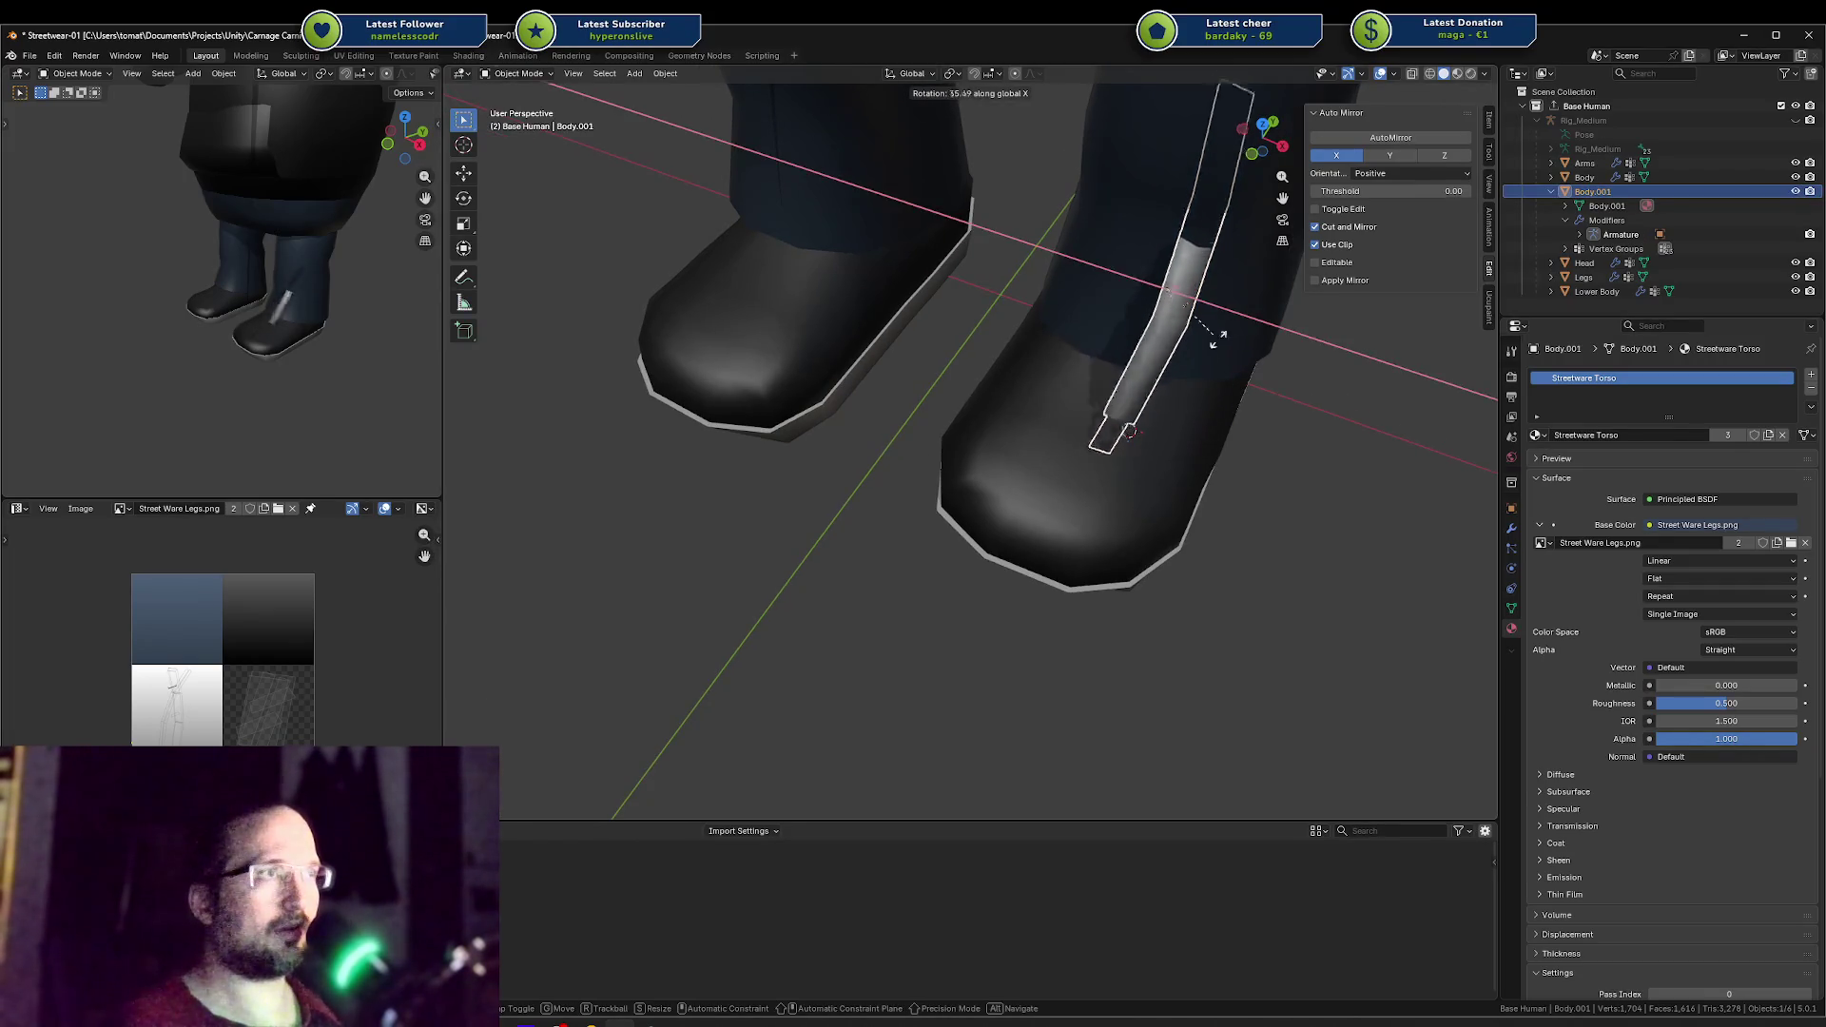
left_click(1226, 542)
Step: Move the strap UV island onto the upper-left blue tile and the tip island onto the lower-left white tile
key("Tab")
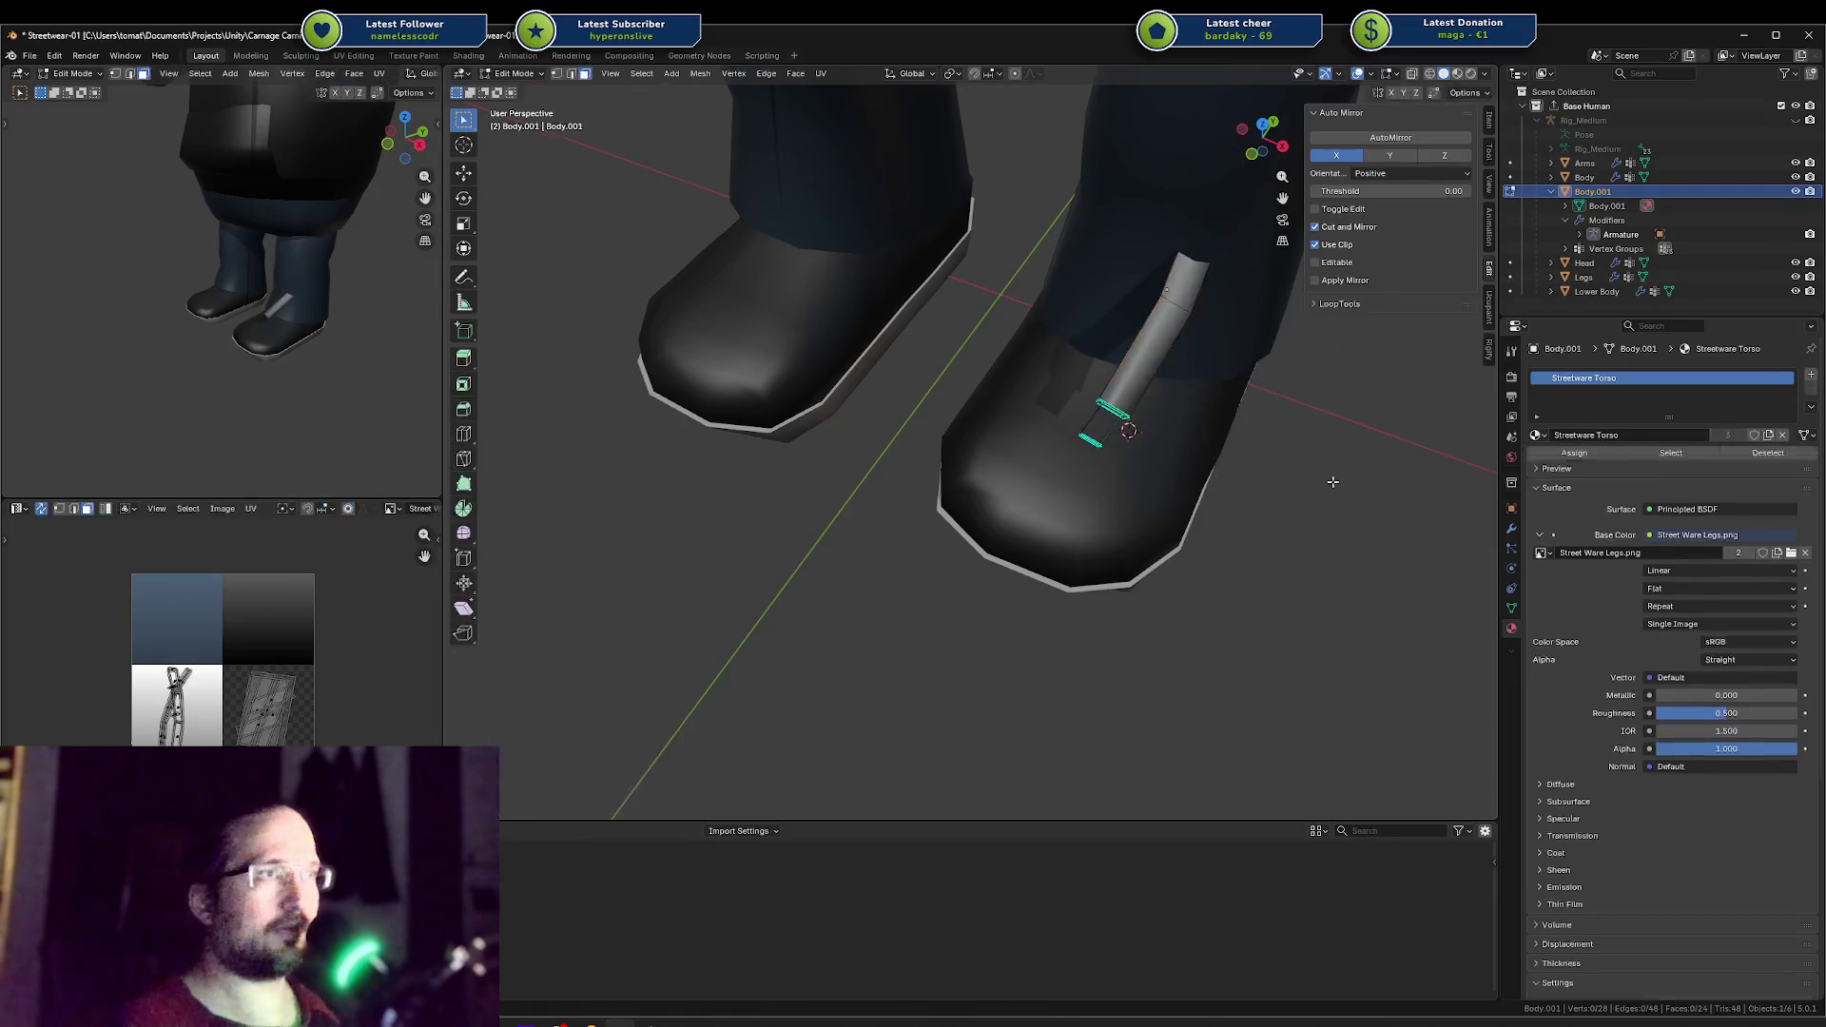
left_click(209, 682)
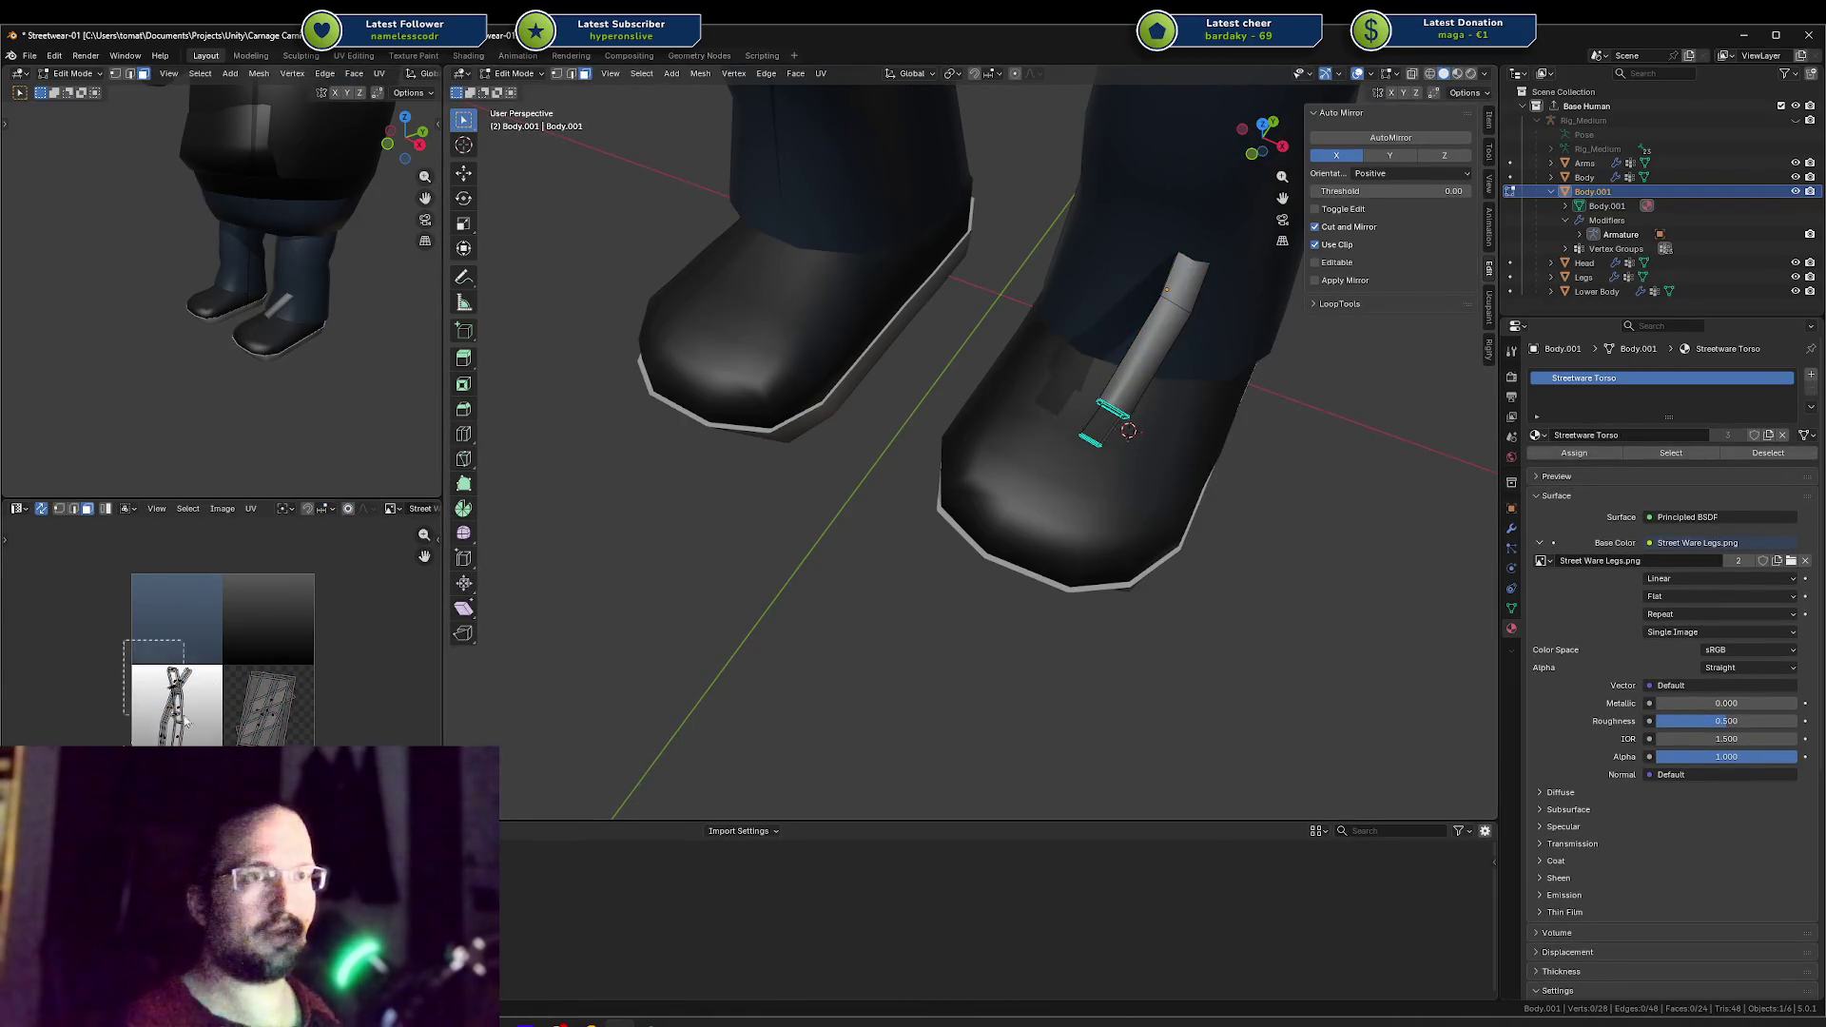
key("a")
left_click(262, 720)
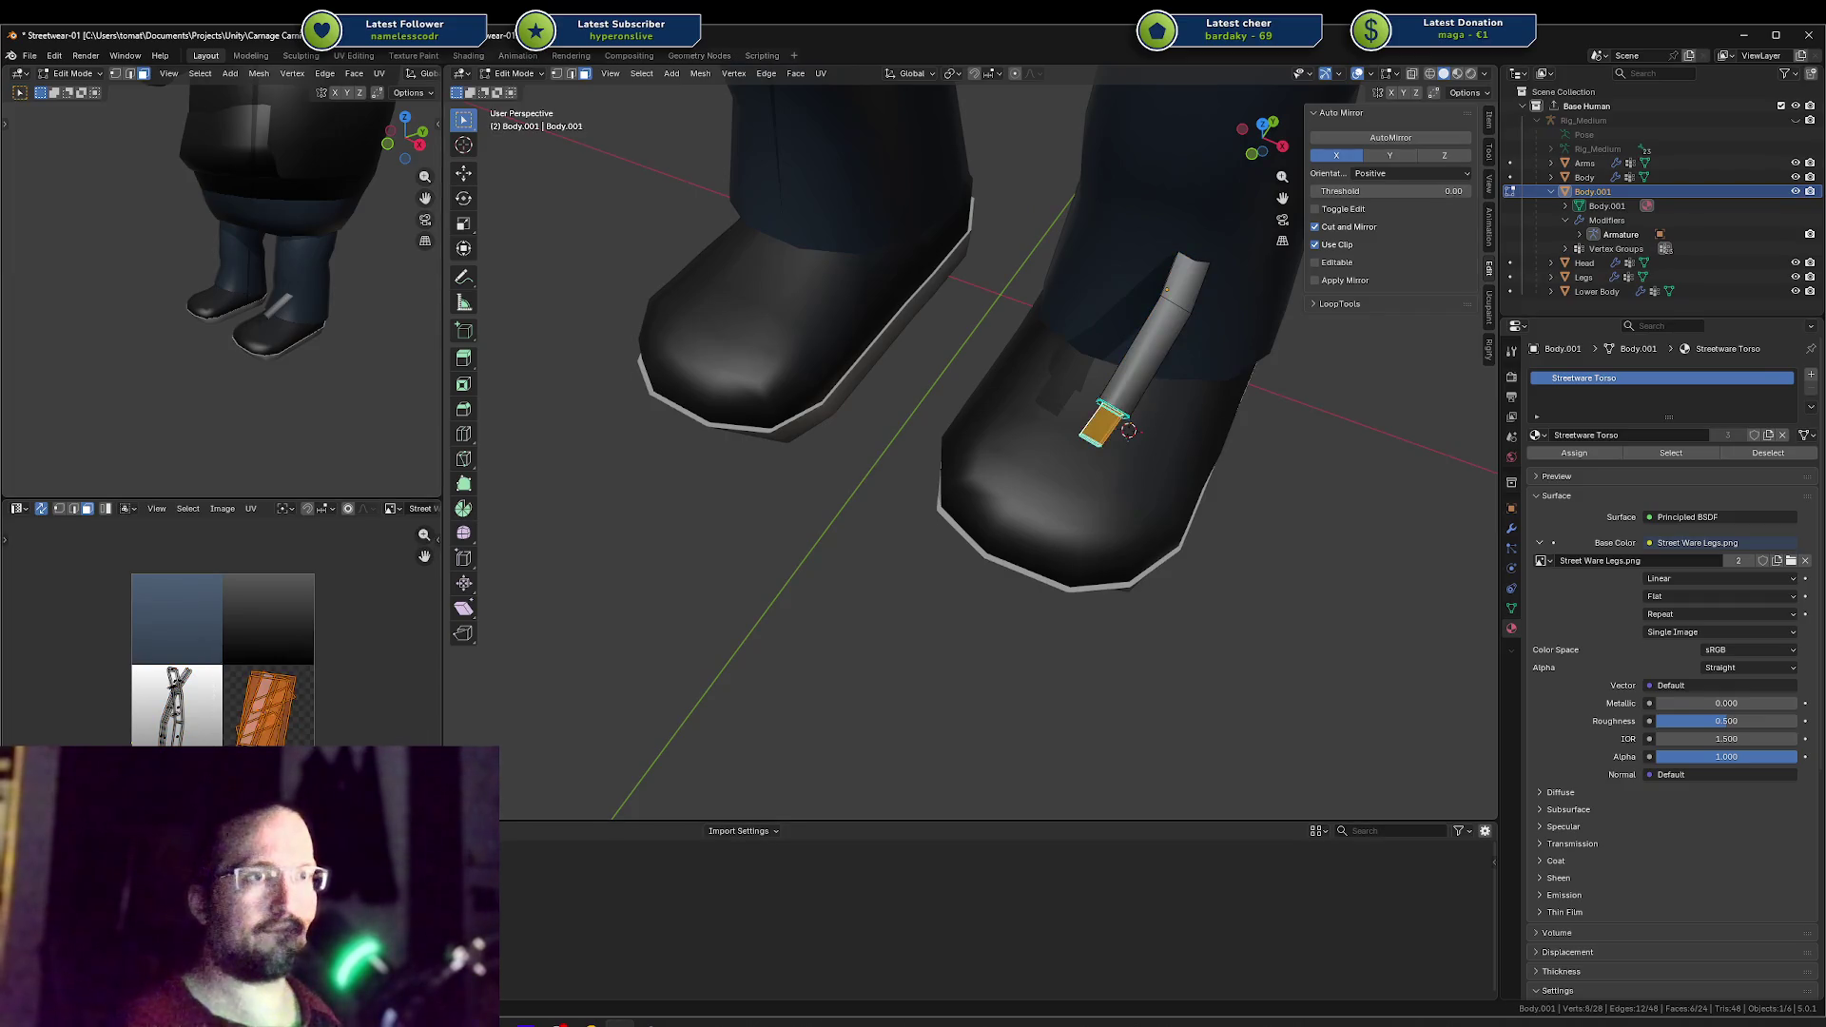
left_click(183, 687)
key("g")
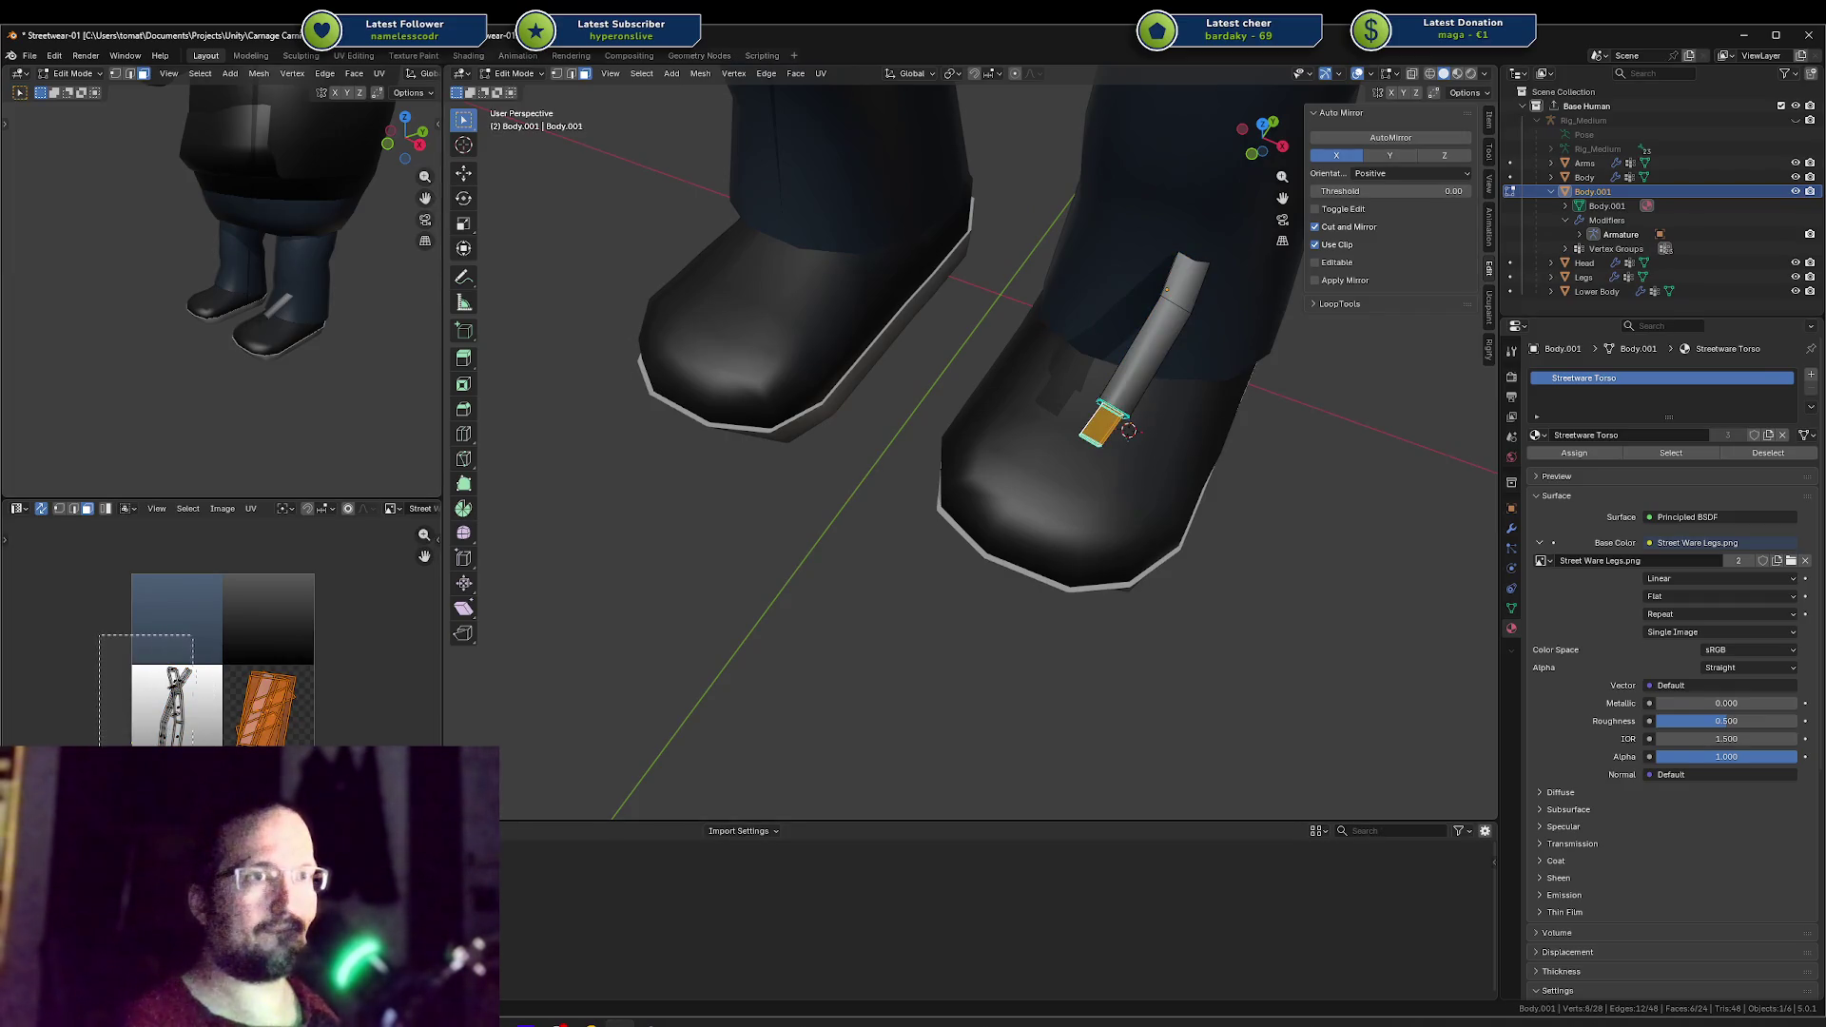
left_click(293, 659)
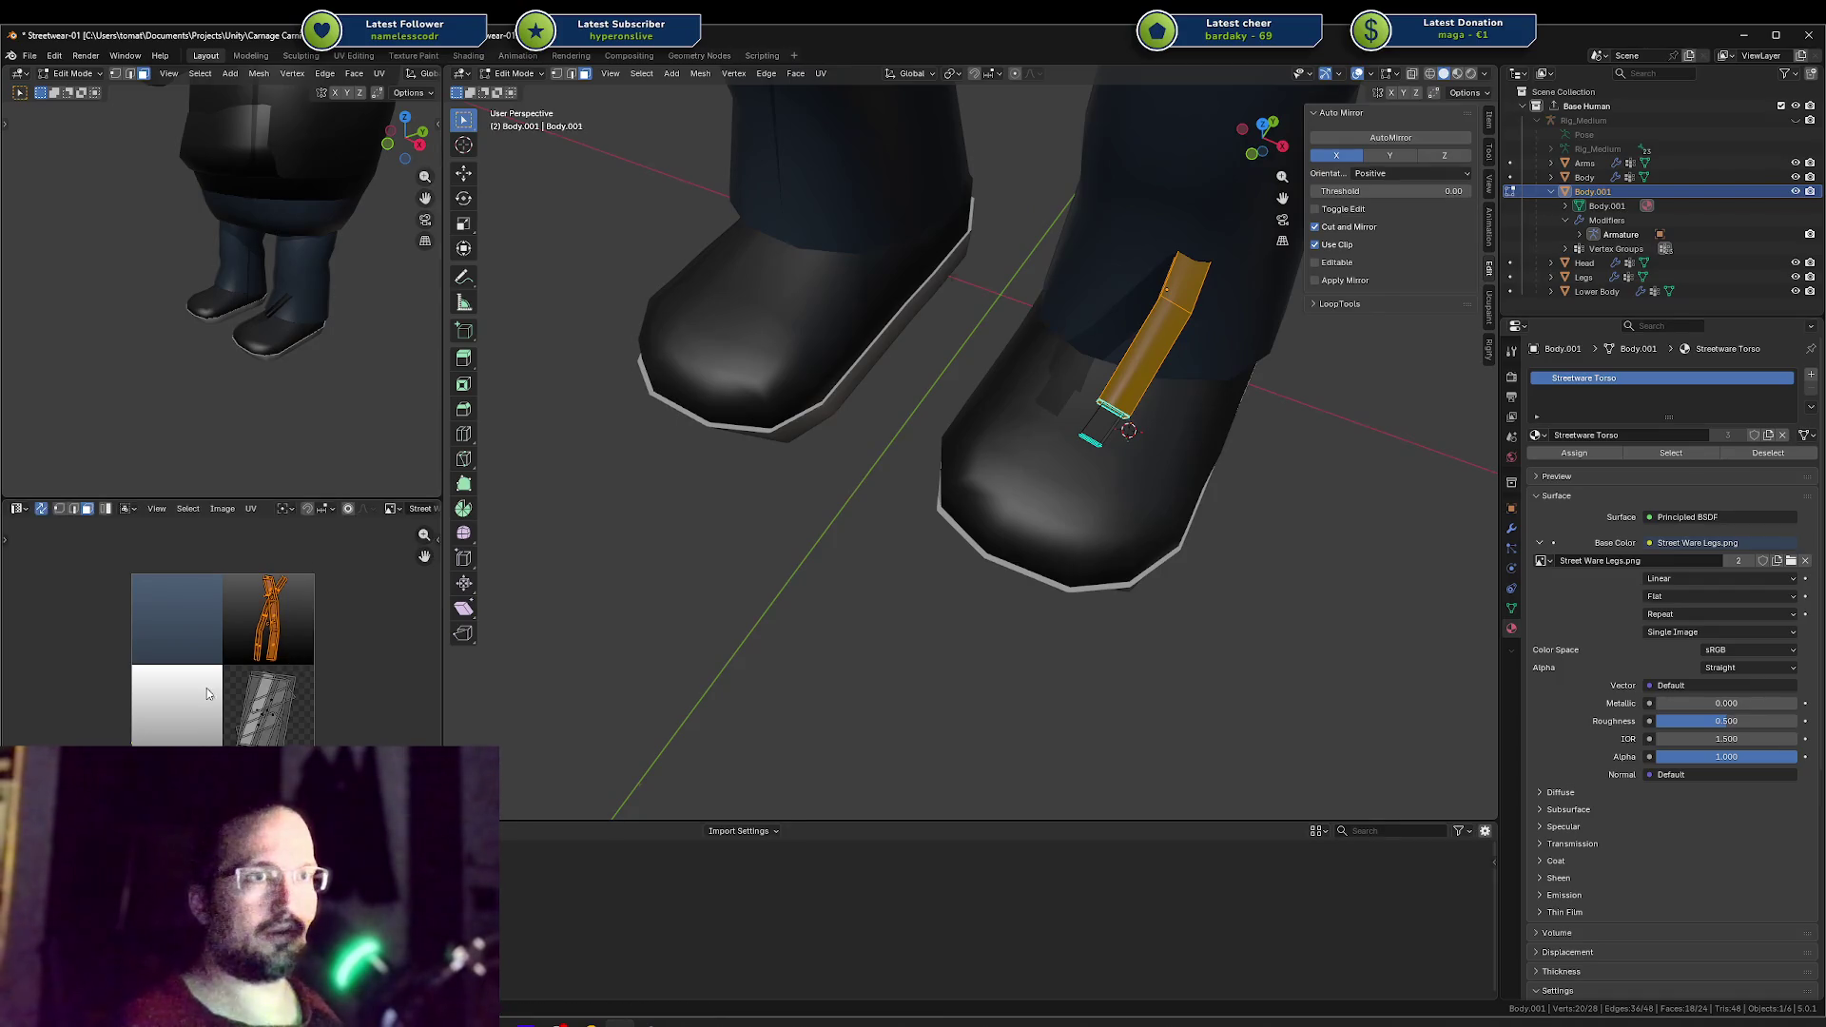
key("g")
left_click(239, 656)
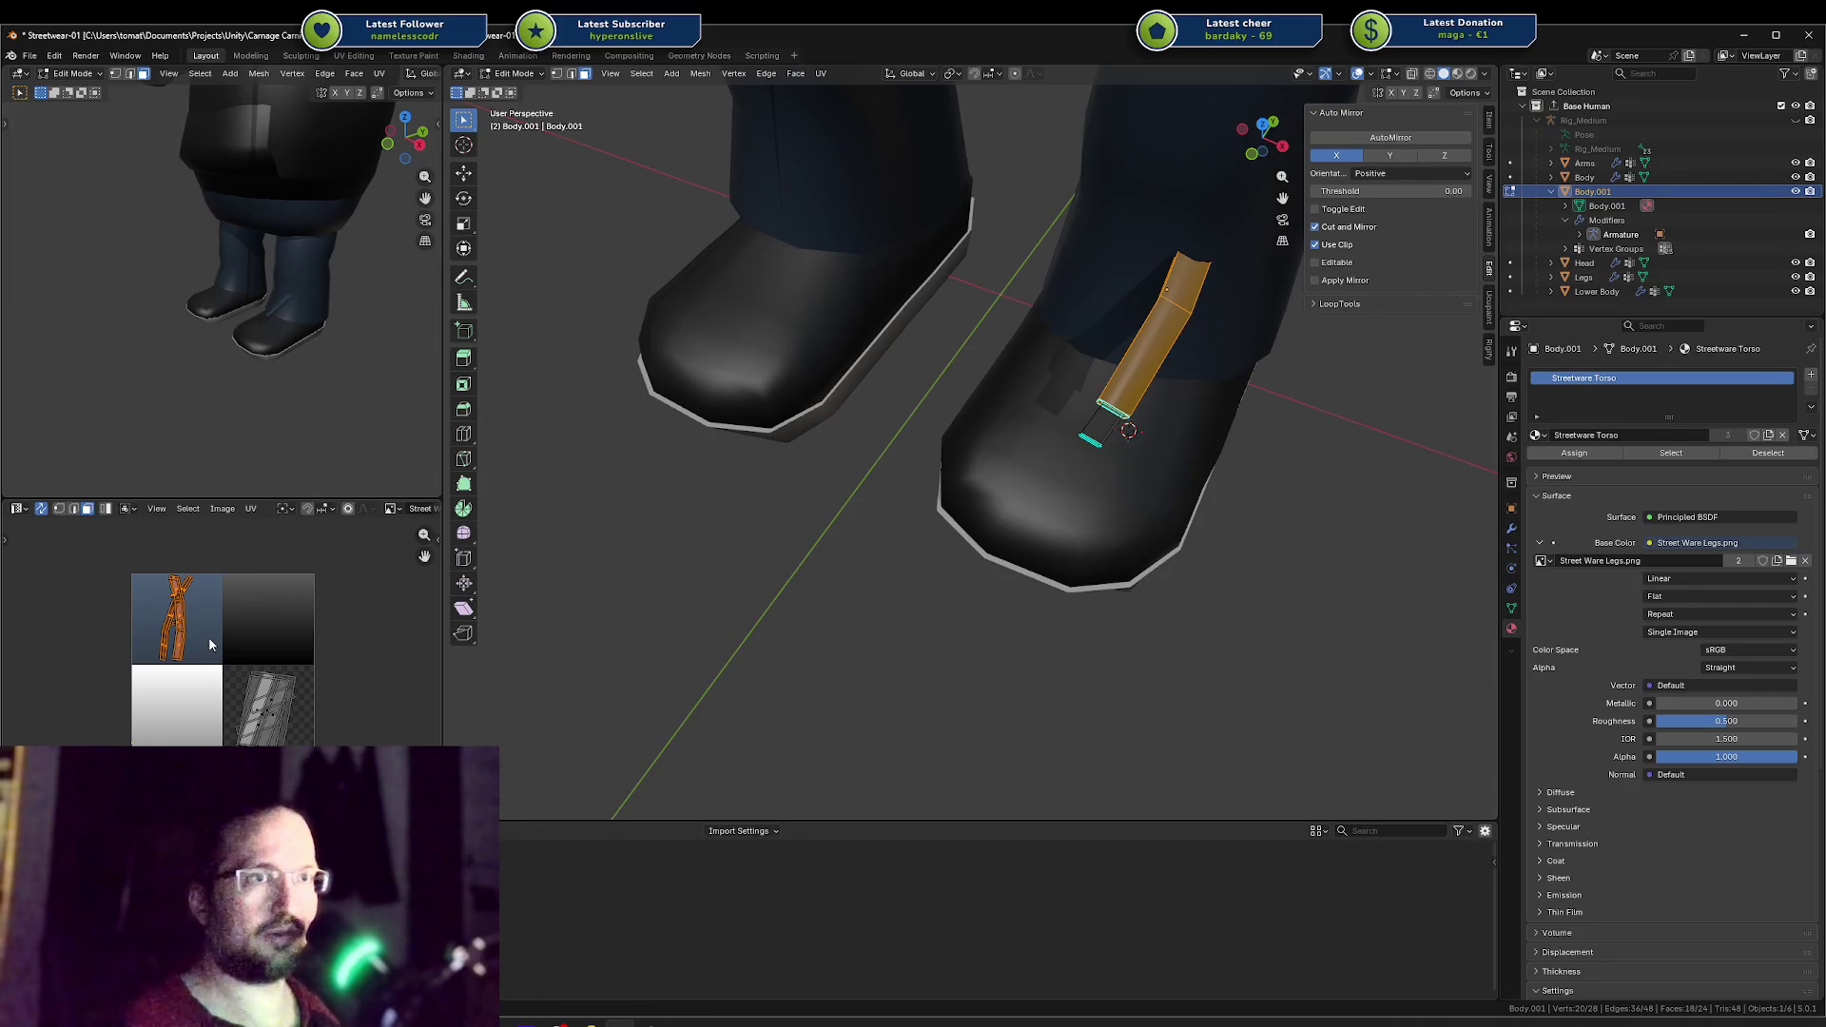
left_click(269, 708)
key("g")
left_click(180, 713)
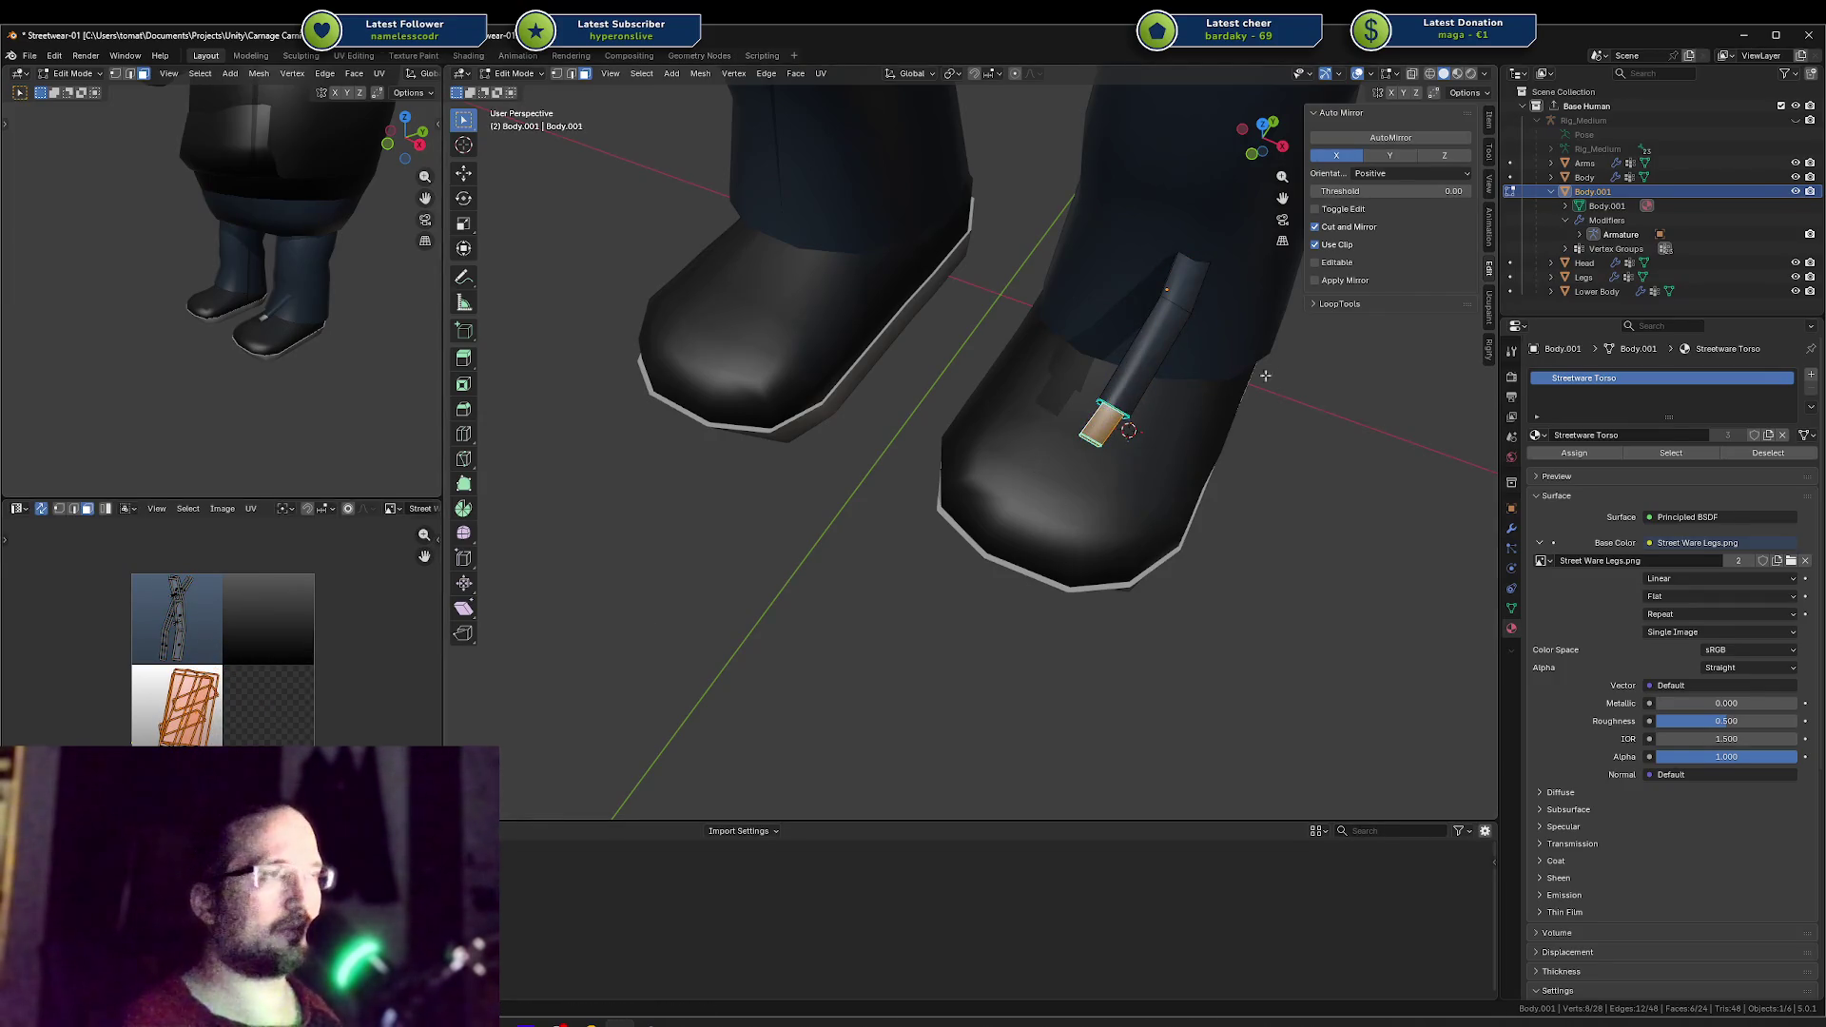
key("Tab")
Step: Lower the strap along Z onto the shoe and adjust its rotation
key("g")
key("z")
left_click(1162, 433)
key("r")
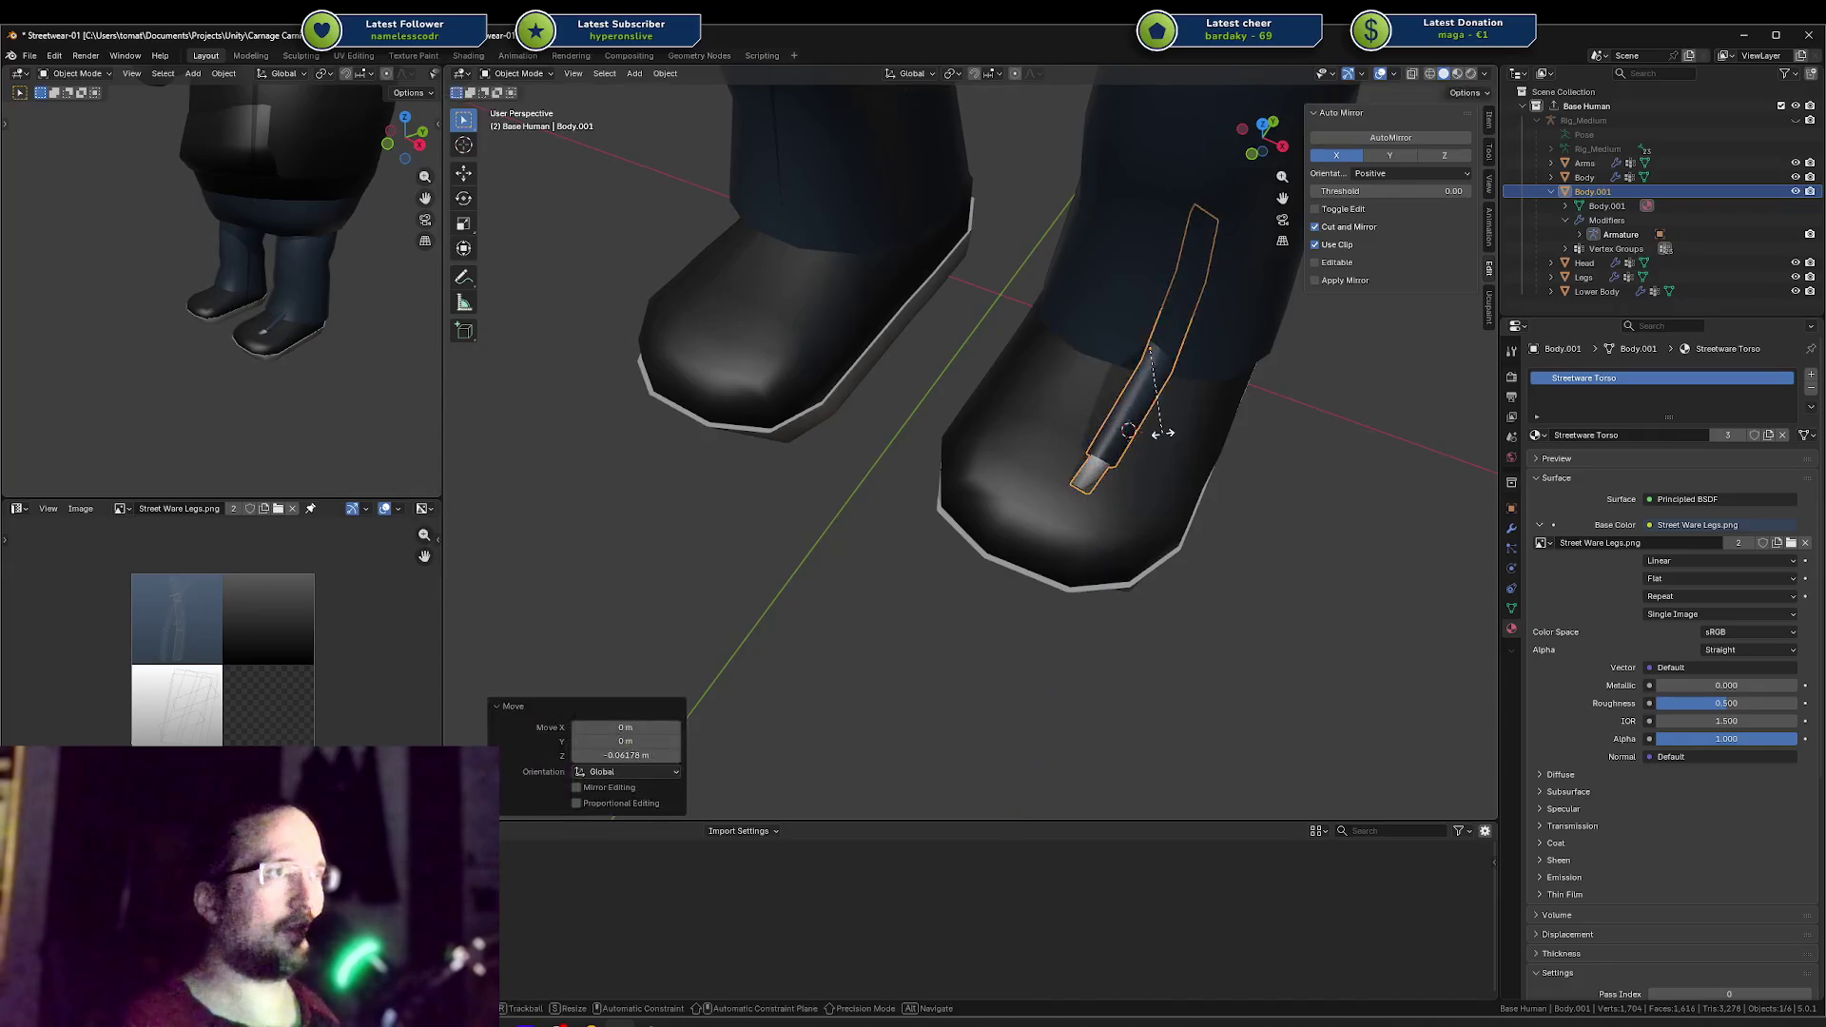
left_click(1172, 454)
Step: Shrink the tip UV island and shift the strap UVs onto the texture's tan area
key("Tab")
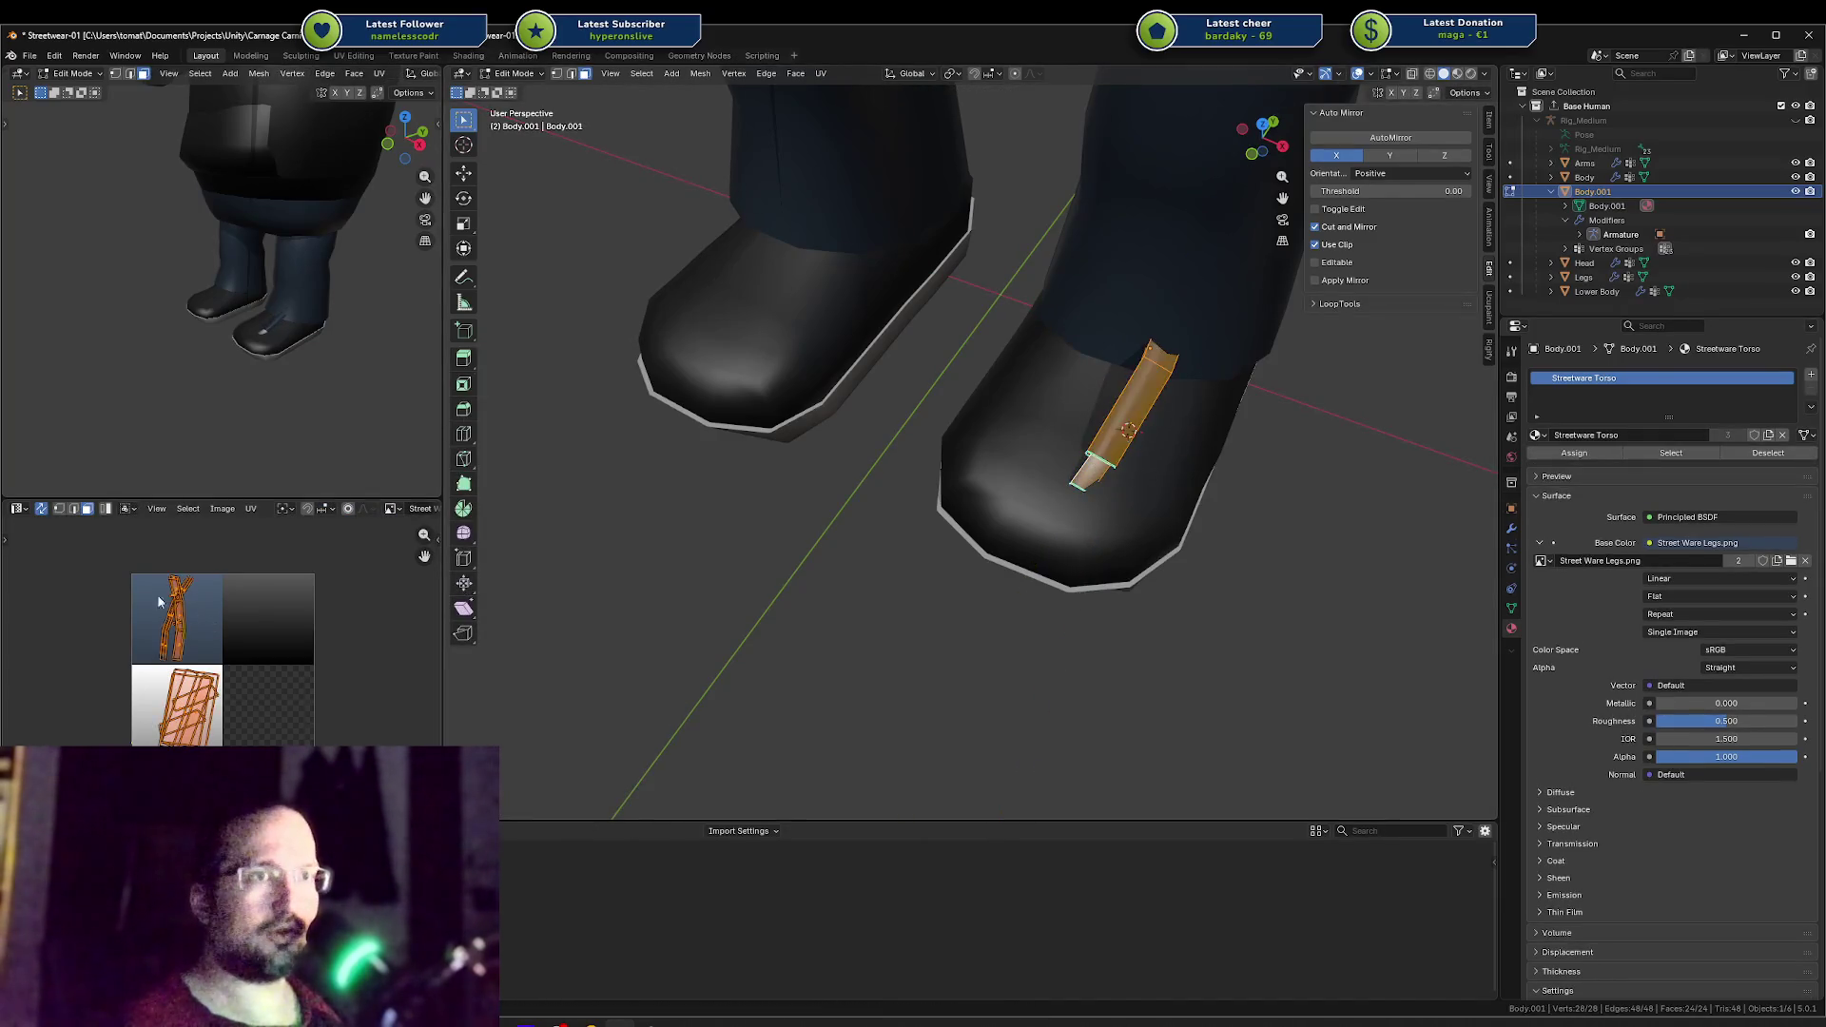
left_click_drag(117, 563, 238, 662)
key("g")
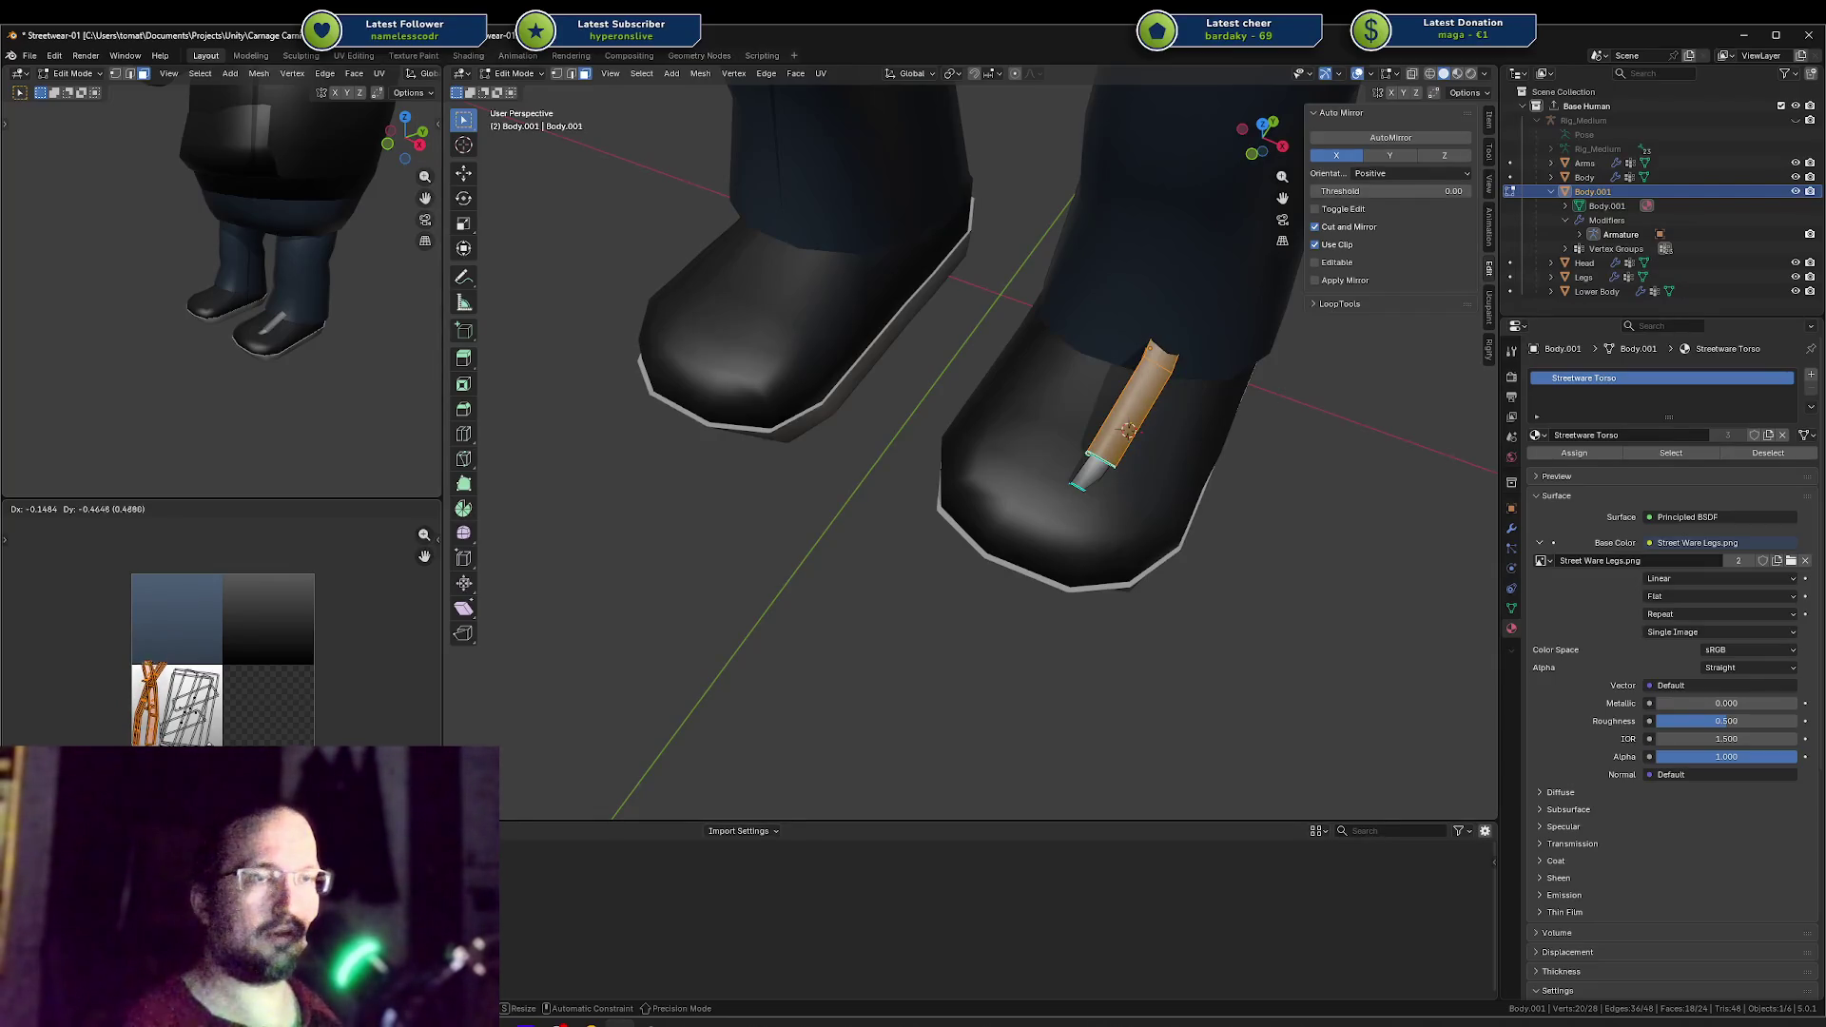
key("Return")
left_click(255, 669)
left_click_drag(248, 665, 143, 756)
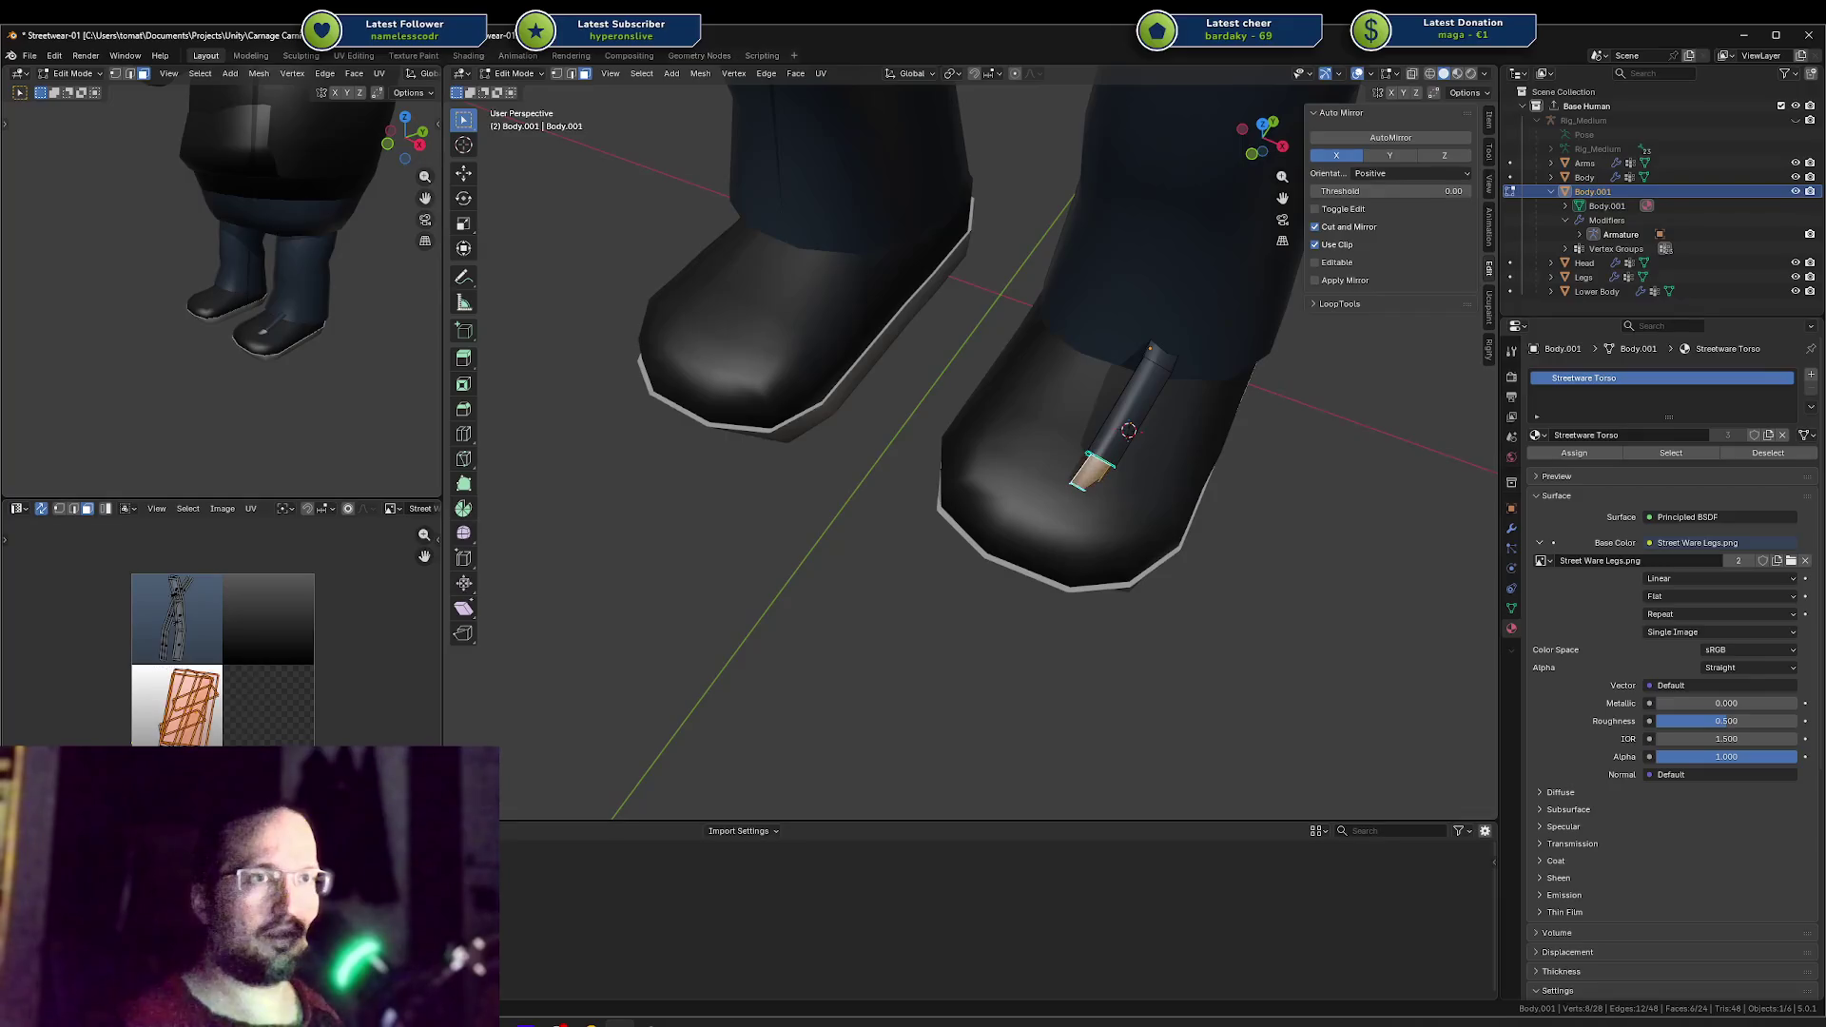
key("s")
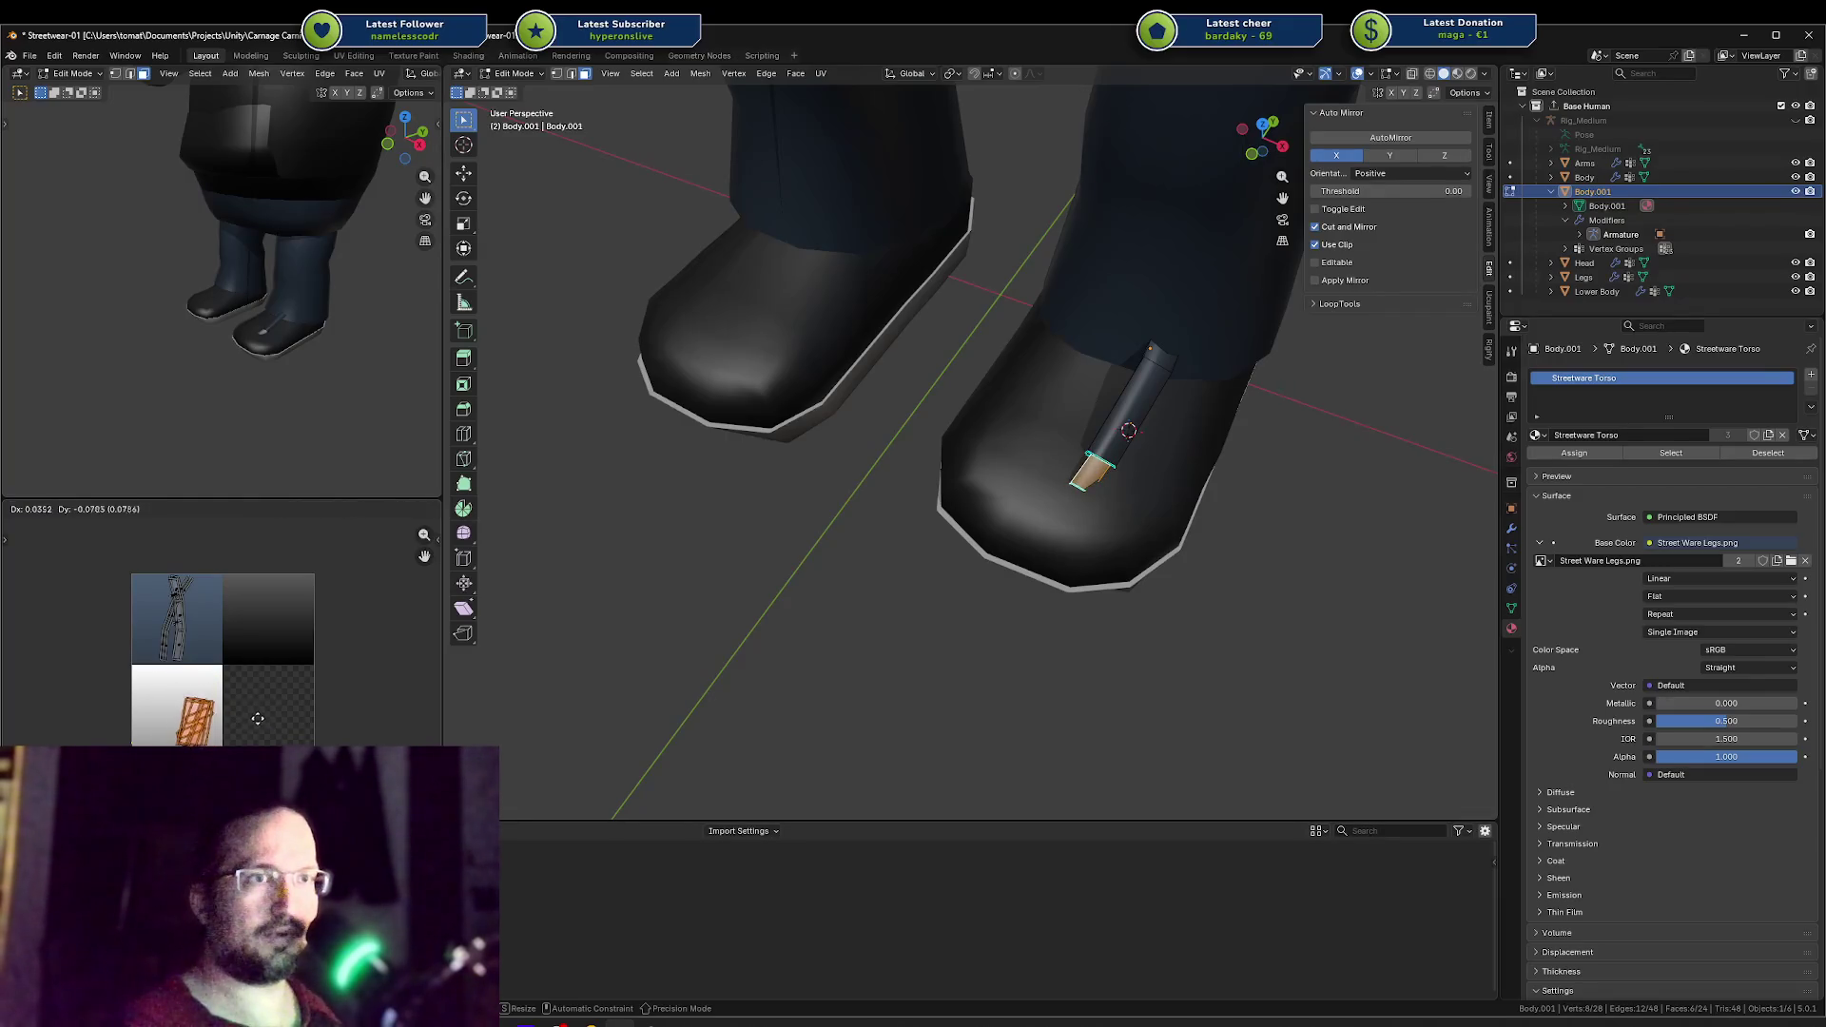
key("Return")
key("ctrl+i")
key("g")
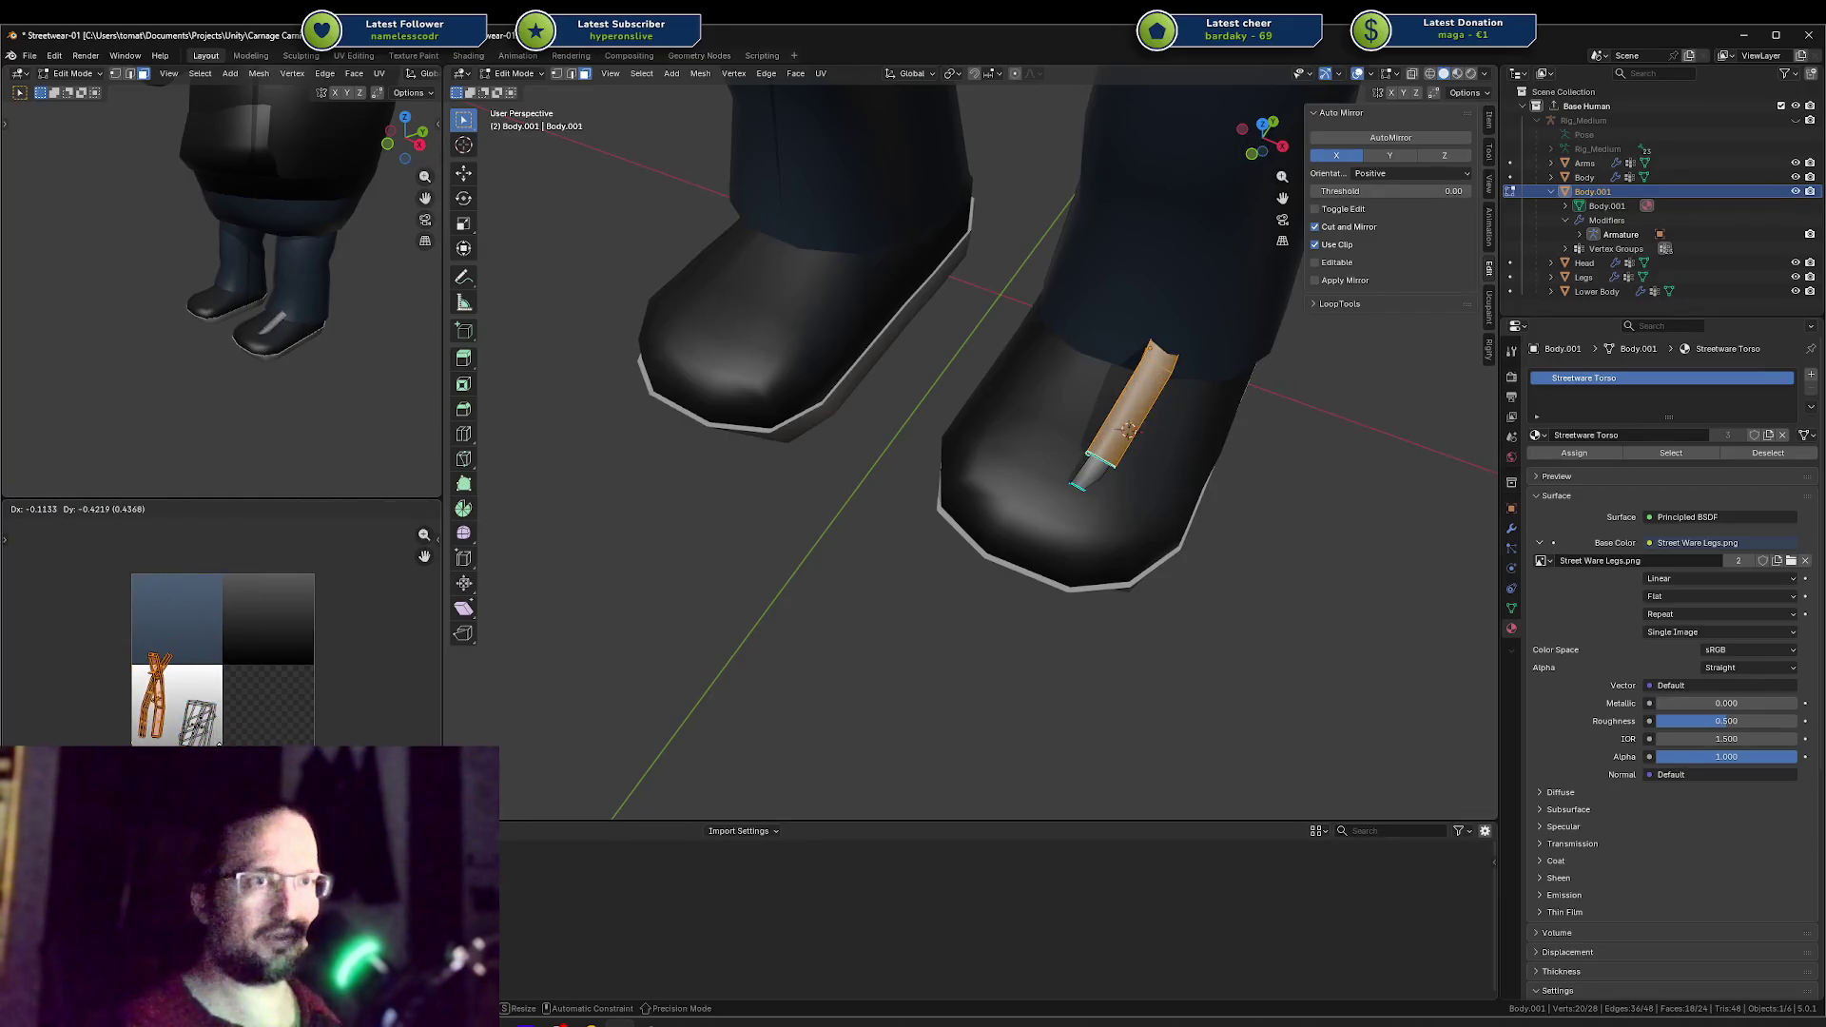
left_click(289, 649)
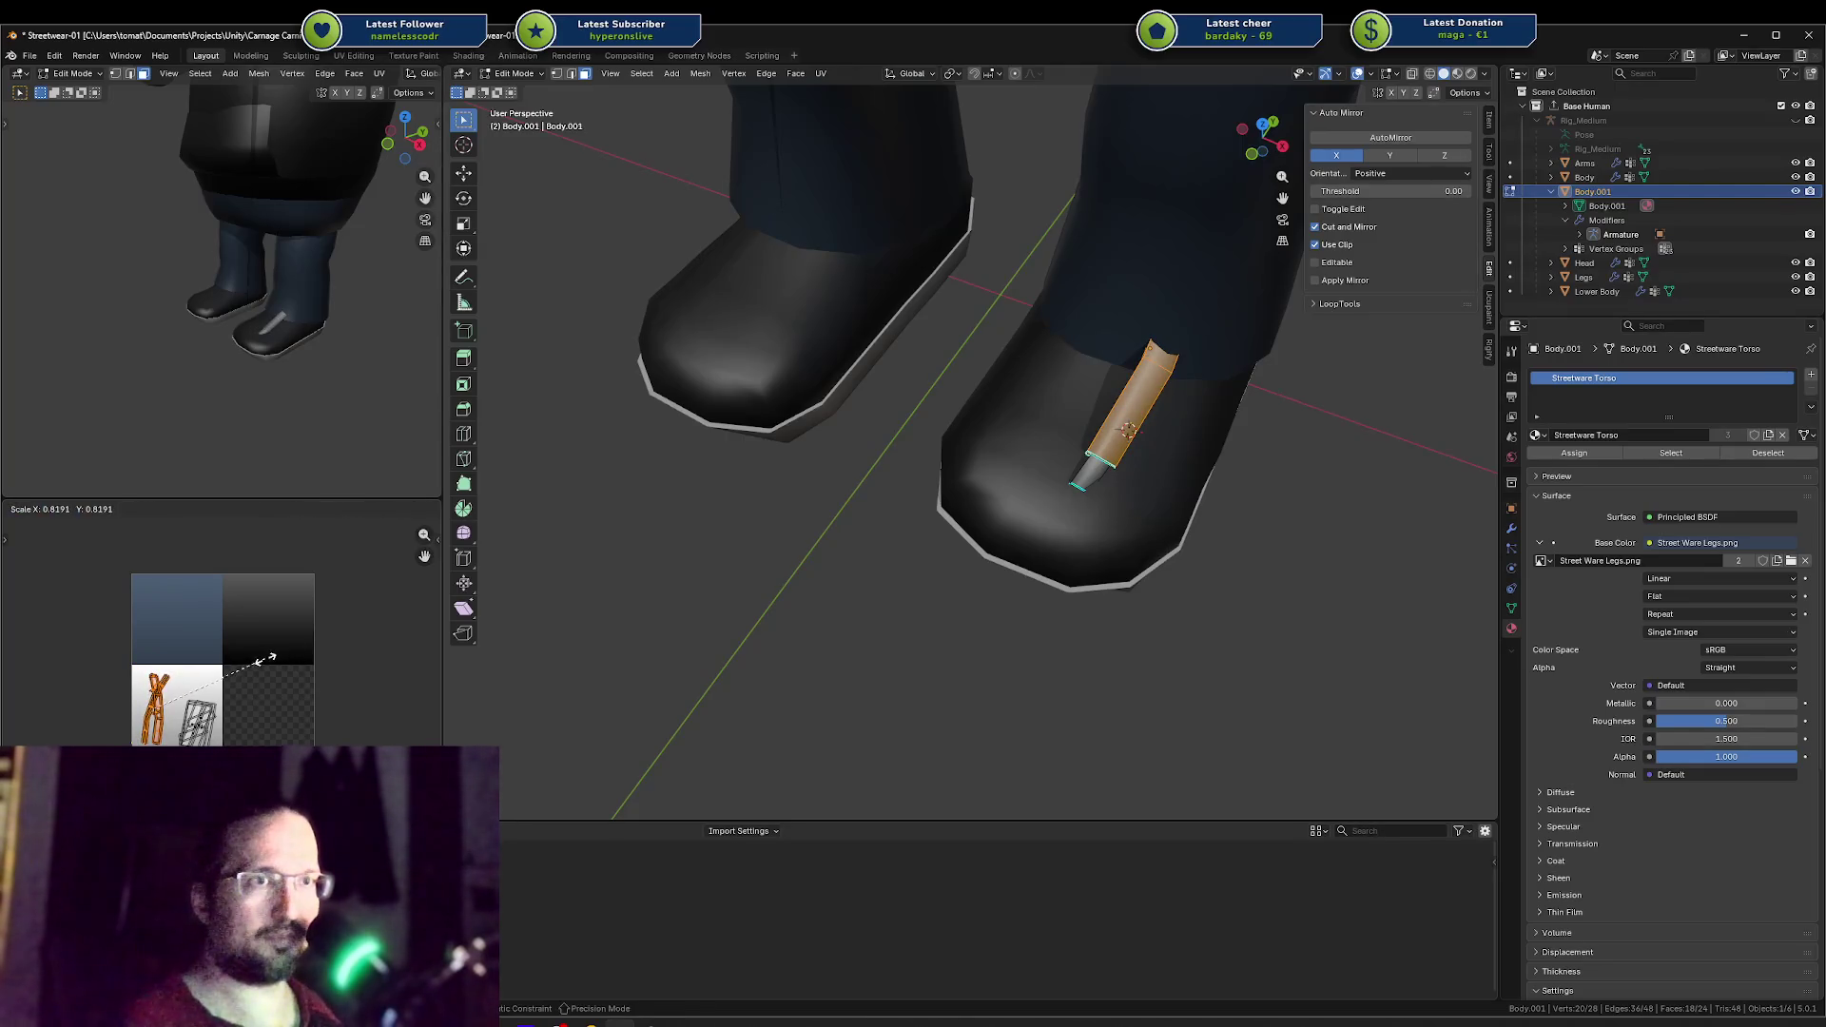
key("Tab")
Step: Re-tilt the strap about X, lower it, and shrink it to about half size
key("r")
key("x")
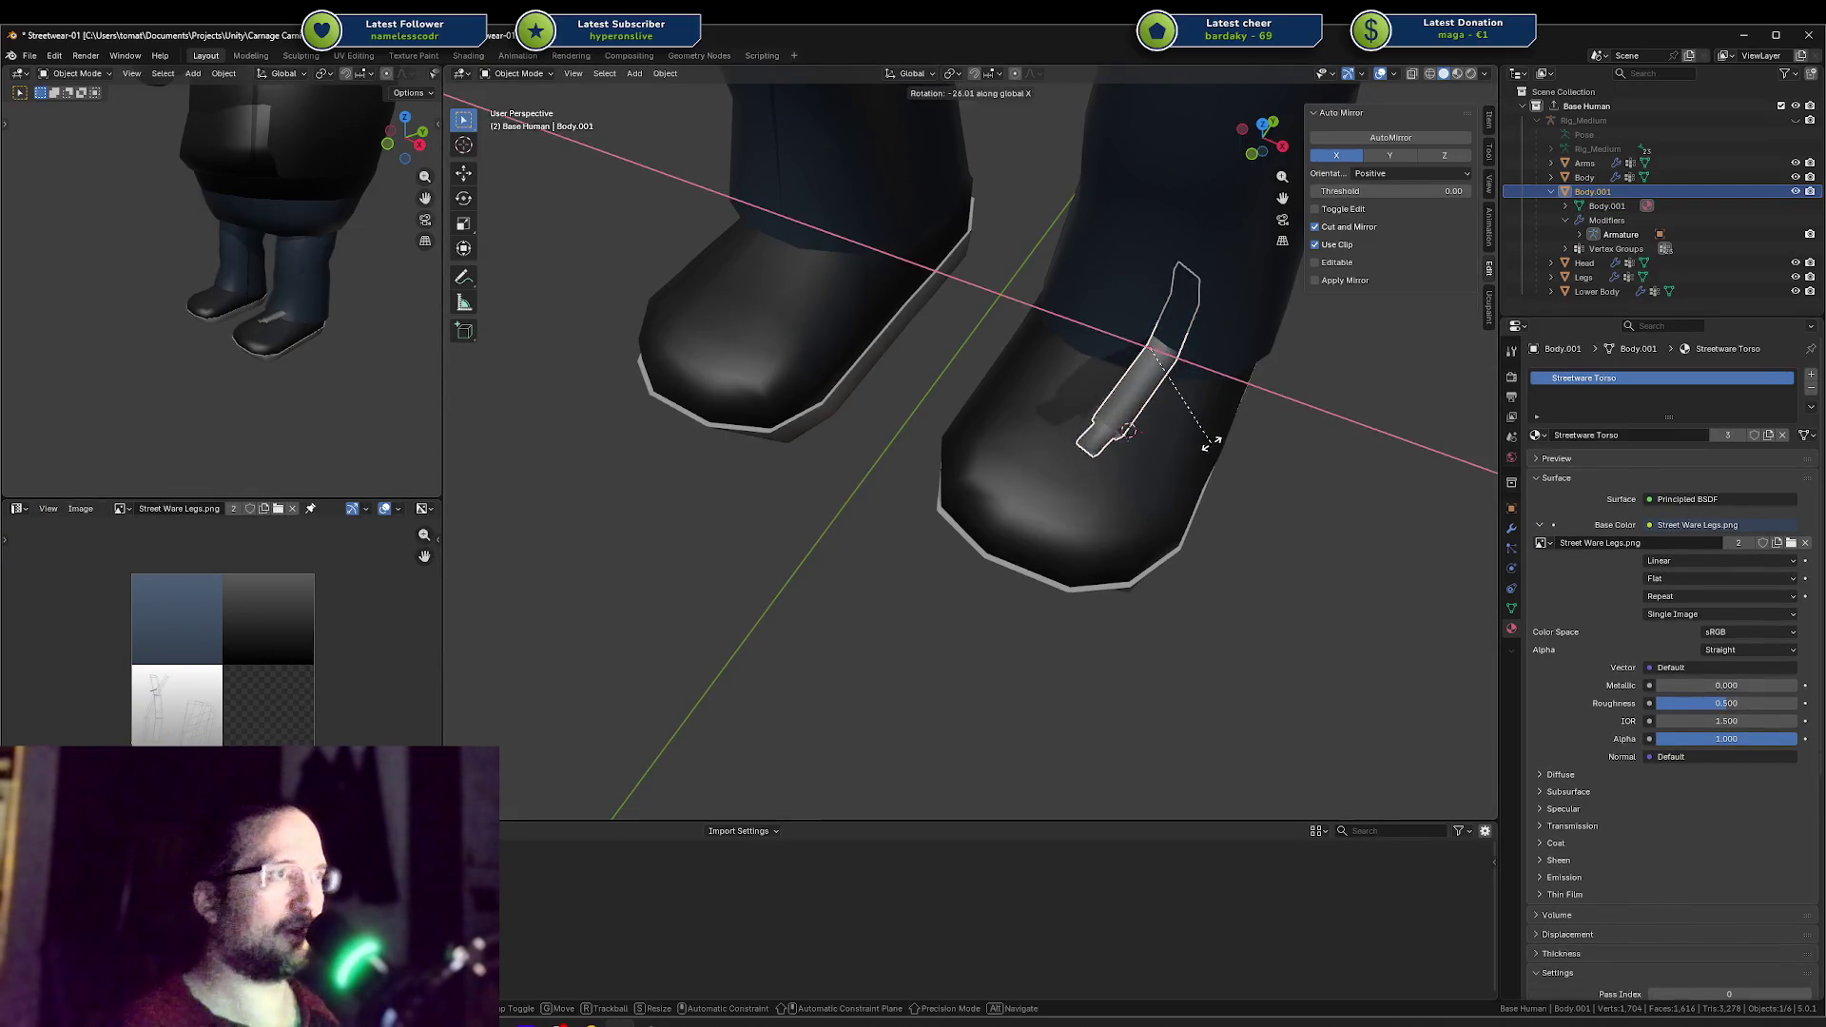
mouse_move(1224, 440)
middle_mouse_down("alt")
mouse_move(1141, 399)
mouse_move(1155, 404)
middle_mouse_up("alt")
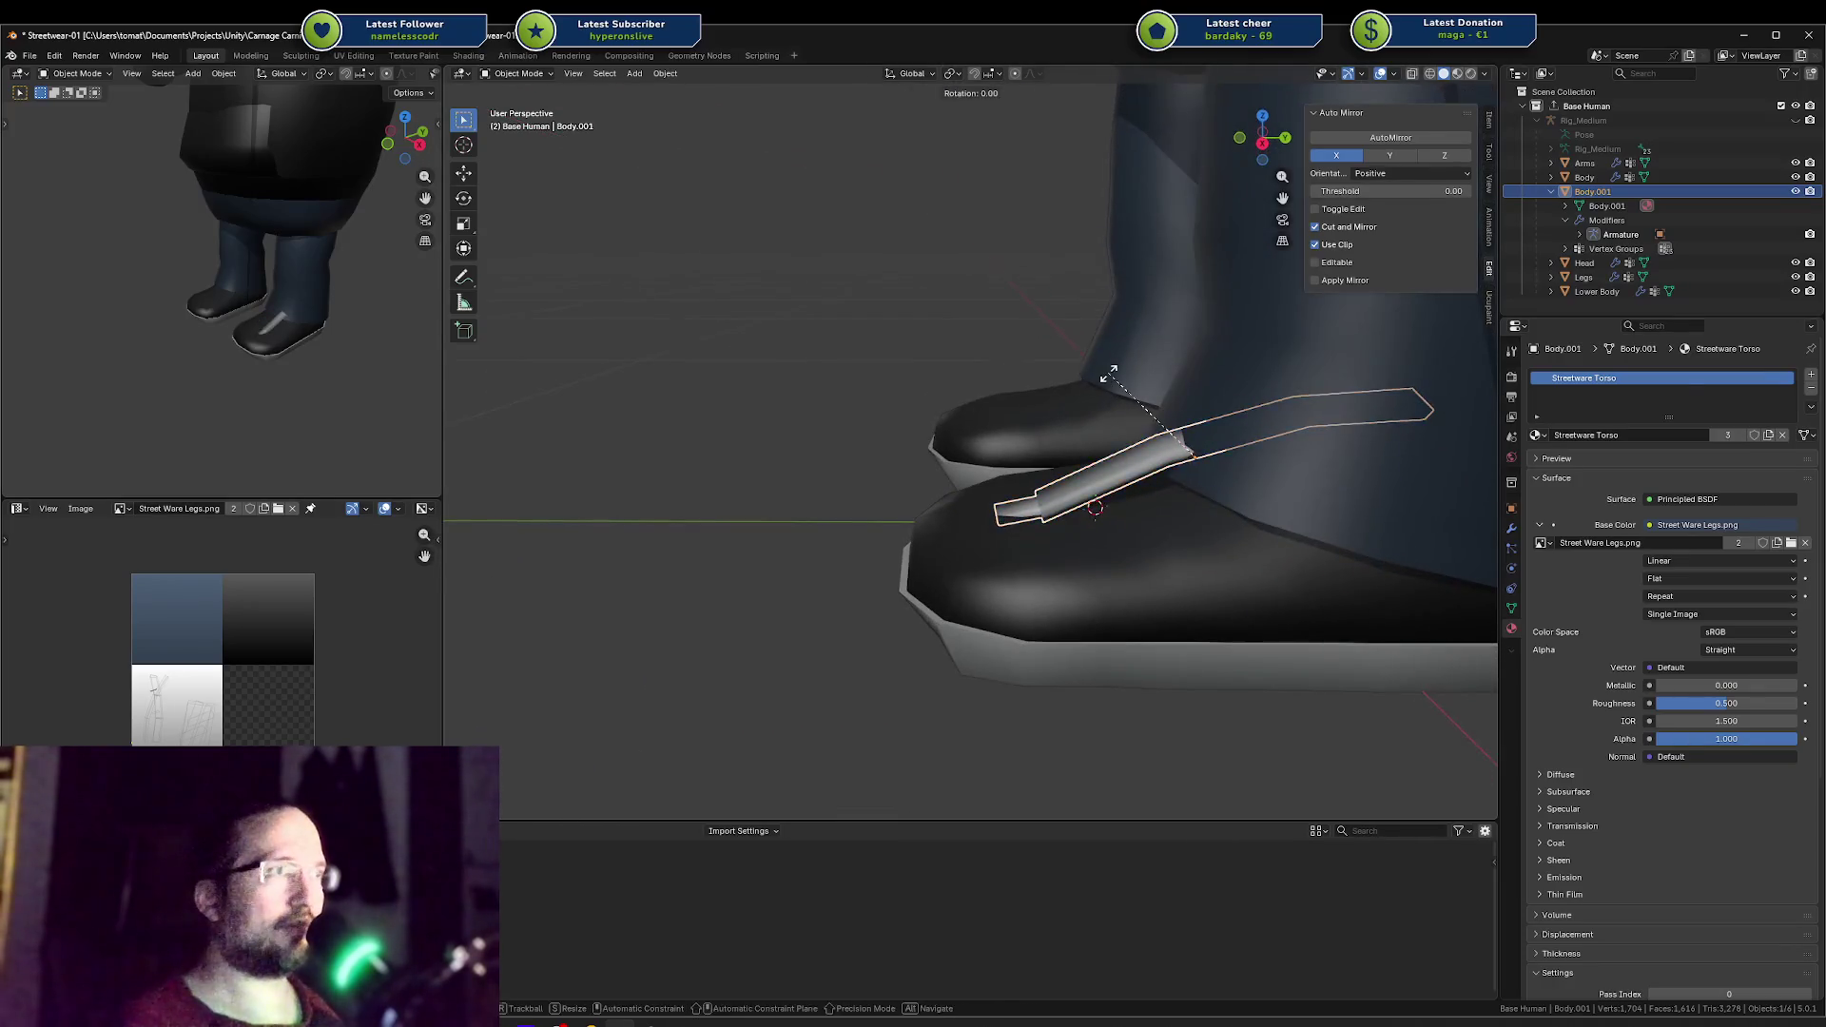
left_click(1156, 404)
key("g")
key("z")
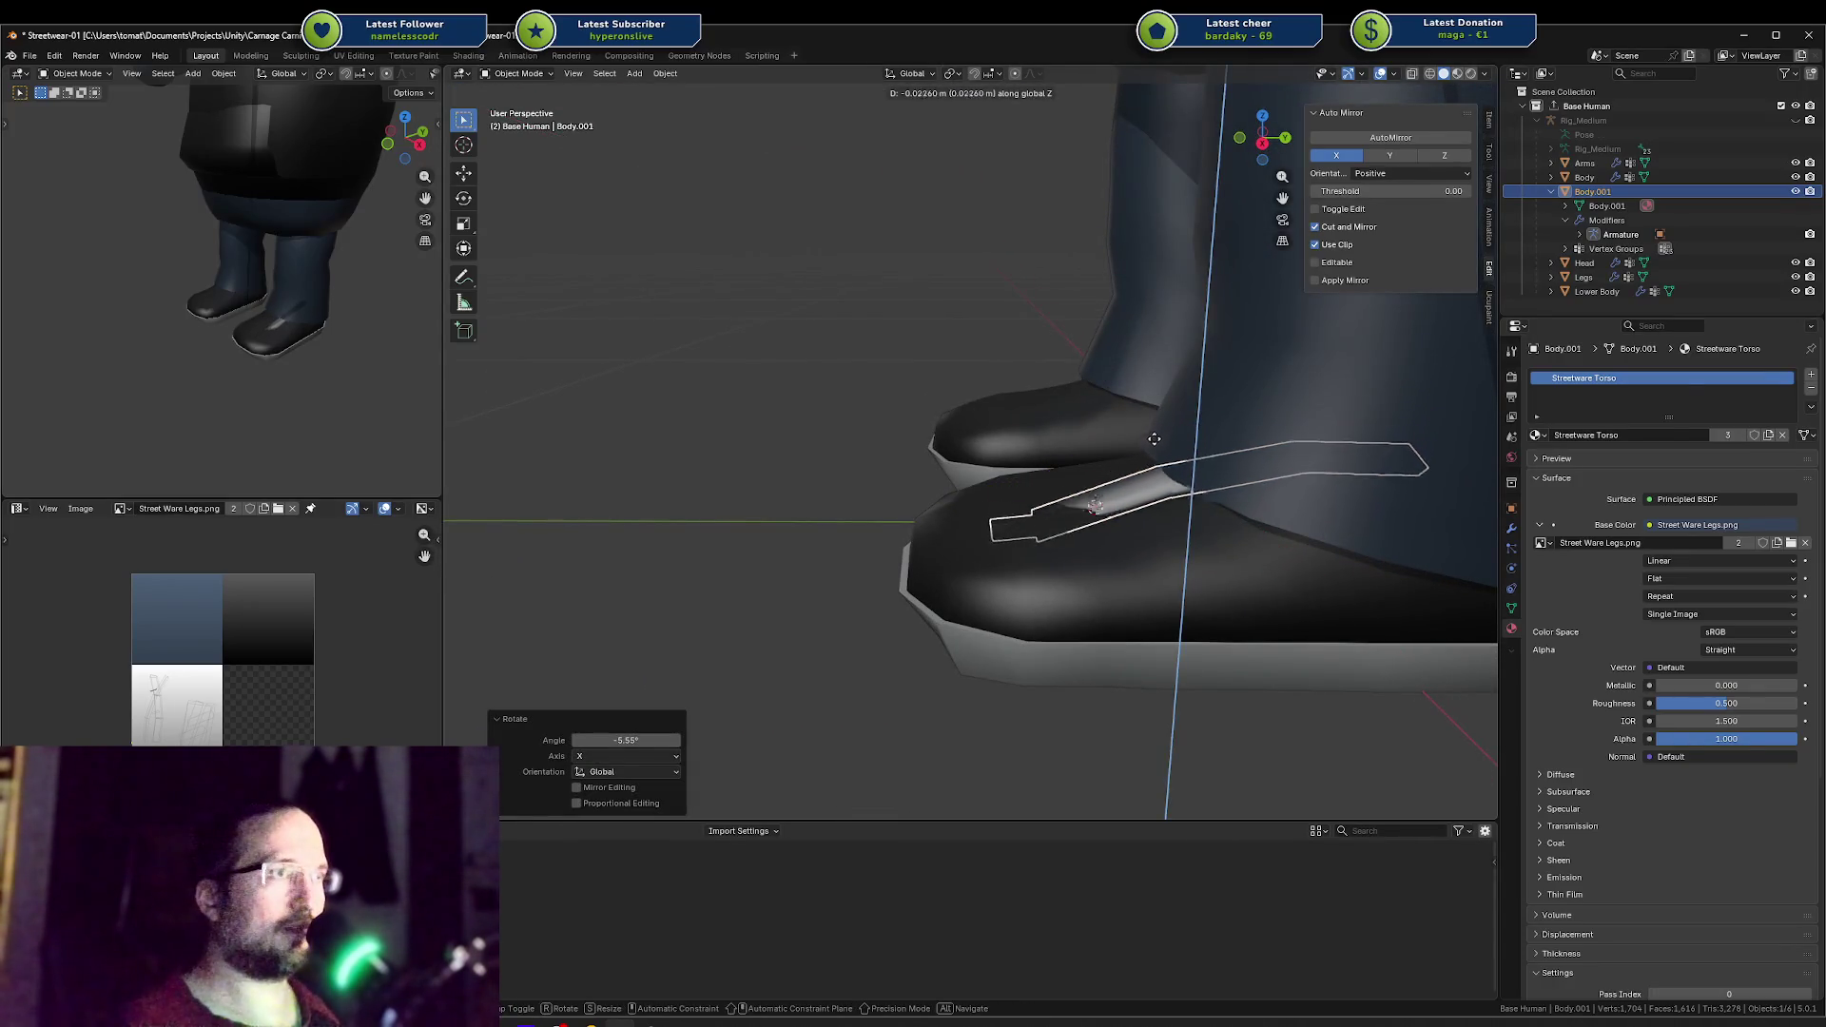
left_click(1151, 447)
key("g")
left_click(1175, 399)
key("s")
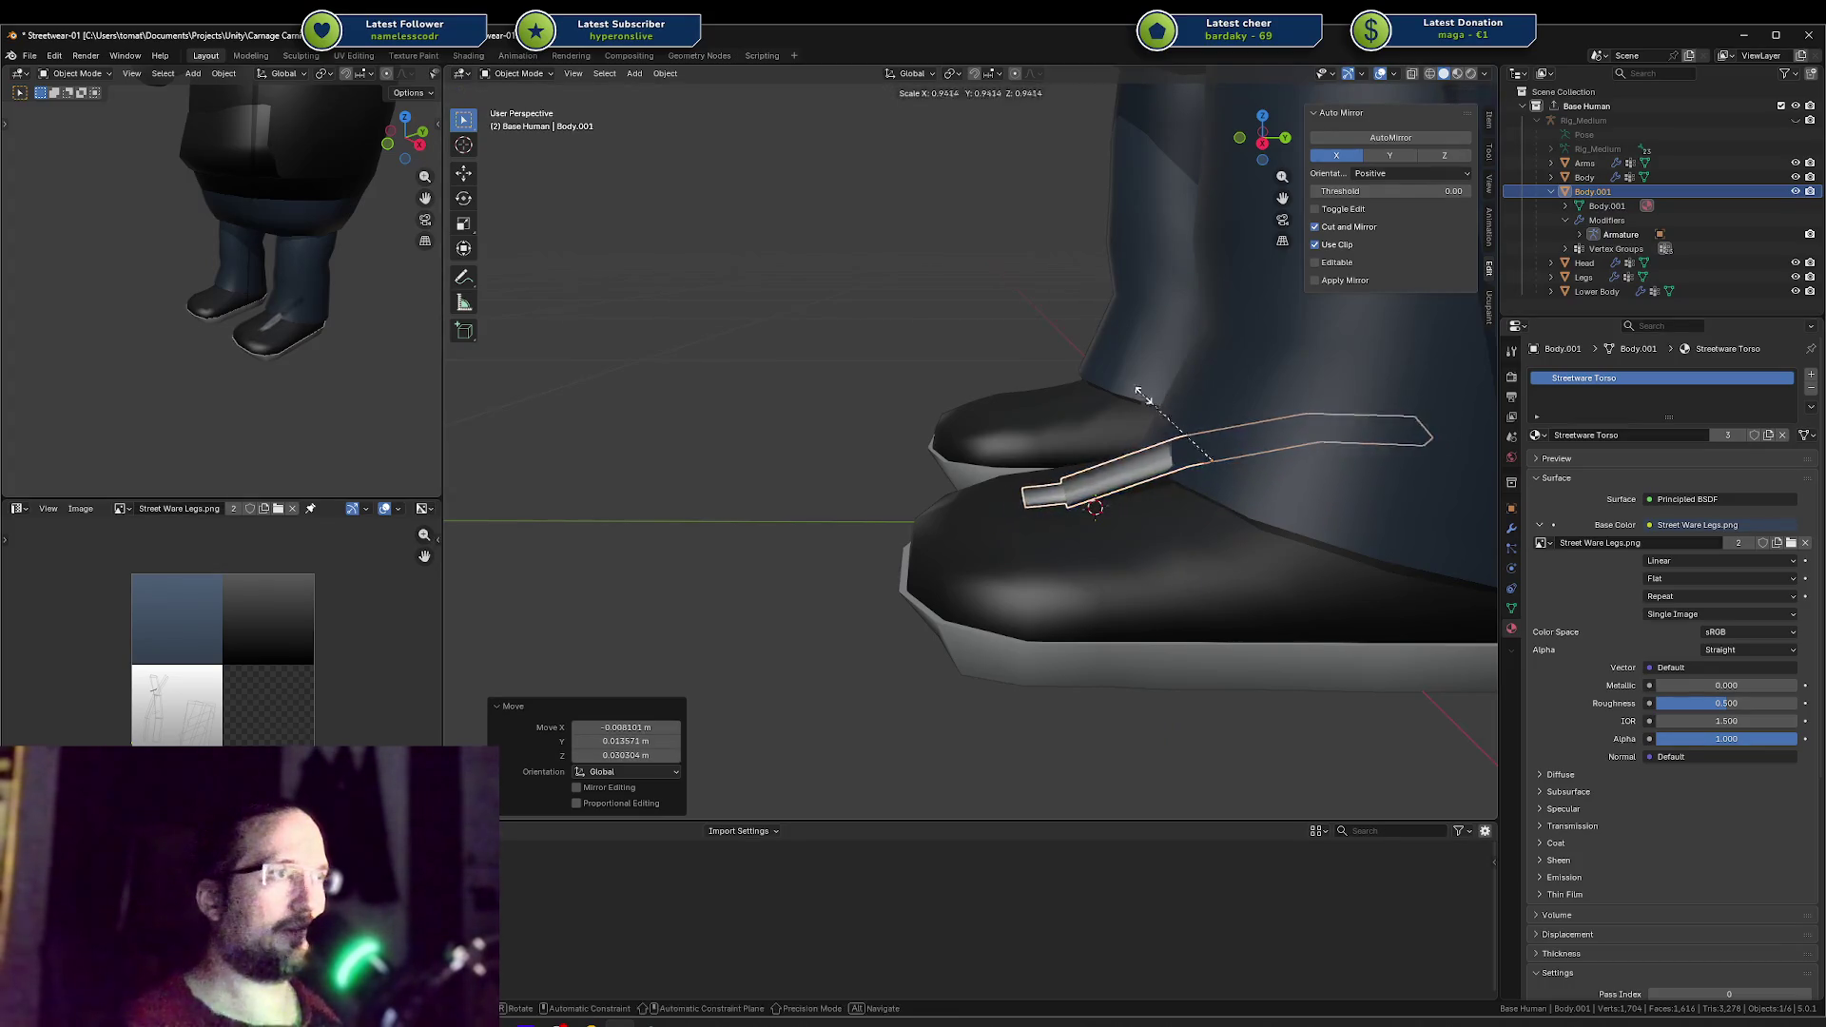
left_click(1257, 416)
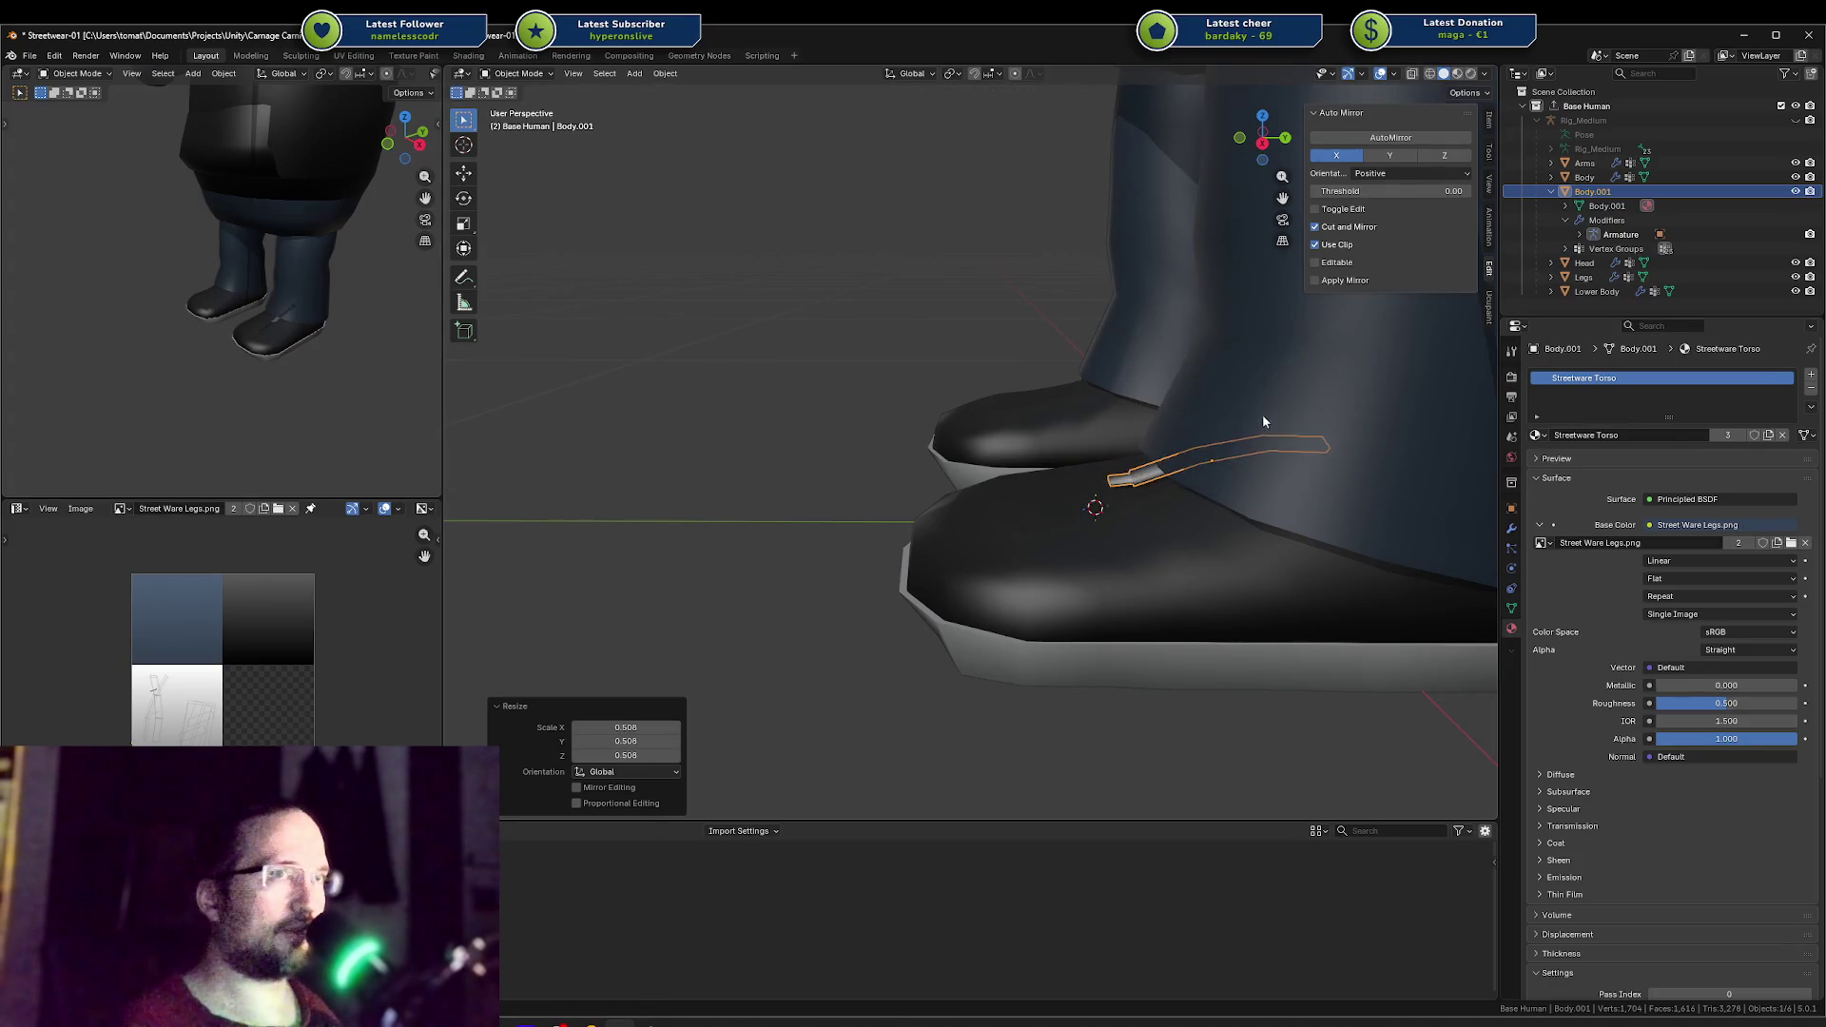
Step: Reposition the strap on the front of the boot
middle_click_drag(1263, 414, 1191, 513)
key("g")
left_click(1127, 514)
key("r")
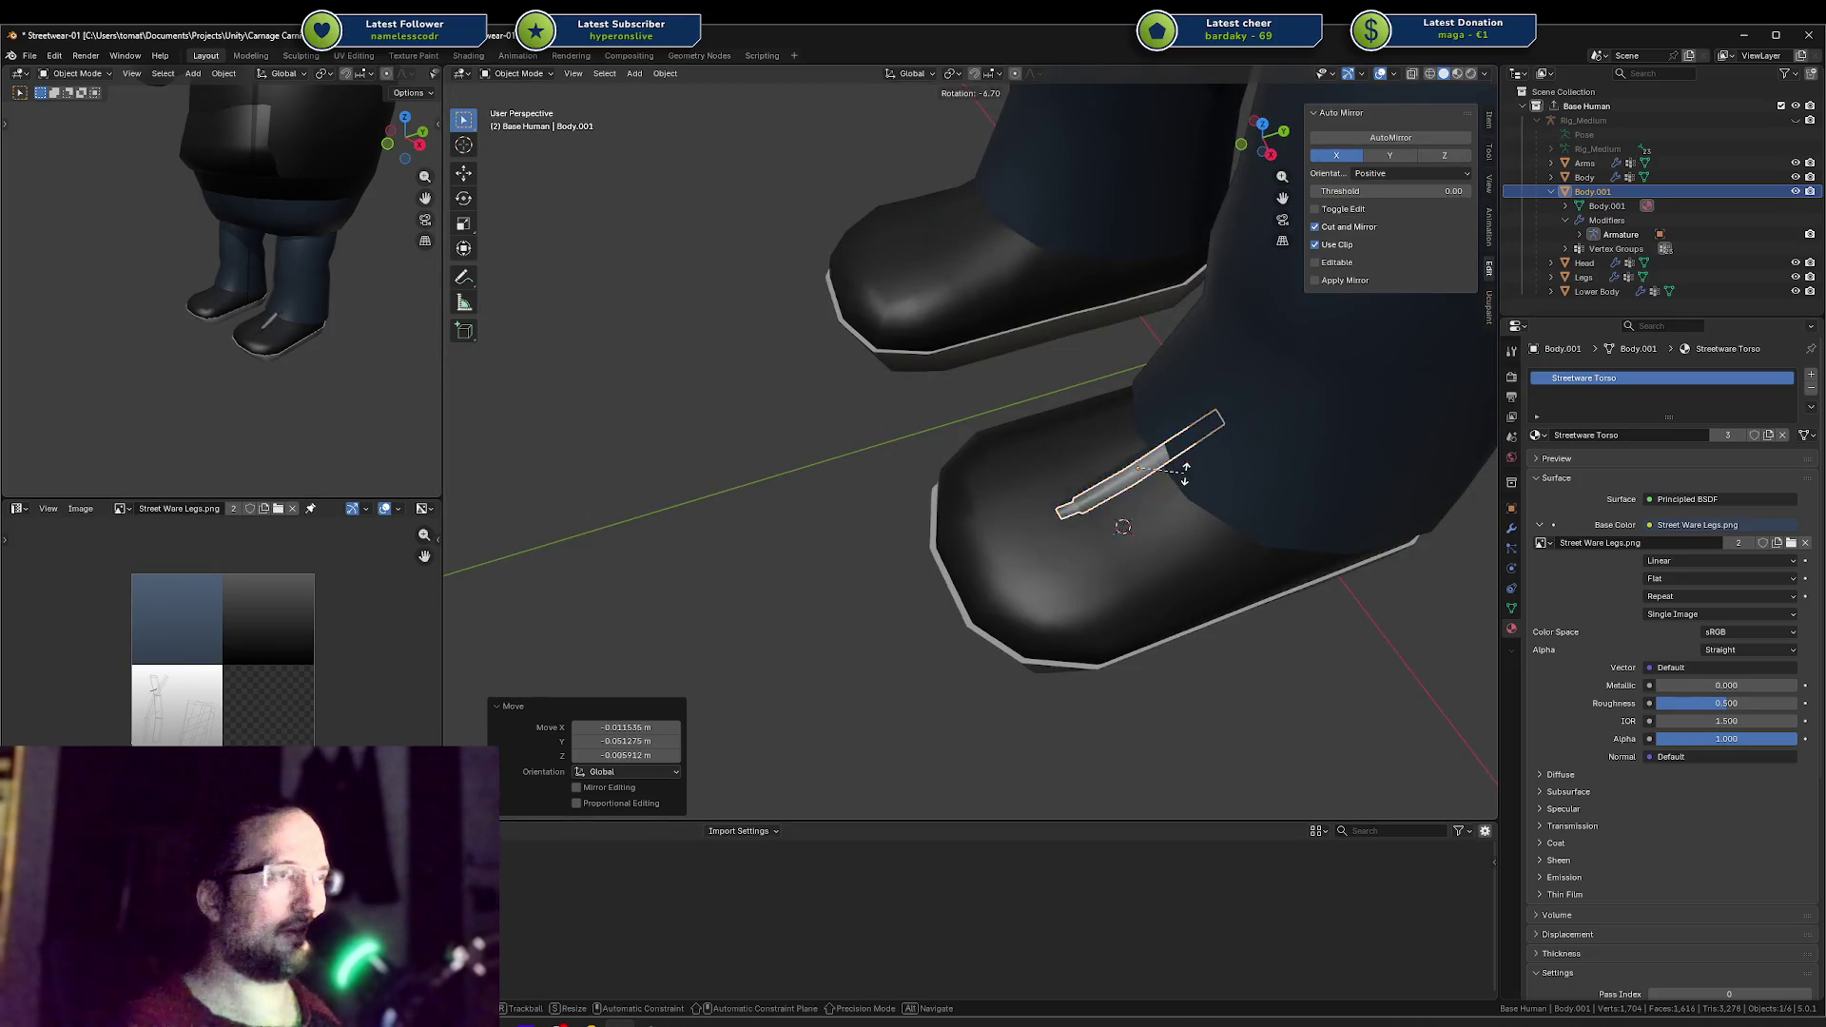
key("z")
key("Escape")
mouse_move(1177, 481)
middle_mouse_down()
mouse_move(1229, 448)
mouse_move(1193, 416)
middle_mouse_up()
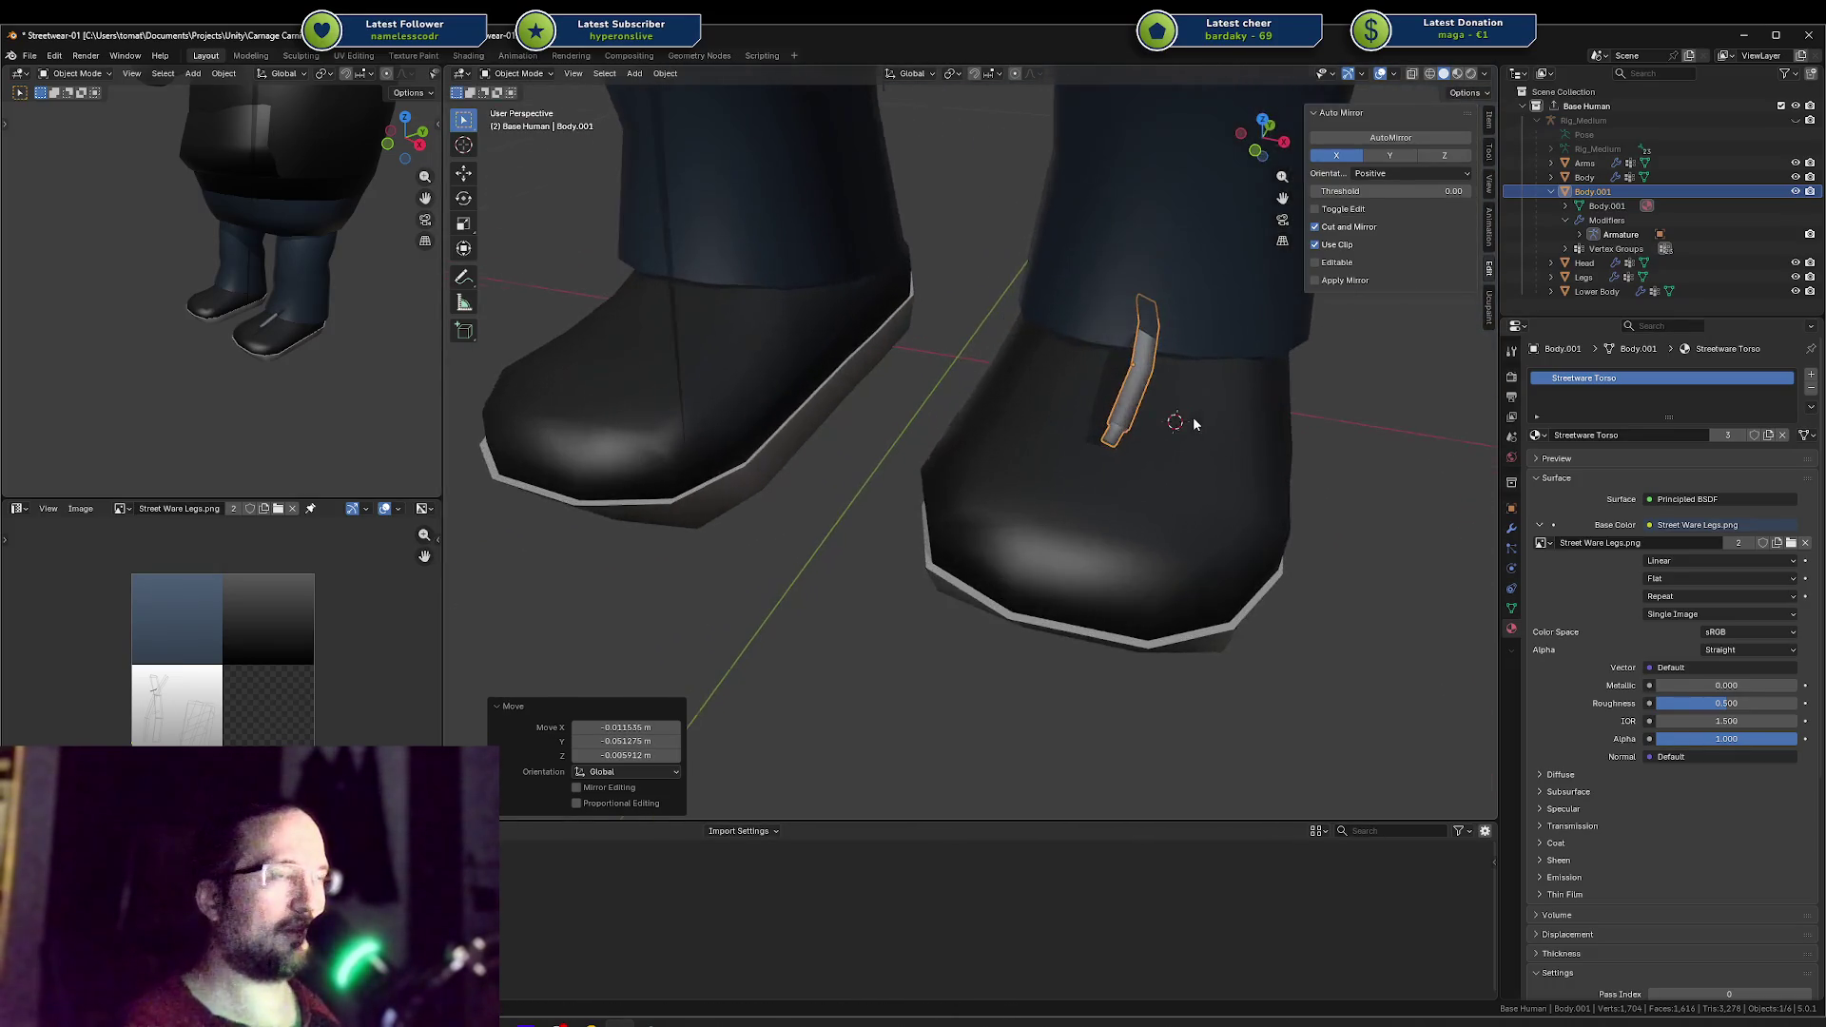
Step: Make a trial duplicate of the strap, delete it, and reselect the original
key("shift+d")
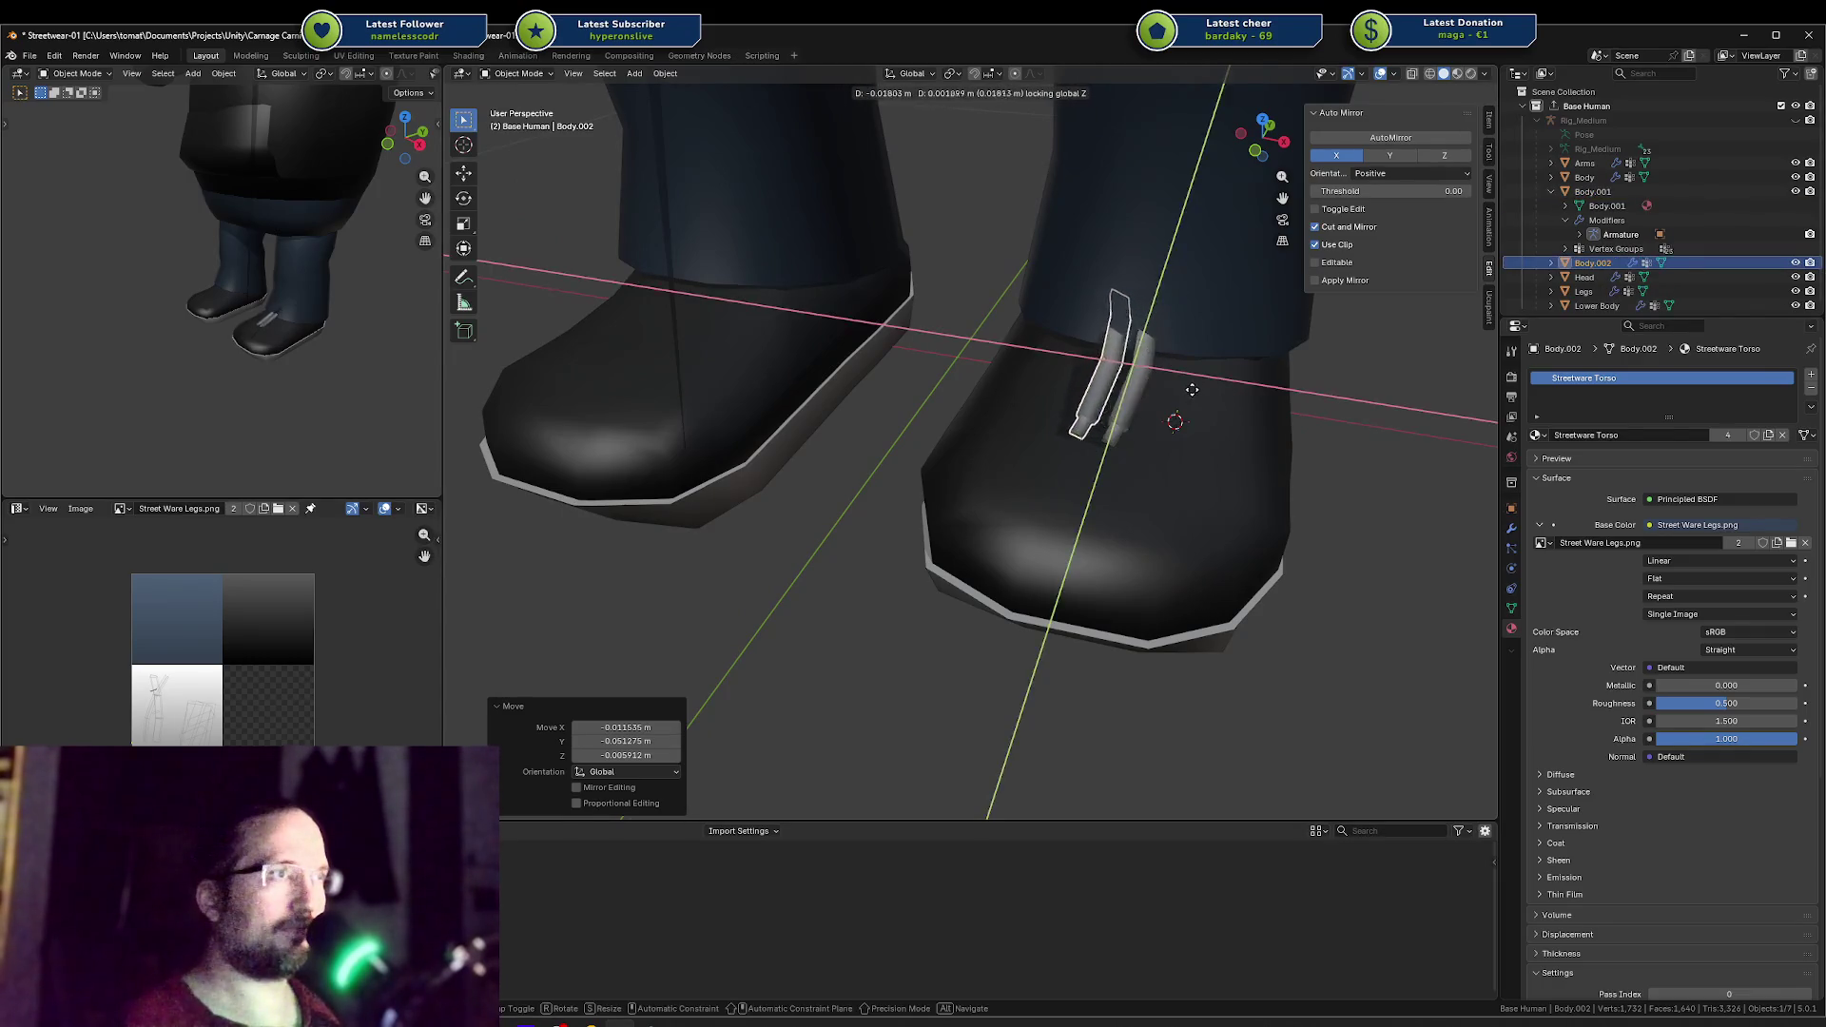
left_click(1174, 393)
key("r")
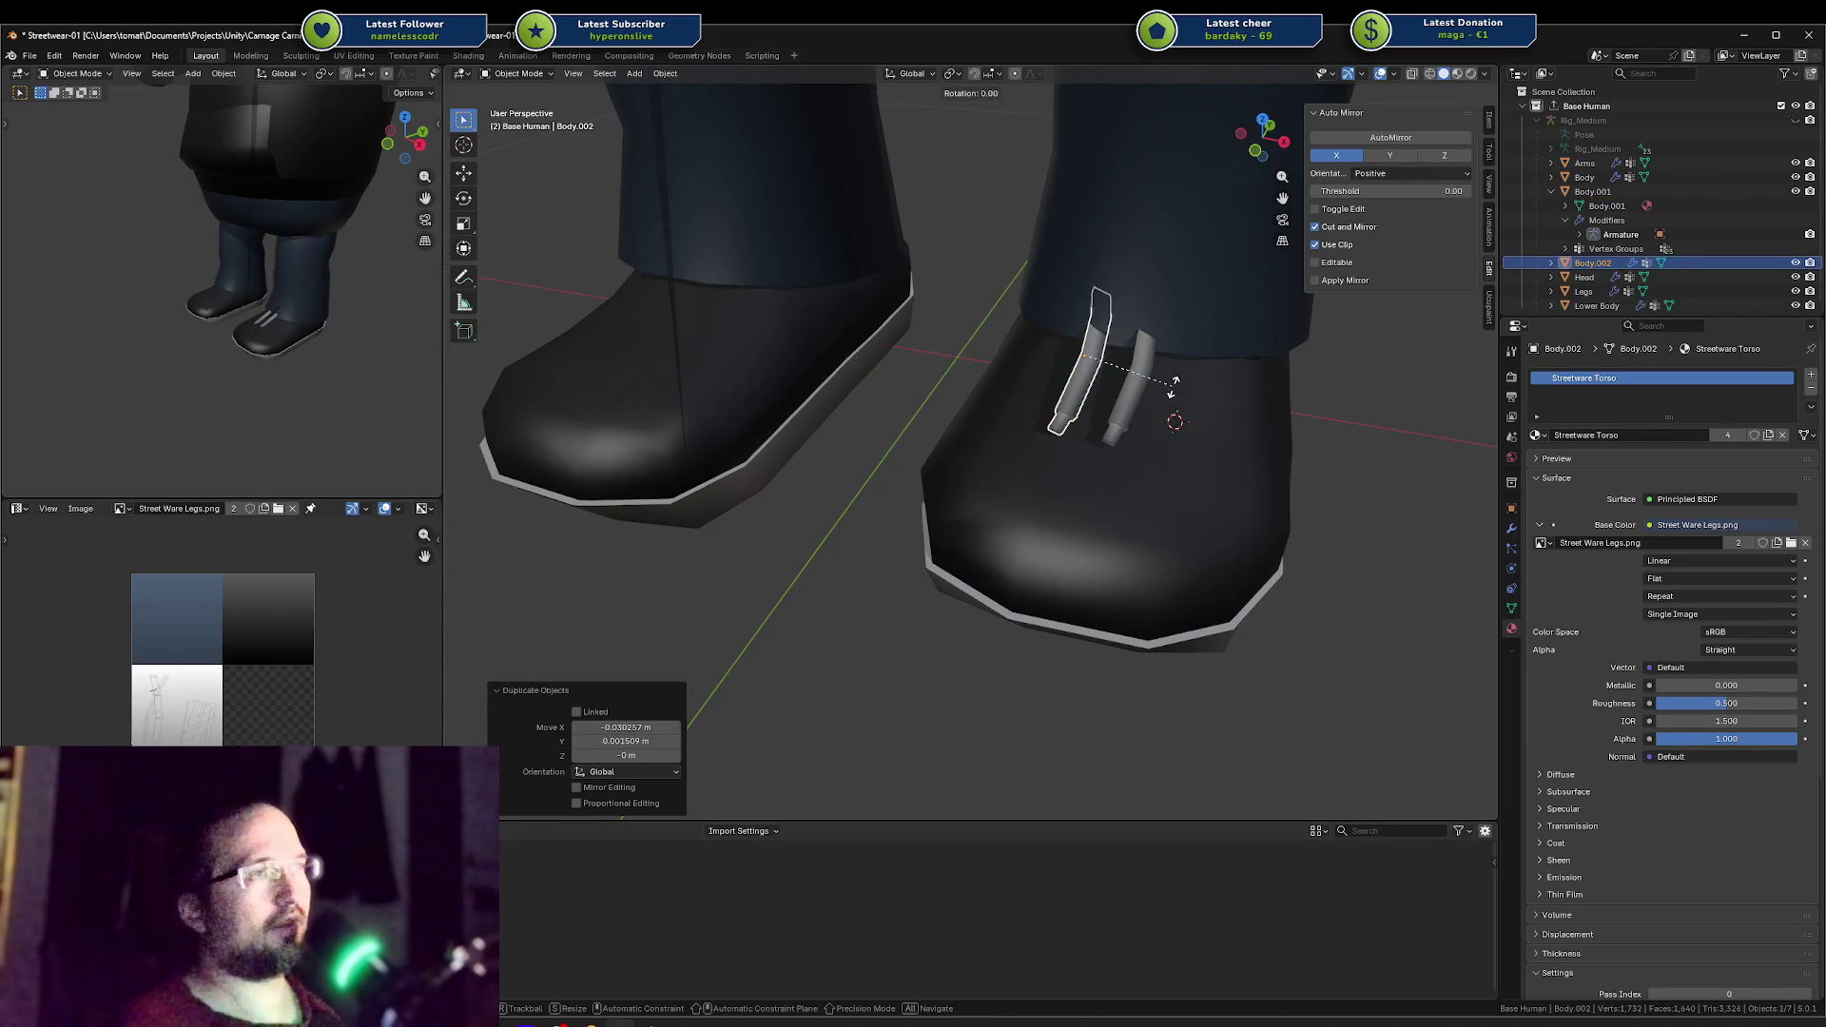
left_click(1175, 389)
key("s")
left_click(1176, 387)
type("r")
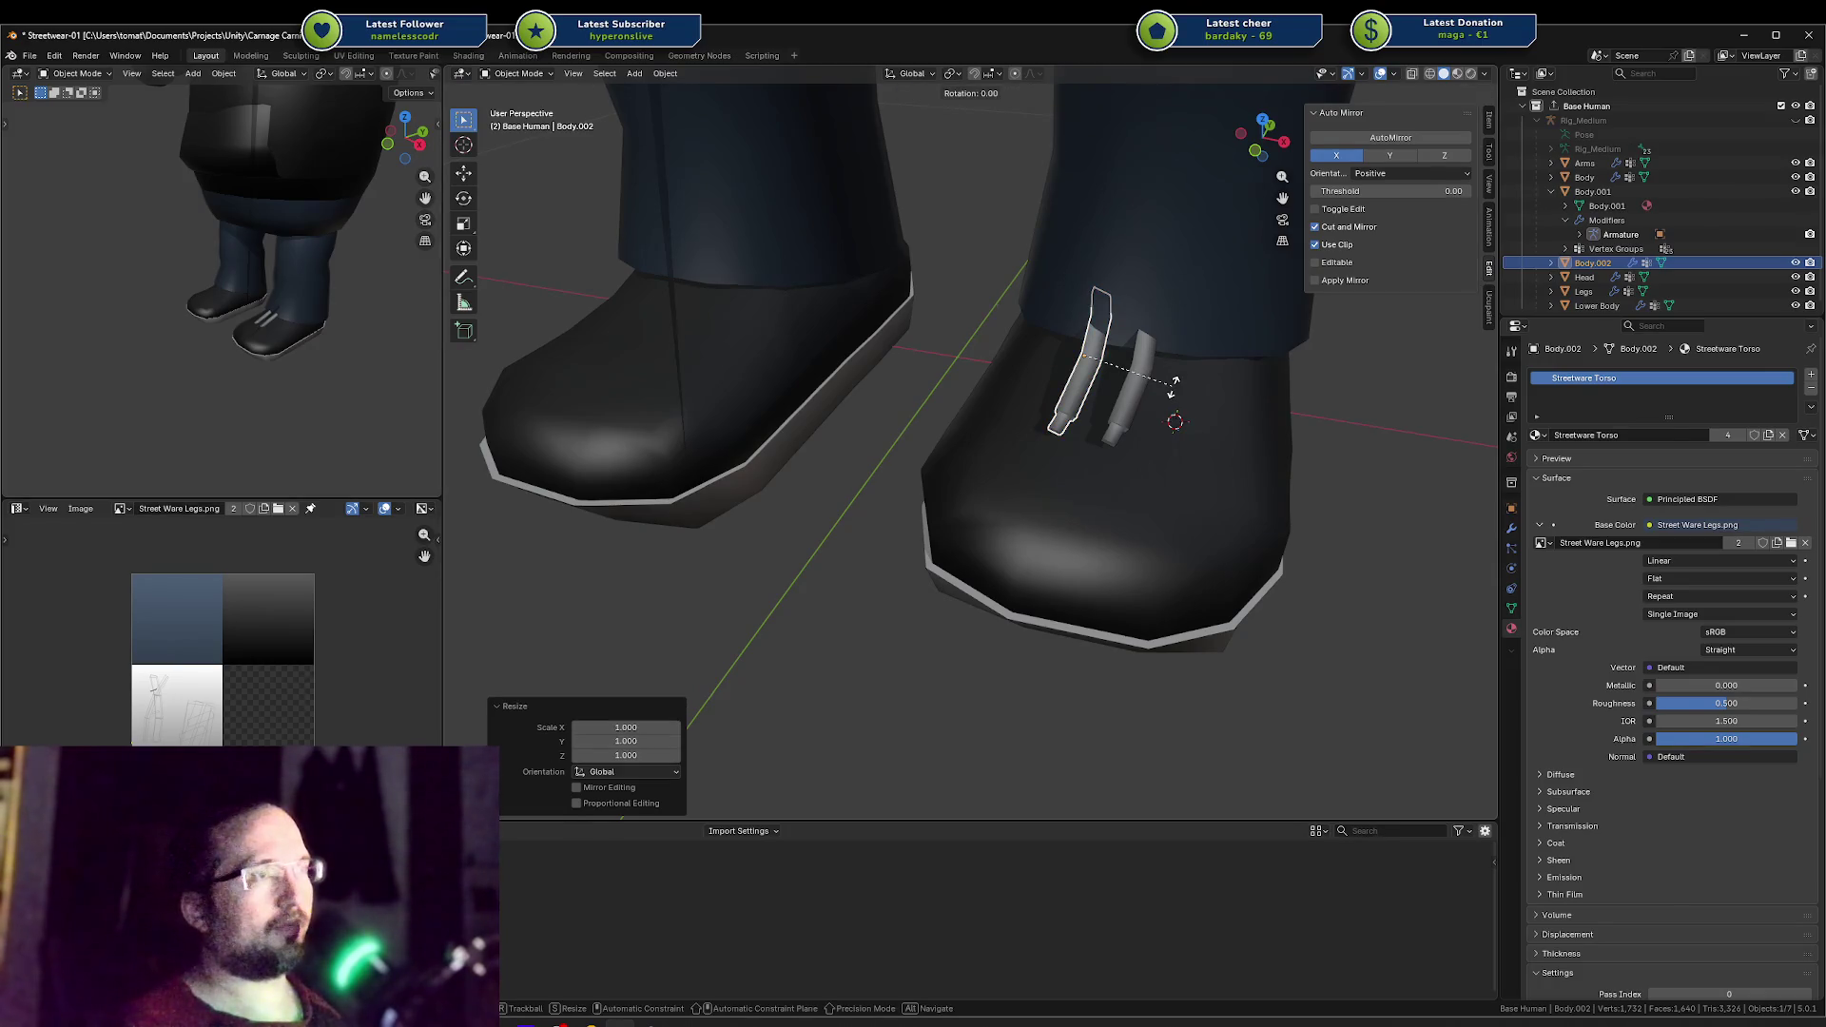
type("x180y")
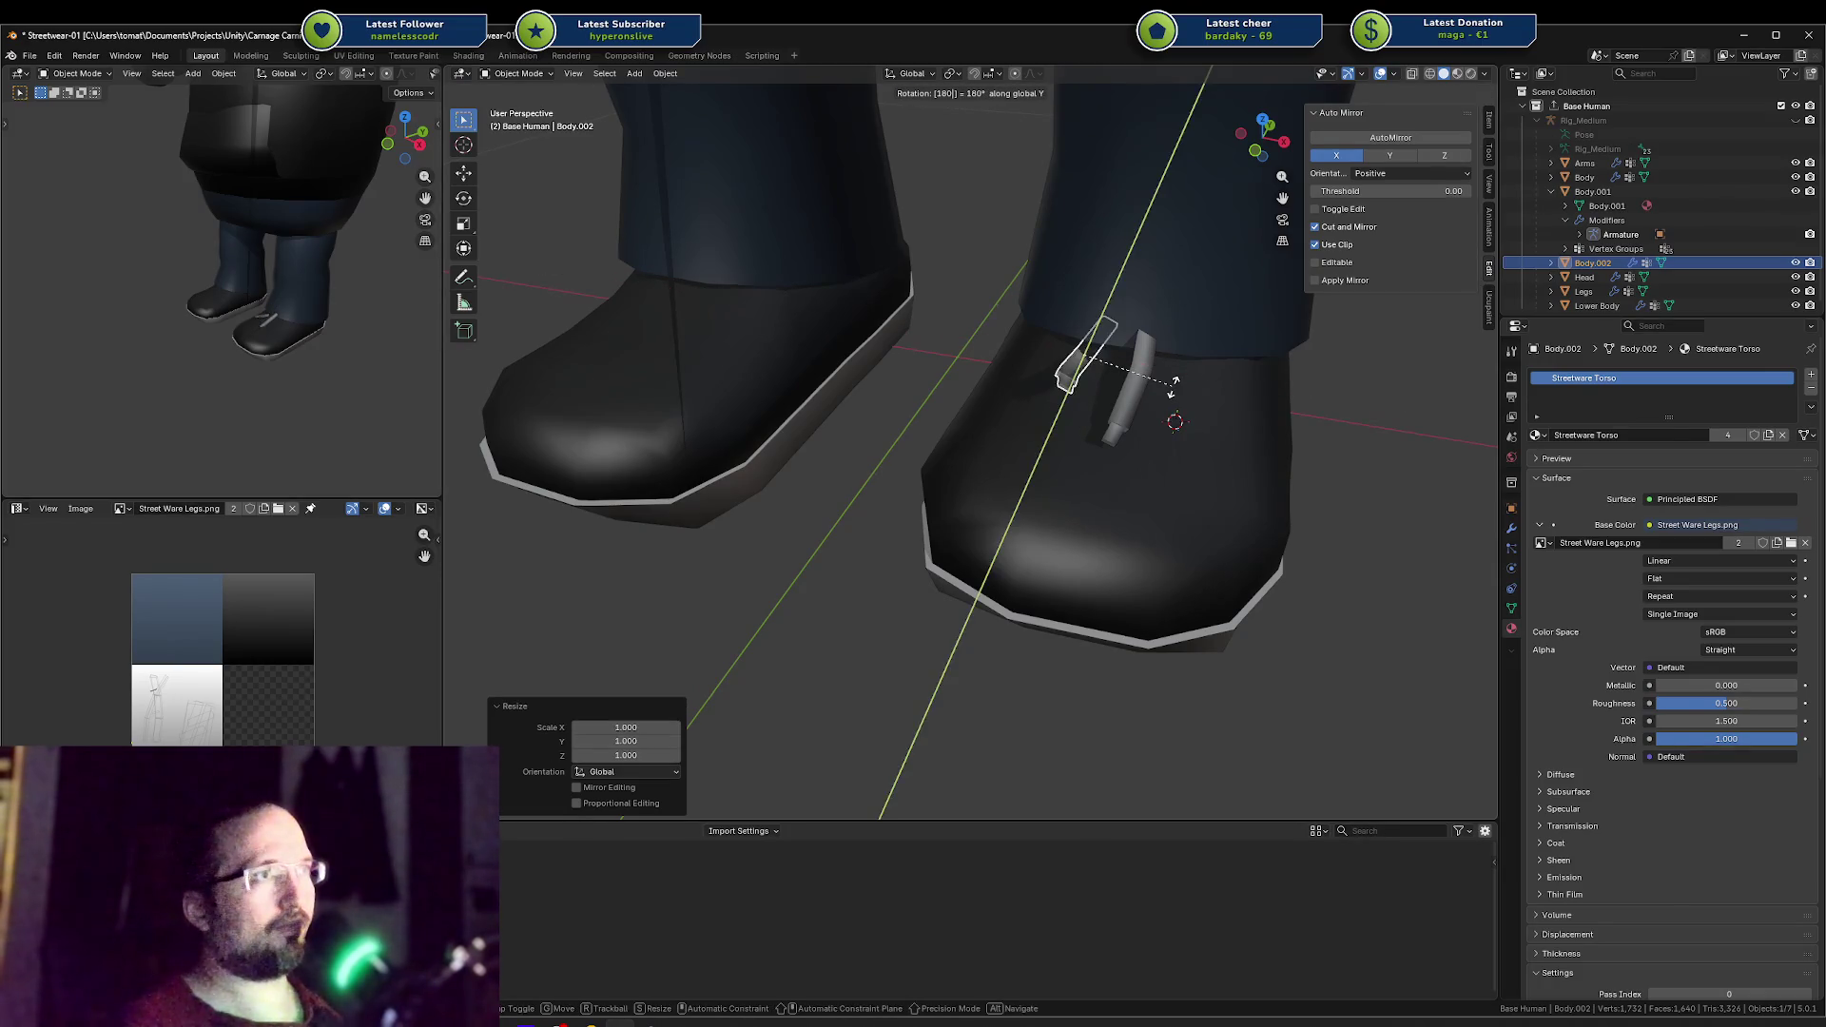
key("Escape")
key("x")
left_click(1150, 387)
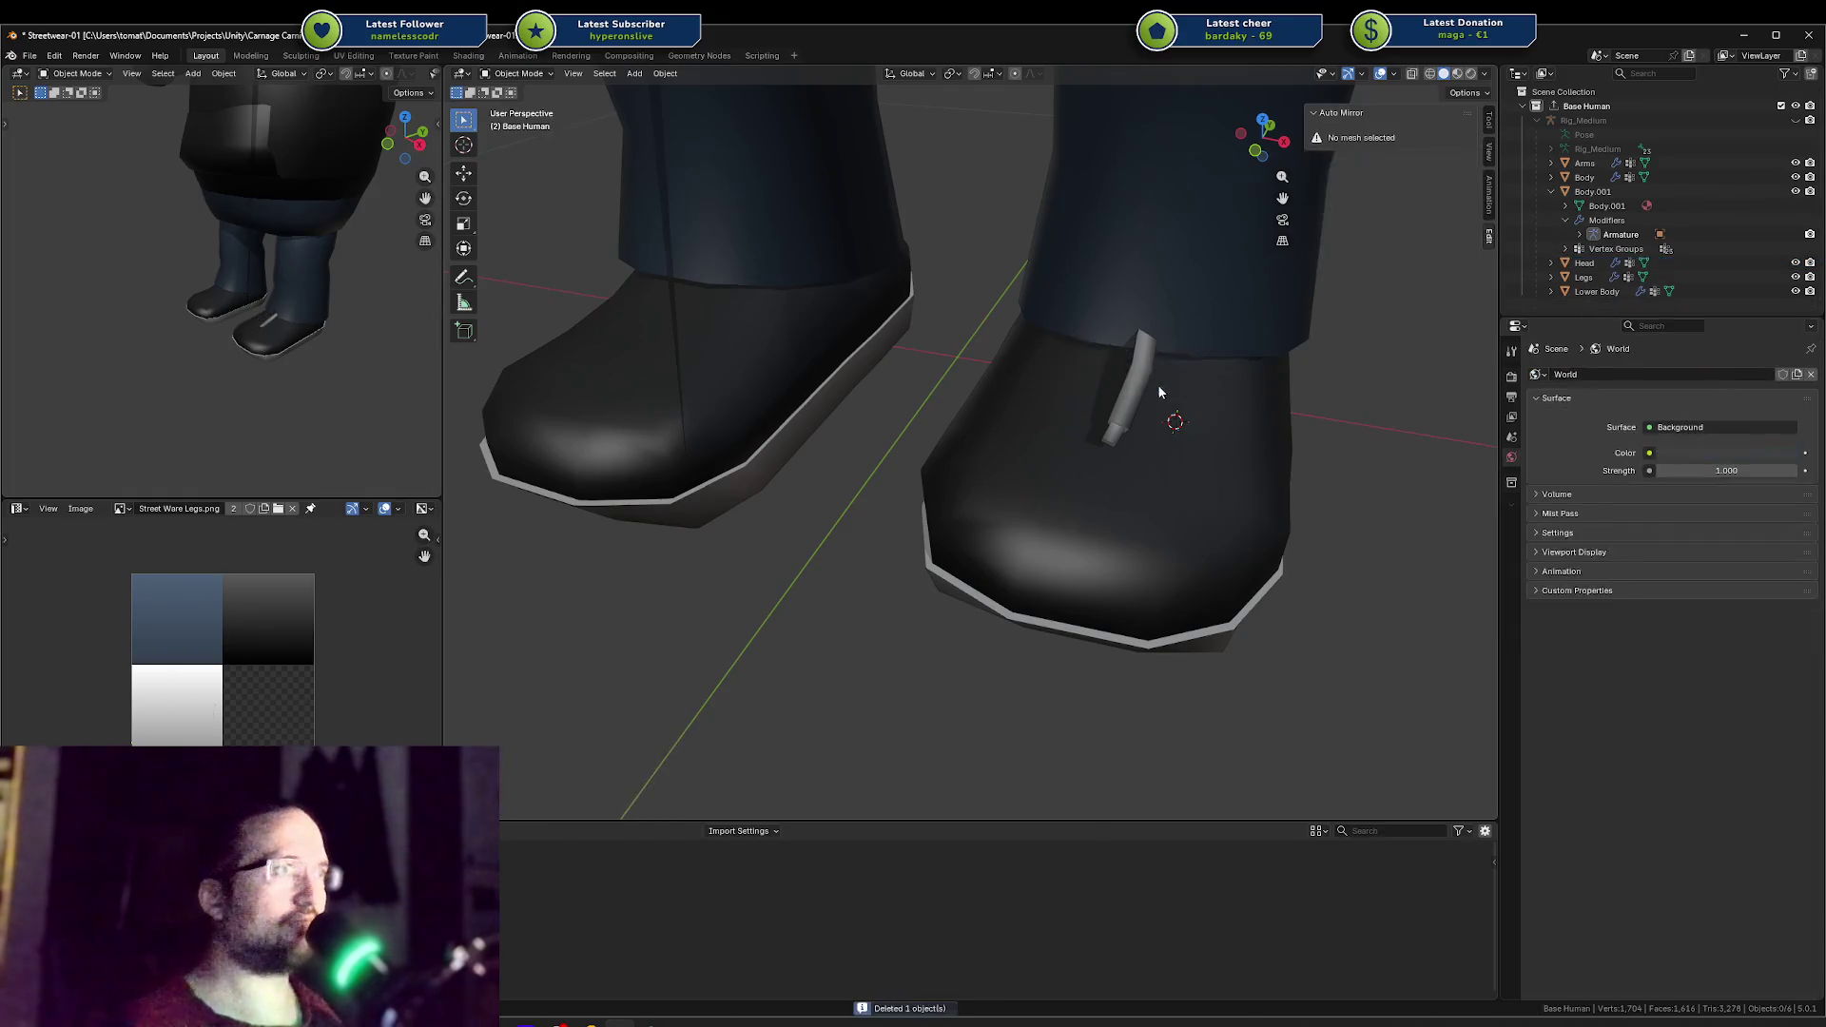
left_click(1160, 371)
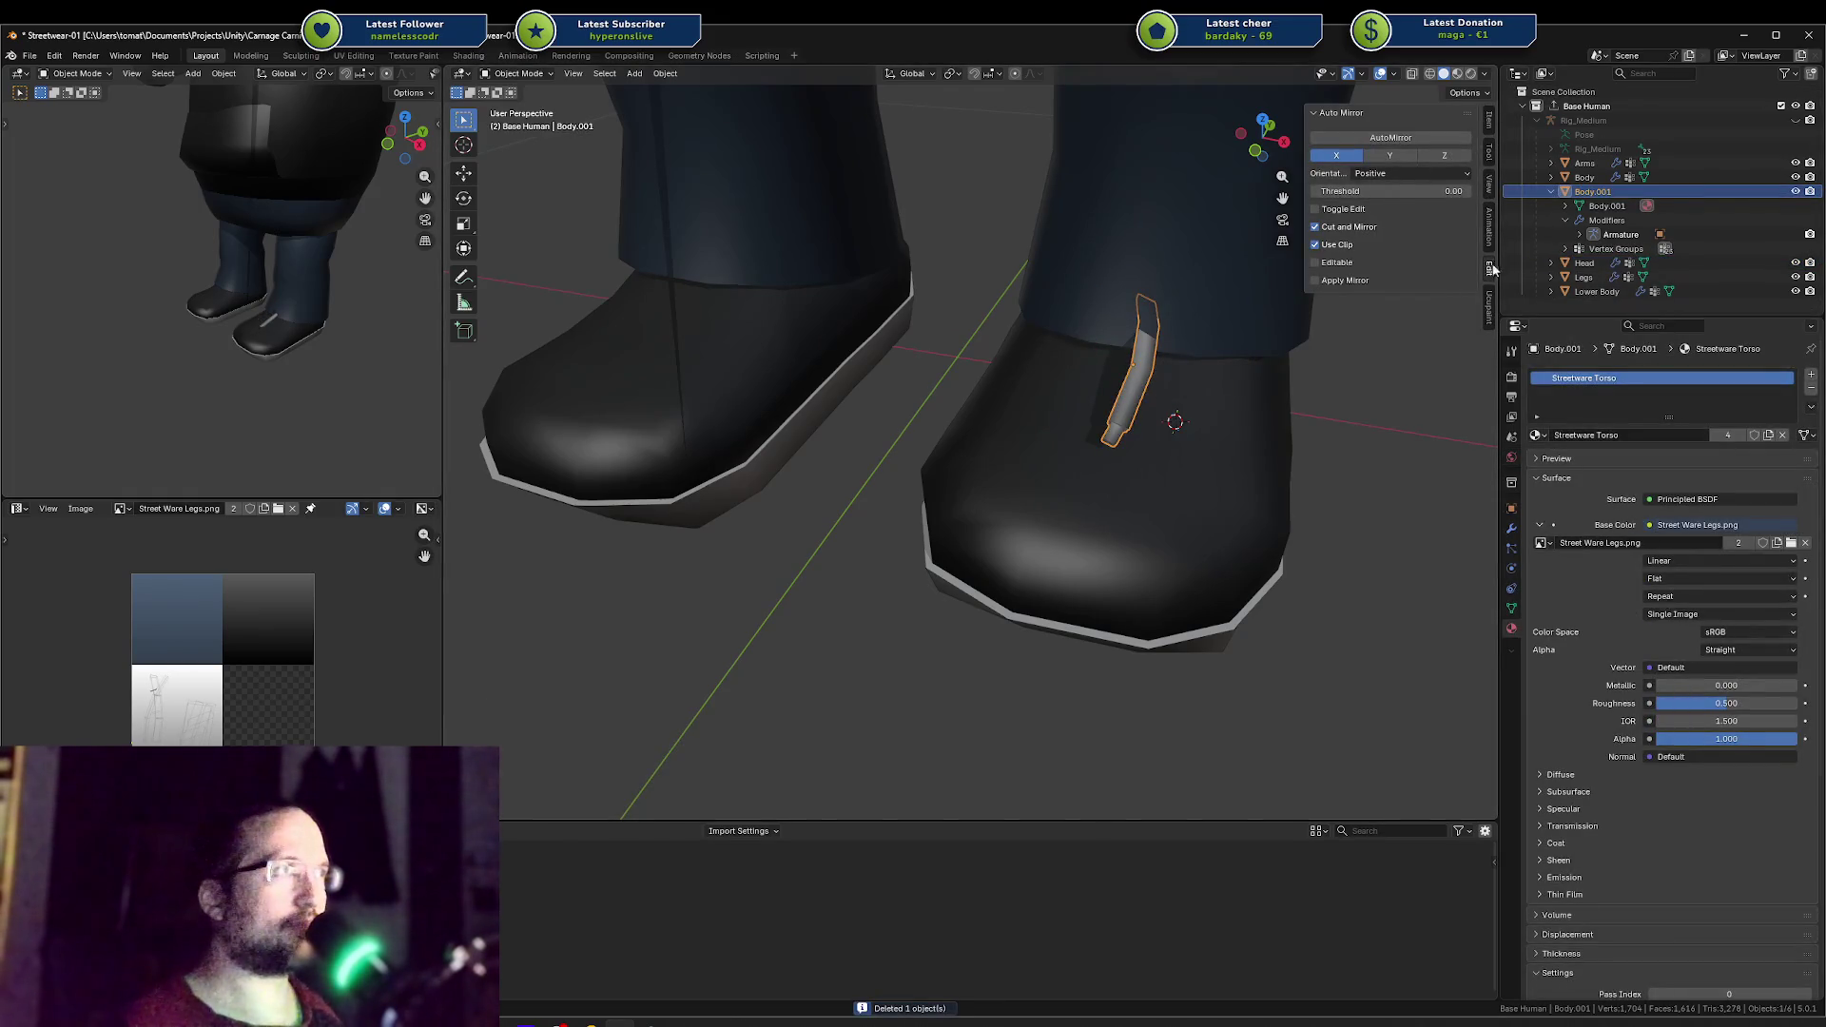
Step: Duplicate the strap in place and mirror it with scale X -1
key("shift+d")
key("Escape")
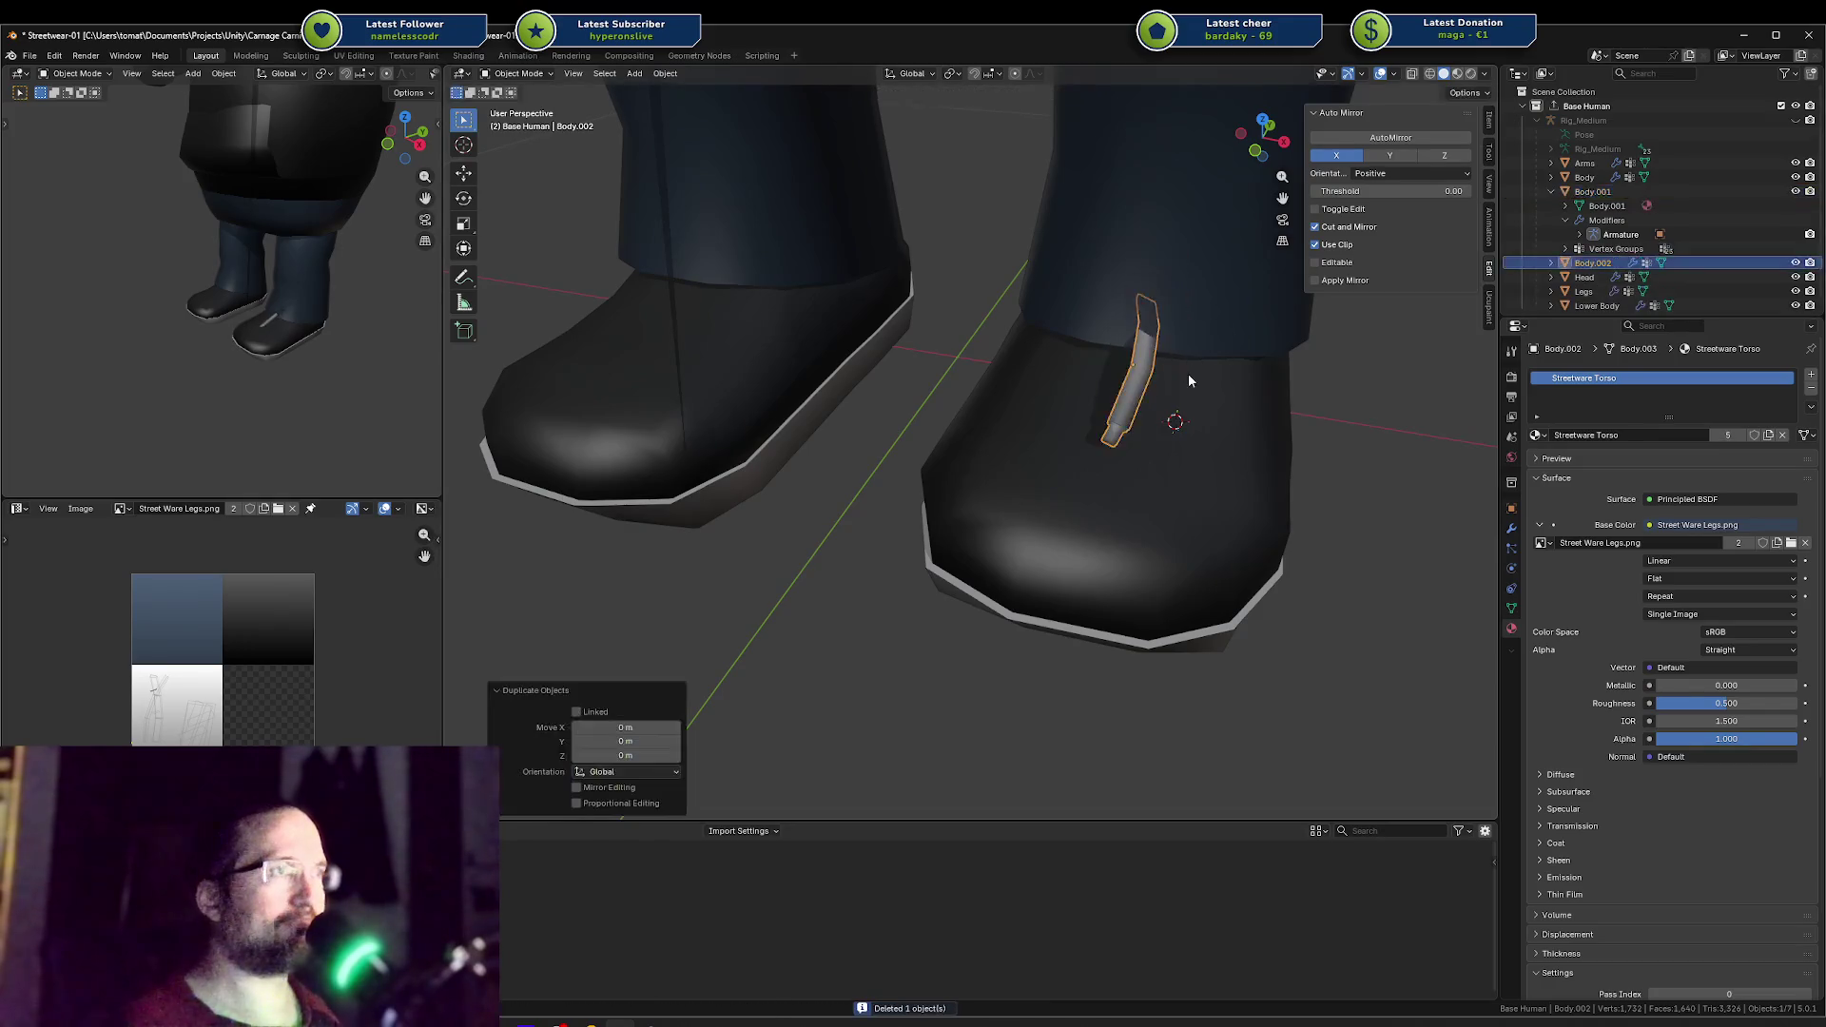
key("x")
key("Escape")
type("sx")
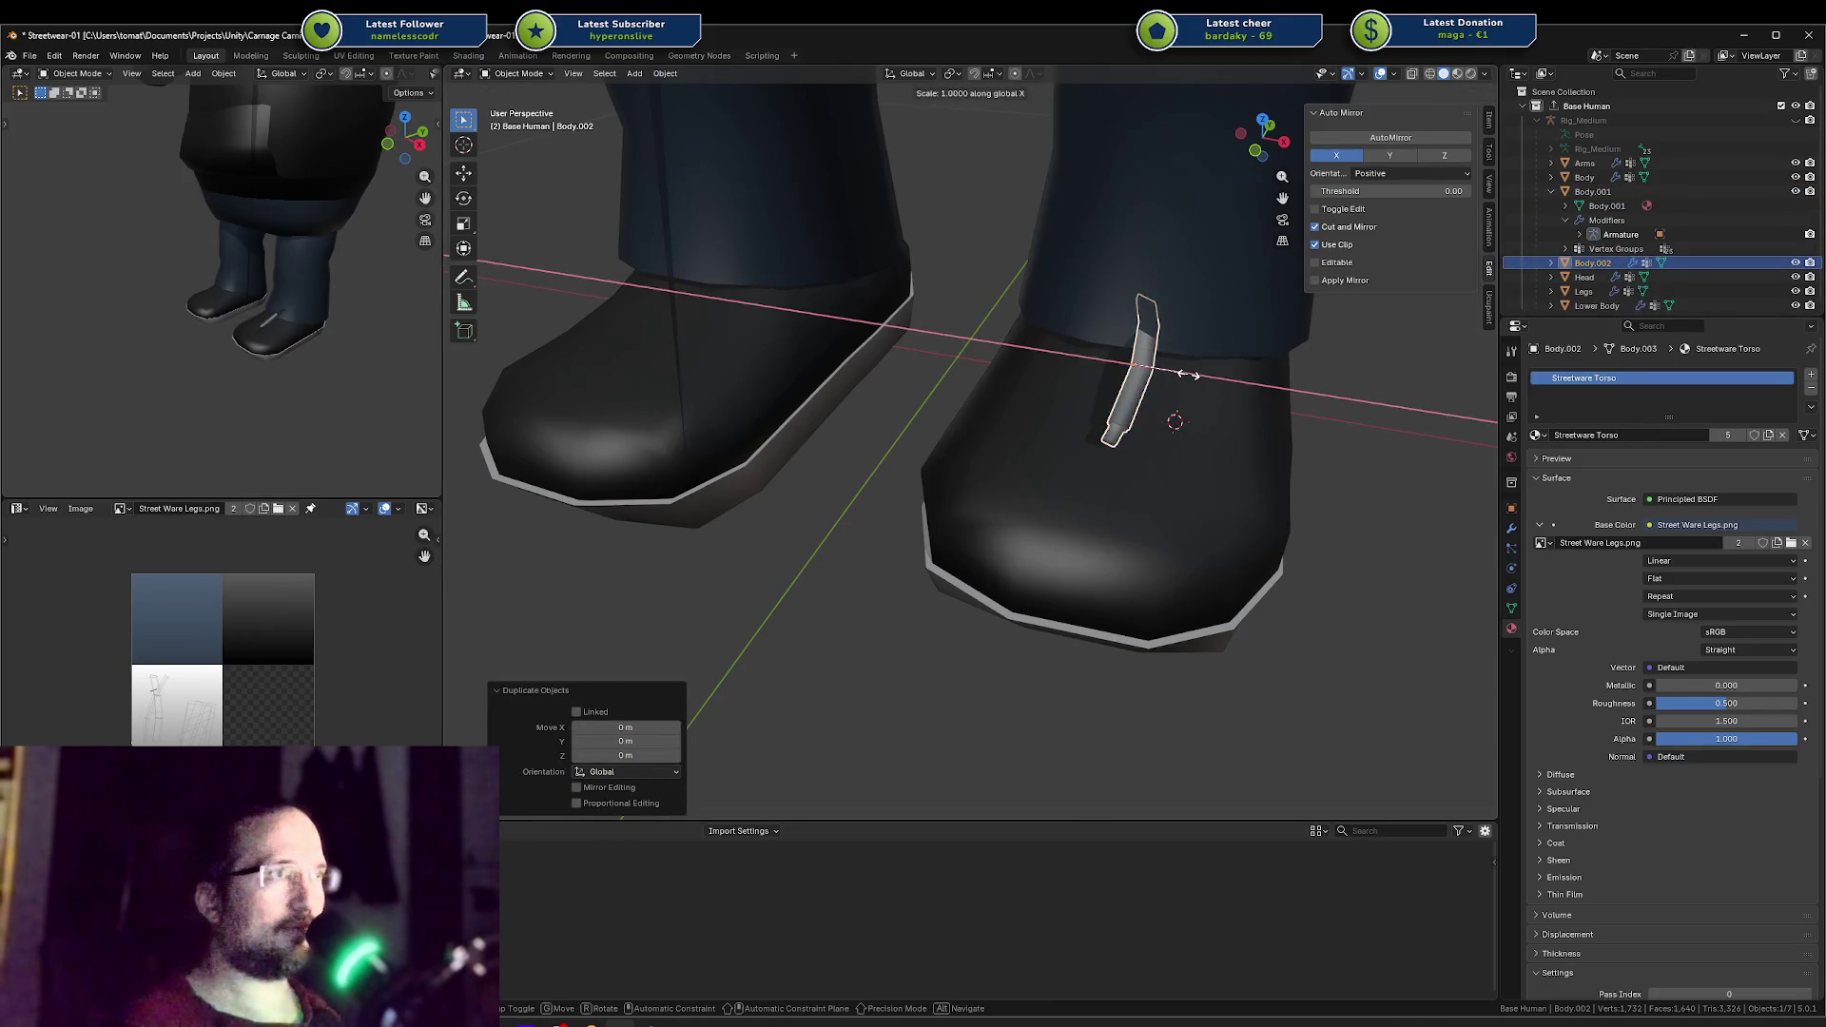
type("-1")
key("Return")
Step: Move the mirrored strap along X and Z to sit beside the original
key("g")
key("x")
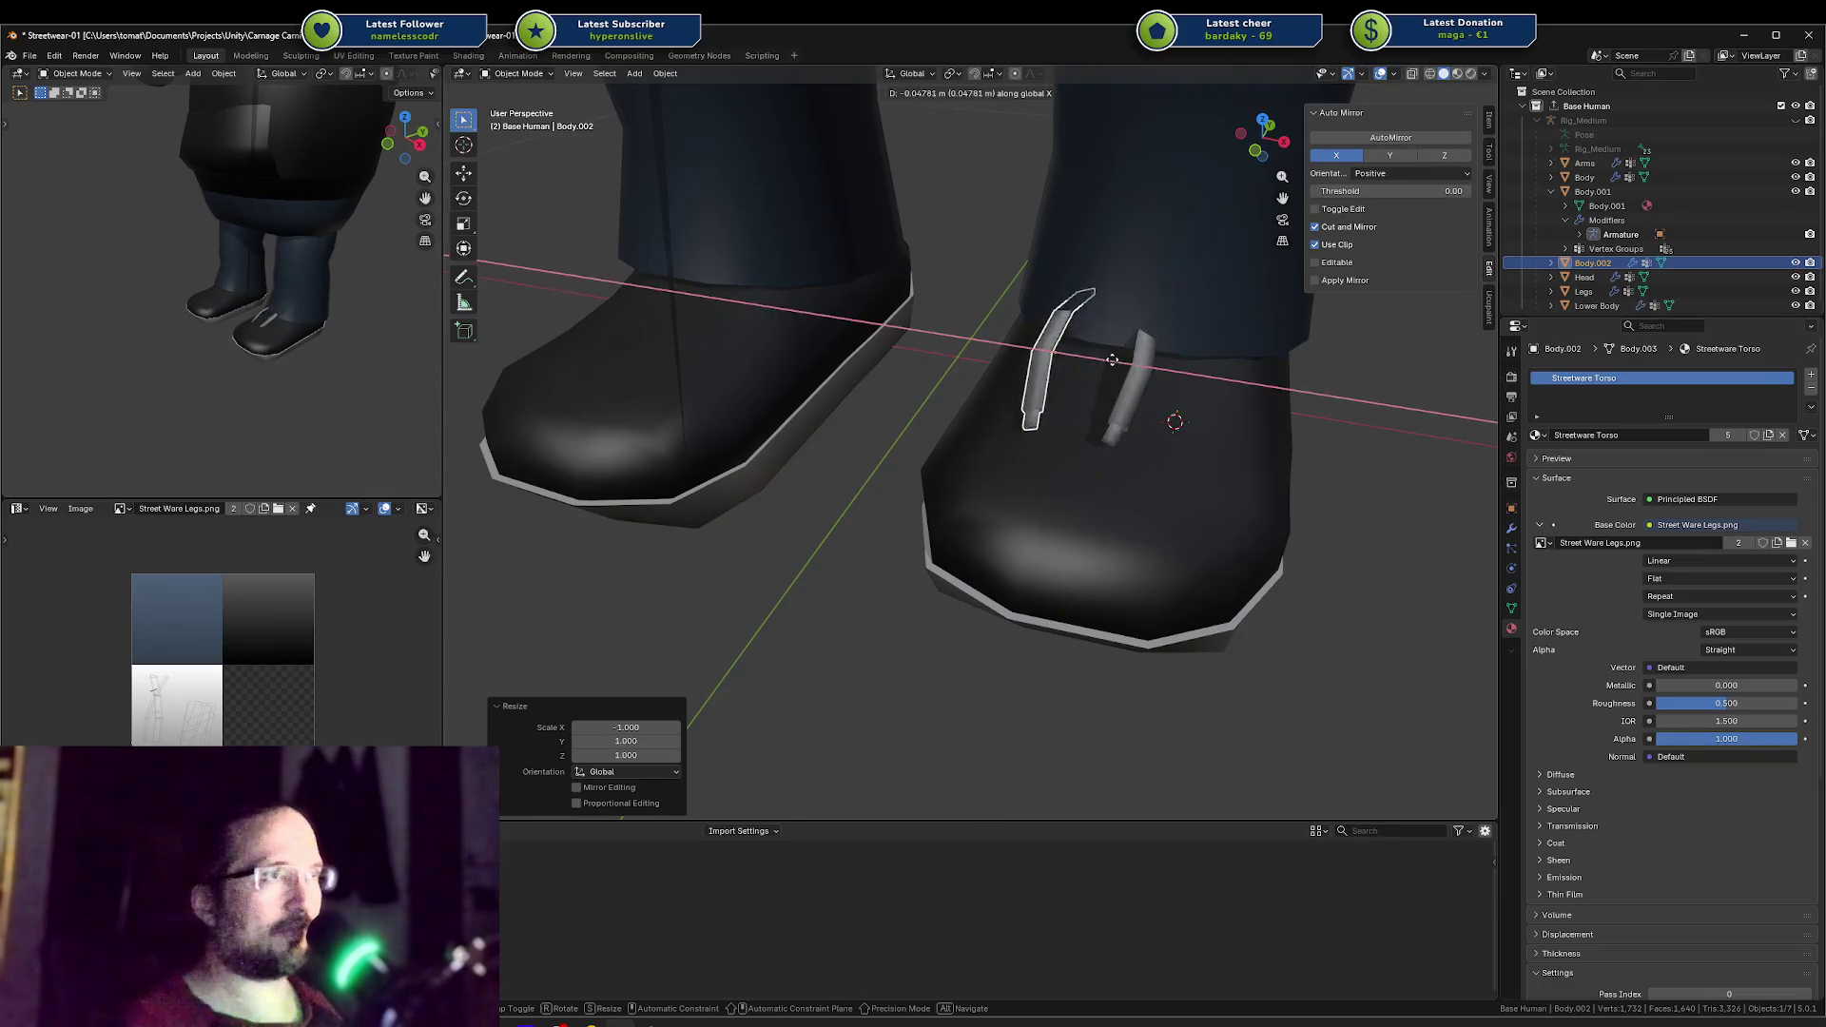
left_click(1158, 353)
scroll(1158, 353, "up", 1)
middle_click_drag(1159, 361, 1180, 350)
key("g")
key("z")
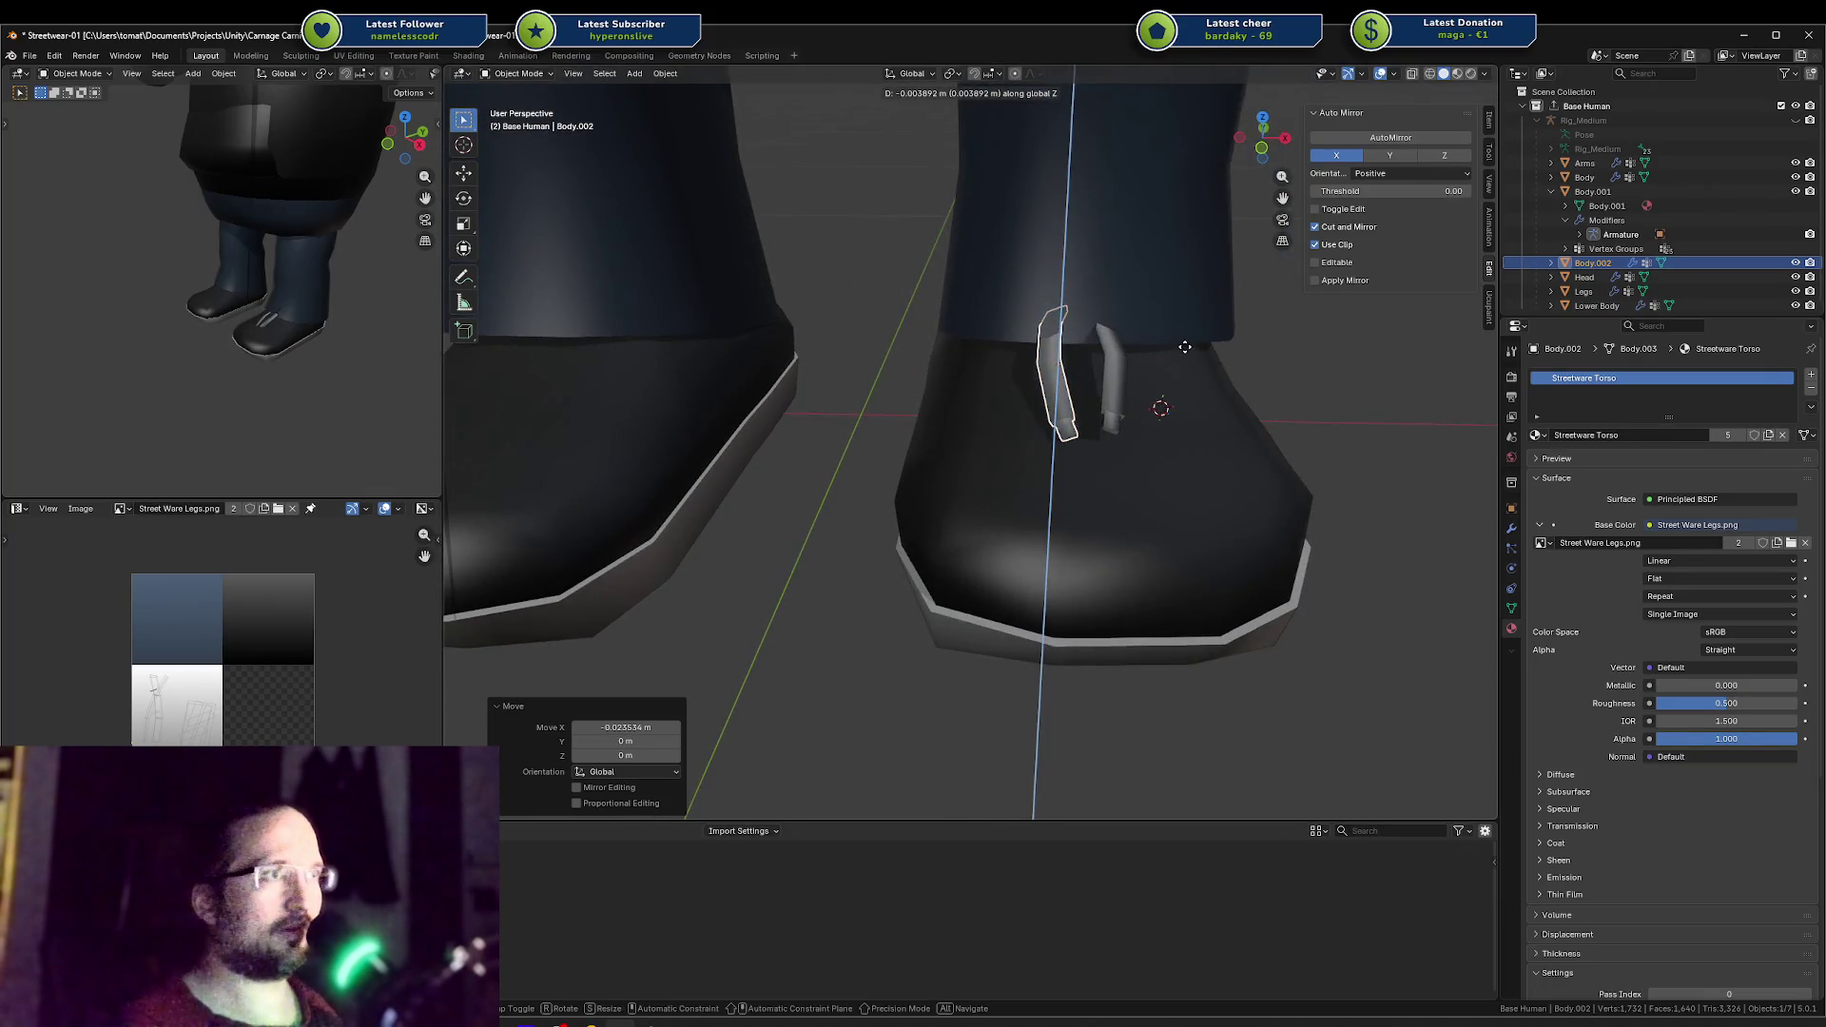
left_click(1183, 354)
Step: Select both boot straps, lower them, and flip them 180° around X and 180° around Z
left_click(1115, 367, "shift")
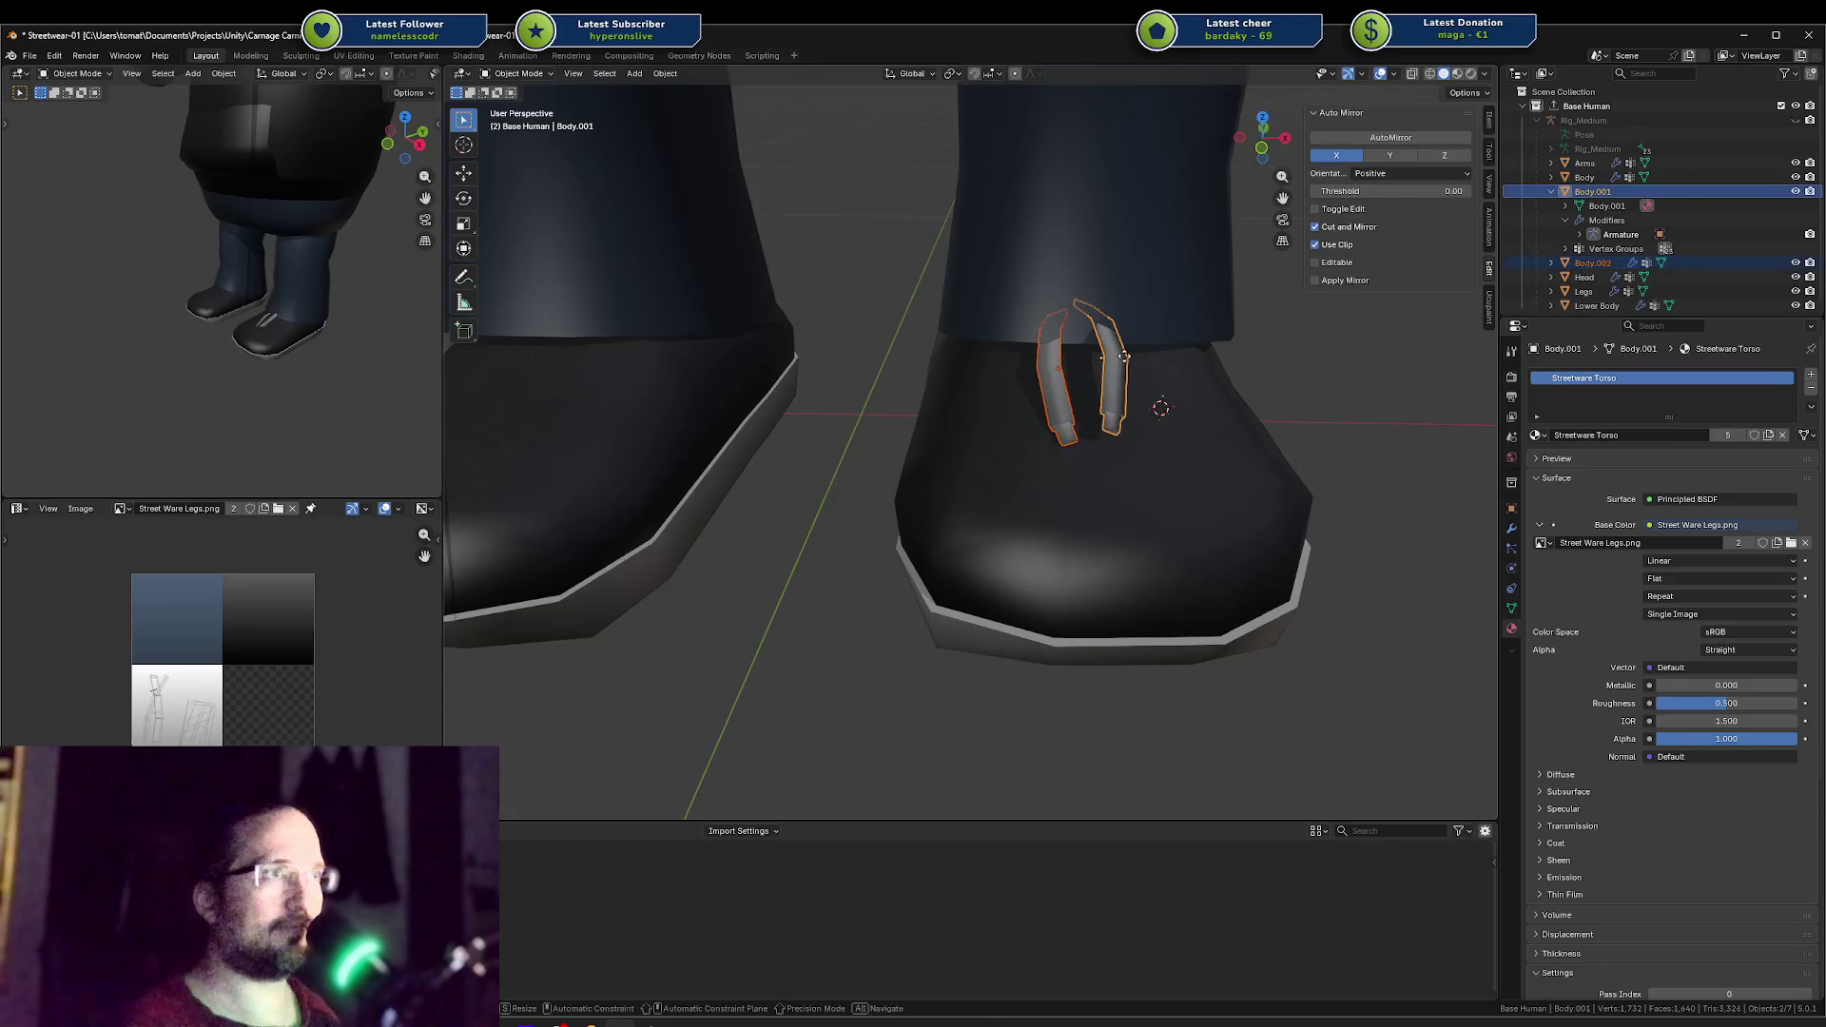
key("g")
key("z")
left_click(1146, 356)
key("r")
key("x")
right_click(1155, 360)
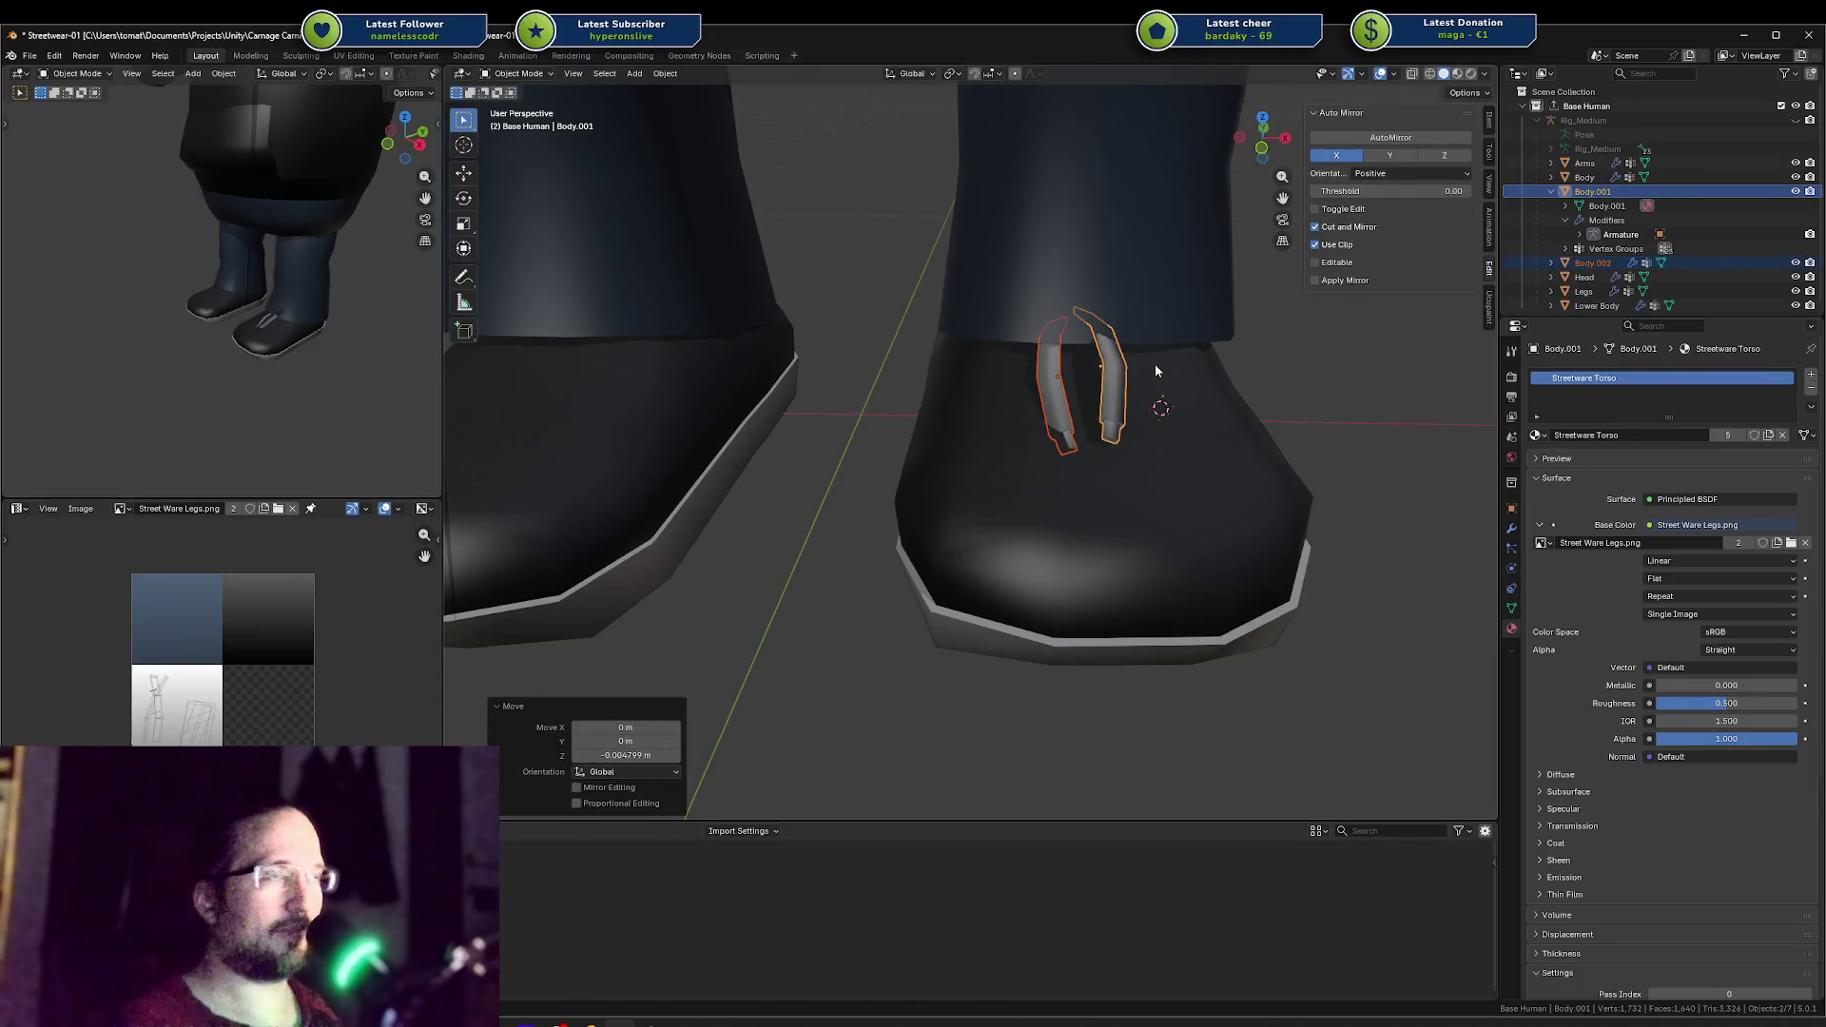
type("rx")
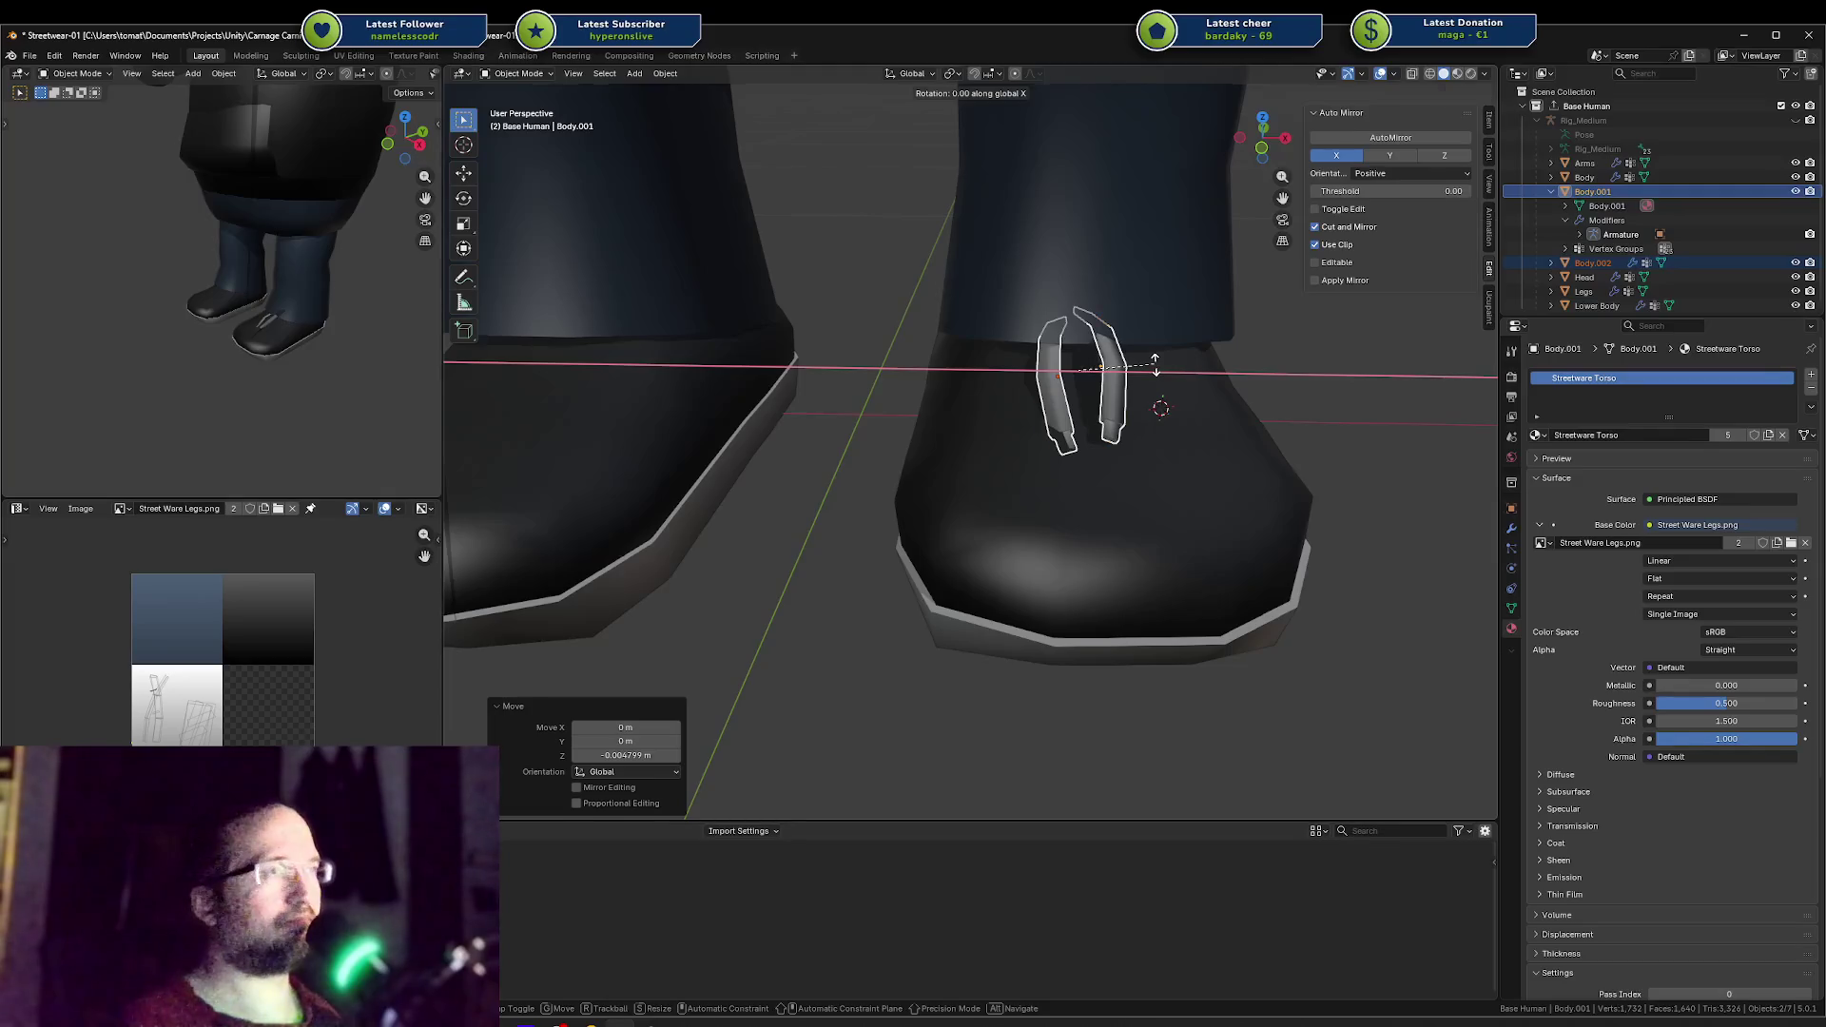
type("180")
key("Return")
type("rz")
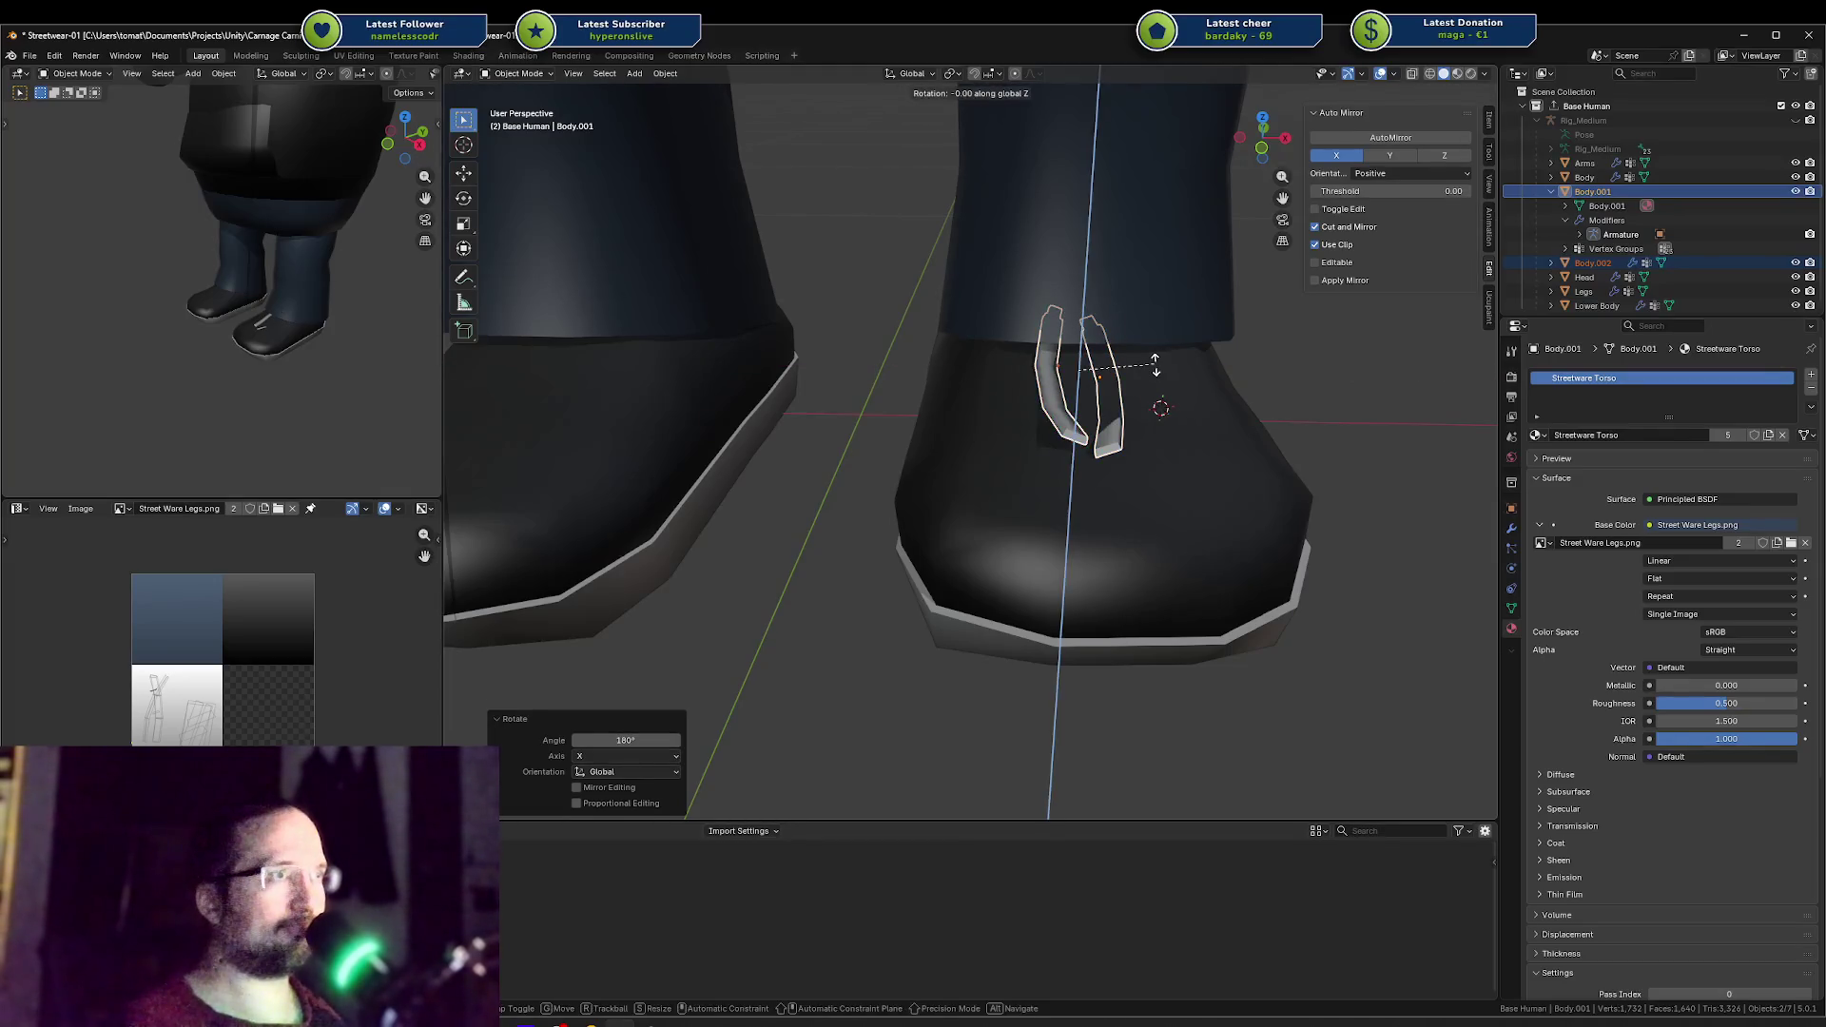
type("180")
key("Return")
Step: Raise both straps back onto the boot and shift them sideways along X
middle_click_drag(1154, 363, 1468, 359)
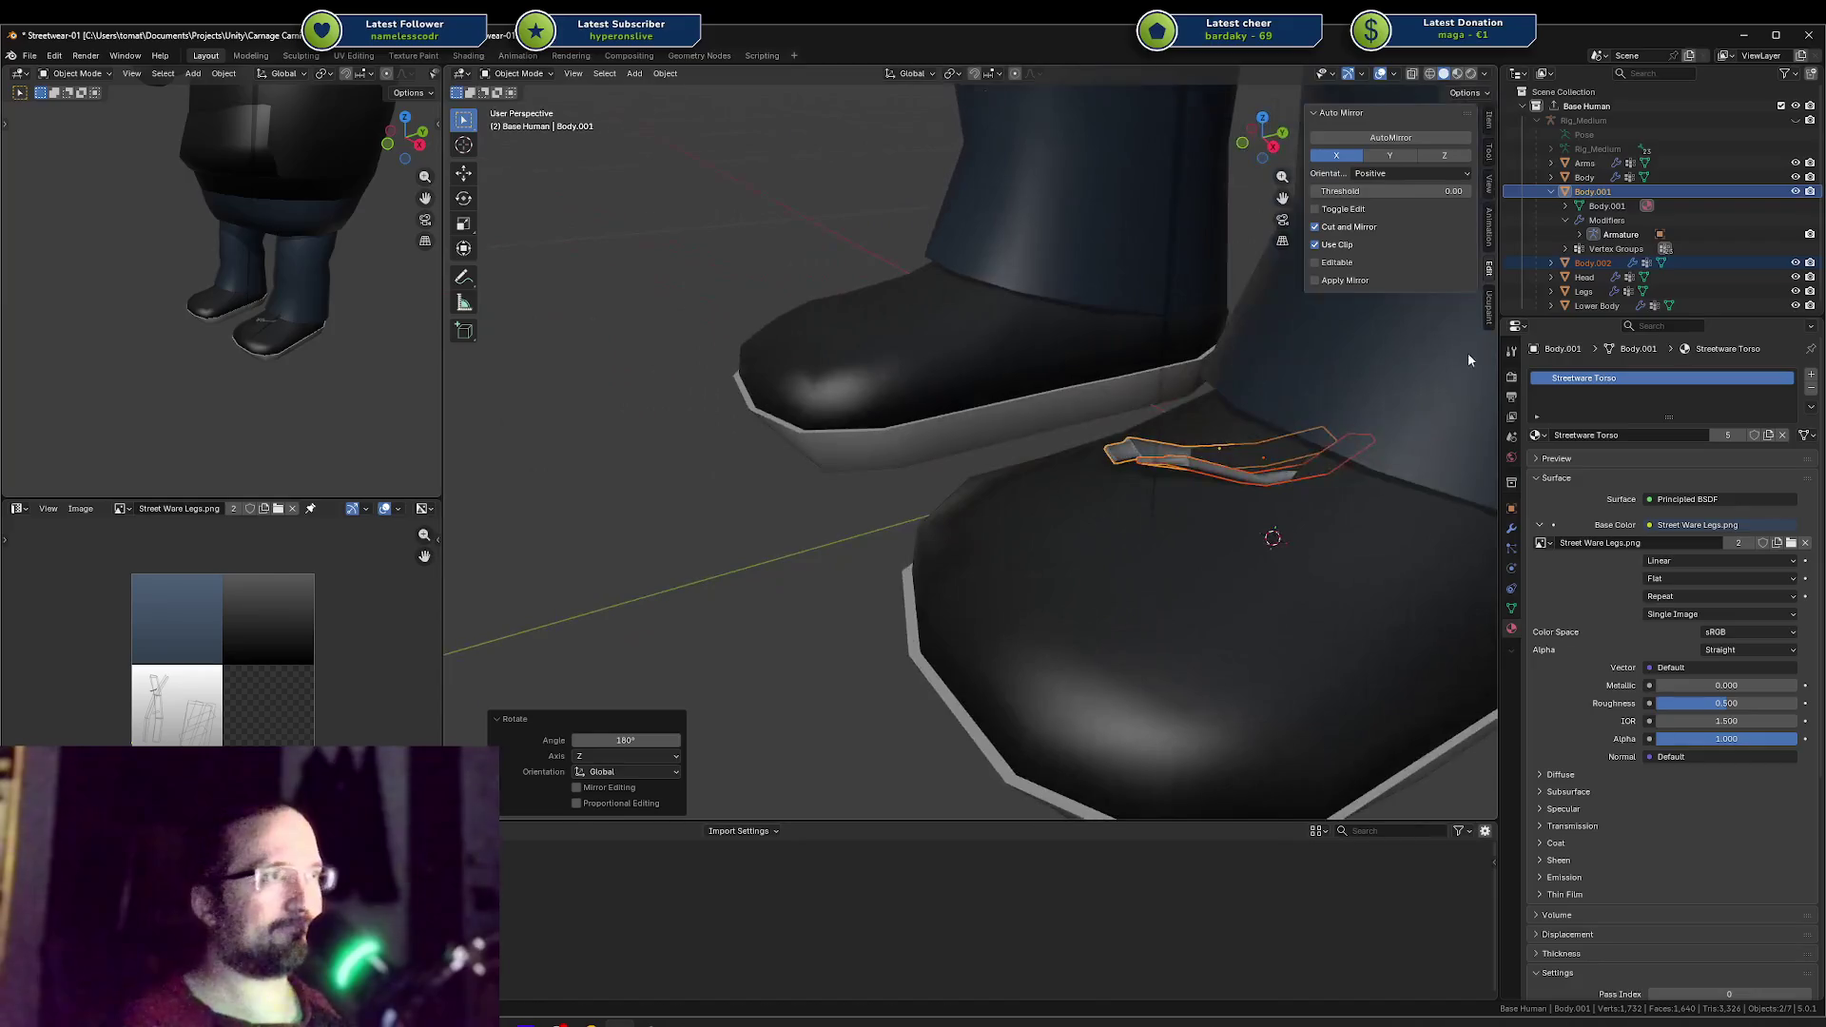
key("g")
key("z")
left_click(1274, 335)
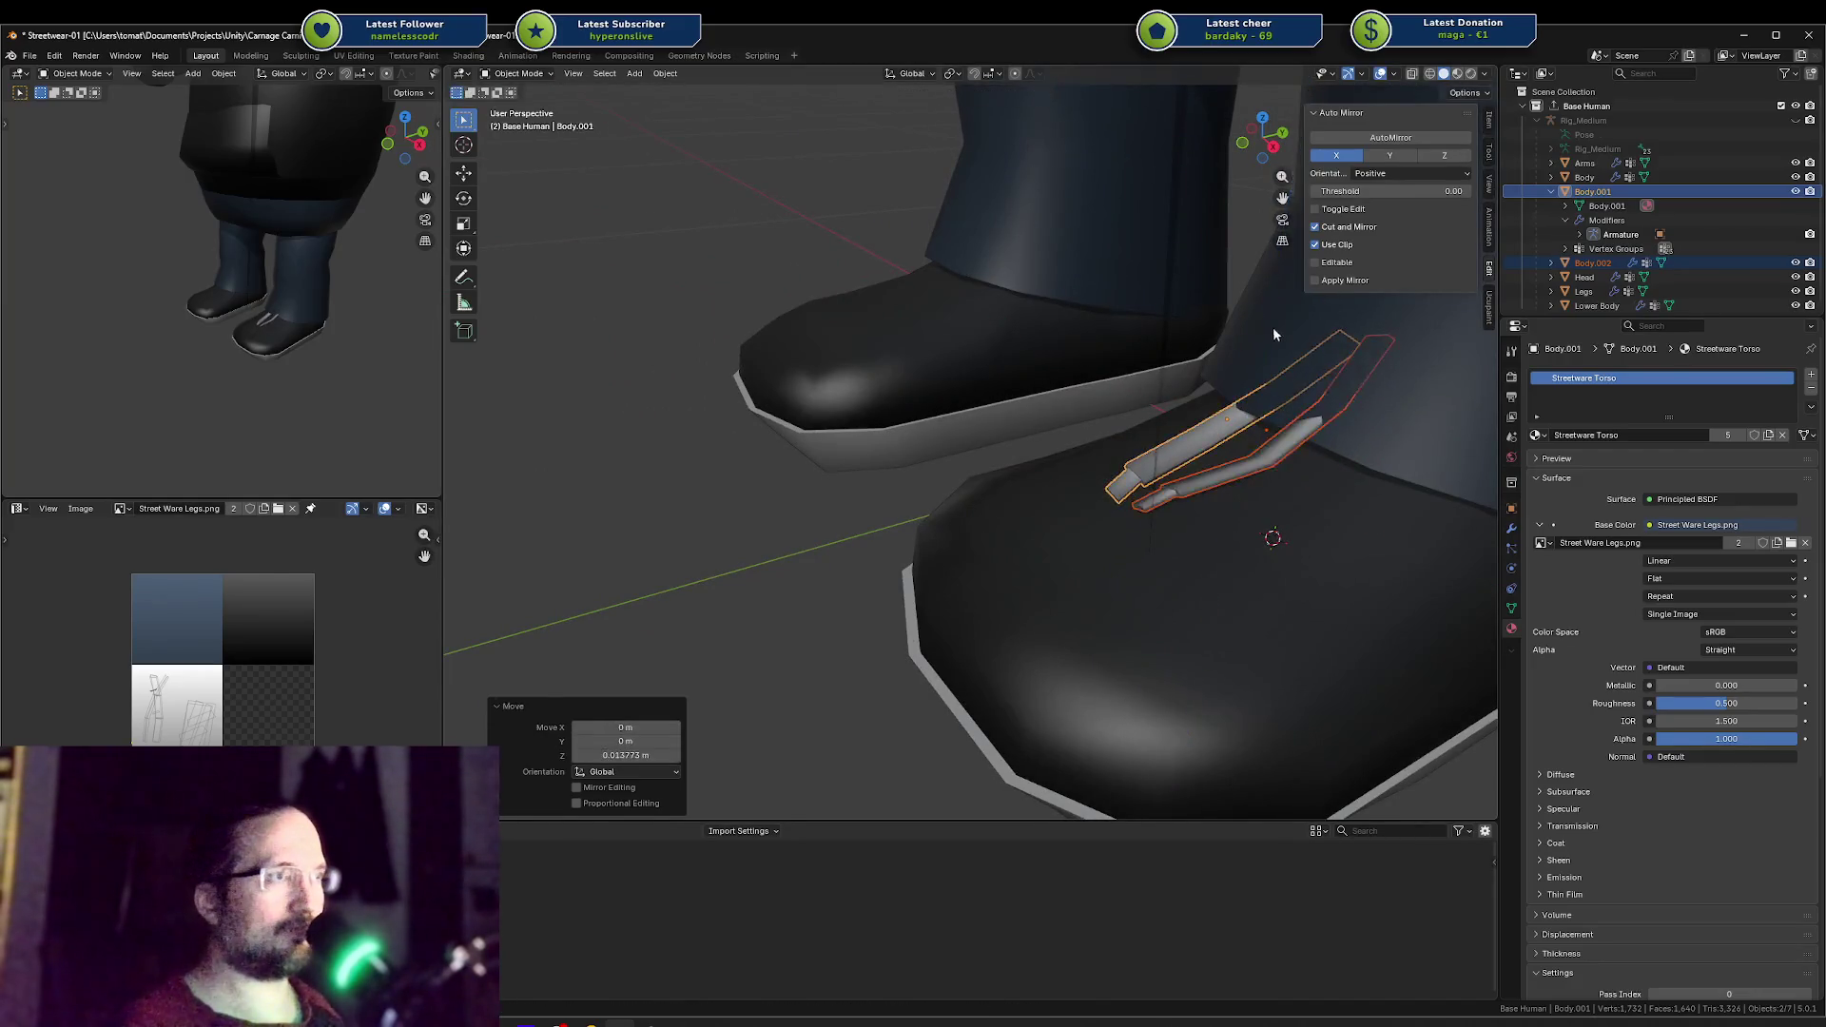
middle_click_drag(1274, 335, 1293, 323)
key("g")
key("x")
left_click(1328, 368)
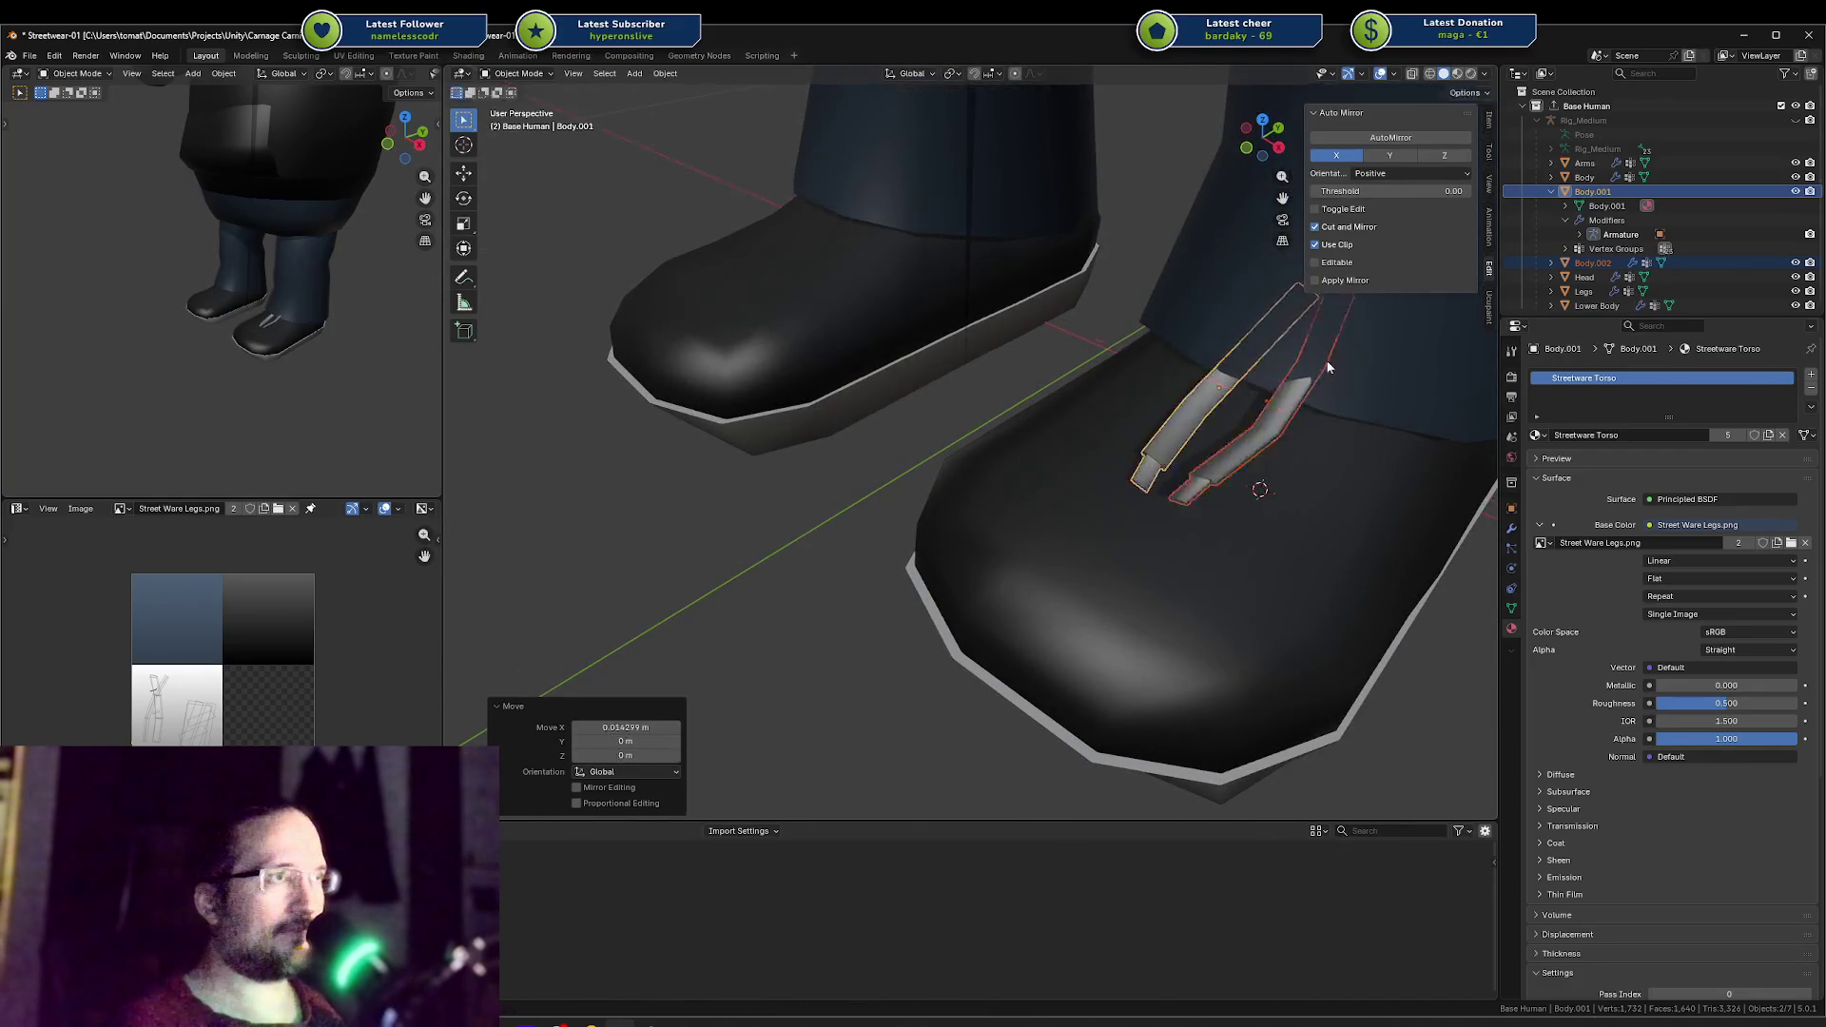
Step: From a higher view, lower both straps down onto the boot
scroll(342, 280, "up", 5)
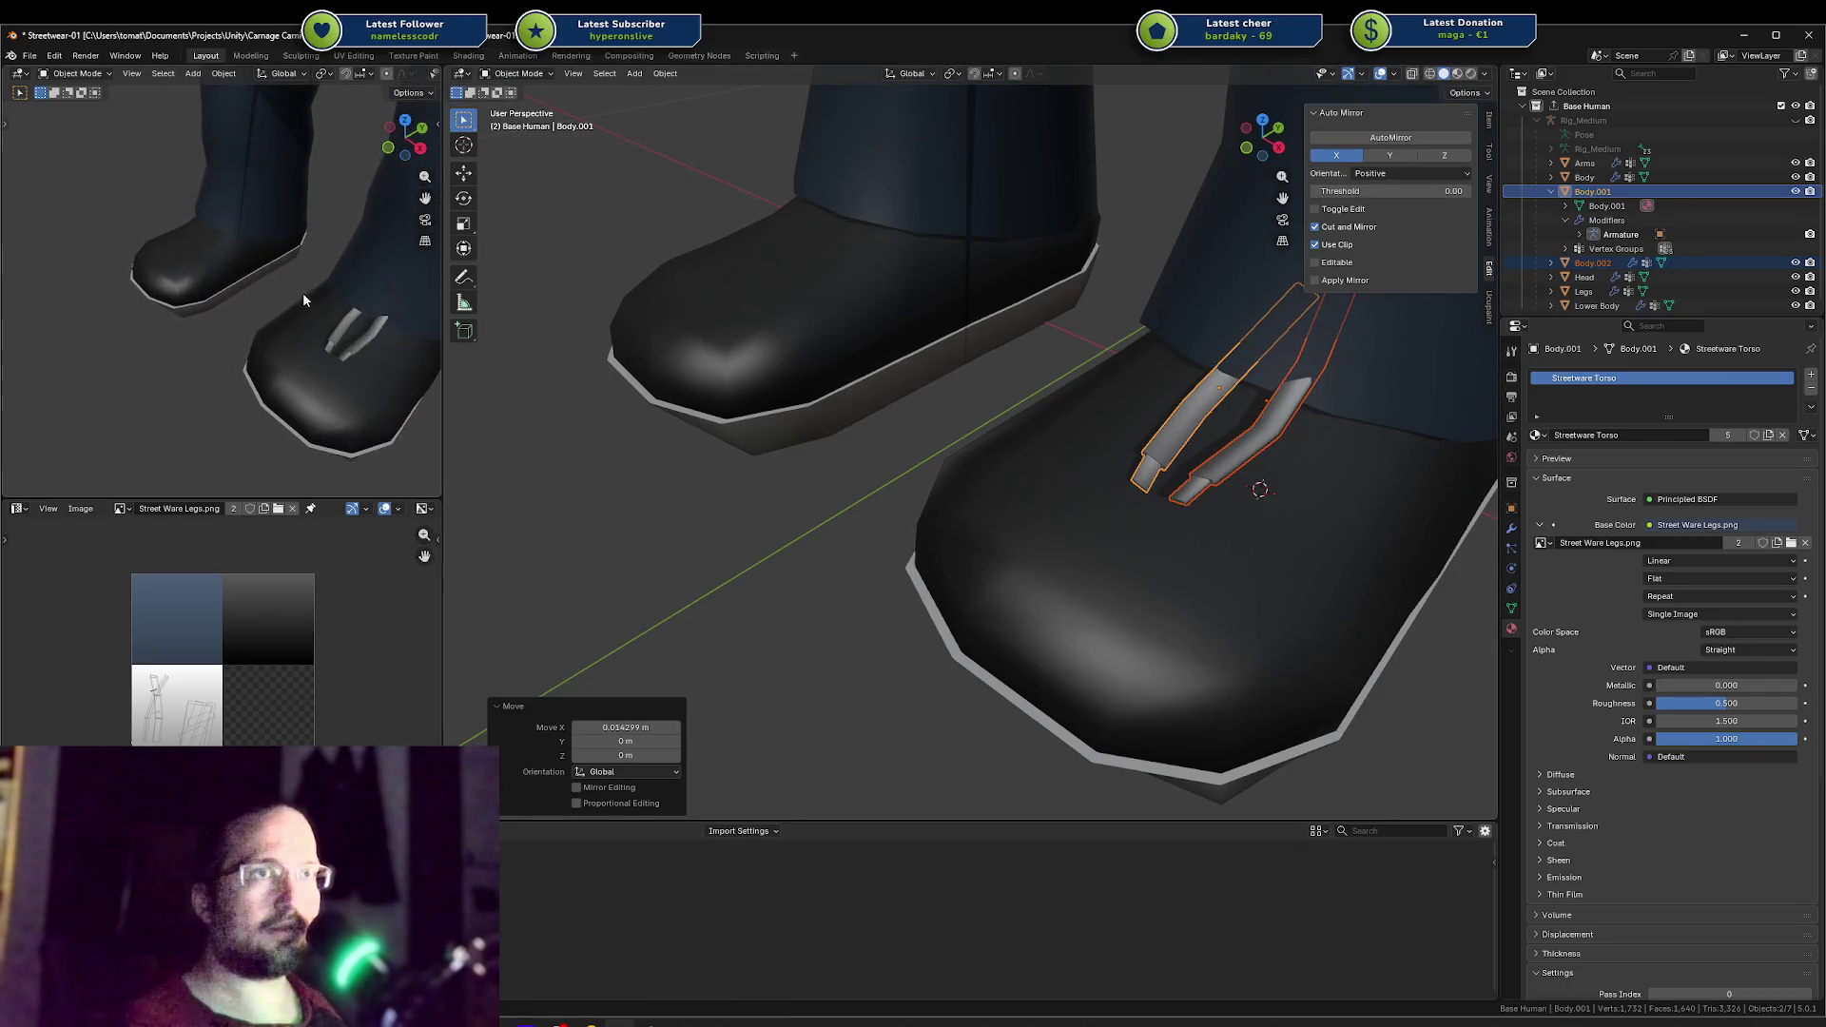
scroll(334, 310, "up", 2)
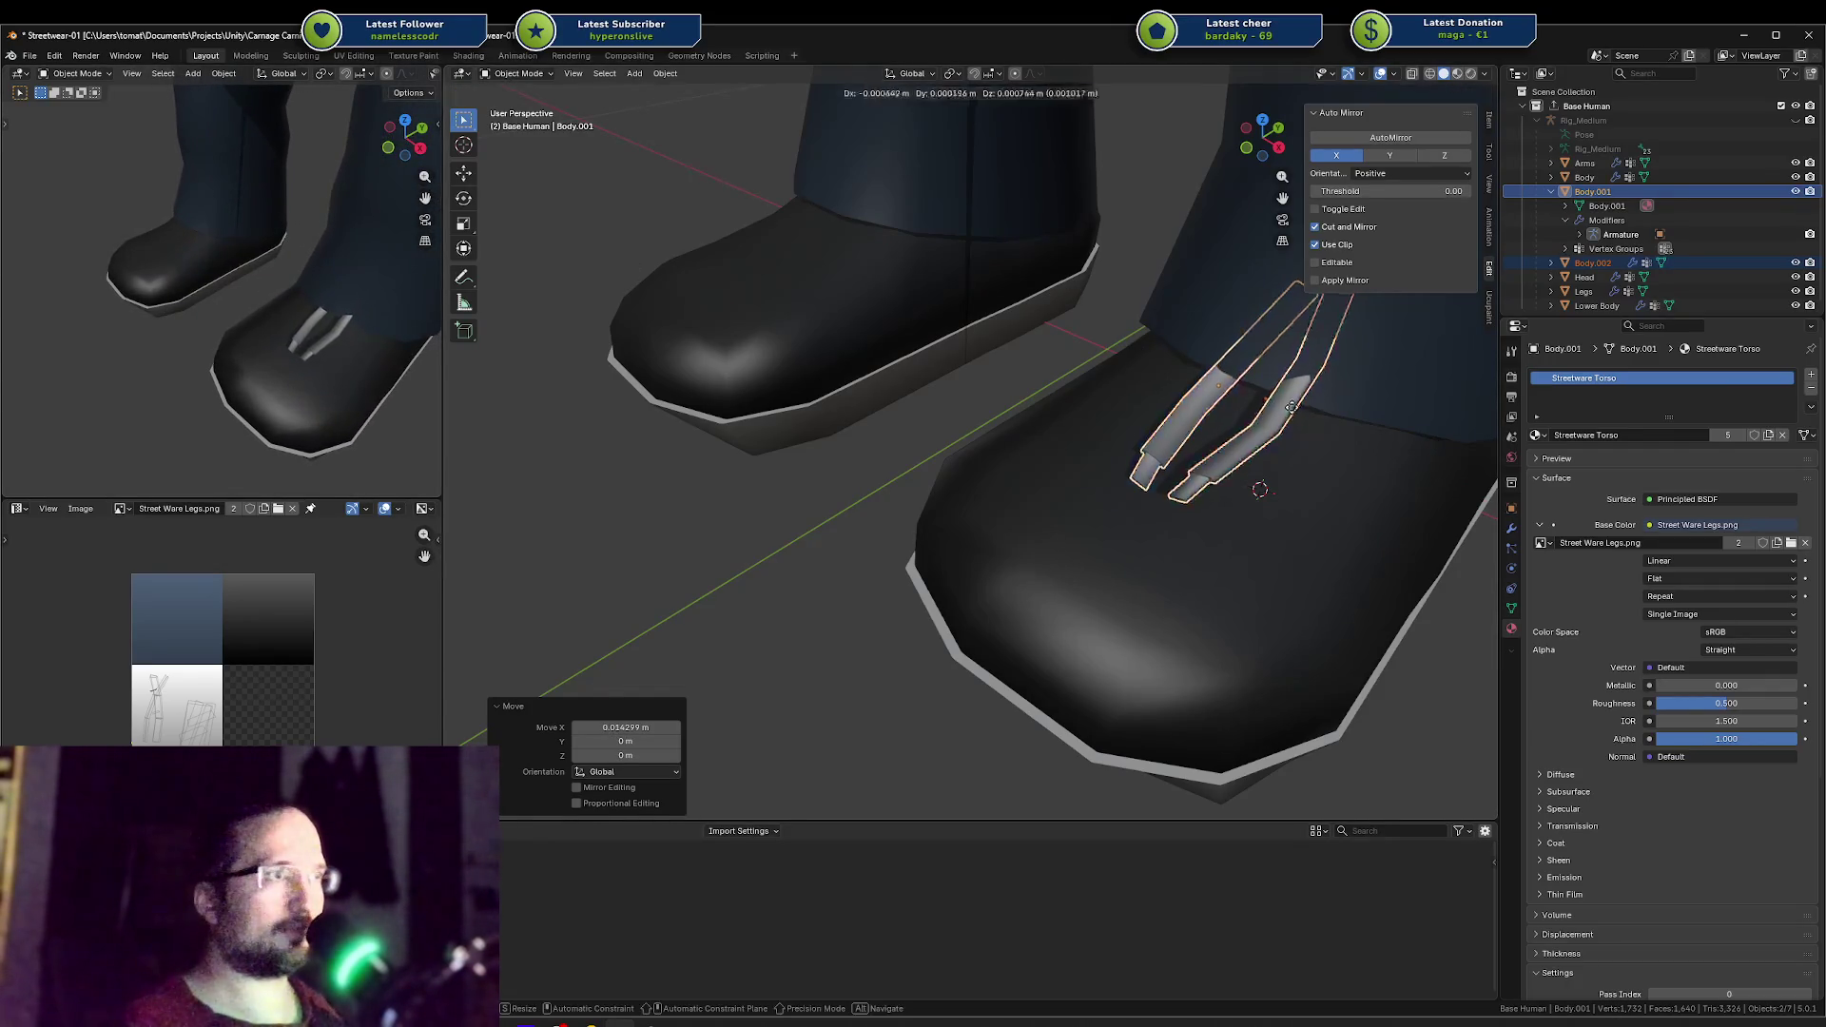
middle_click_drag(1224, 370, 1399, 353)
key("g")
key("z")
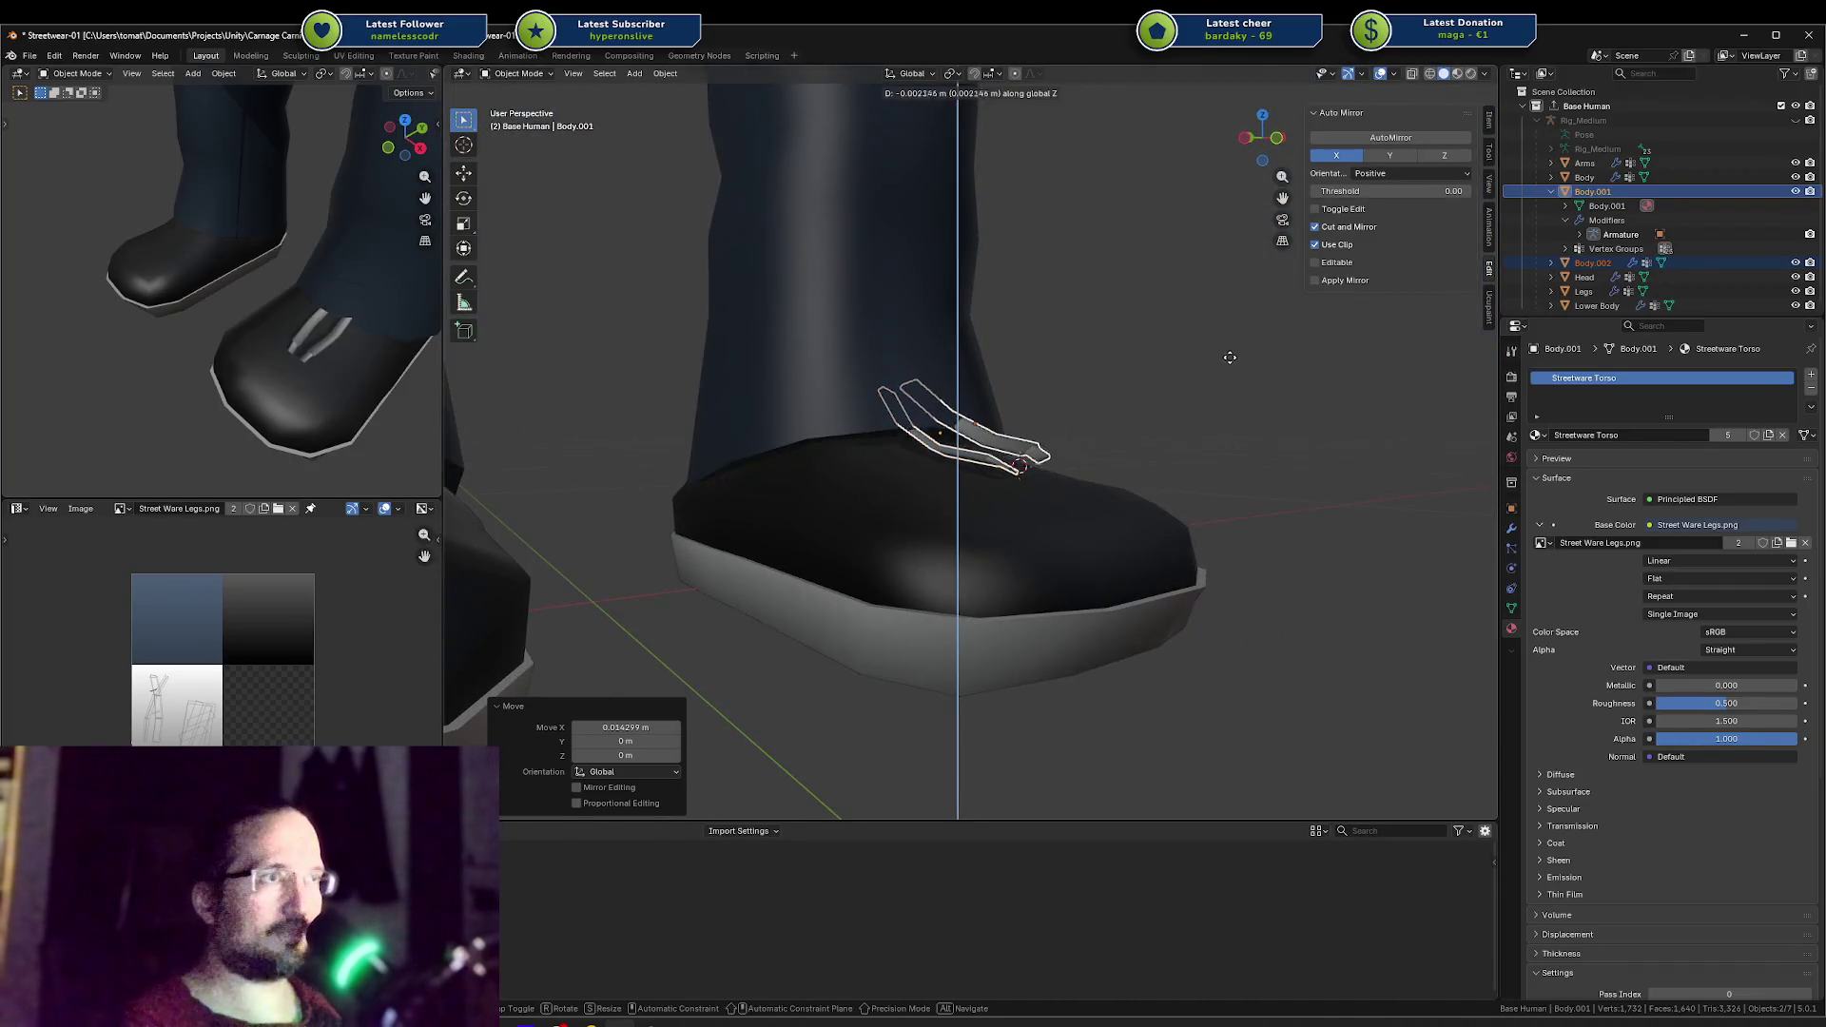
left_click(1224, 364)
Step: Lower the right-hand strap slightly, angle it -27.1° around Z, and nudge it into place
middle_click_drag(1224, 364, 1099, 400)
left_click(1098, 400)
key("g")
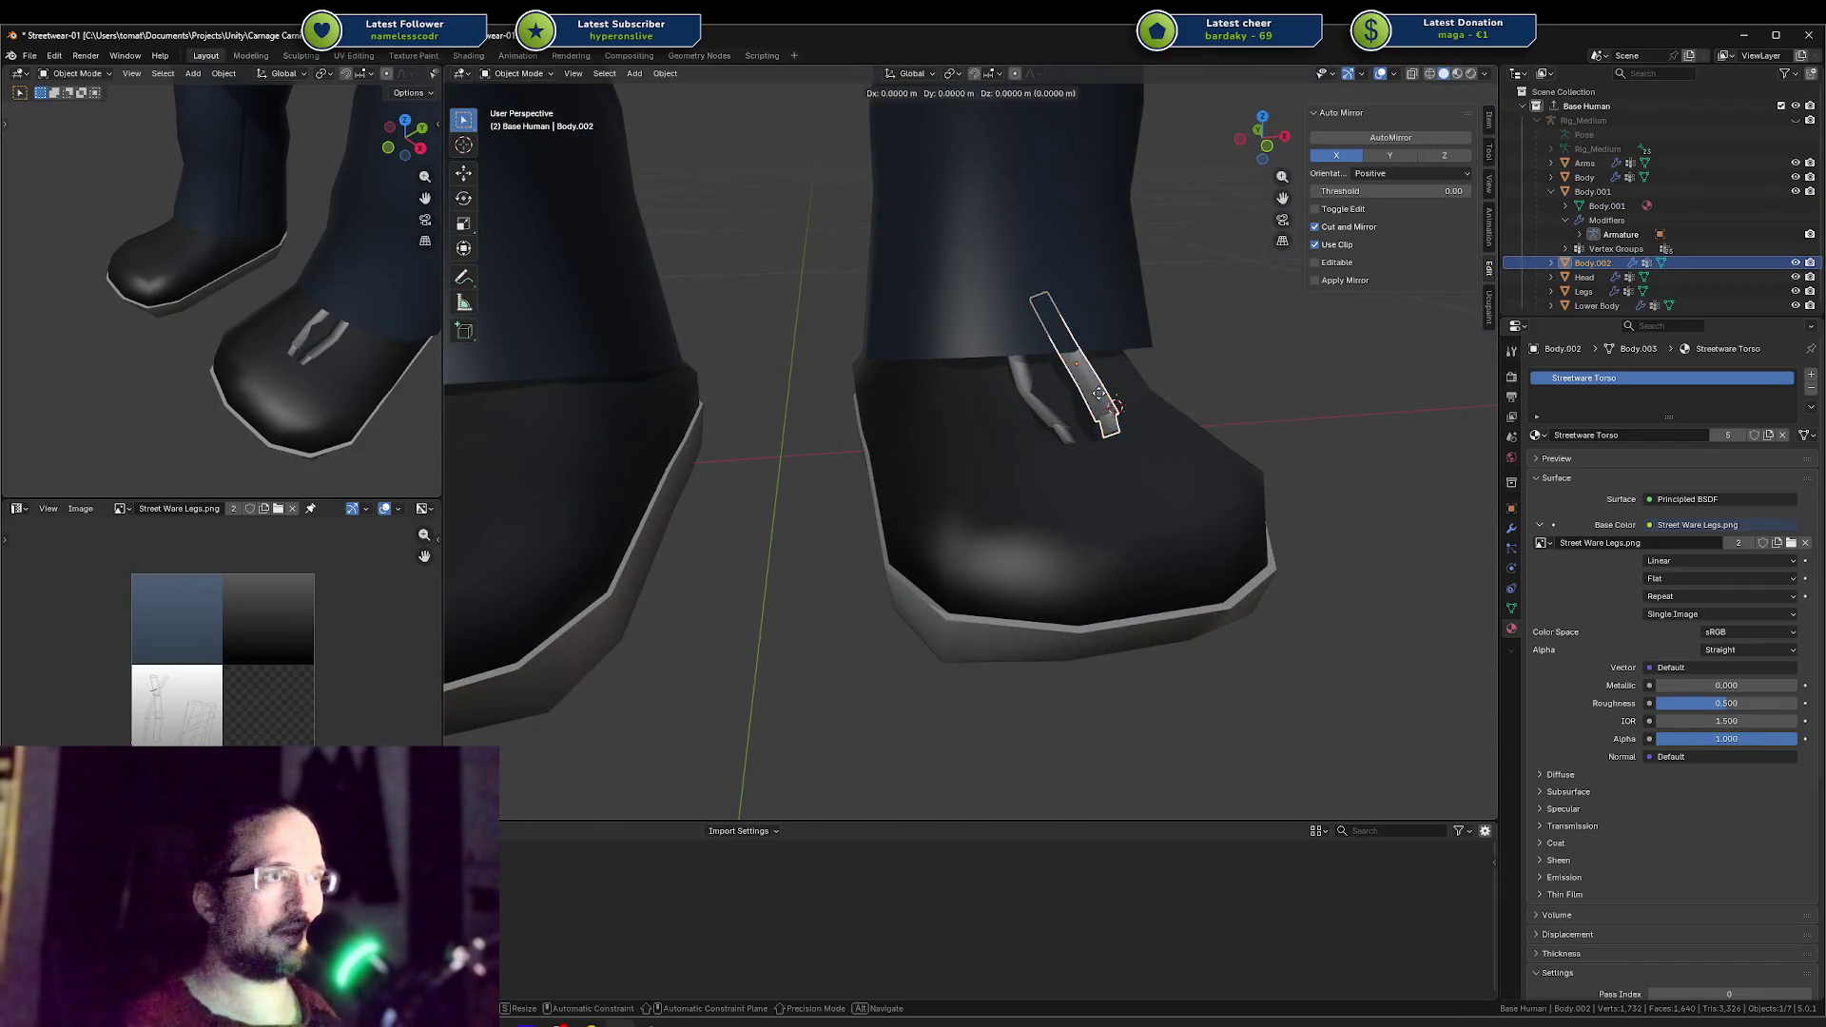
key("z")
left_click(1072, 407)
key("r")
key("z")
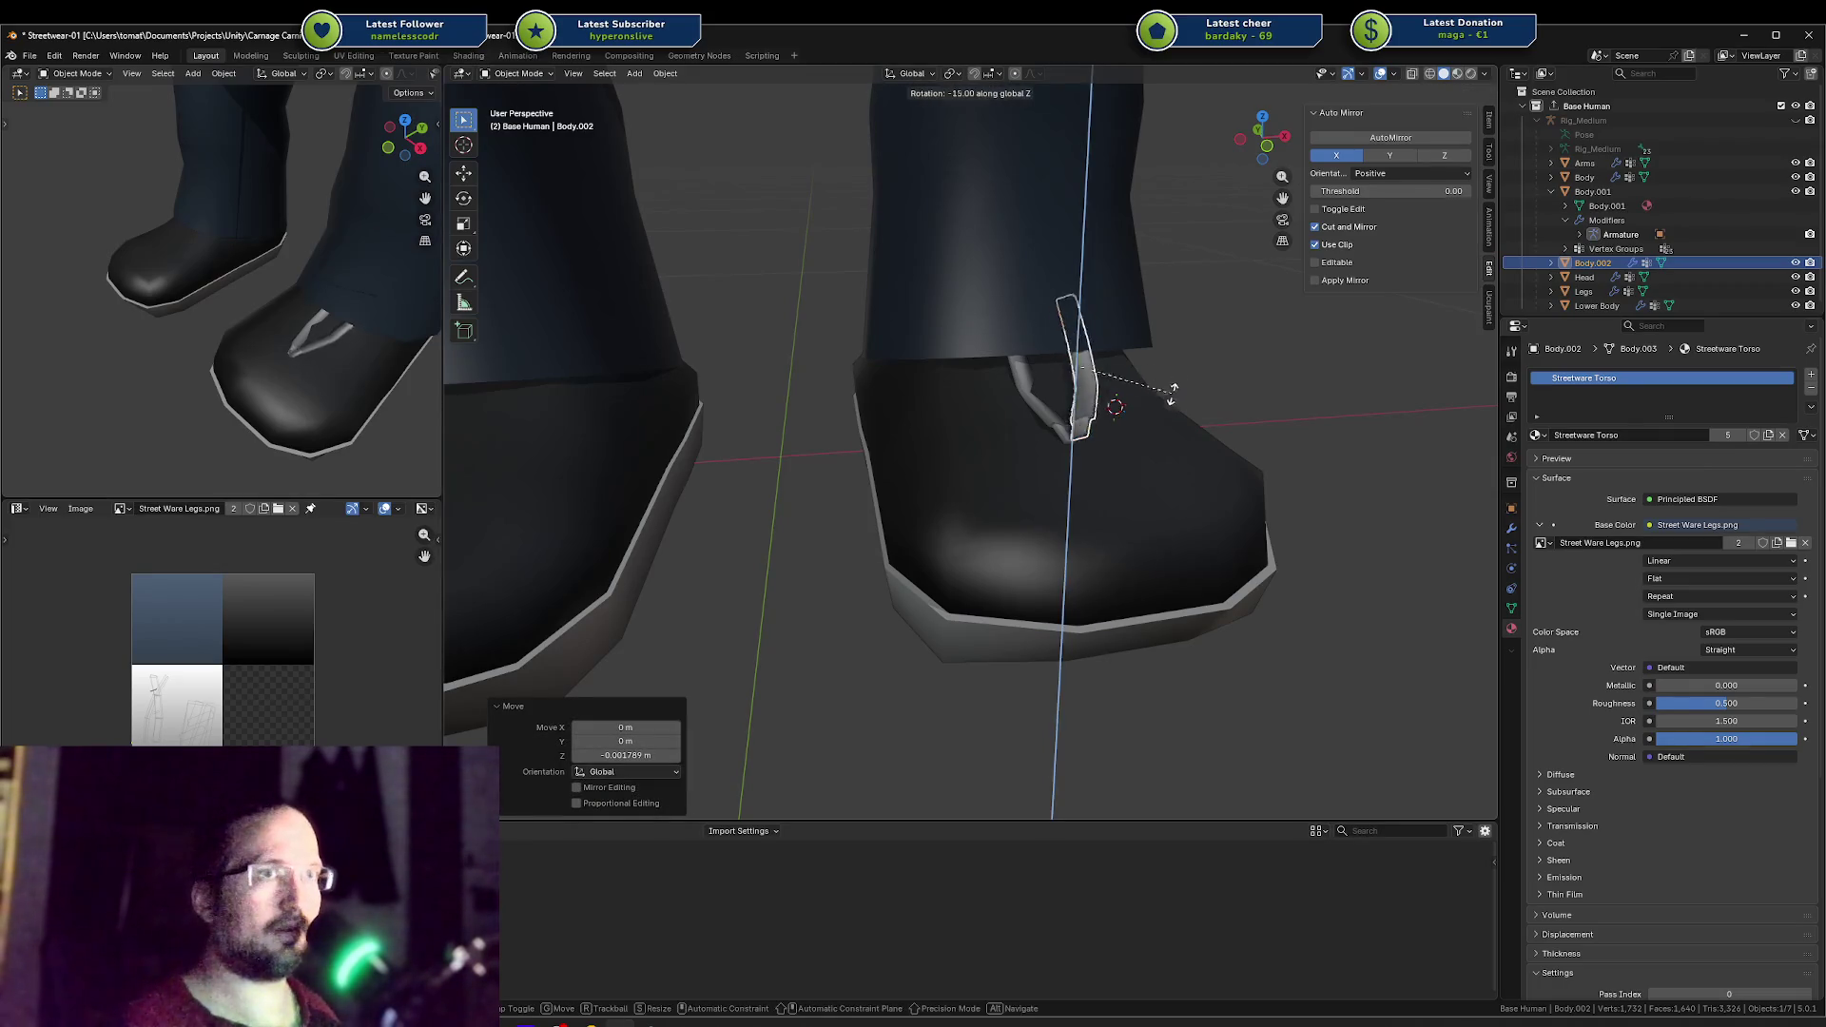
left_click(1127, 407)
key("g")
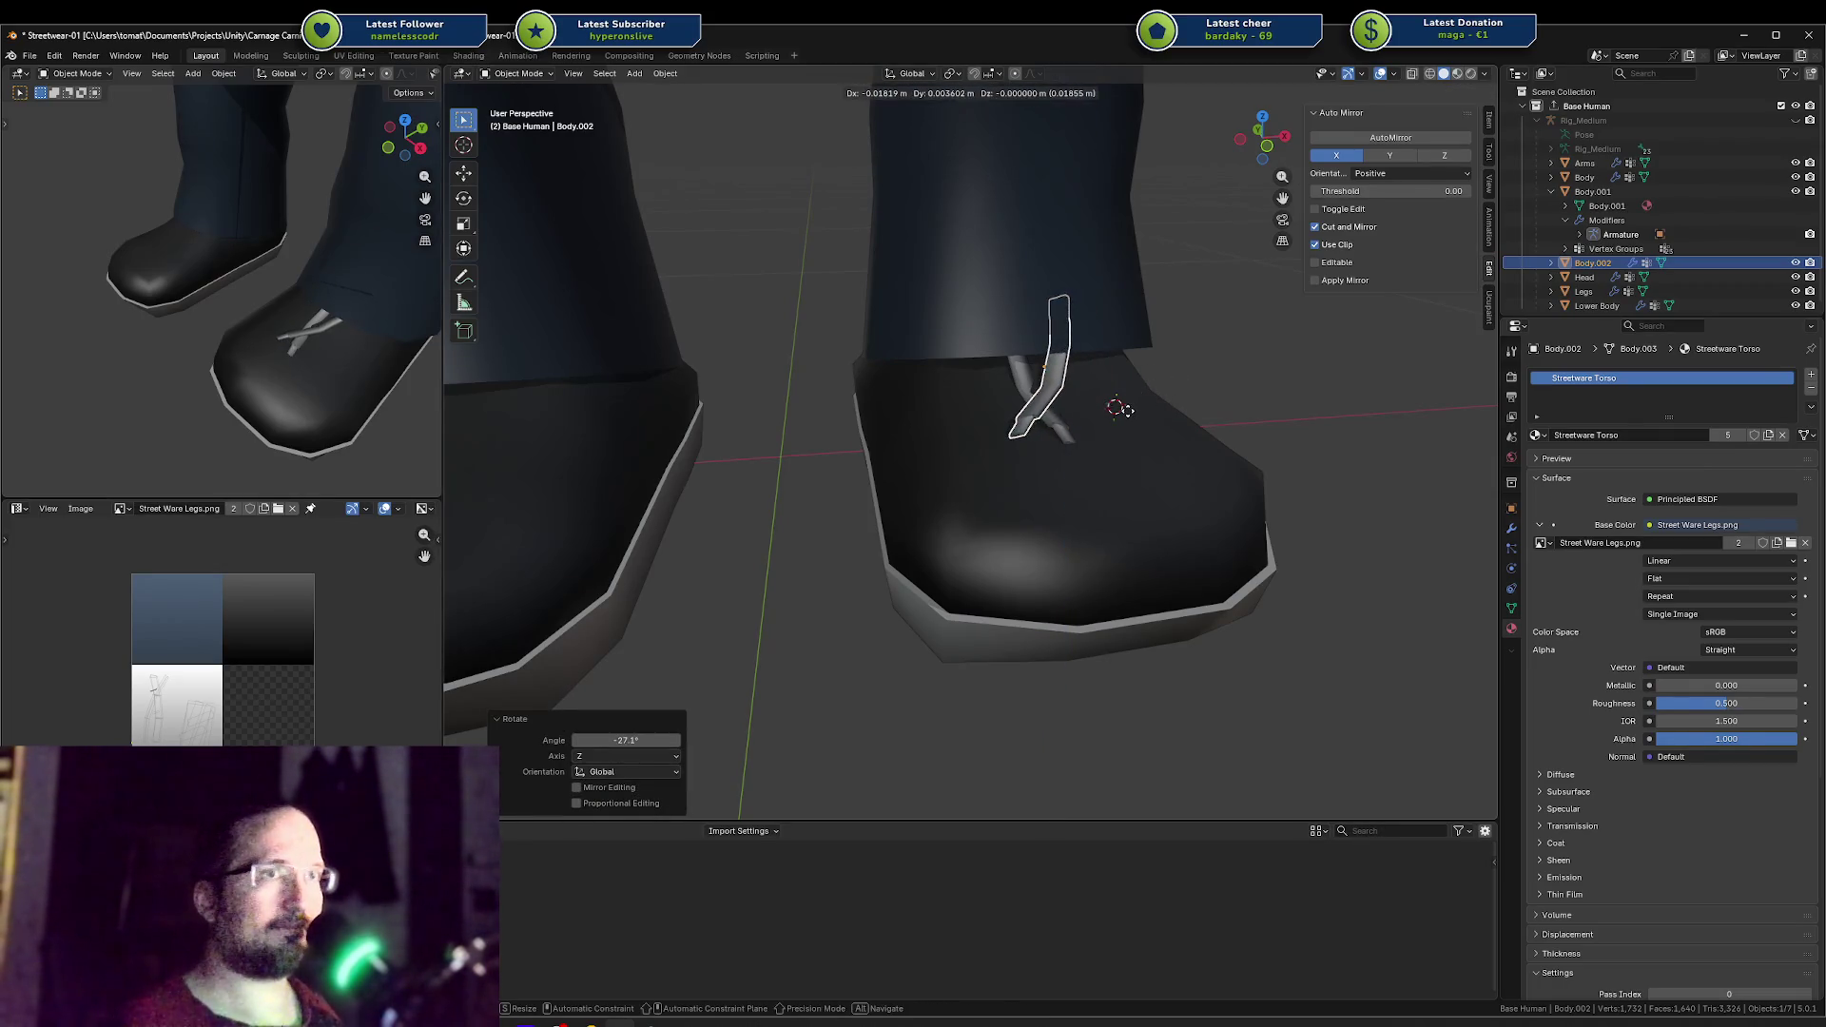
left_click(1120, 409)
Step: Shift the left-hand strap further left along X
left_click(1067, 415)
key("g")
key("x")
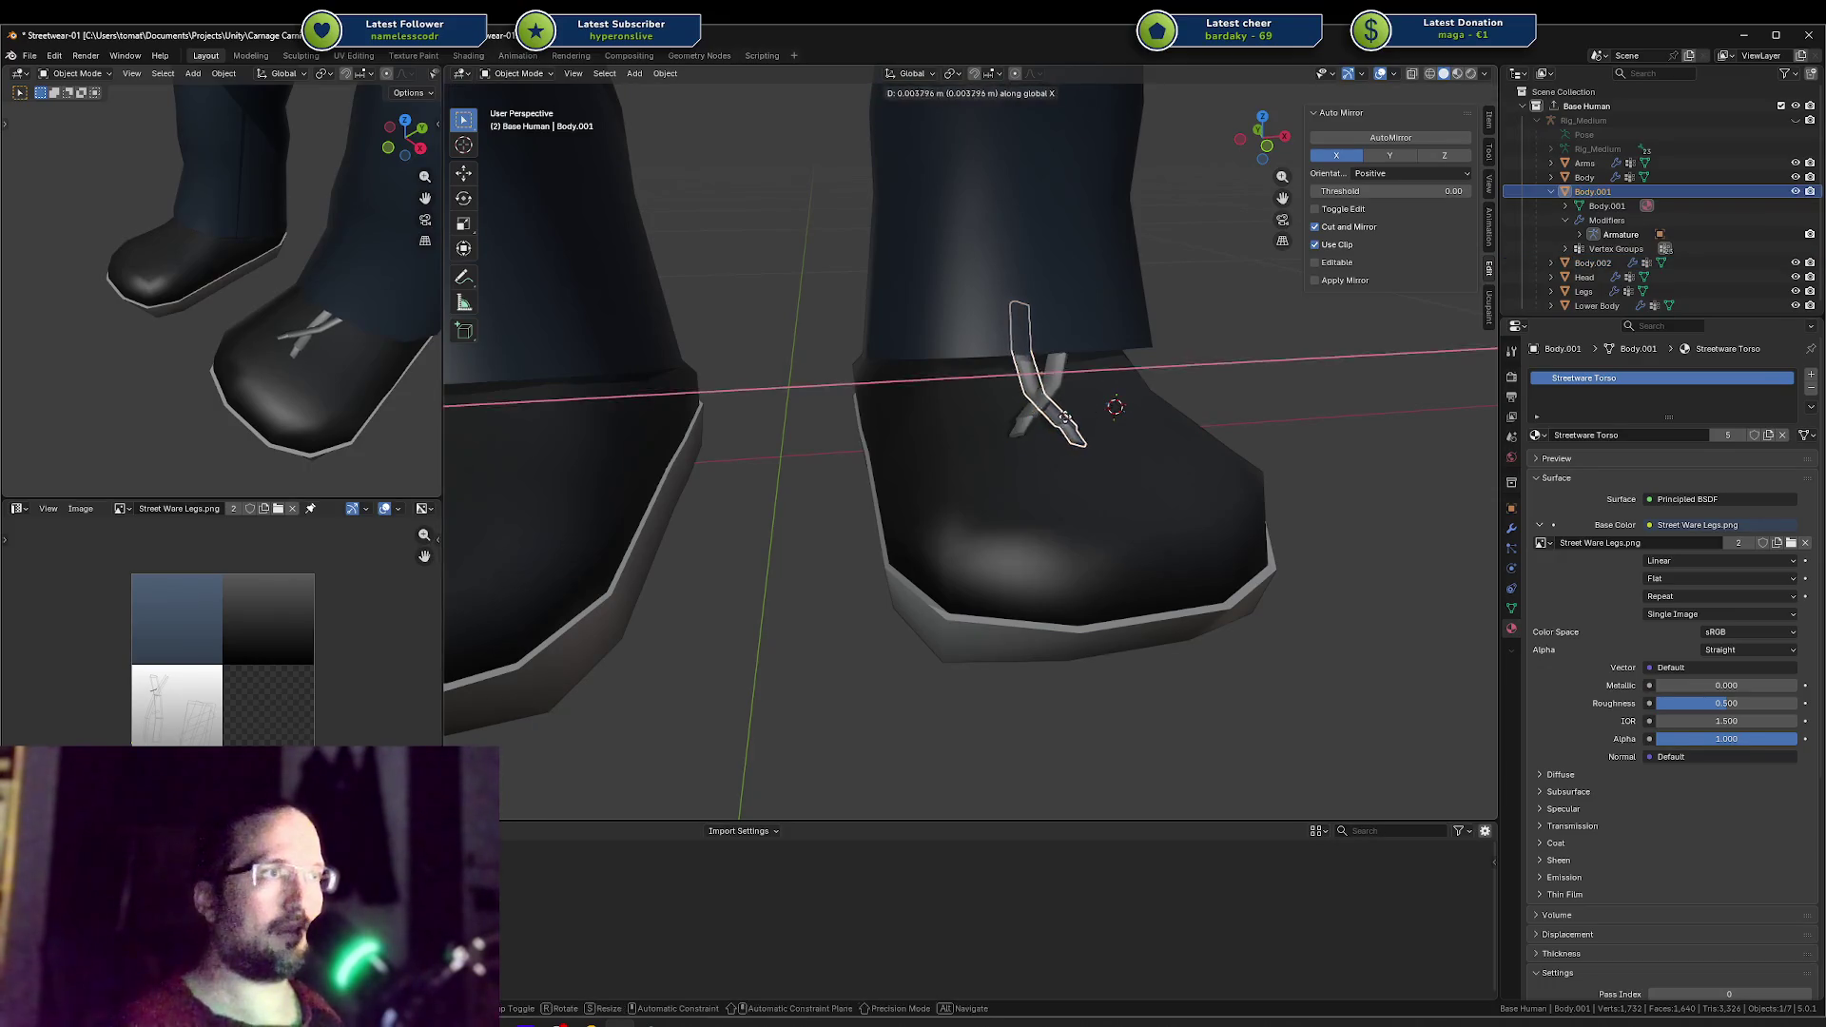
left_click(1074, 416)
middle_click_drag(295, 314, 215, 395)
key("g")
key("x")
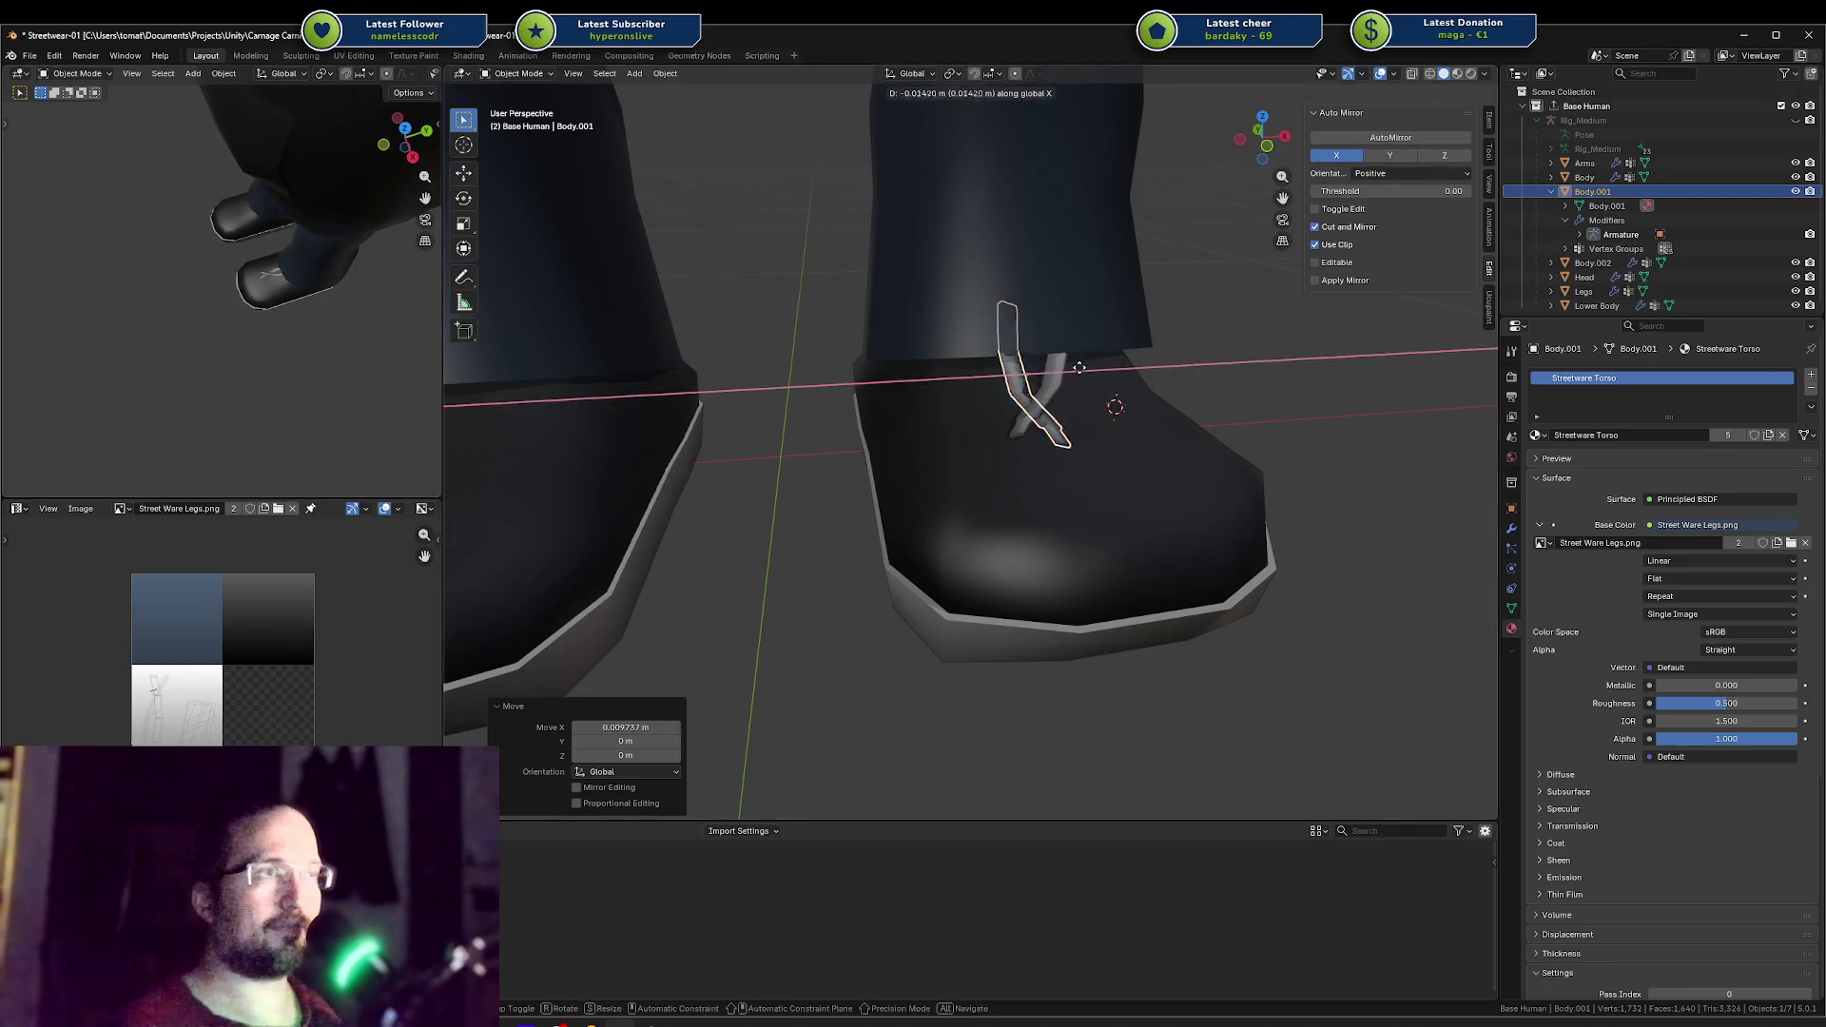
left_click(1060, 388)
Step: Nudge the right strap sideways, then raise the left strap slightly and move it further left
left_click(1061, 388)
key("g")
key("x")
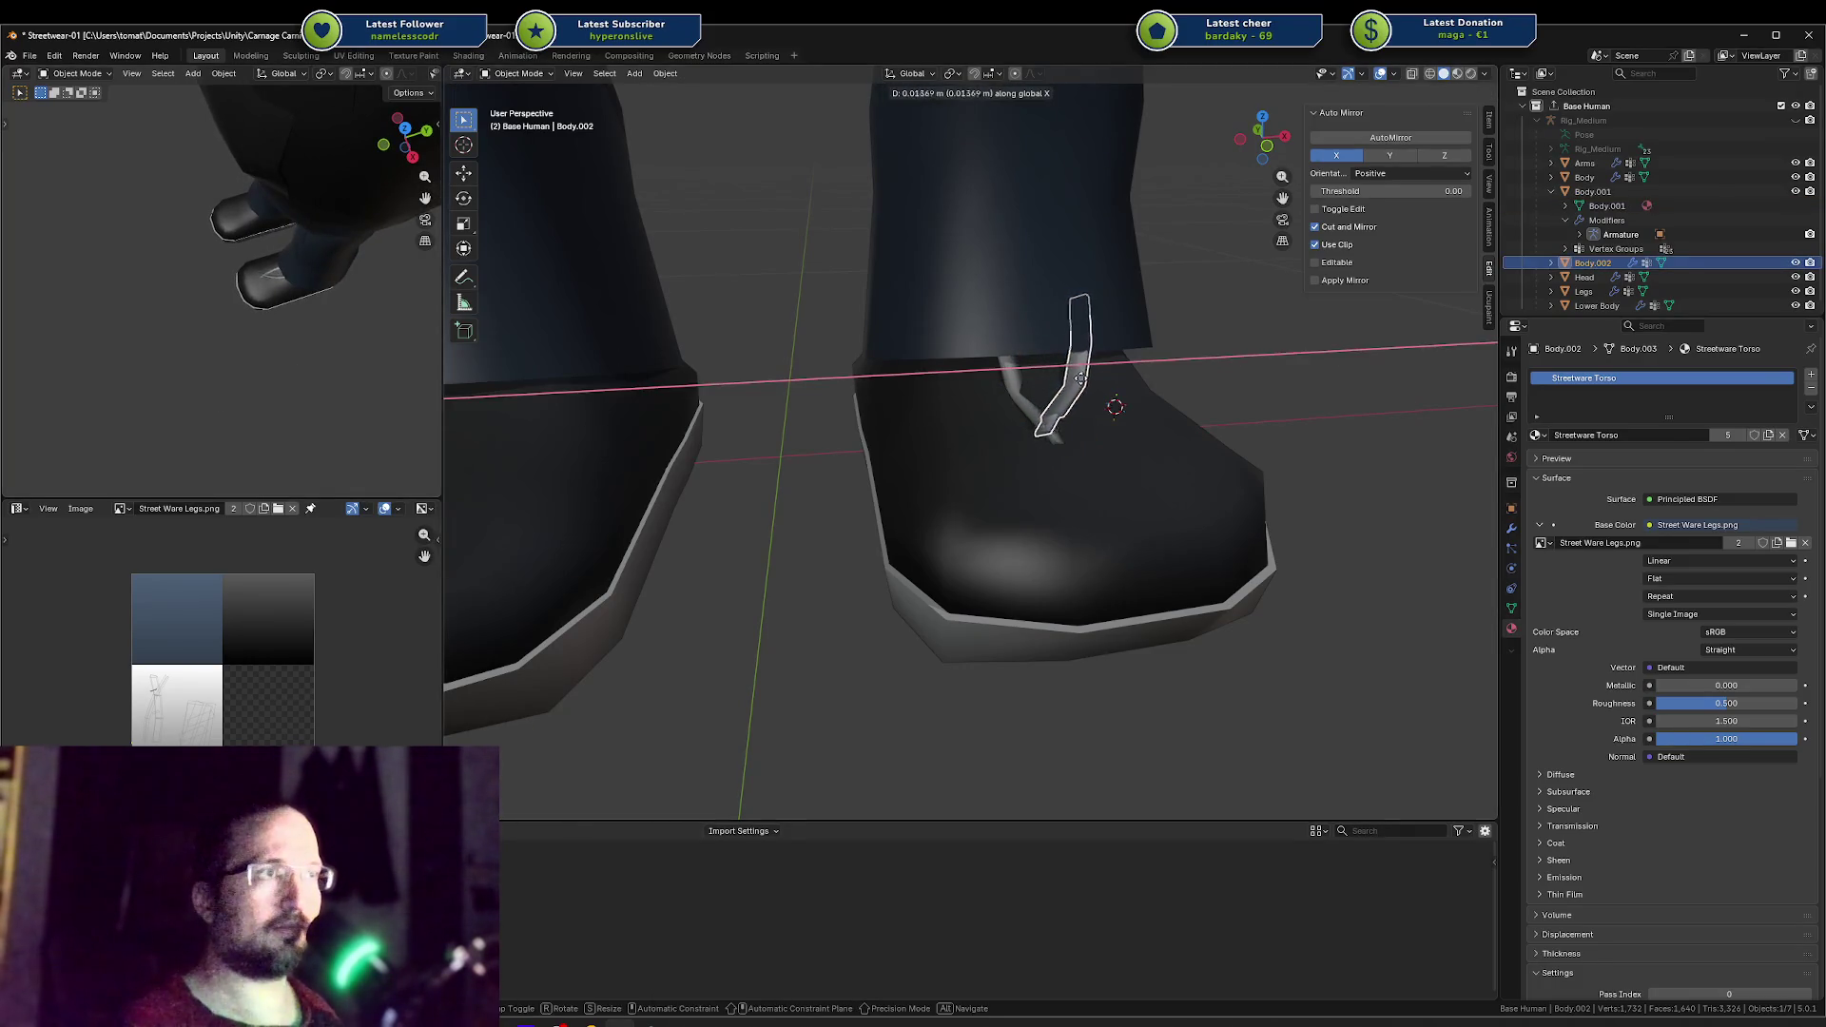
left_click(1079, 379)
left_click(1010, 369)
key("g")
key("z")
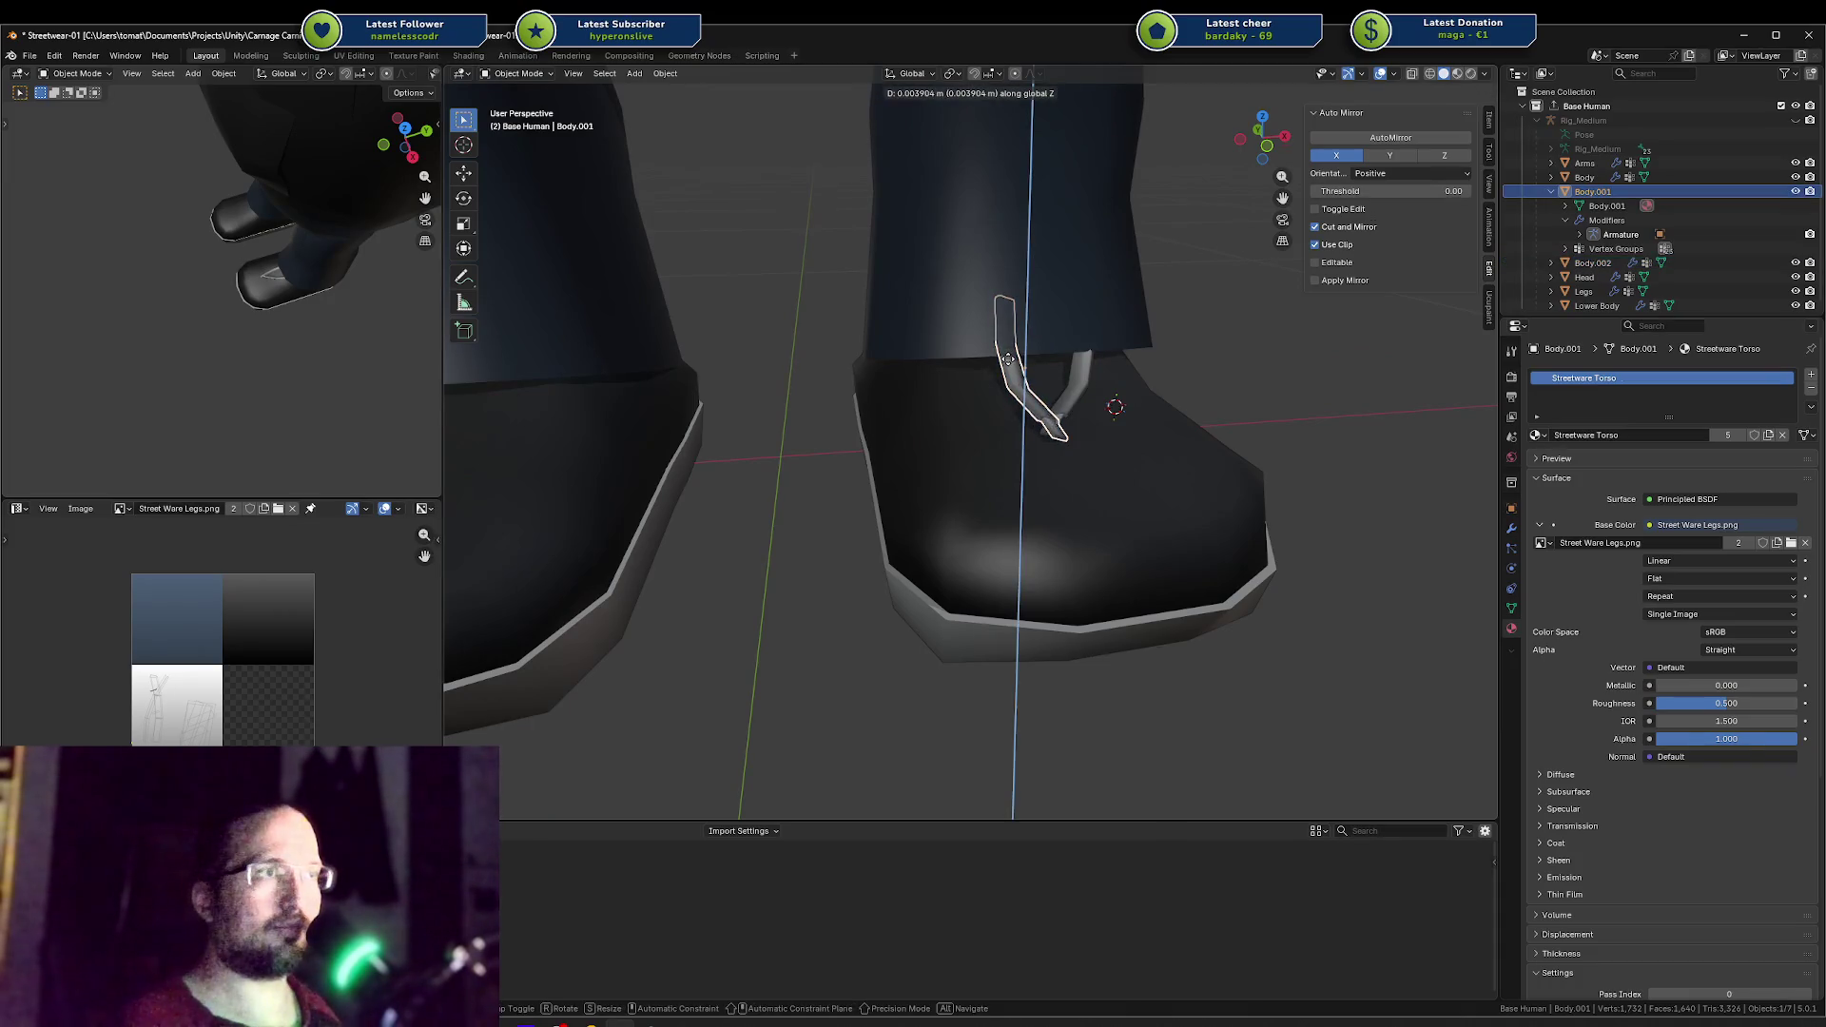
left_click(1010, 365)
key("g")
key("x")
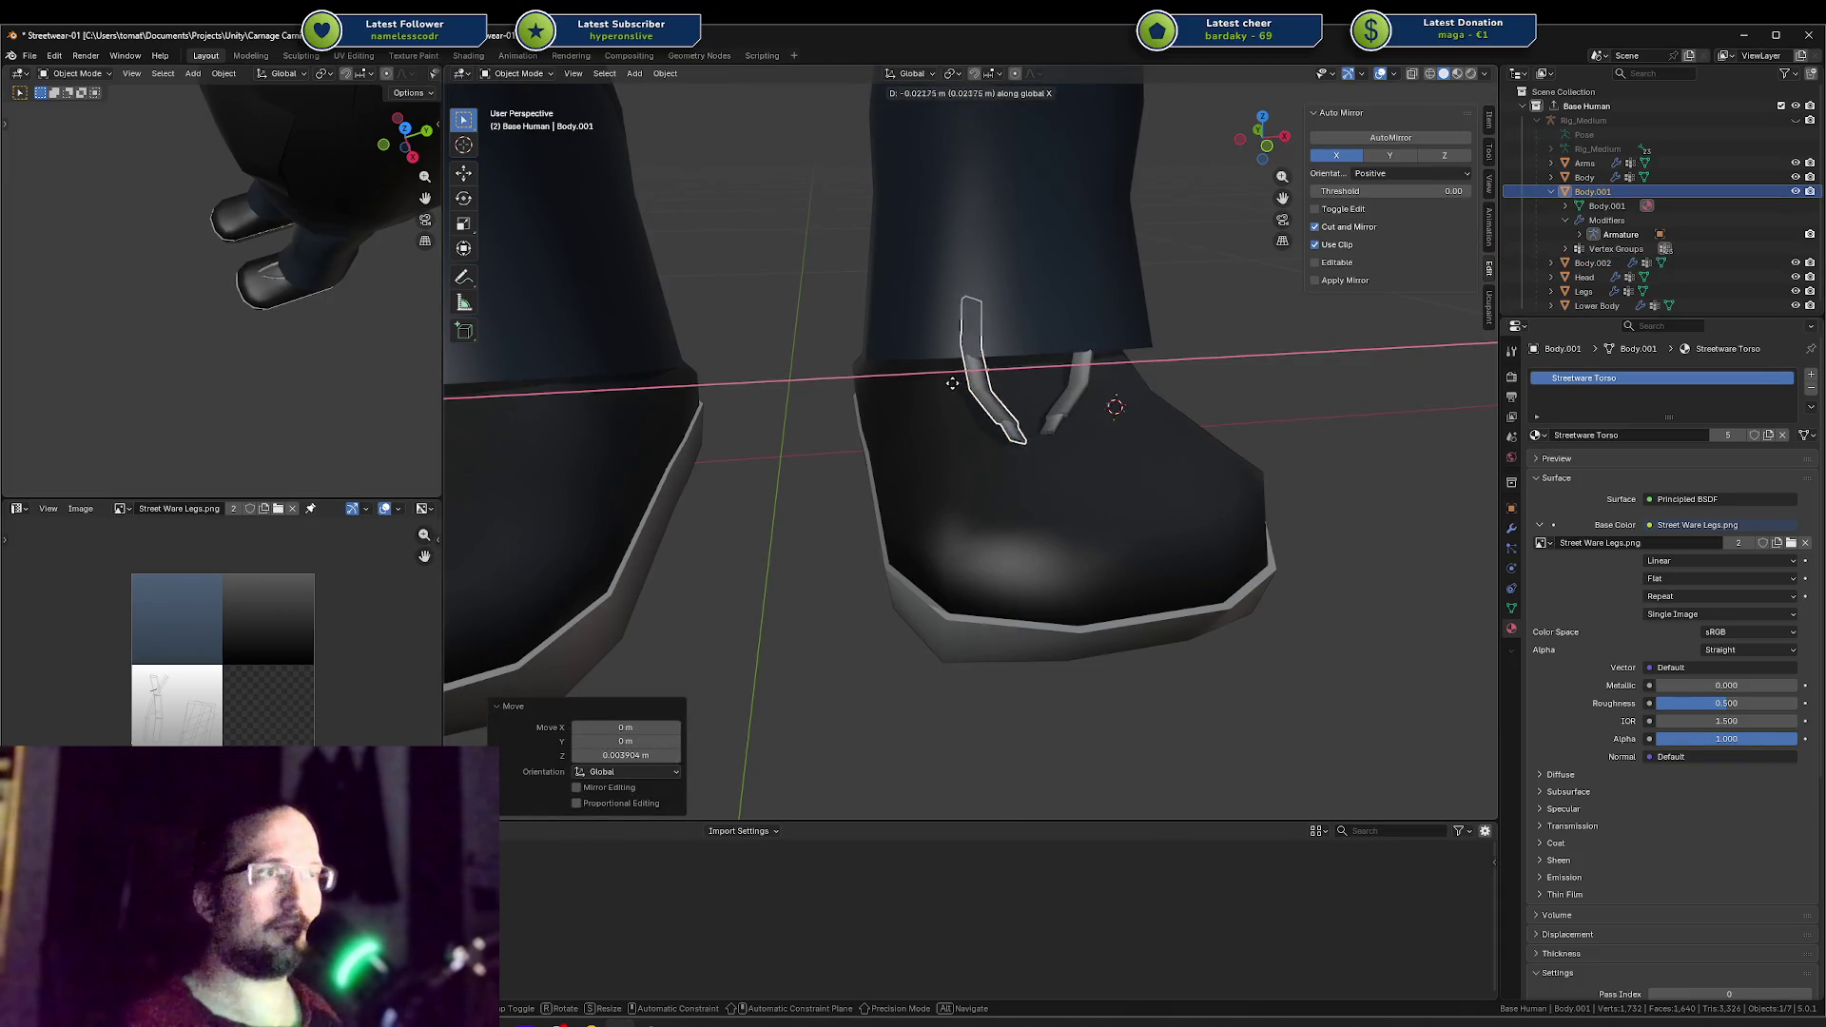
left_click(959, 382)
Step: Fine-tune the right strap's sideways position, then select the strap pieces for removal
left_click(1099, 388)
key("g")
key("x")
left_click(1095, 383)
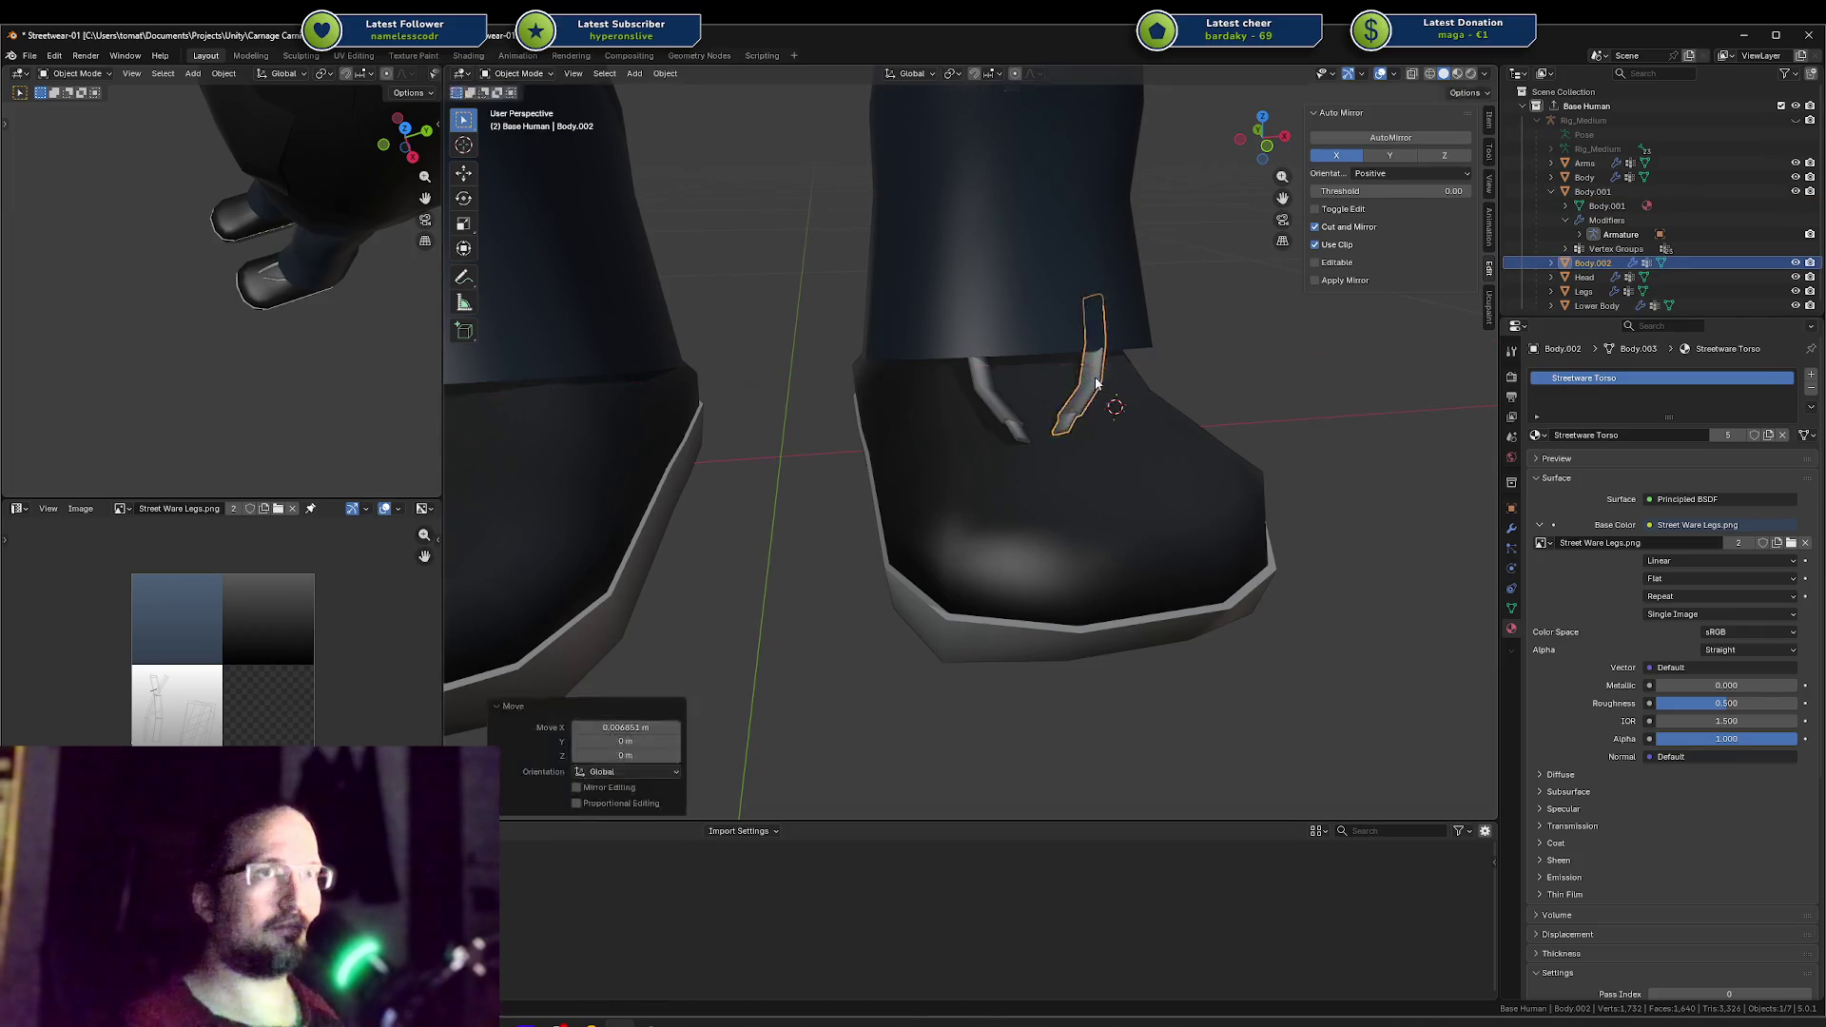
mouse_move(267, 286)
middle_mouse_down()
mouse_move(203, 294)
mouse_move(231, 219)
middle_mouse_up()
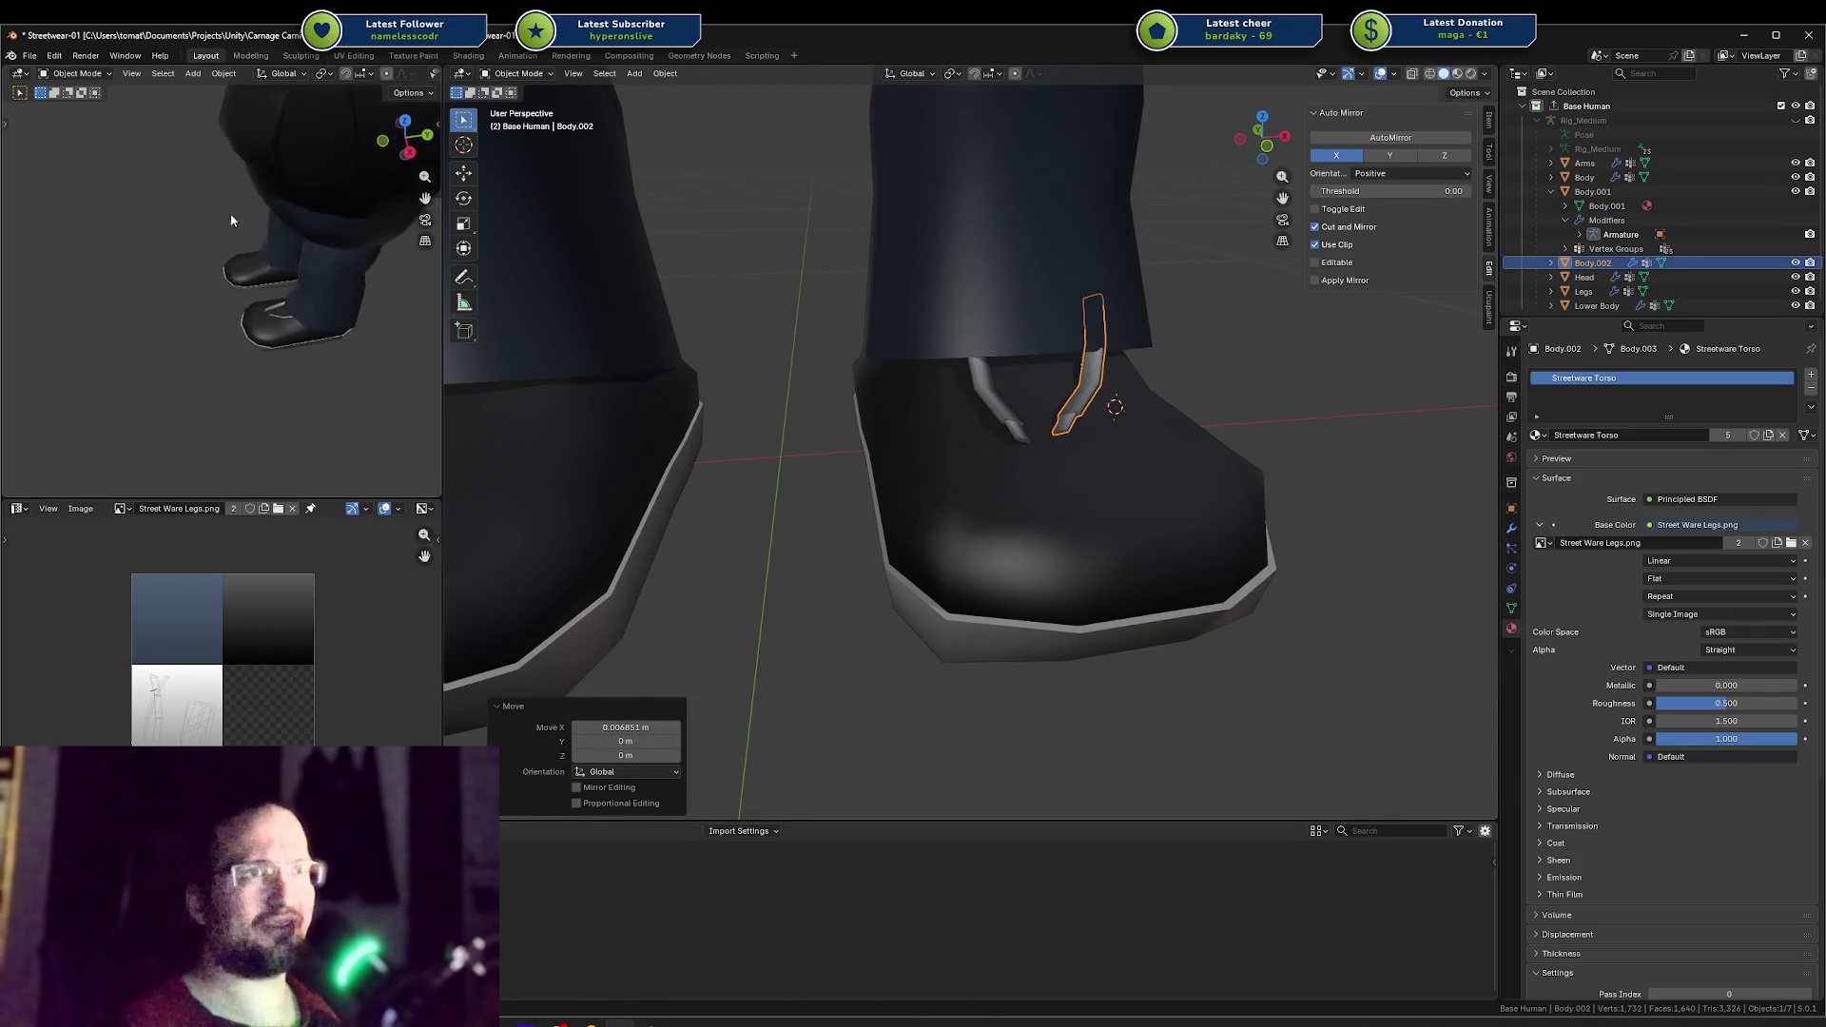
left_click(980, 385, "shift")
Step: Delete the two strap objects and save the blend file
key("x")
left_click(982, 390)
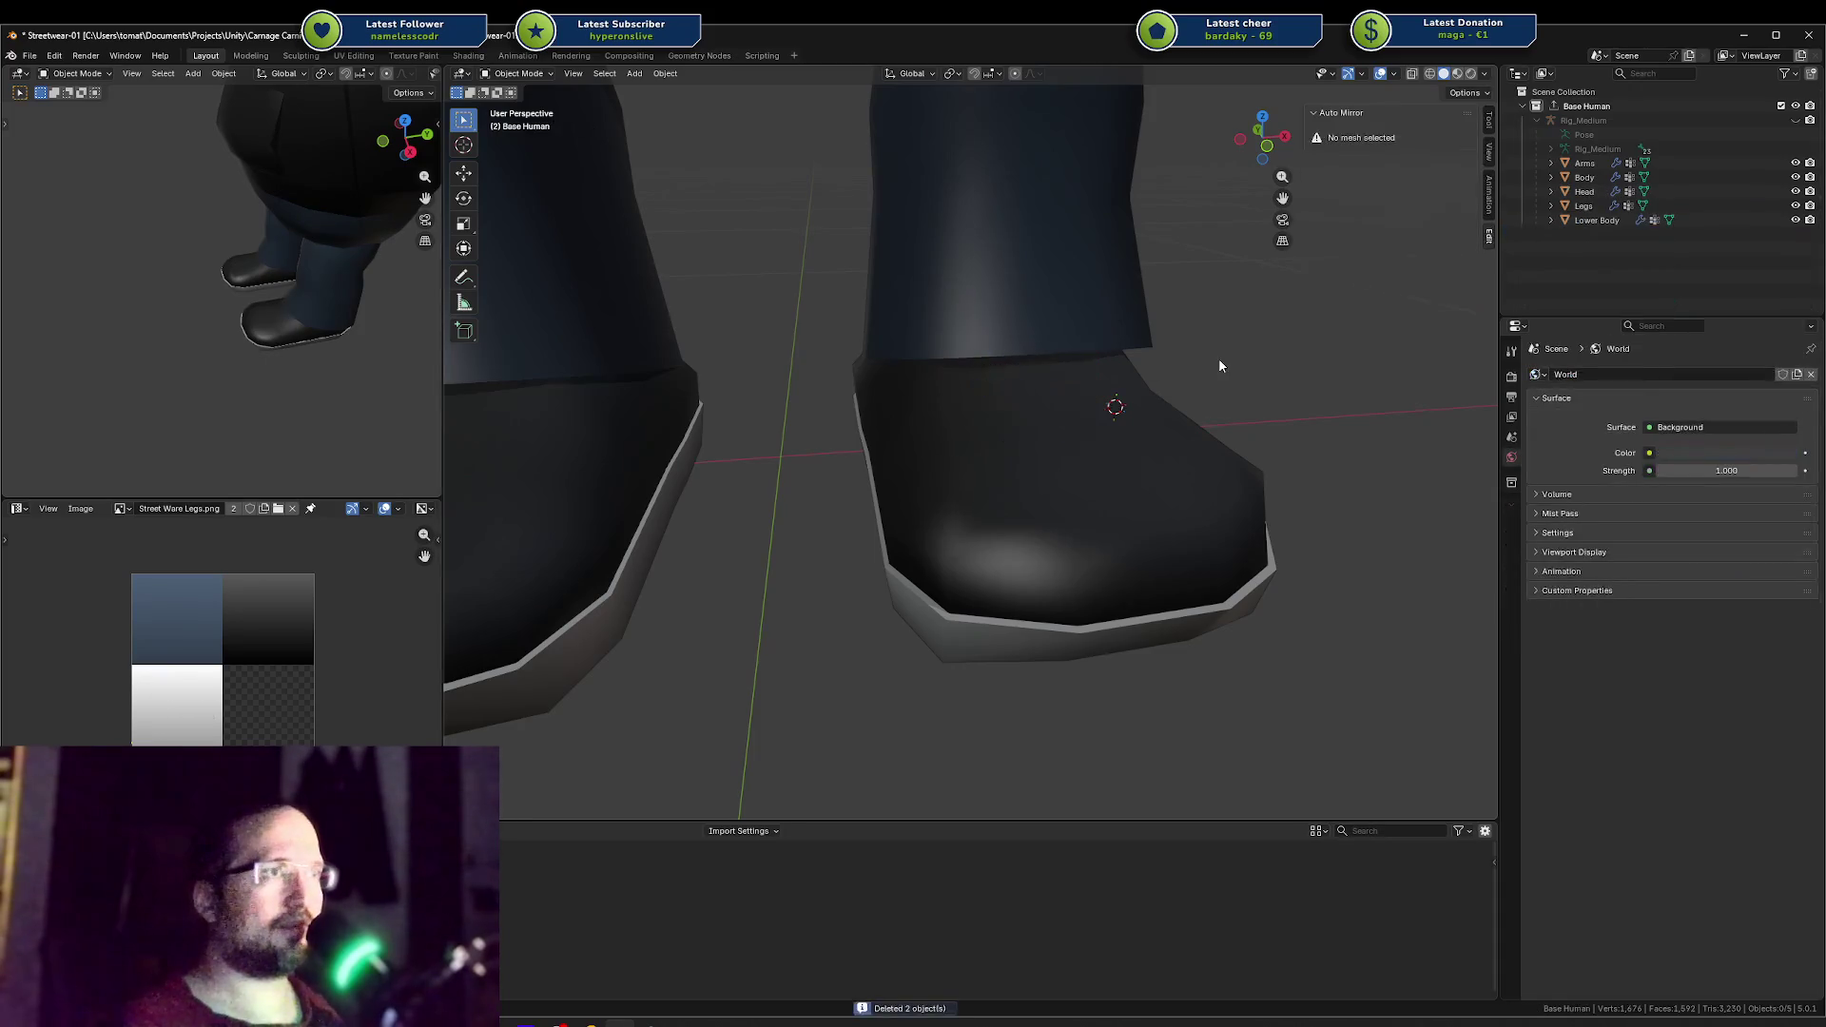
scroll(1226, 356, "down", 6)
key("ctrl+s")
middle_click_drag(1222, 367, 1122, 373)
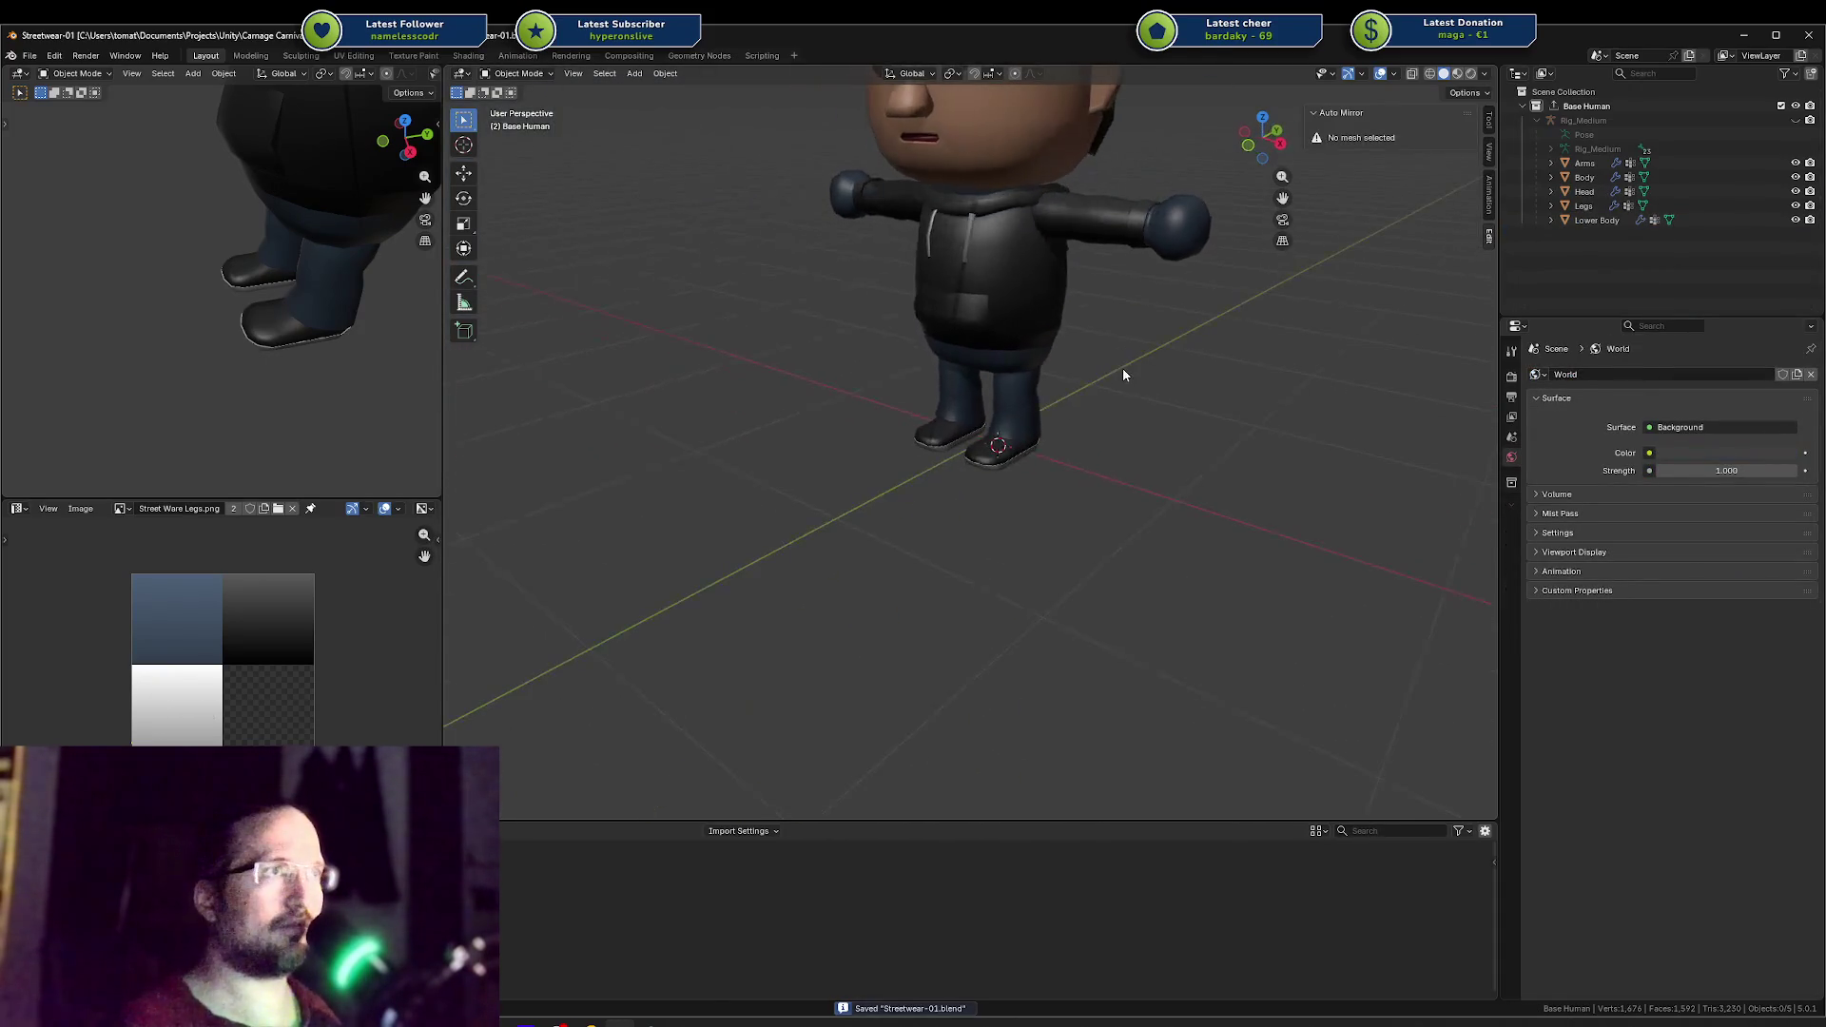
Step: Select the Arms and assign Street Ware Torso.png as their Base Color image
left_click(1203, 219)
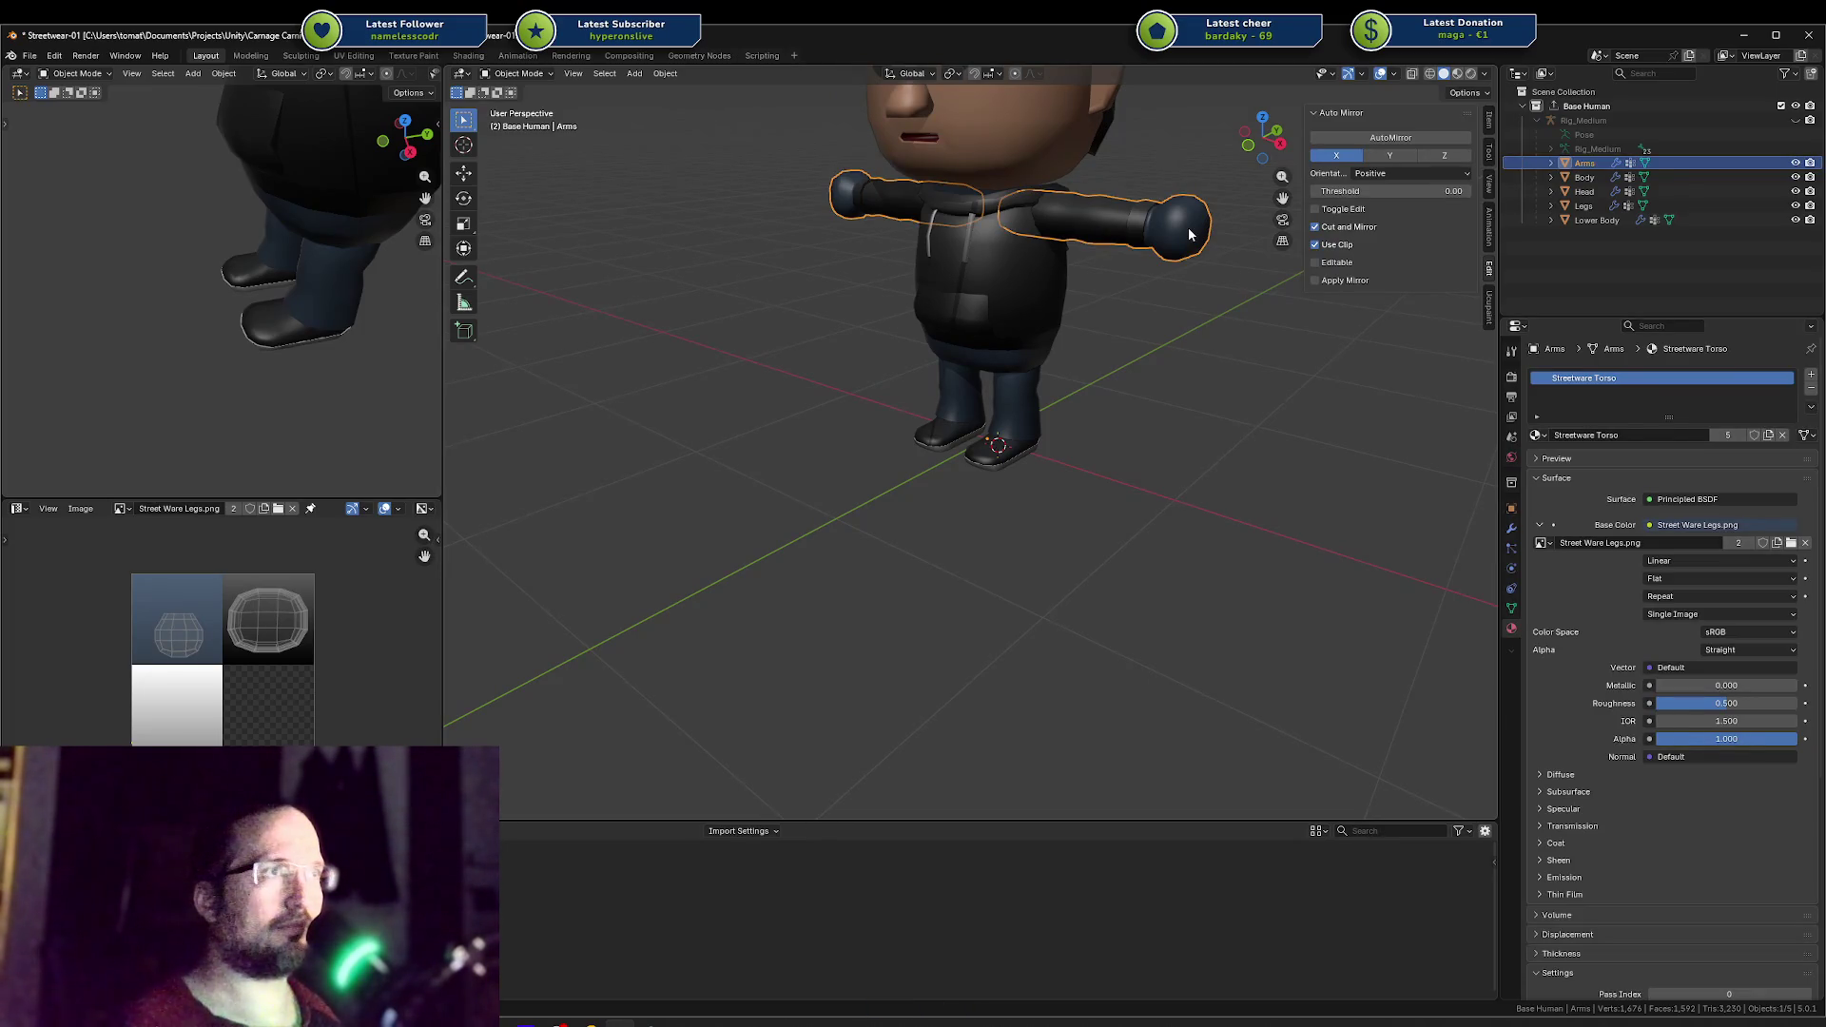
mouse_move(1189, 234)
middle_mouse_down()
mouse_move(1202, 297)
mouse_move(1238, 297)
middle_mouse_up()
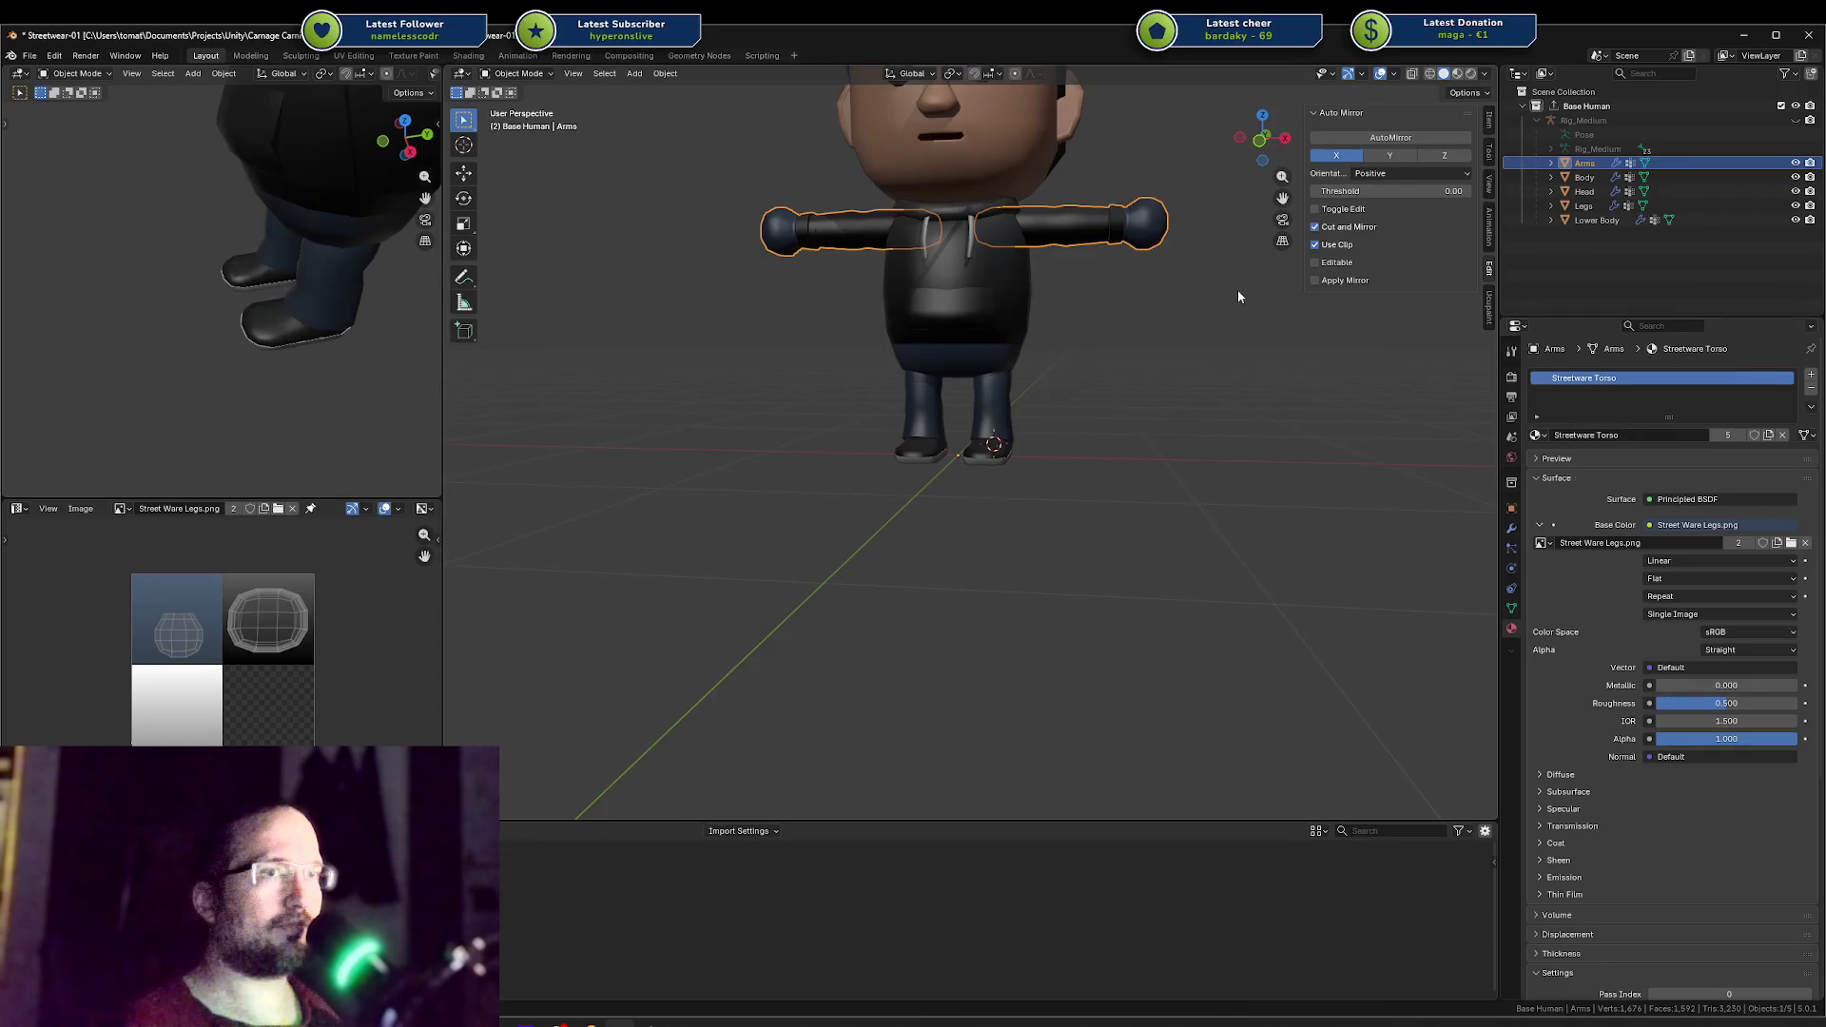
left_click(1036, 289)
left_click(1076, 237)
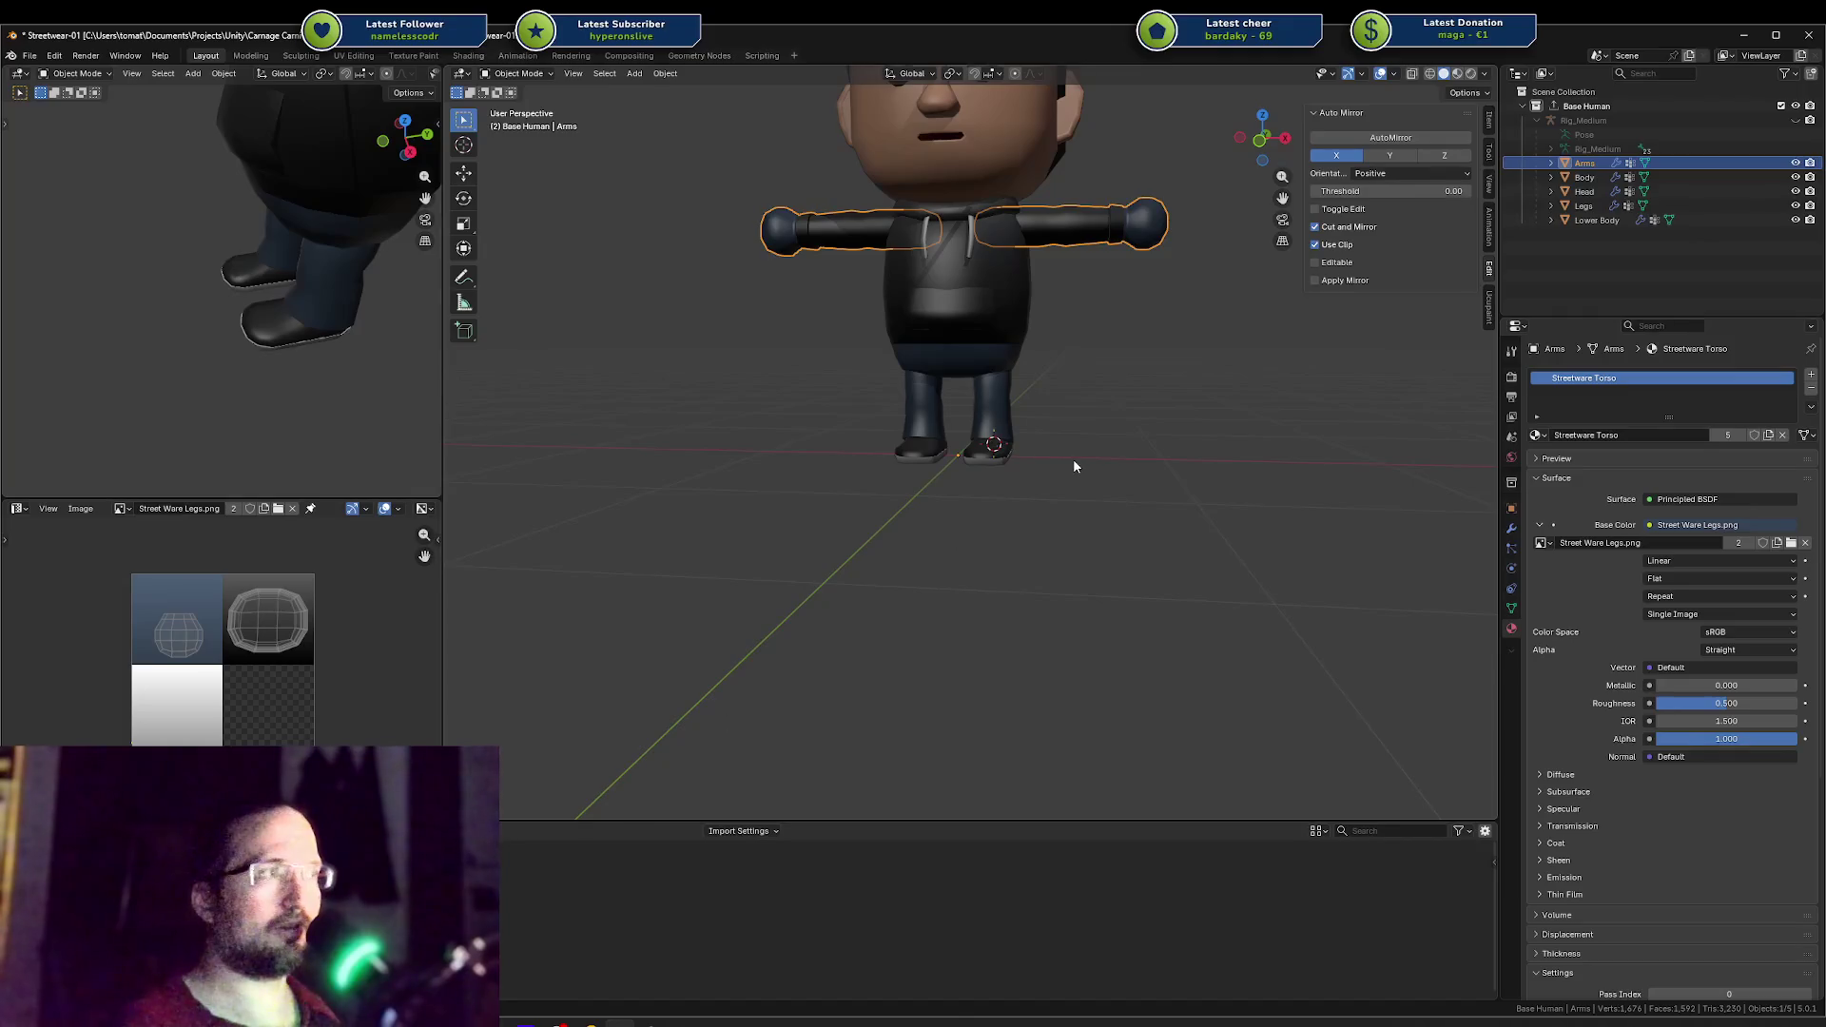
left_click(1540, 543)
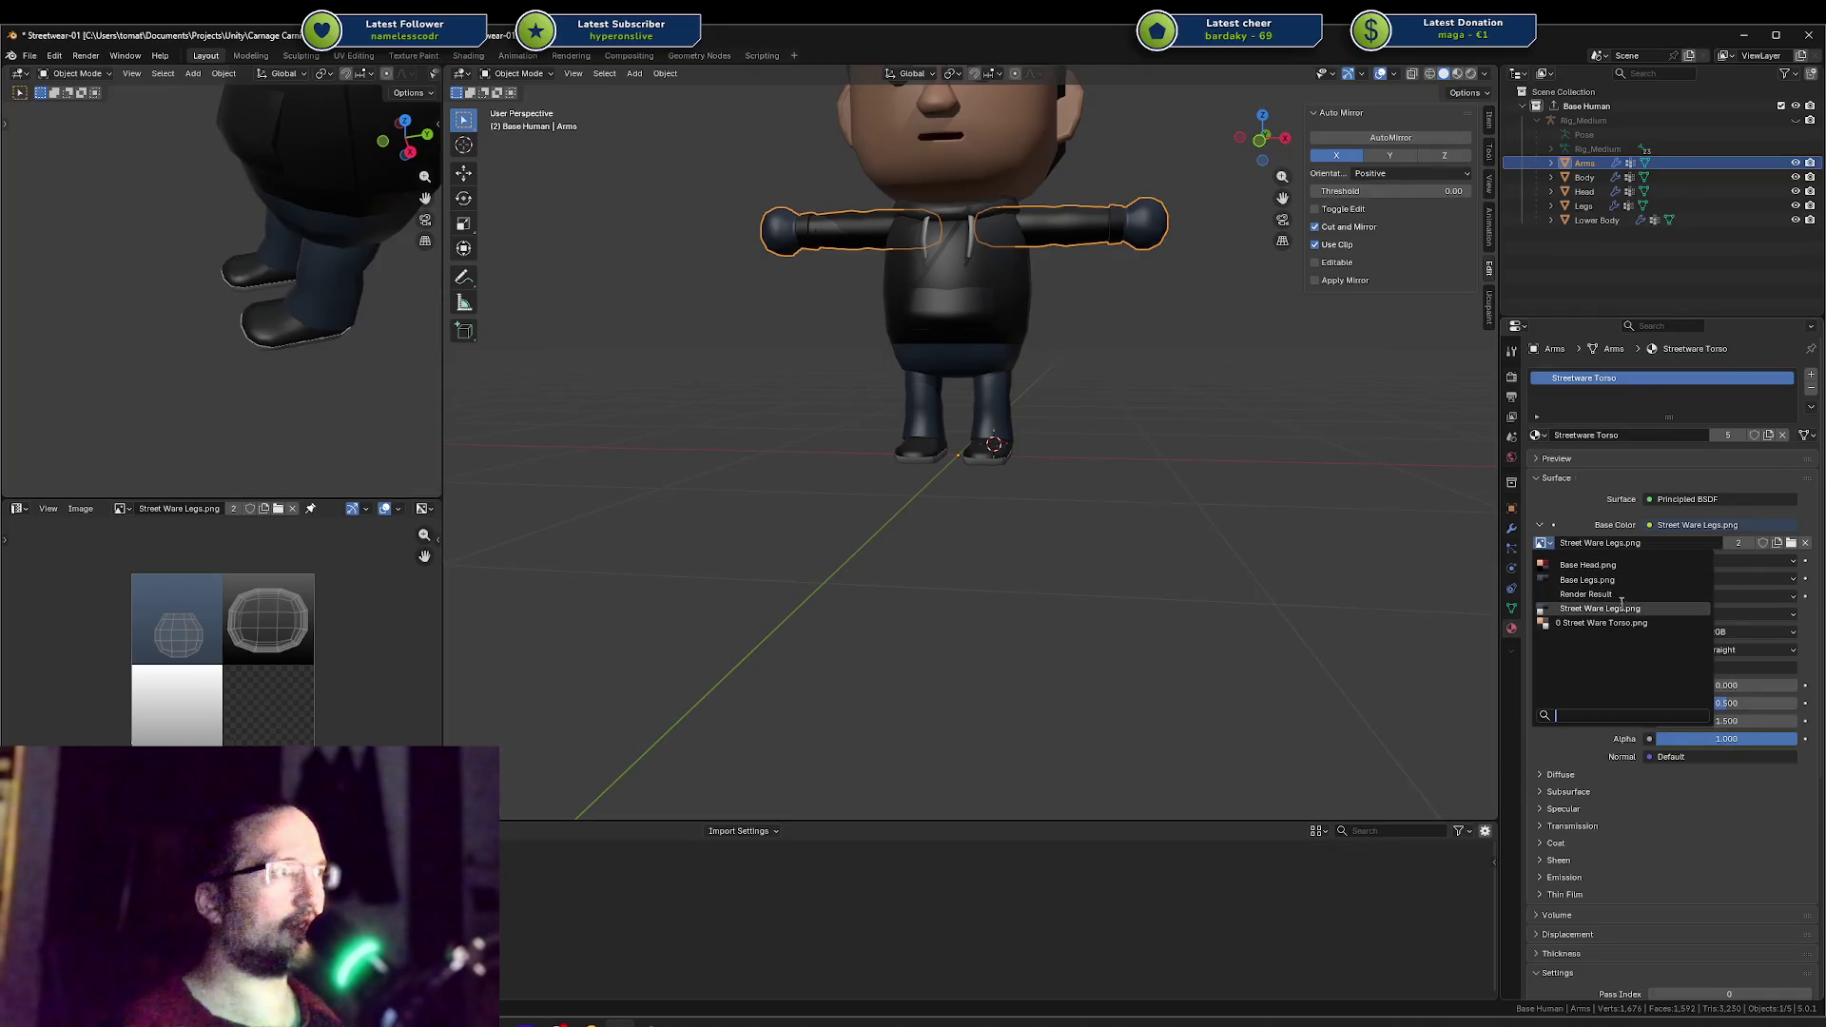
left_click(1632, 612)
Step: Select the legs object, save Streetwear-01.blend, and clear the selection
left_click(1160, 438)
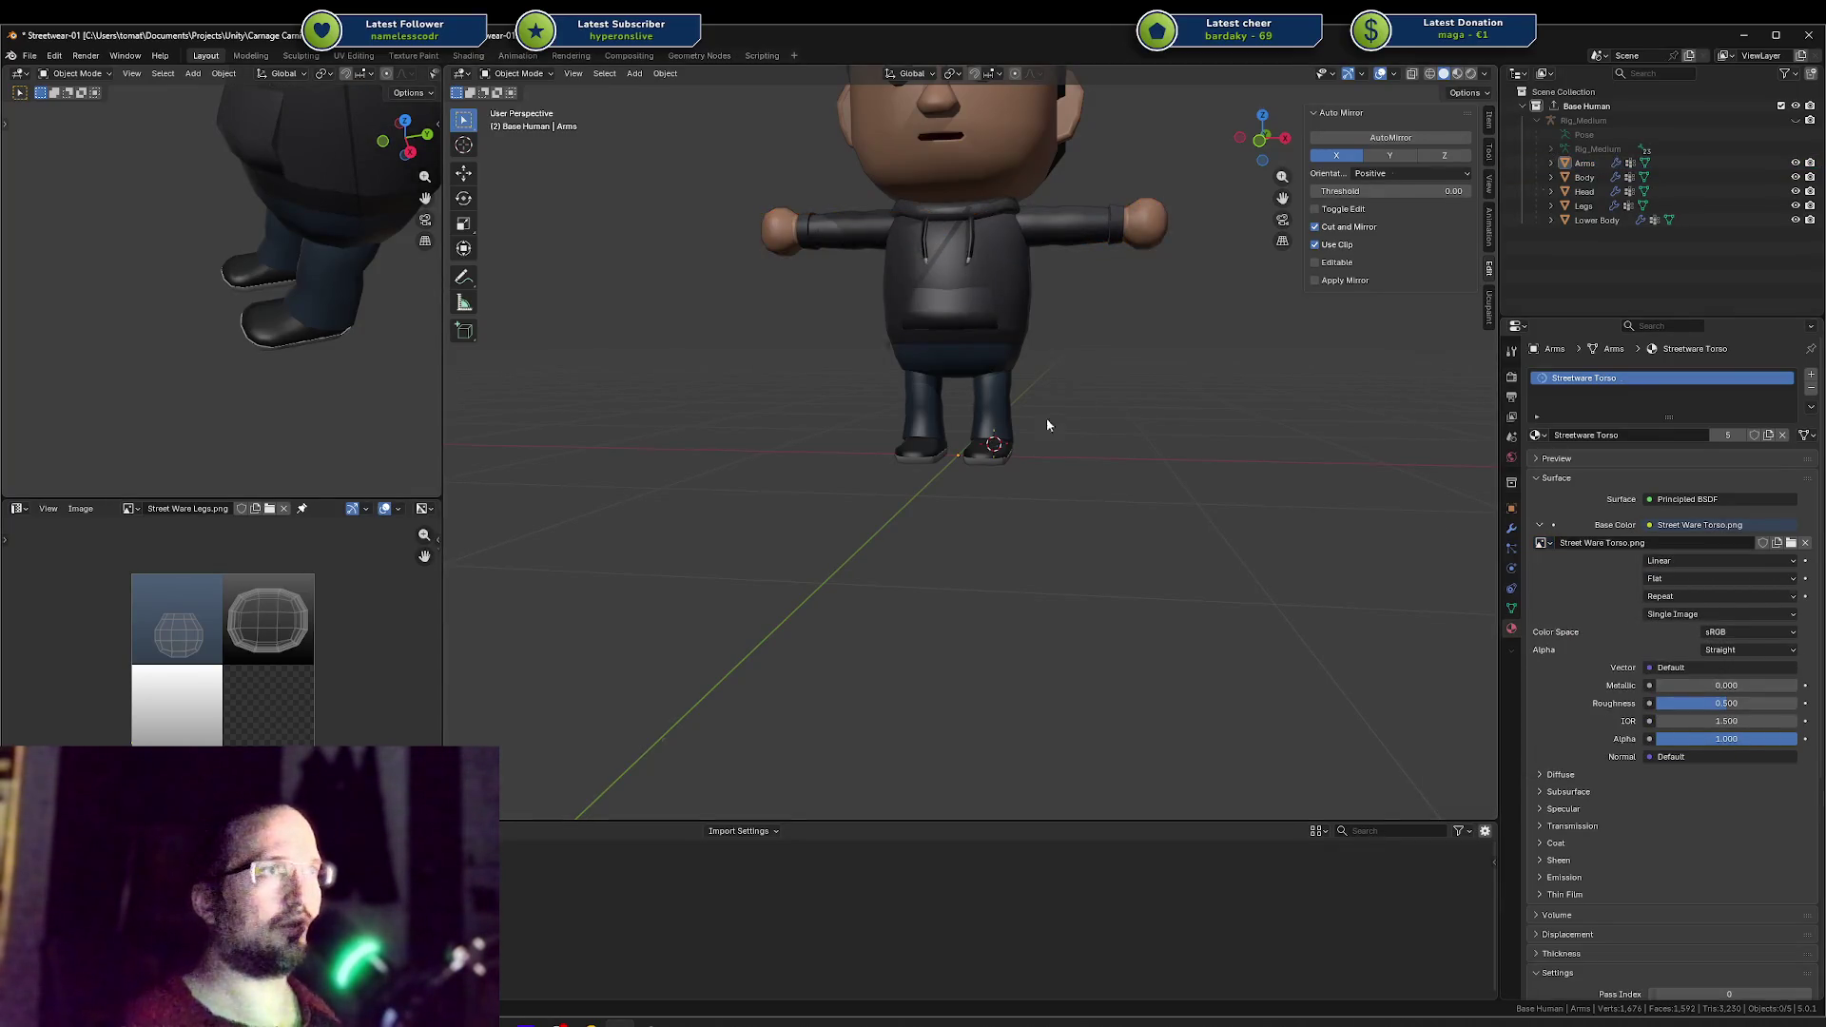
left_click(978, 419)
key("ctrl+s")
left_click(1093, 379)
scroll(1065, 394, "up", 4)
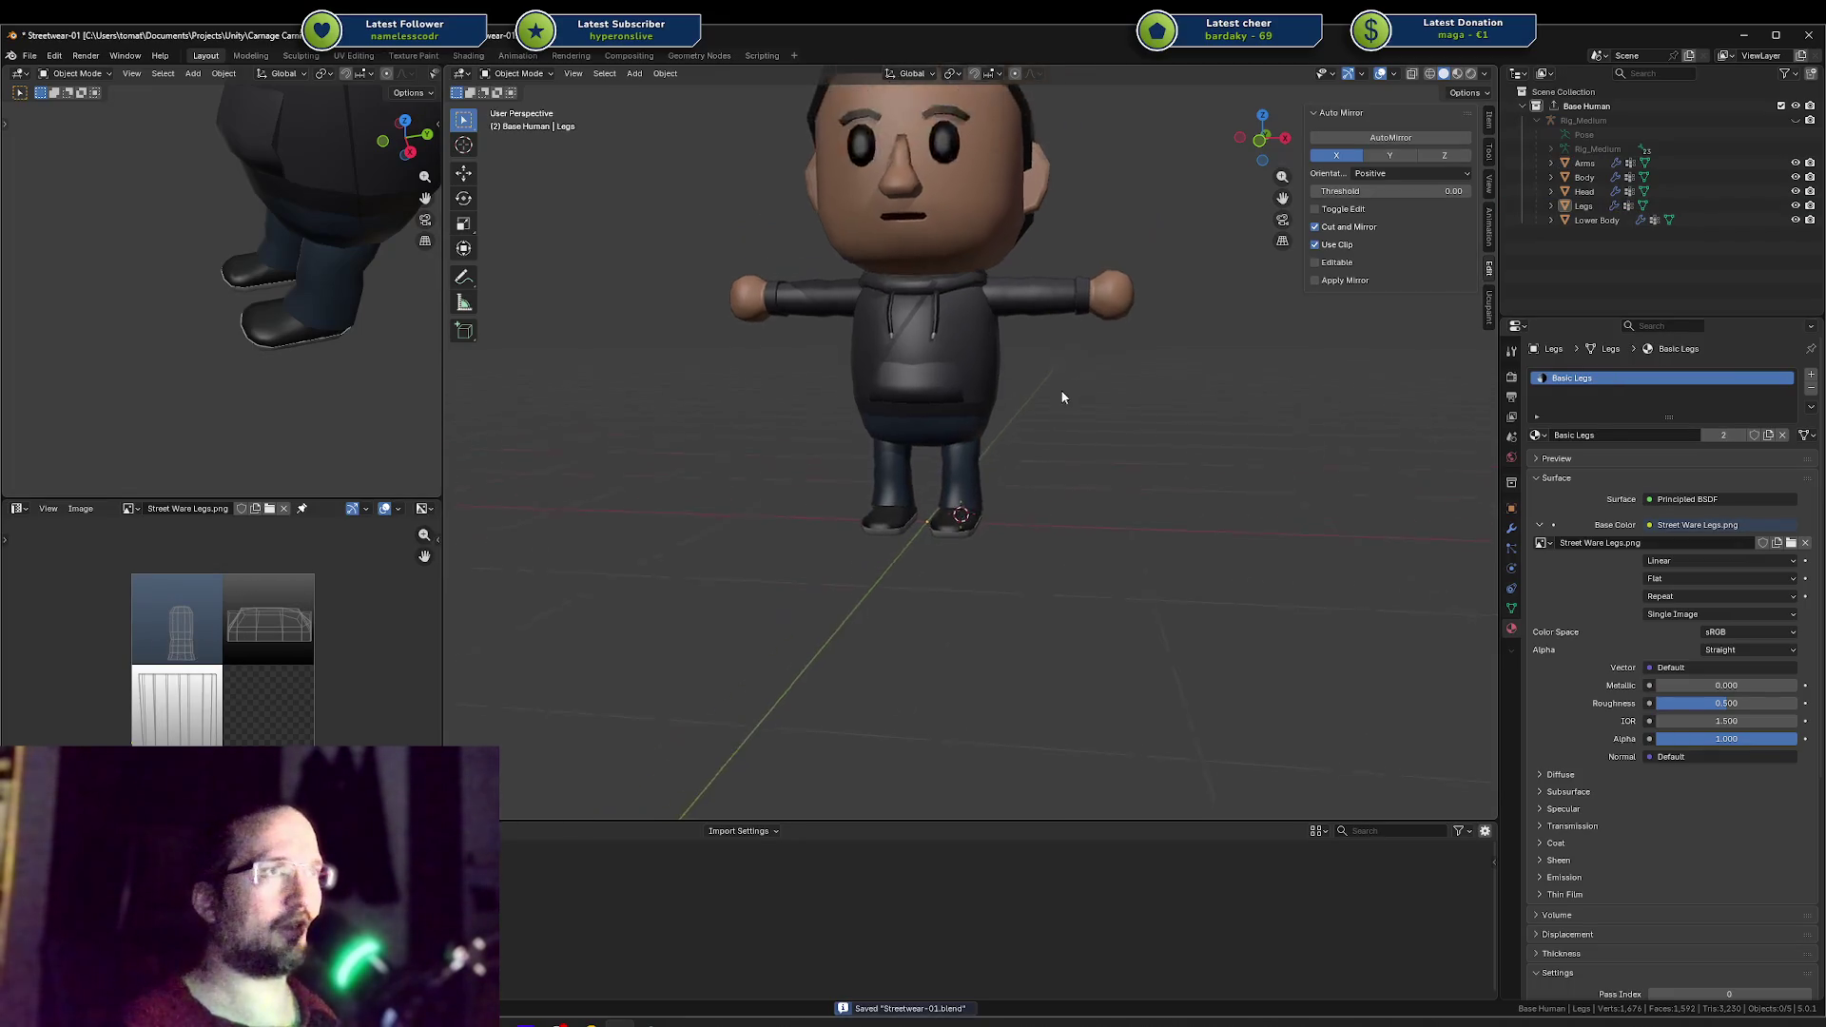
mouse_move(1027, 247)
middle_mouse_down()
mouse_move(922, 261)
mouse_move(946, 273)
middle_mouse_up()
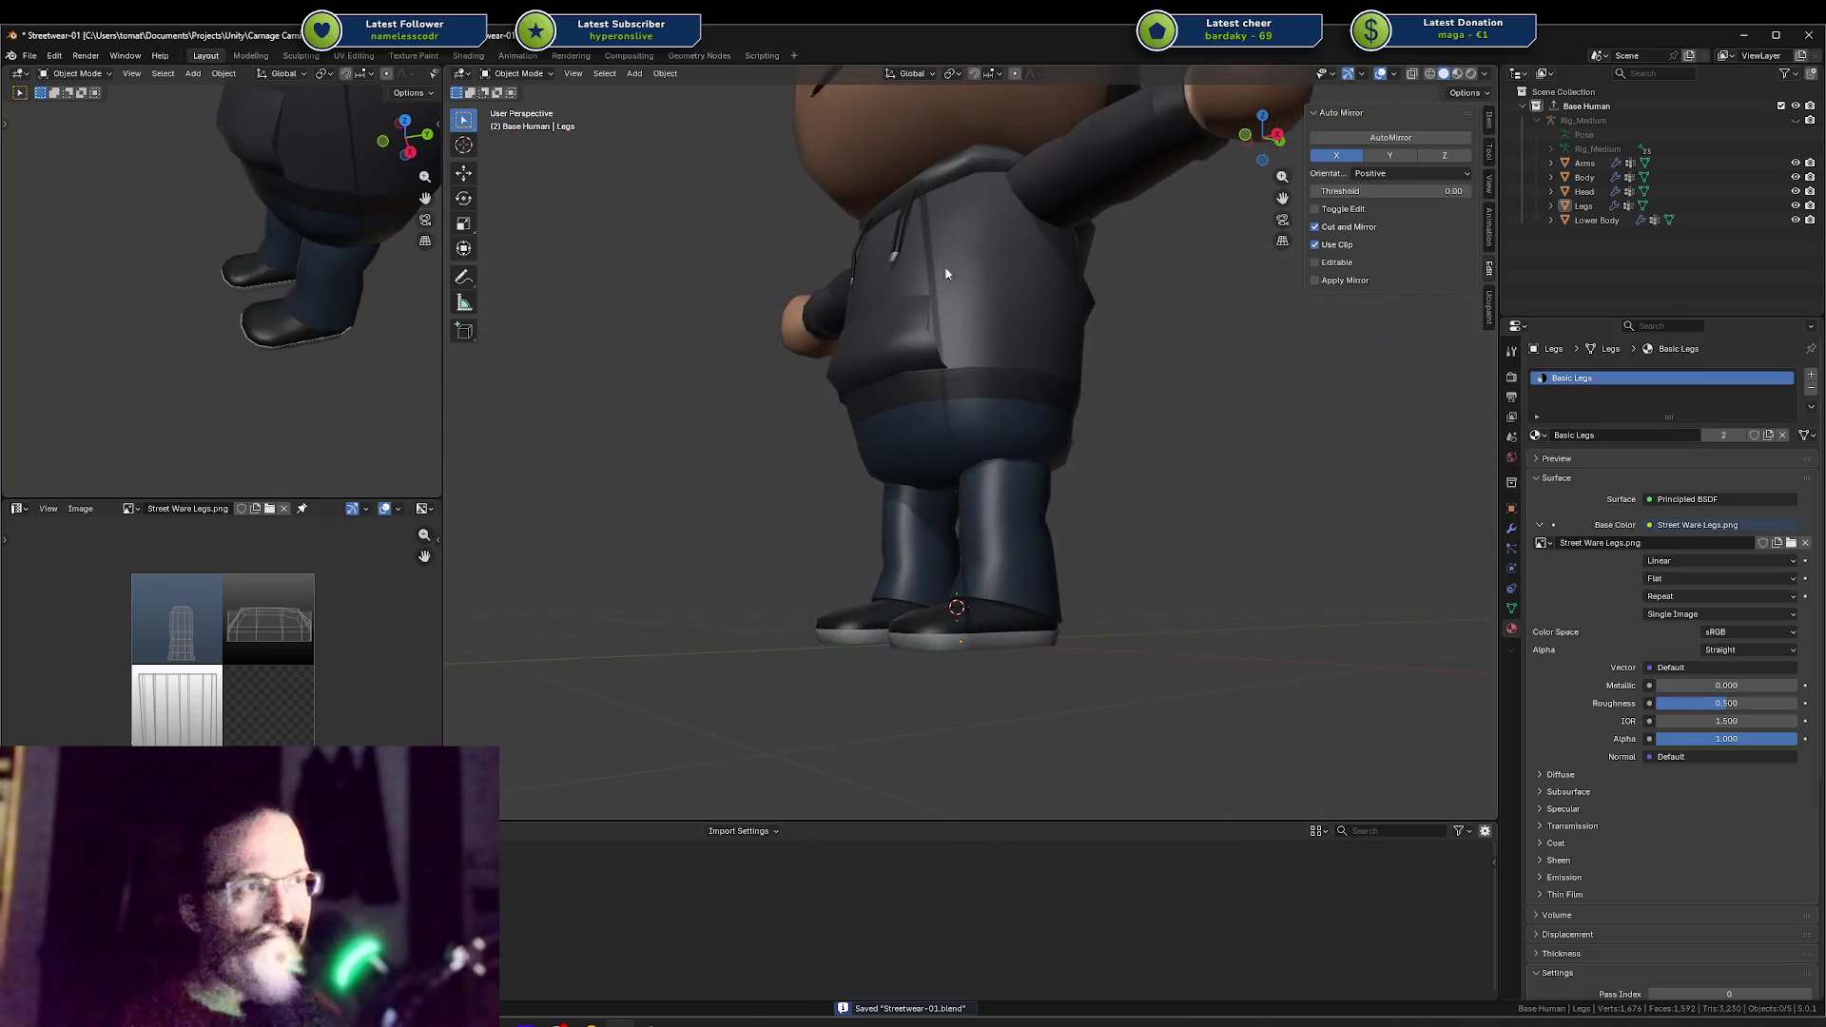
Step: Enter Edit Mode on the Legs mesh and move the selected sole edges along Y
left_click(999, 640)
key("Tab")
scroll(1009, 477, "up", 3)
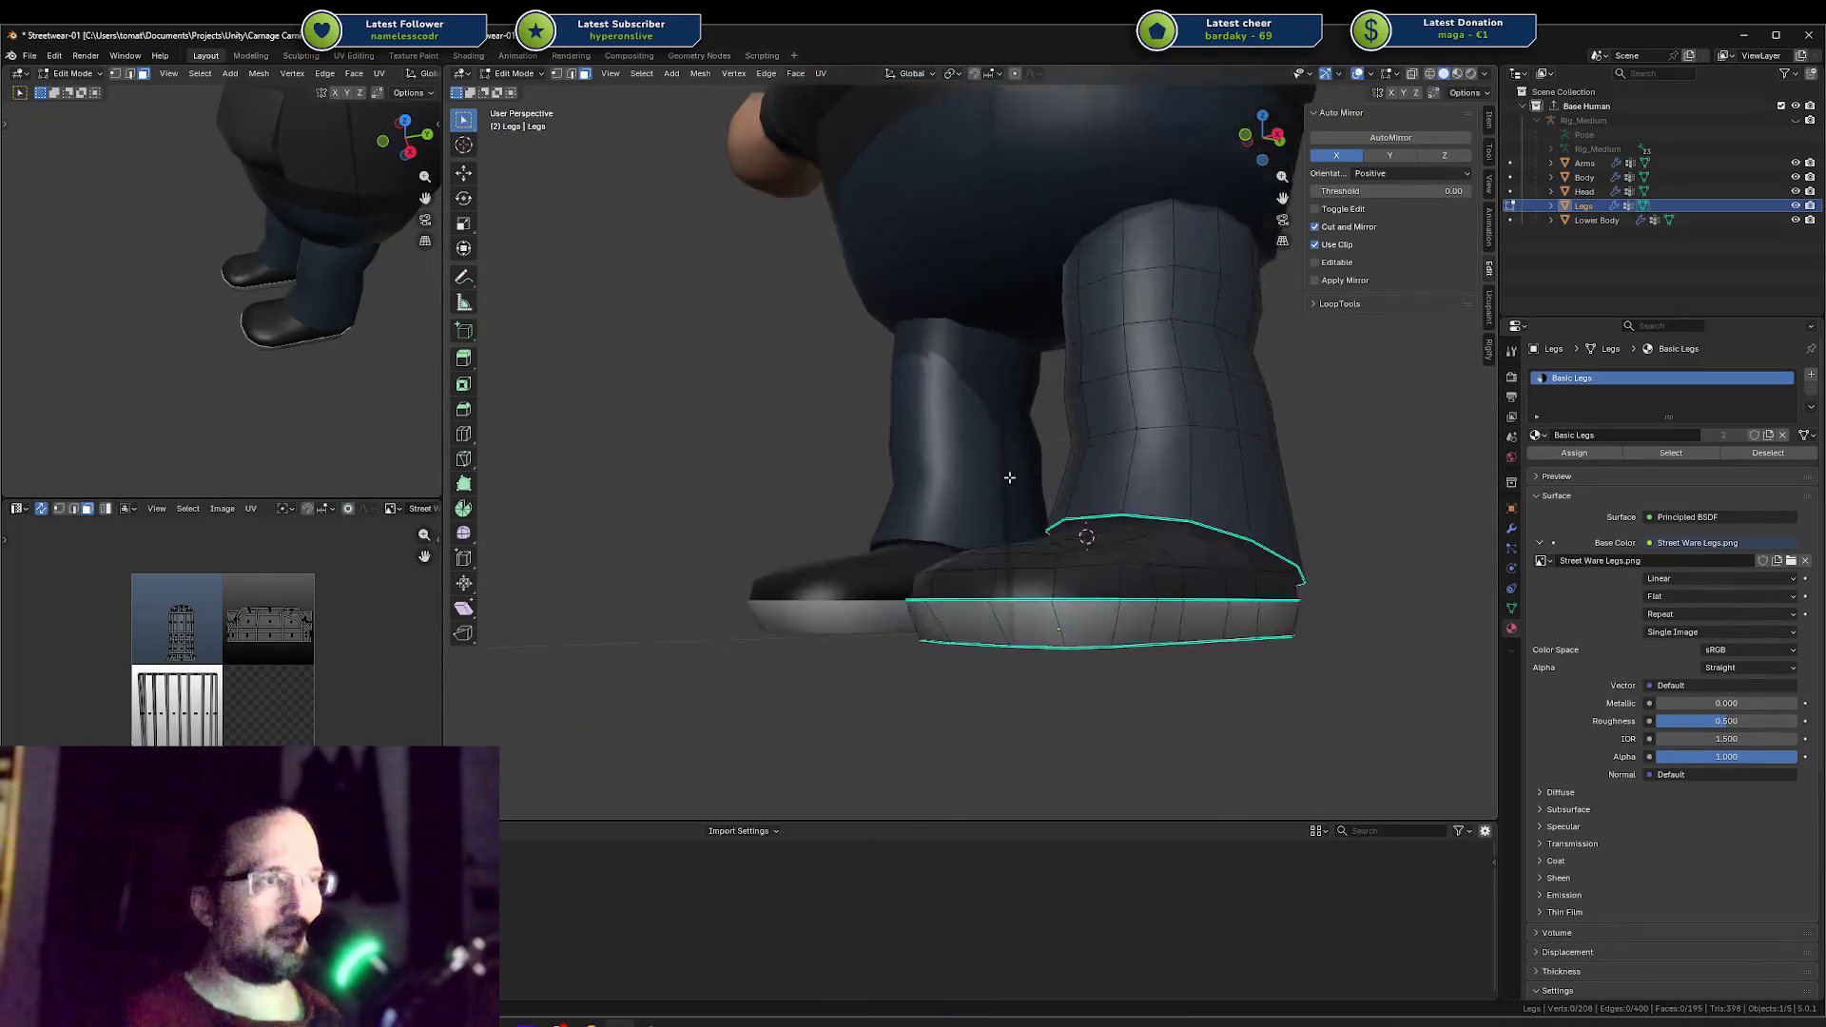
mouse_move(1009, 477)
middle_mouse_down()
mouse_move(1141, 521)
mouse_move(1131, 552)
mouse_move(1037, 595)
mouse_move(975, 673)
middle_mouse_up()
key("2")
left_click(1146, 523)
left_click(1182, 514, "ctrl")
key("g")
key("y")
left_click(1068, 587)
Step: Add a loop cut across the sole and slide one shoe vertex along its edge
left_click(970, 613, "shift")
key("ctrl+r")
left_click(975, 673)
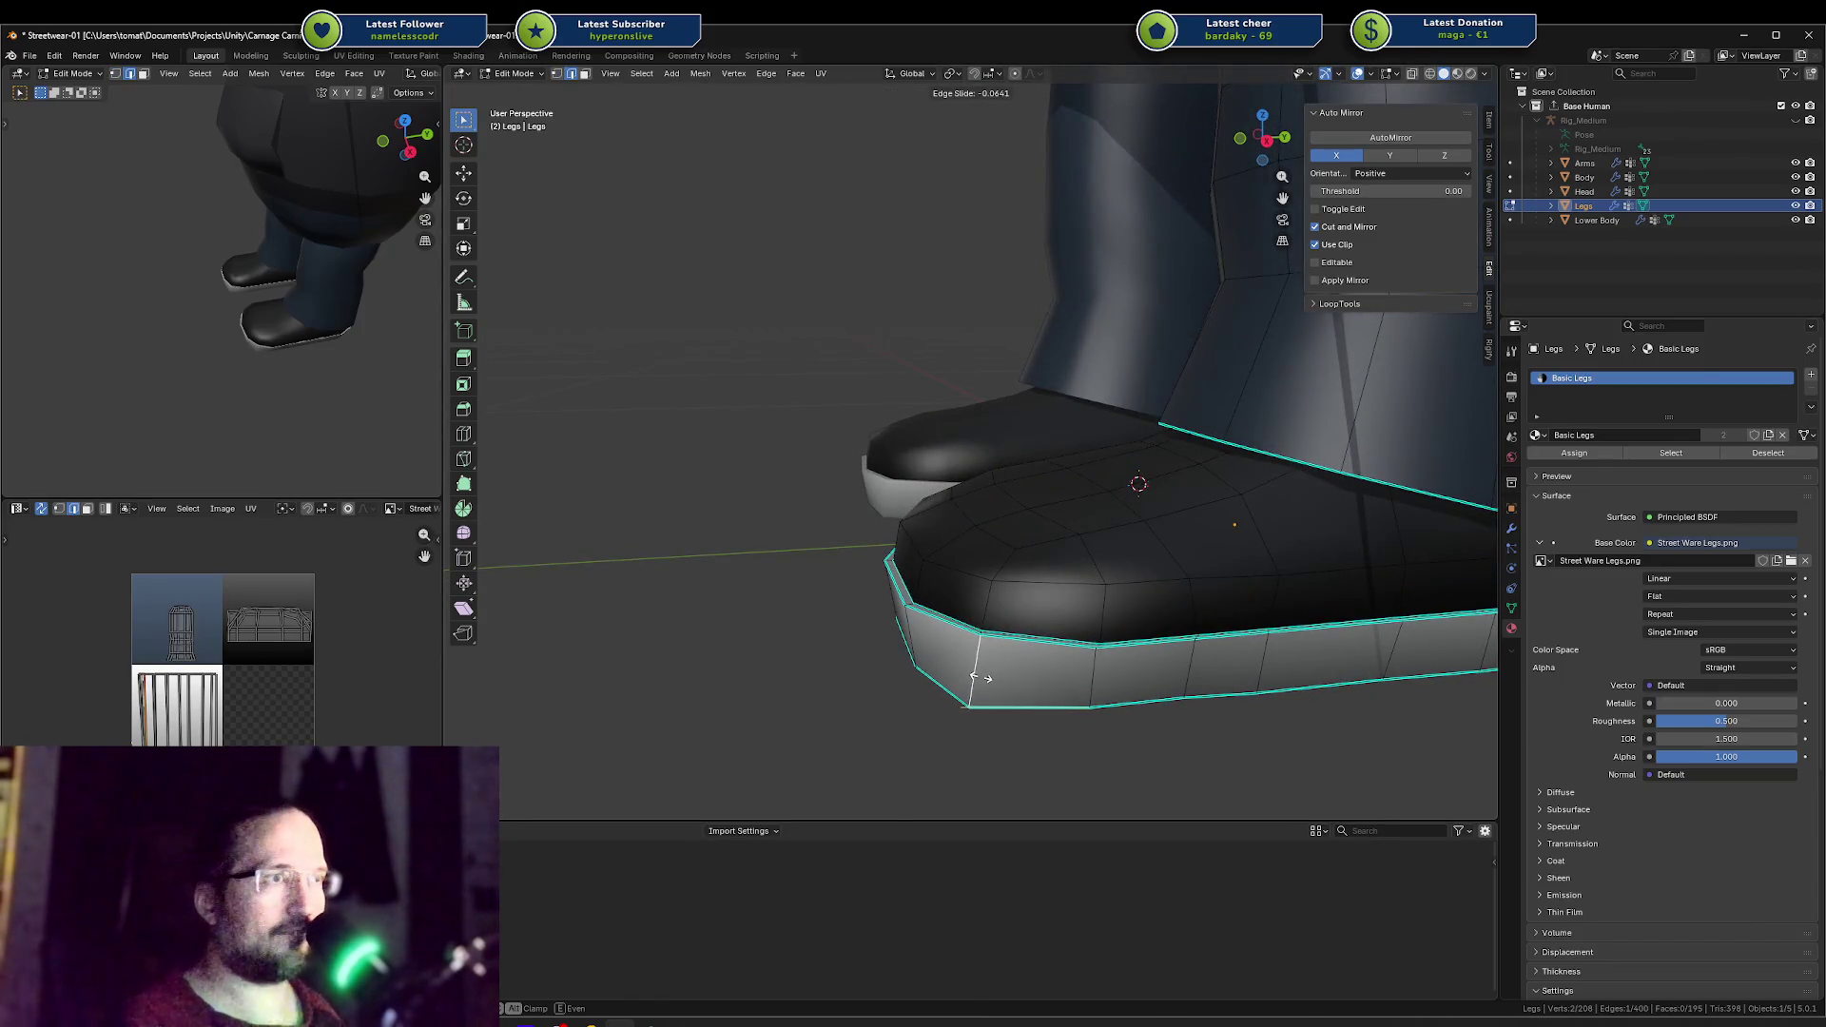
left_click(980, 677)
mouse_move(980, 677)
middle_mouse_down()
mouse_move(1022, 390)
mouse_move(1021, 484)
mouse_move(1055, 505)
mouse_move(887, 502)
middle_mouse_up()
key("1")
left_click(1022, 394)
key("g")
key("g")
left_click(1033, 497)
Step: Select the shoe rim edge path, move it along X, and save the file
scroll(887, 502, "up", 6)
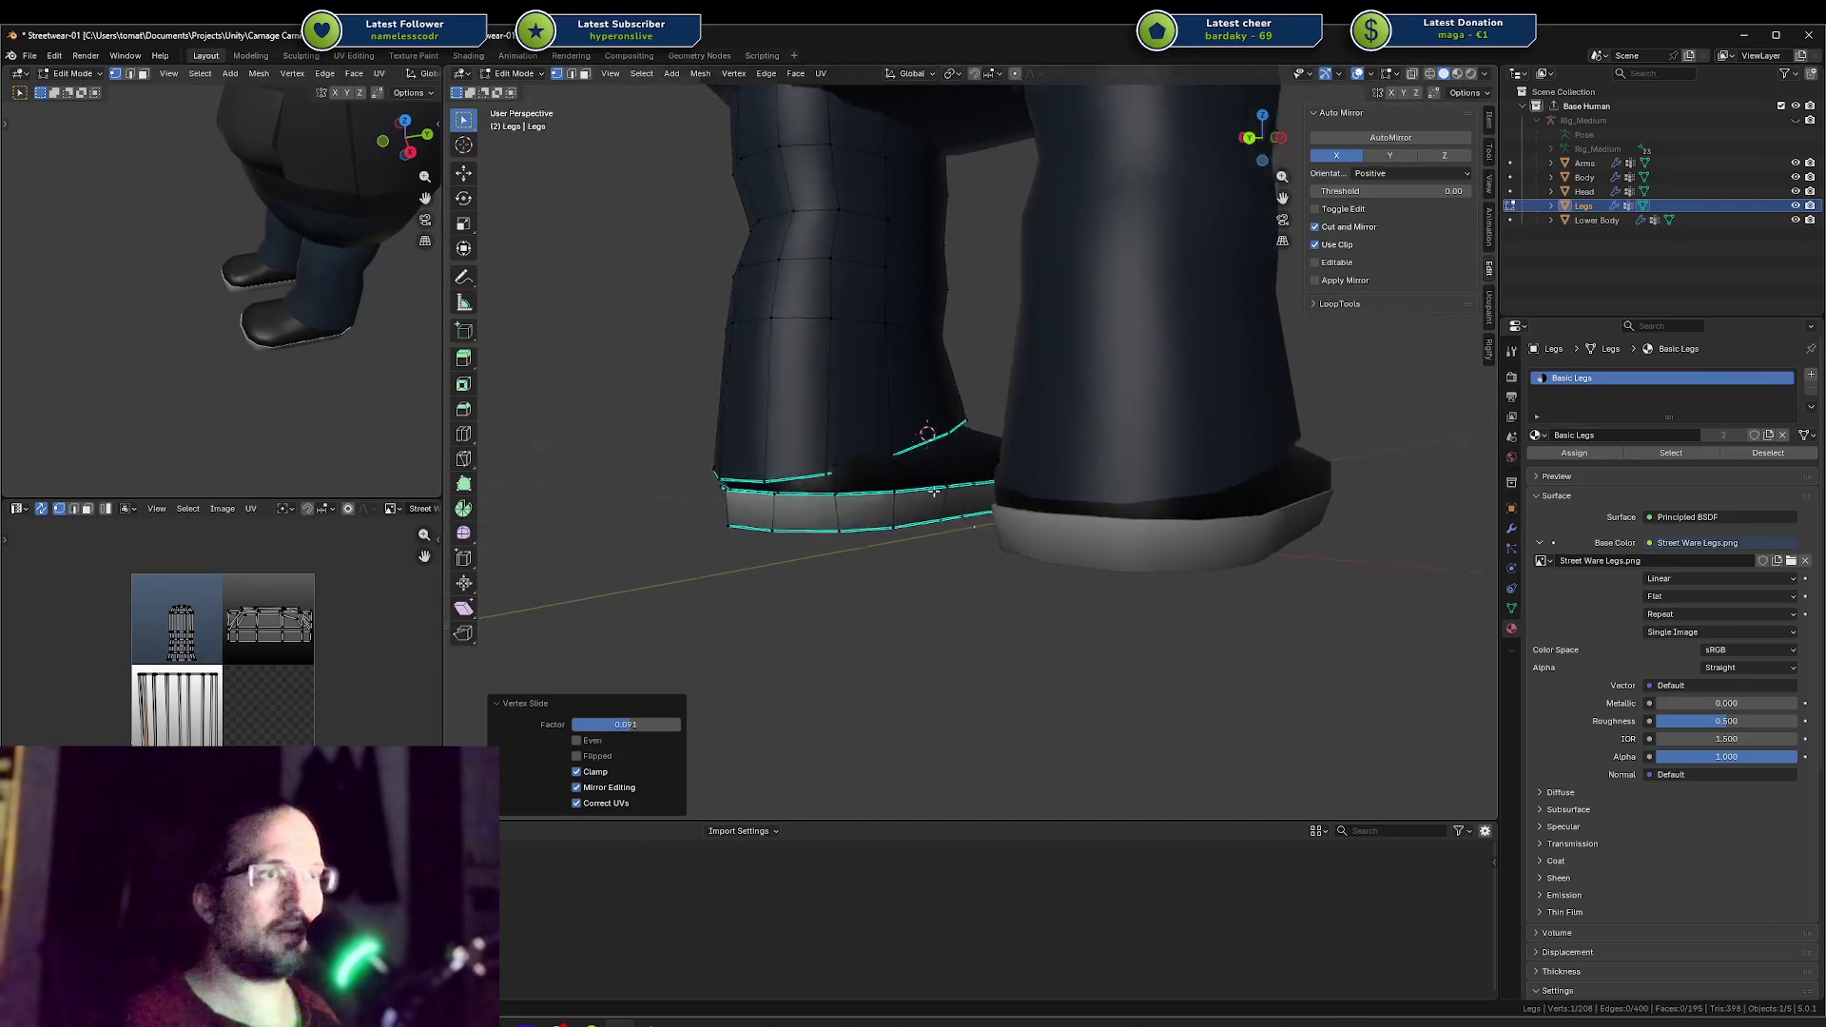
left_click(940, 457)
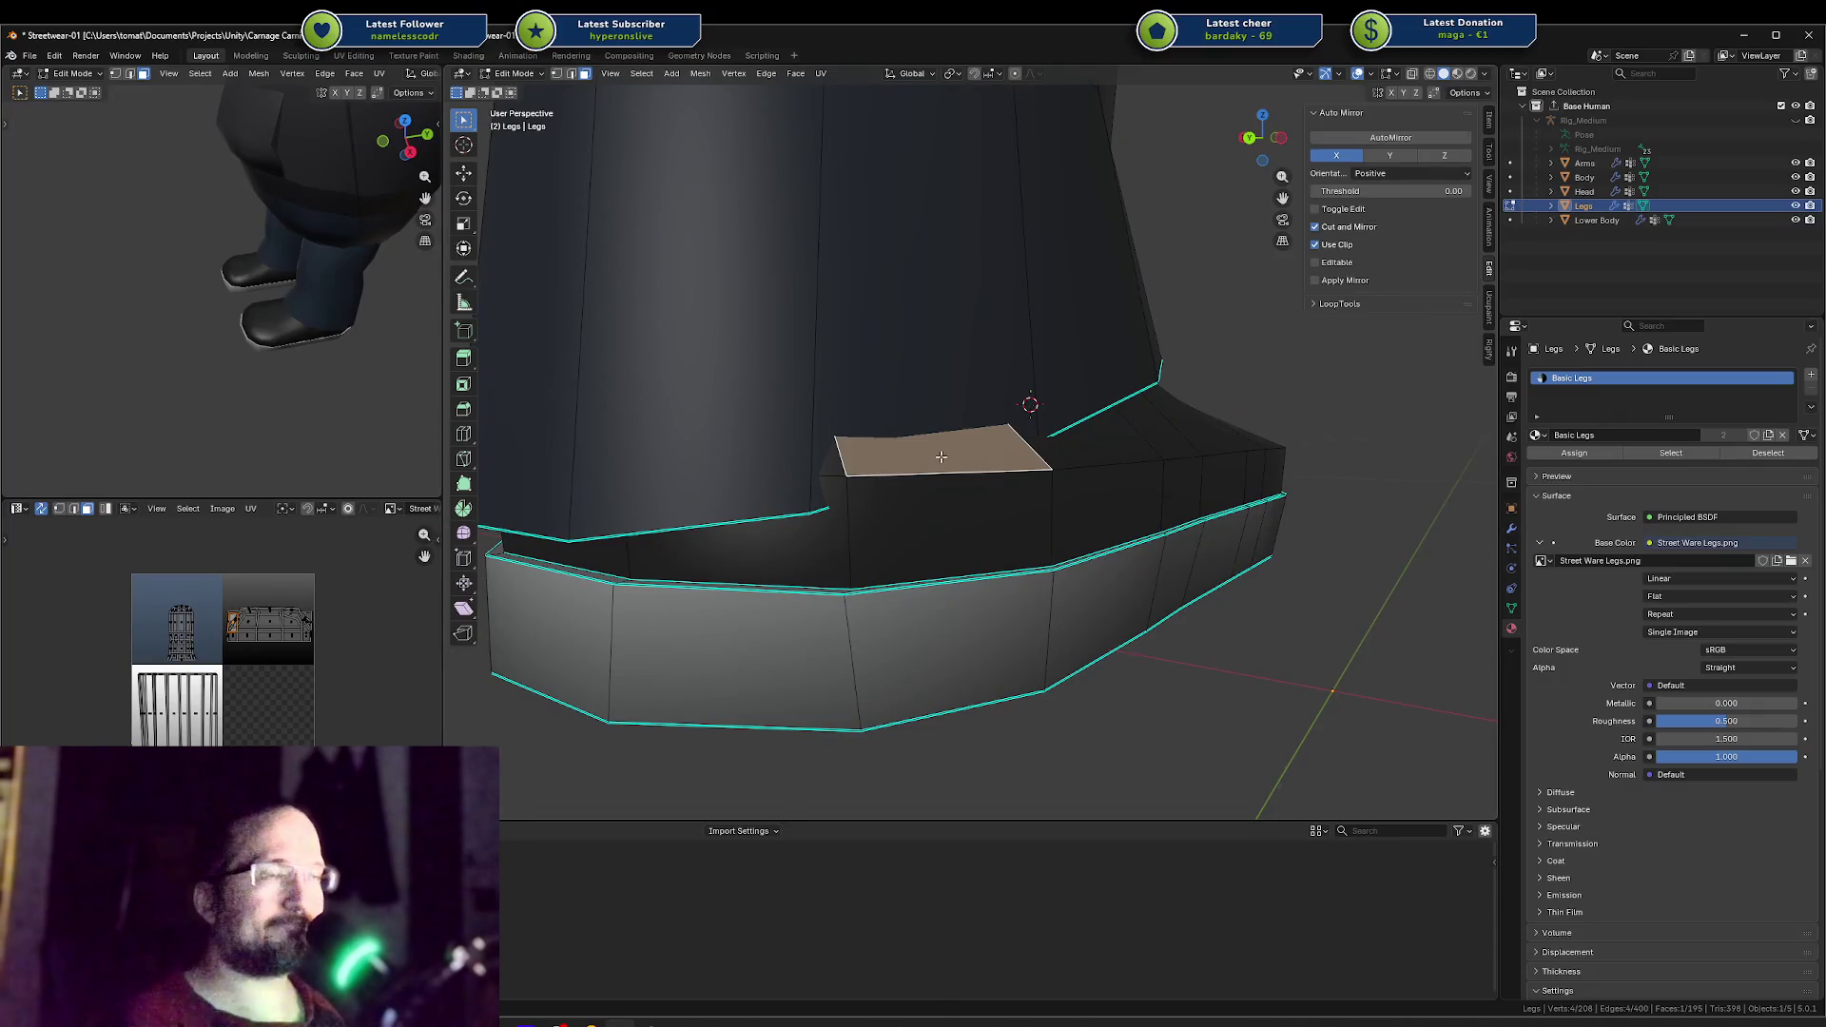
key("2")
left_click(1053, 425)
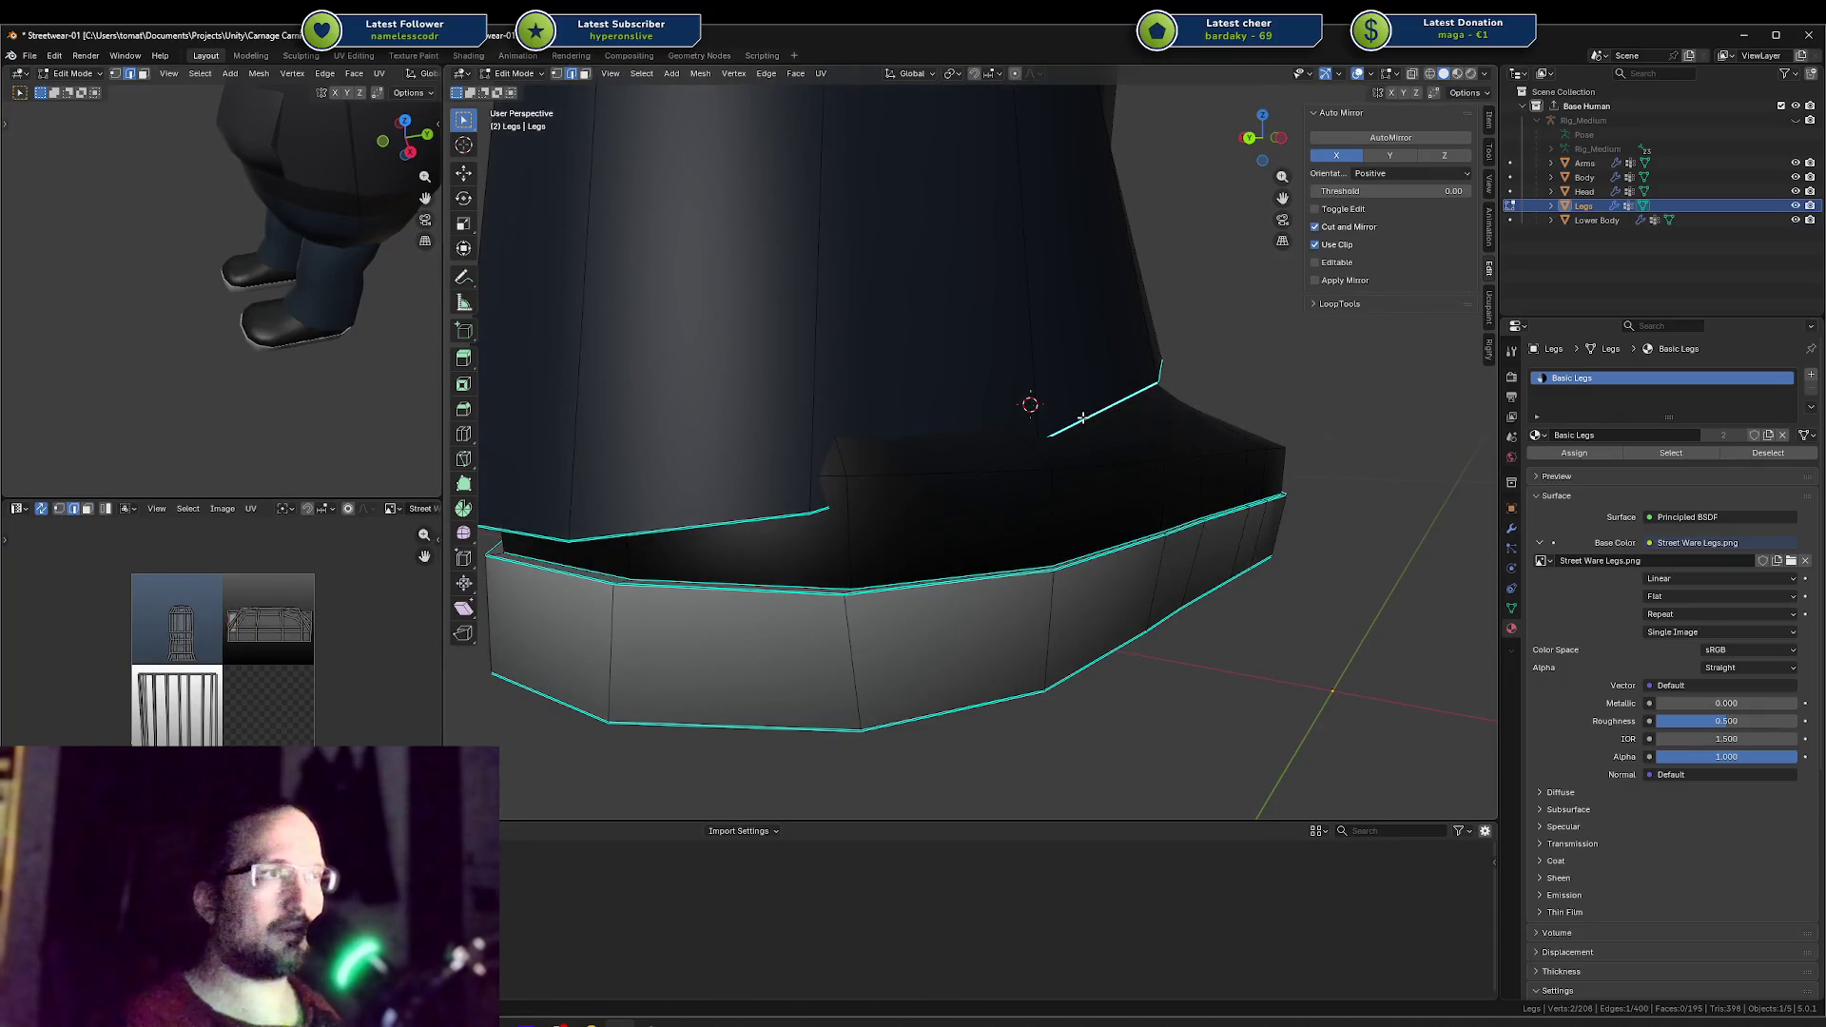
left_click(779, 514, "ctrl")
right_click(804, 514)
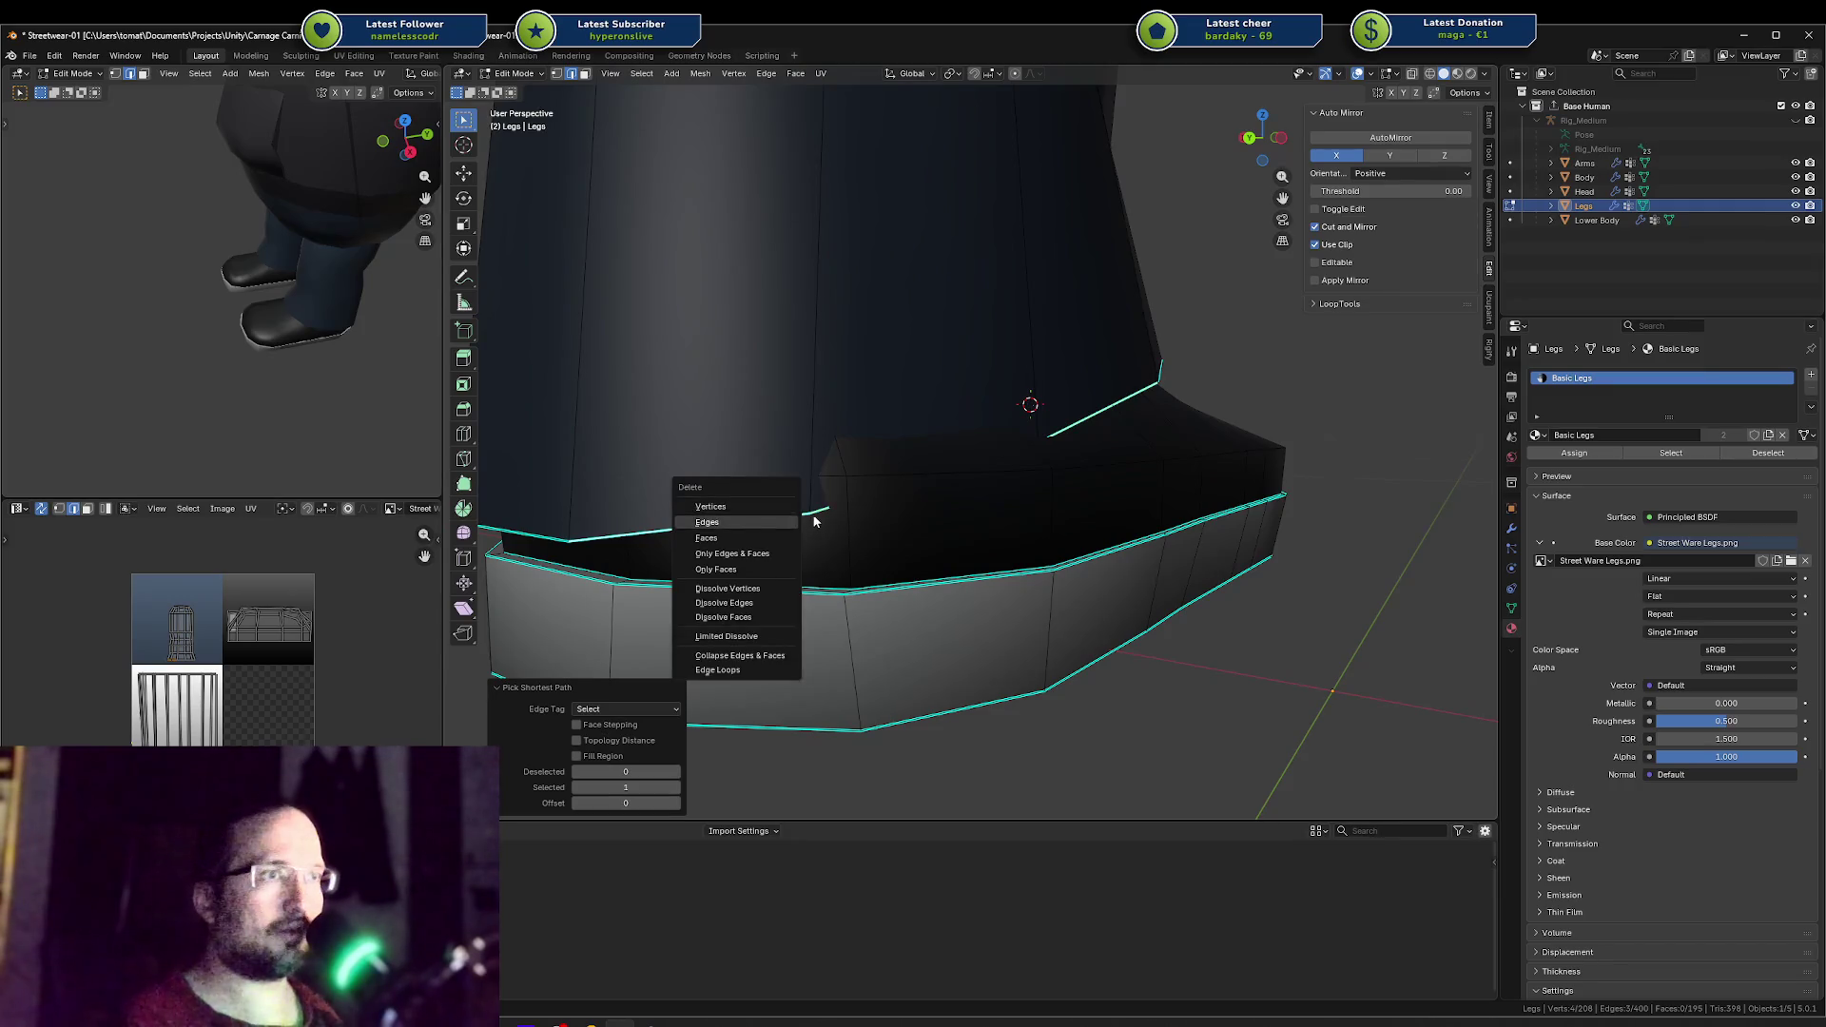
key("g")
key("x")
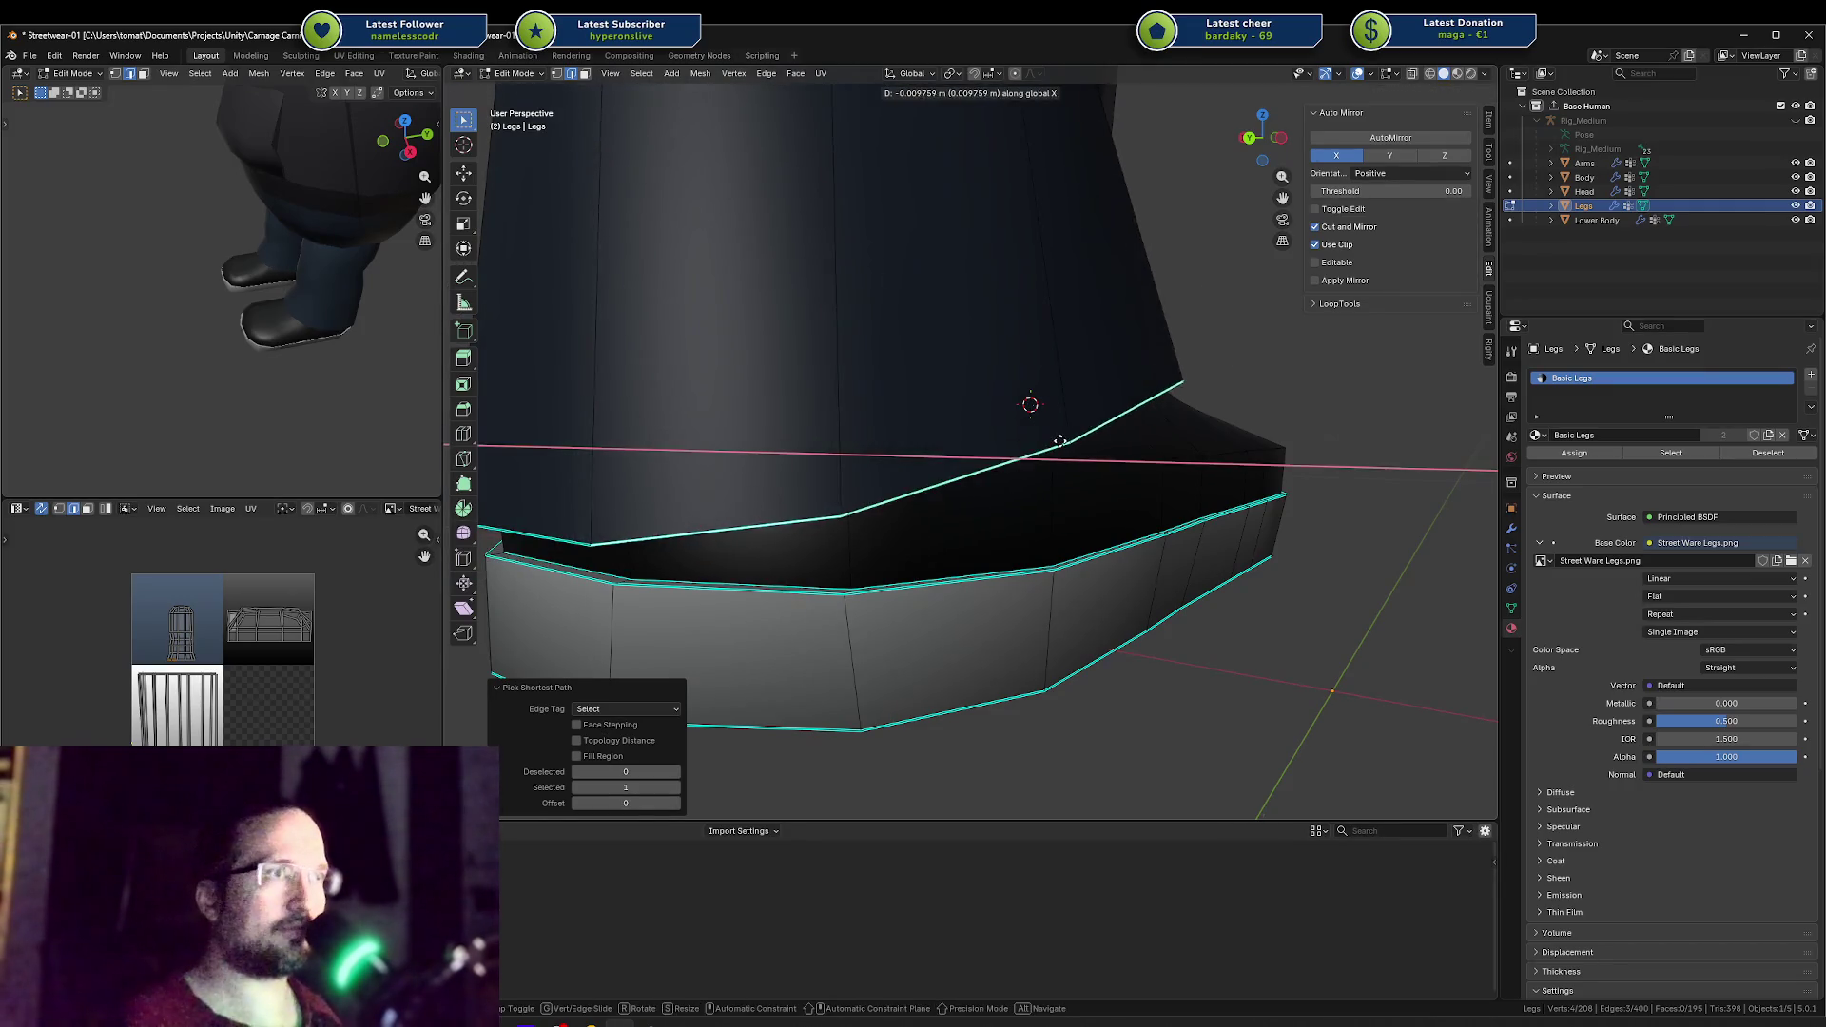
left_click(1090, 453)
mouse_move(1084, 450)
middle_mouse_down()
mouse_move(937, 424)
mouse_move(816, 437)
mouse_move(880, 428)
middle_mouse_up()
key("ctrl+s")
key("Tab")
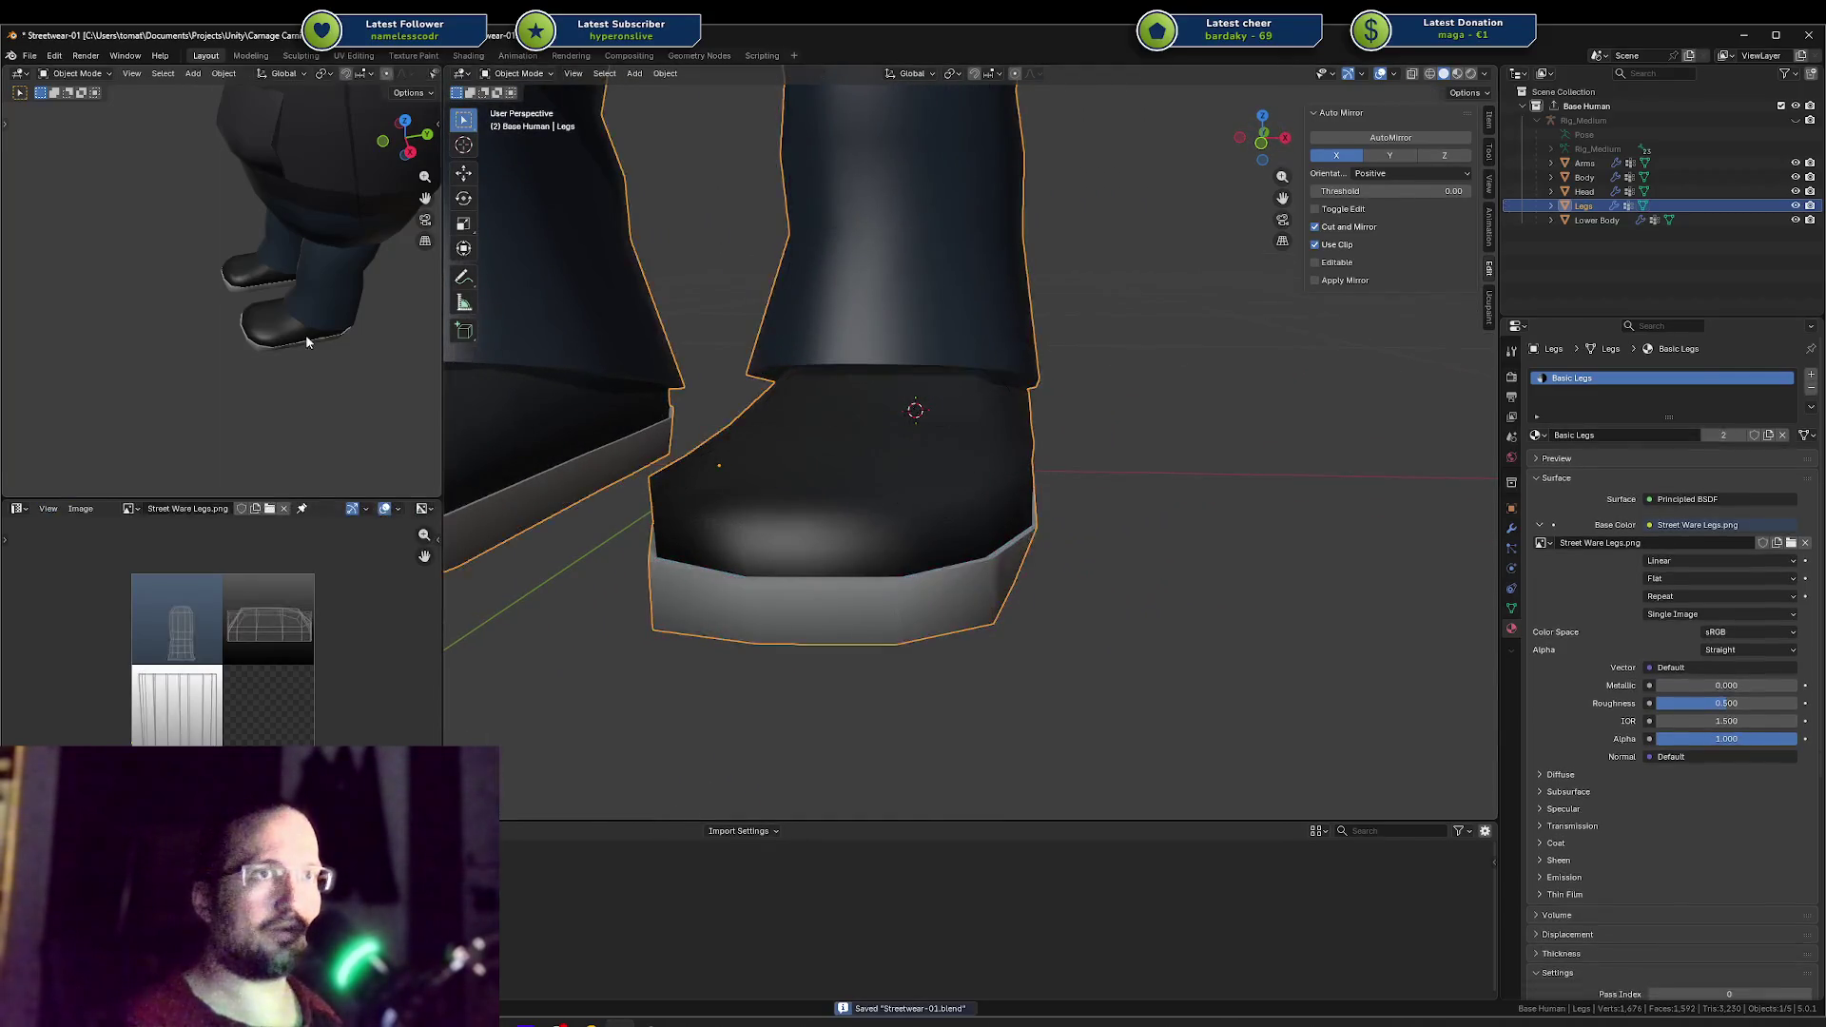
scroll(304, 327, "down", 3)
middle_click_drag(304, 318, 387, 257)
scroll(288, 300, "up", 3)
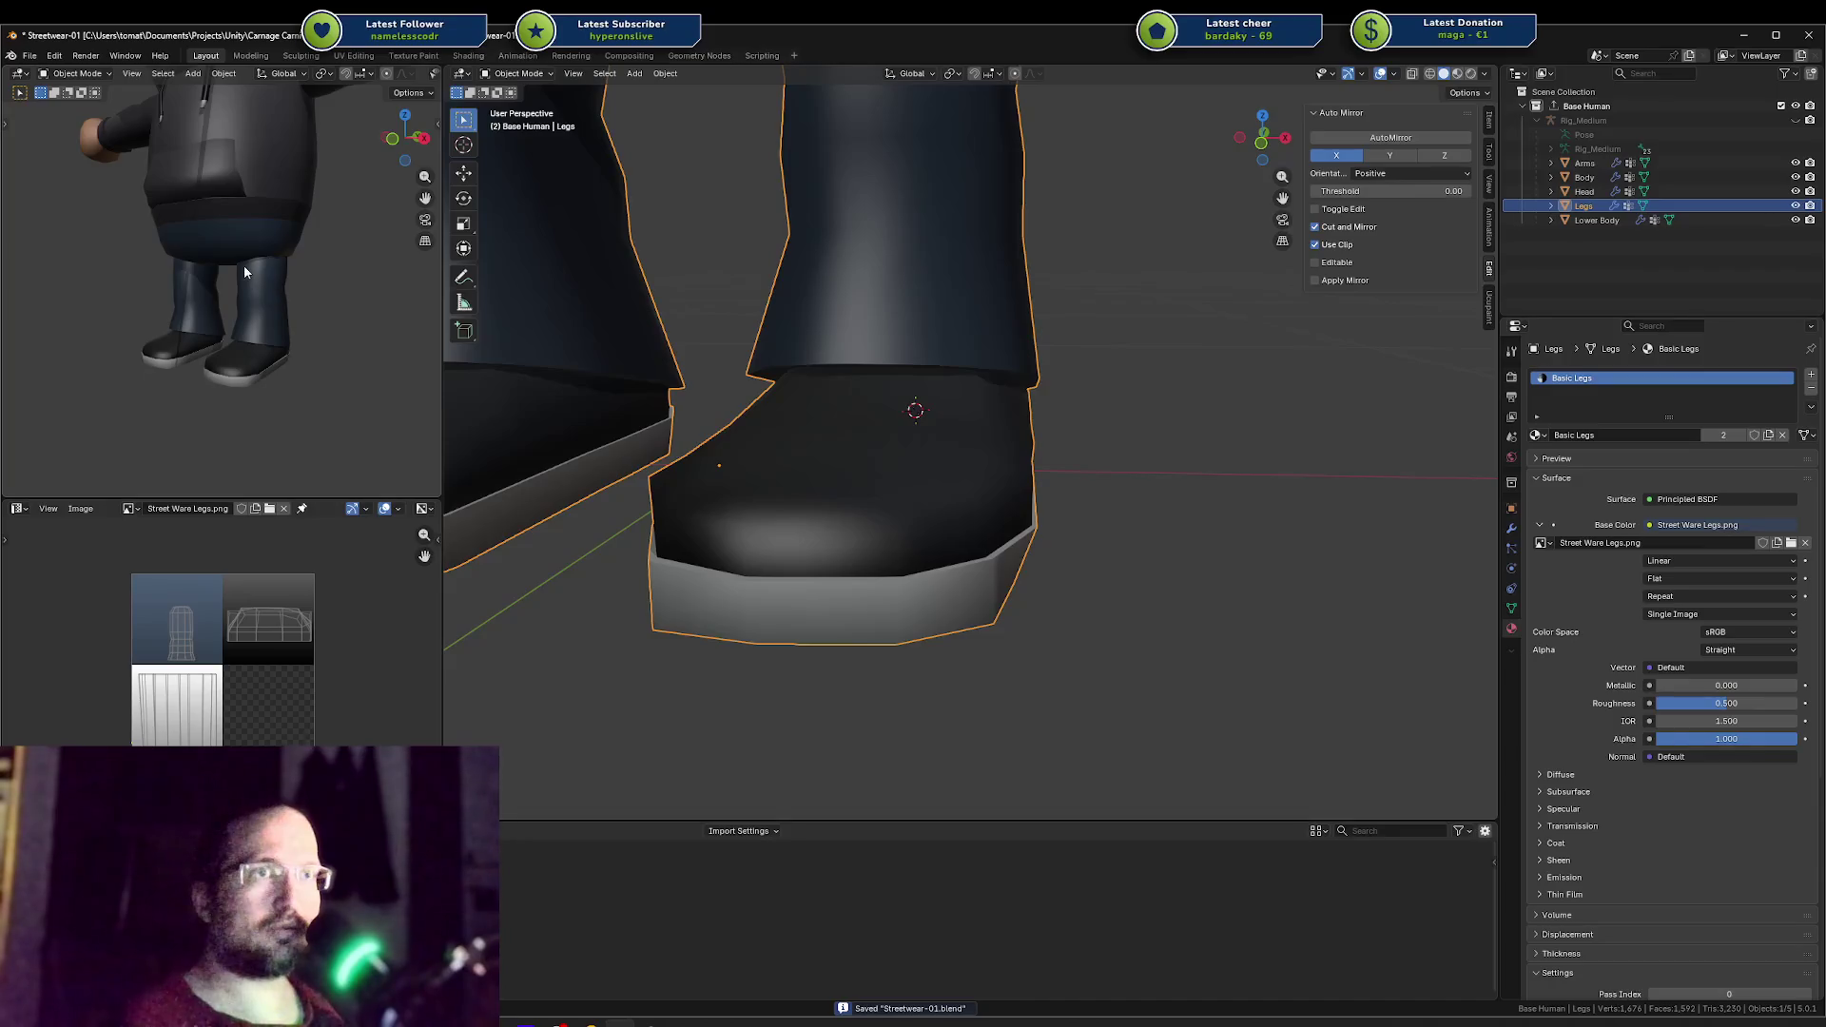
key("Tab")
scroll(932, 424, "down", 2)
middle_click_drag(951, 428, 842, 409)
middle_click_drag(285, 351, 258, 365)
mouse_move(1151, 399)
middle_mouse_down()
mouse_move(1173, 427)
mouse_move(1238, 435)
middle_mouse_up()
key("Tab")
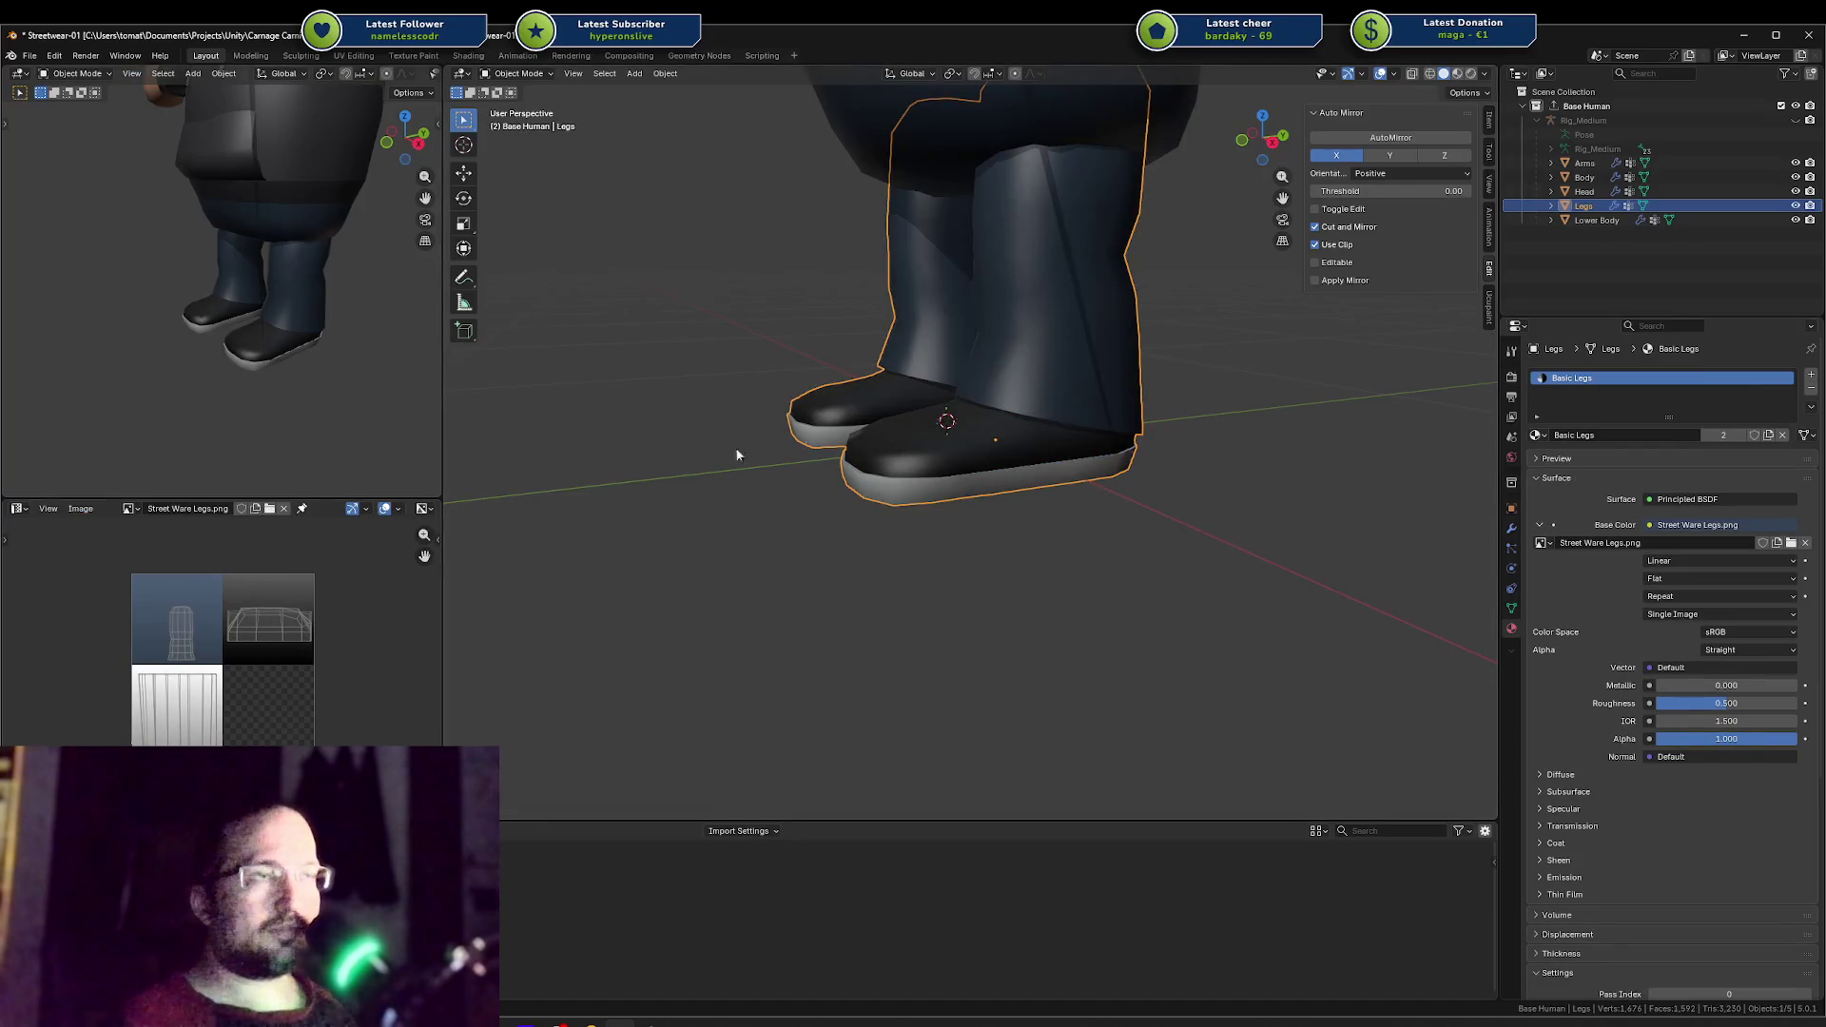
middle_click_drag(1014, 444, 894, 407)
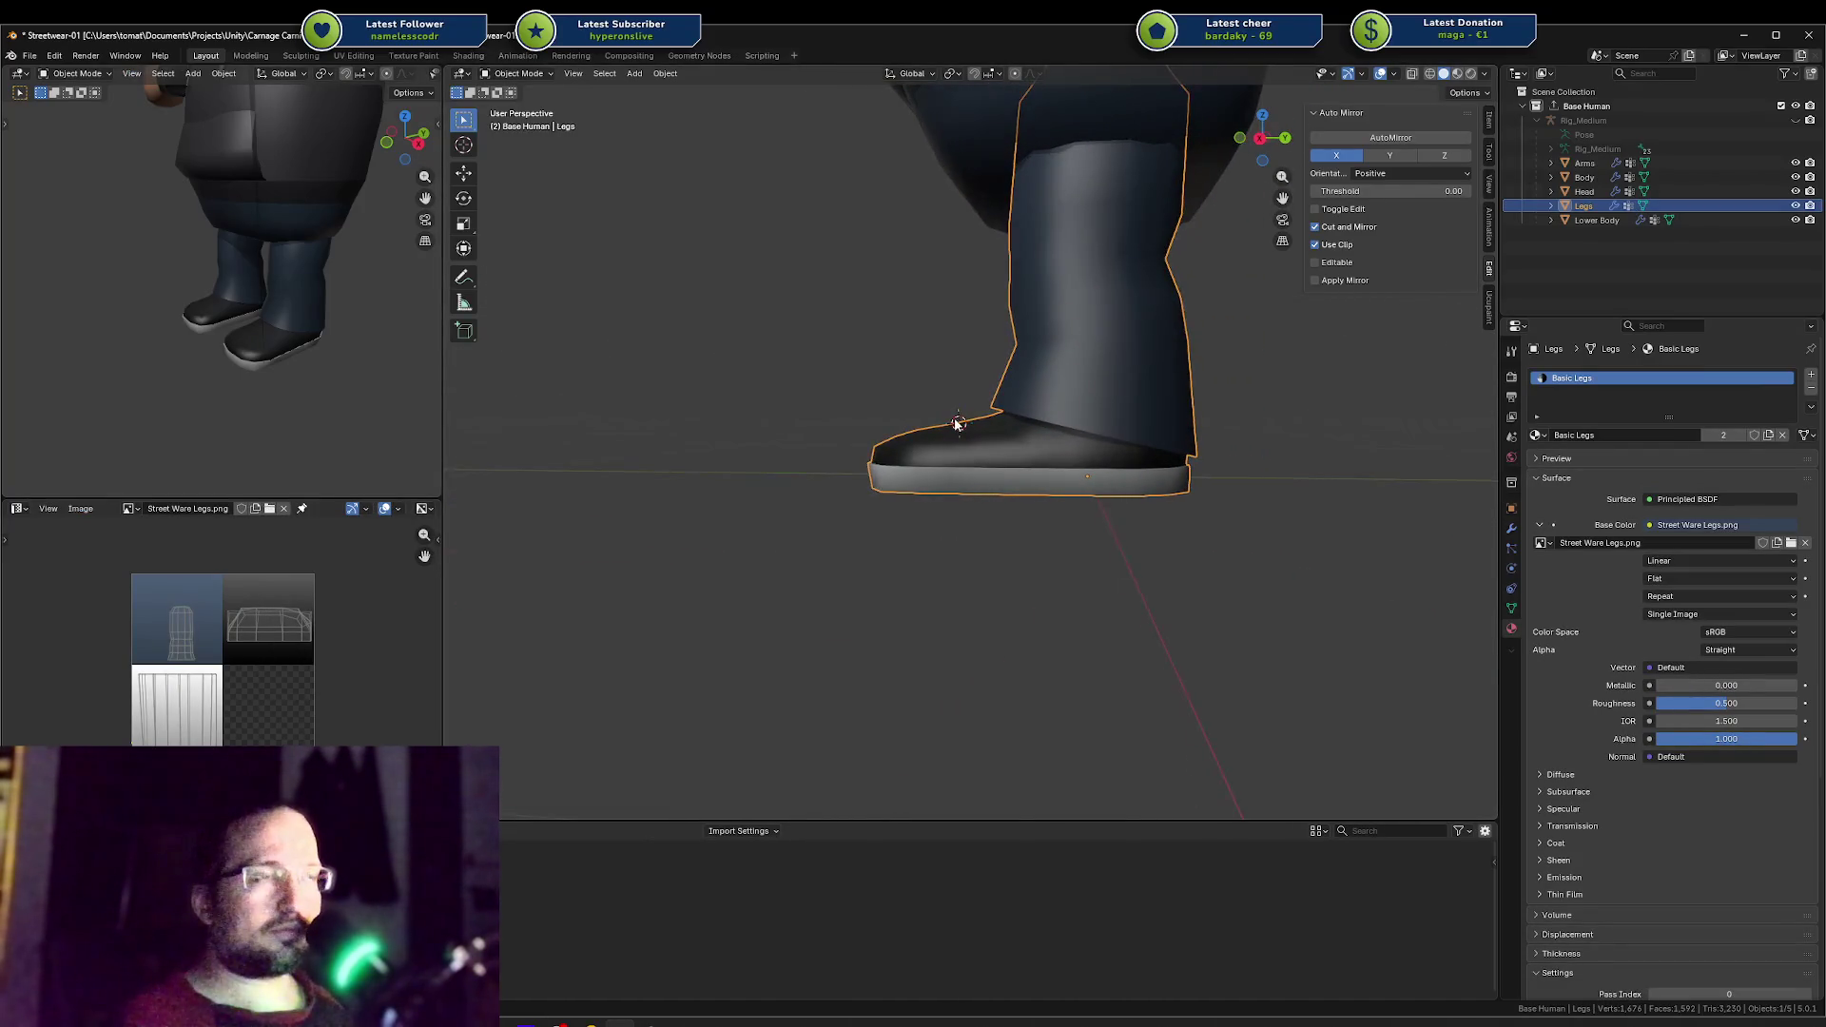
scroll(299, 328, "down", 4)
mouse_move(299, 329)
middle_mouse_down()
mouse_move(243, 335)
mouse_move(301, 344)
mouse_move(254, 293)
mouse_move(282, 281)
mouse_move(265, 272)
middle_mouse_up()
scroll(264, 272, "up", 2)
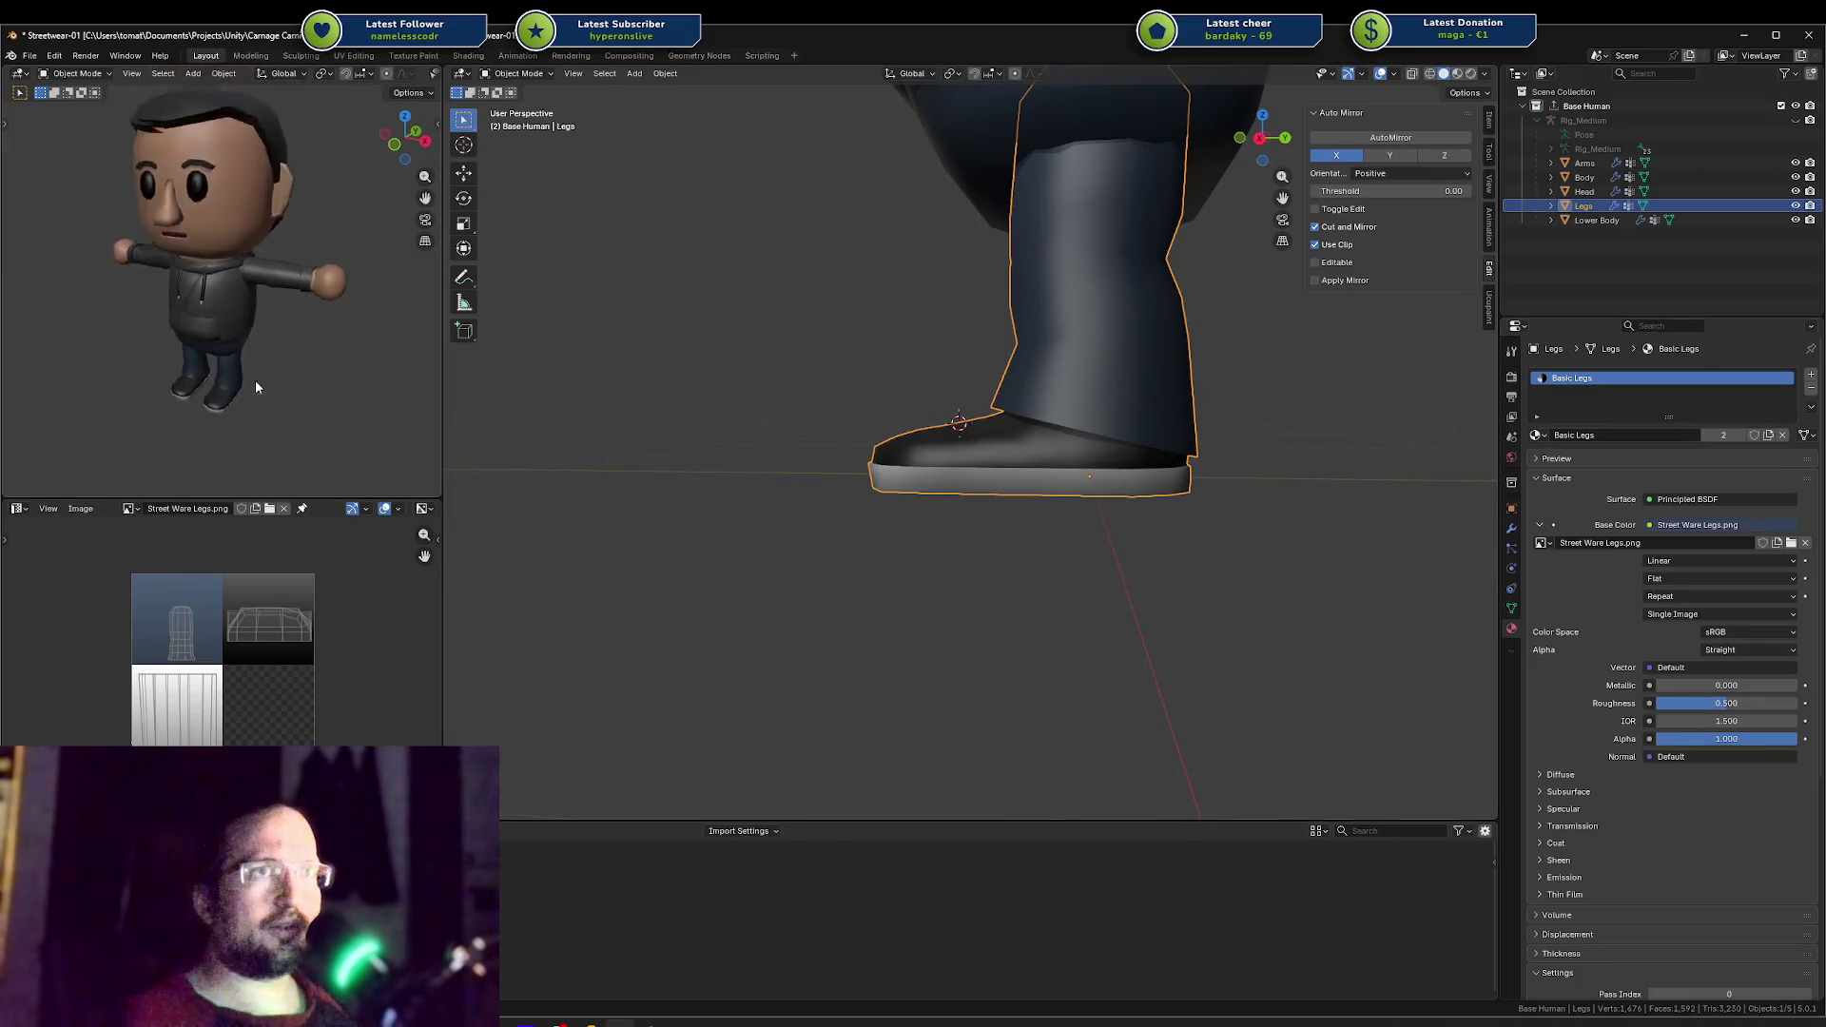
mouse_move(255, 379)
middle_mouse_down()
mouse_move(242, 390)
mouse_move(105, 298)
middle_mouse_up()
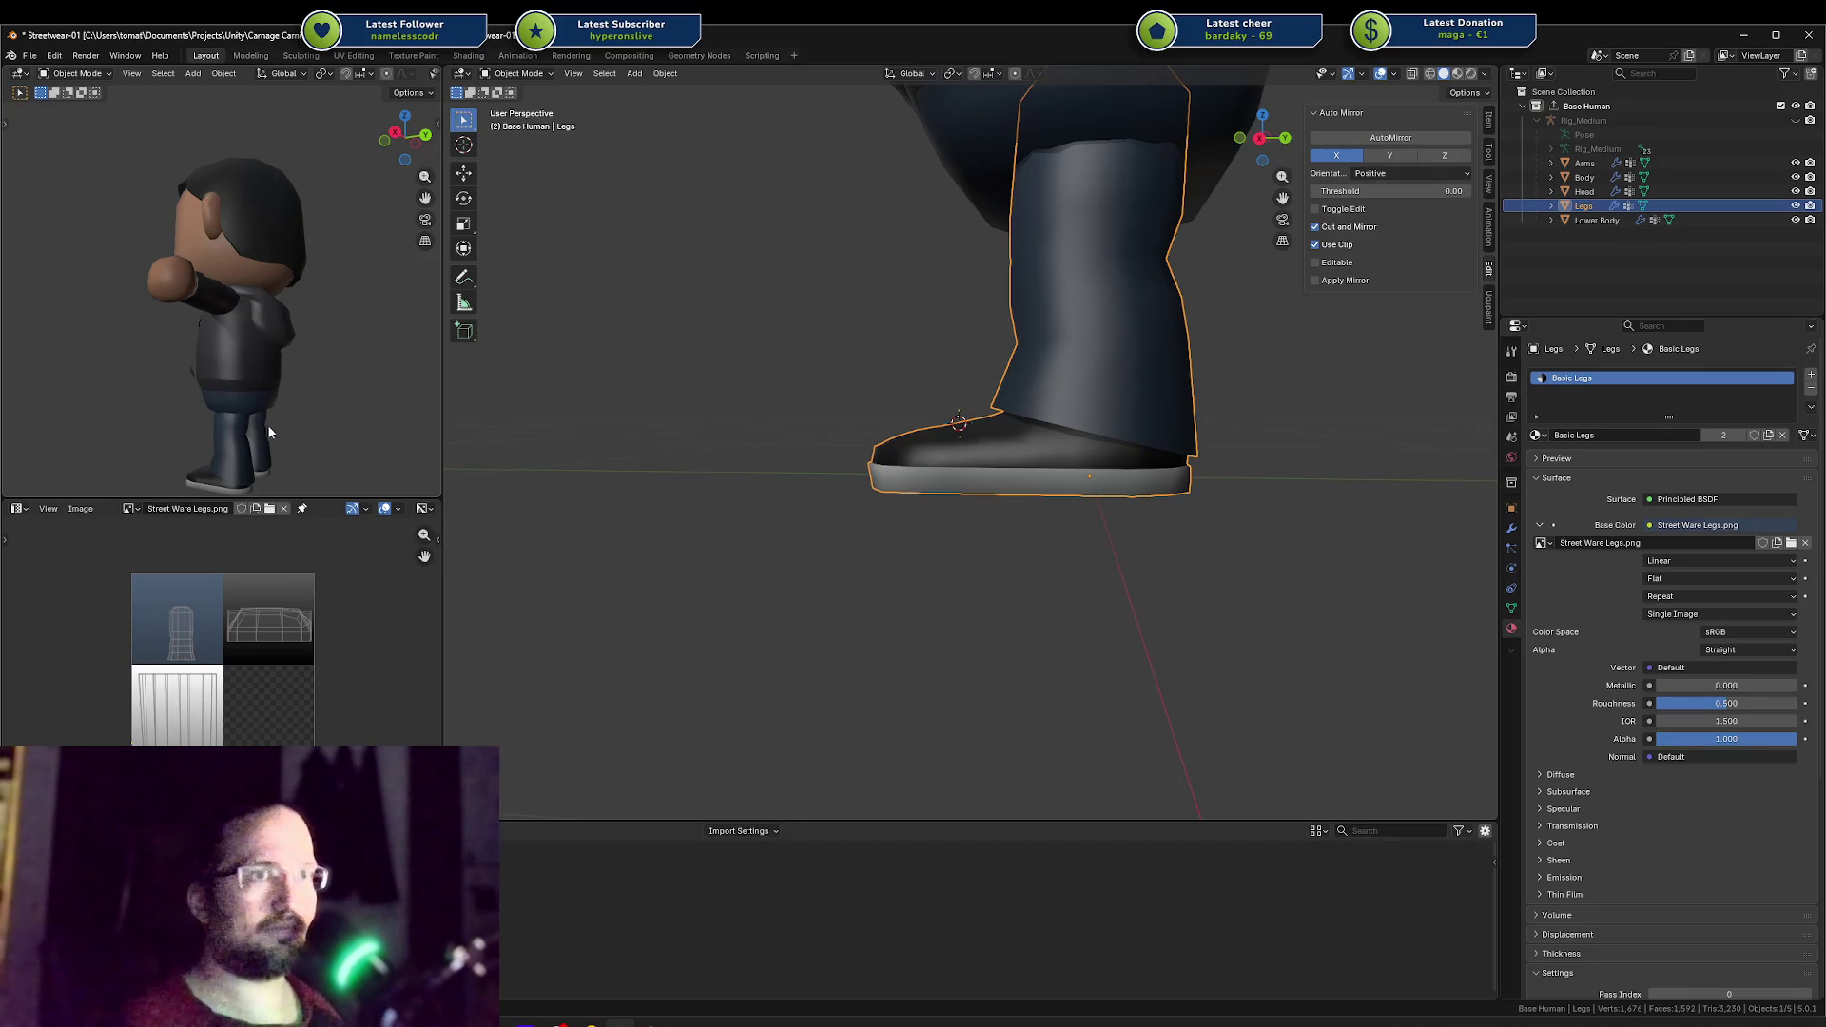
mouse_move(266, 424)
middle_mouse_down()
mouse_move(304, 368)
mouse_move(327, 387)
mouse_move(245, 371)
mouse_move(288, 395)
mouse_move(135, 422)
middle_mouse_up()
key("ctrl+s")
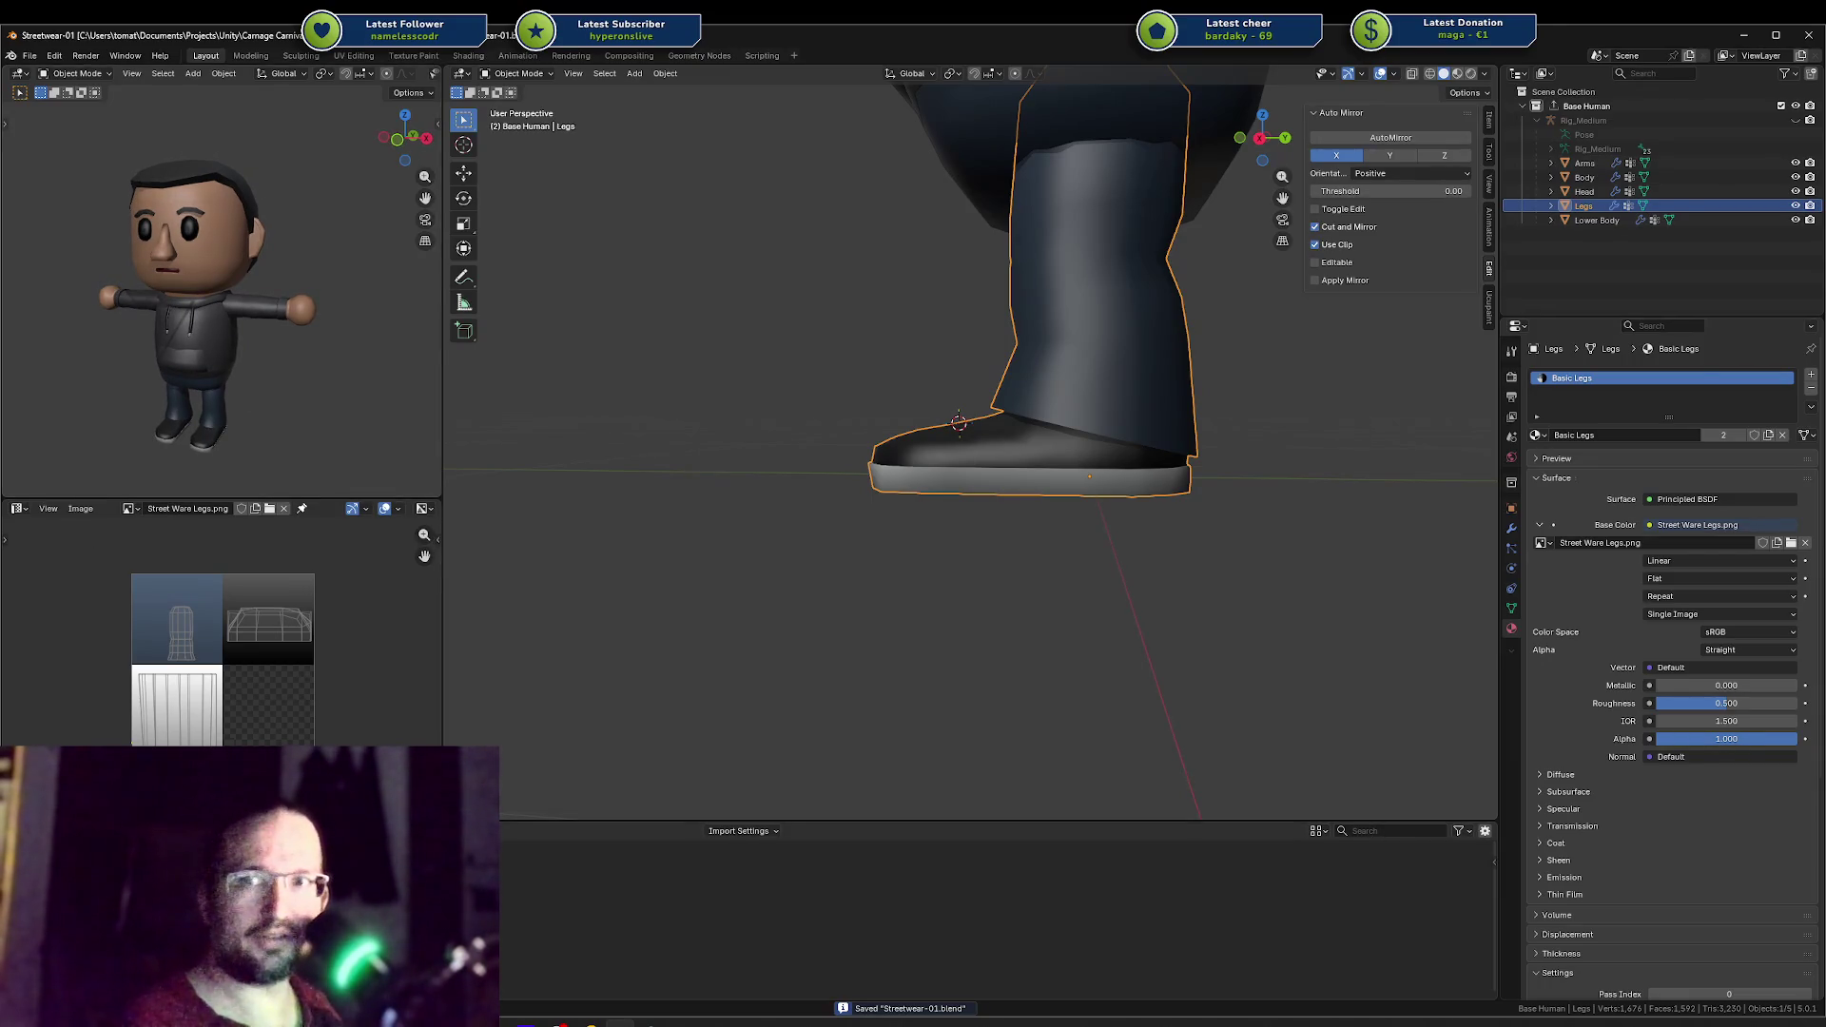
mouse_move(285, 350)
middle_mouse_down()
mouse_move(320, 357)
mouse_move(363, 323)
middle_mouse_up()
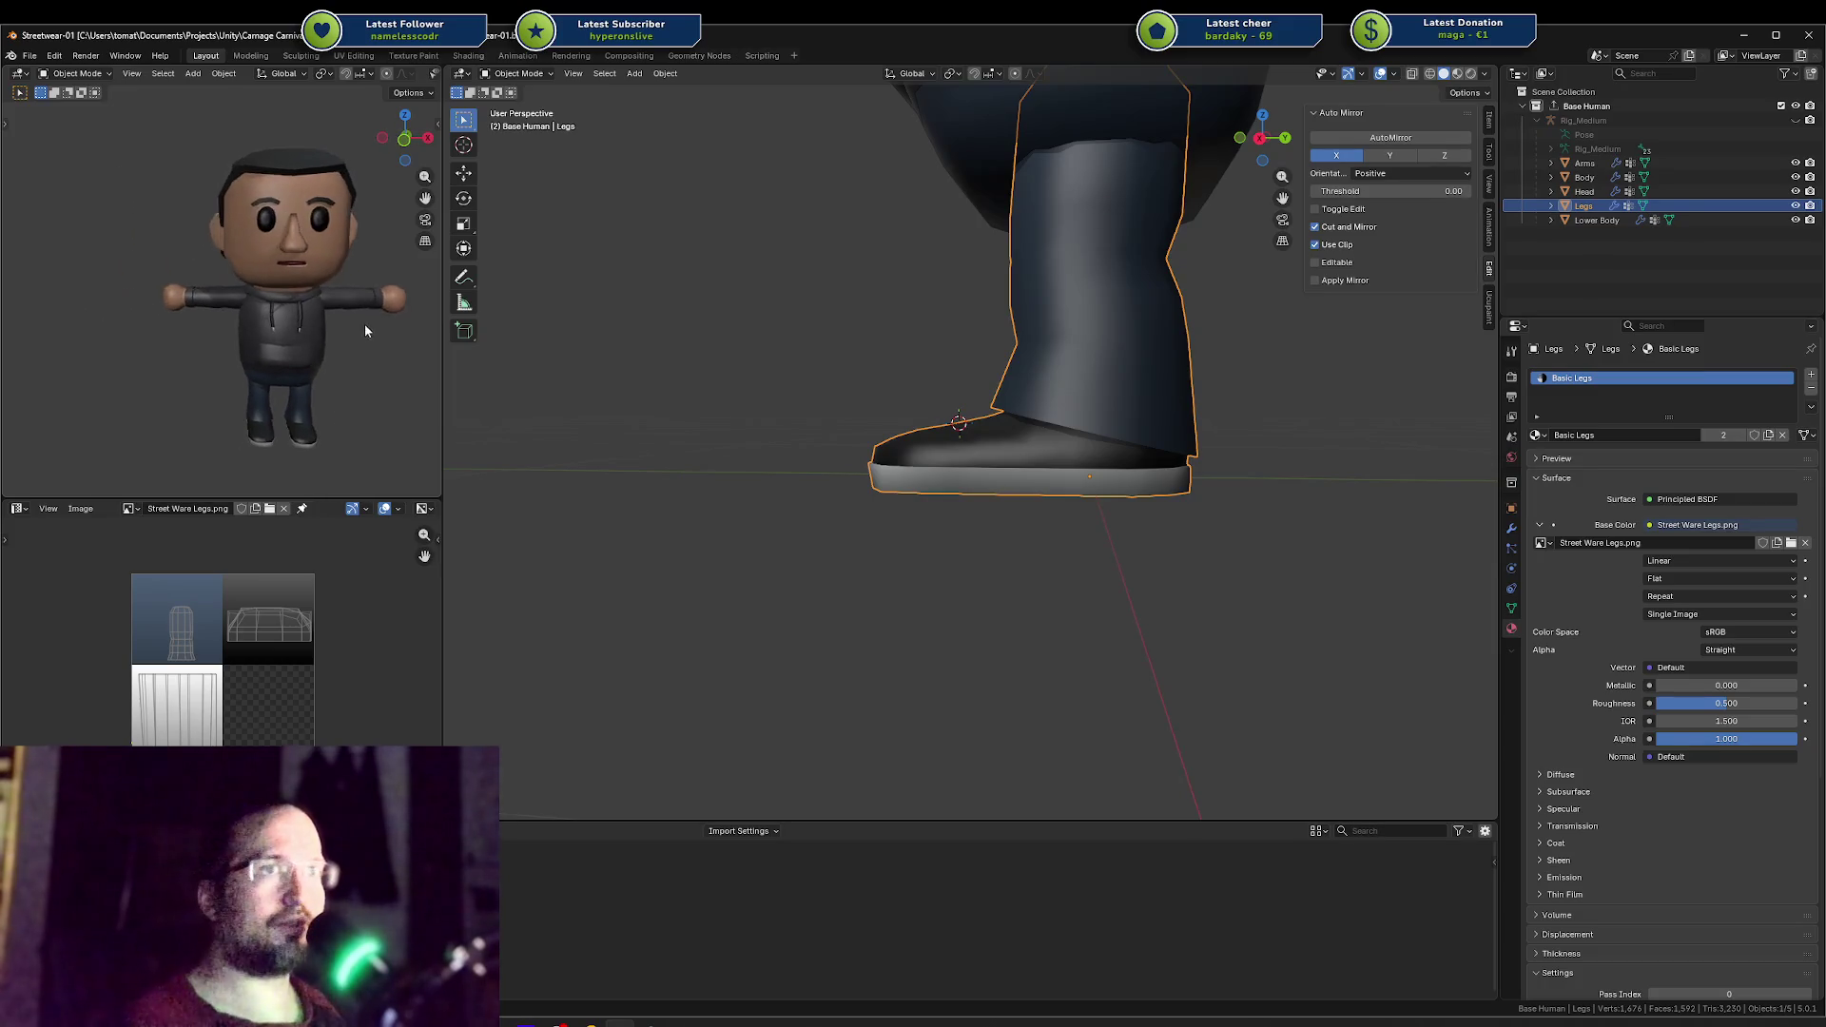
scroll(283, 344, "down", 1)
middle_click_drag(272, 367, 183, 324)
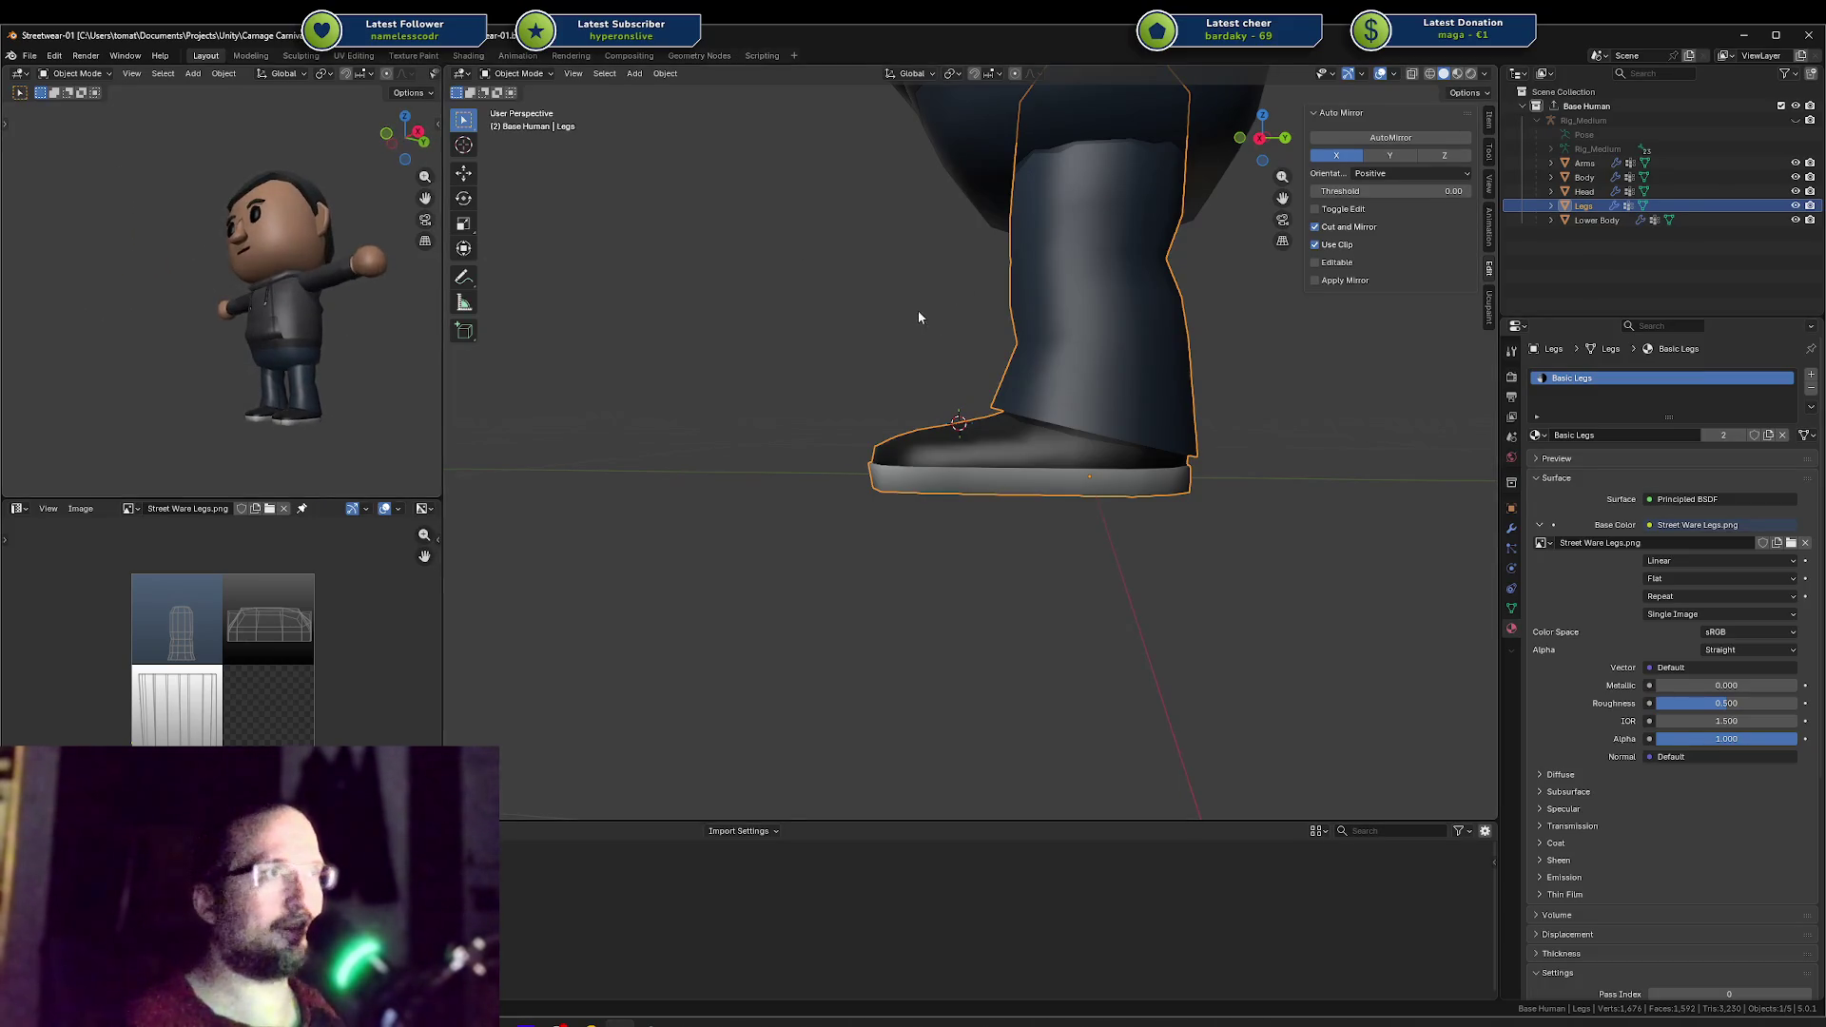
scroll(1181, 218, "down", 2)
mouse_move(1174, 263)
middle_mouse_down()
mouse_move(1060, 368)
mouse_move(951, 371)
middle_mouse_up()
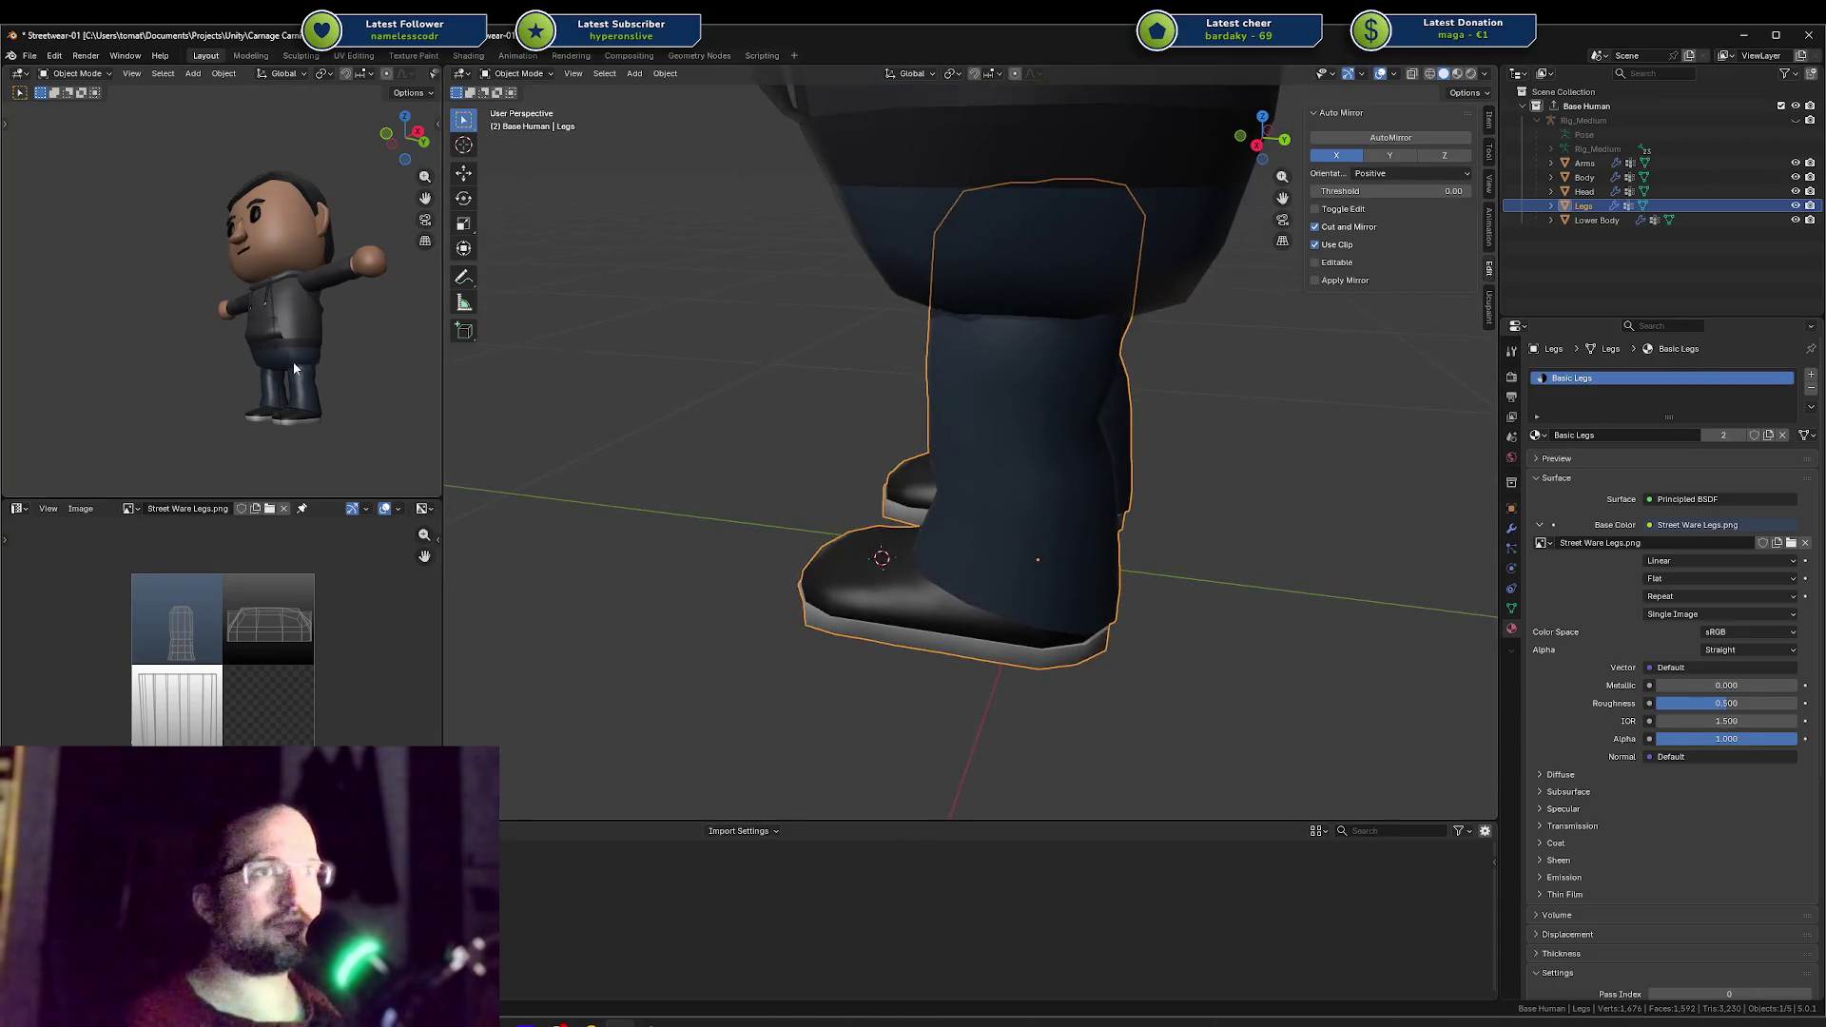
mouse_move(293, 361)
middle_mouse_down()
mouse_move(344, 348)
mouse_move(335, 380)
mouse_move(112, 379)
mouse_move(257, 370)
mouse_move(243, 354)
mouse_move(293, 346)
mouse_move(358, 359)
mouse_move(328, 353)
middle_mouse_up()
key("ctrl+s")
left_click(1288, 472)
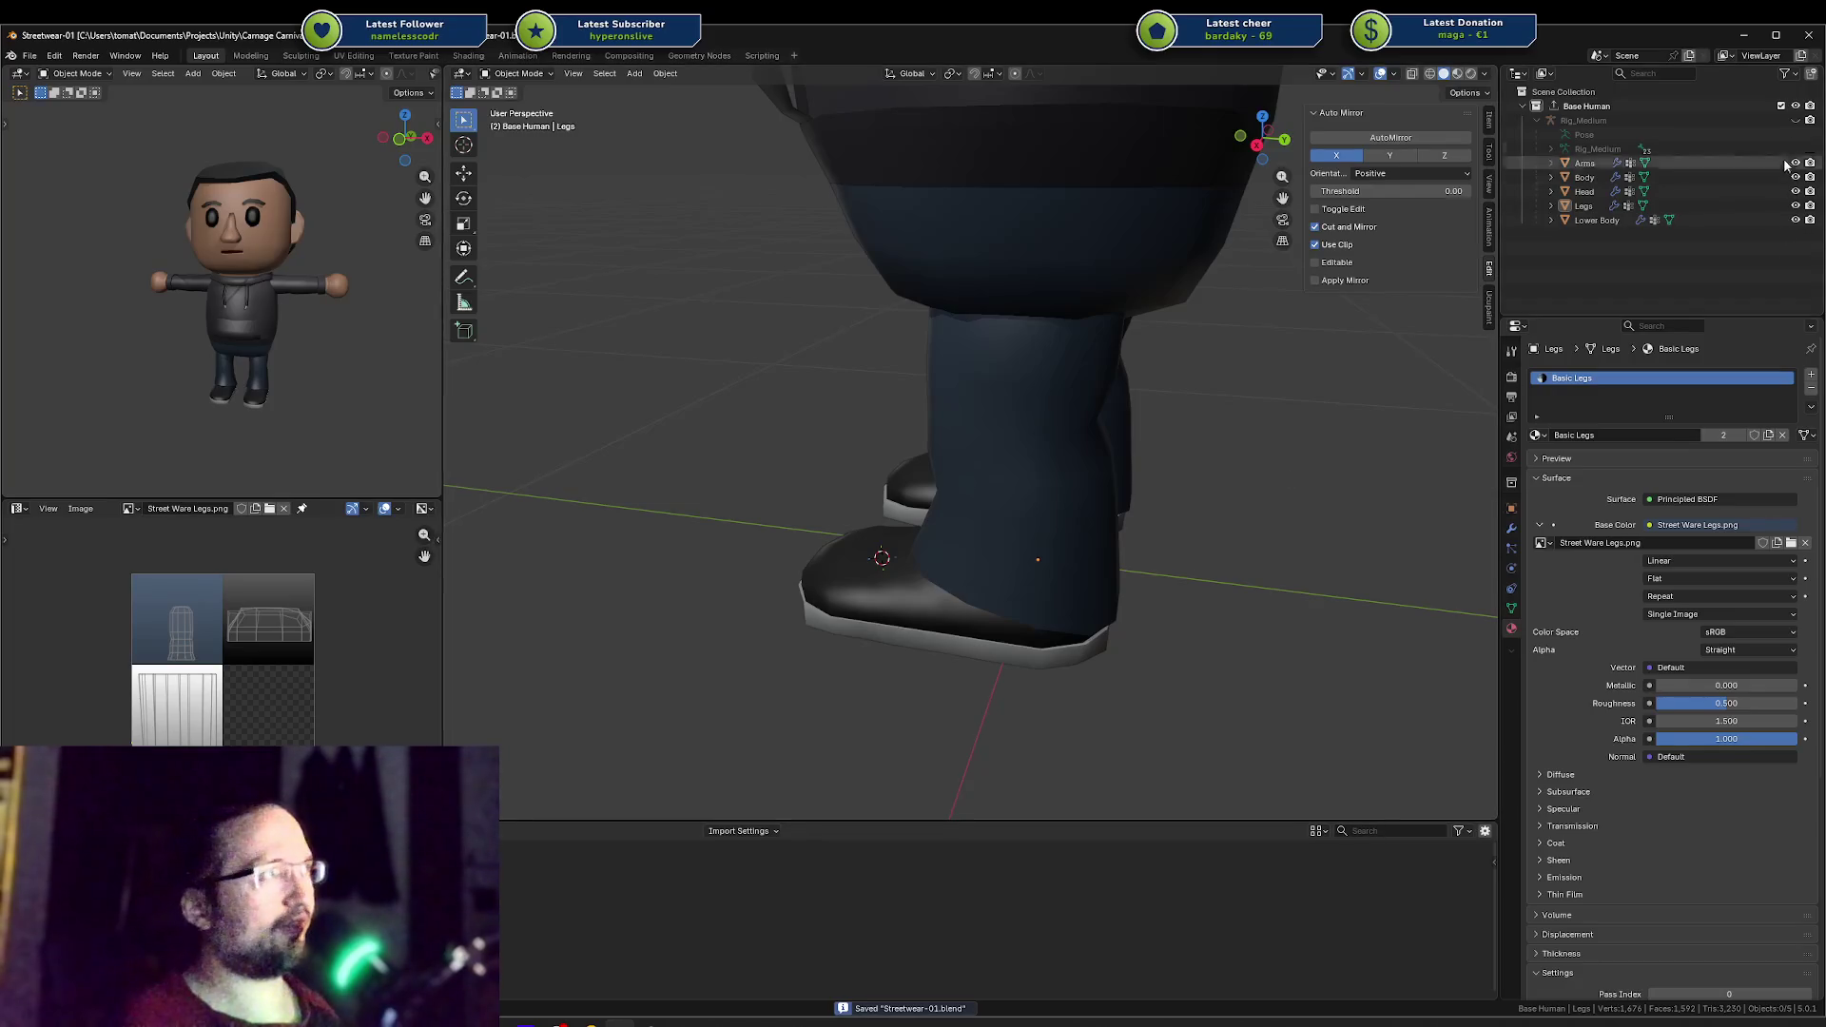
Step: Unhide the Rig_Medium armature, then open Base Character.blend from recent files, saving streetwear changes
left_click(1796, 120)
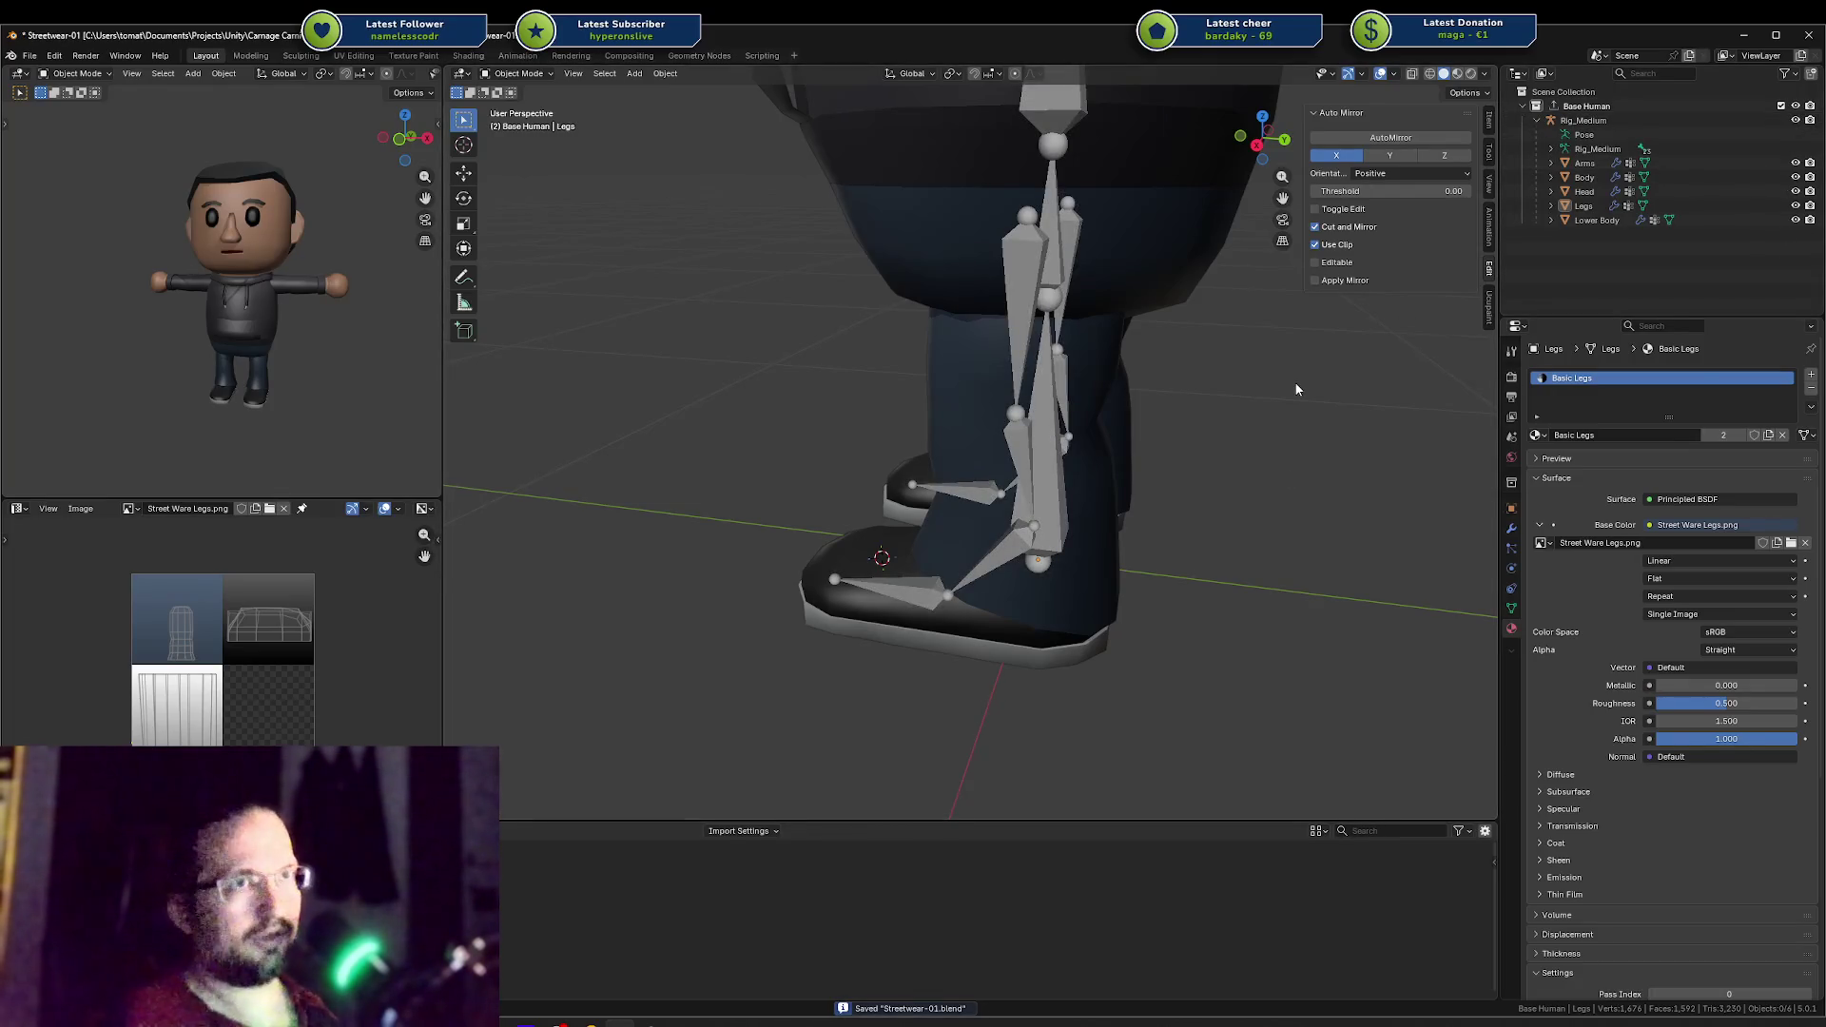
key("ctrl+shift+o")
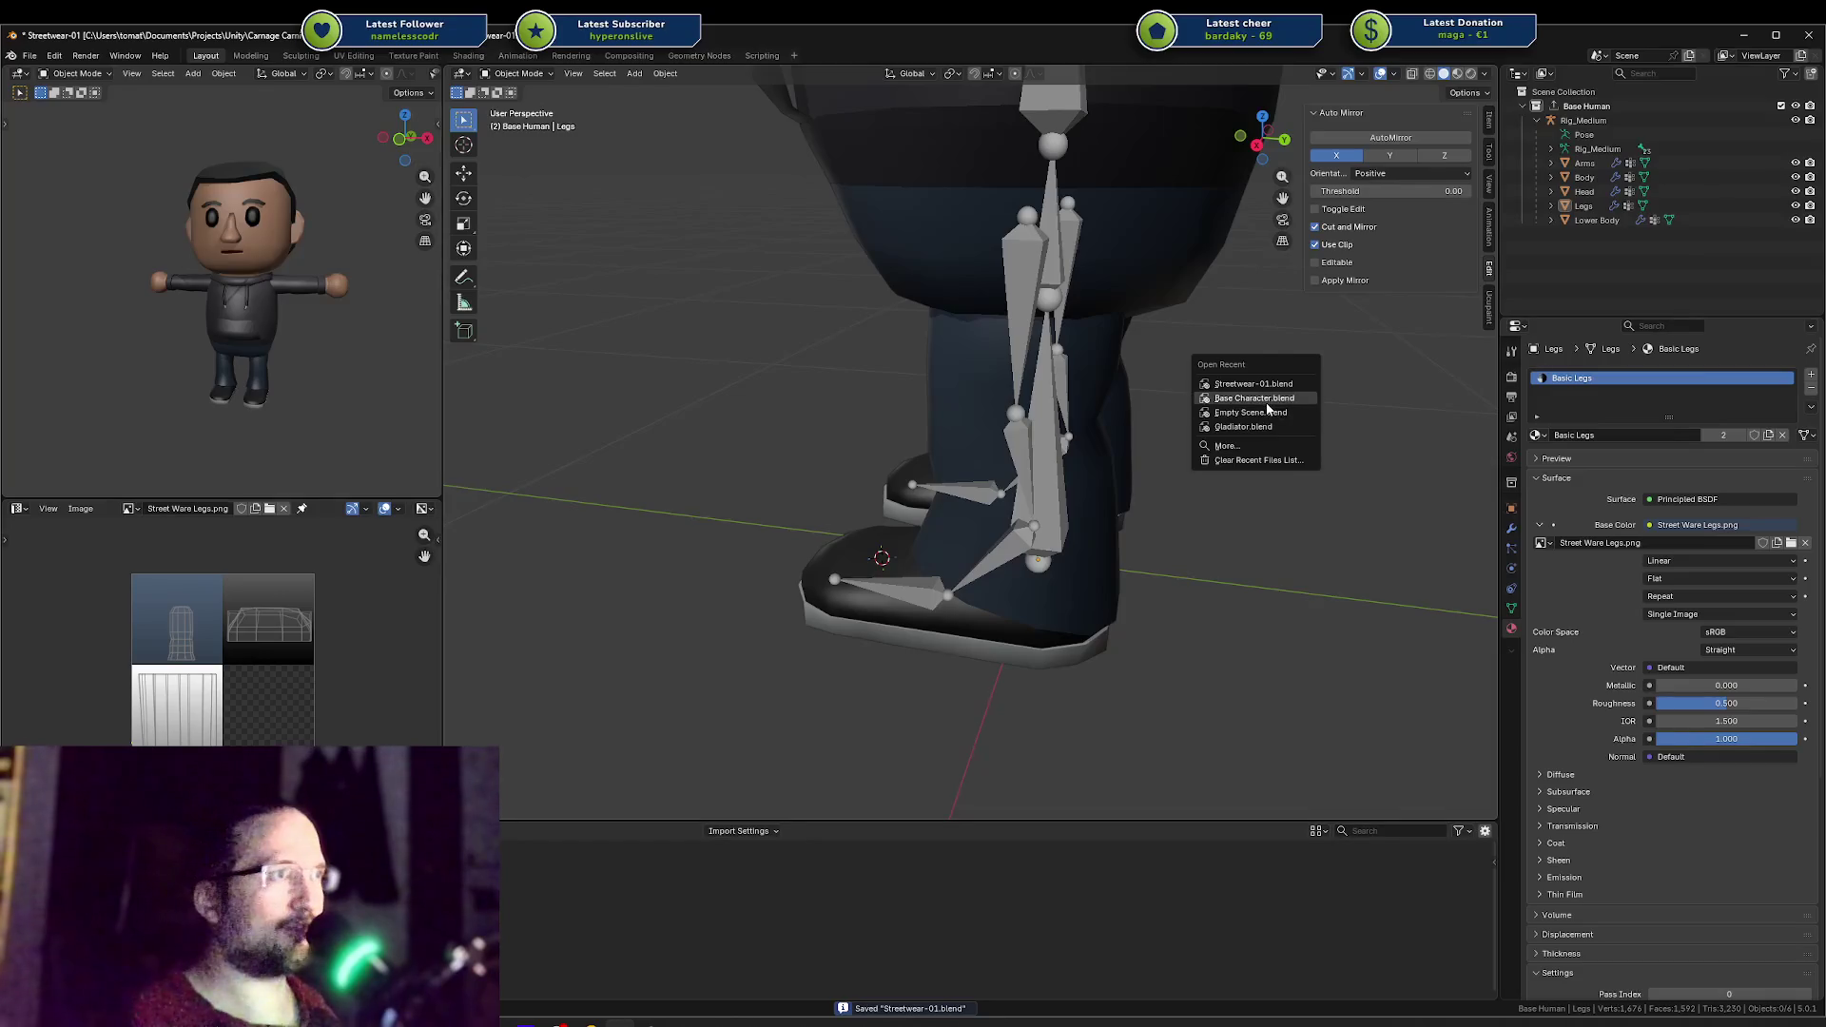
left_click(1266, 403)
left_click(844, 553)
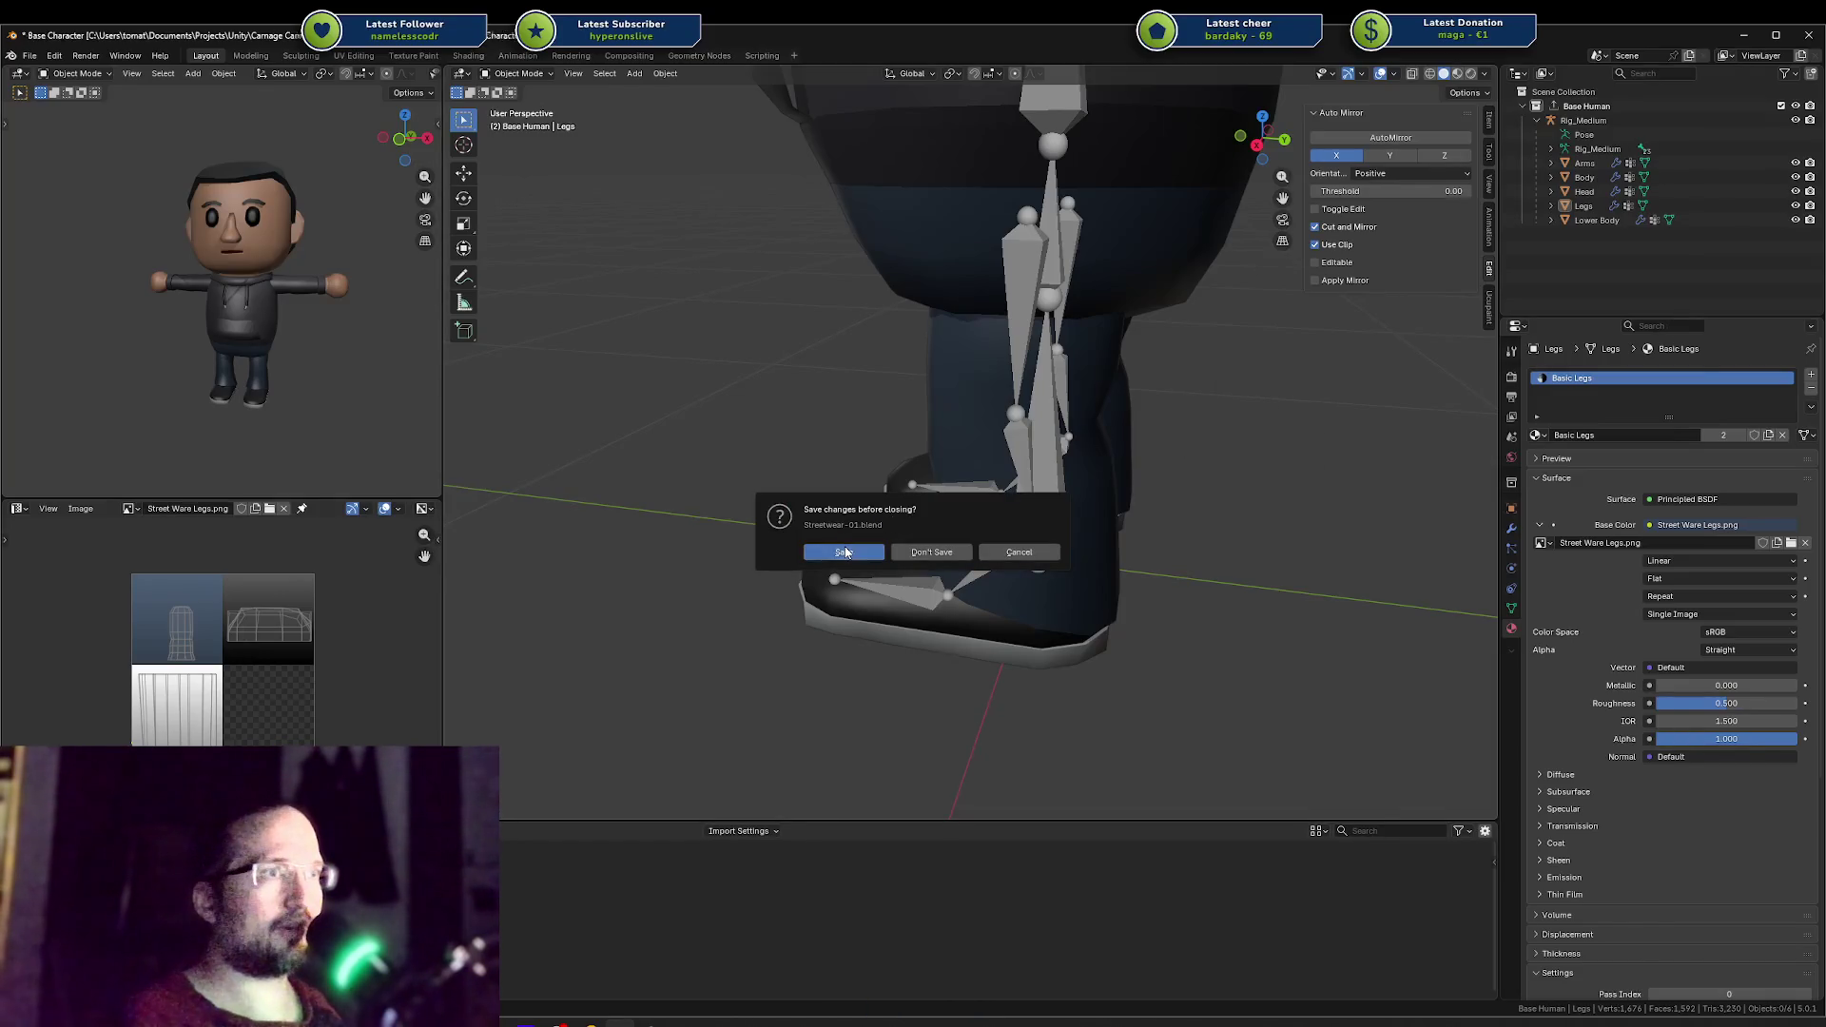
mouse_move(324, 424)
middle_mouse_down()
mouse_move(213, 413)
mouse_move(203, 430)
mouse_move(244, 375)
middle_mouse_up()
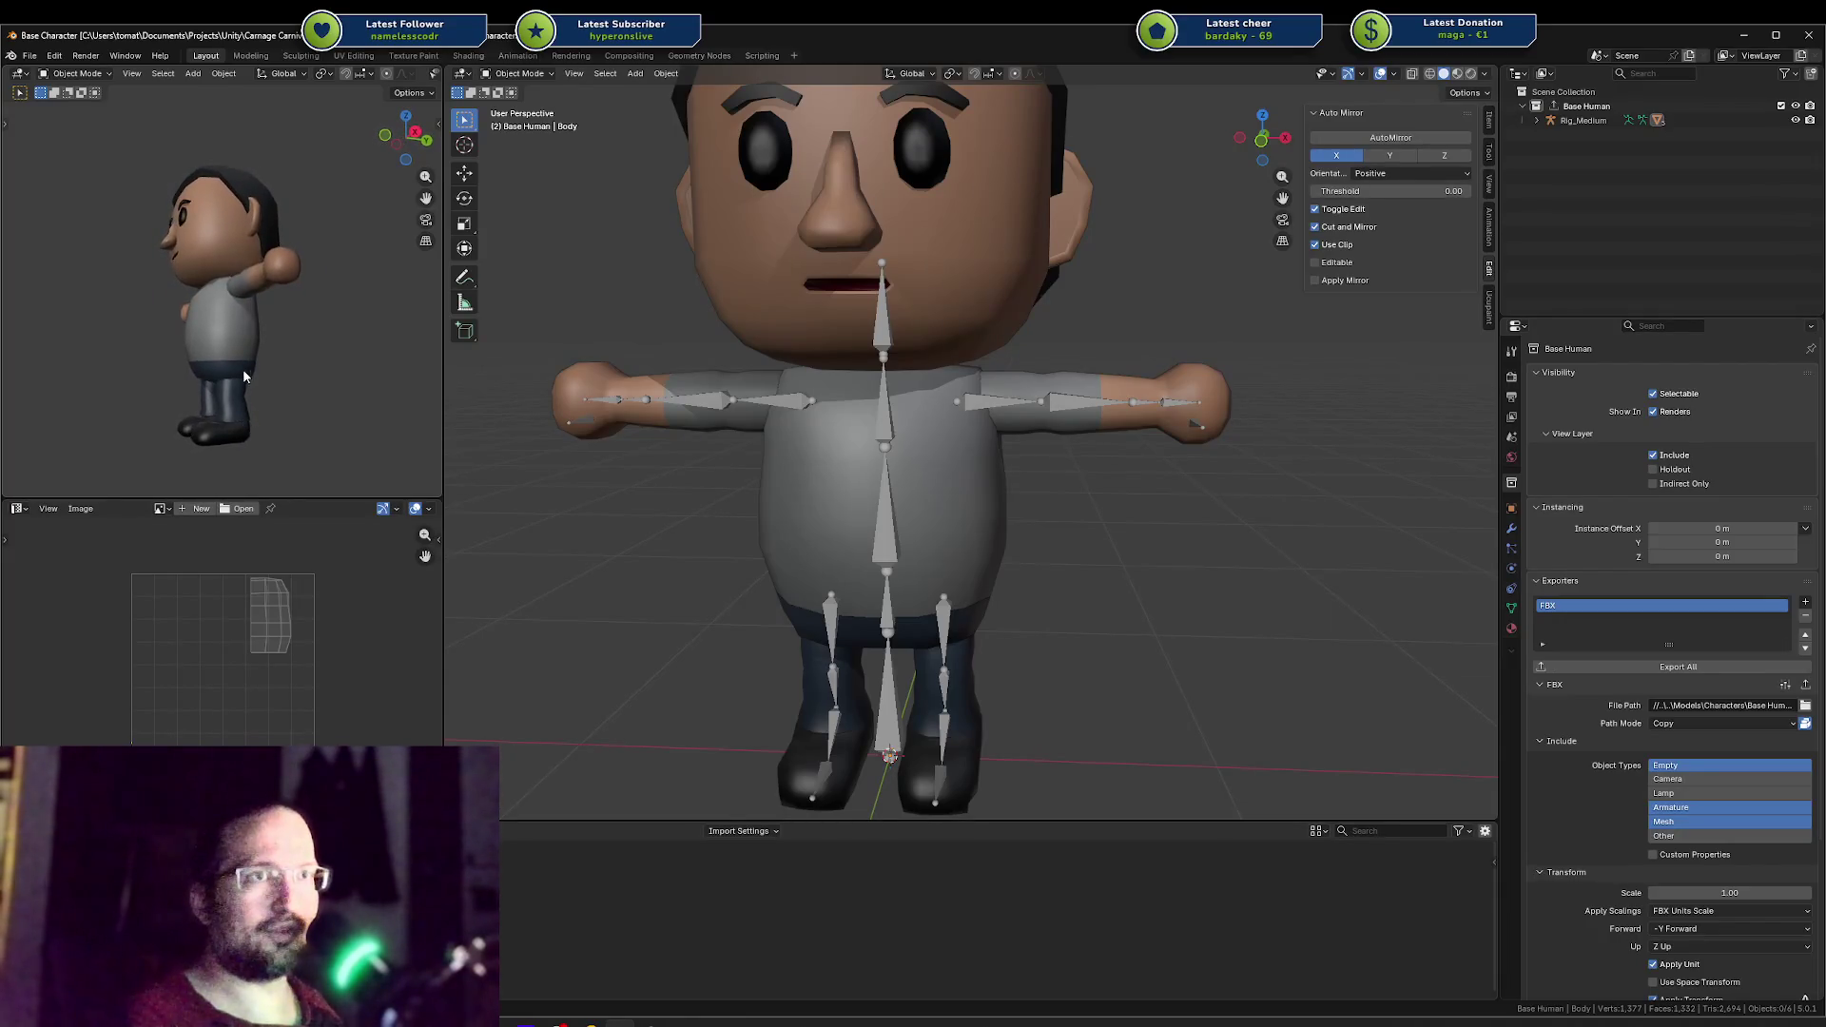
Step: Reopen Streetwear-01.blend from recent files, select the legs mesh, and save it
key("ctrl+shift+o")
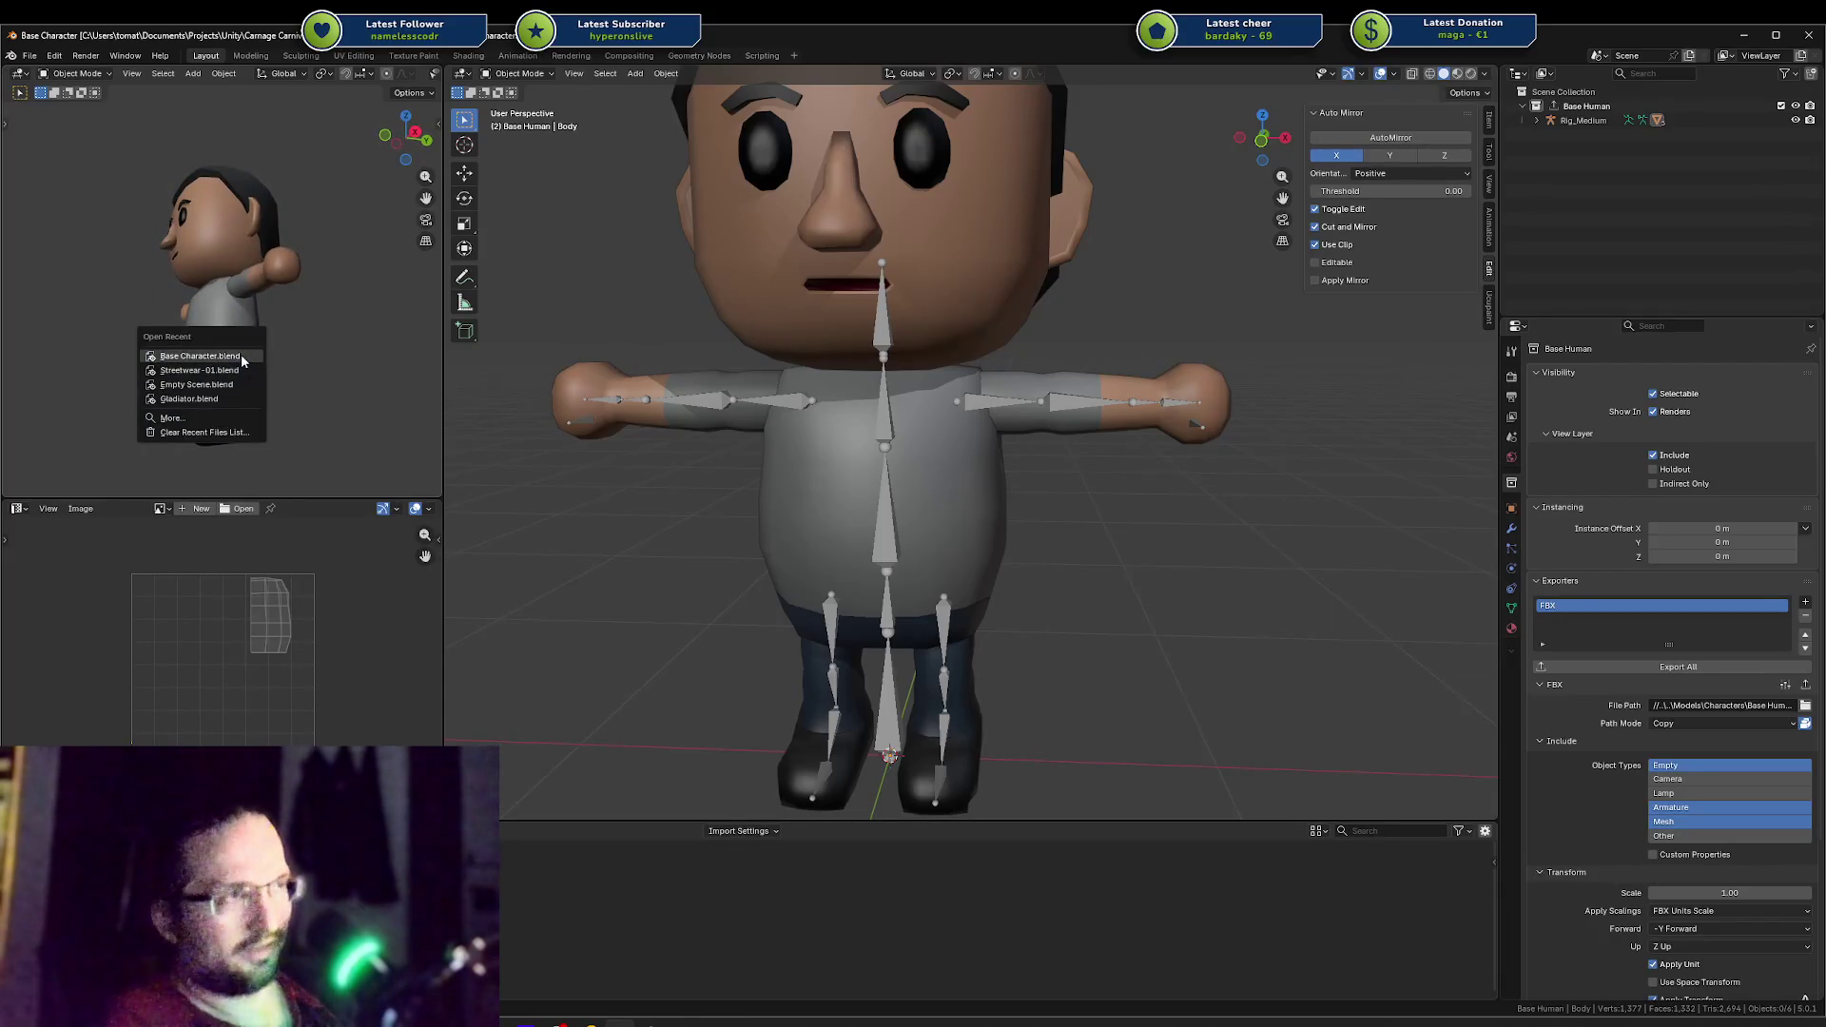
left_click(241, 365)
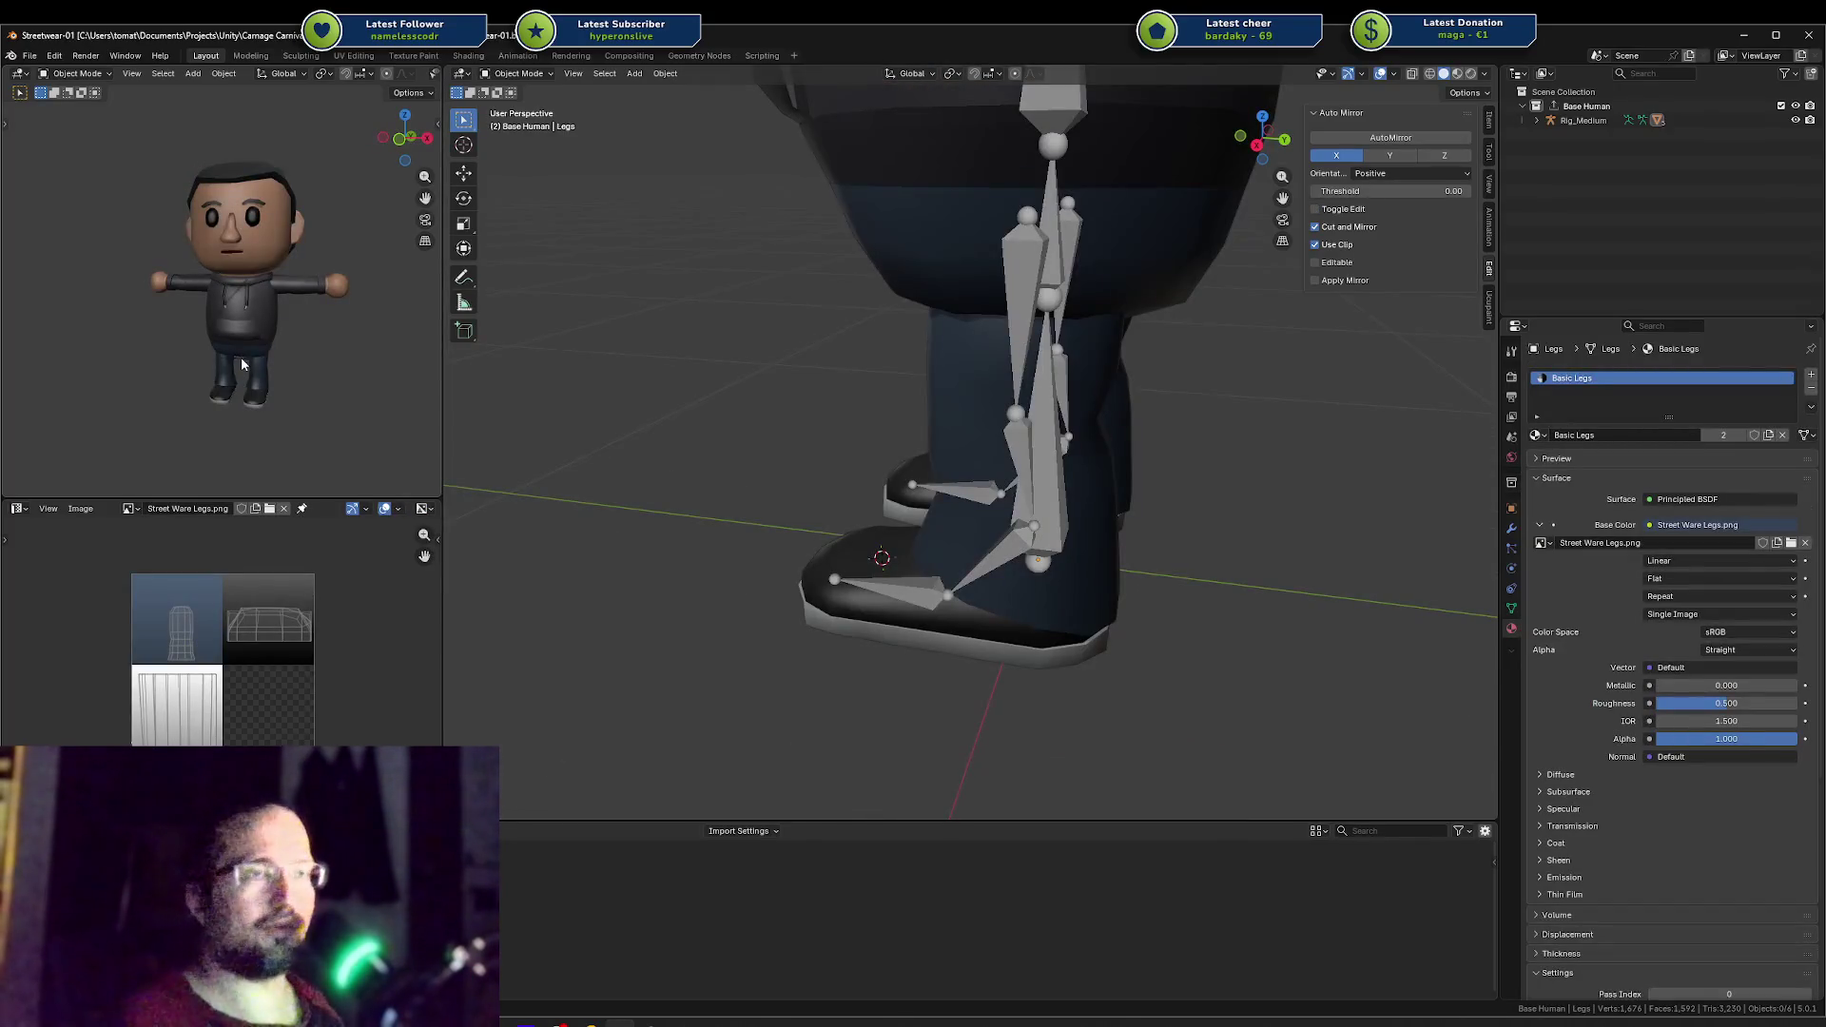
mouse_move(241, 357)
middle_mouse_down()
mouse_move(158, 356)
mouse_move(197, 434)
middle_mouse_up()
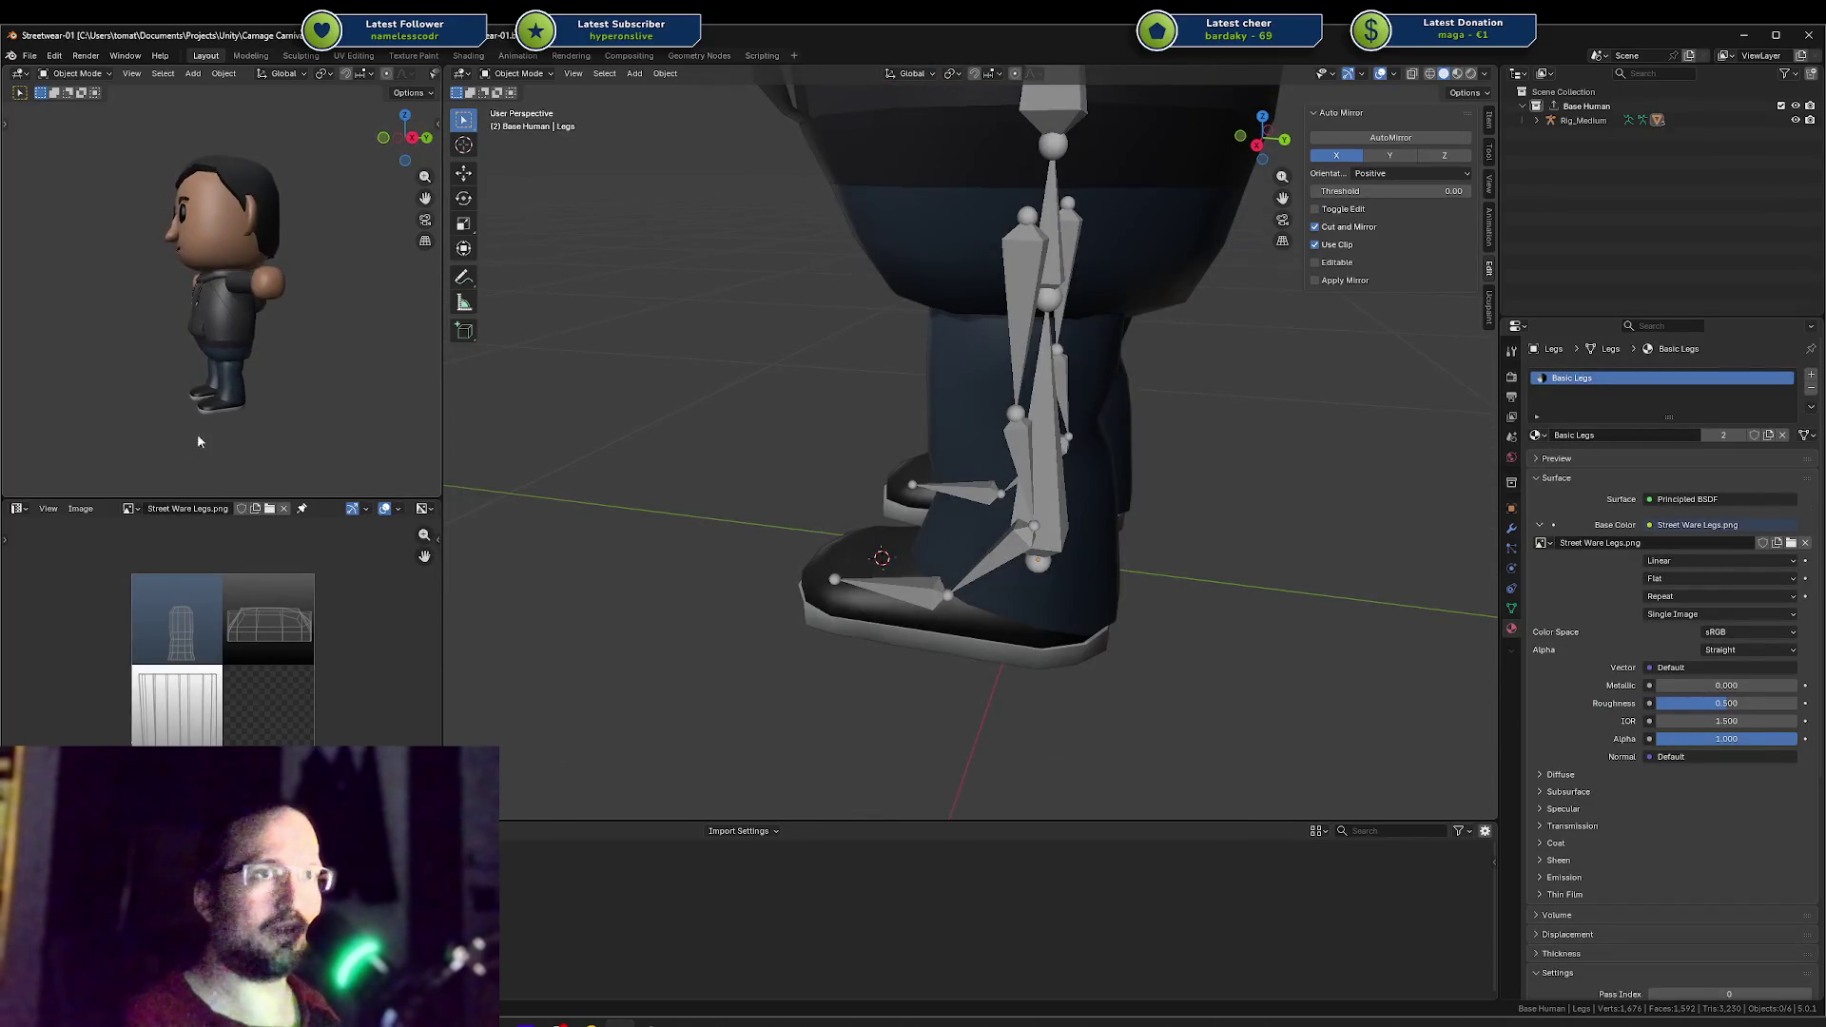
left_click(220, 409)
key("ctrl+s")
middle_click_drag(307, 388, 355, 380)
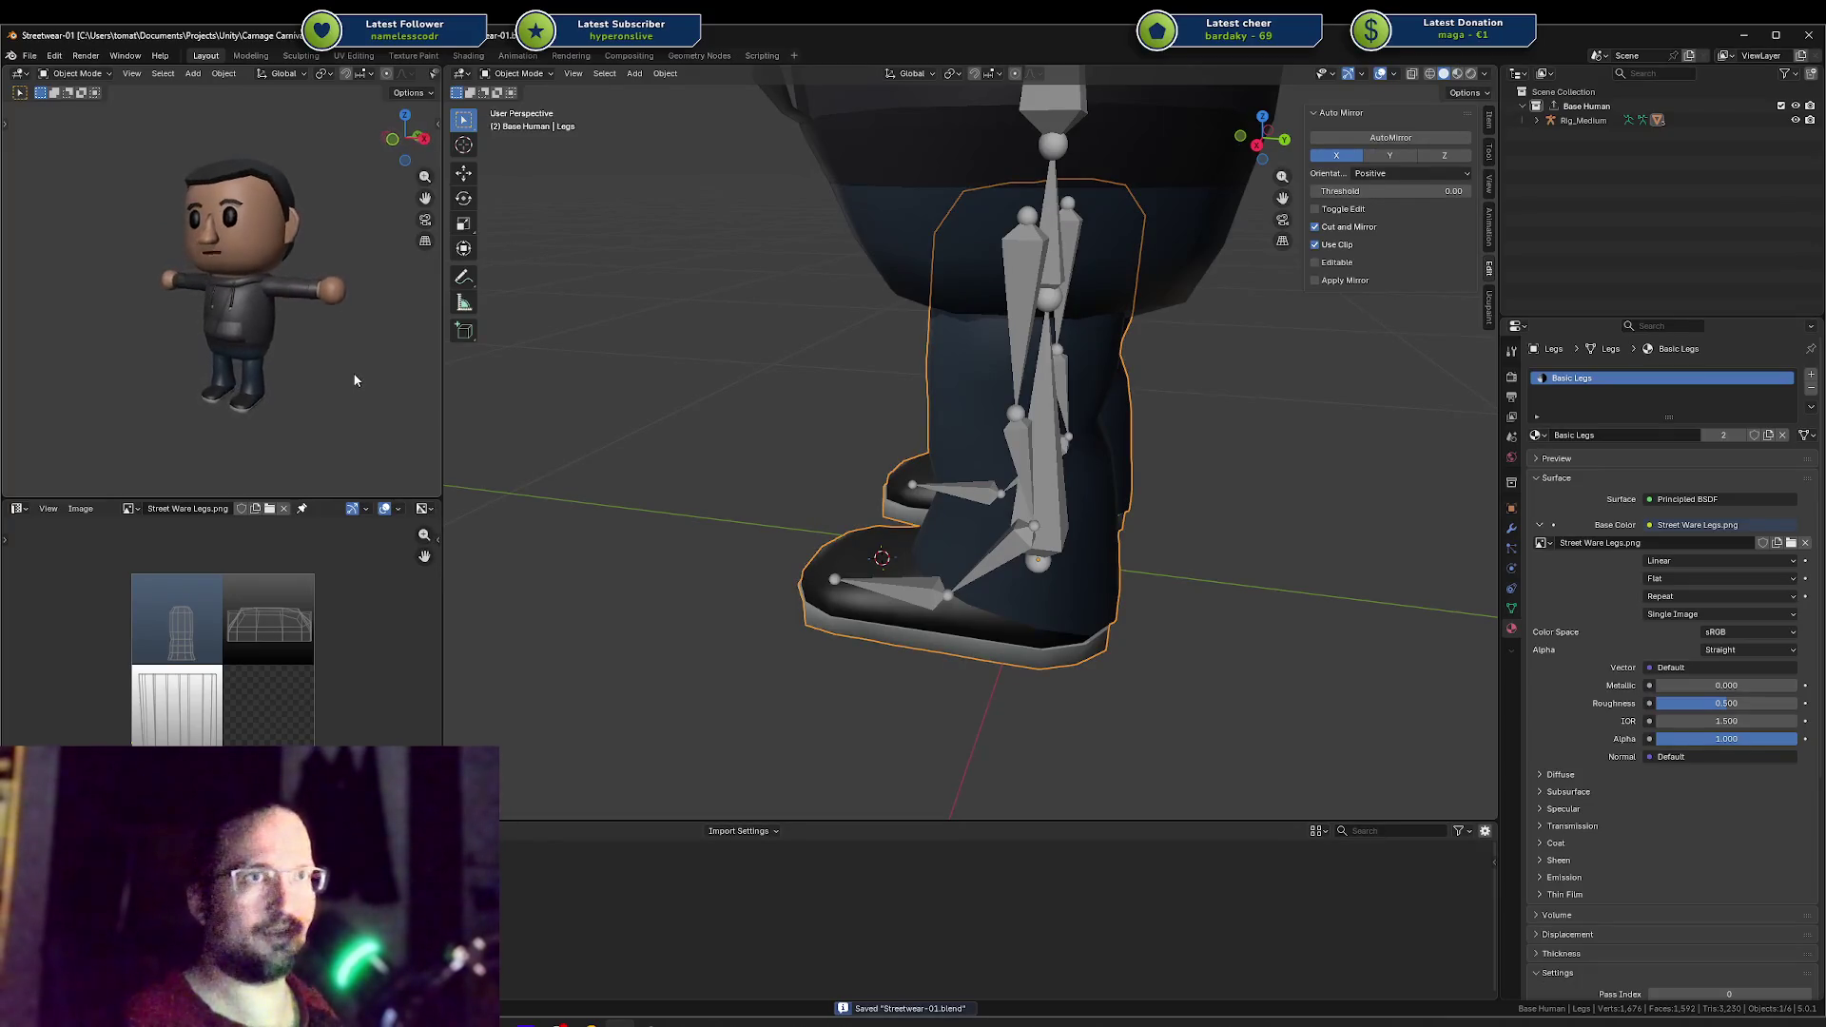
Step: Export the Base Human collection to FBX with Export All
left_click(1196, 553)
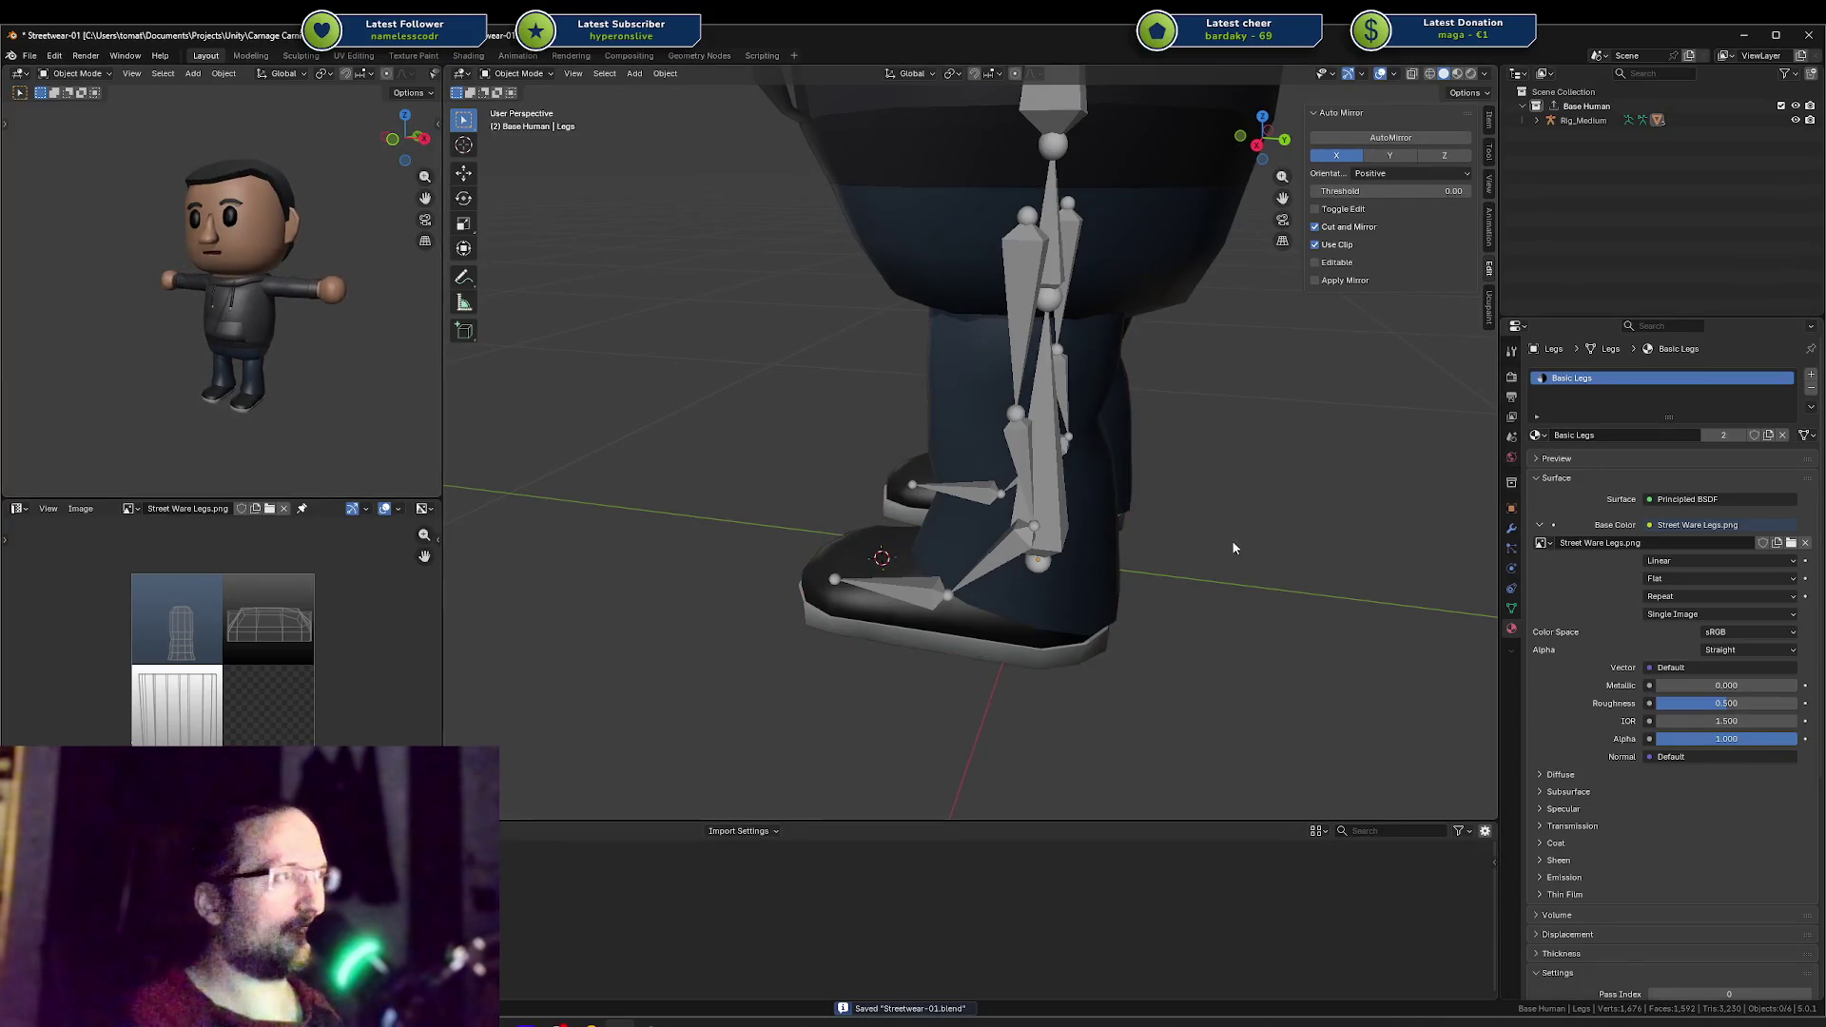
left_click(1511, 484)
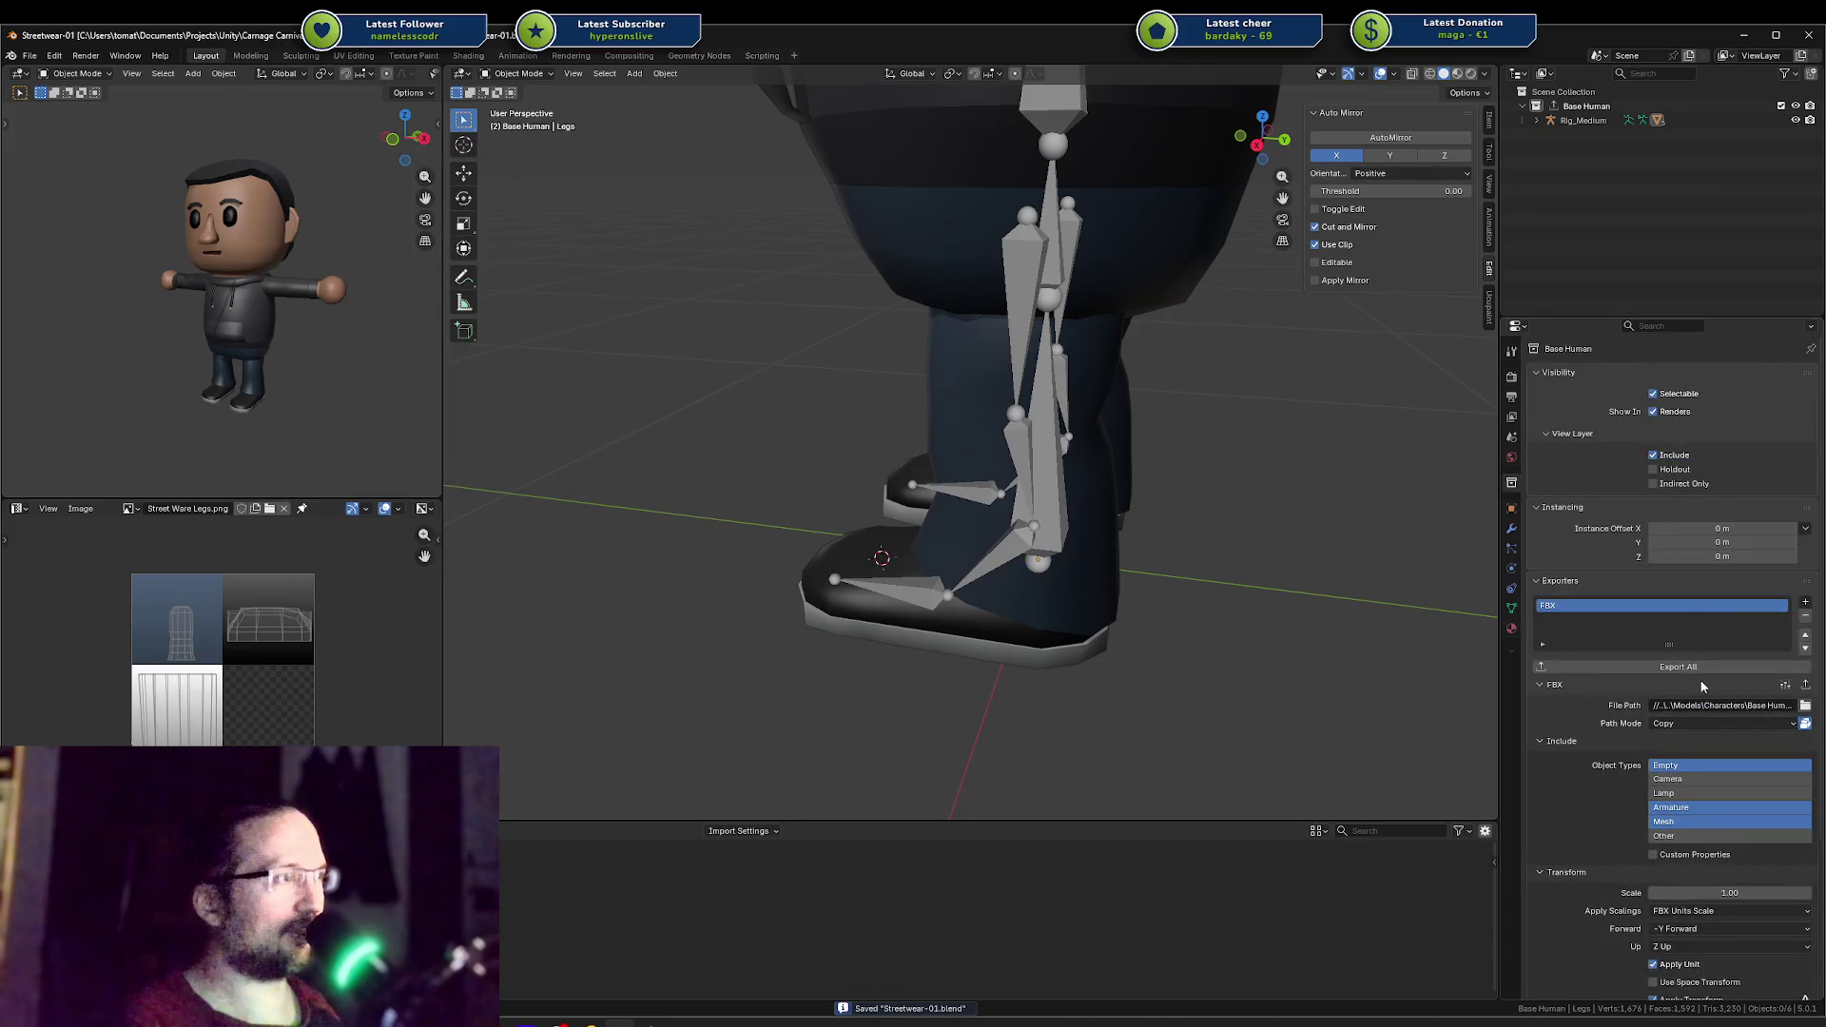
left_click(1697, 669)
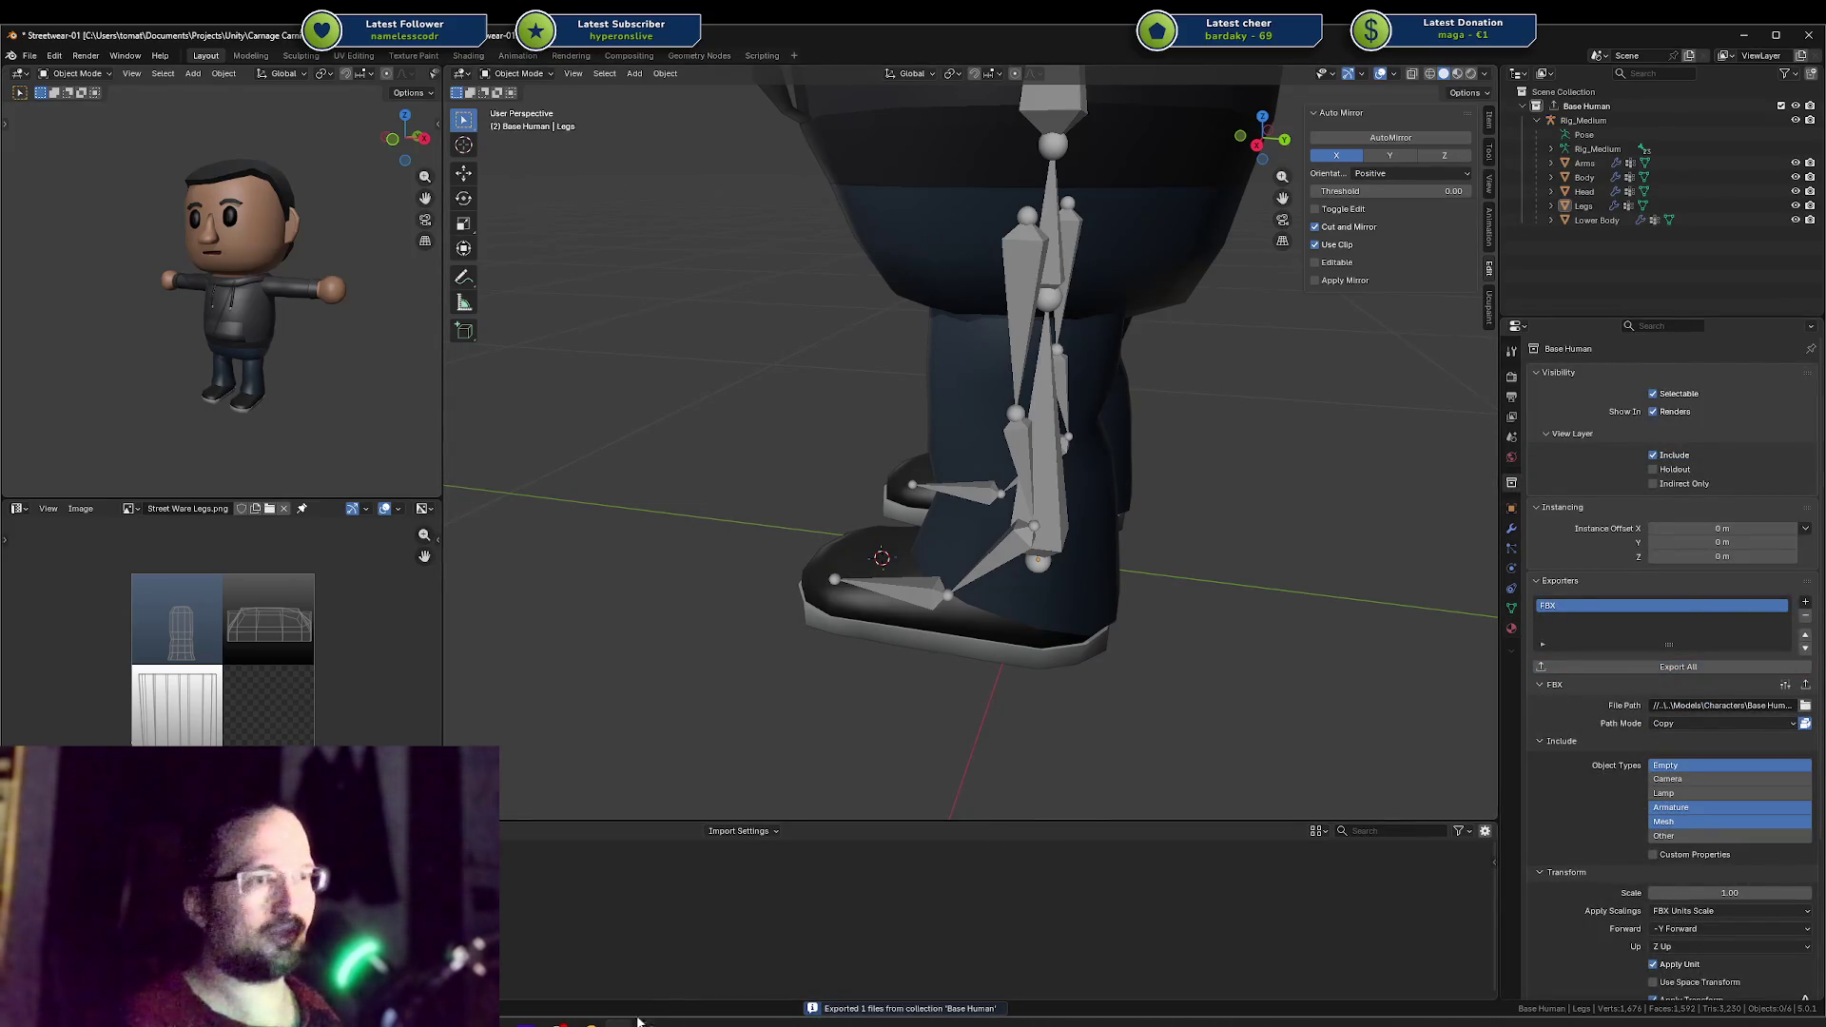
Step: Switch to Unity, frame the character's legs in the Scene view, and inspect them from the side and front
mouse_move(637, 1020)
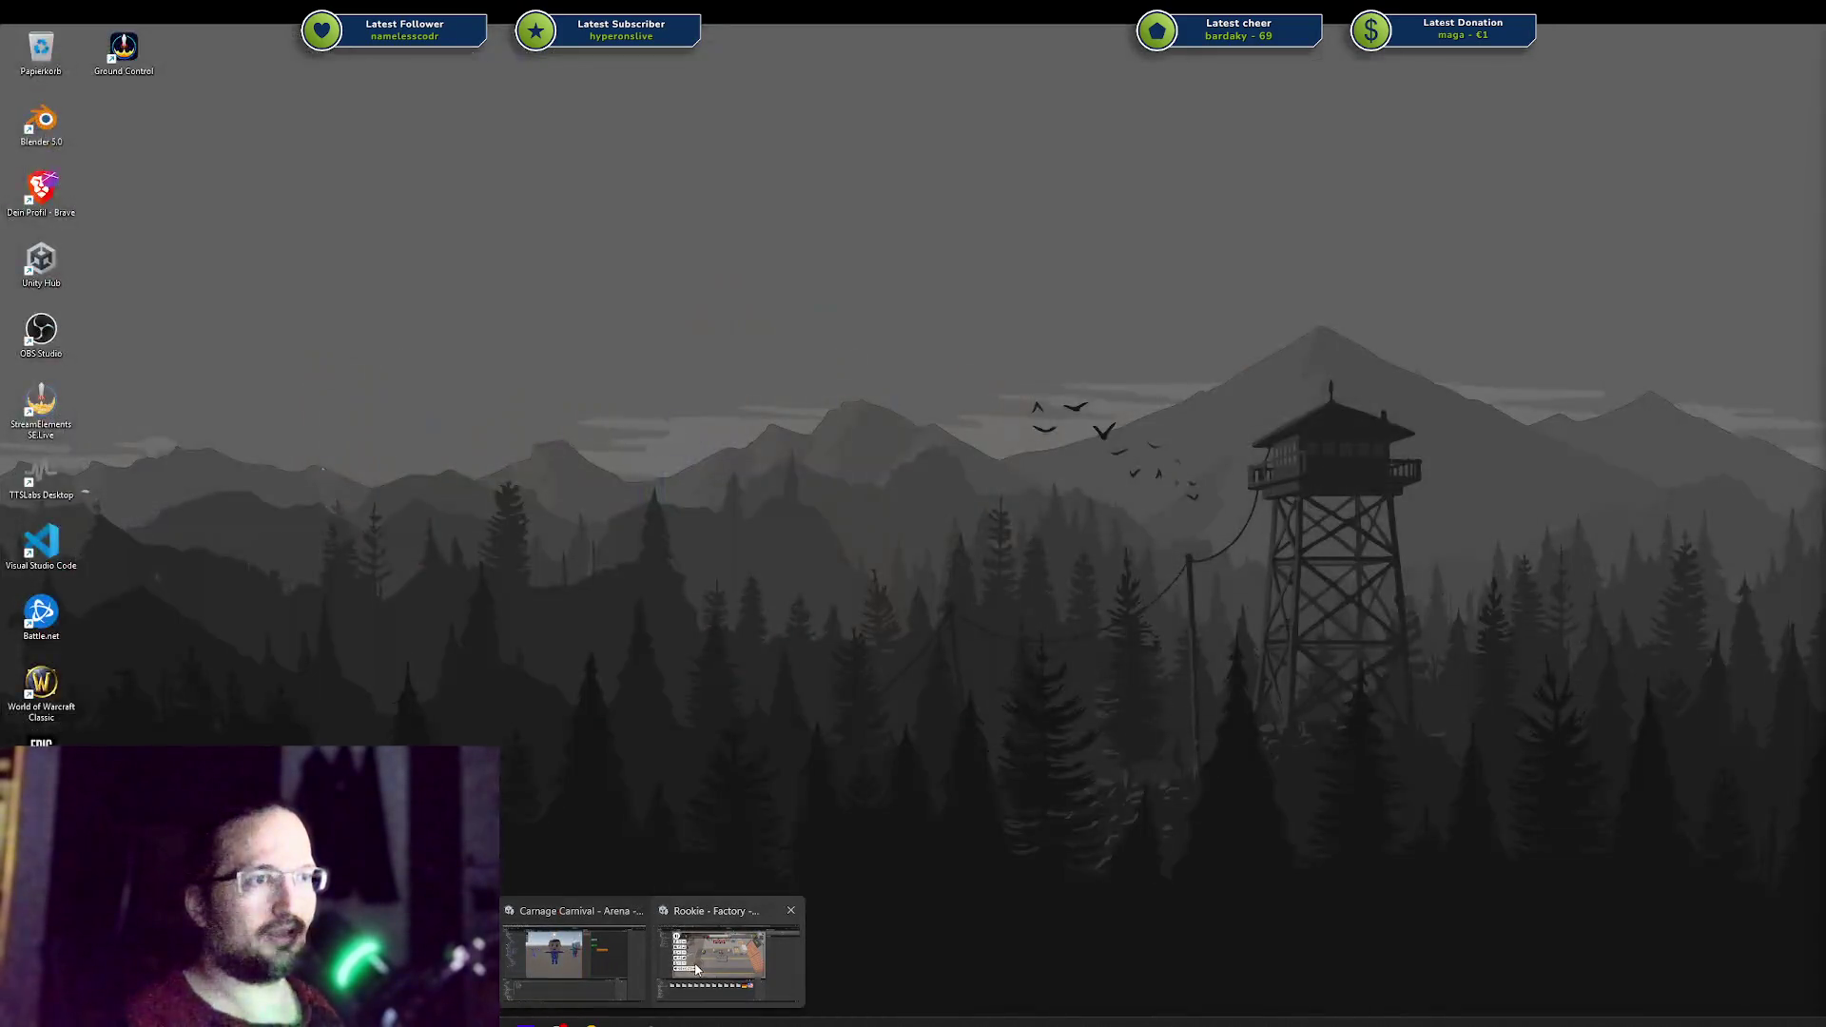
left_click(655, 899)
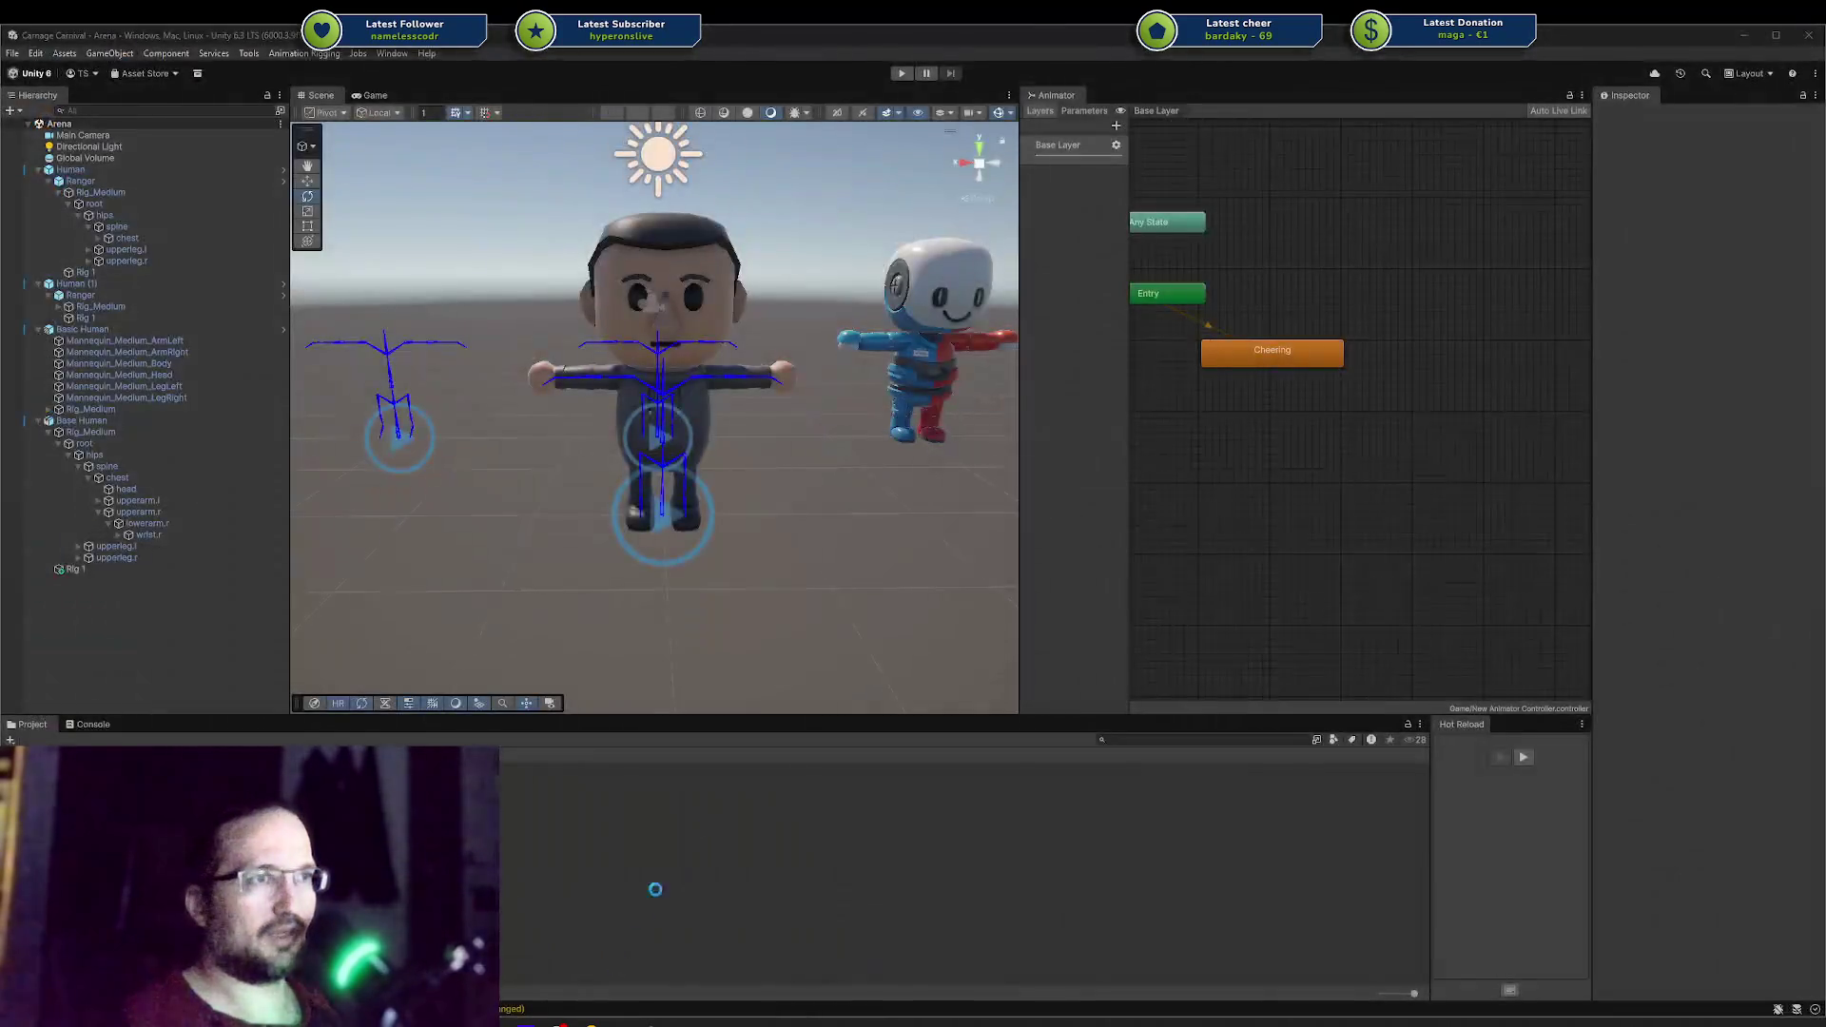
mouse_move(814, 544)
left_mouse_down("alt")
mouse_move(733, 540)
mouse_move(442, 454)
left_mouse_up("alt")
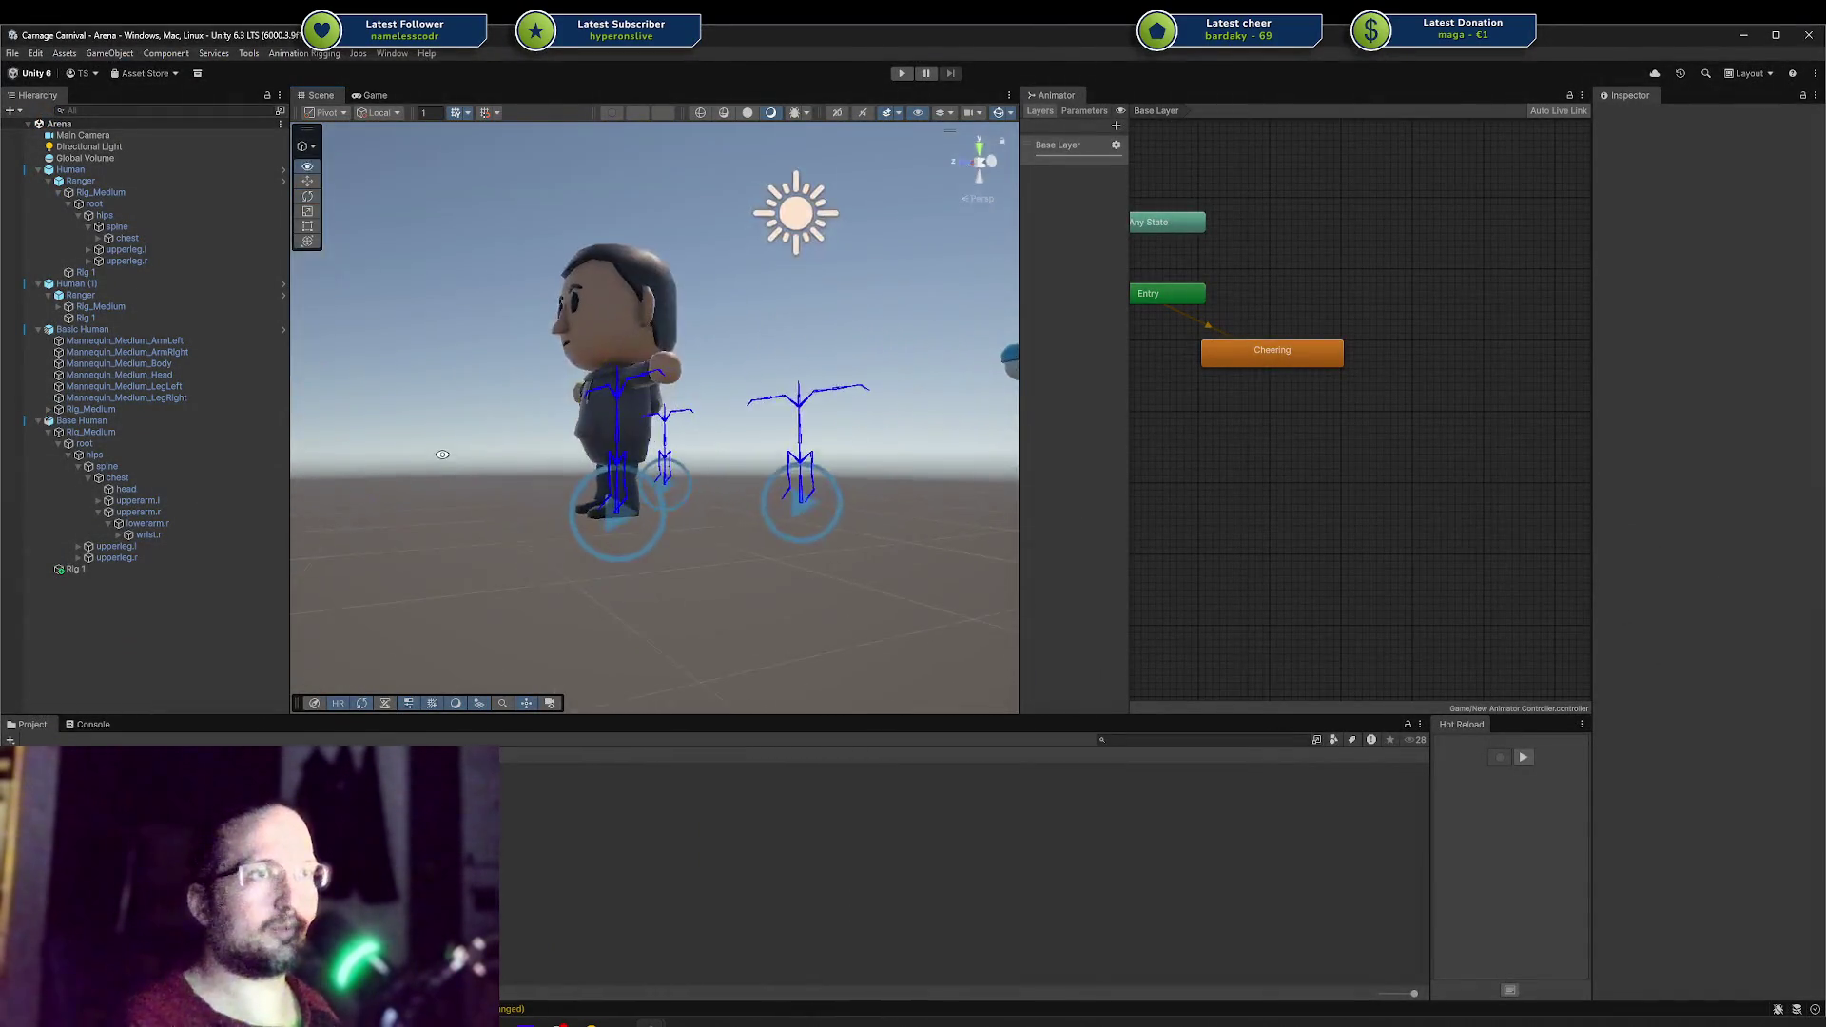
scroll(623, 546, "up", 5)
key("f")
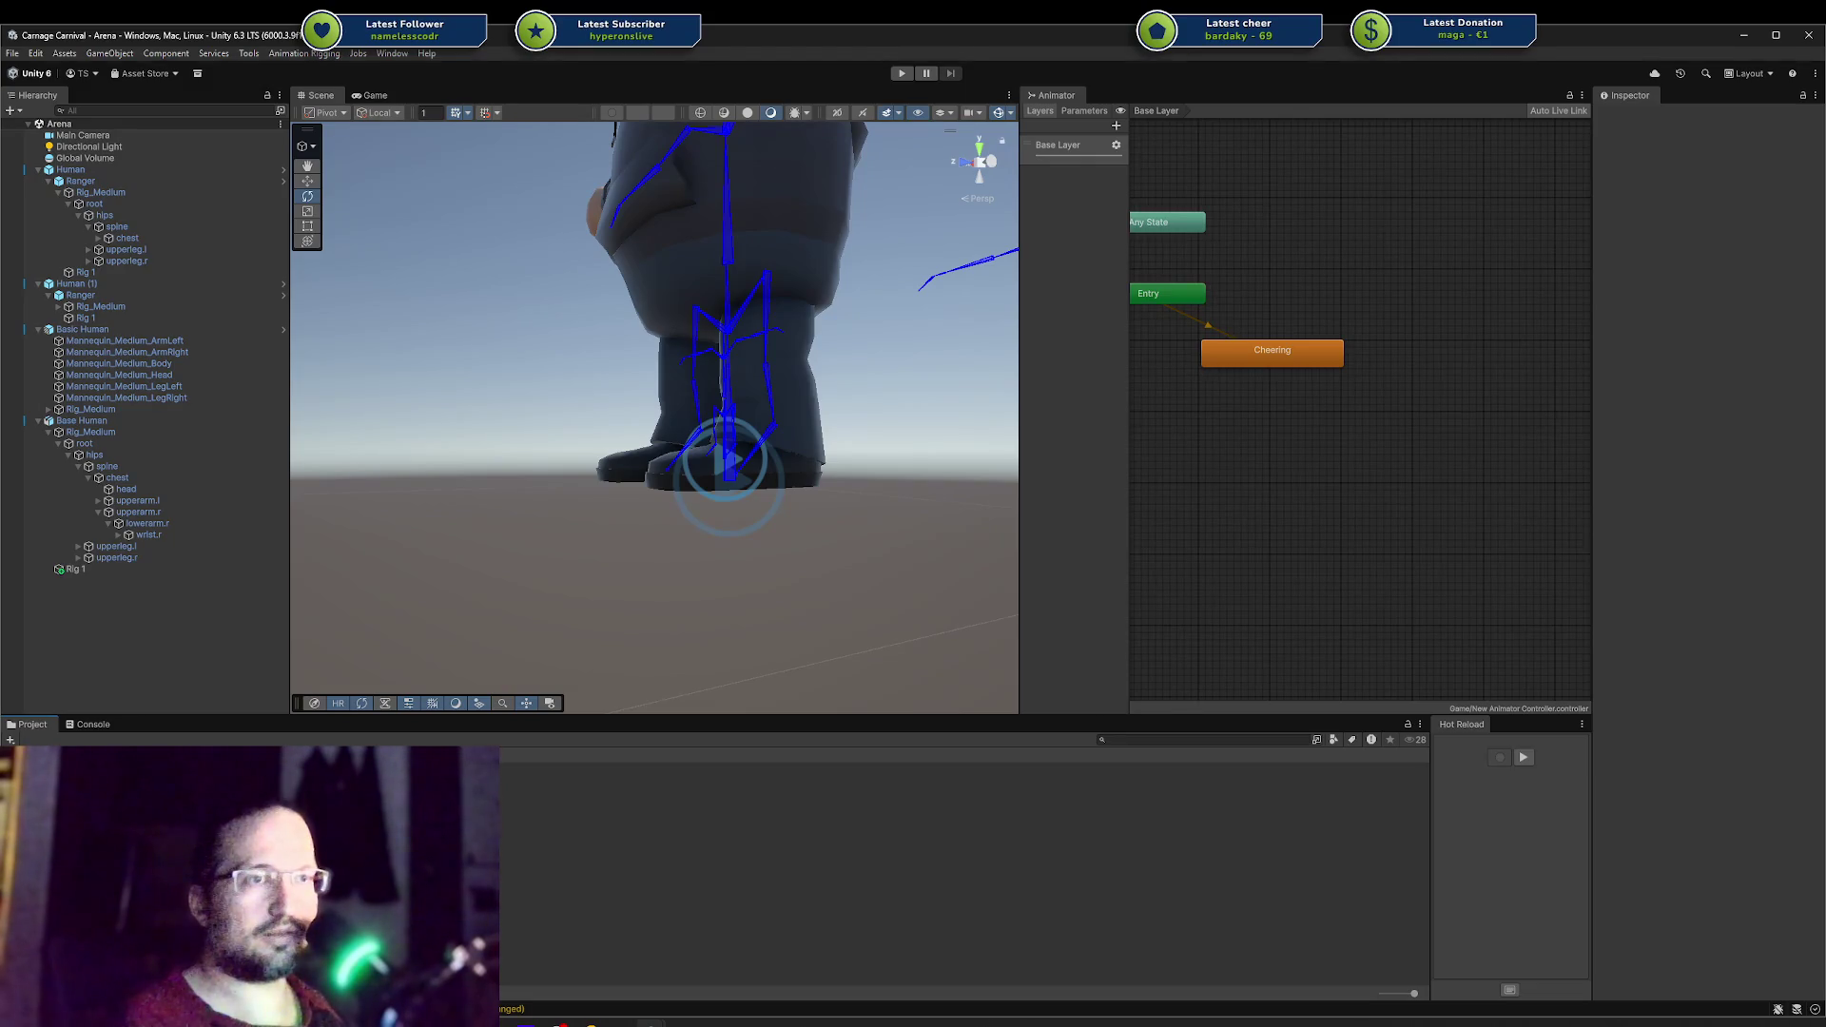
mouse_move(663, 570)
left_mouse_down("alt")
mouse_move(652, 477)
mouse_move(570, 513)
mouse_move(381, 532)
left_mouse_up("alt")
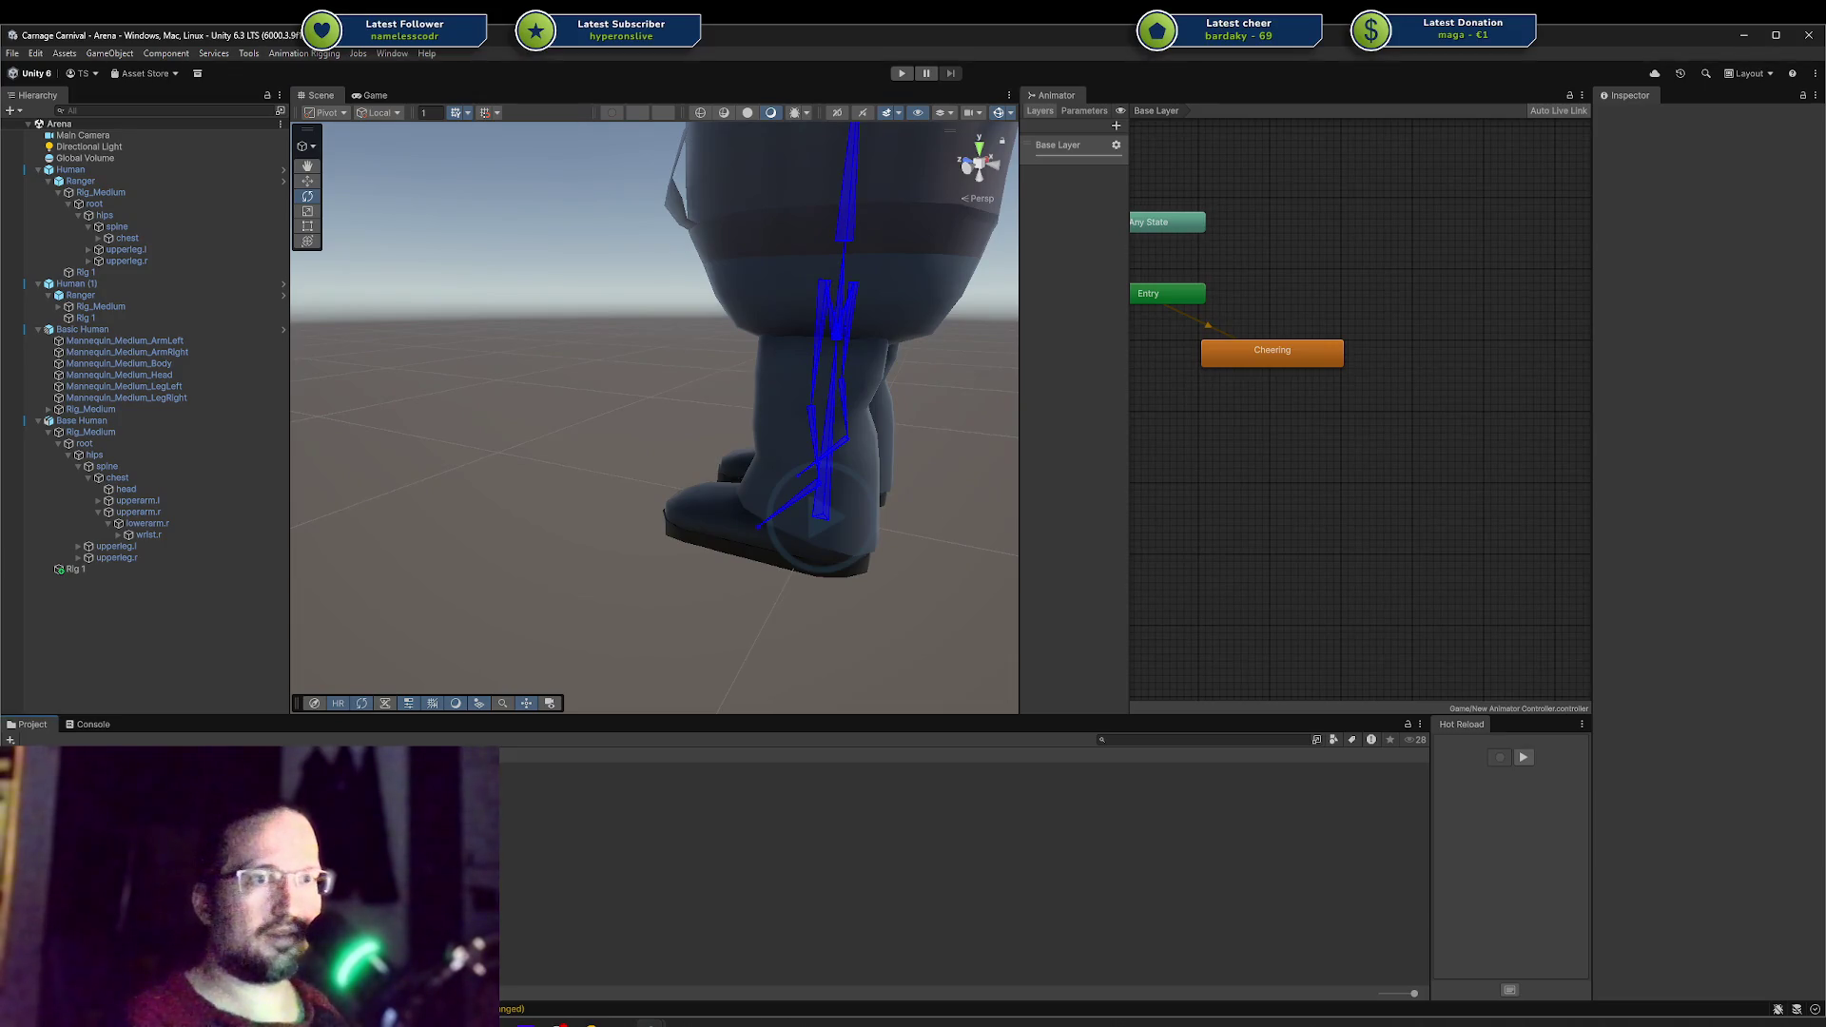
mouse_move(665, 575)
left_mouse_down("alt")
mouse_move(909, 542)
mouse_move(949, 396)
mouse_move(707, 525)
left_mouse_up("alt")
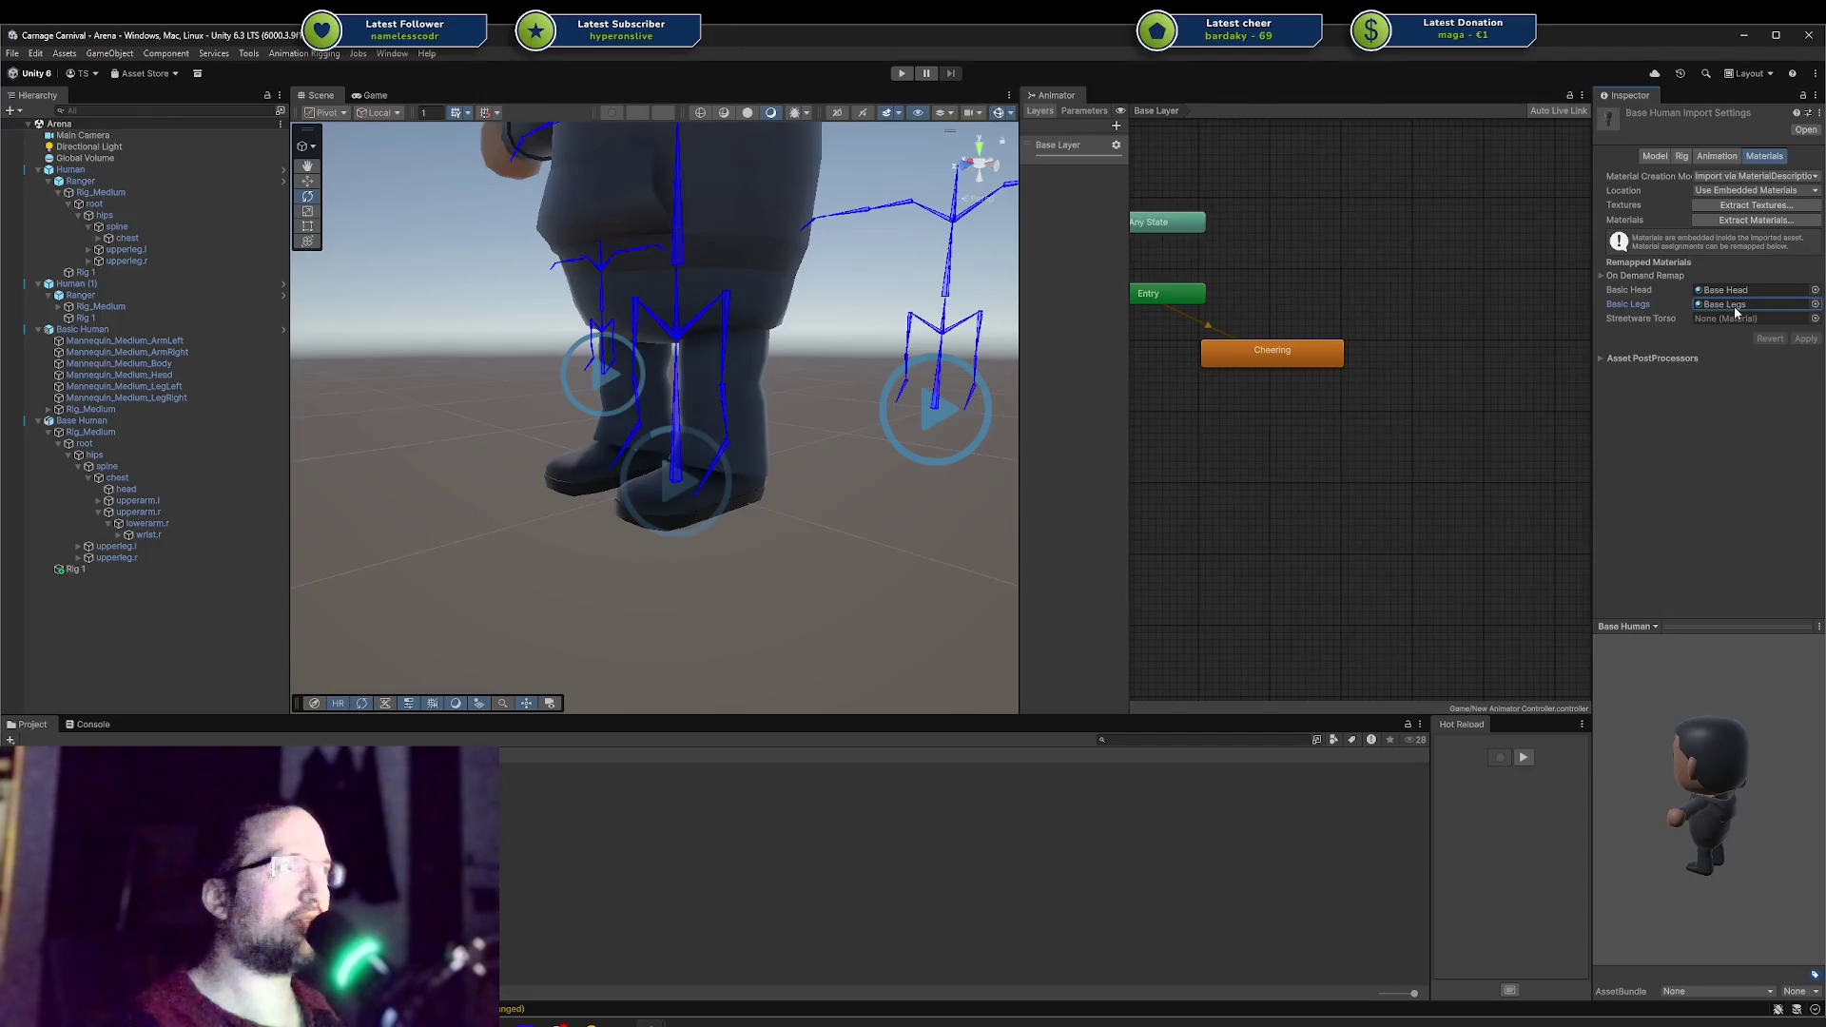
Step: Duplicate the Base Legs and Base Torso materials, renaming the copies Streetwear Legs and Streetwear Legs Torso
left_click(1802, 340)
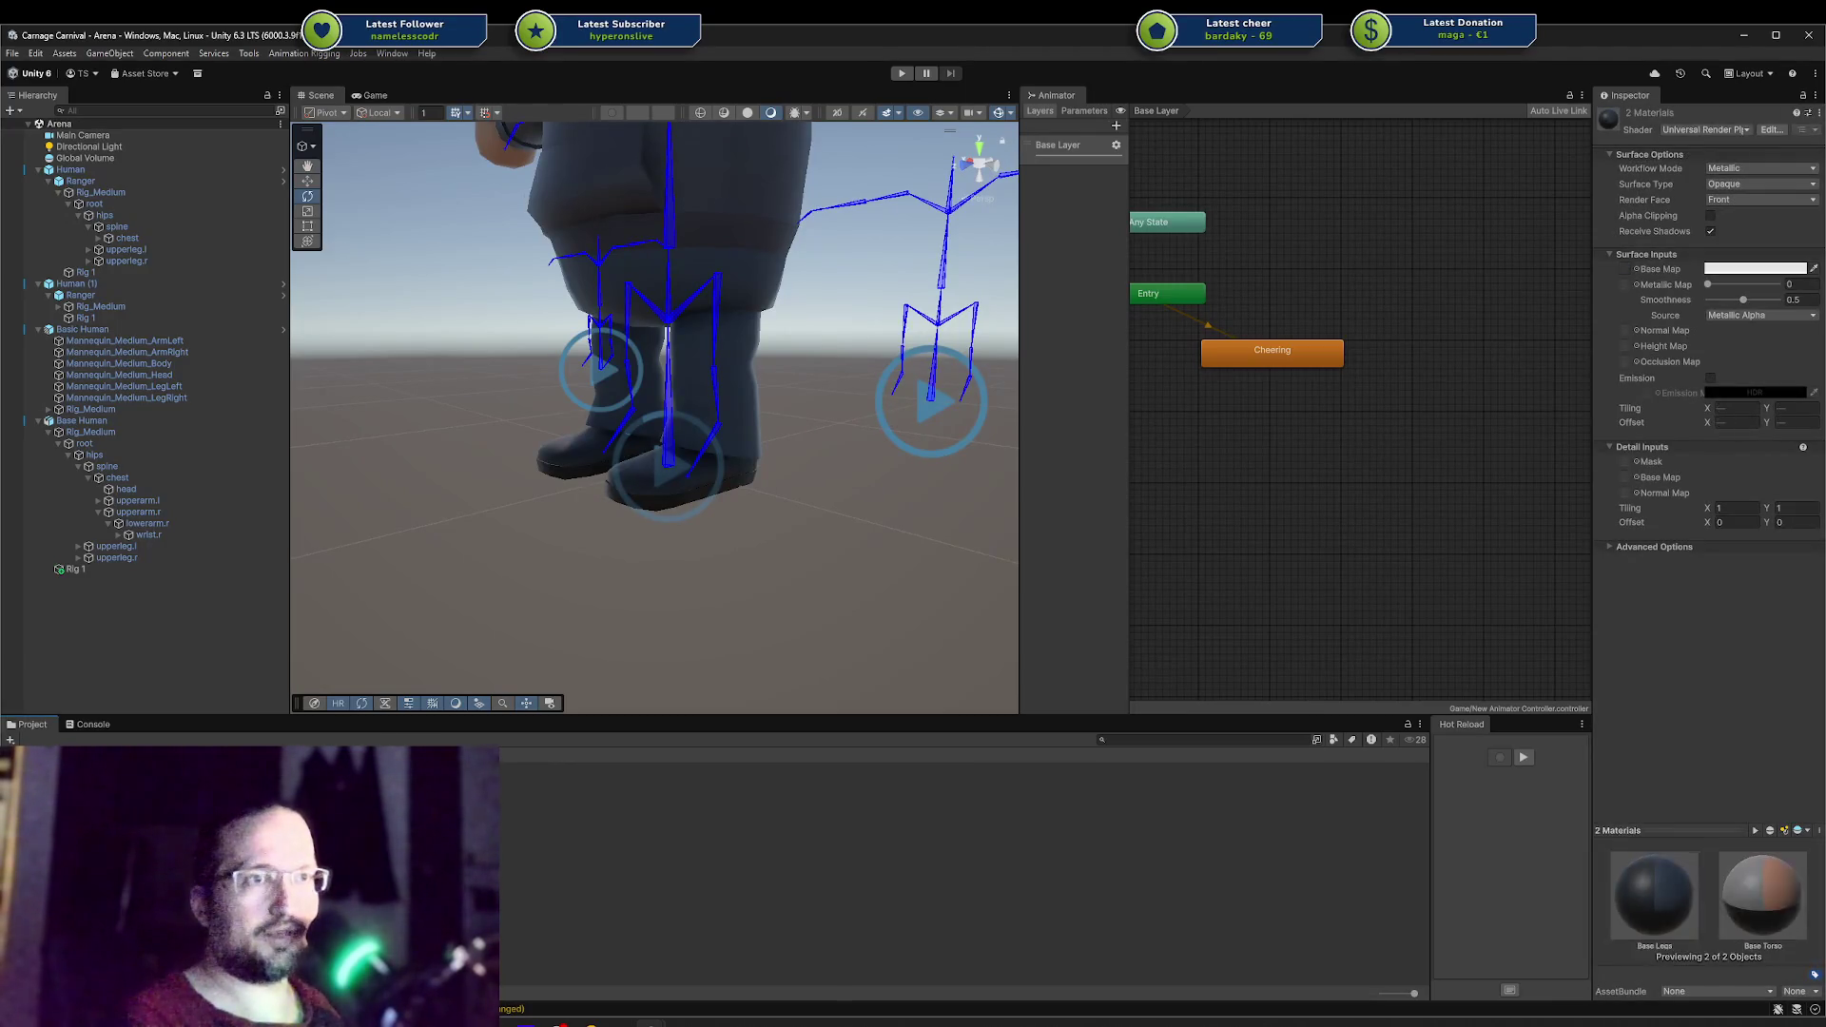
key("ctrl+d")
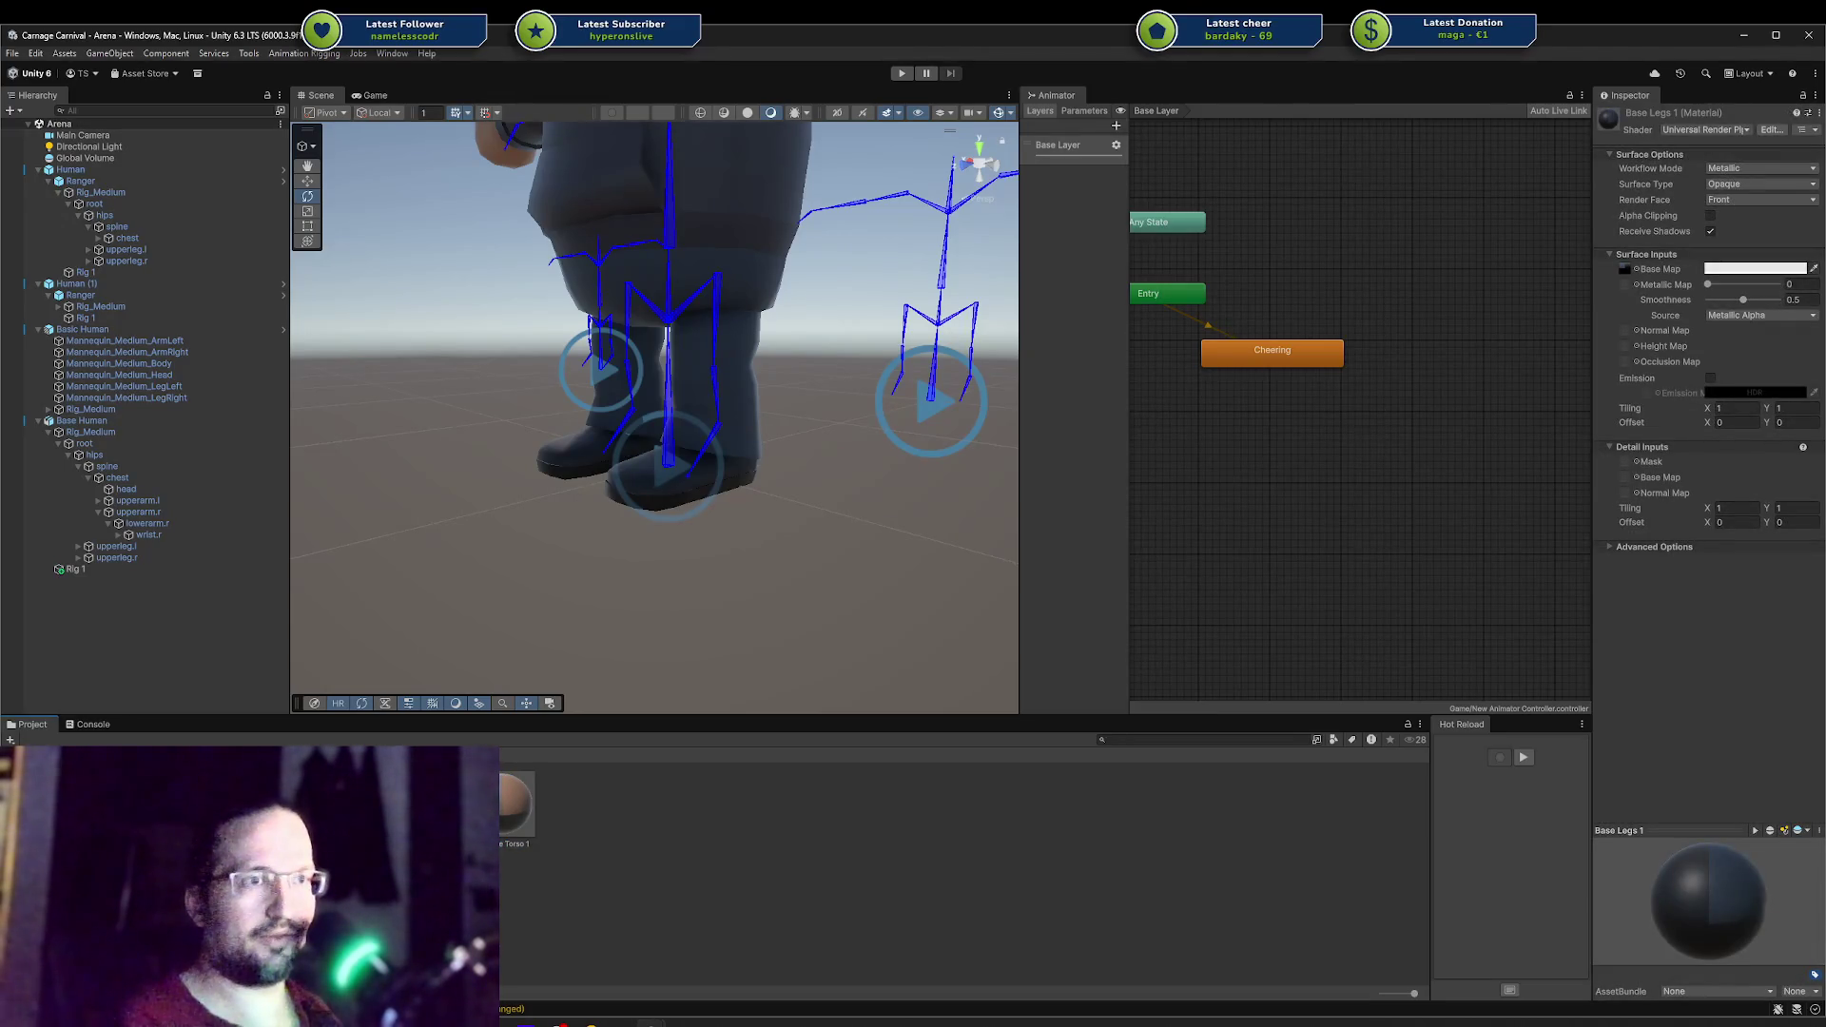
key("Return")
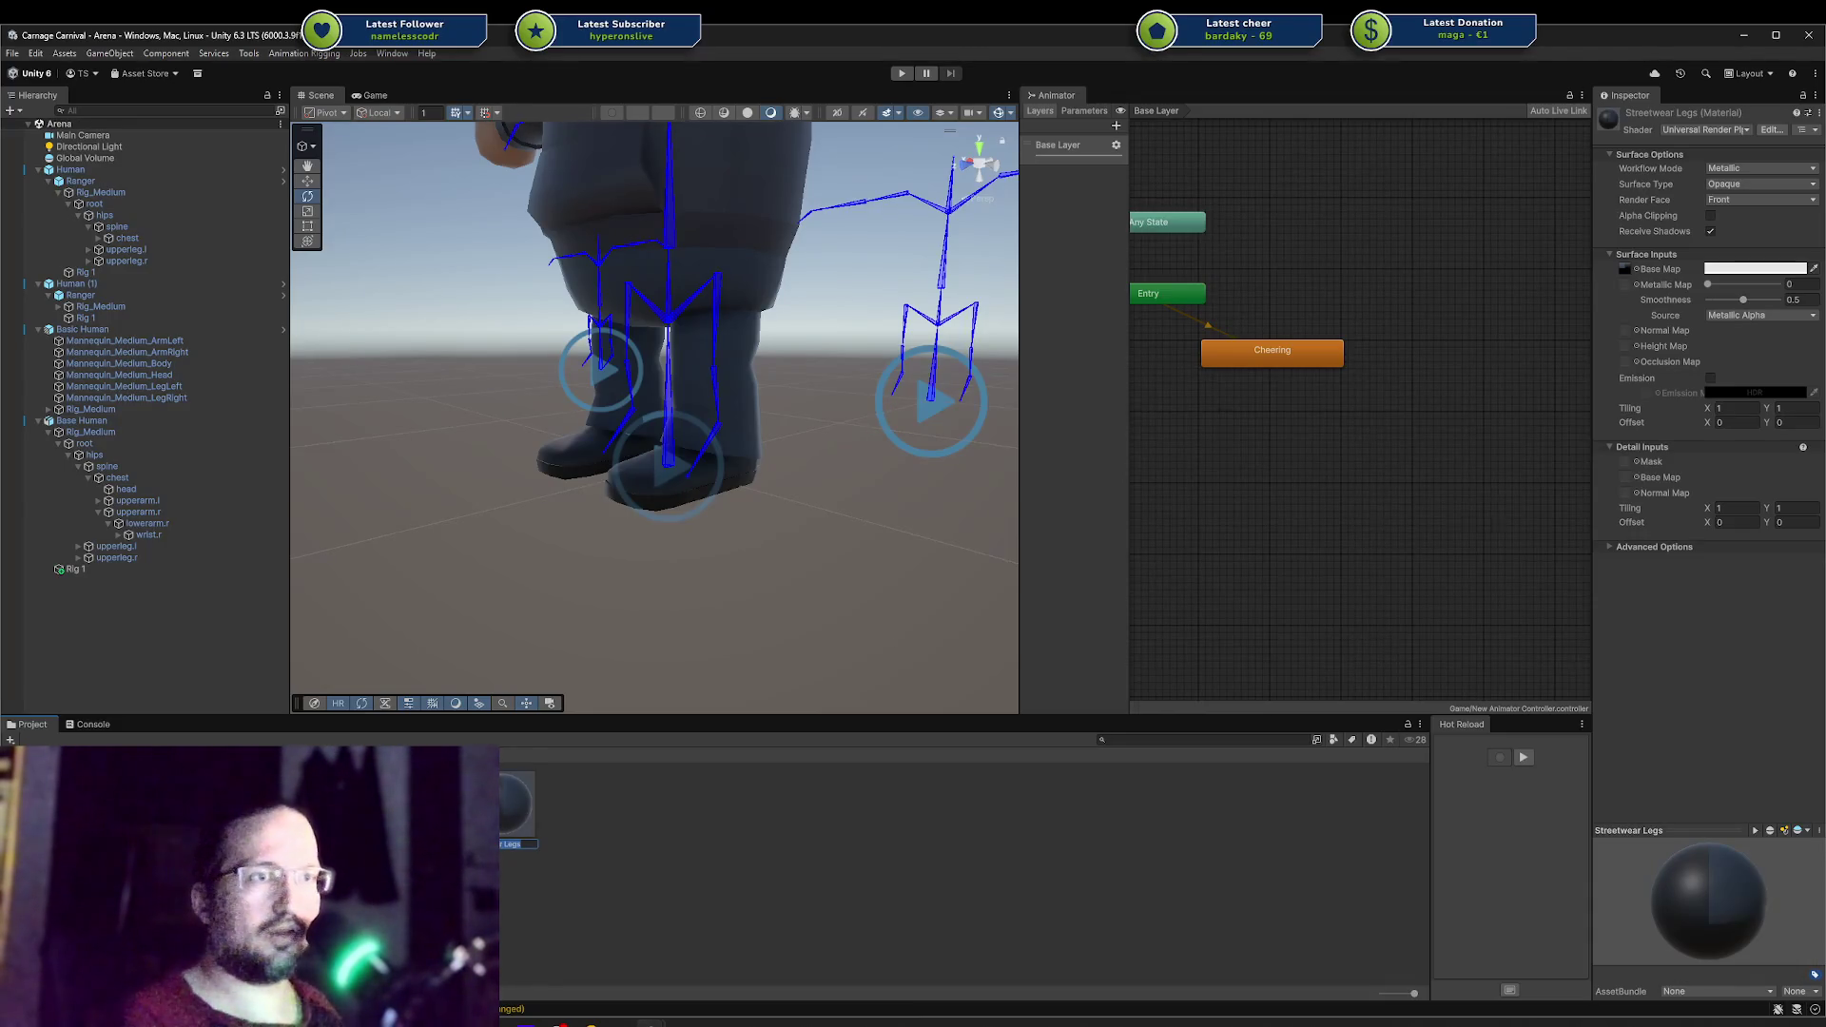
key("Left")
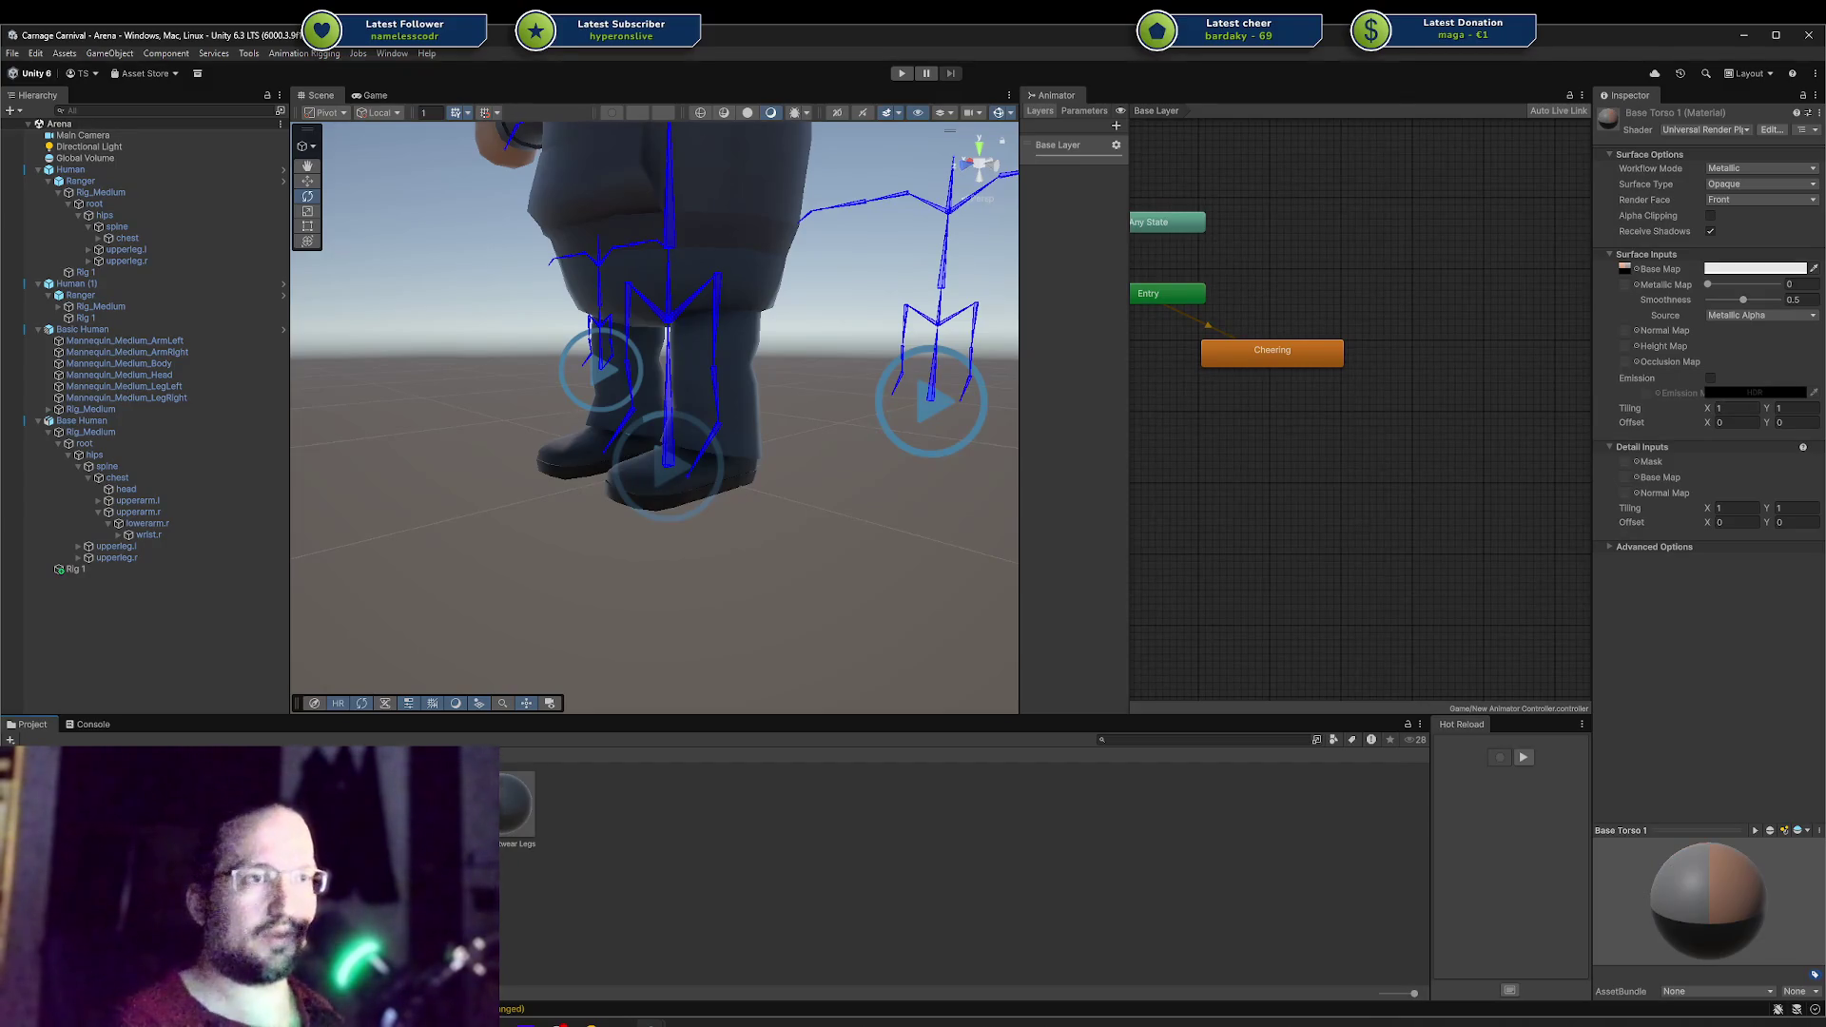
key("Return")
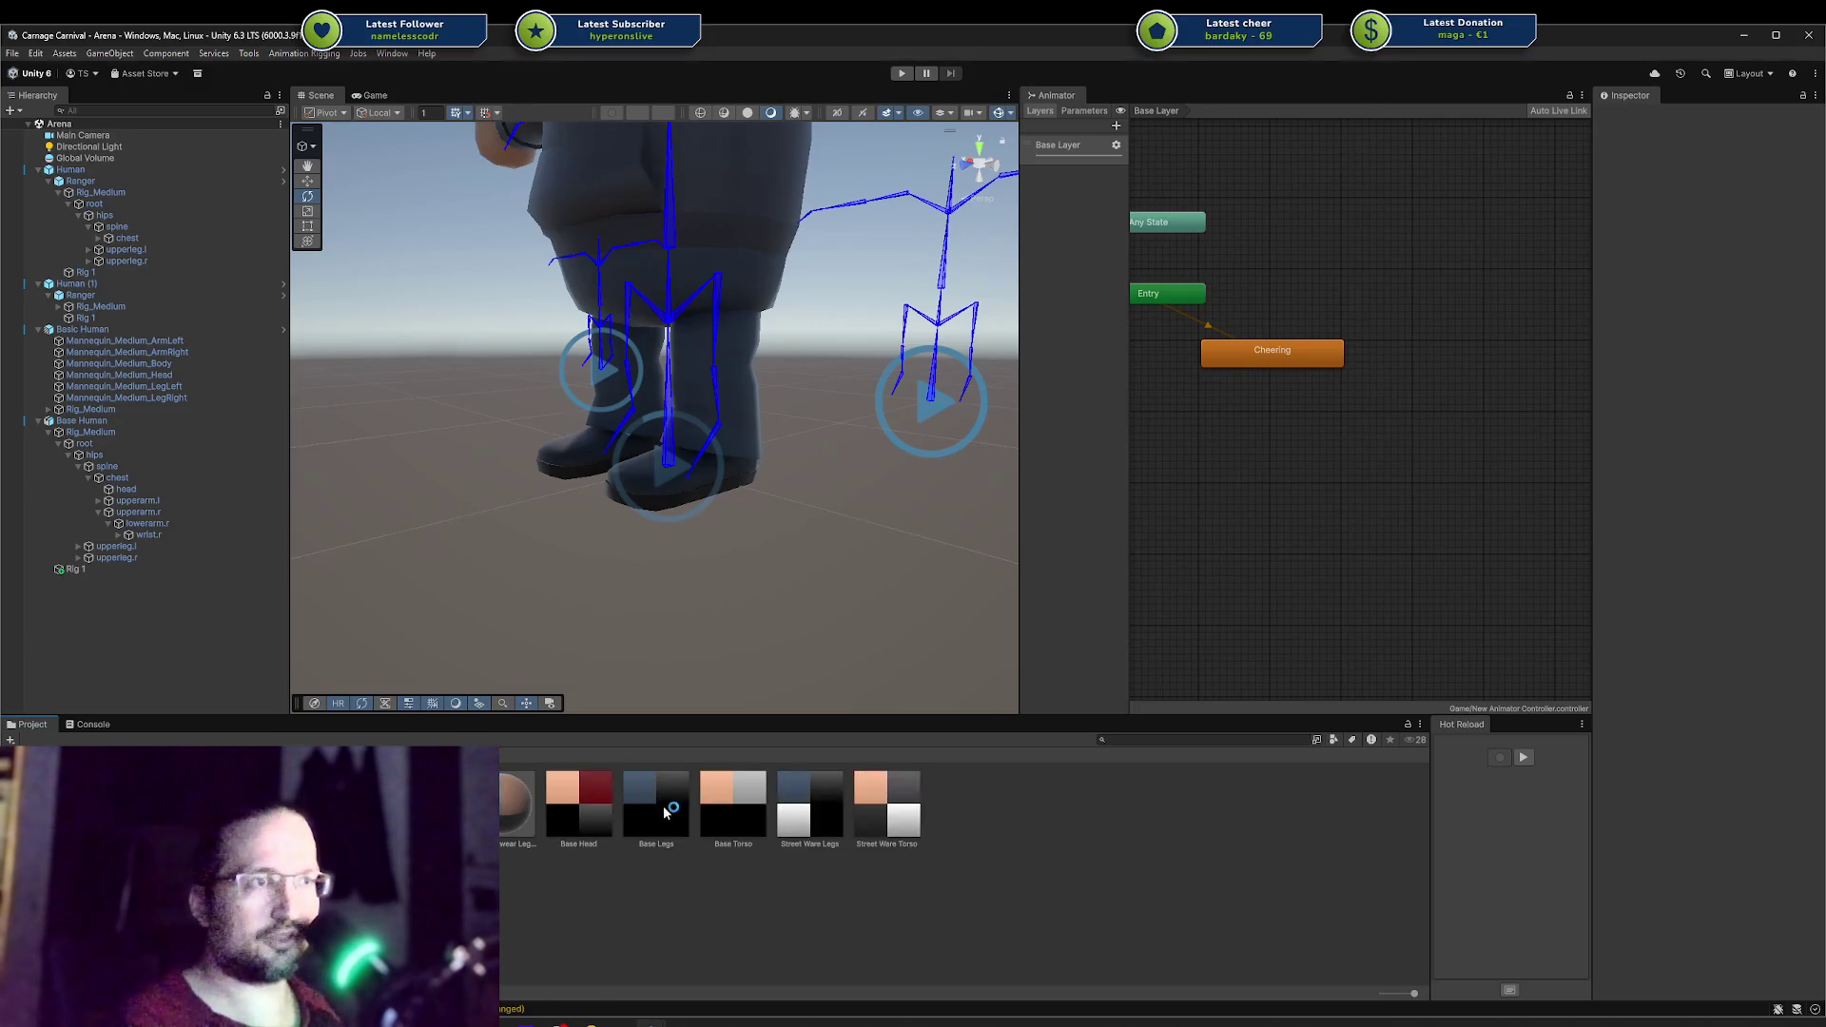
Step: Assign the Street Ware textures as Base Maps of both materials and rename the torso material to Streetwear Torso
left_click(521, 811)
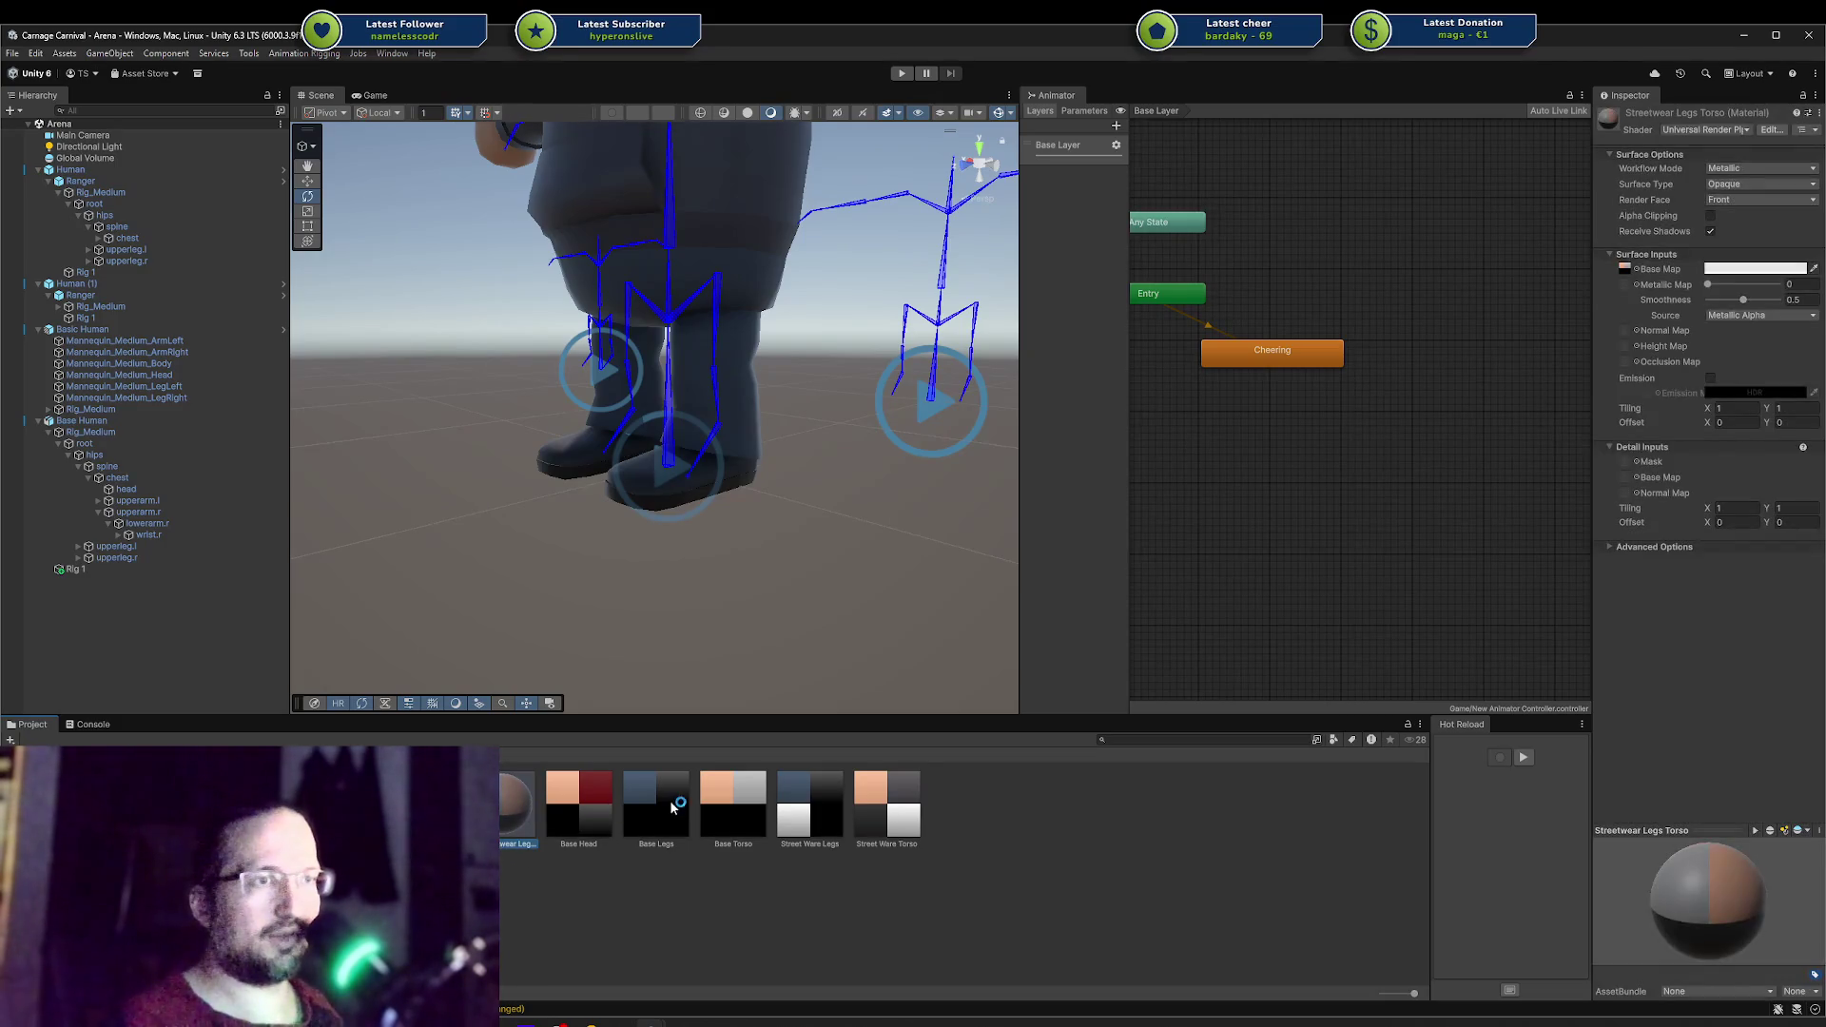
mouse_move(521, 812)
left_mouse_down()
mouse_move(794, 817)
mouse_move(1818, 283)
left_mouse_up()
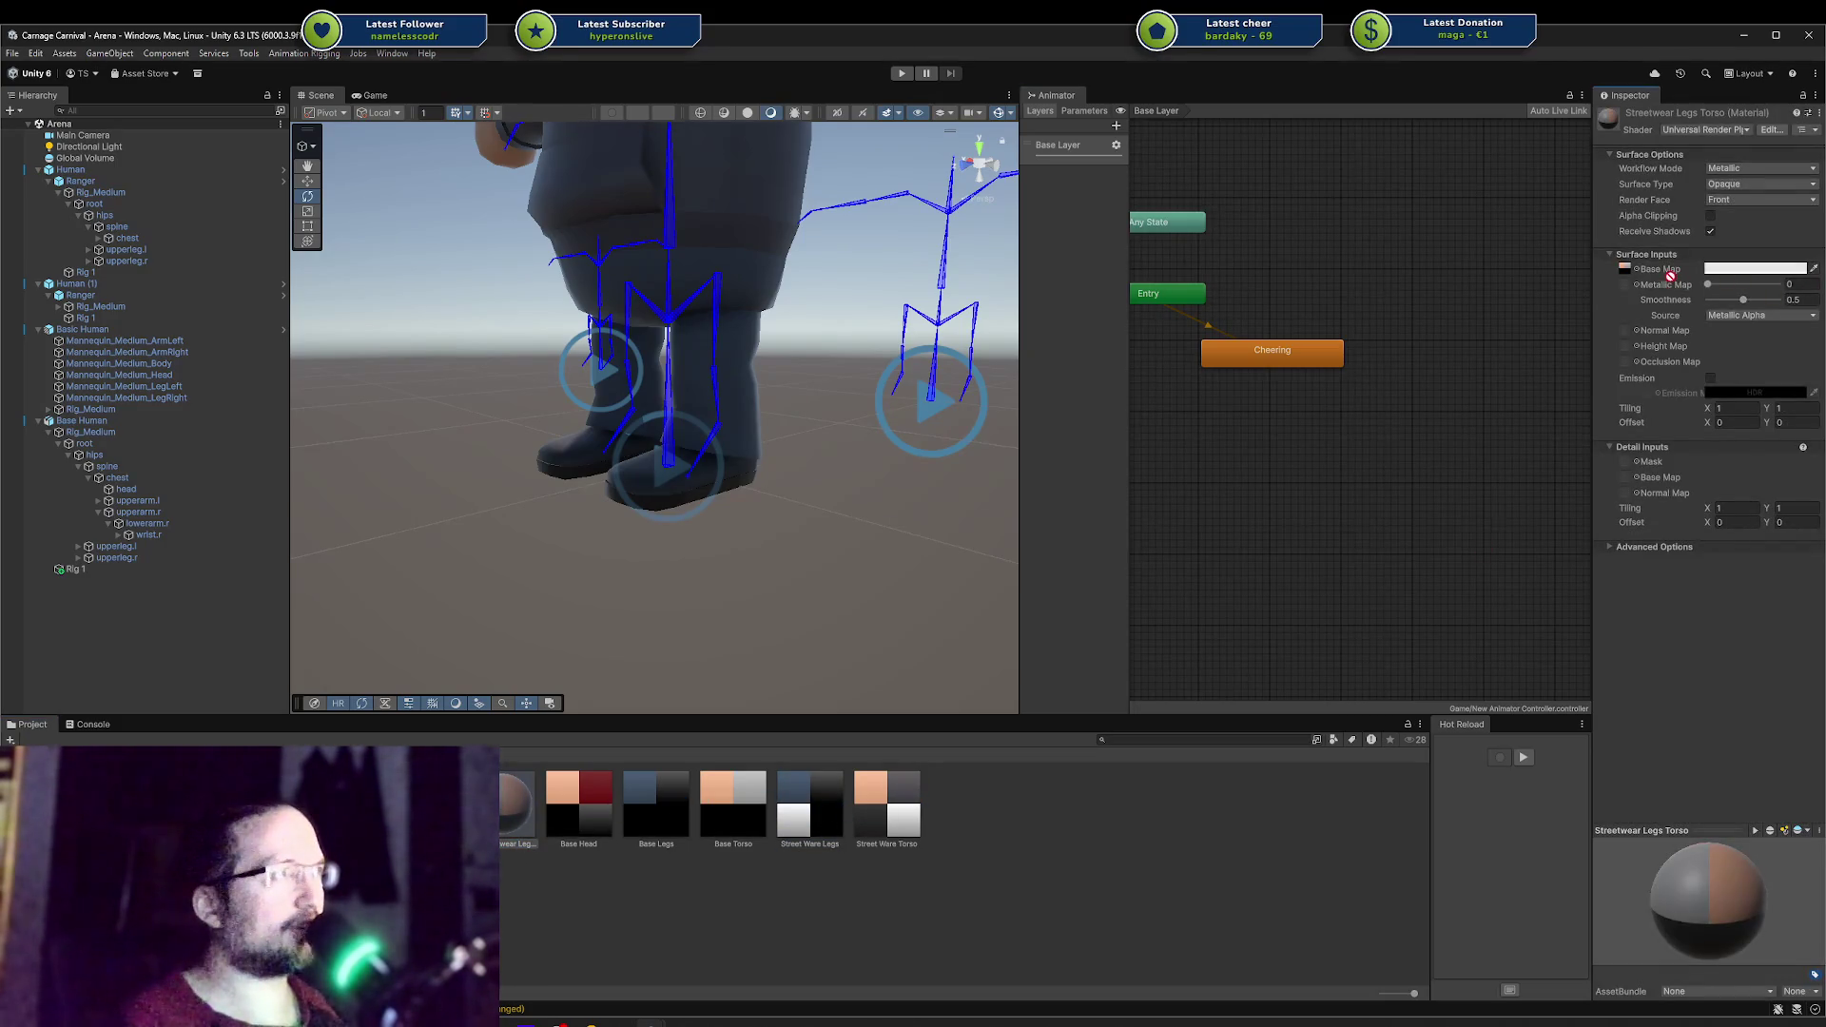
left_click_drag(1671, 275, 1634, 276)
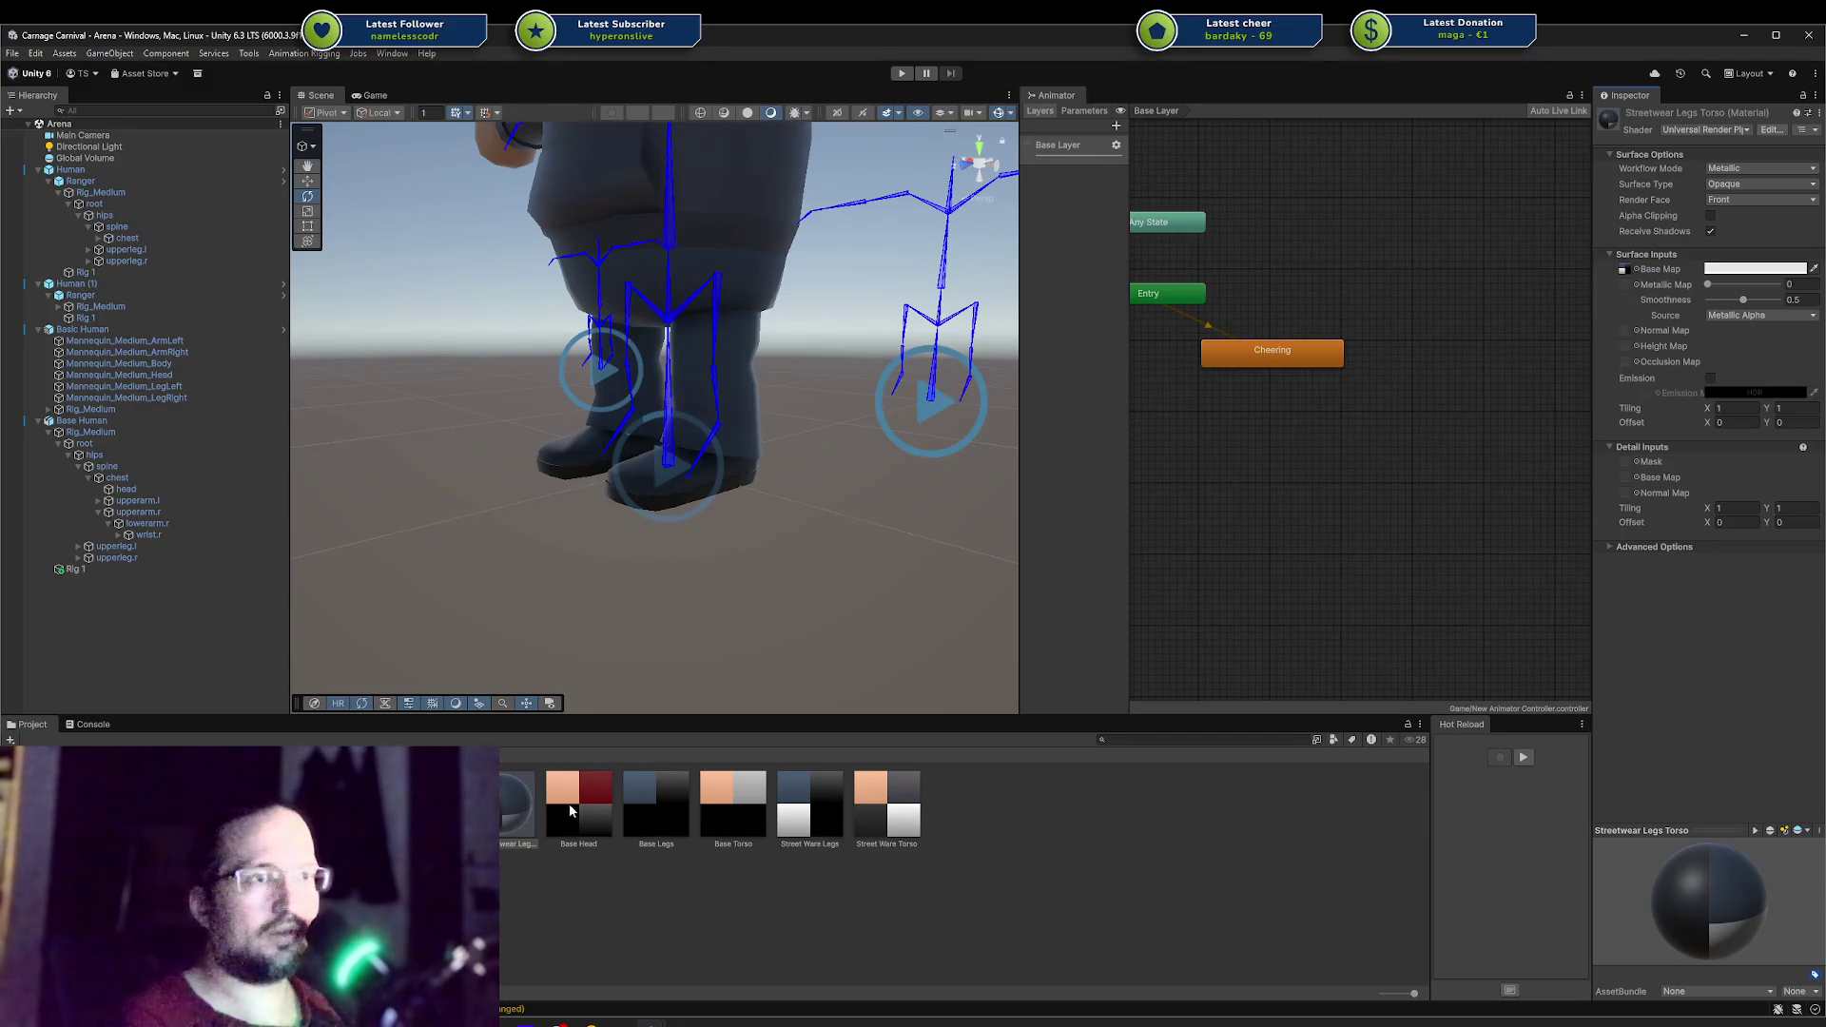
left_click(511, 810)
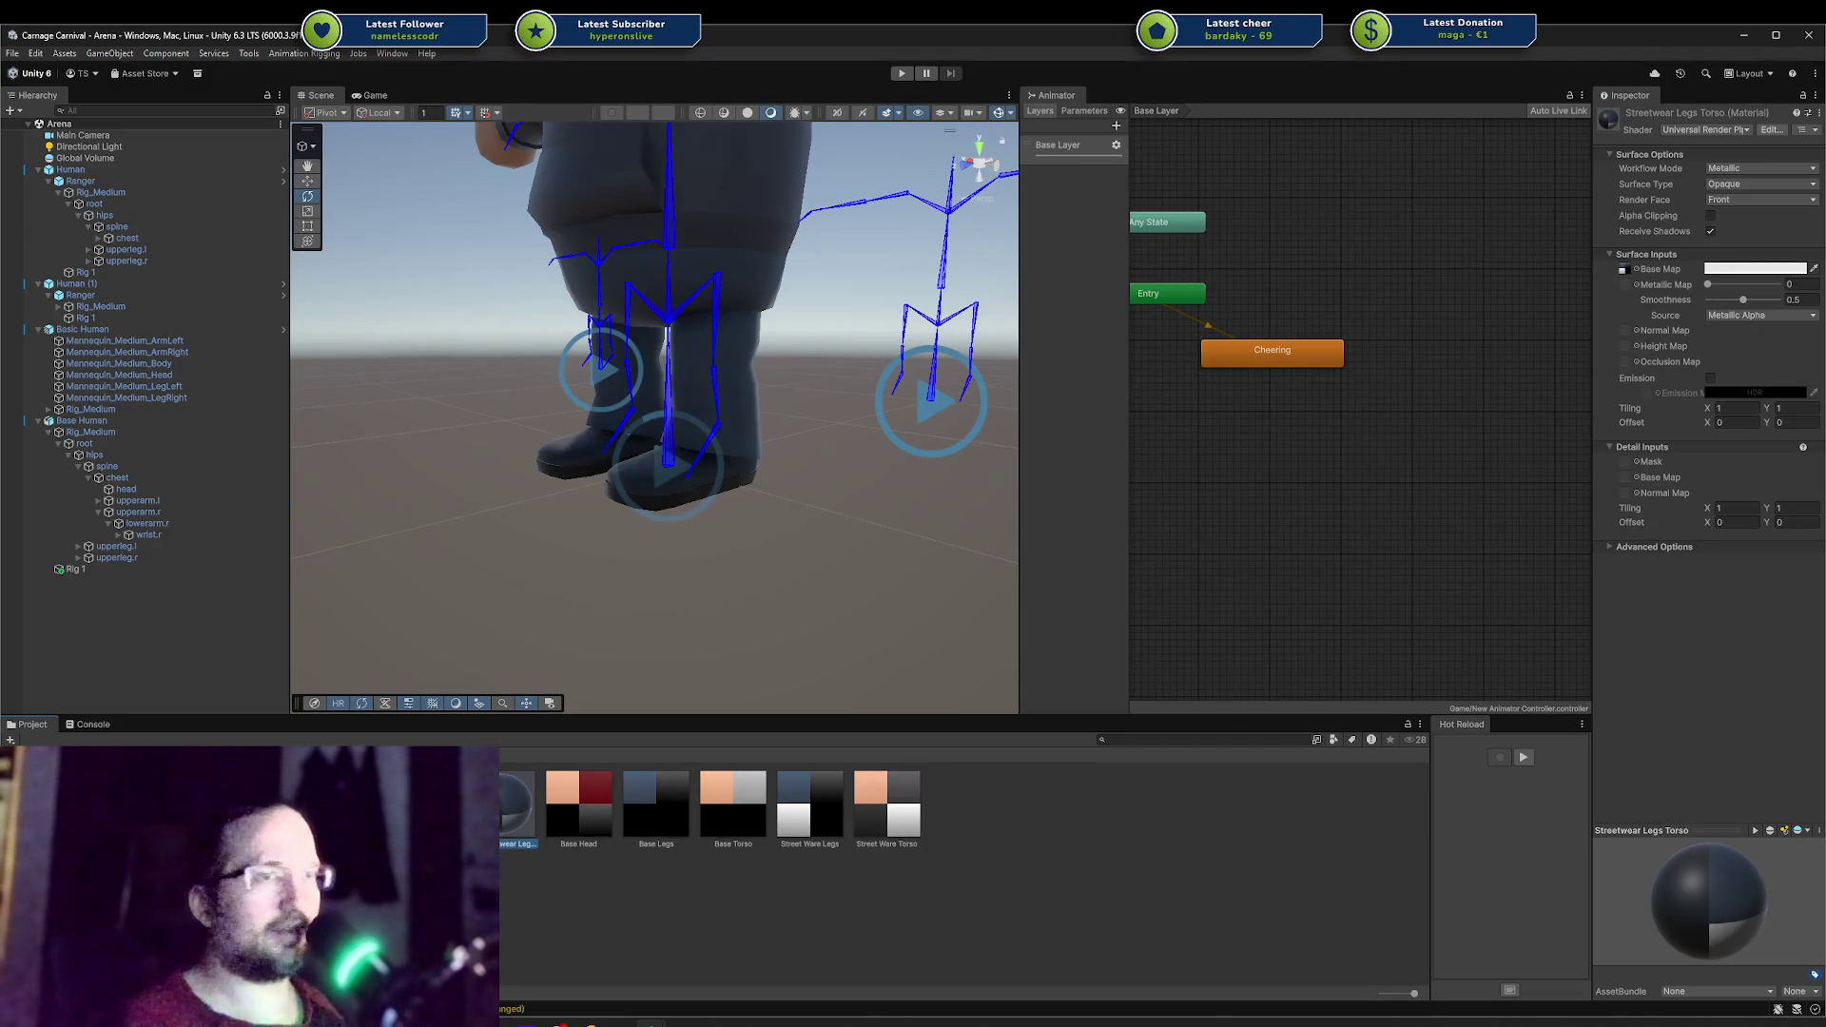
key("F2")
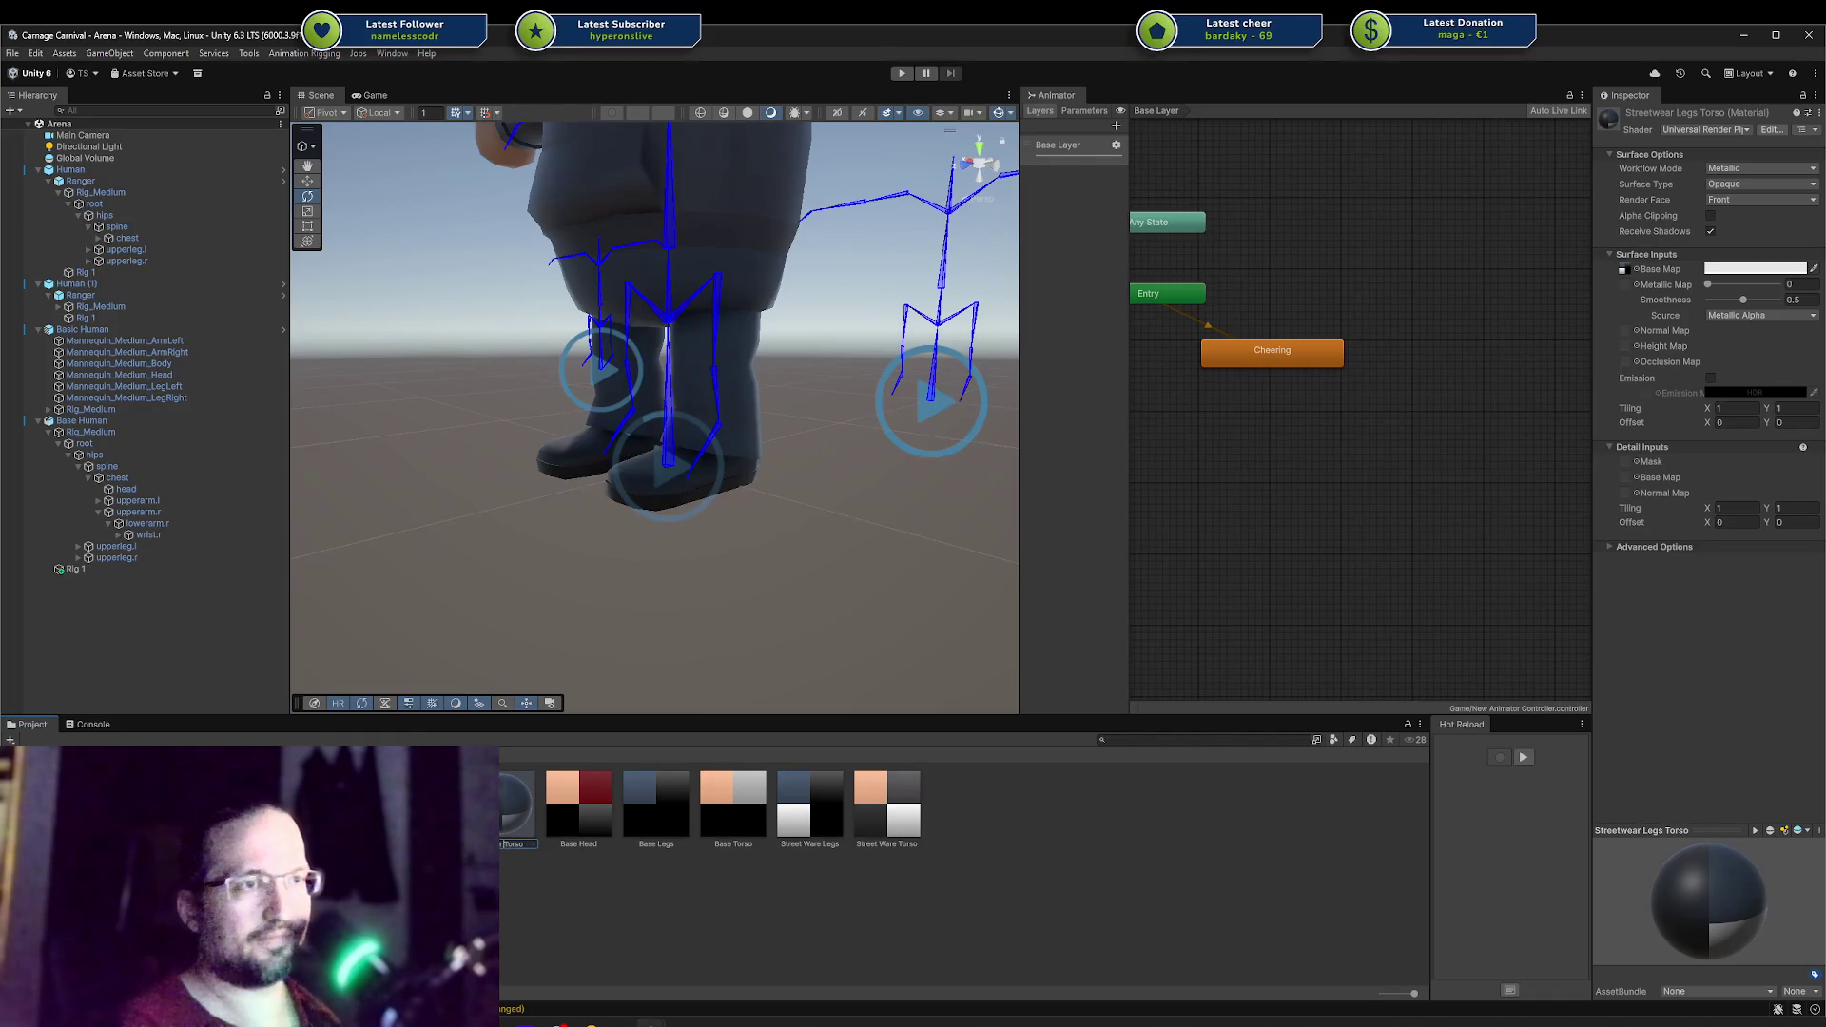
key("Return")
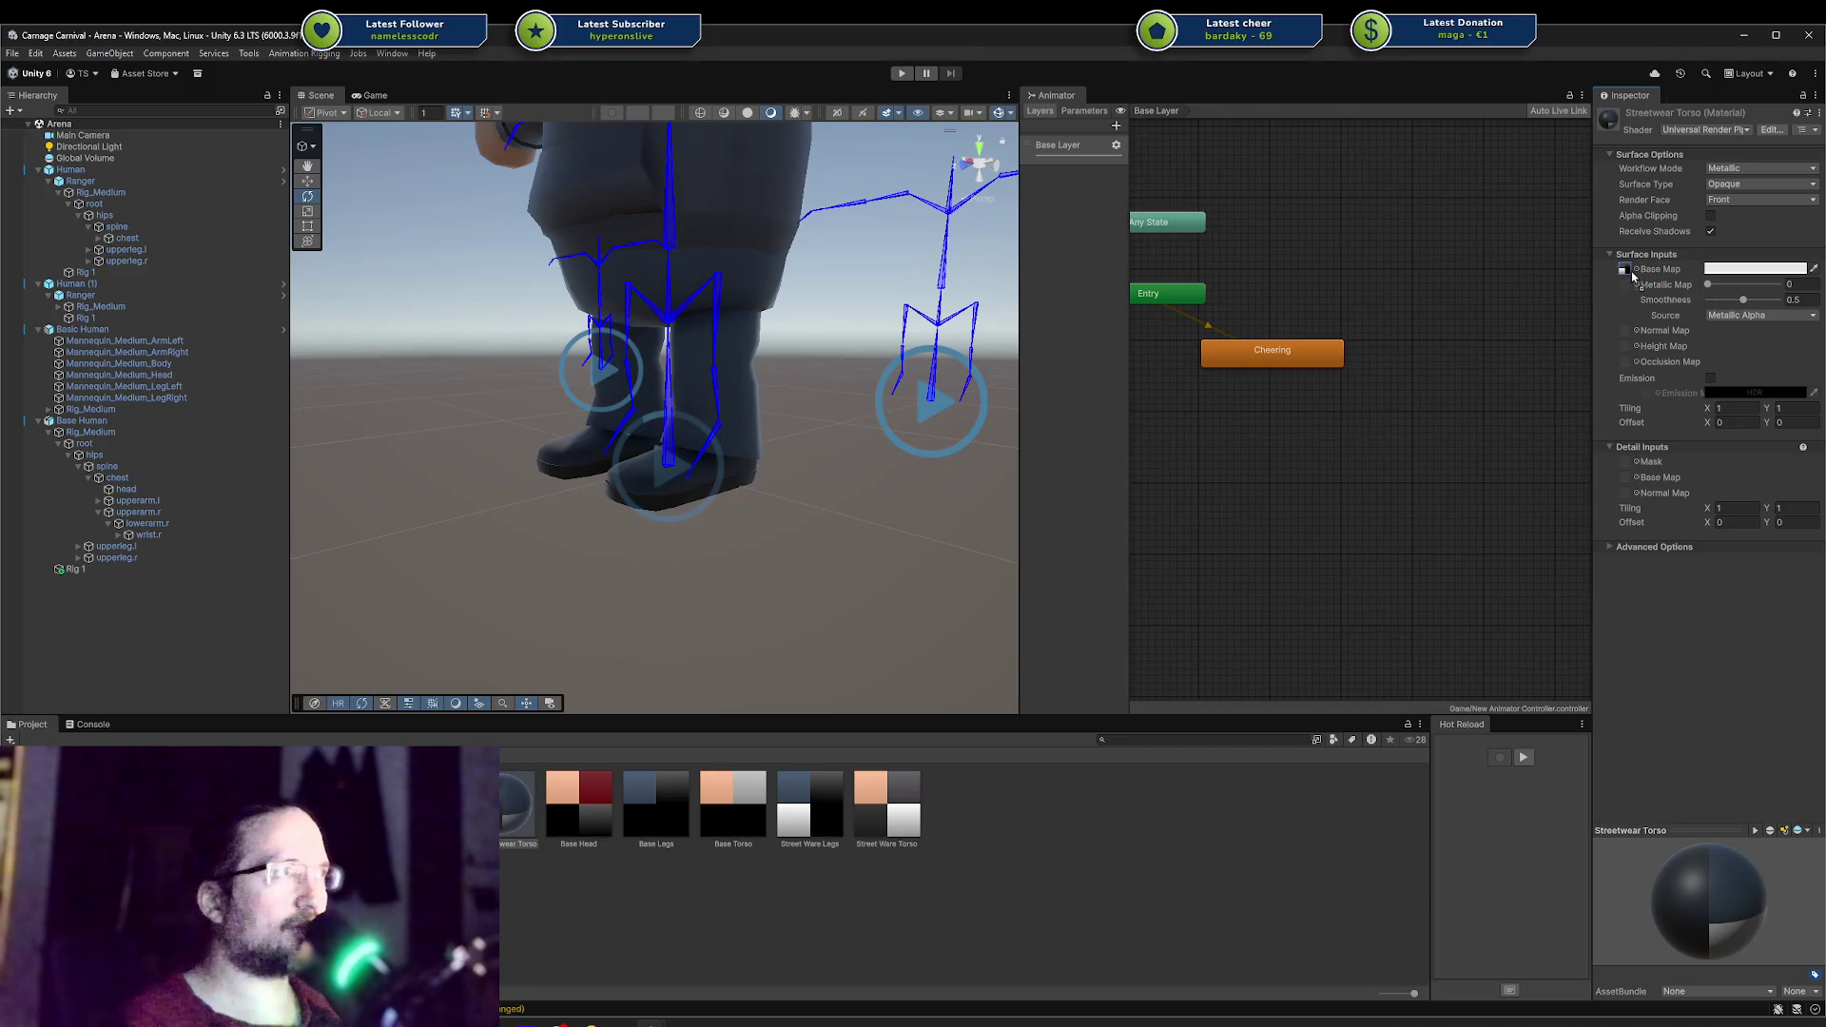
left_click_drag(1633, 275, 1625, 271)
left_click(884, 797)
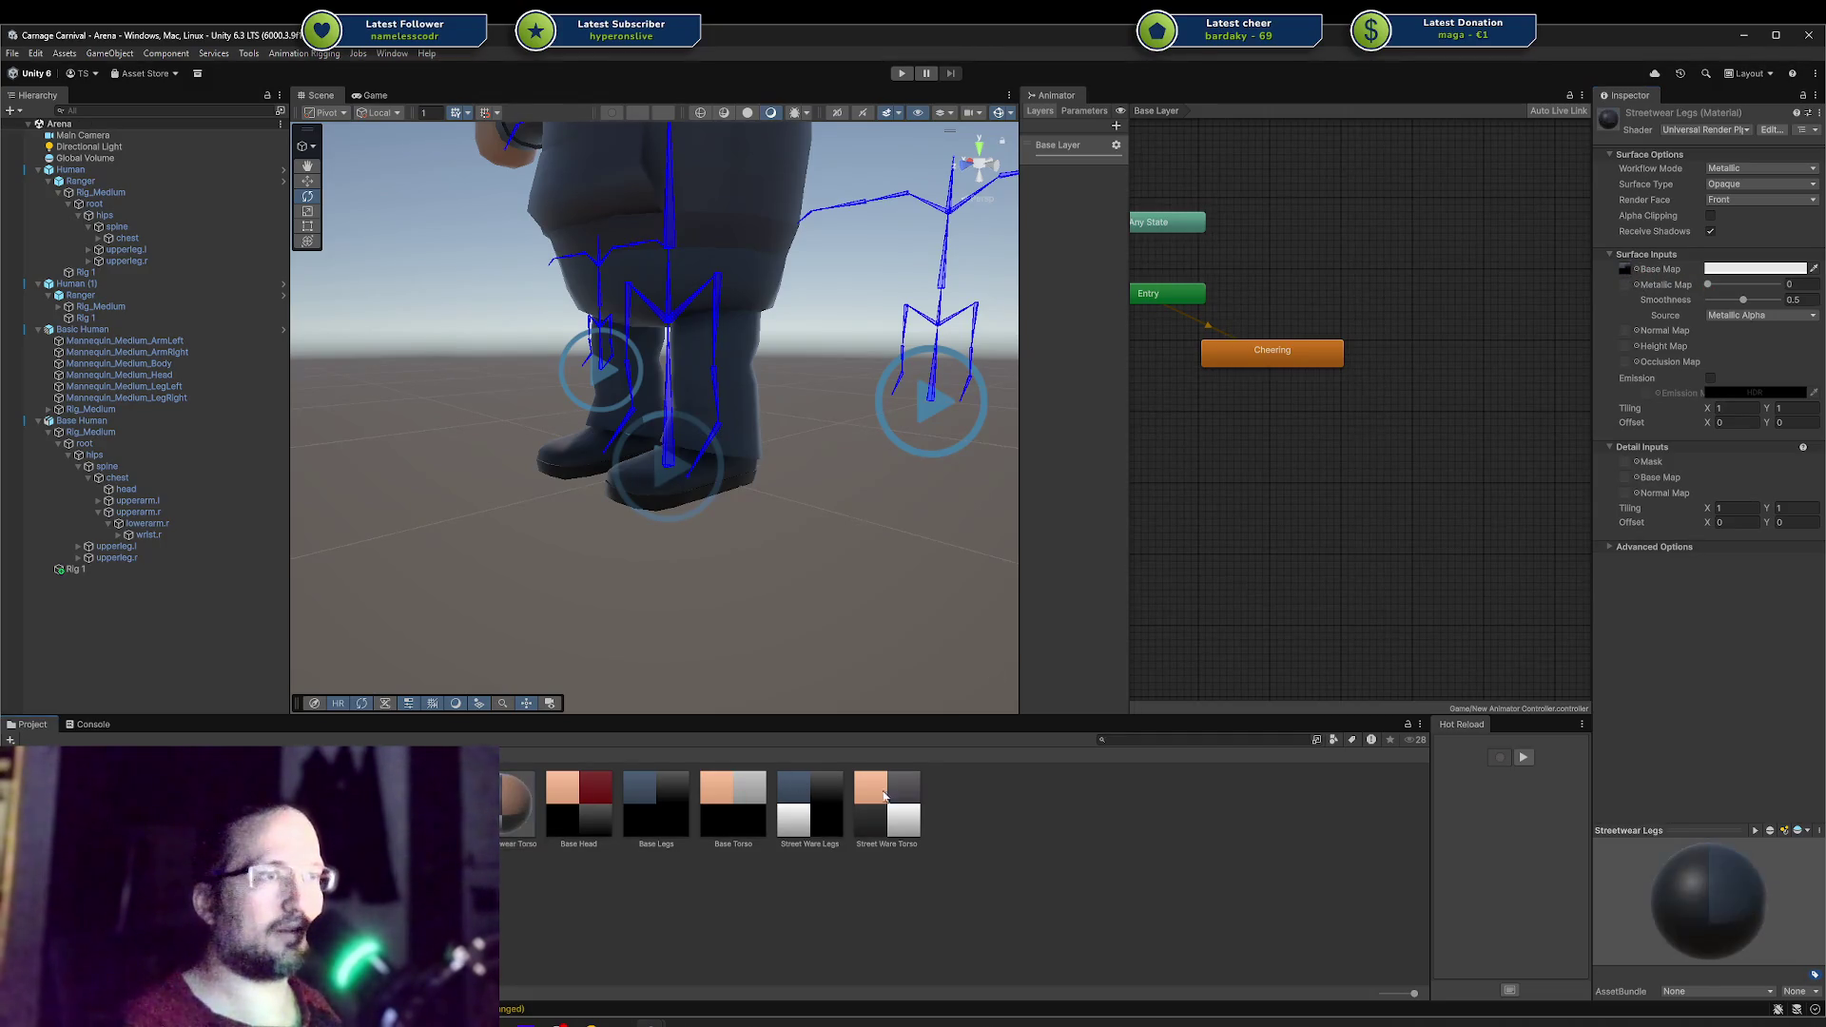
mouse_move(1228, 593)
left_mouse_down()
mouse_move(1605, 264)
mouse_move(1625, 271)
left_mouse_up()
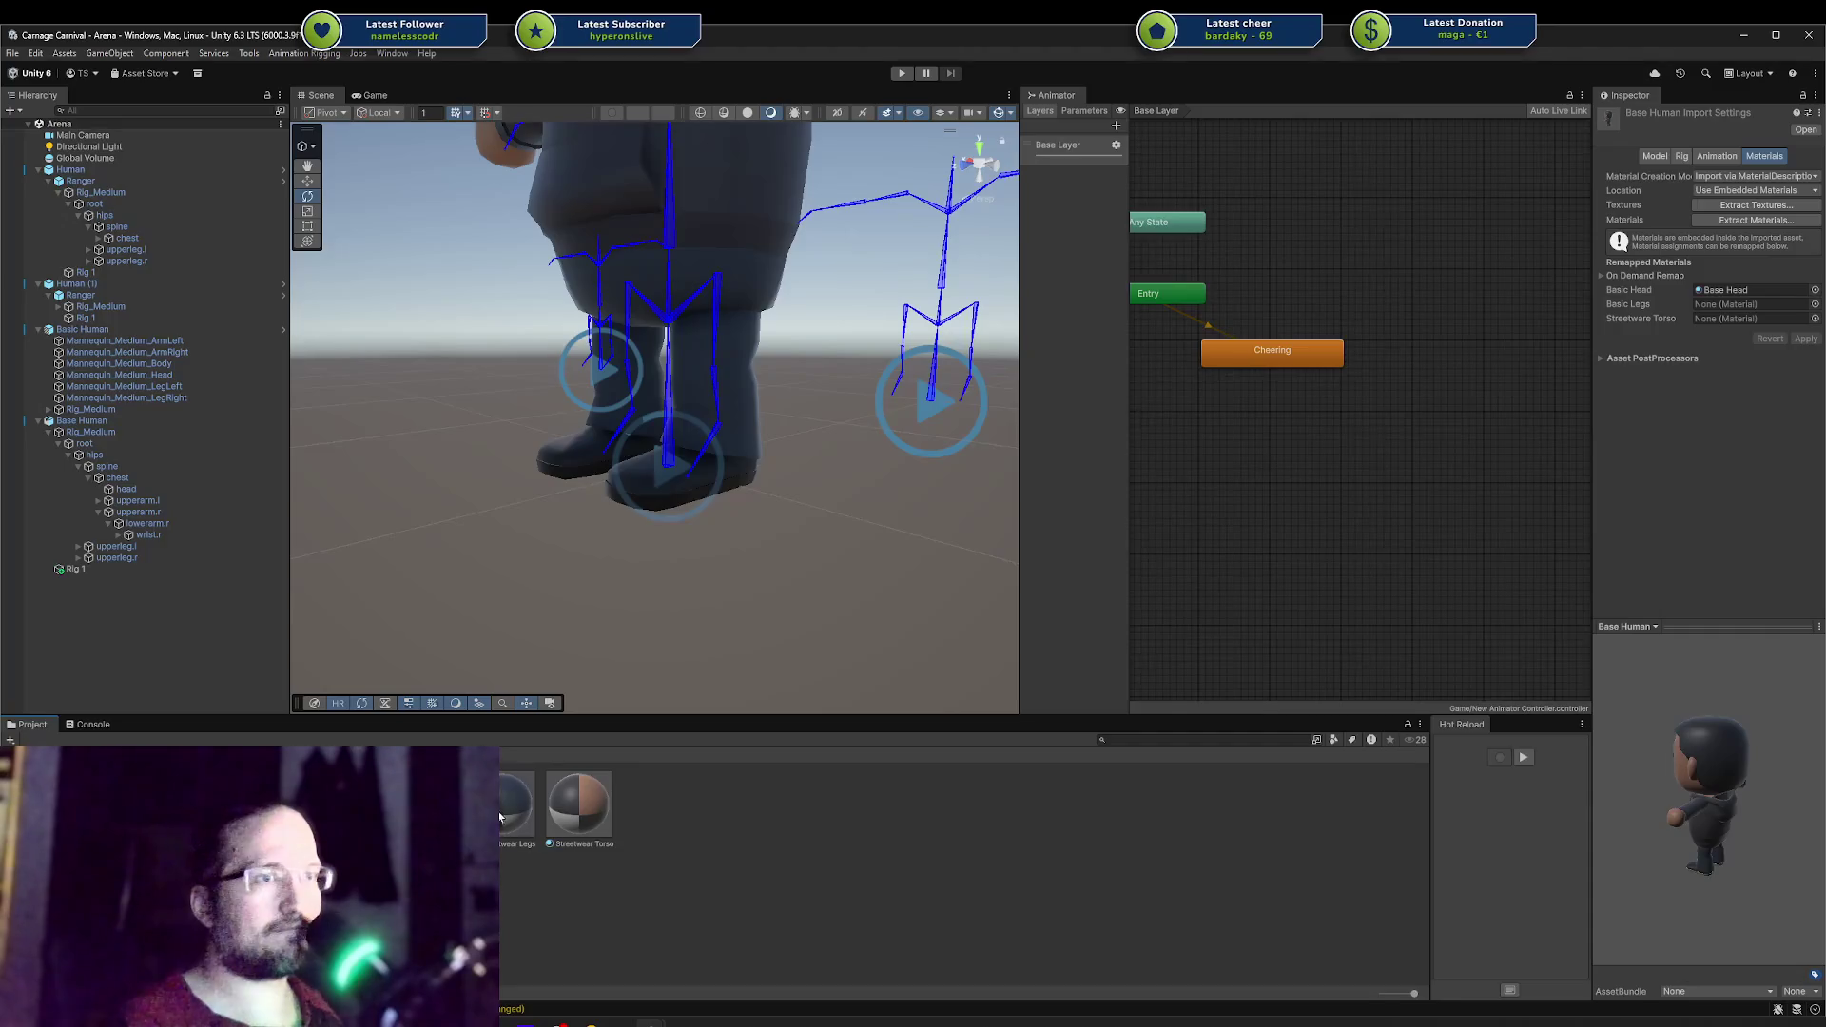
Step: Remap Base Human's legs and torso slots to Streetwear Legs and Streetwear Torso and apply
left_click_drag(1717, 323, 1720, 314)
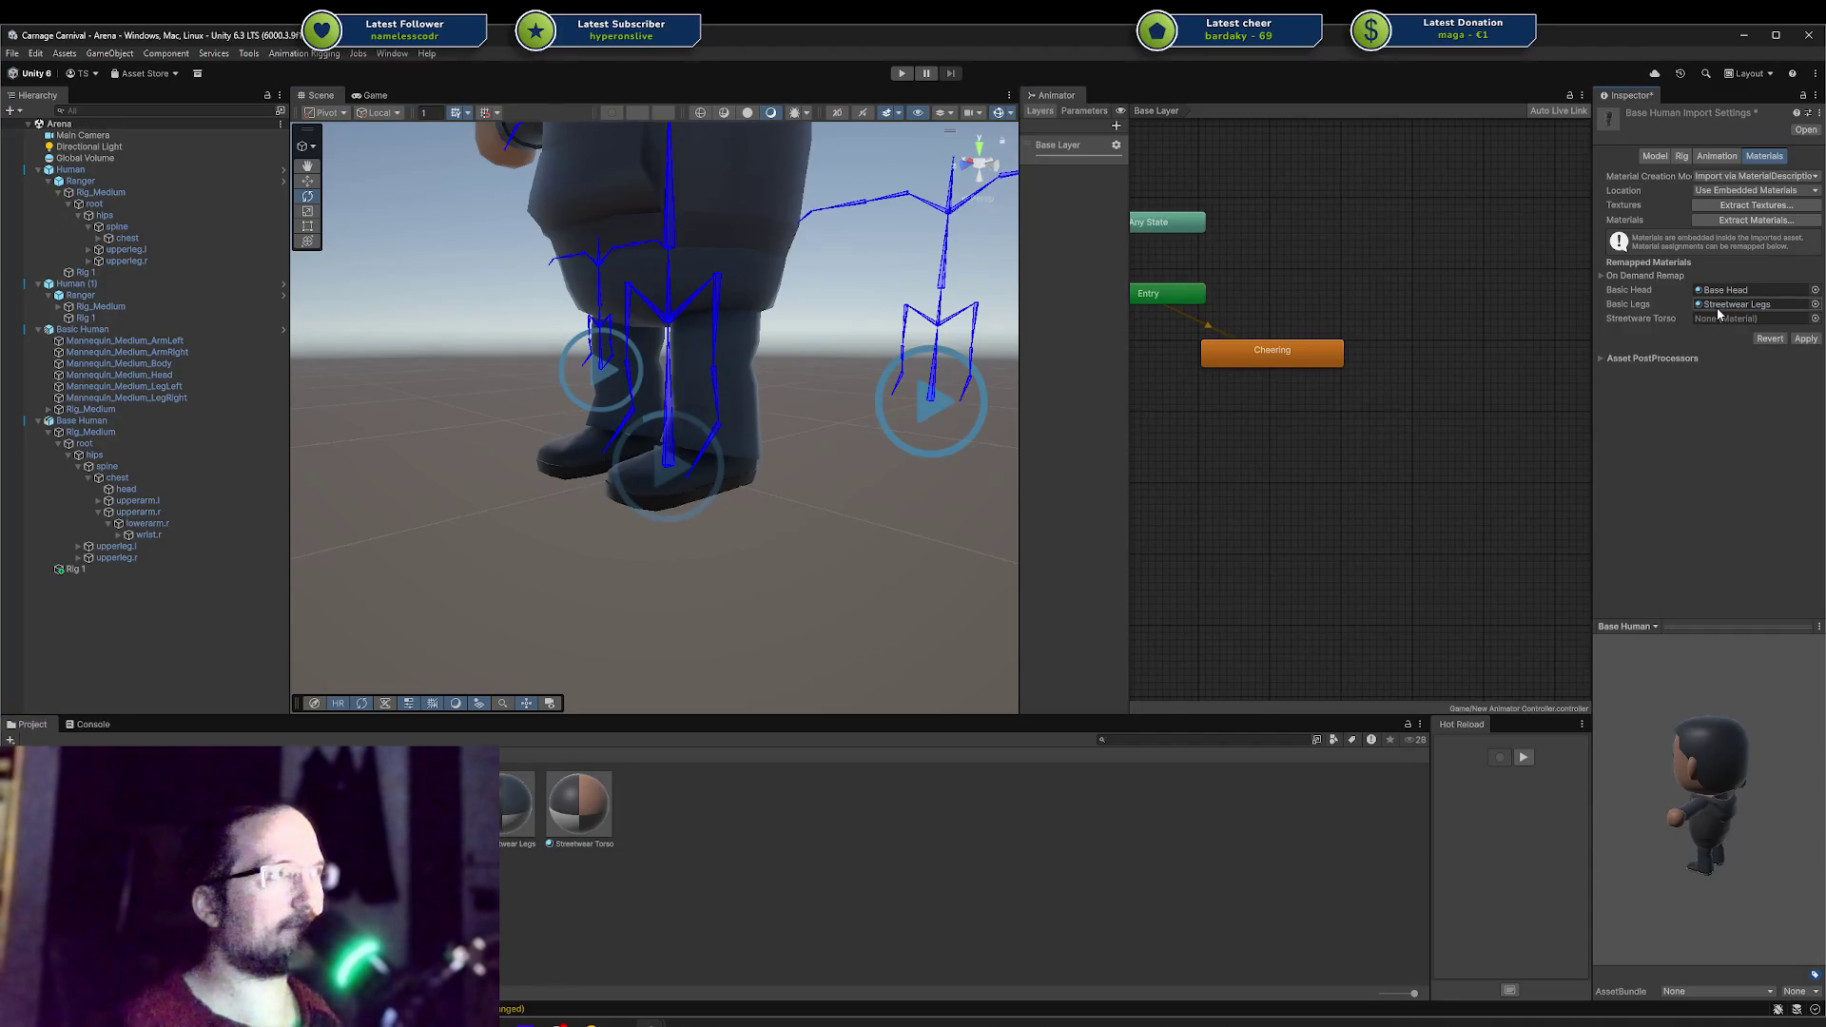
mouse_move(582, 801)
left_mouse_down()
mouse_move(1668, 308)
mouse_move(1698, 324)
left_mouse_up()
left_click(1805, 338)
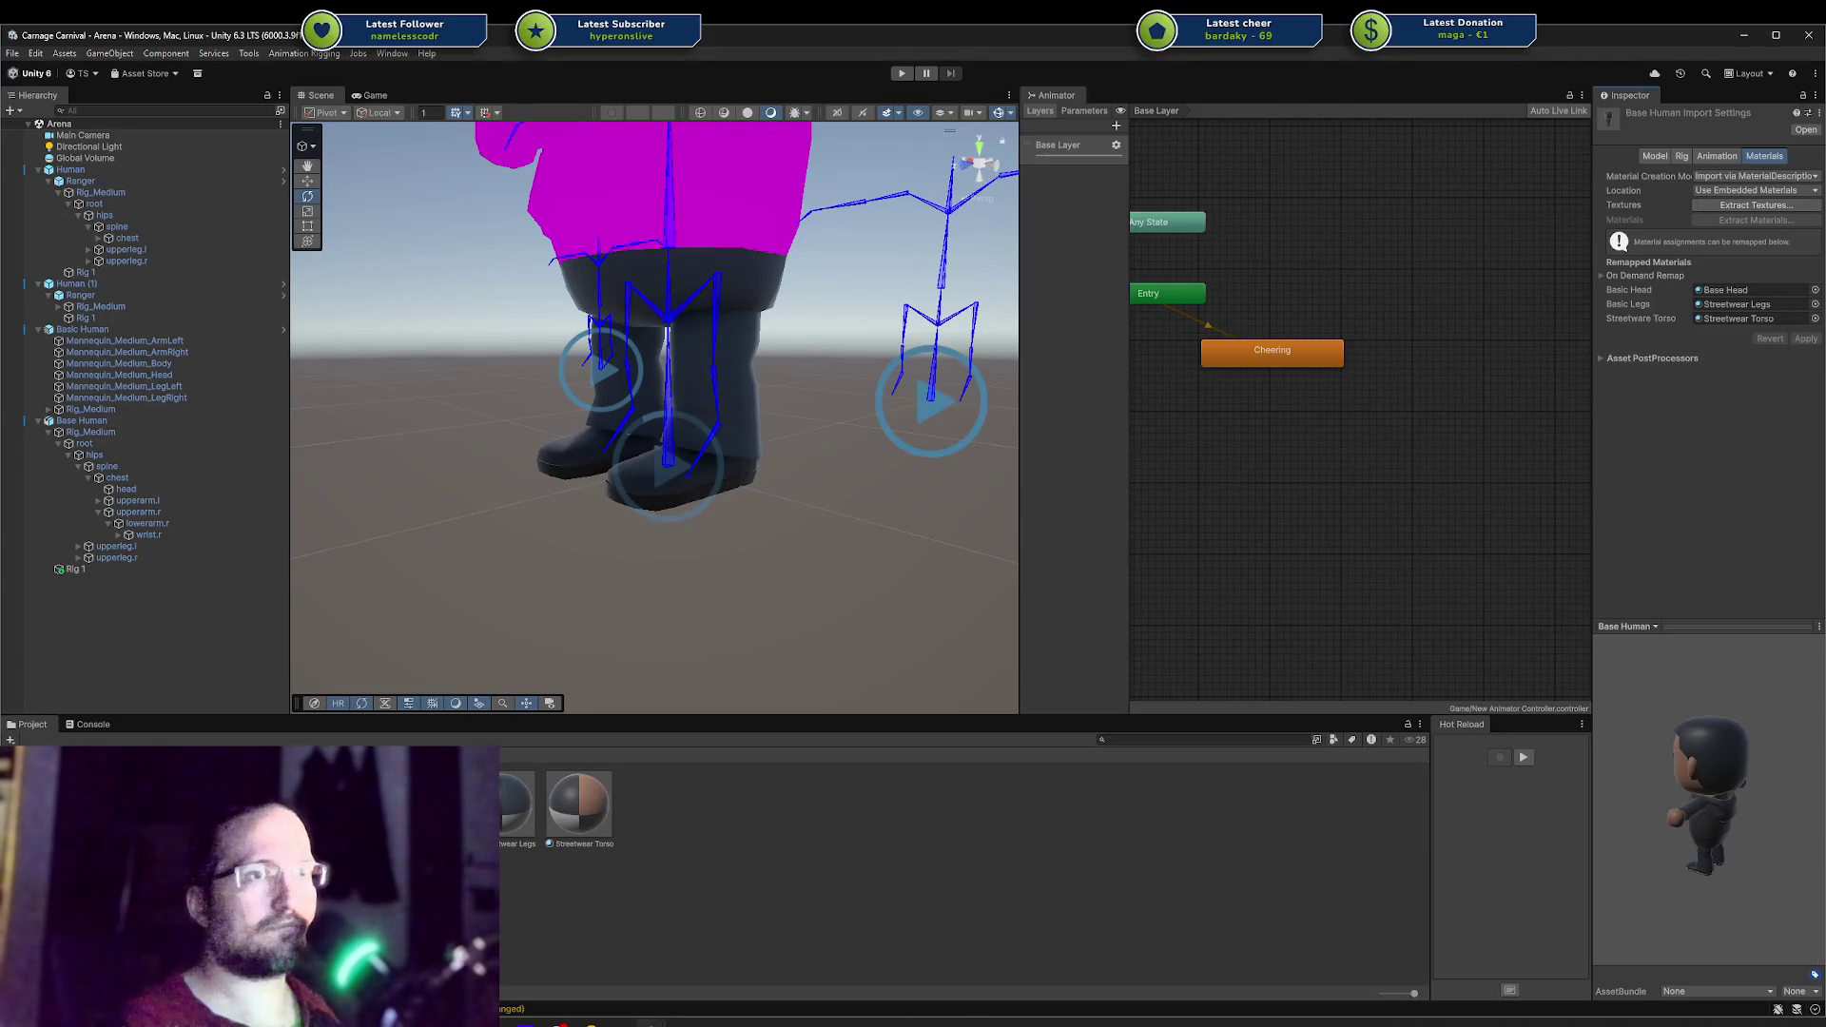
key("alt+Tab")
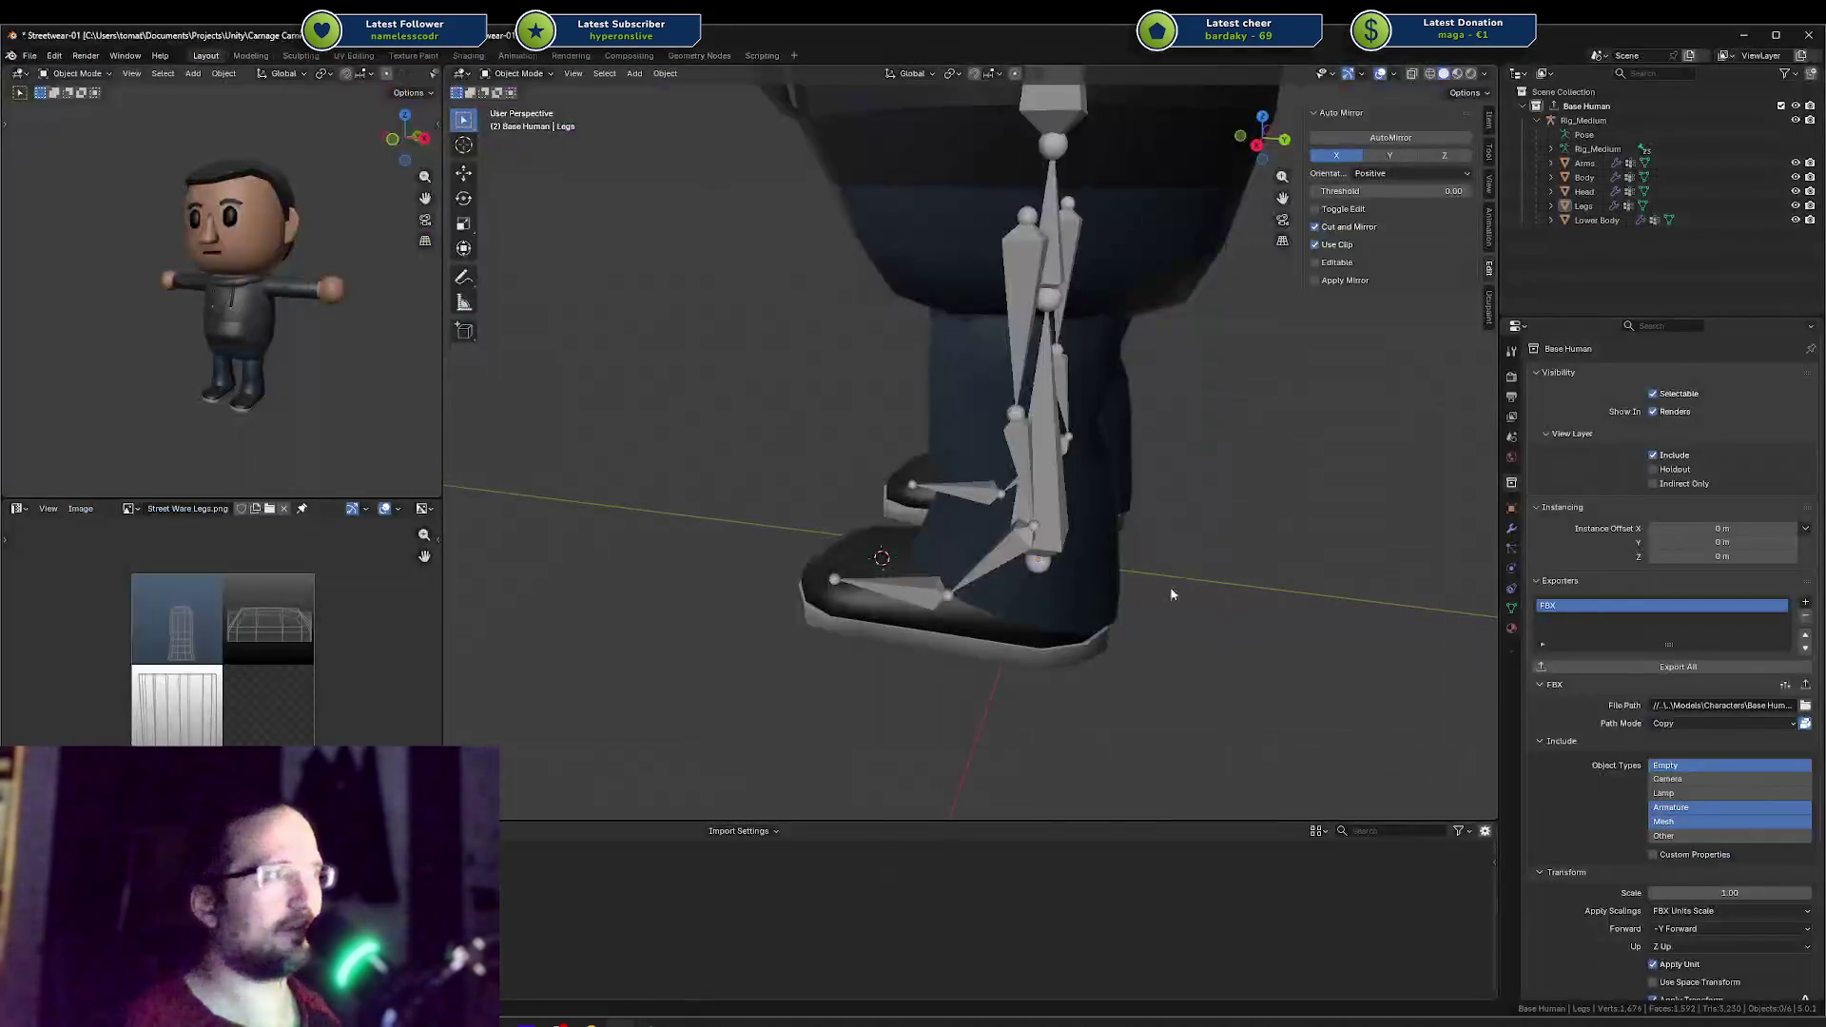
Step: Rename the Basic Legs material to Streetwear Legs and save the blend file
left_click(1512, 628)
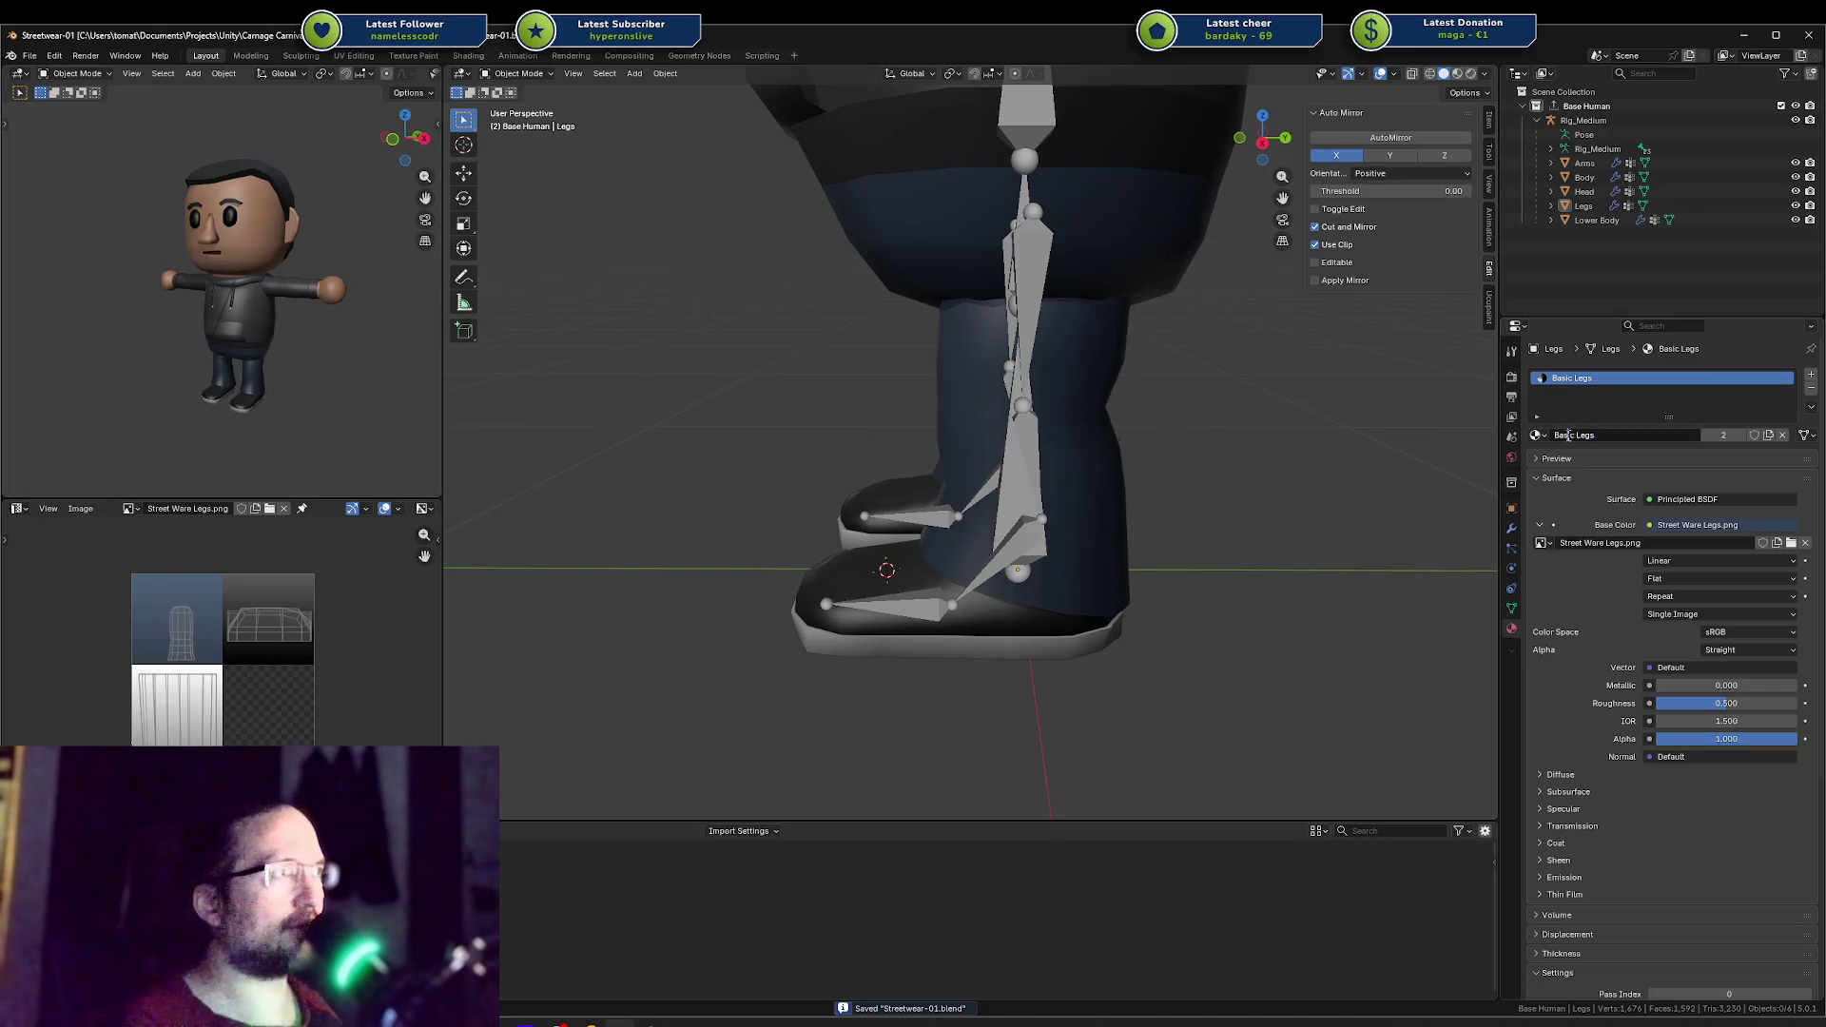
type("Streetwear")
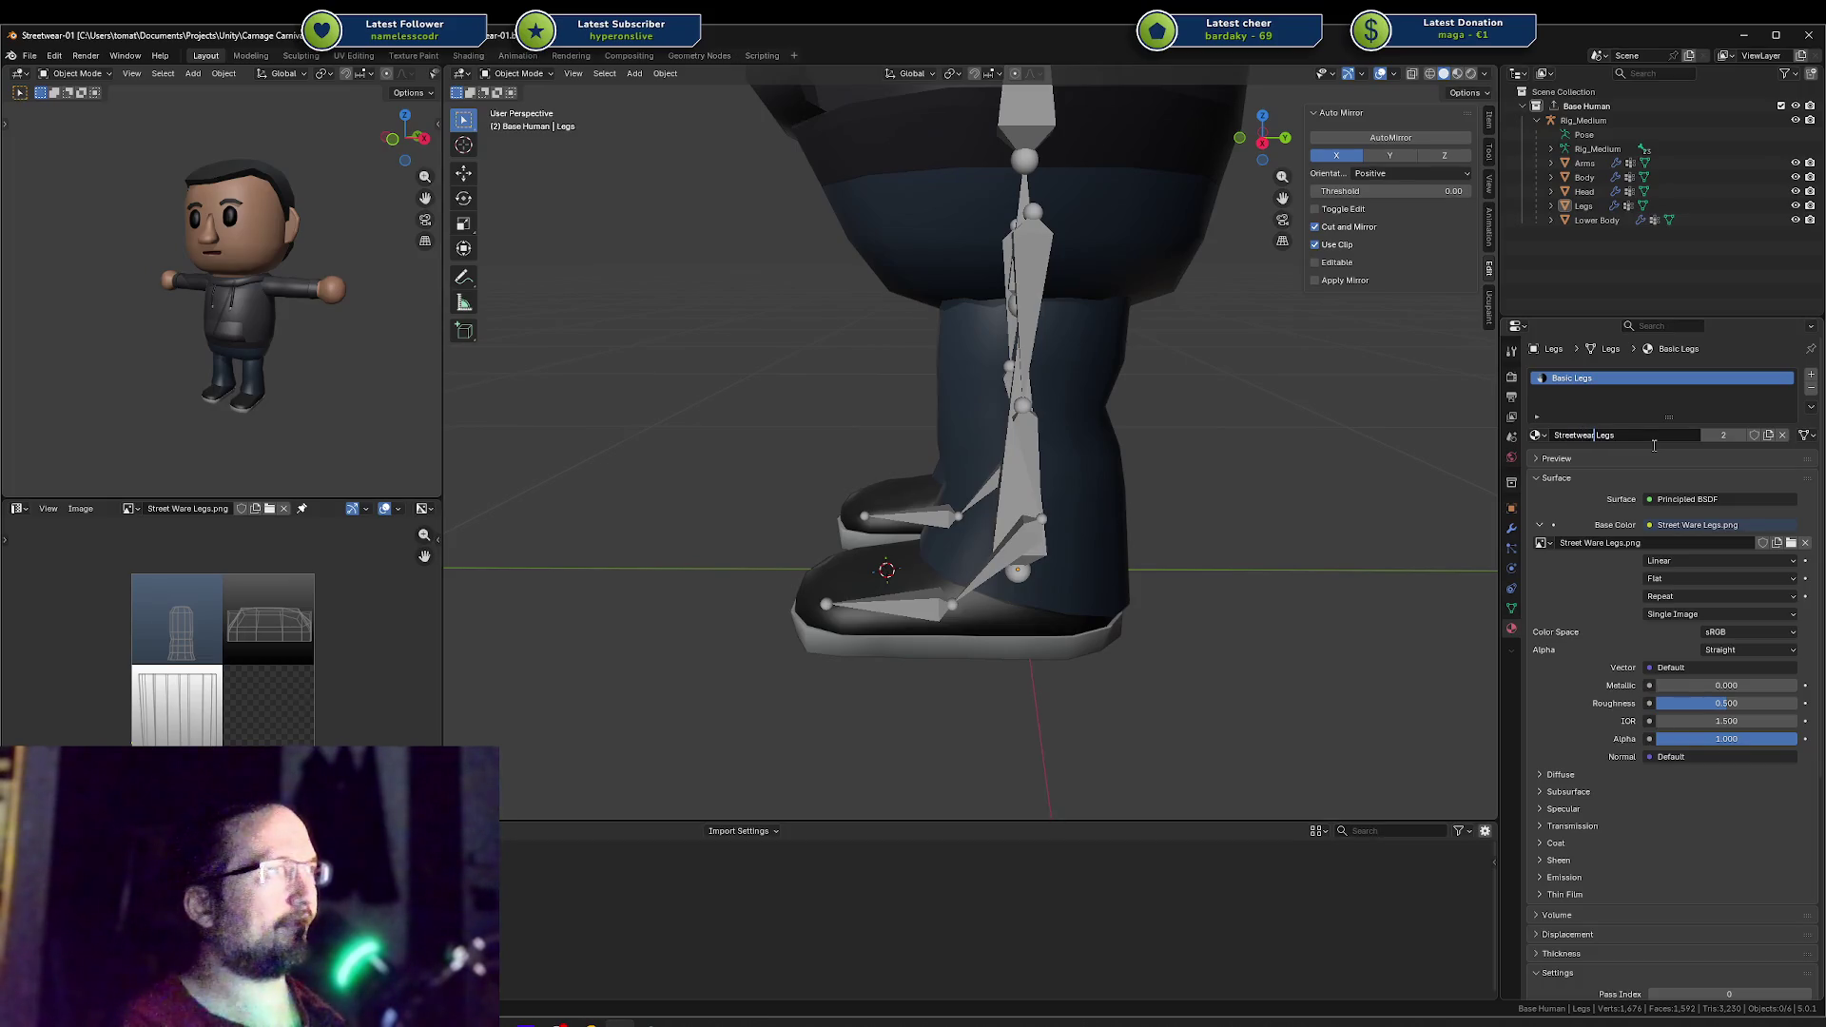
key("Return")
key("ctrl+s")
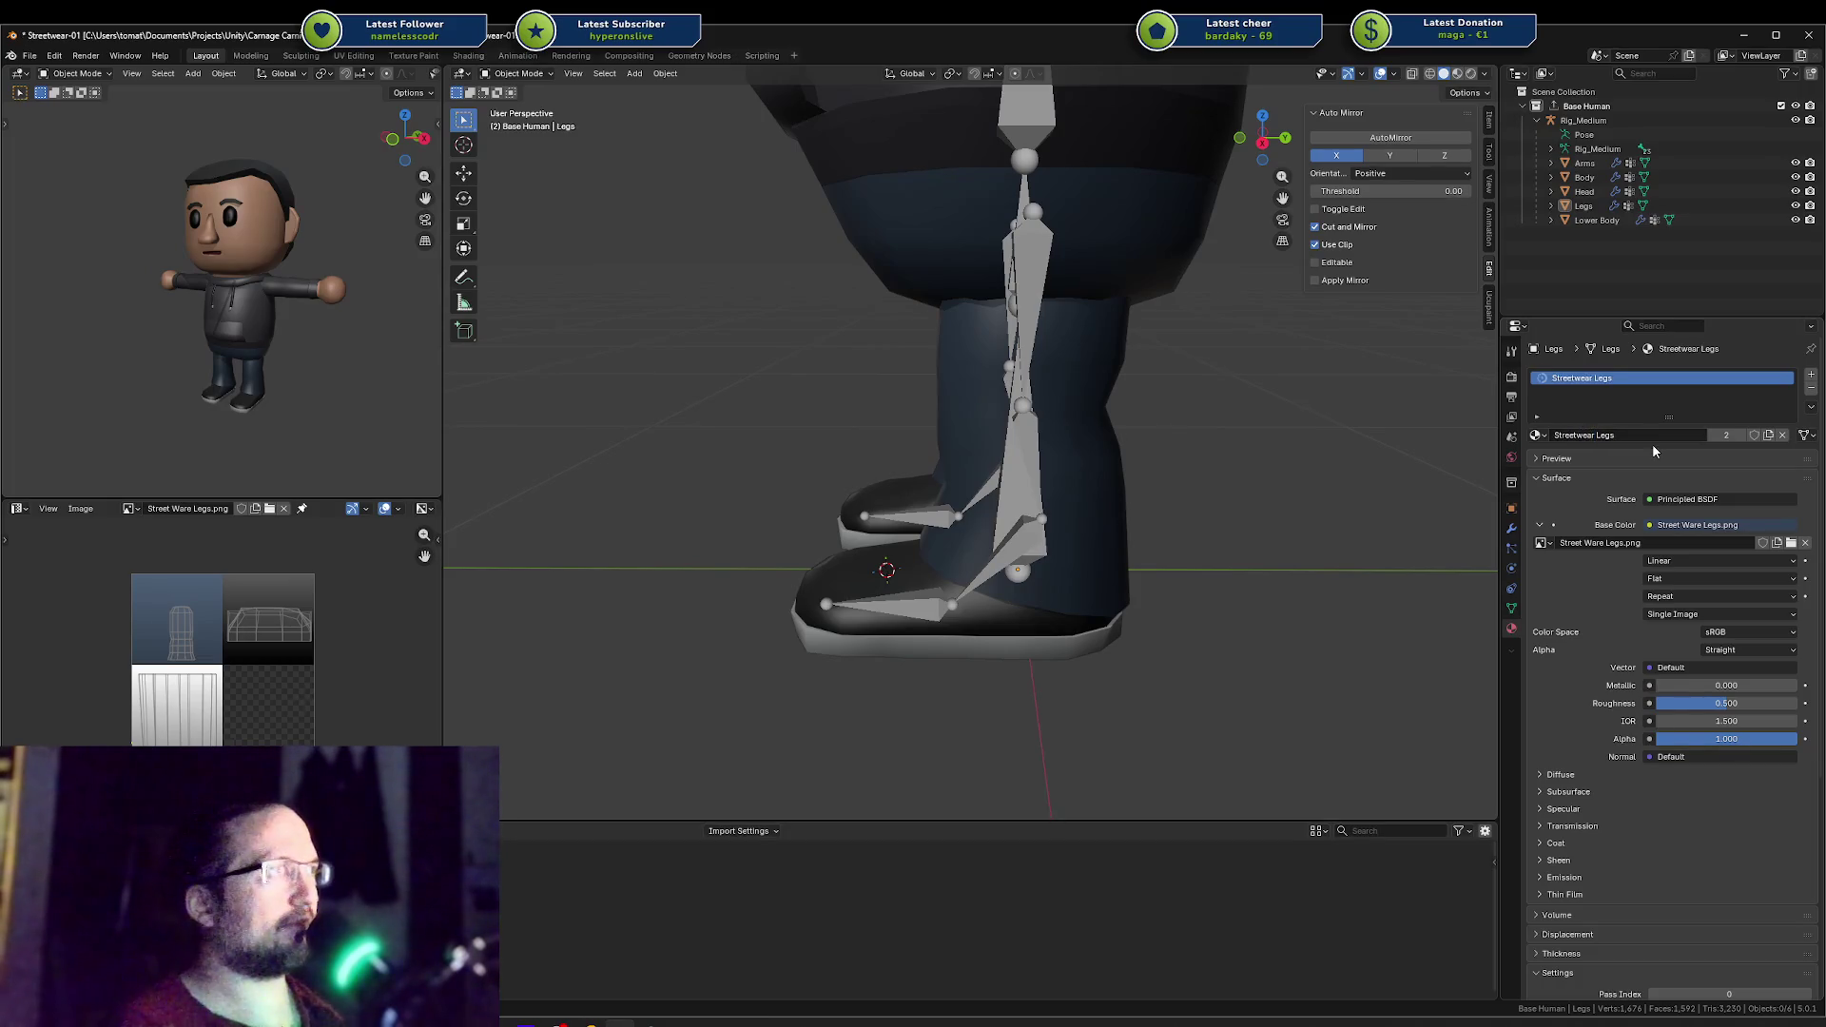
Step: Check the Lower Body and Body materials, then re-export the Base Human collection as FBX
left_click(933, 227)
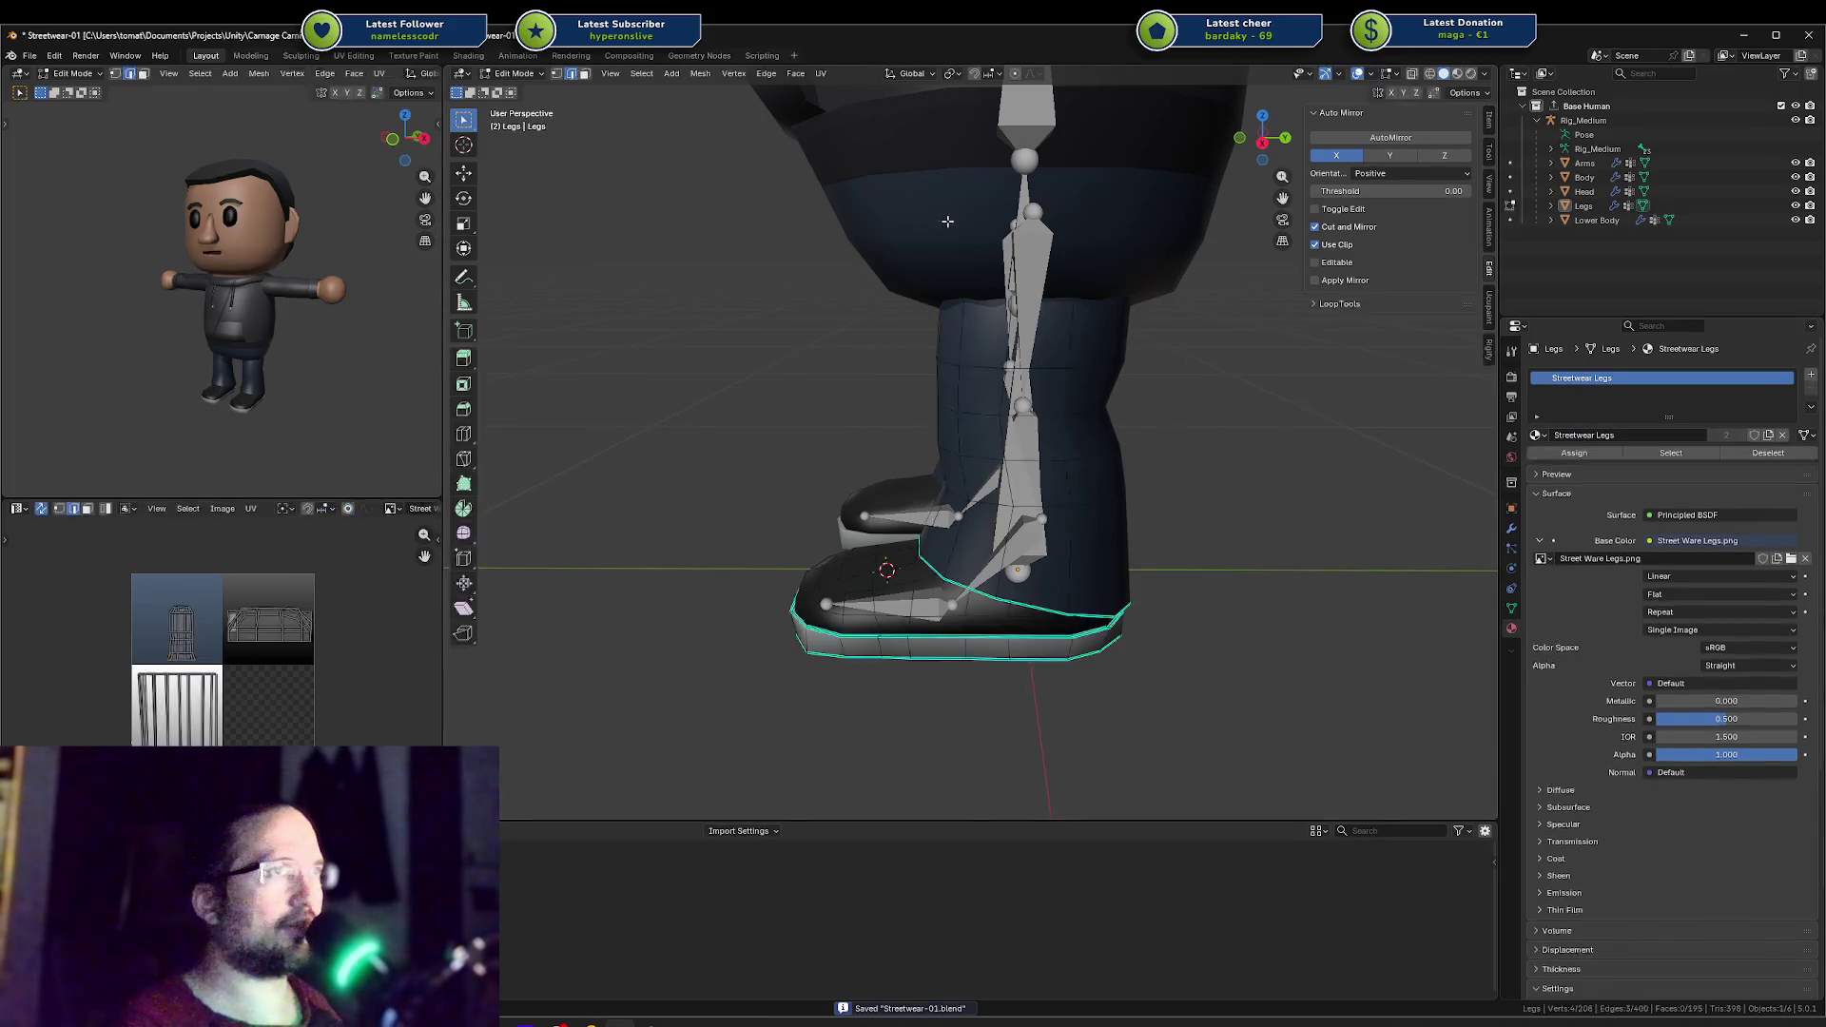
left_click(931, 159)
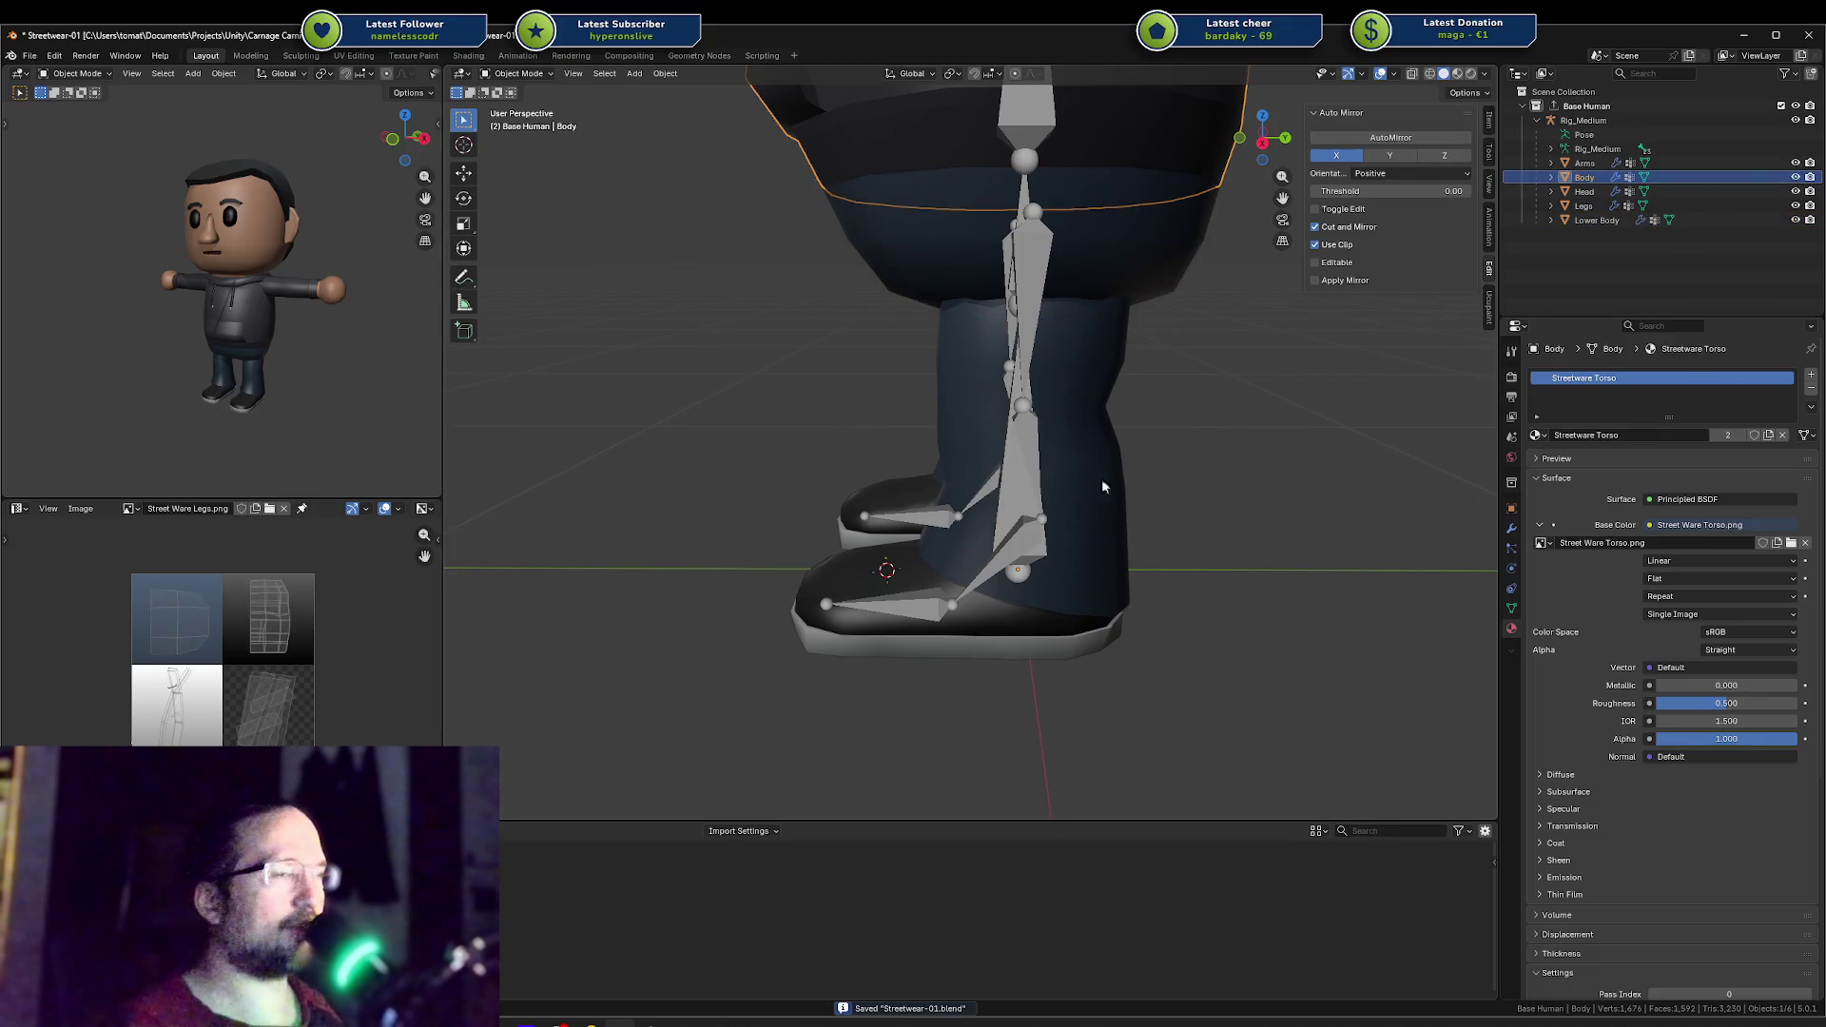
left_click(1511, 483)
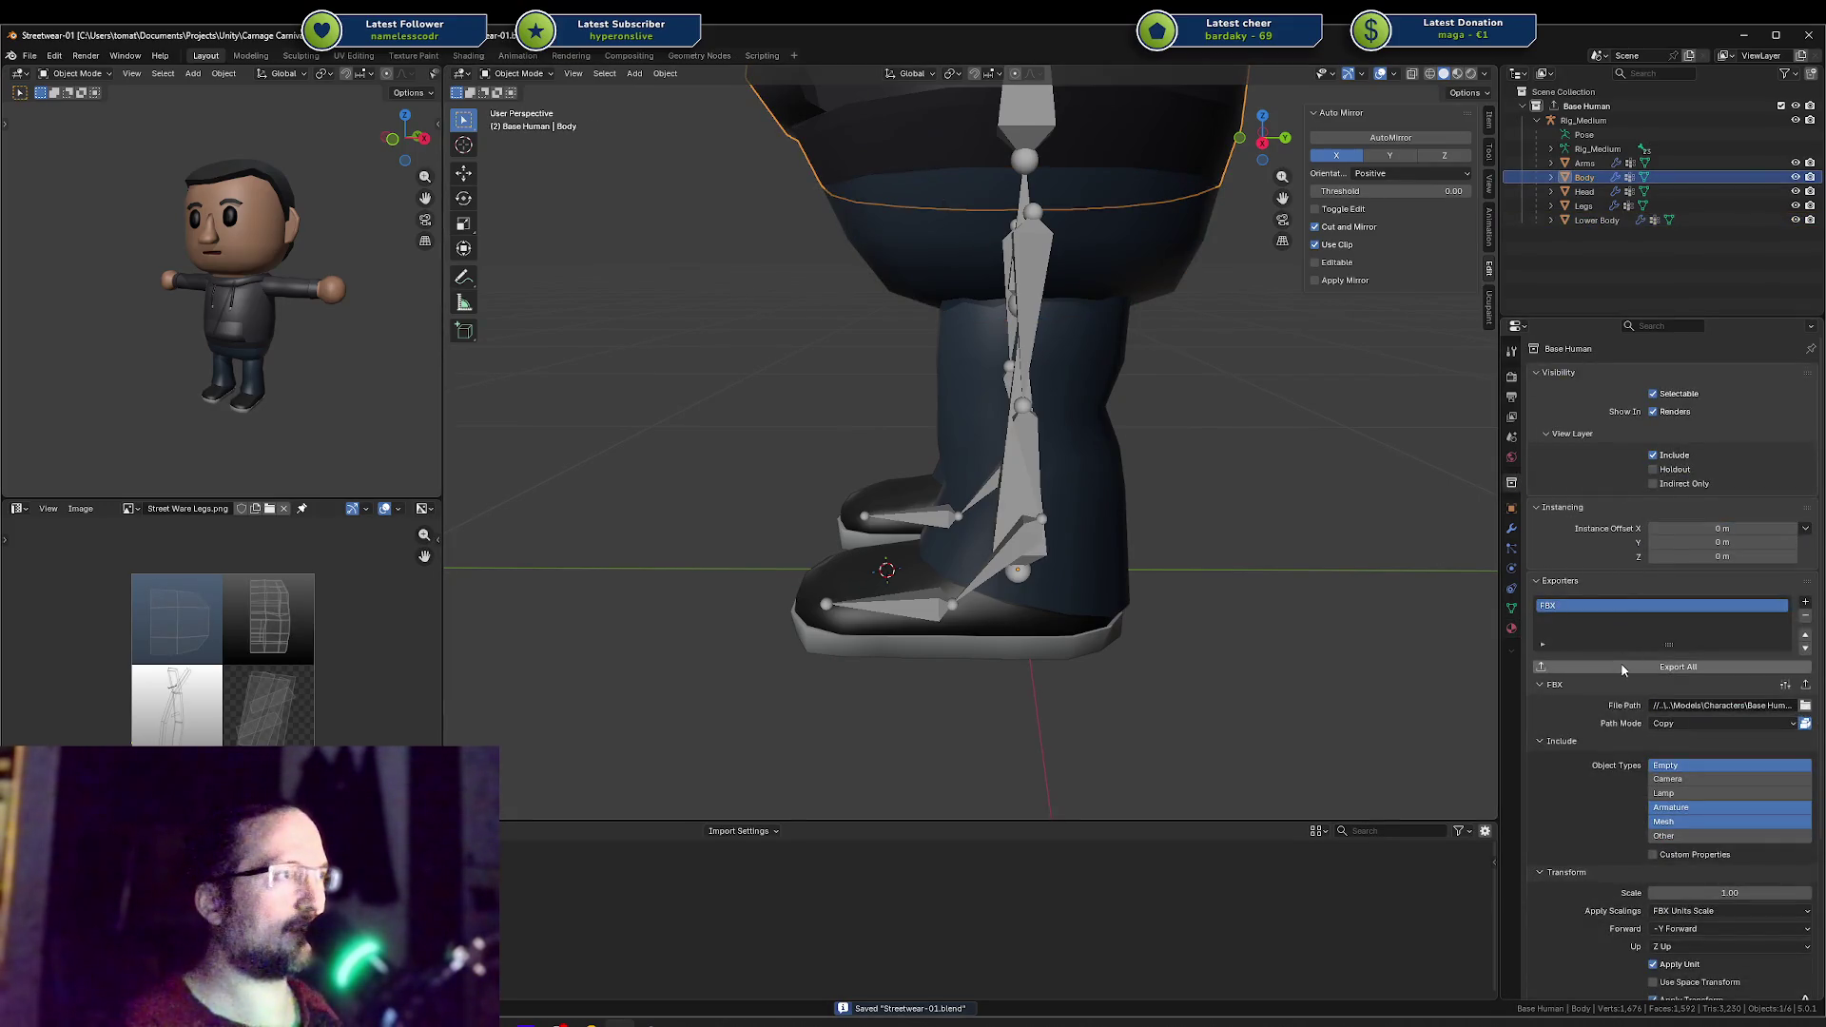
left_click(1677, 666)
mouse_move(680, 1018)
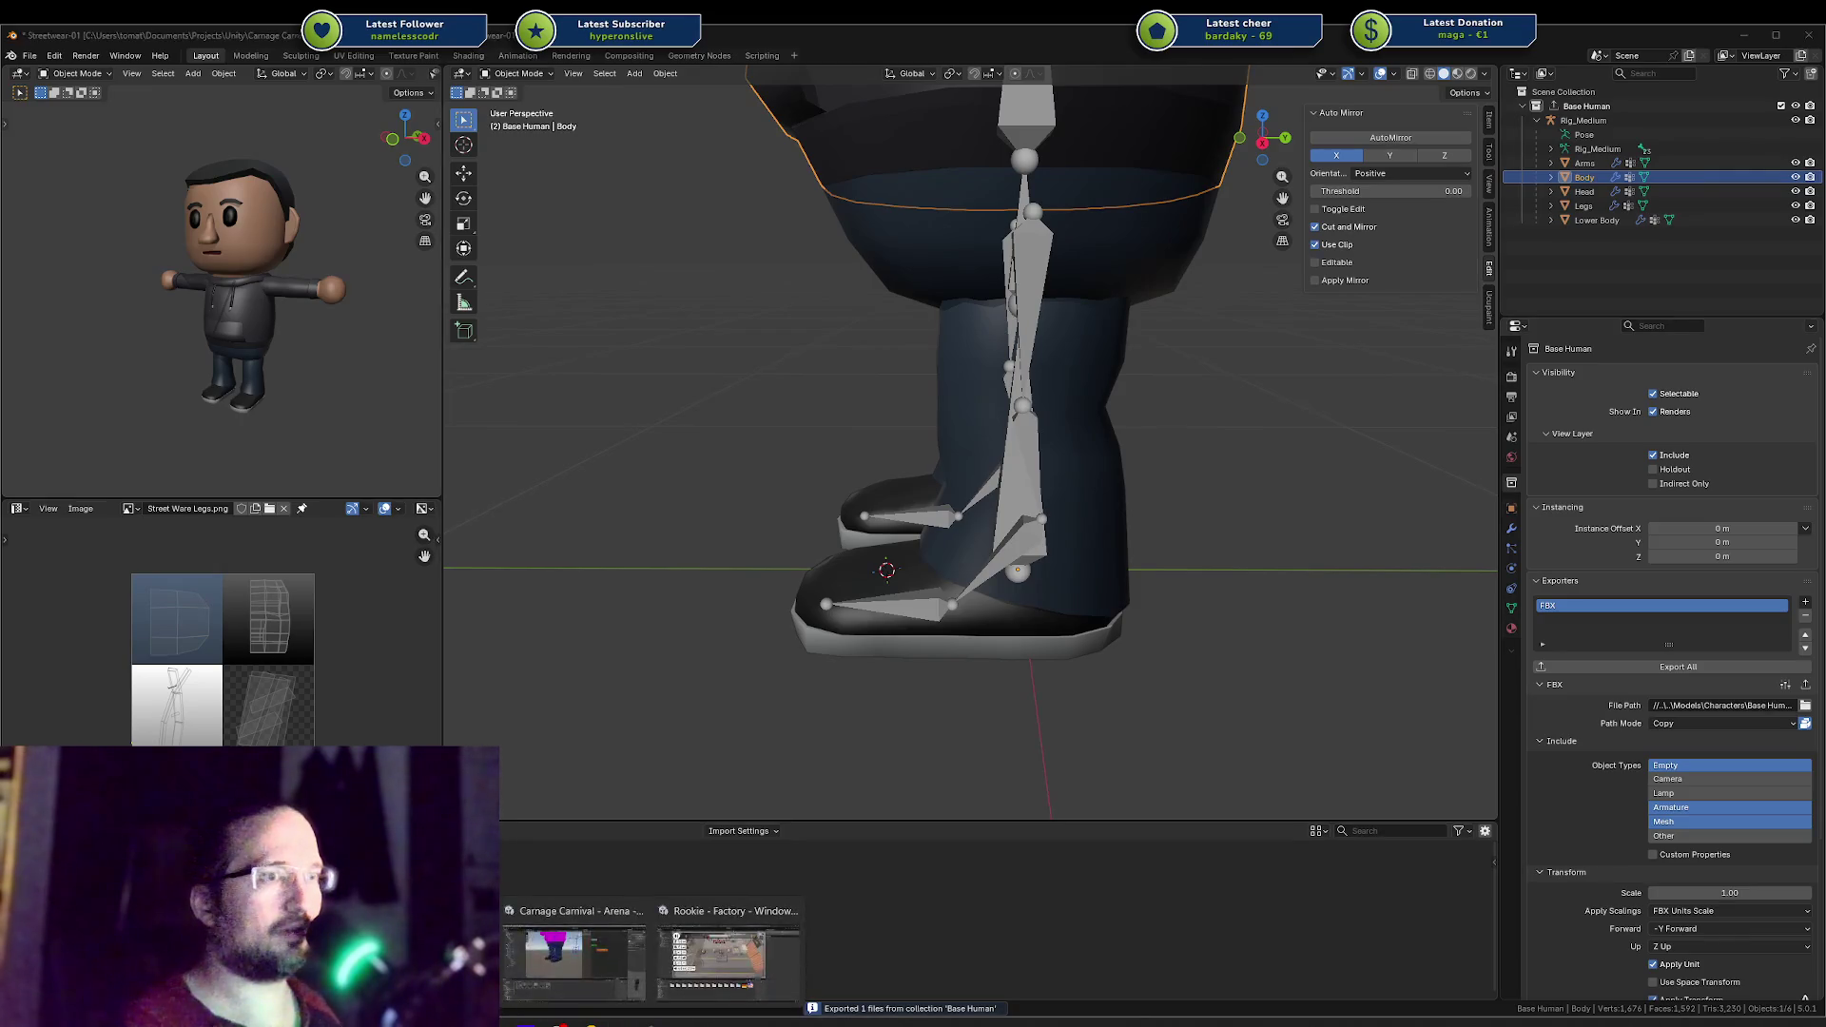
left_click(727, 951)
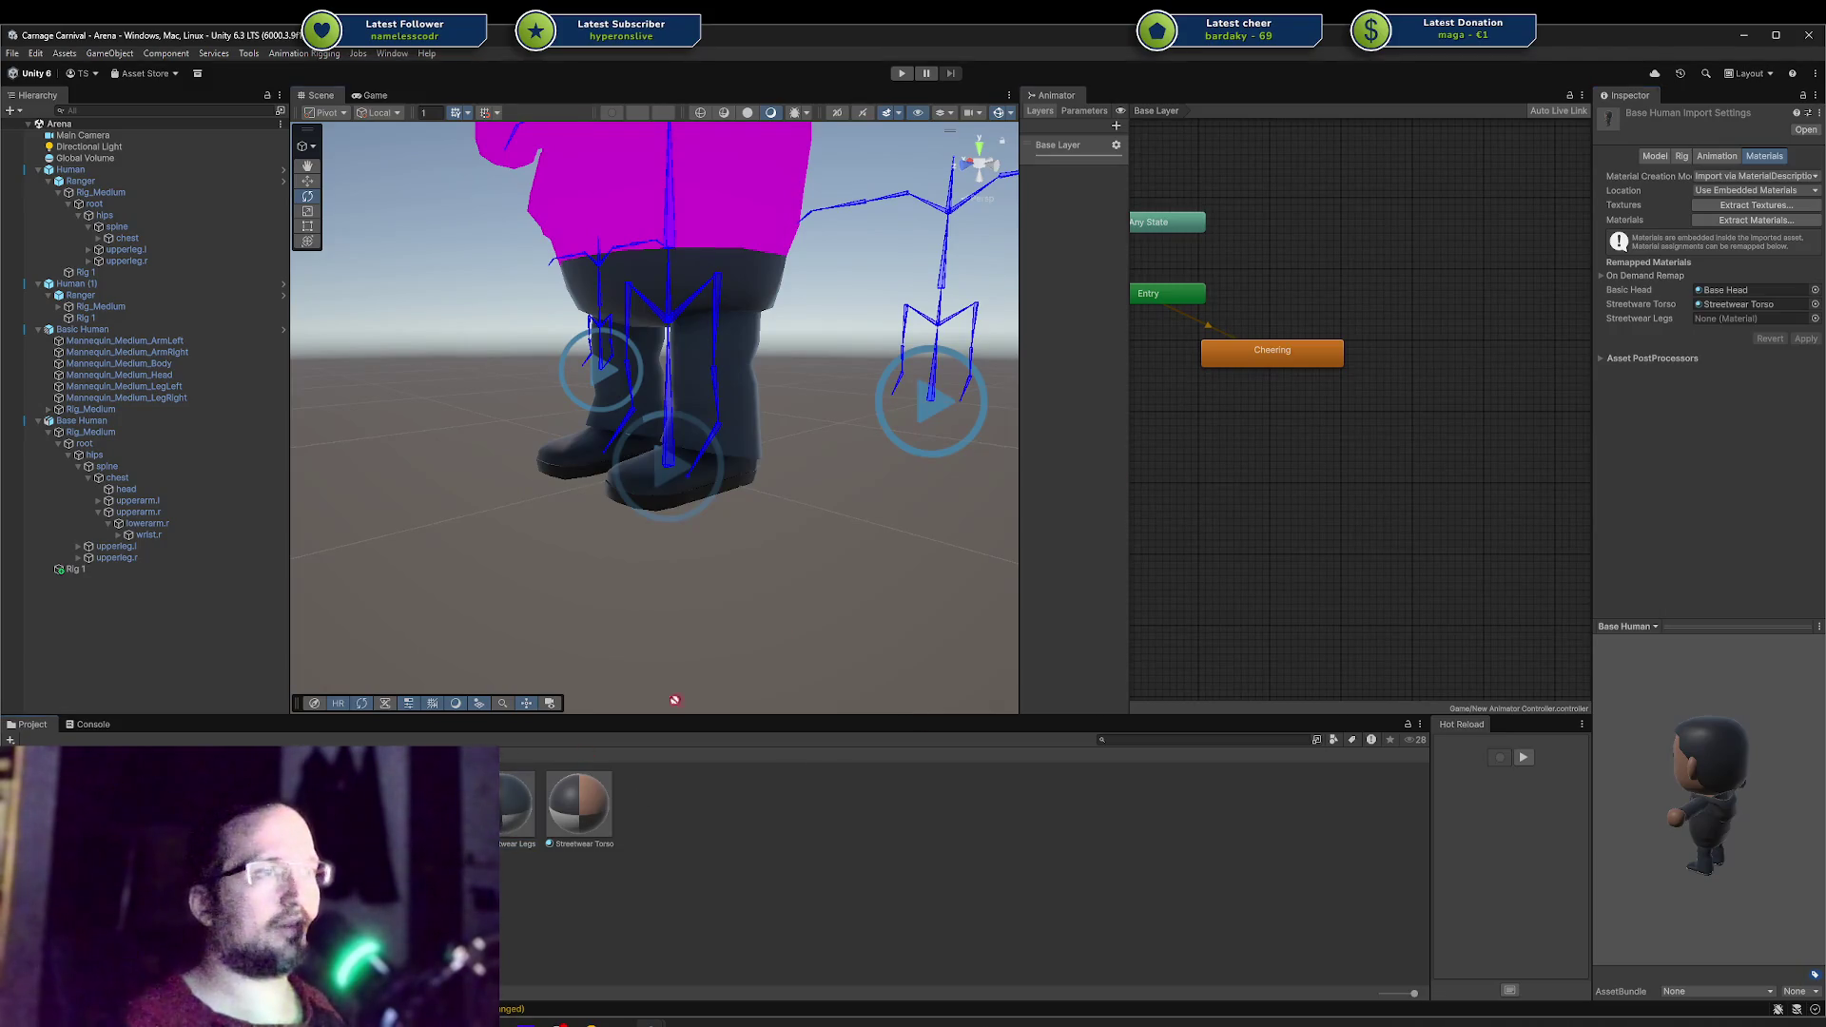
Step: Fill Base Human's Streetwear Legs remap slot with the Streetwear Legs material, then verify the torso's base map
left_click_drag(674, 700, 1750, 320)
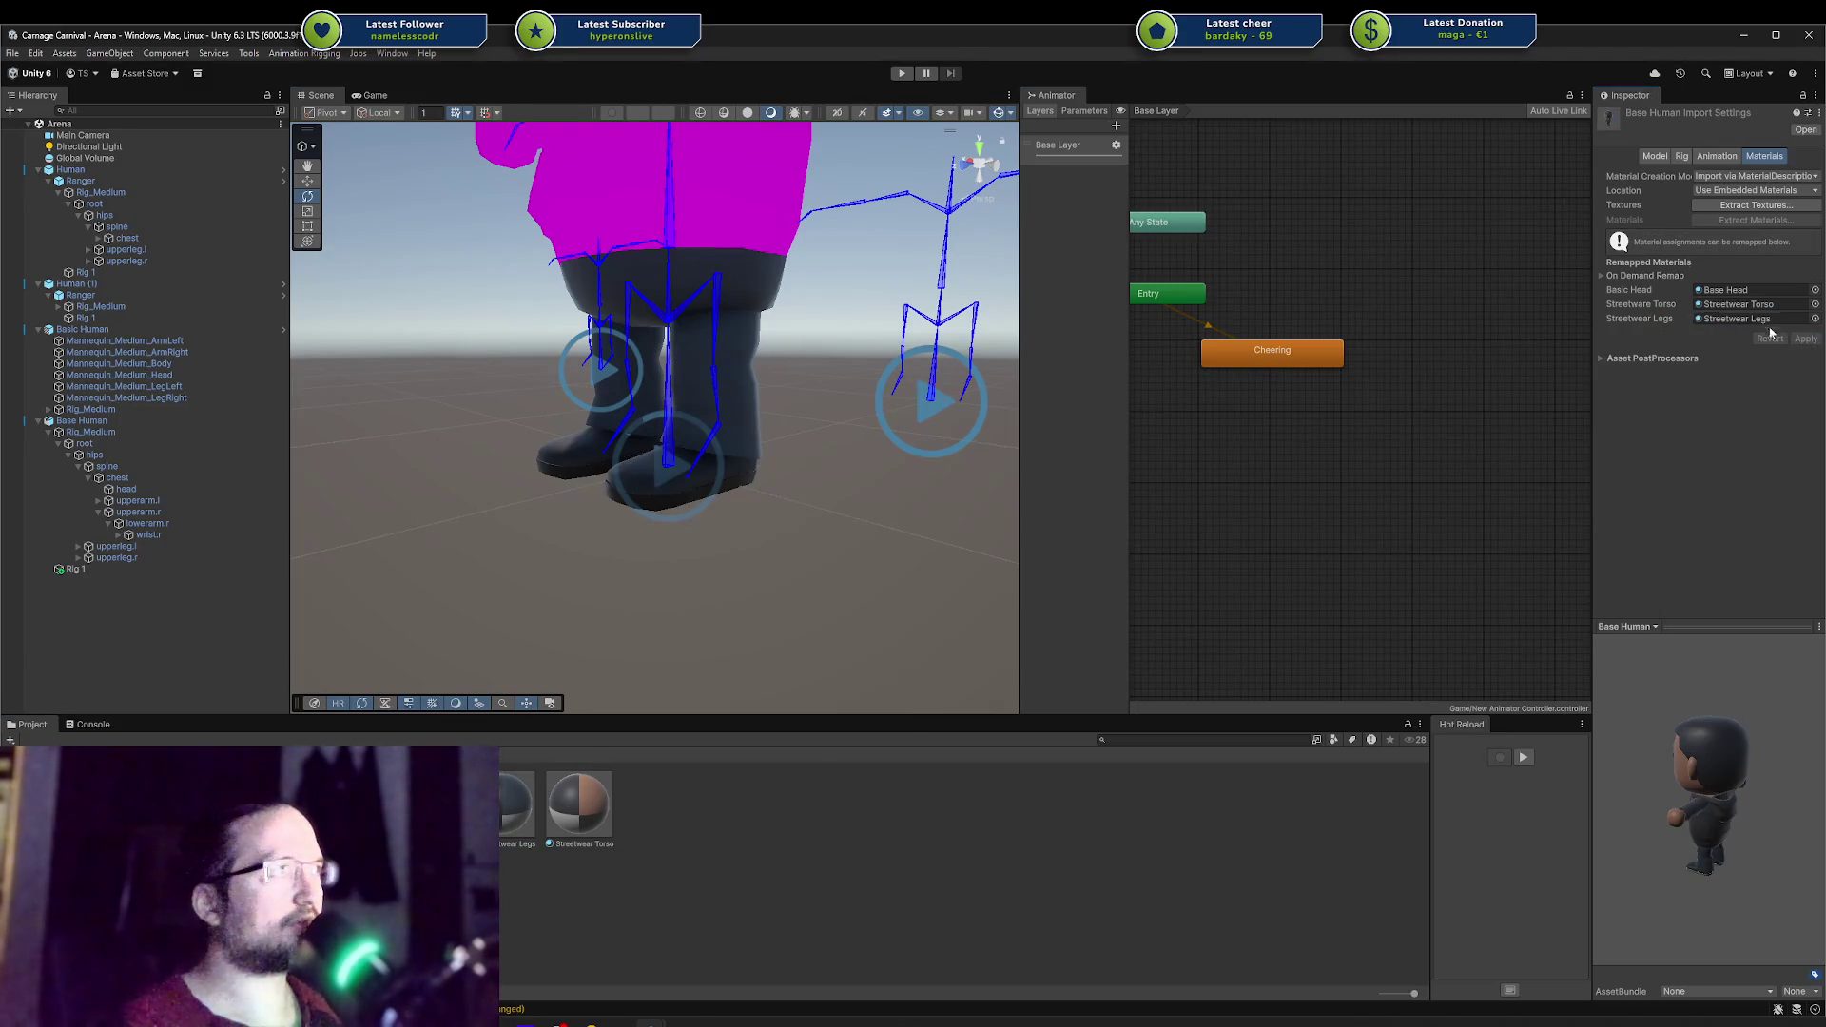
double_click(1738, 304)
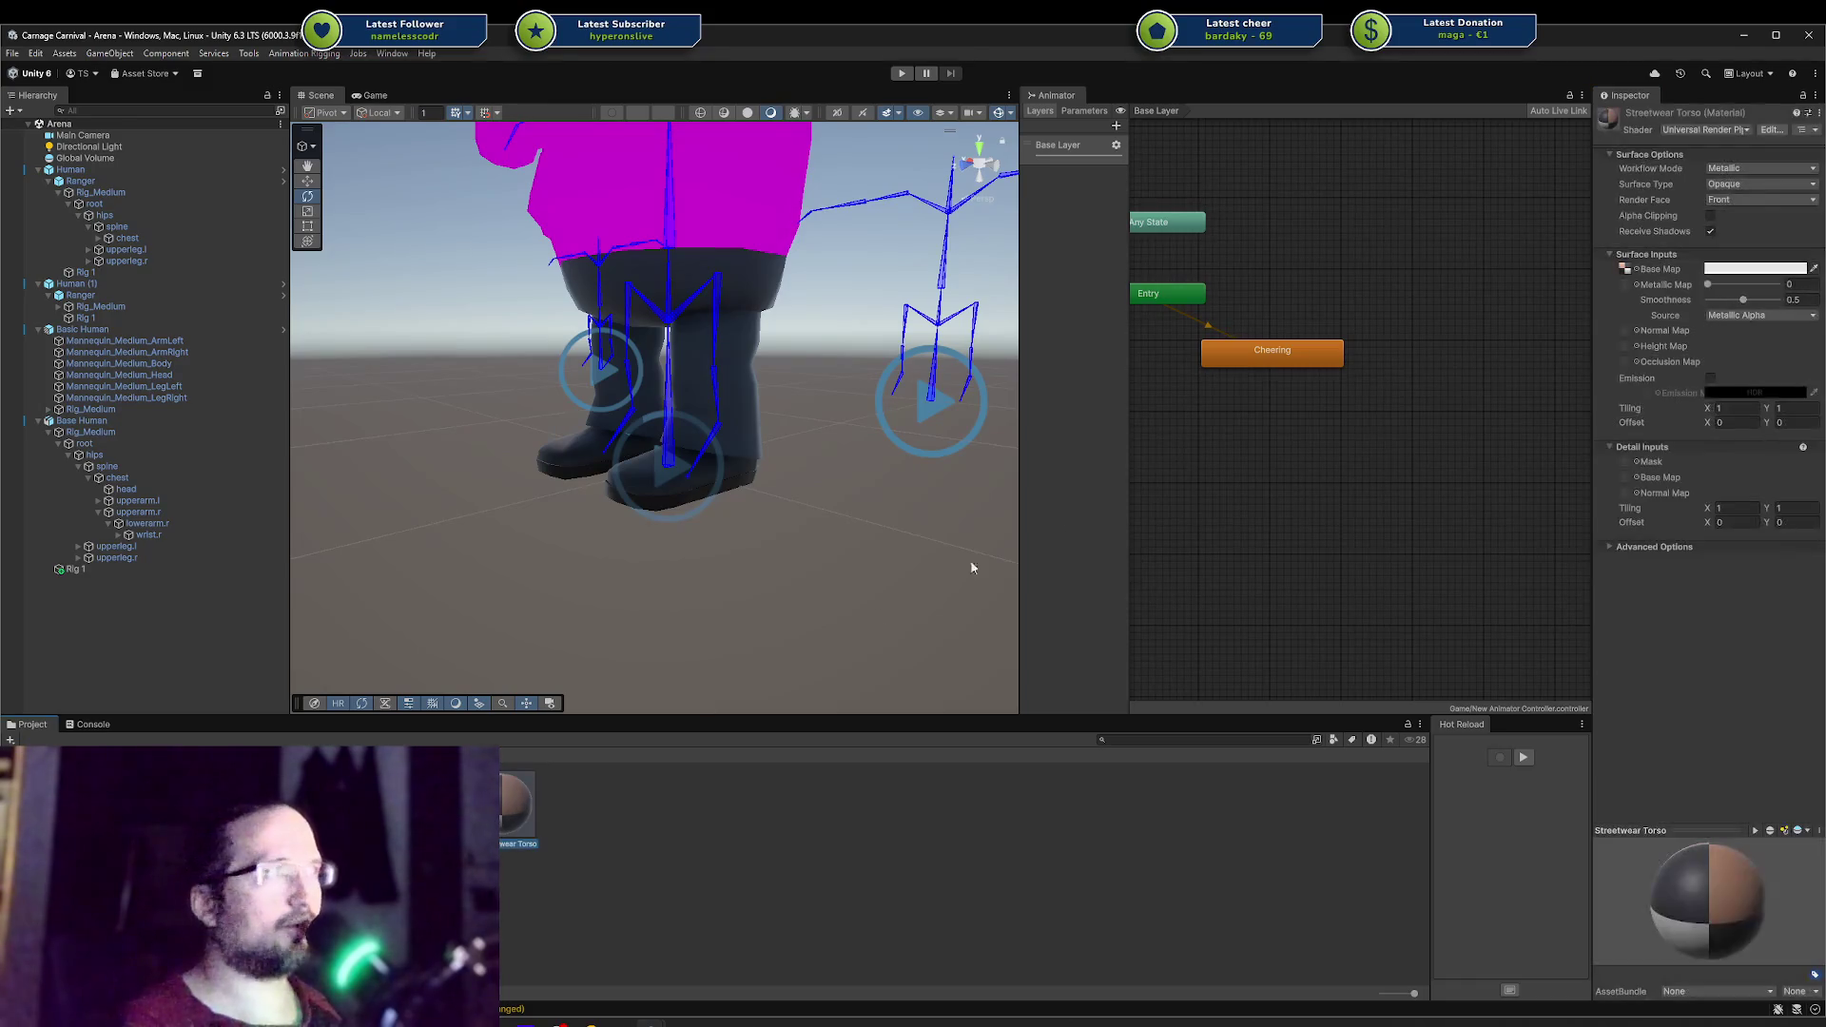
left_click(1626, 271)
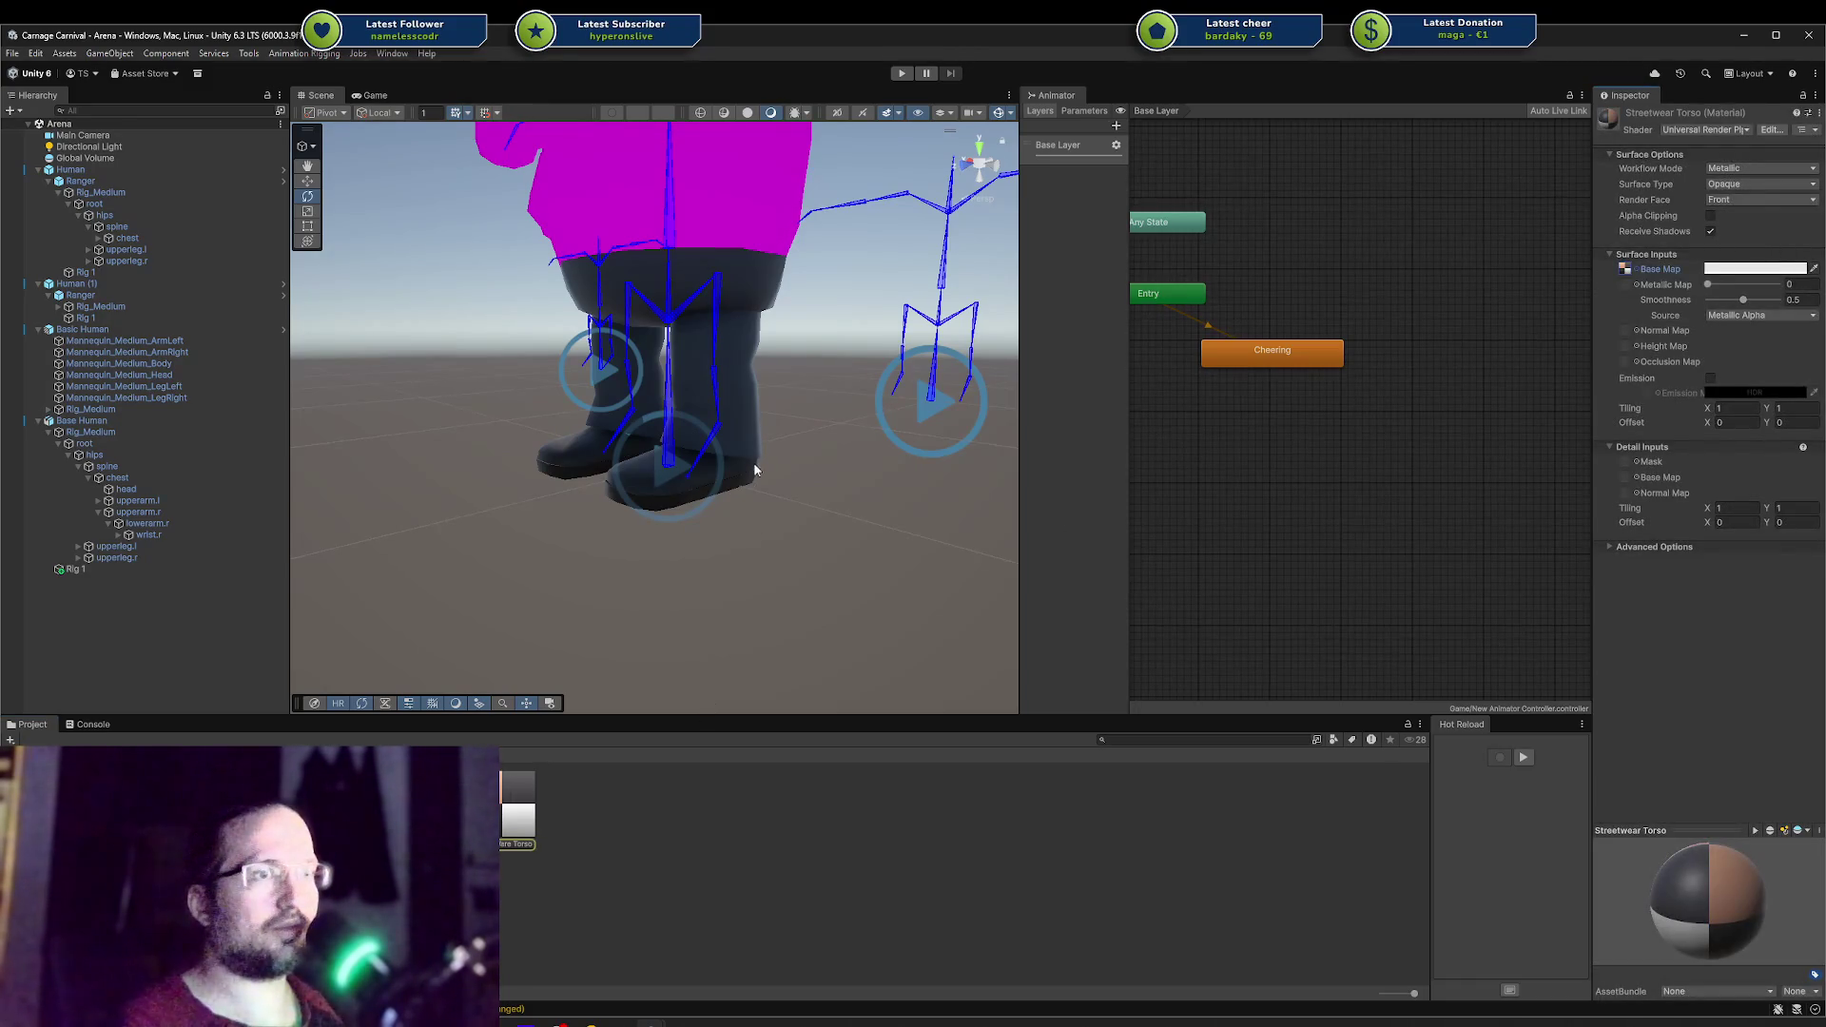
scroll(755, 470, "down", 3)
left_click(742, 403)
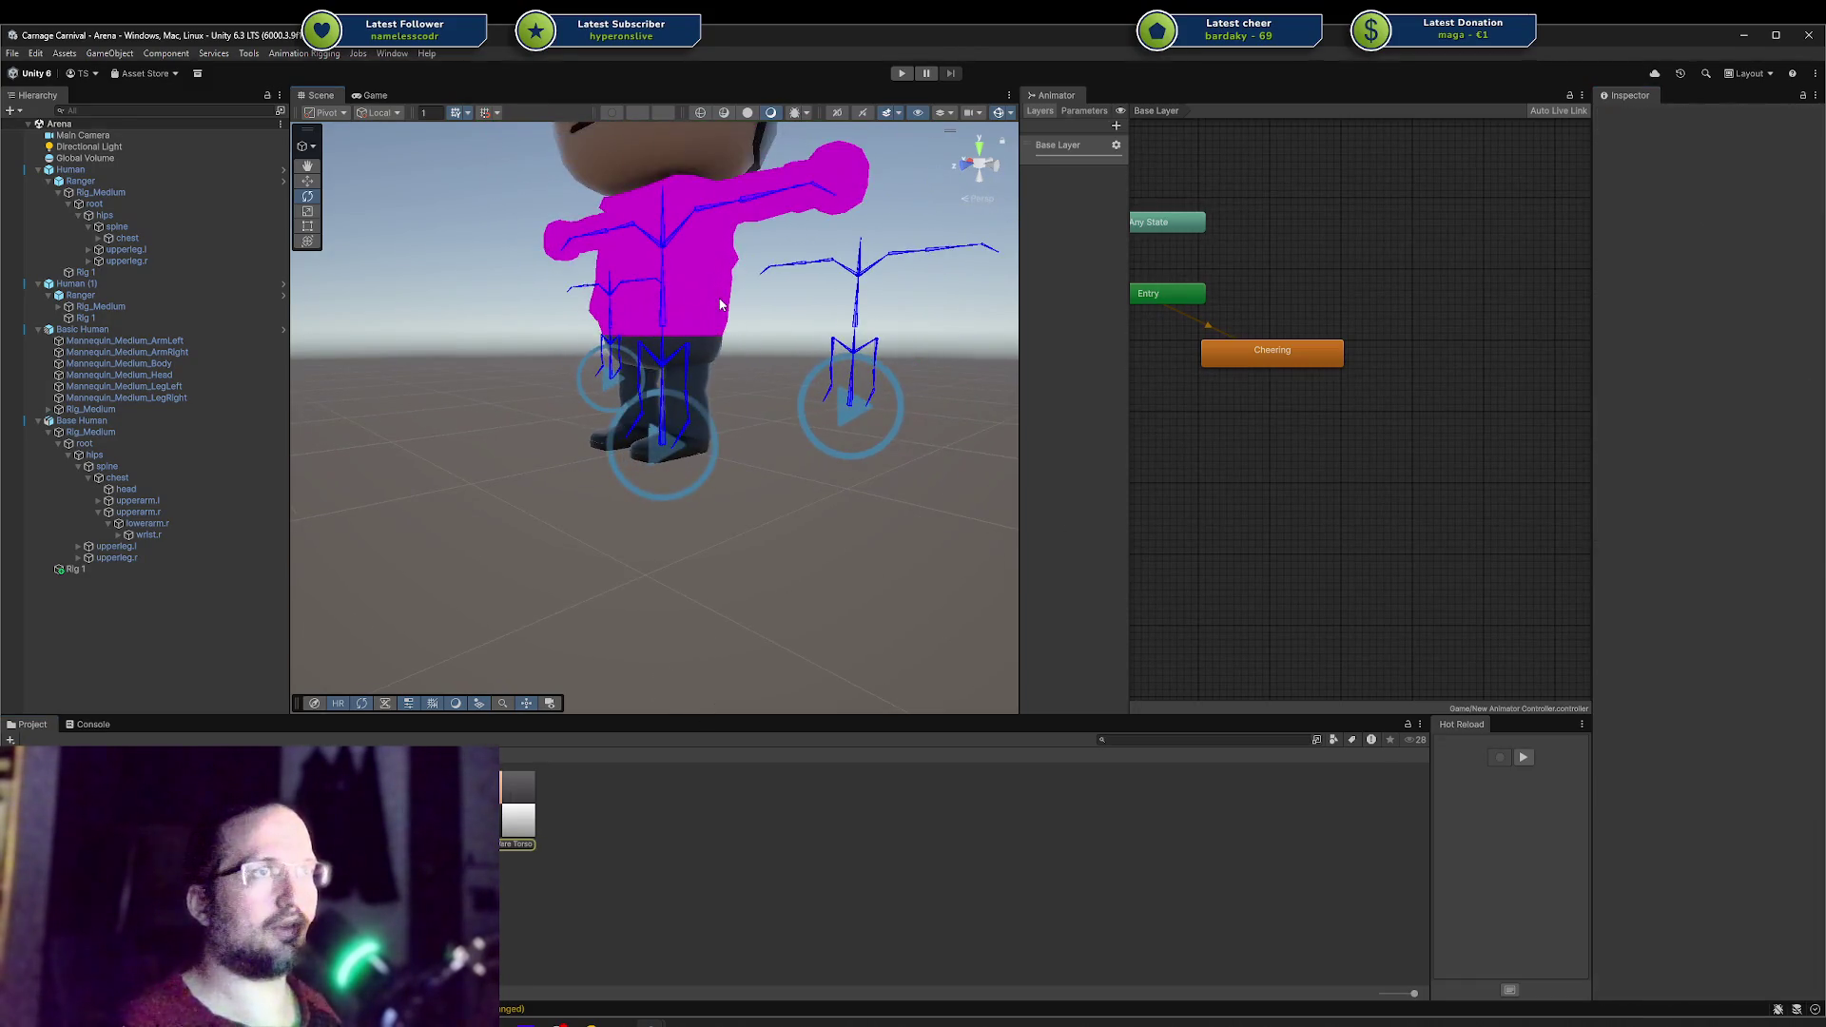
Step: Clear and undo Base Human's Body and Lower Body references so the streetwear hoodie replaces the magenta torso
left_click(76, 420)
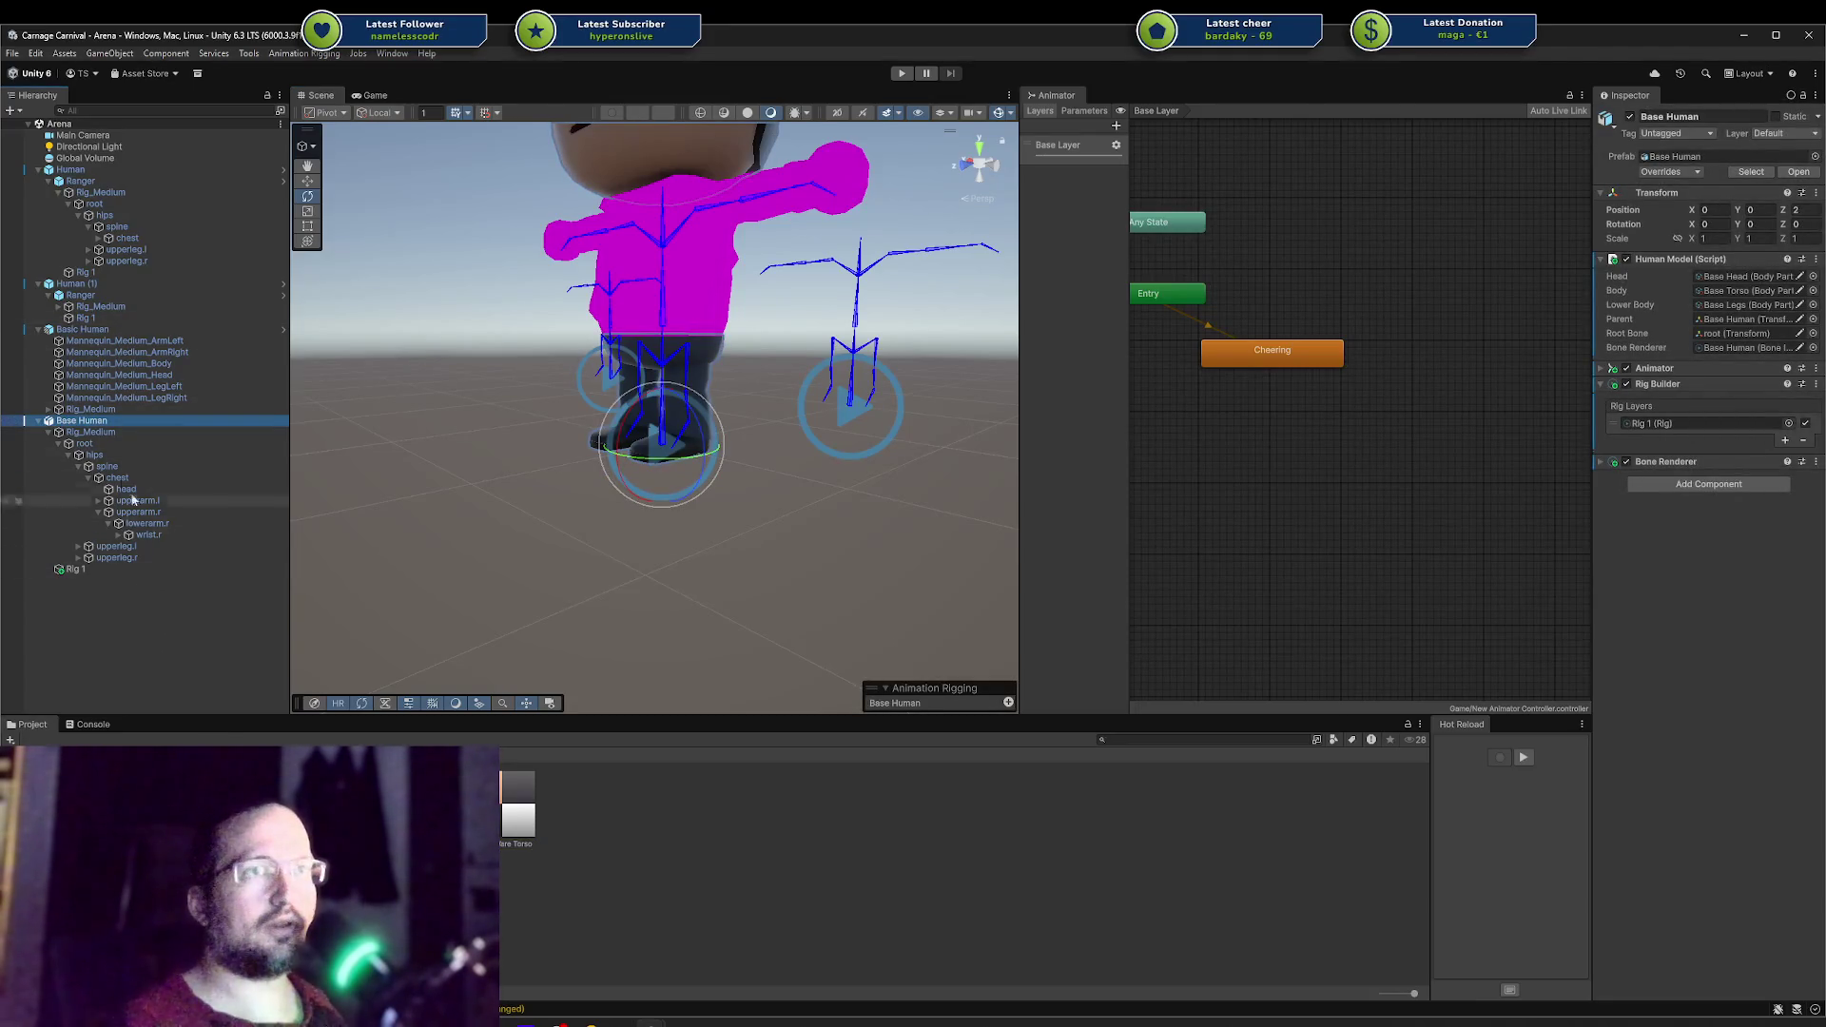
left_click(1755, 294)
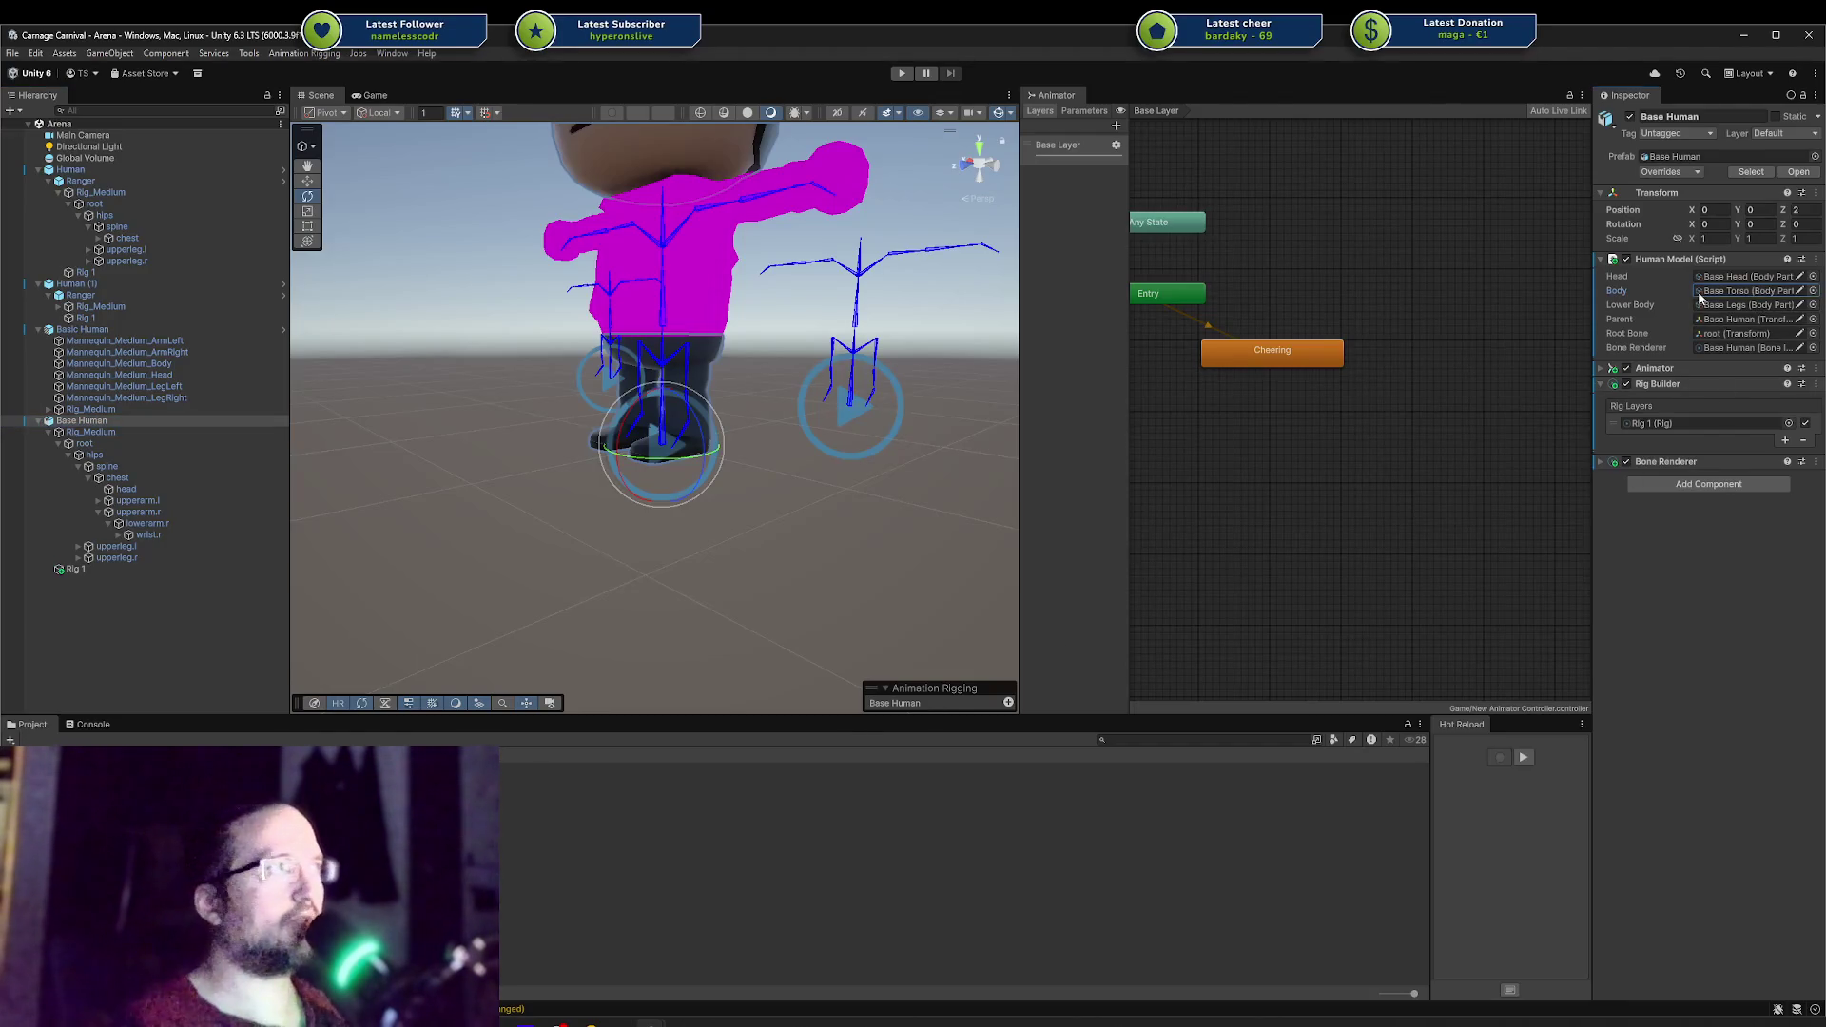
key("Delete")
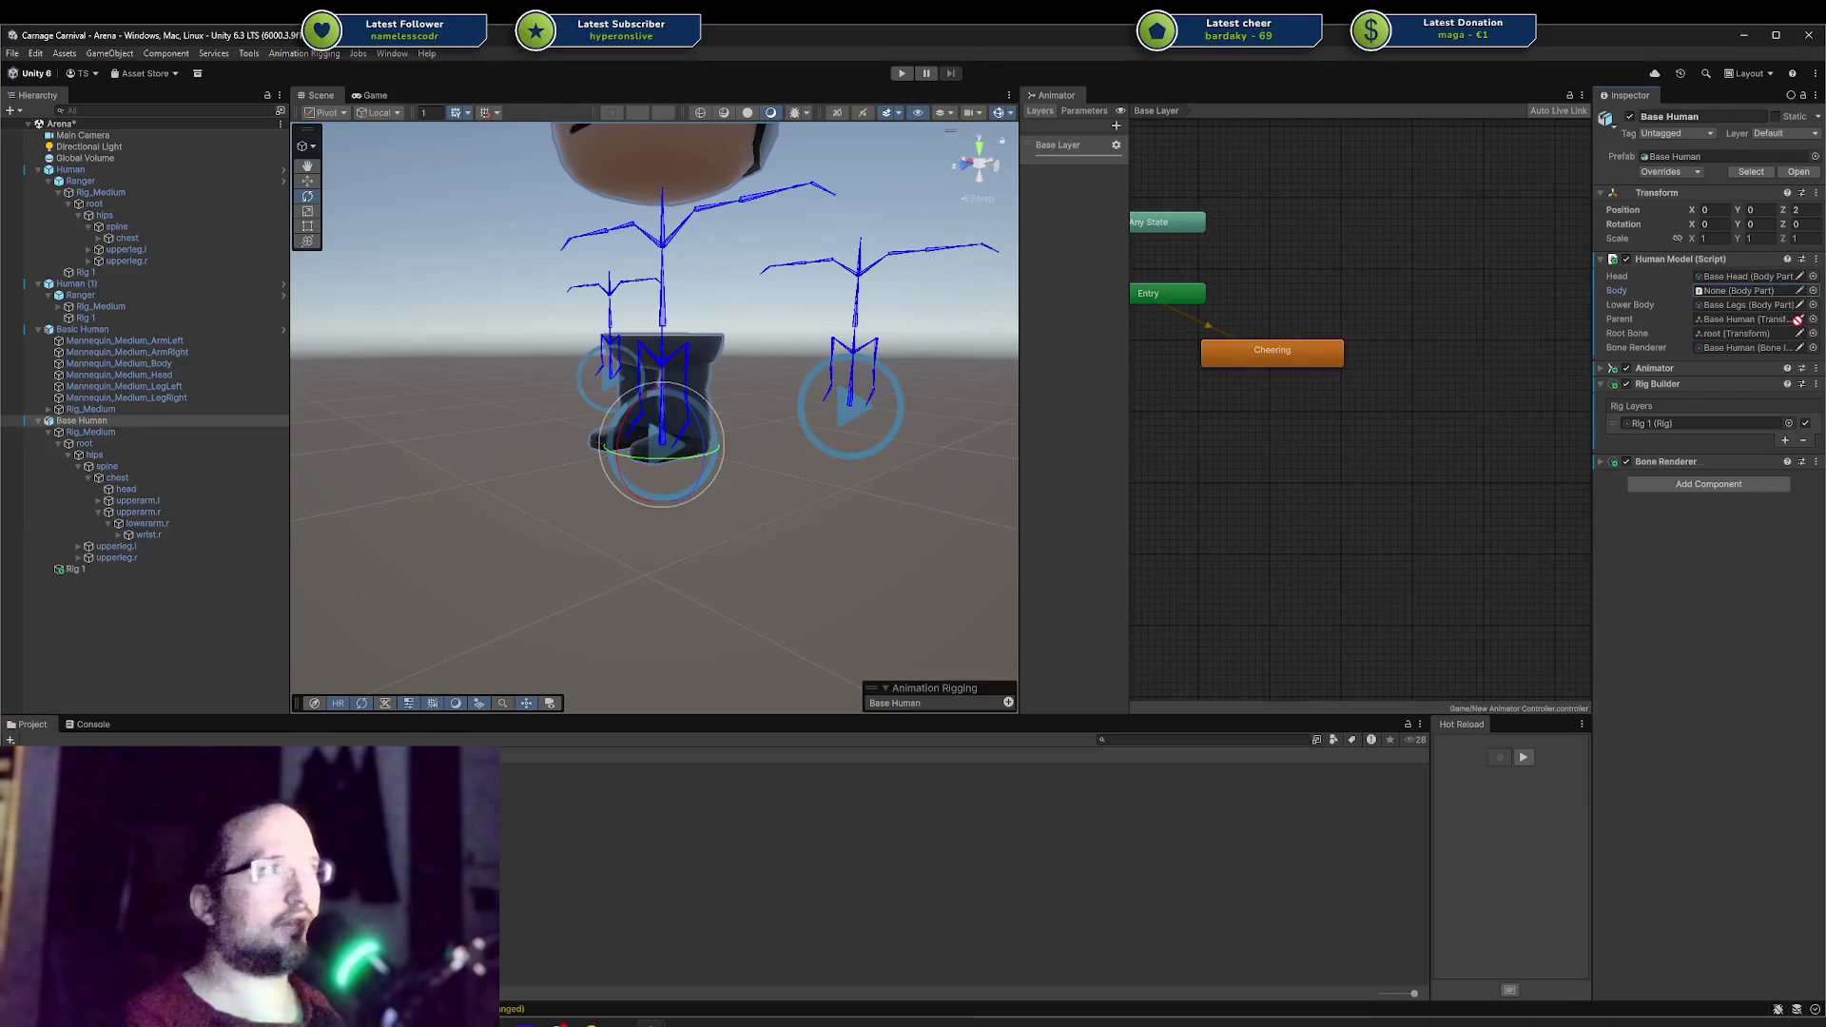
key("ctrl+z")
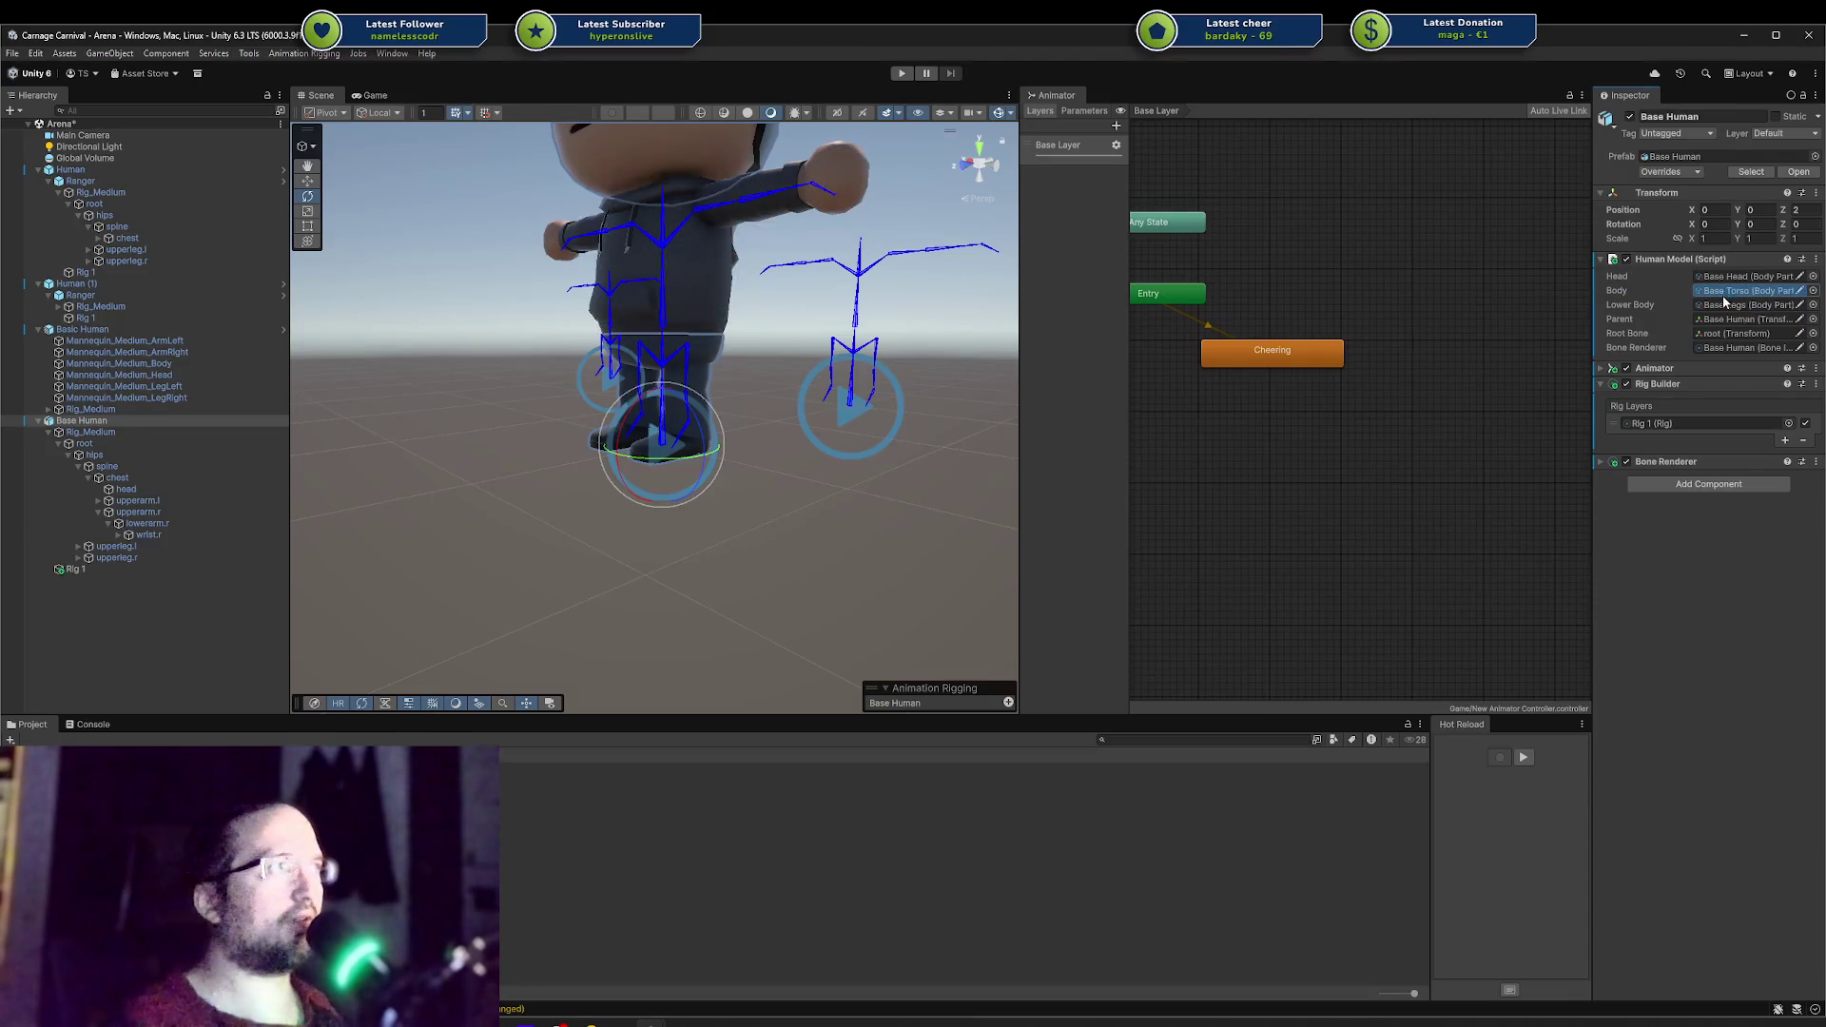
left_click(1723, 305)
key("Delete")
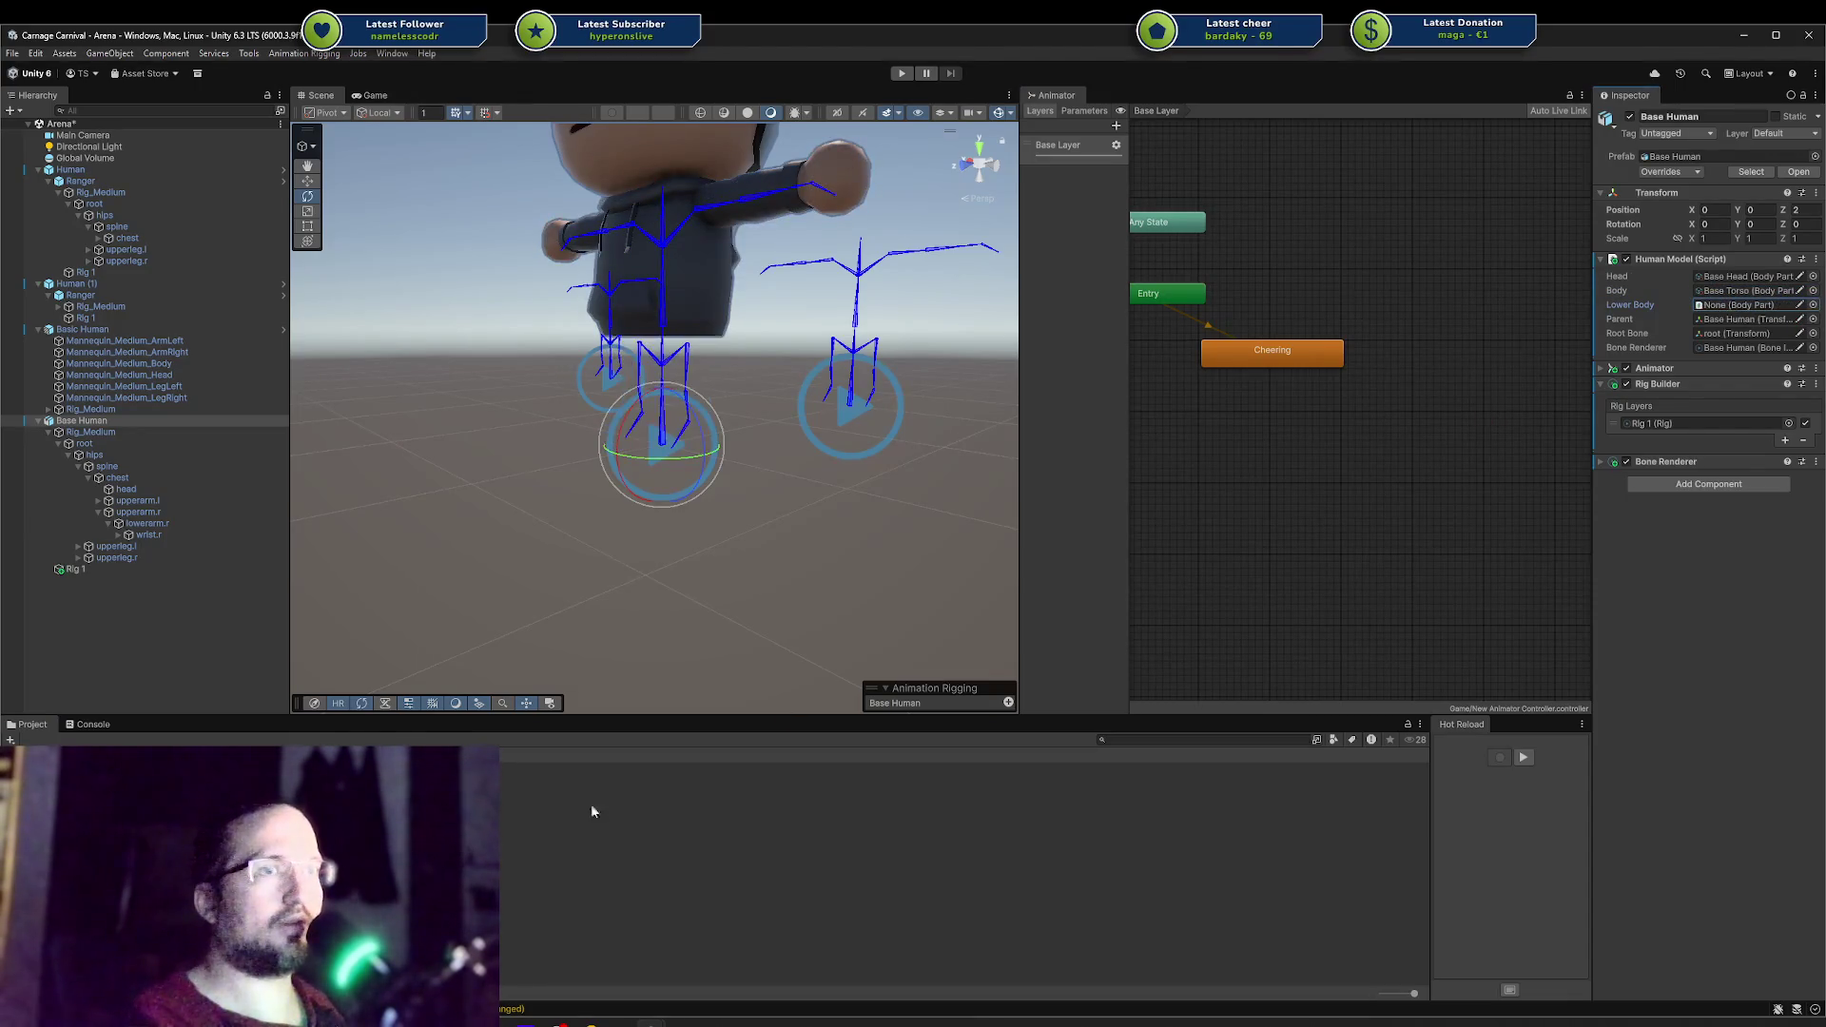
key("ctrl+z")
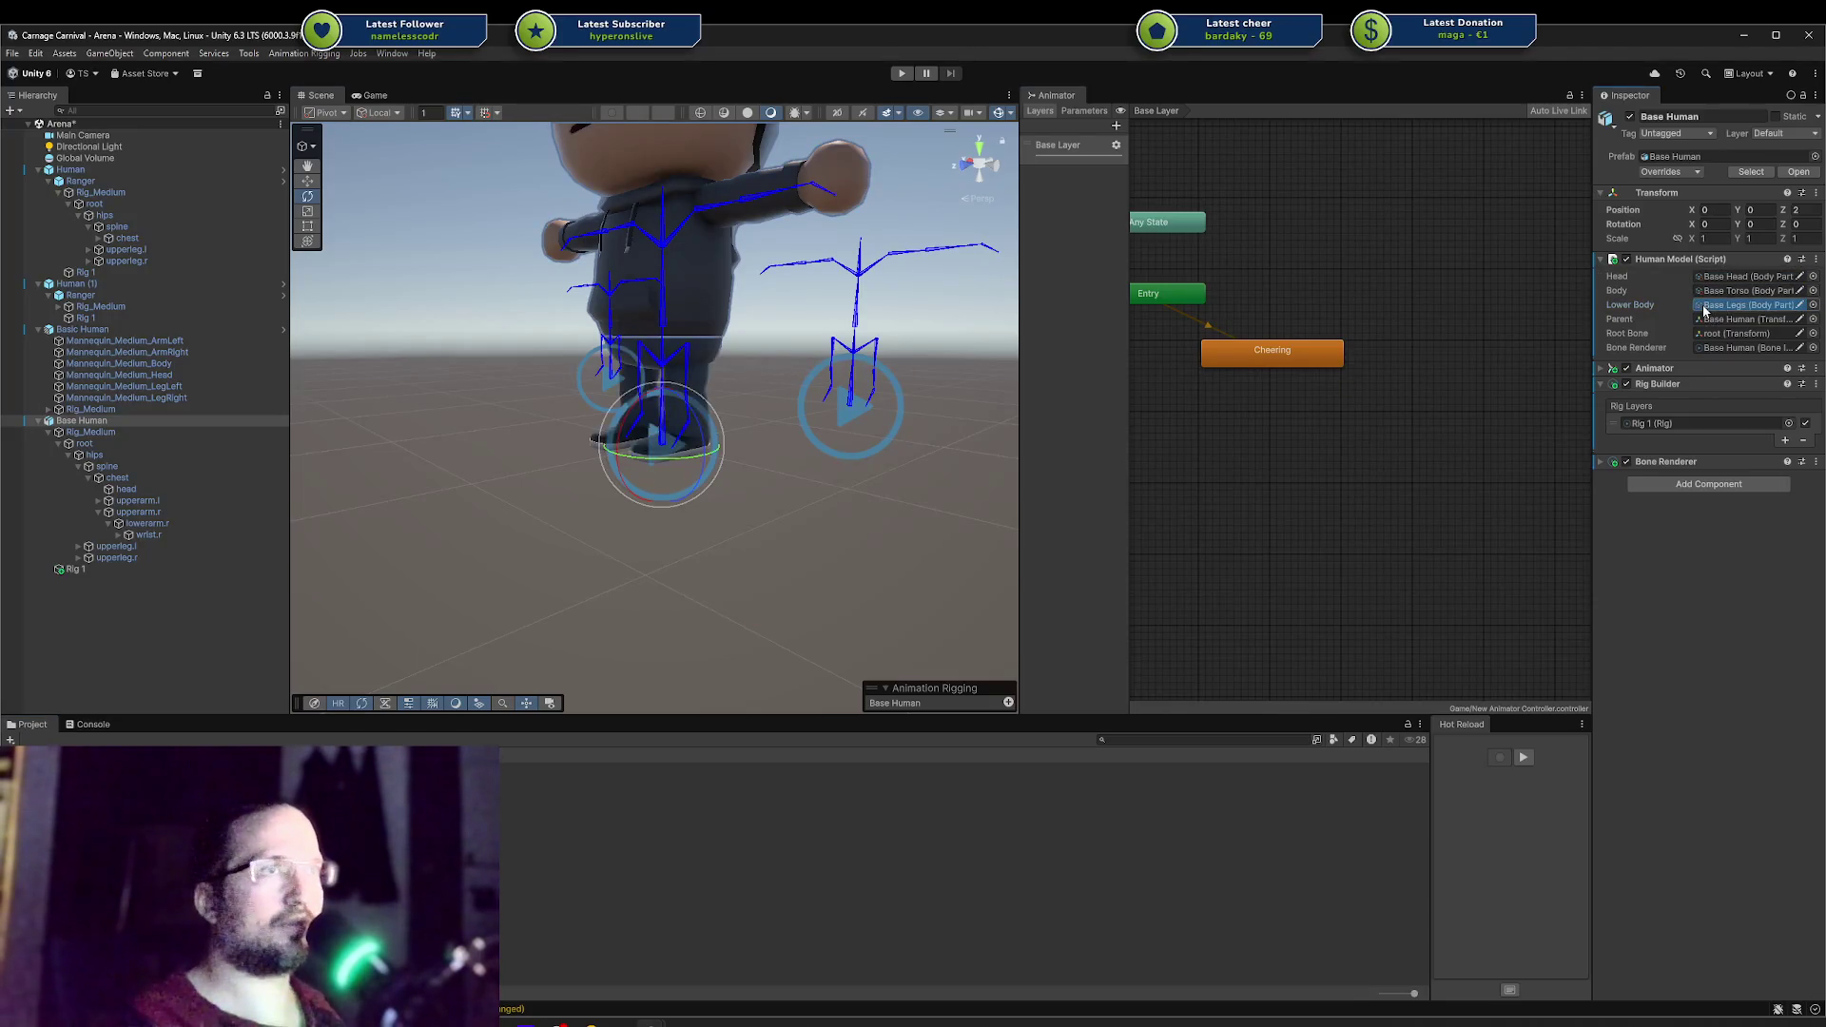
key("ctrl+z")
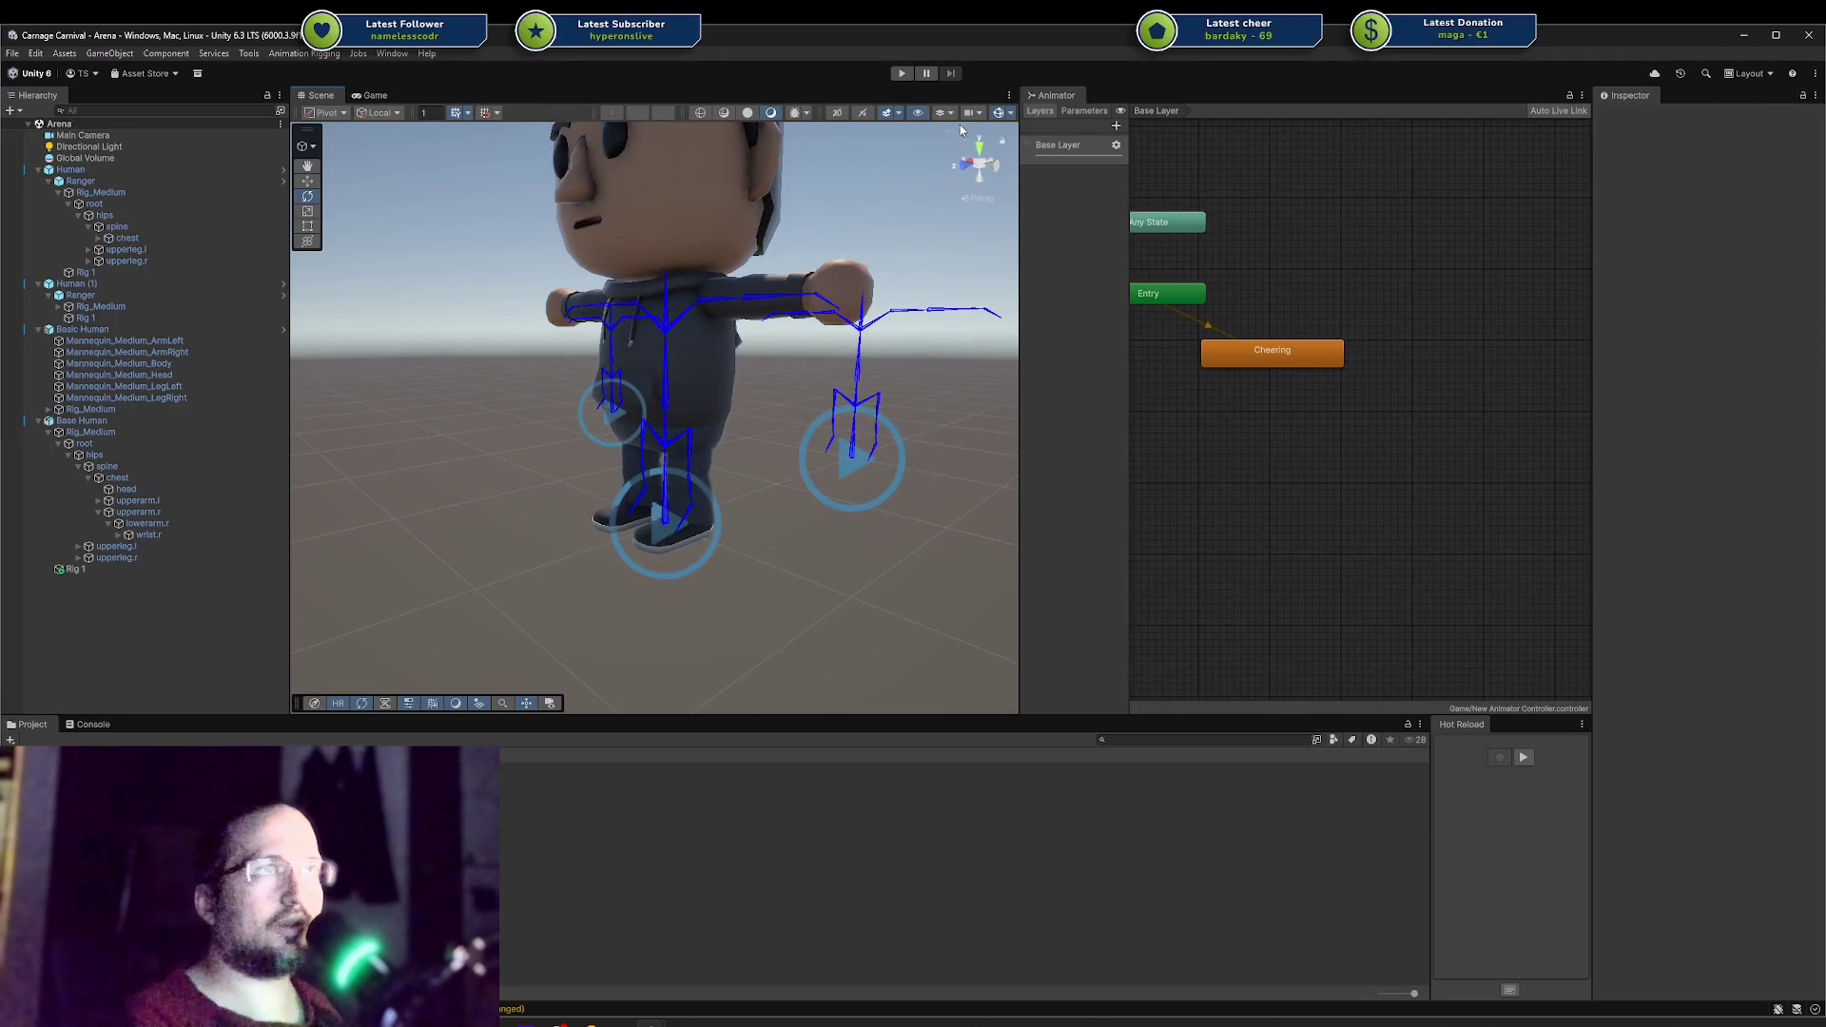
Step: Enter Play mode and watch the Cheering animation from both the Scene and Game views
left_click(901, 73)
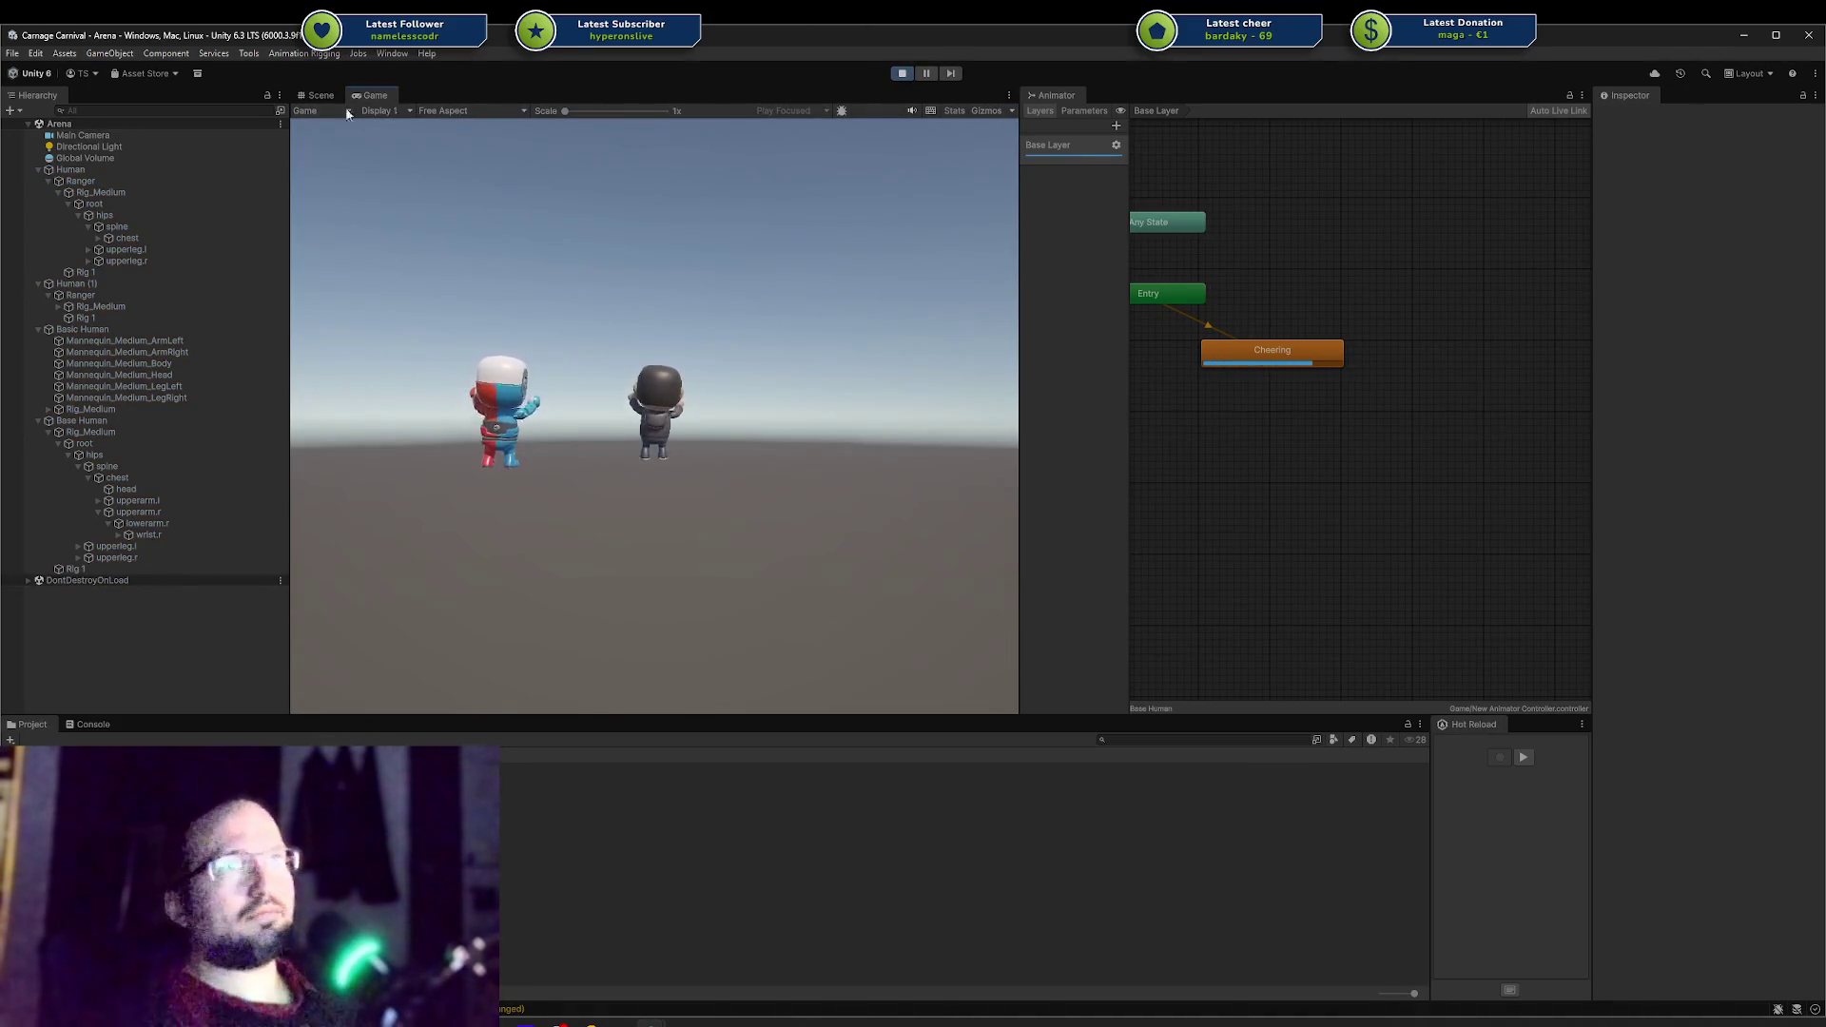
left_click(320, 95)
right_click_drag(665, 381, 685, 372)
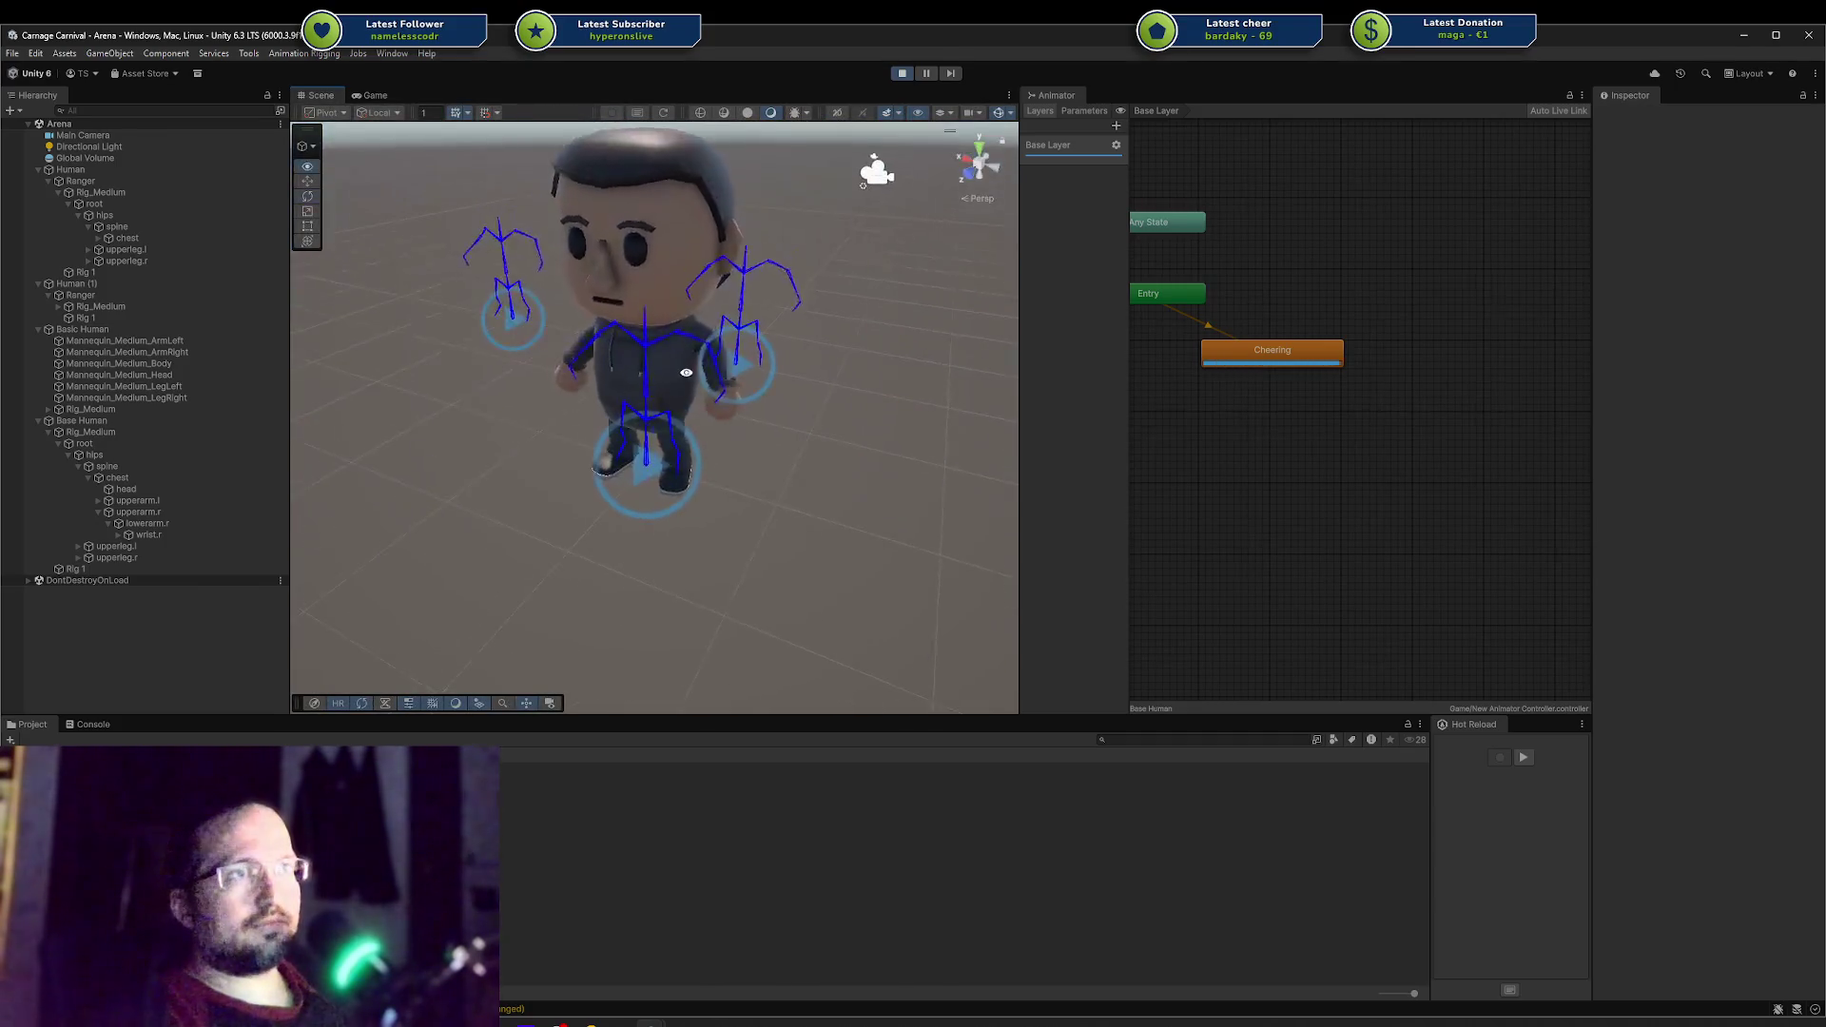
scroll(685, 372, "down", 3)
left_click(83, 135)
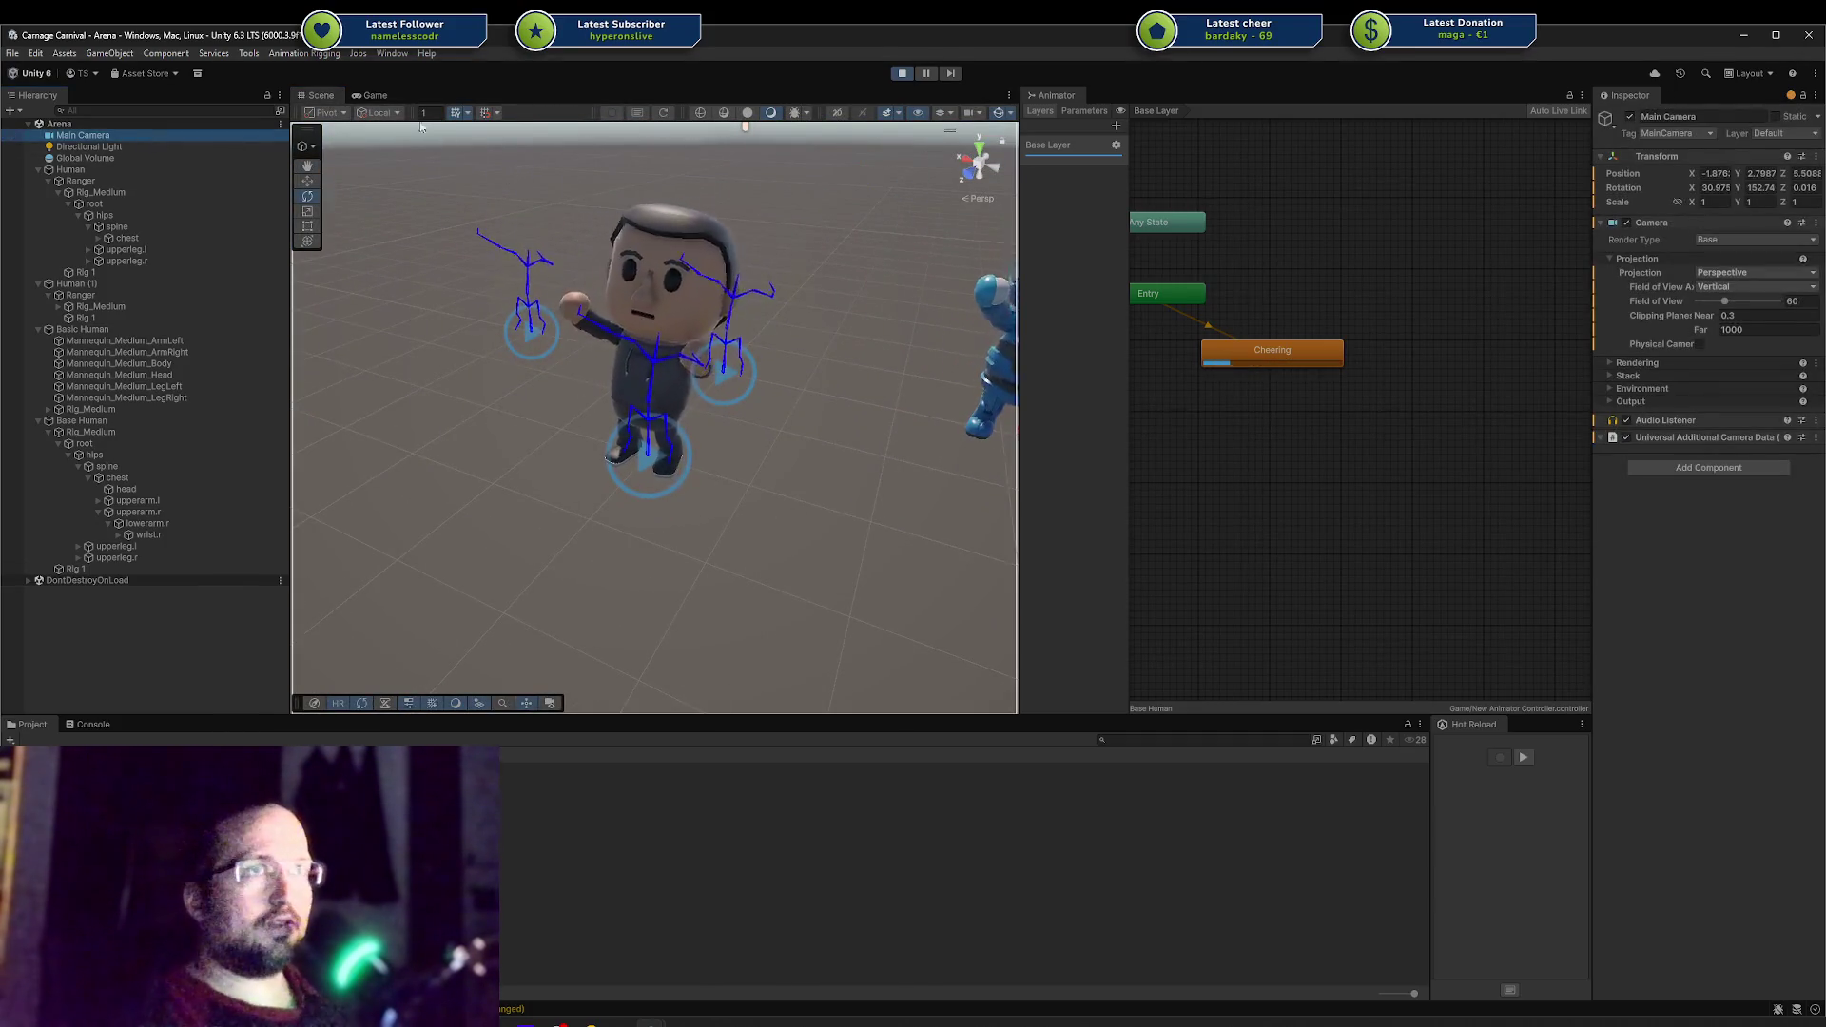
left_click(374, 95)
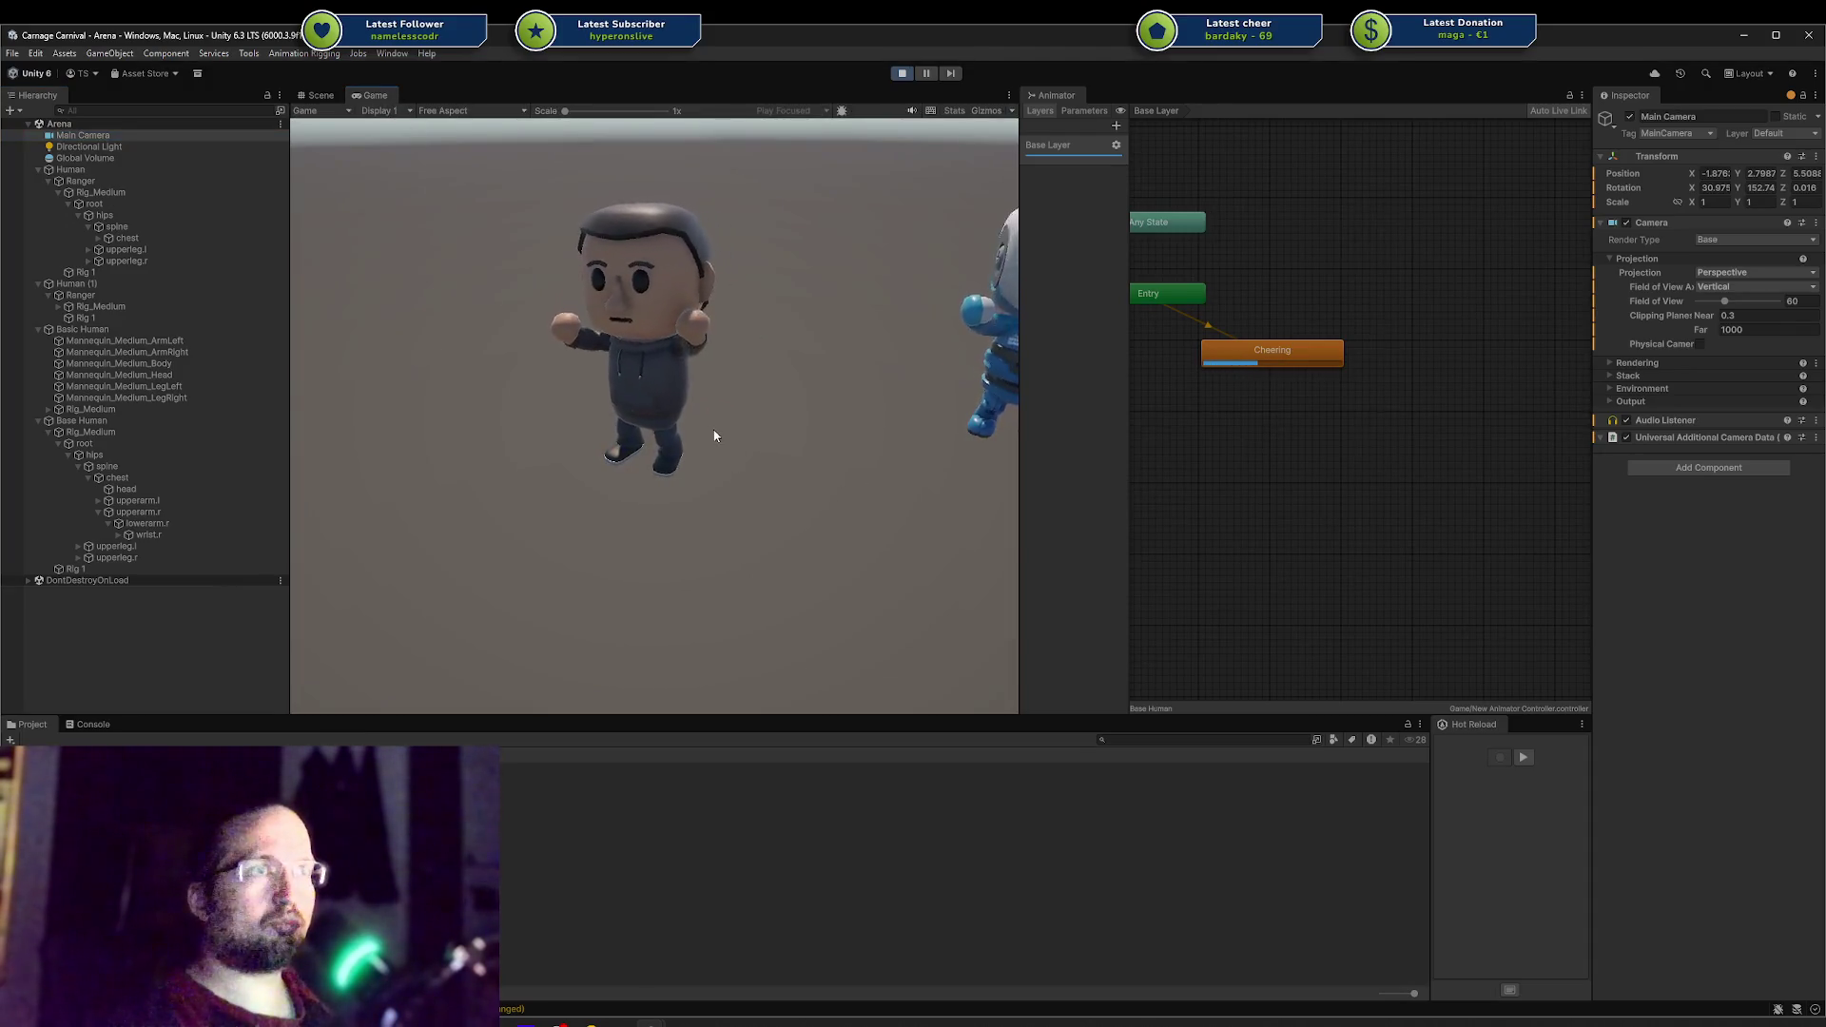
left_click(321, 95)
right_click_drag(481, 240, 533, 249)
Step: Reassign the motion clip of the Animator's Cheering state, searching the clip list for 'Running'
left_click(1264, 424)
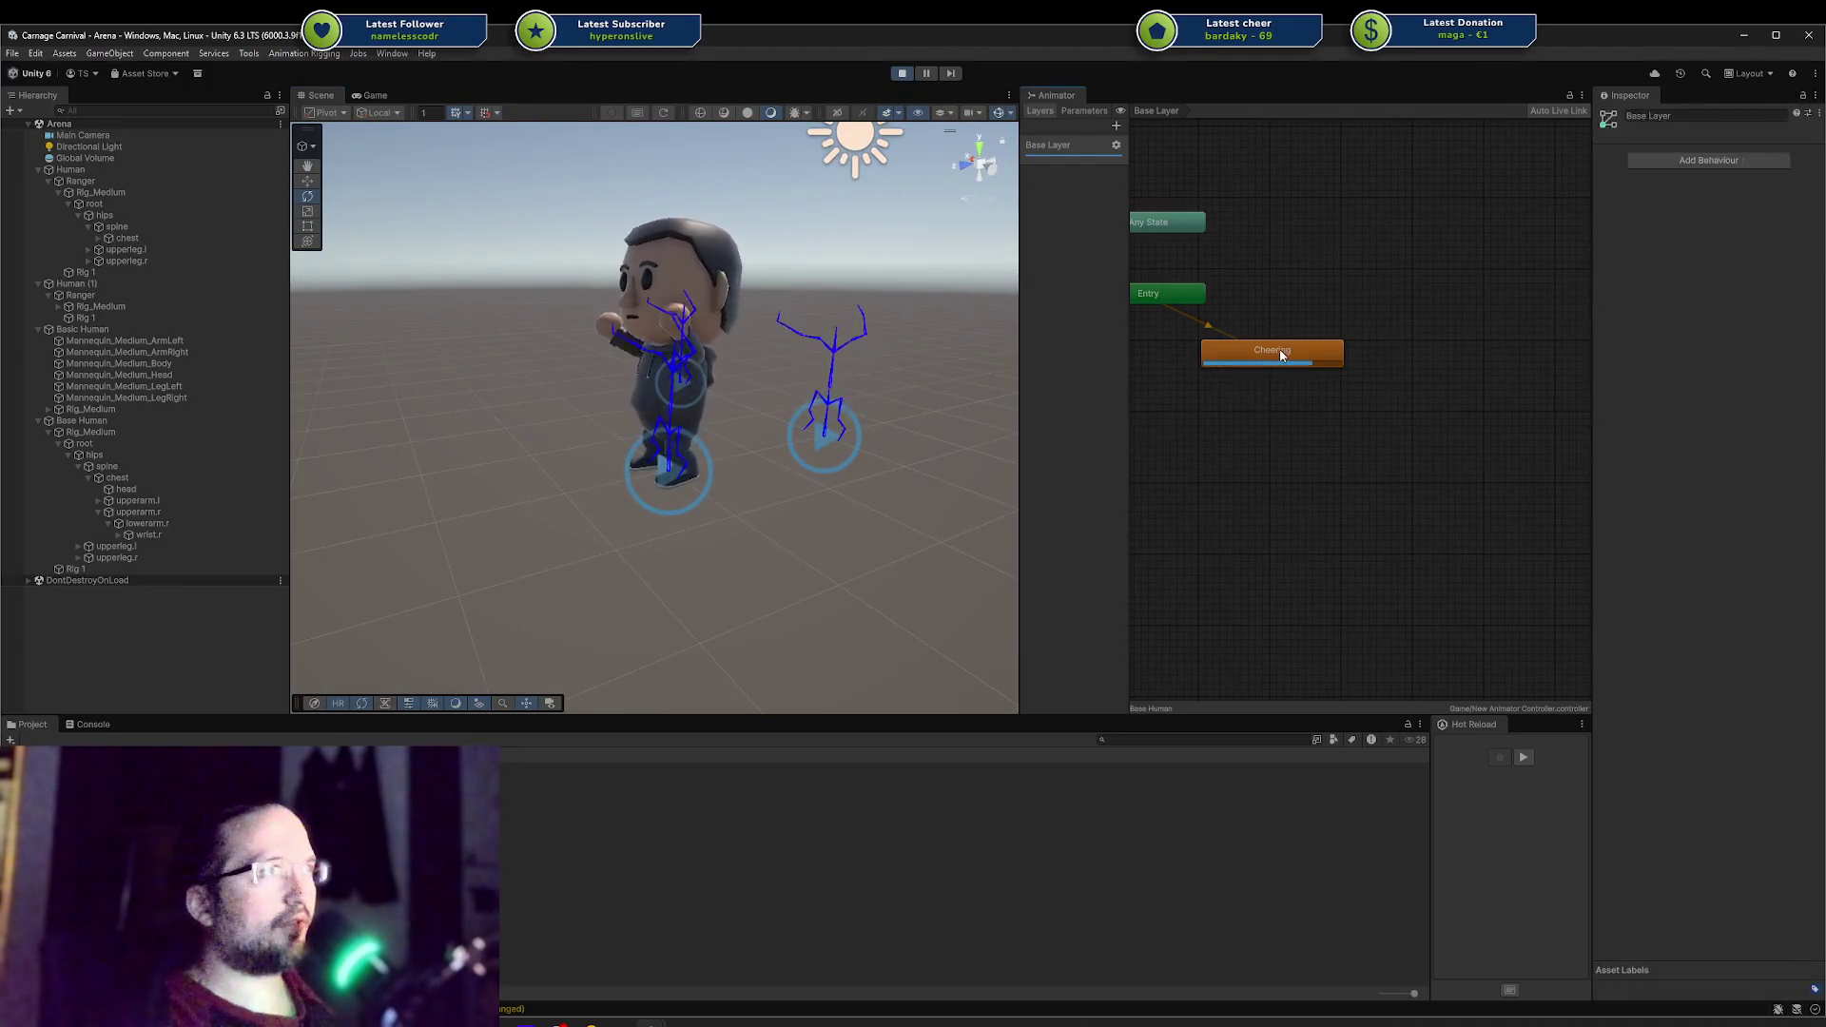
left_click_drag(1275, 354, 1278, 355)
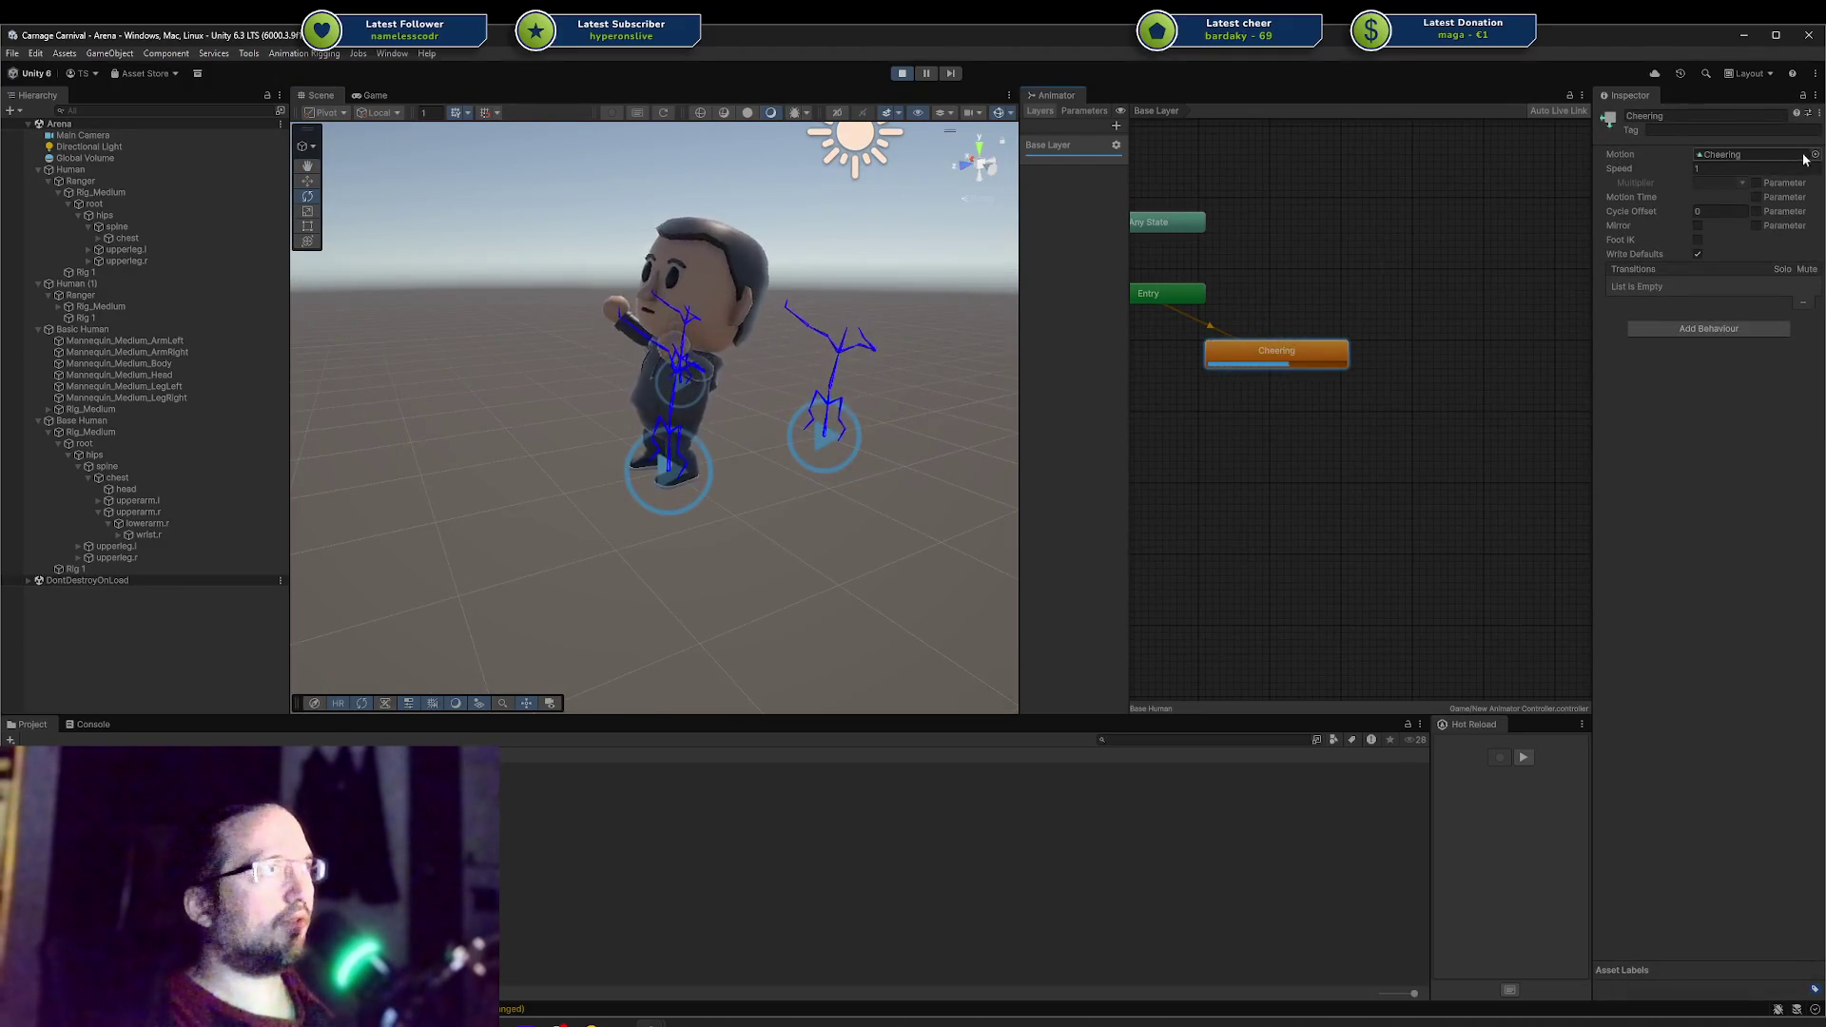
left_click(1749, 154)
left_click(1815, 154)
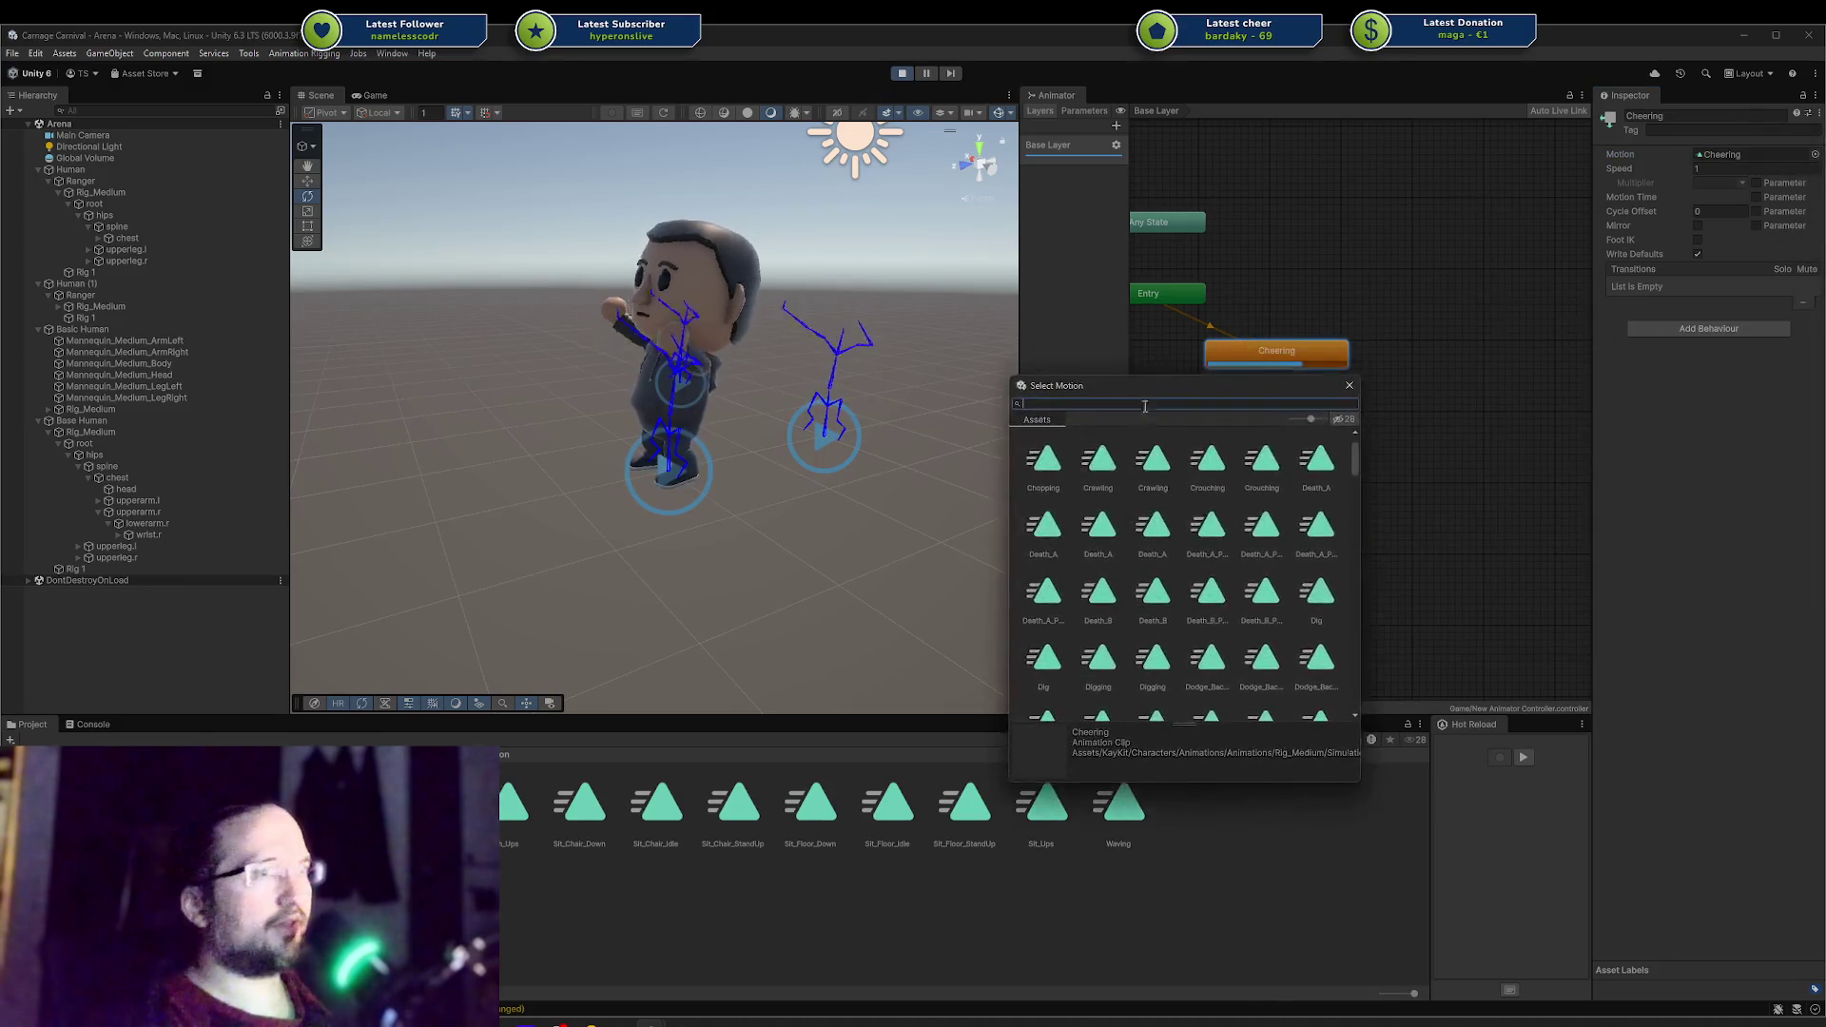
type("Runni")
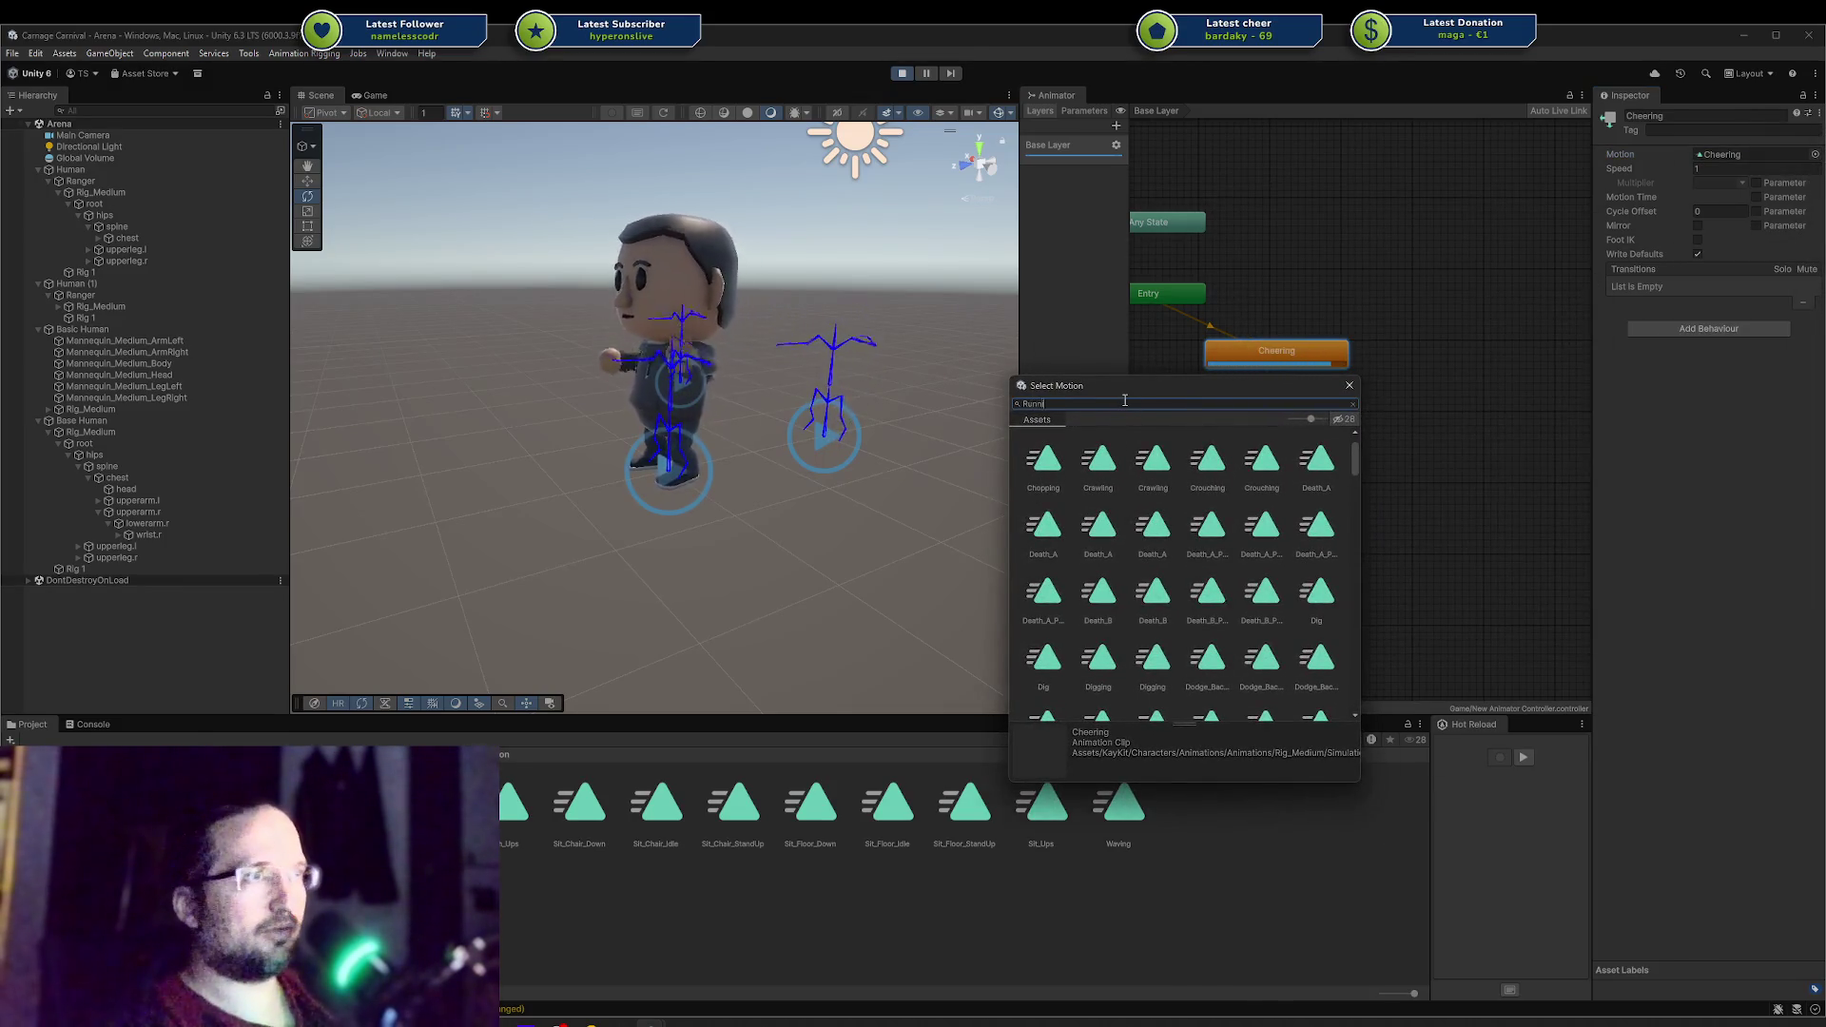
type("ng")
left_click(1157, 466)
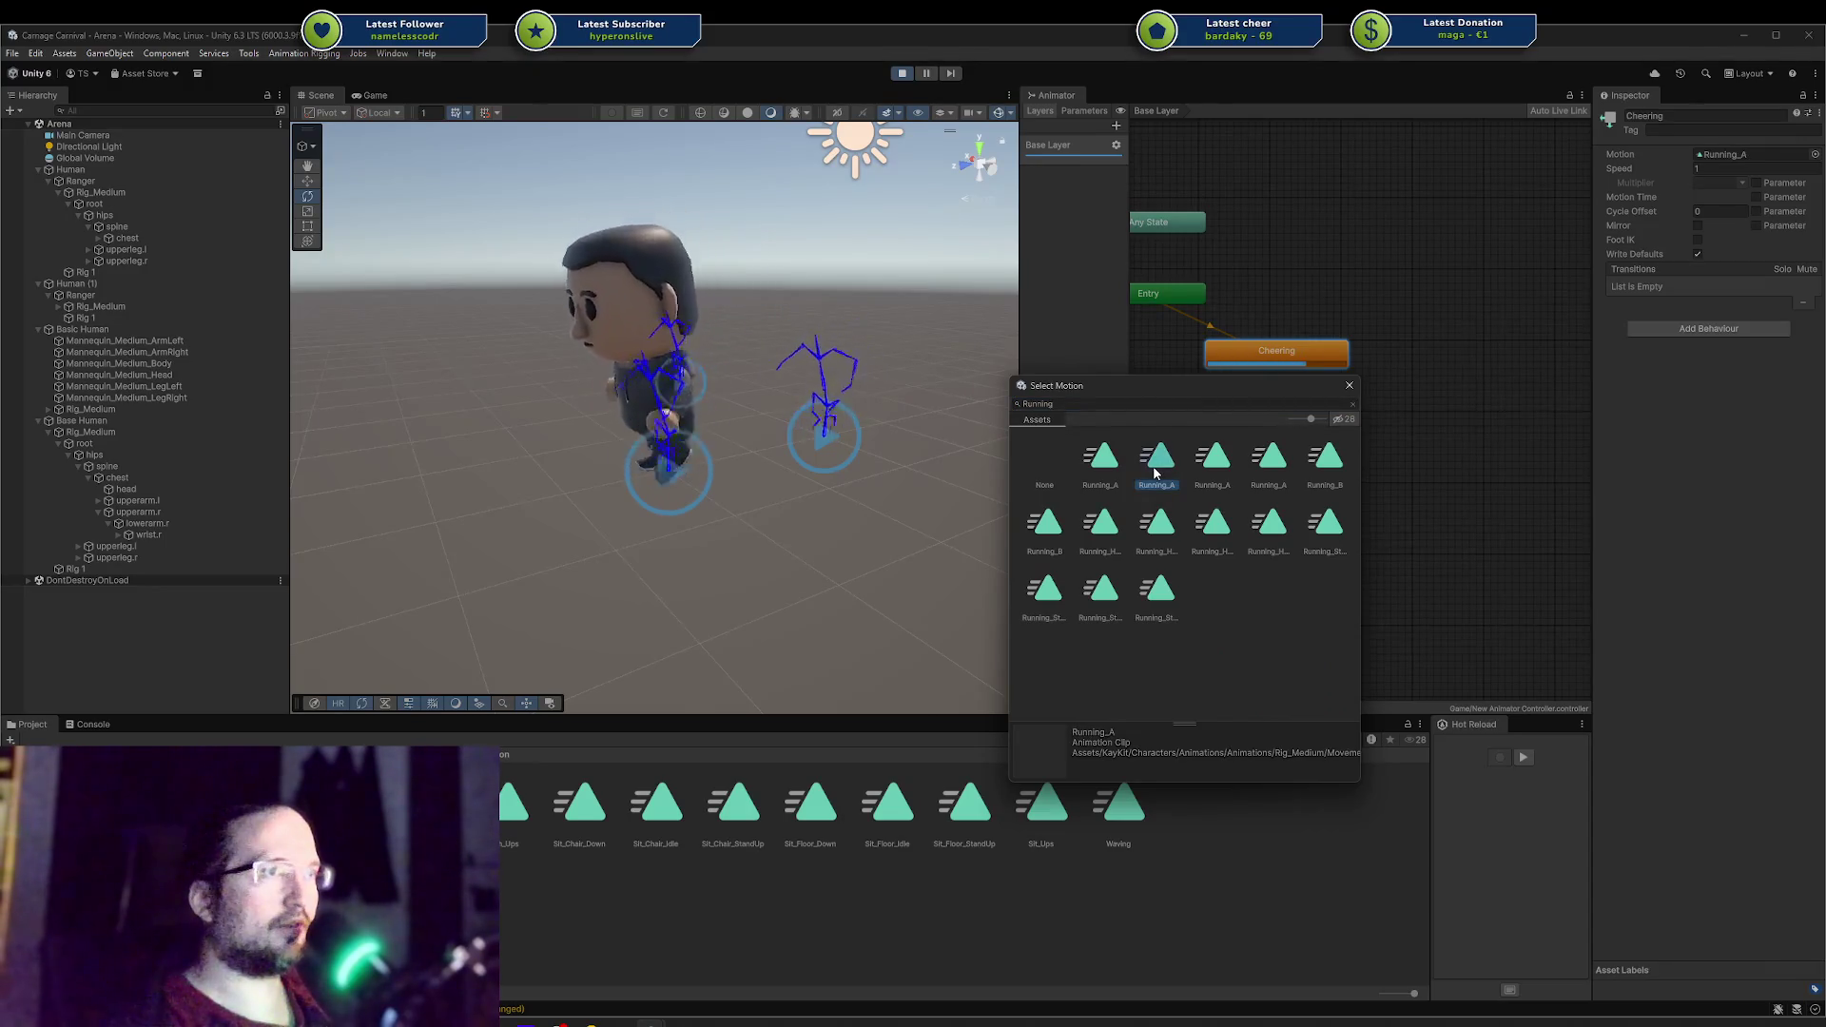
left_click(375, 95)
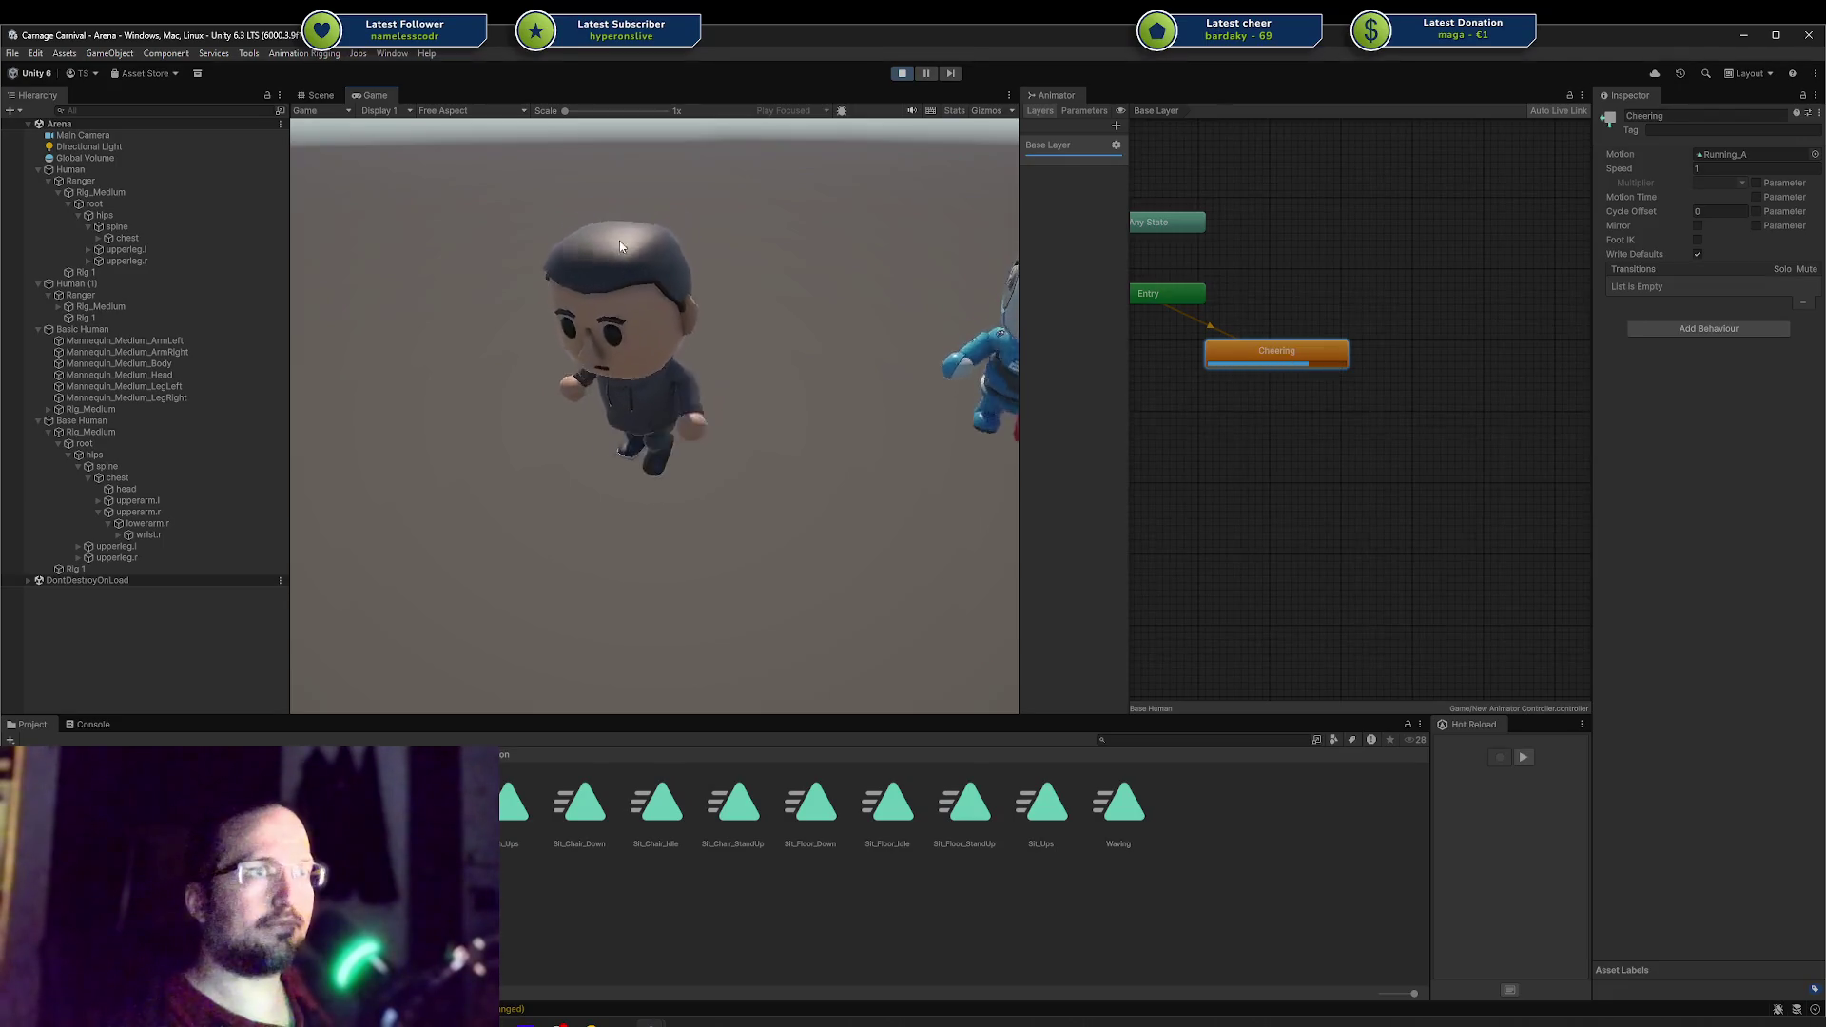
Step: Orbit to a close front view of the animating character with Gizmos on, then stop Play mode
left_click(317, 95)
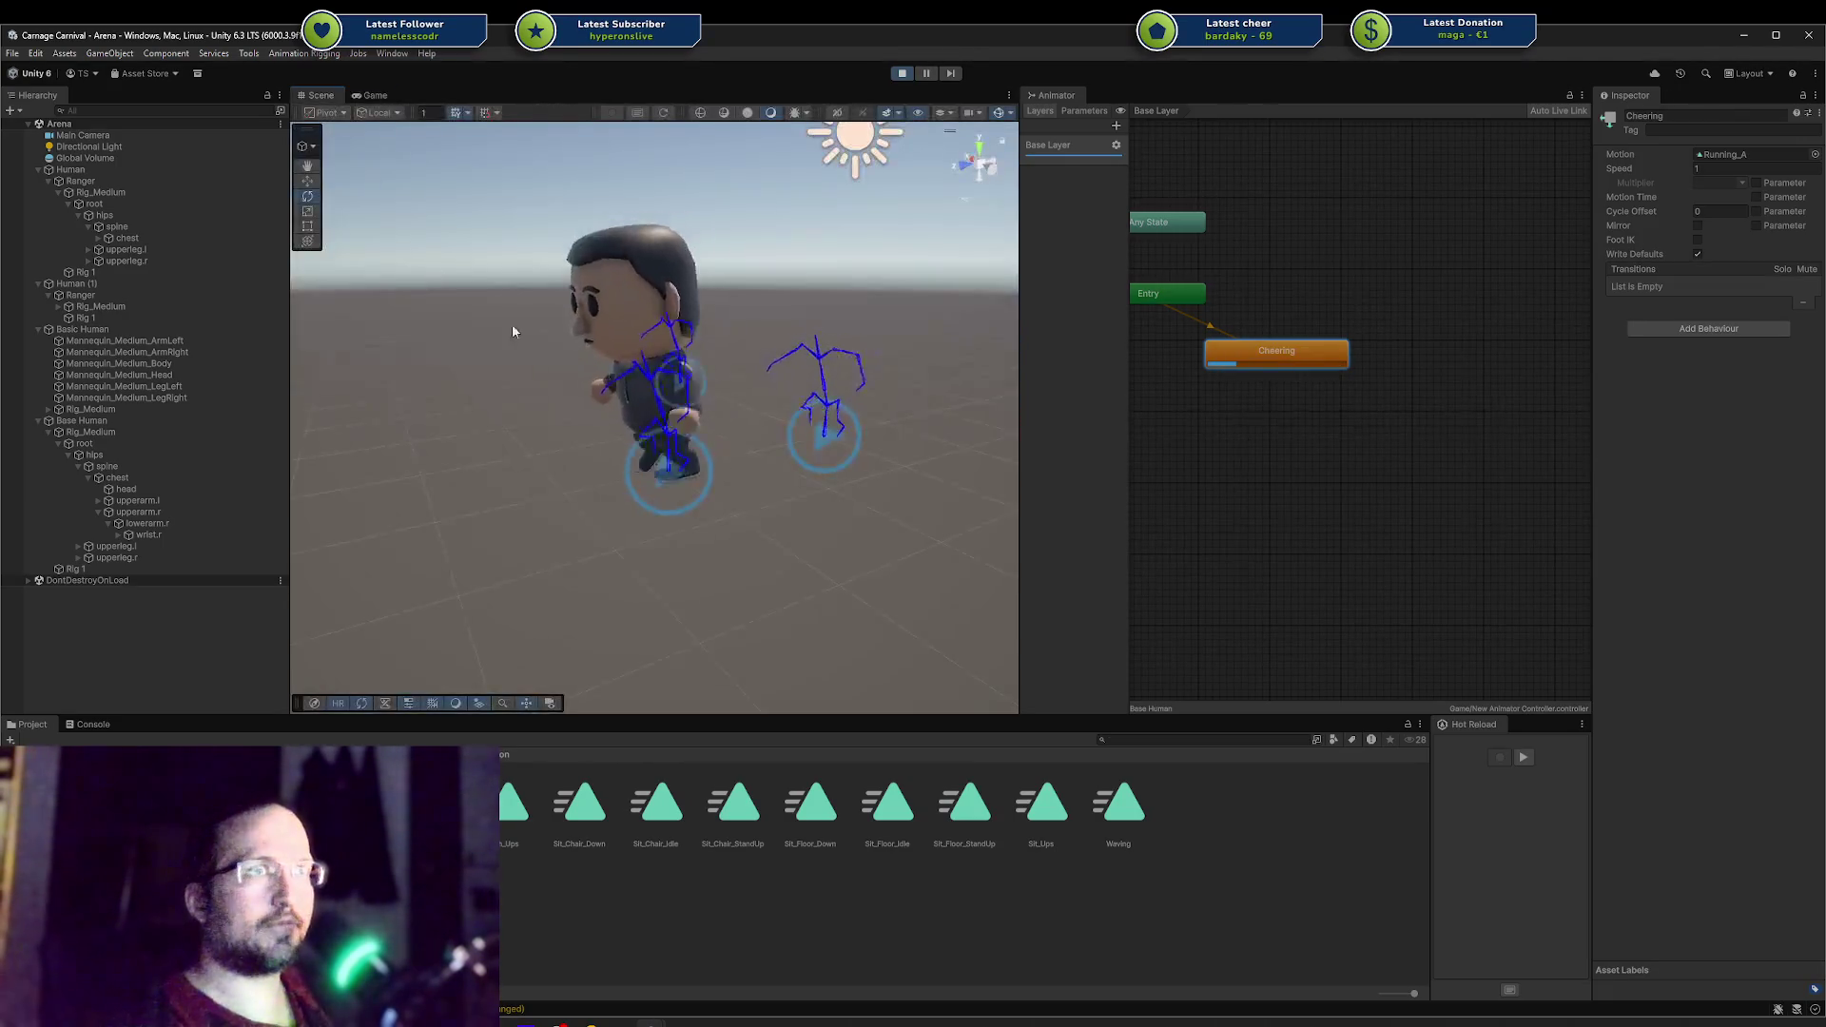
mouse_move(511, 331)
left_mouse_down("alt")
mouse_move(727, 367)
mouse_move(916, 297)
mouse_move(1081, 352)
left_mouse_up("alt")
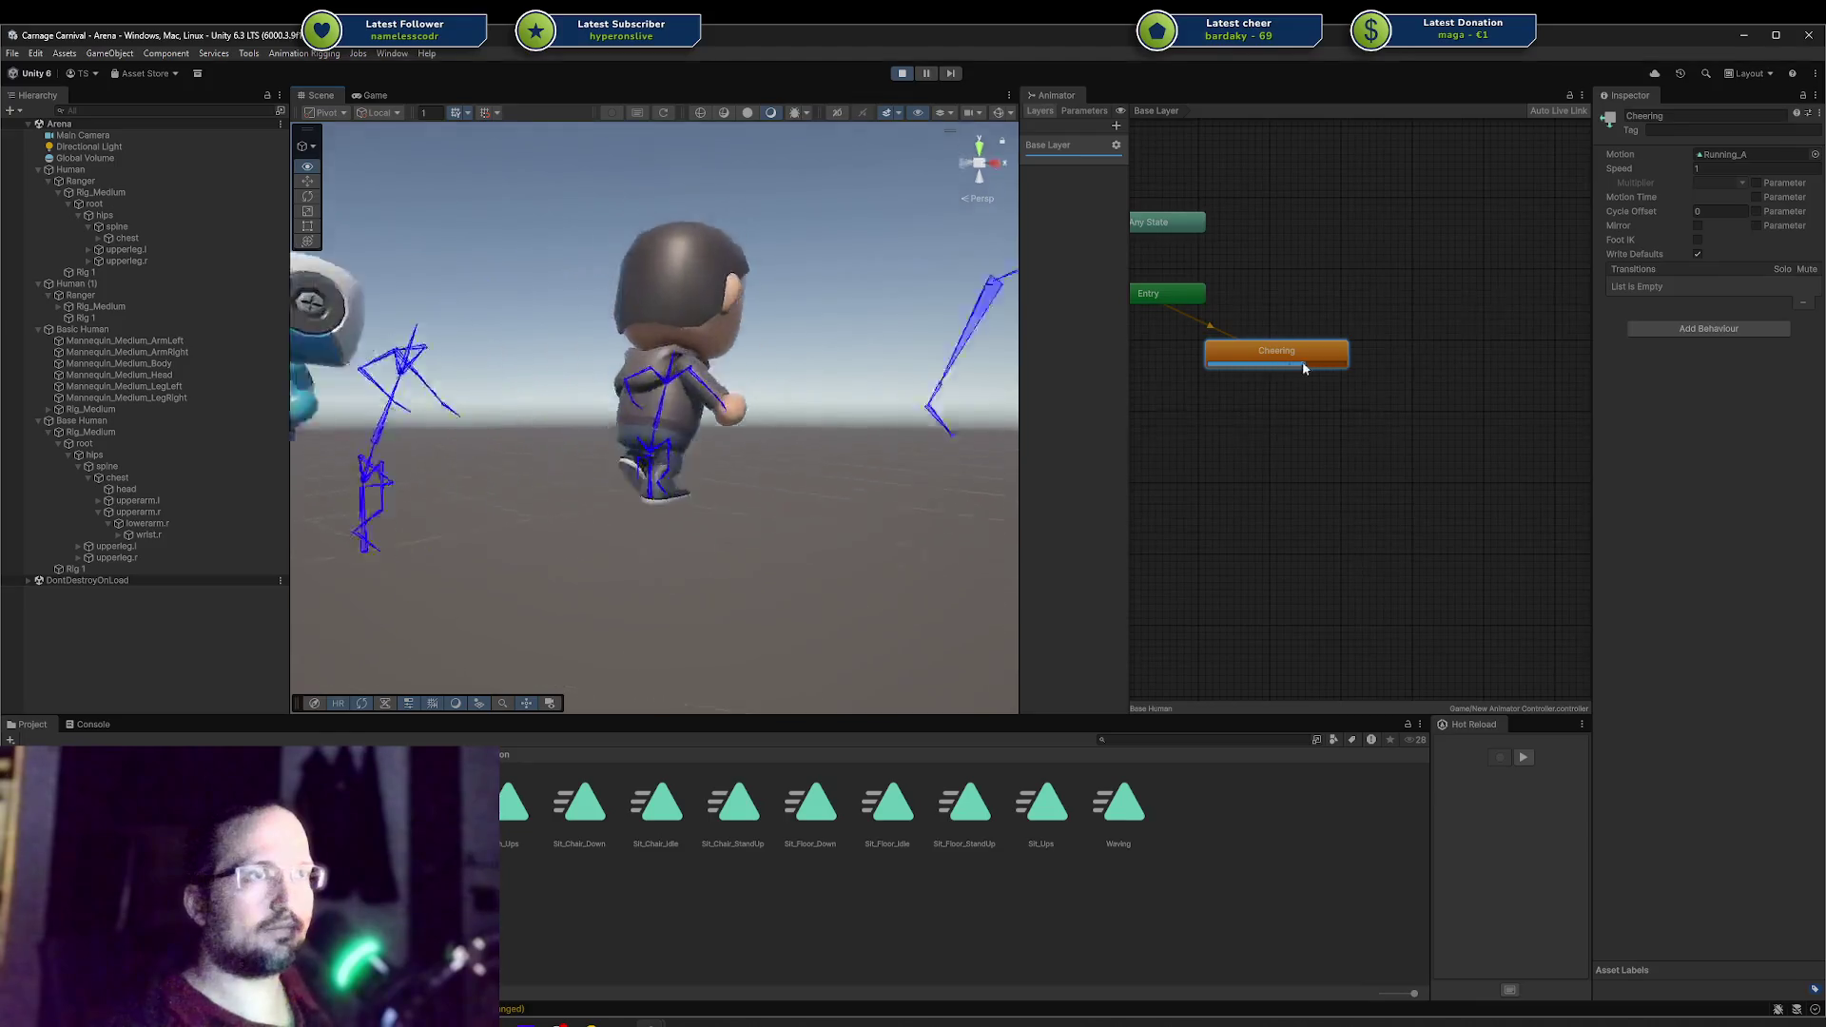
left_click_drag(723, 380, 546, 424, "alt")
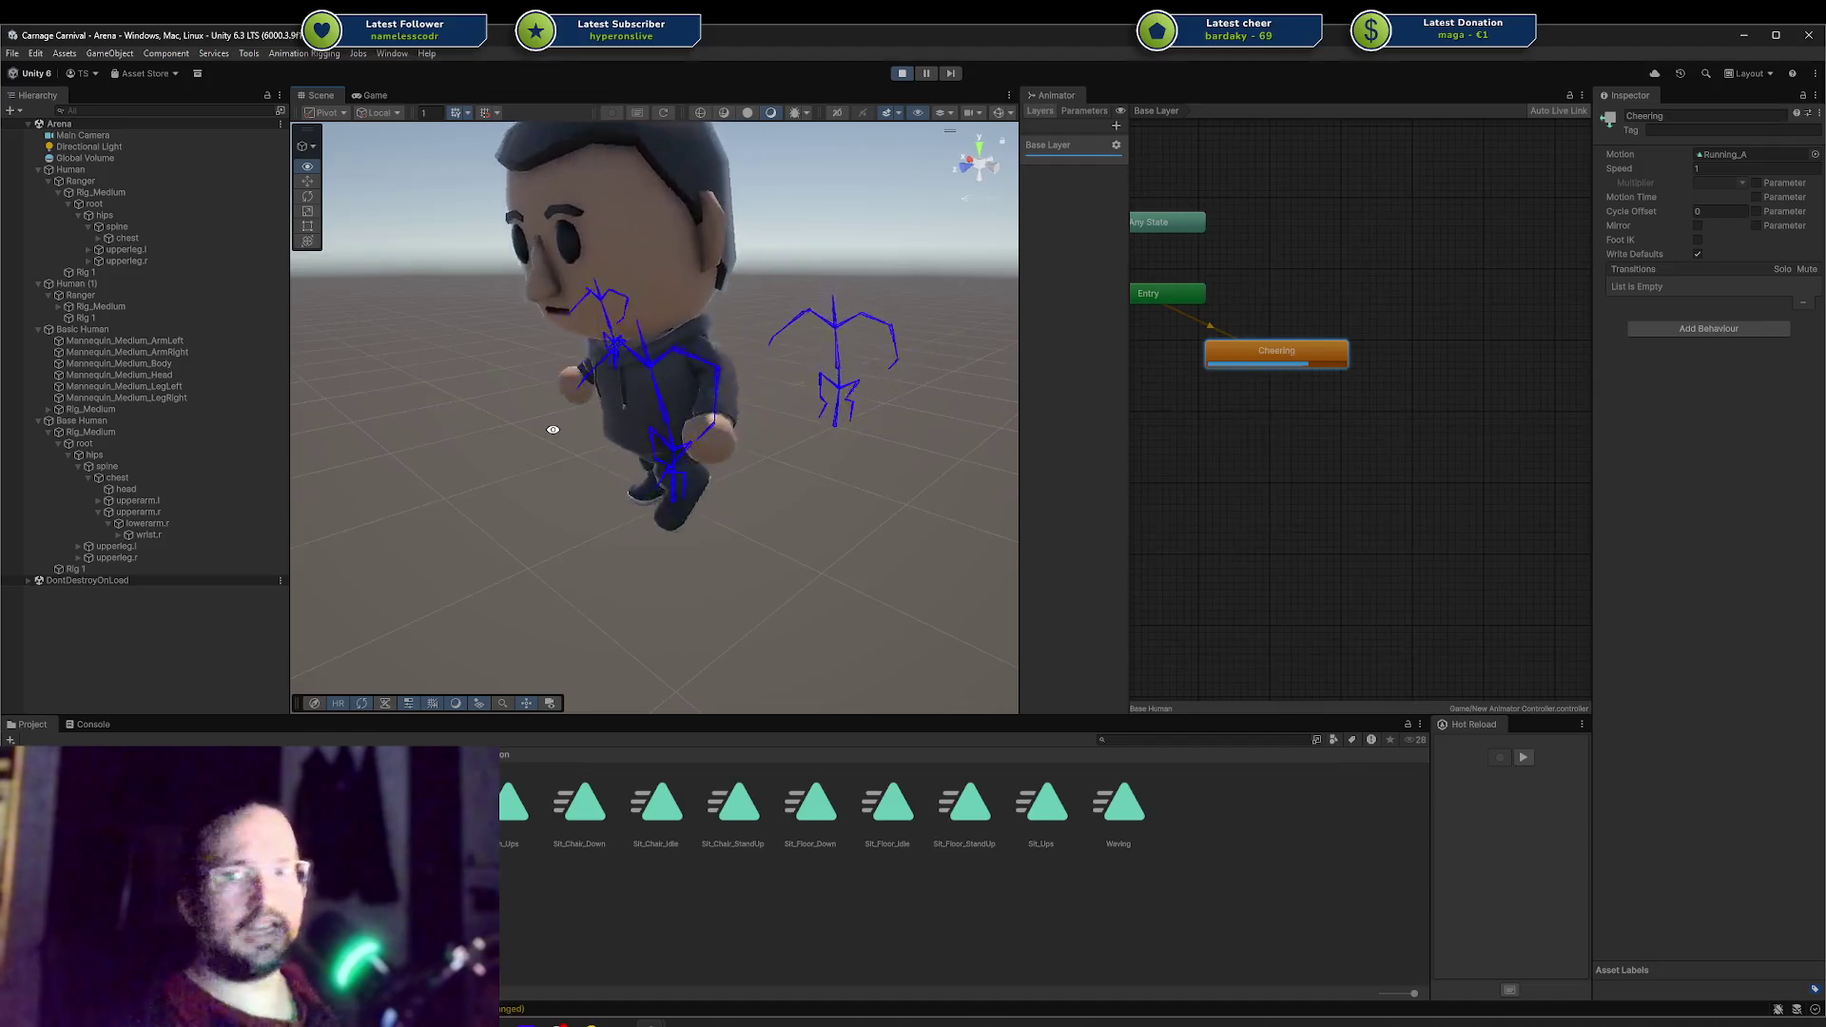
left_click_drag(553, 429, 990, 198, "alt")
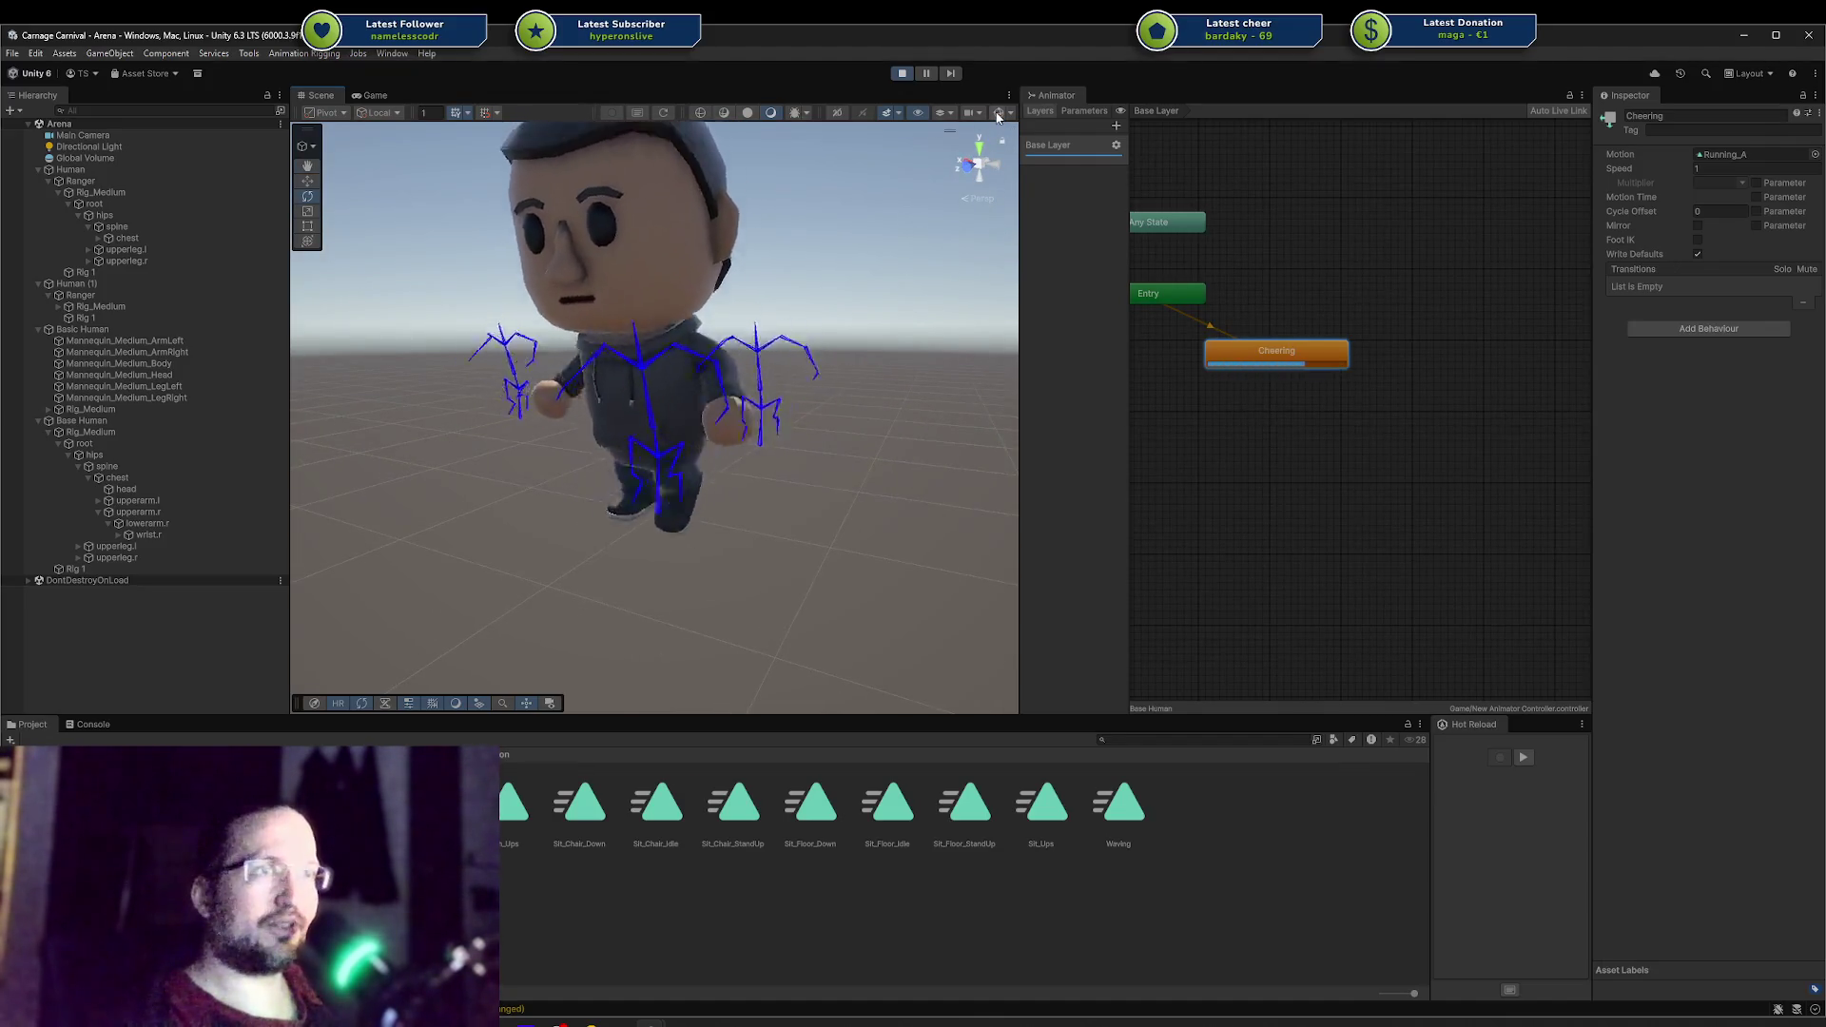
left_click(997, 116)
mouse_move(859, 295)
left_mouse_down("alt")
mouse_move(784, 419)
mouse_move(723, 475)
left_mouse_up("alt")
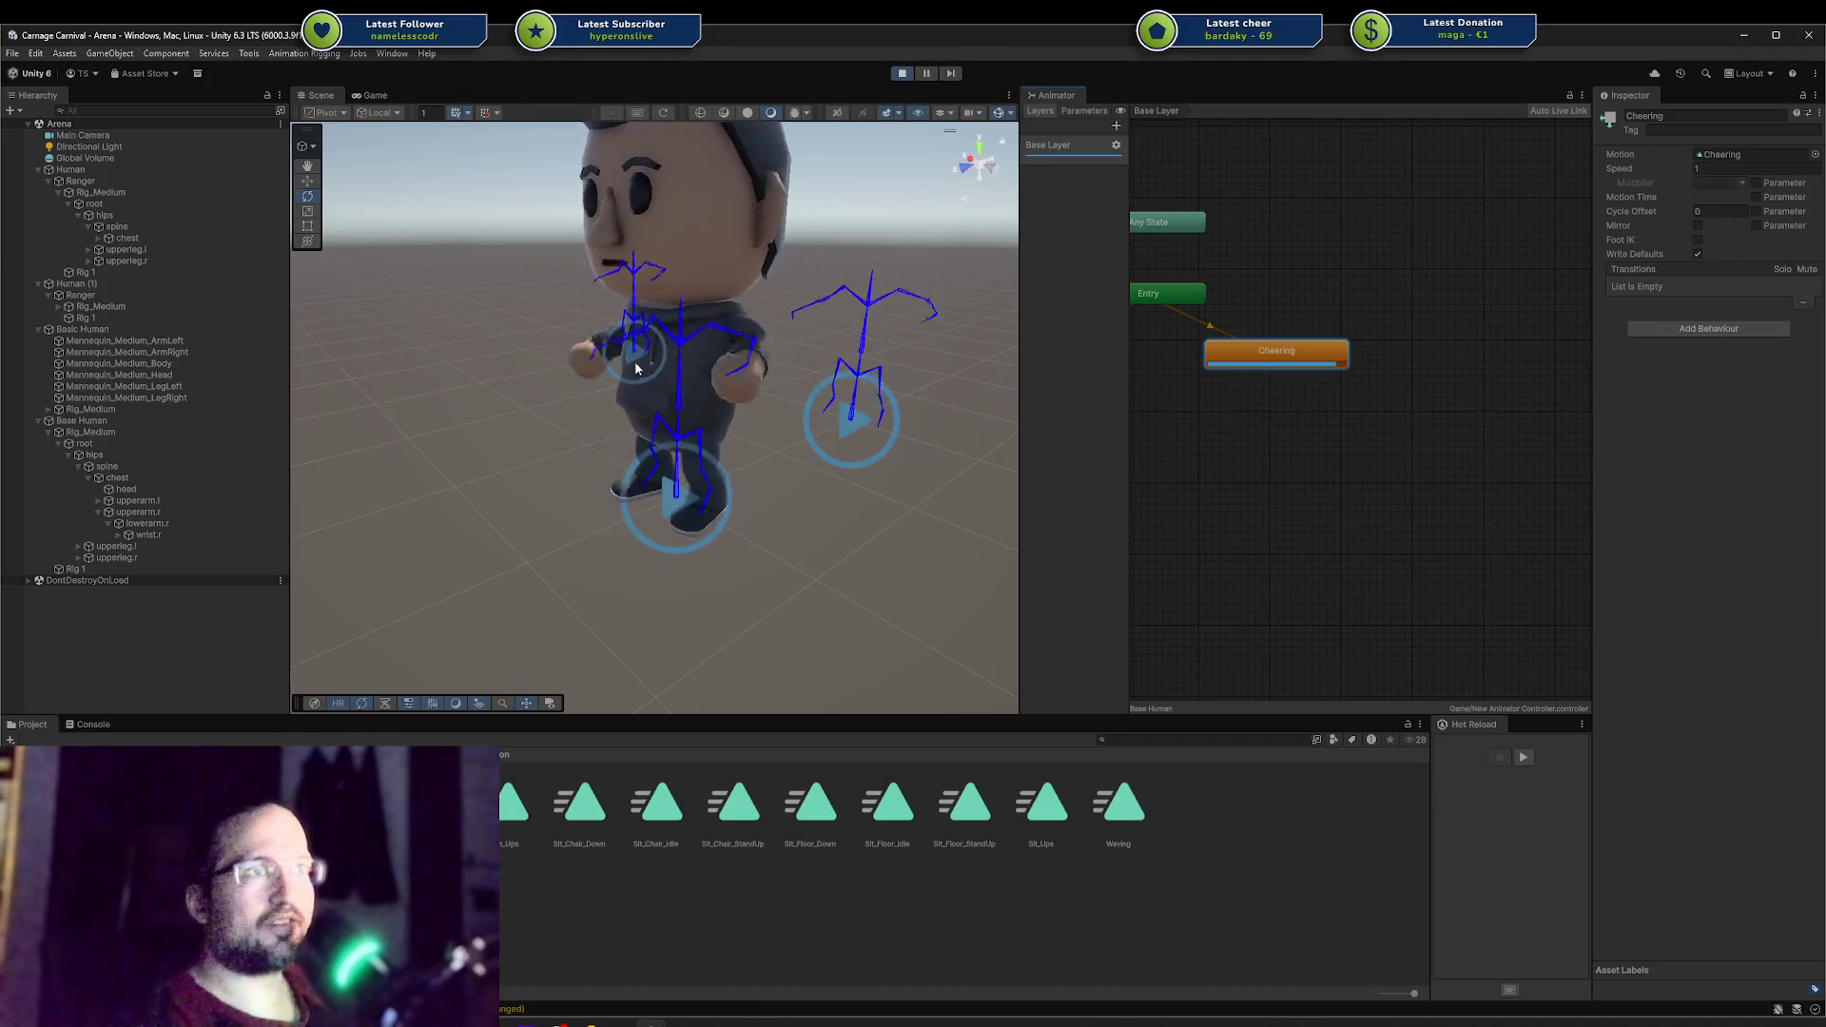
left_click(901, 73)
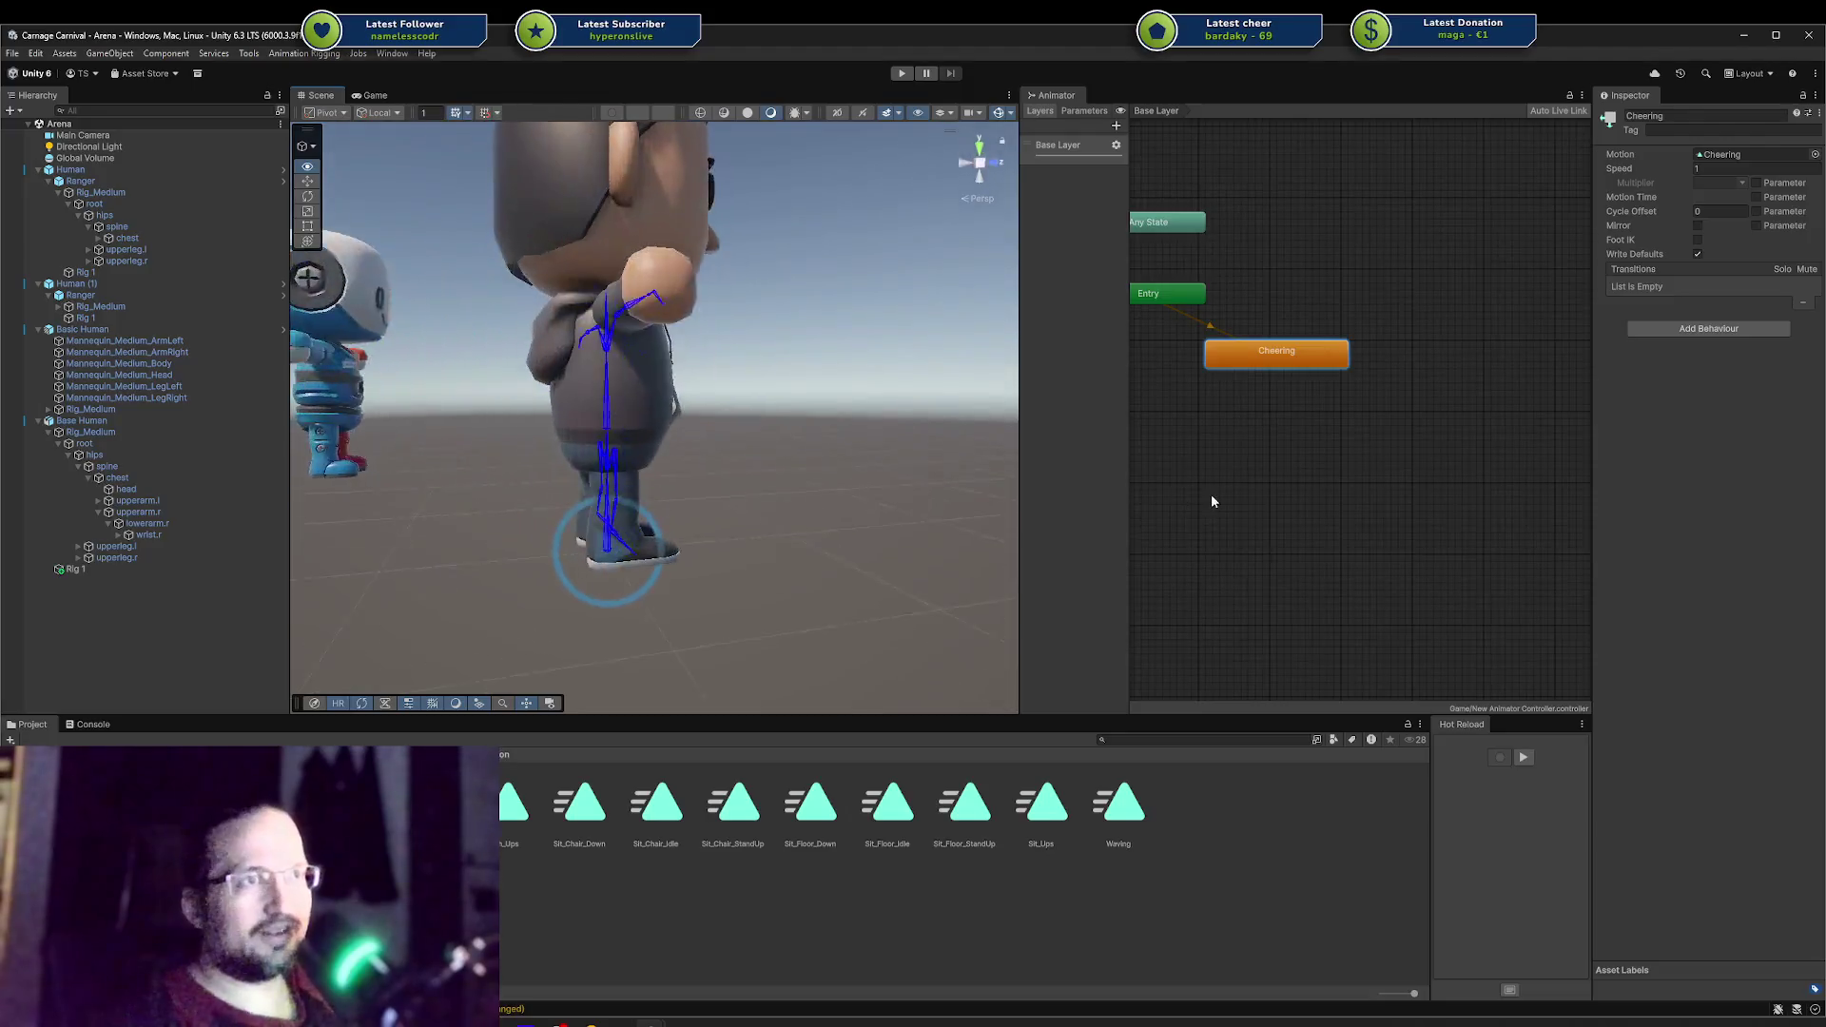
left_click_drag(665, 438, 387, 443, "alt")
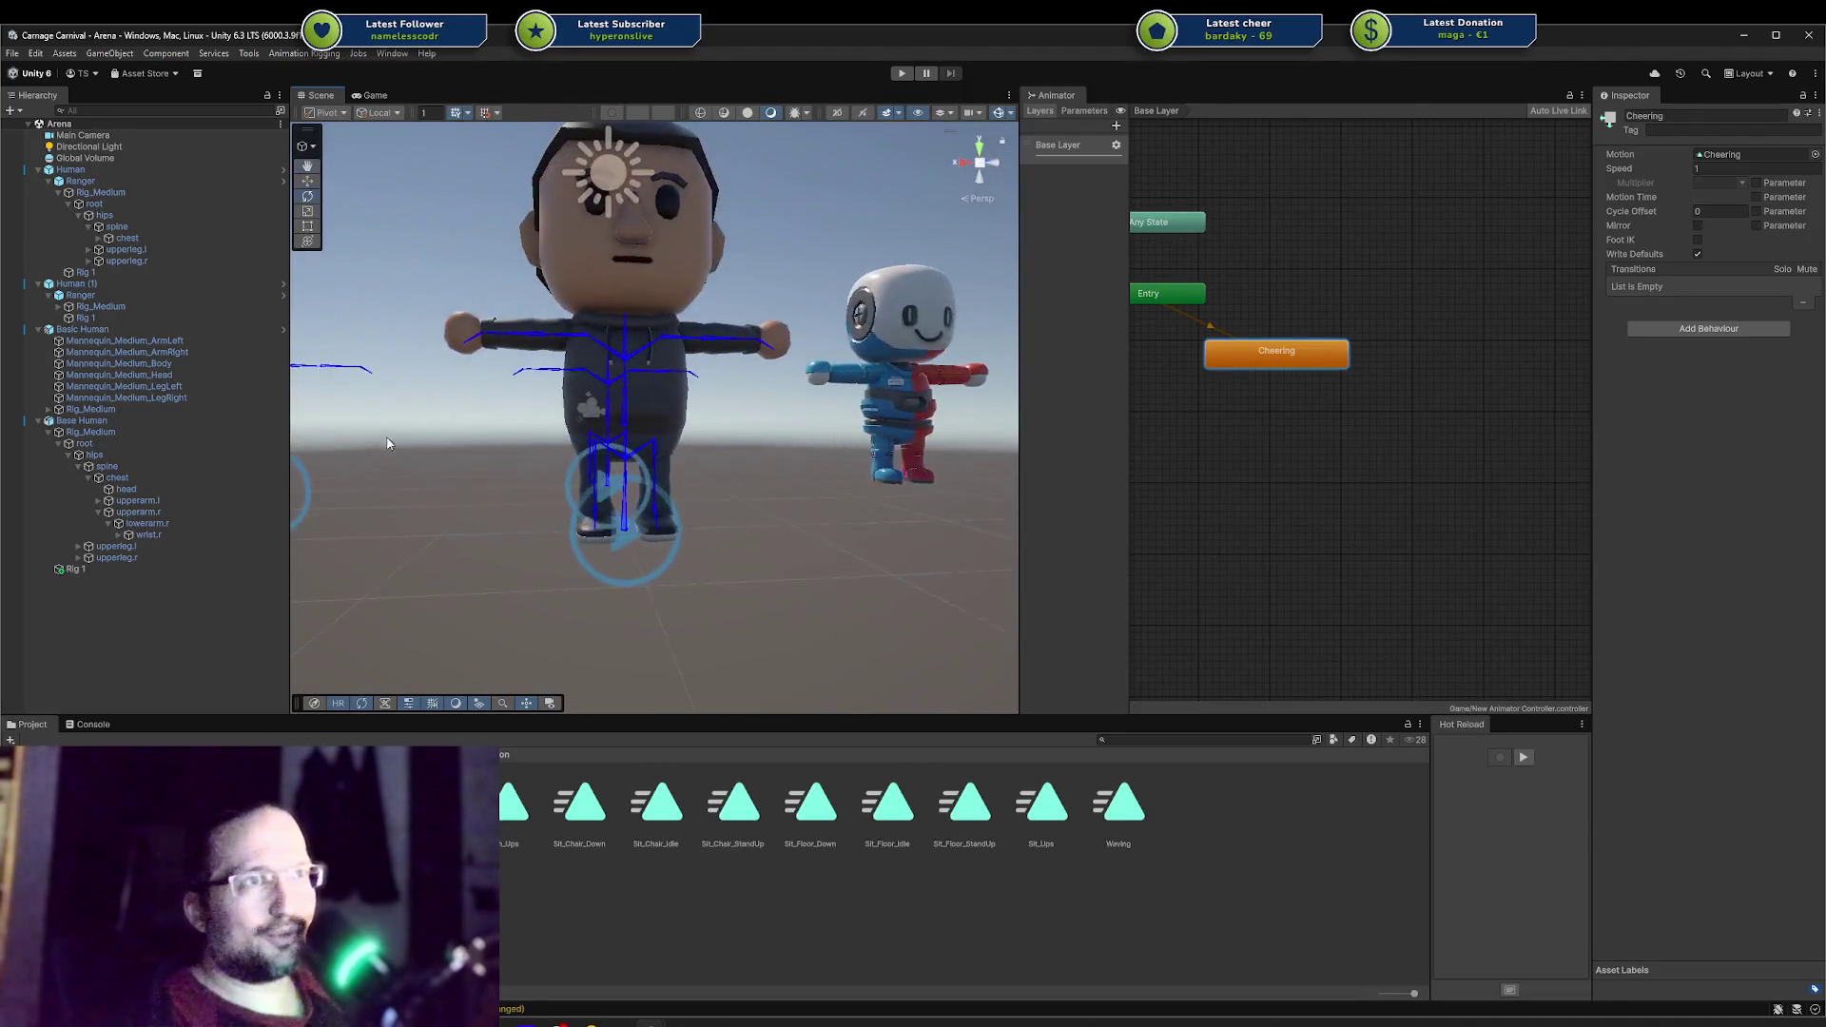
mouse_move(593, 384)
left_mouse_down("alt")
mouse_move(819, 382)
mouse_move(756, 389)
left_mouse_up("alt")
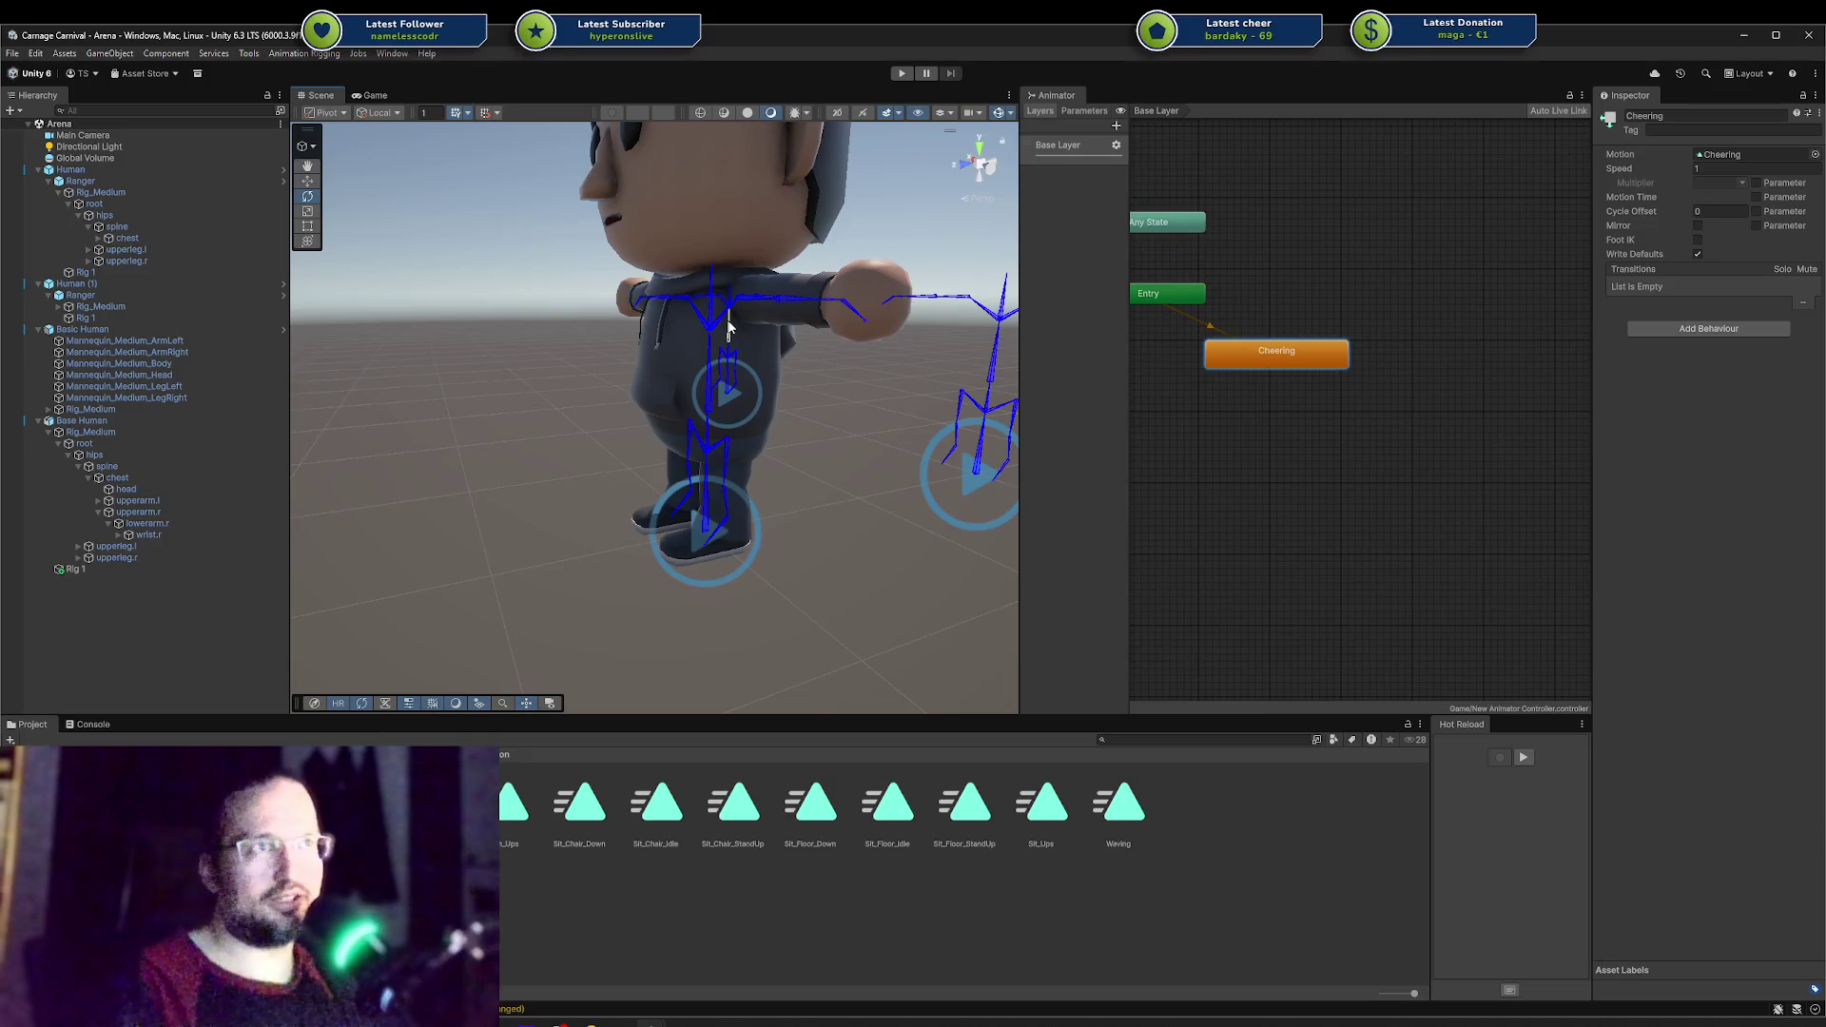
mouse_move(898, 488)
left_mouse_down("alt")
mouse_move(871, 422)
mouse_move(774, 415)
mouse_move(1095, 387)
mouse_move(1376, 421)
mouse_move(1617, 400)
mouse_move(1006, 382)
left_mouse_up("alt")
scroll(859, 408, "up", 5)
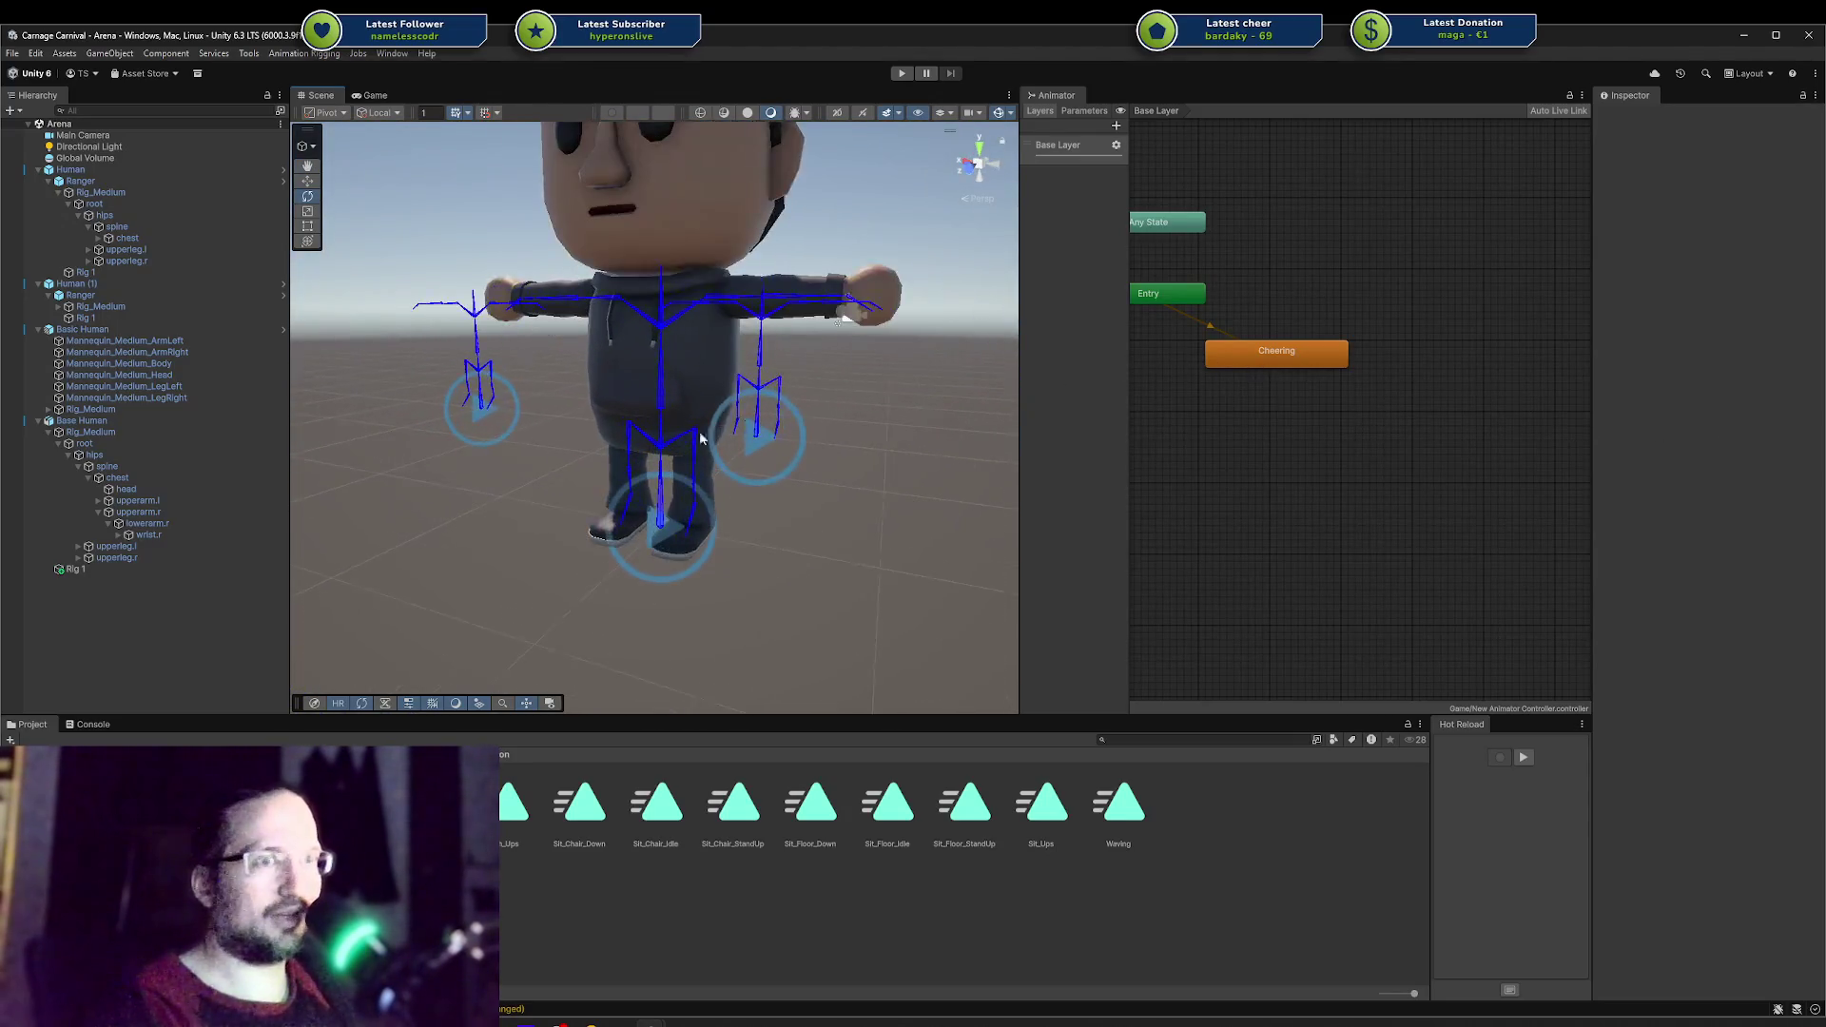
left_click_drag(422, 555, 558, 592, "alt")
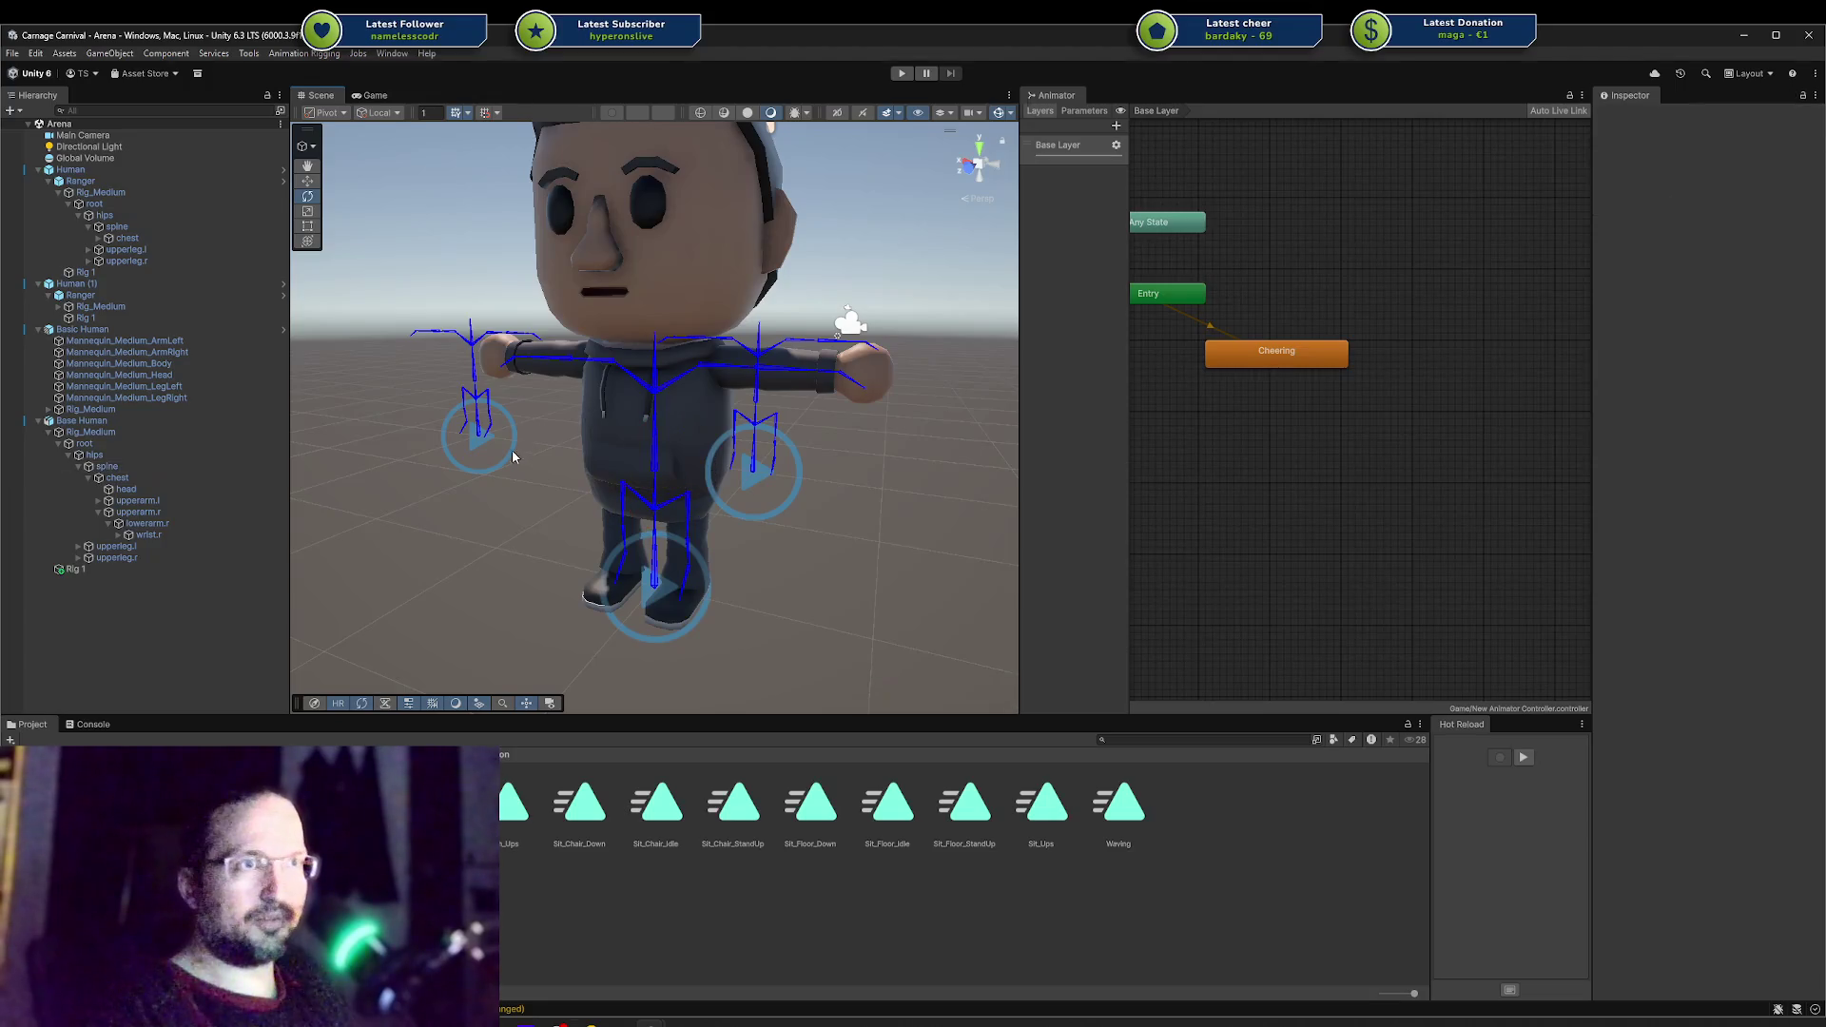
middle_click_drag(527, 506, 594, 498)
mouse_move(594, 497)
left_mouse_down("alt")
mouse_move(1280, 437)
mouse_move(1463, 441)
mouse_move(1236, 468)
mouse_move(789, 390)
left_mouse_up("alt")
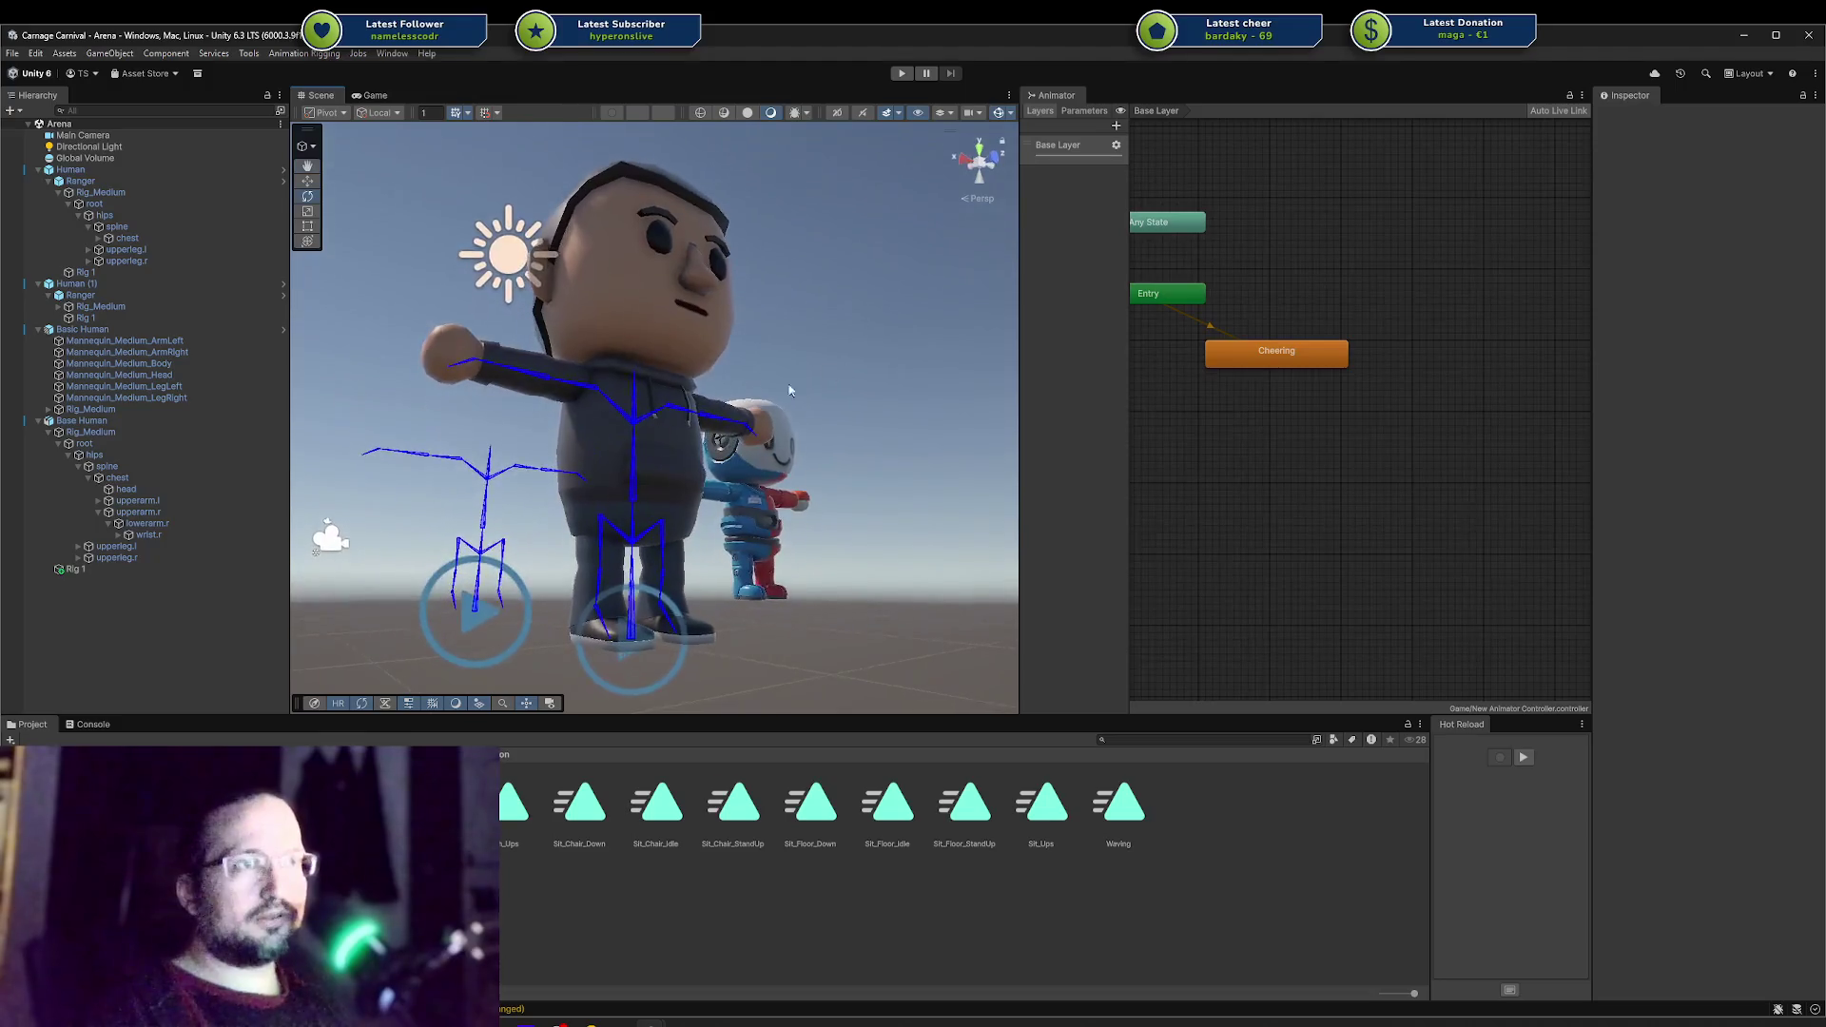
left_click(607, 523)
left_click(787, 611)
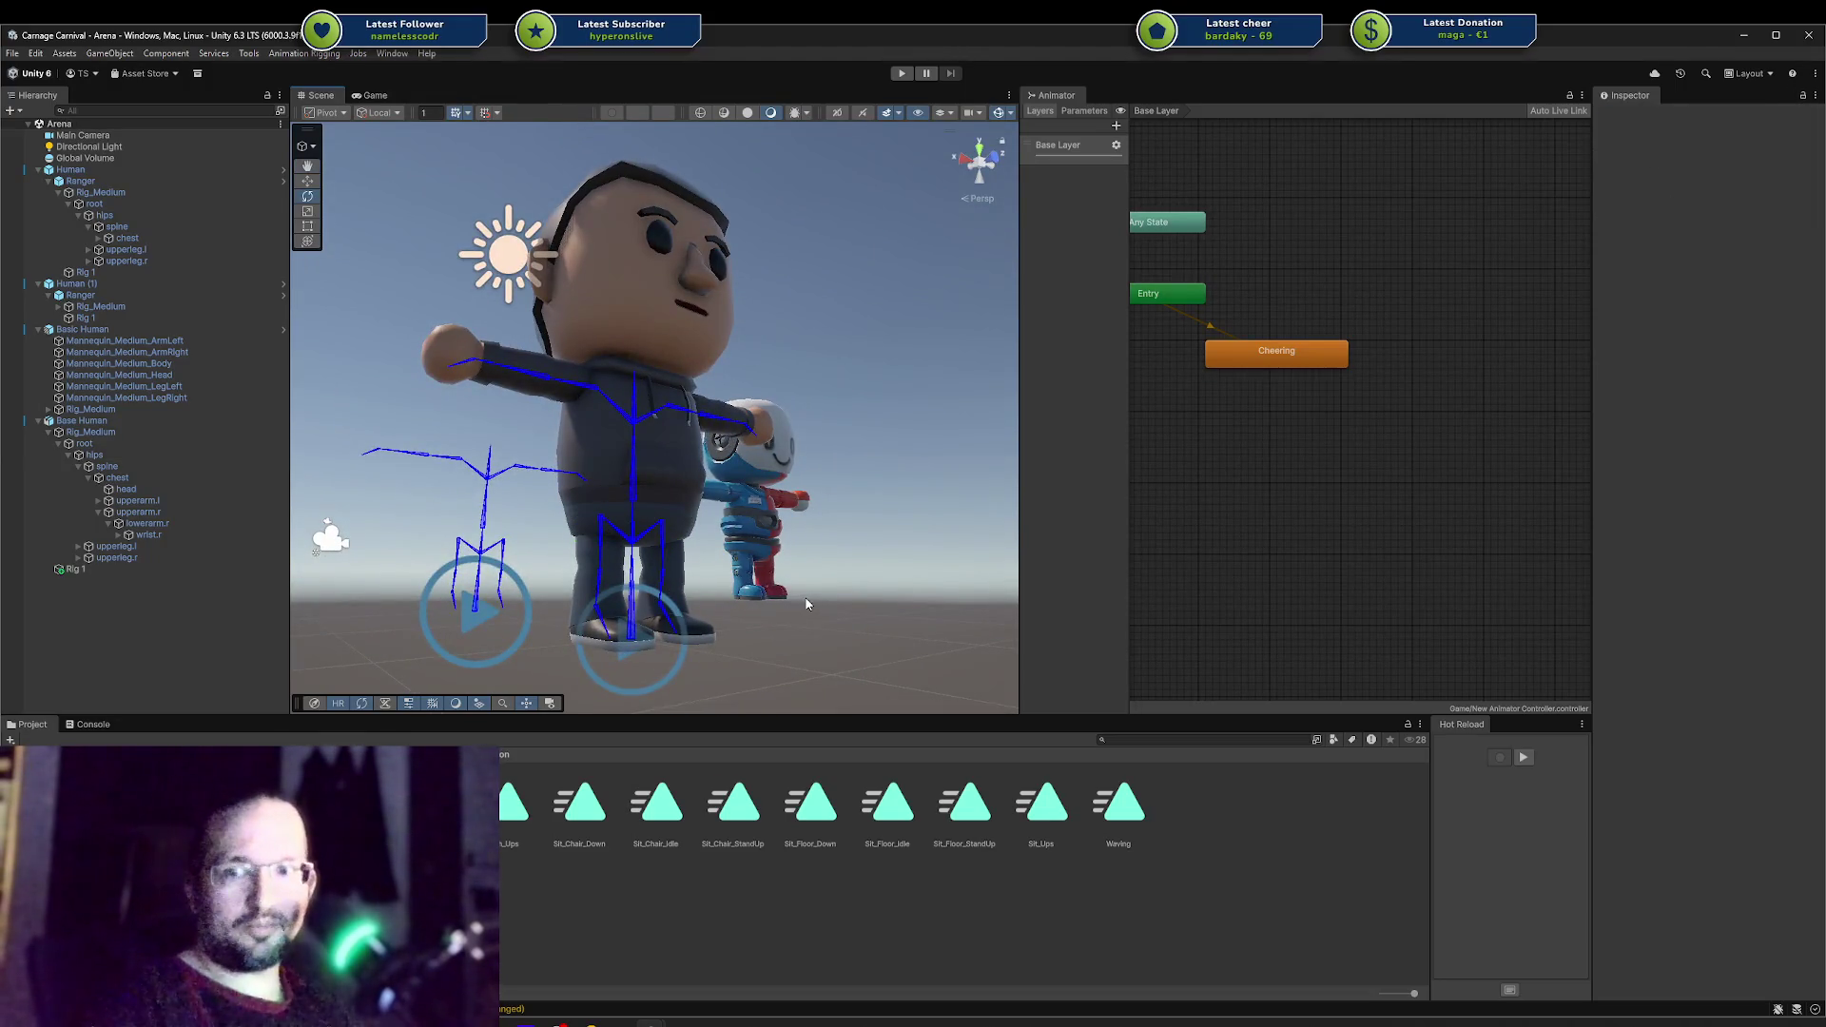
middle_click_drag(807, 591, 675, 557)
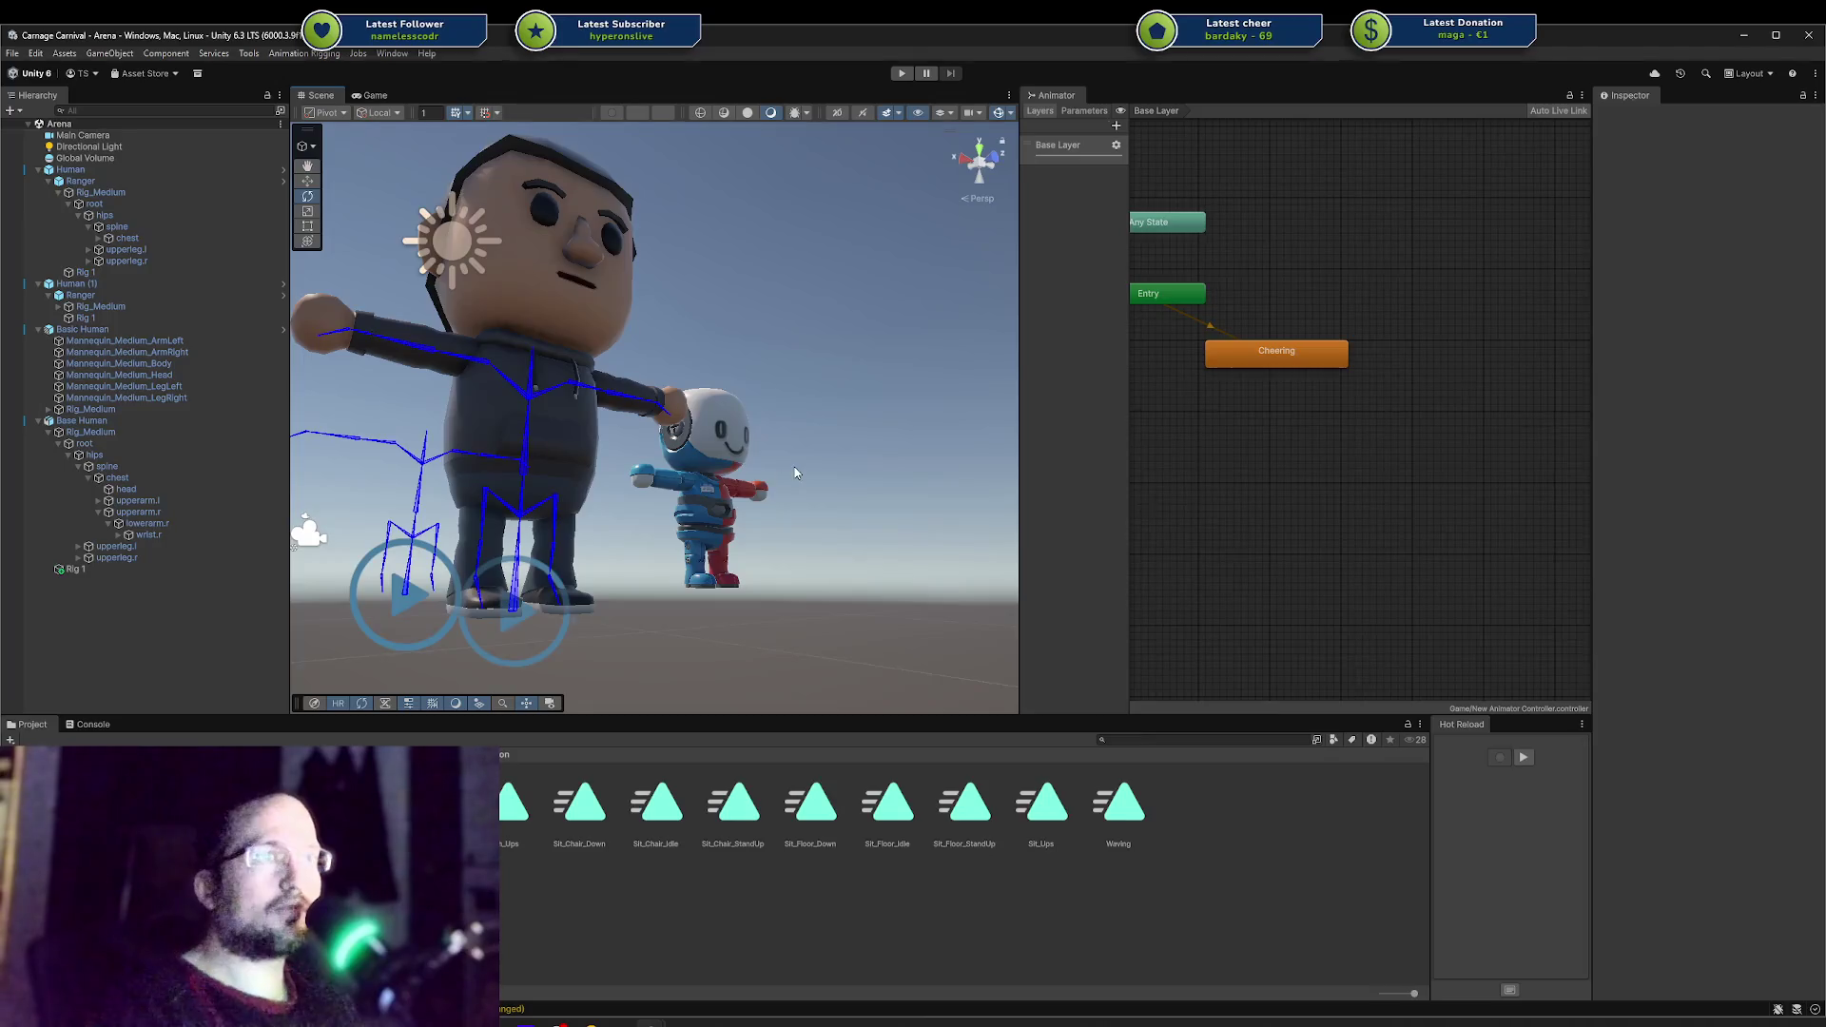
mouse_move(795, 472)
left_mouse_down("alt")
mouse_move(367, 408)
mouse_move(473, 374)
mouse_move(310, 571)
mouse_move(427, 639)
mouse_move(534, 599)
mouse_move(786, 591)
mouse_move(666, 609)
left_mouse_up("alt")
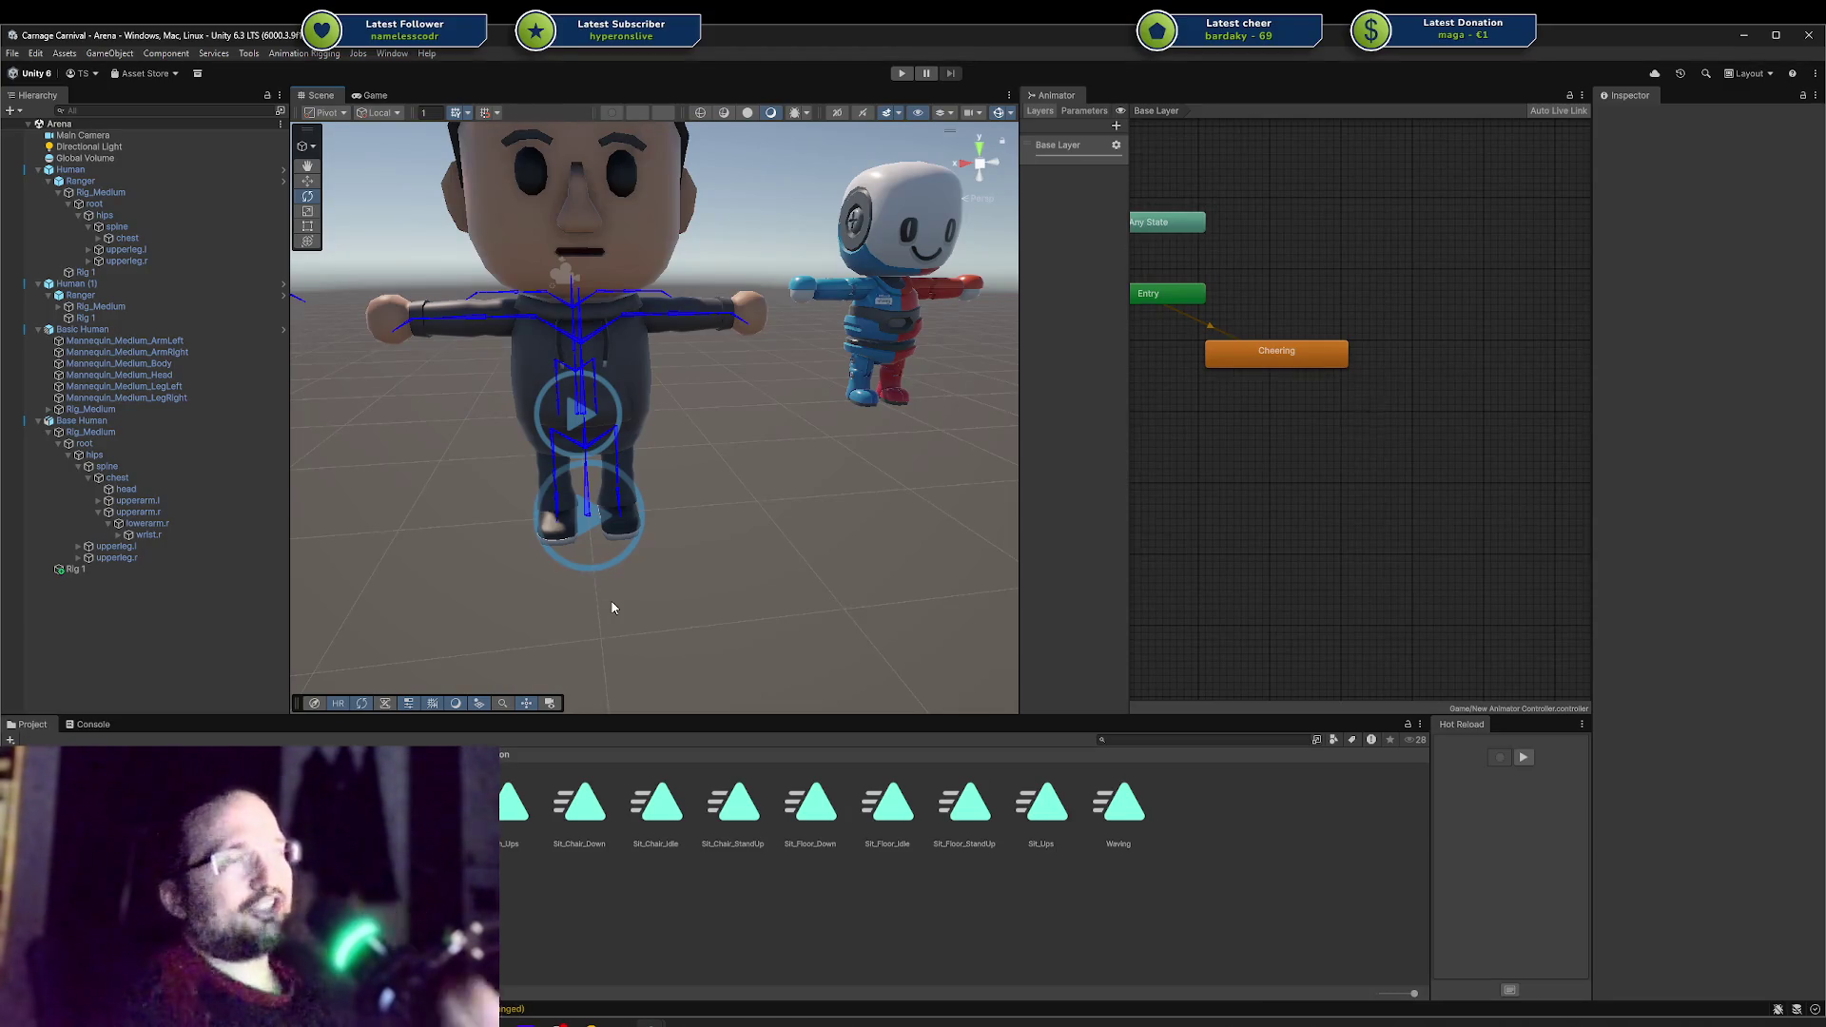
mouse_move(612, 607)
left_mouse_down("alt")
mouse_move(709, 432)
mouse_move(871, 368)
left_mouse_up("alt")
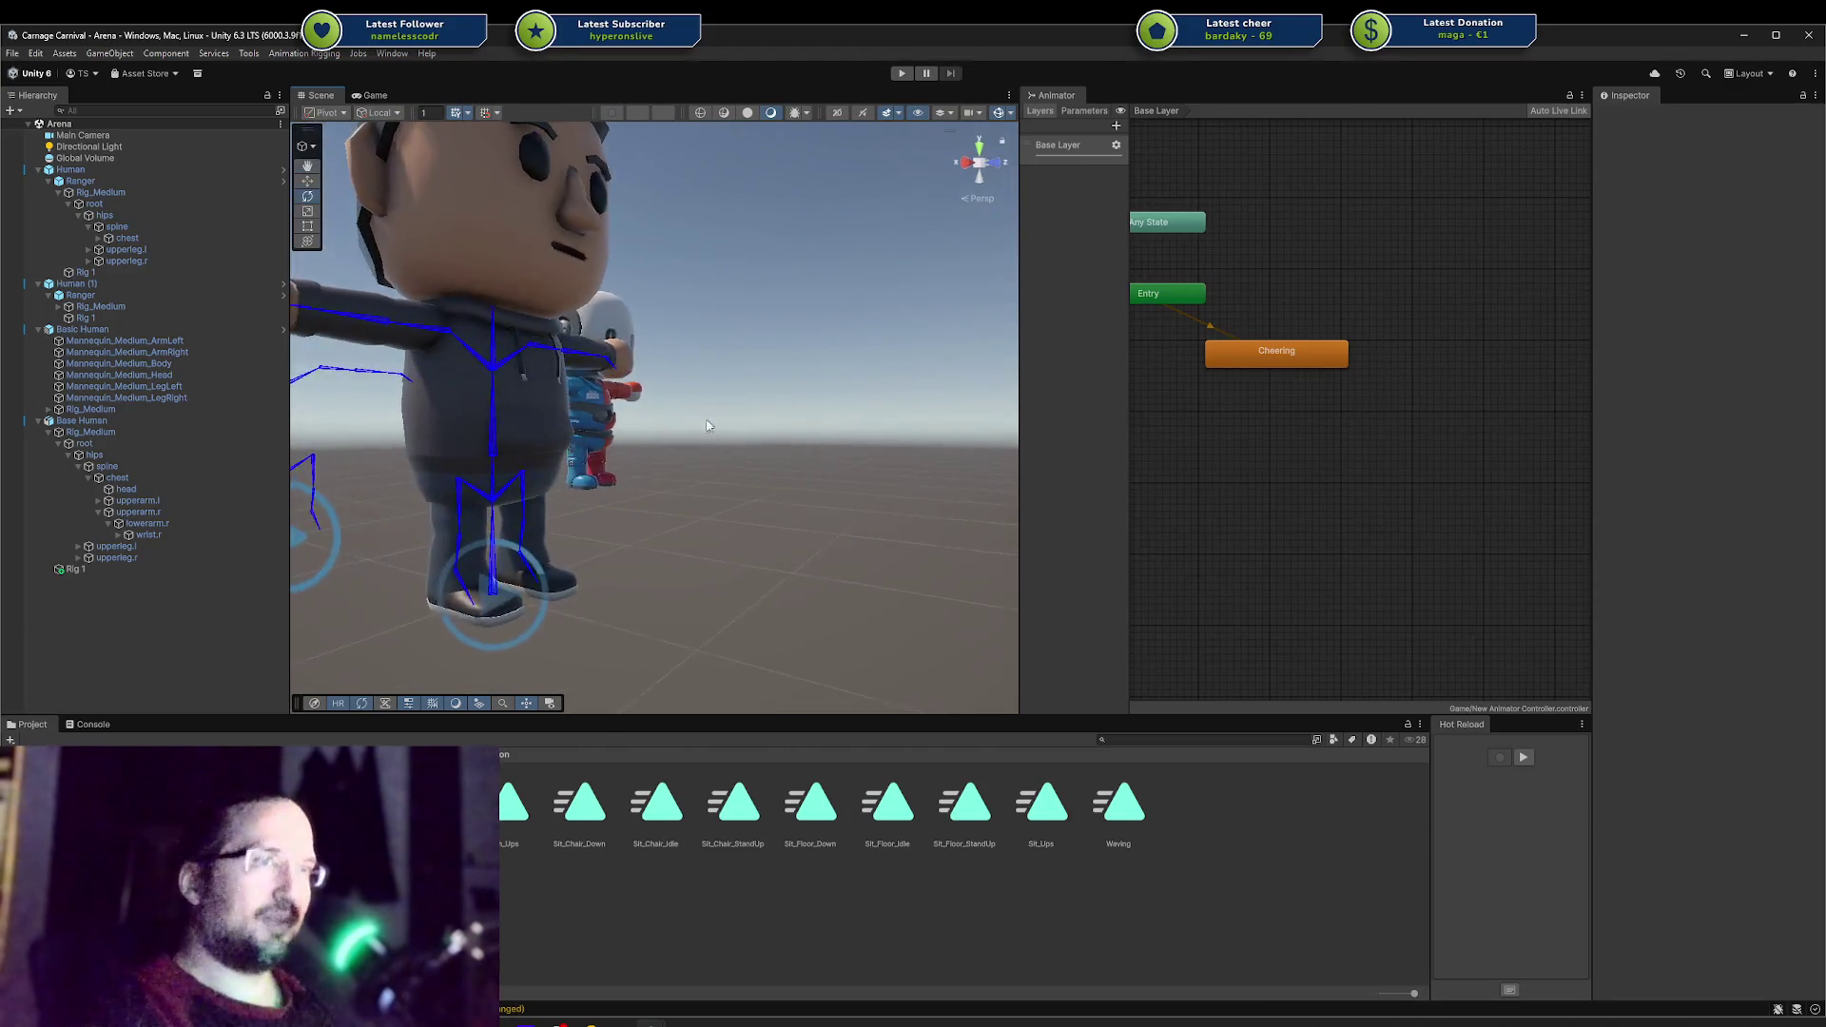
scroll(649, 449, "up", 3)
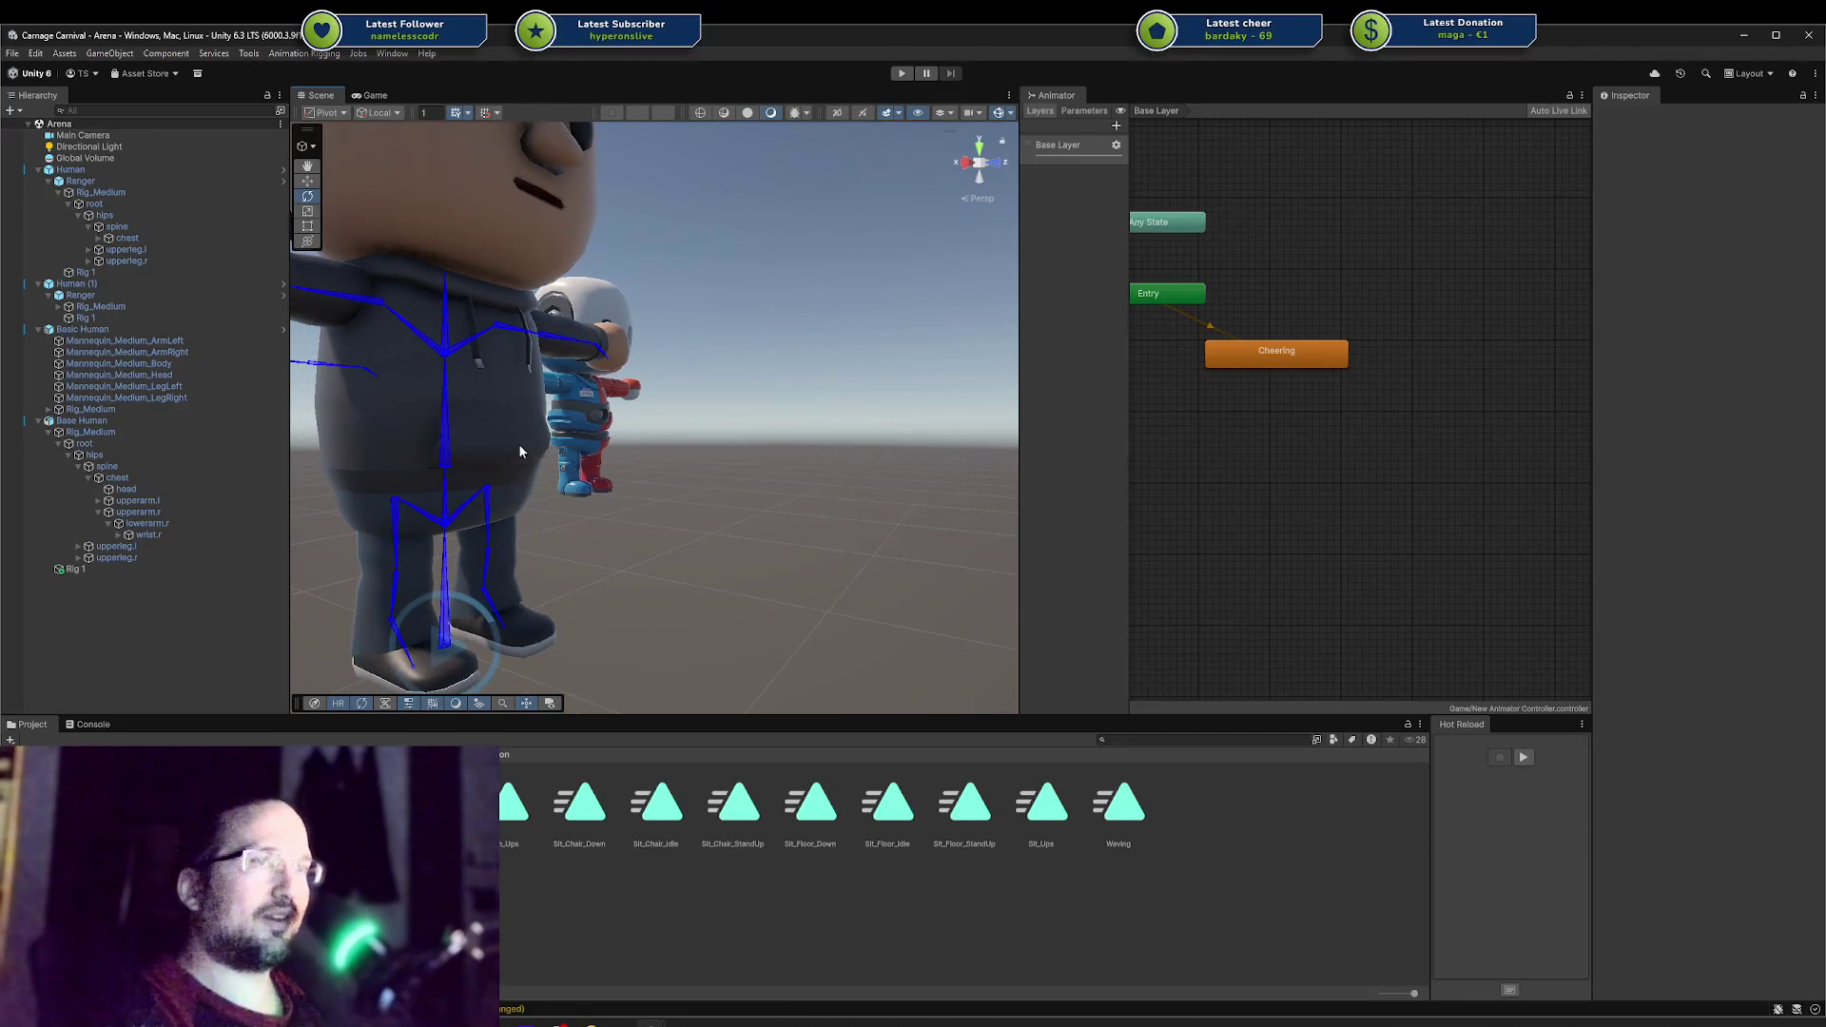
mouse_move(520, 451)
left_mouse_down("alt")
mouse_move(139, 414)
mouse_move(124, 384)
mouse_move(560, 413)
mouse_move(744, 286)
left_mouse_up("alt")
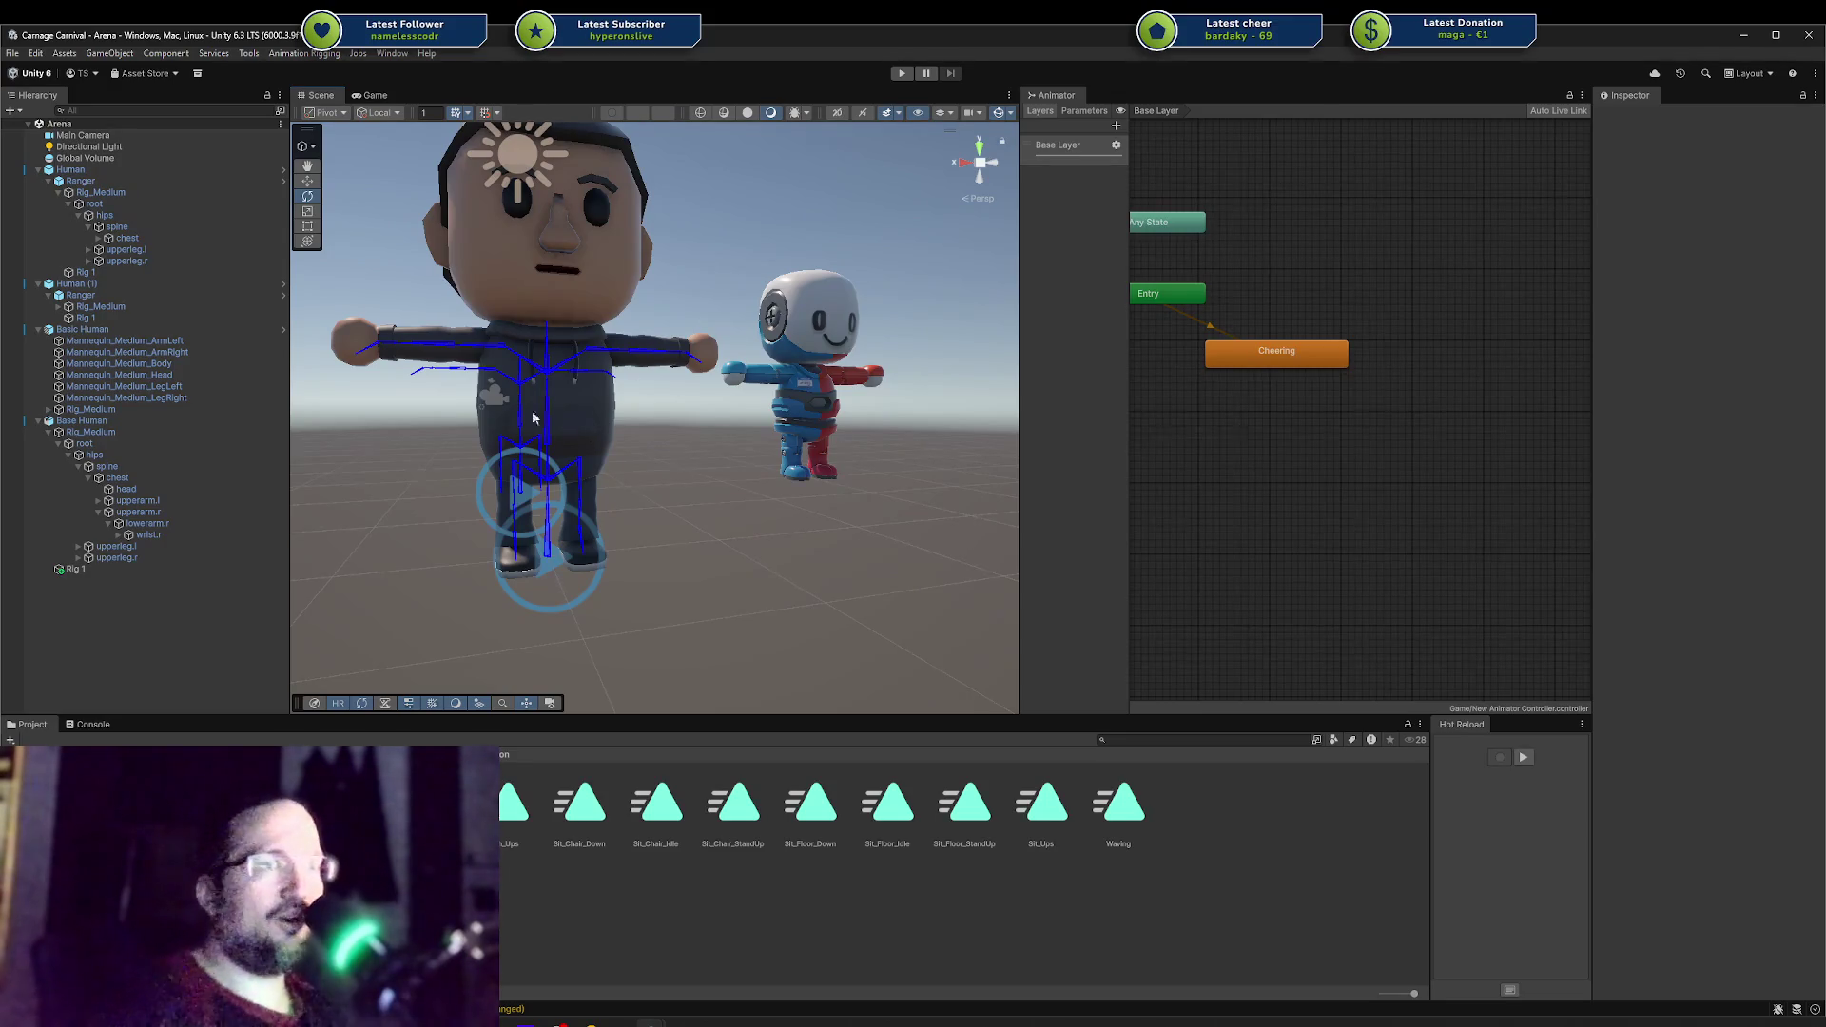
scroll(718, 339, "down", 5)
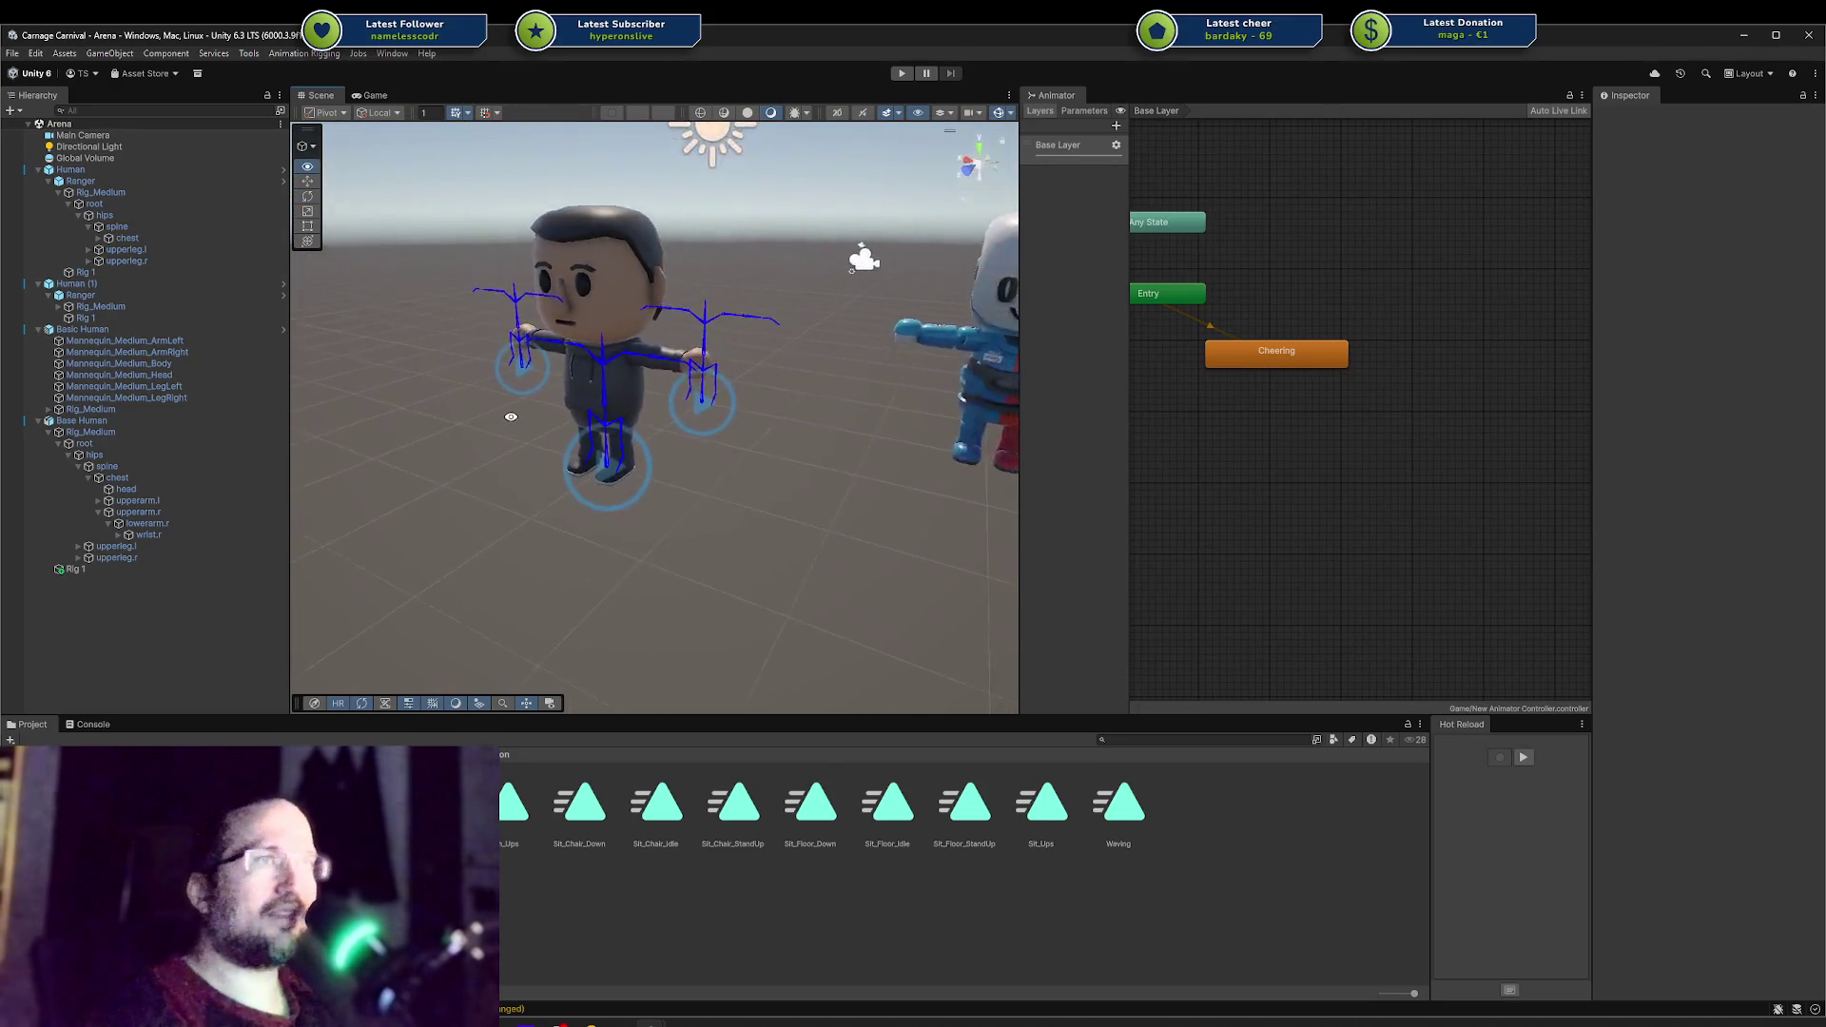
scroll(606, 397, "up", 5)
mouse_move(816, 440)
left_mouse_down("alt")
mouse_move(970, 317)
mouse_move(515, 465)
left_mouse_up("alt")
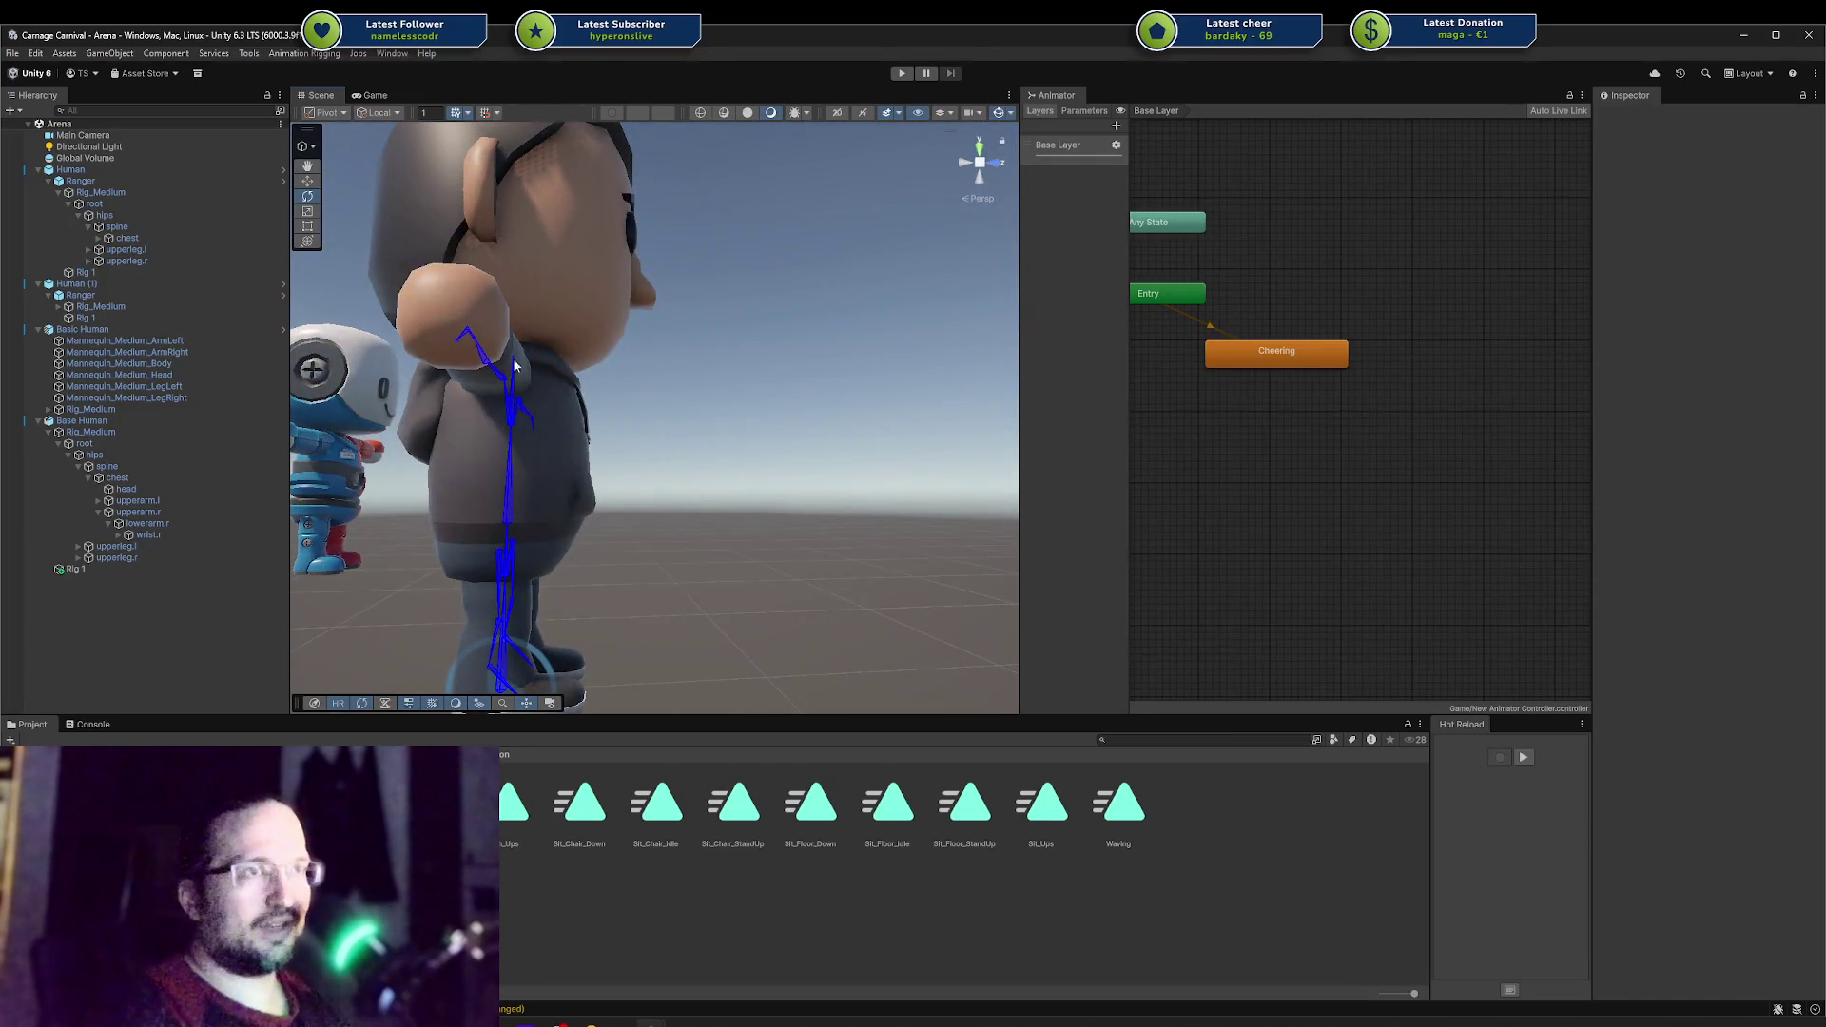
left_click_drag(676, 408, 562, 476, "alt")
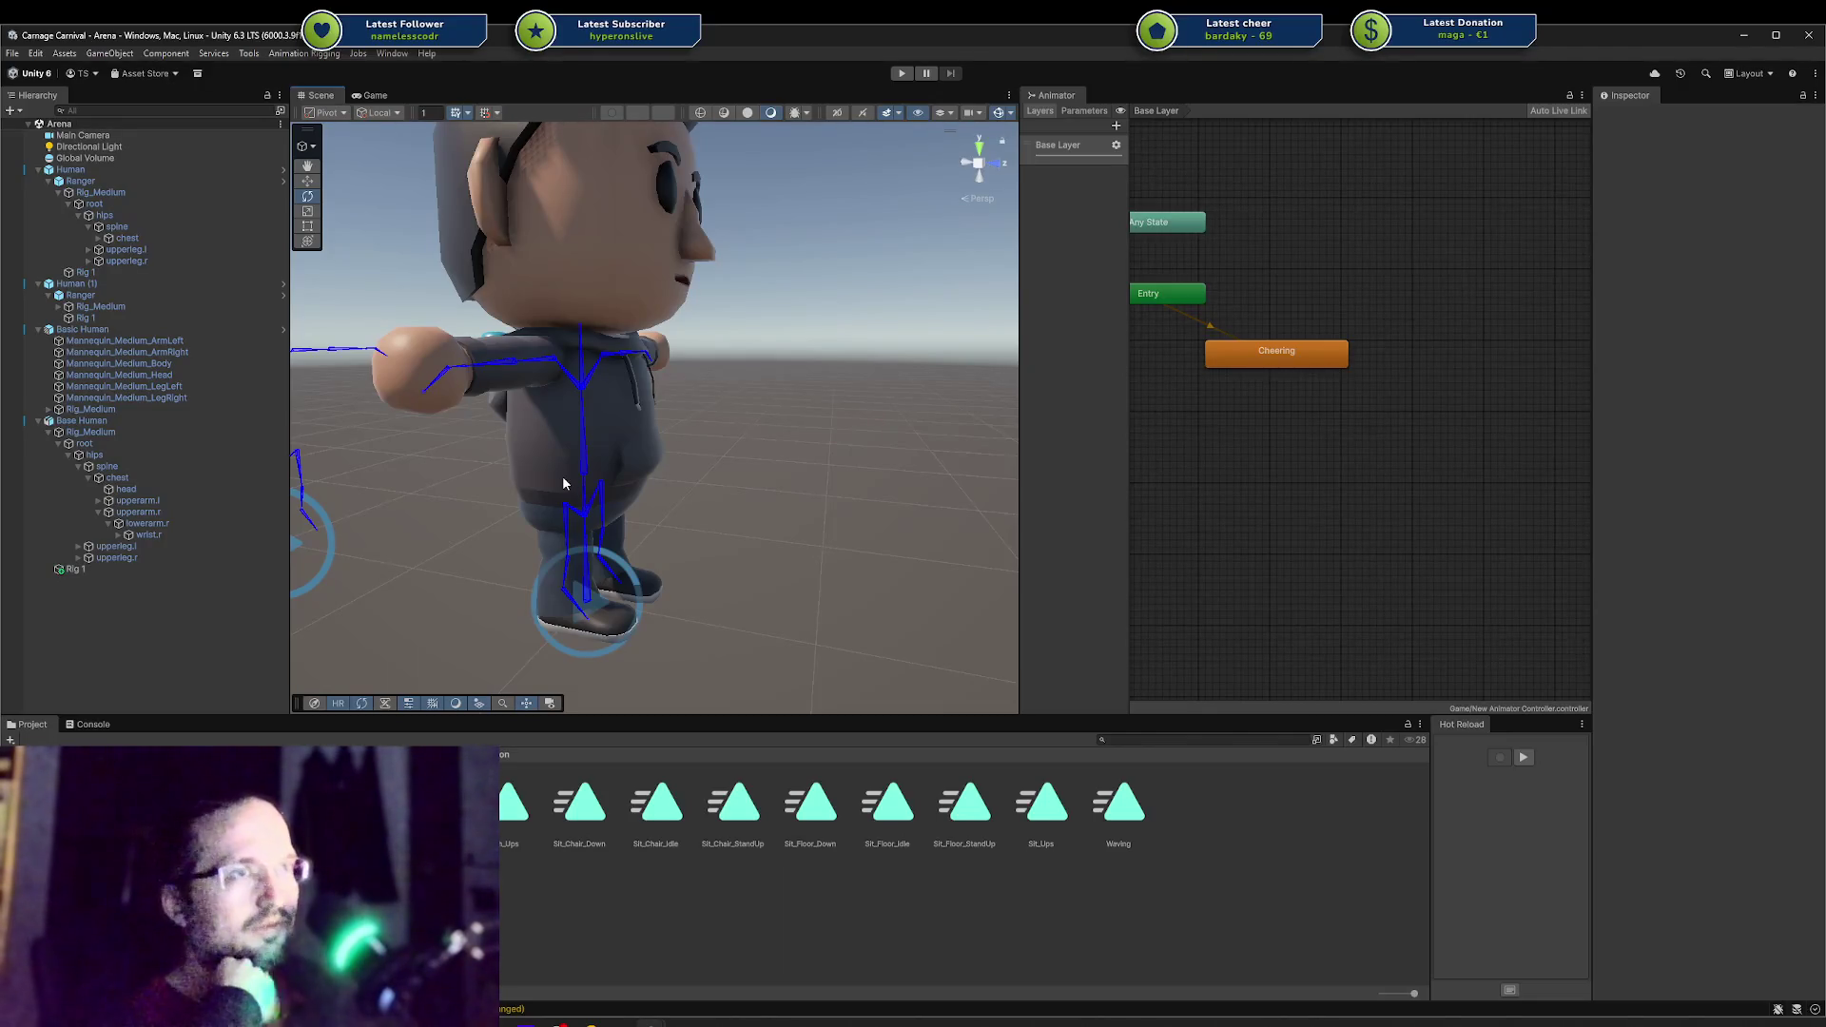
Step: Orbit and zoom Unity's Scene view around the T-posed character and the robot
left_click_drag(675, 354, 643, 343, "alt")
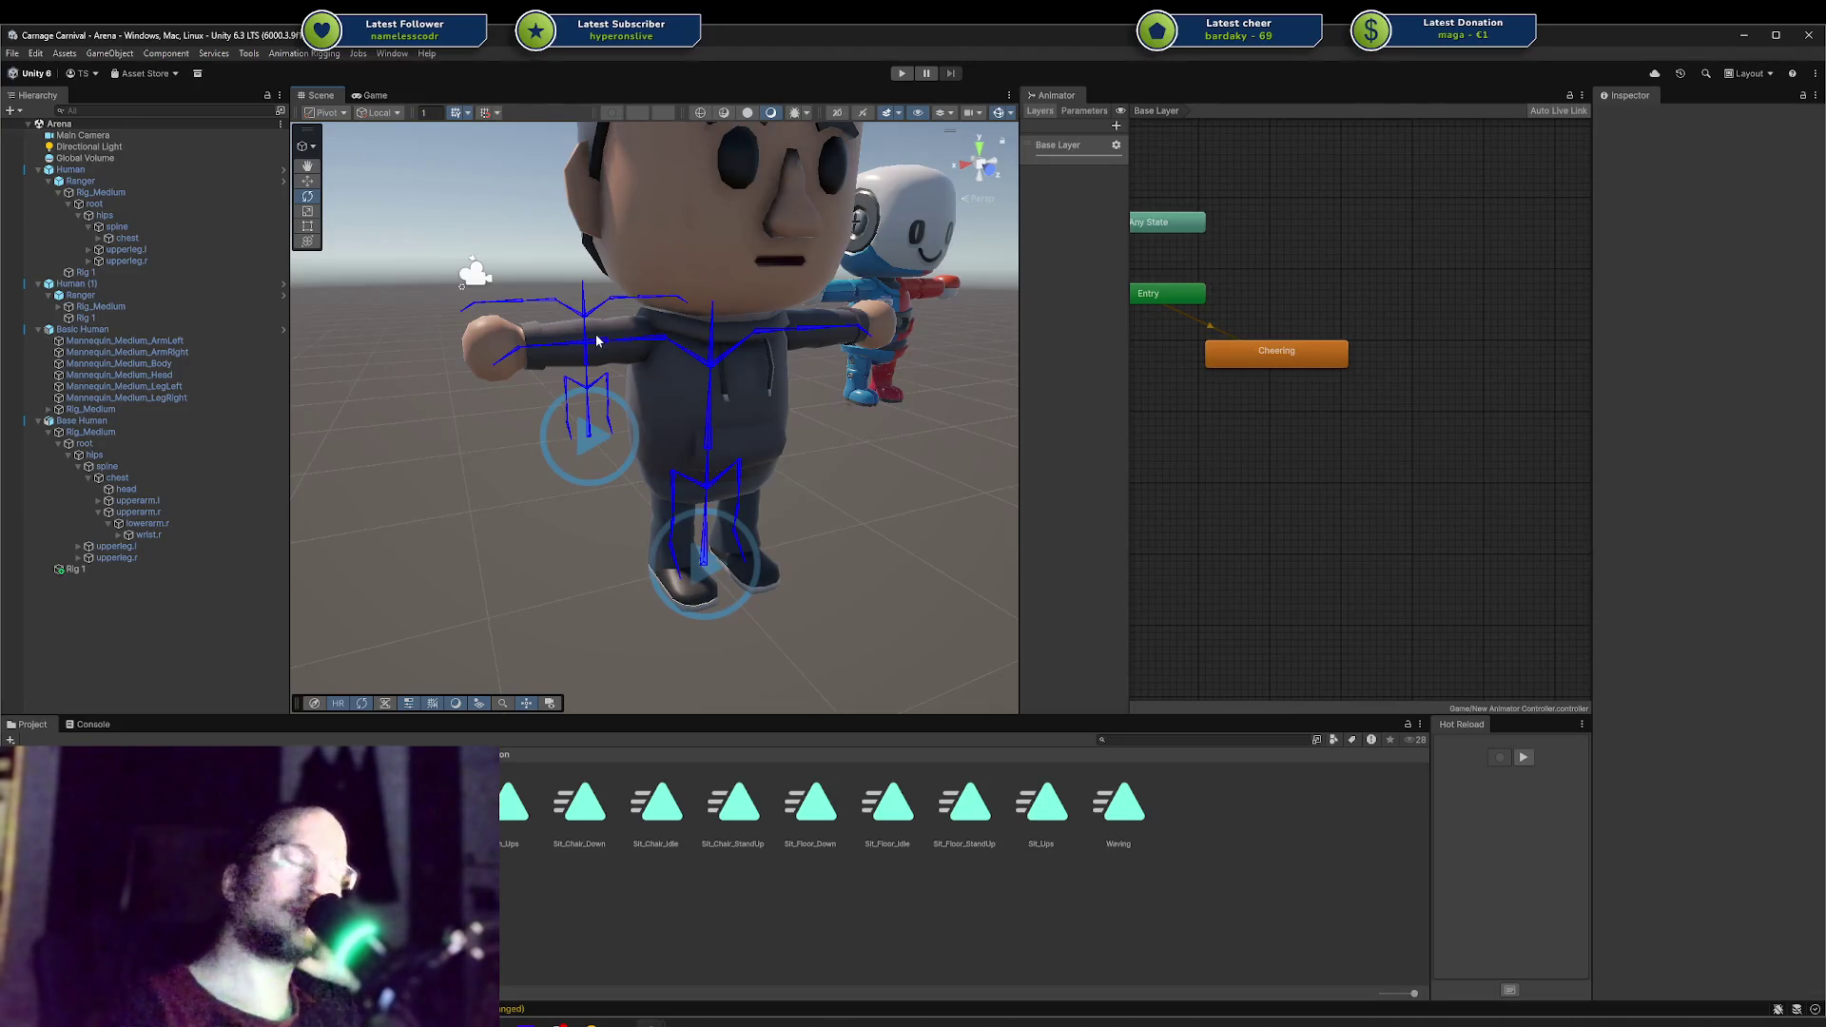
mouse_move(675, 407)
right_mouse_down()
mouse_move(595, 472)
mouse_move(424, 441)
right_mouse_up()
mouse_move(815, 489)
right_mouse_down()
mouse_move(569, 420)
mouse_move(235, 432)
mouse_move(340, 434)
right_mouse_up()
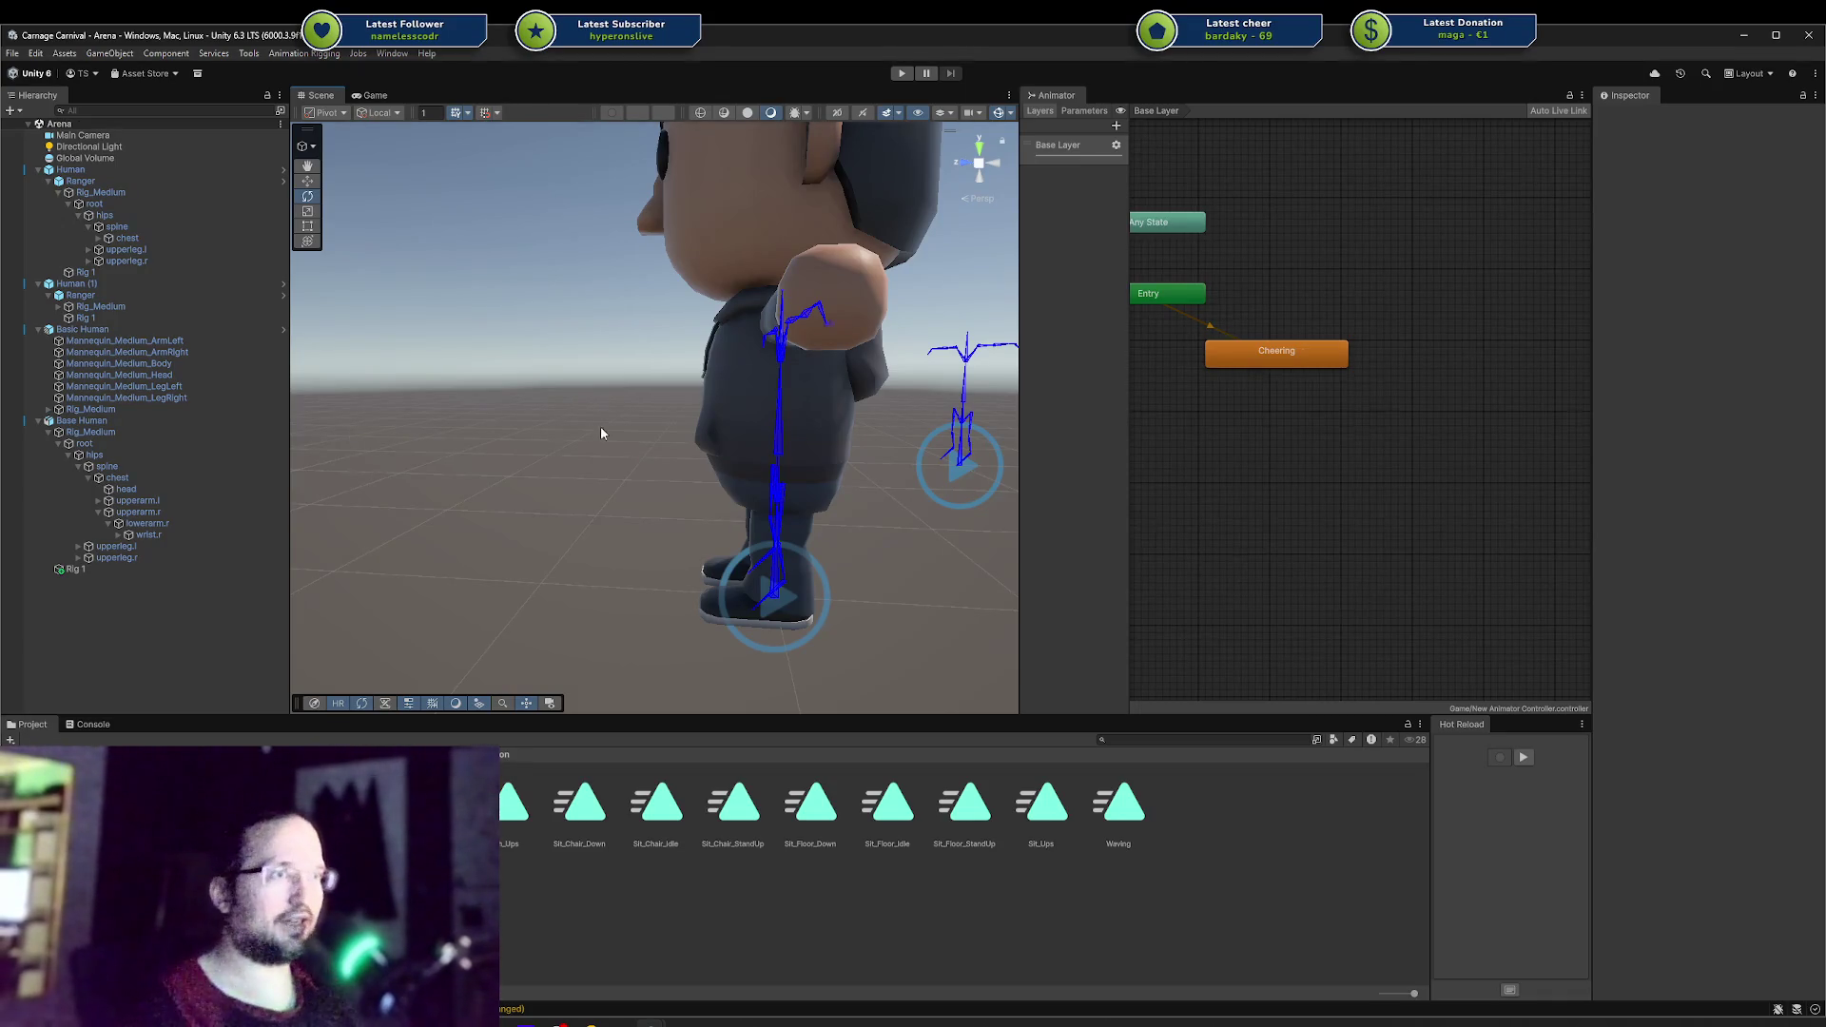
scroll(603, 429, "down", 5)
mouse_move(624, 435)
left_mouse_down("alt")
mouse_move(763, 440)
mouse_move(679, 453)
mouse_move(761, 419)
mouse_move(1230, 435)
mouse_move(804, 381)
left_mouse_up("alt")
scroll(743, 452, "up", 3)
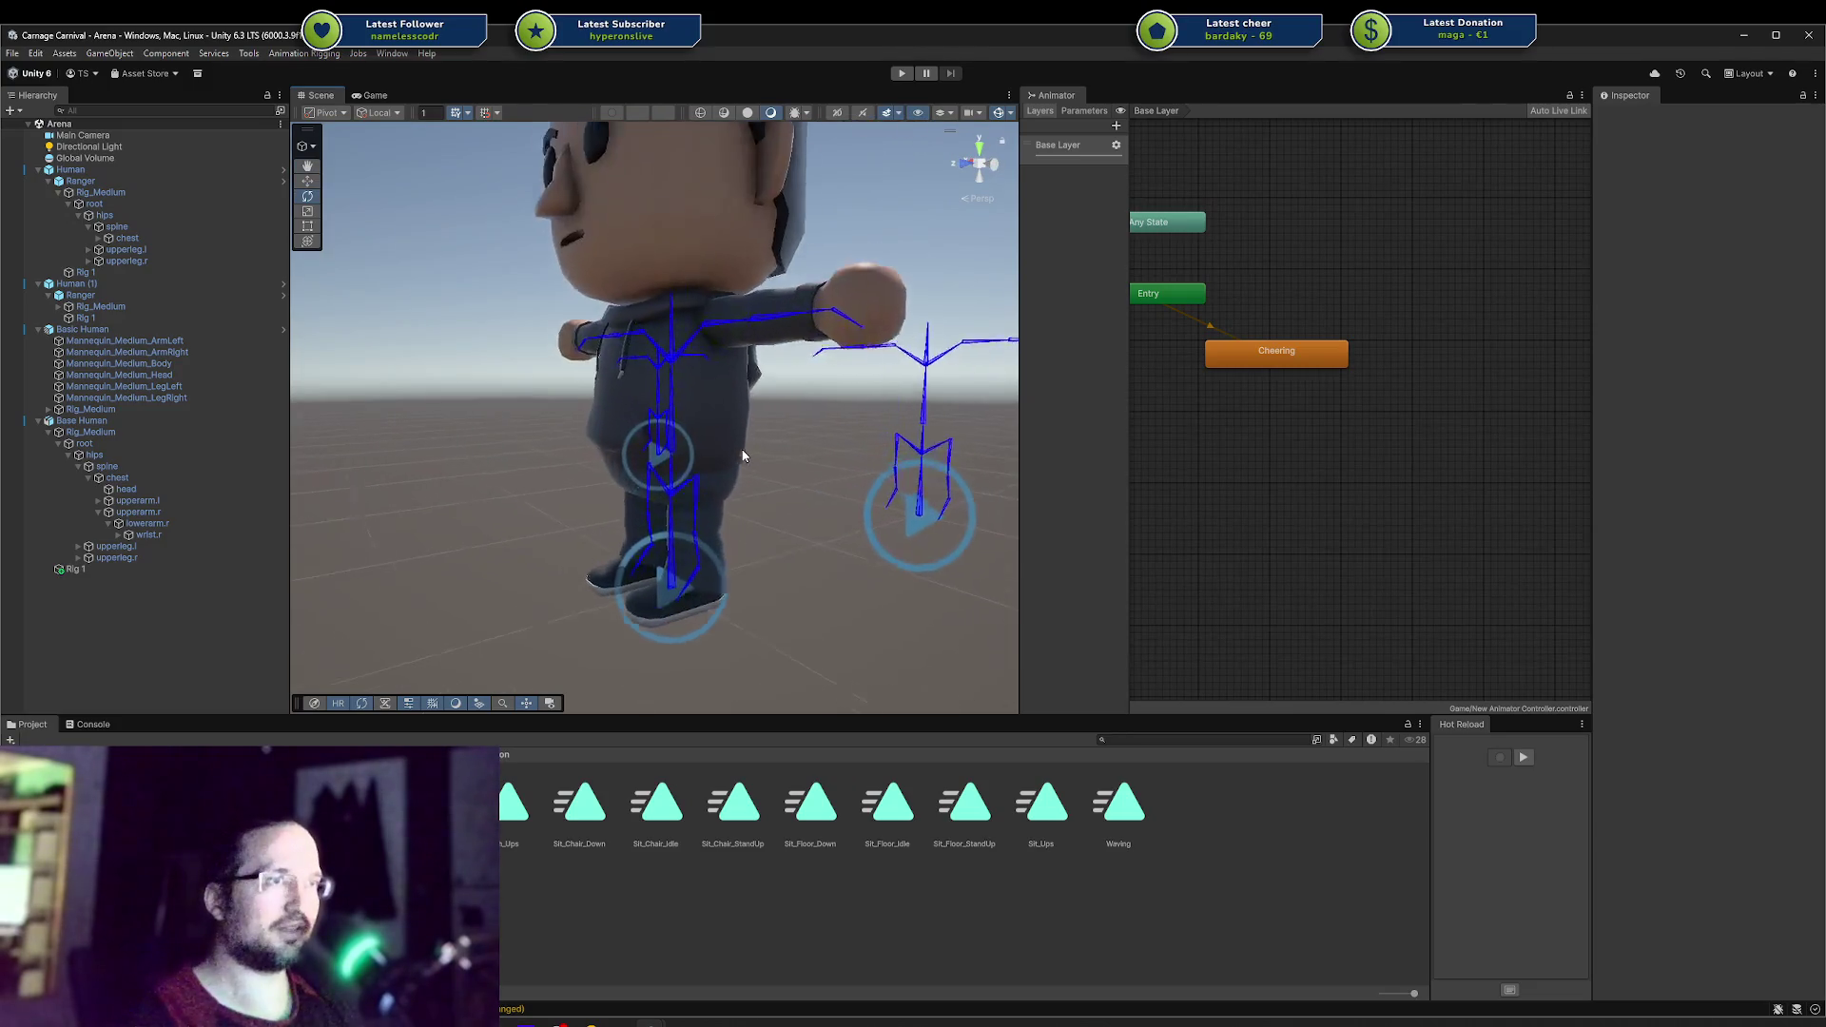
scroll(805, 380, "down", 2)
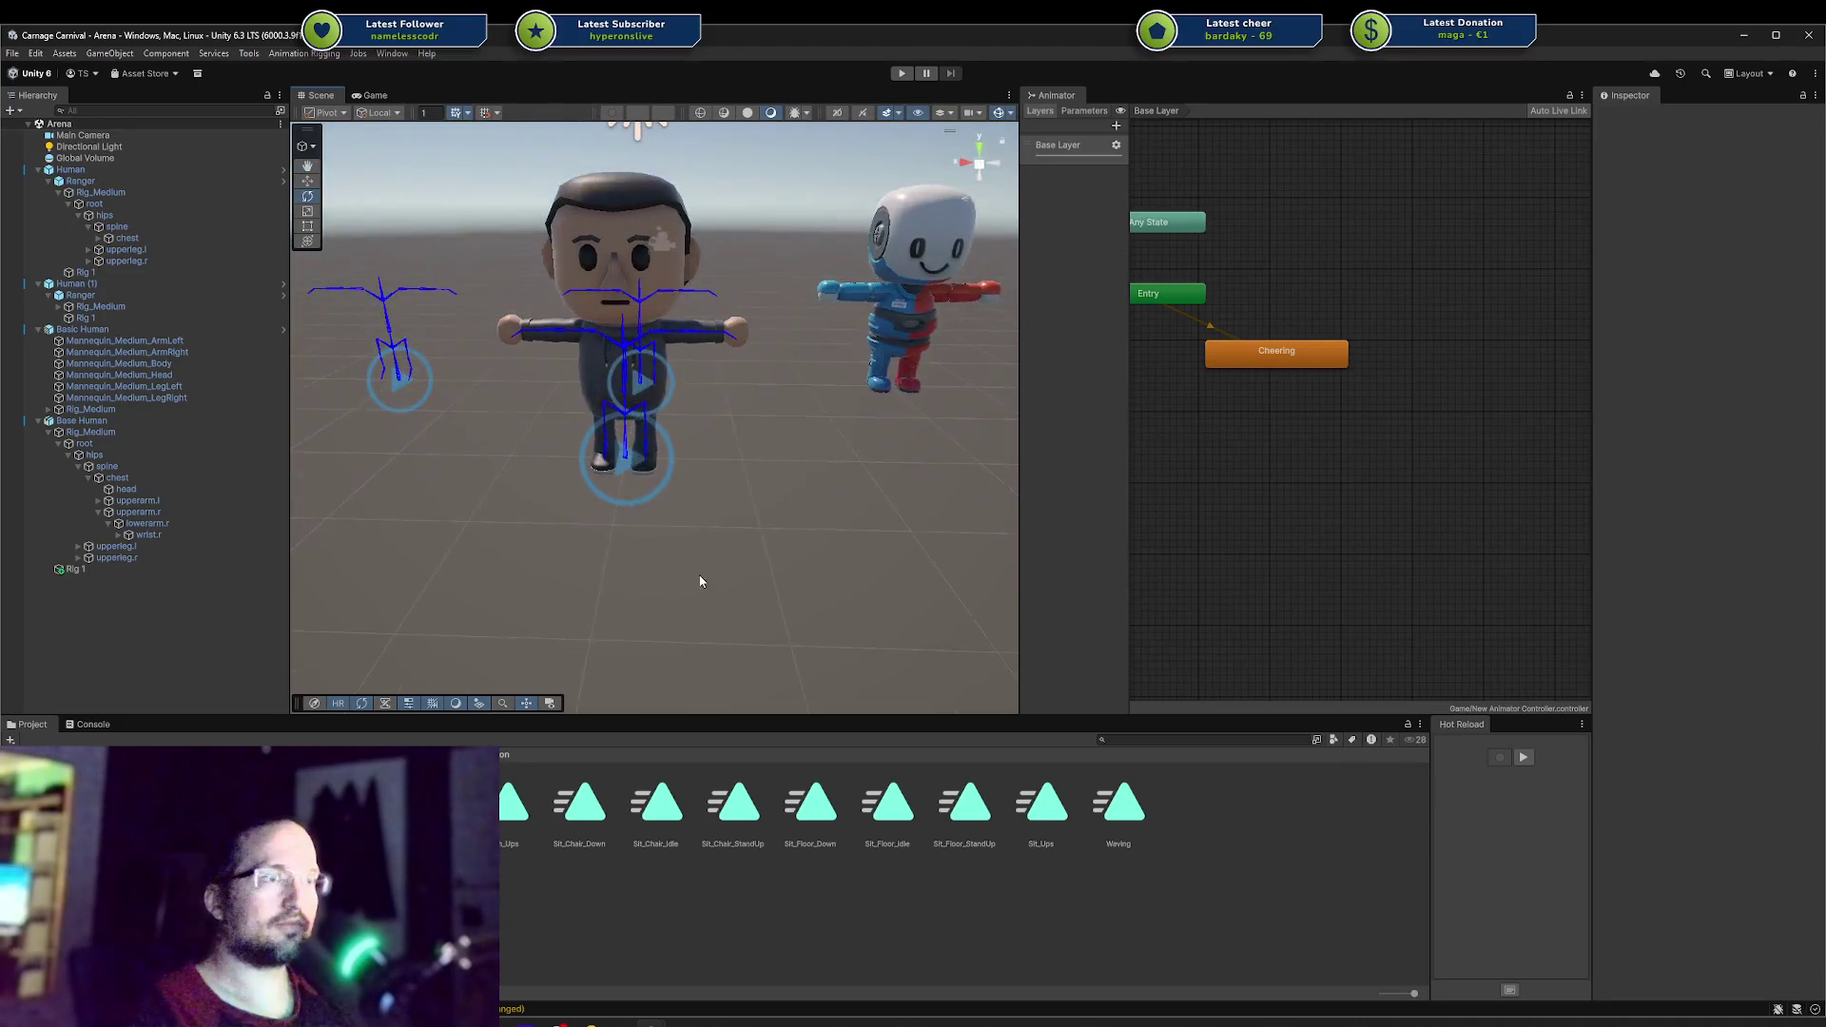
Step: Return to Blender and orbit the viewport around the hooded streetwear character
key("alt+Tab")
scroll(913, 504, "down", 3)
mouse_move(394, 285)
middle_mouse_down()
mouse_move(269, 348)
mouse_move(426, 322)
mouse_move(220, 362)
mouse_move(261, 333)
mouse_move(237, 326)
mouse_move(275, 337)
mouse_move(203, 370)
mouse_move(232, 329)
mouse_move(181, 335)
mouse_move(255, 303)
middle_mouse_up()
scroll(269, 348, "down", 3)
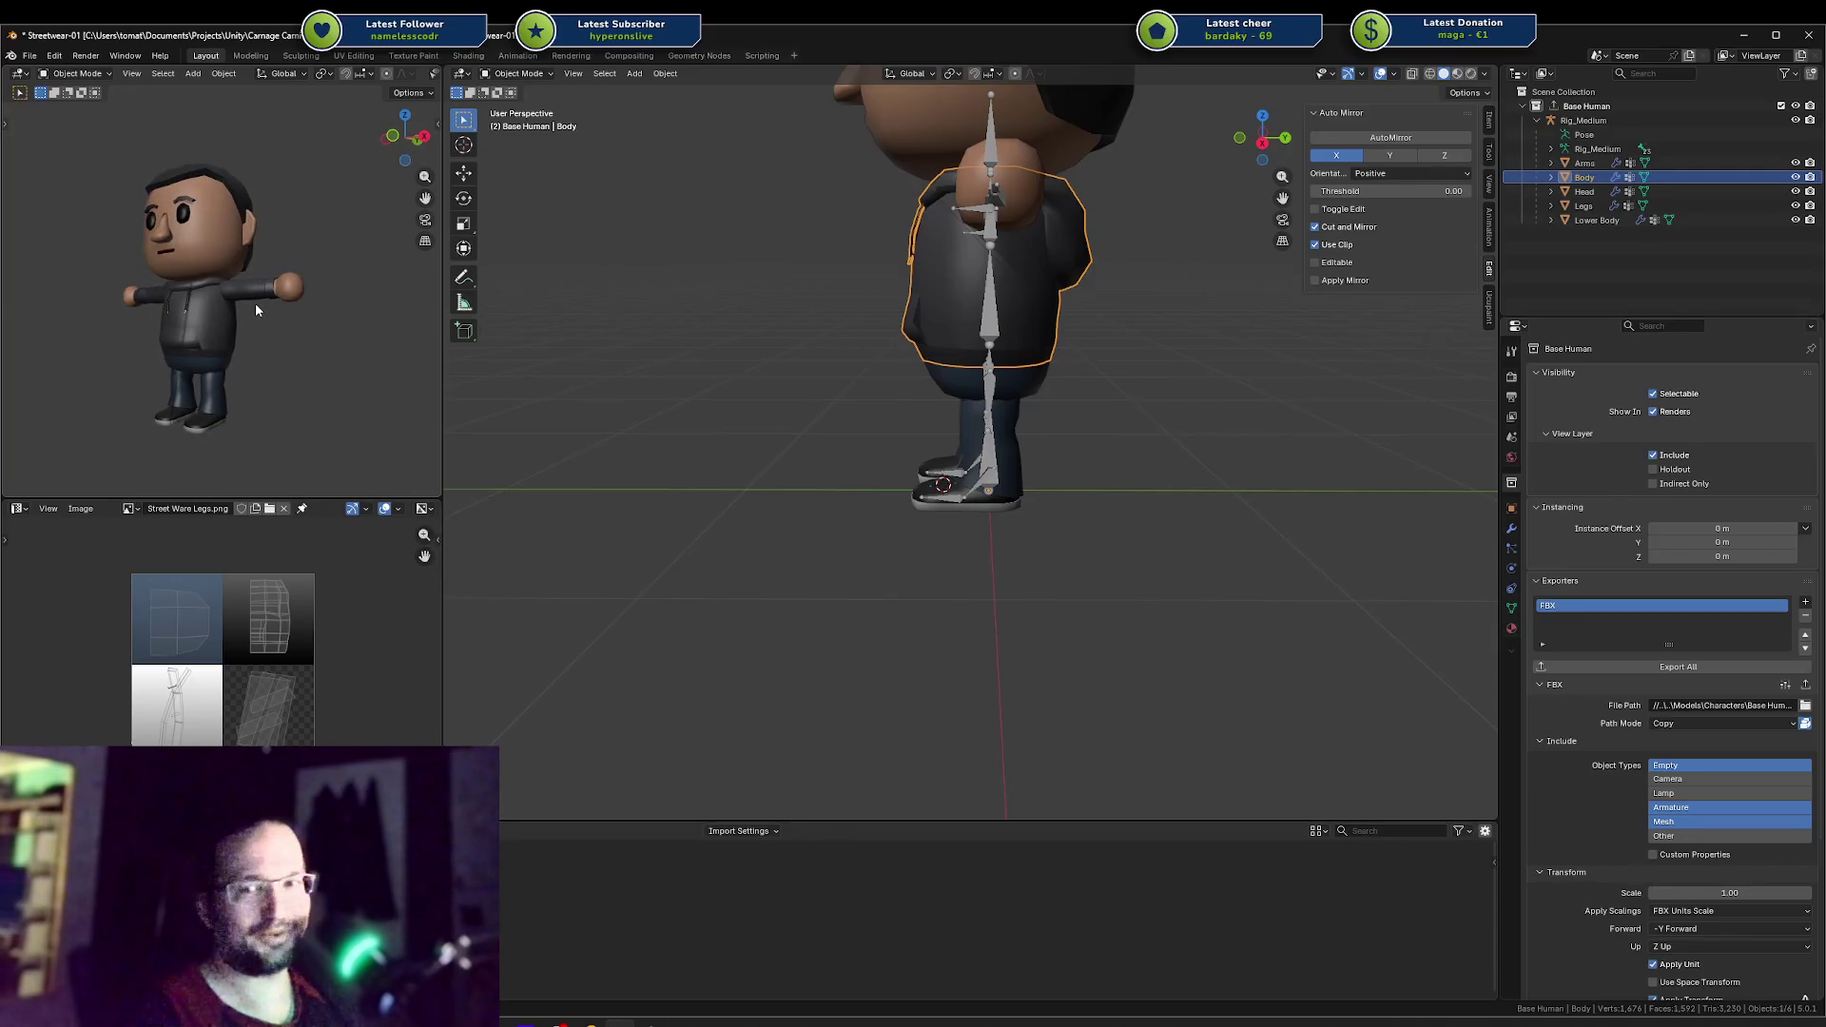
Step: Turn the left viewport to a three-quarter view of the character and save Streetwear-01.blend
mouse_move(271, 255)
middle_mouse_down()
mouse_move(228, 260)
mouse_move(300, 255)
mouse_move(291, 269)
middle_mouse_up()
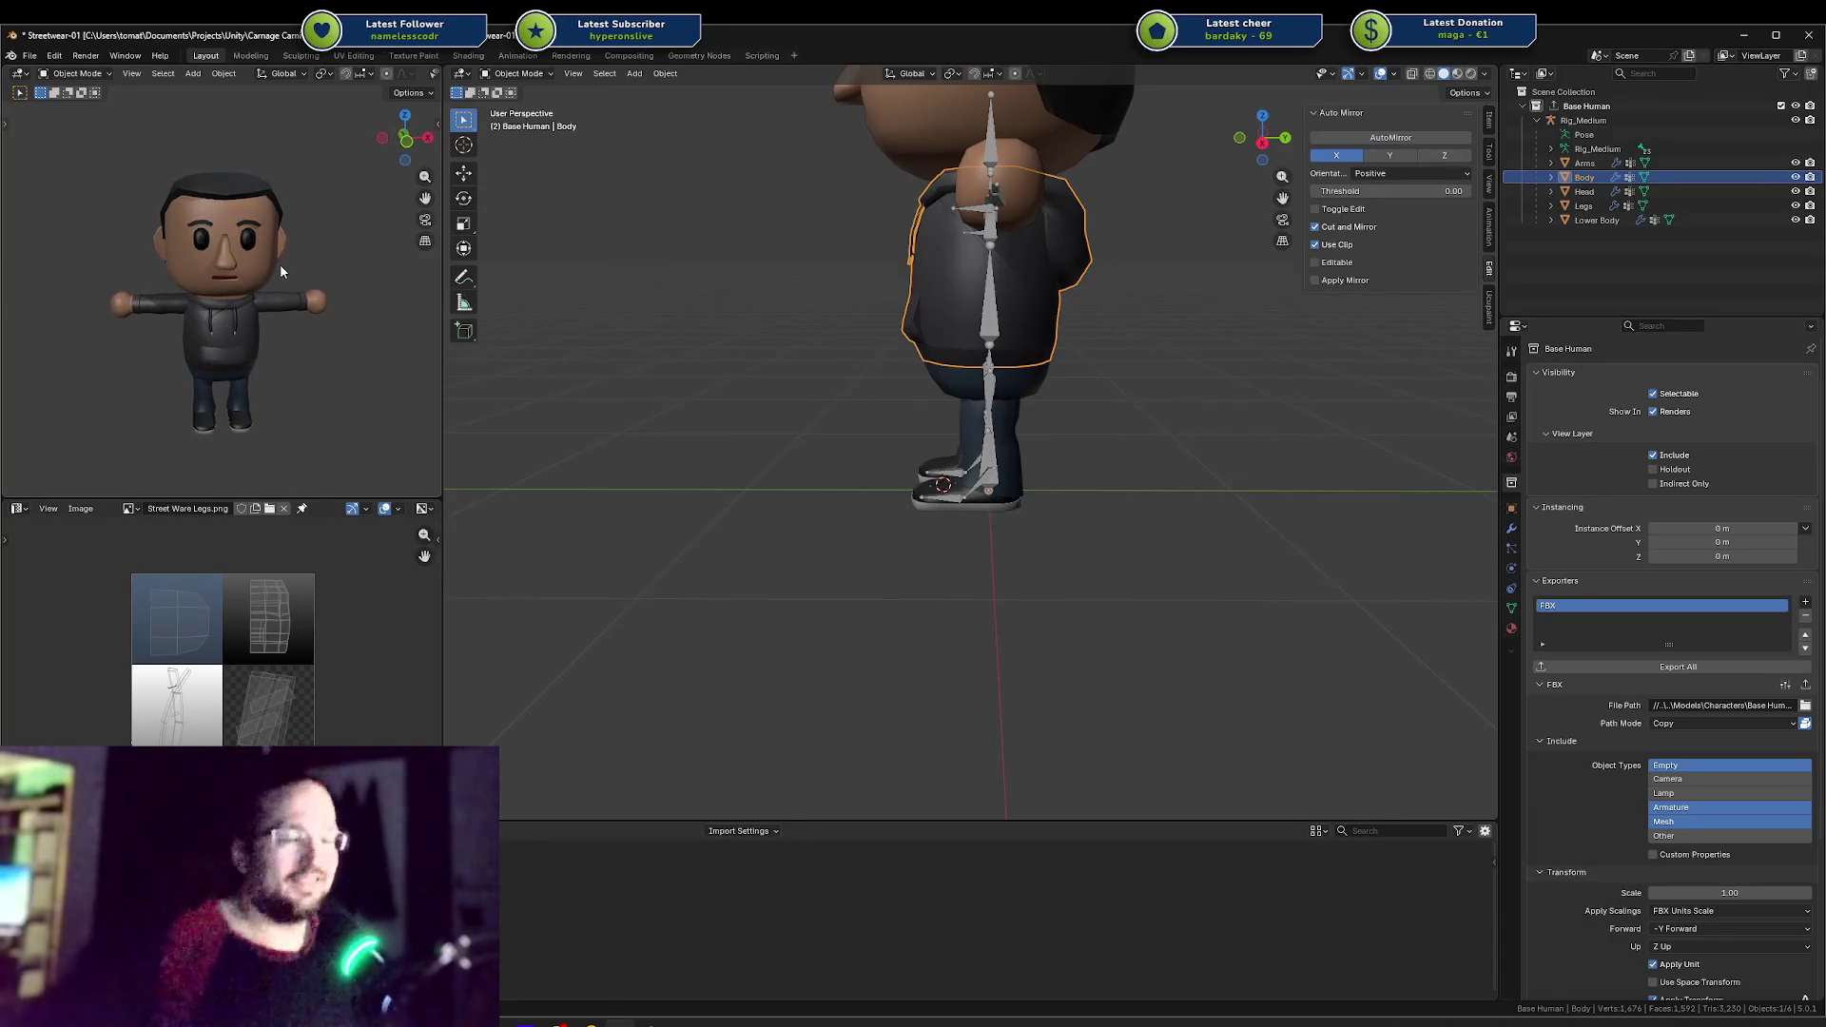
mouse_move(276, 310)
middle_mouse_down()
mouse_move(253, 268)
mouse_move(267, 289)
mouse_move(122, 296)
mouse_move(224, 249)
mouse_move(214, 277)
mouse_move(275, 282)
middle_mouse_up()
key("ctrl+s")
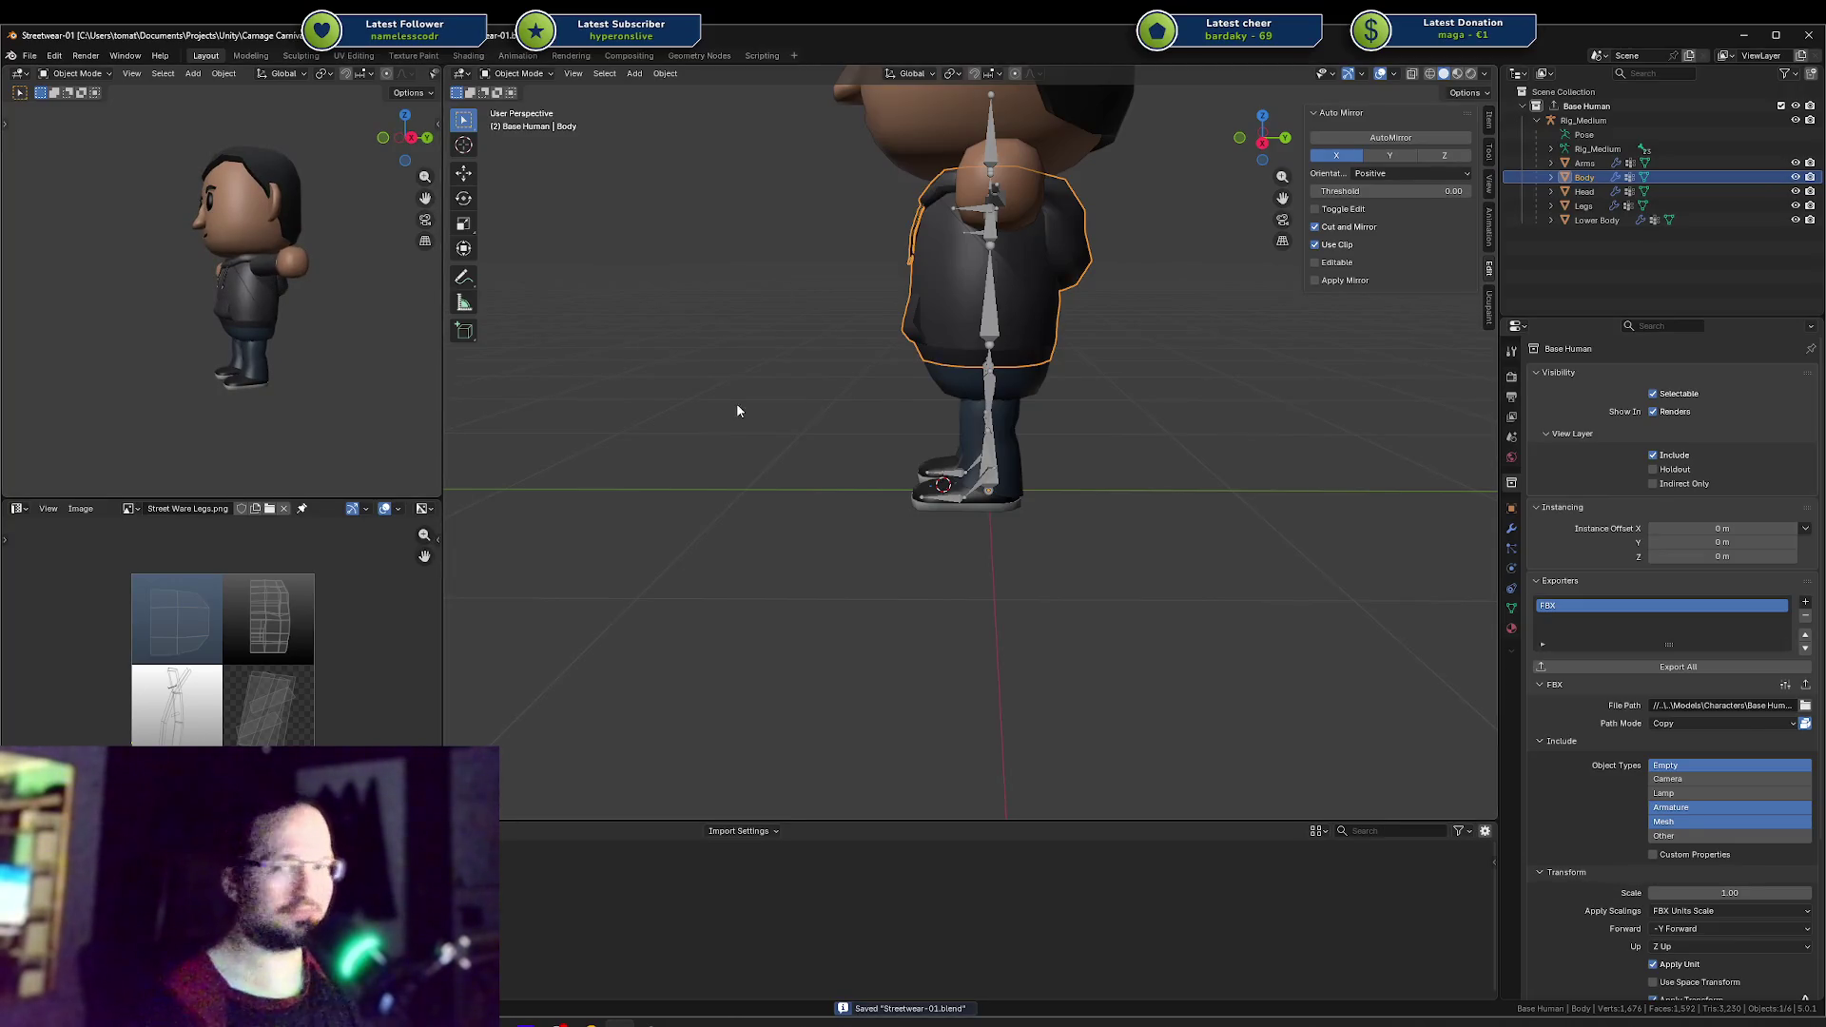